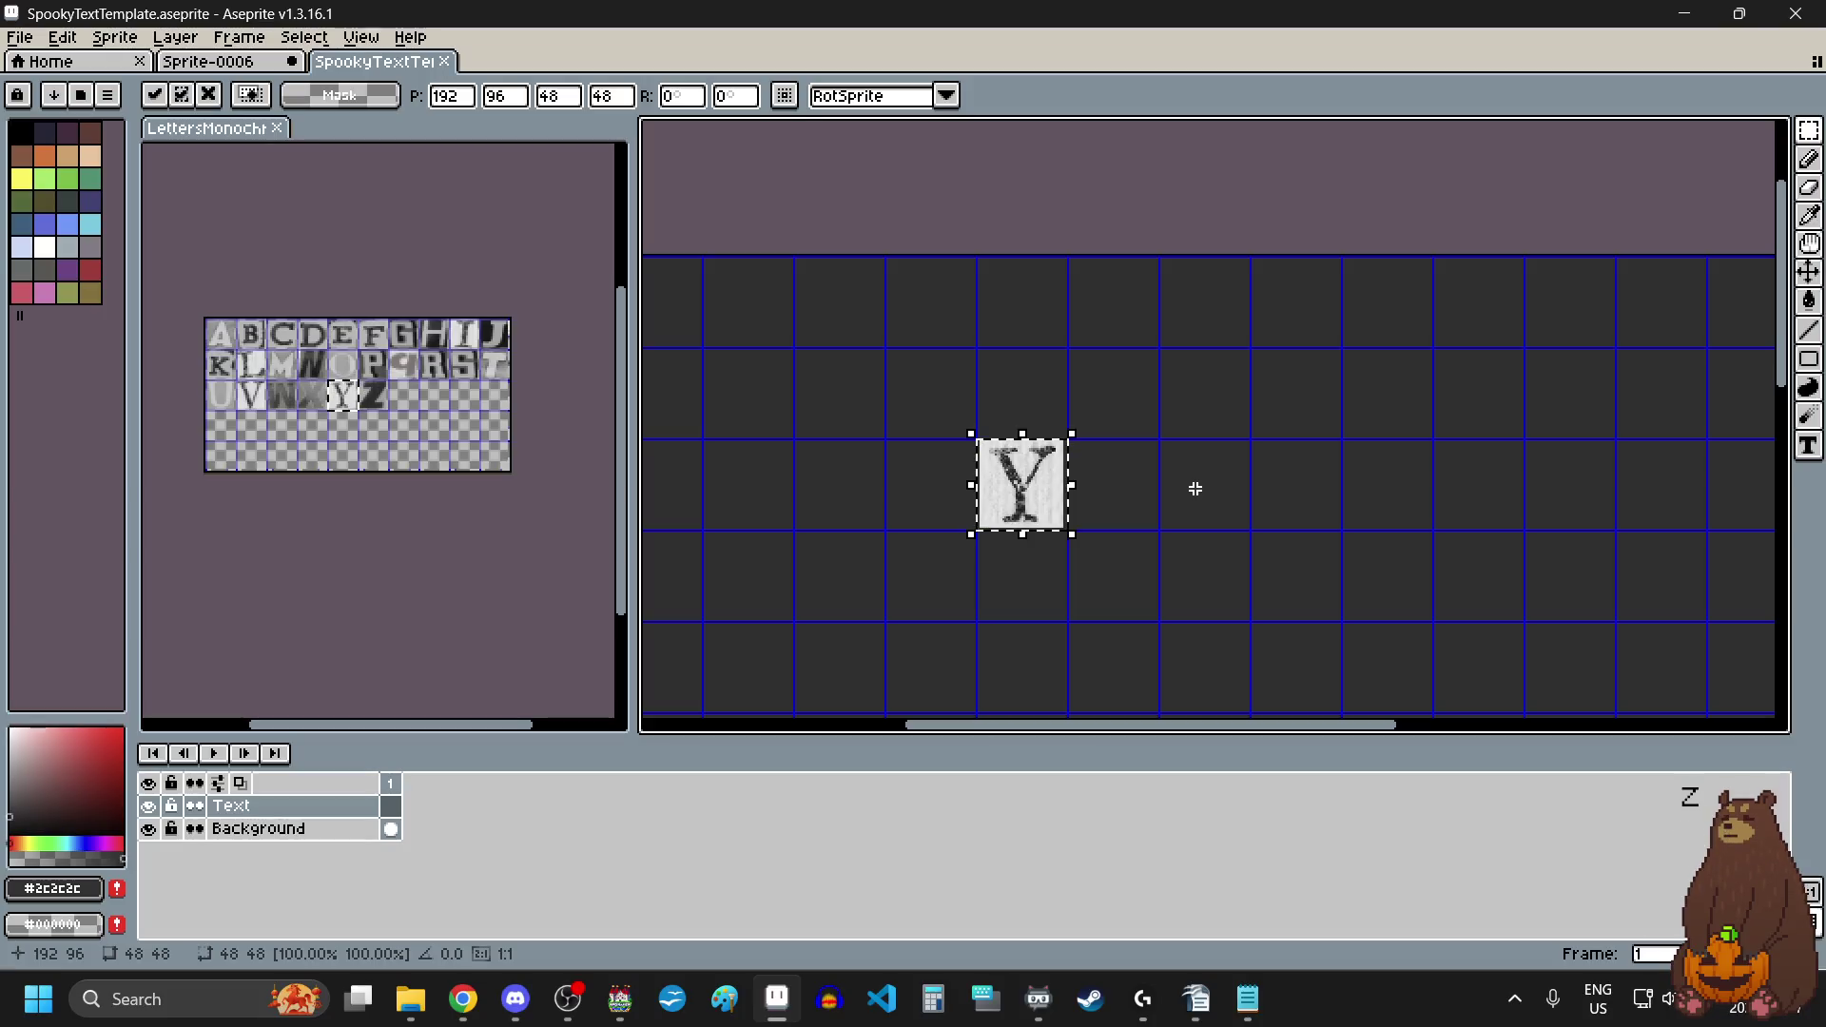
Step: Commit the Y tile, then paste the O tile into the cell beside it
scroll(1052, 487, up, 3)
scroll(1062, 502, down, 1)
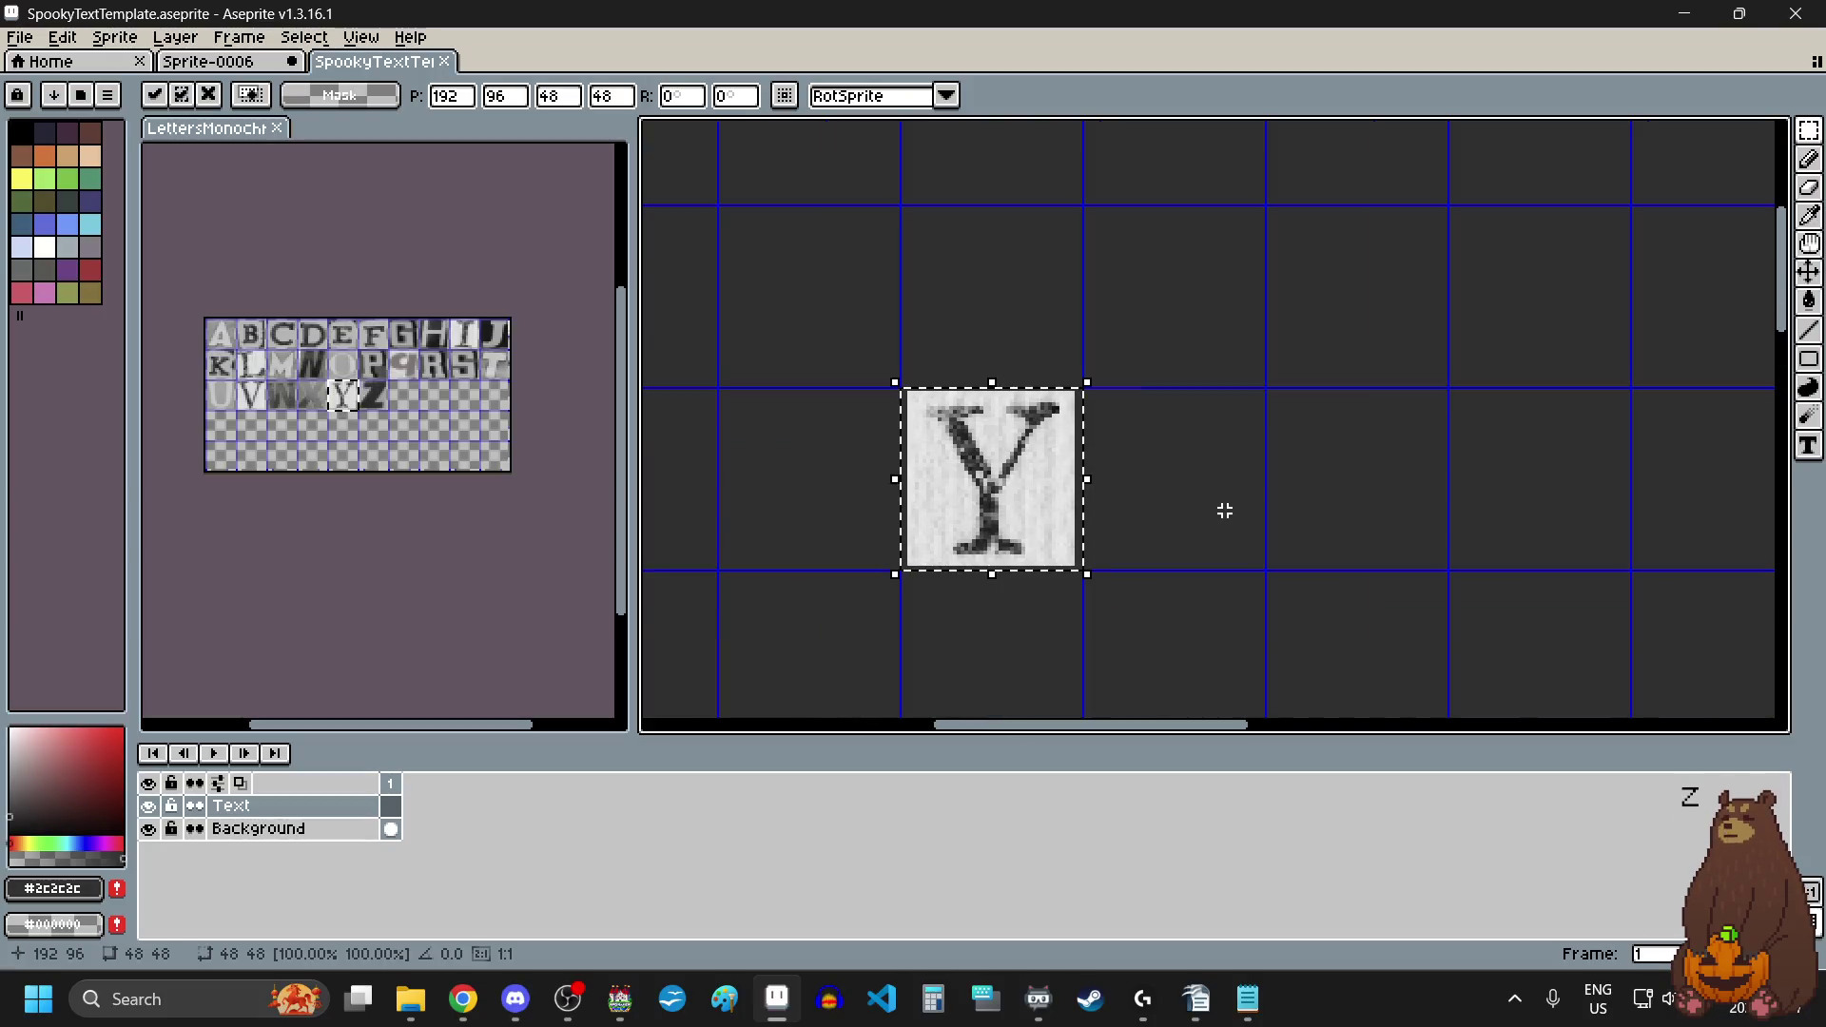
click(1225, 511)
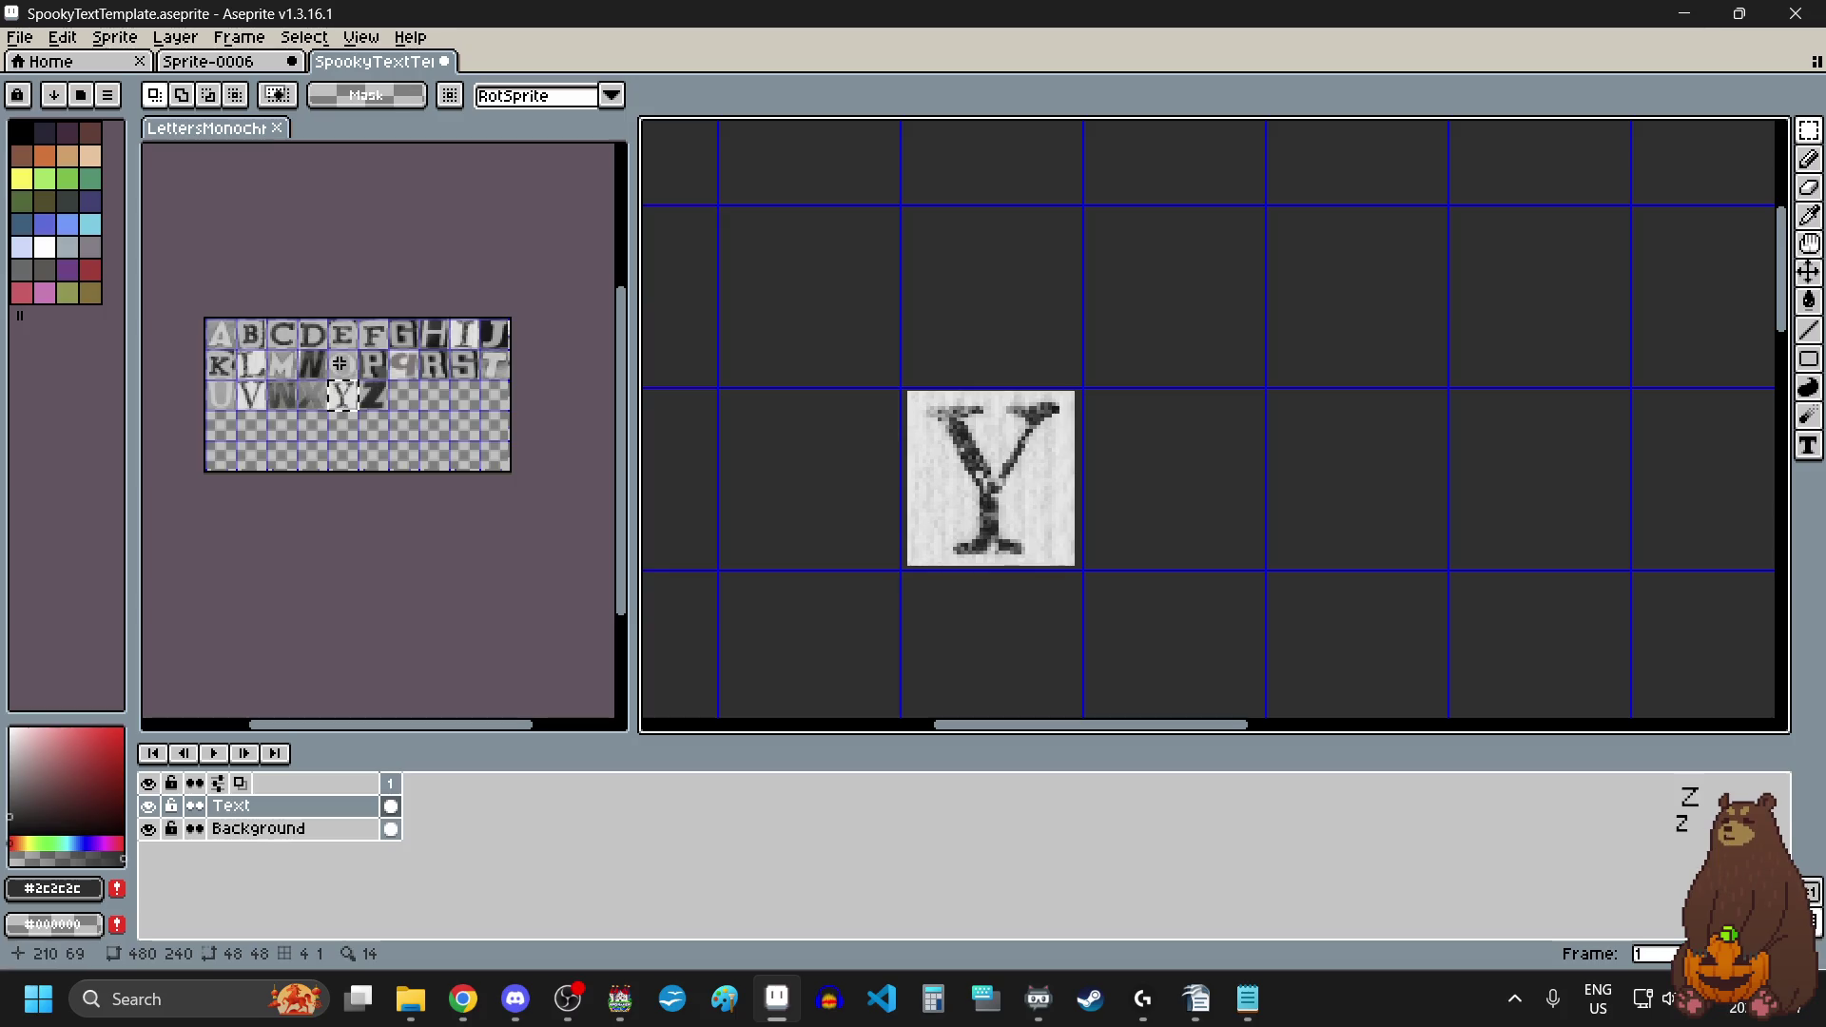
click(353, 375)
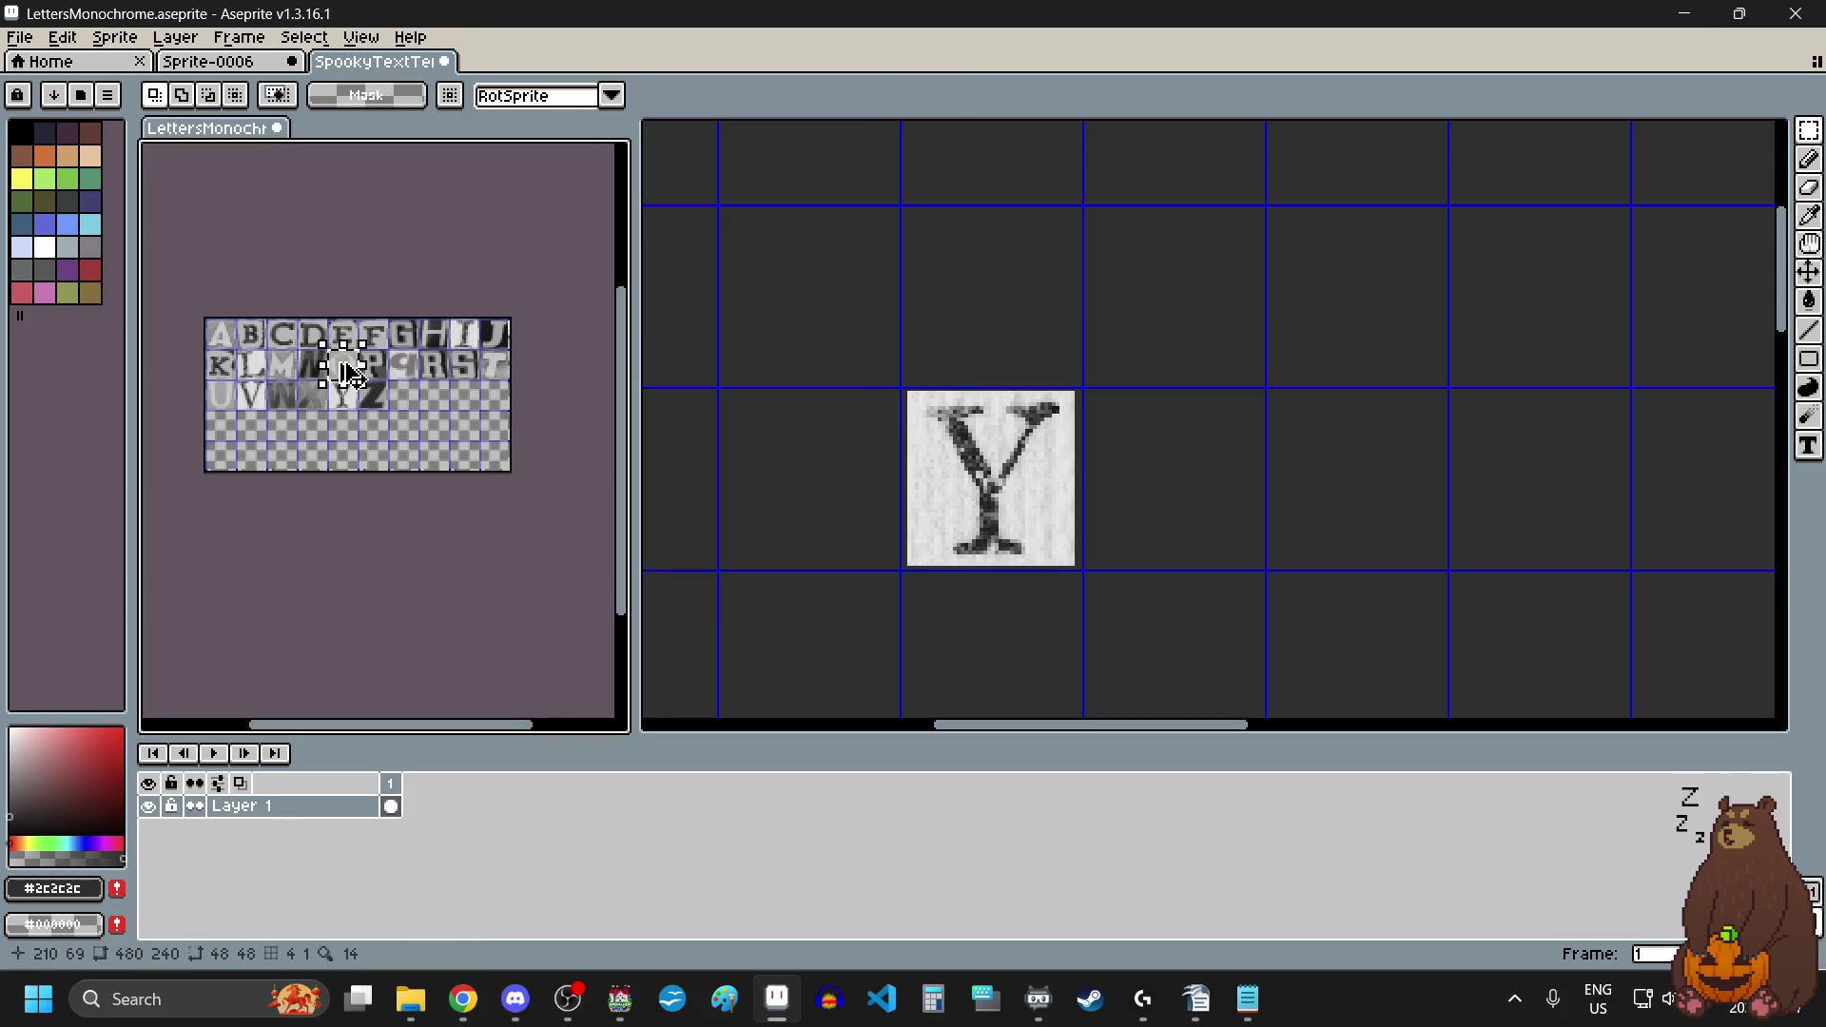
click(1342, 522)
key(ctrl+v)
drag(989, 304, 1170, 492)
scroll(1325, 533, up, 3)
drag(1325, 534, 1283, 547)
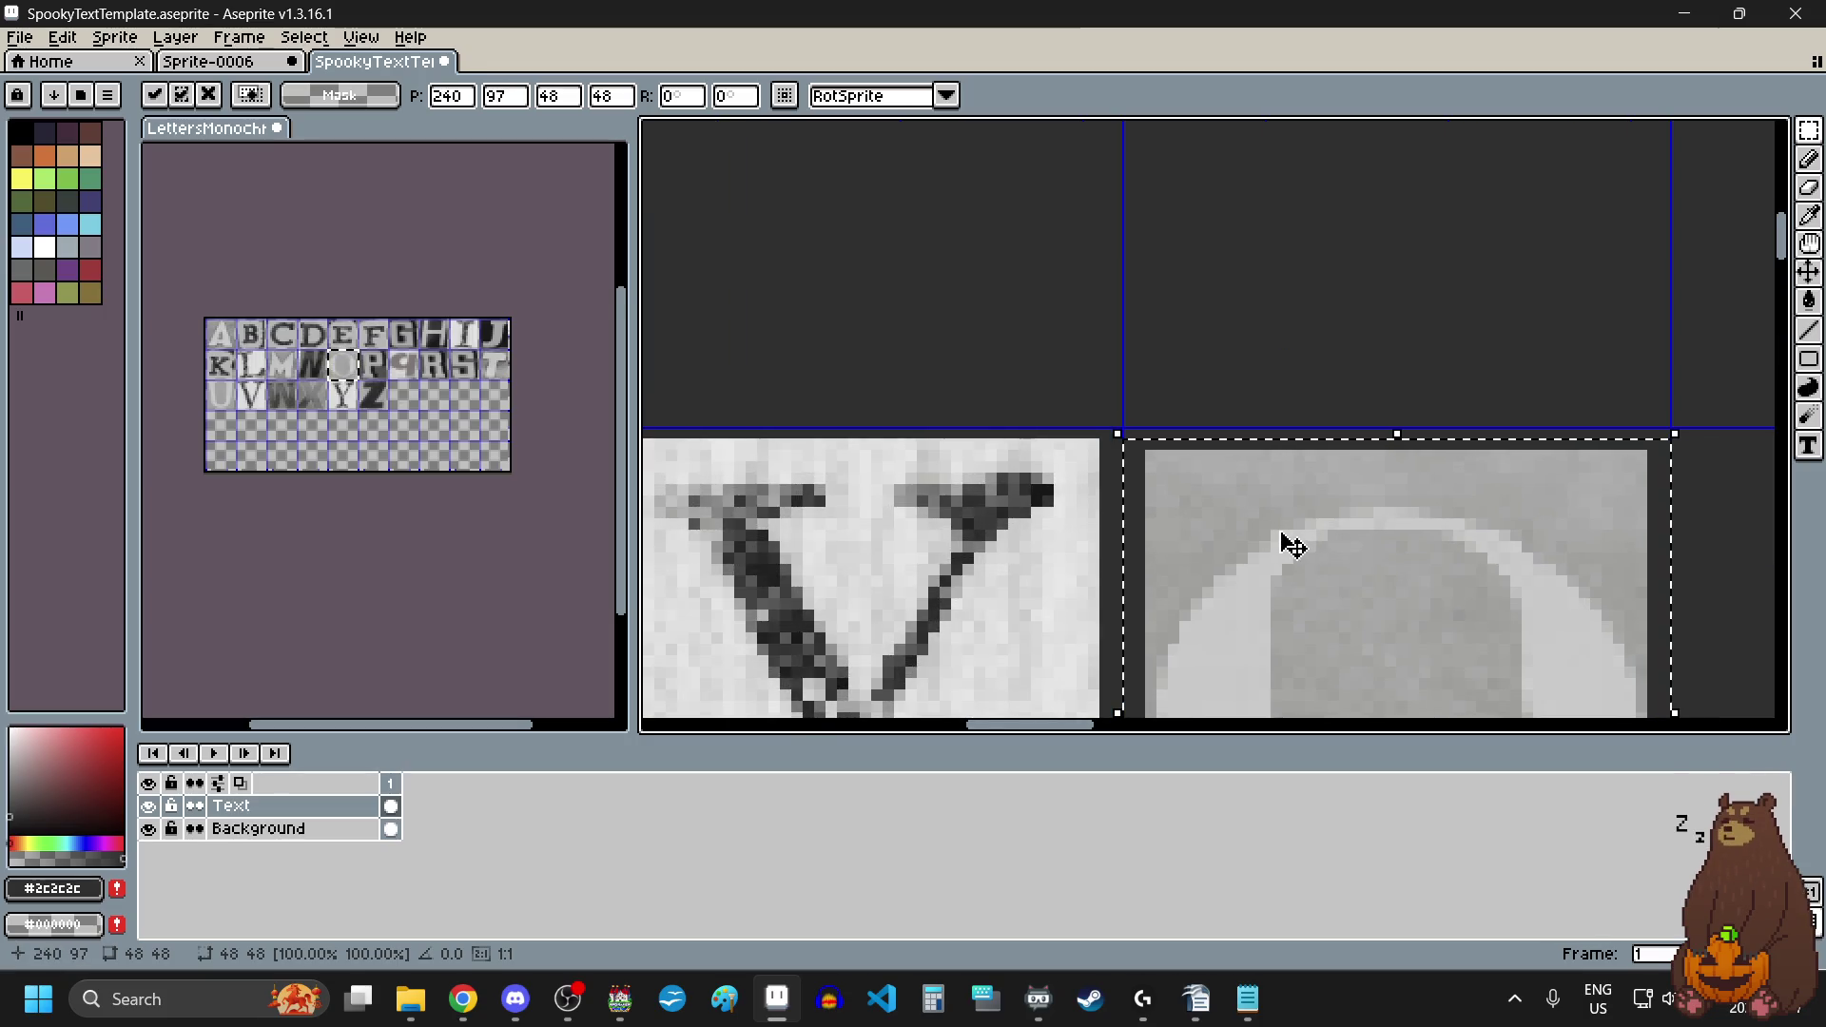
scroll(1294, 547, down, 2)
scroll(1274, 542, up, 2)
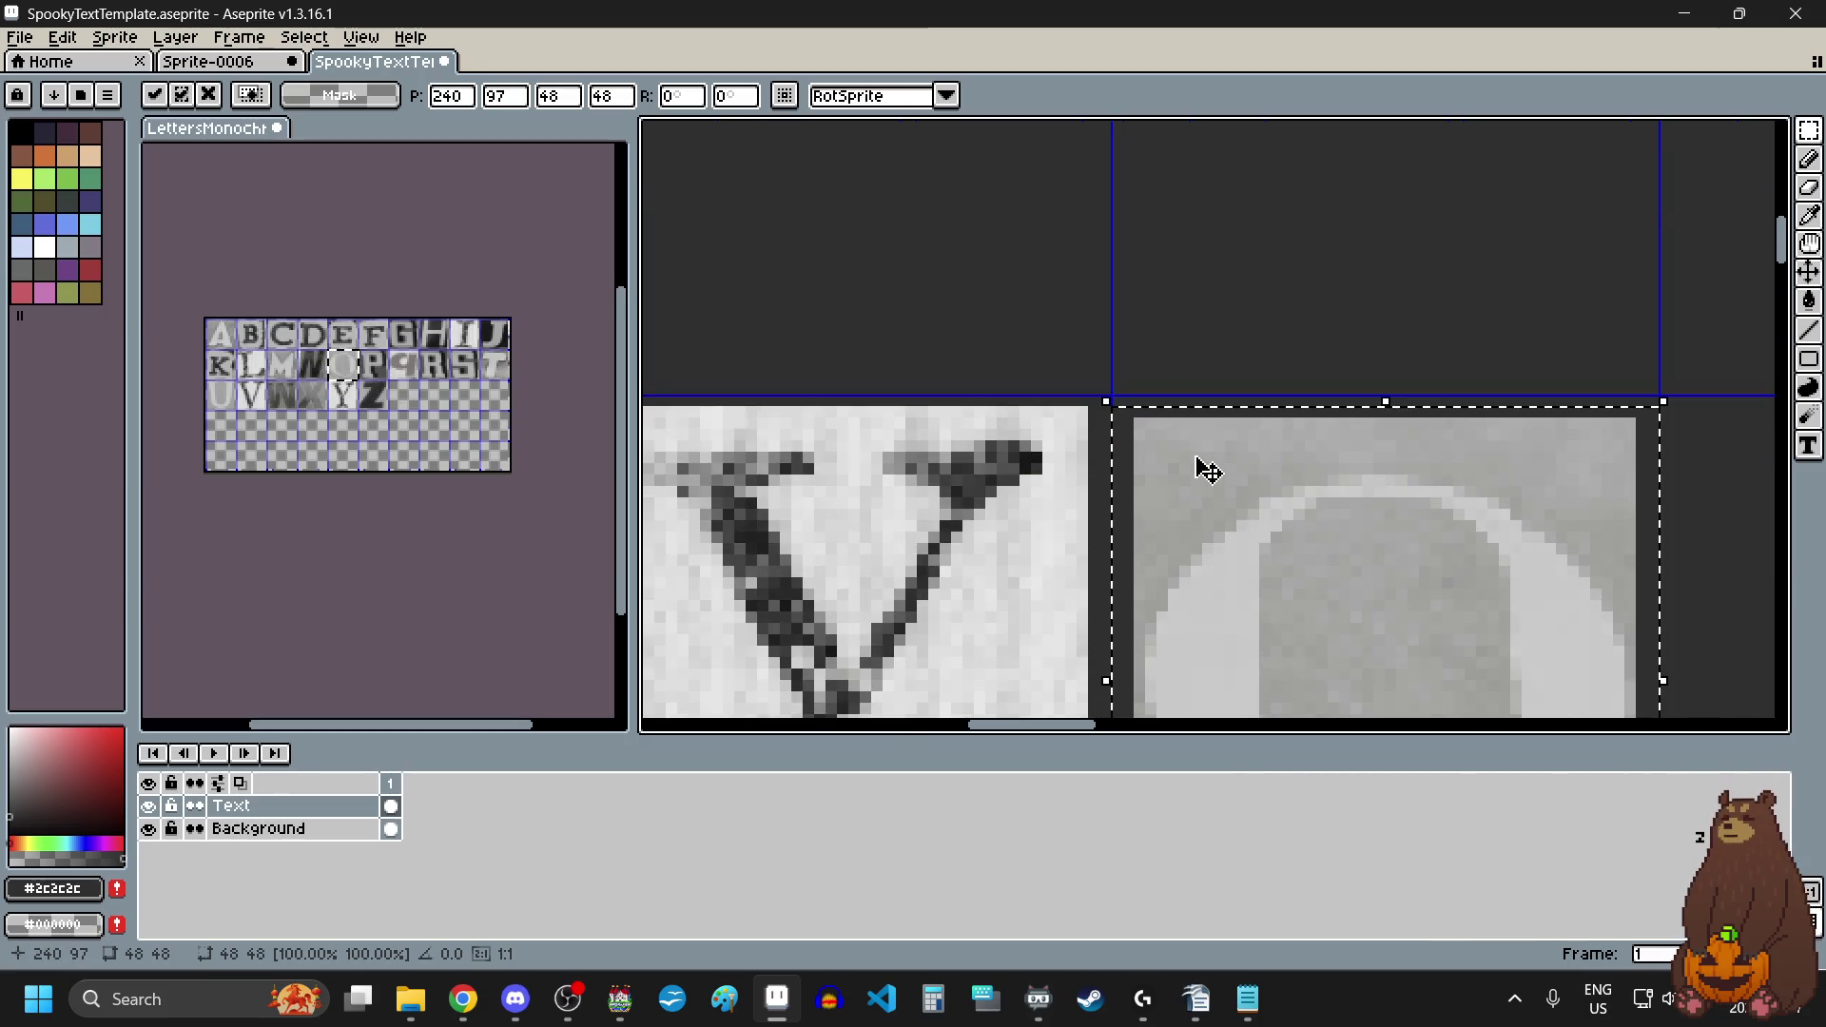
scroll(1205, 469, up, 1)
scroll(1236, 466, down, 3)
scroll(1268, 487, up, 2)
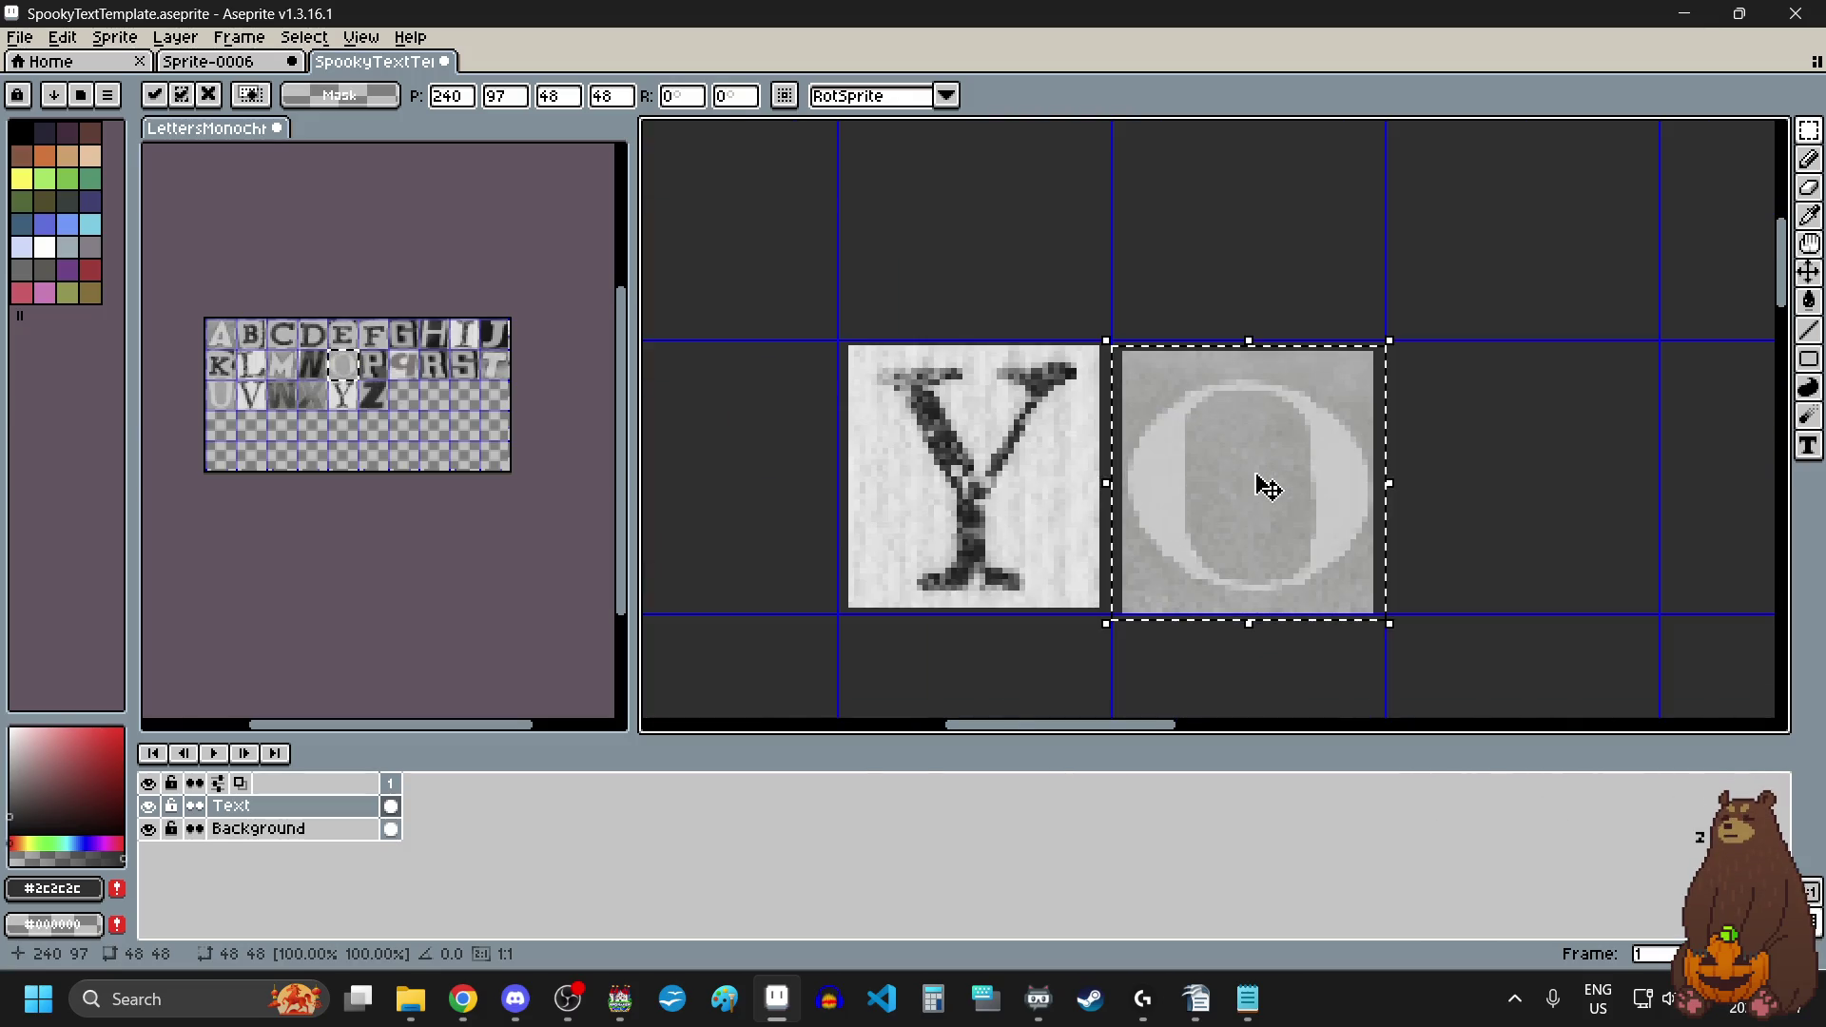
drag(1259, 485, 1275, 498)
scroll(1068, 481, down, 1)
scroll(1337, 510, right, 3)
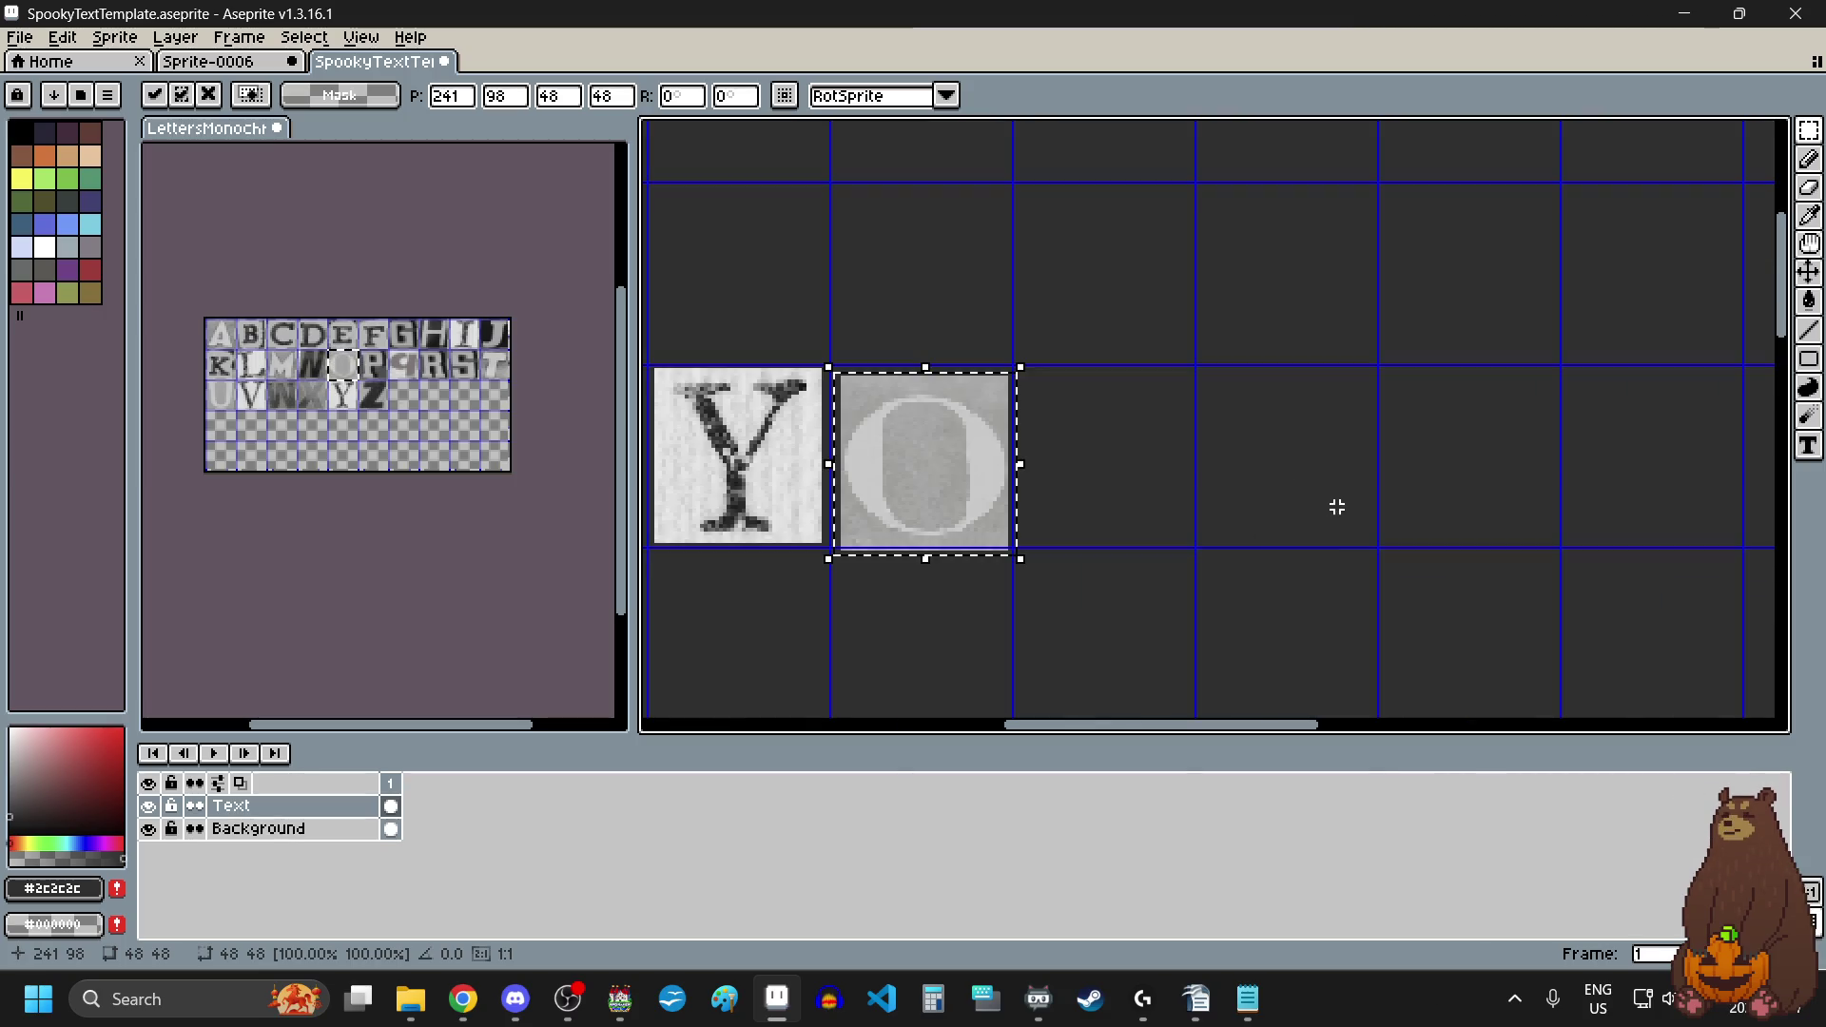
click(1207, 485)
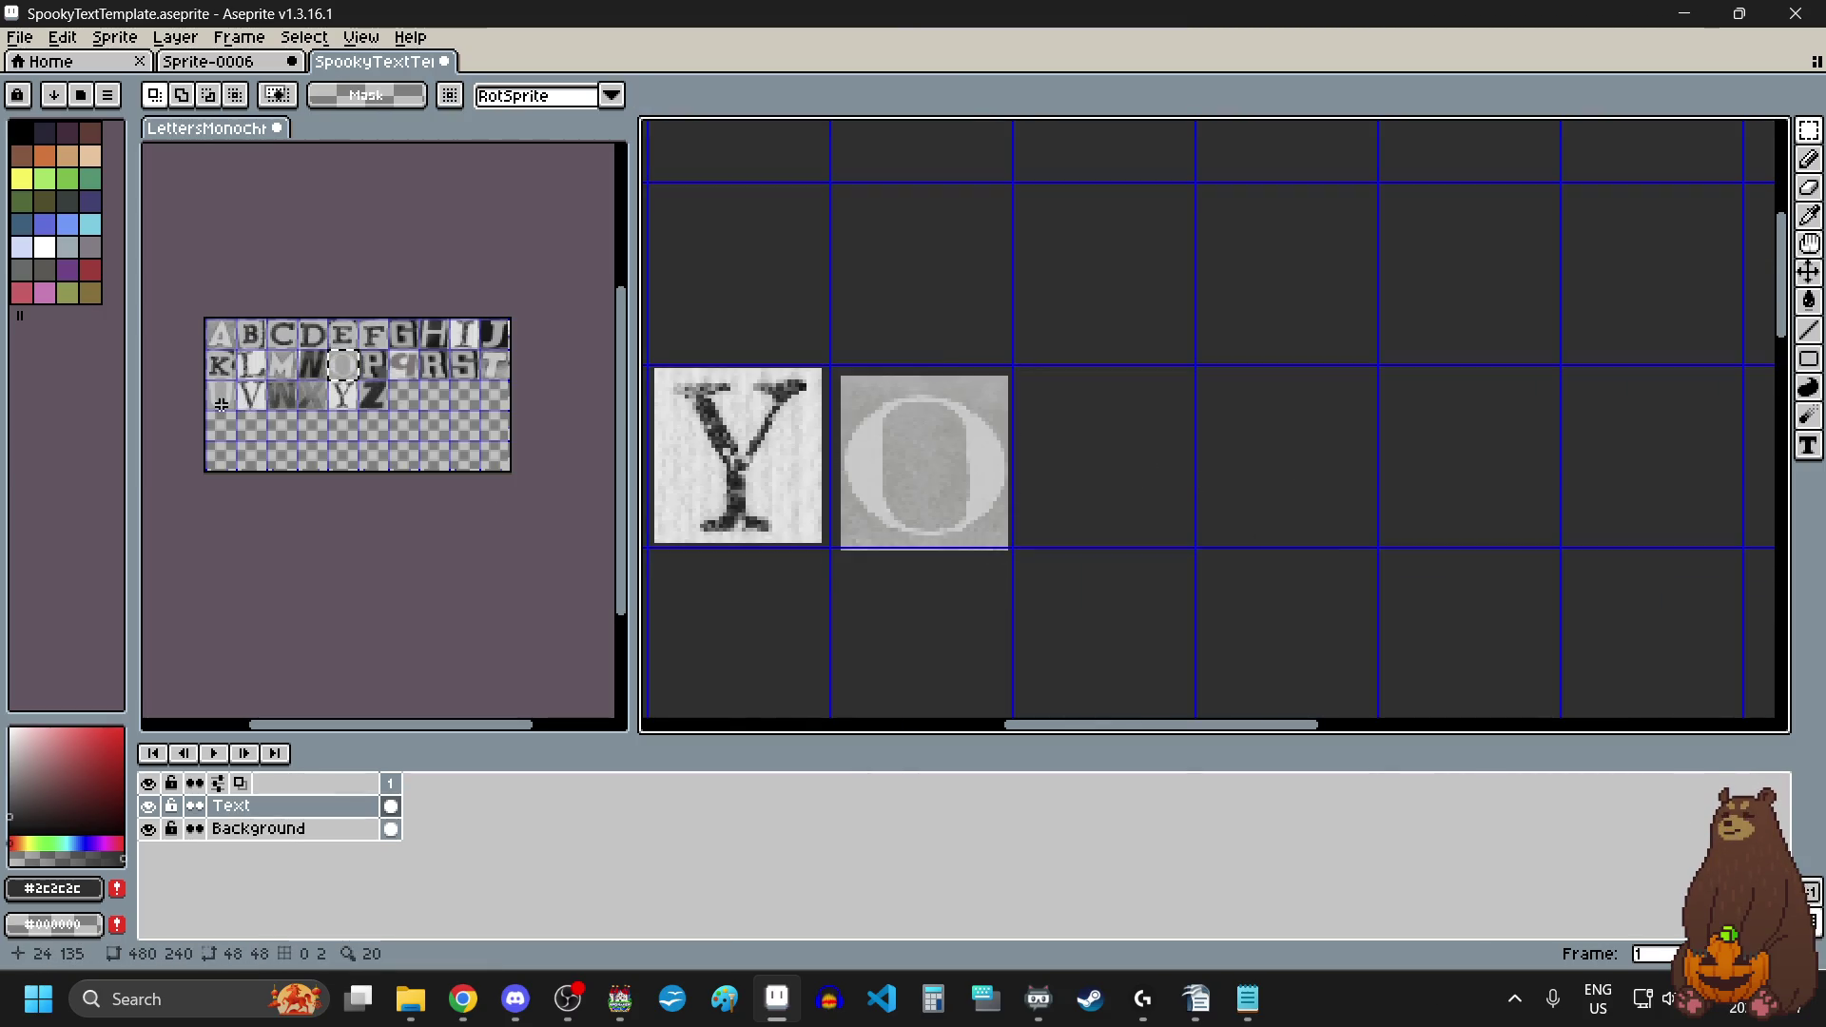
Step: Copy the U tile from the letter sheet and place it after the O
click(238, 418)
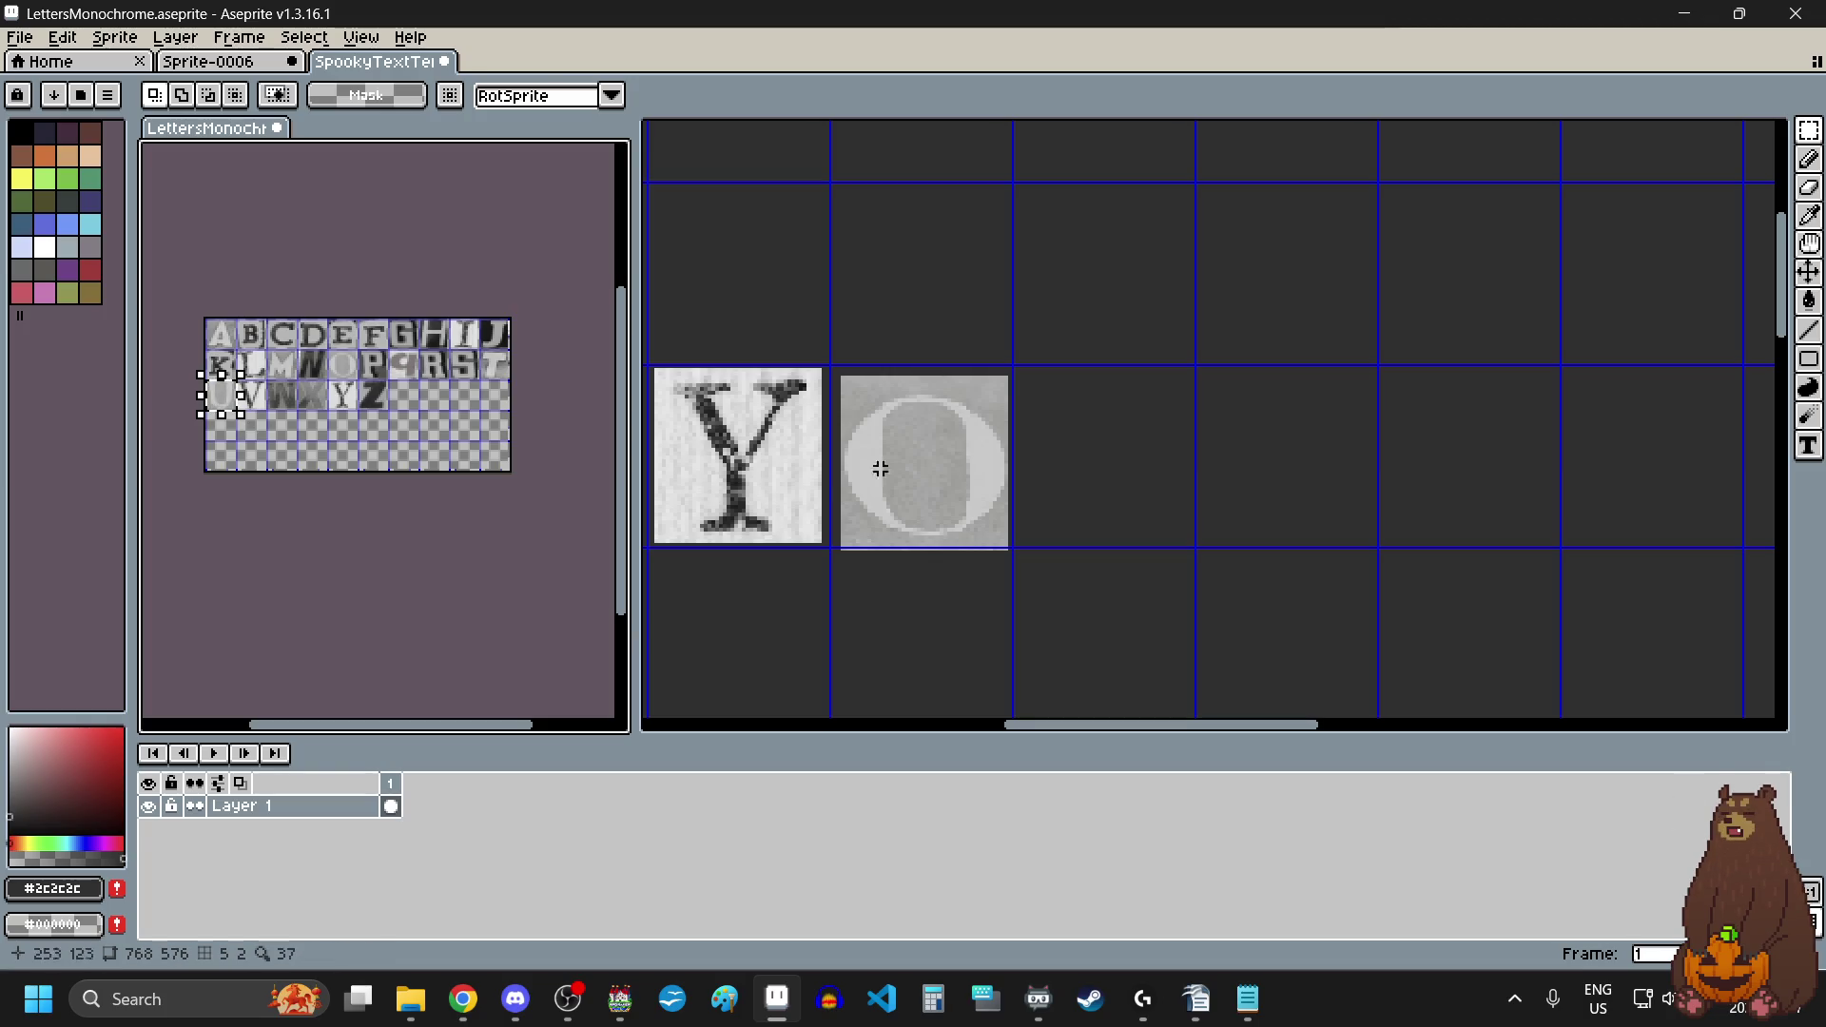
click(1067, 469)
key(ctrl+v)
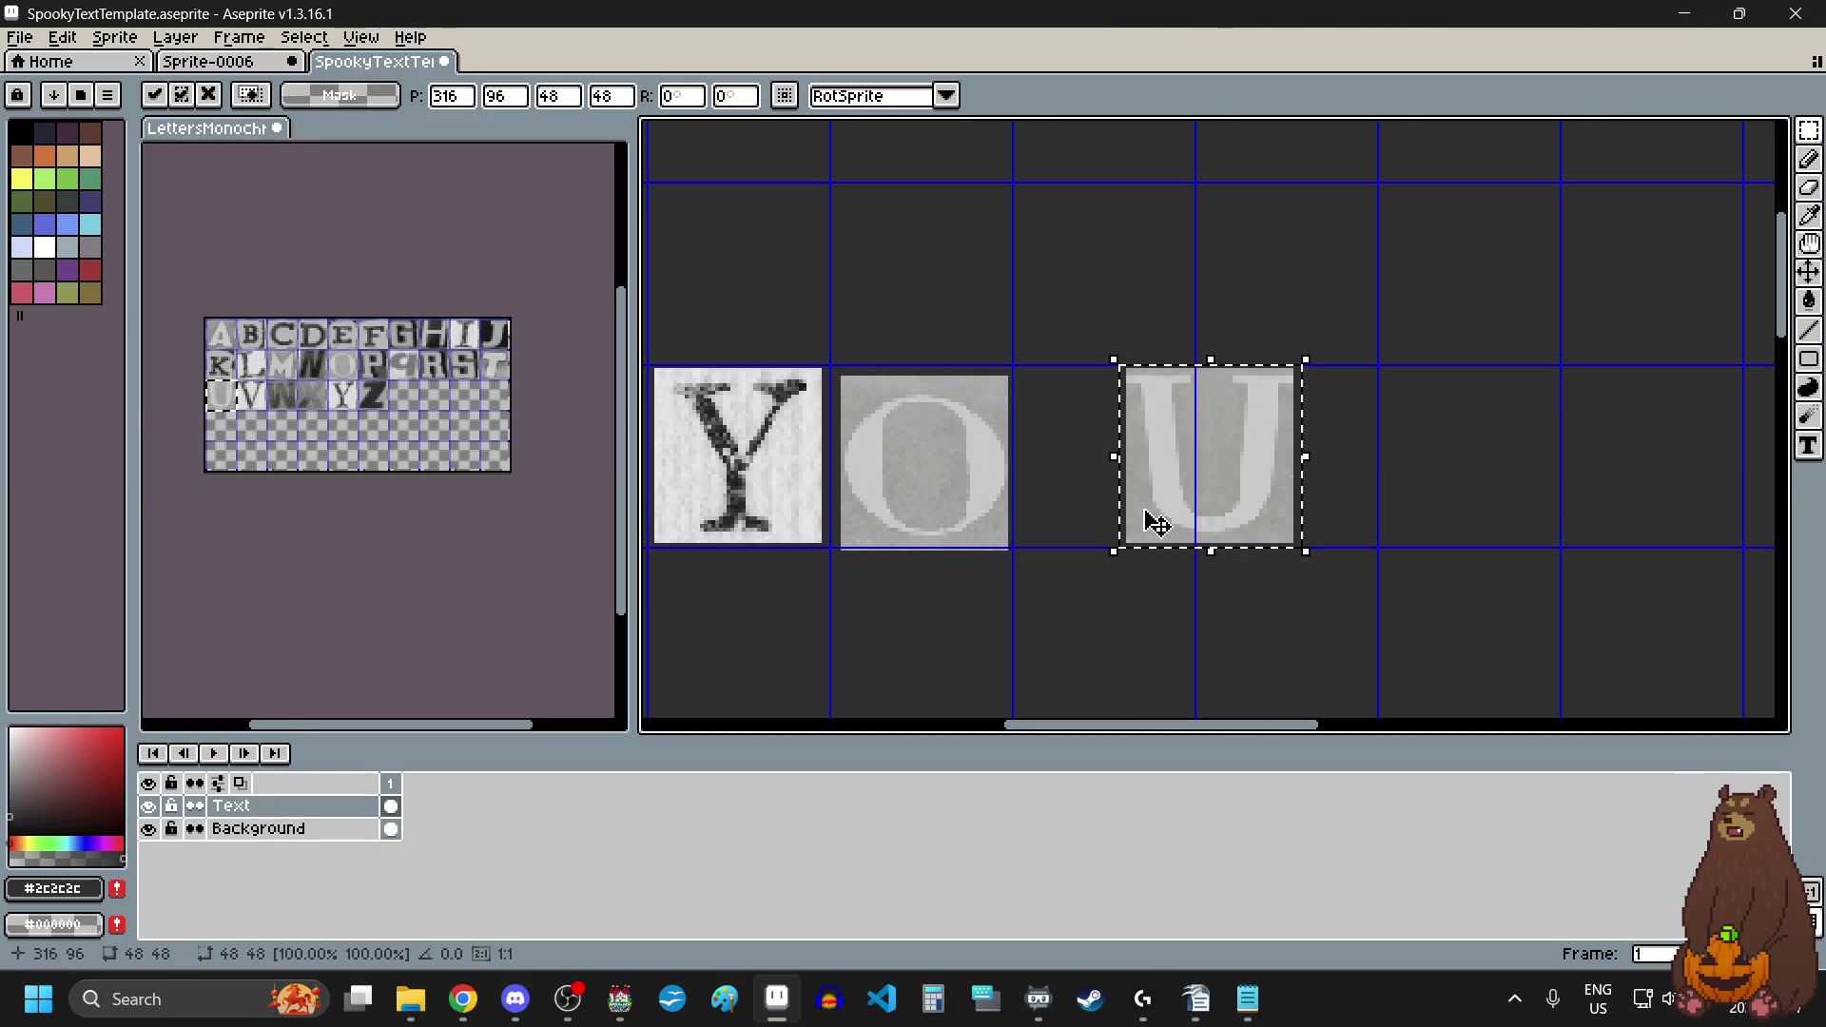
drag(1153, 517, 1069, 501)
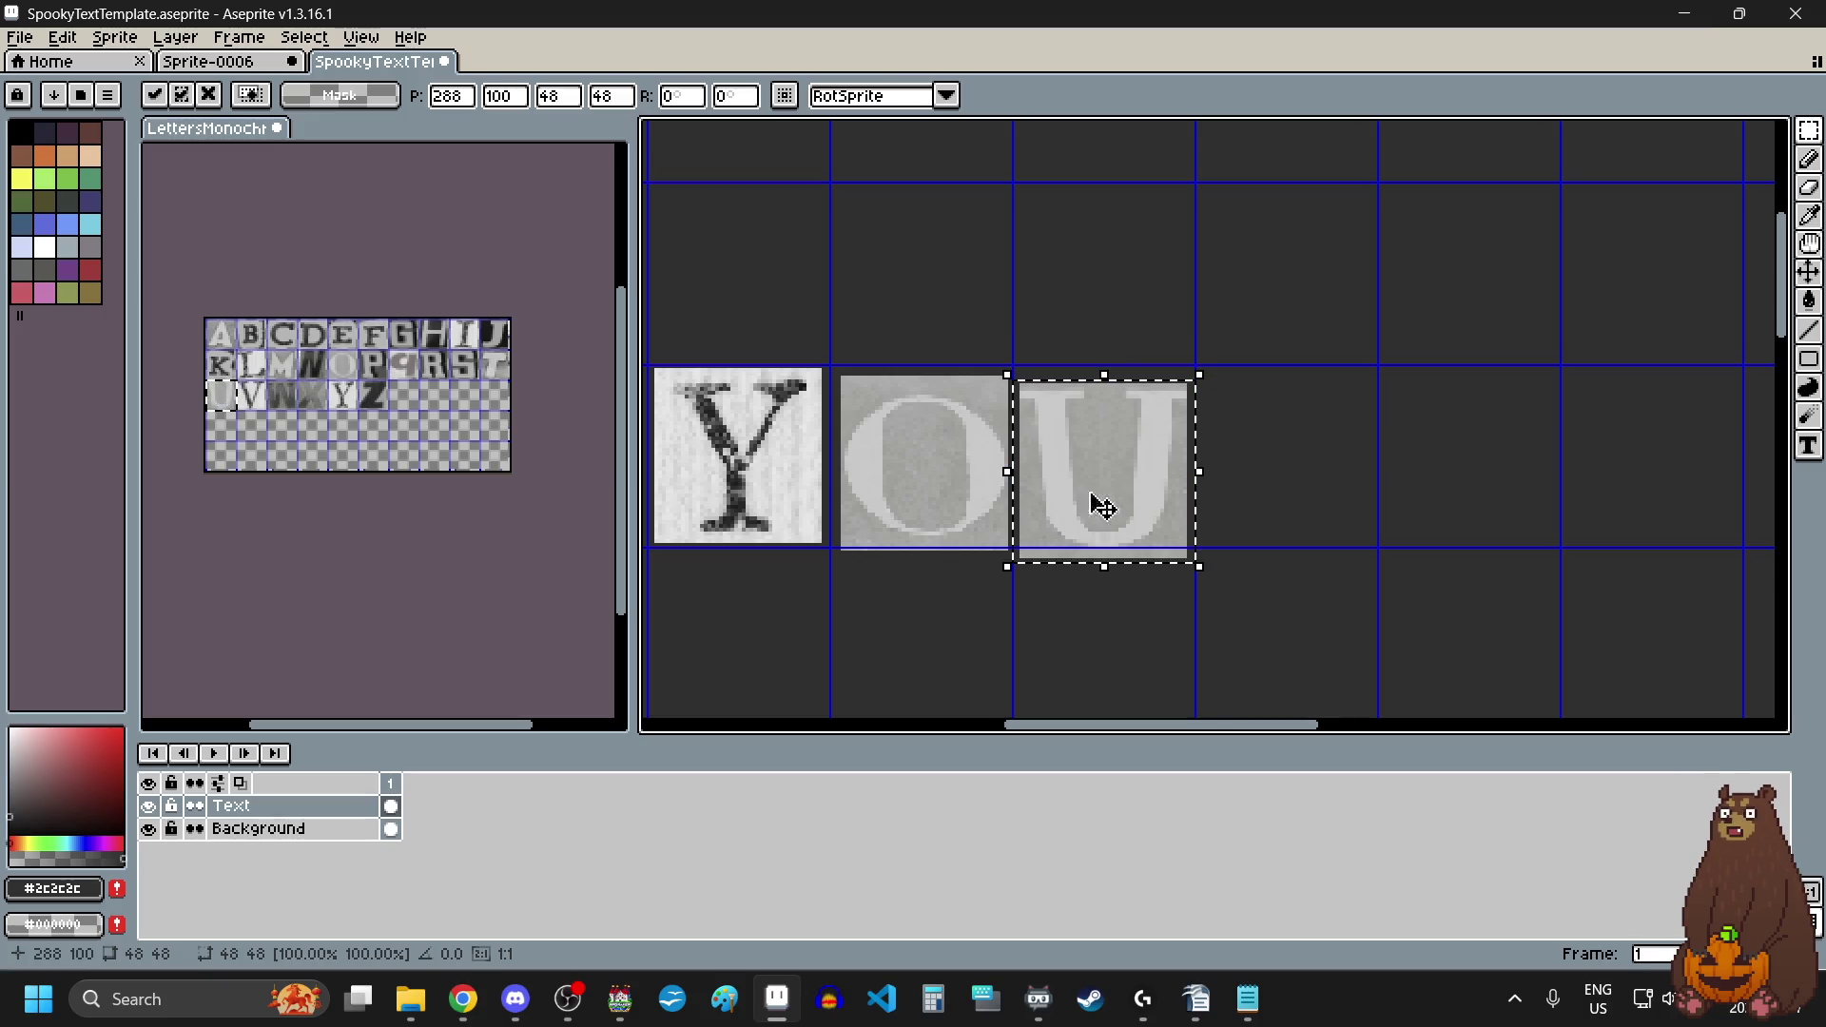
click(1317, 506)
scroll(1138, 439, down, 3)
scroll(1201, 451, up, 1)
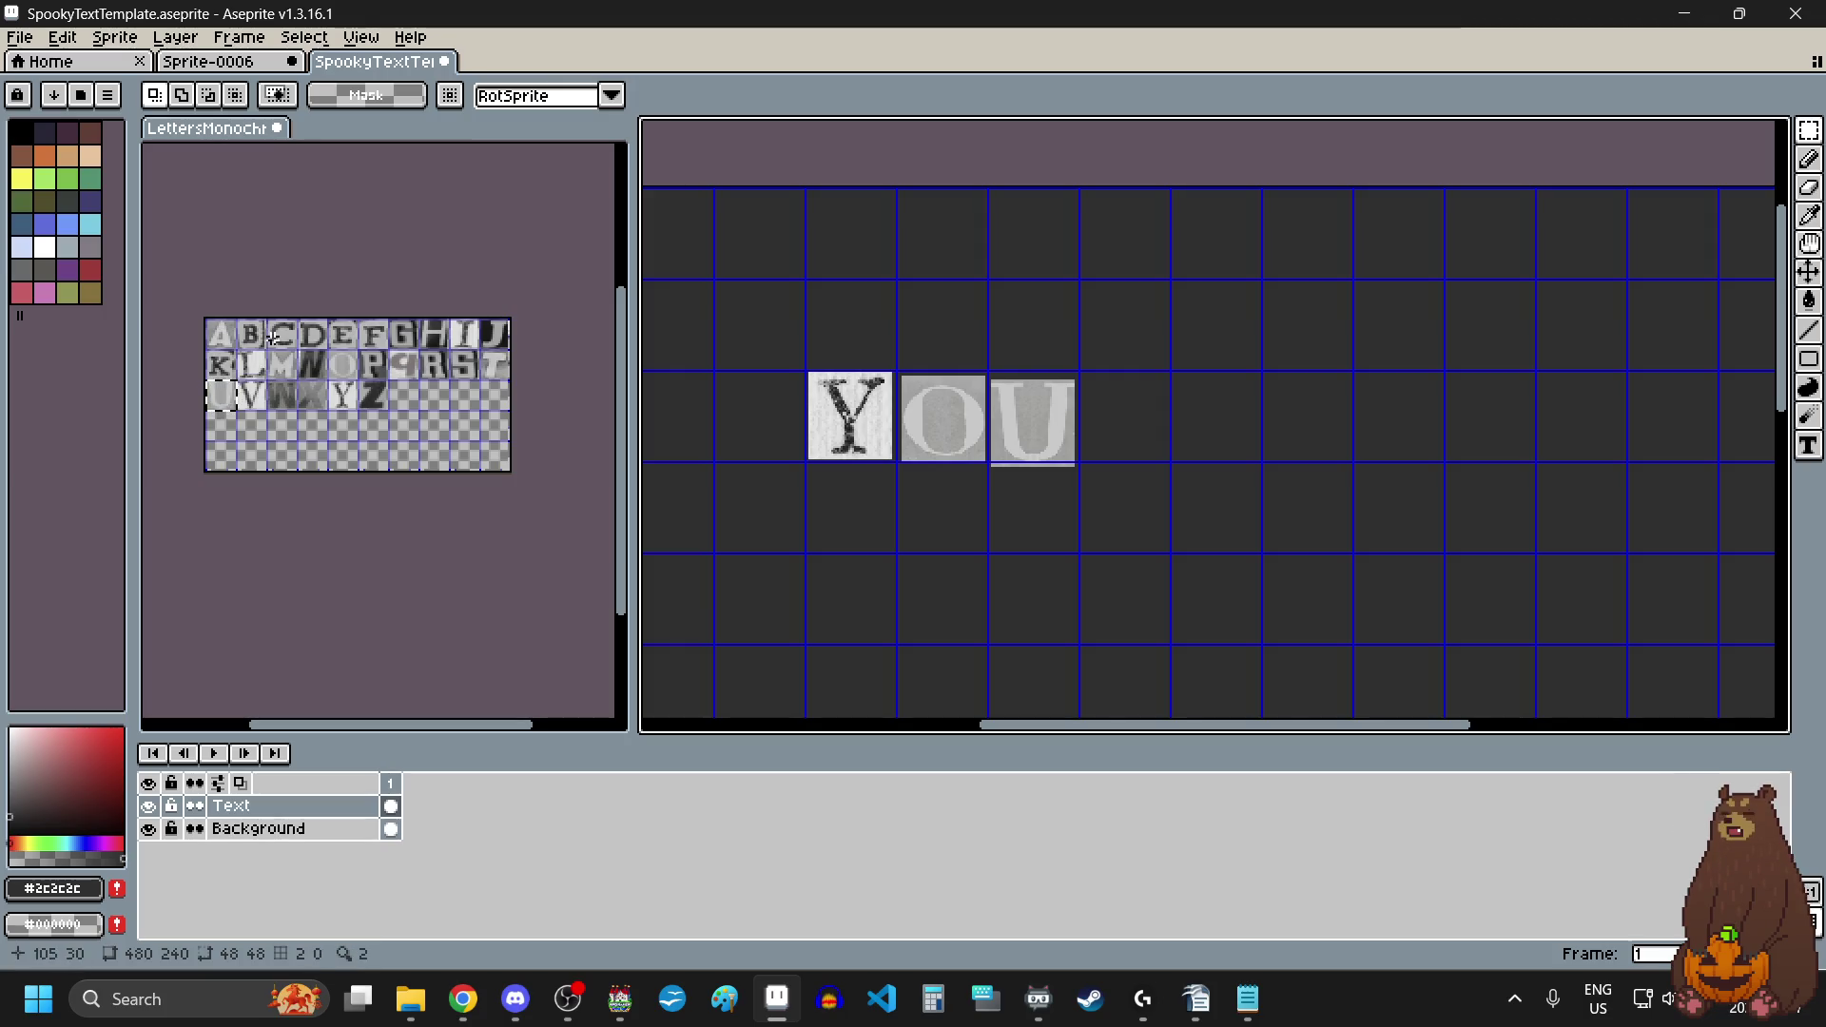
Step: Paste the C tile one empty cell after YOU to start the second word
drag(277, 330, 295, 342)
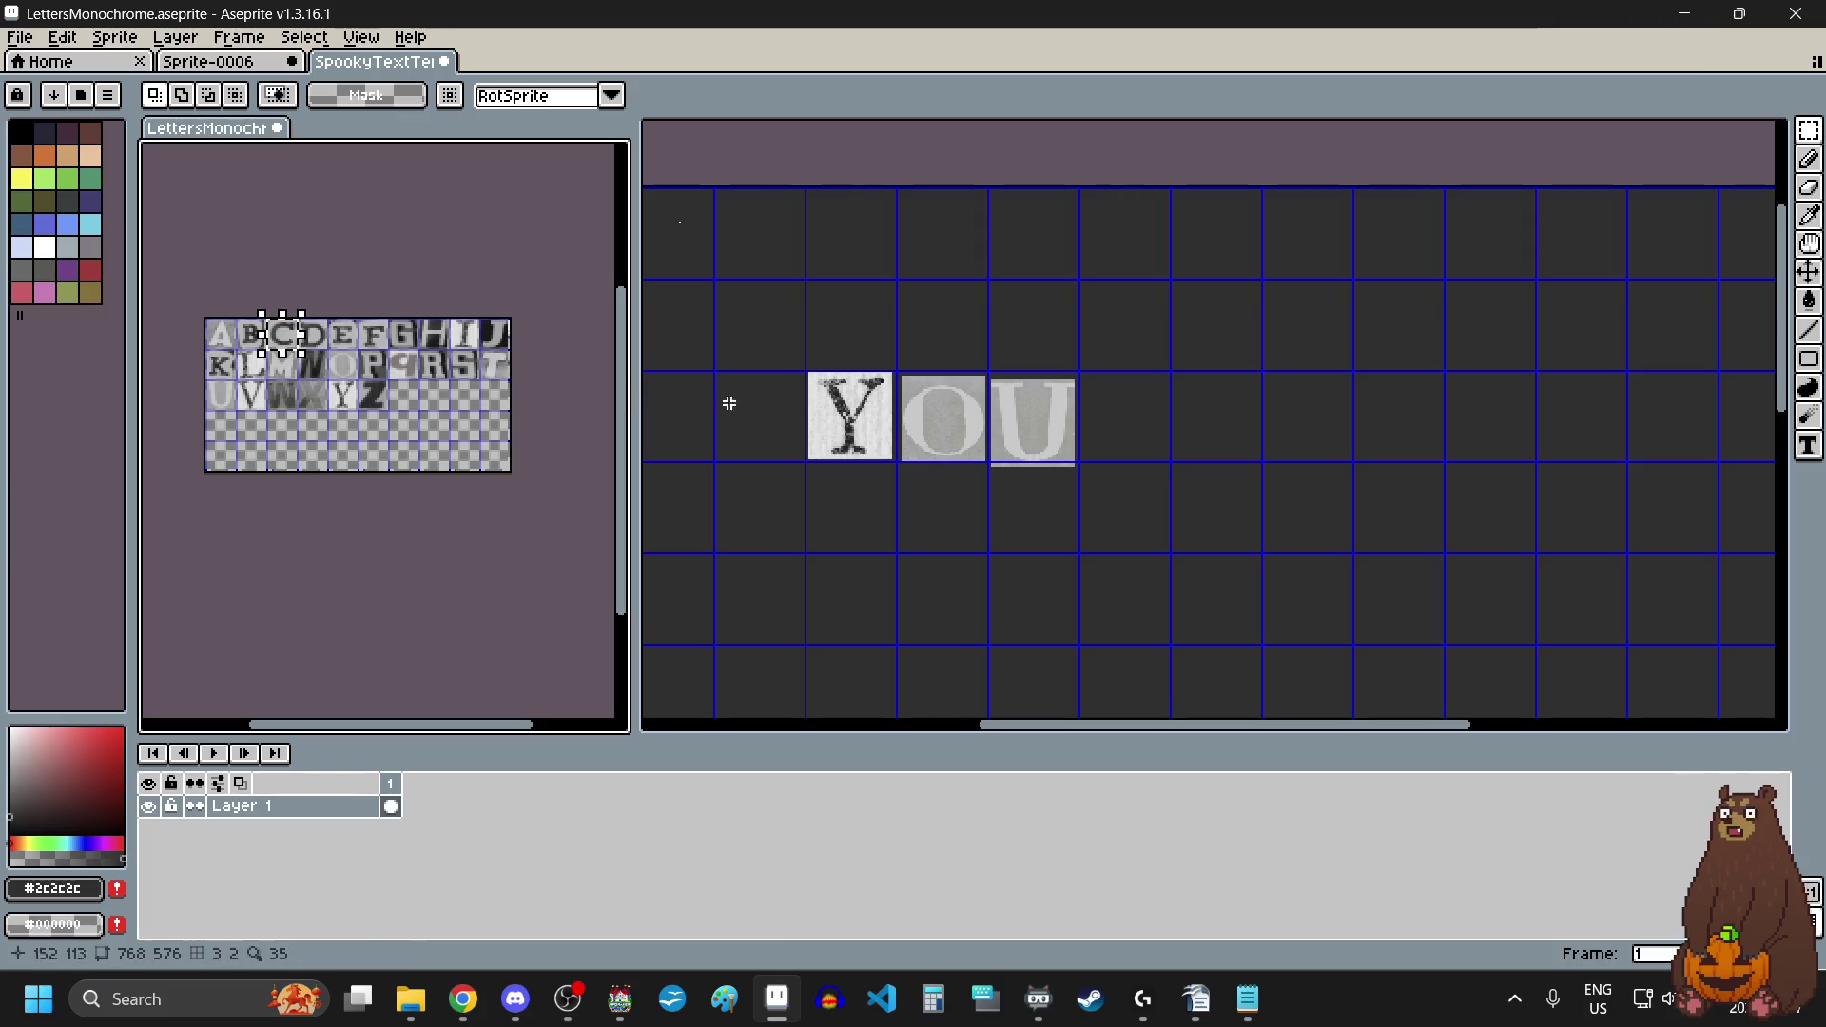
scroll(1046, 418, down, 4)
scroll(1089, 420, up, 1)
scroll(1089, 420, up, 1)
click(1063, 430)
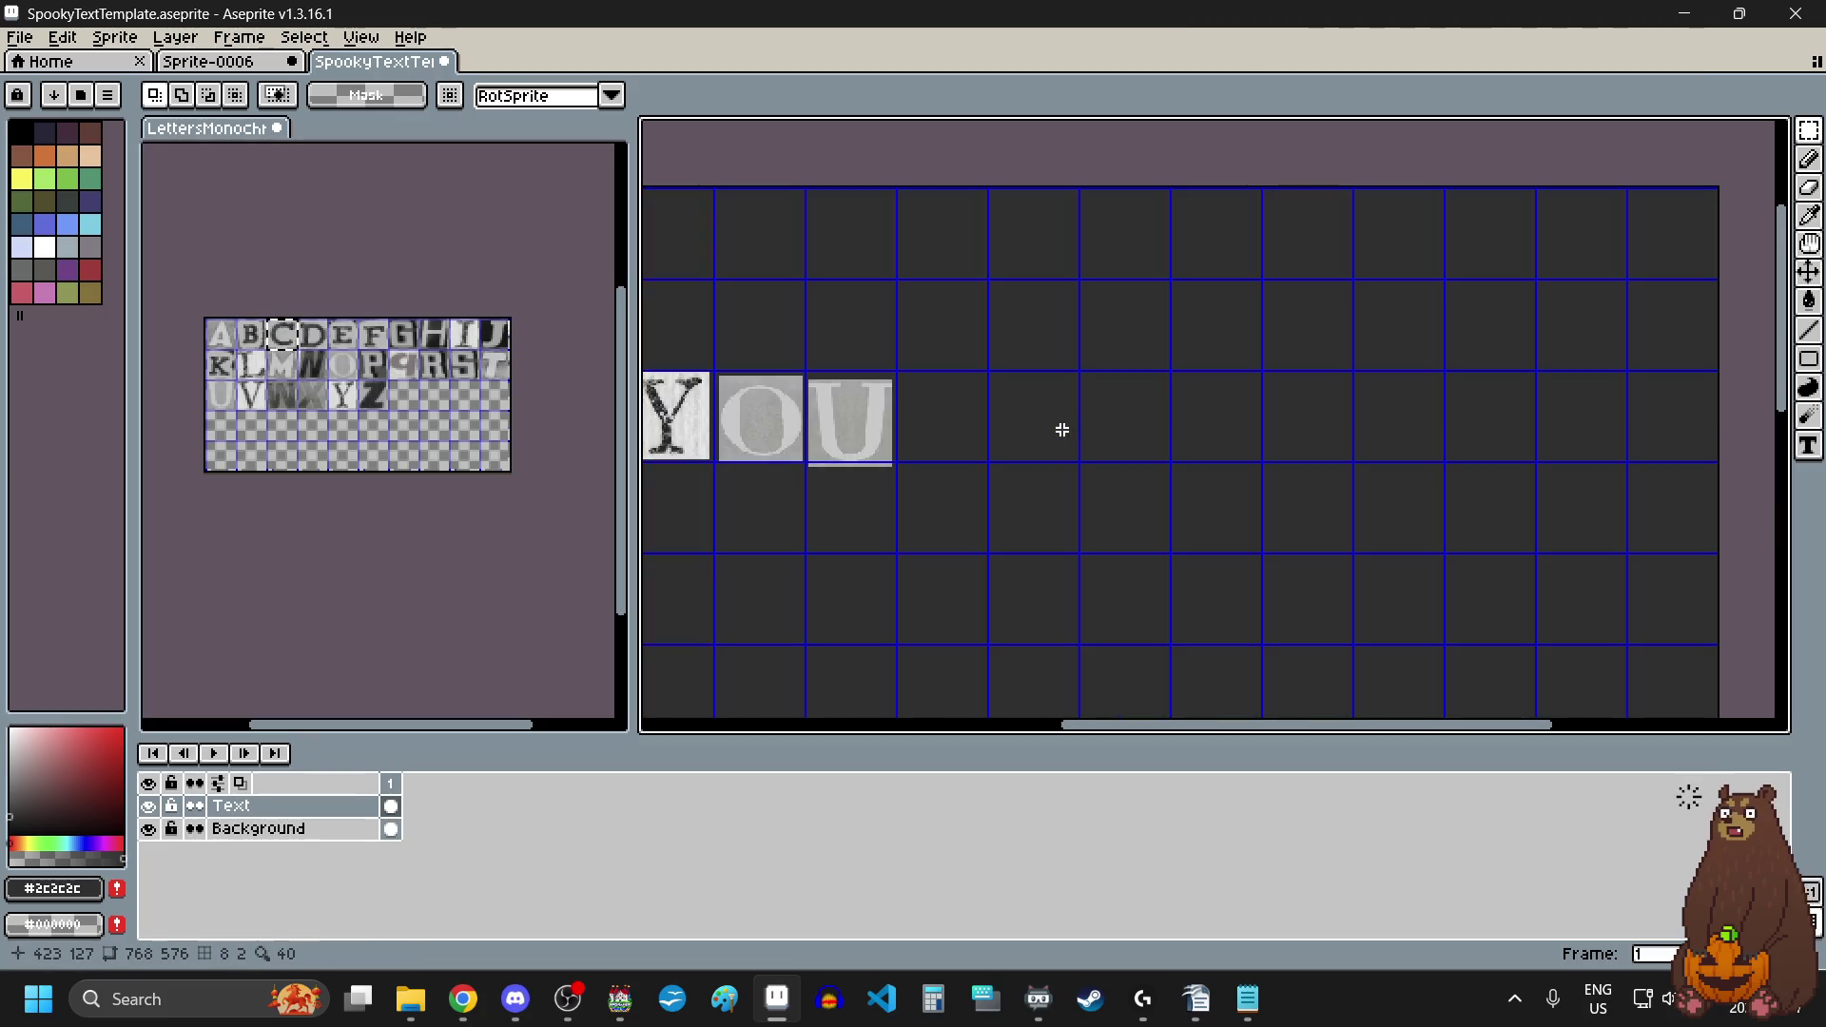
key(ctrl+v)
drag(1218, 270, 1045, 457)
click(1007, 560)
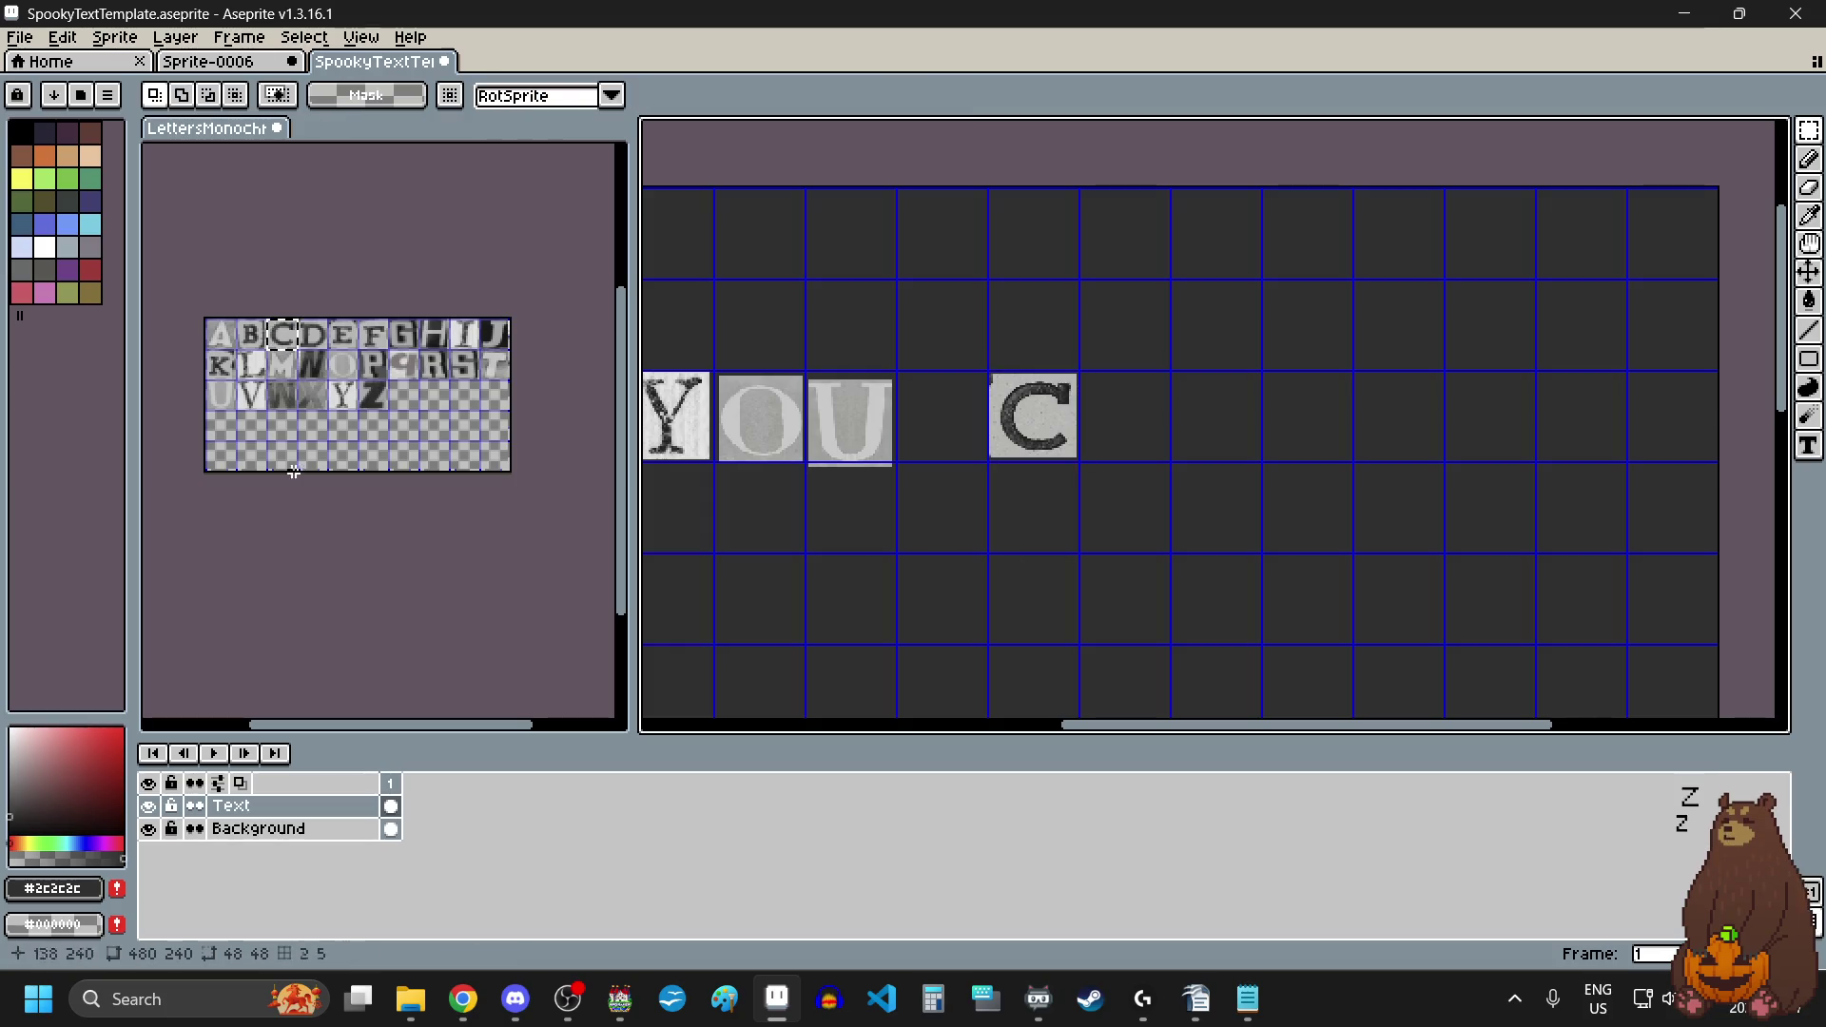
Step: Place the A tile in the cell right after the C
drag(233, 340, 240, 352)
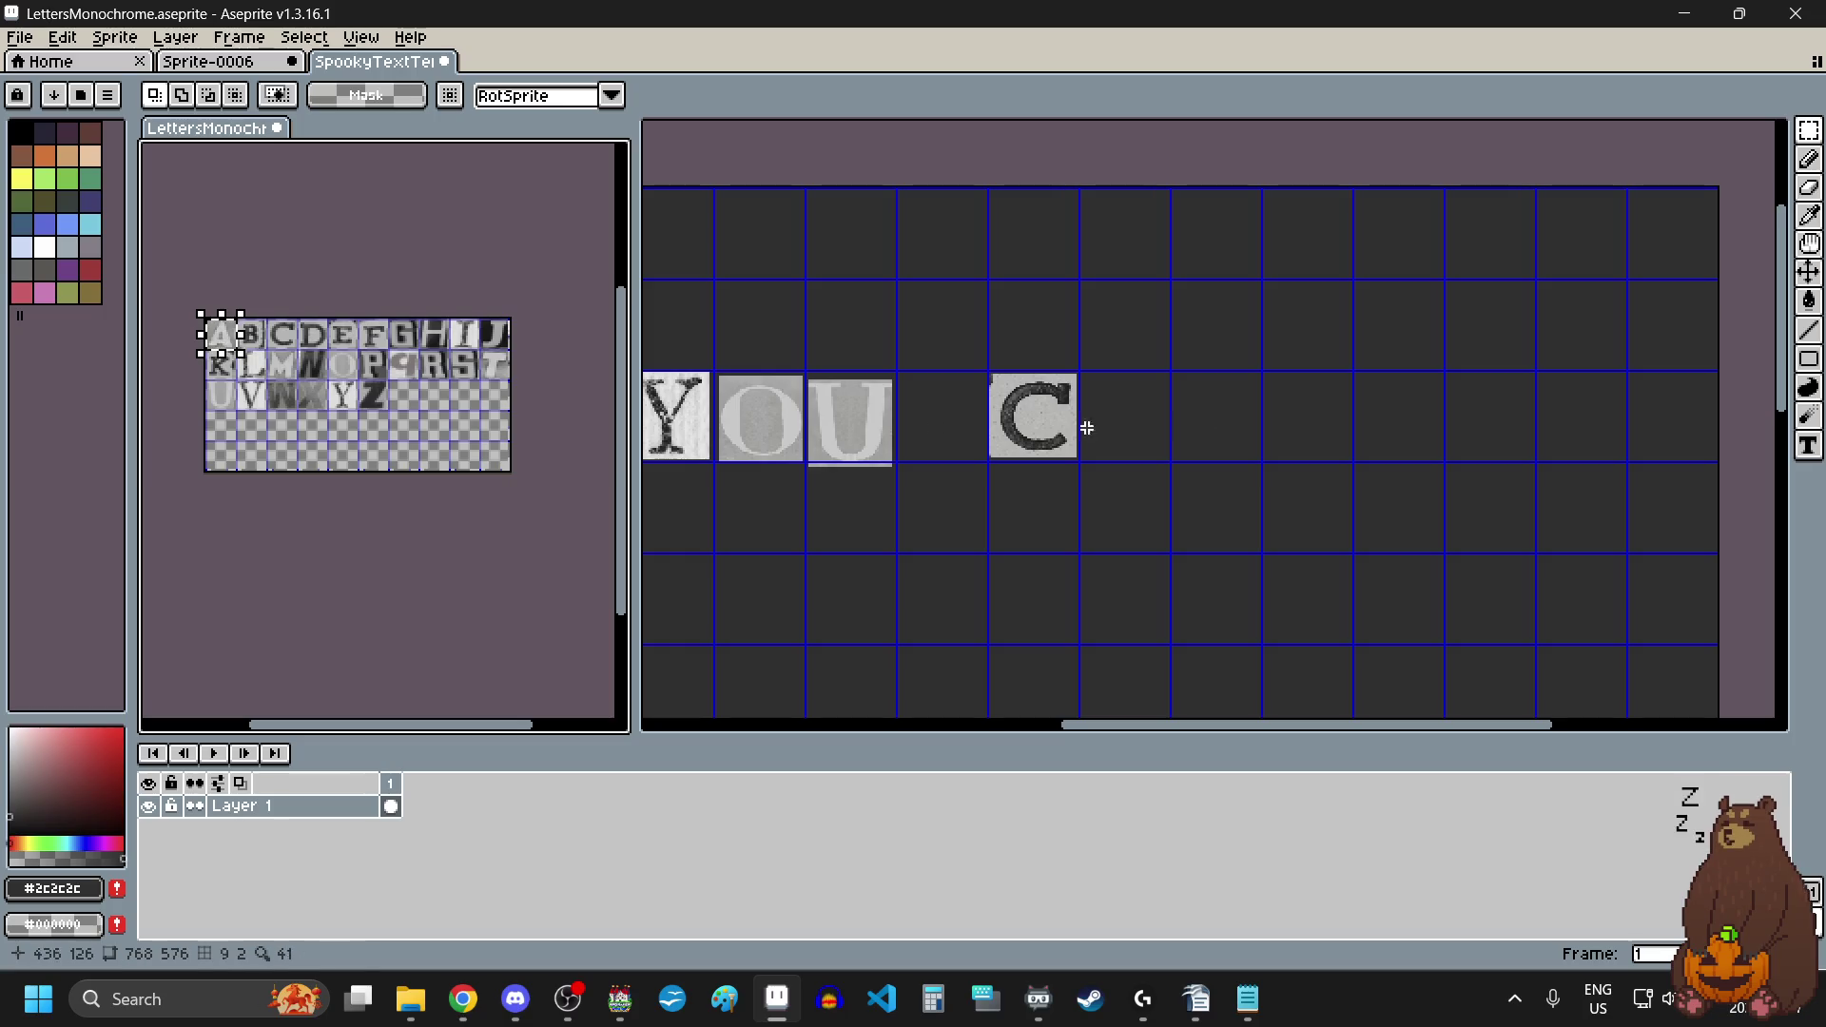
click(1188, 482)
key(ctrl+v)
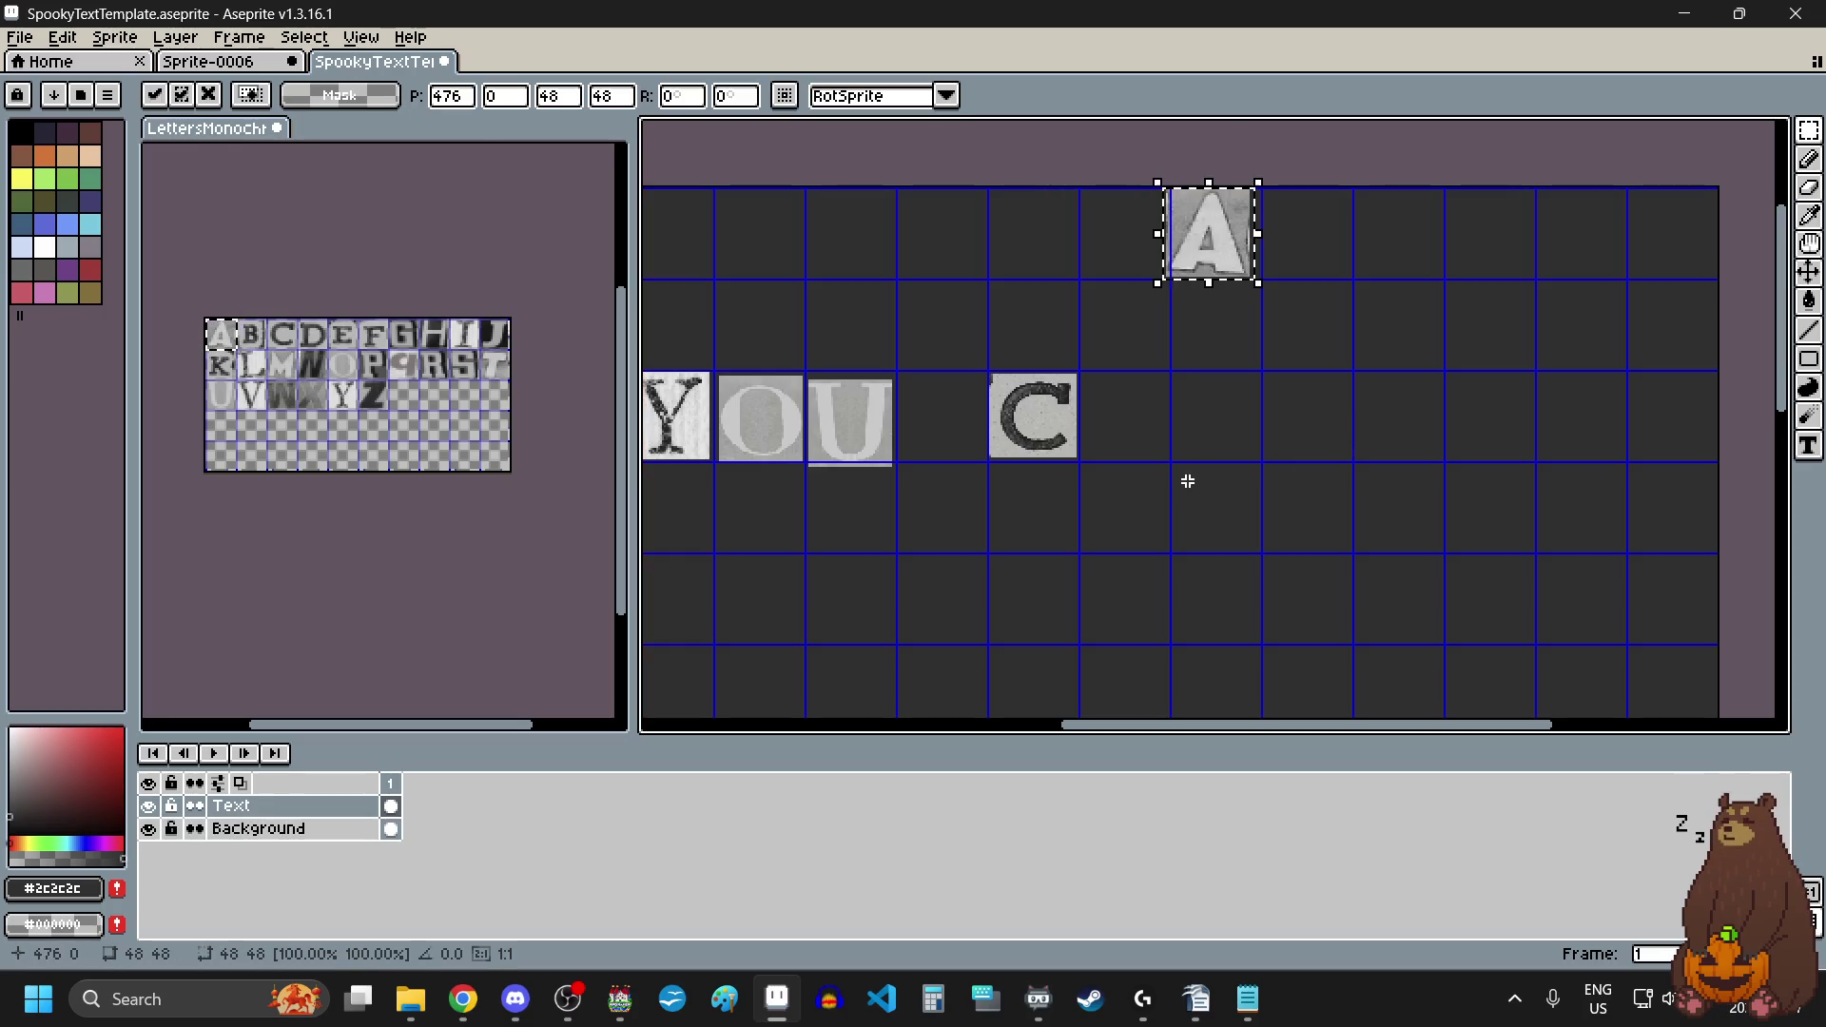
mouse_move(1194, 285)
mouse_down()
mouse_move(1167, 409)
mouse_move(1140, 445)
mouse_up()
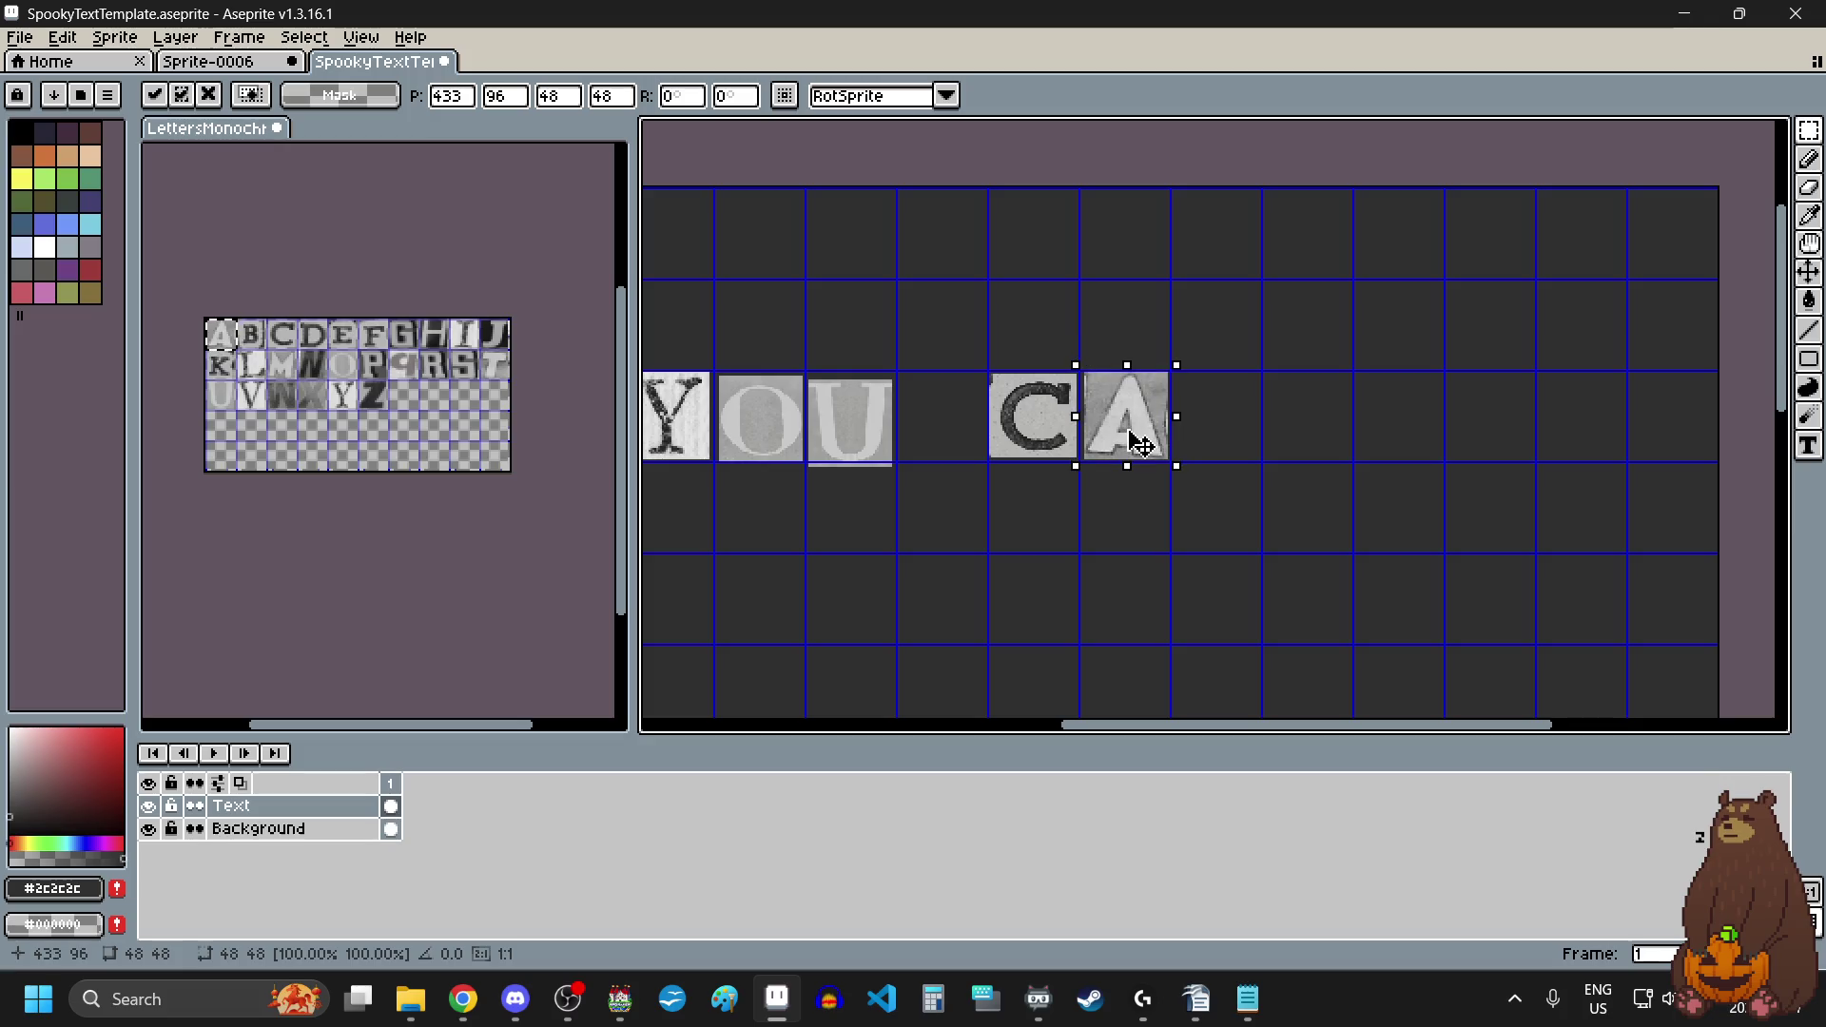
click(976, 539)
Step: Place the N tile in the cell after the A
drag(292, 344, 332, 383)
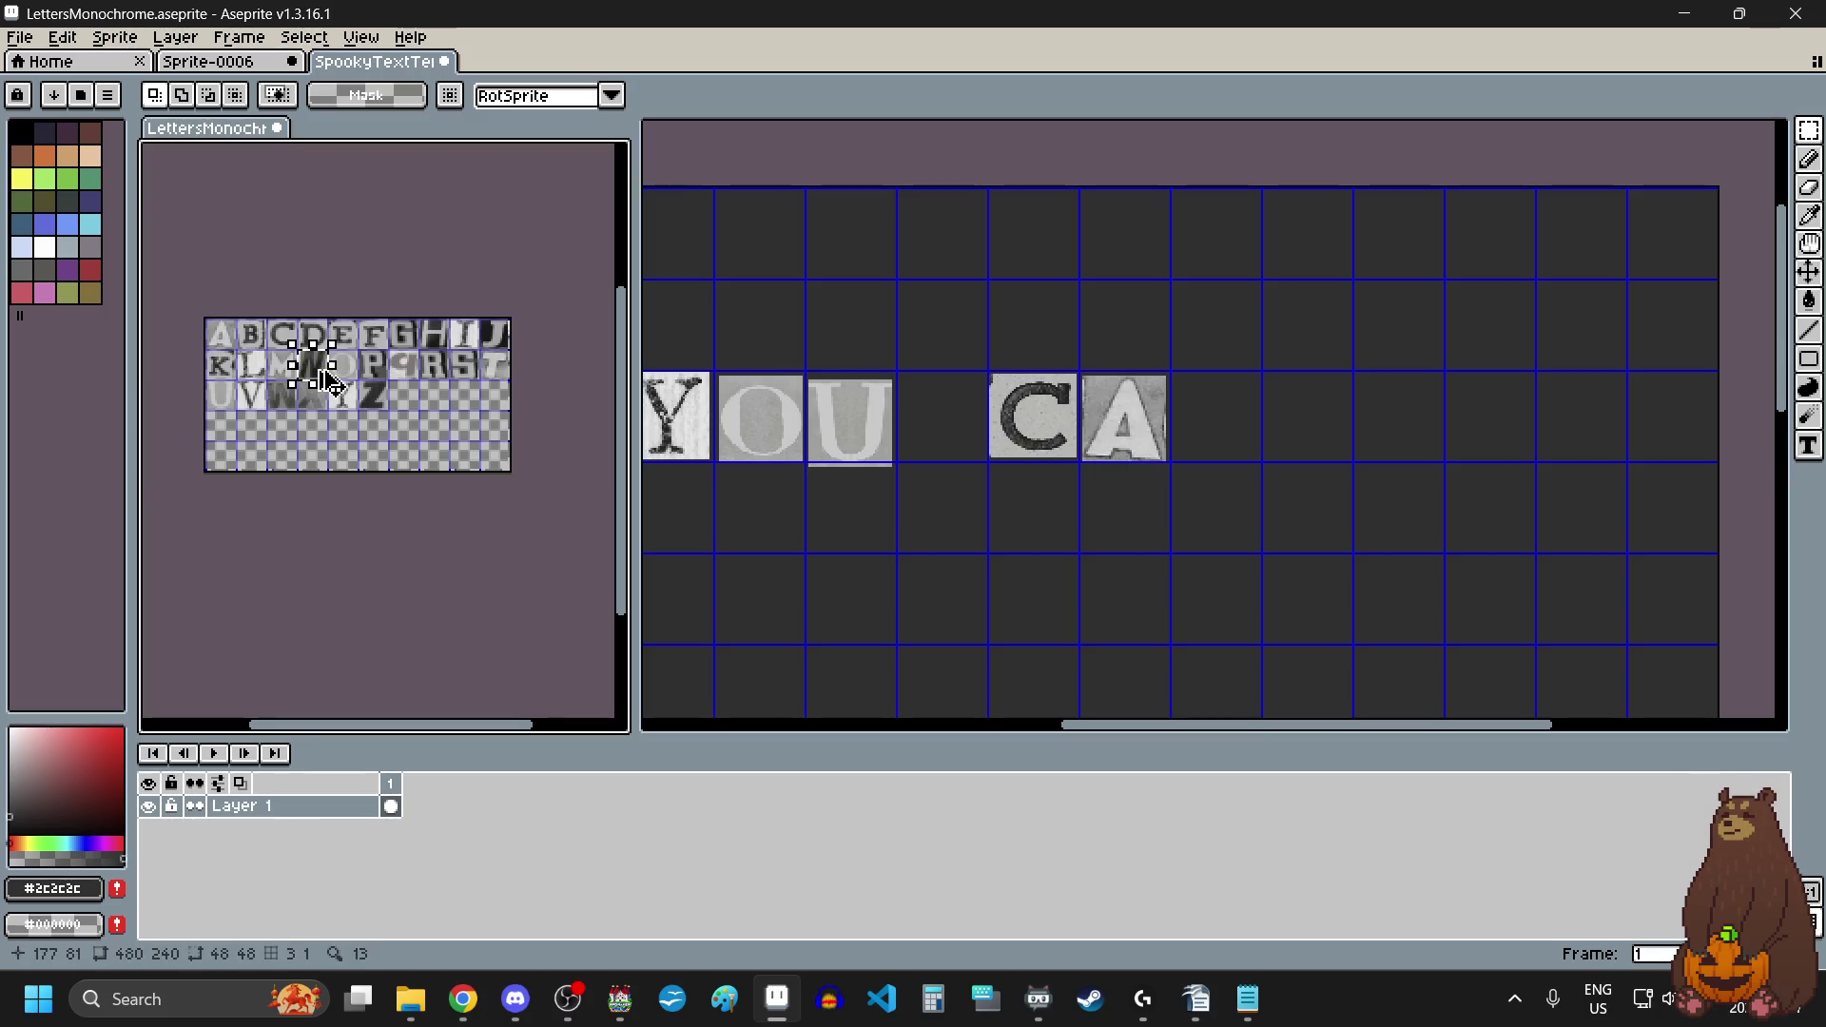
click(1251, 464)
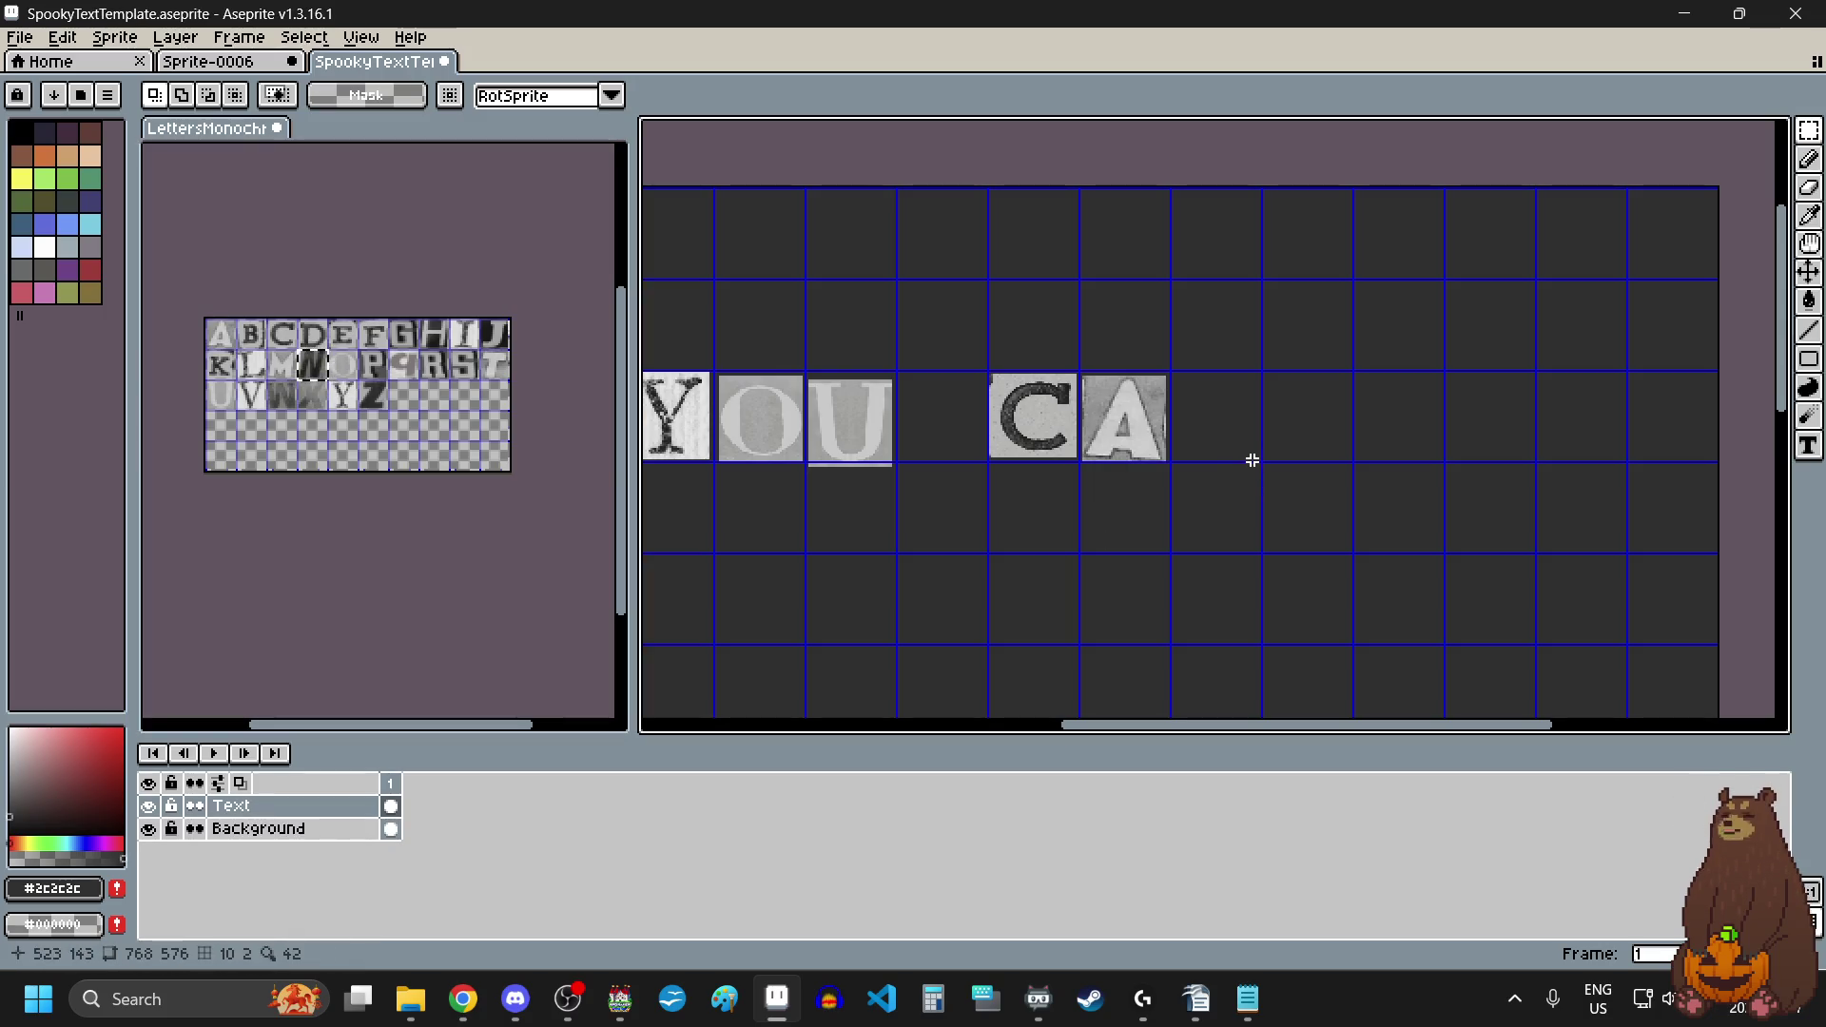
key(ctrl+v)
drag(1212, 319, 1217, 411)
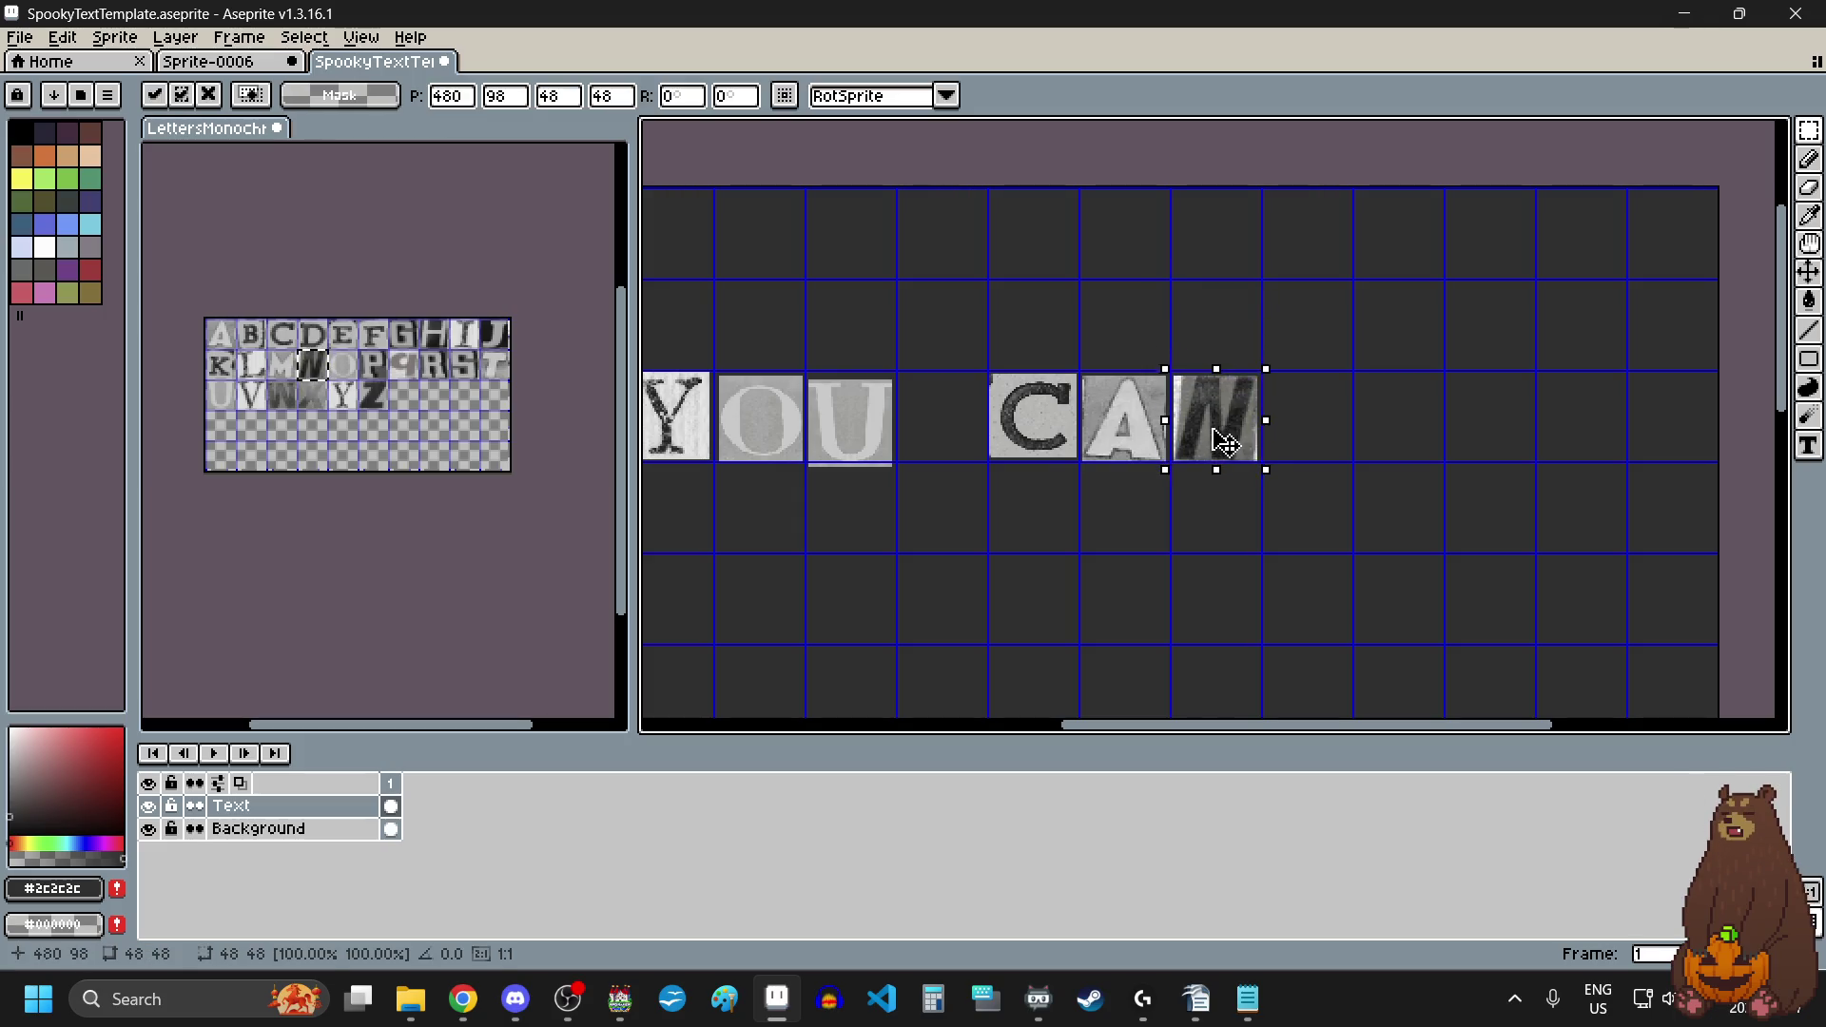
scroll(1217, 411, up, 2)
scroll(1215, 435, up, 2)
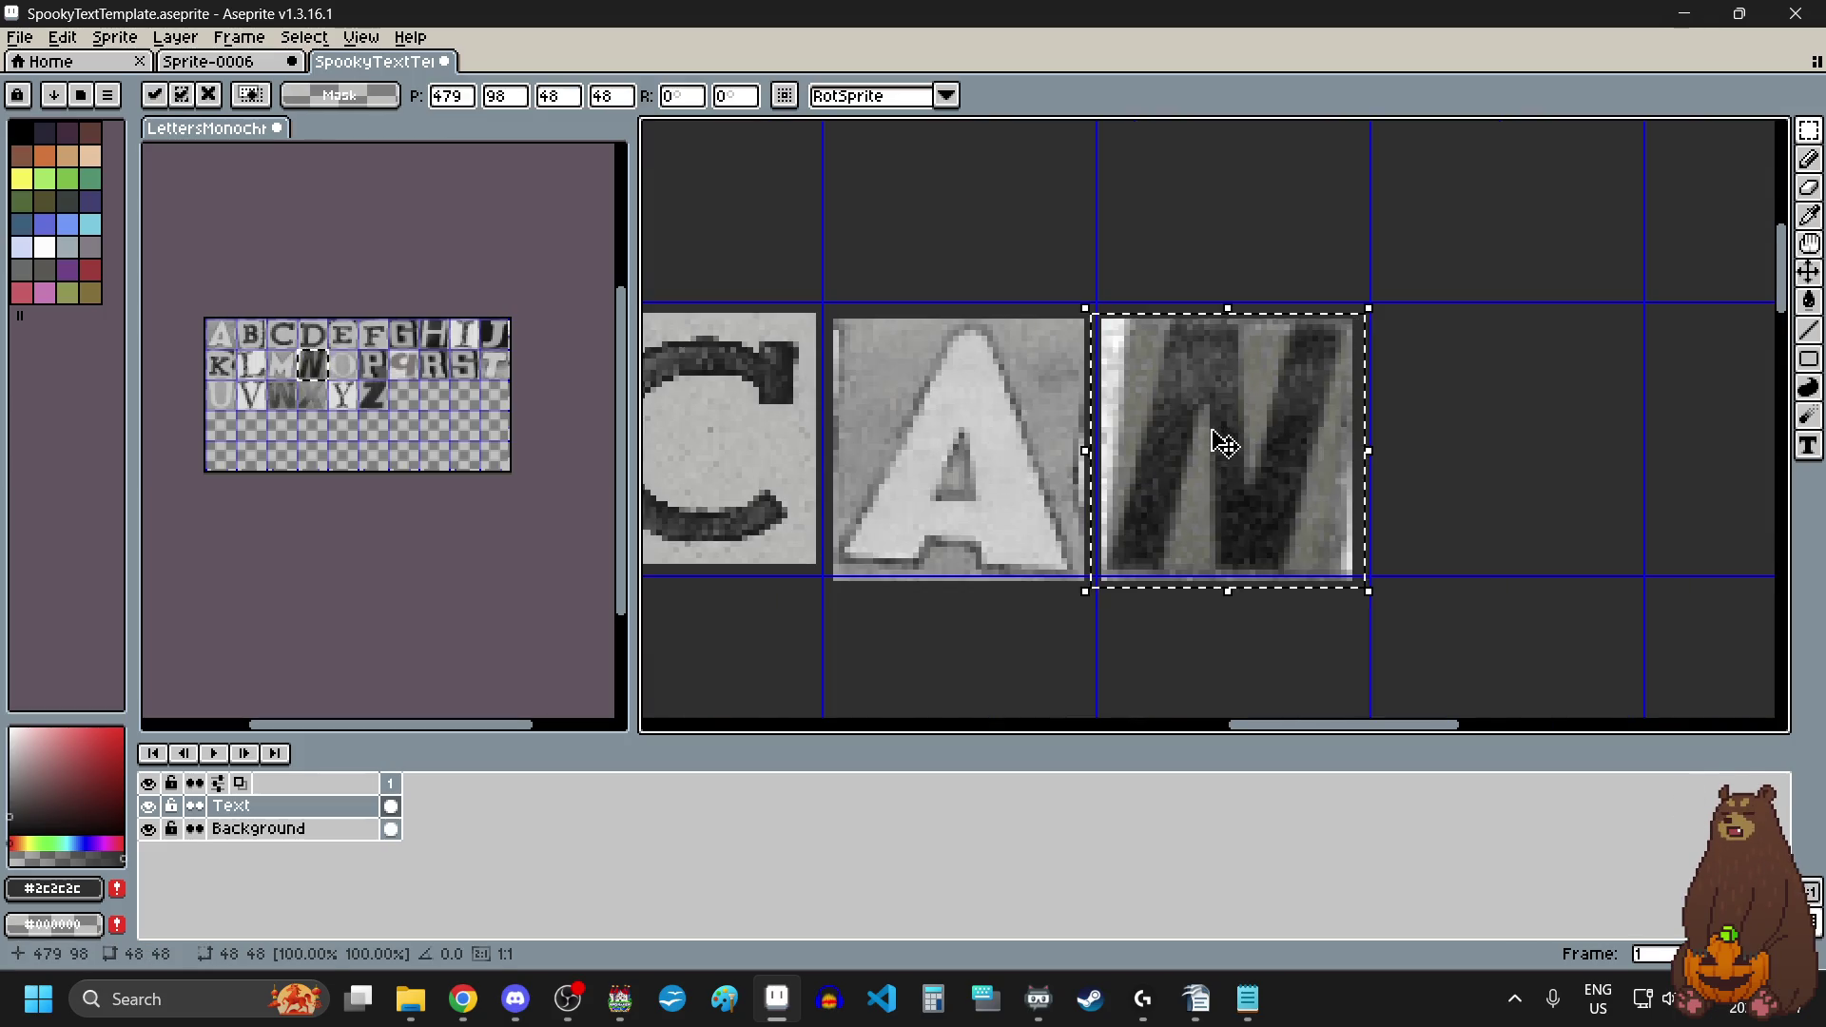
scroll(1218, 437, down, 2)
key(Return)
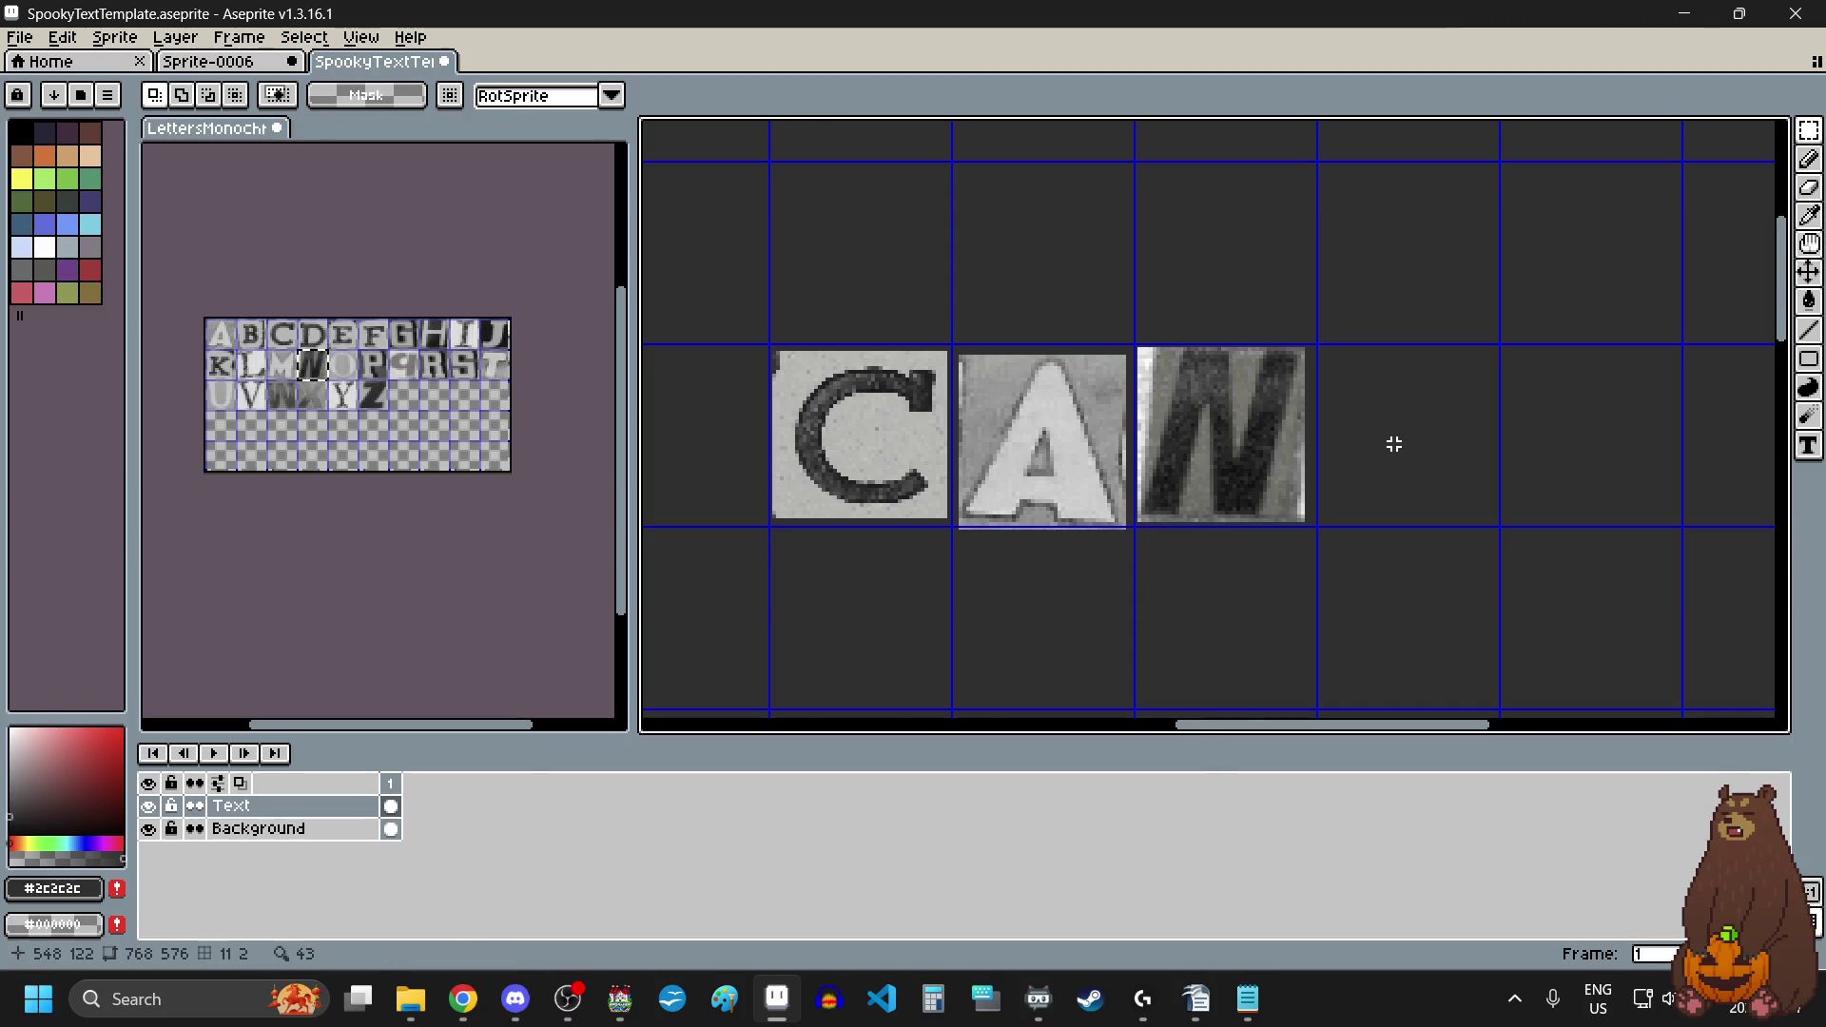
scroll(1387, 442, down, 3)
scroll(1401, 460, up, 2)
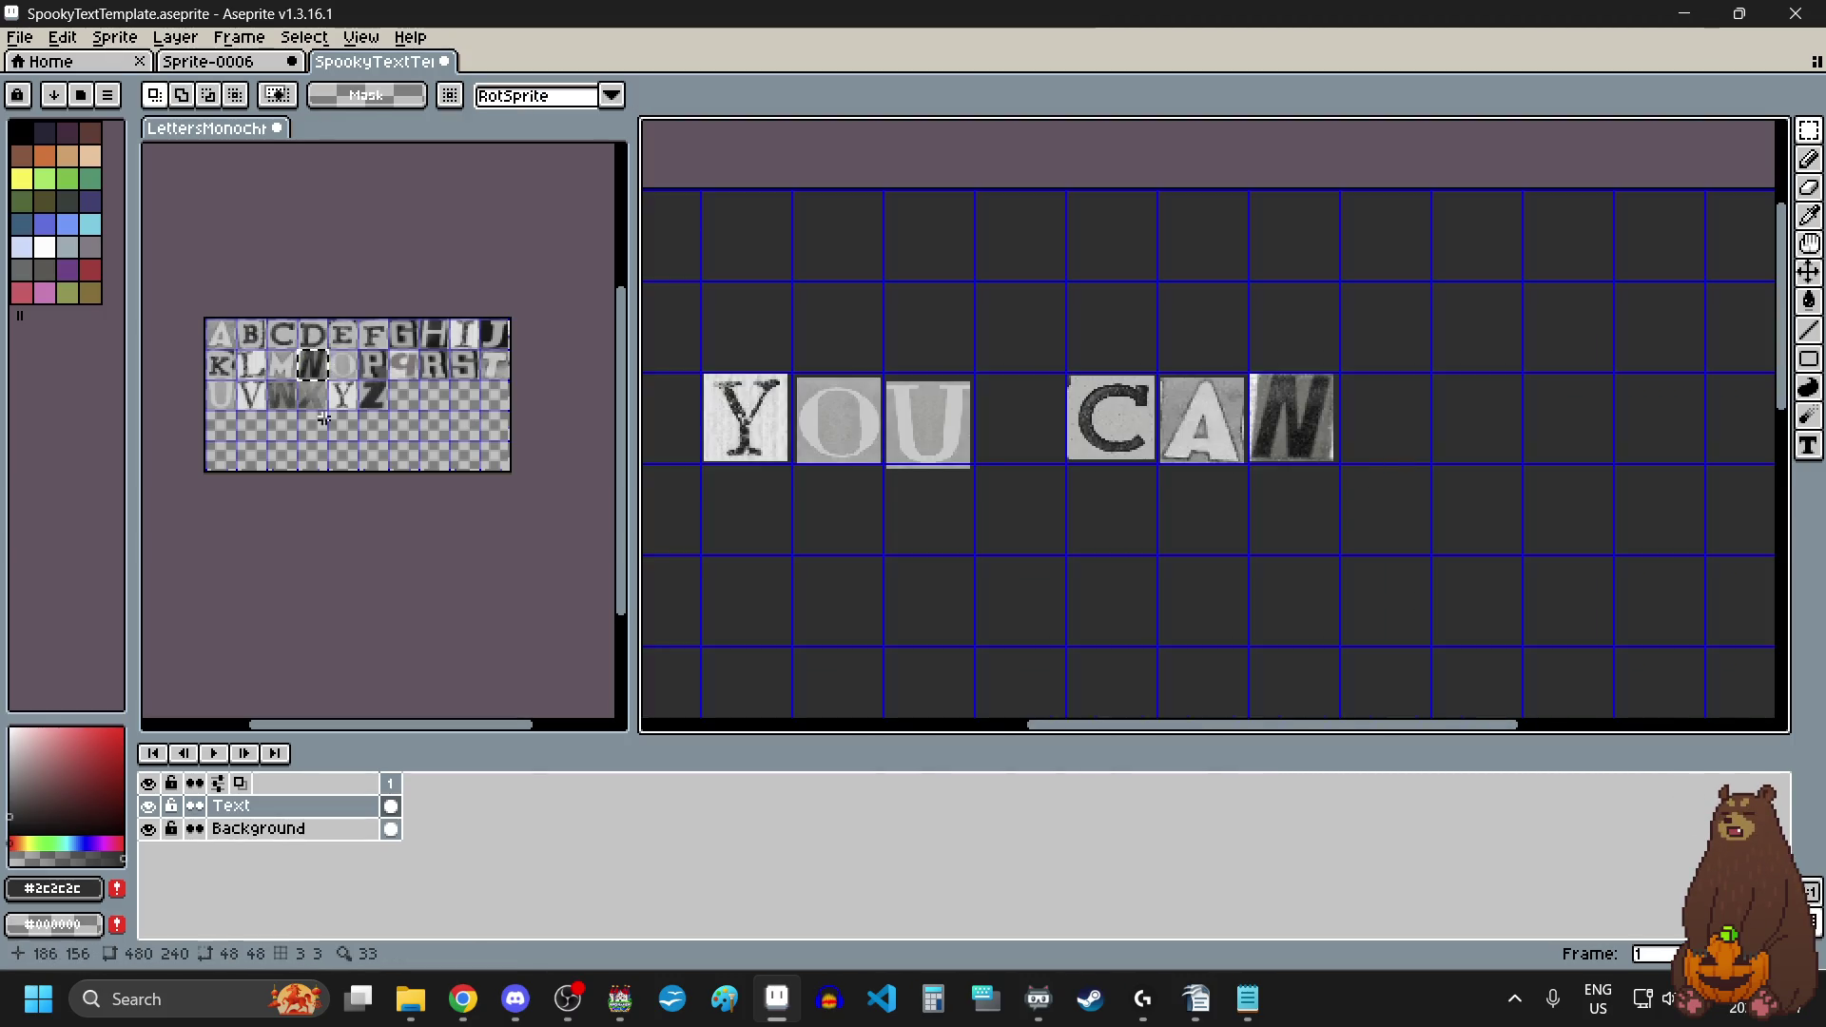
Step: Place the T tile after the N, completing CANT, and deselect it
click(506, 365)
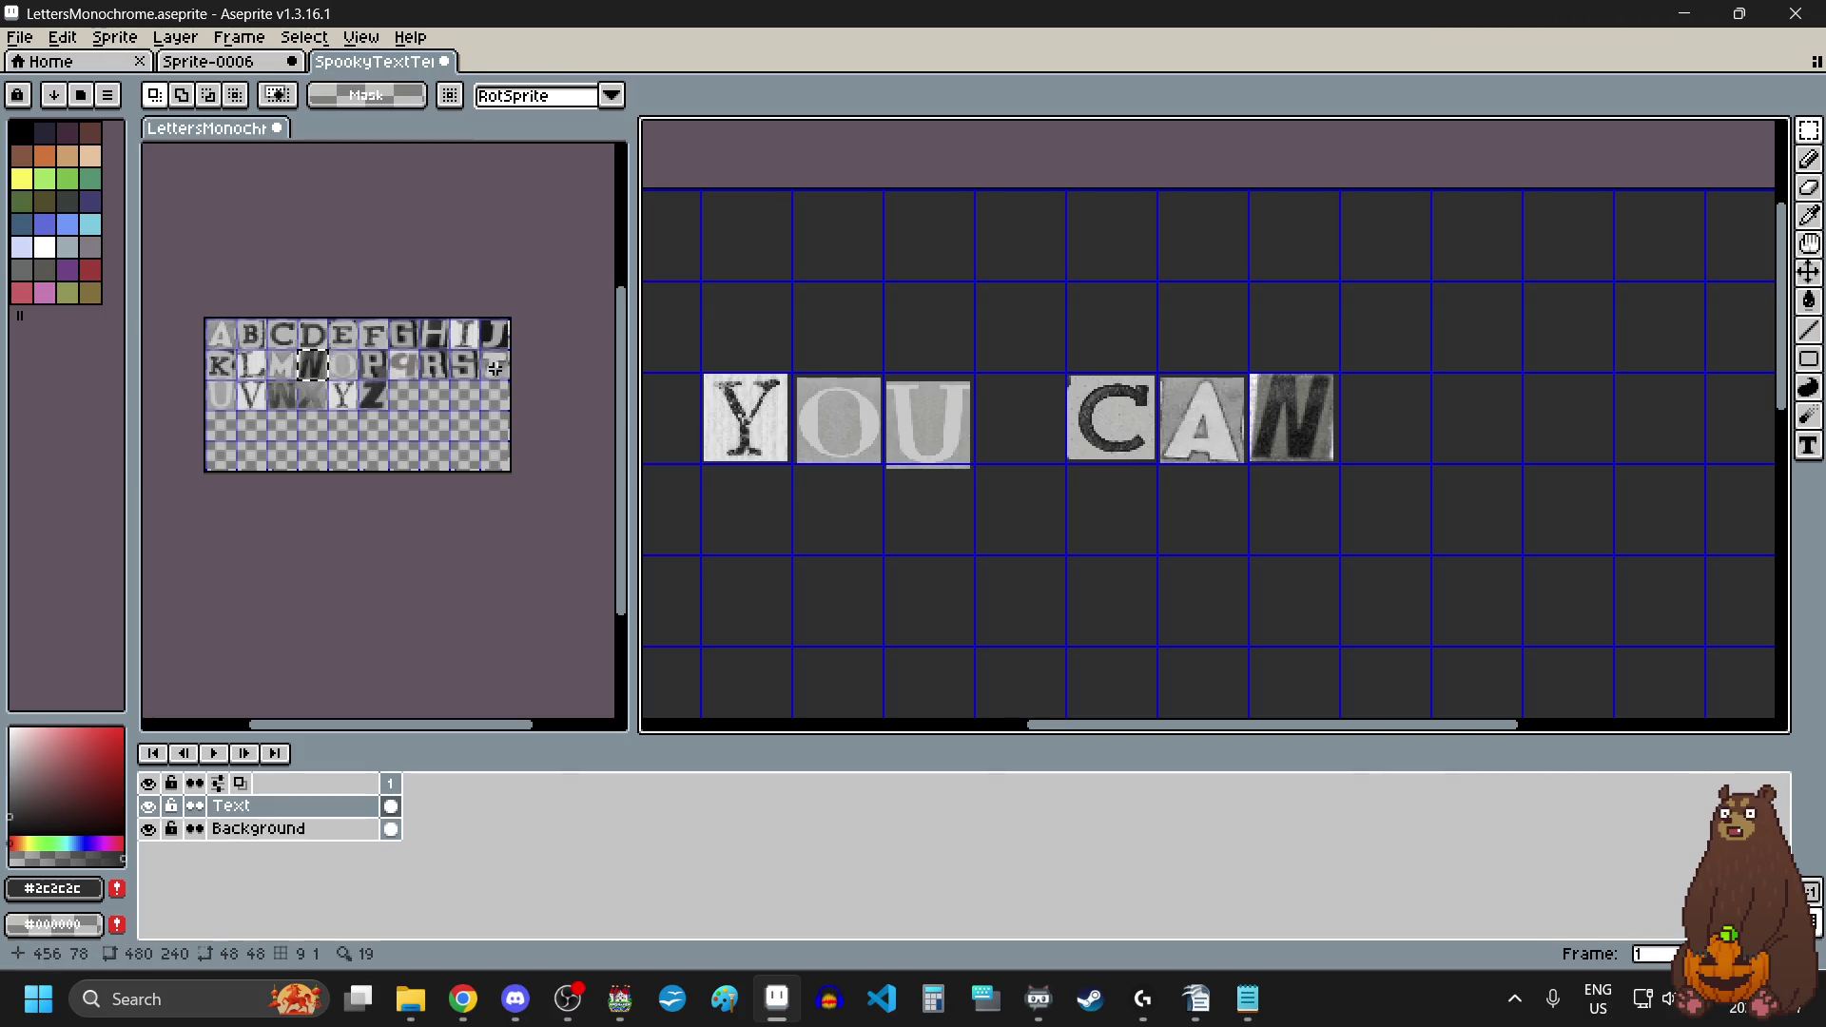
click(1367, 427)
key(ctrl+v)
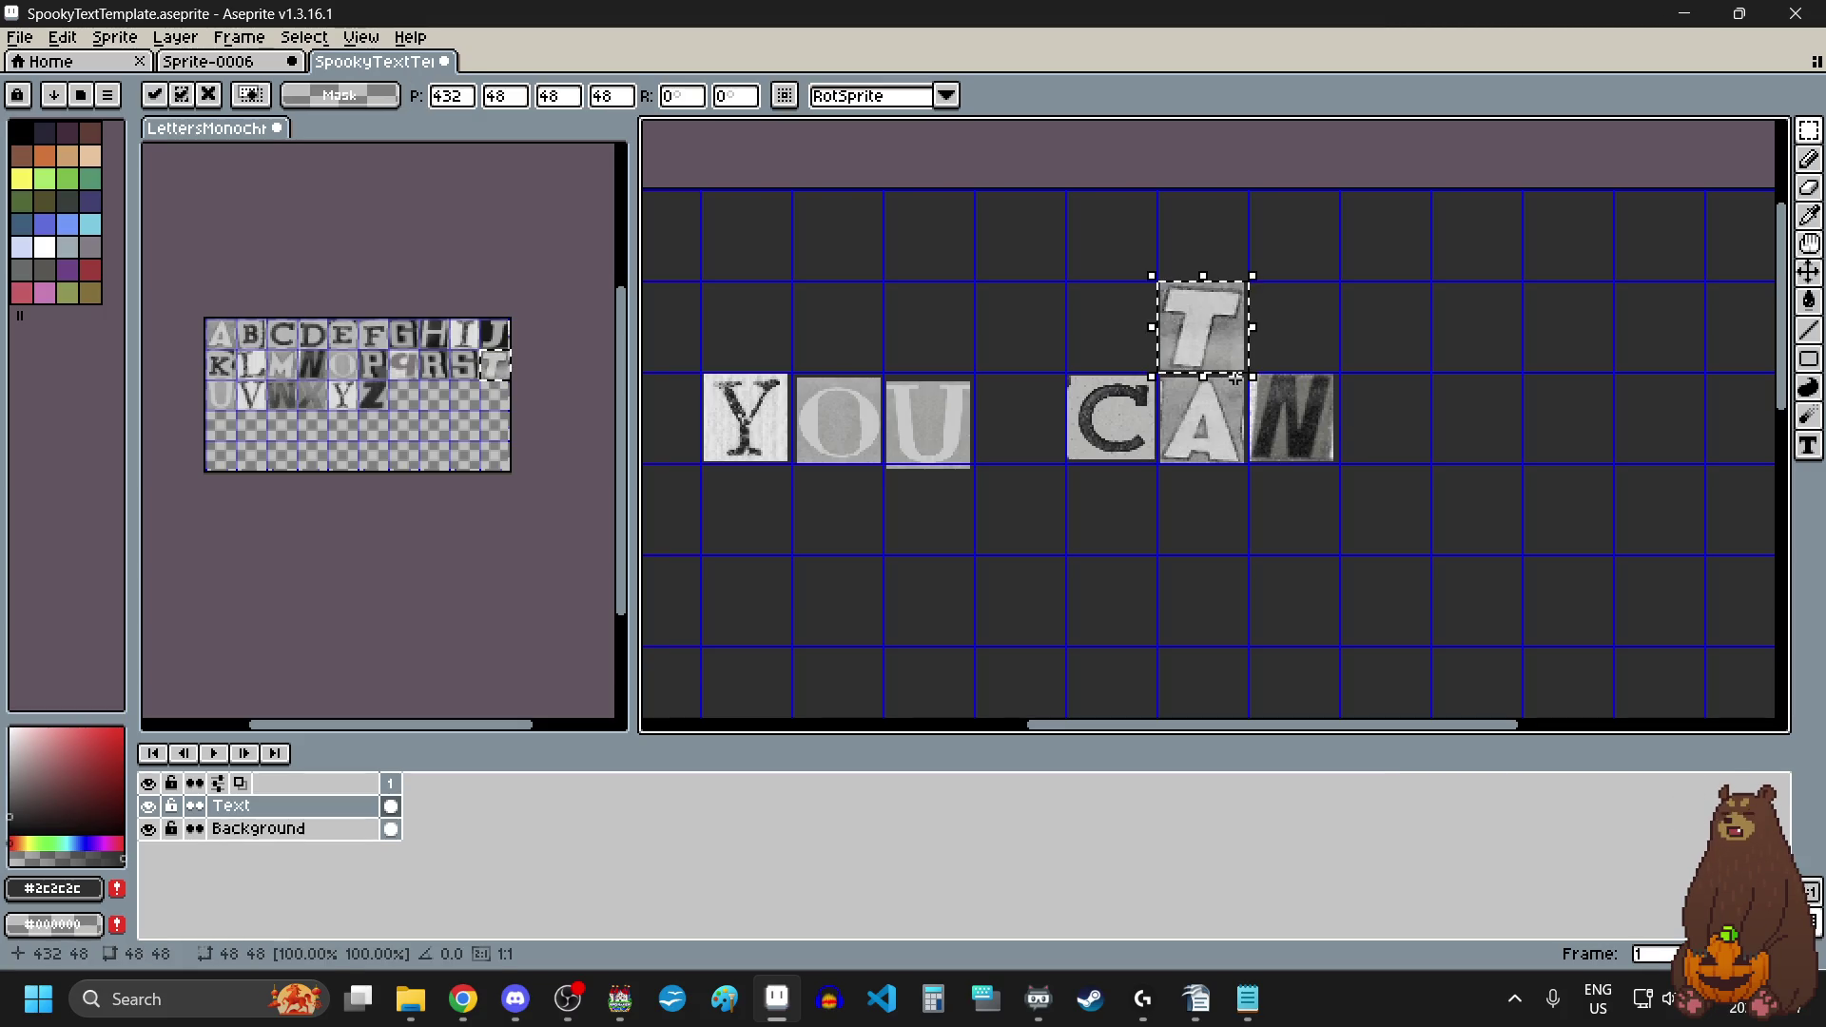
drag(1199, 353, 1379, 449)
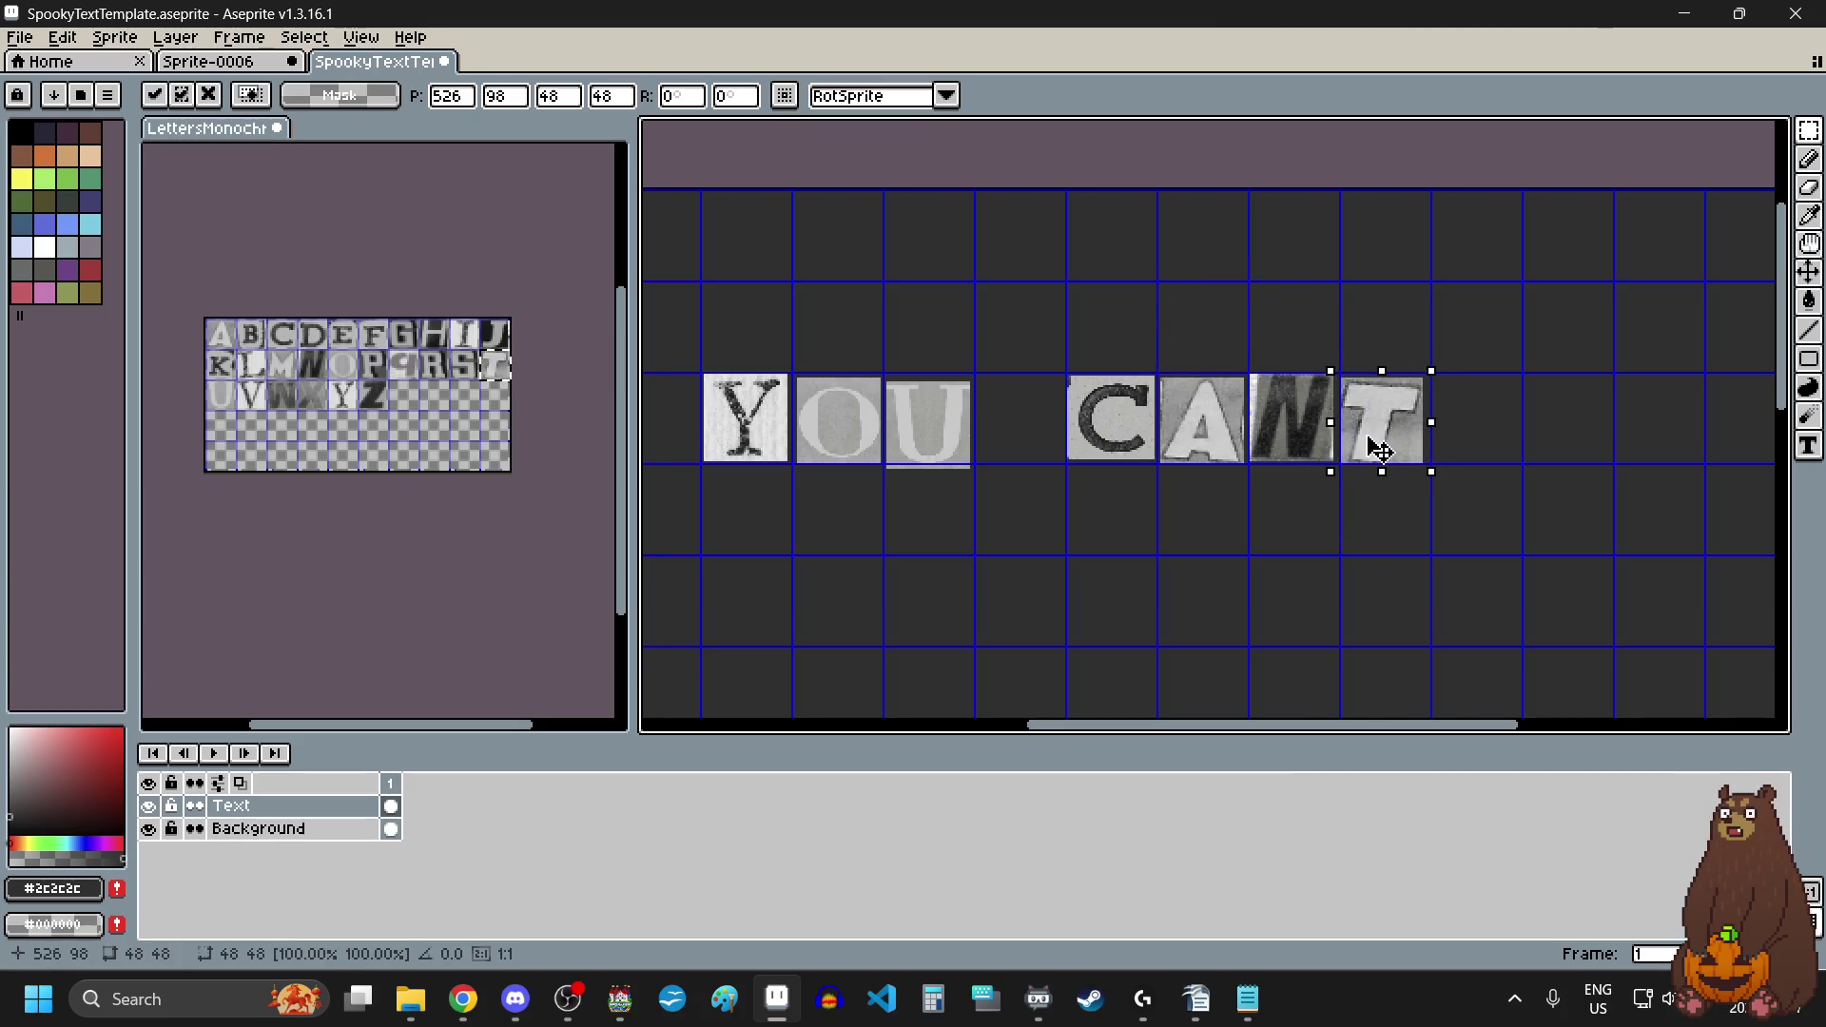
key(Return)
key(ctrl+d)
scroll(1116, 493, down, 4)
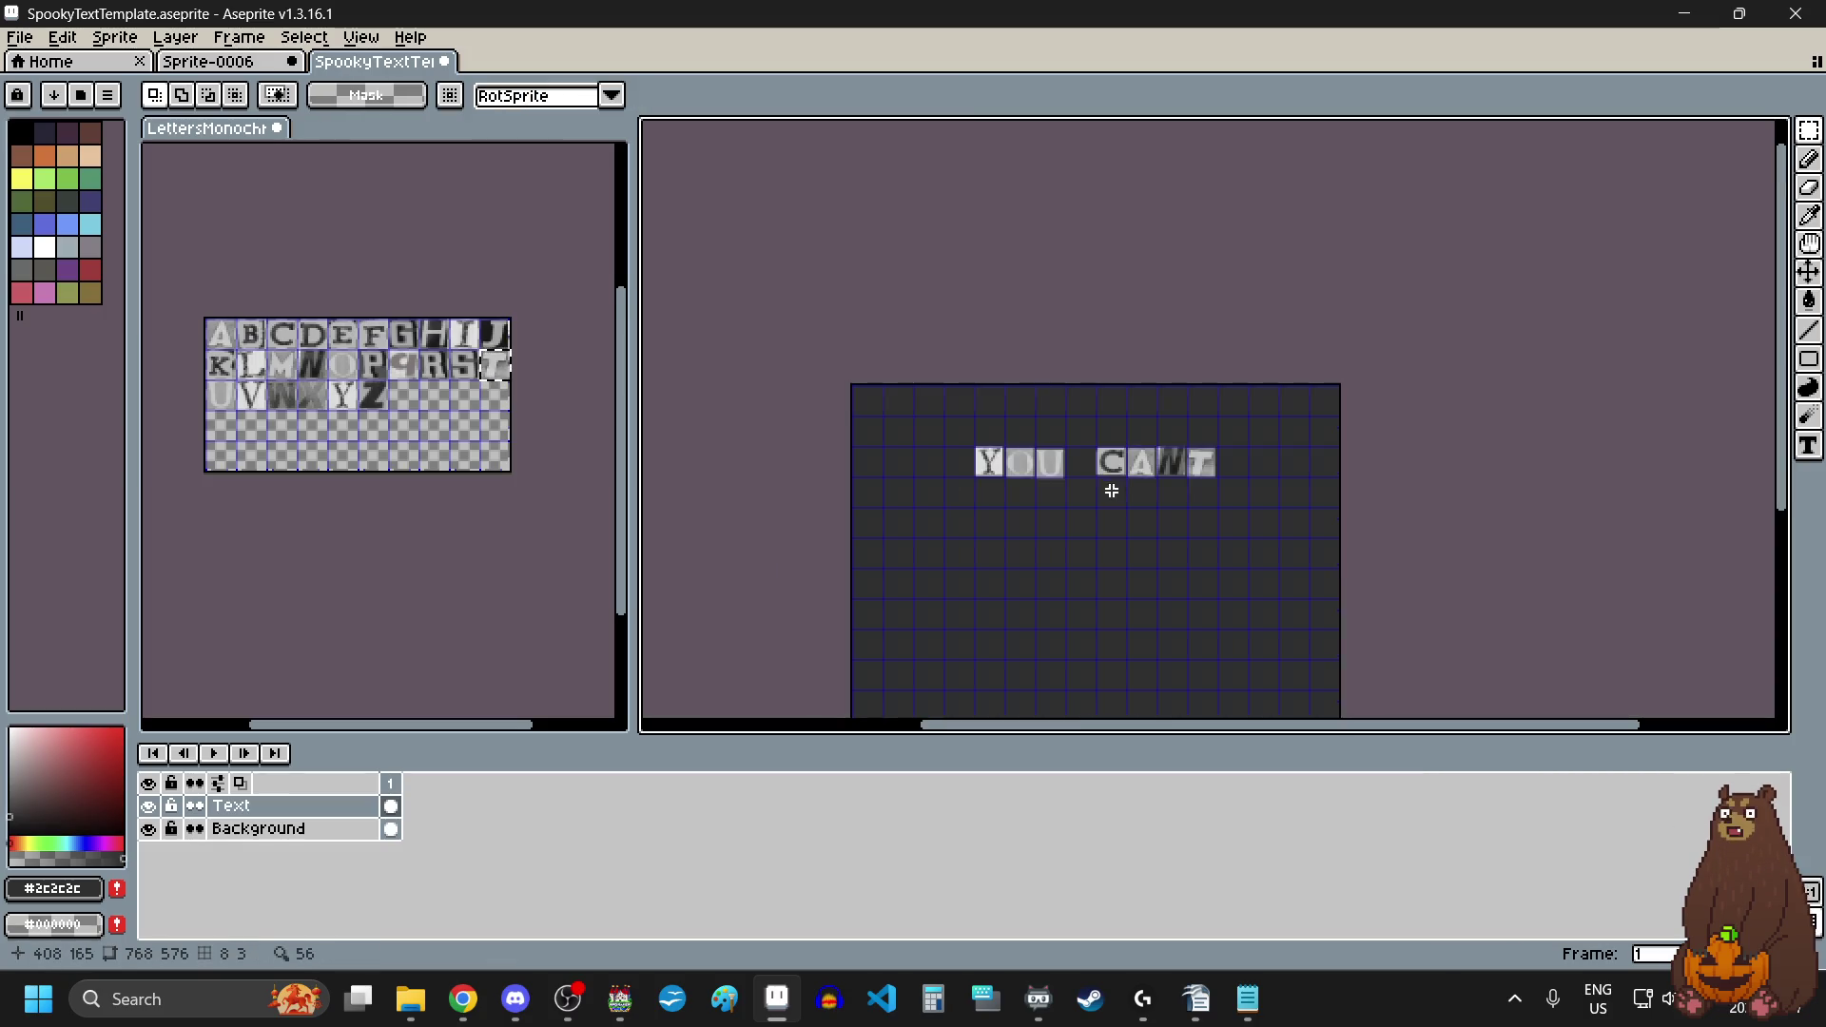
Step: Marquee-select the R tile on the letter sheet for the next row
scroll(1109, 567, up, 1)
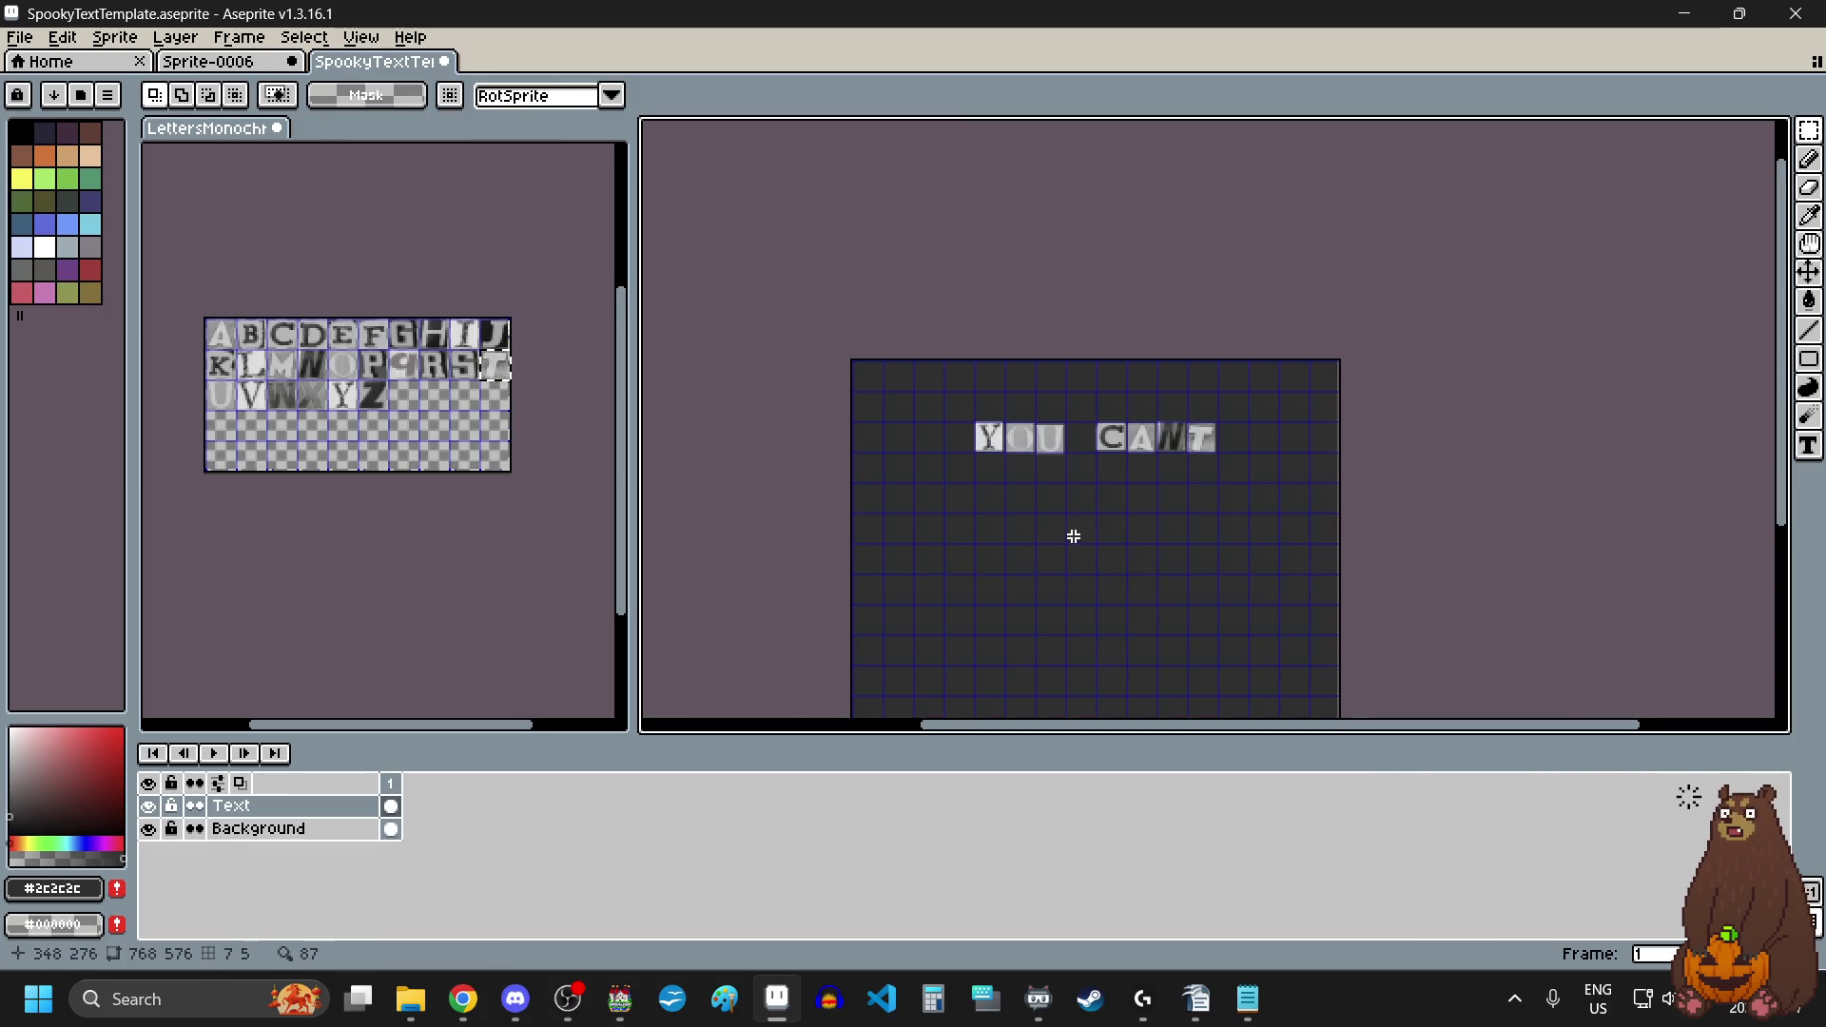
scroll(1072, 534, down, 1)
scroll(1075, 556, up, 1)
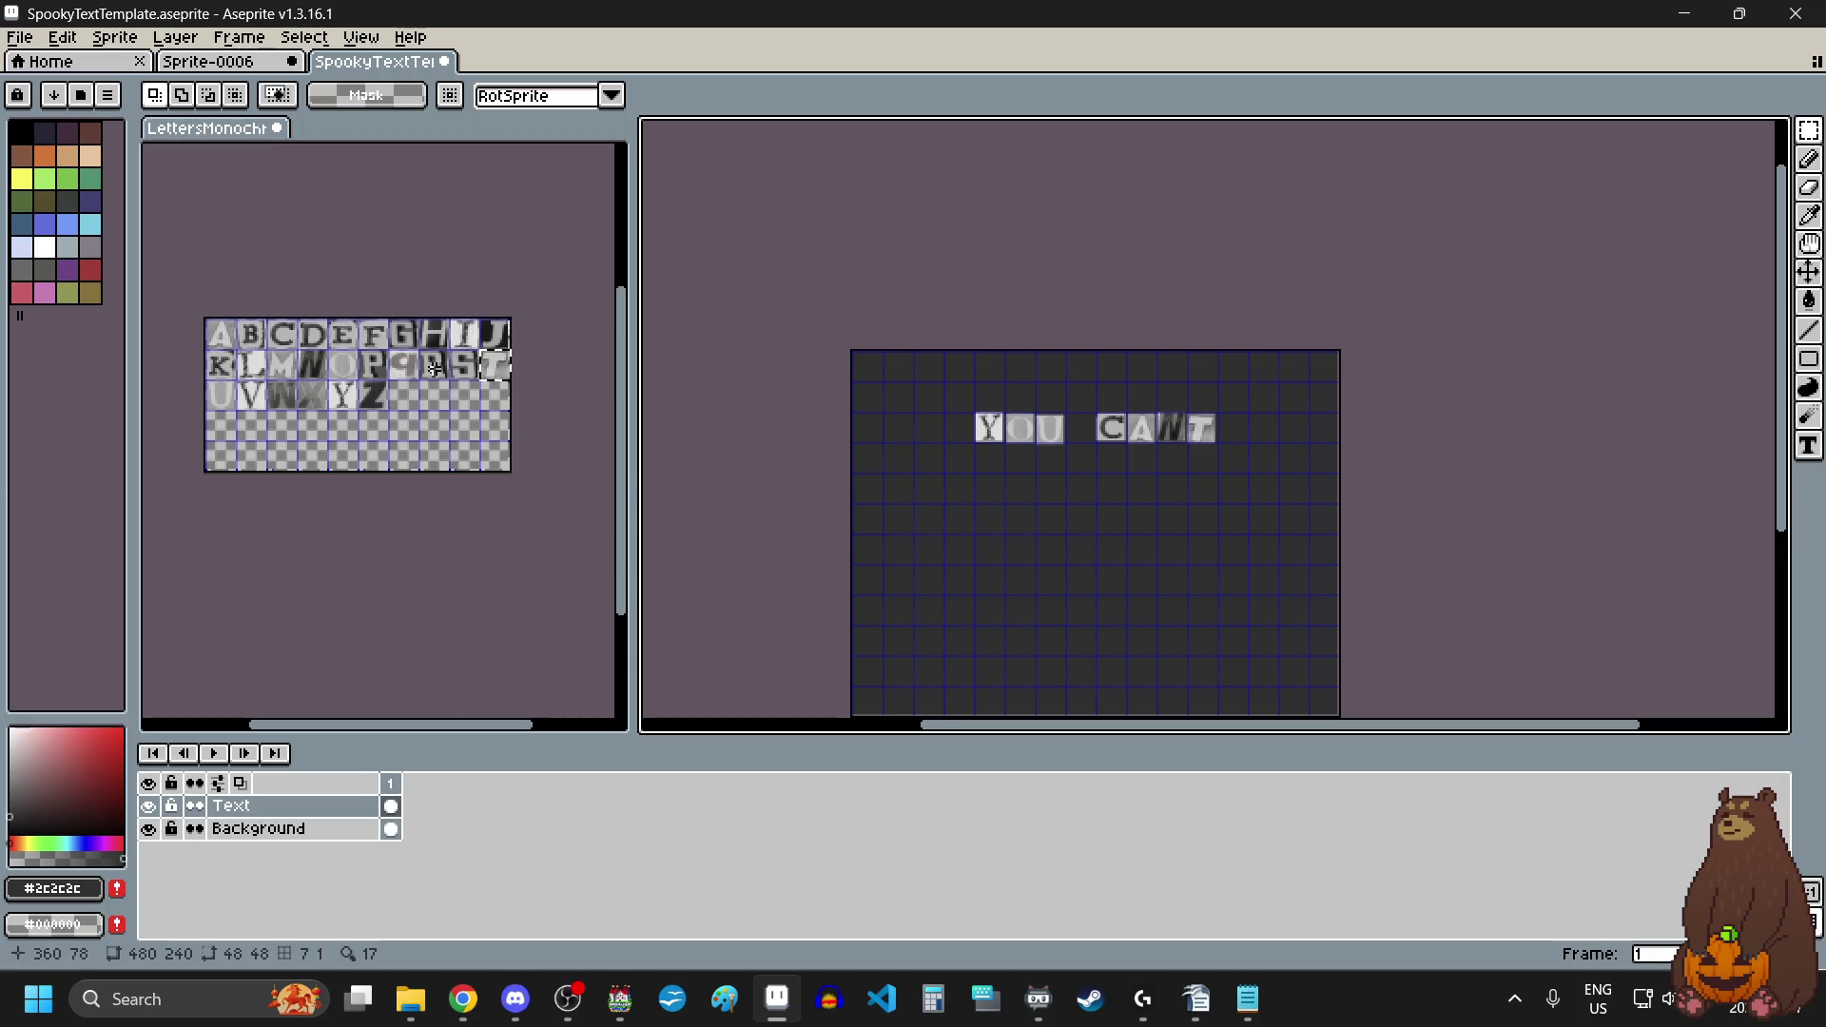
drag(435, 369, 444, 381)
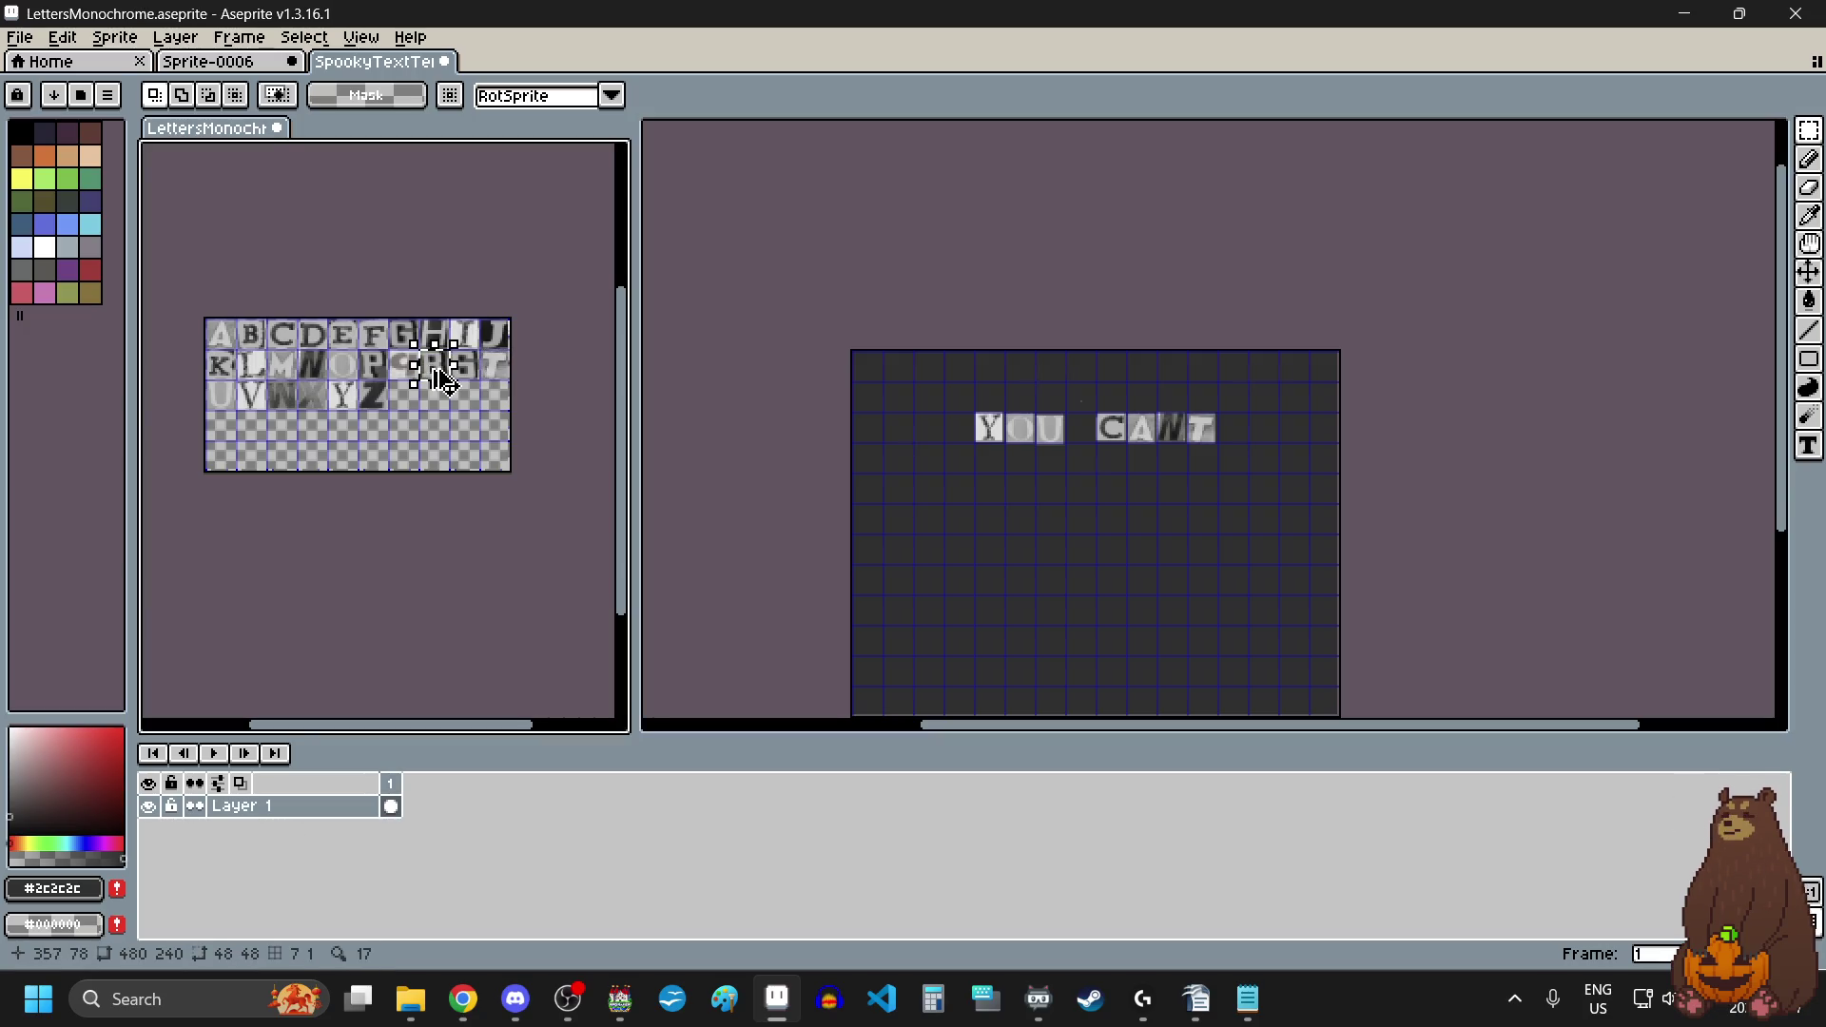
Step: Paste the R tile to start a second row below YOU CANT
click(948, 500)
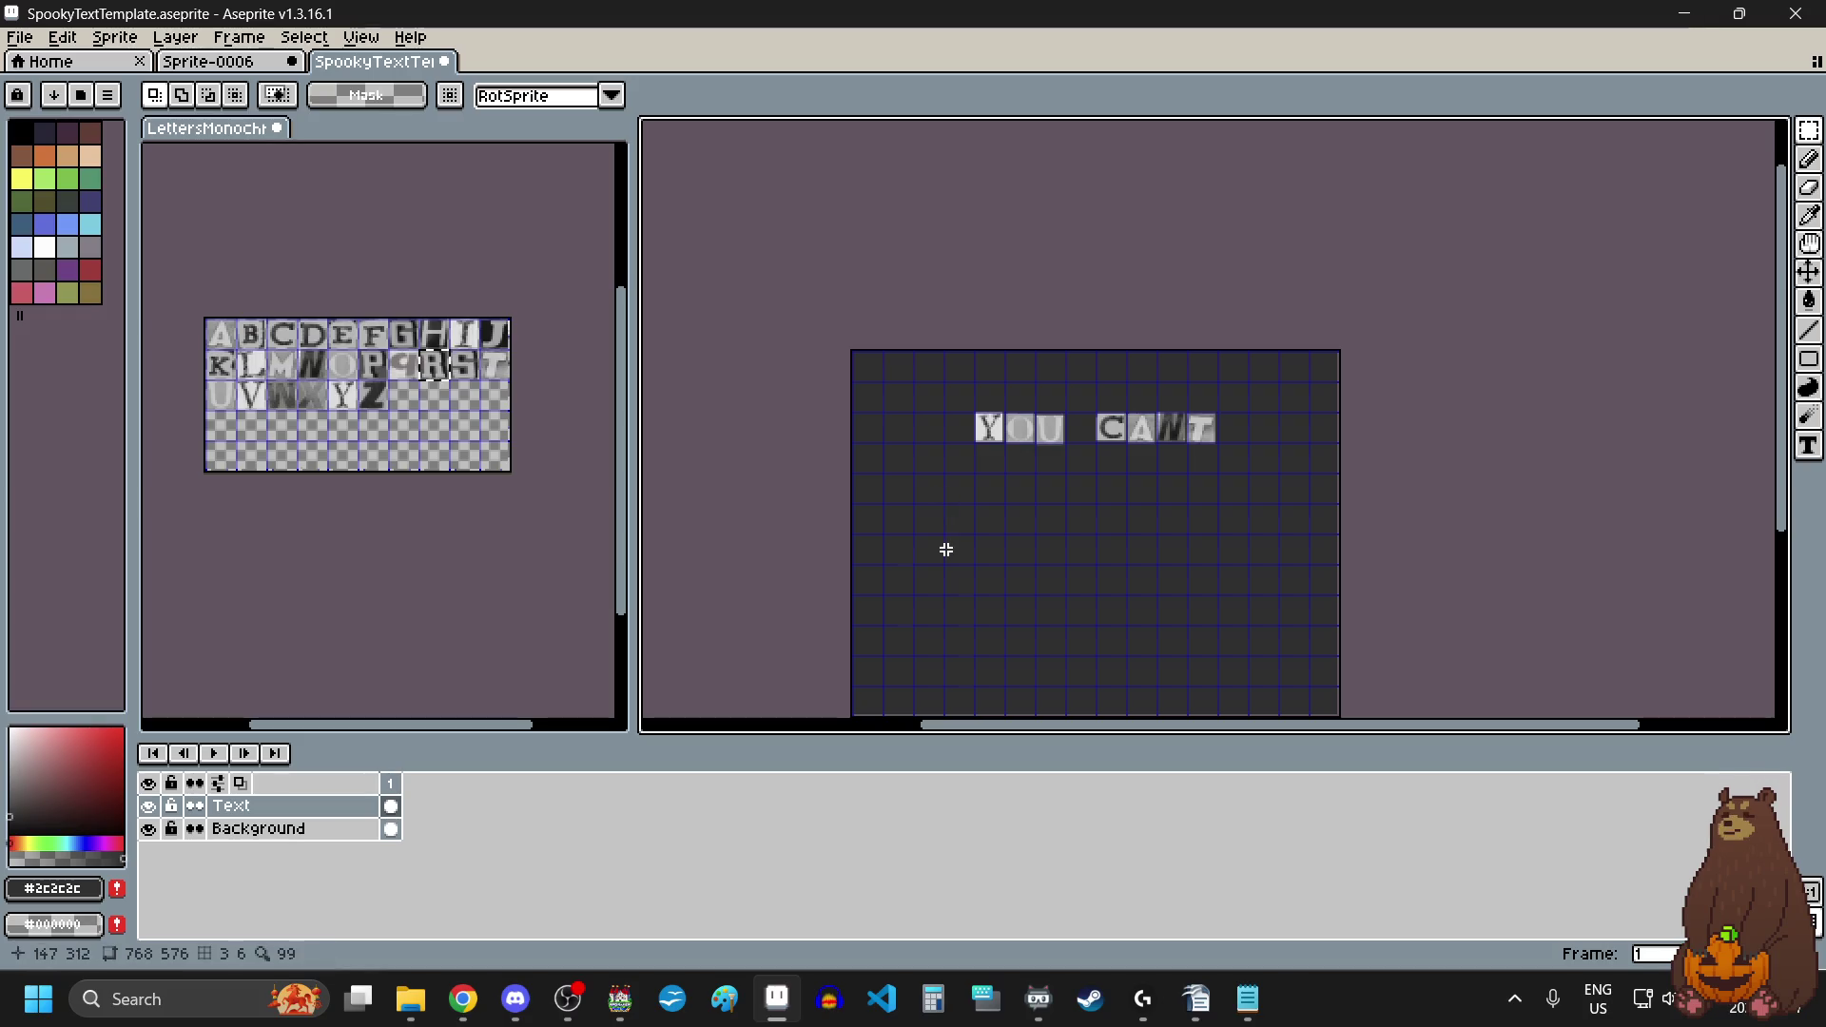
key(ctrl+v)
scroll(1084, 398, up, 1)
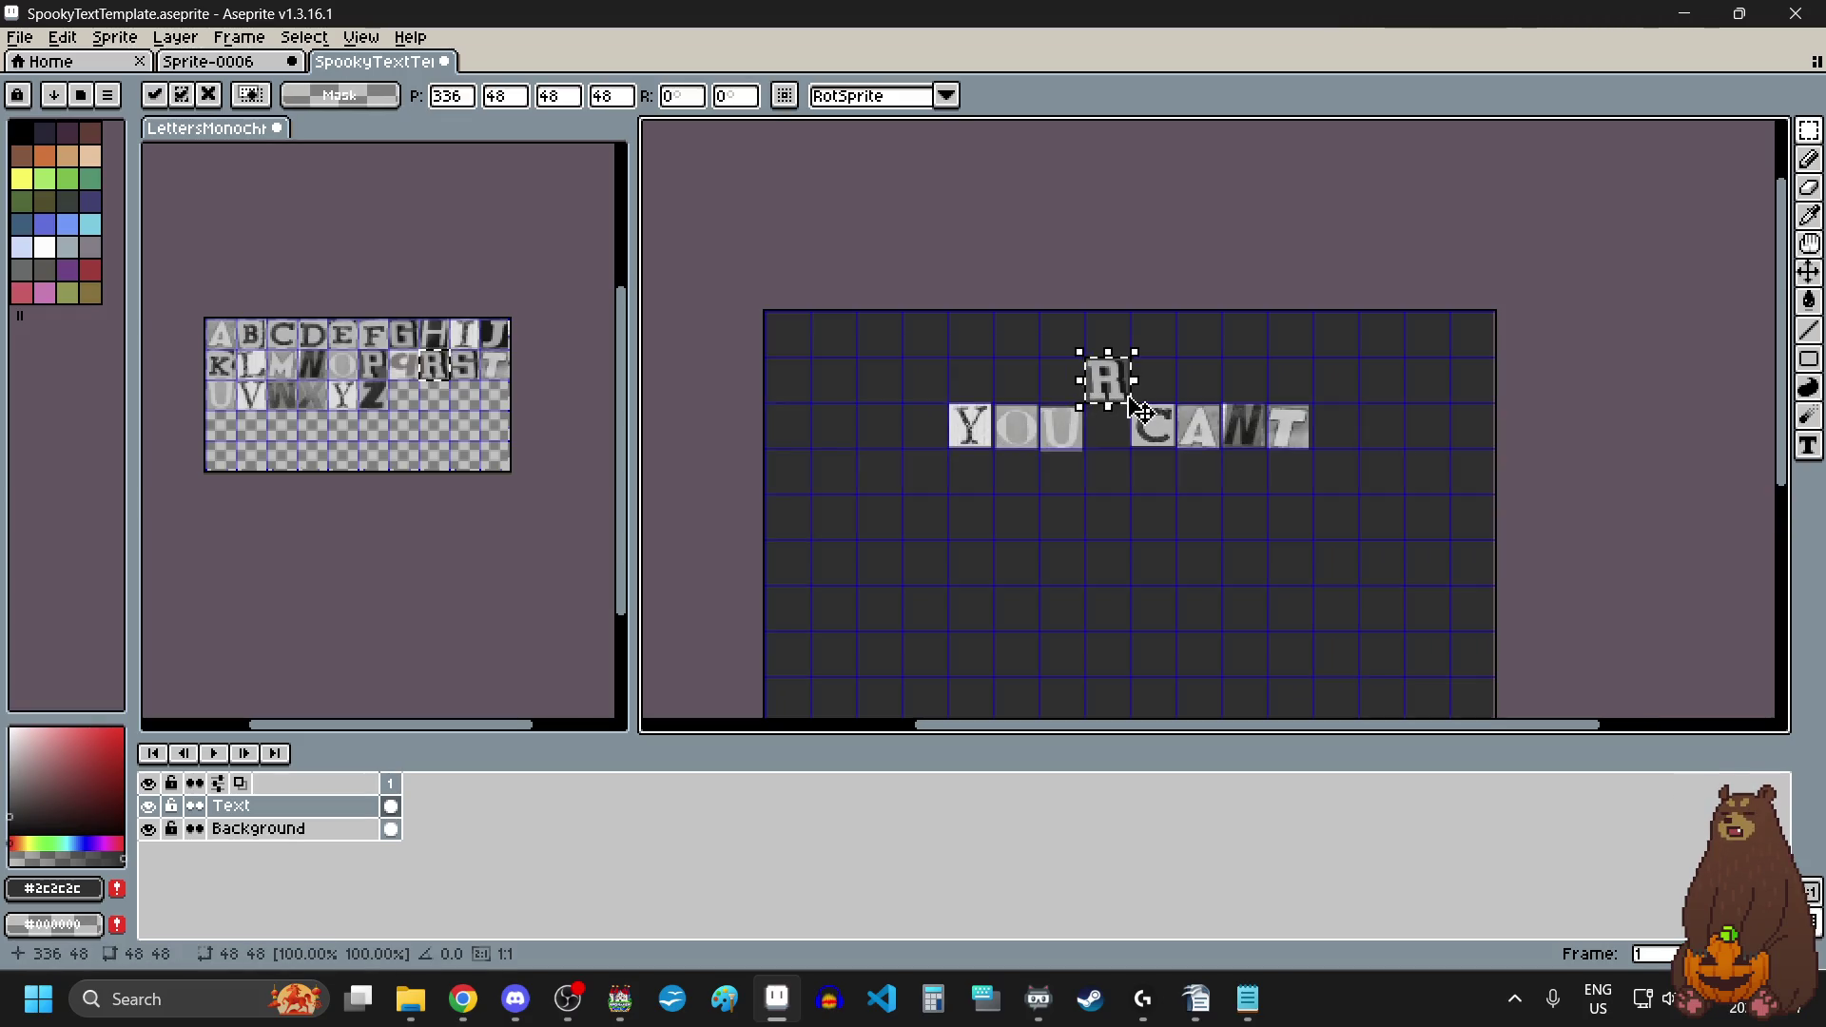
drag(1095, 419, 896, 549)
scroll(899, 533, up, 1)
scroll(781, 519, up, 4)
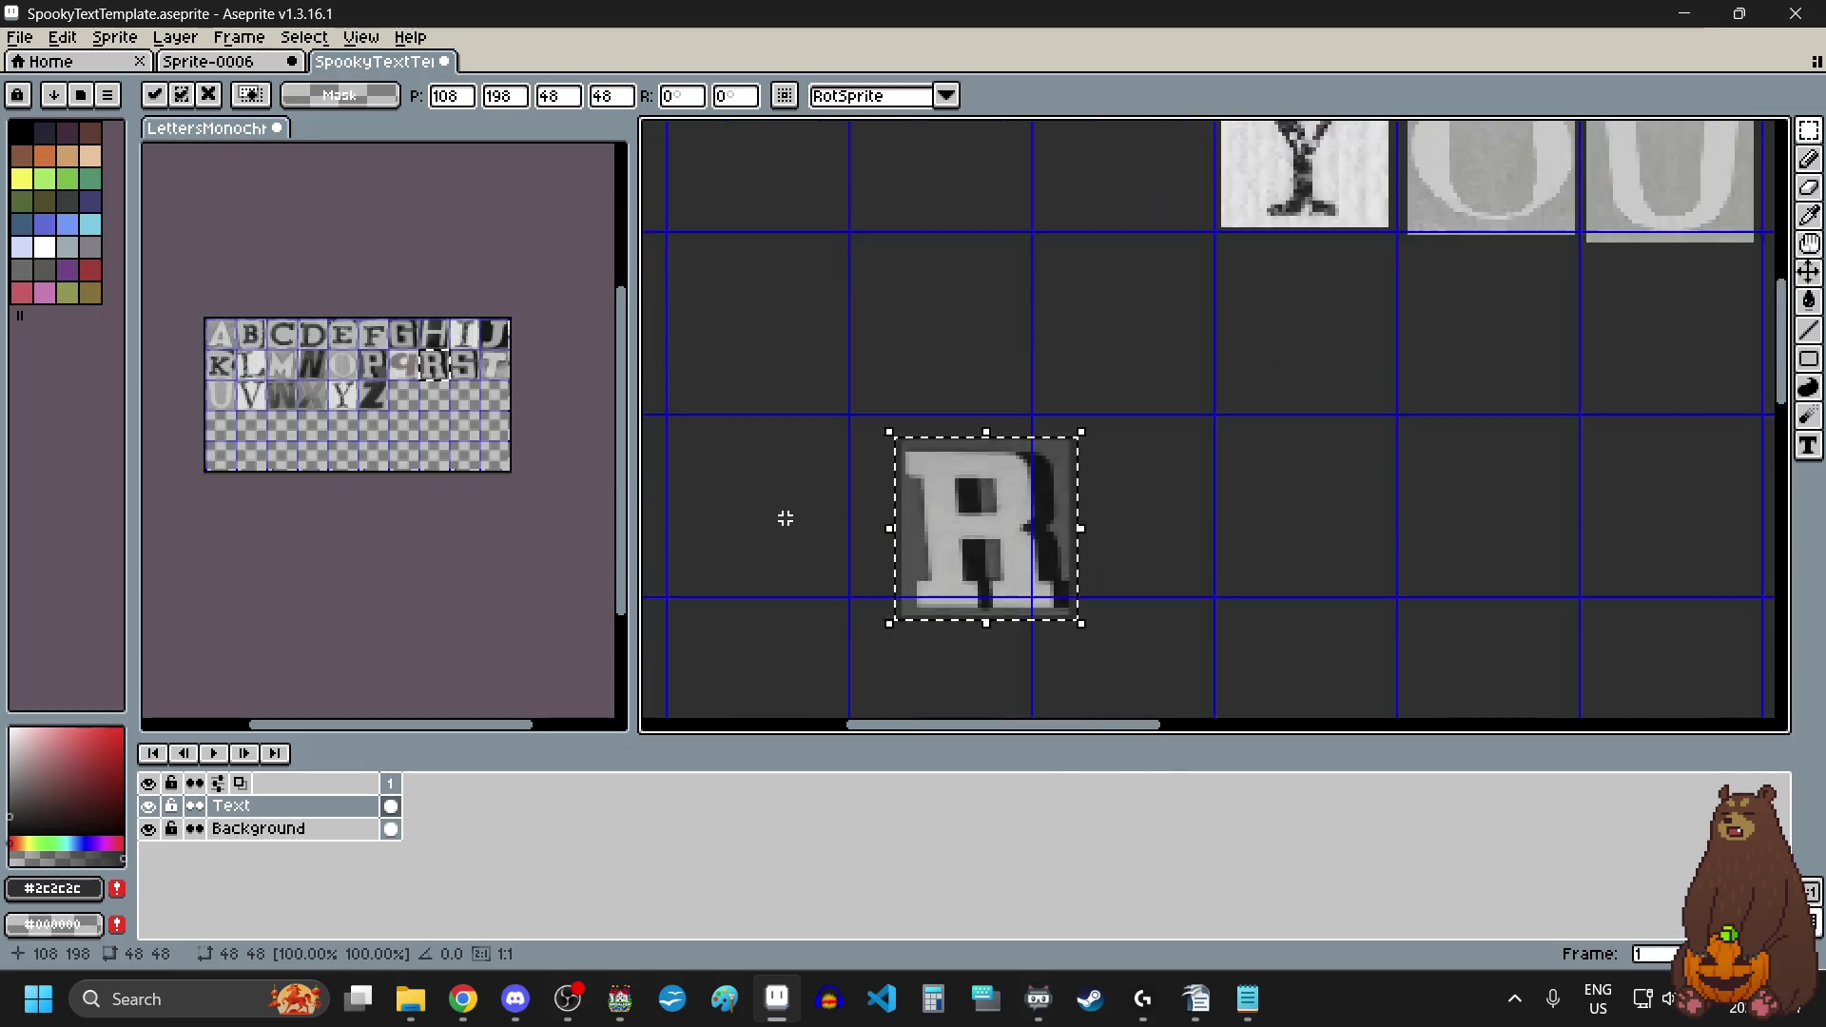
drag(1022, 518, 961, 497)
key(Return)
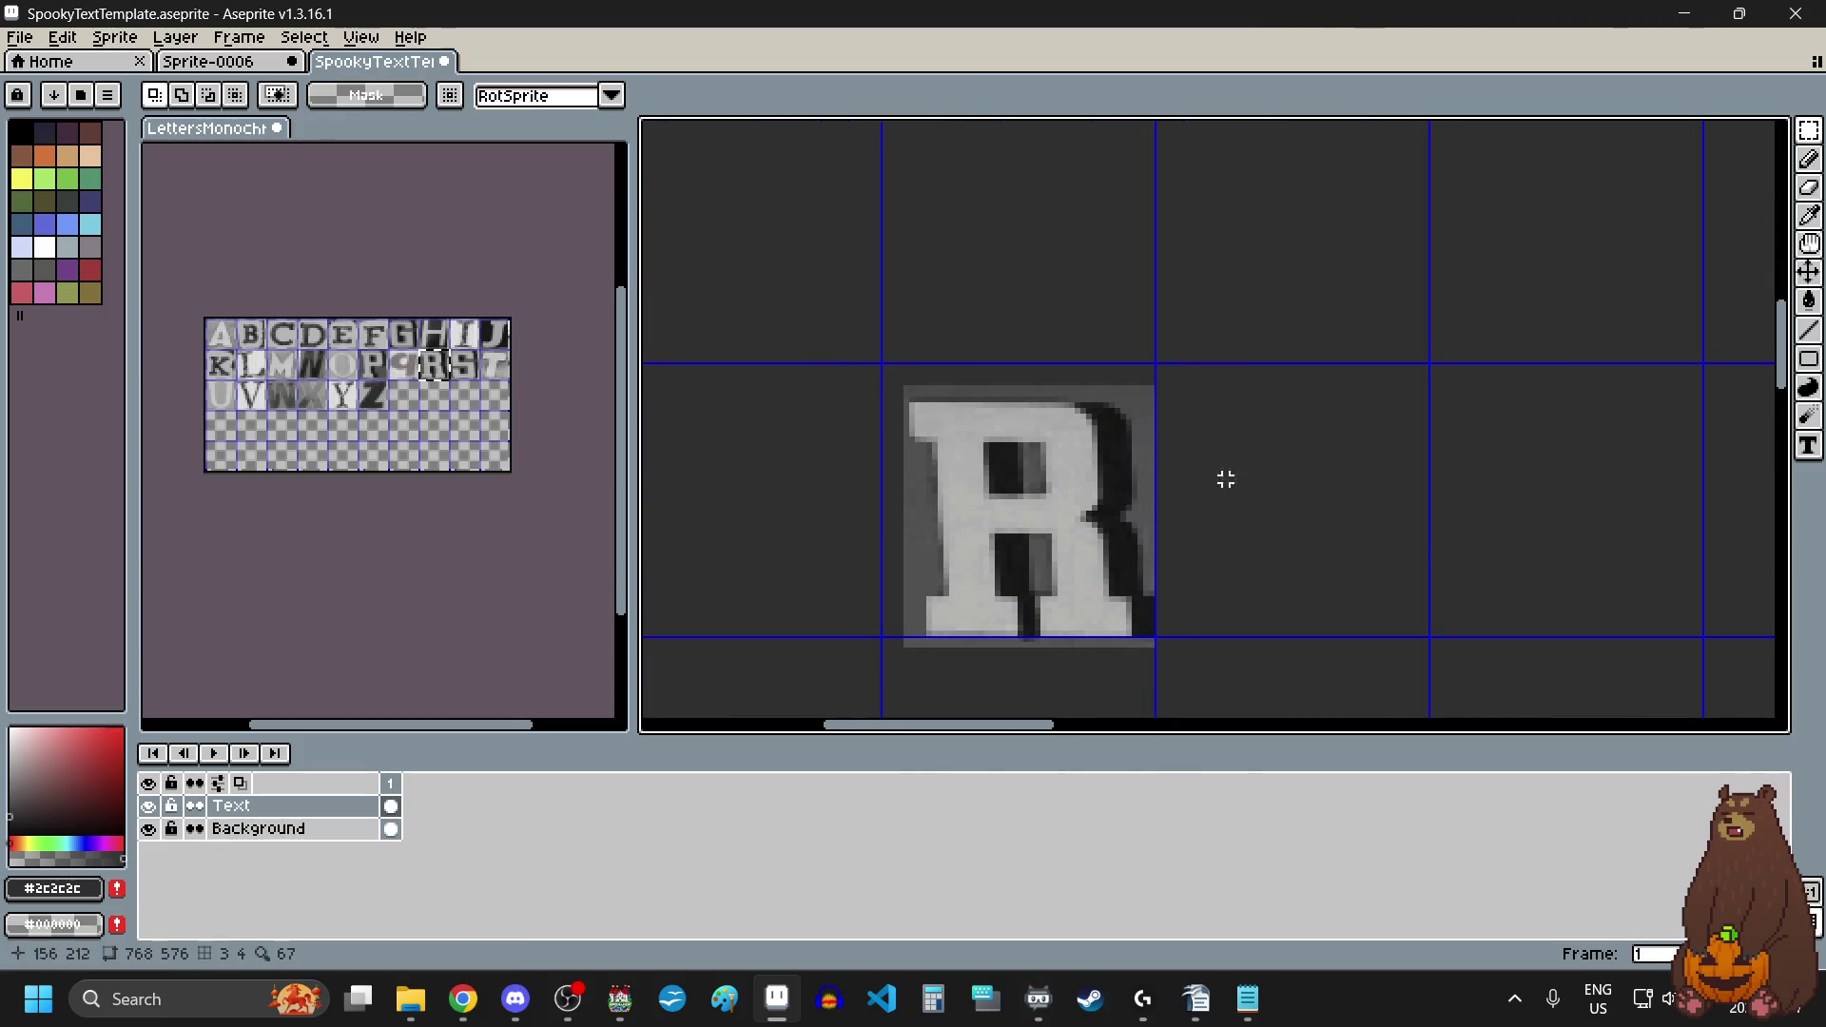
scroll(1237, 485, down, 5)
scroll(1246, 500, up, 1)
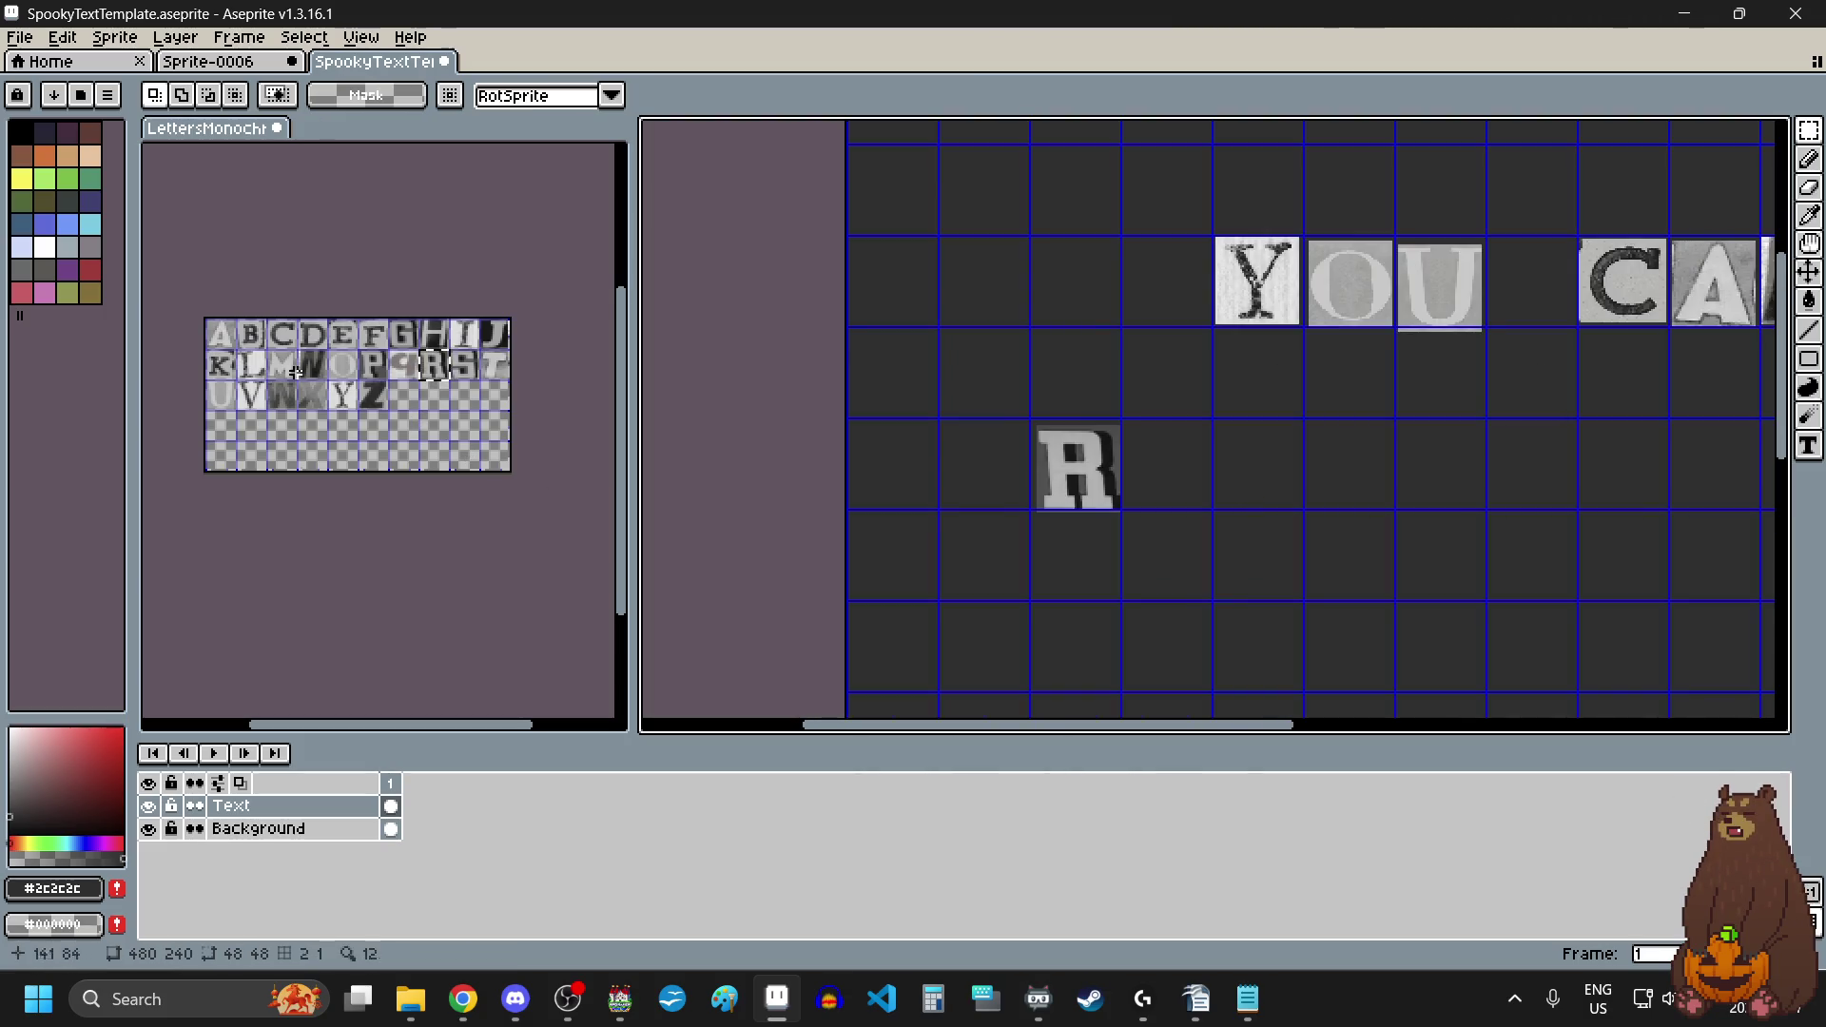
scroll(236, 395, up, 5)
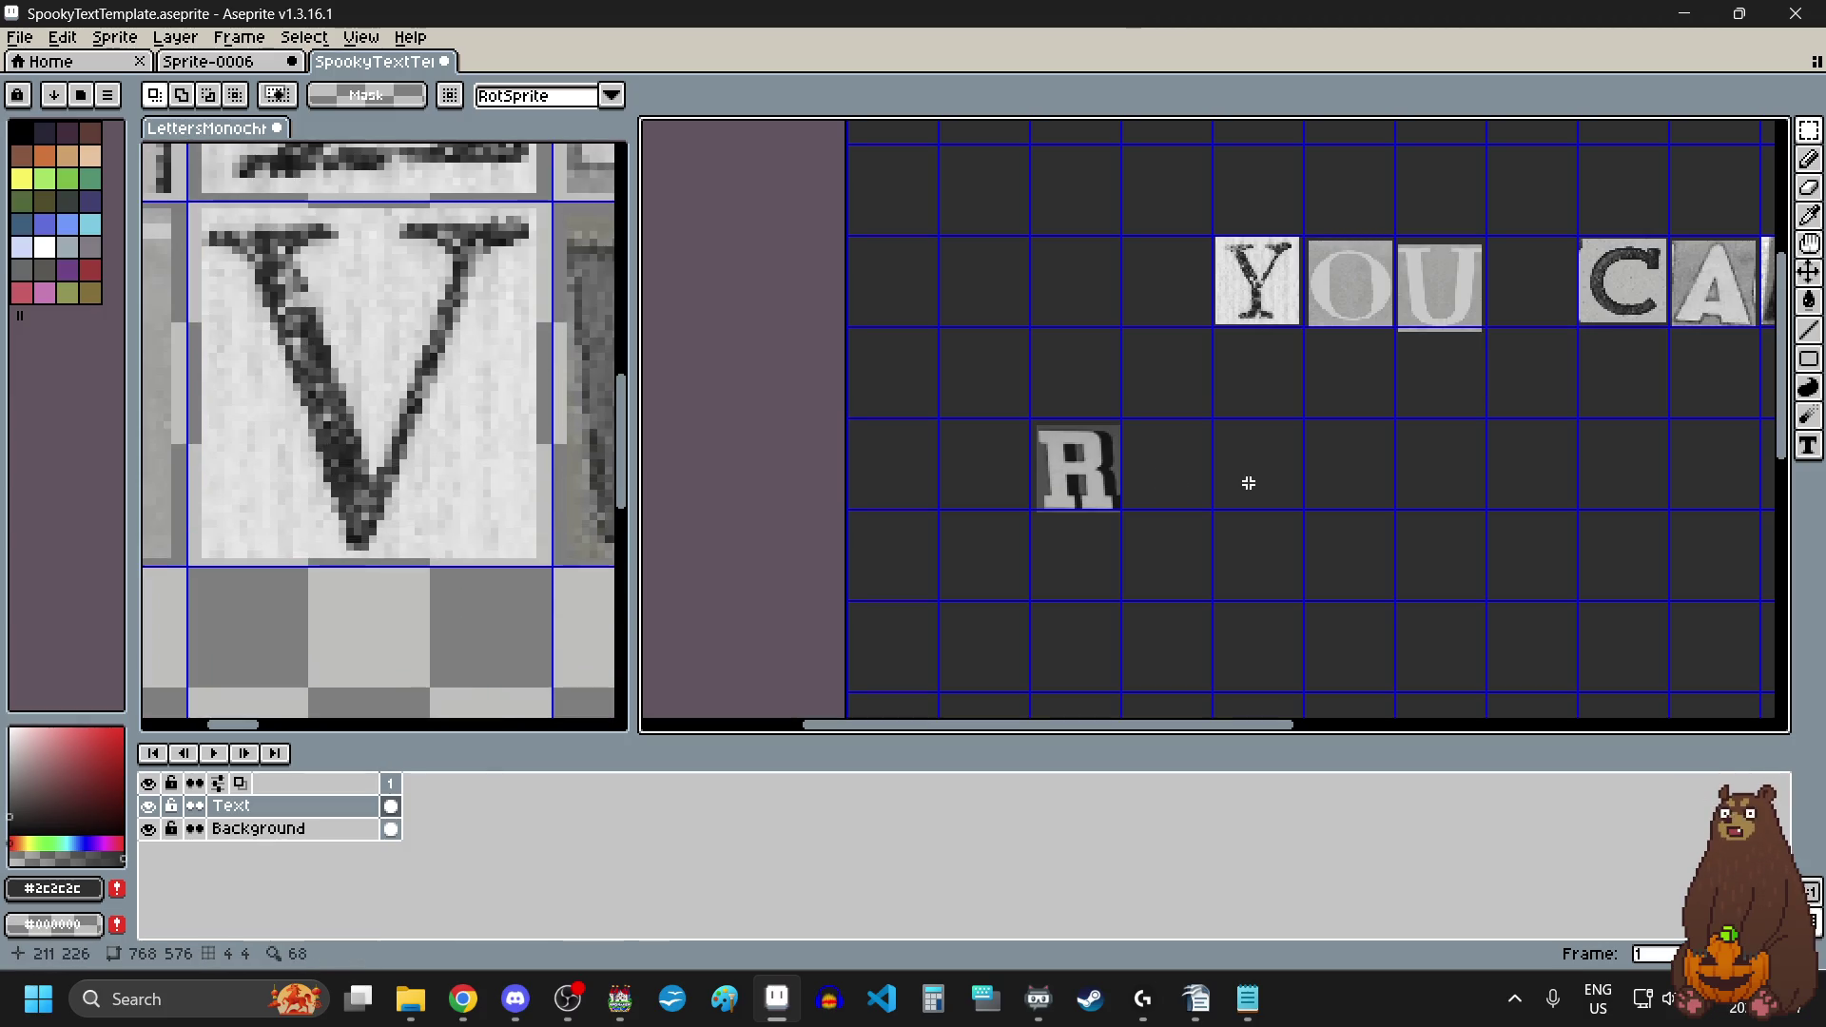
scroll(522, 416, down, 5)
Step: Place the U tile right next to the R
drag(407, 421, 410, 435)
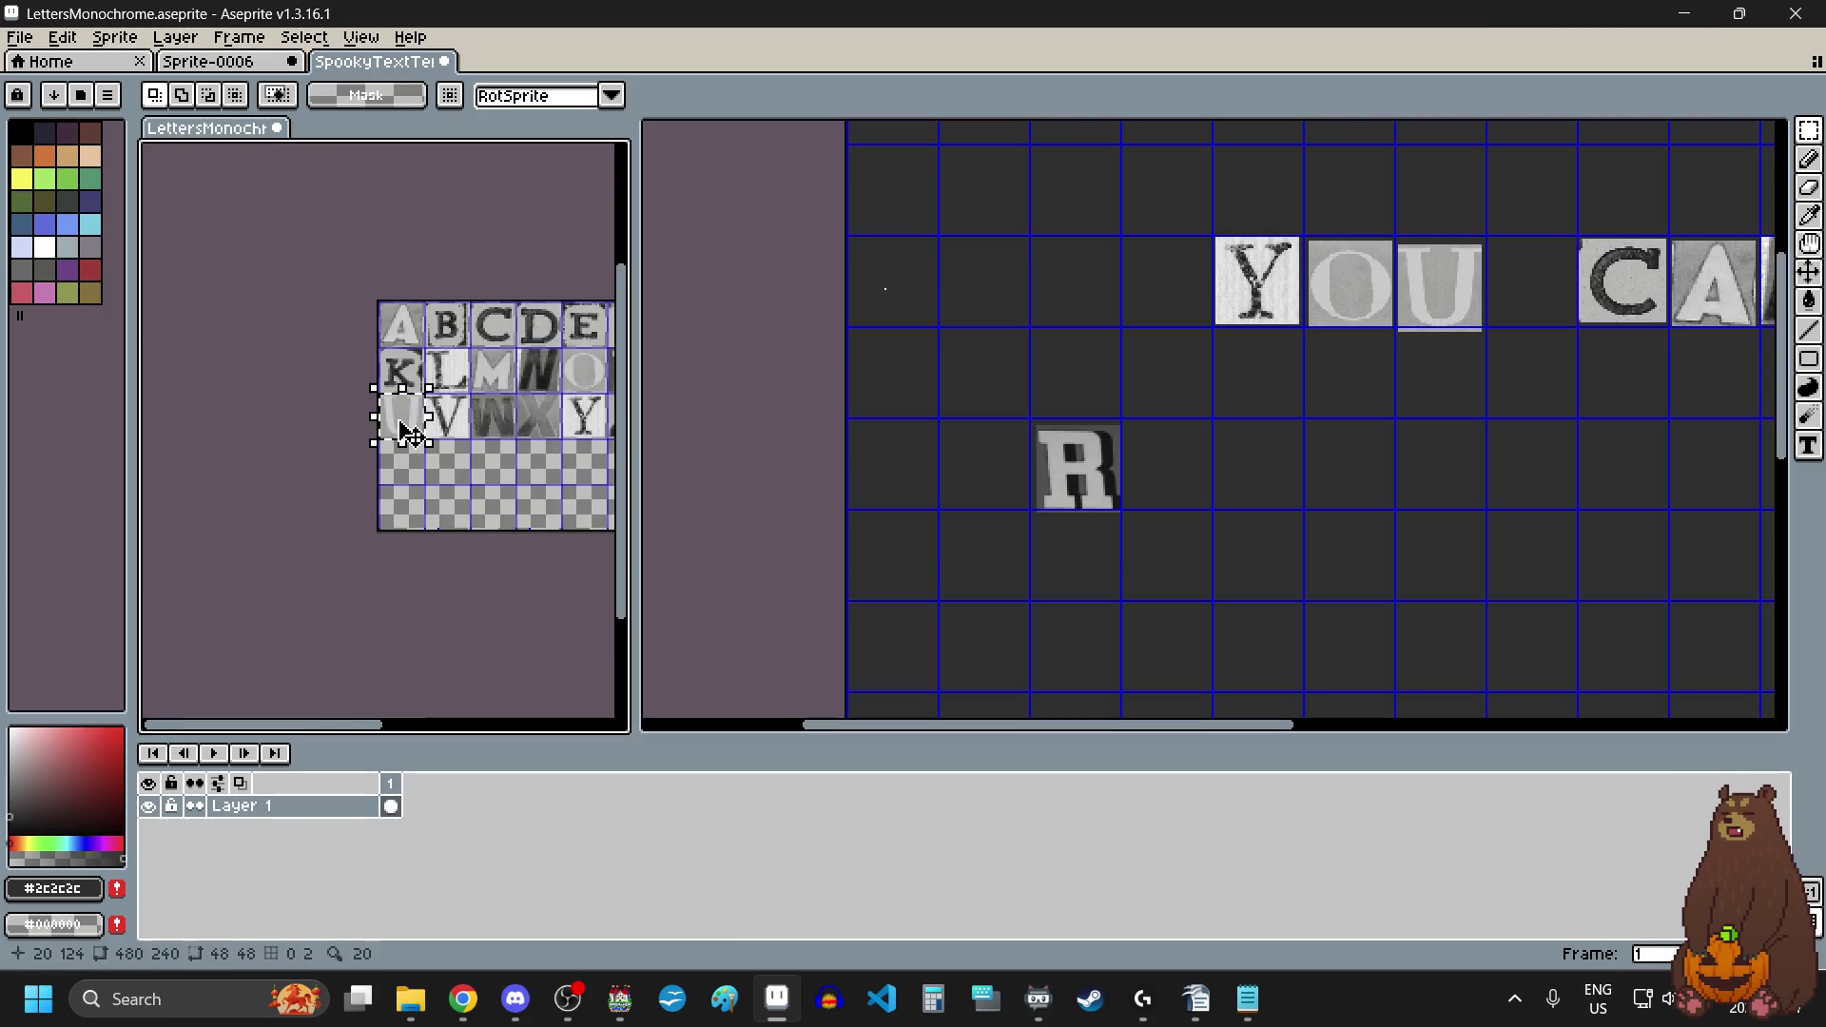
click(1193, 469)
key(ctrl+v)
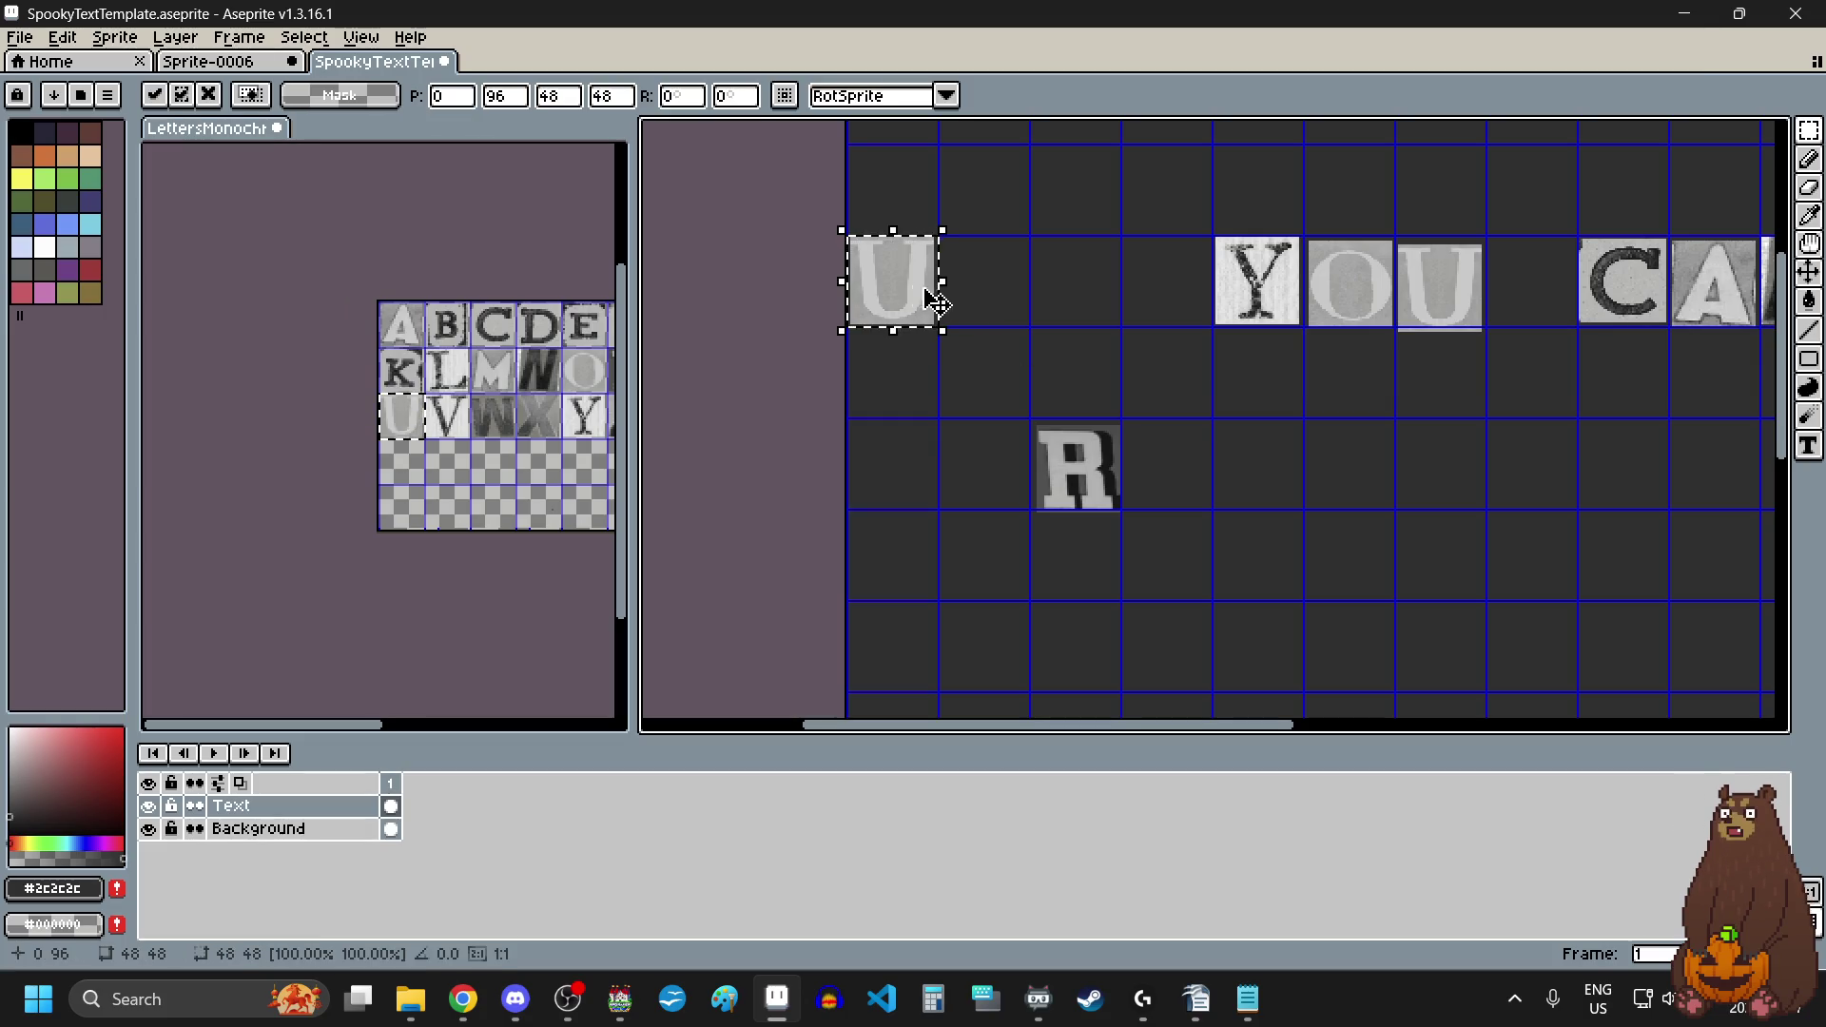
mouse_move(1194, 469)
mouse_down()
mouse_move(1170, 510)
mouse_move(1196, 485)
mouse_up()
scroll(1196, 485, up, 4)
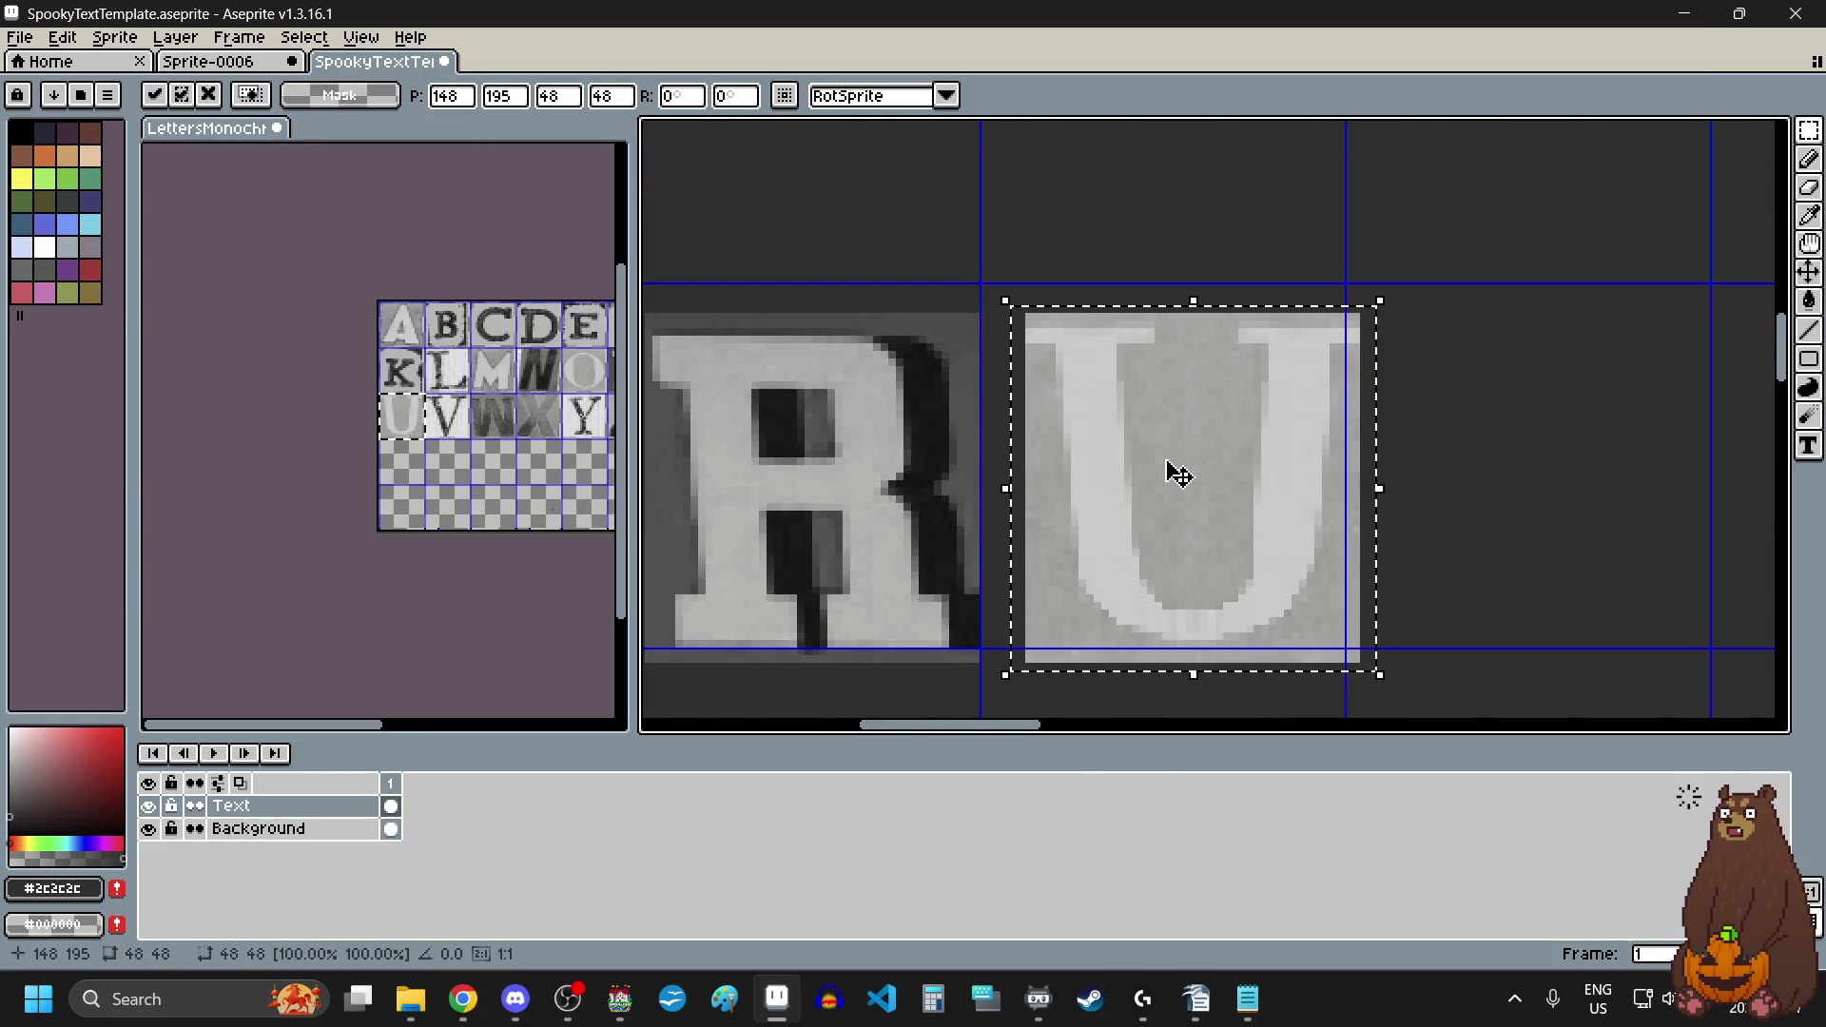
scroll(1177, 473, down, 3)
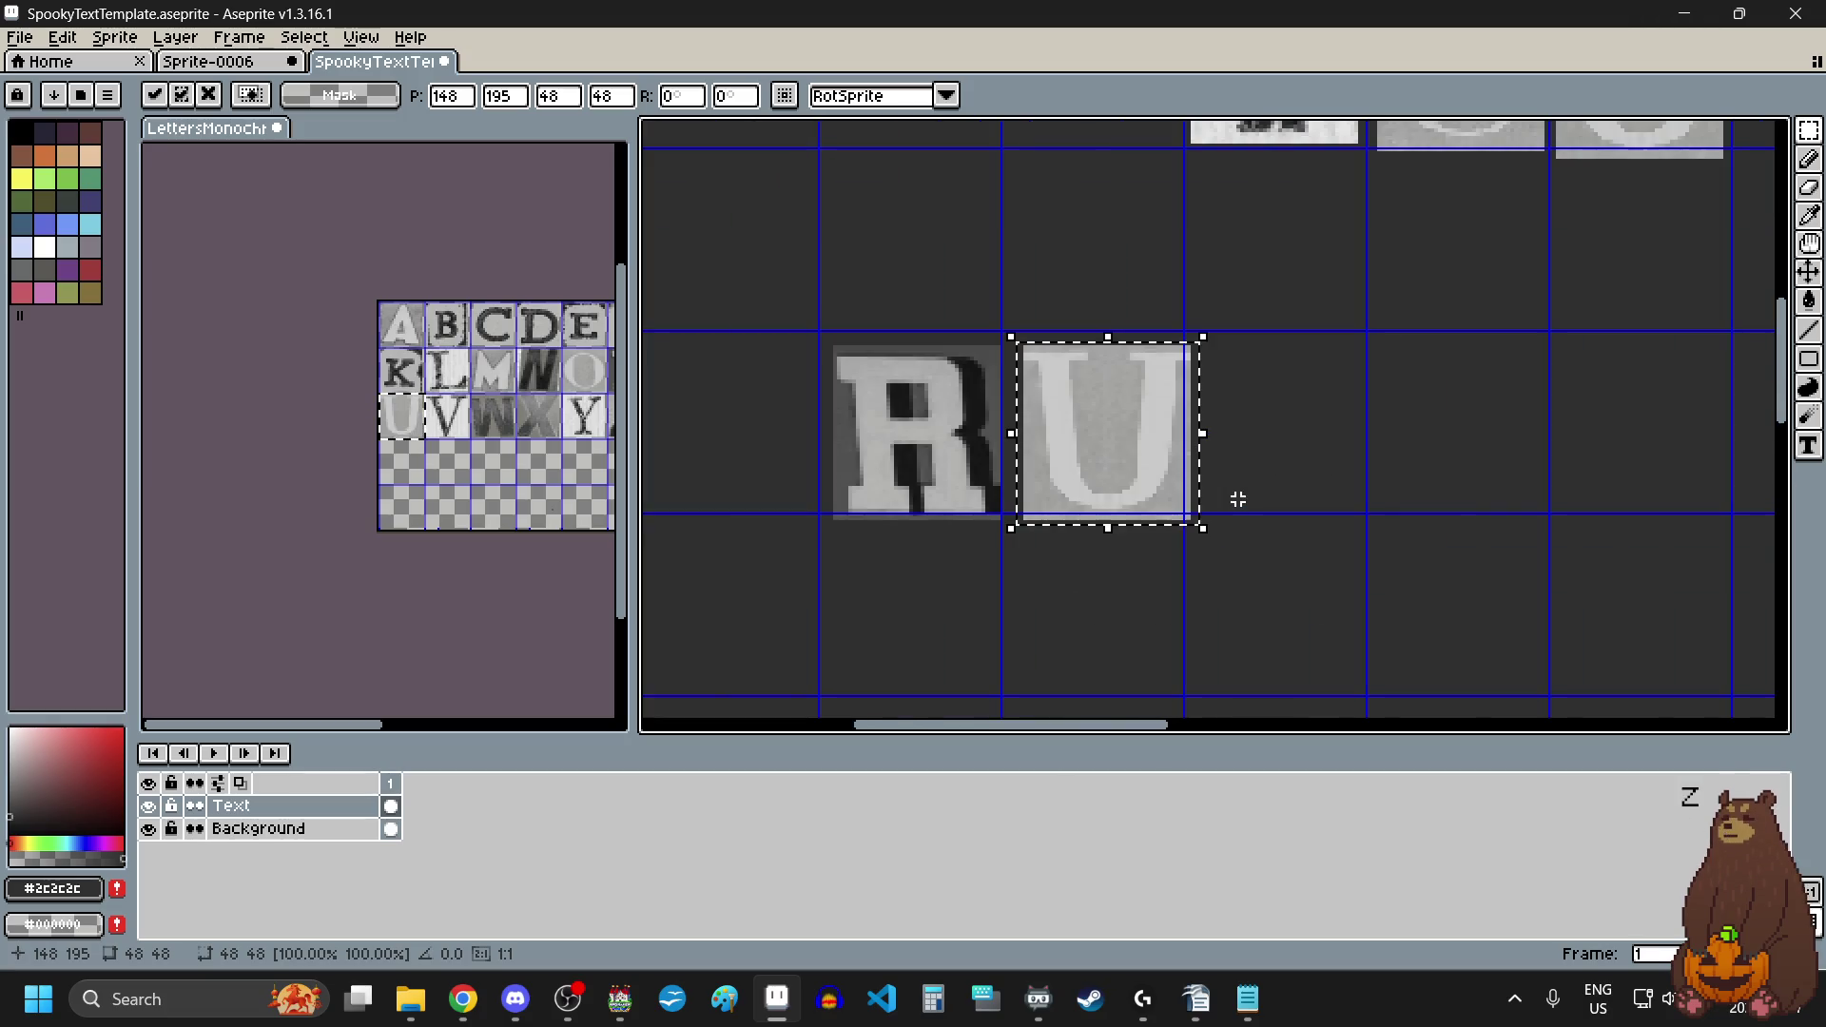
click(1322, 503)
scroll(527, 419, down, 2)
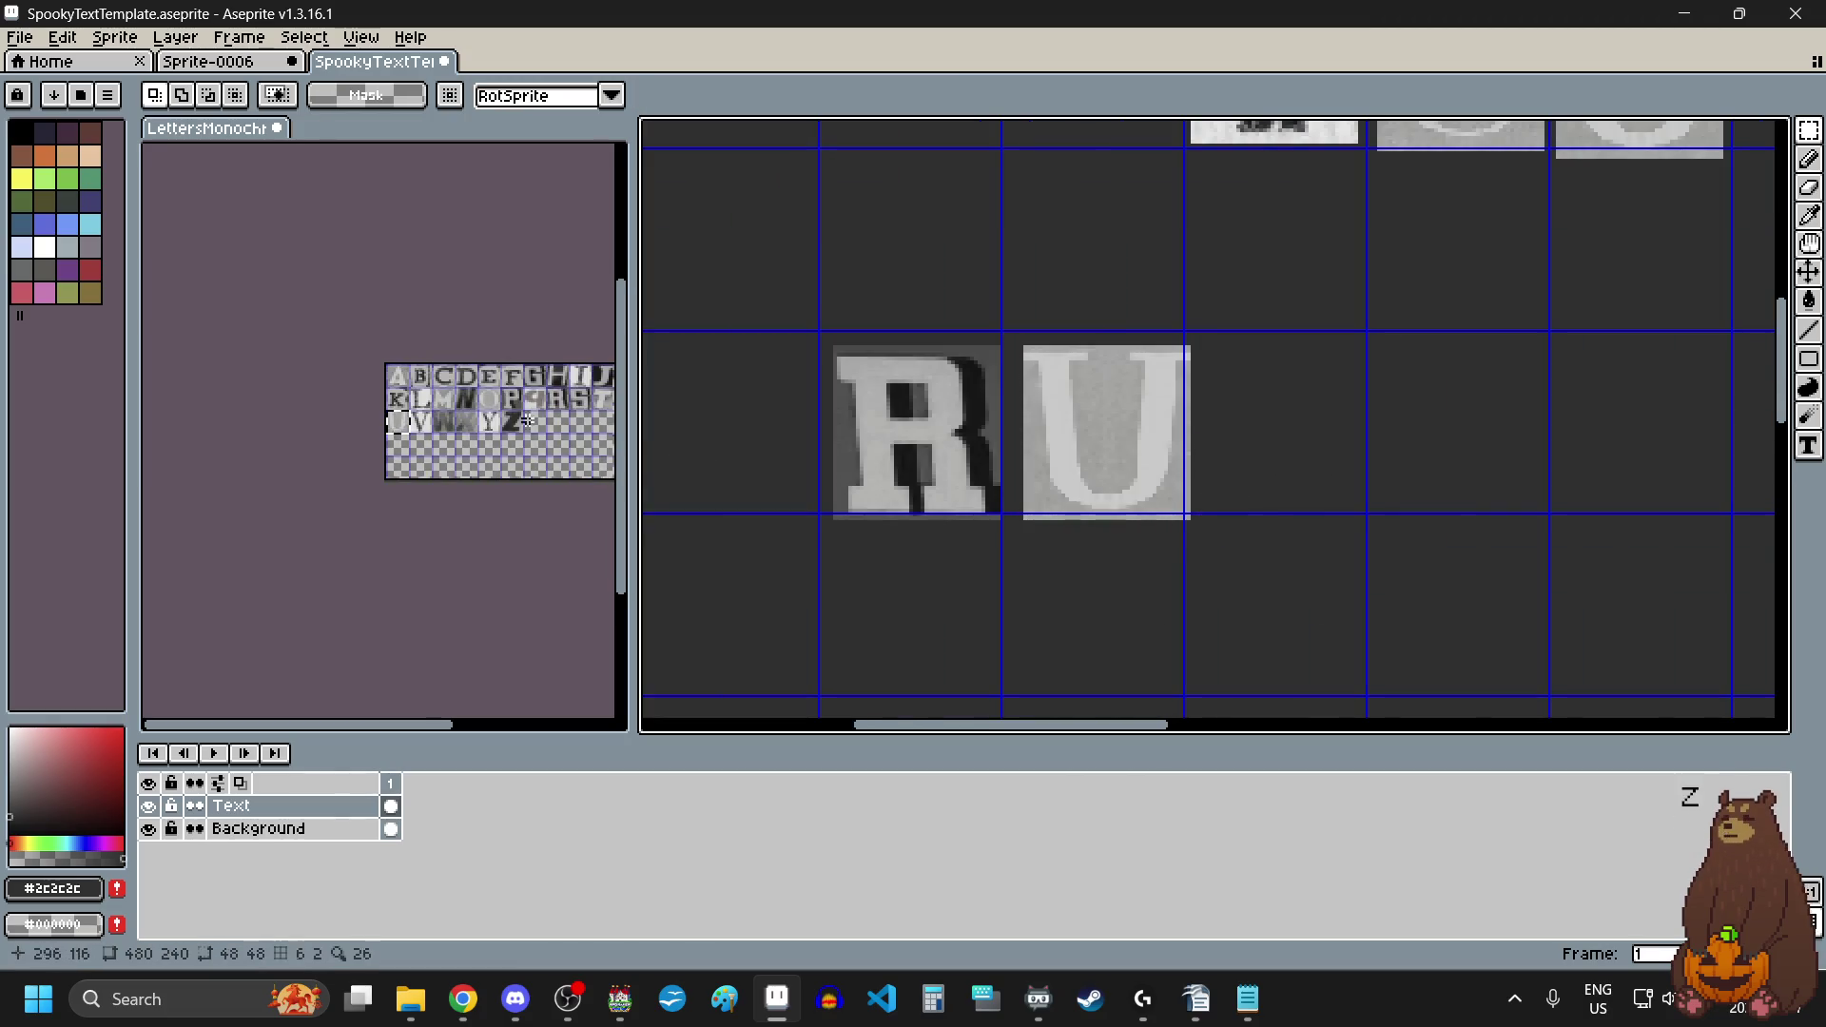
scroll(513, 437, up, 2)
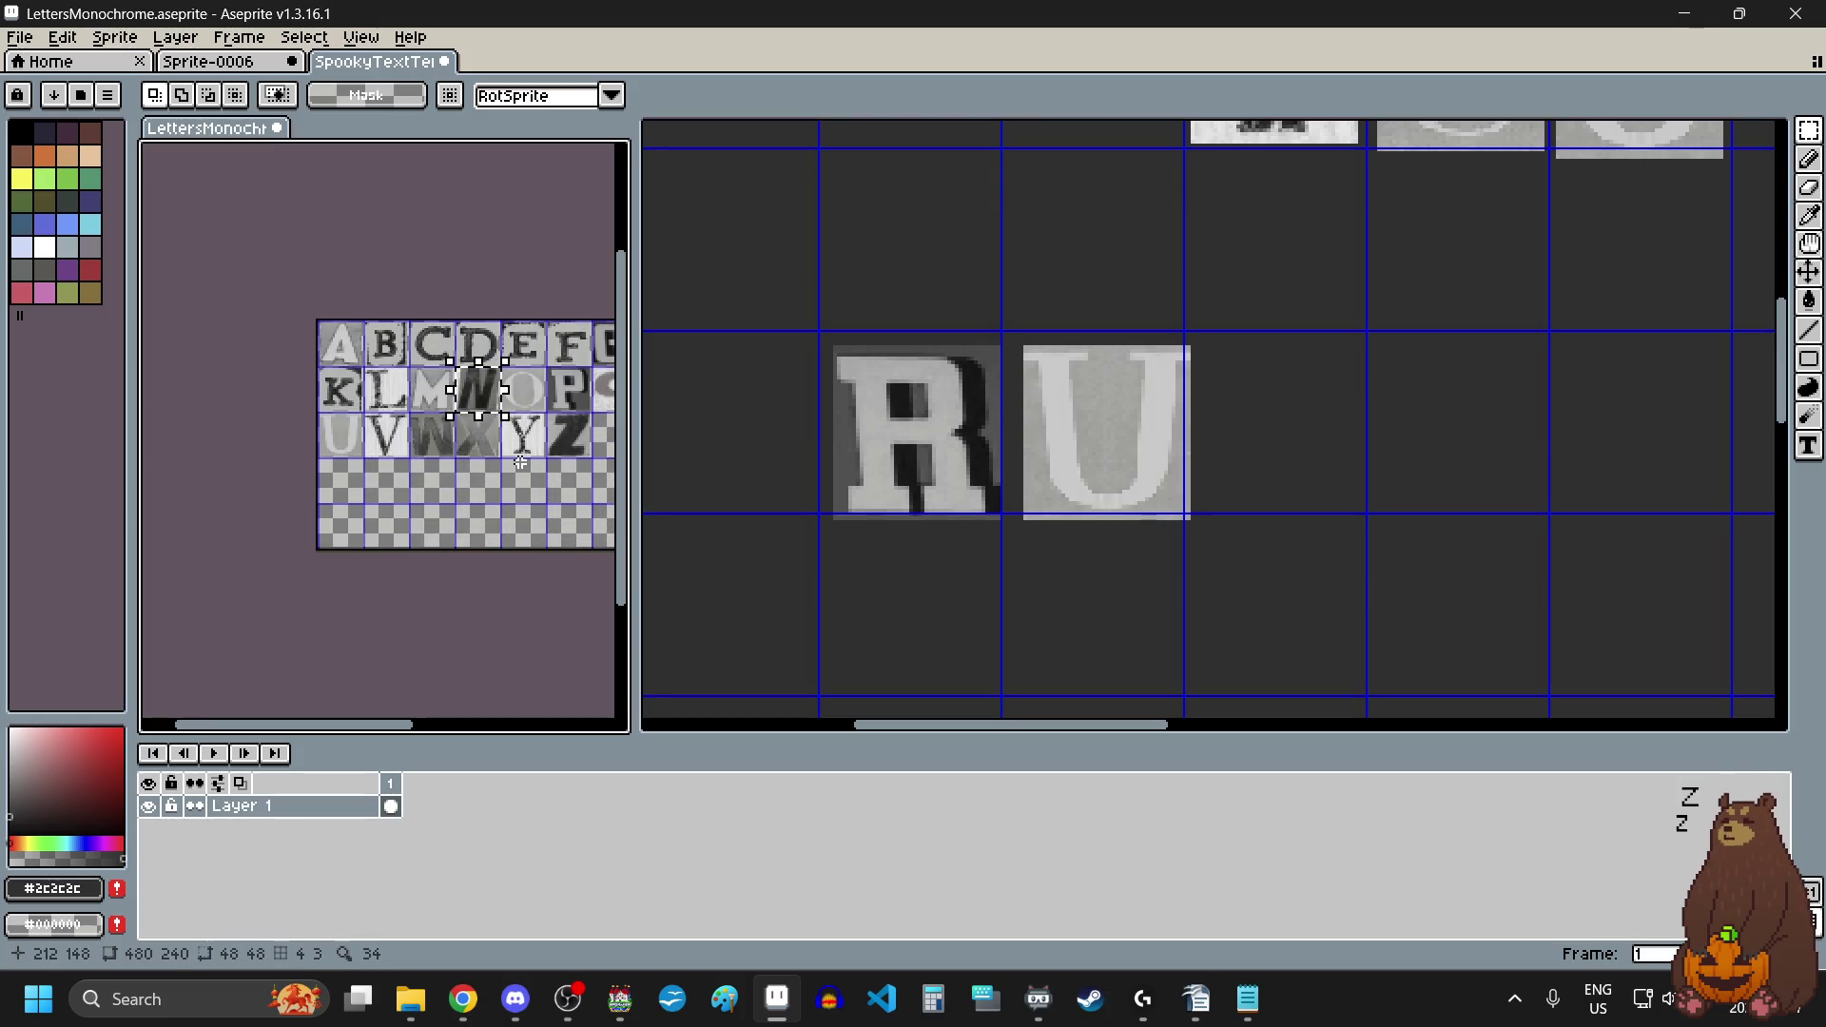
Step: Place the N tile beside the U to finish RUN, then select the F tile
key(ctrl+c)
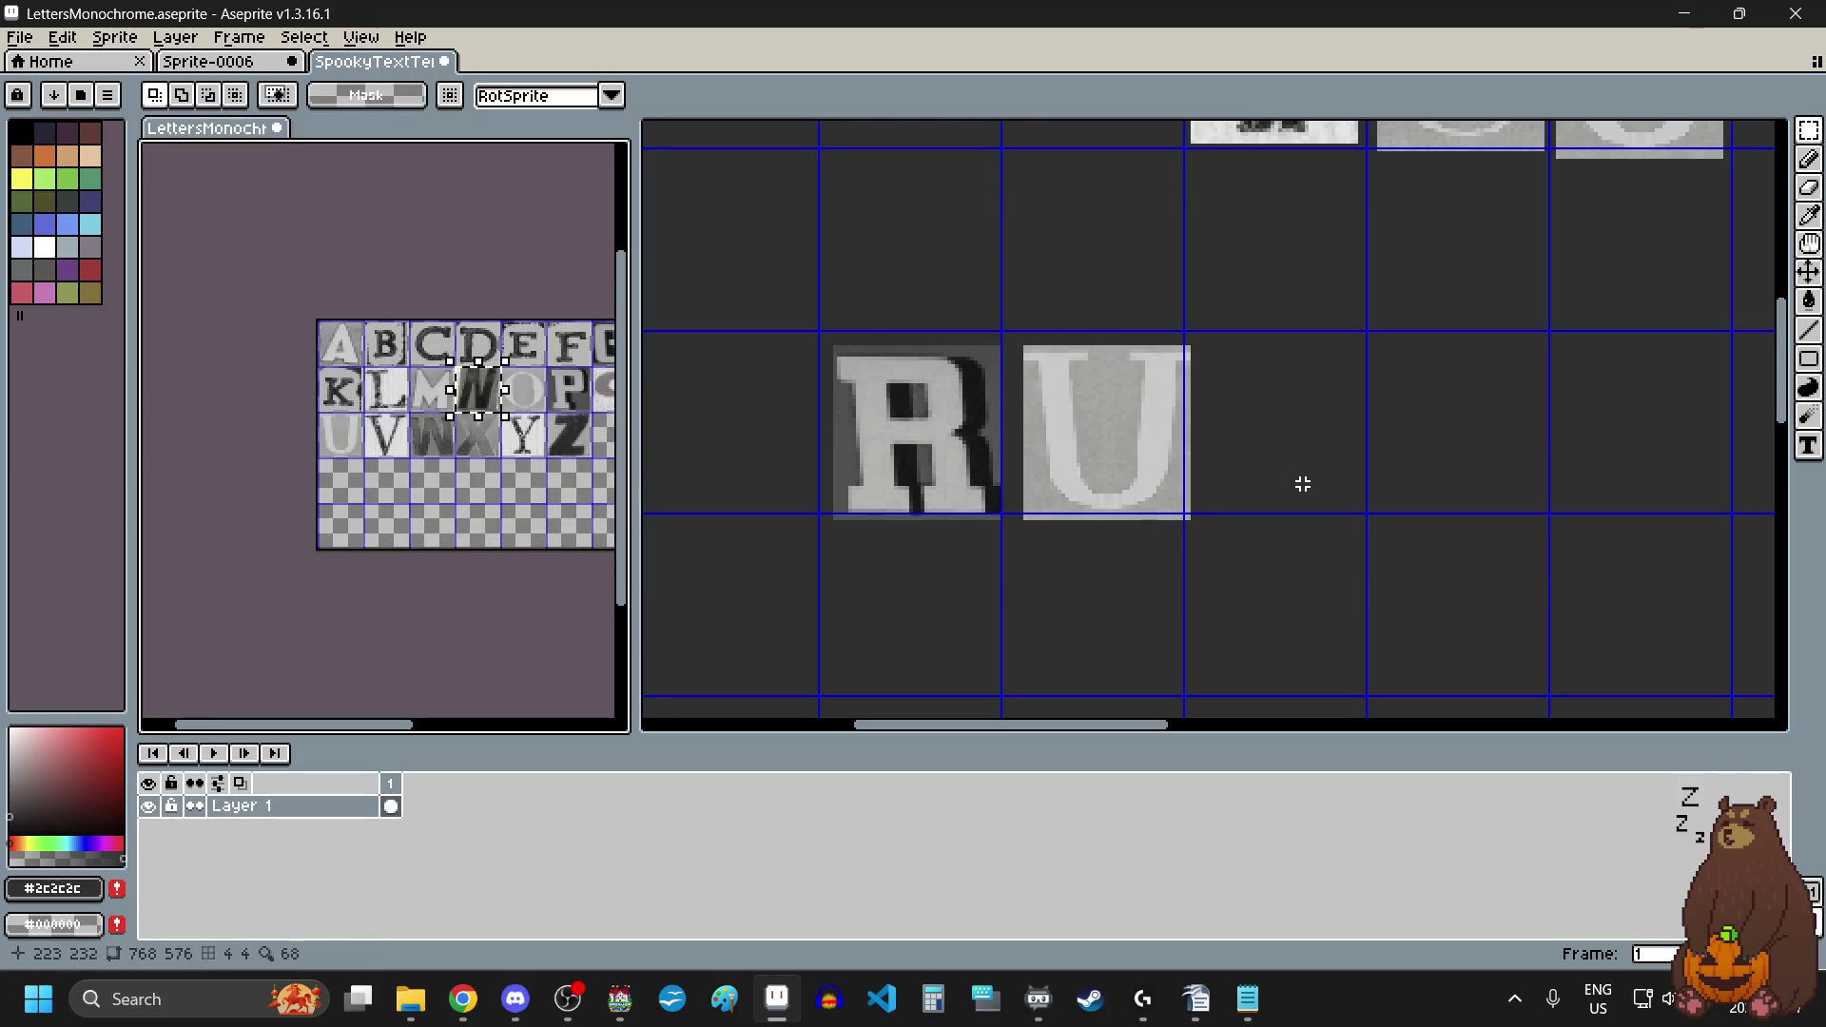
click(1300, 481)
key(ctrl+v)
drag(1070, 425, 1238, 427)
scroll(1248, 437, down, 4)
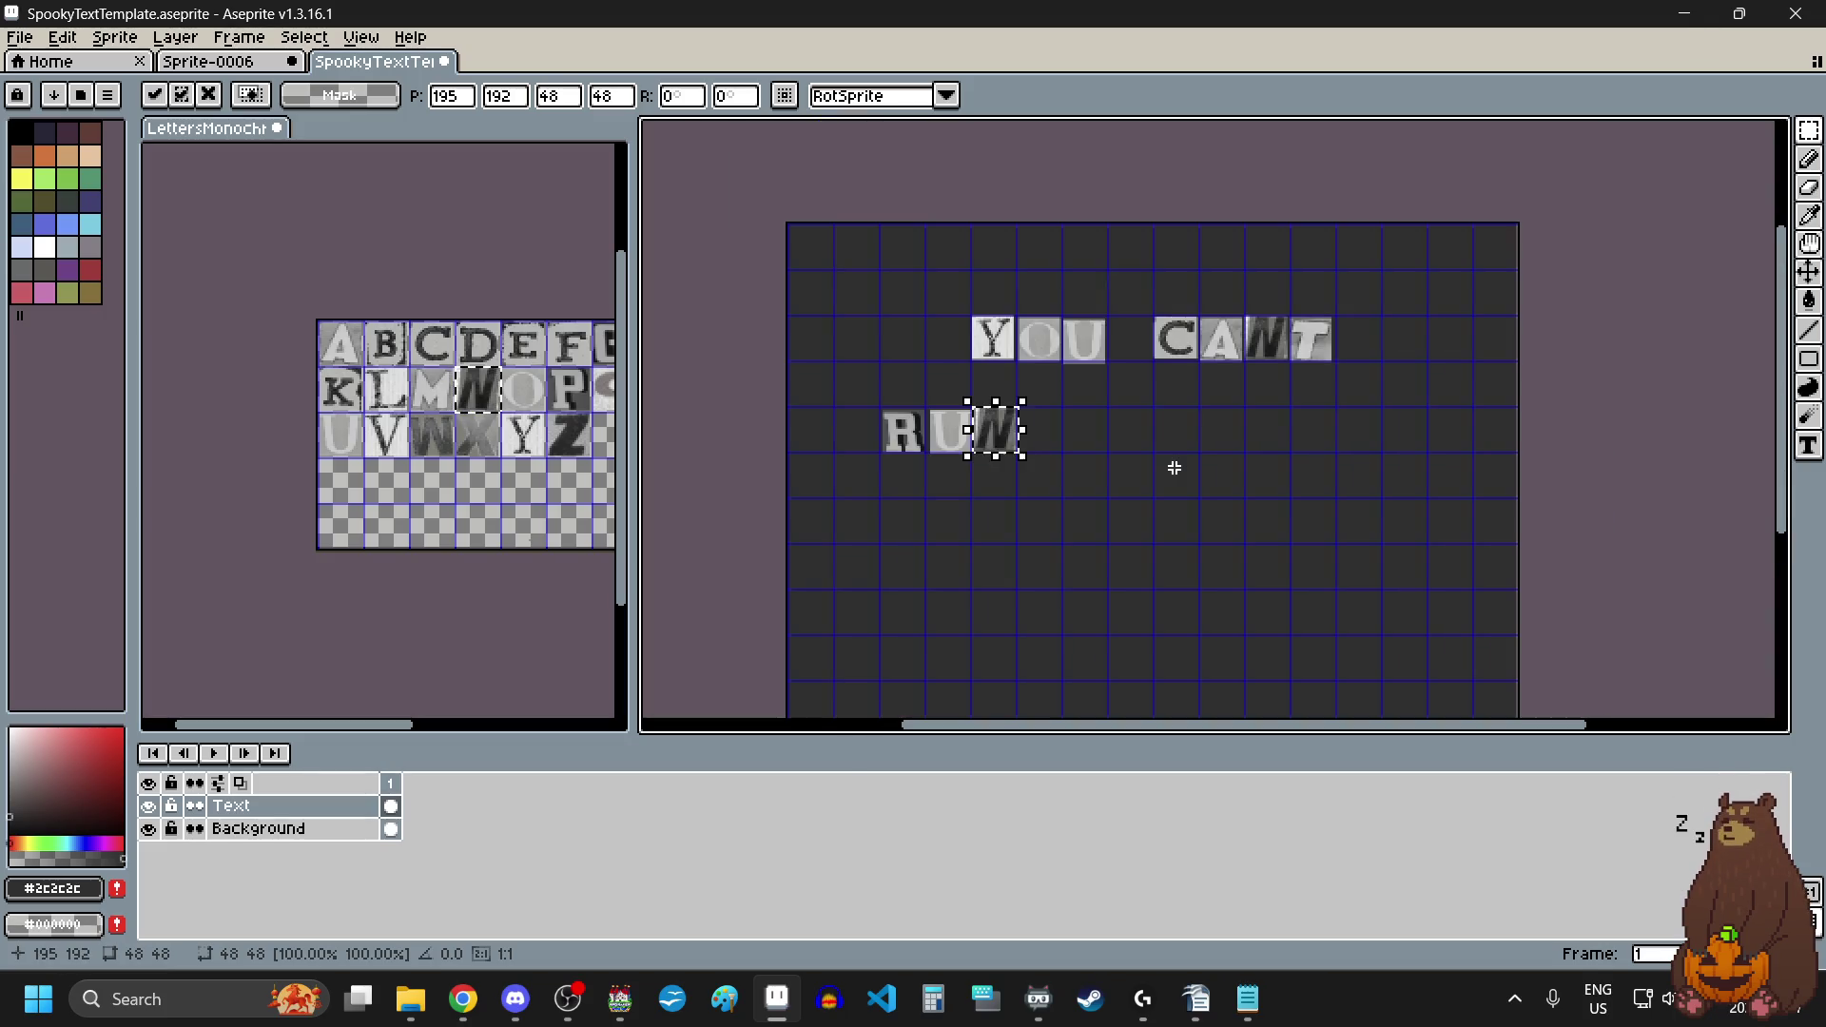
click(1166, 462)
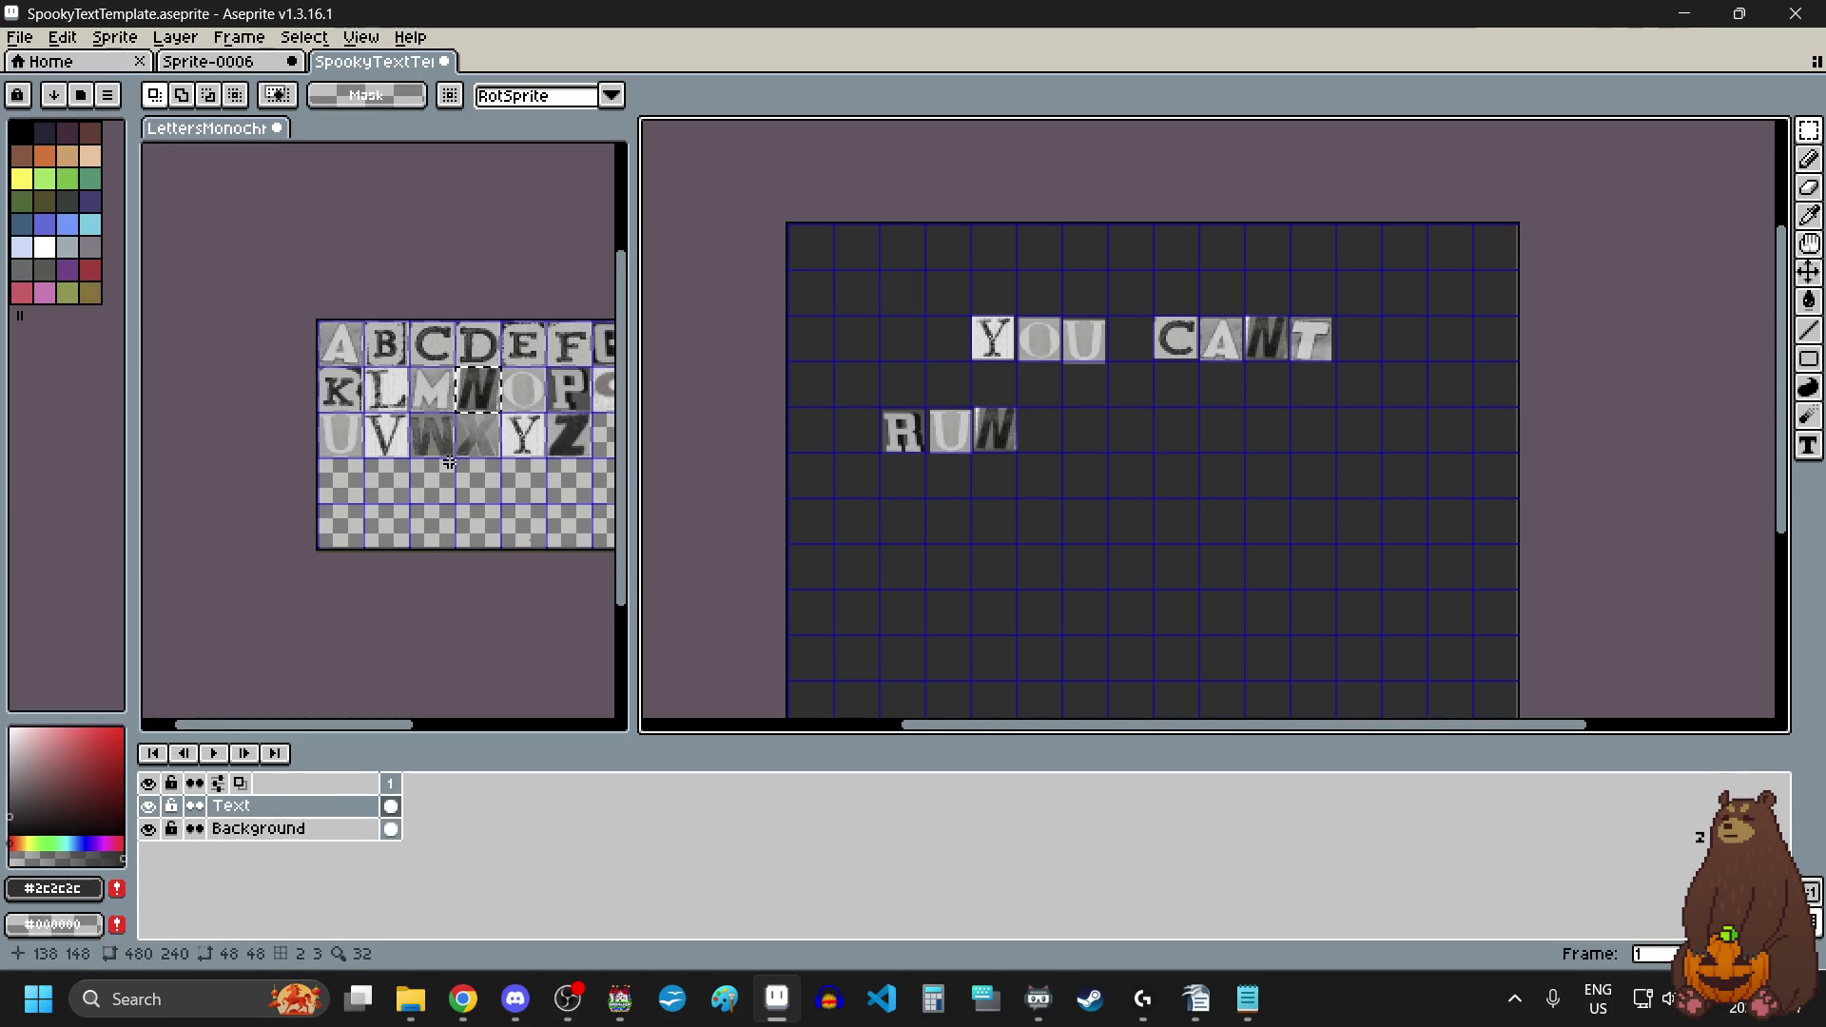
scroll(449, 462, down, 2)
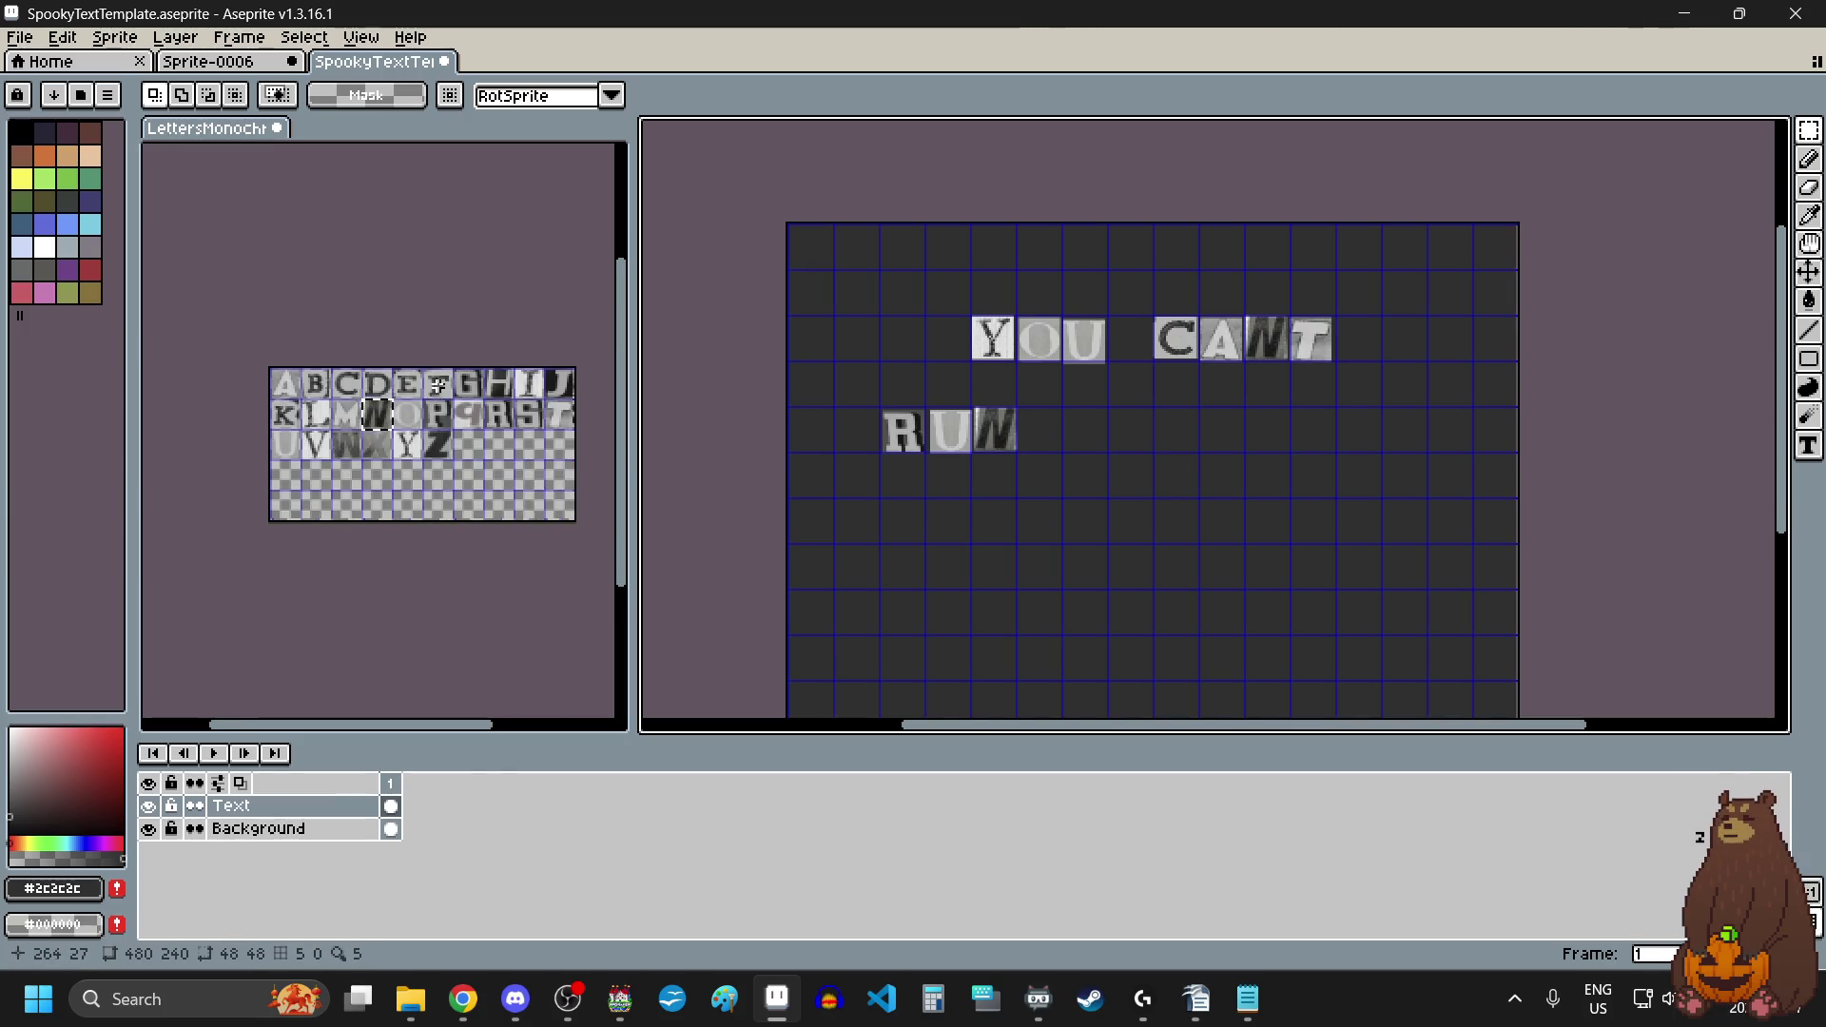
scroll(437, 384, up, 1)
click(441, 385)
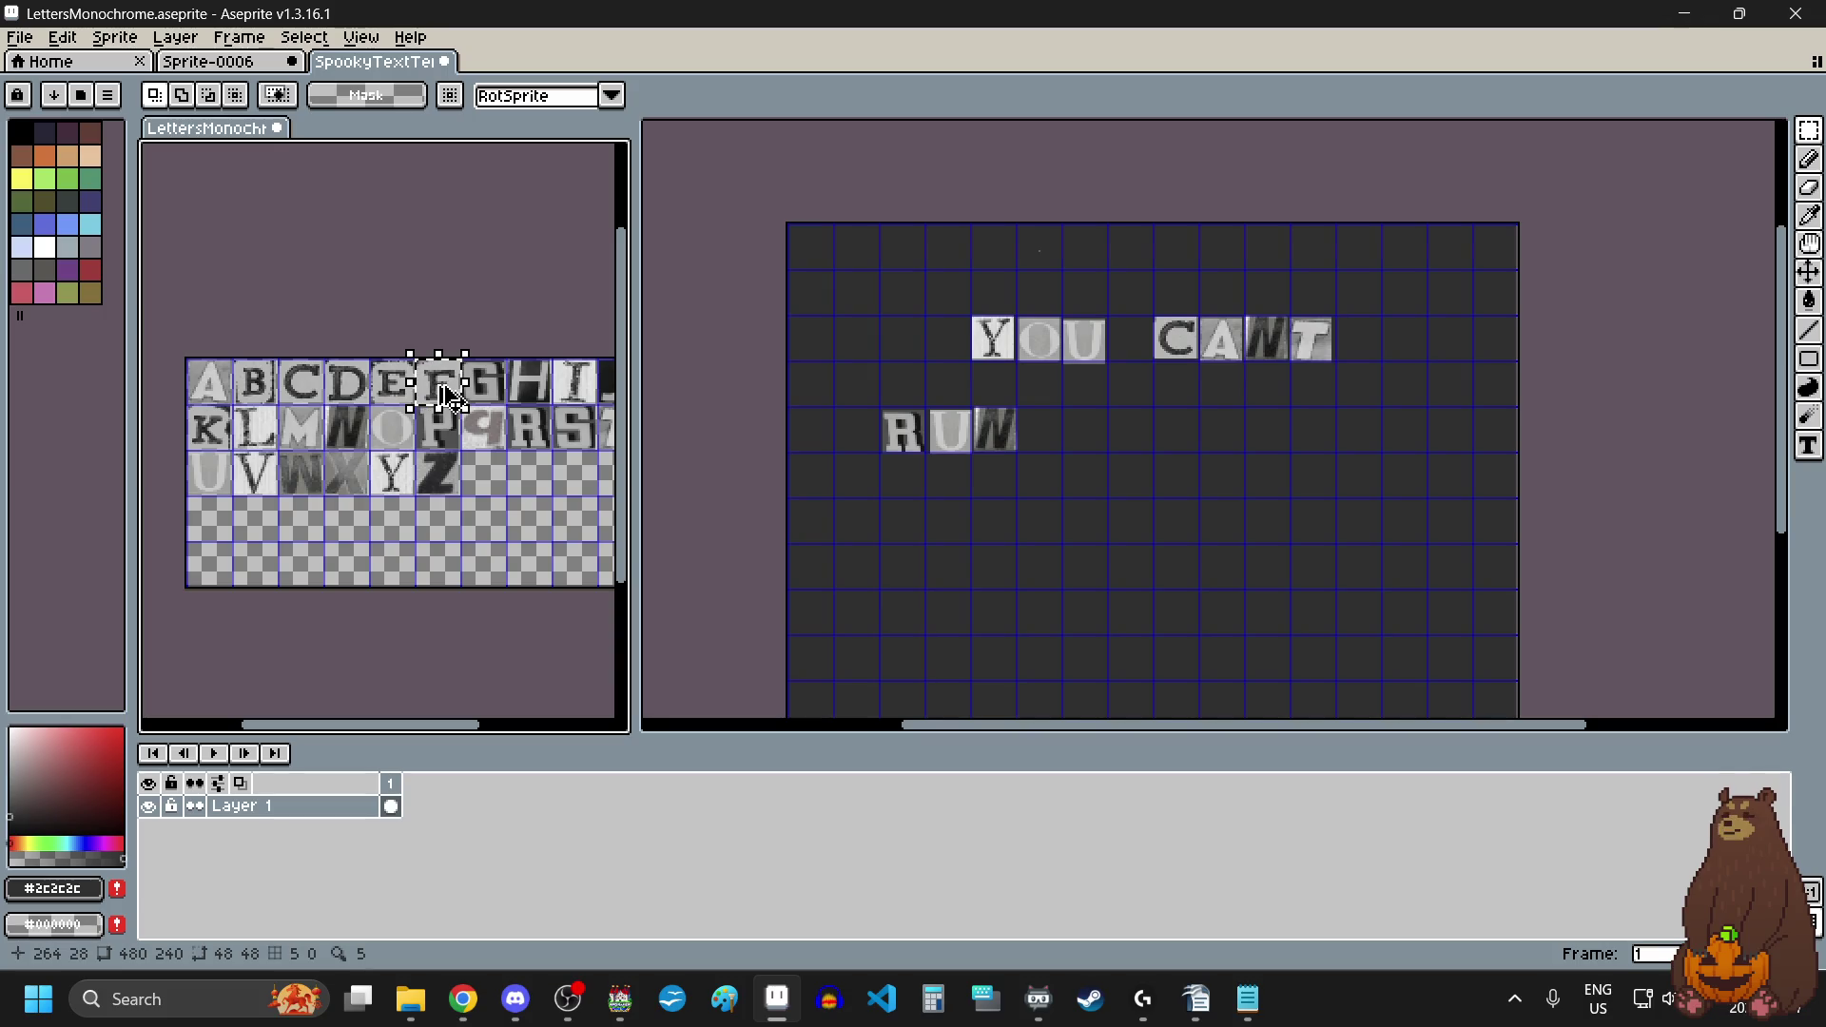
click(1100, 478)
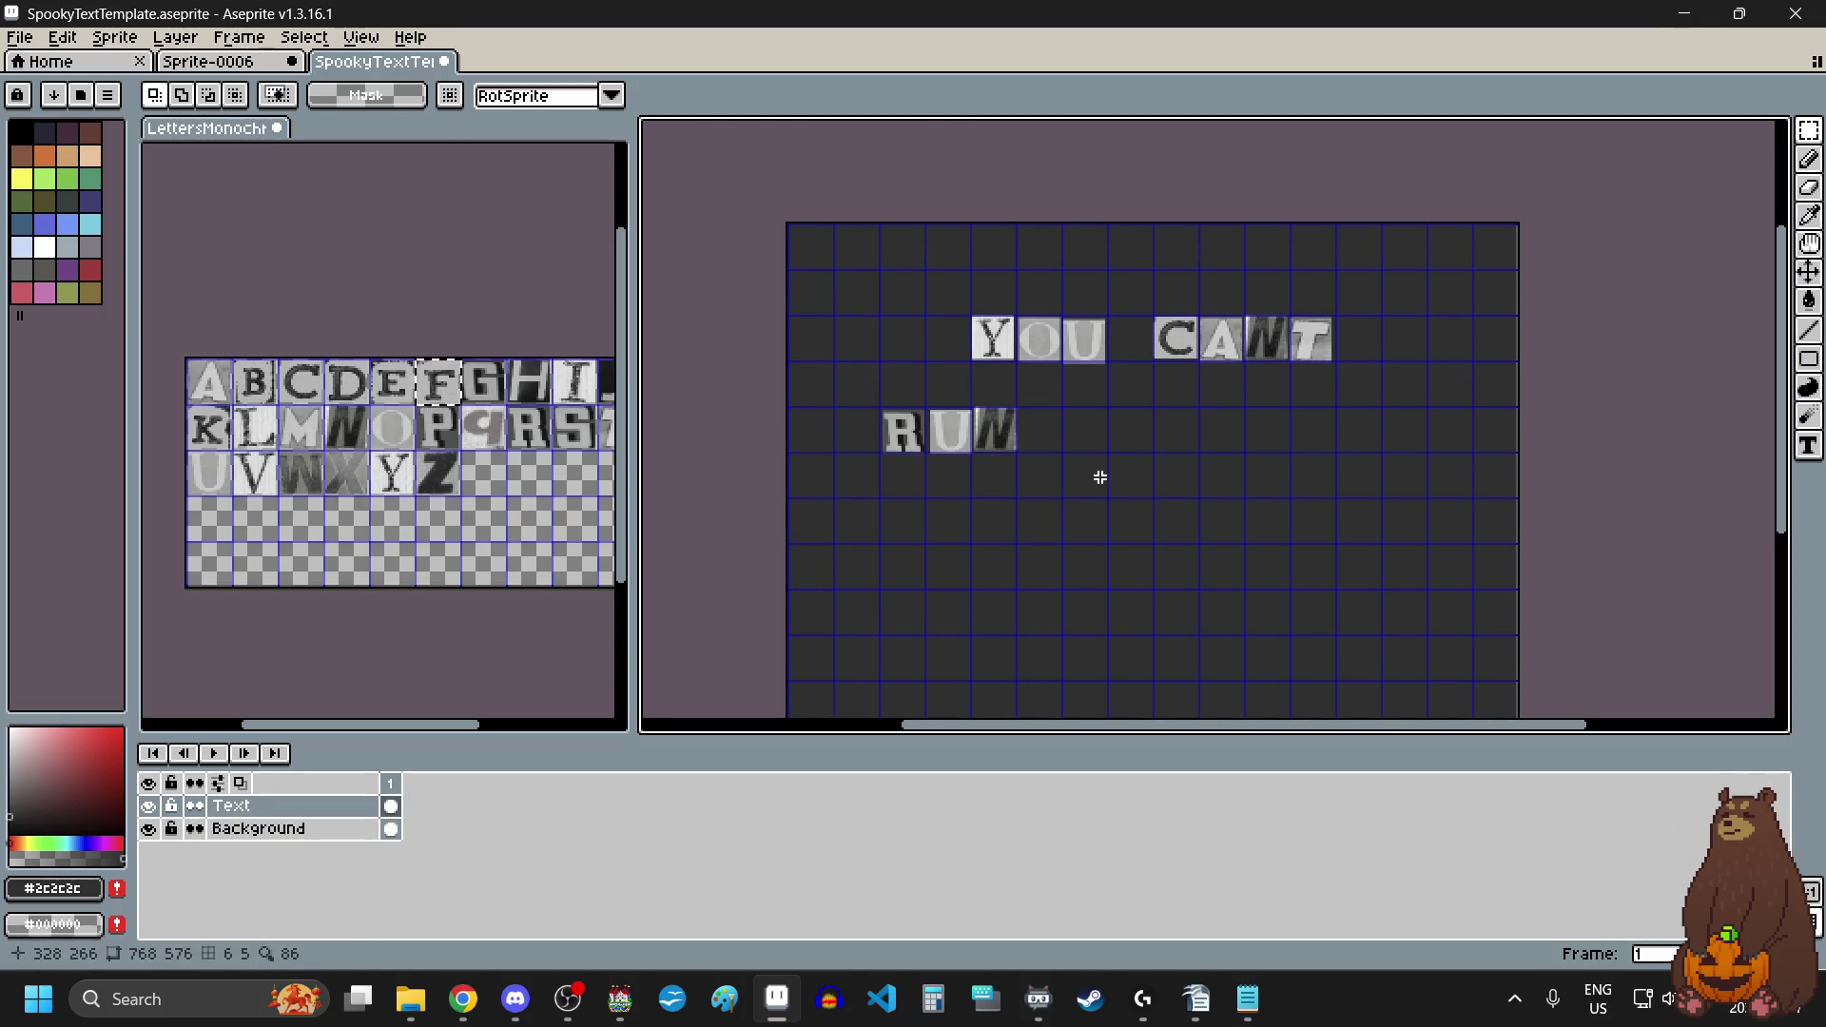
Step: Place the F and R tiles after RUN to begin the word FROM
key(ctrl+v)
mouse_move(1046, 254)
mouse_down()
mouse_move(1113, 451)
mouse_move(1027, 425)
mouse_up()
scroll(1113, 452, up, 5)
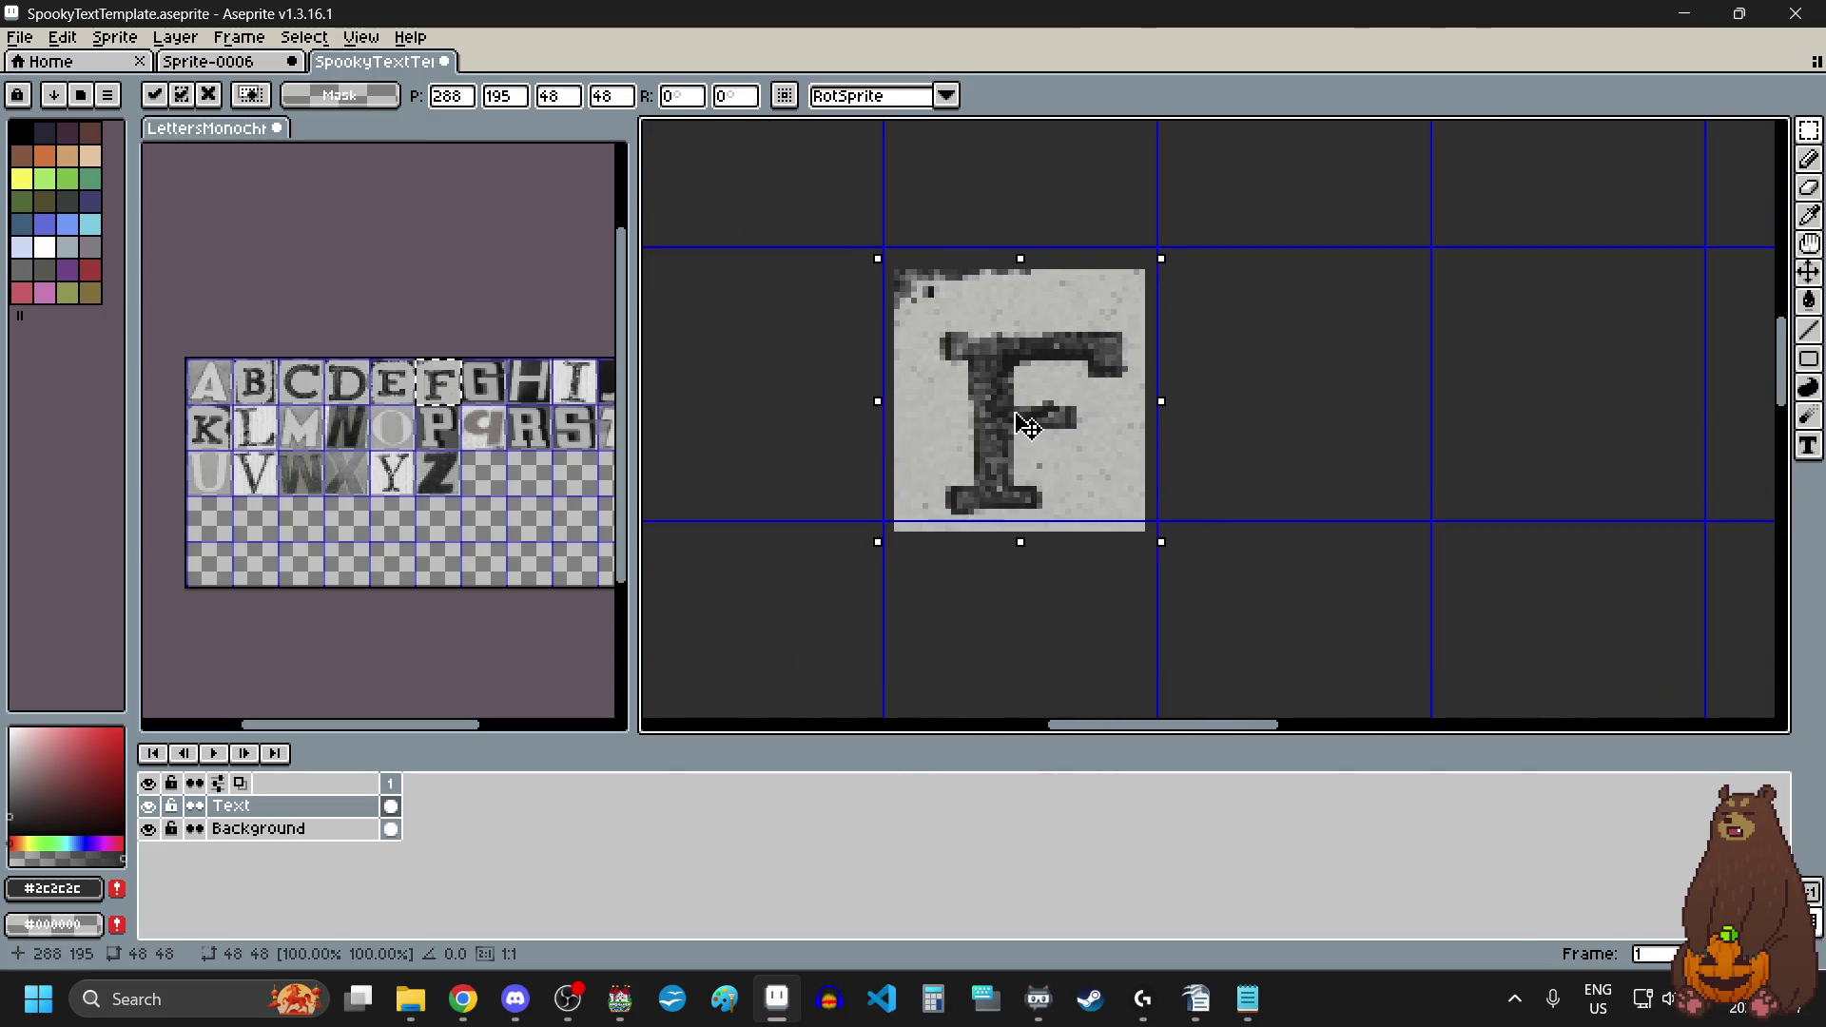
click(1493, 465)
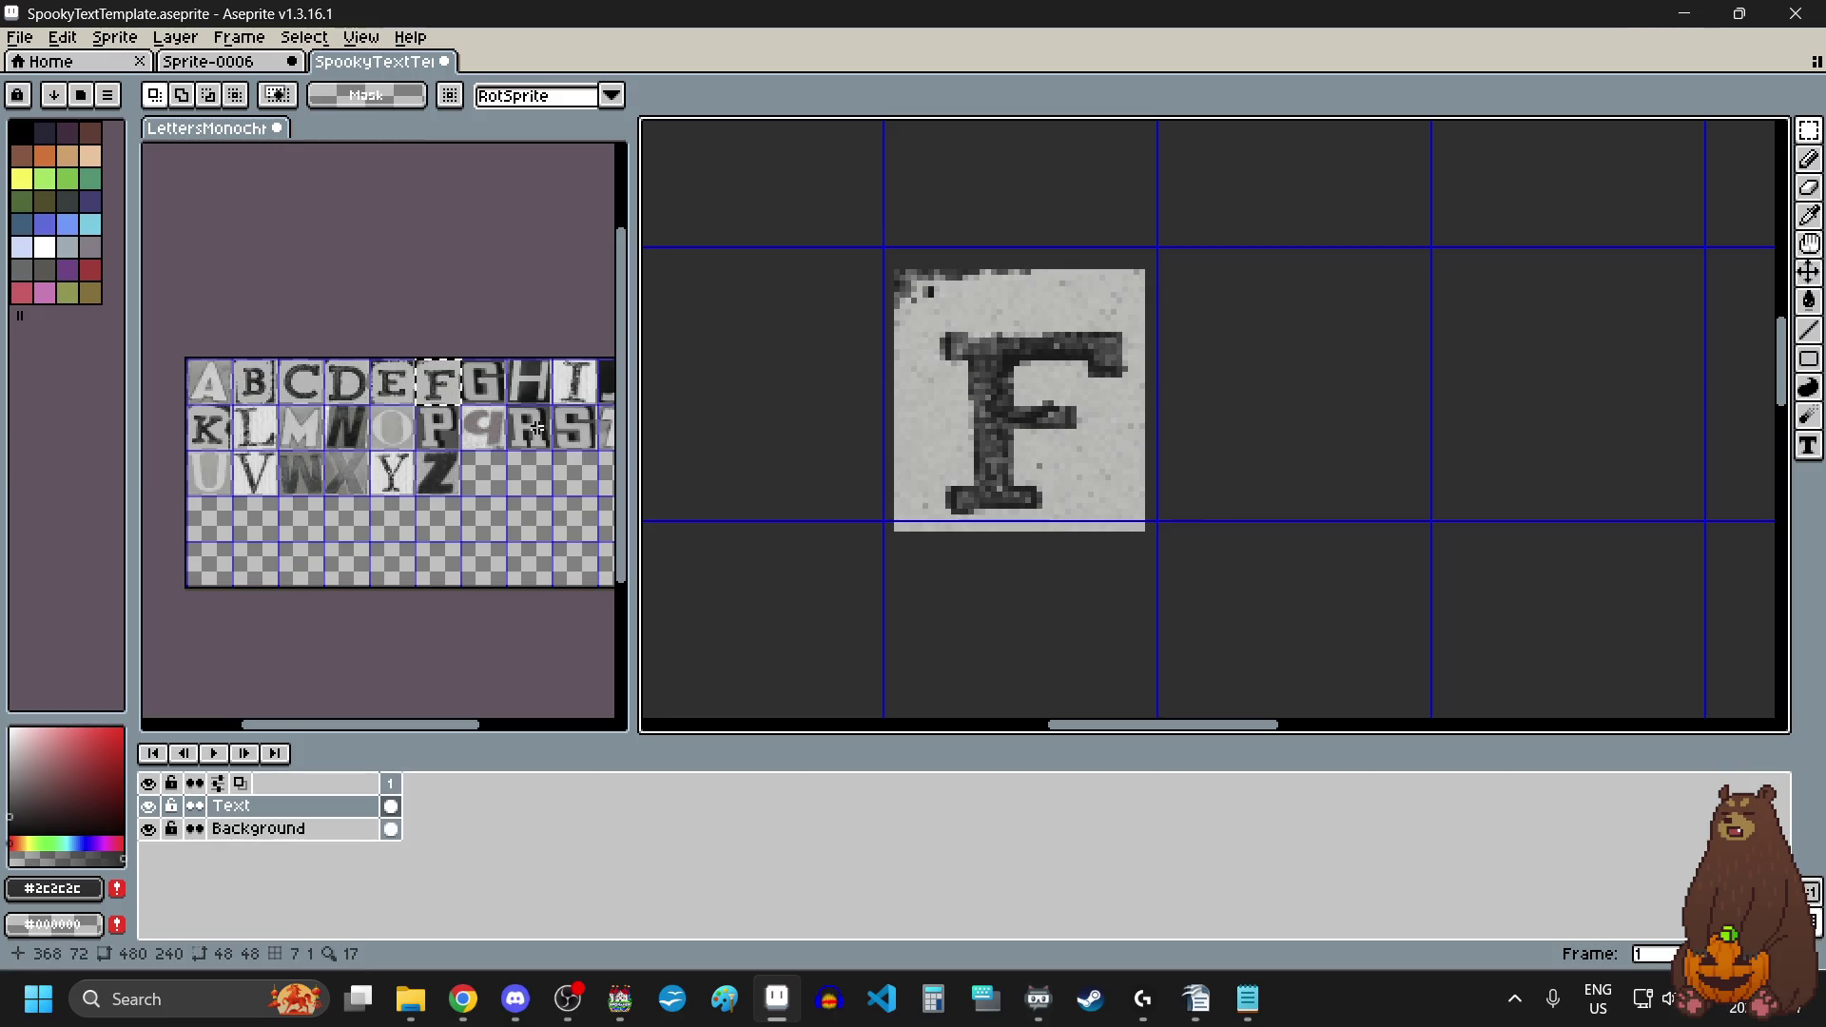
click(532, 430)
drag(533, 430, 547, 441)
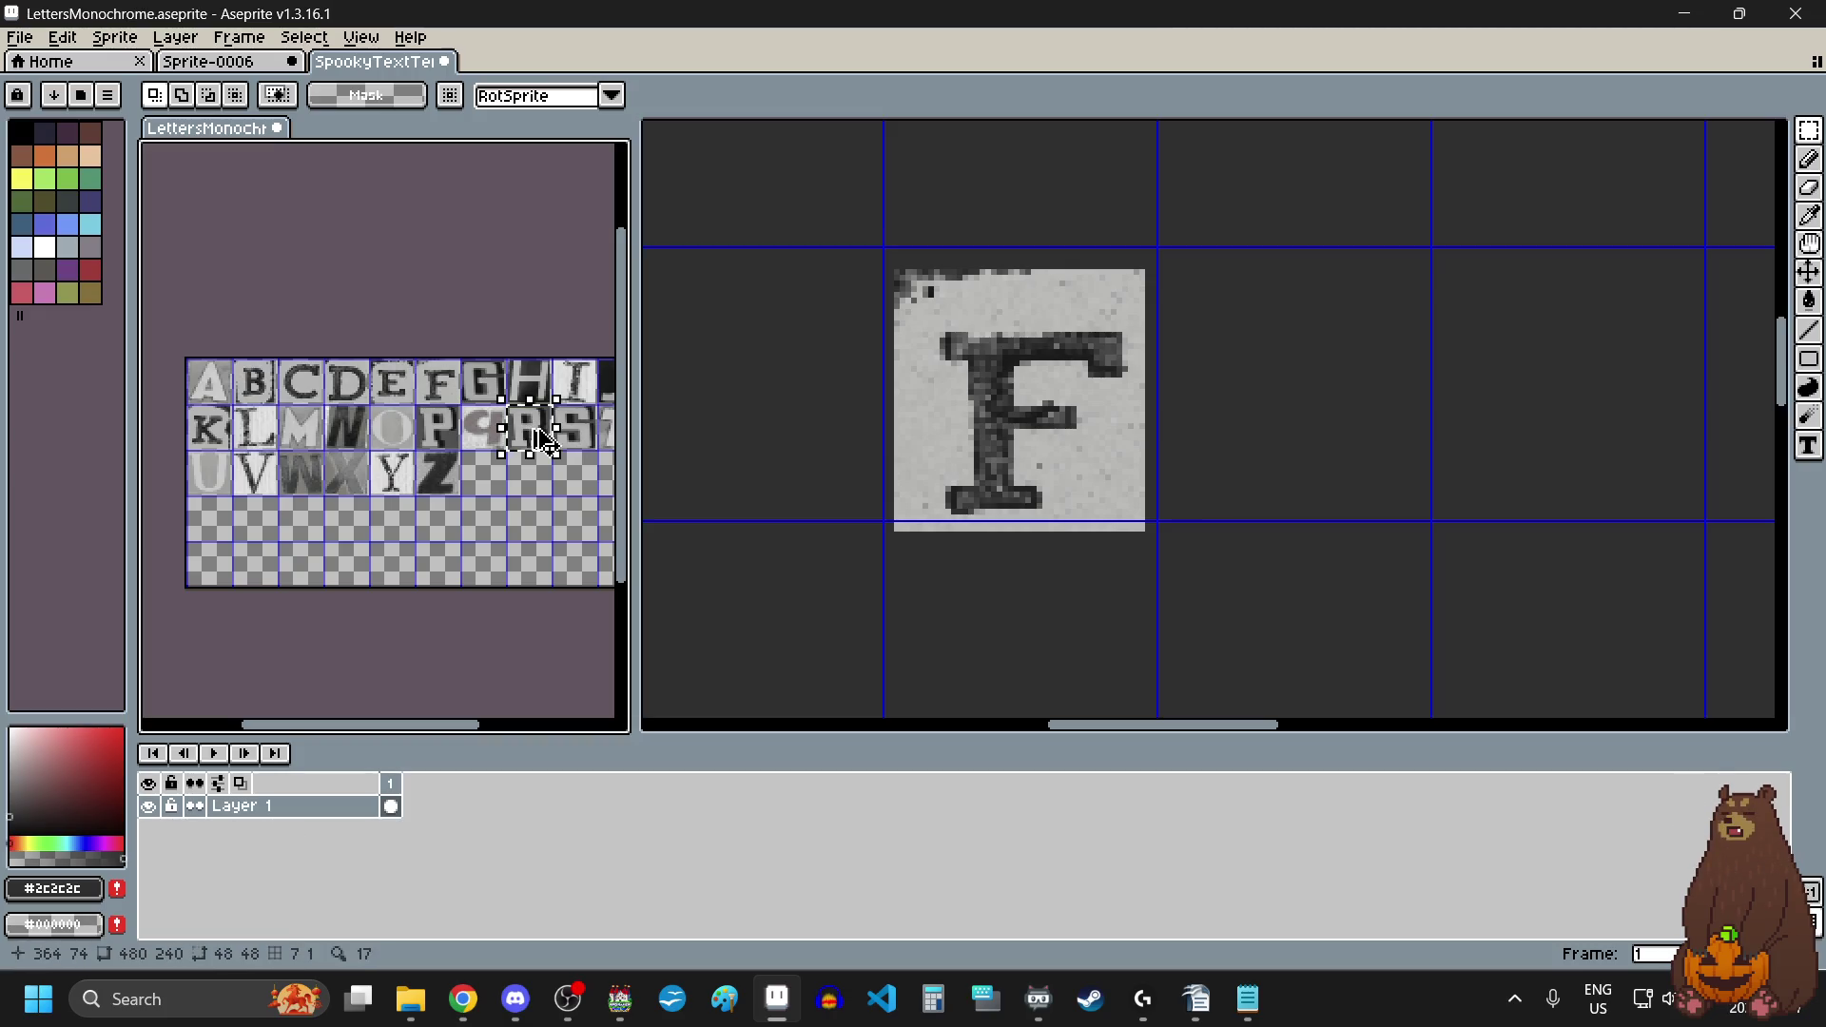
key(ctrl+c)
click(1235, 415)
key(ctrl+v)
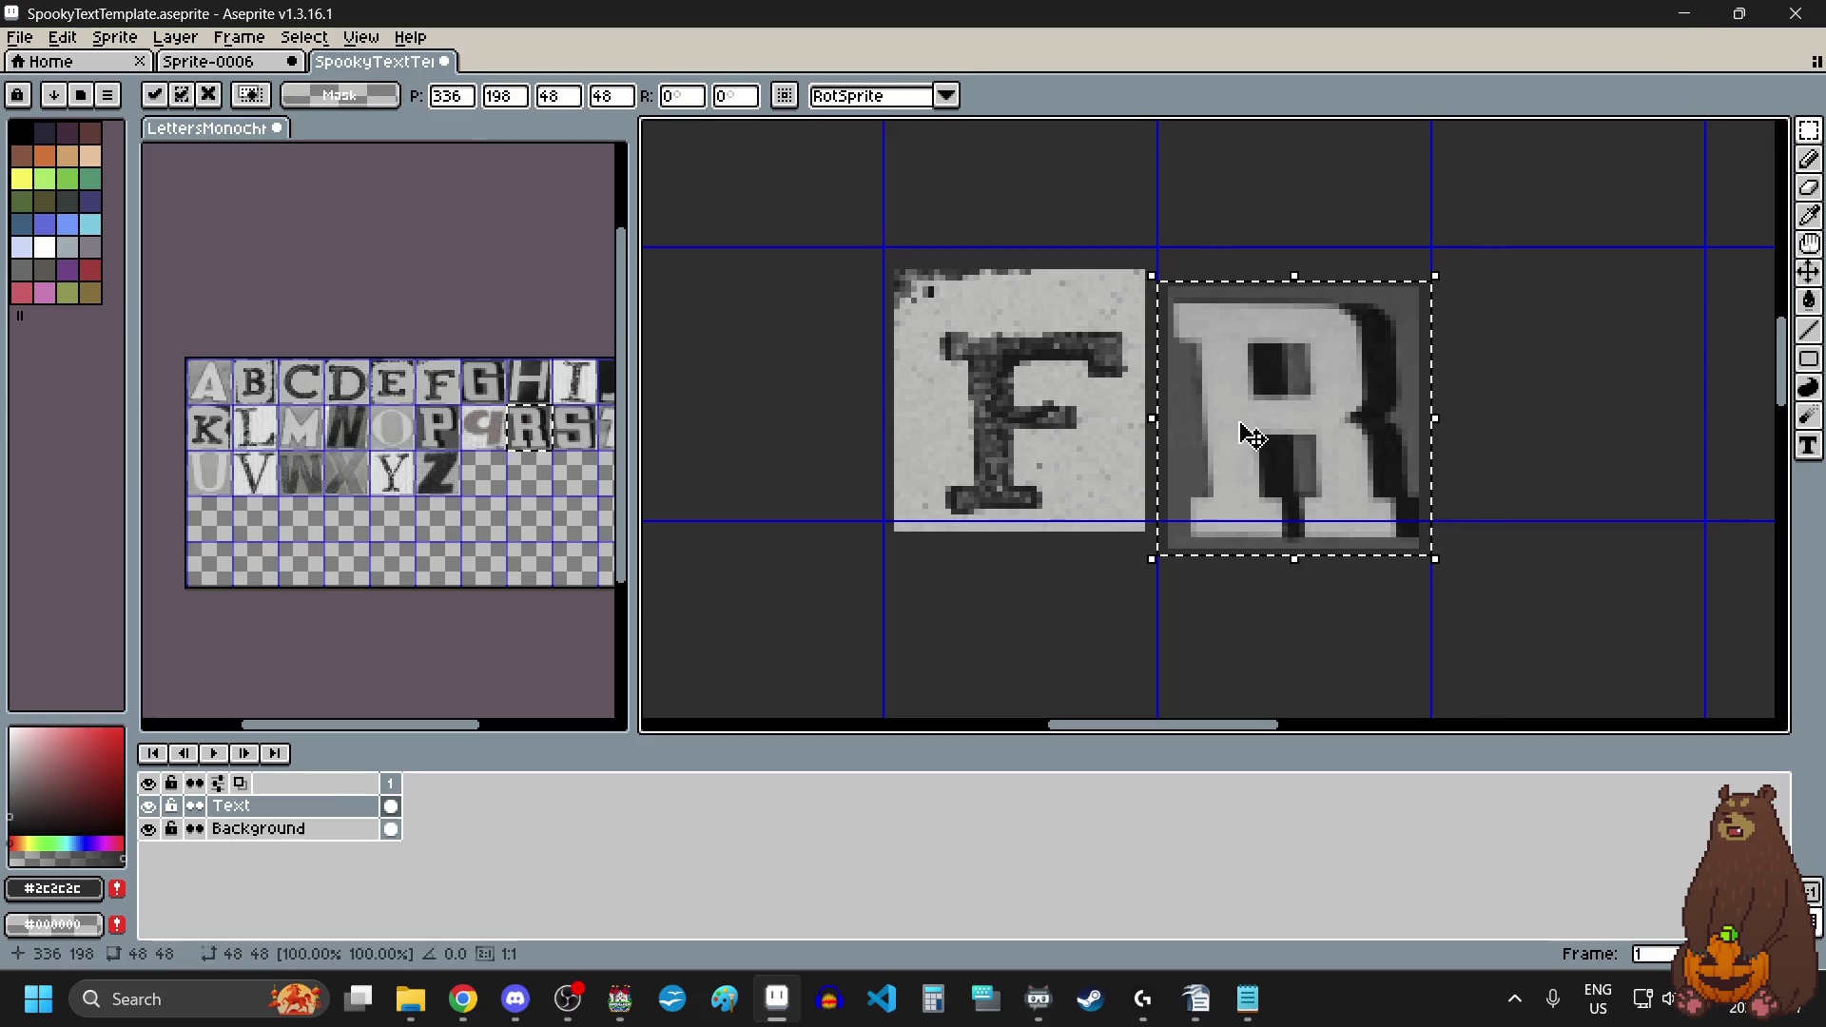
drag(1251, 435, 1254, 400)
click(1424, 583)
Step: Copy the O tile and place it right after FR
scroll(1139, 554, down, 4)
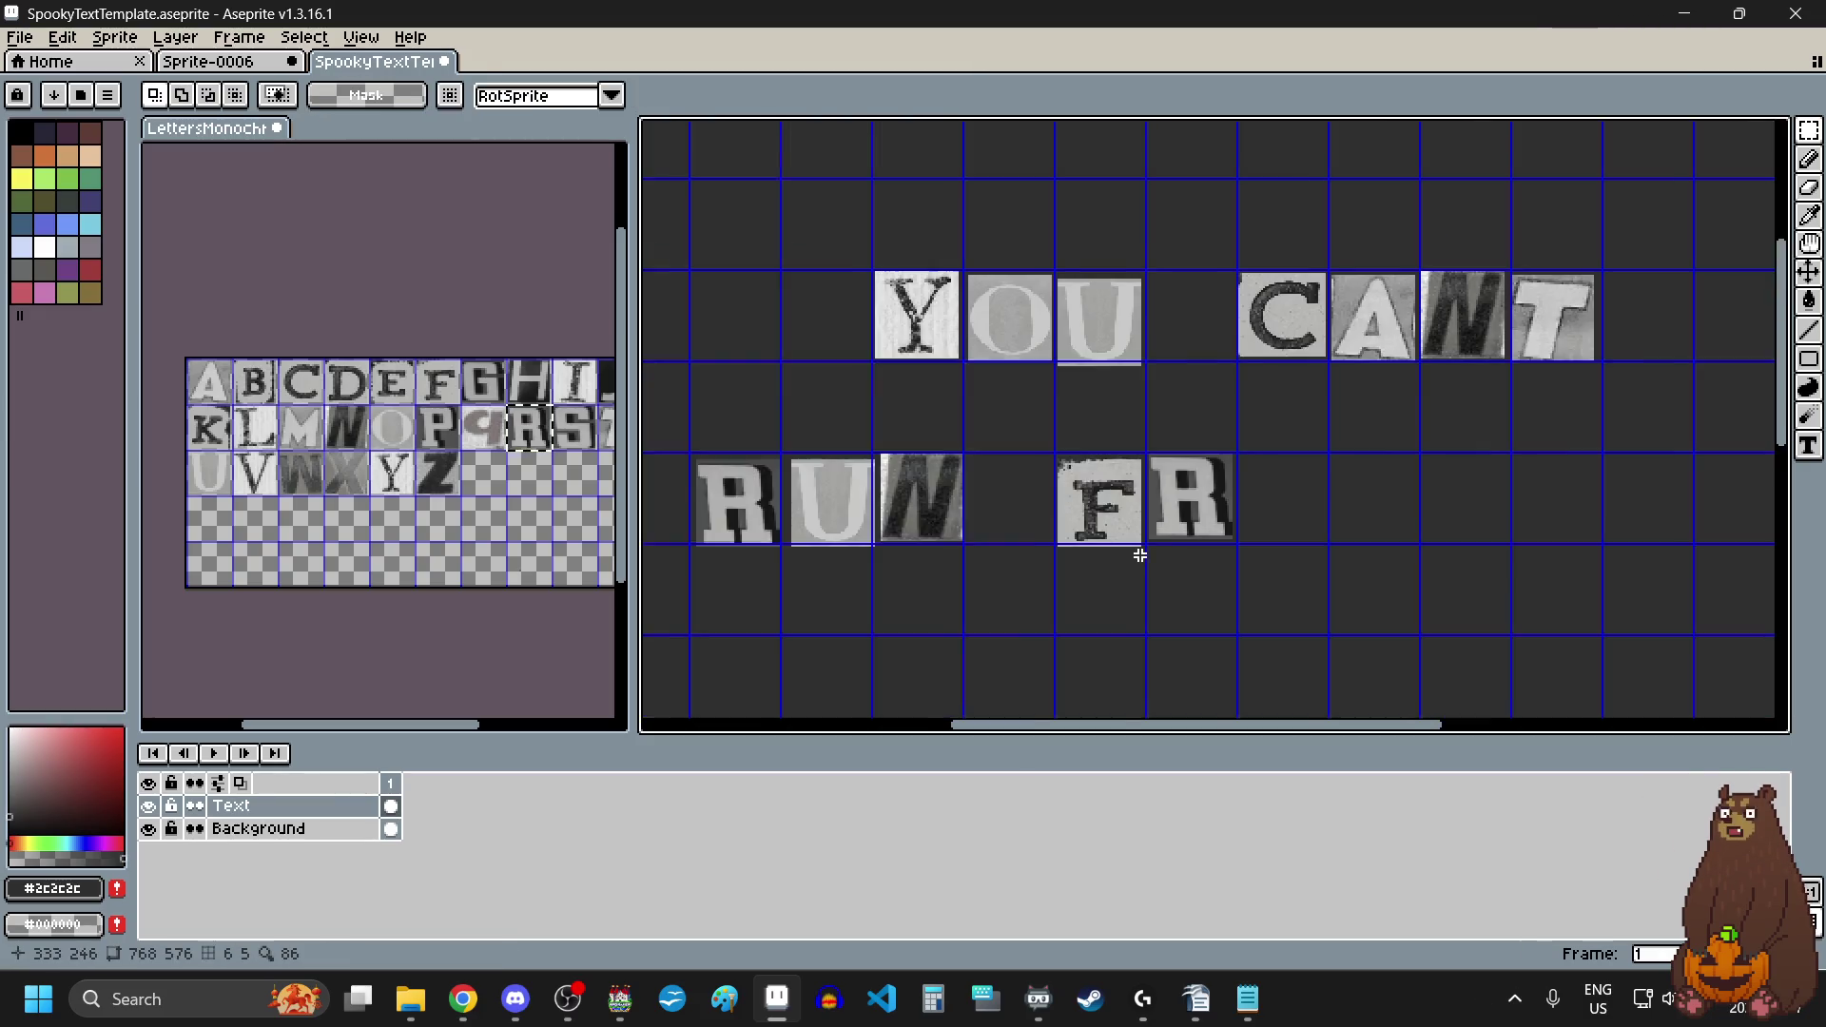
scroll(1139, 554, right, 2)
click(392, 430)
drag(392, 430, 404, 450)
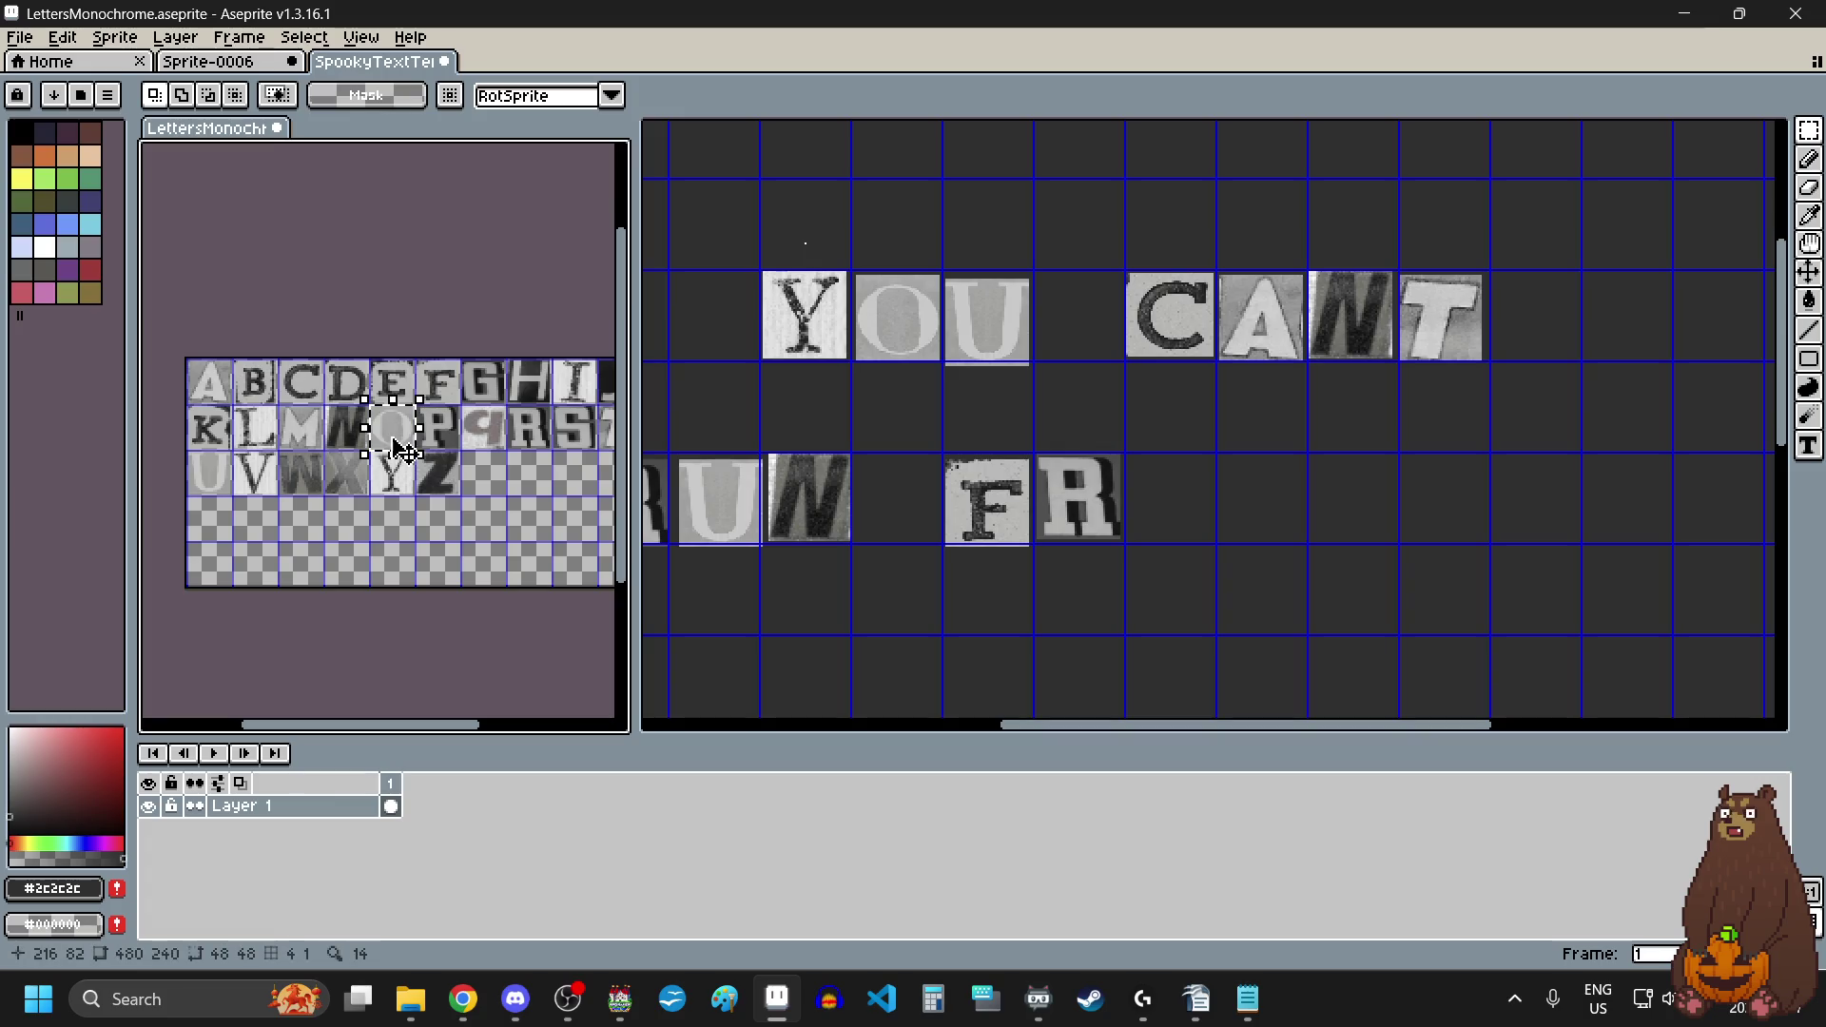
key(ctrl+c)
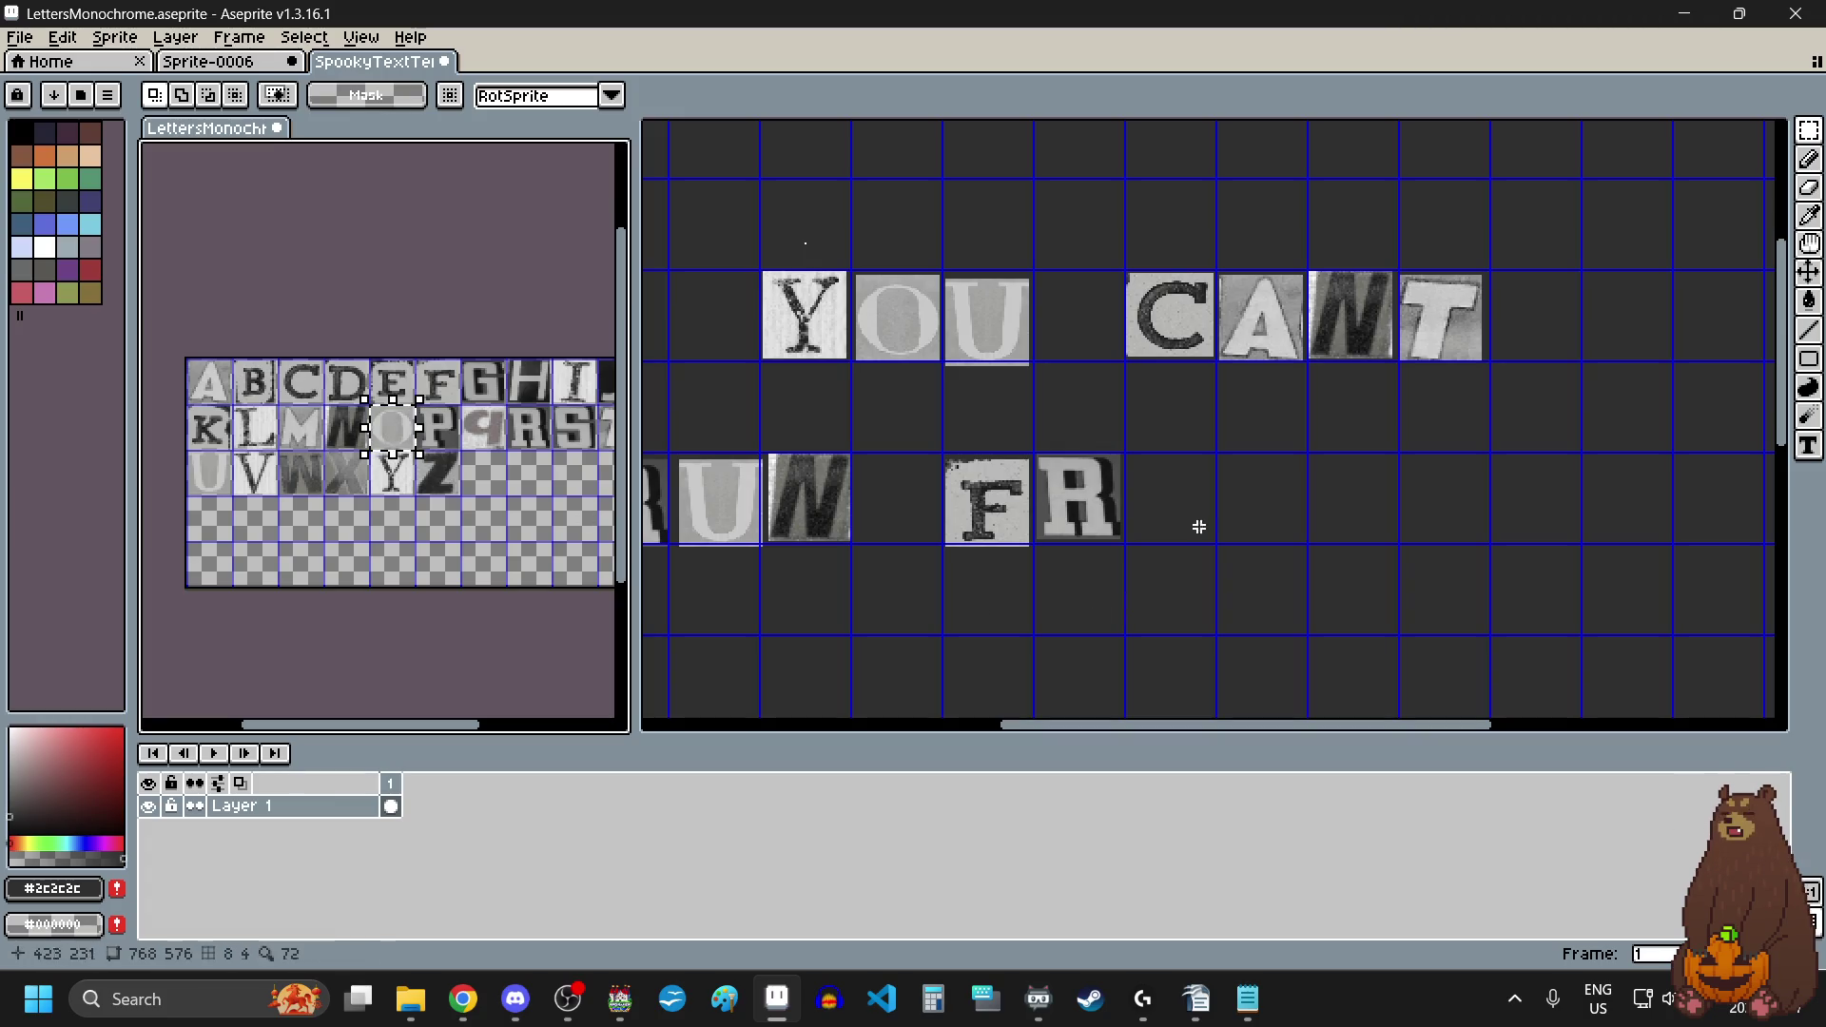
click(1196, 518)
key(ctrl+v)
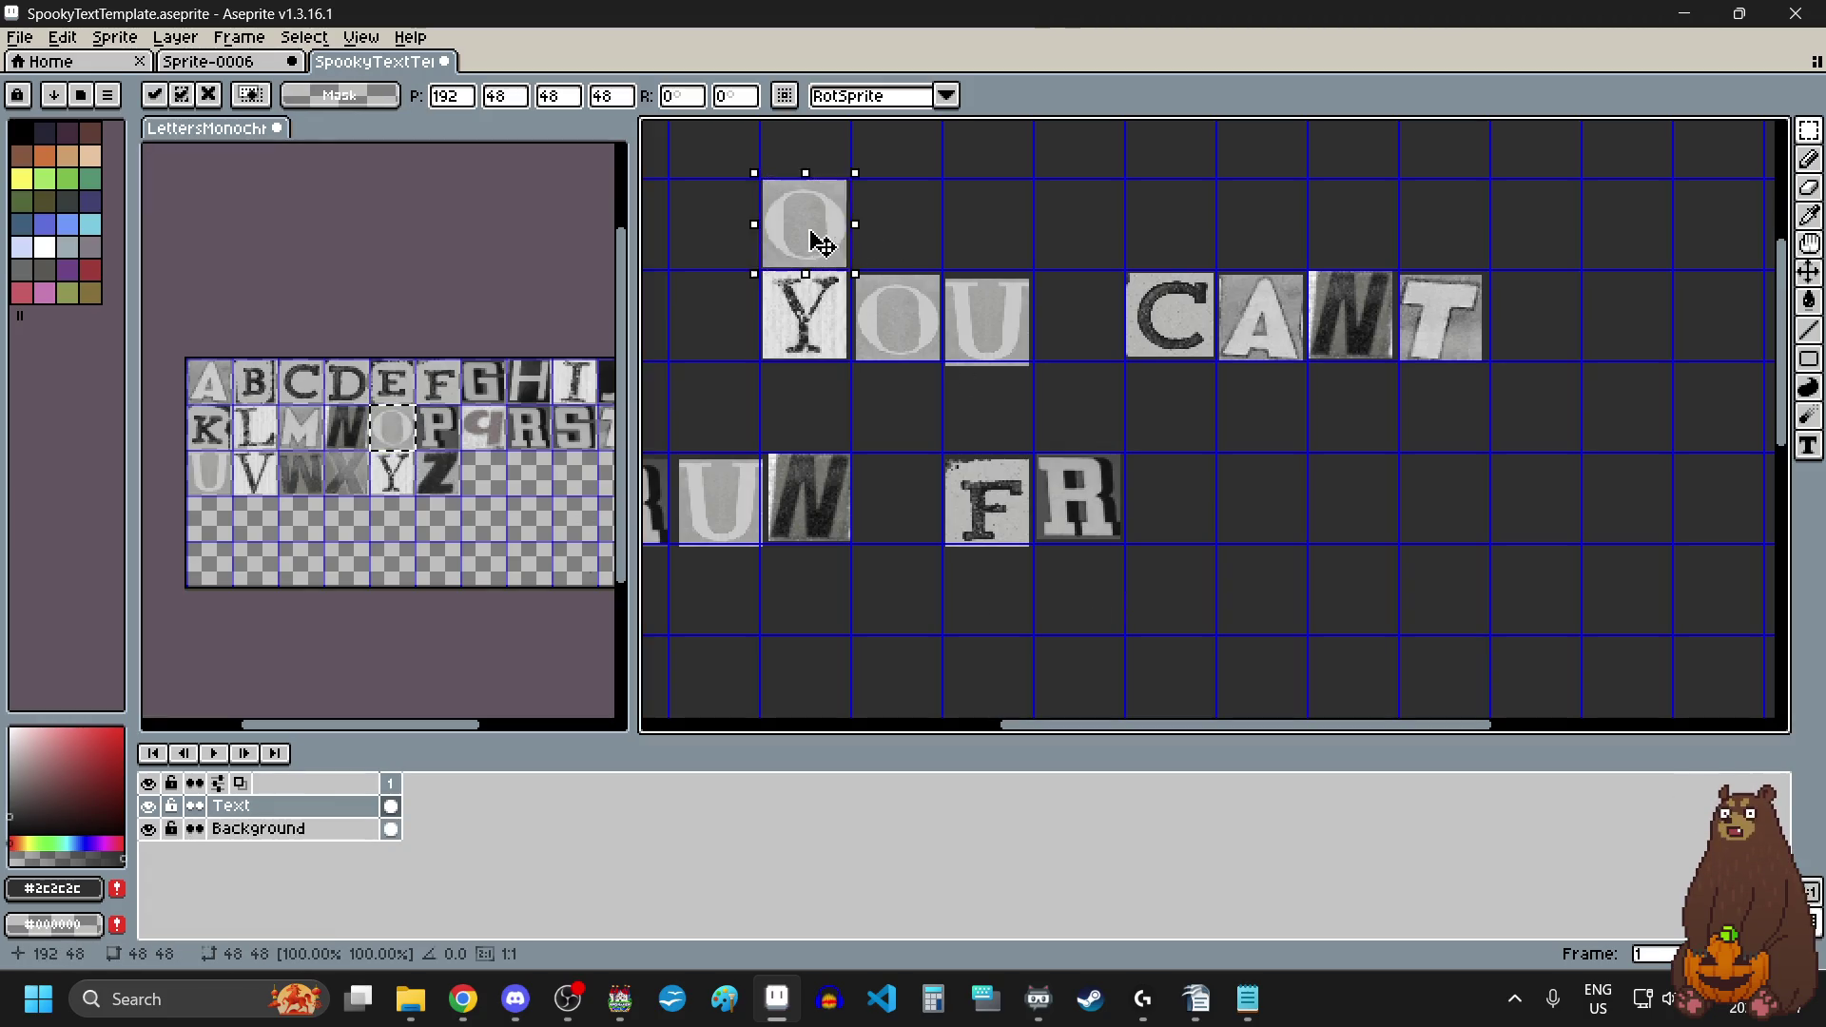
mouse_move(815, 244)
mouse_down()
mouse_move(1161, 533)
mouse_move(1206, 463)
mouse_up()
scroll(1169, 533, up, 4)
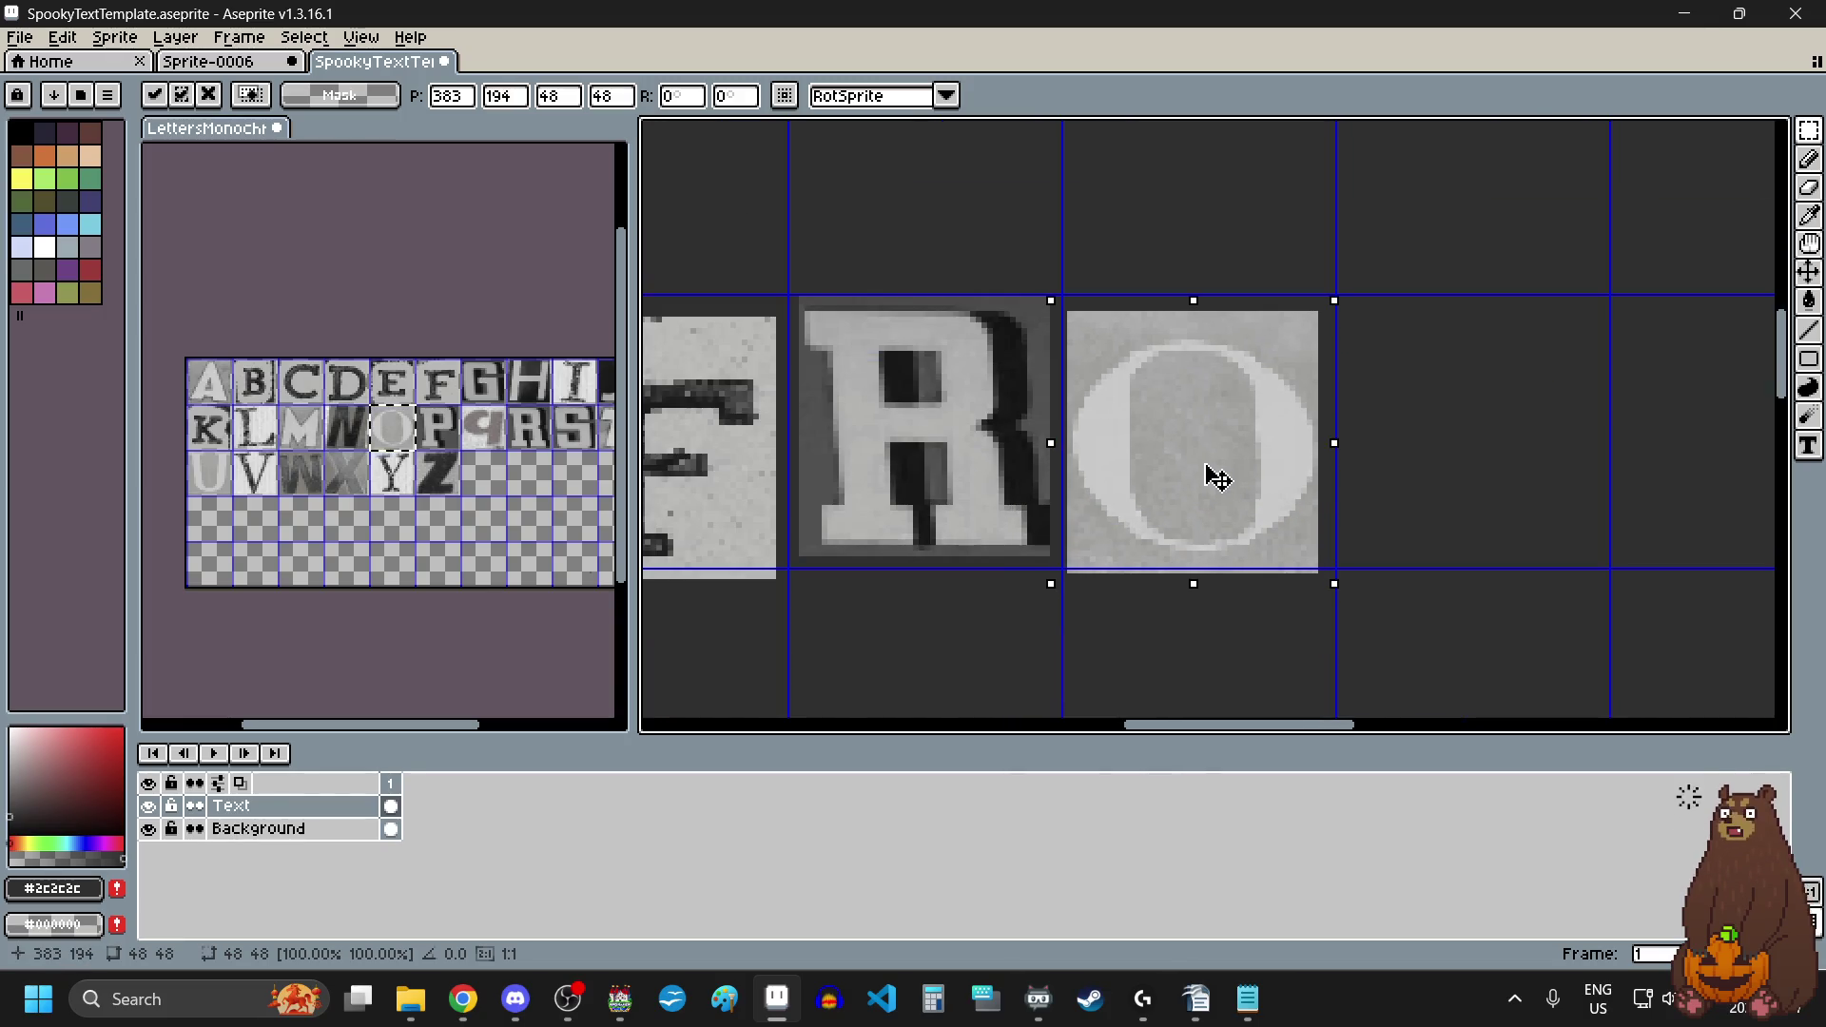
click(1471, 569)
Step: Copy the M tile and place it in the cell right of the O
click(296, 424)
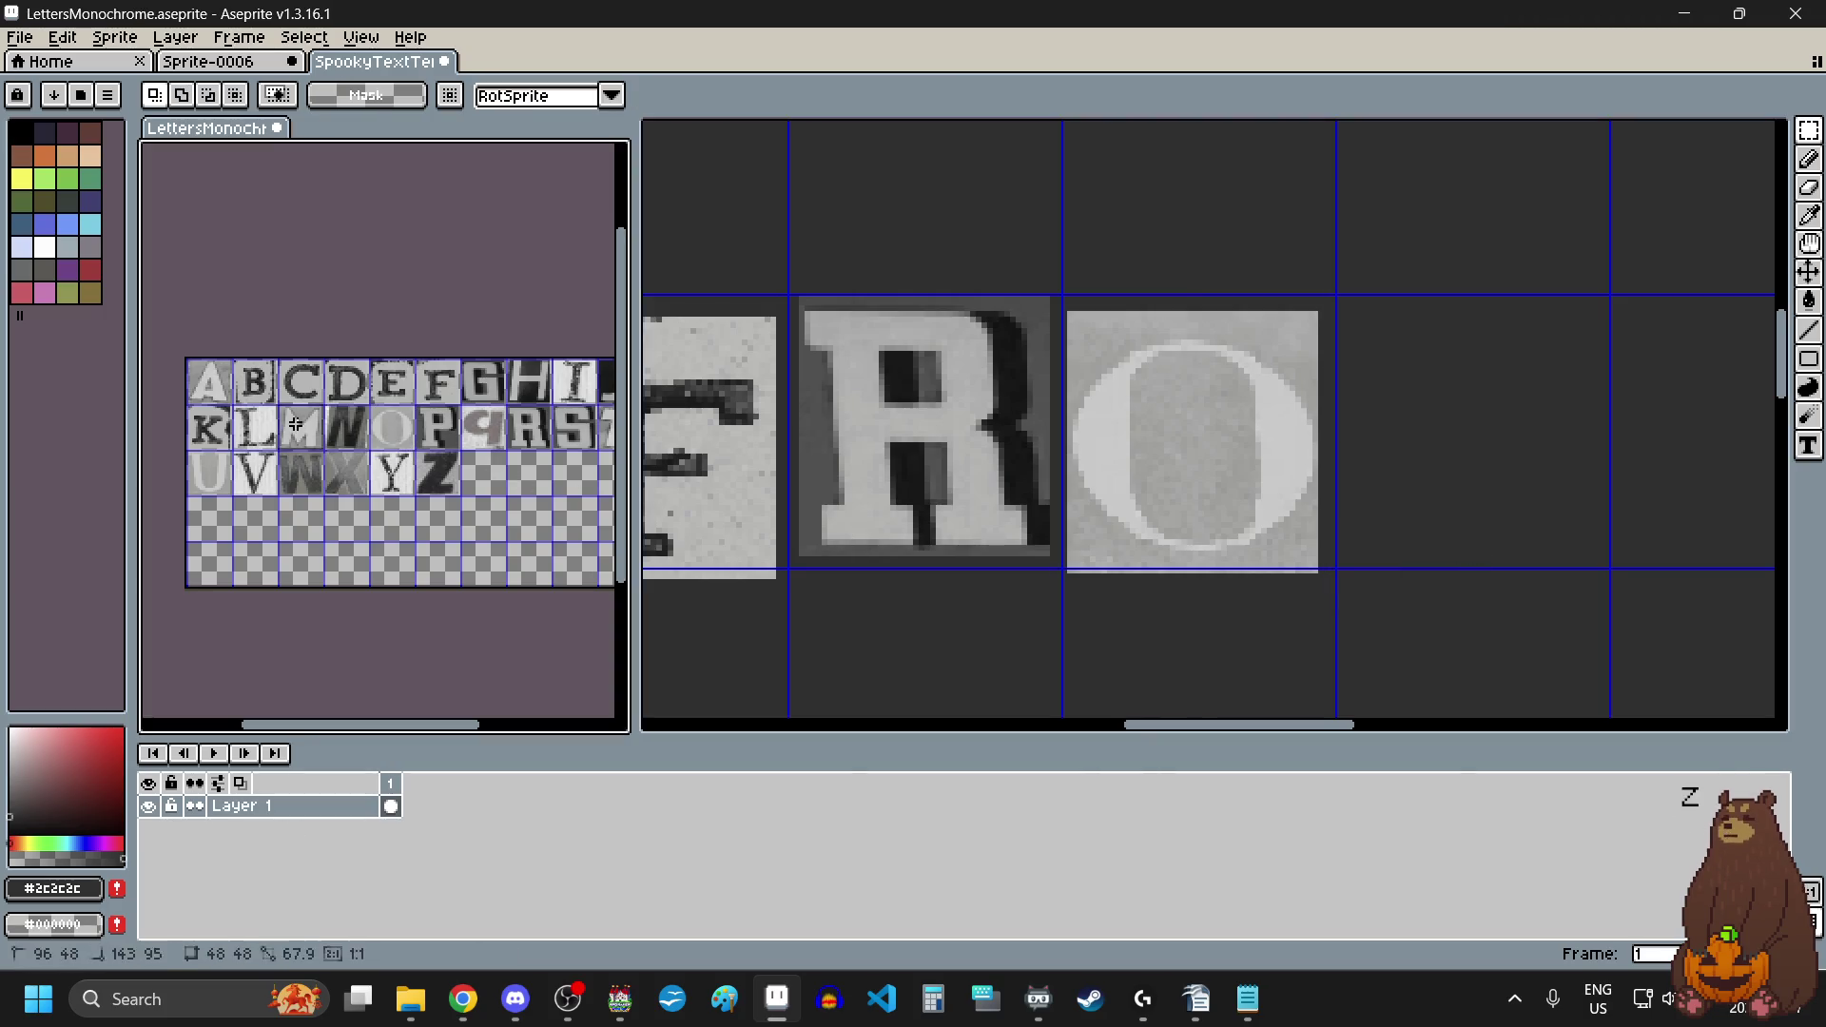
drag(296, 423, 306, 437)
scroll(306, 436, down, 3)
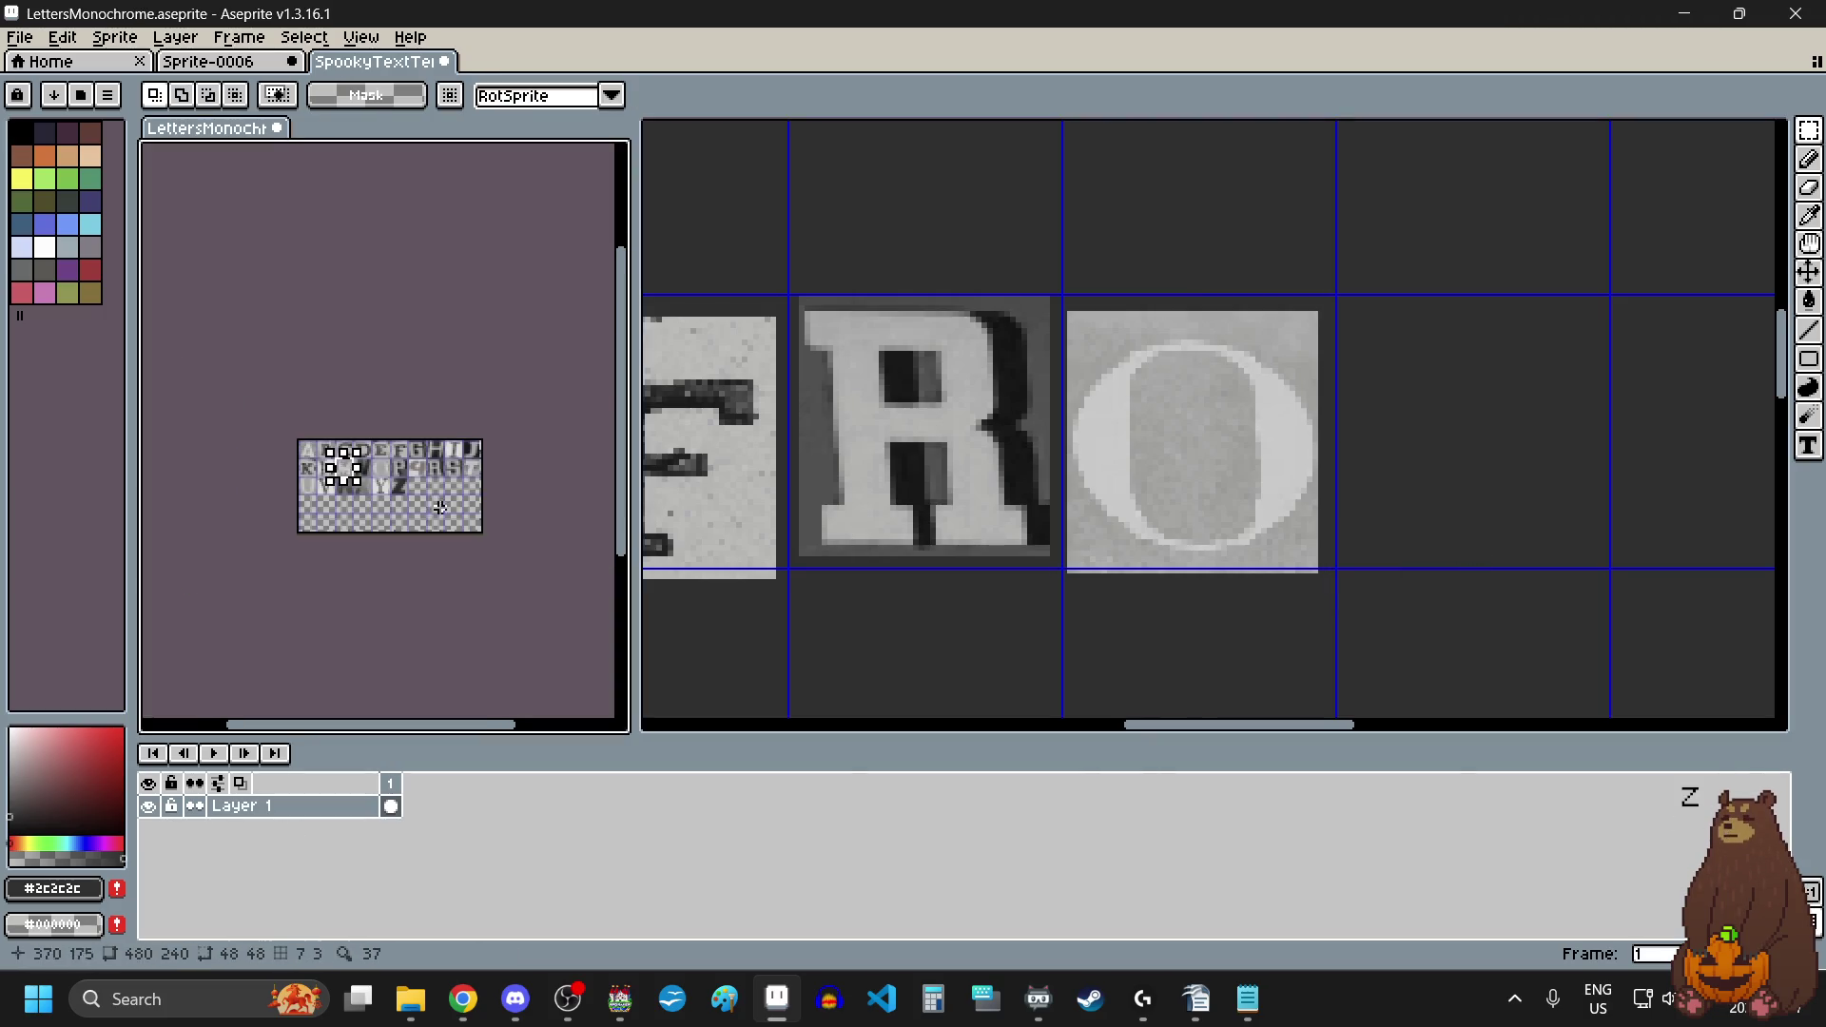
scroll(356, 476, up, 5)
scroll(326, 457, down, 4)
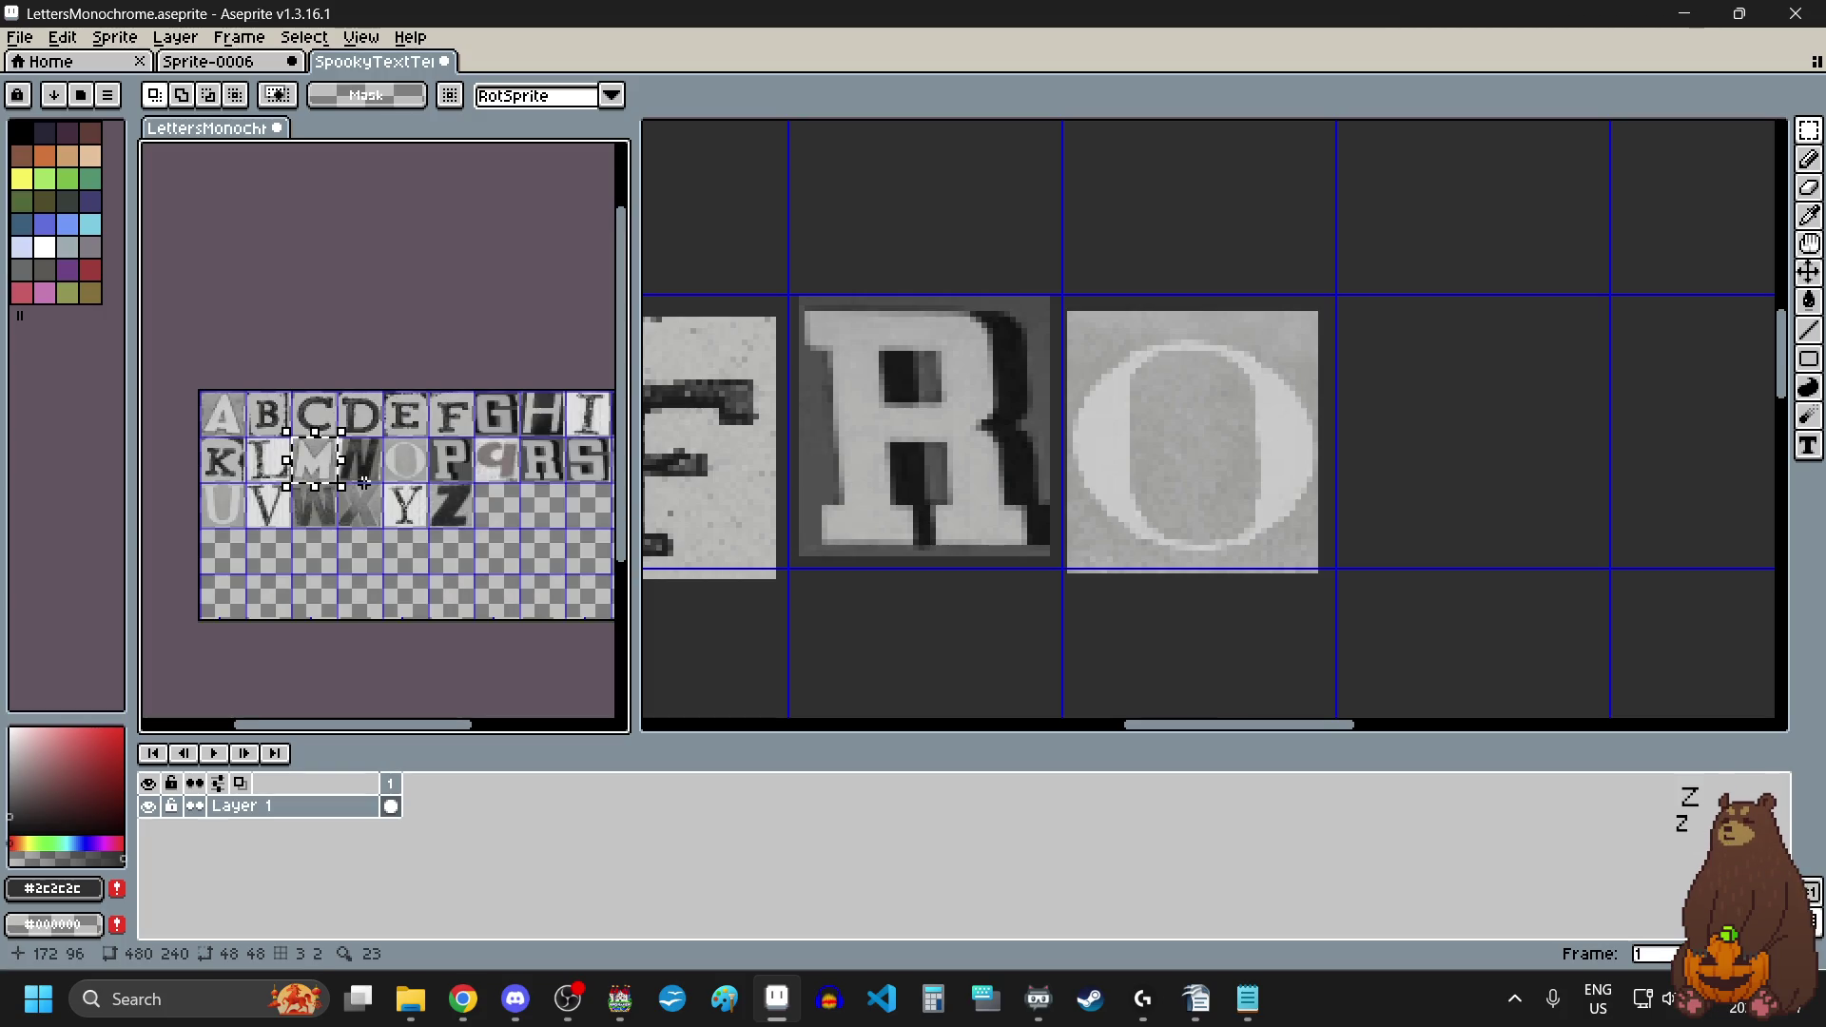
click(1435, 570)
scroll(1188, 556, down, 3)
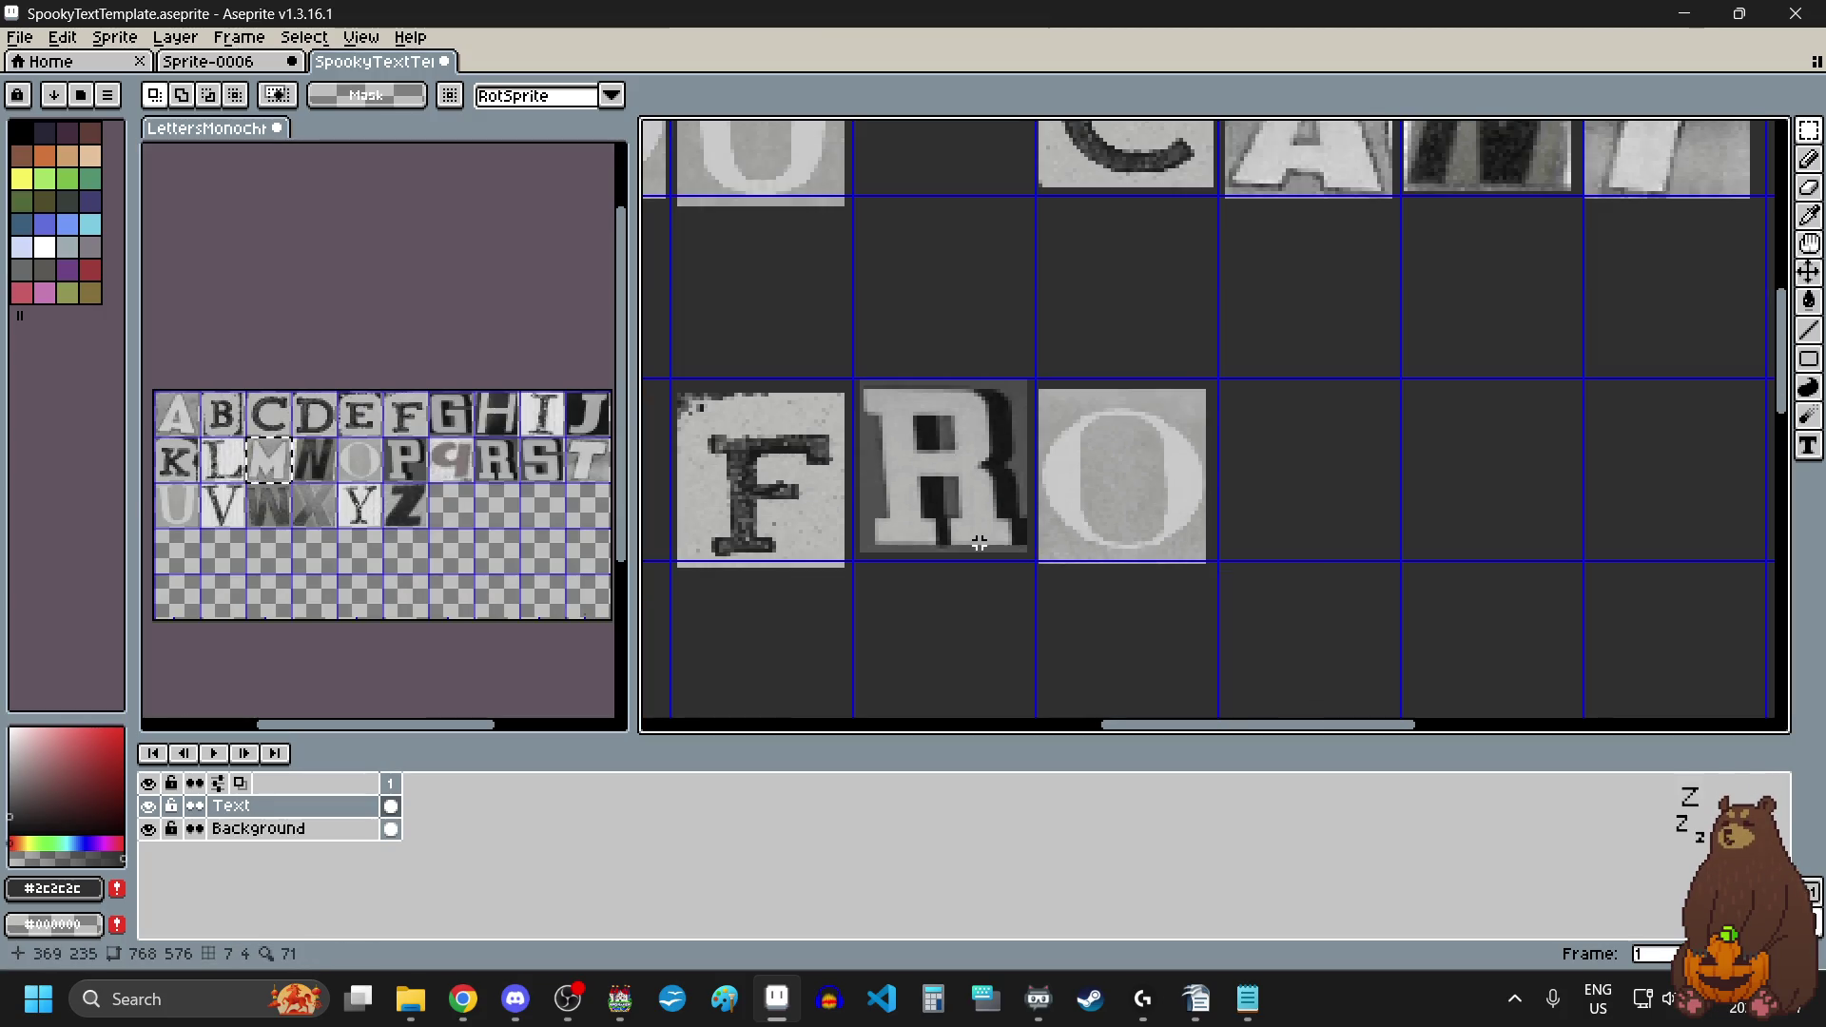
scroll(984, 547, up, 2)
key(ctrl+v)
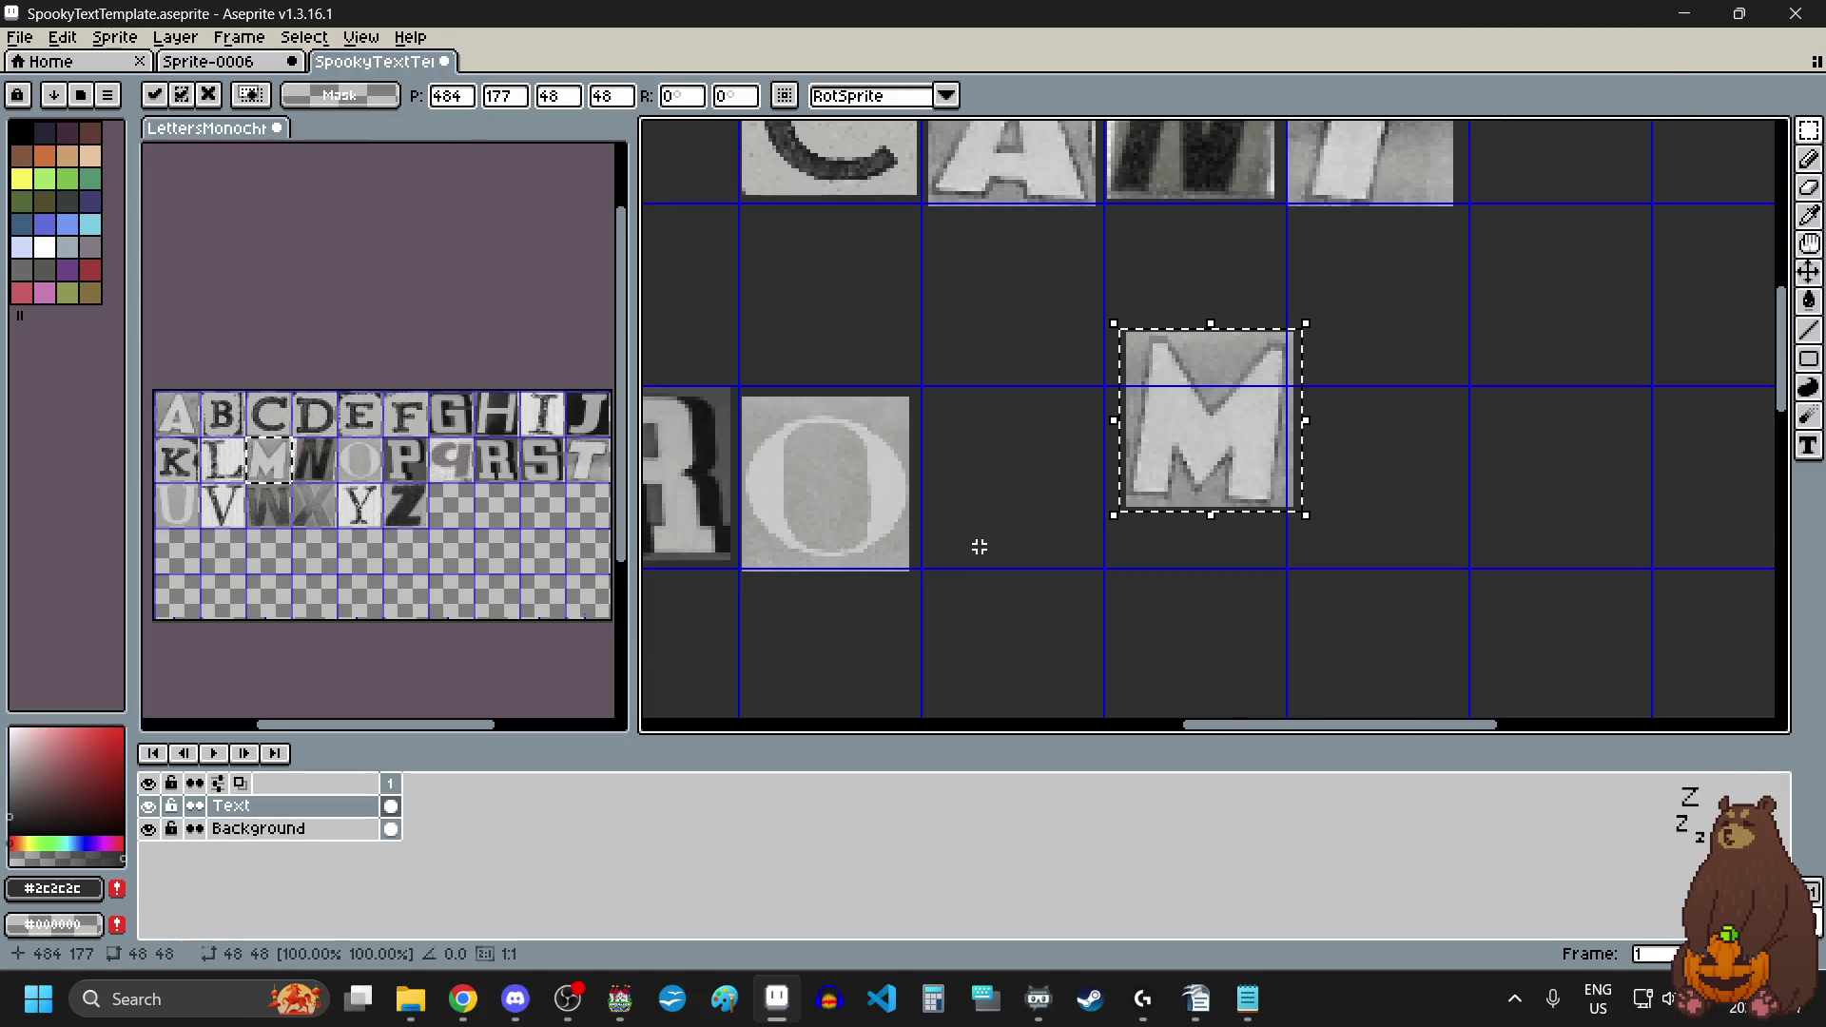
drag(1182, 449, 1024, 494)
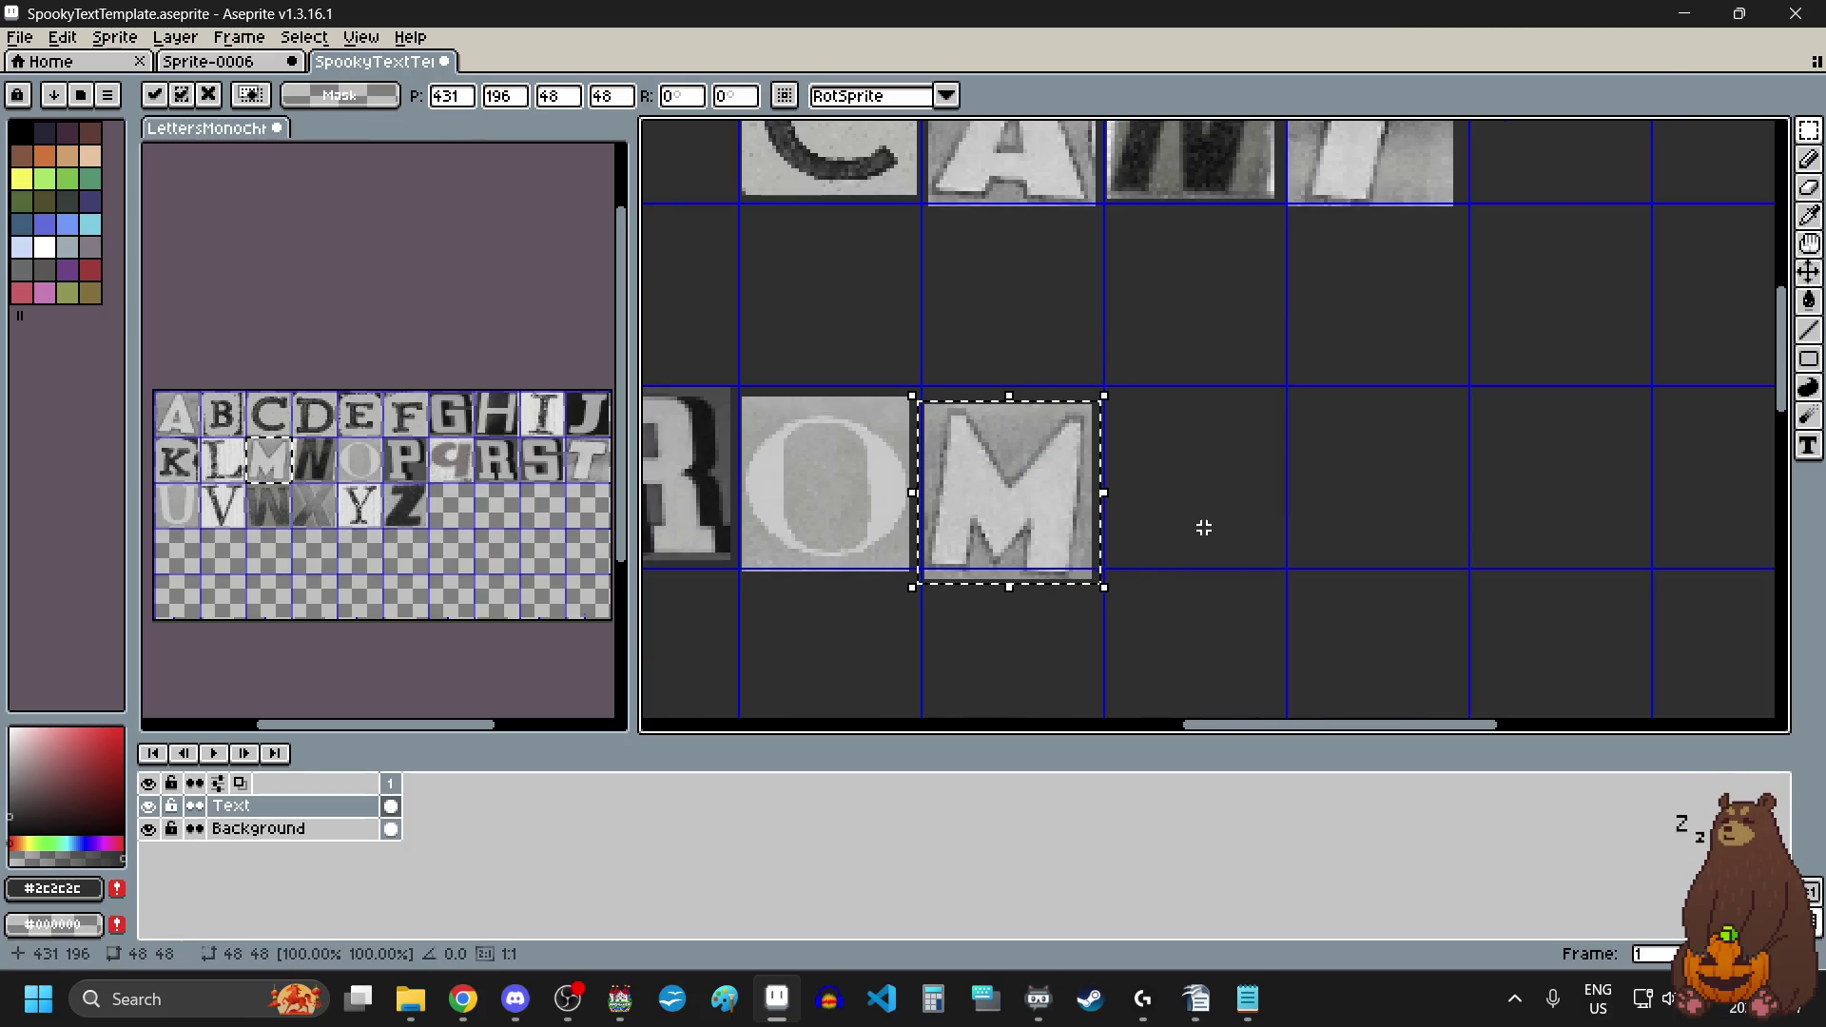
click(1202, 526)
scroll(1202, 525, down, 4)
scroll(1185, 546, up, 1)
scroll(1185, 546, up, 1)
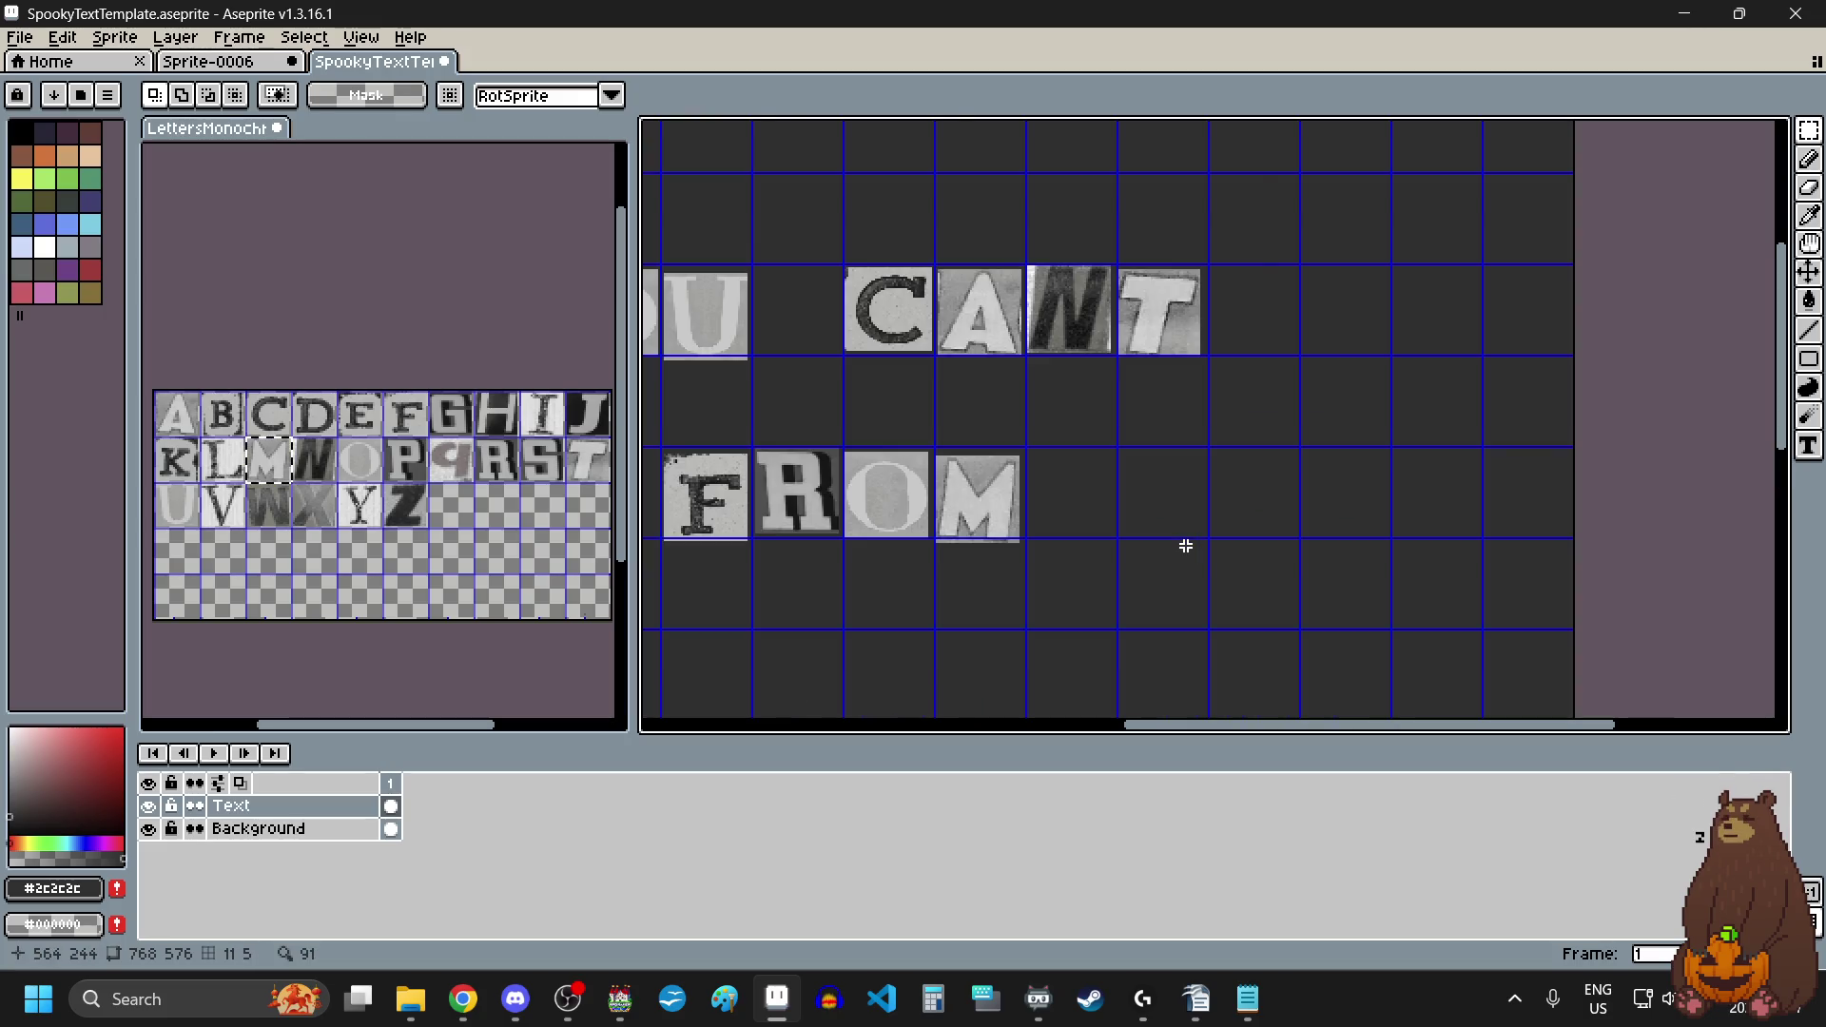
key(ctrl+v)
Step: Place a second M one cell after FROM and an E beside it to spell ME
drag(1241, 231, 1202, 514)
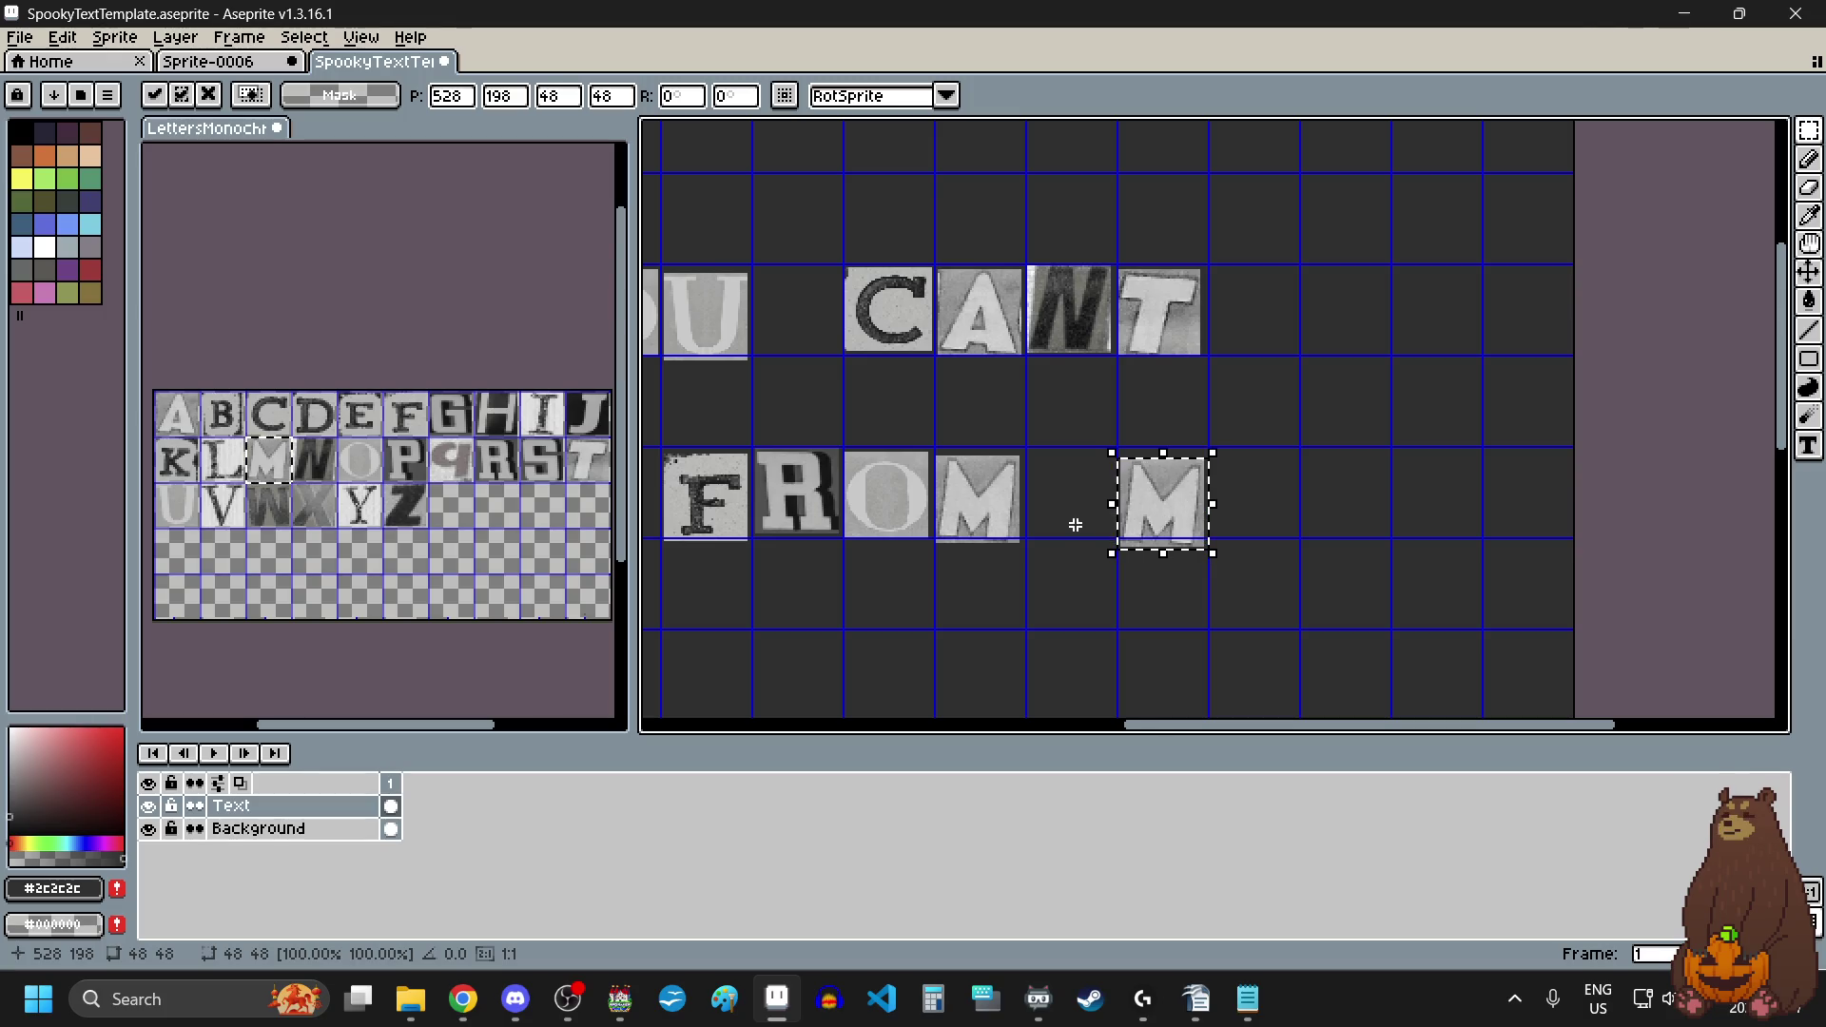
click(365, 426)
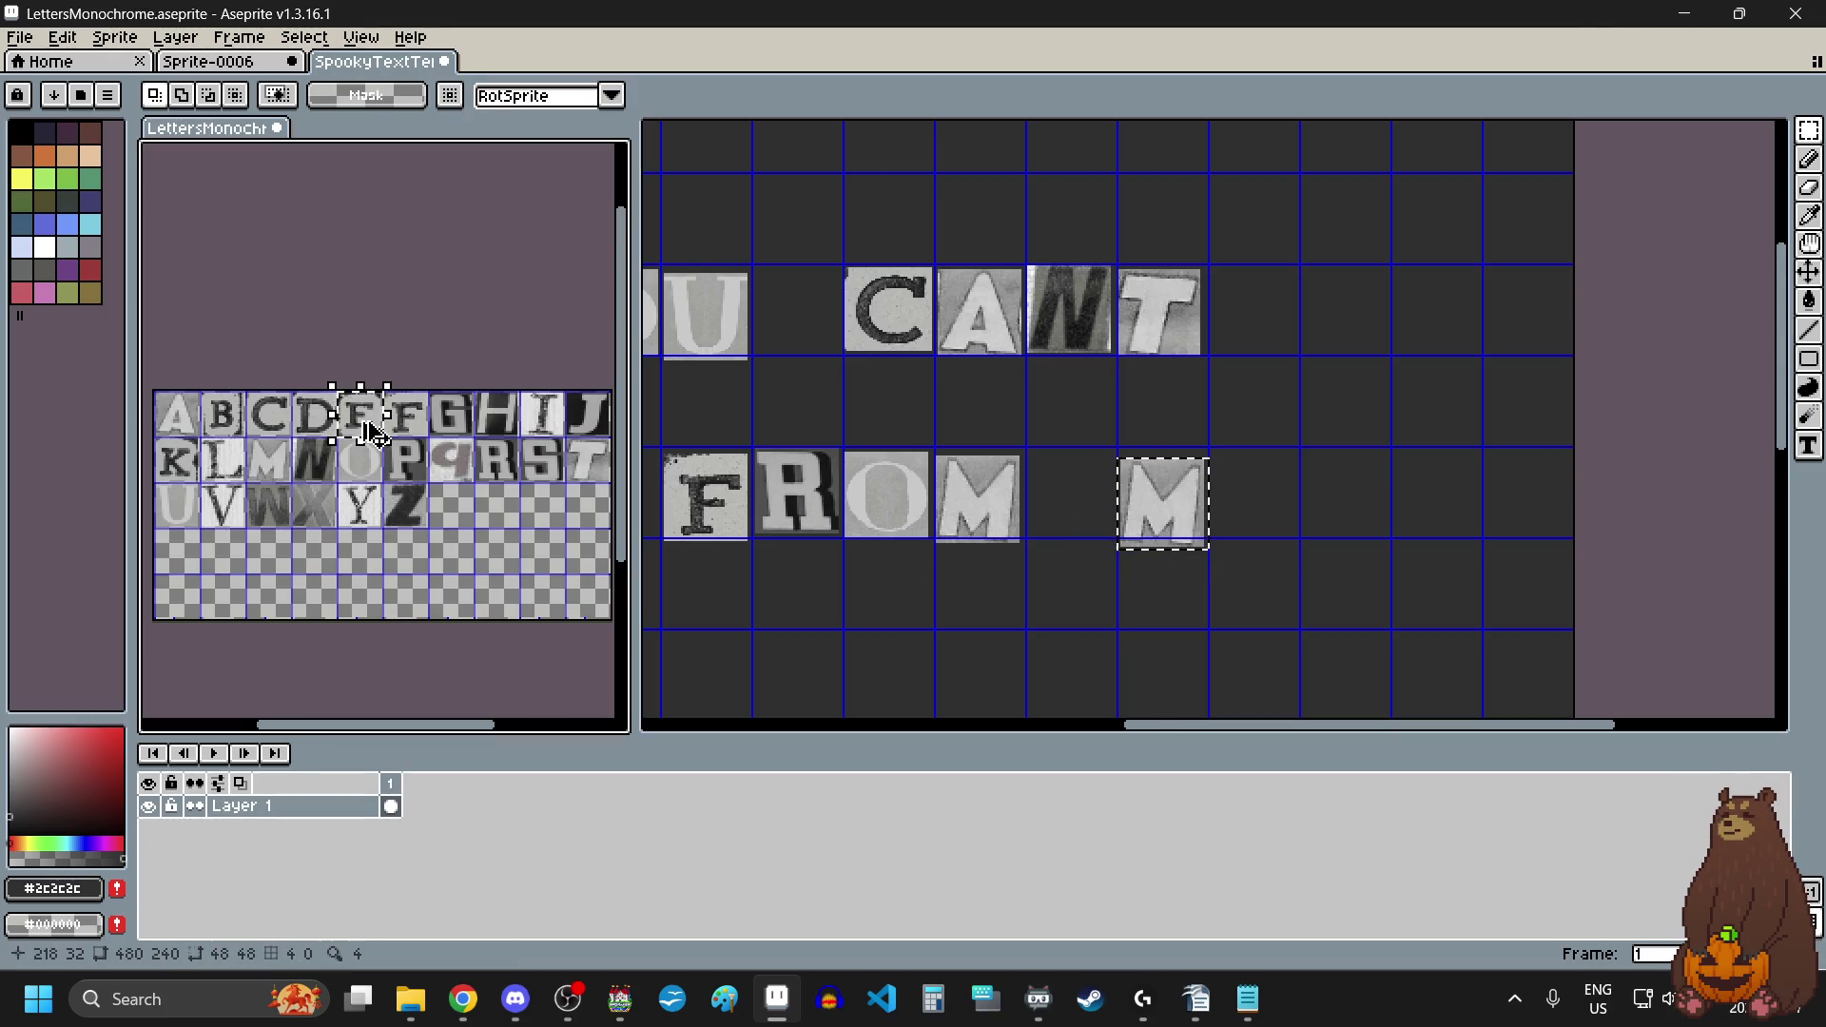
click(1290, 512)
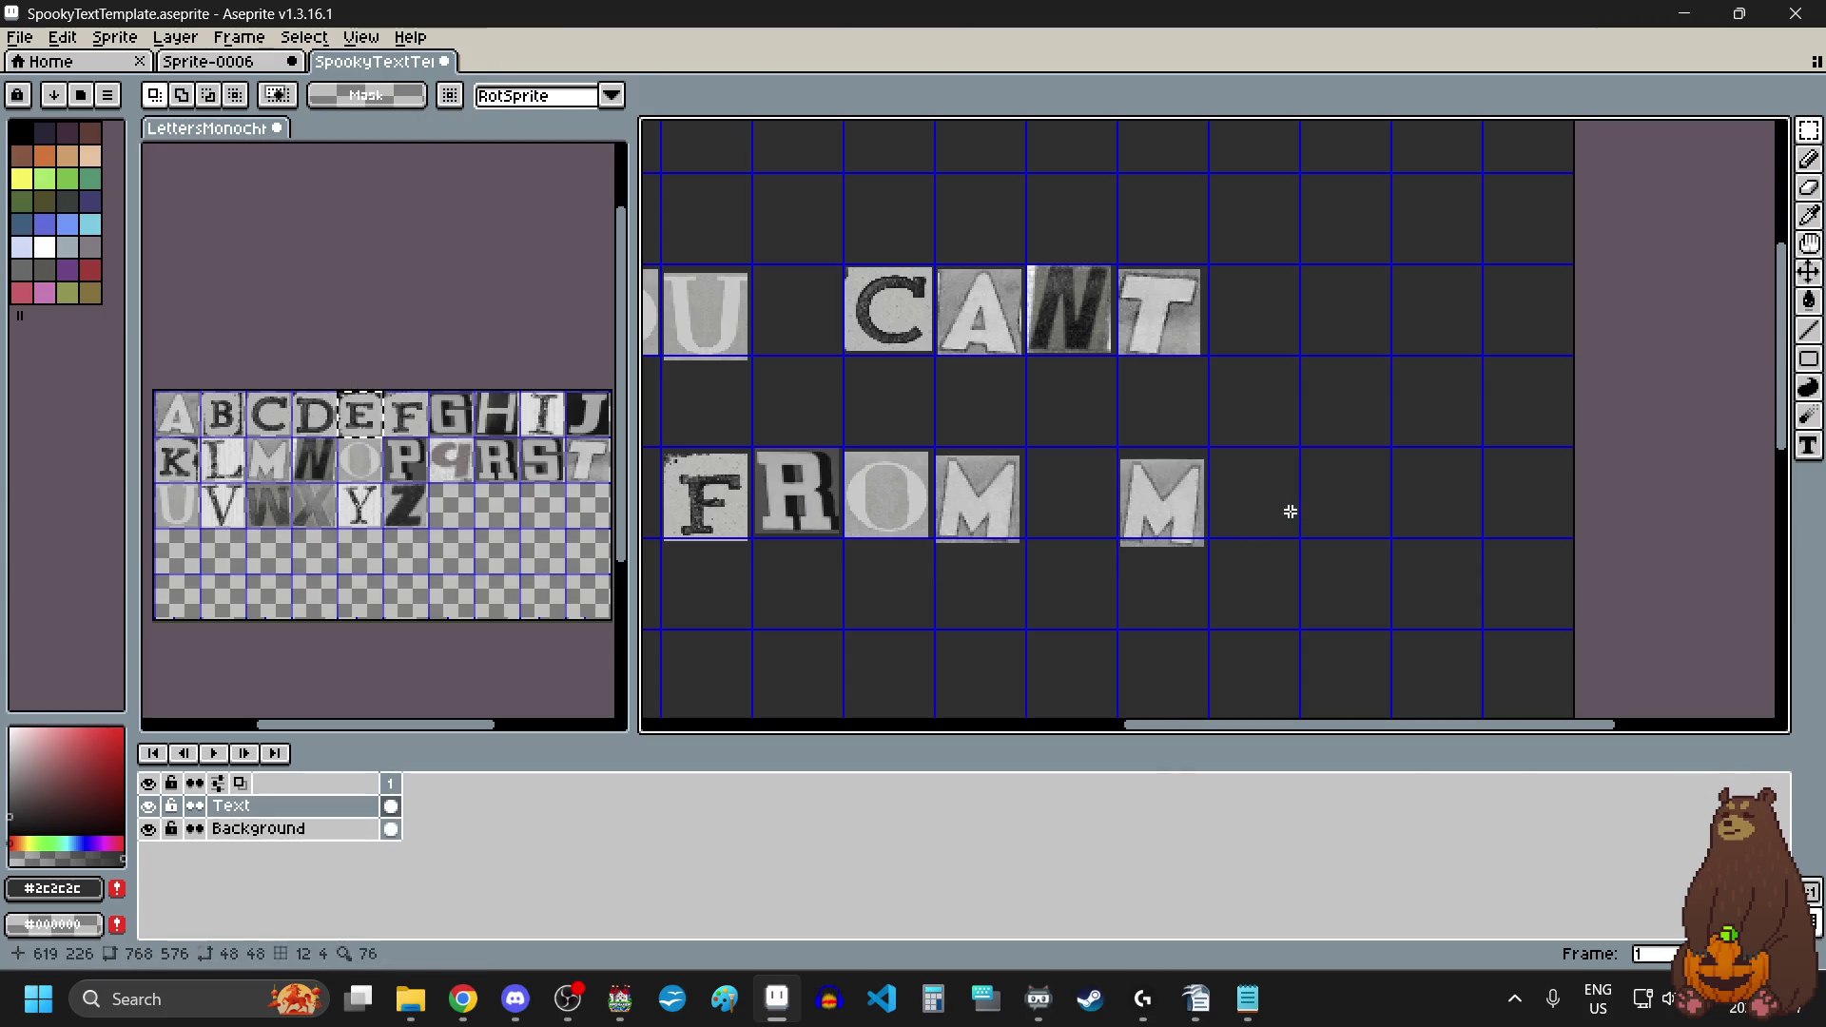
key(ctrl+v)
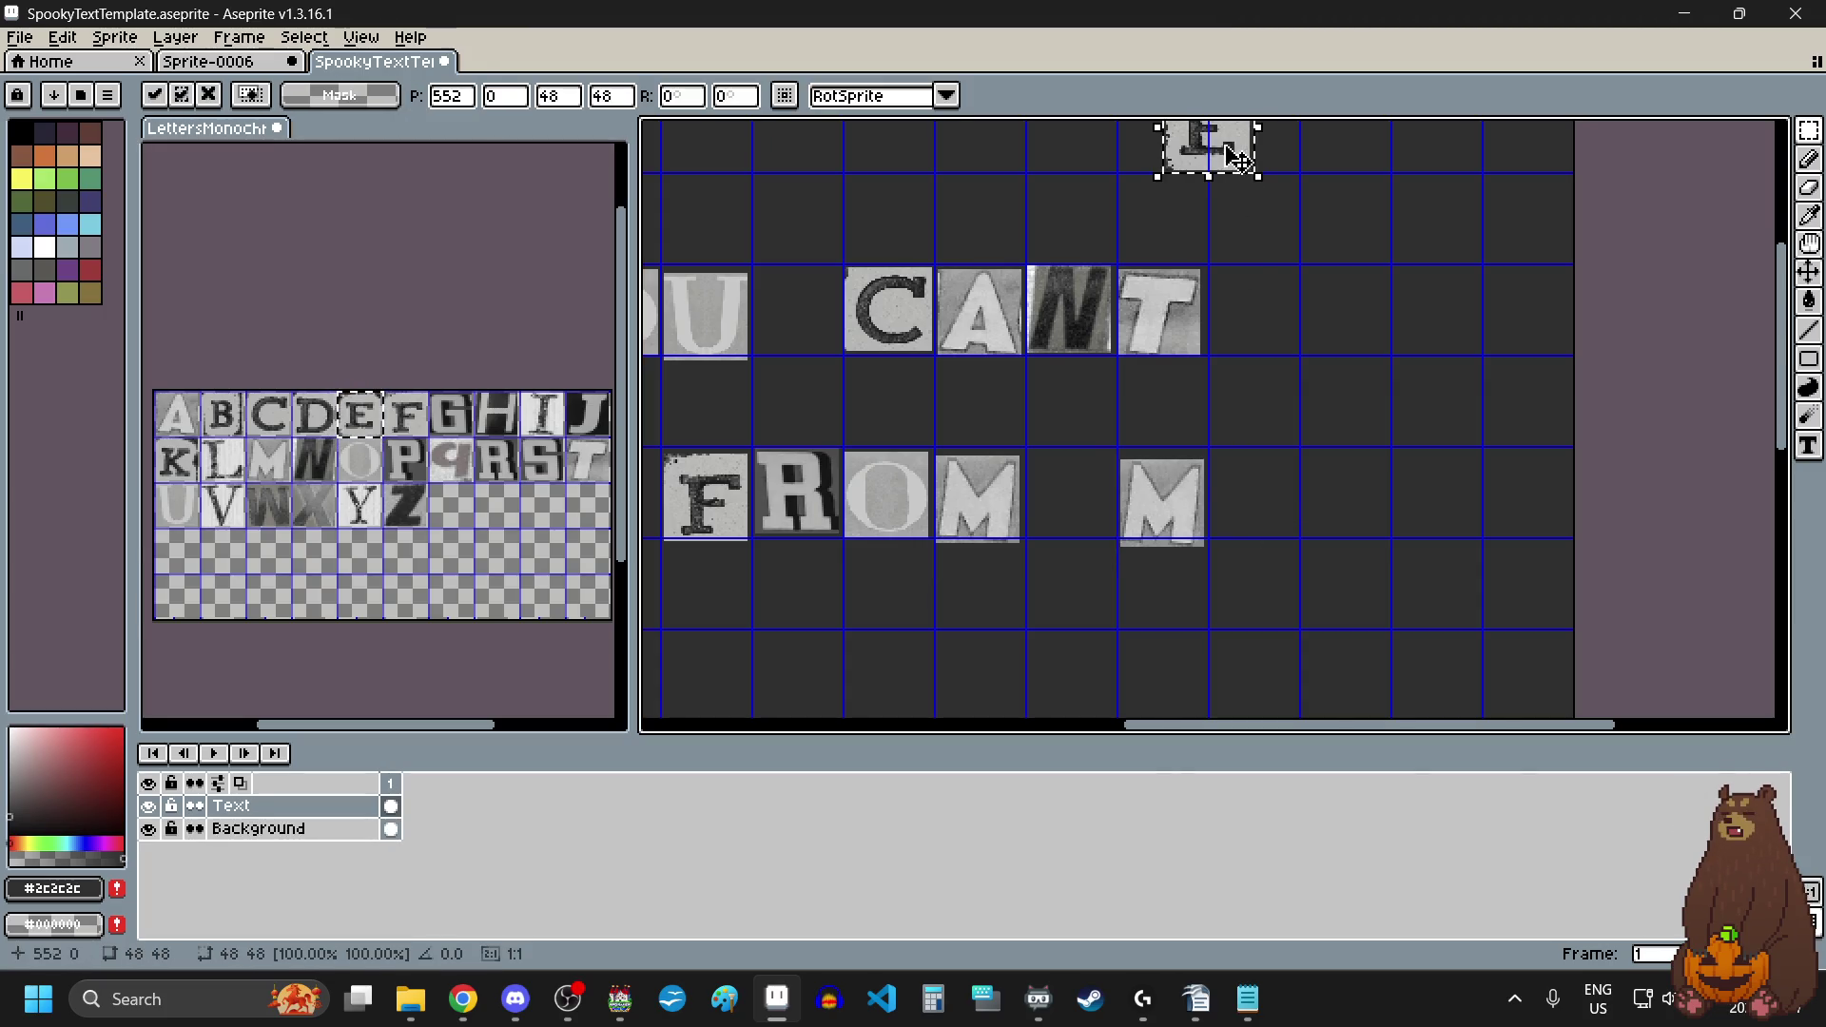
drag(1236, 157, 1281, 537)
scroll(1274, 533, up, 5)
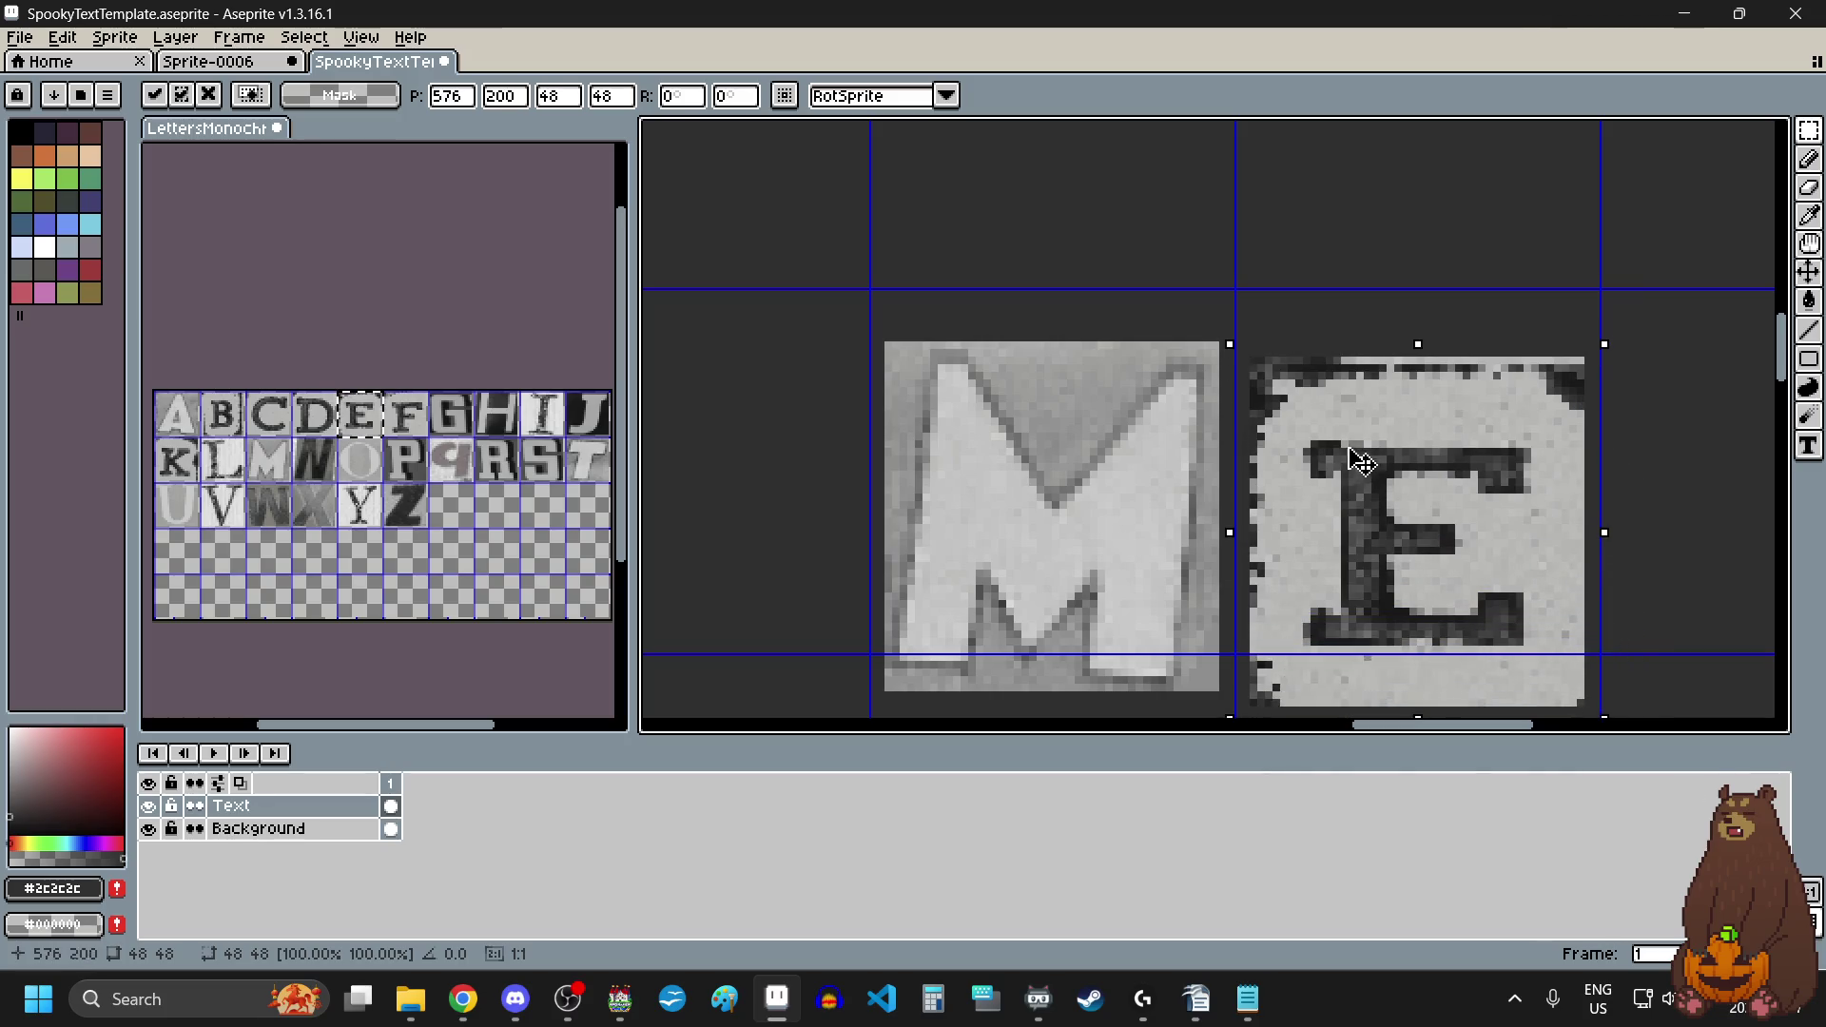
drag(1350, 449, 1345, 442)
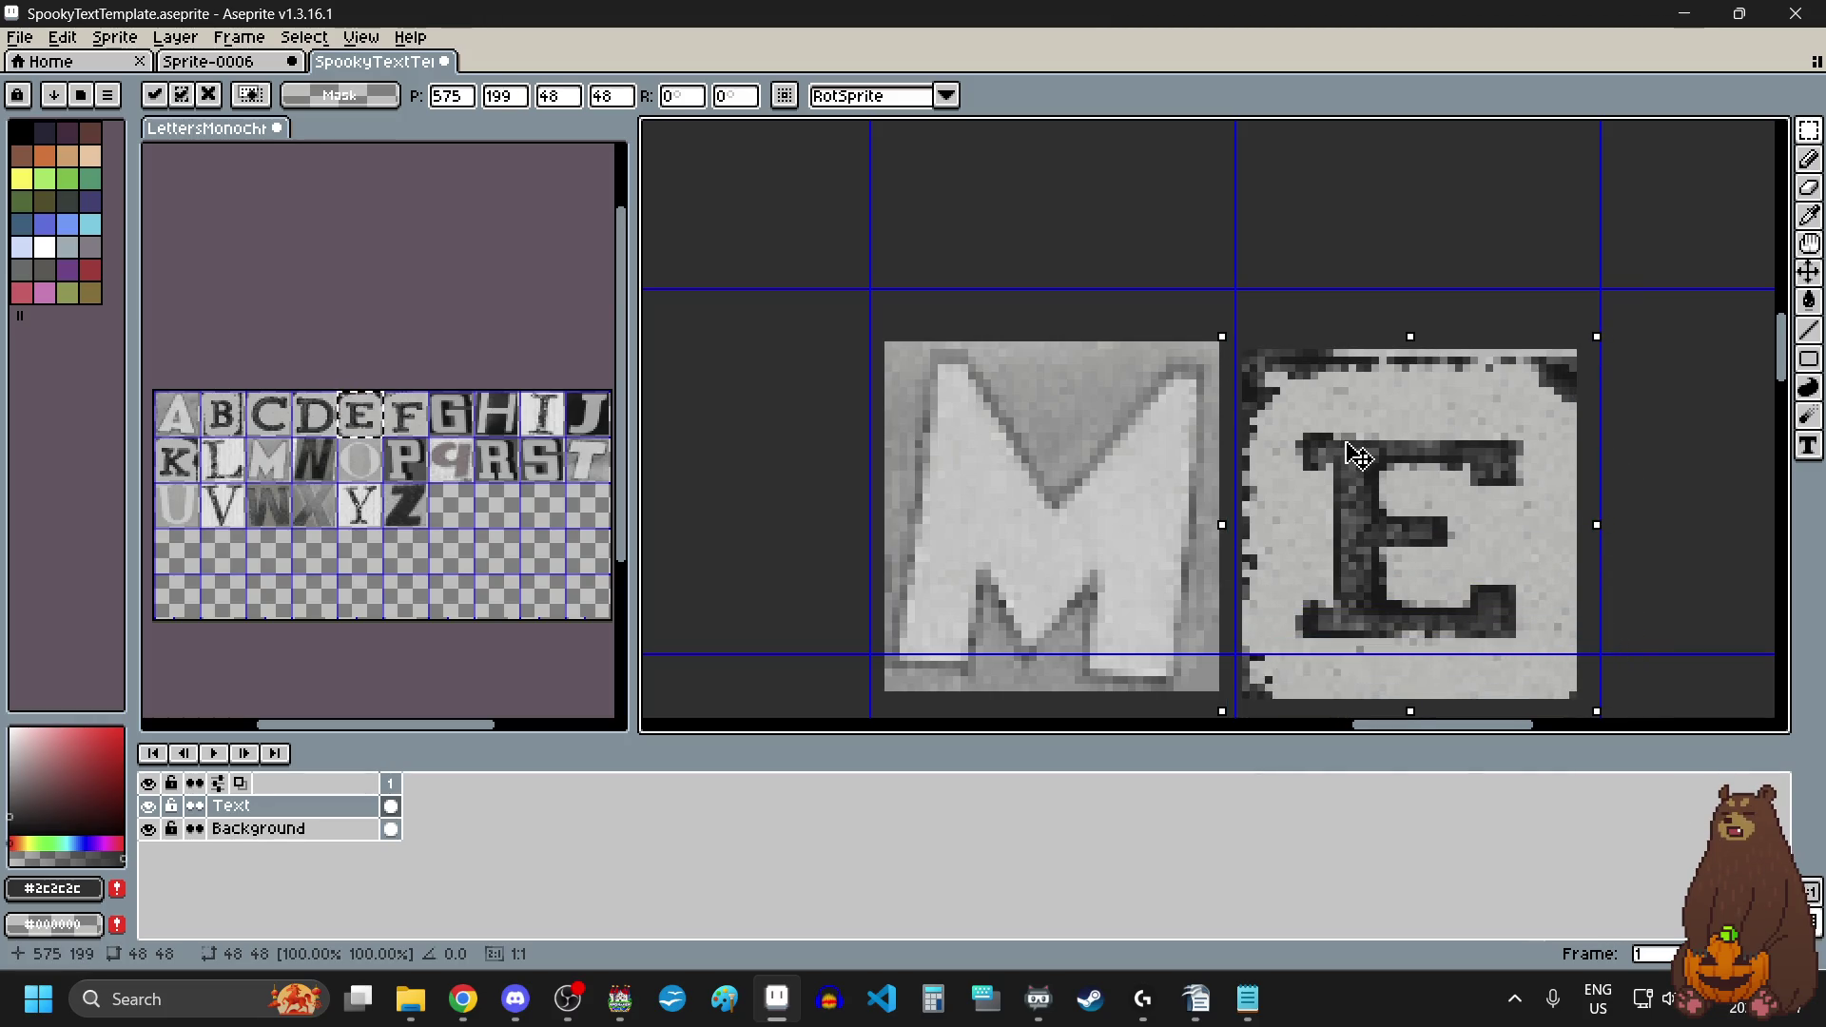
scroll(1360, 461, down, 5)
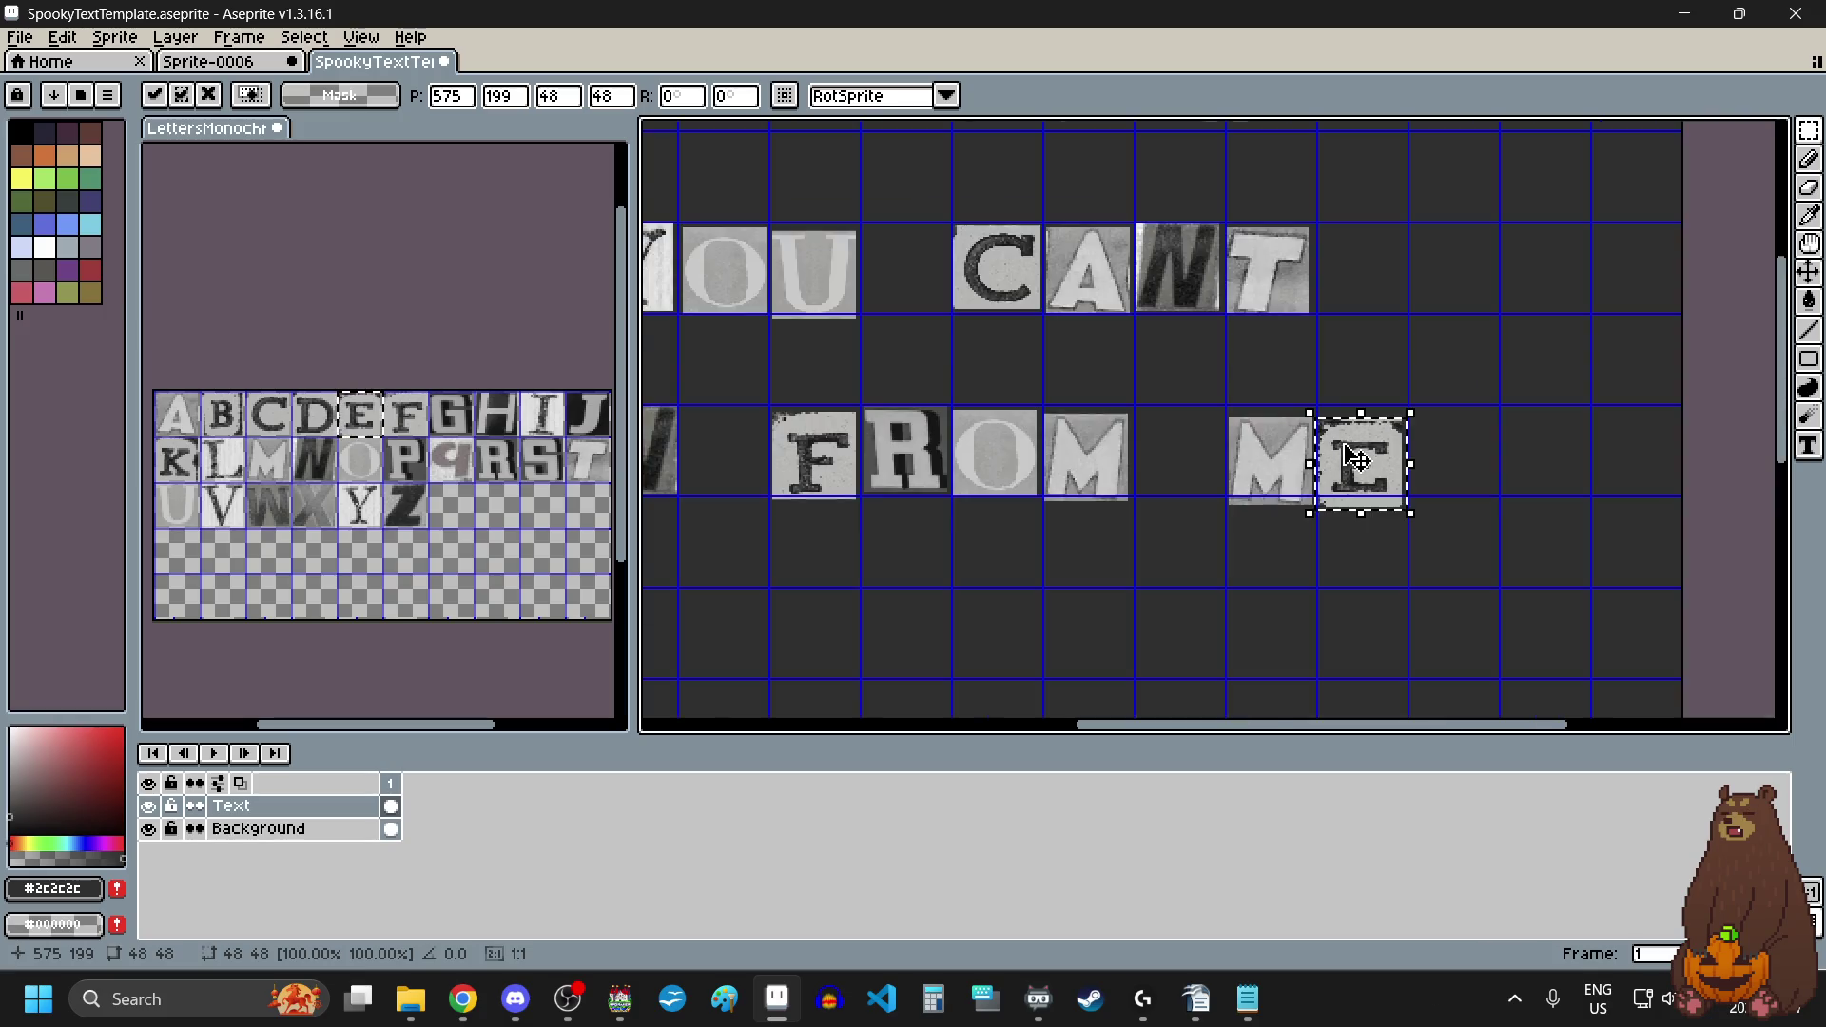
click(1151, 555)
scroll(1151, 555, down, 2)
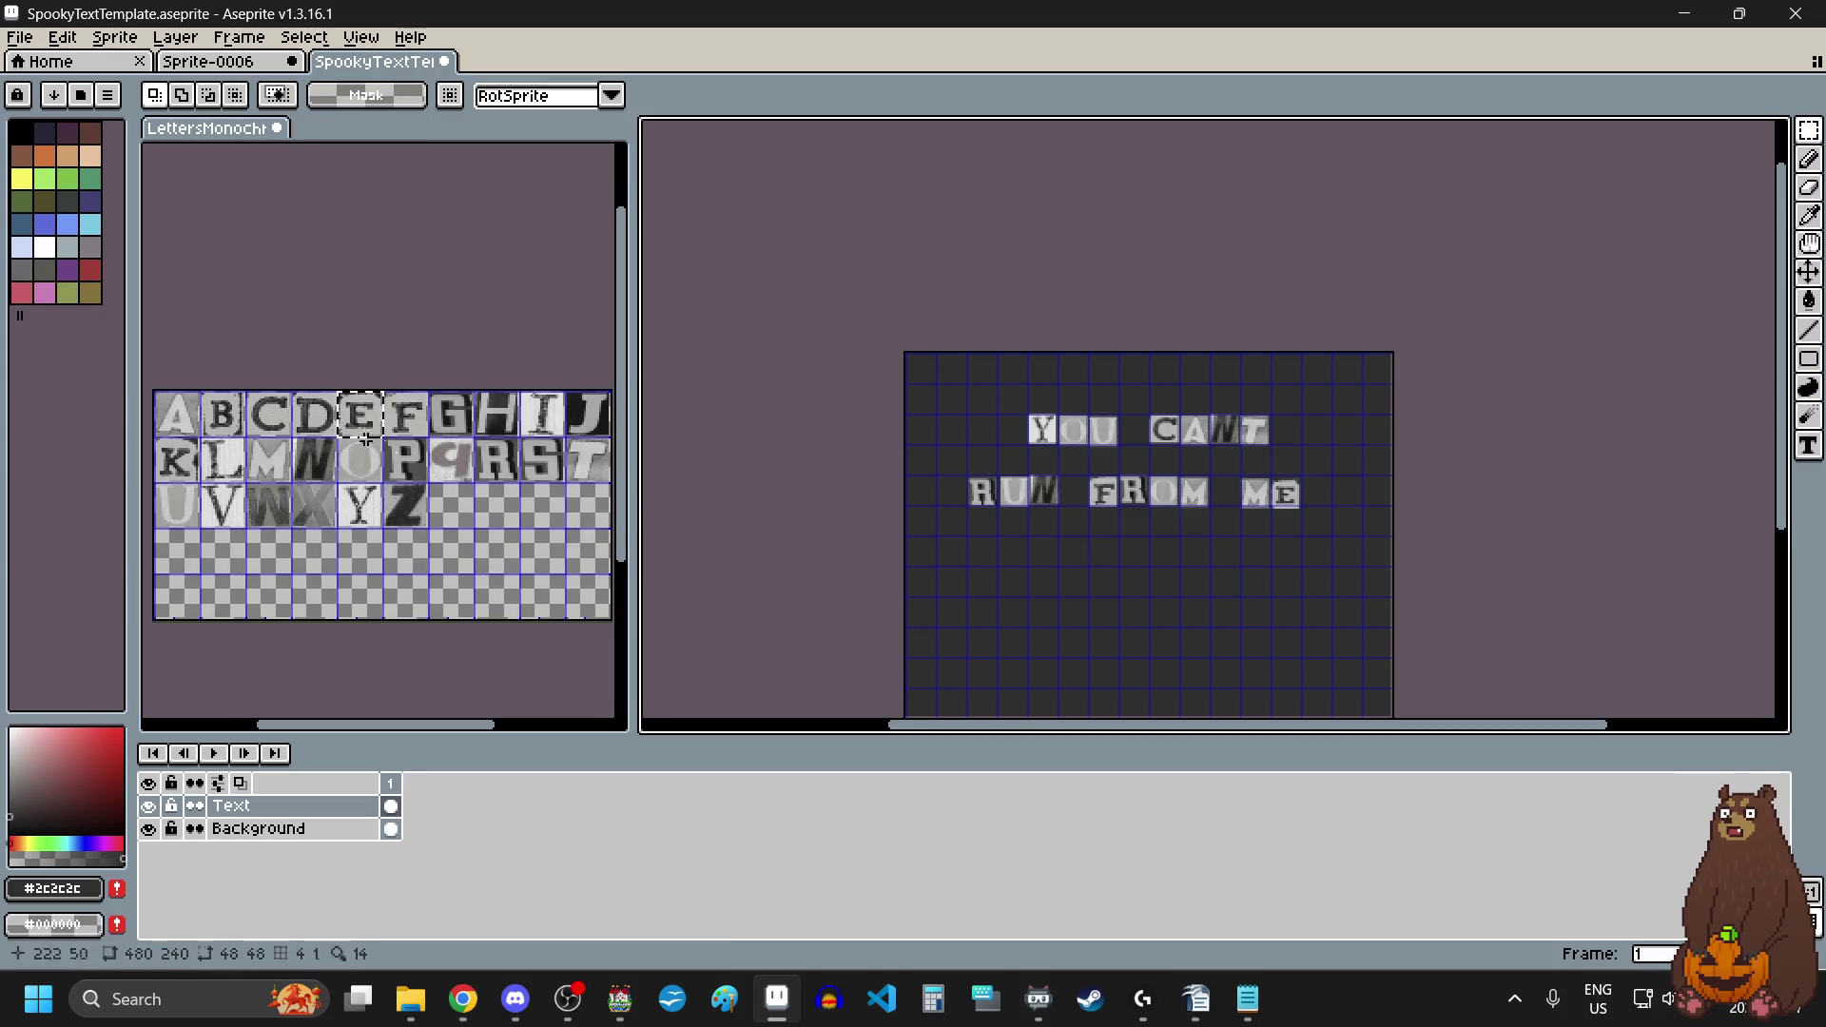
Step: Copy the F tile from the letter sheet to start a third line below RUN FROM ME
drag(414, 416, 423, 430)
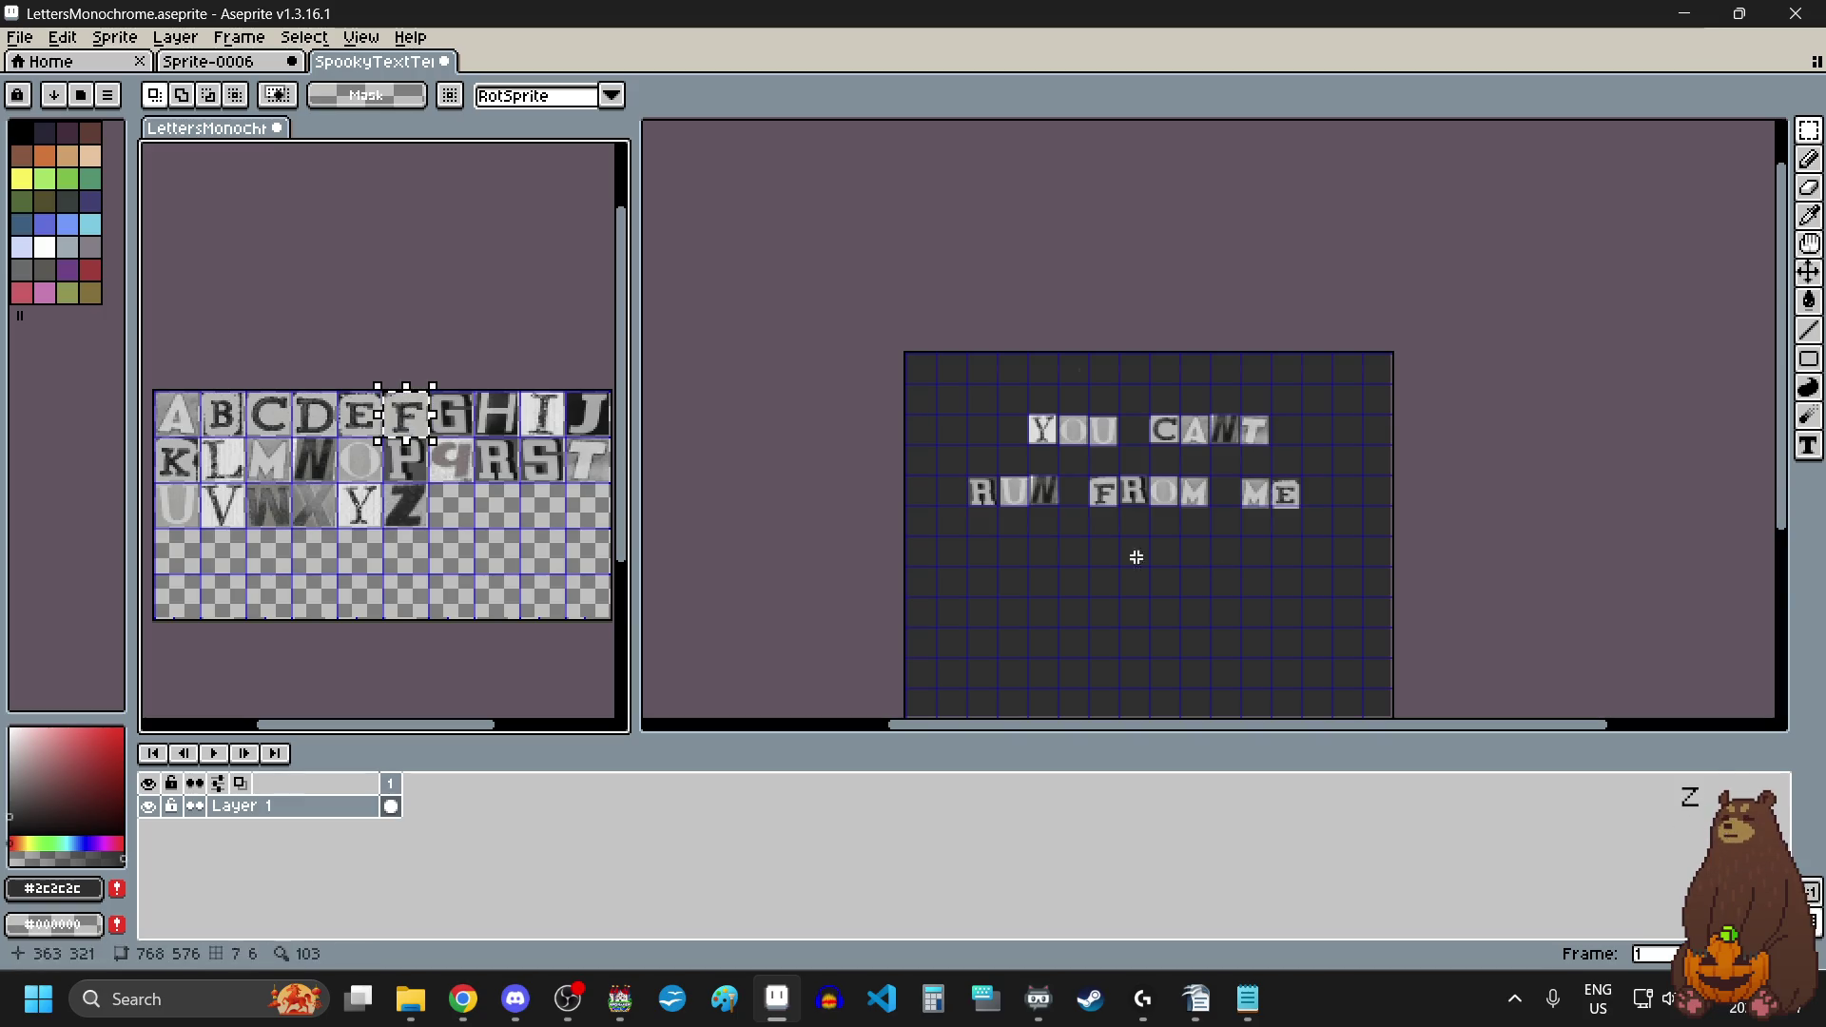
click(1056, 568)
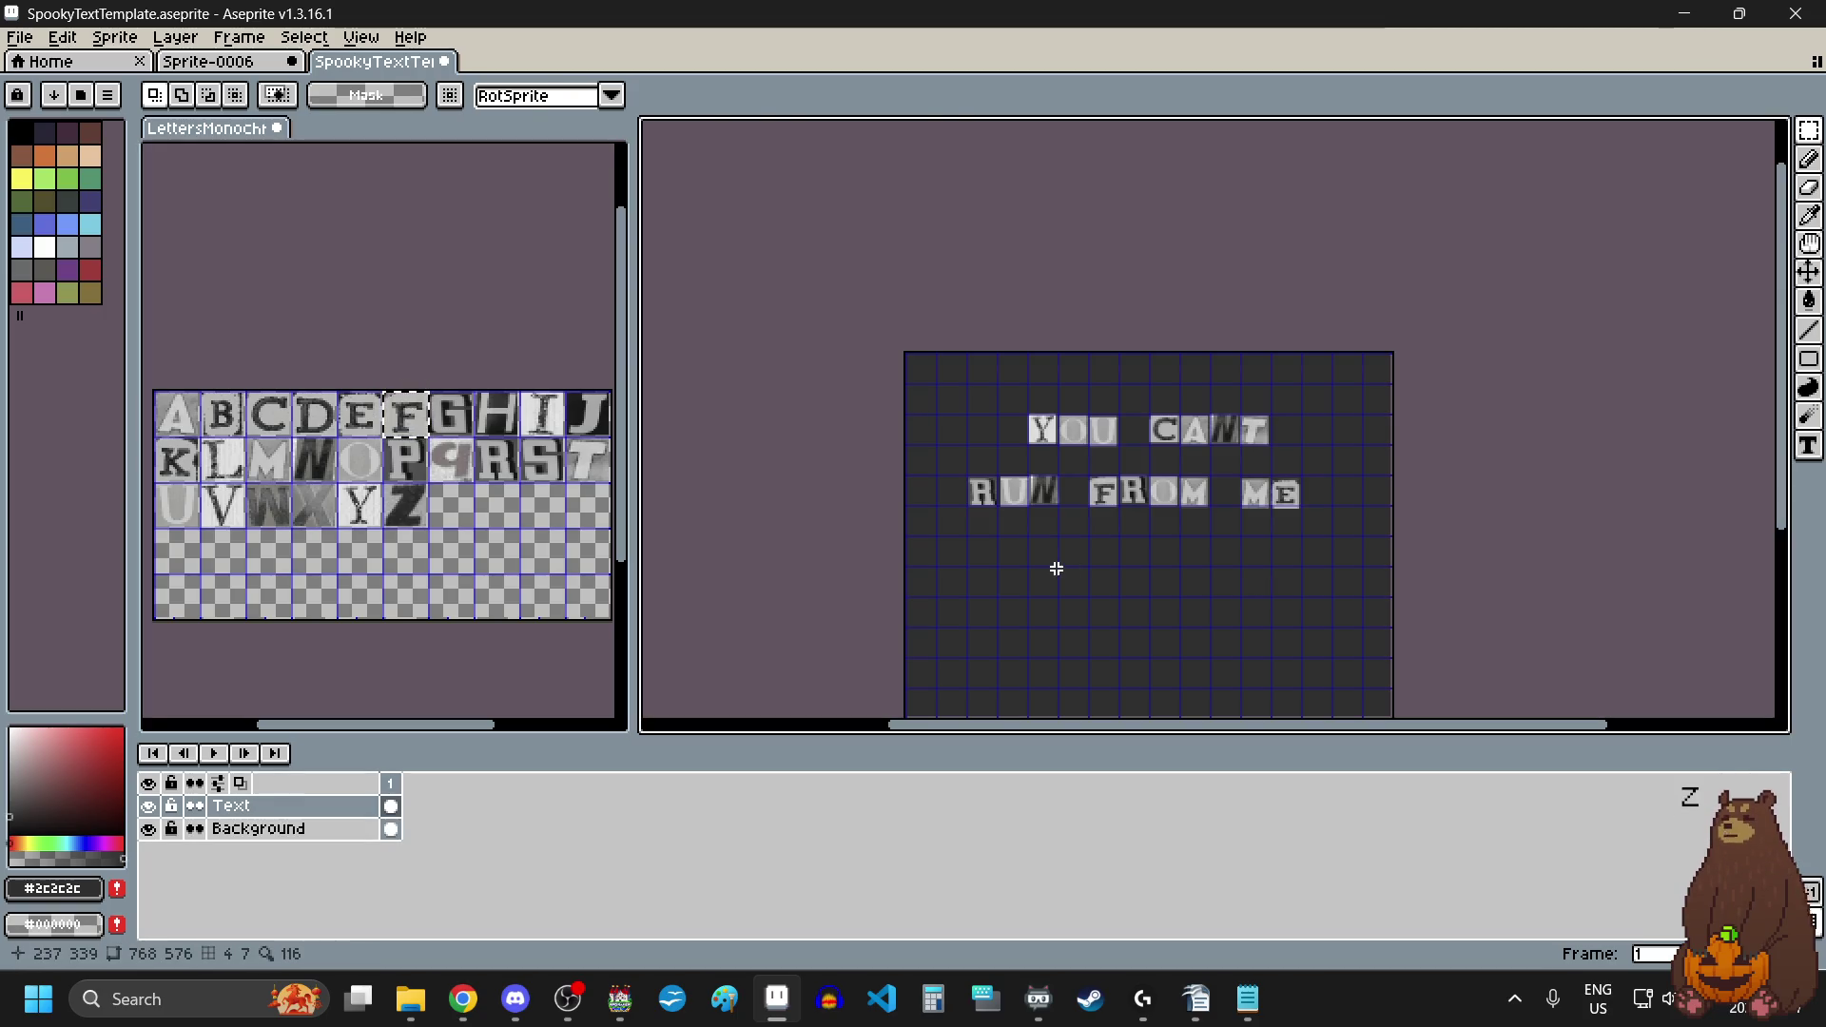
key(ctrl+v)
mouse_move(1070, 368)
mouse_down()
mouse_move(1058, 548)
mouse_move(986, 595)
mouse_up()
scroll(1062, 550, up, 5)
key(Return)
scroll(1062, 519, down, 4)
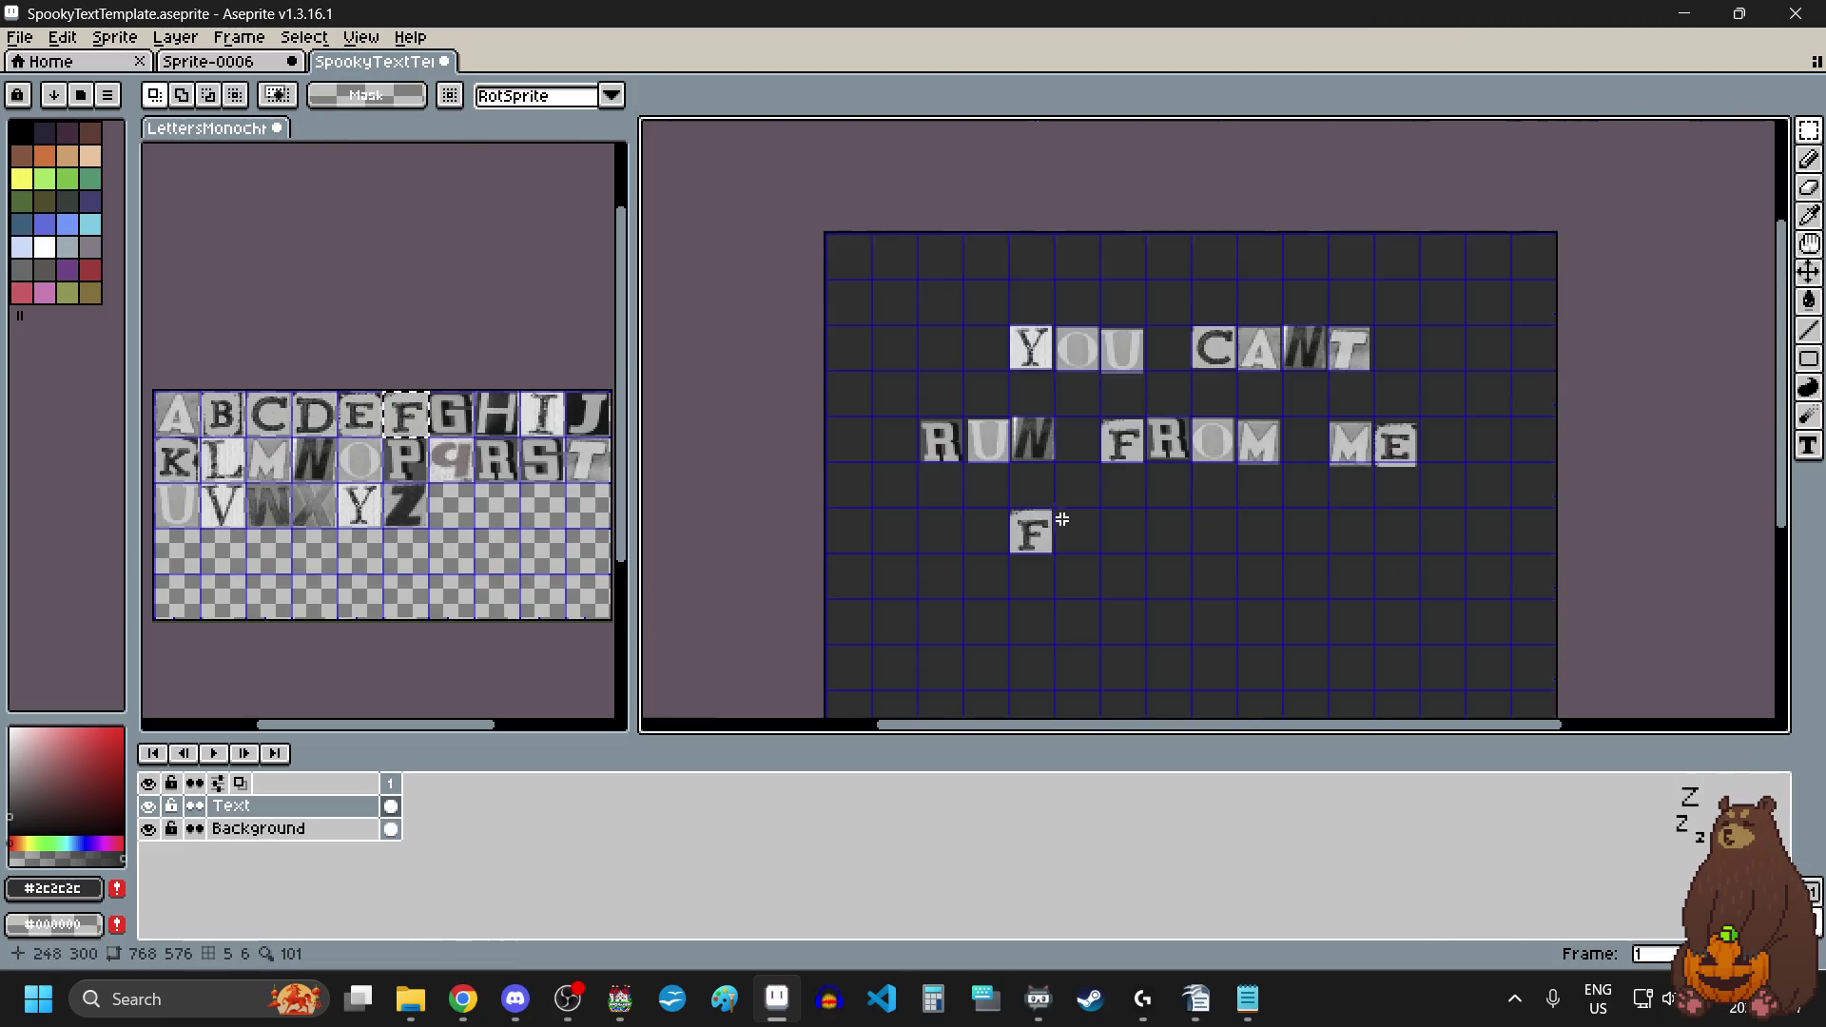
scroll(1063, 519, up, 2)
scroll(1091, 568, right, 2)
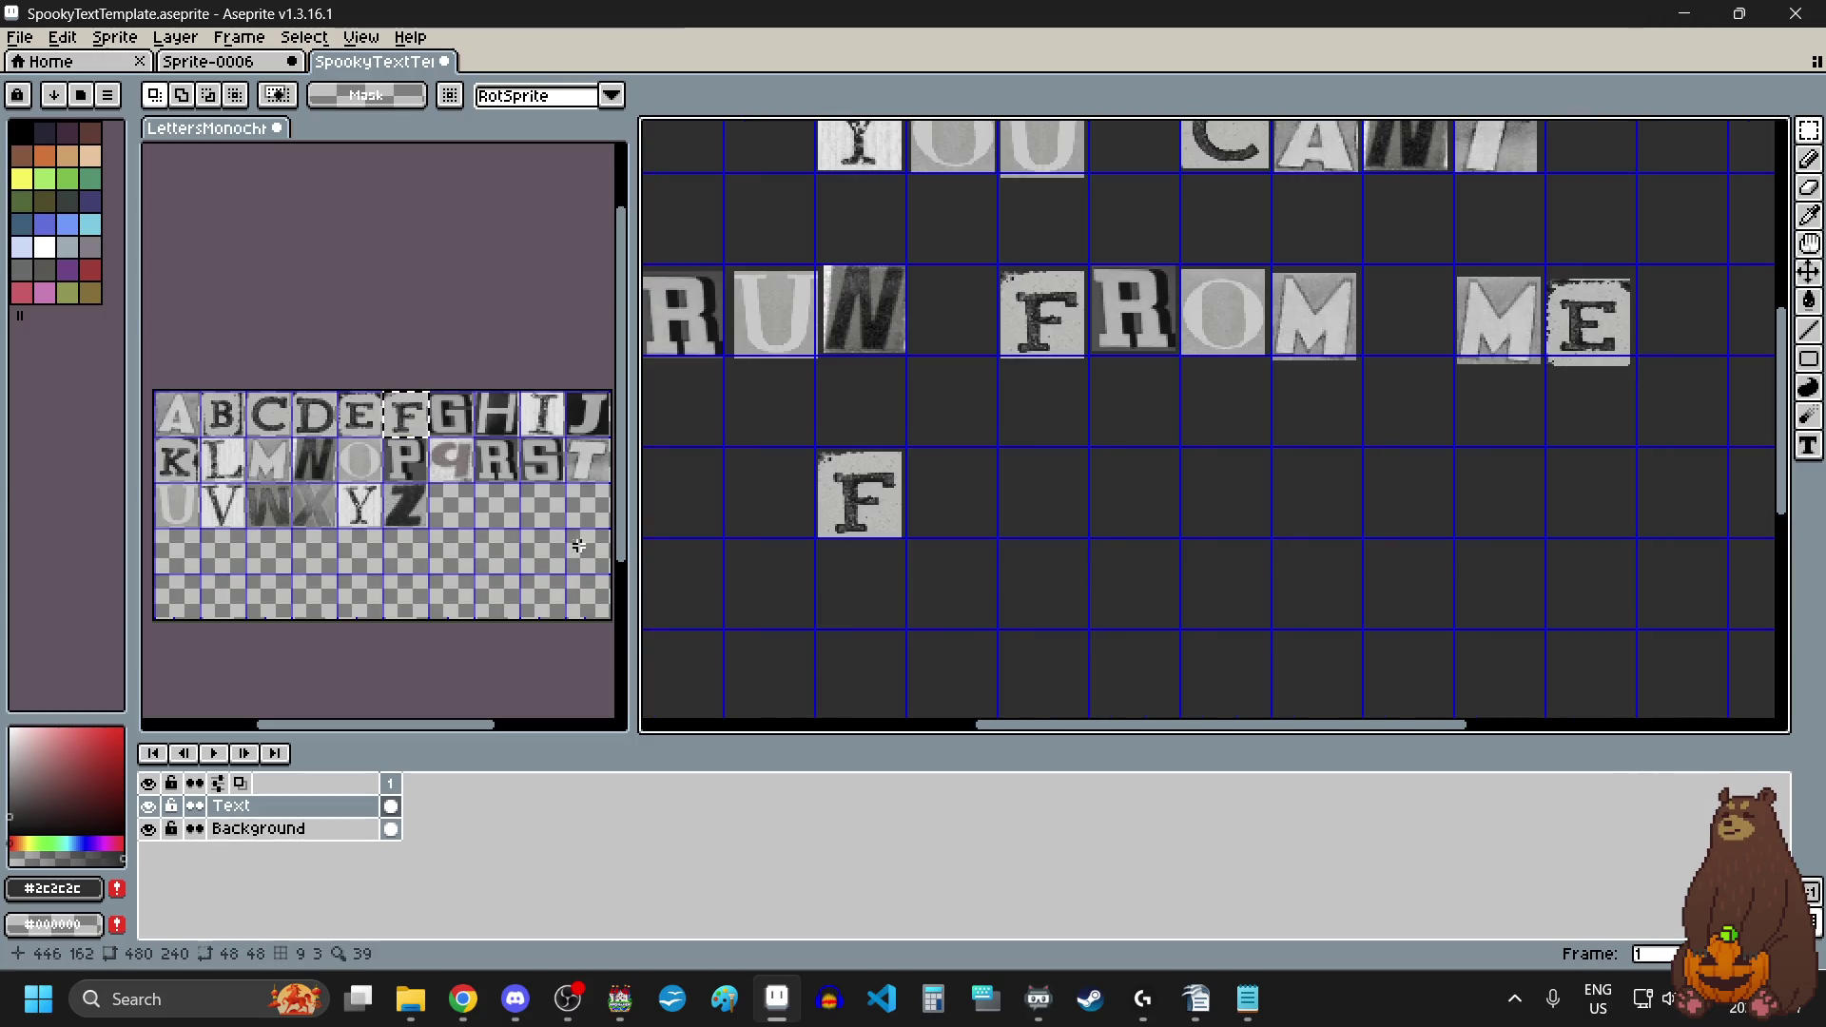
Step: Paste an O tile just right of the lower F
click(370, 475)
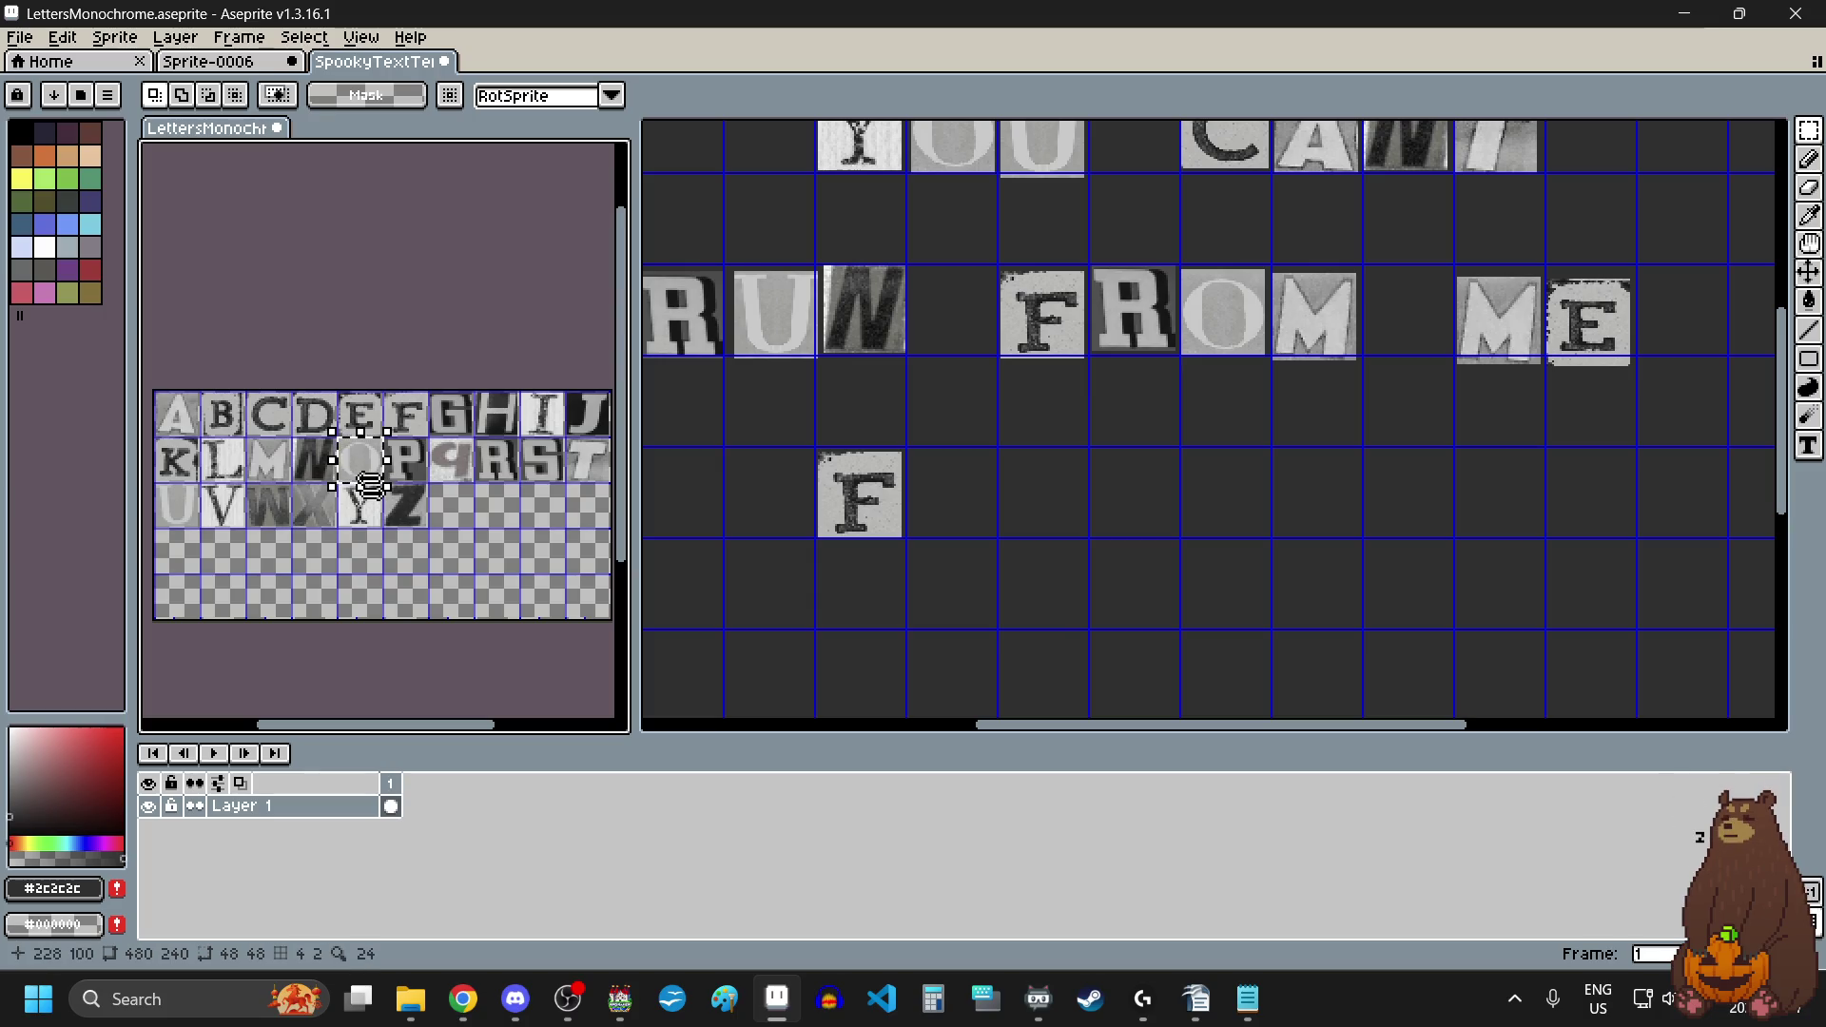
key(ctrl+c)
click(1019, 510)
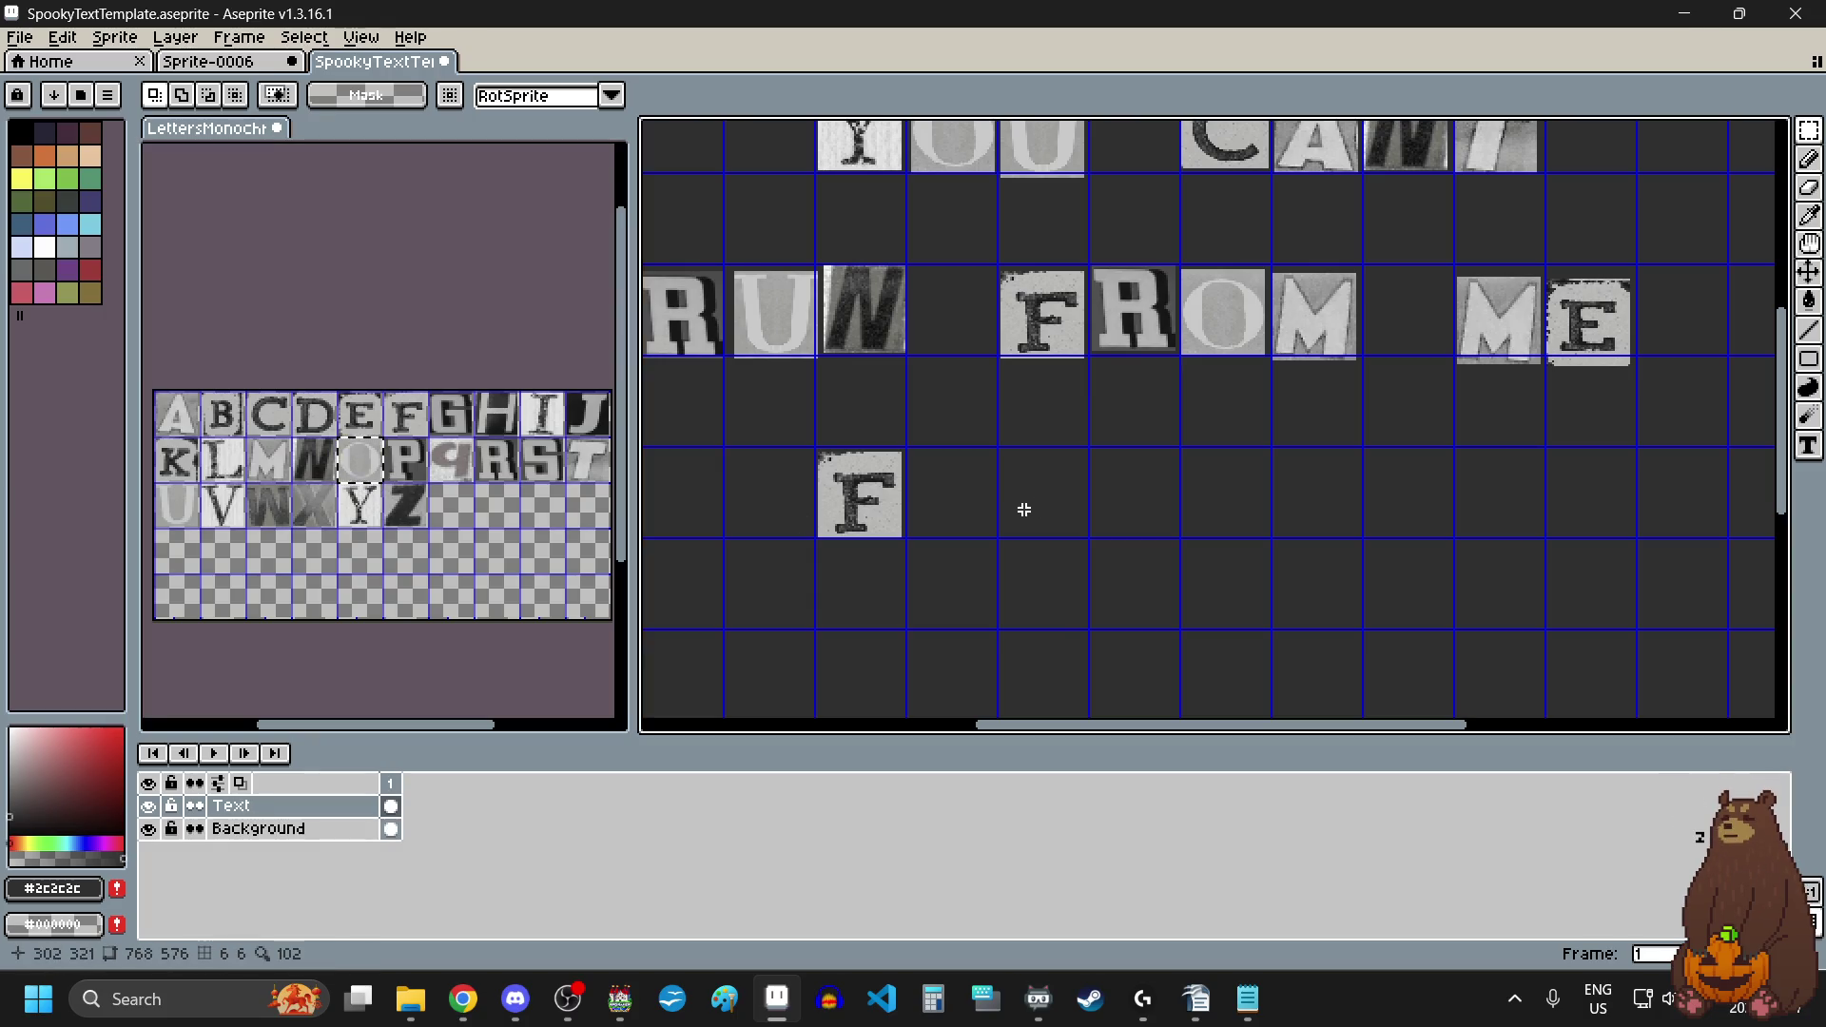
key(ctrl+v)
drag(873, 433, 945, 496)
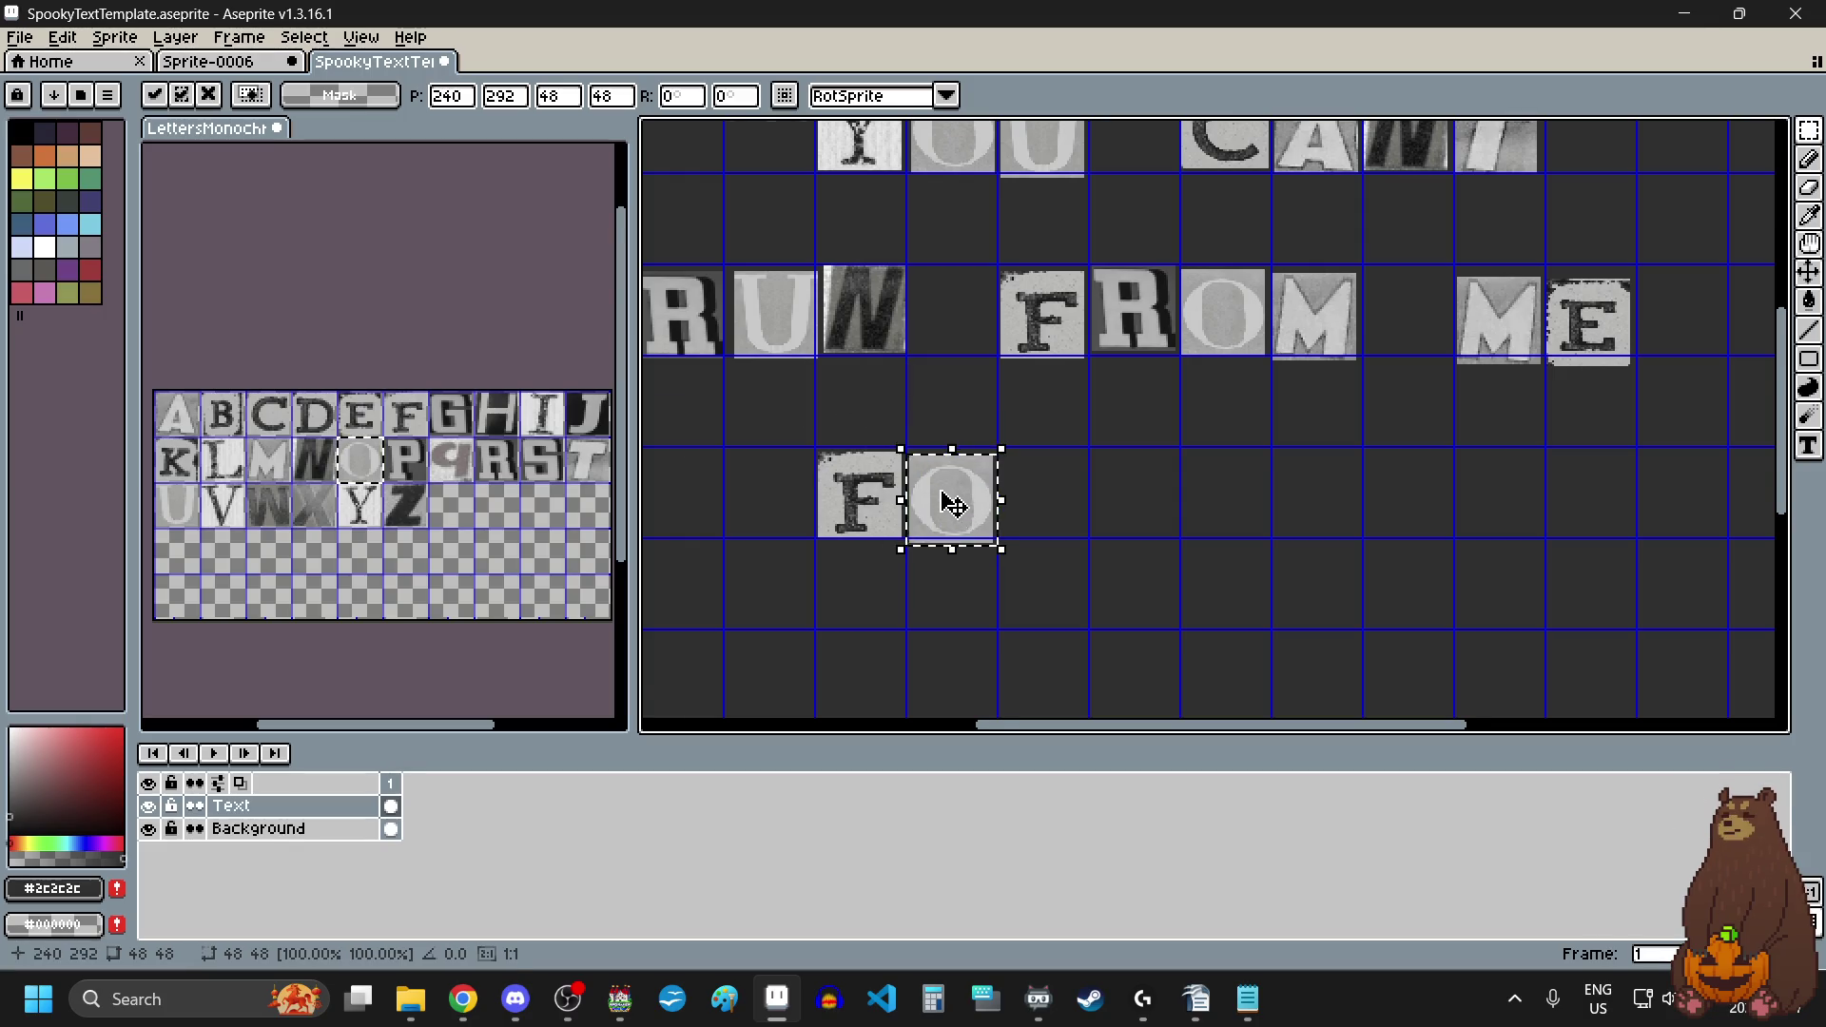
scroll(941, 493, up, 4)
scroll(939, 490, down, 4)
scroll(941, 489, up, 3)
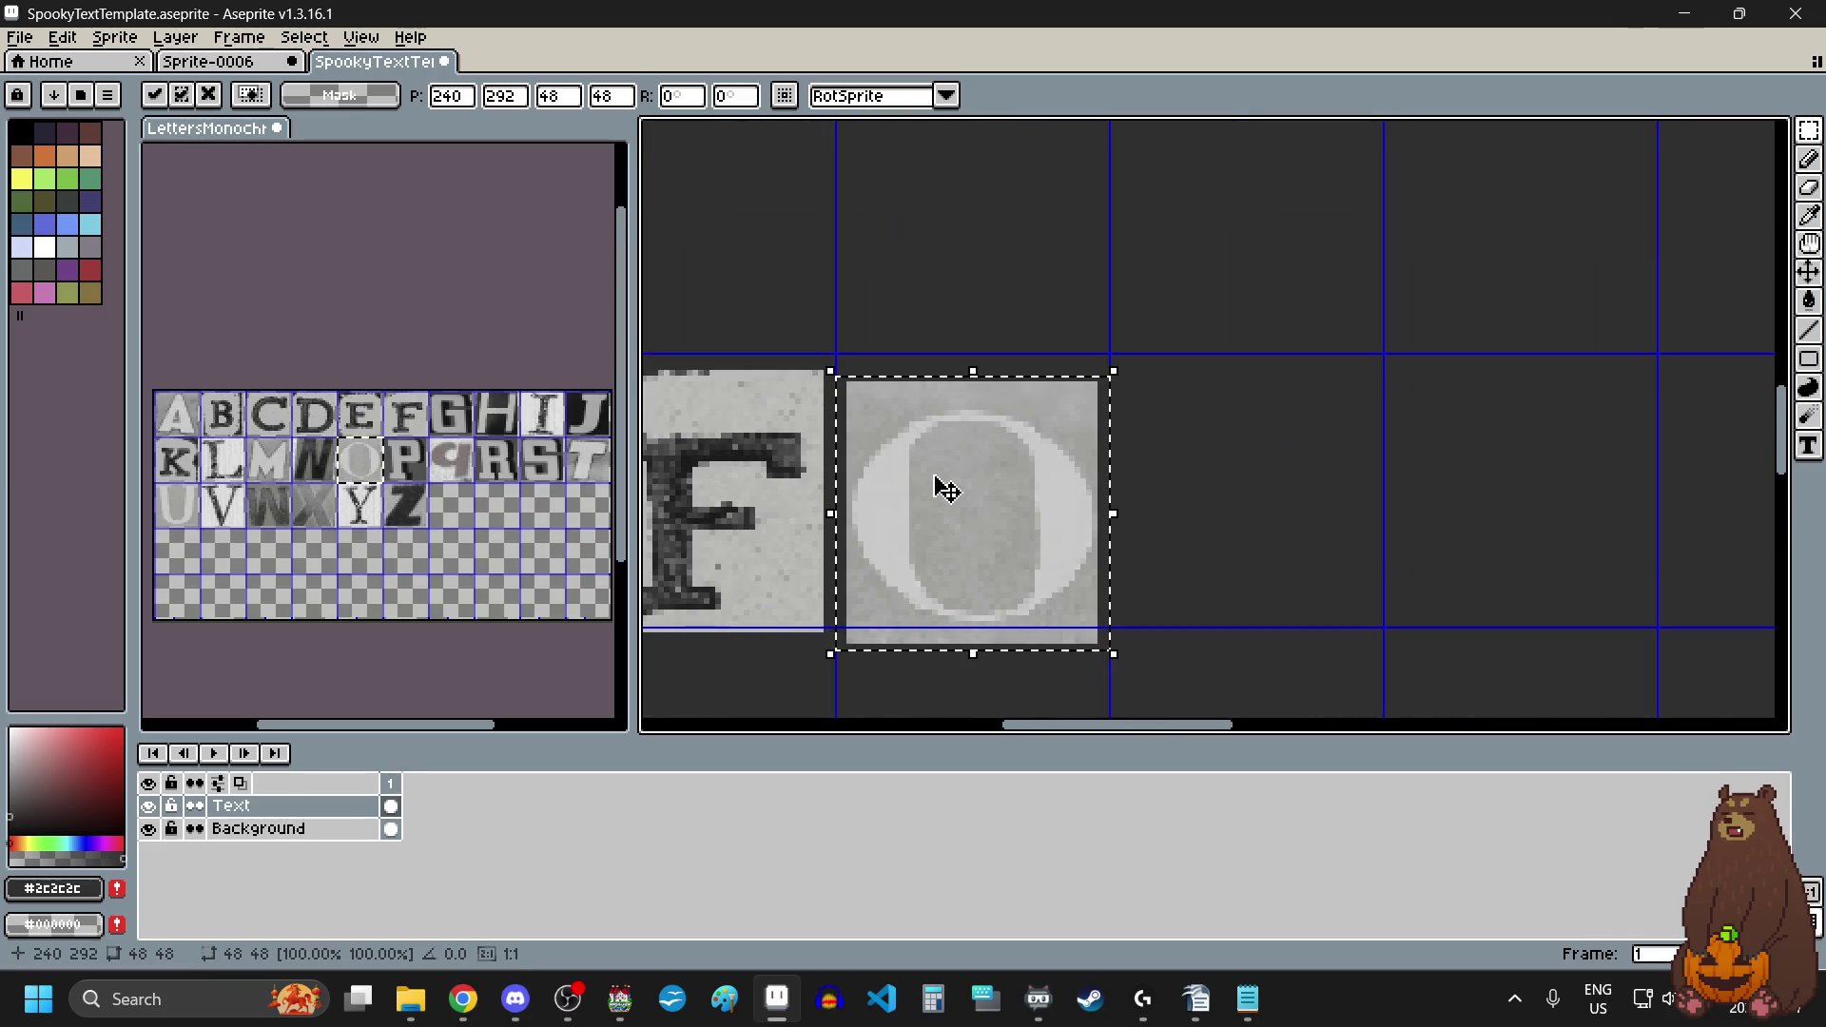
click(1218, 497)
scroll(1225, 550, down, 5)
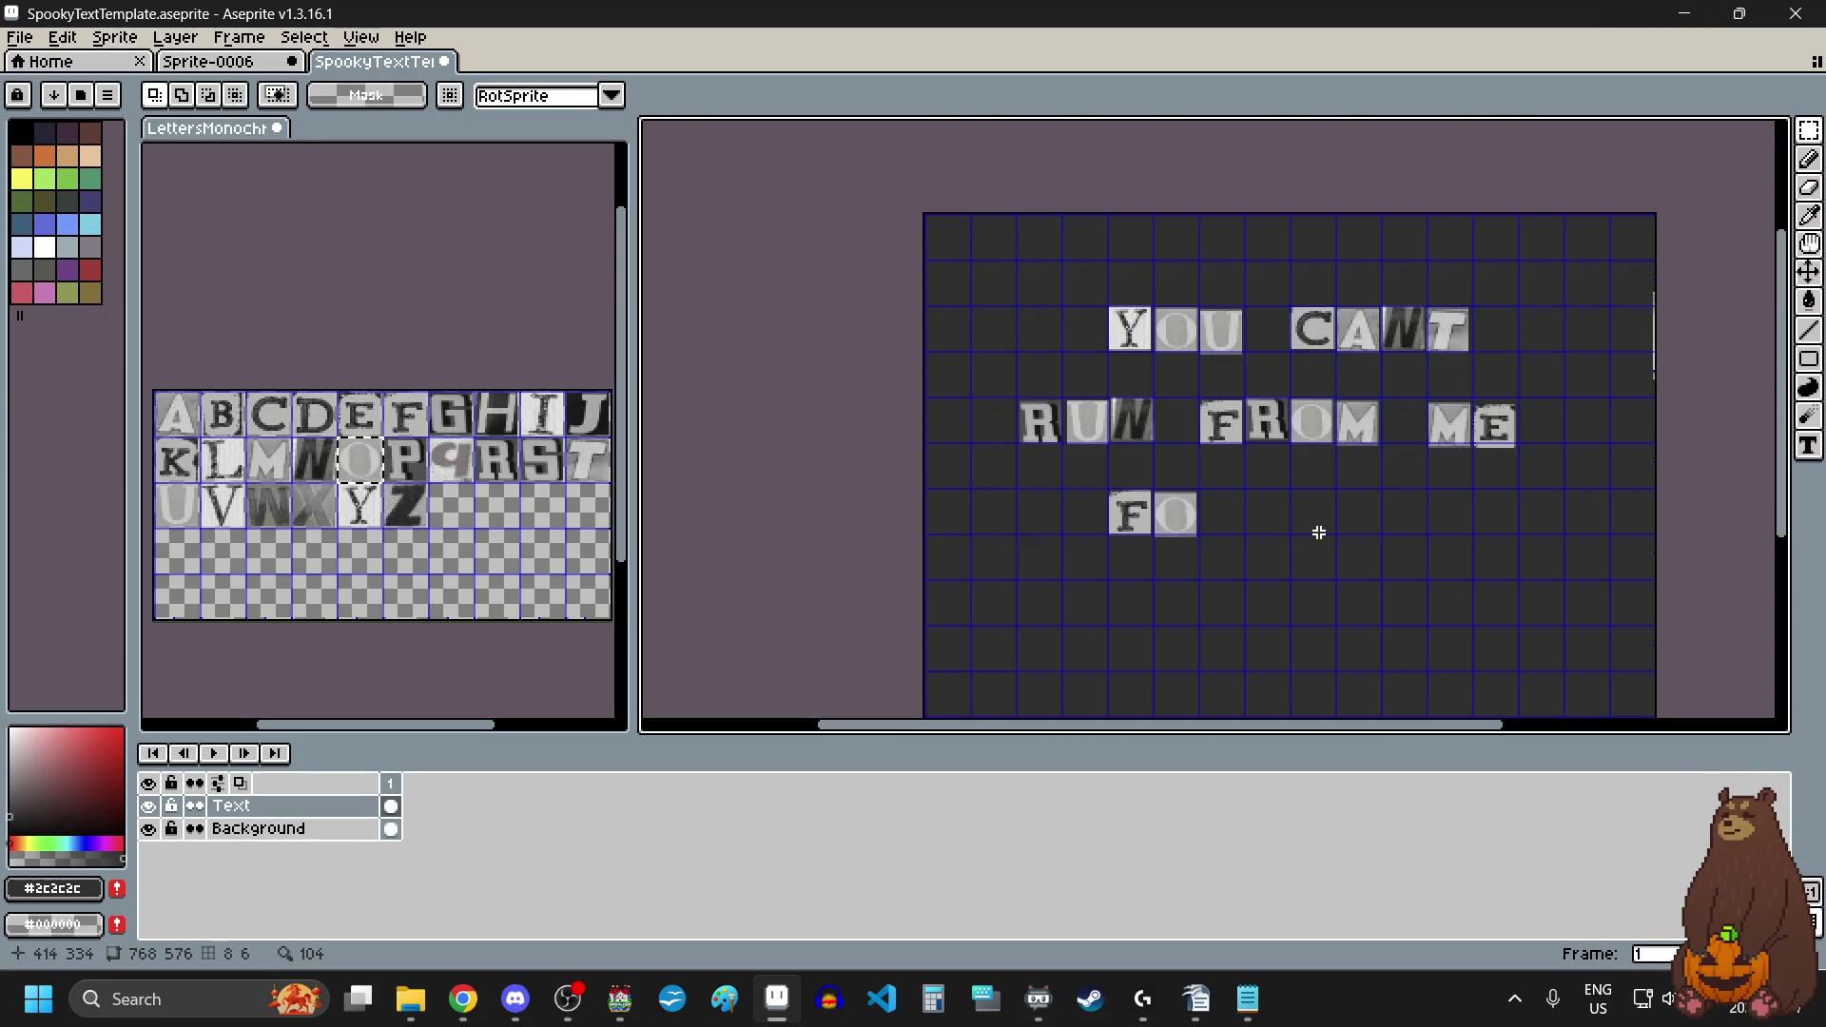
scroll(1202, 517, up, 3)
Step: Add an R tile after FO to spell FOR
click(496, 473)
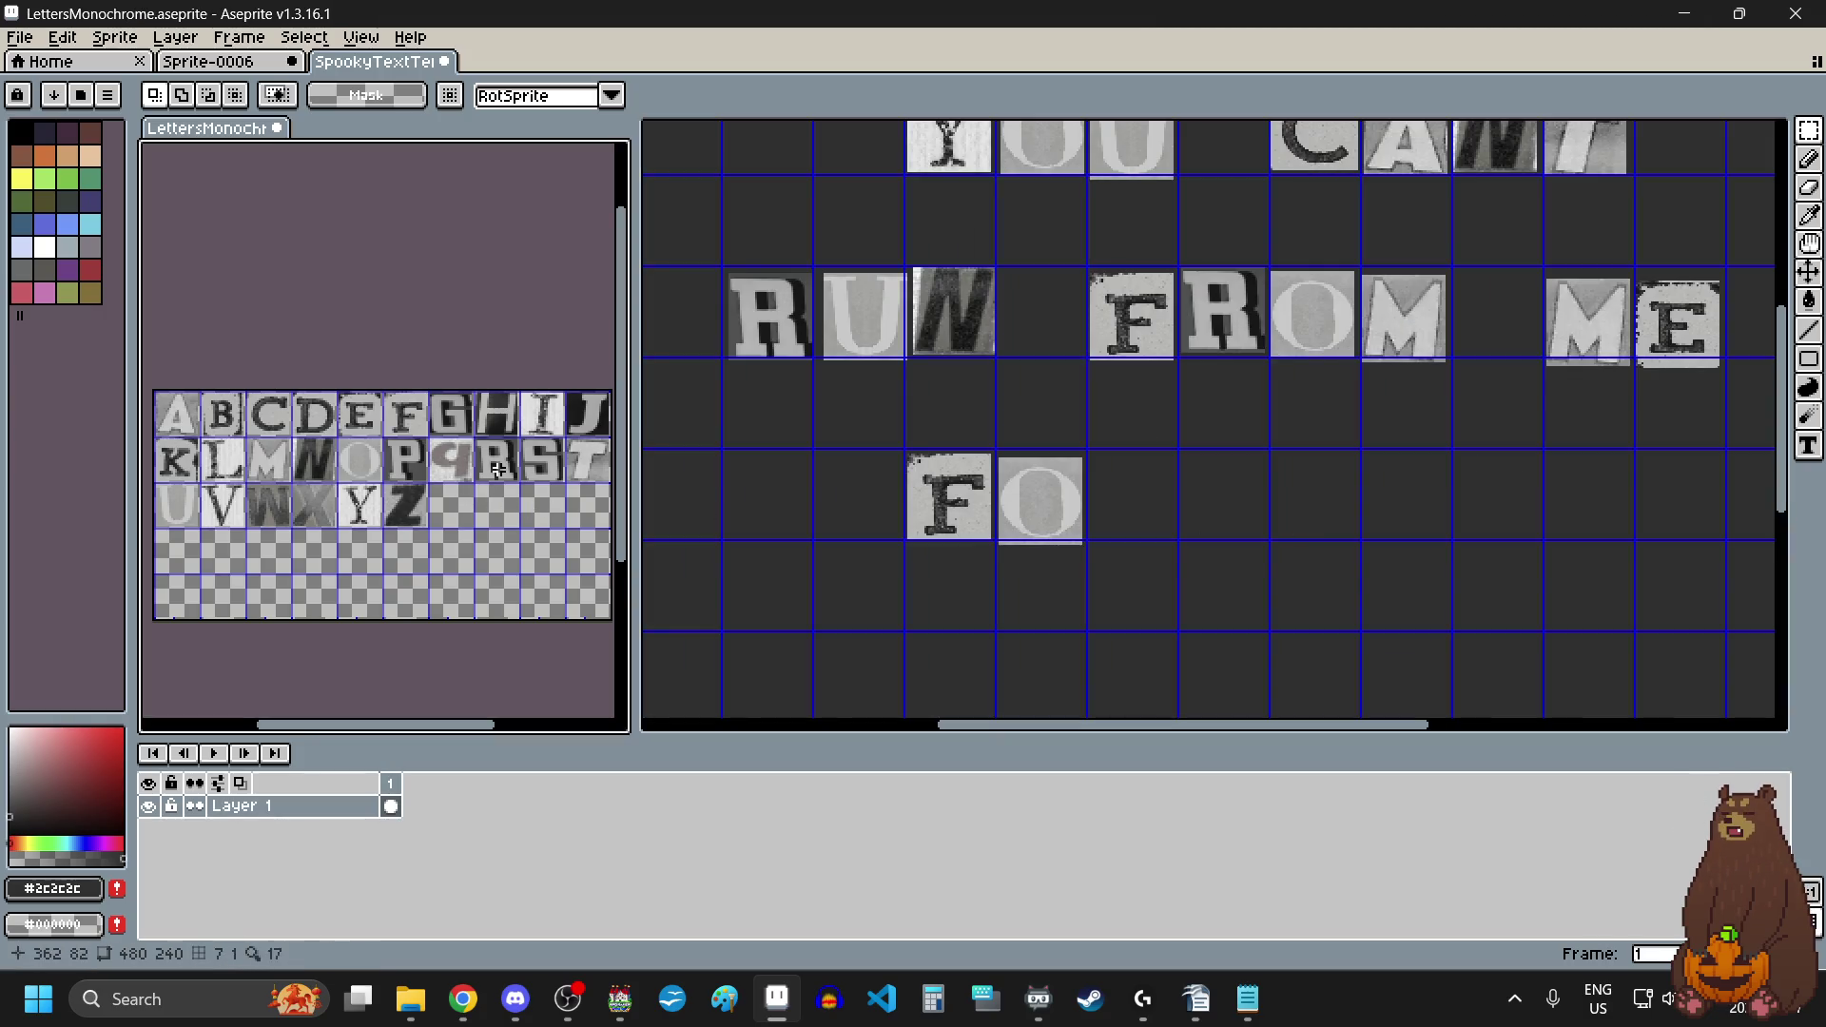
drag(496, 474, 510, 480)
key(ctrl+c)
click(1186, 501)
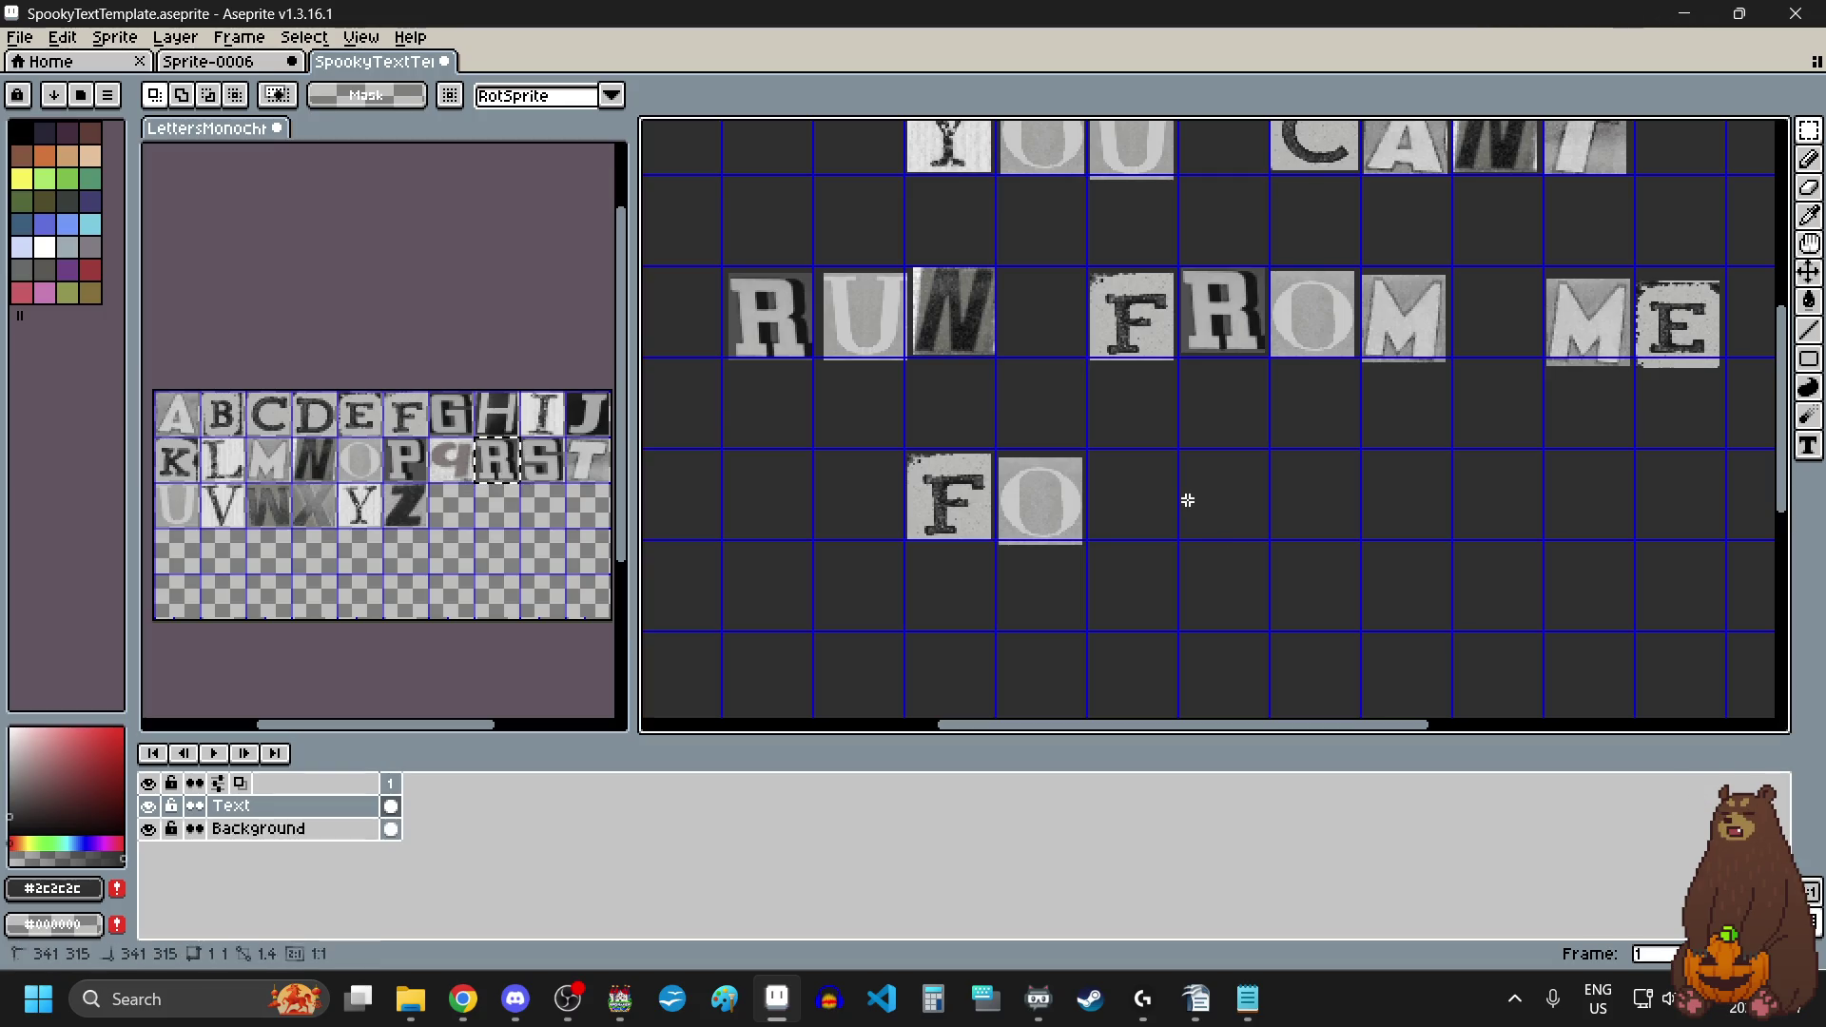
key(ctrl+v)
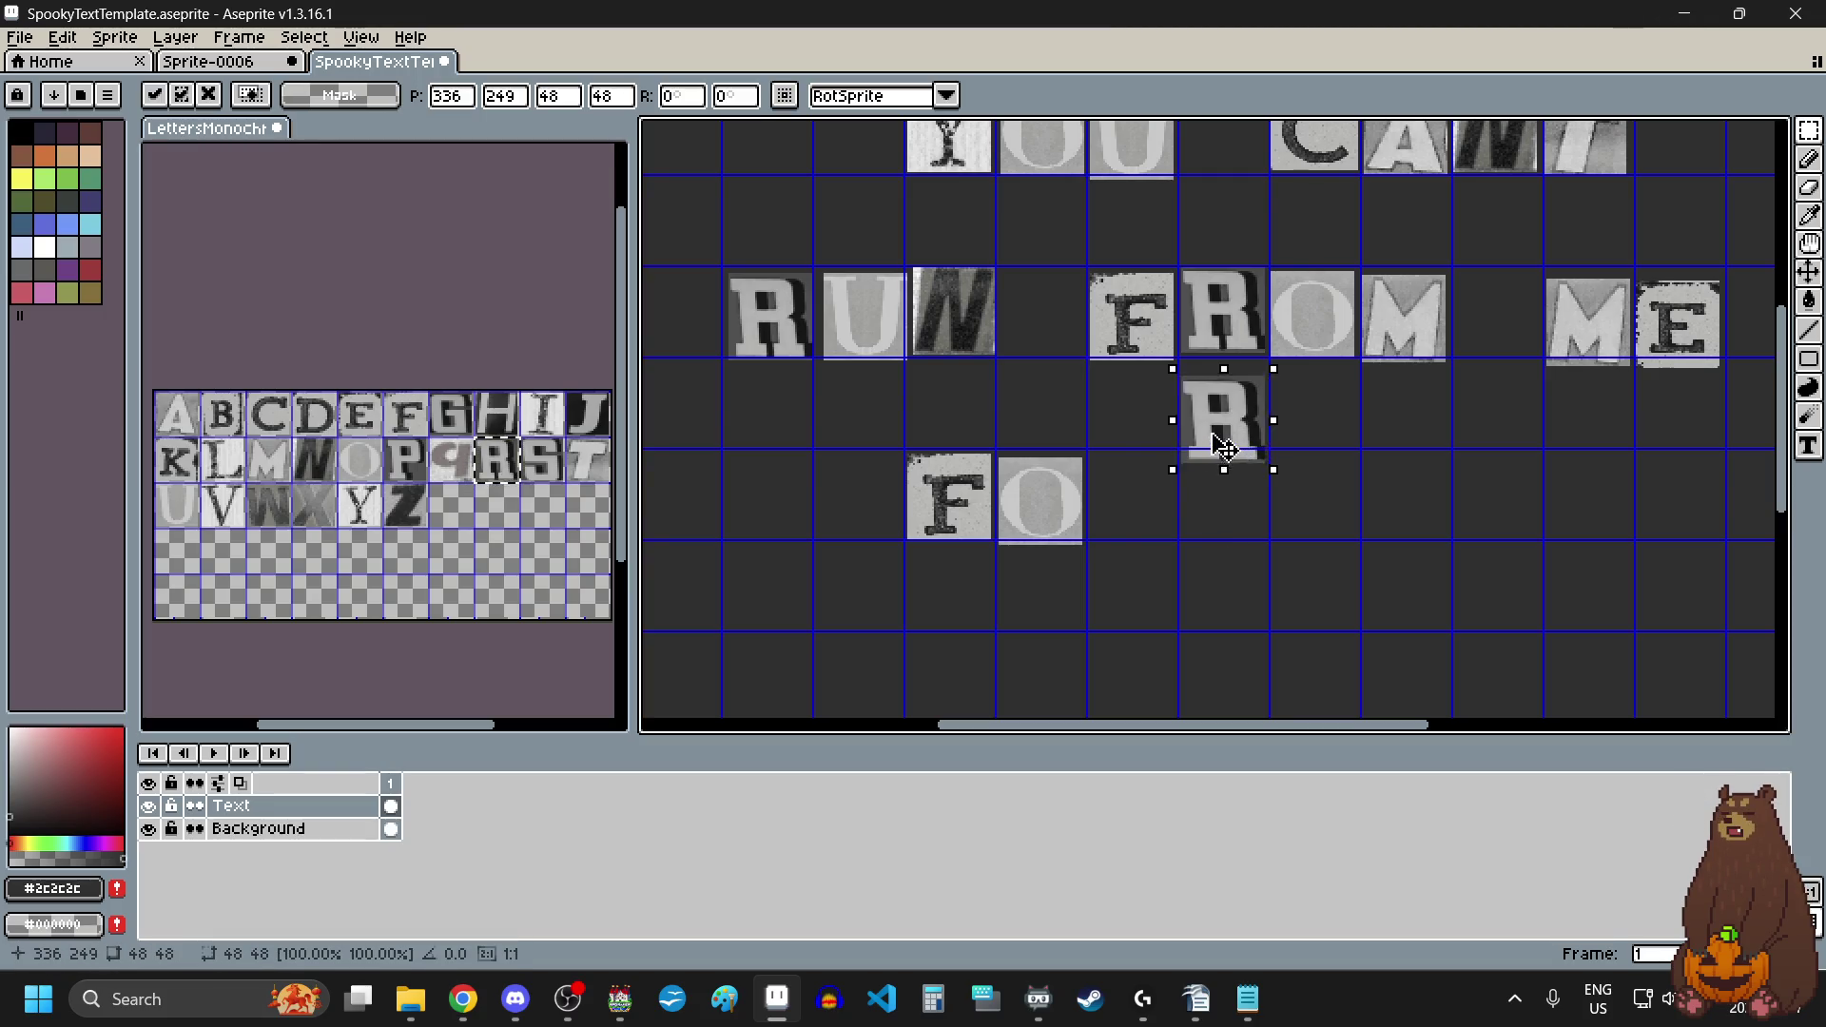
drag(1224, 447, 1137, 523)
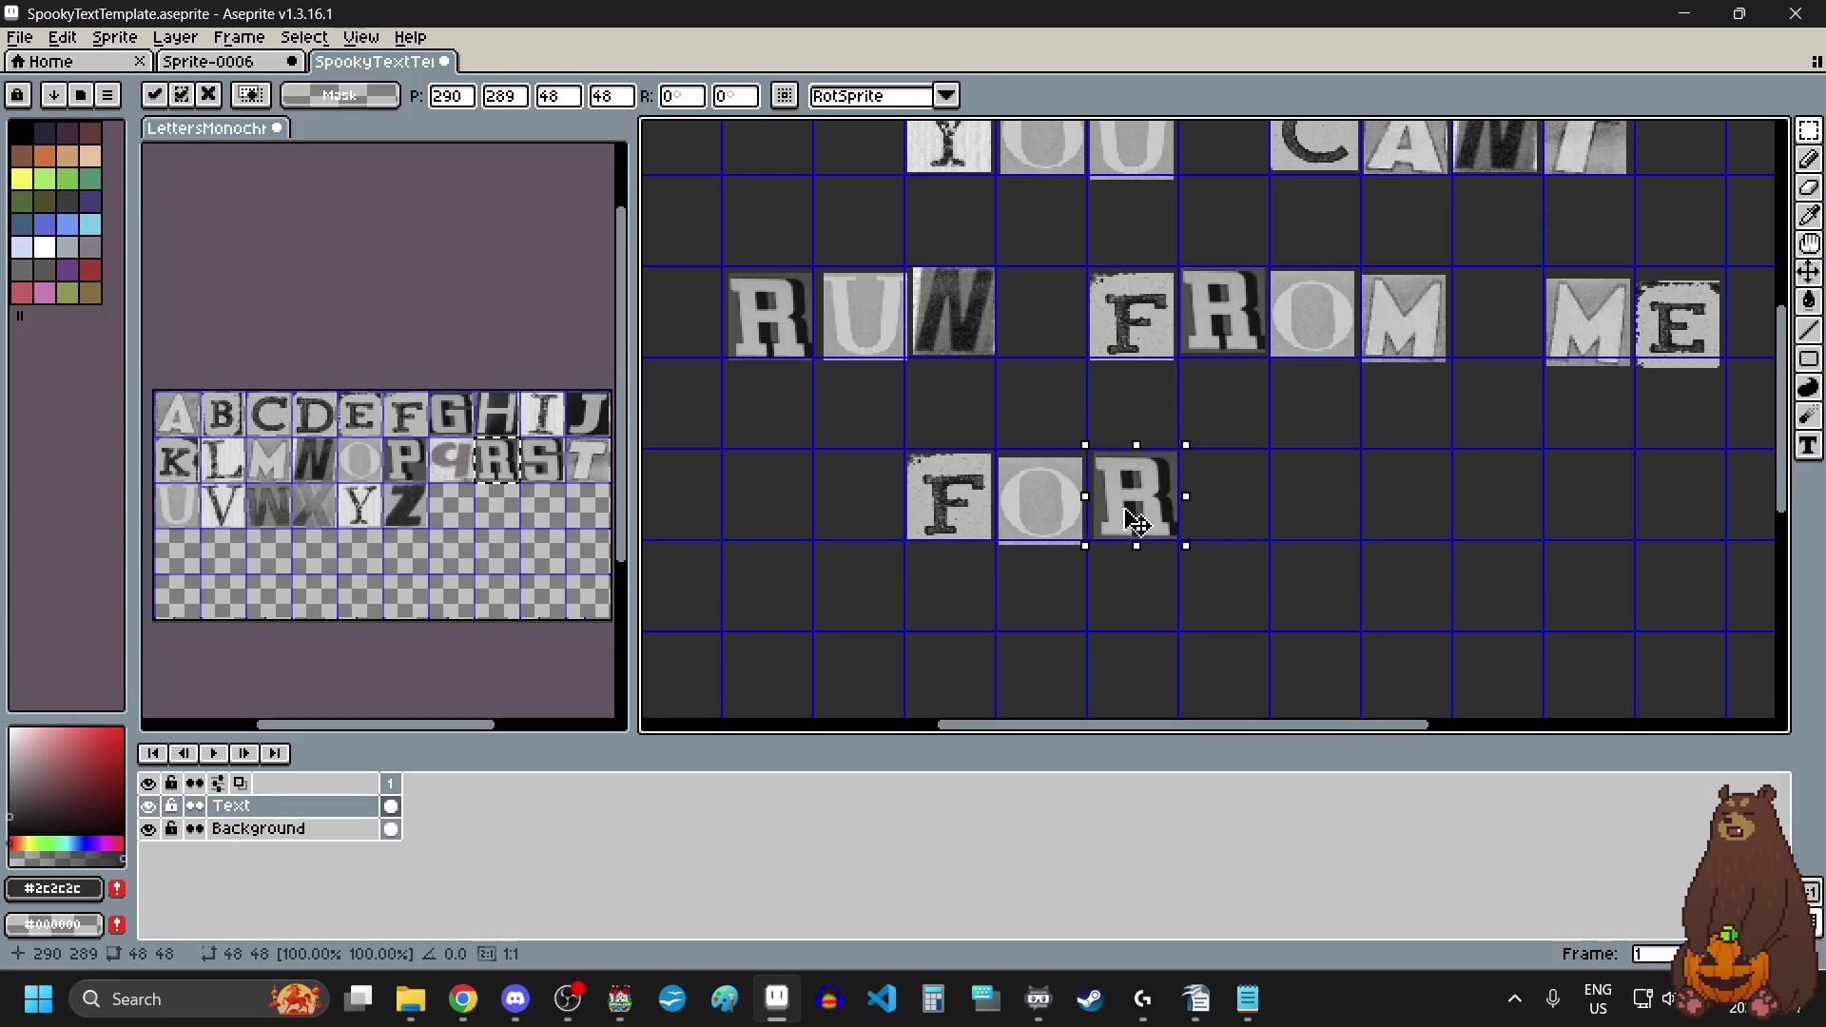
key(Return)
key(ctrl+d)
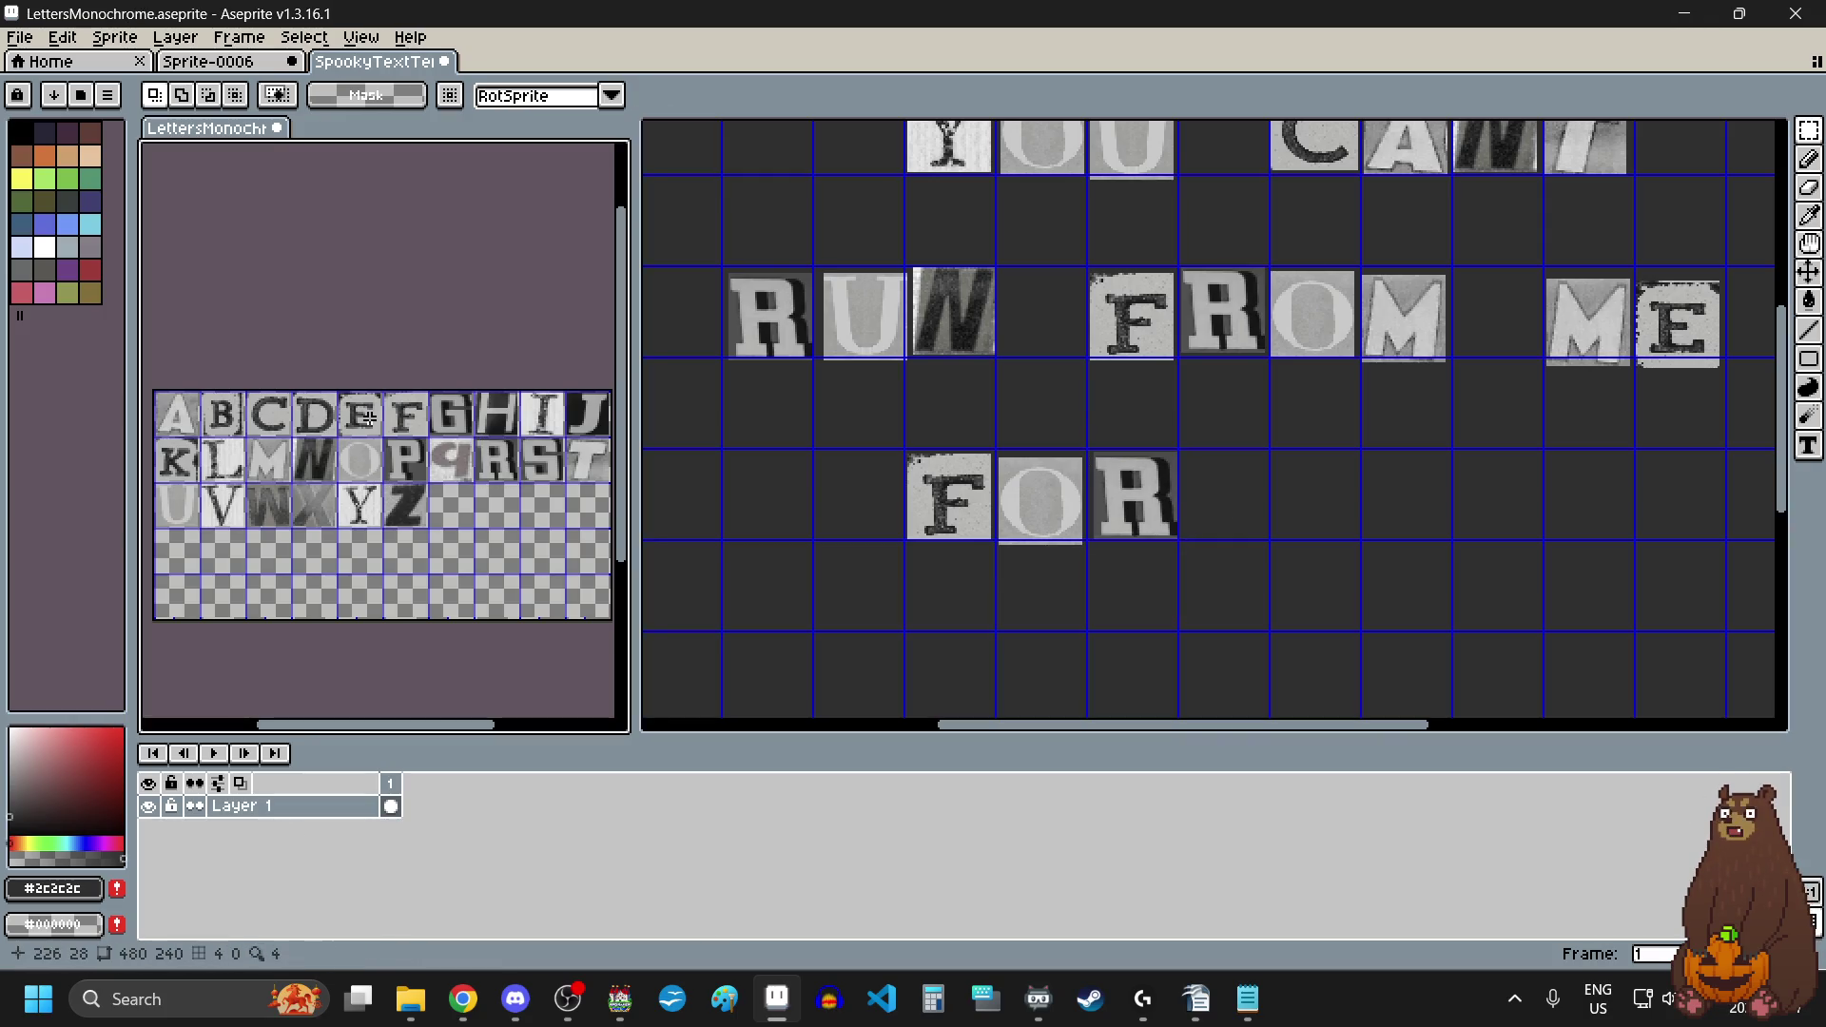
Step: Place an E tile next to the R to spell FORE
drag(339, 391, 381, 430)
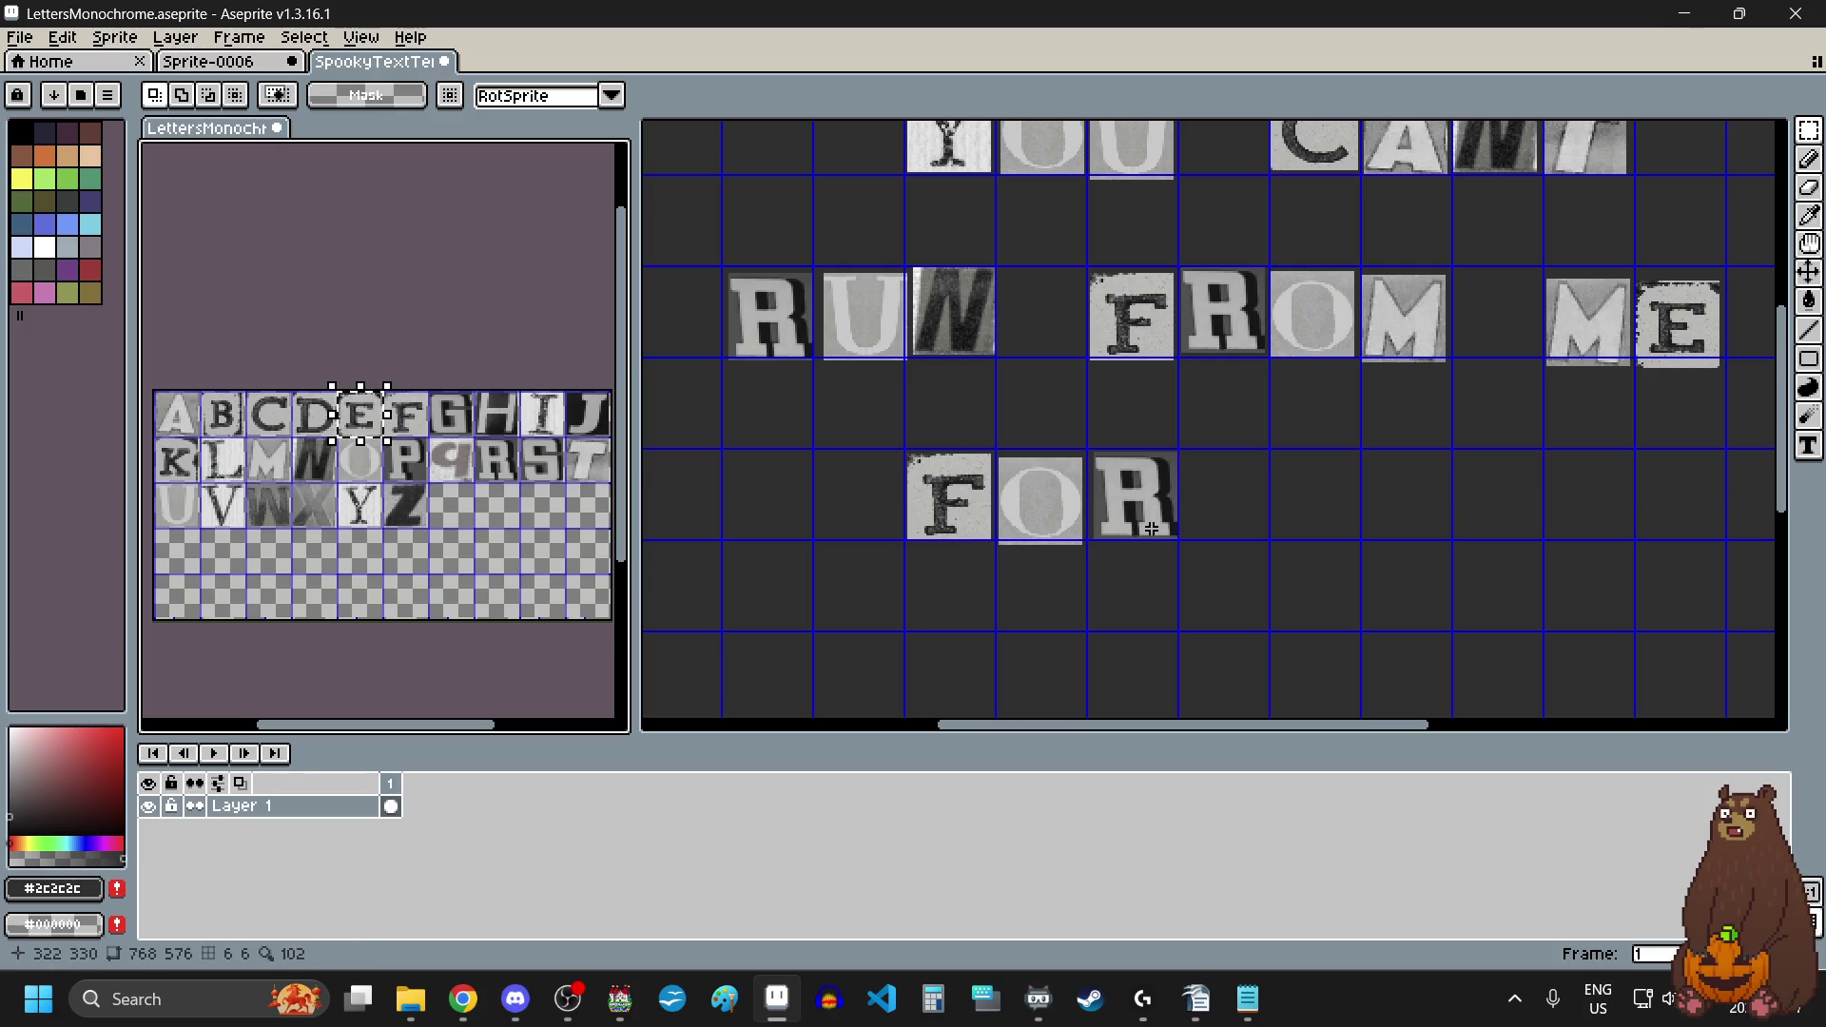
click(1254, 518)
key(ctrl+v)
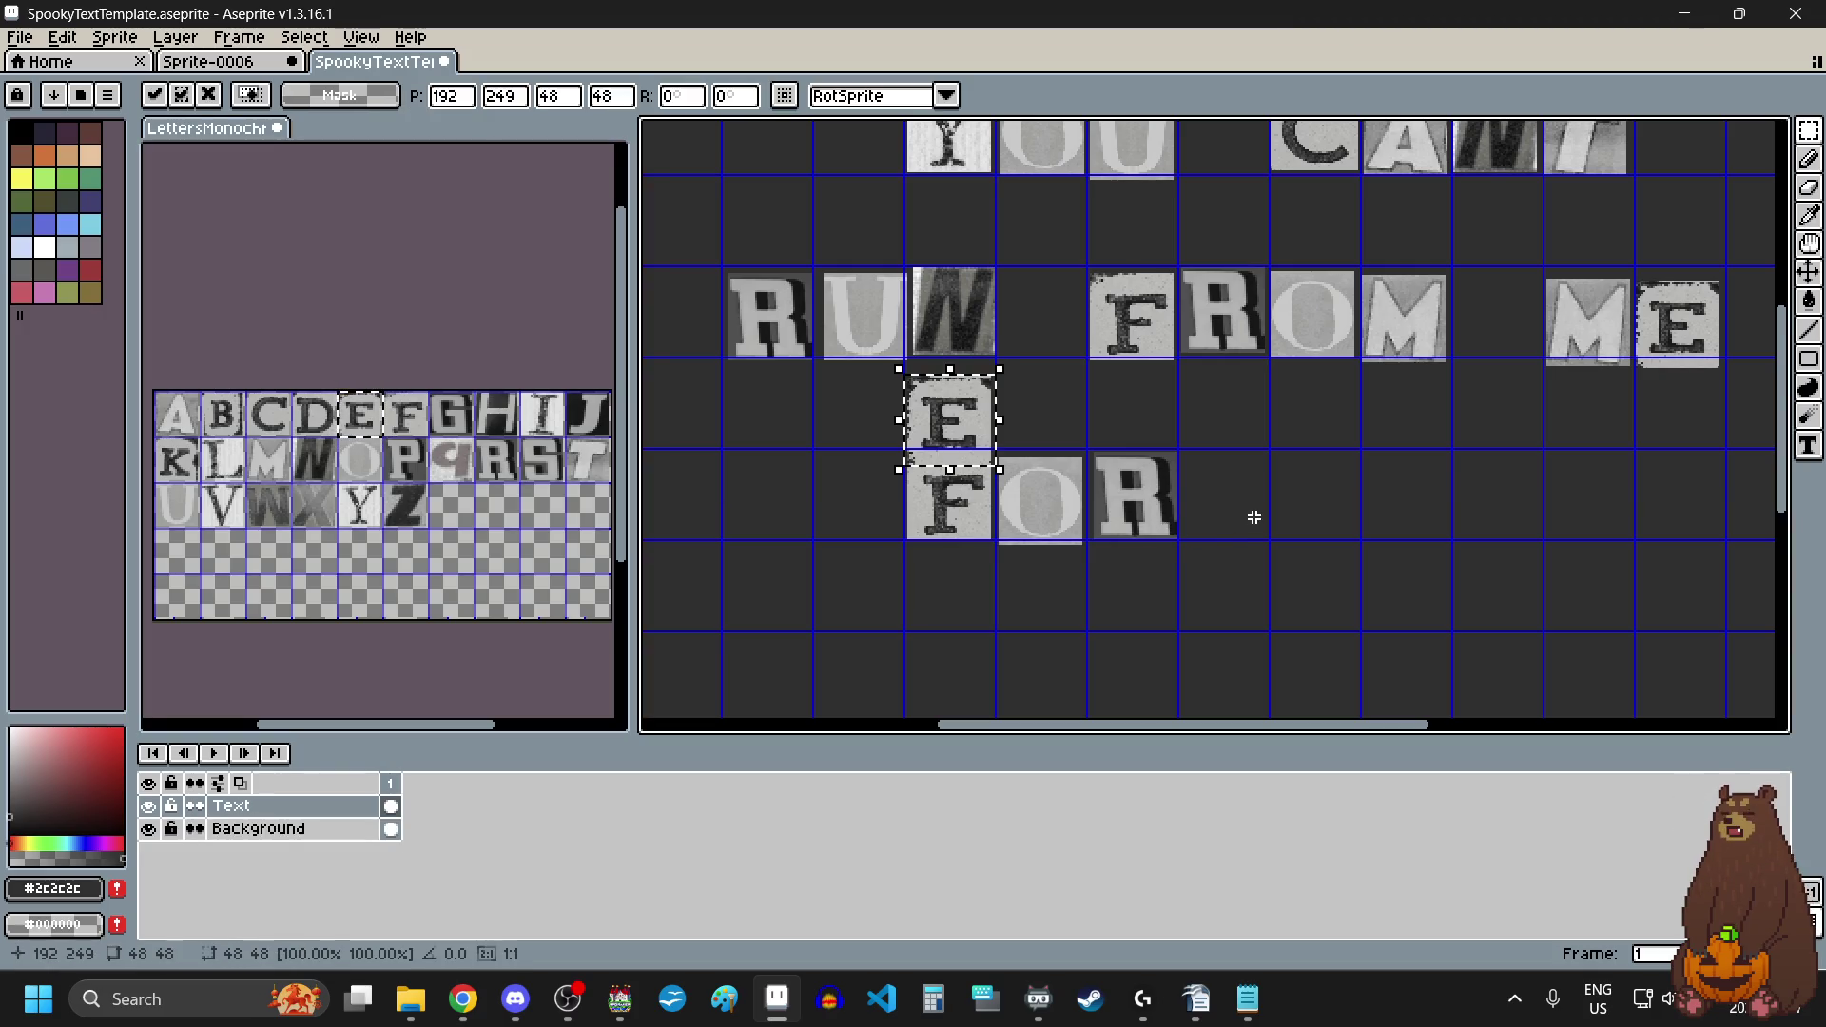
mouse_move(951, 440)
mouse_down()
mouse_move(1216, 513)
mouse_move(1217, 460)
mouse_up()
scroll(1216, 514, up, 4)
scroll(1209, 458, down, 5)
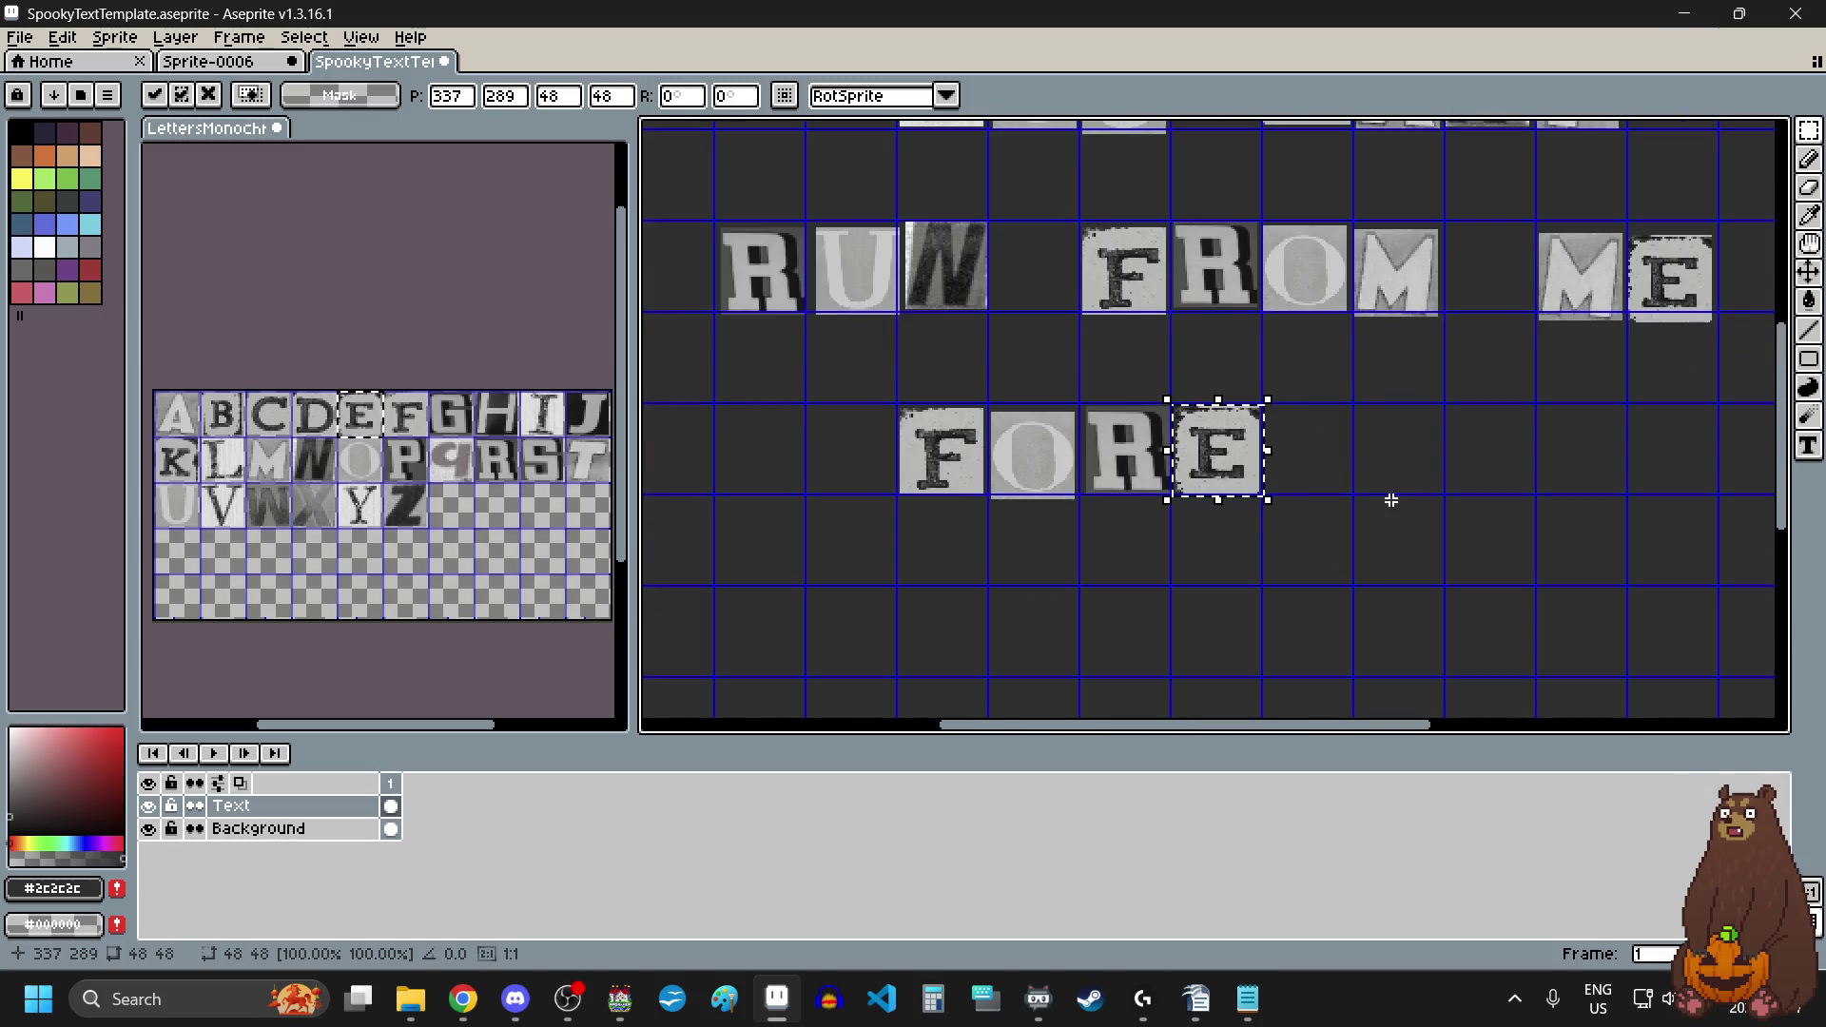
click(1389, 499)
scroll(1390, 501, down, 4)
scroll(1389, 501, up, 1)
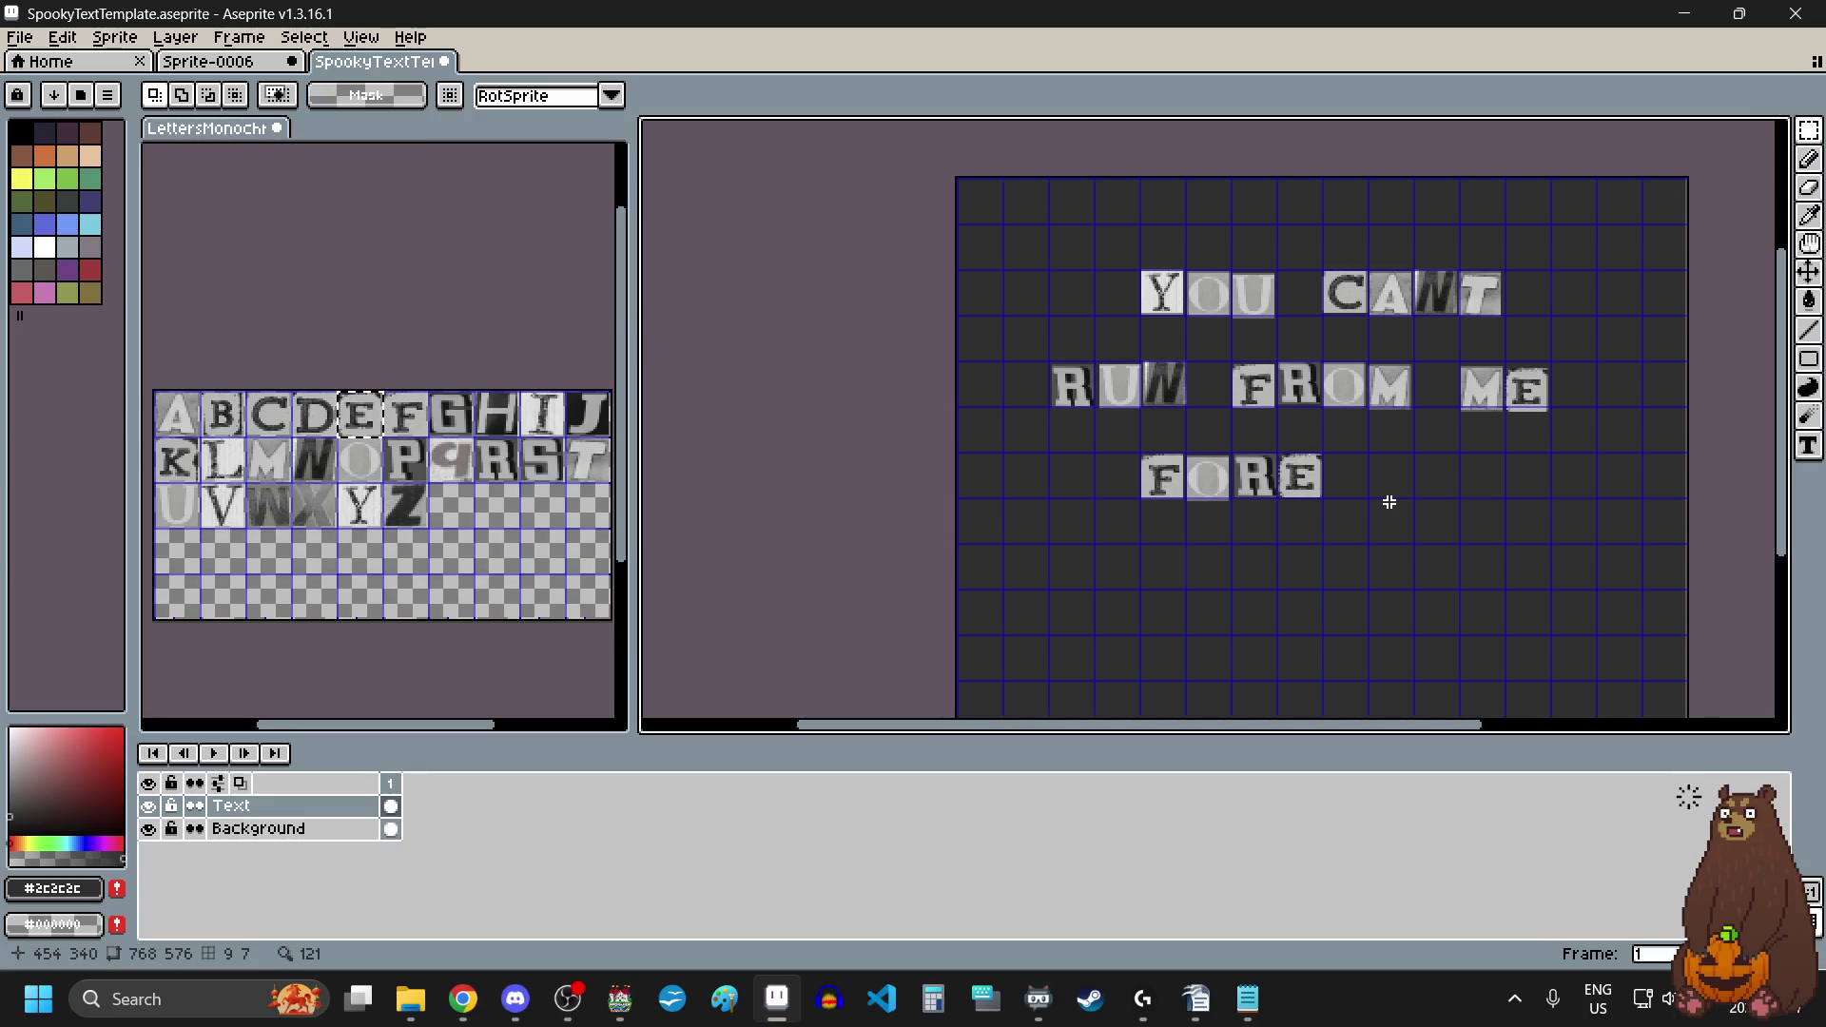
Step: Copy the V tile from the alphabet sheet and drop it right after FORE
drag(237, 512, 250, 521)
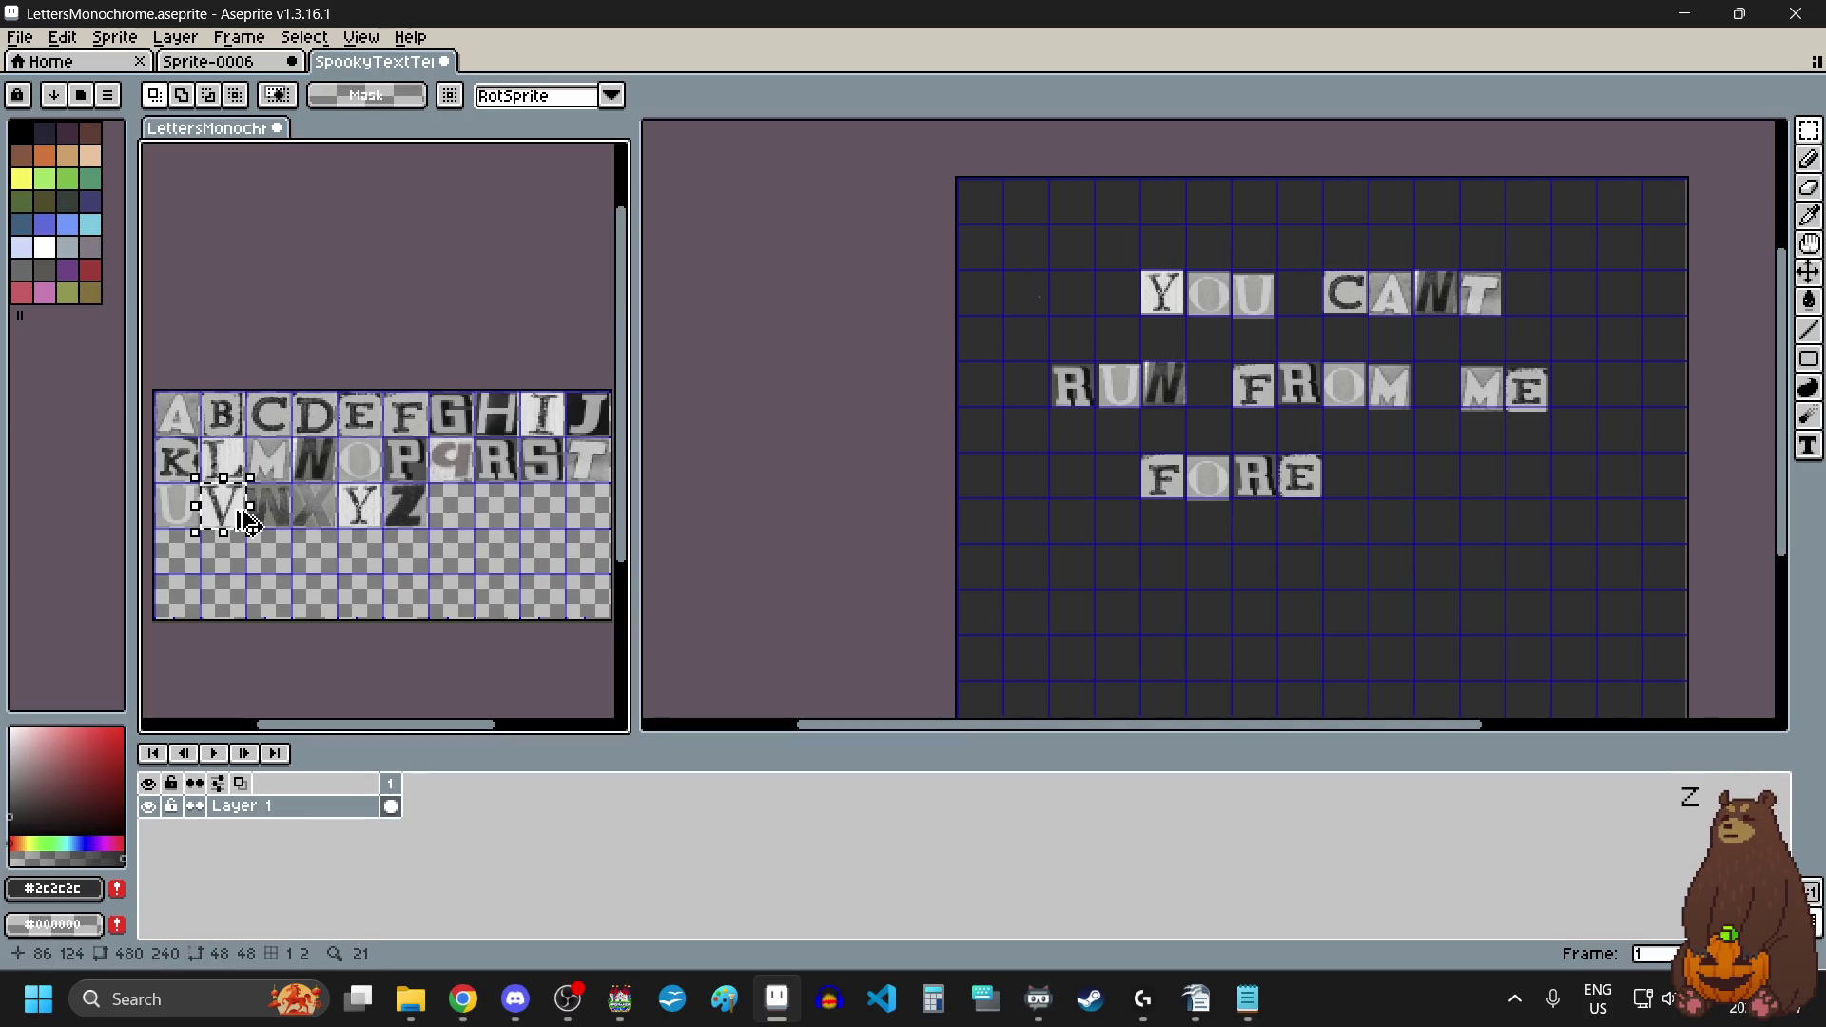
key(ctrl+c)
click(1378, 498)
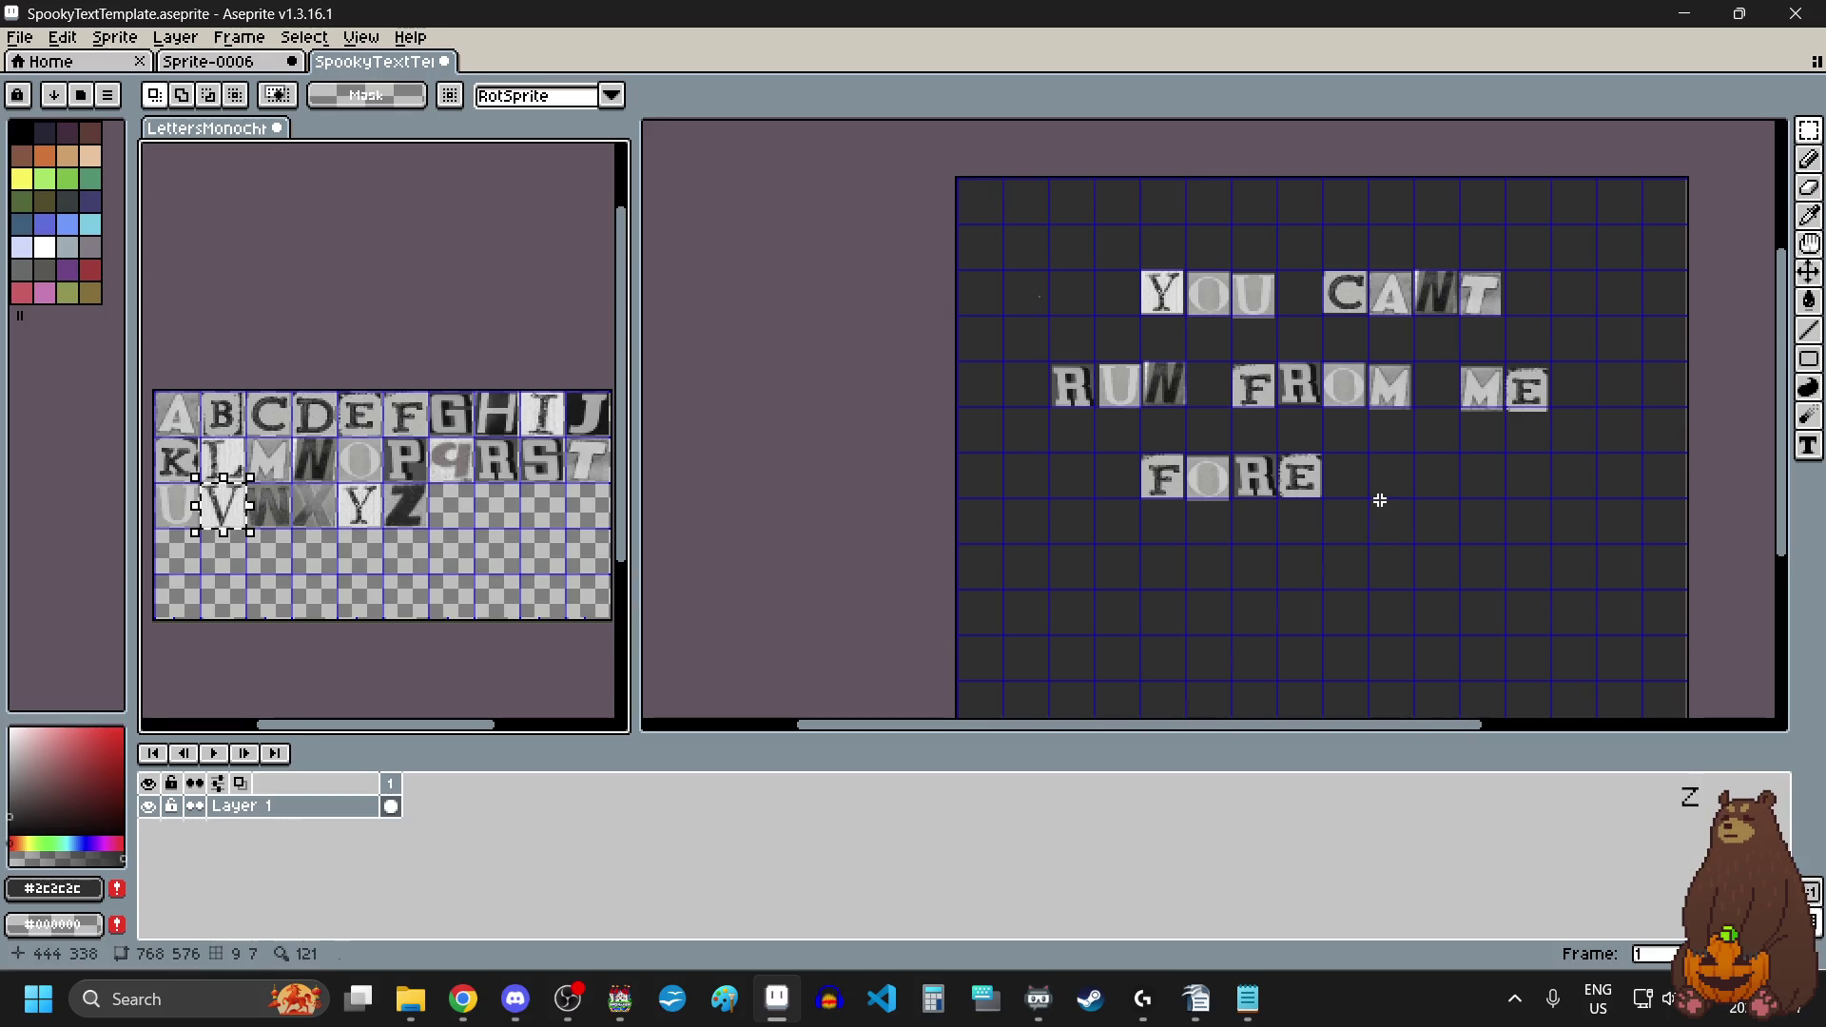
key(ctrl+v)
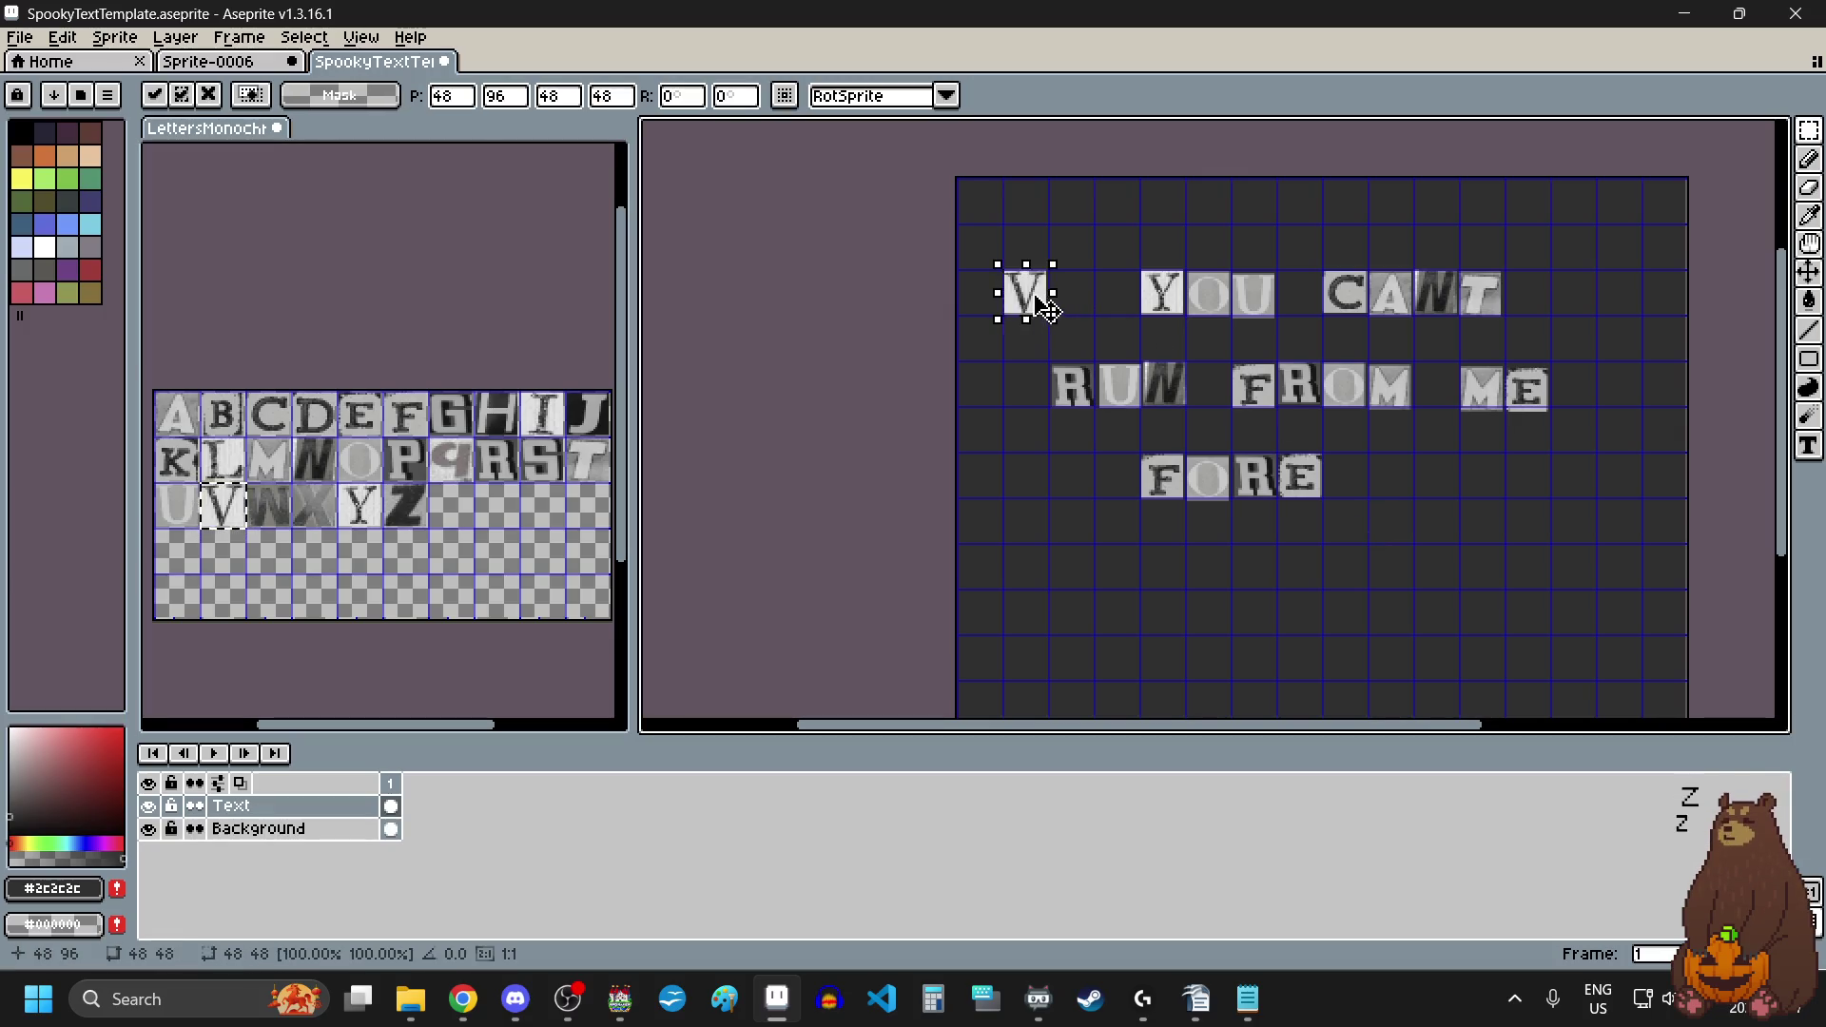
scroll(1369, 497, up, 3)
mouse_move(1019, 285)
mouse_down()
mouse_move(1370, 498)
mouse_move(1369, 567)
mouse_move(1353, 560)
mouse_up()
scroll(1353, 561, down, 5)
click(1427, 604)
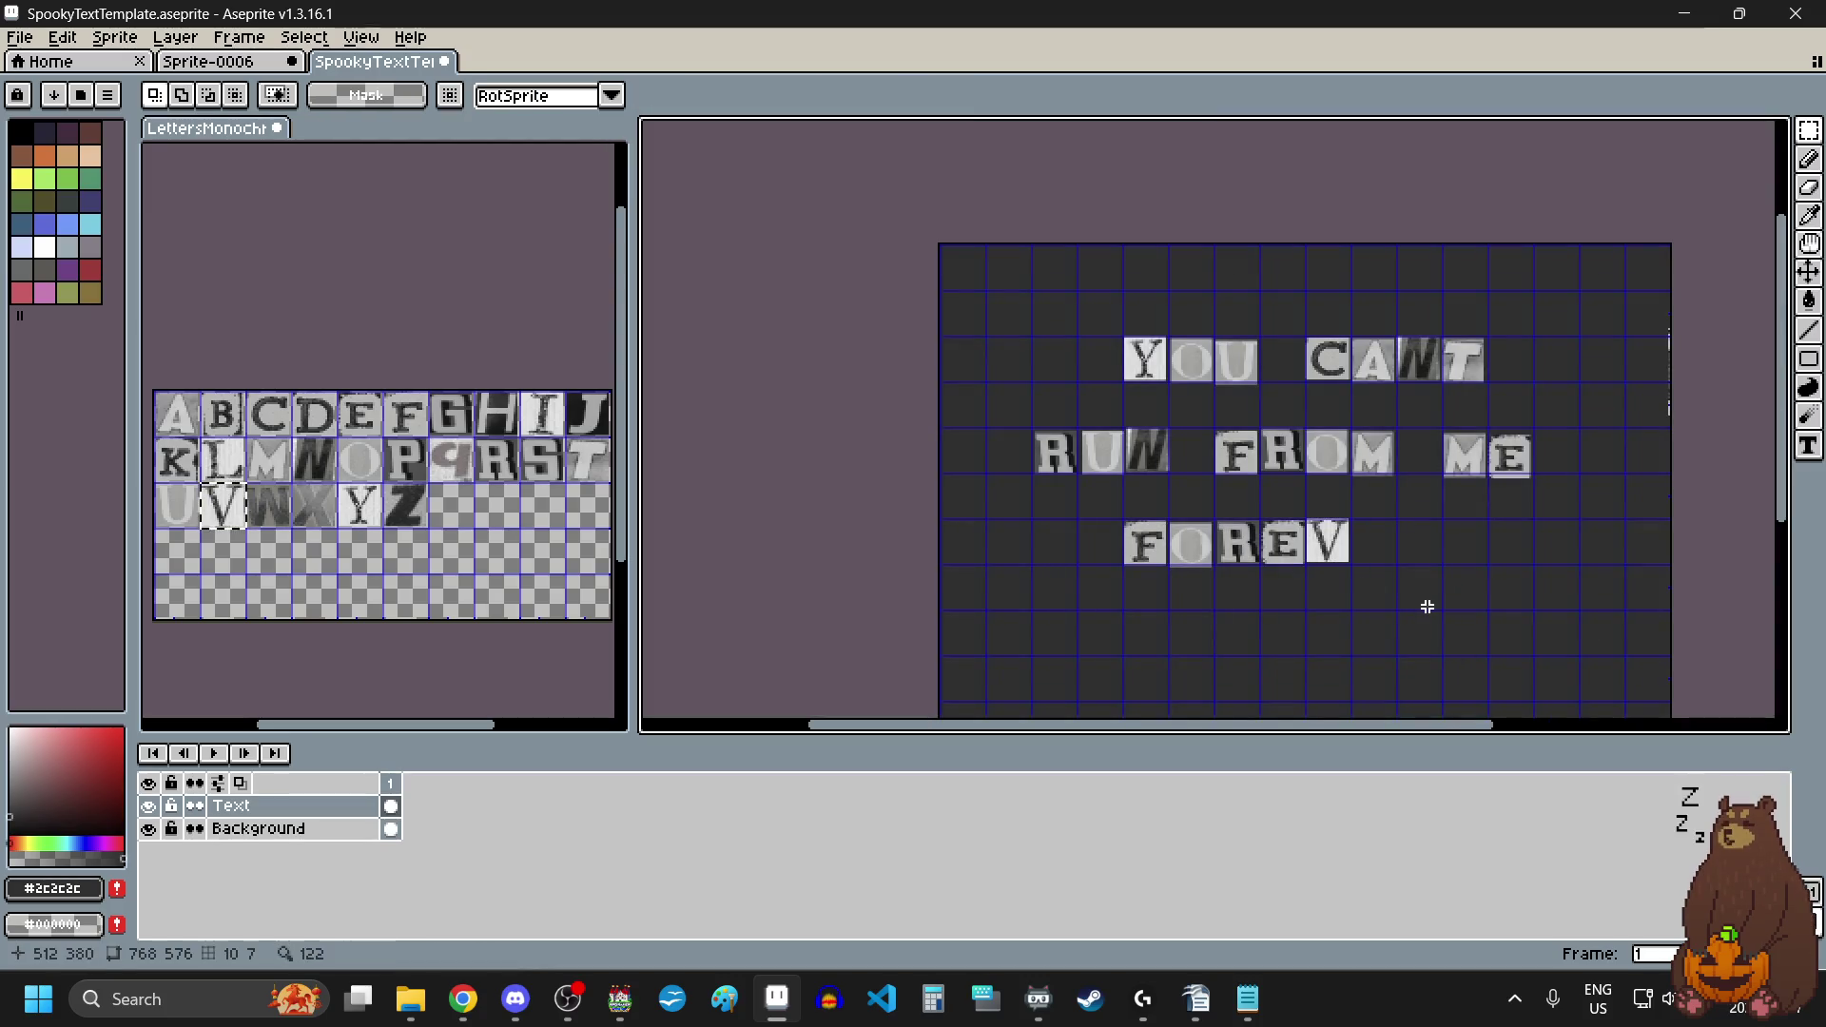
Step: Add another E tile after FOREV
drag(376, 413, 385, 435)
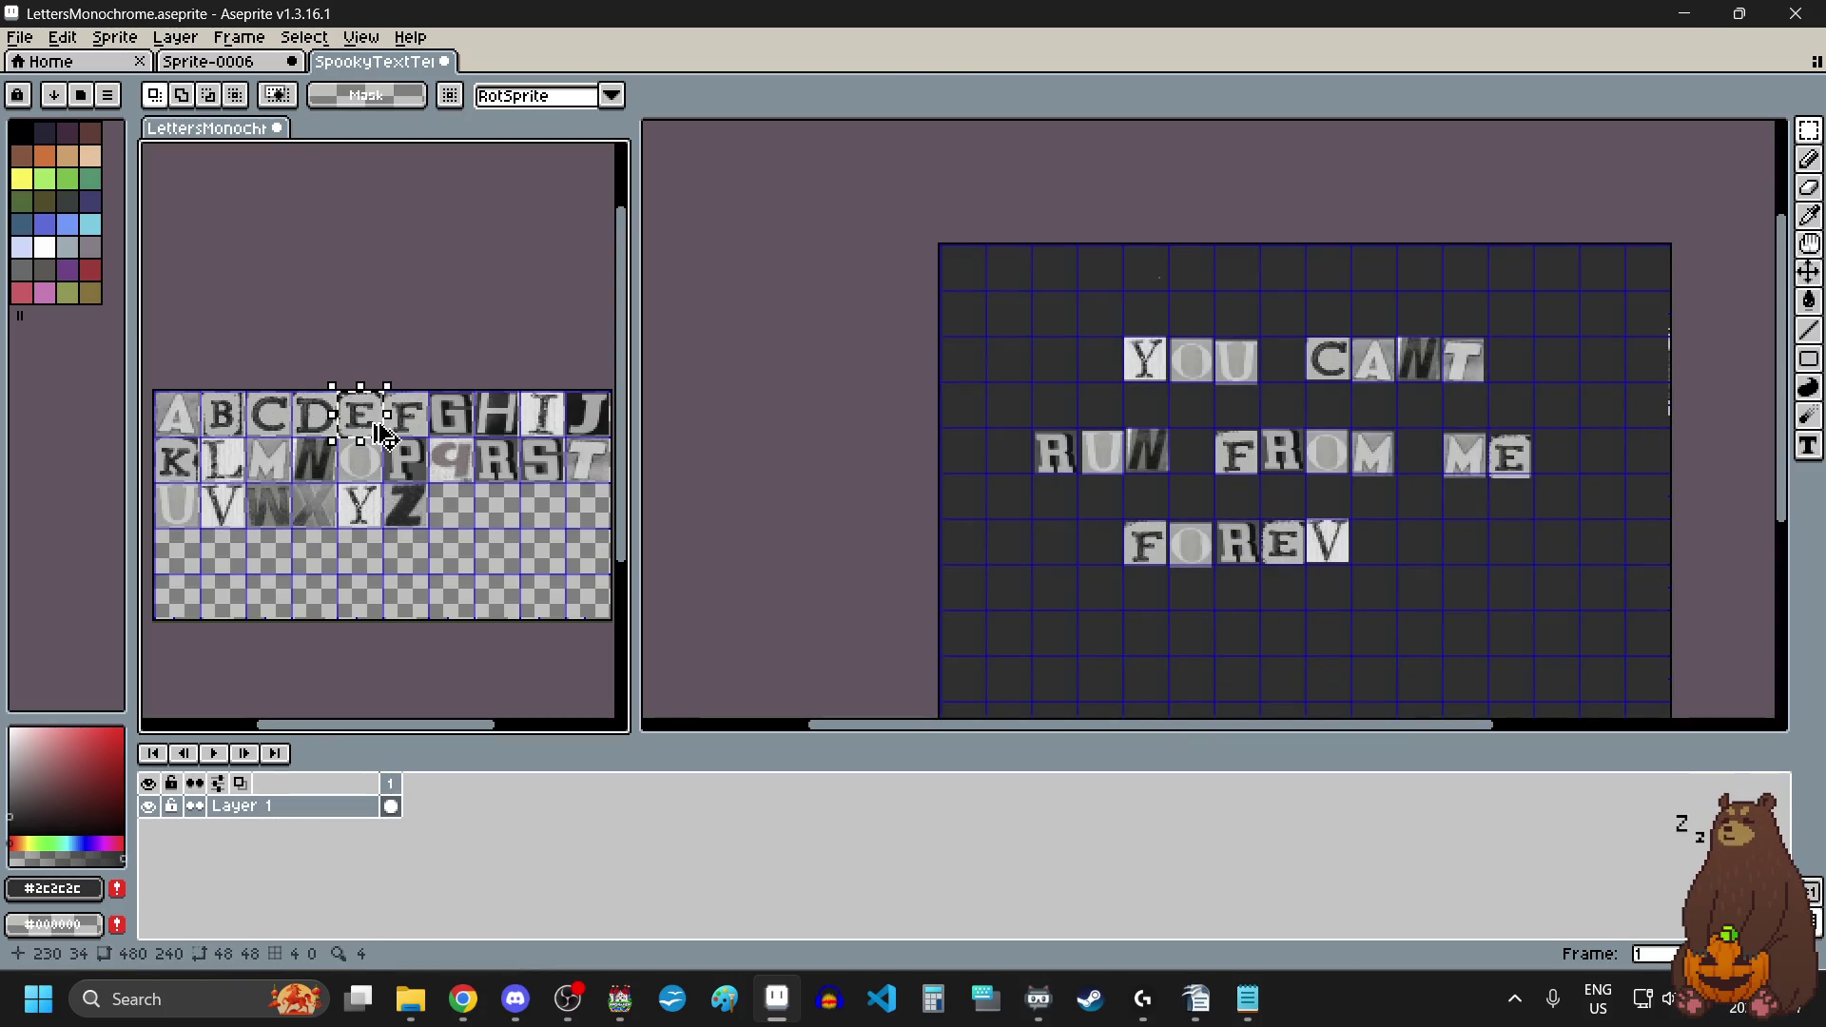
click(1381, 548)
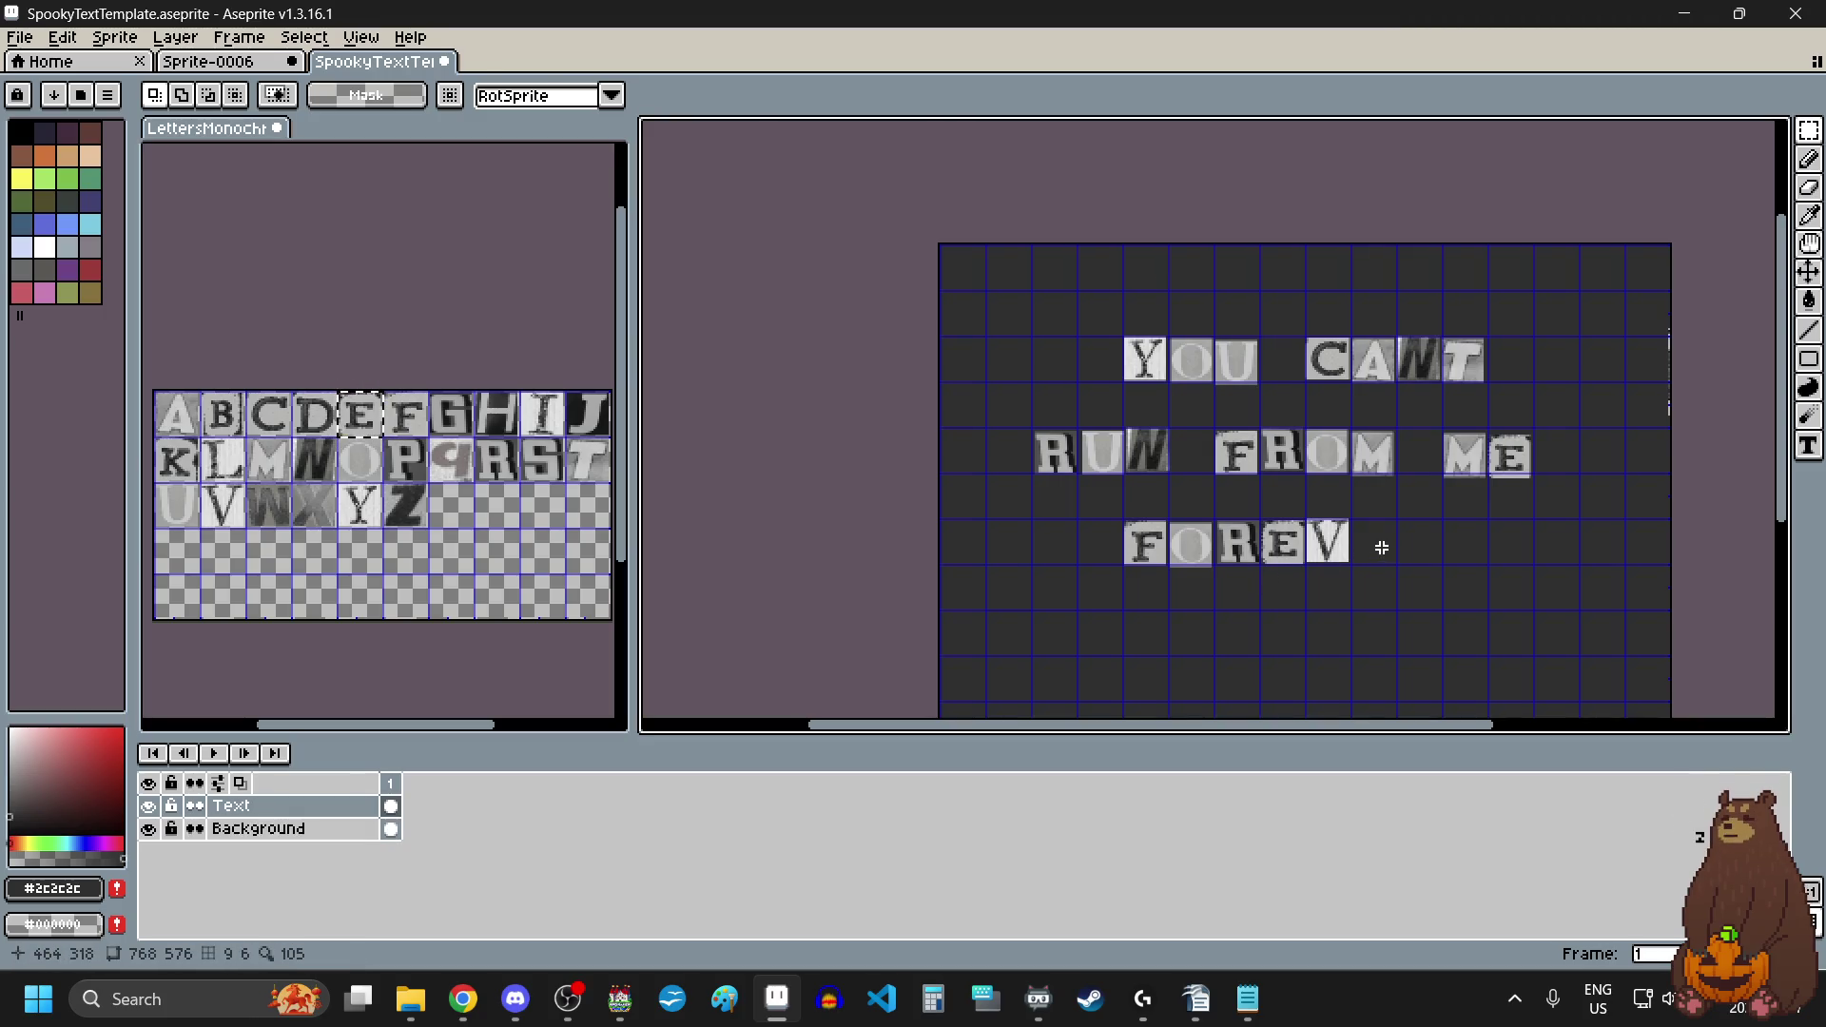
key(ctrl+v)
mouse_move(1157, 295)
mouse_down()
mouse_move(1293, 418)
mouse_move(1385, 599)
mouse_move(1349, 387)
mouse_move(1324, 559)
mouse_move(1325, 465)
mouse_up()
scroll(1385, 599, up, 3)
scroll(1275, 298, up, 3)
scroll(1331, 475, down, 4)
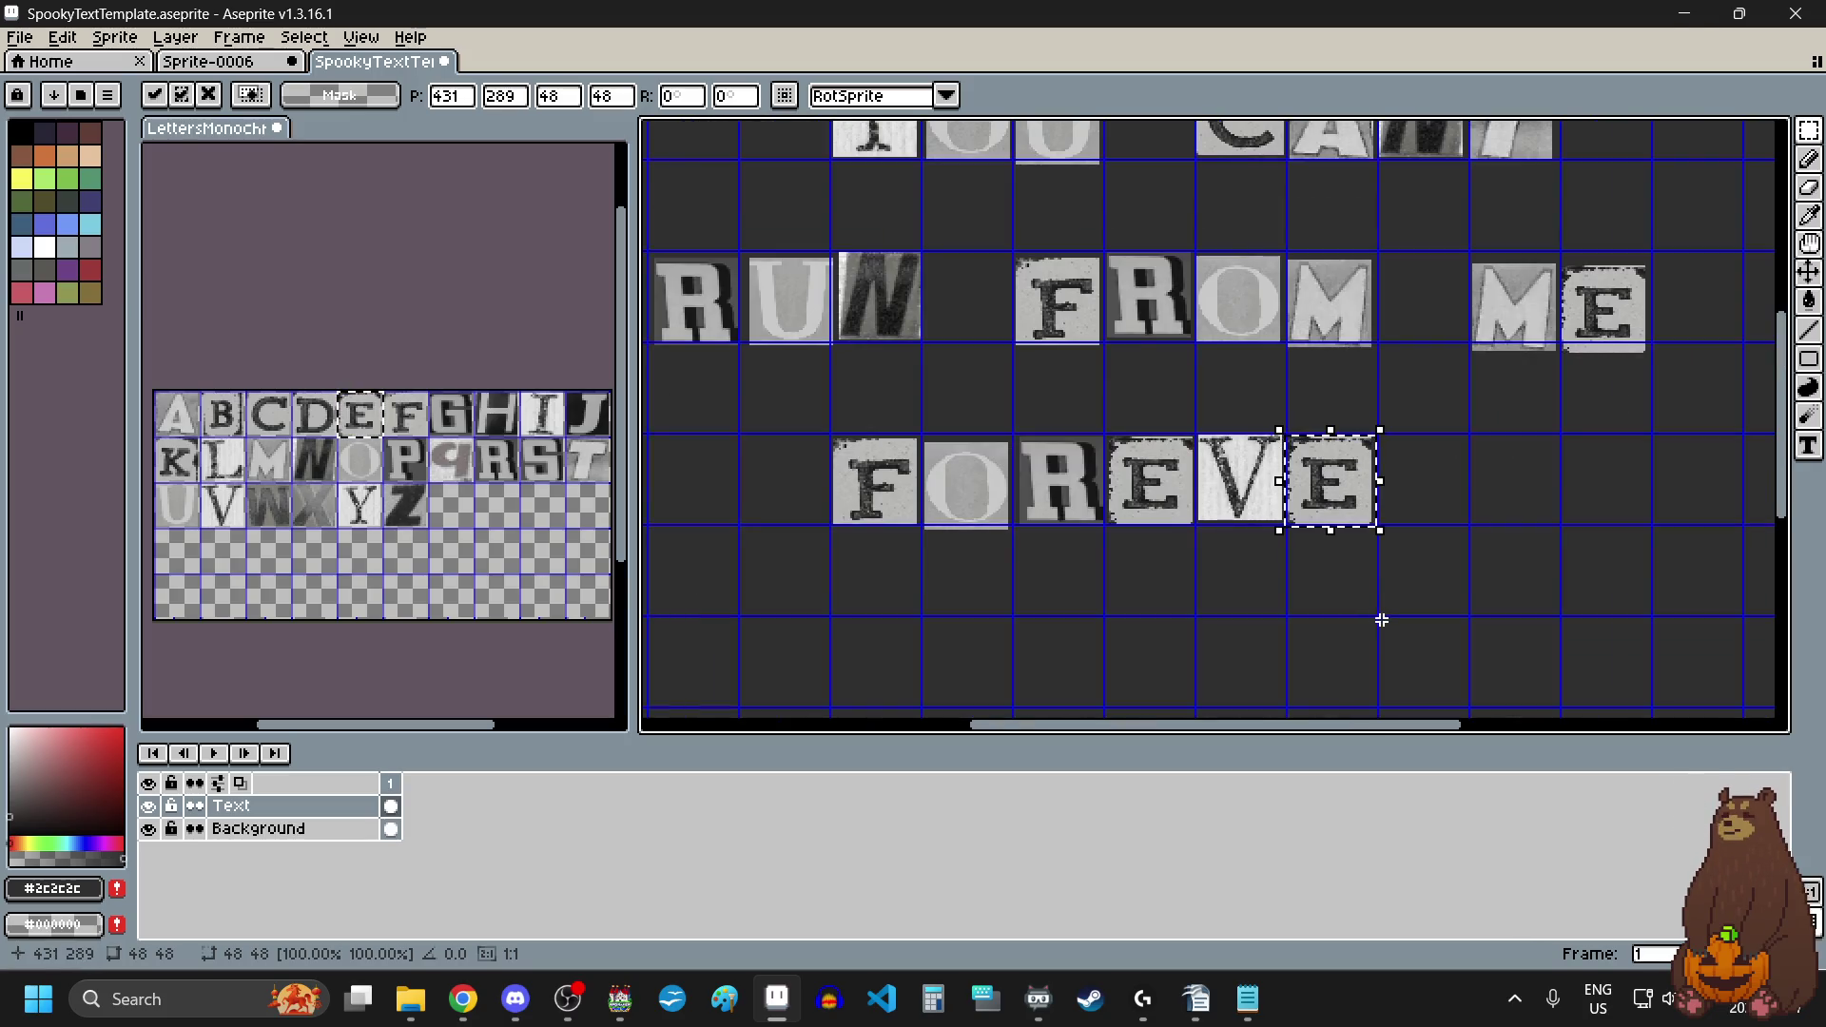
click(1377, 619)
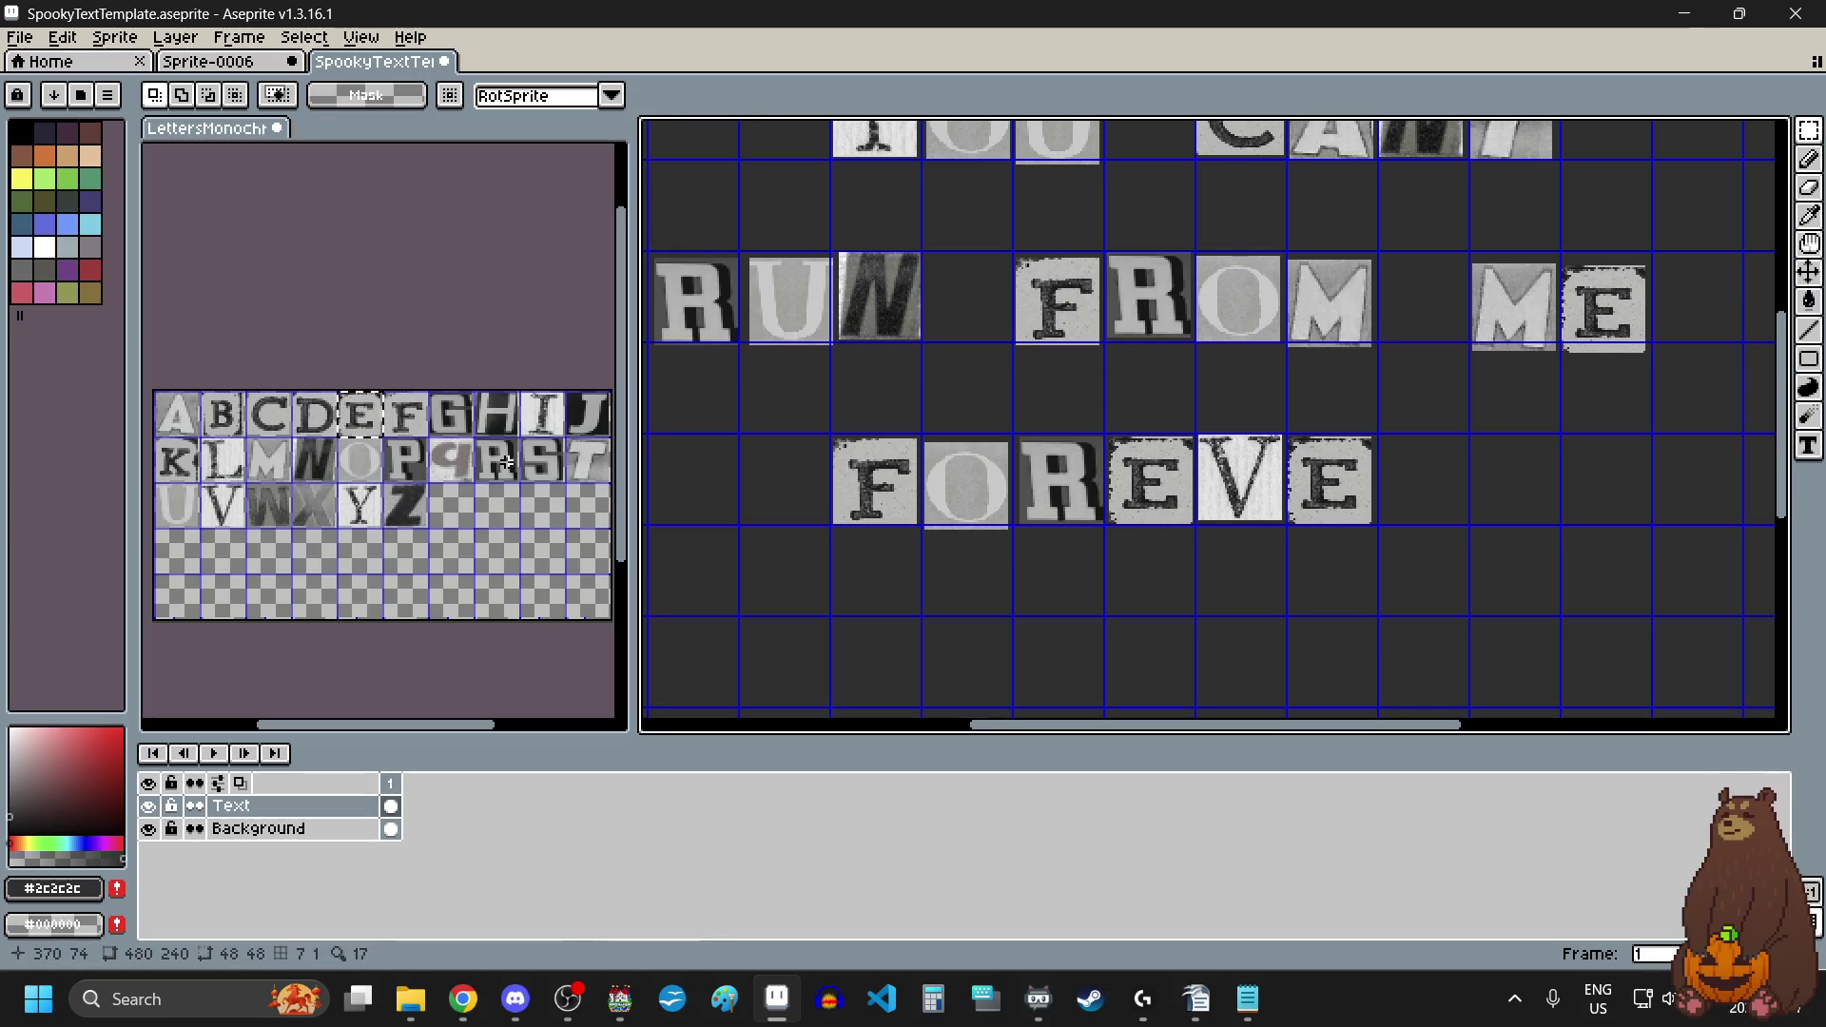
Step: Finish the line with a final R tile so it reads FOREVER
drag(477, 440, 516, 472)
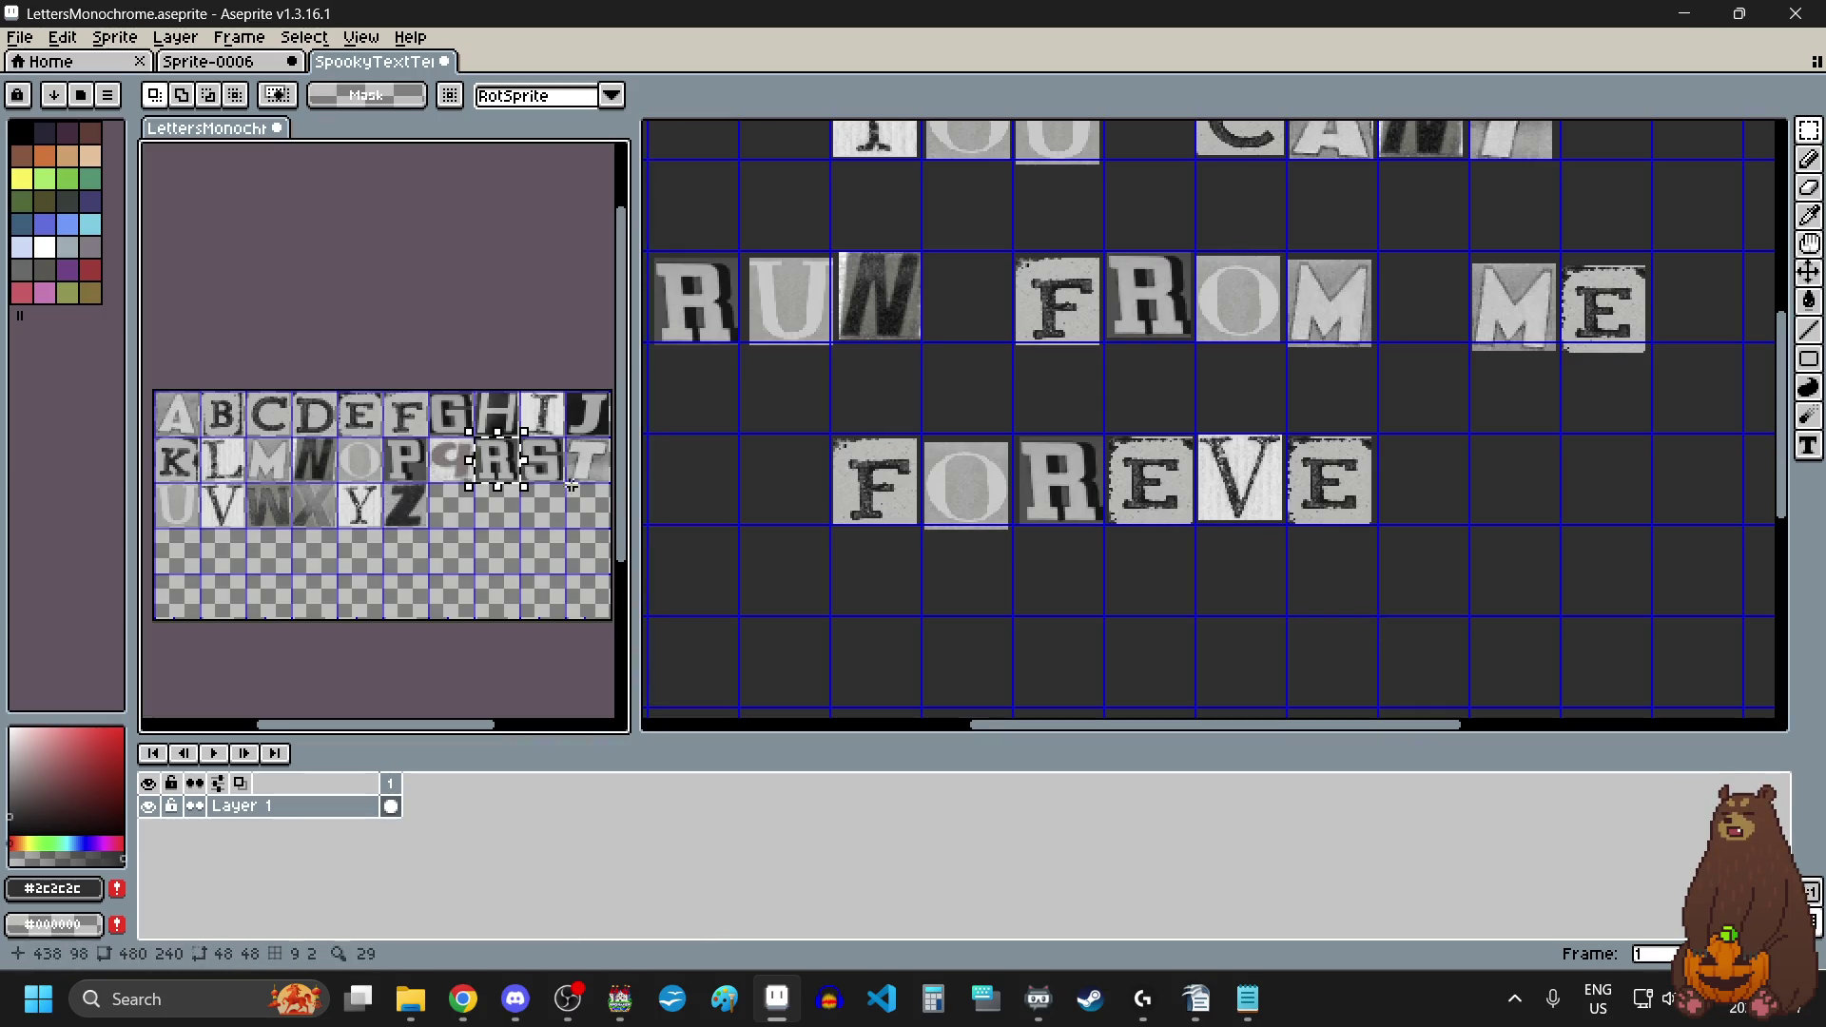
scroll(1011, 558, down, 4)
scroll(1035, 542, up, 2)
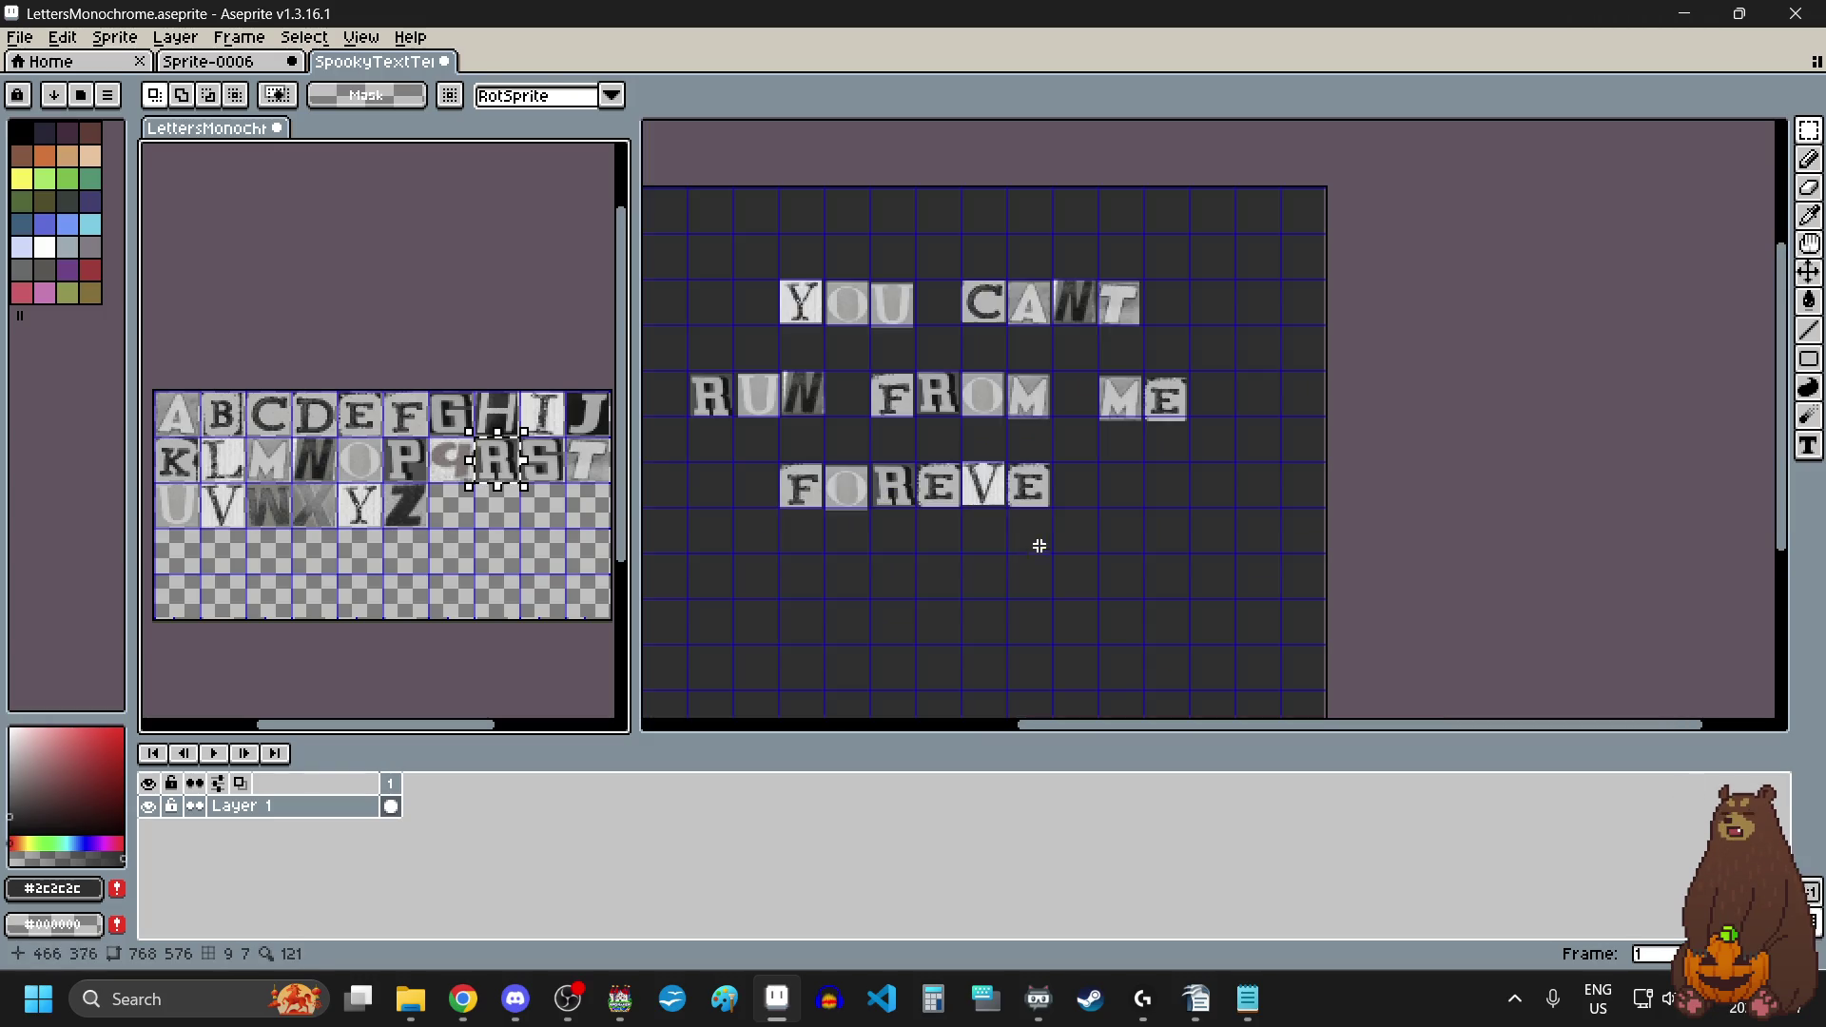
click(1091, 511)
scroll(1087, 495, up, 2)
key(ctrl+v)
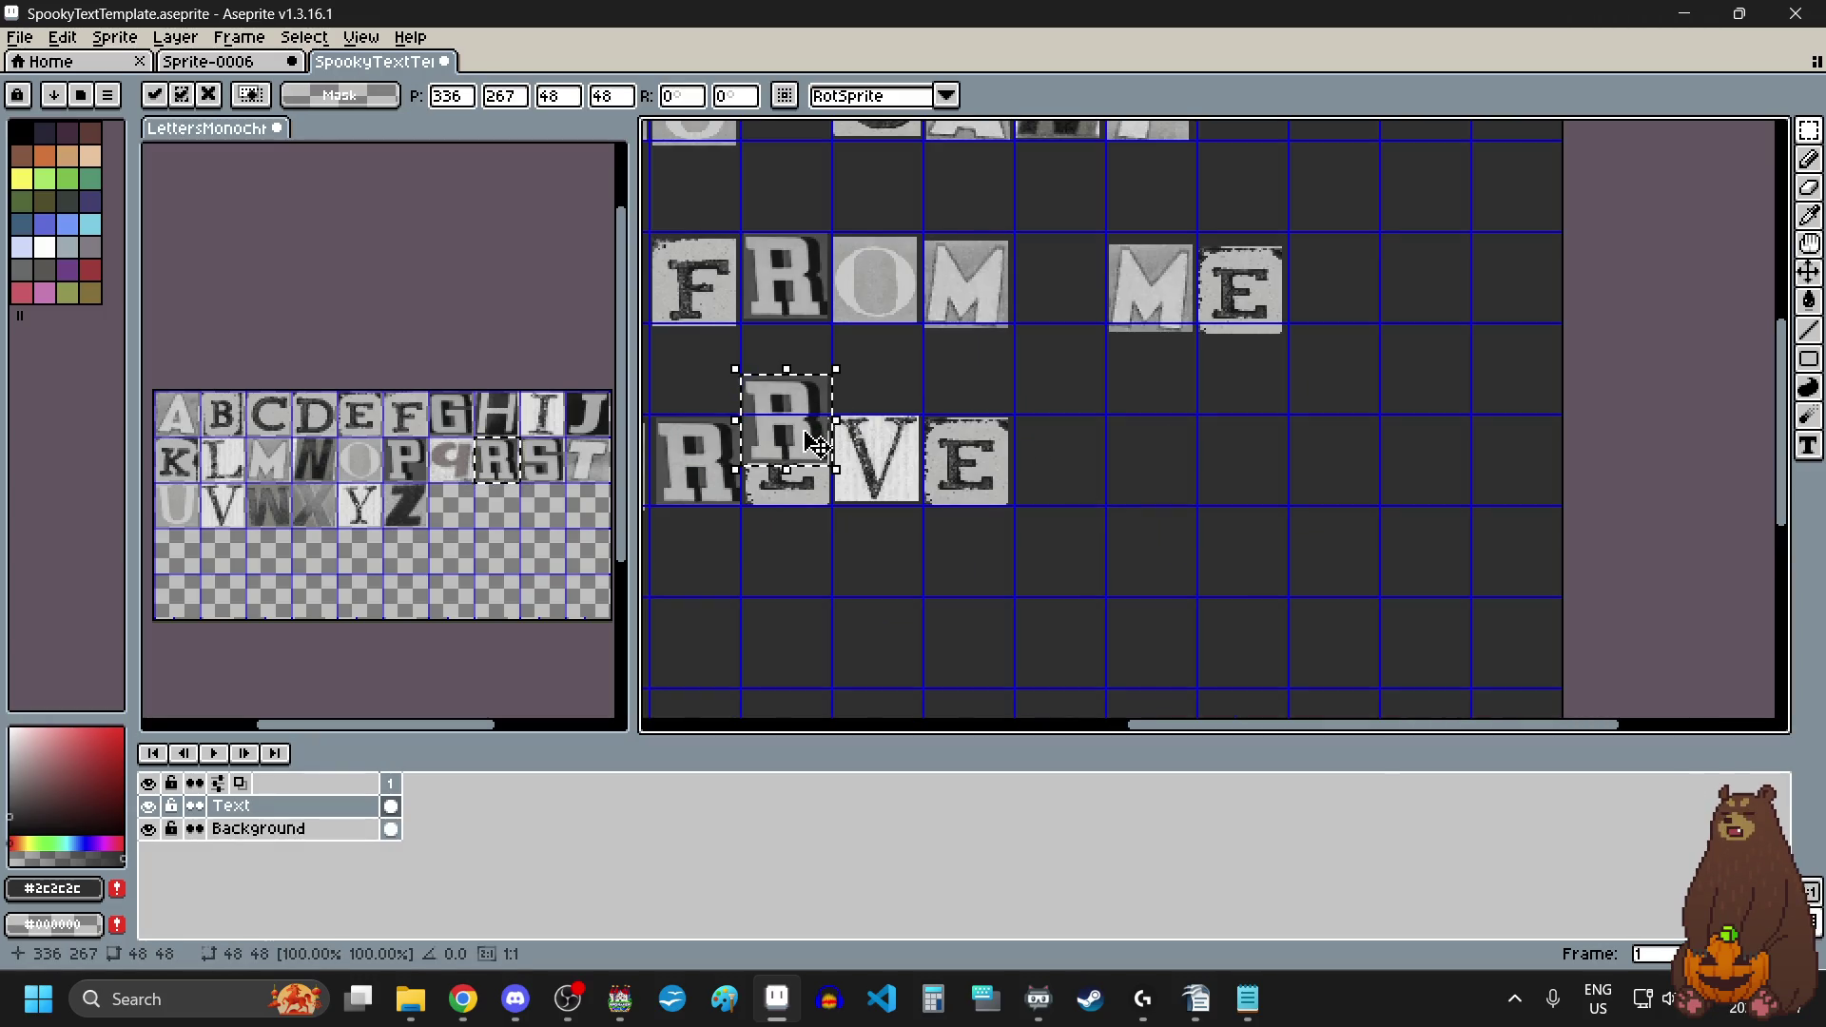
mouse_move(816, 443)
mouse_down()
mouse_move(1109, 497)
mouse_move(1121, 582)
mouse_up()
scroll(1109, 497, up, 4)
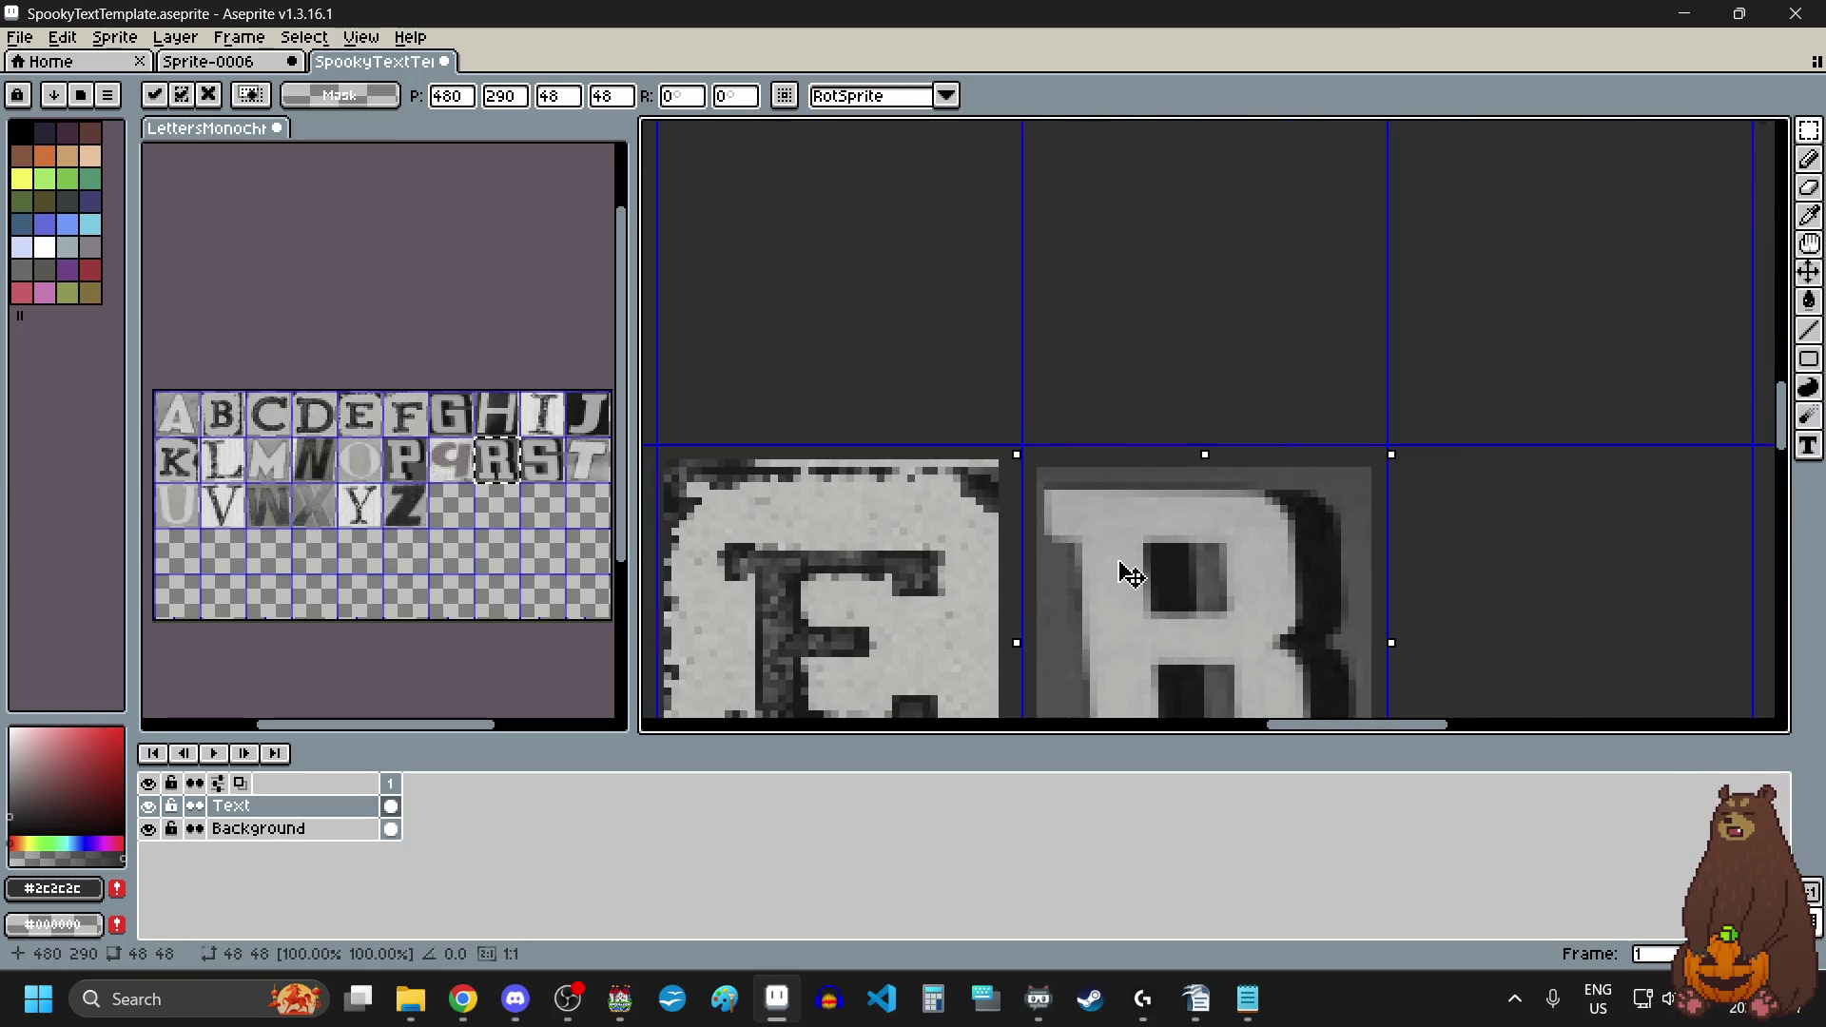
scroll(1131, 575, down, 5)
click(1041, 652)
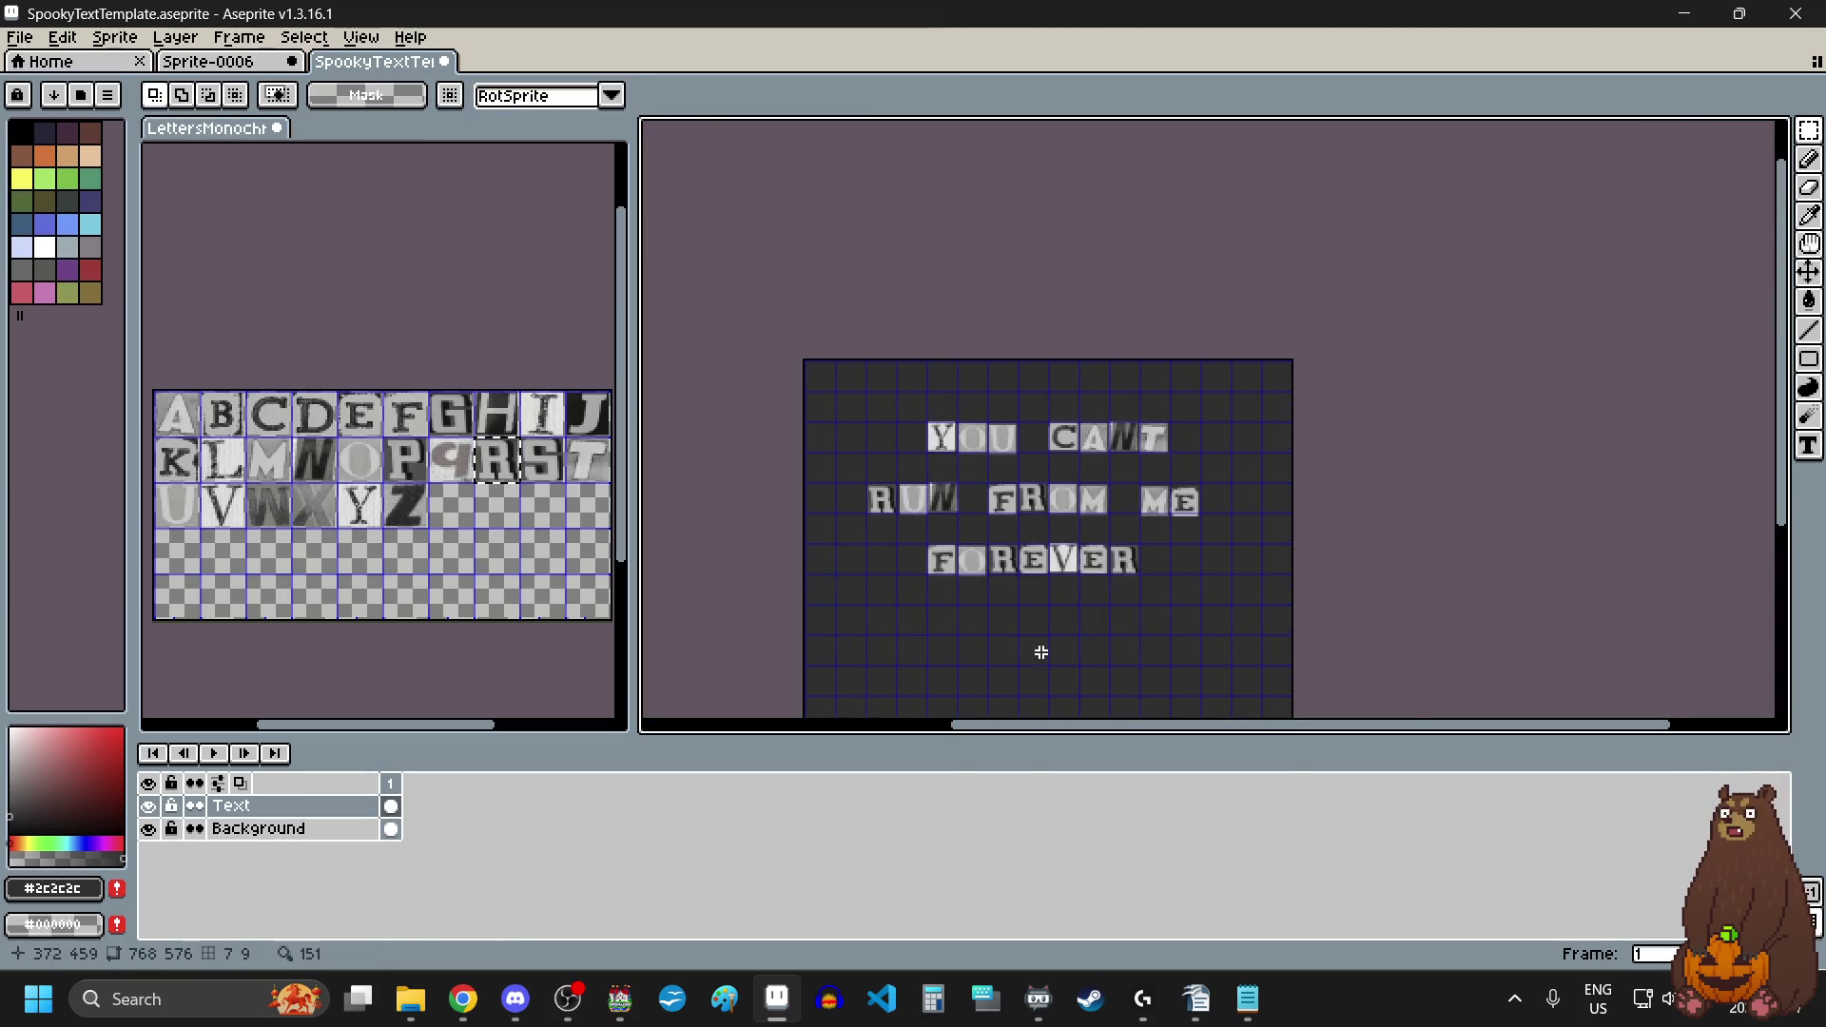
scroll(1041, 652, up, 1)
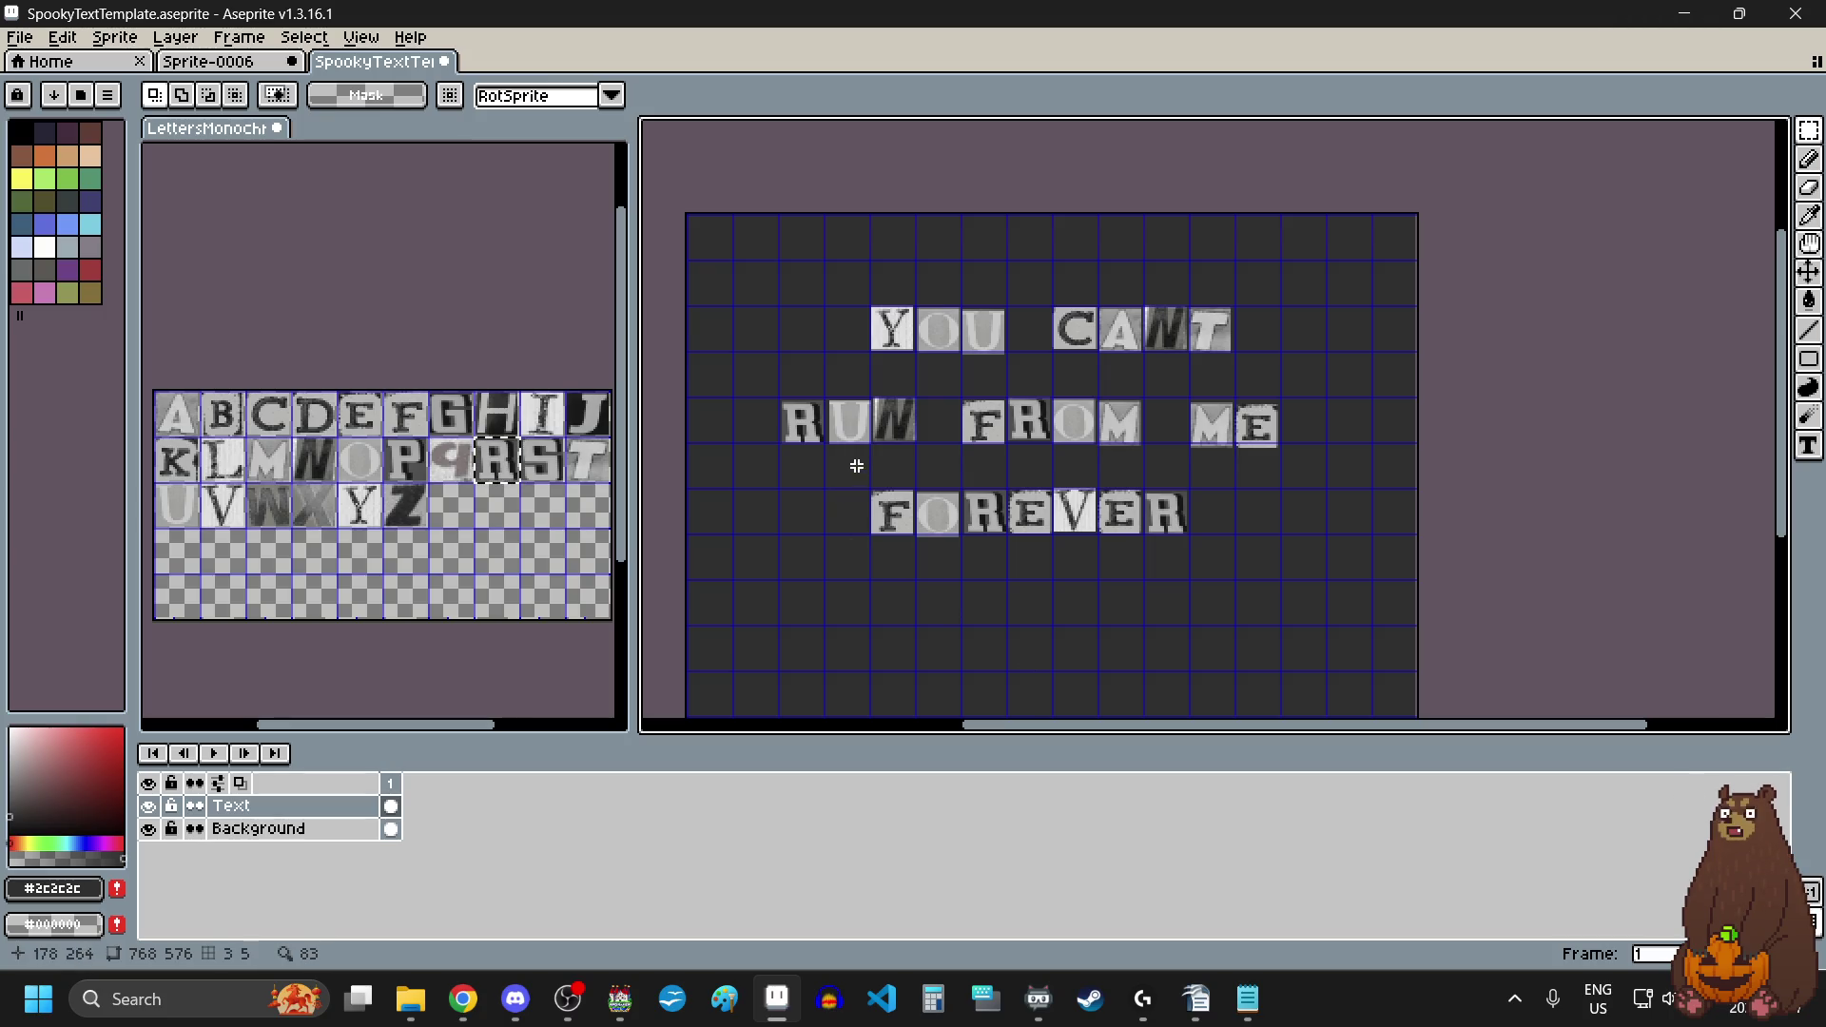
Step: Shift the FOREVER line about 24 px right
mouse_move(856, 466)
mouse_down()
mouse_move(1264, 567)
mouse_move(1200, 571)
mouse_up()
drag(1072, 522, 1093, 524)
click(1040, 644)
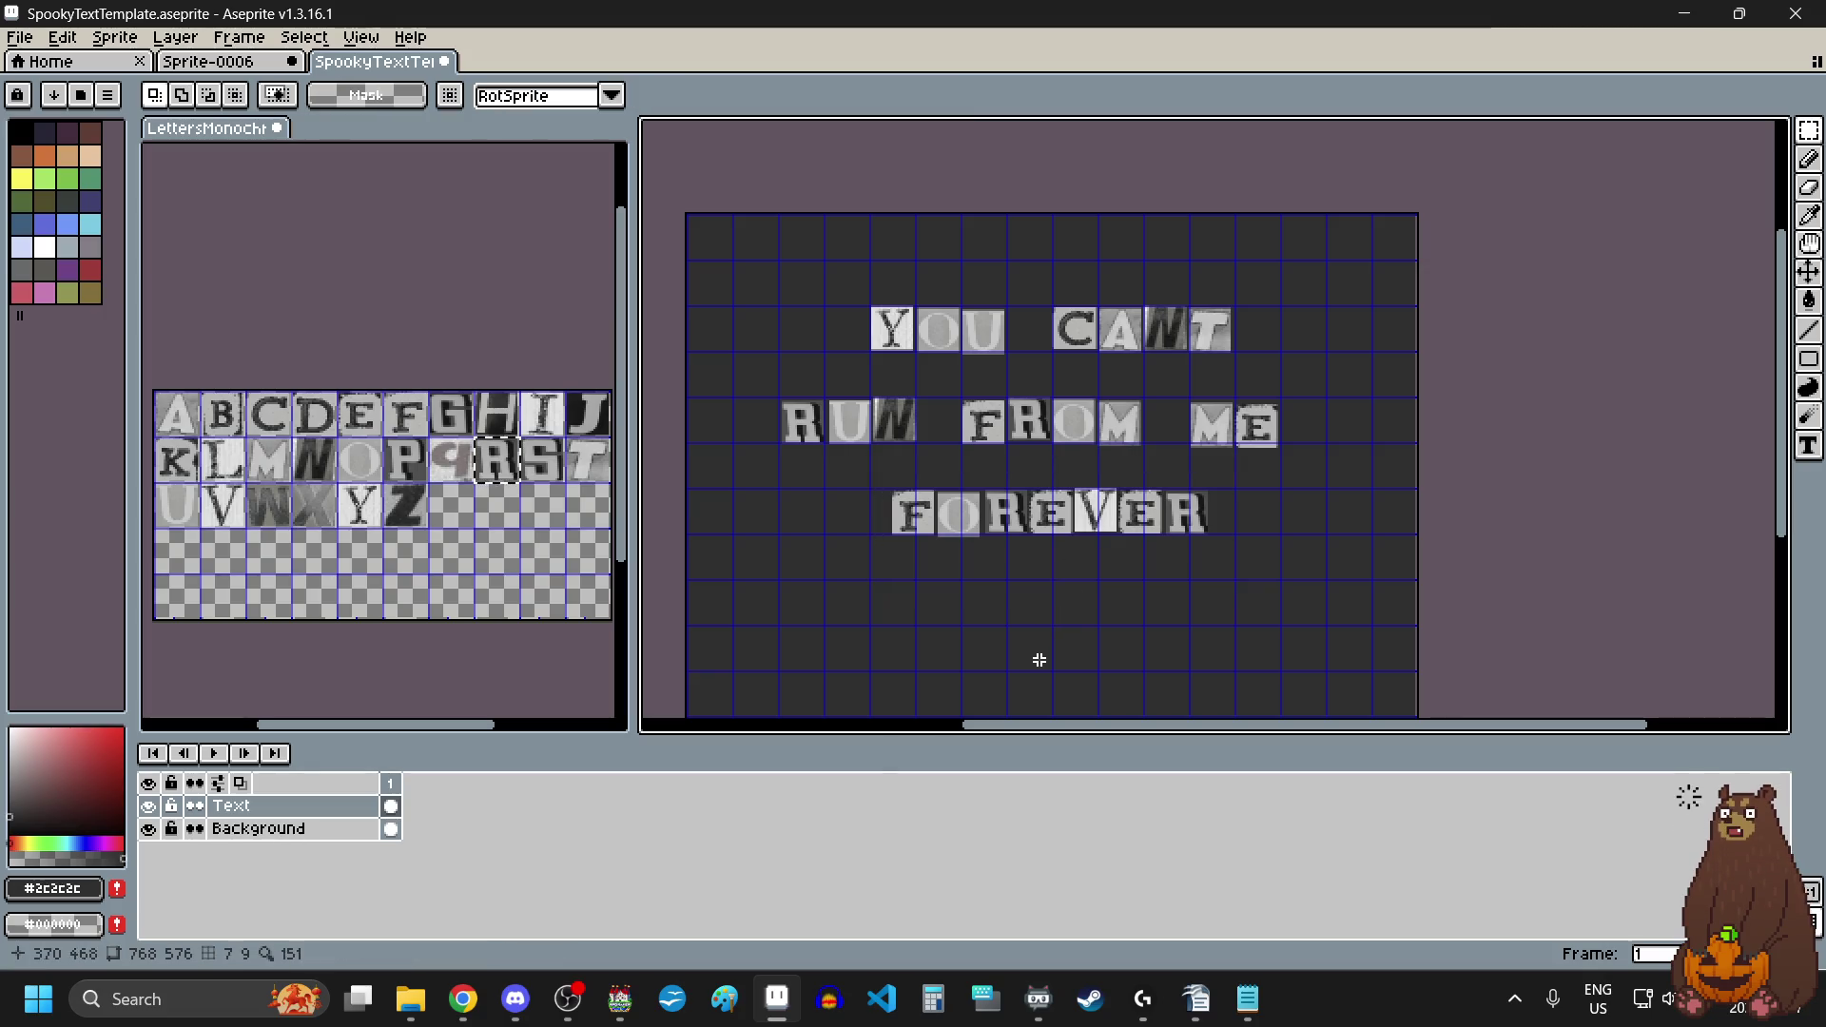
mouse_move(769, 384)
mouse_down()
mouse_move(1312, 471)
mouse_move(1239, 443)
mouse_up()
click(1052, 550)
Step: Move the RUN FROM ME and FOREVER lines down together by about 24 px
scroll(1055, 547, down, 2)
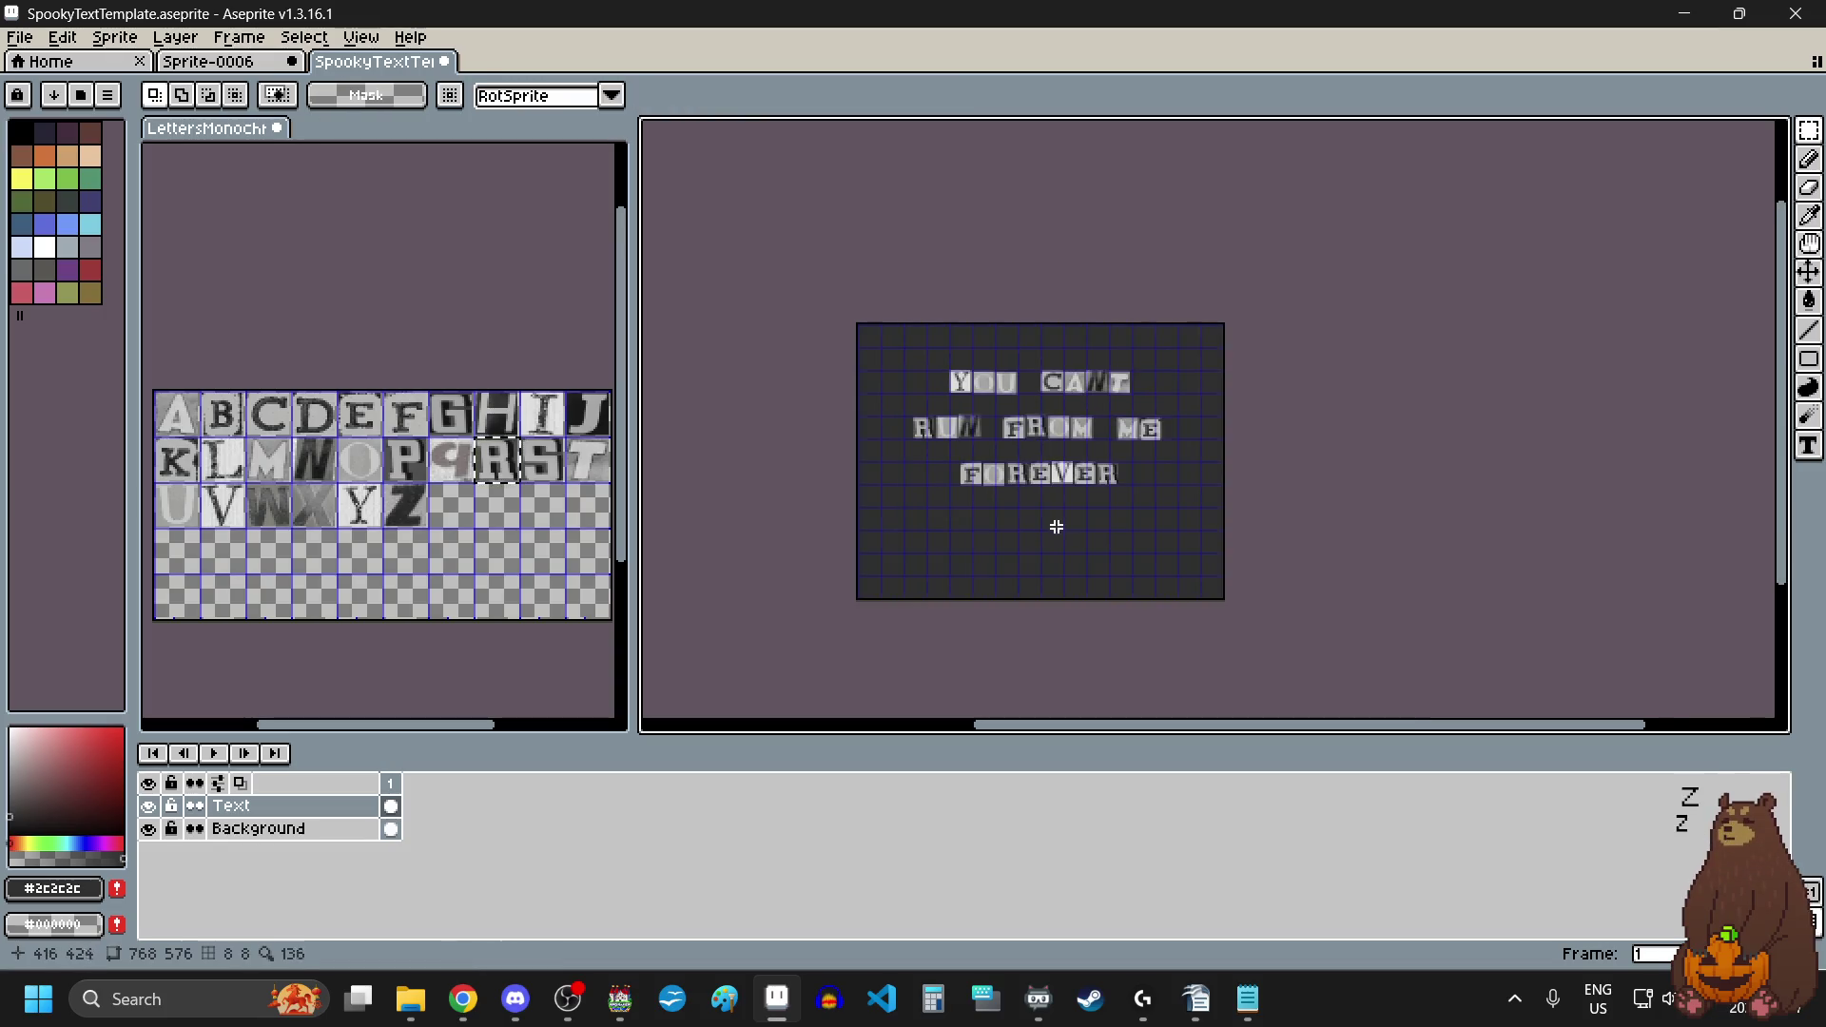
scroll(1056, 541, up, 2)
drag(750, 269, 1312, 466)
drag(1113, 367, 1127, 388)
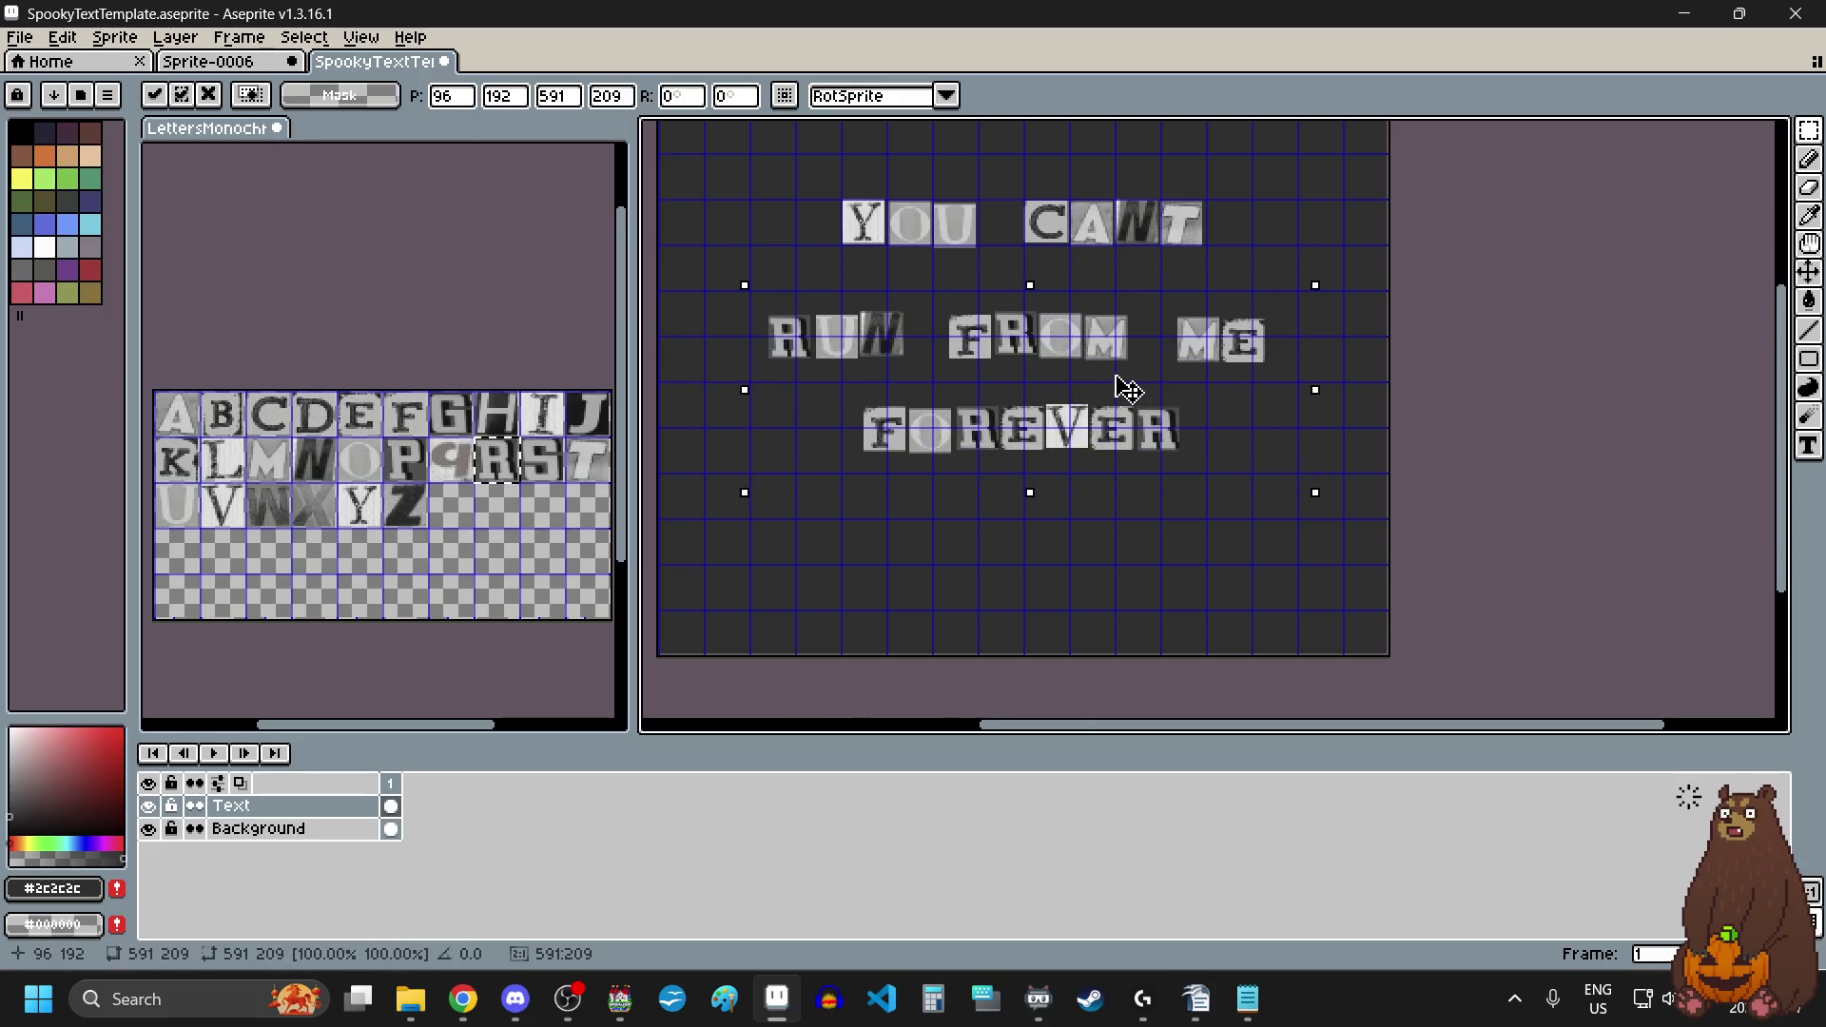
click(979, 583)
Step: Drop the FOREVER line a further 22 px or so lower
drag(847, 388, 1249, 464)
drag(1073, 433, 1073, 454)
click(1046, 571)
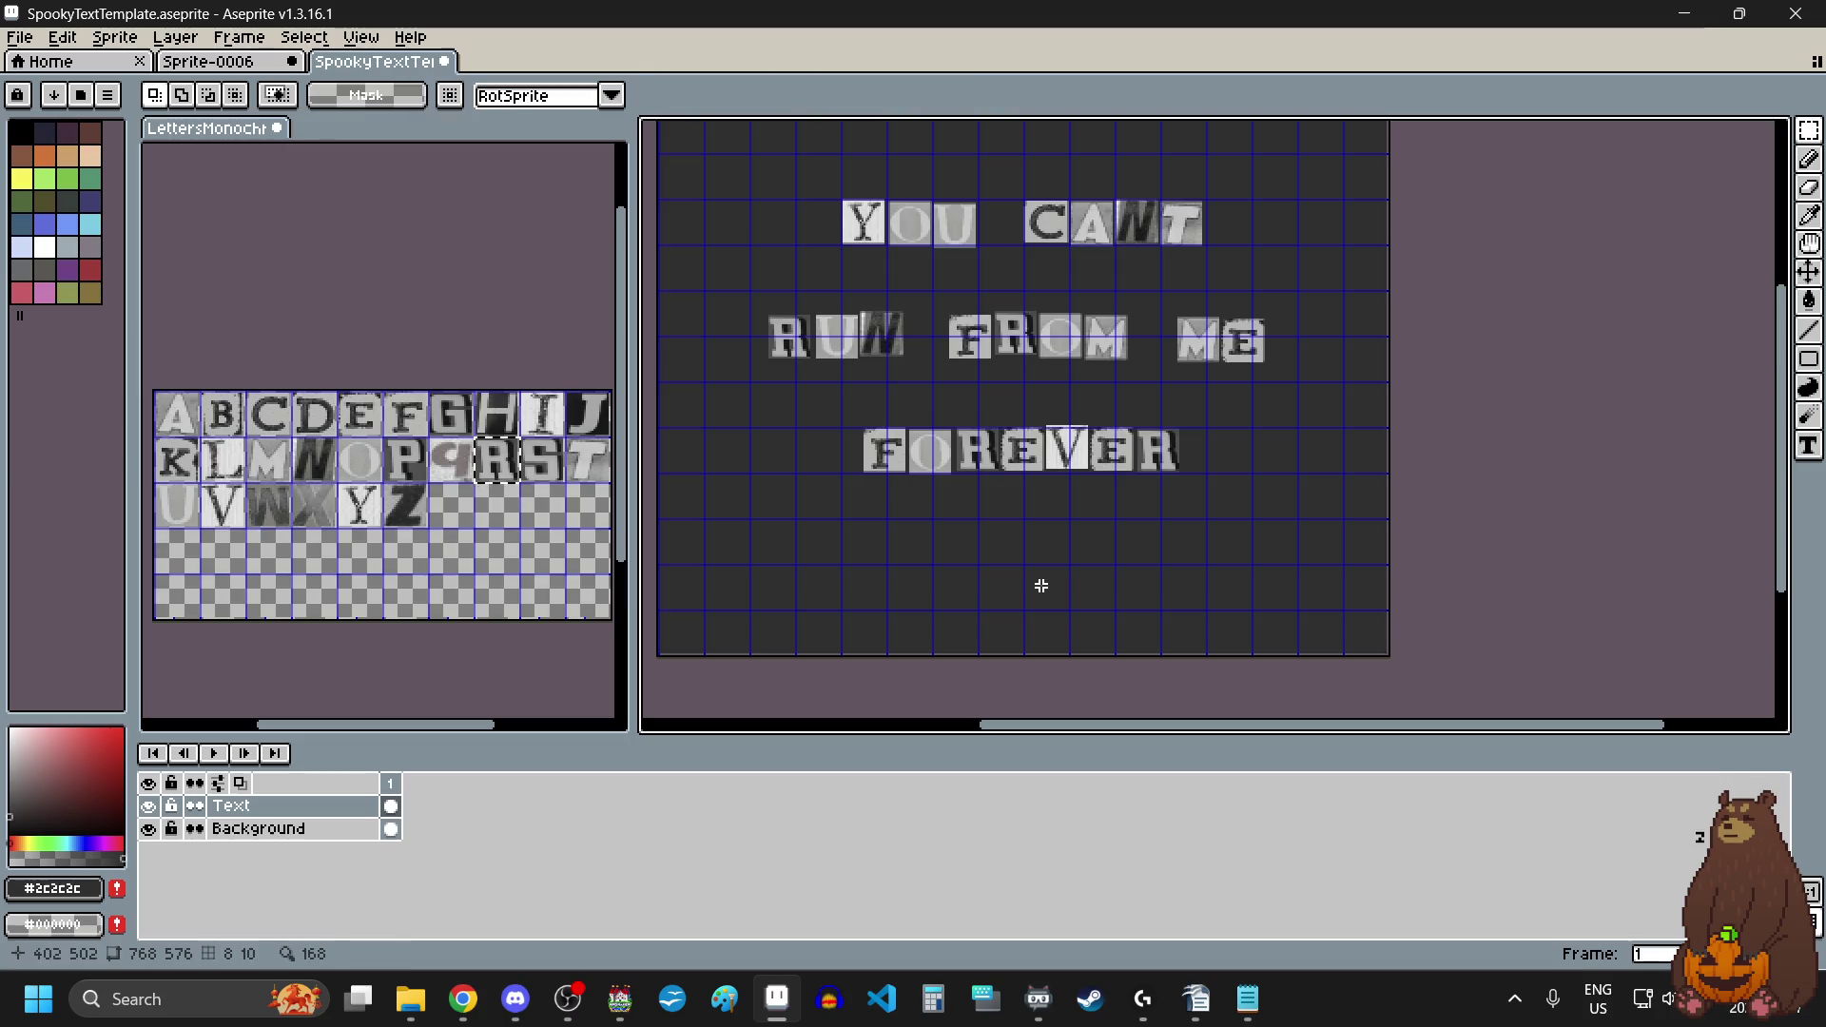
scroll(1051, 576, down, 2)
scroll(1233, 472, up, 1)
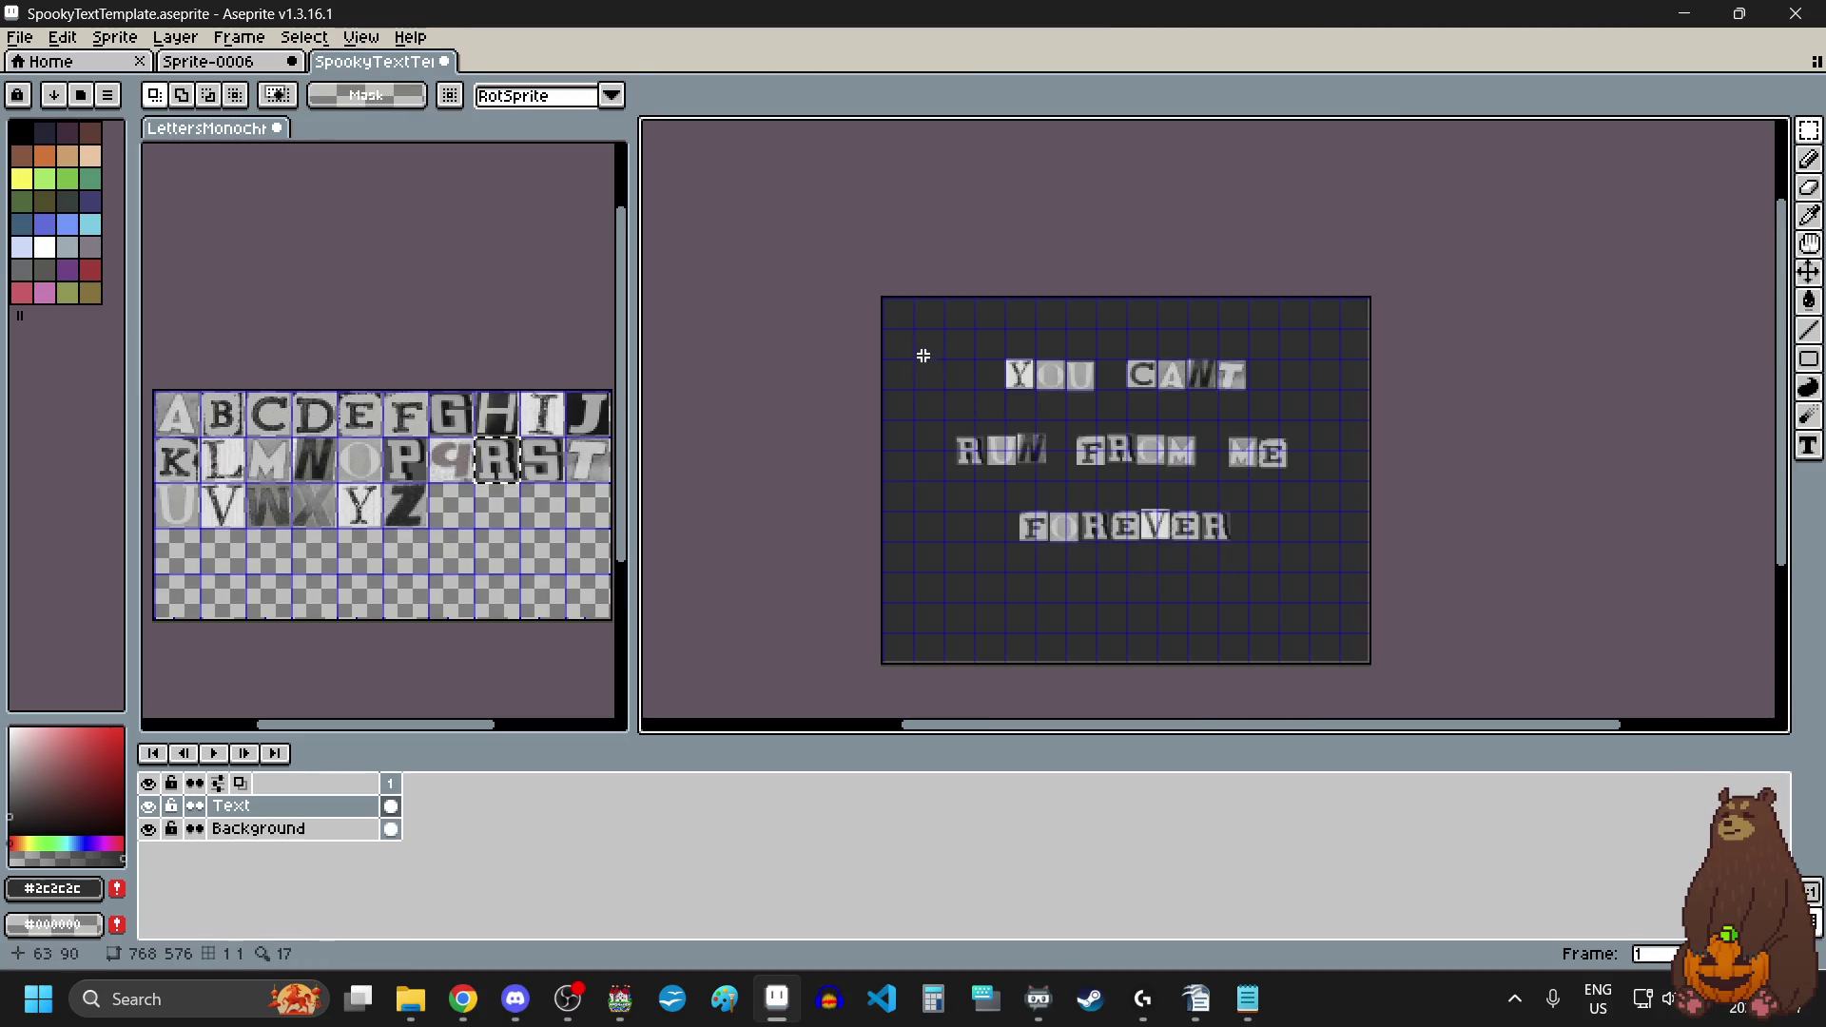
Step: Select all three text lines and move the whole block down
drag(932, 338, 1325, 583)
scroll(1178, 469, up, 1)
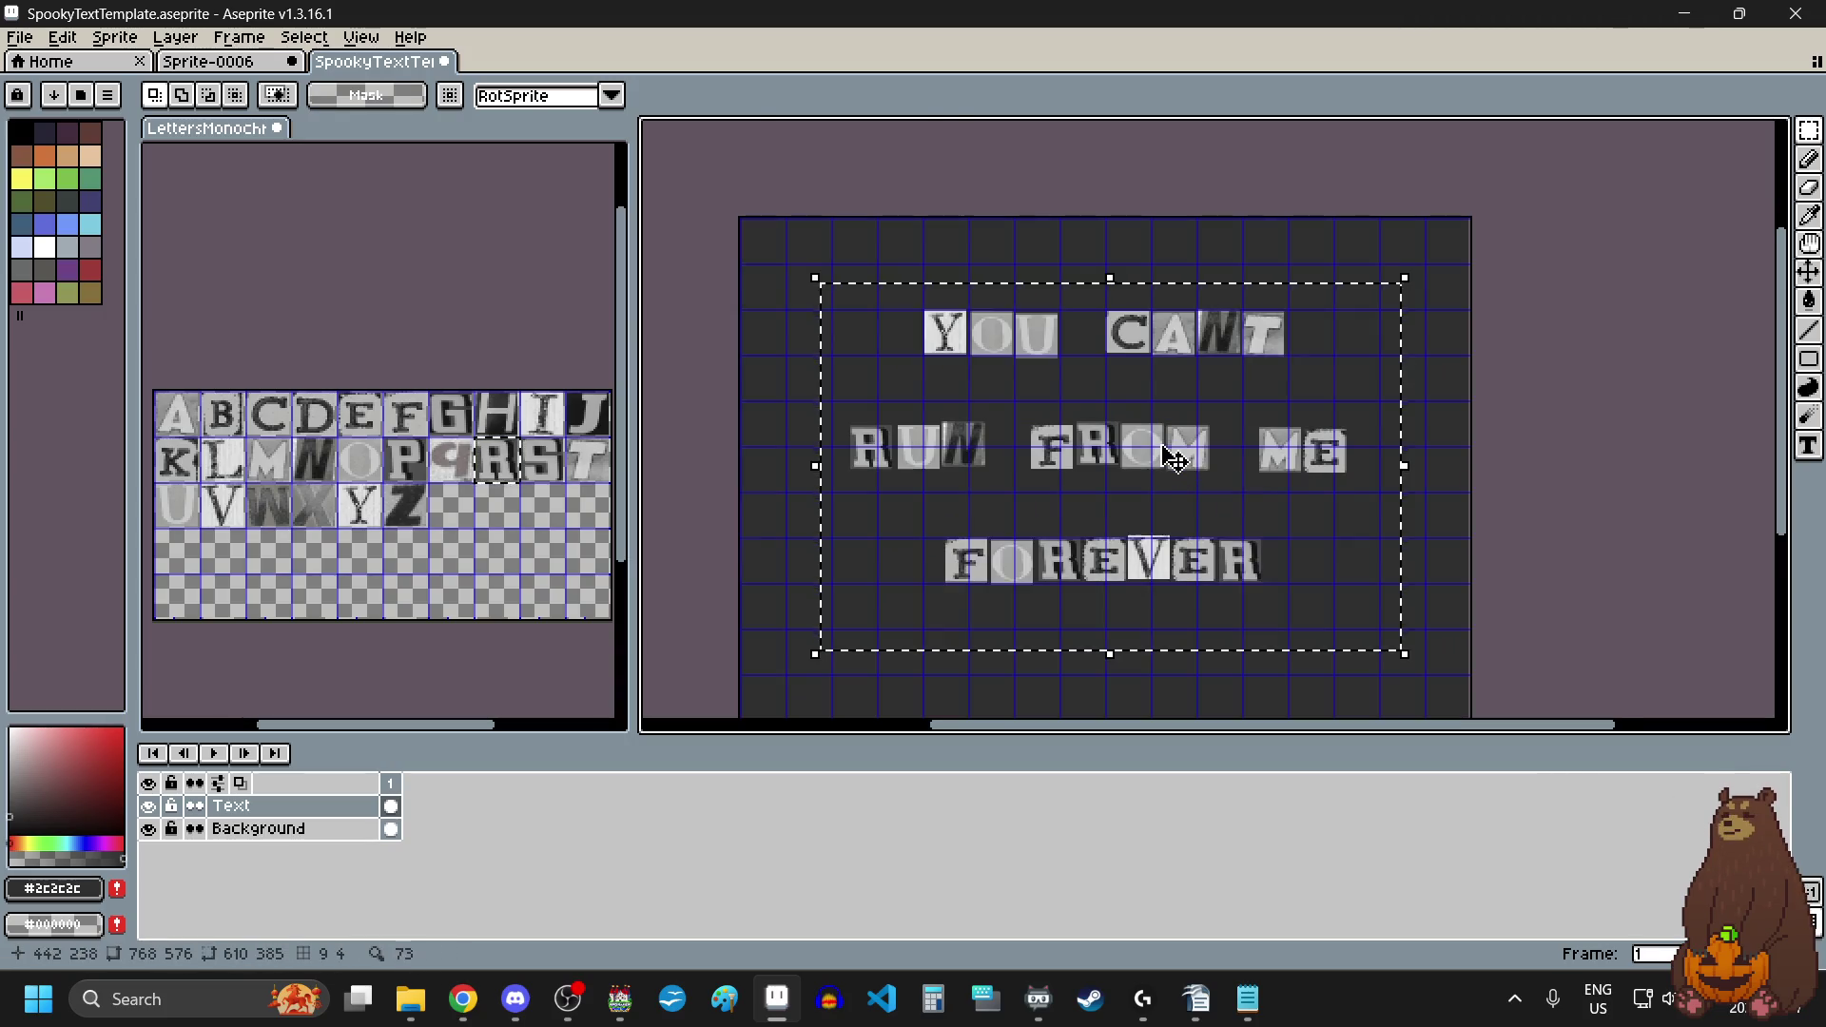
drag(1175, 460, 1172, 507)
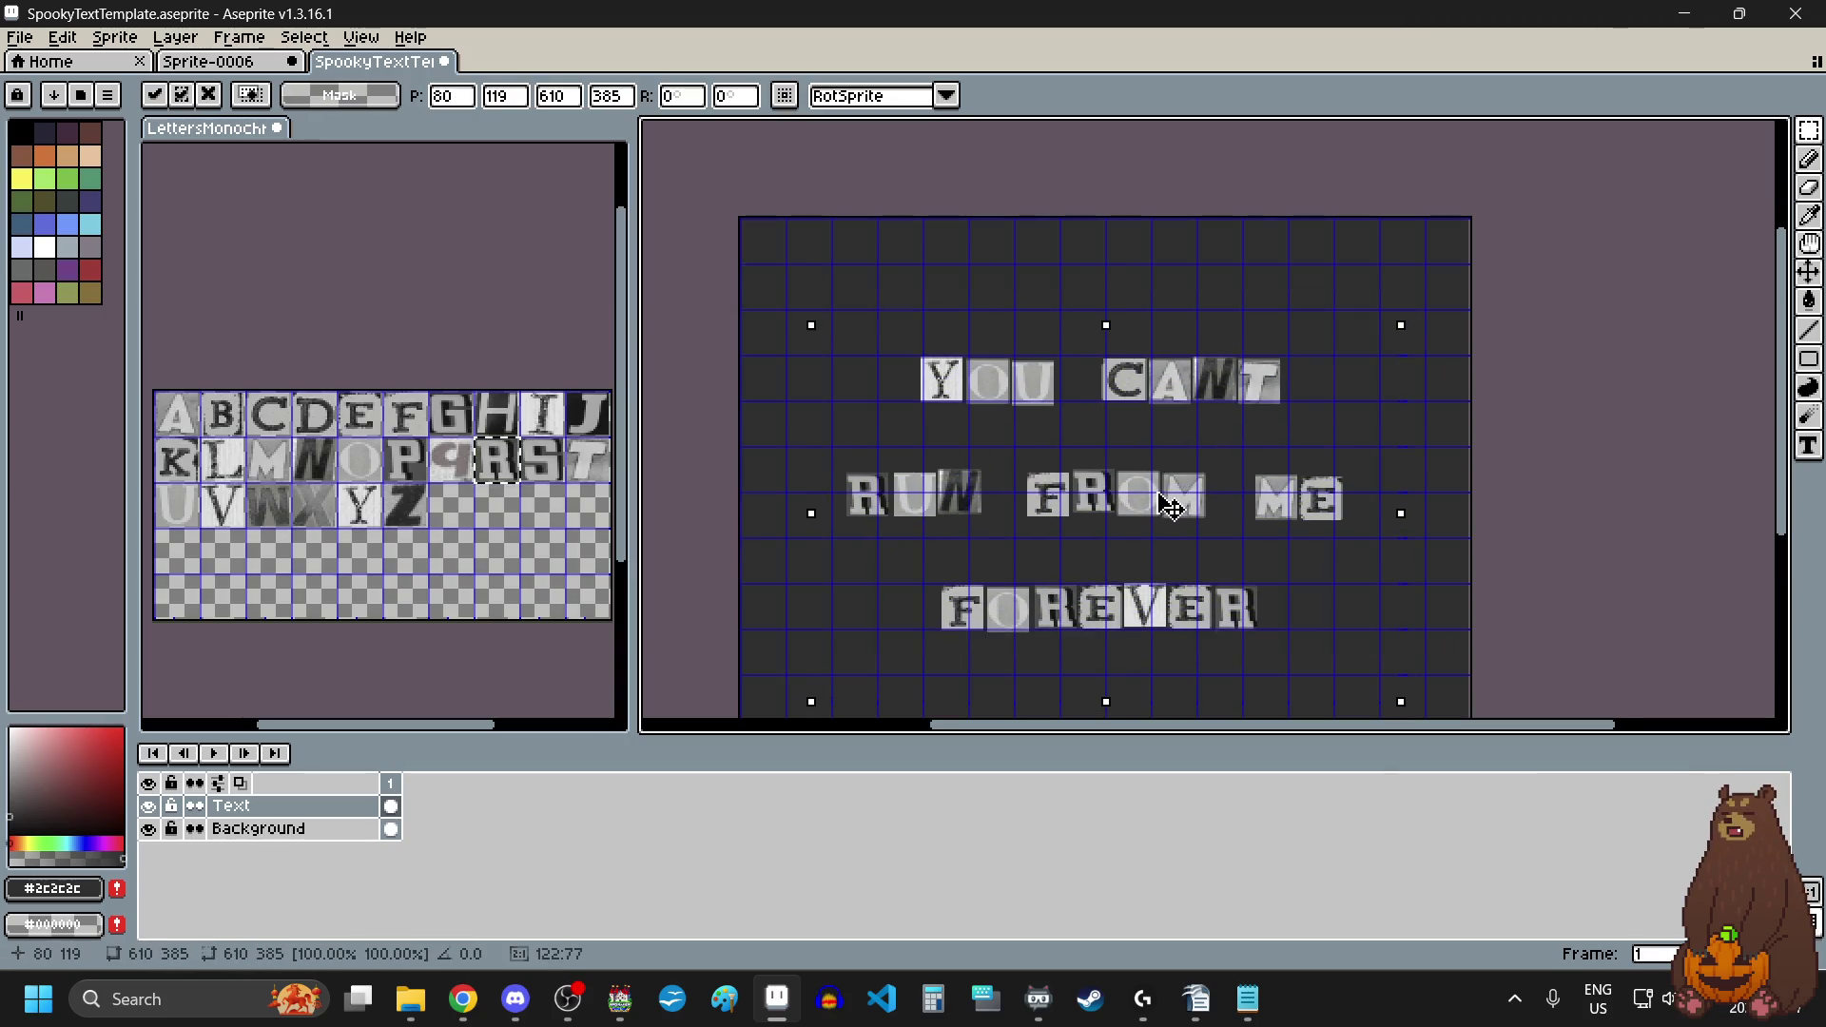
scroll(1171, 507, down, 1)
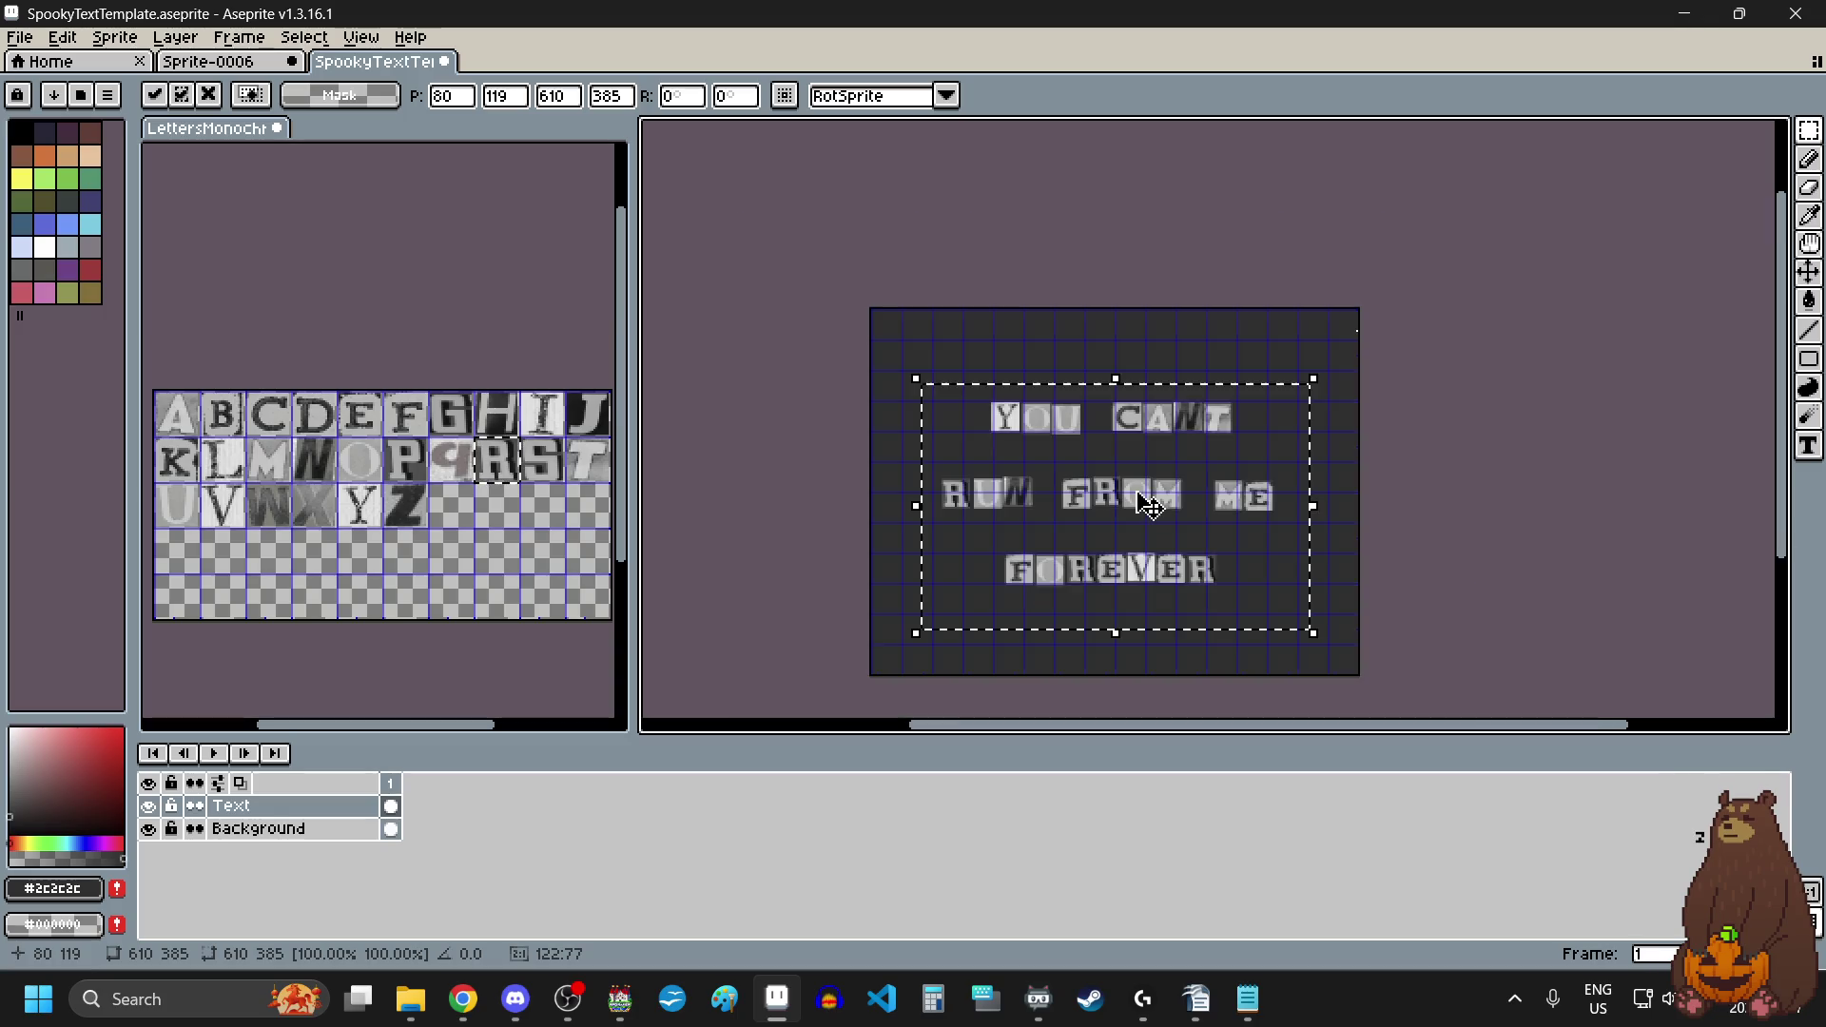
click(1144, 667)
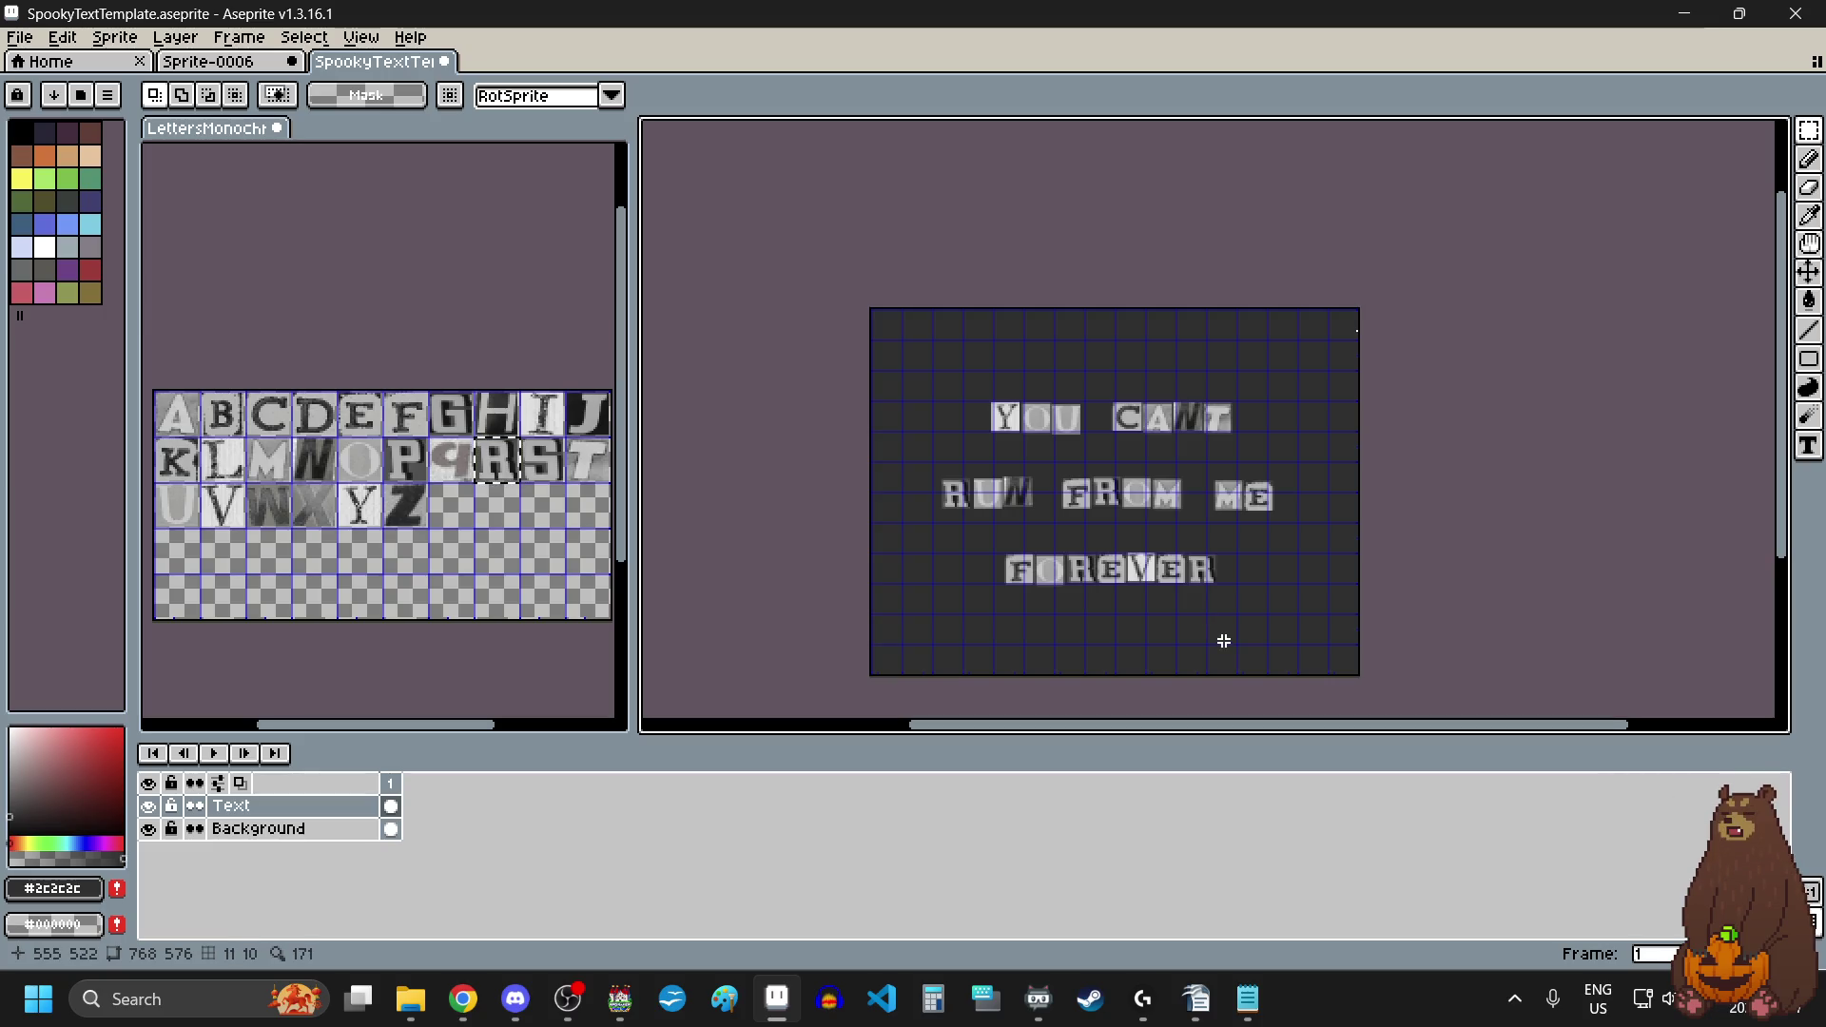
Step: Reselect the whole text block and drag it back up higher
mouse_move(913, 402)
mouse_down()
mouse_move(990, 428)
mouse_move(1315, 626)
mouse_up()
scroll(1055, 339, up, 3)
scroll(1091, 472, down, 2)
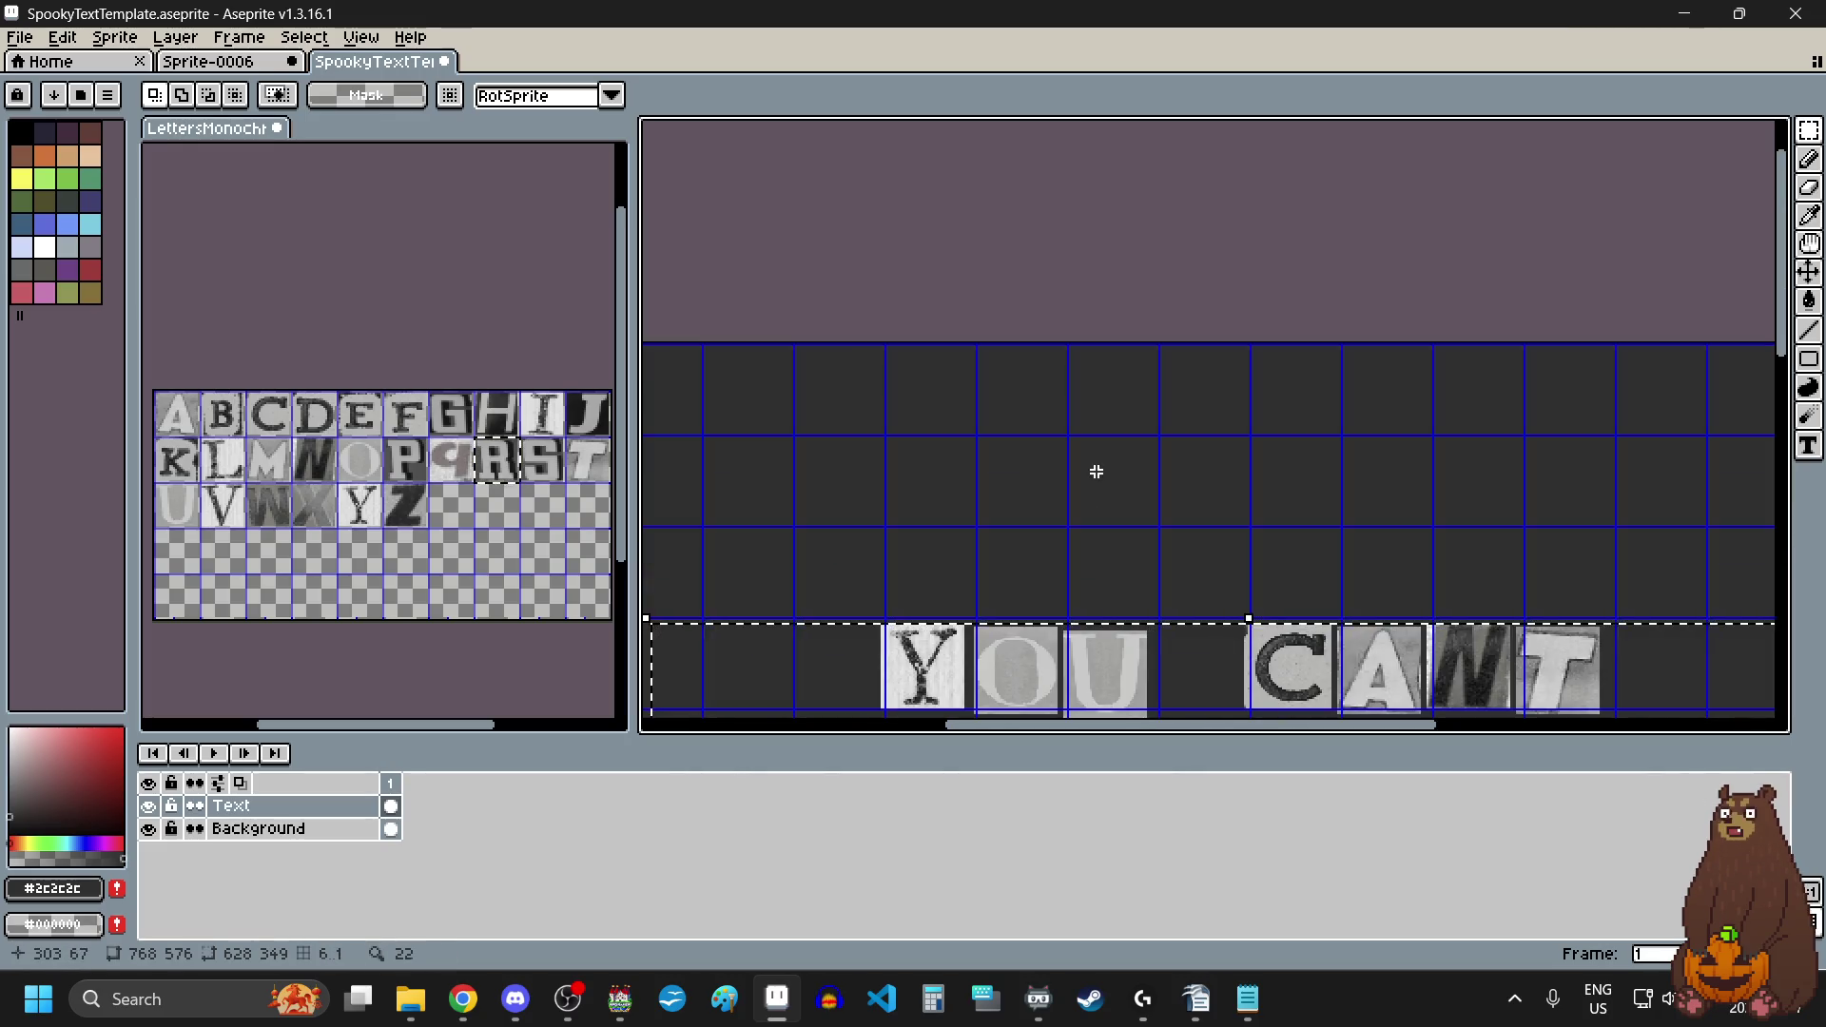
scroll(1093, 468, down, 3)
scroll(1162, 682, up, 1)
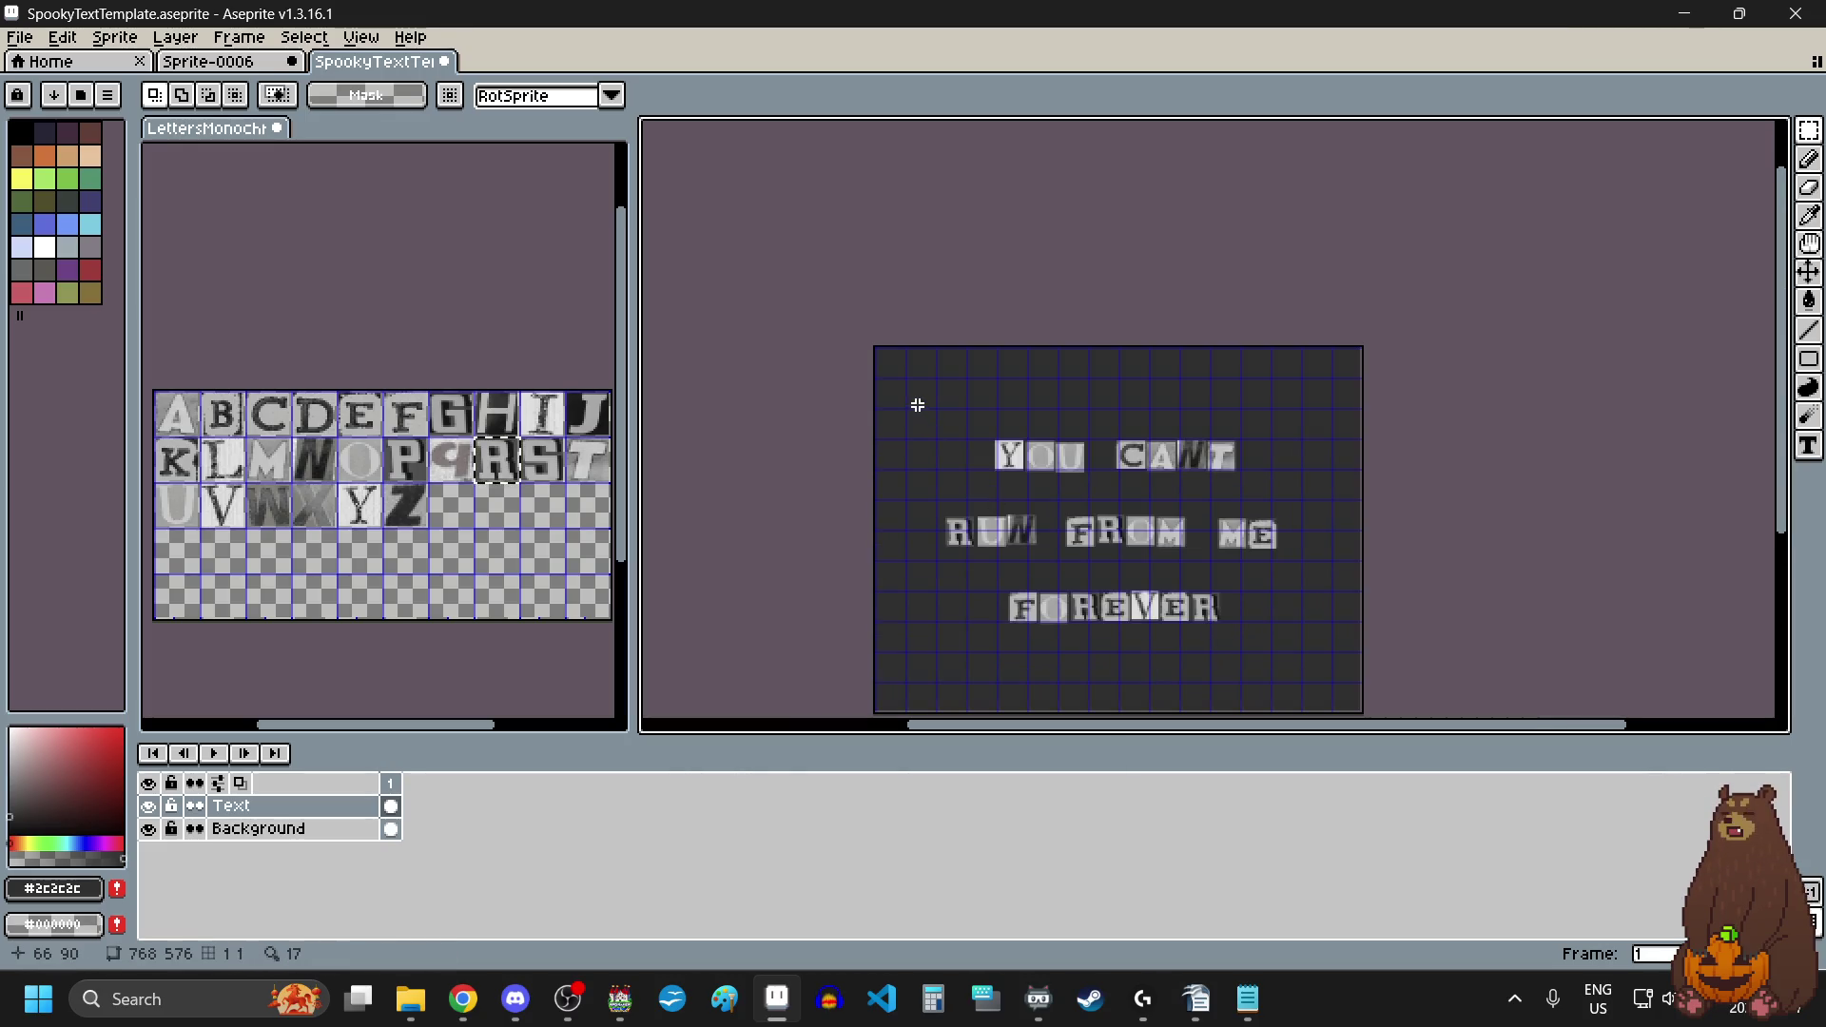
drag(917, 405, 1326, 680)
scroll(1151, 424, up, 3)
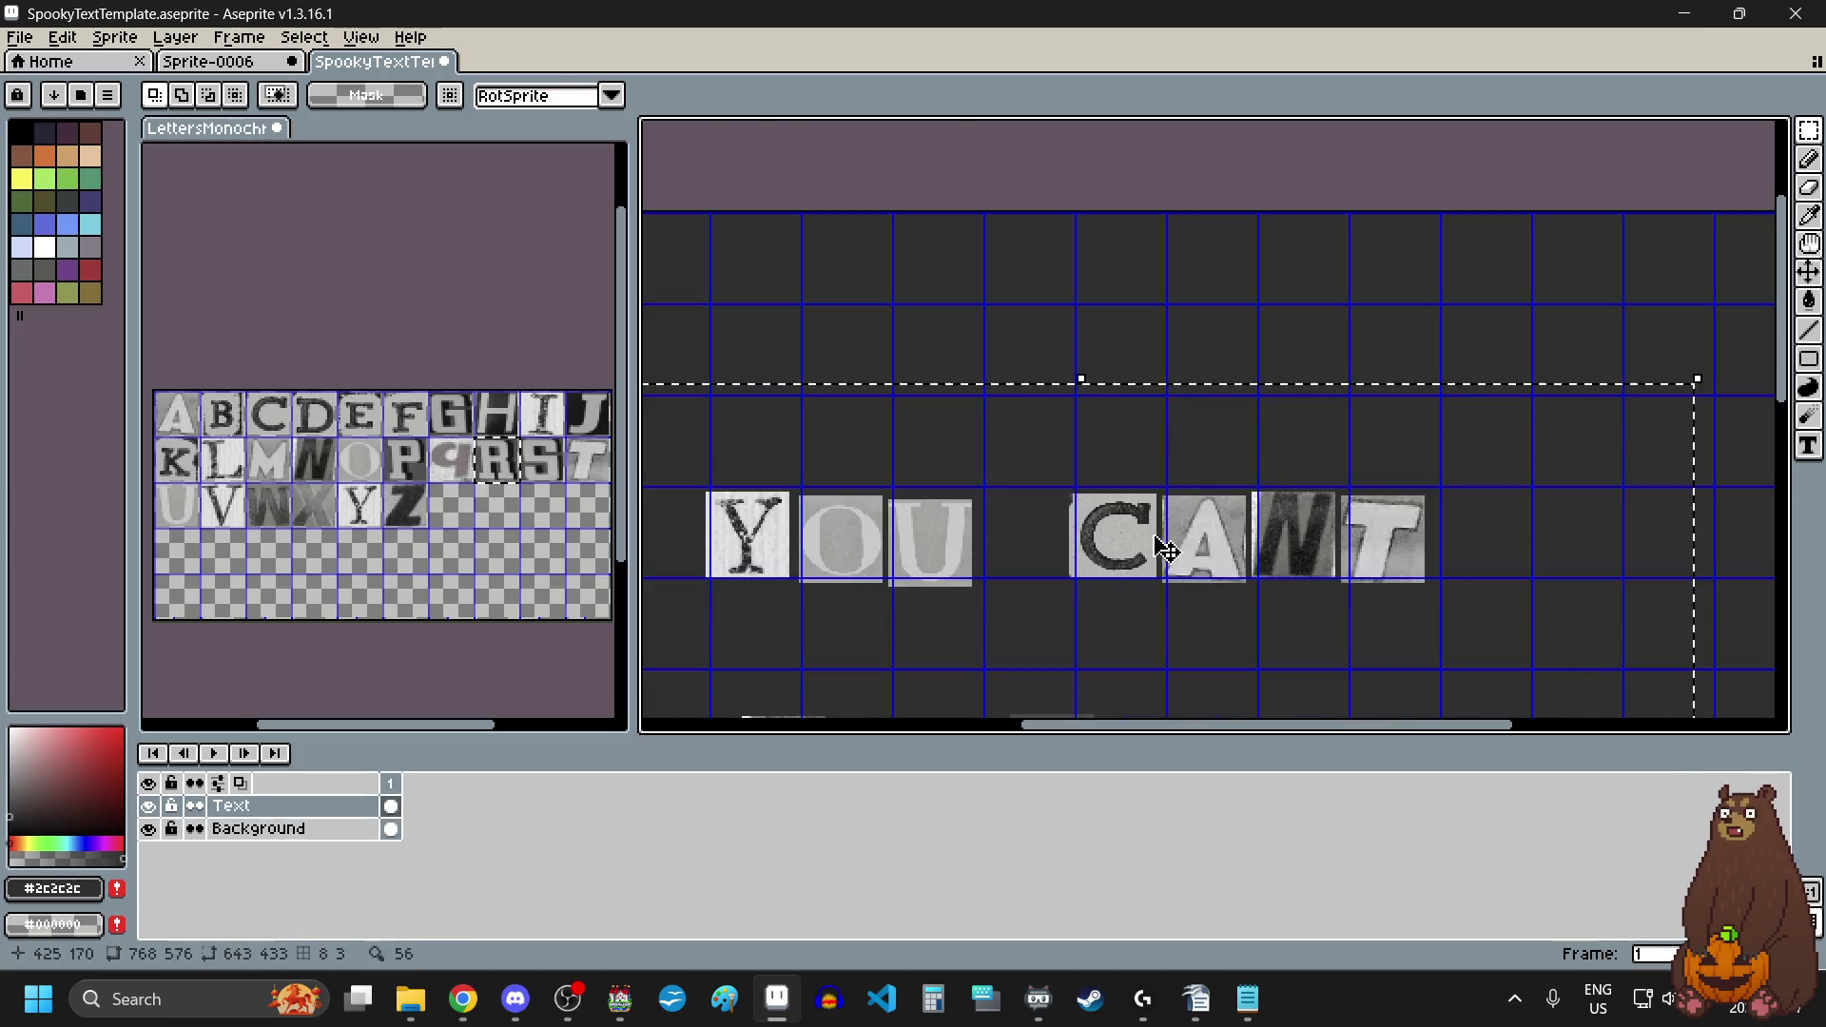
drag(1166, 550, 1168, 466)
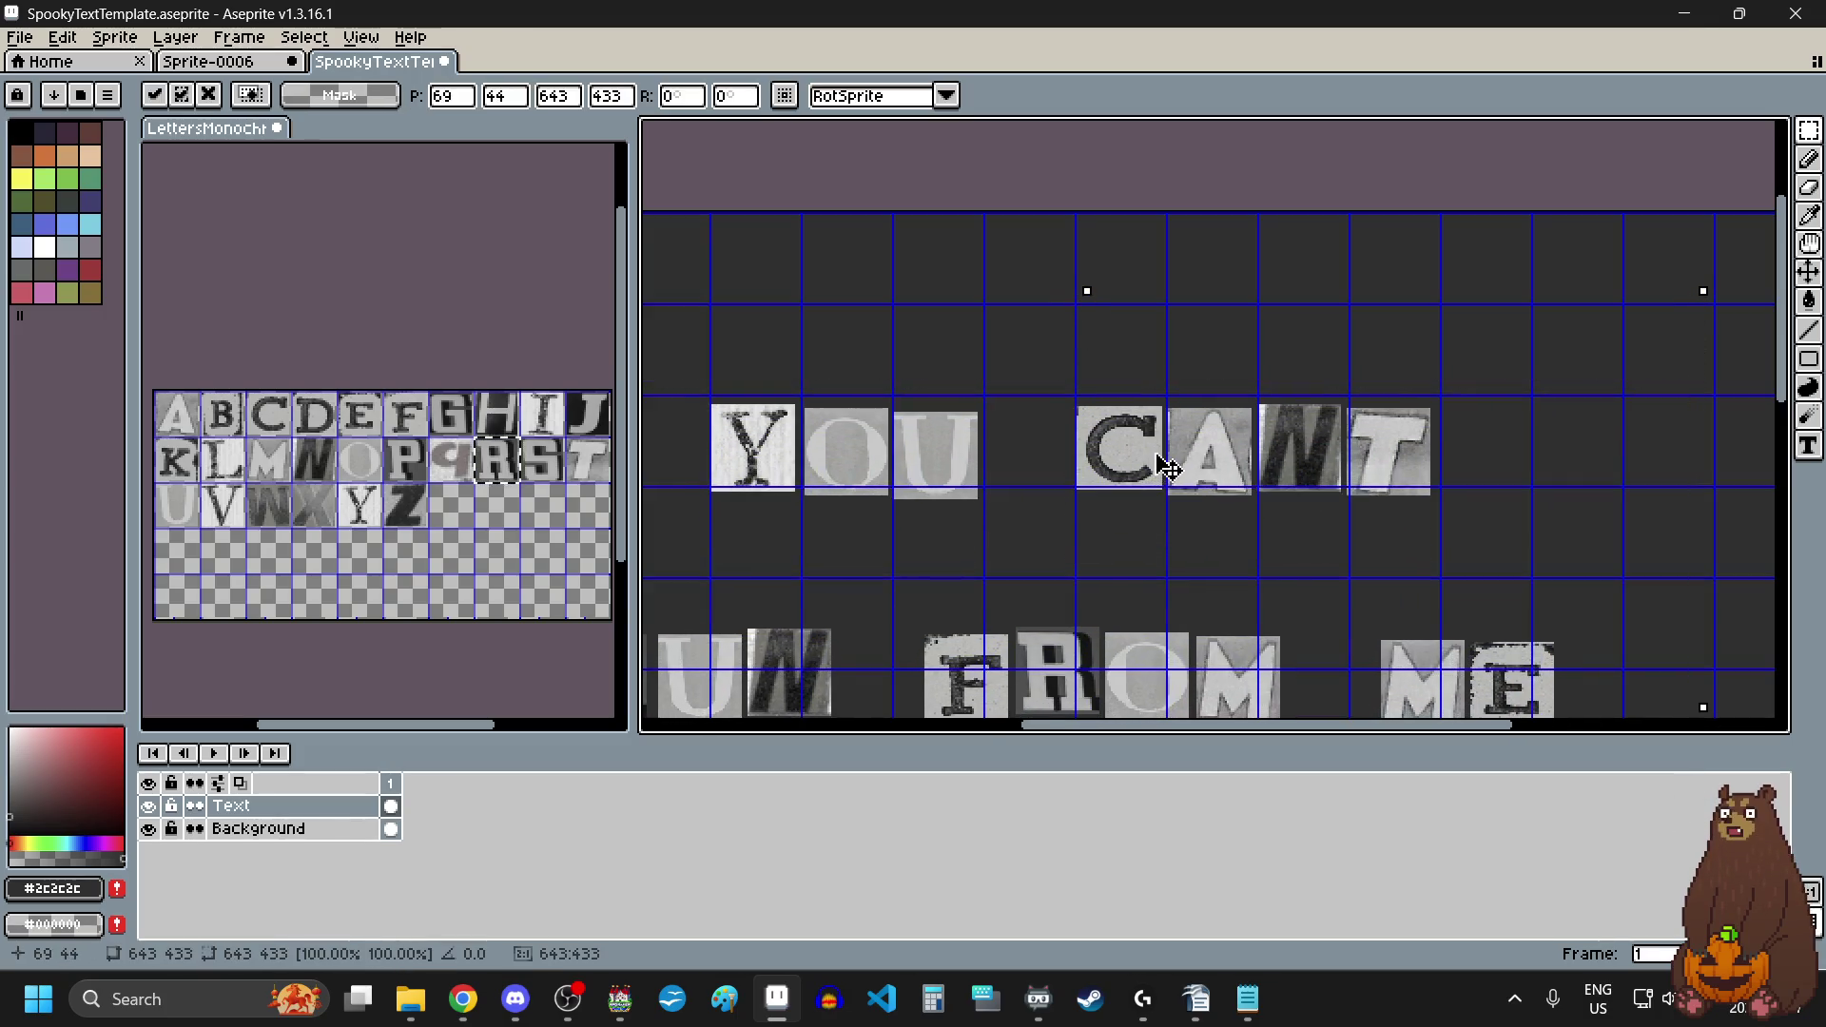
Step: Nudge the block a pixel up and right, then deselect to commit it
key(Up)
key(Up)
scroll(1168, 466, down, 2)
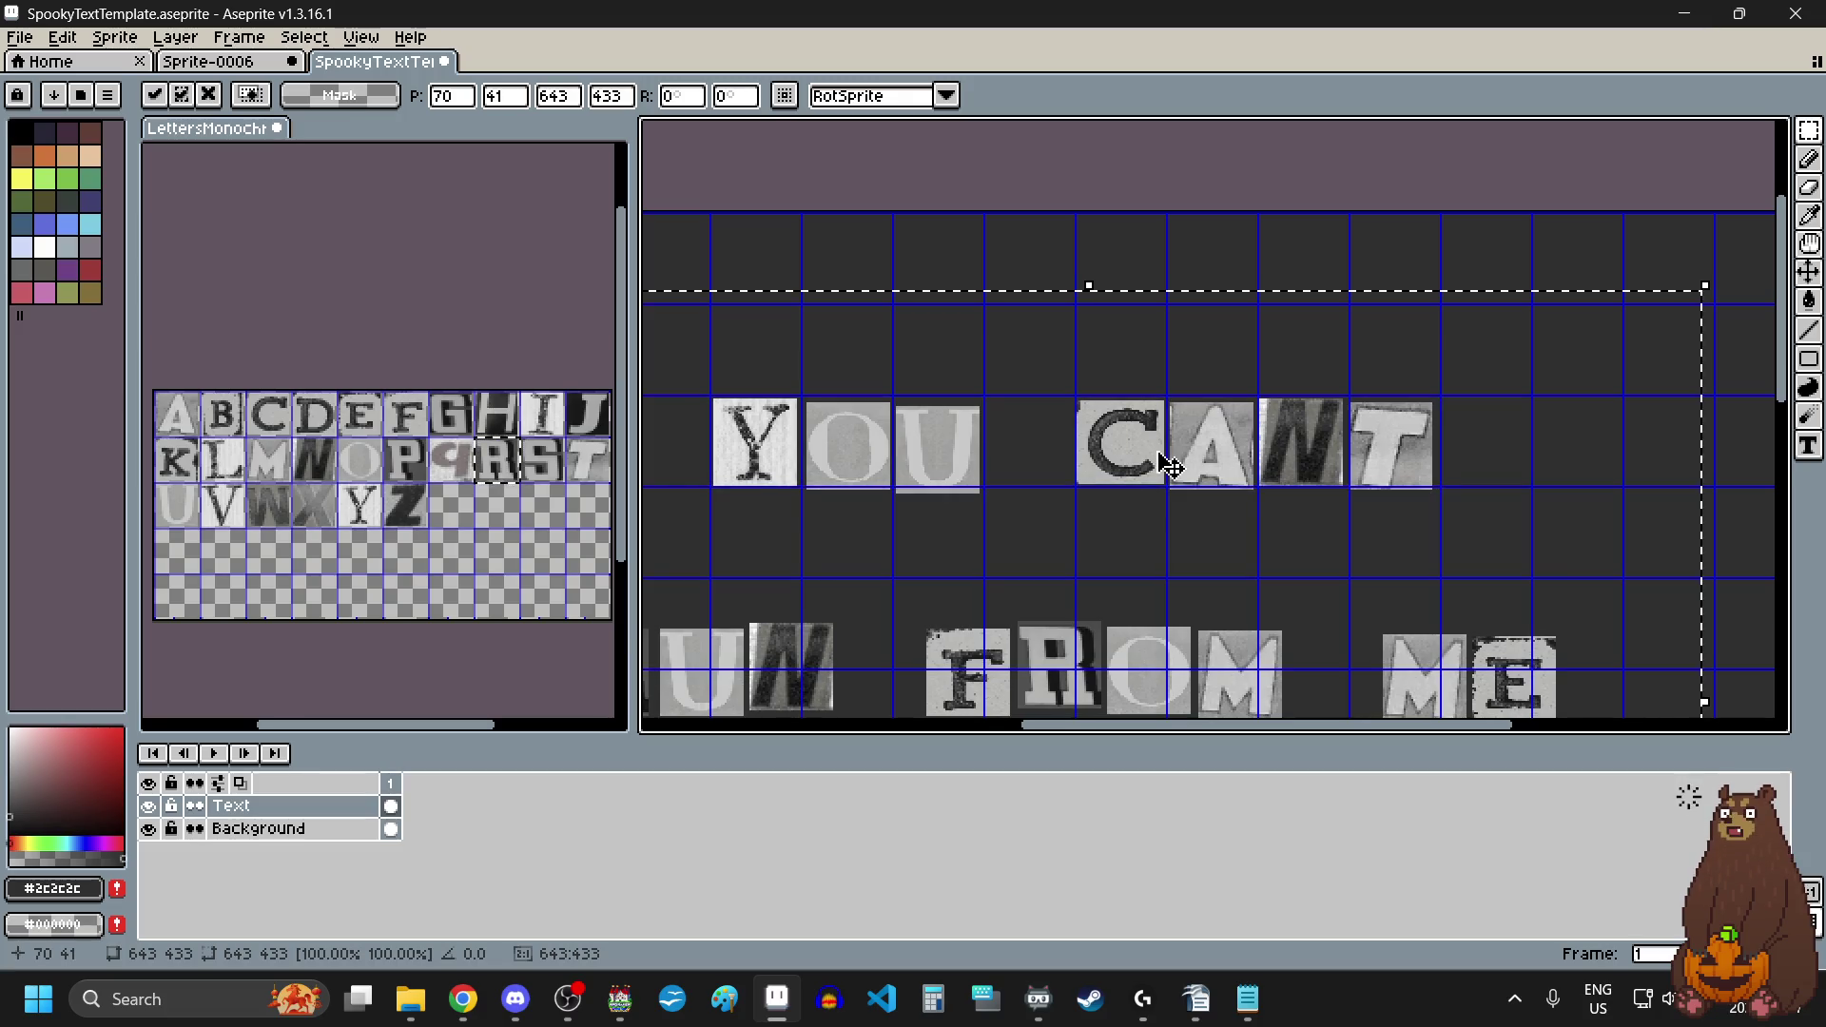
key(Right)
key(Up)
scroll(1131, 418, down, 1)
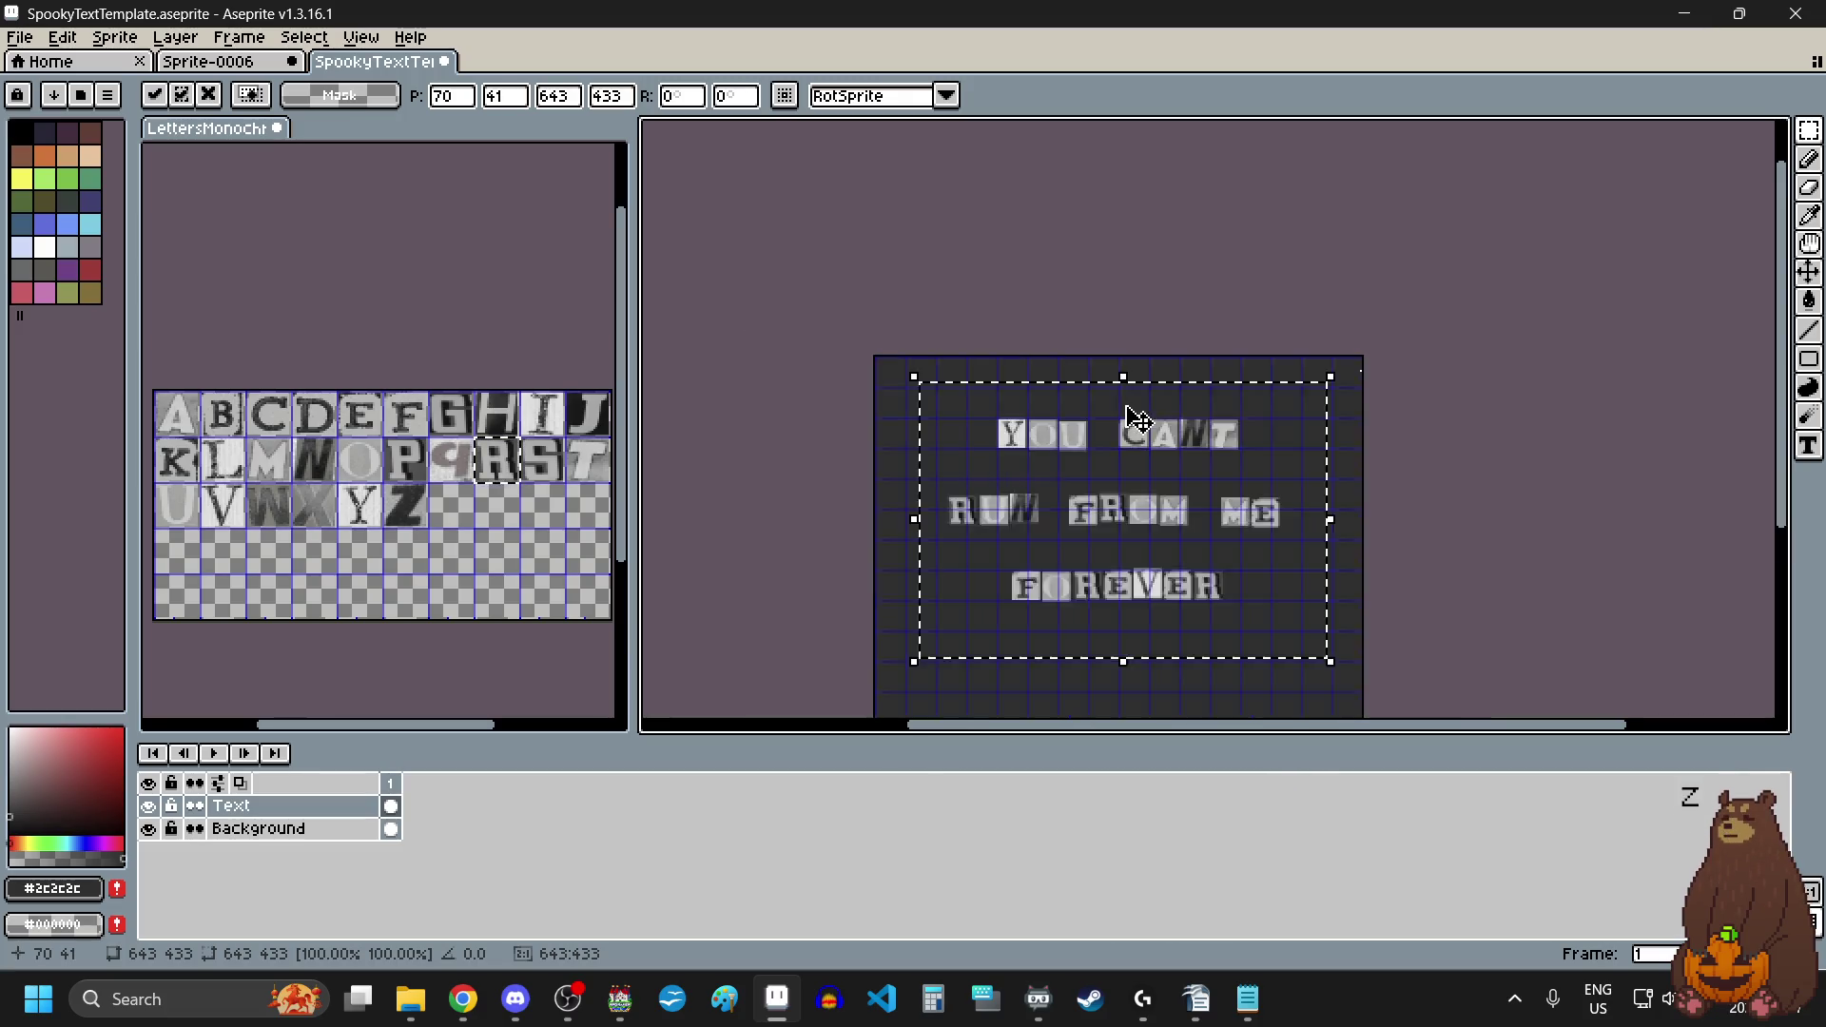
scroll(1161, 660, down, 1)
scroll(1145, 619, up, 1)
key(ctrl+d)
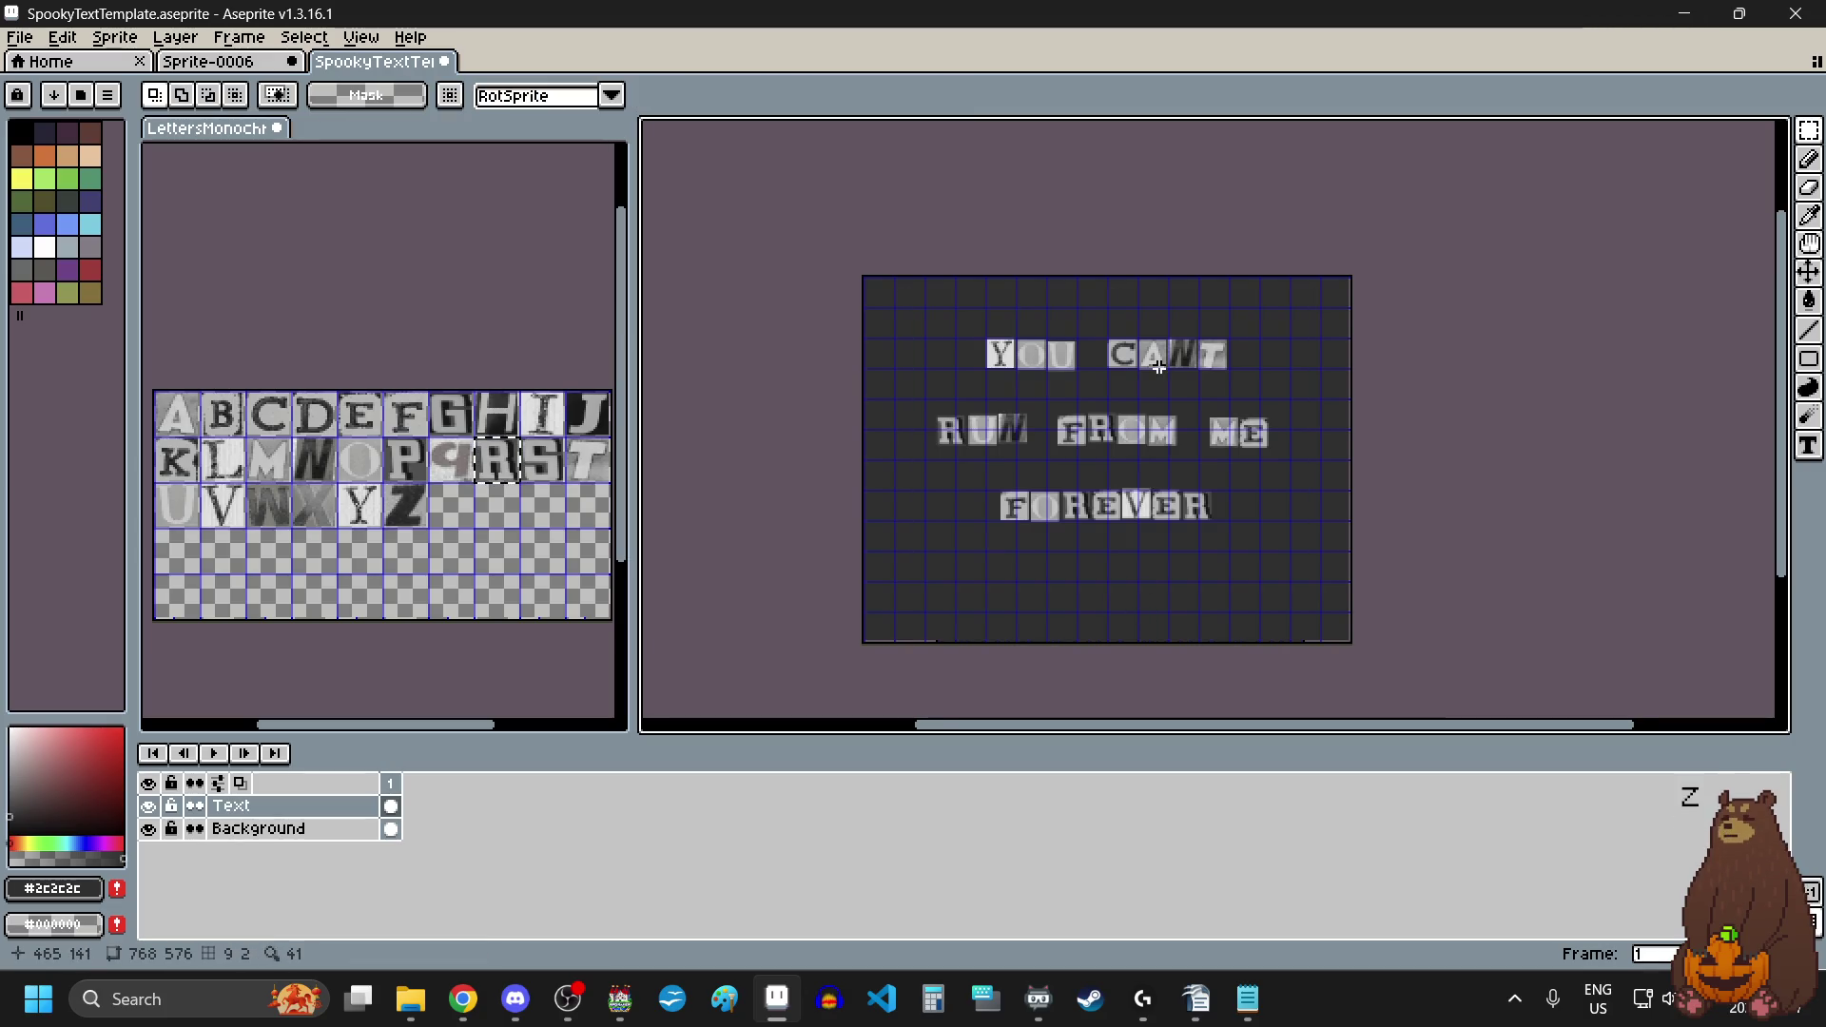
scroll(1170, 409, up, 1)
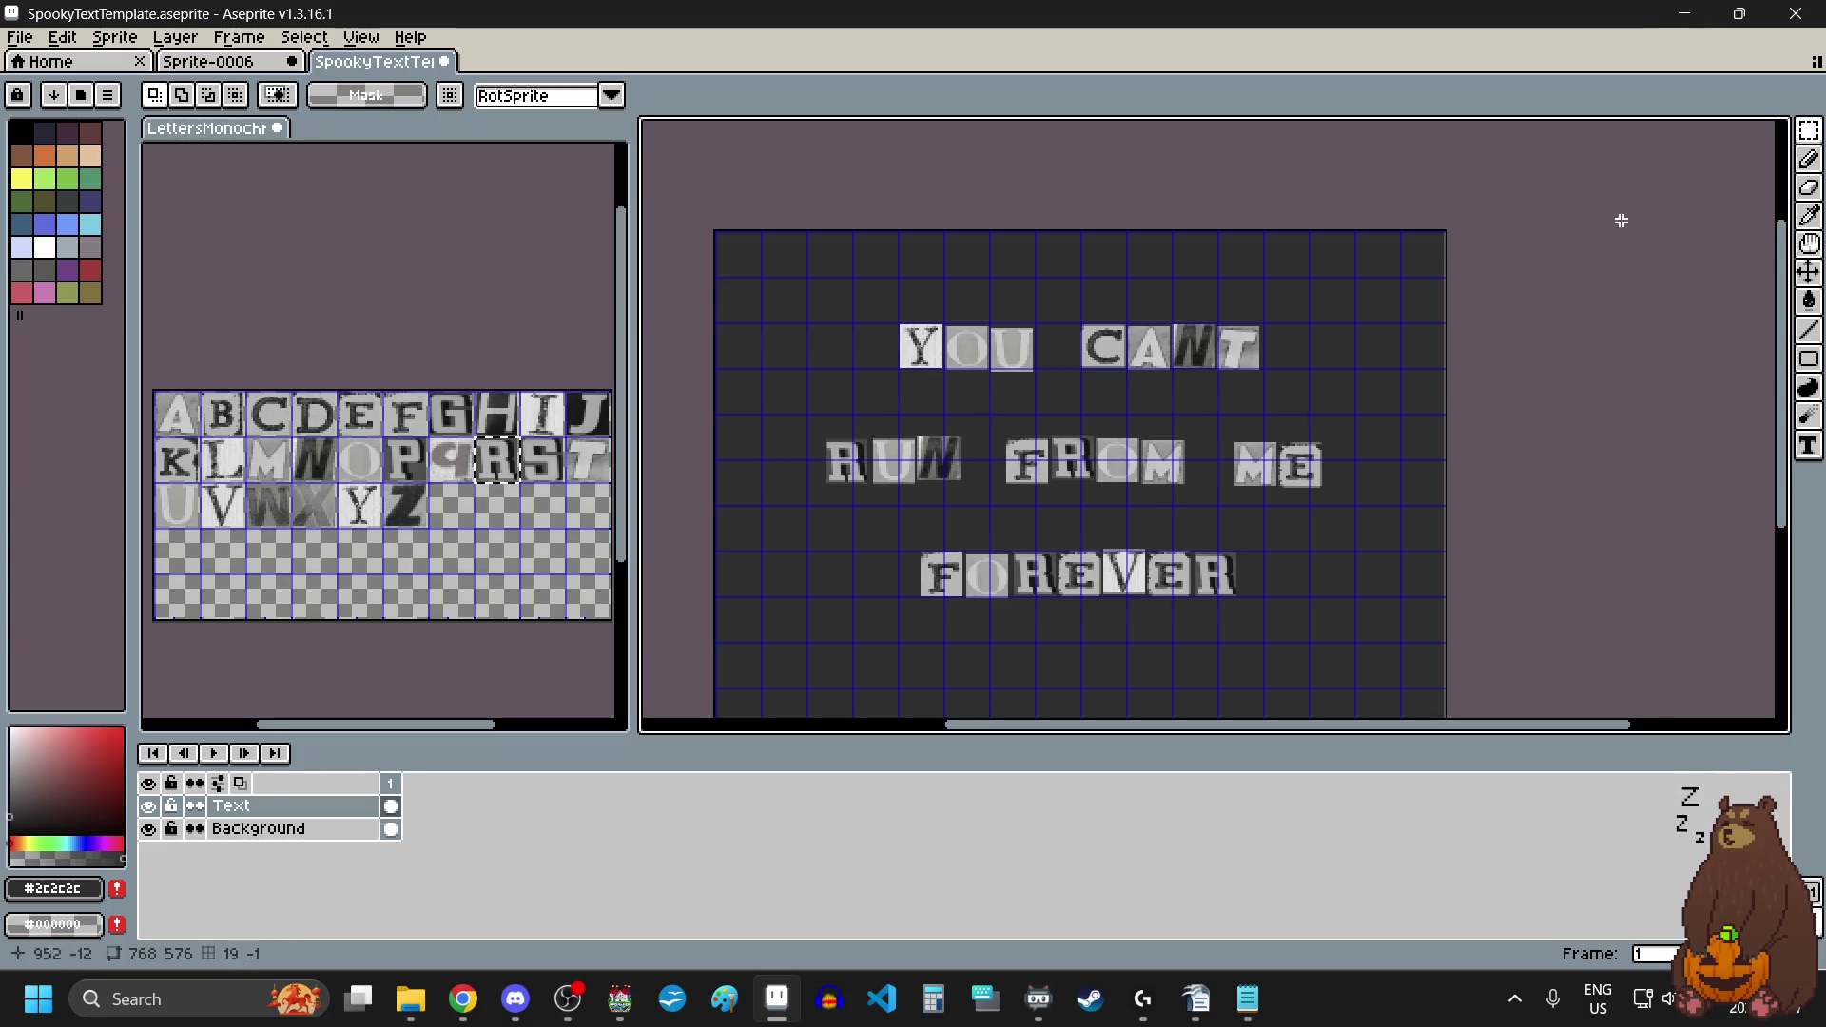
mouse_move(1808, 130)
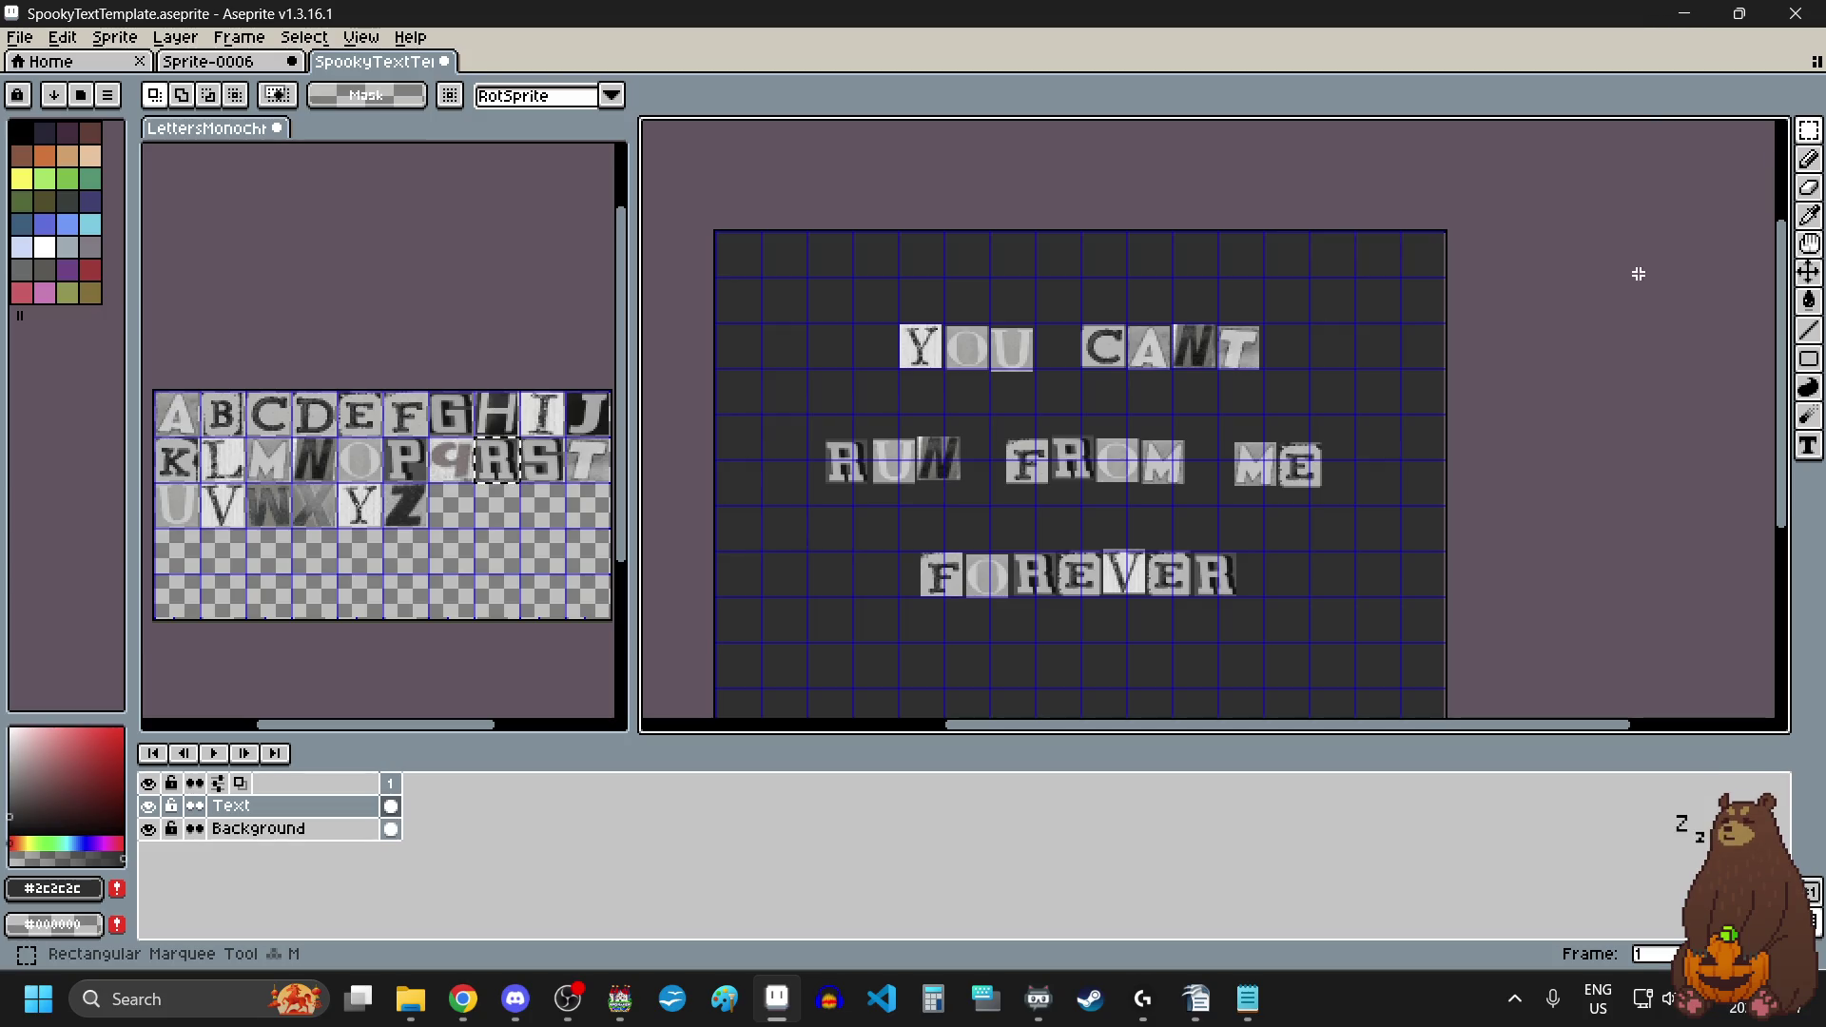
Step: Start Export As and browse to the Echo Emporium img/pictures folder
click(29, 42)
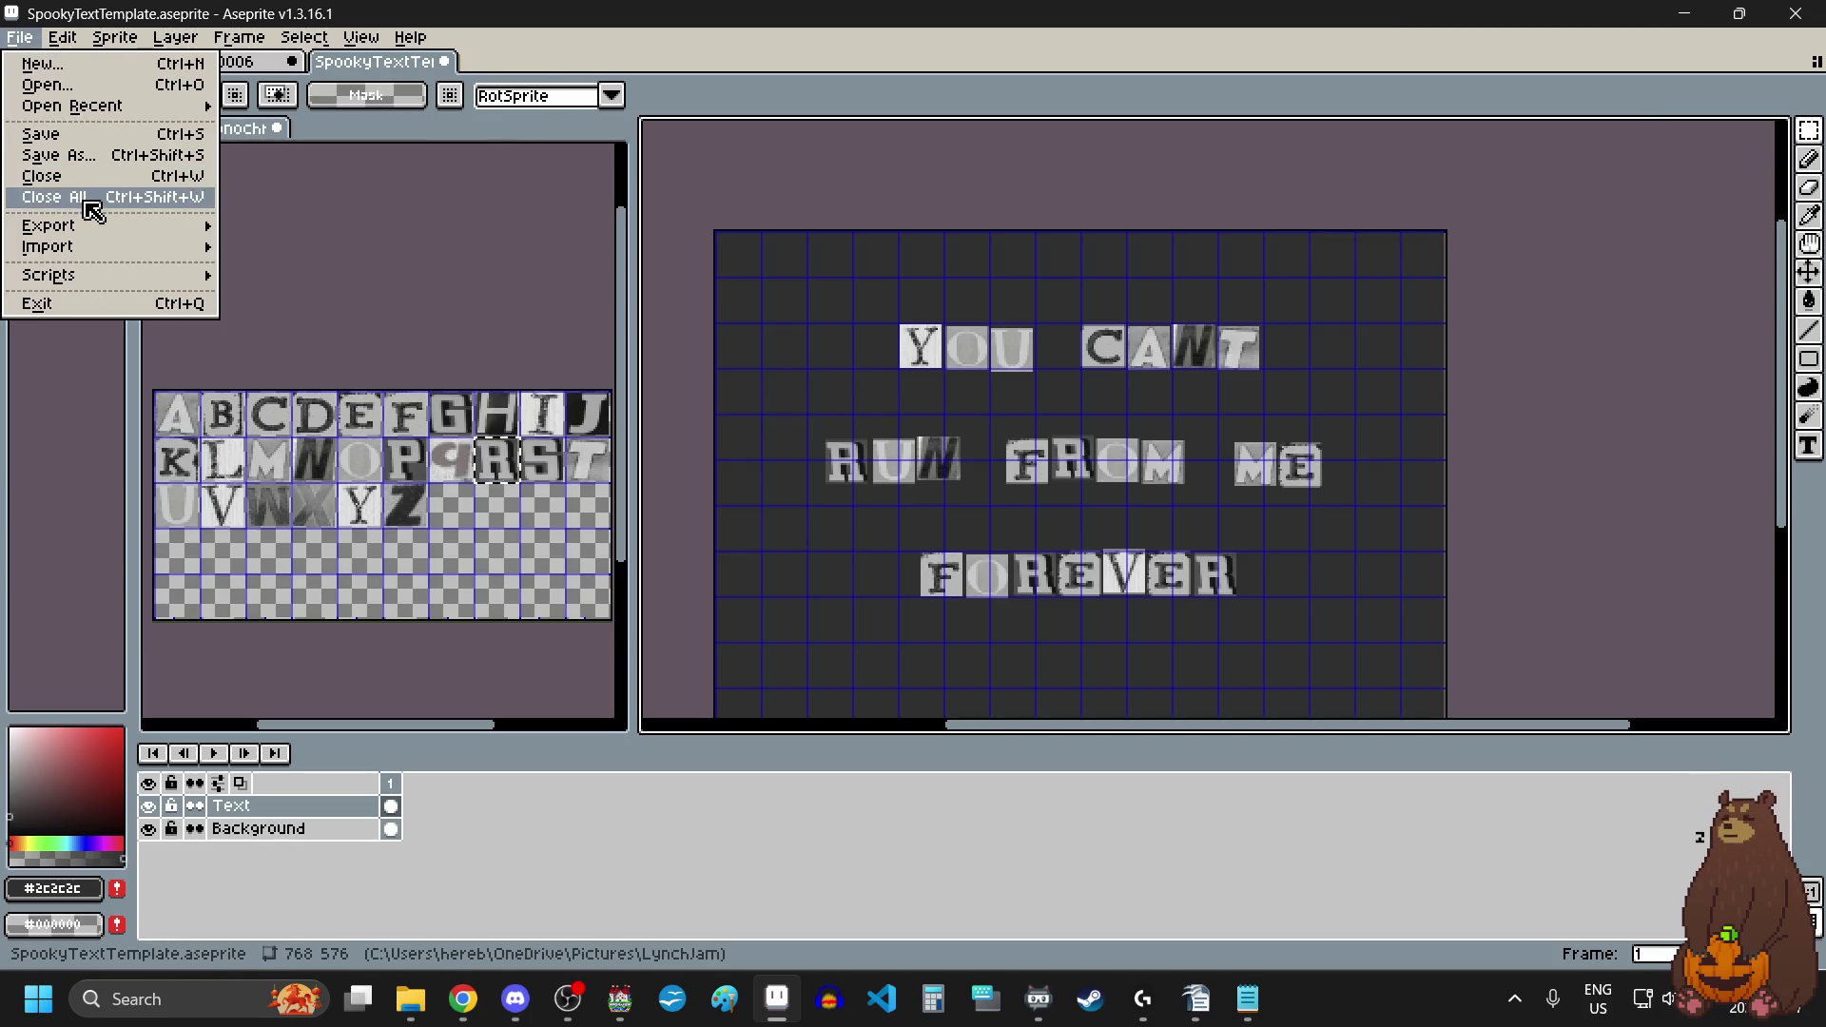
mouse_move(95, 228)
click(406, 228)
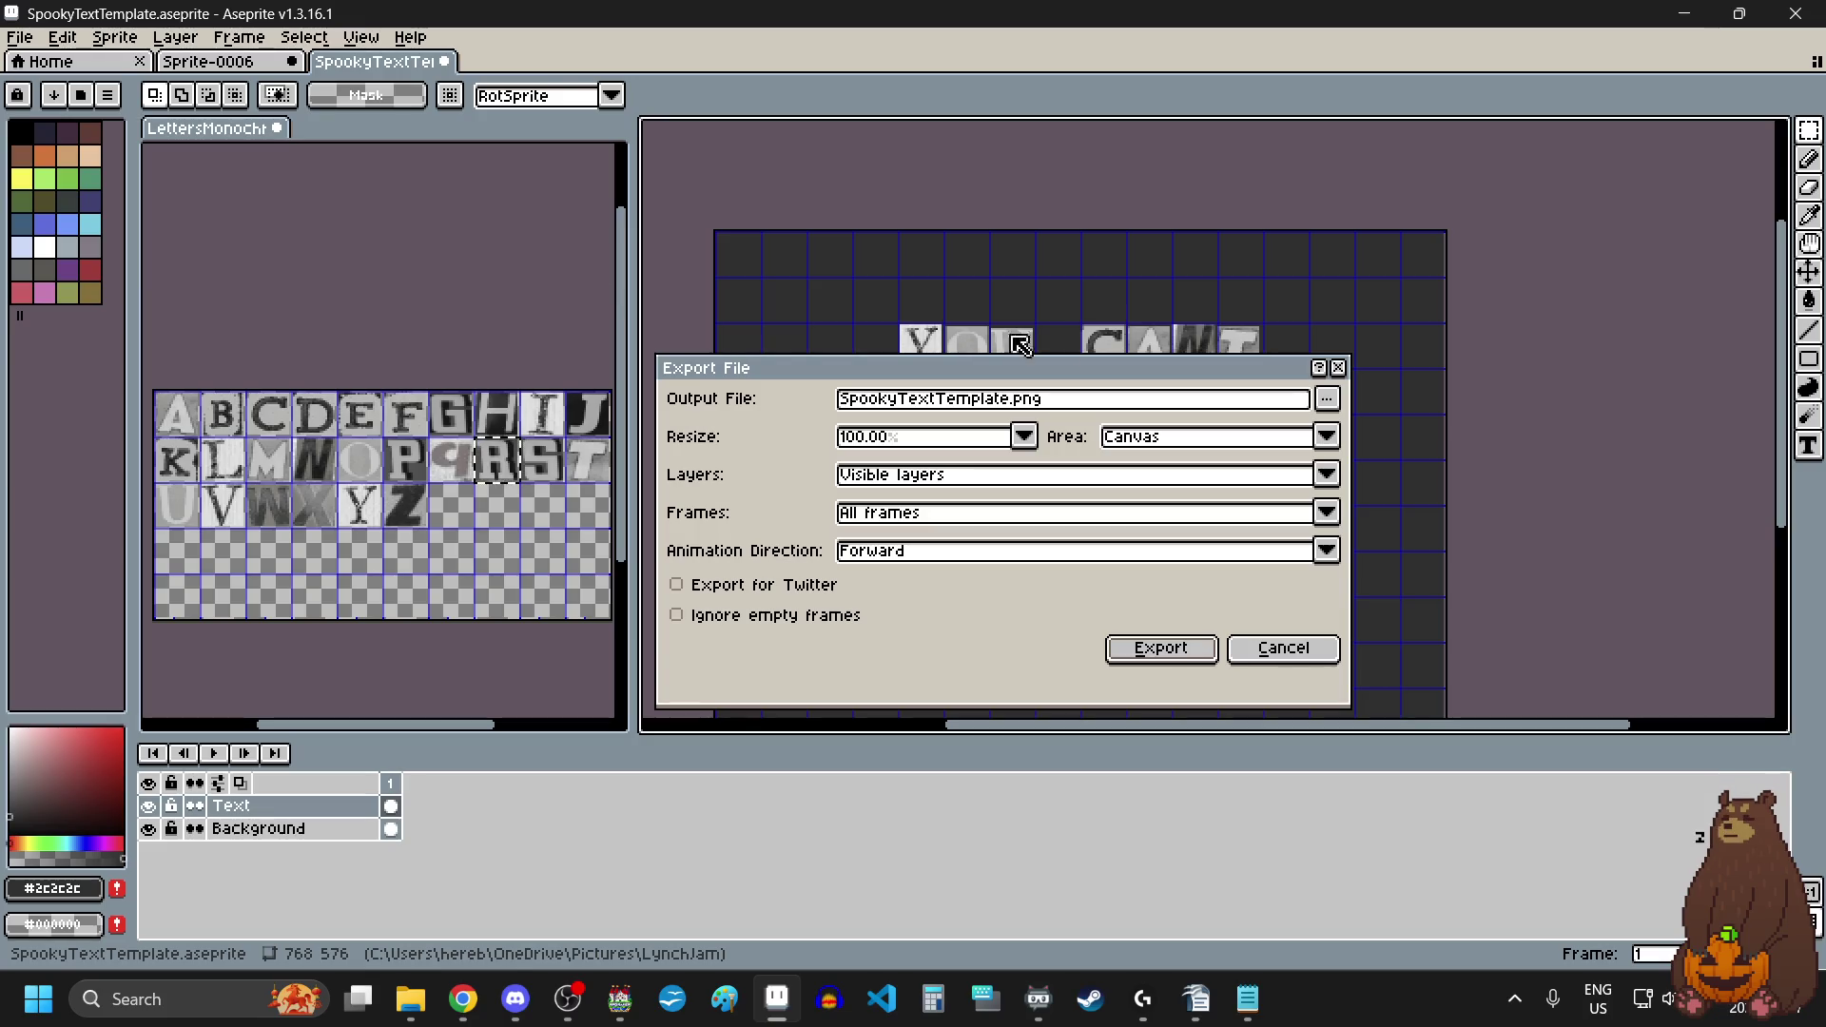
click(1327, 398)
click(1329, 434)
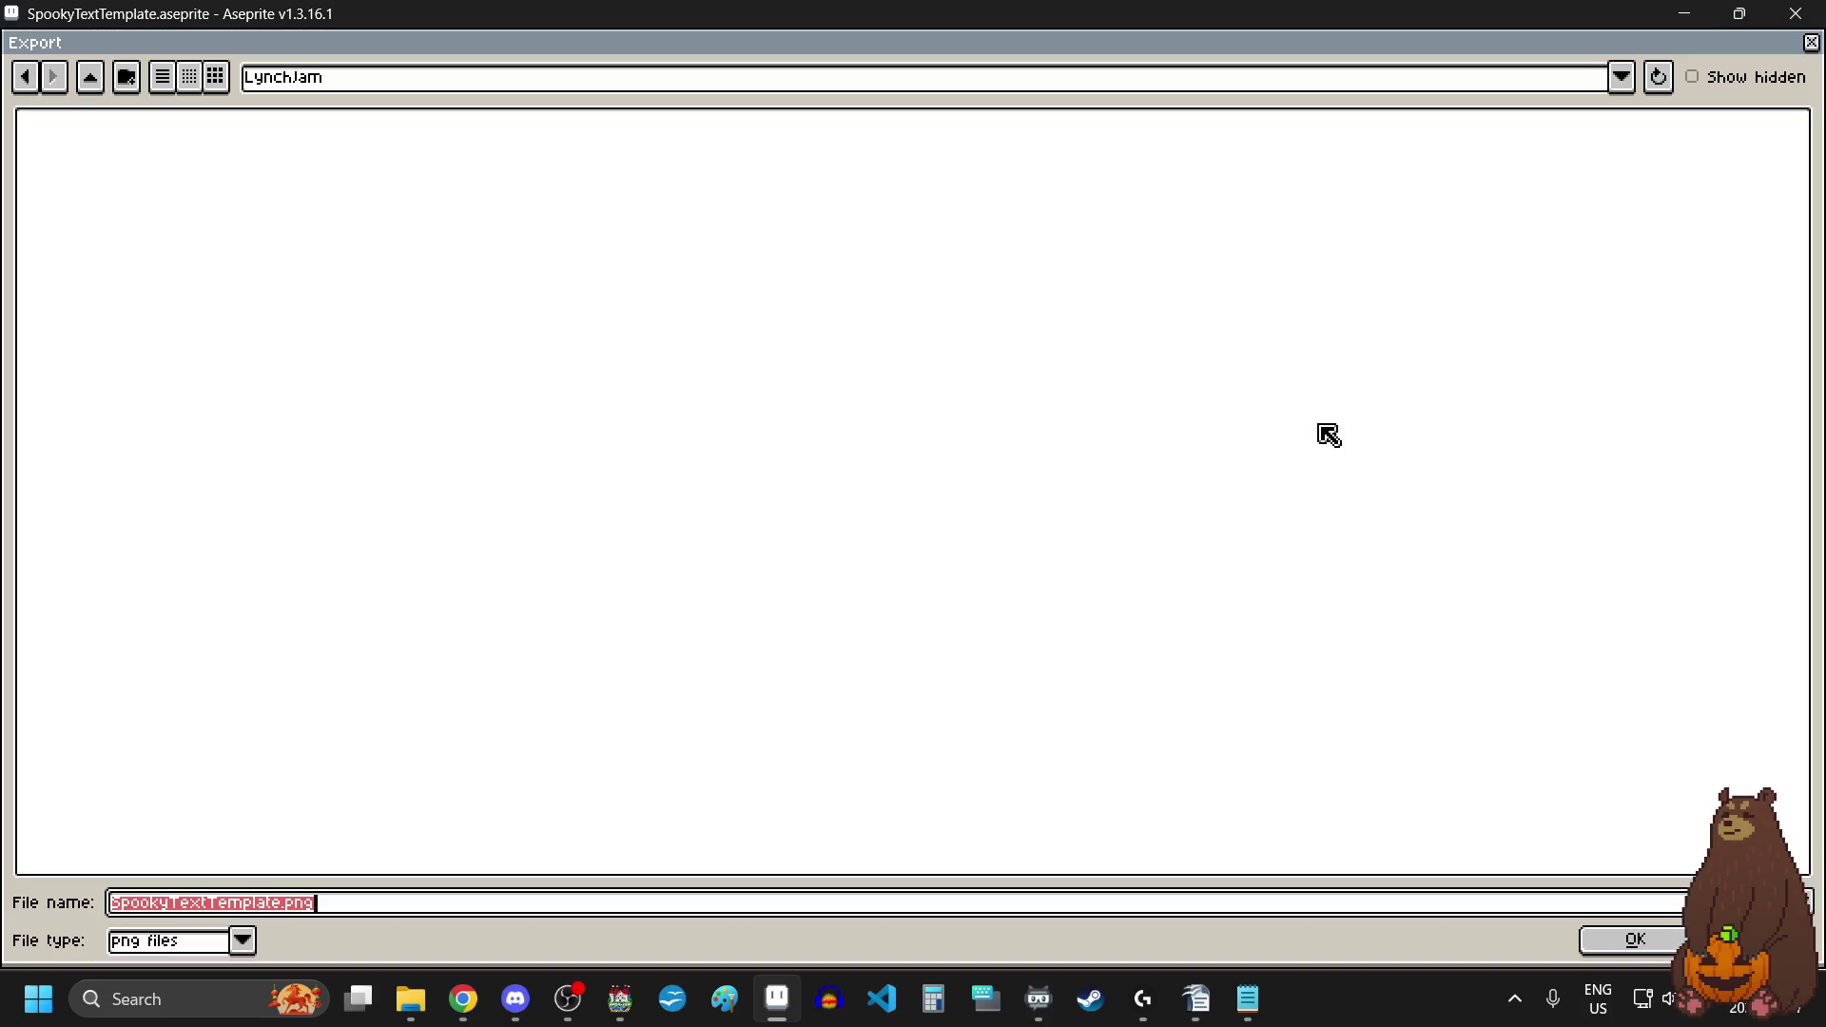
click(1622, 76)
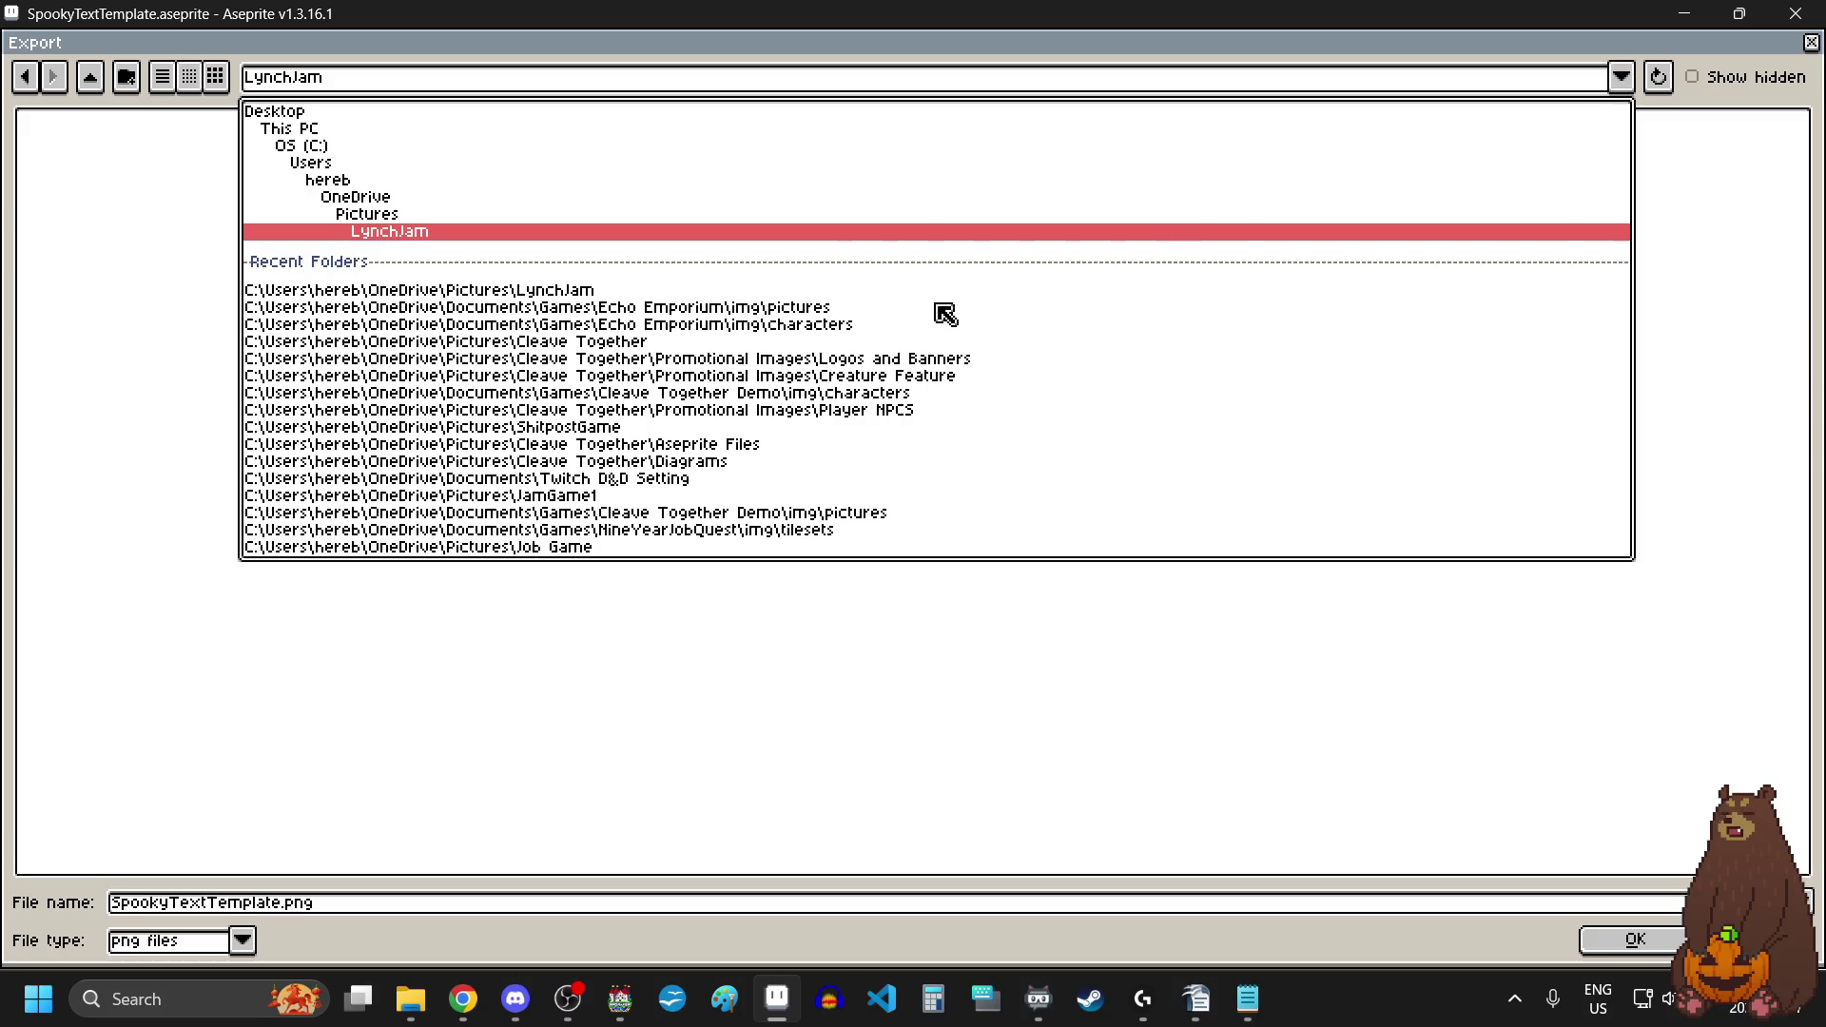
click(675, 312)
click(676, 312)
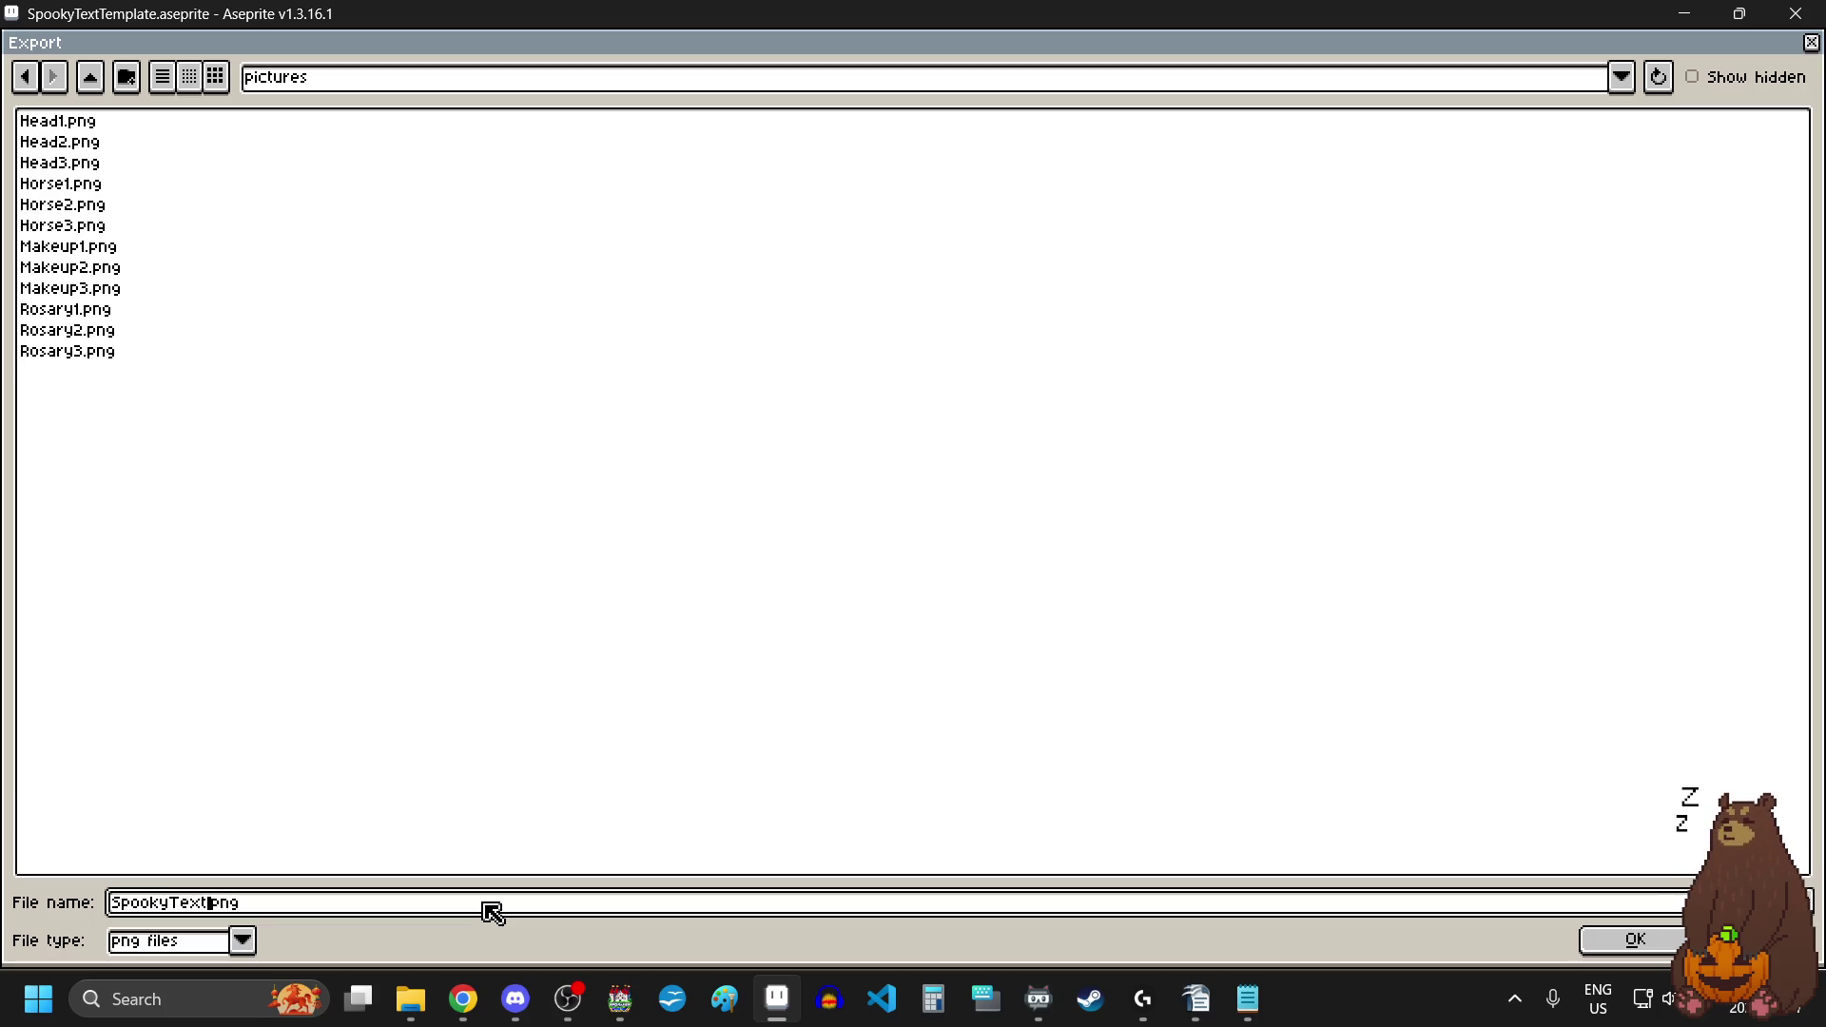
Step: Export as YOUCANTRUN1.png, accepting the flattened PNG without layers
key(BackSpace)
key(BackSpace)
key(BackSpace)
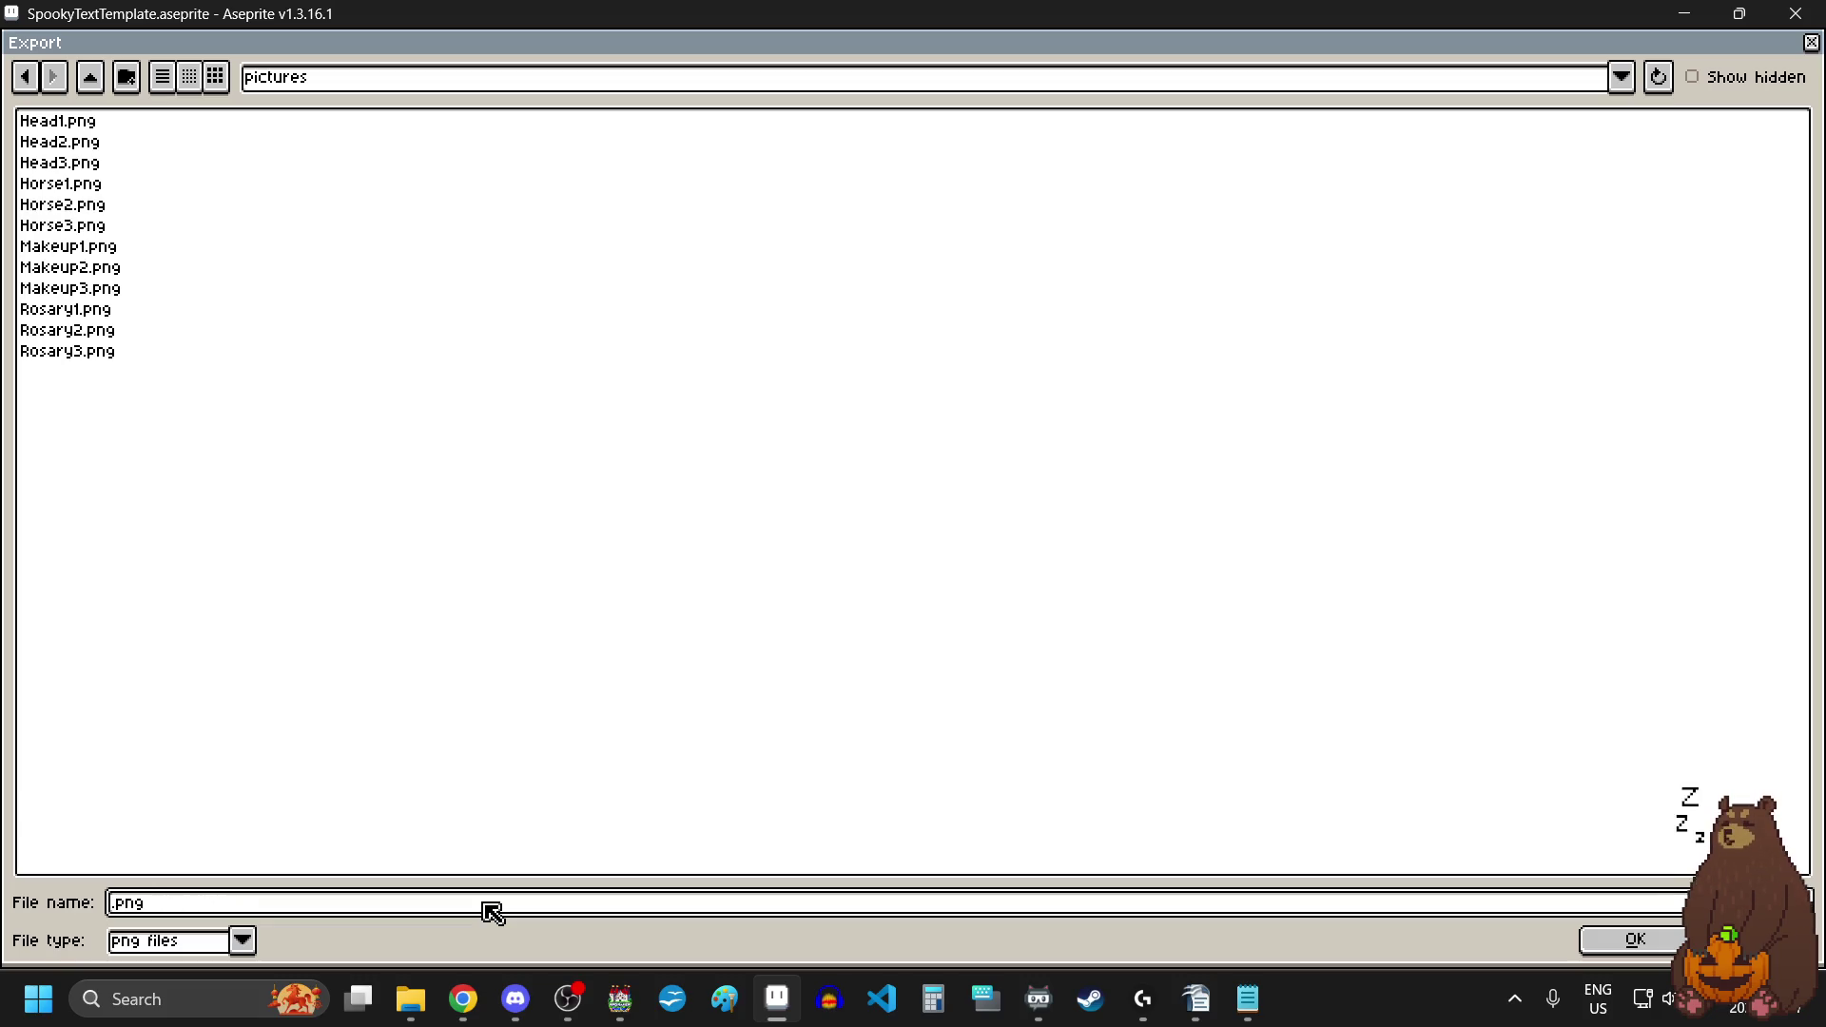
text(YOUCANTRUN1)
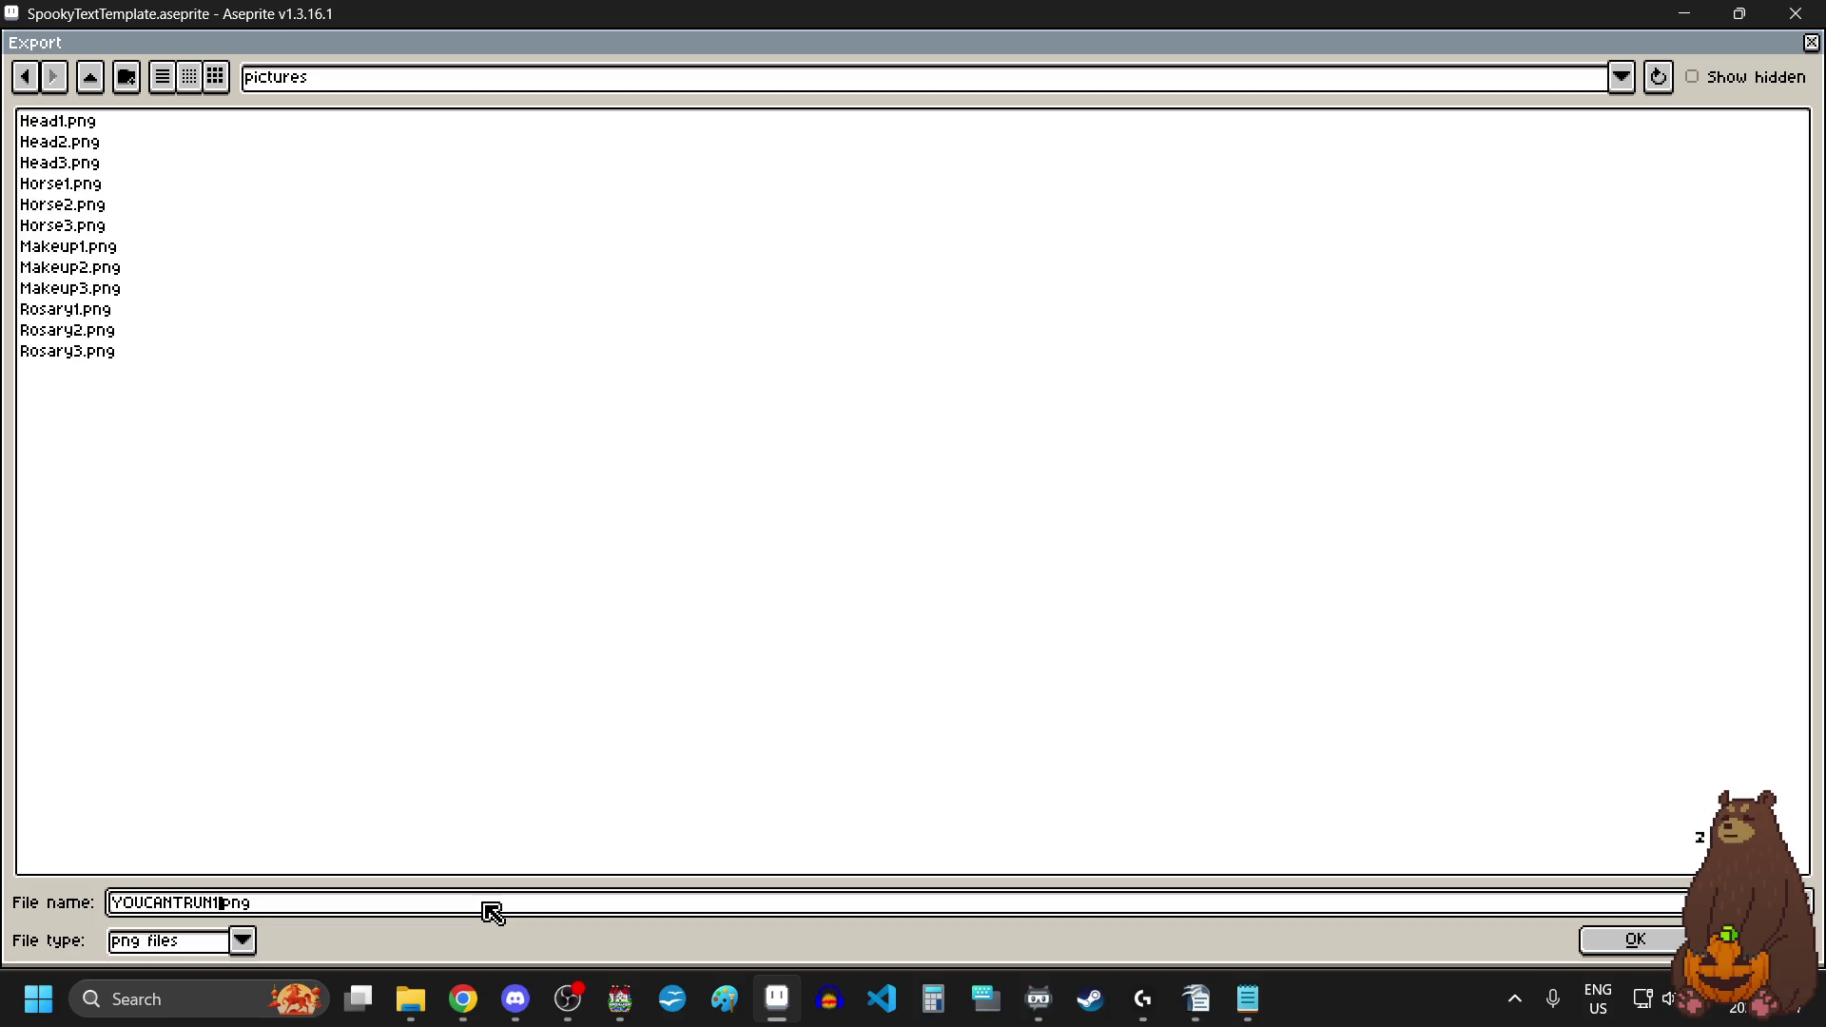
key(Return)
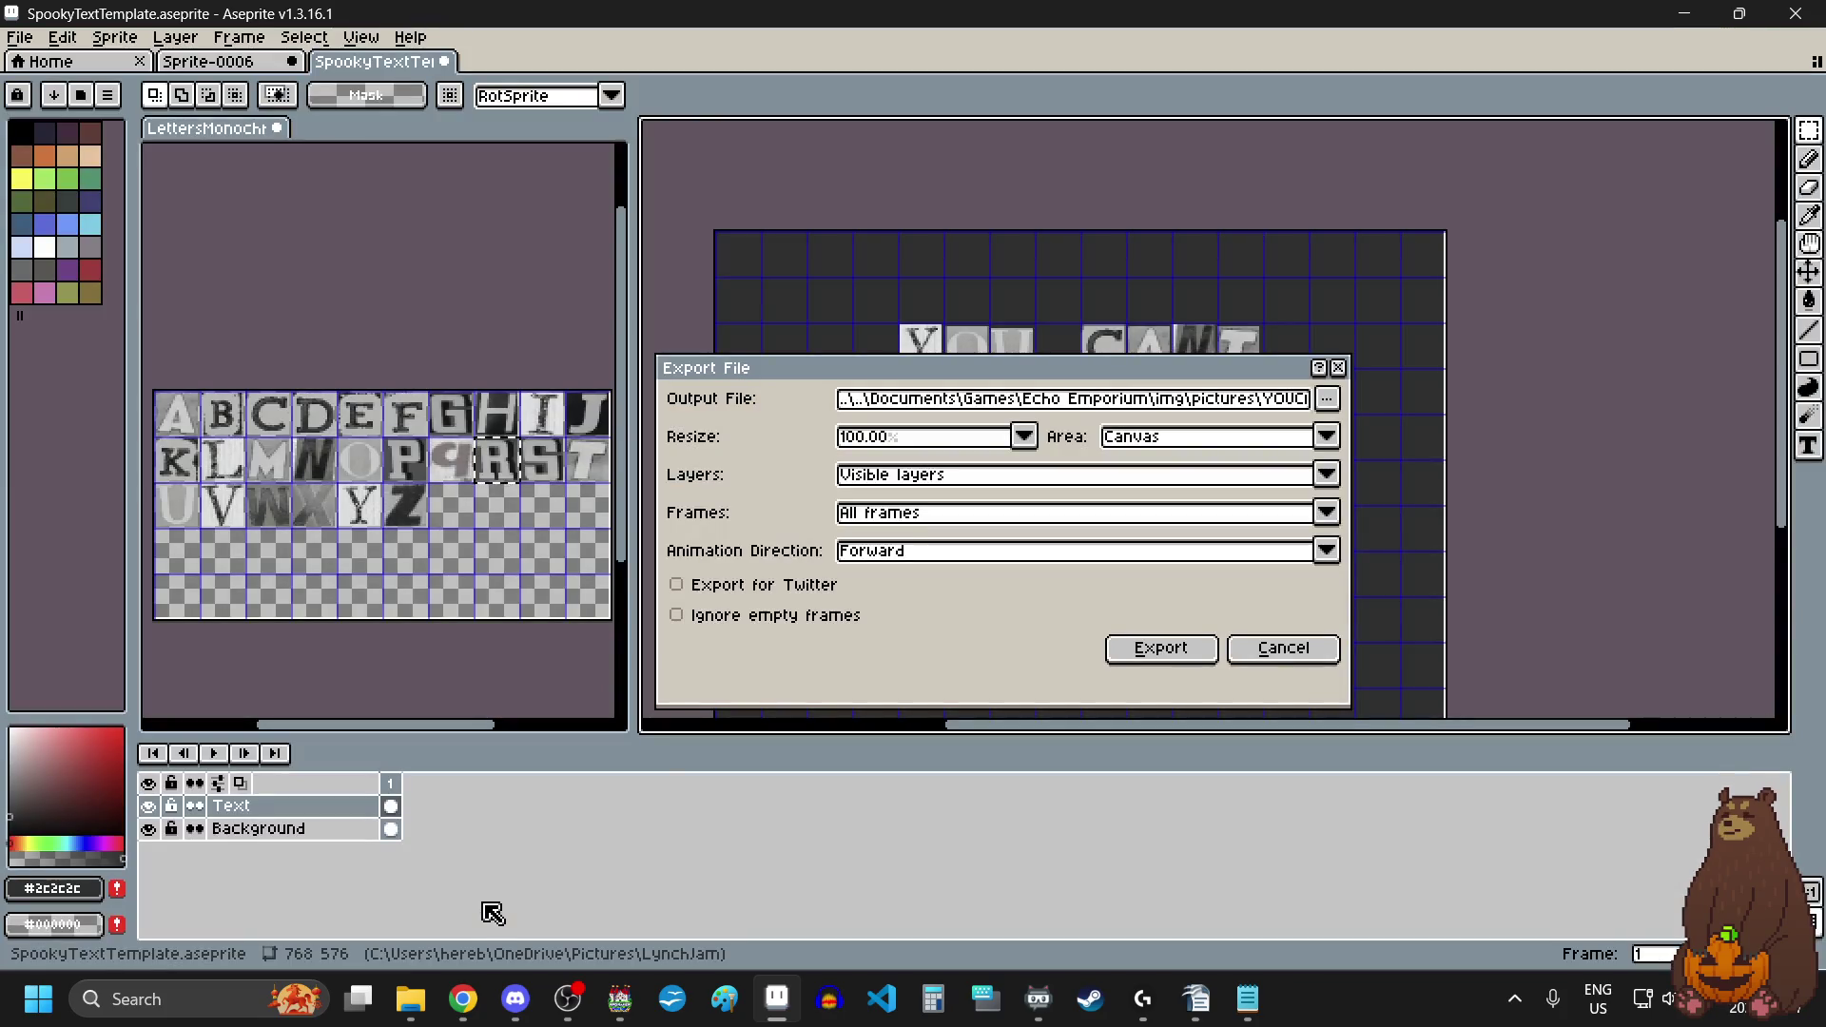
click(1202, 656)
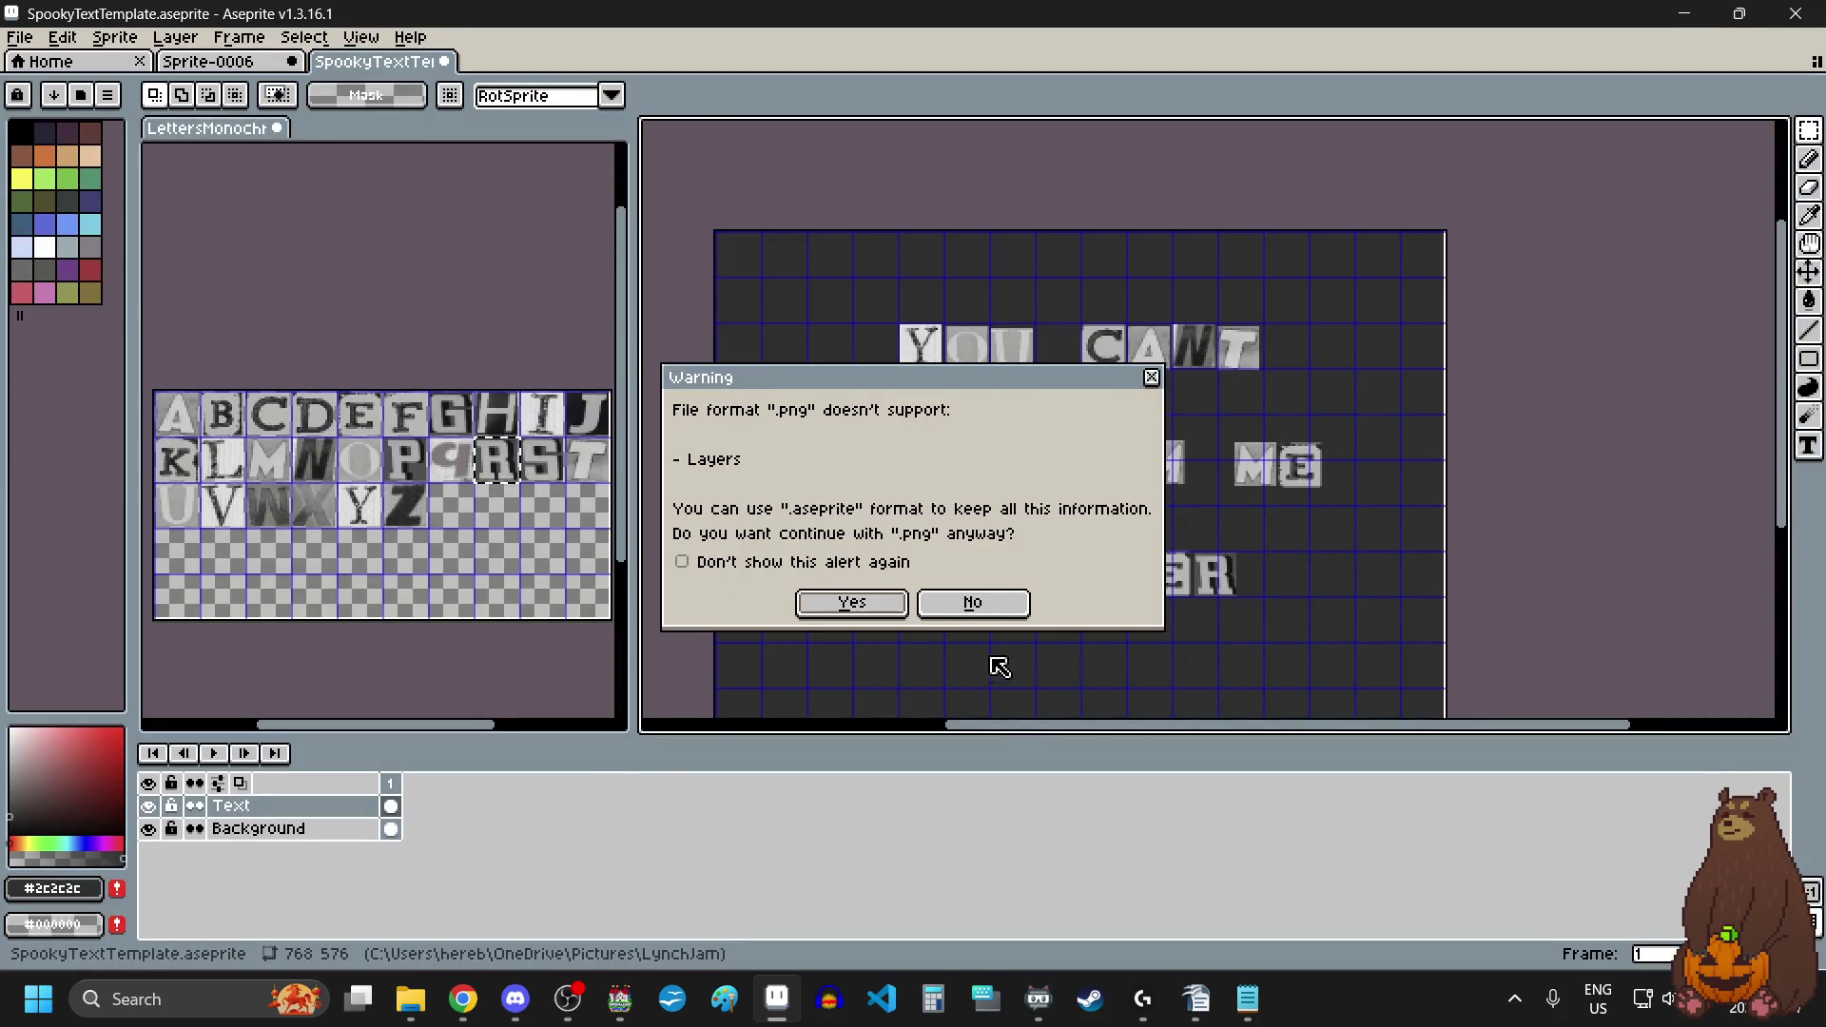
click(863, 605)
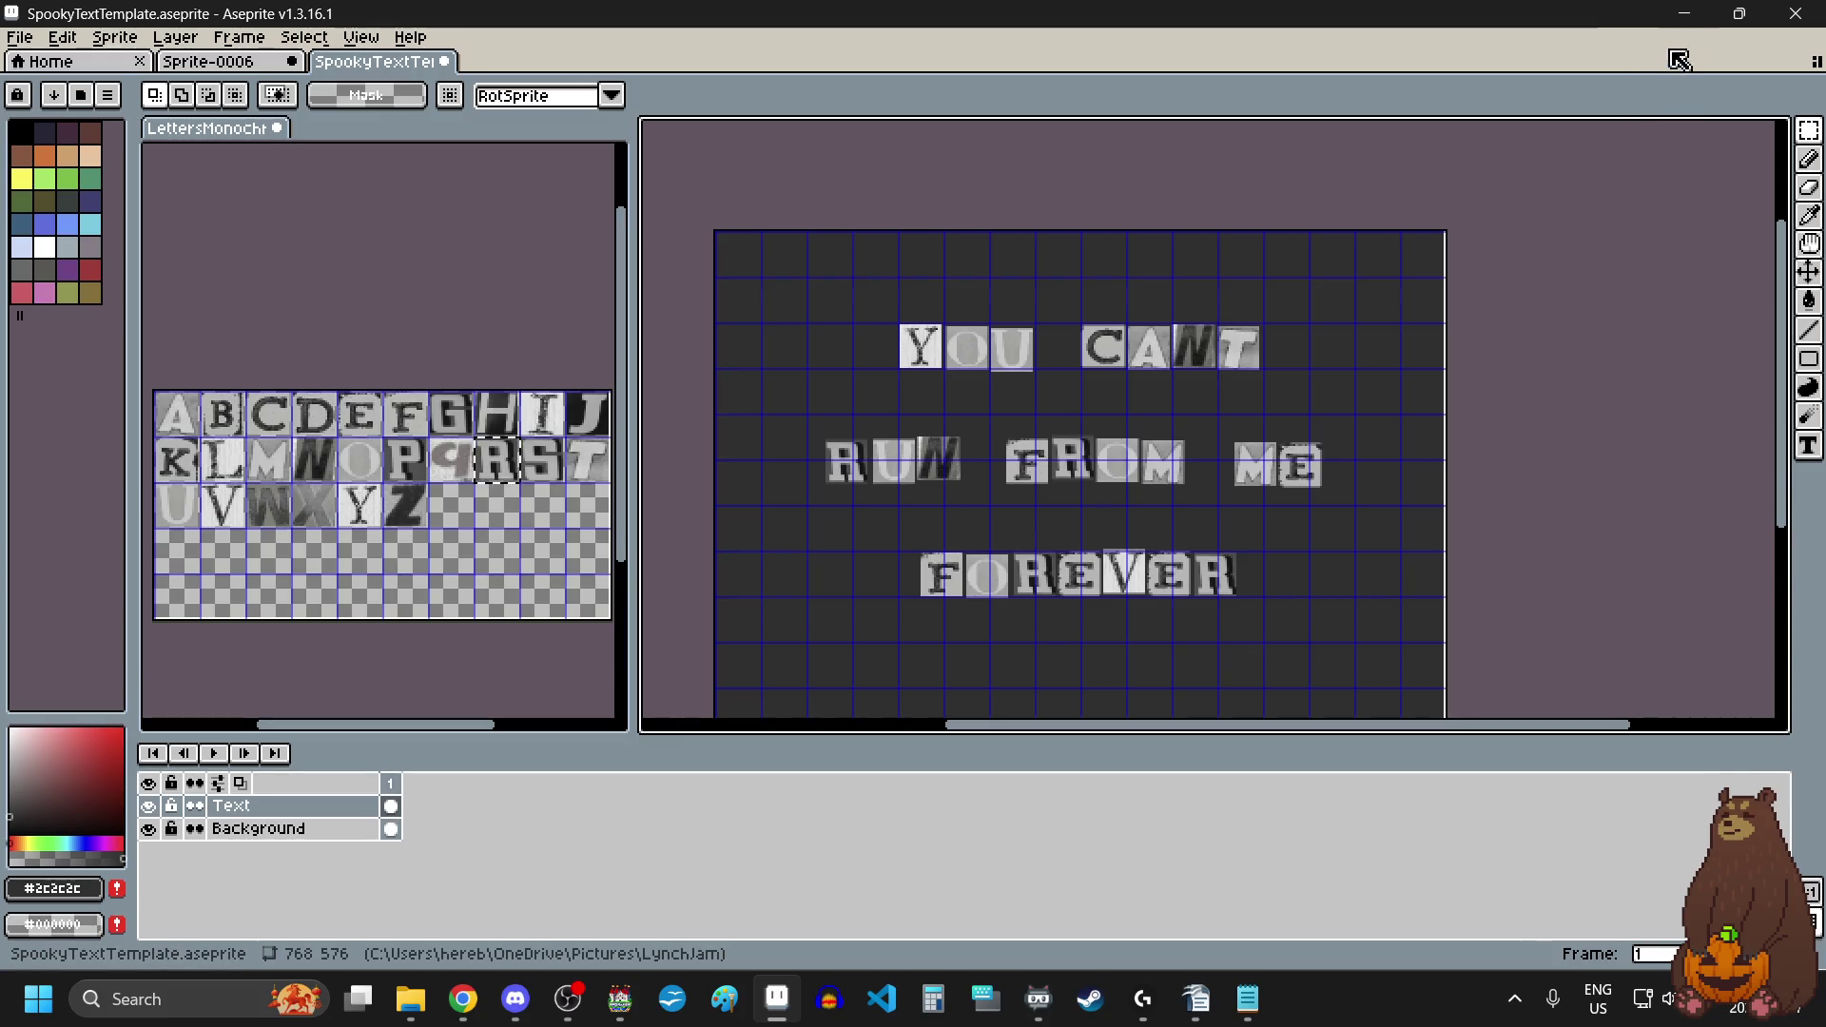
key(alt+Tab)
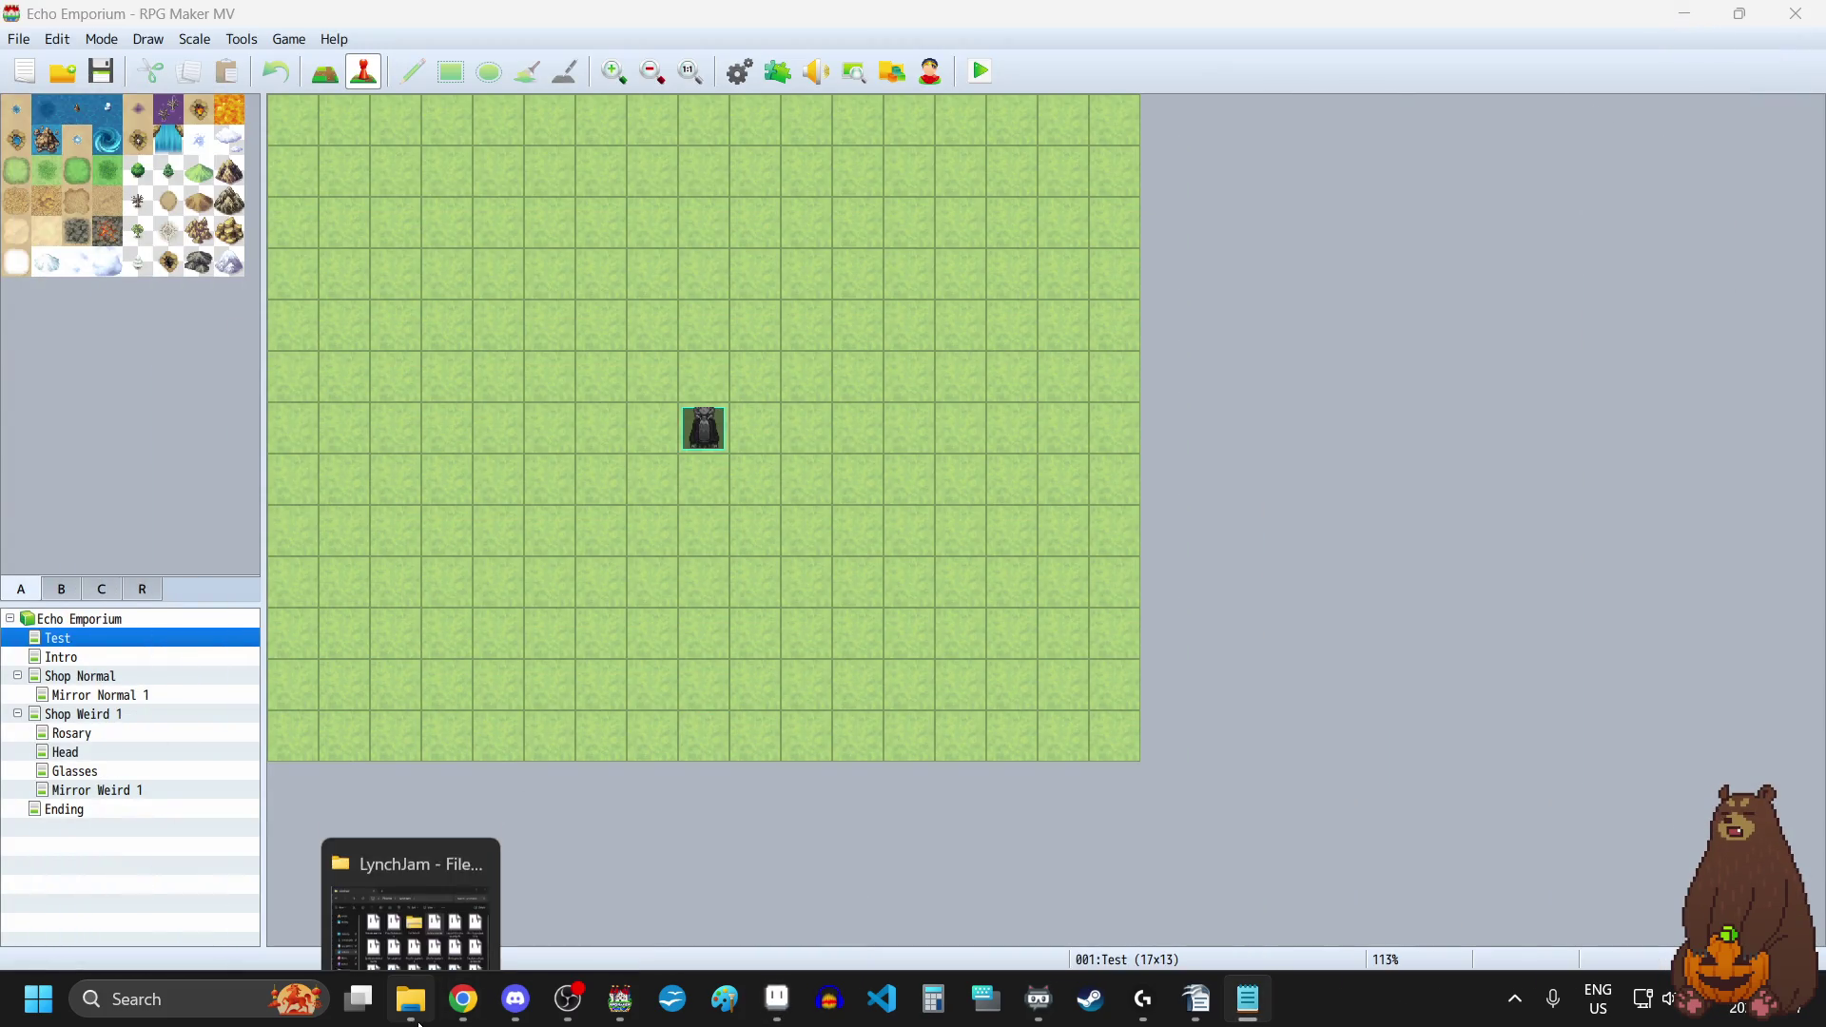
Step: Open the Resource Manager's img/pictures list and preview YOUCANTRUN1.png
click(782, 76)
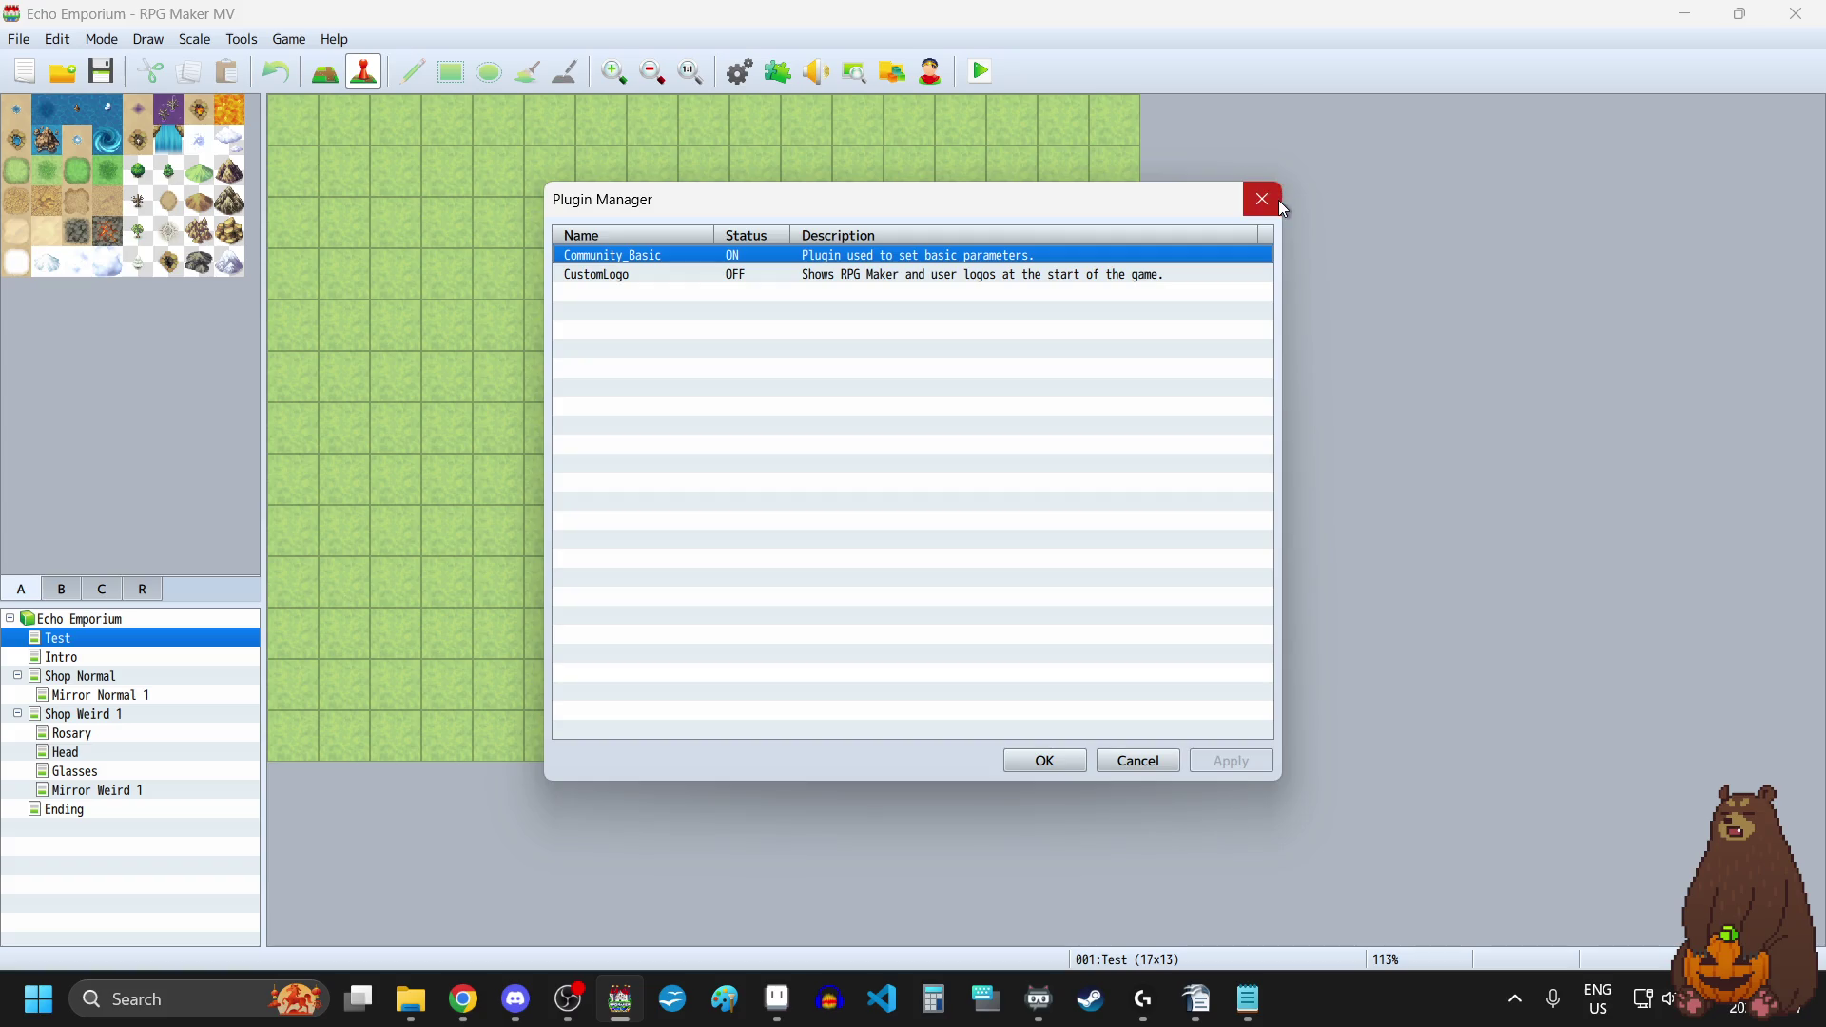
click(1279, 201)
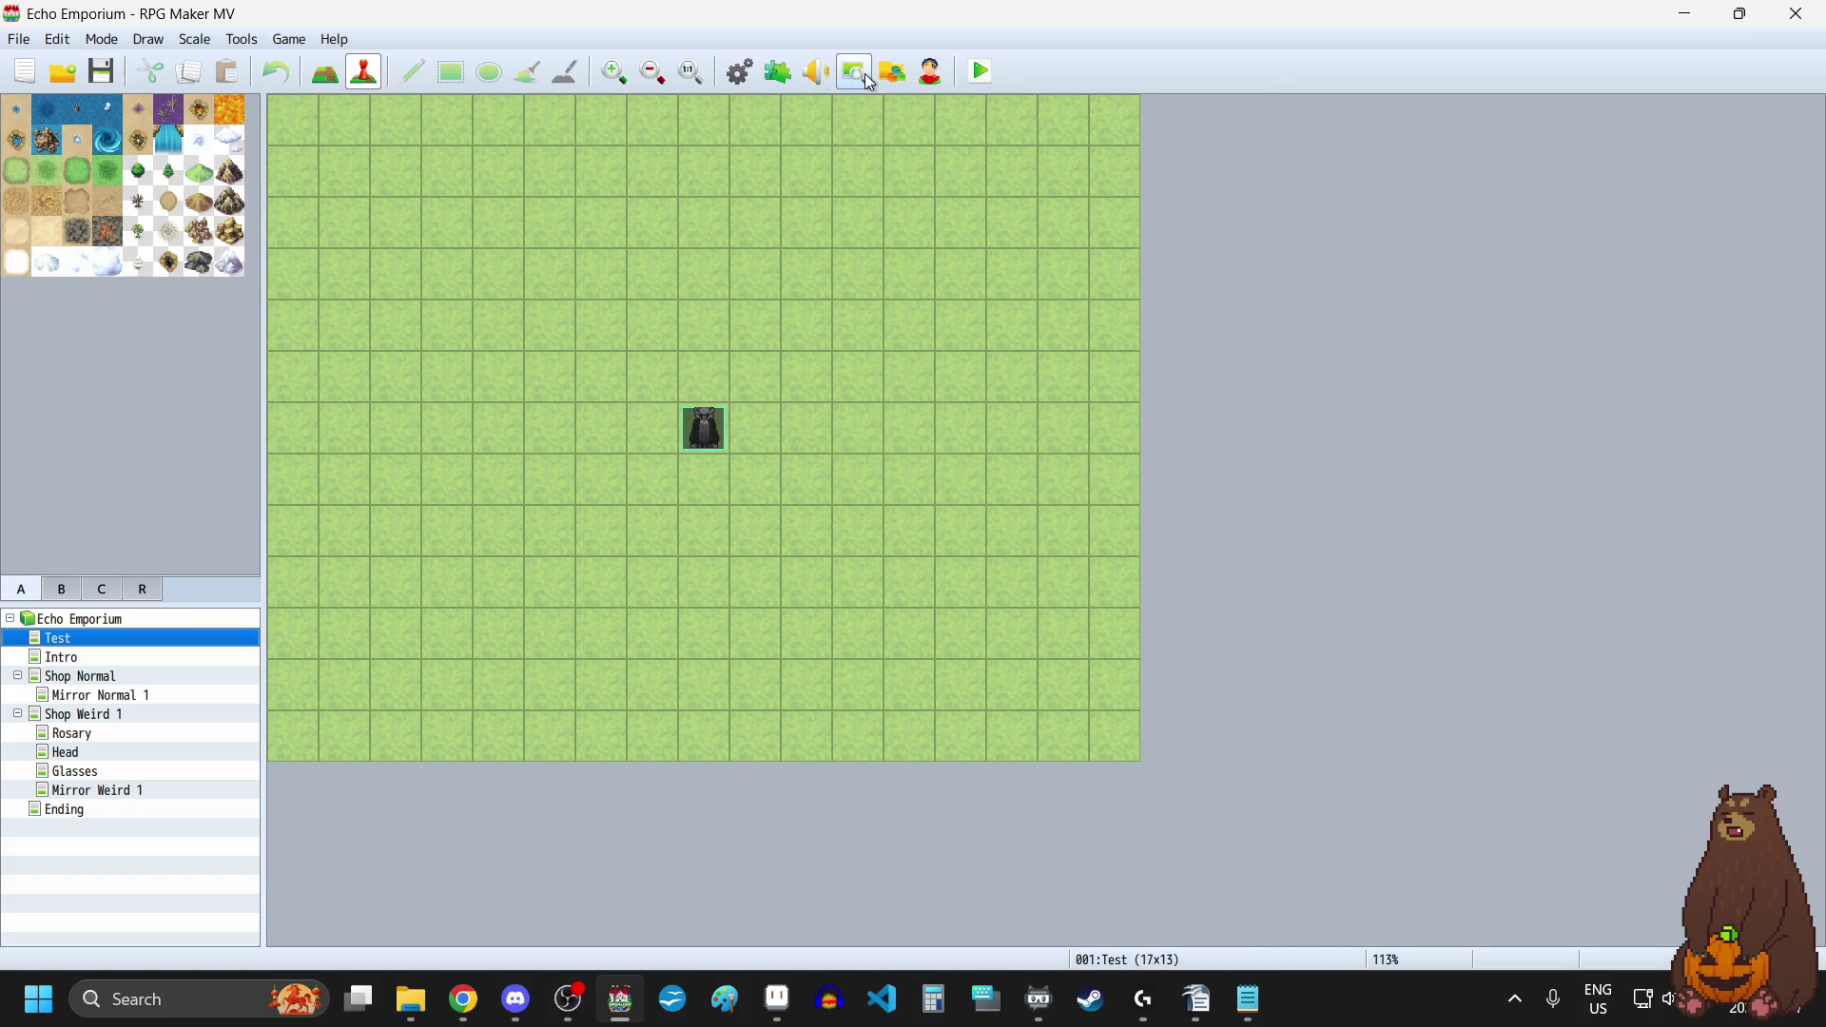
click(893, 72)
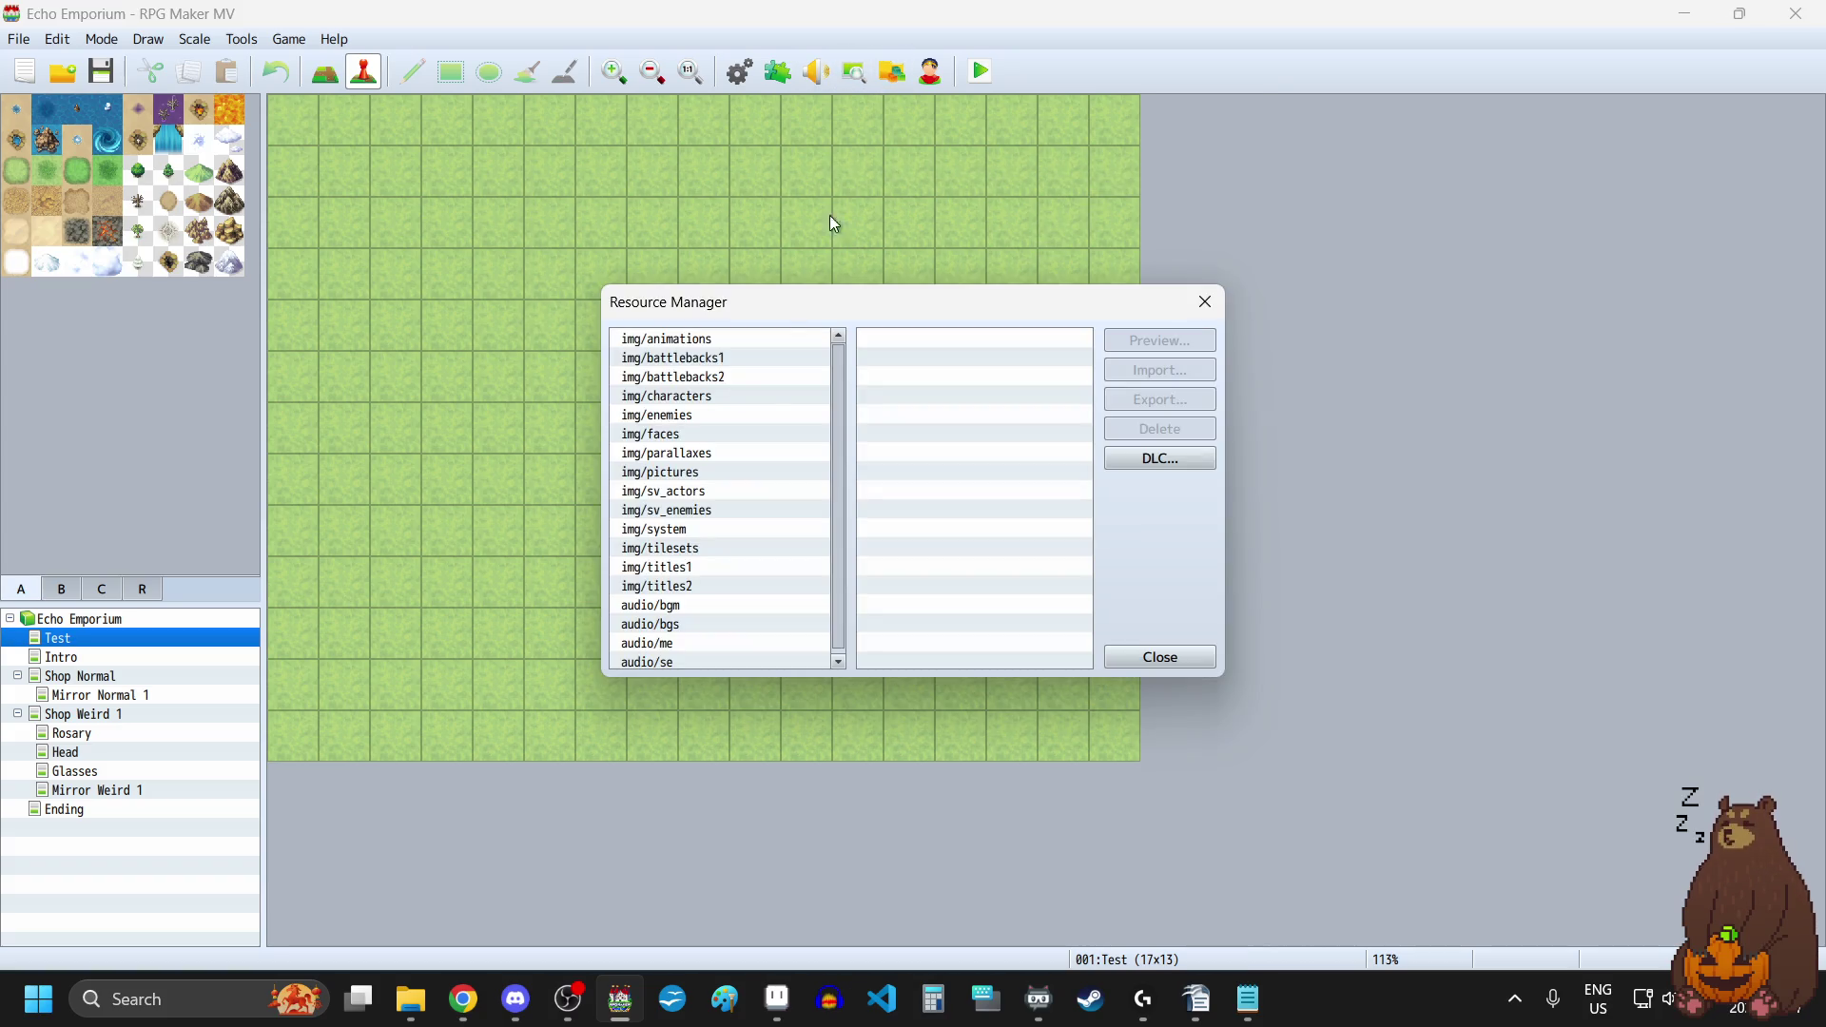
click(680, 472)
click(918, 569)
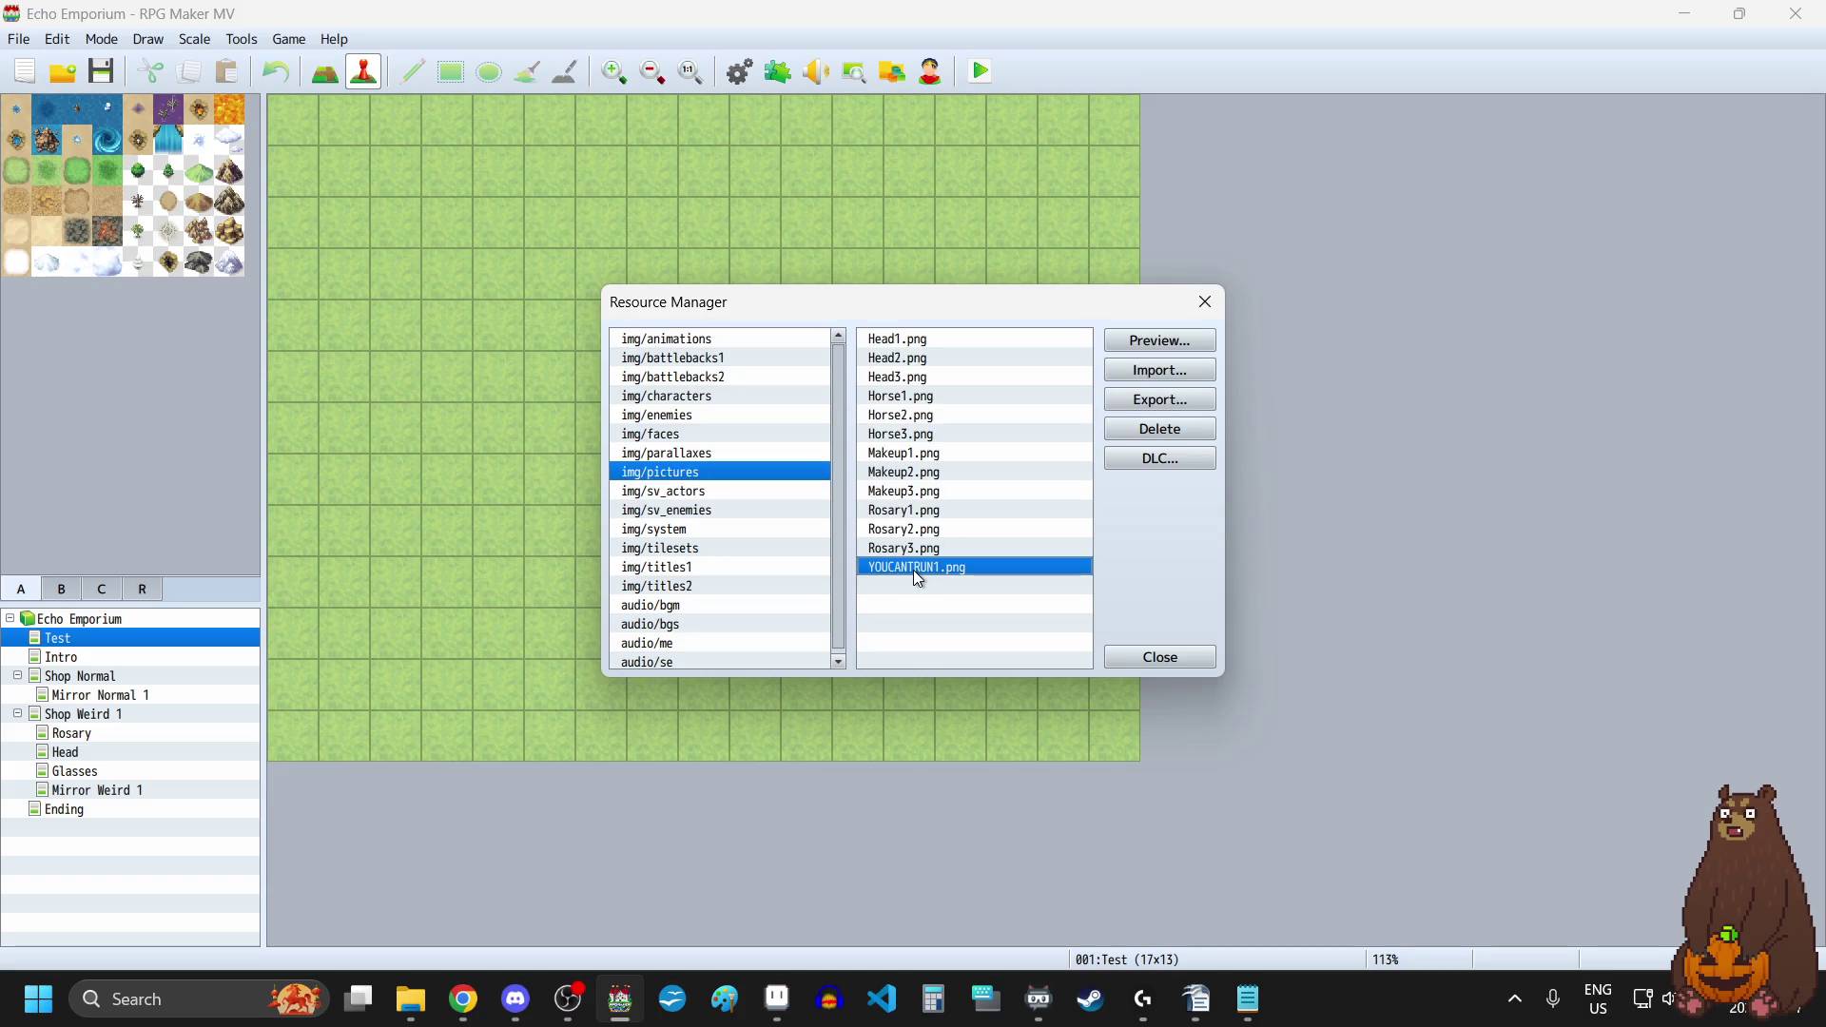
click(1138, 341)
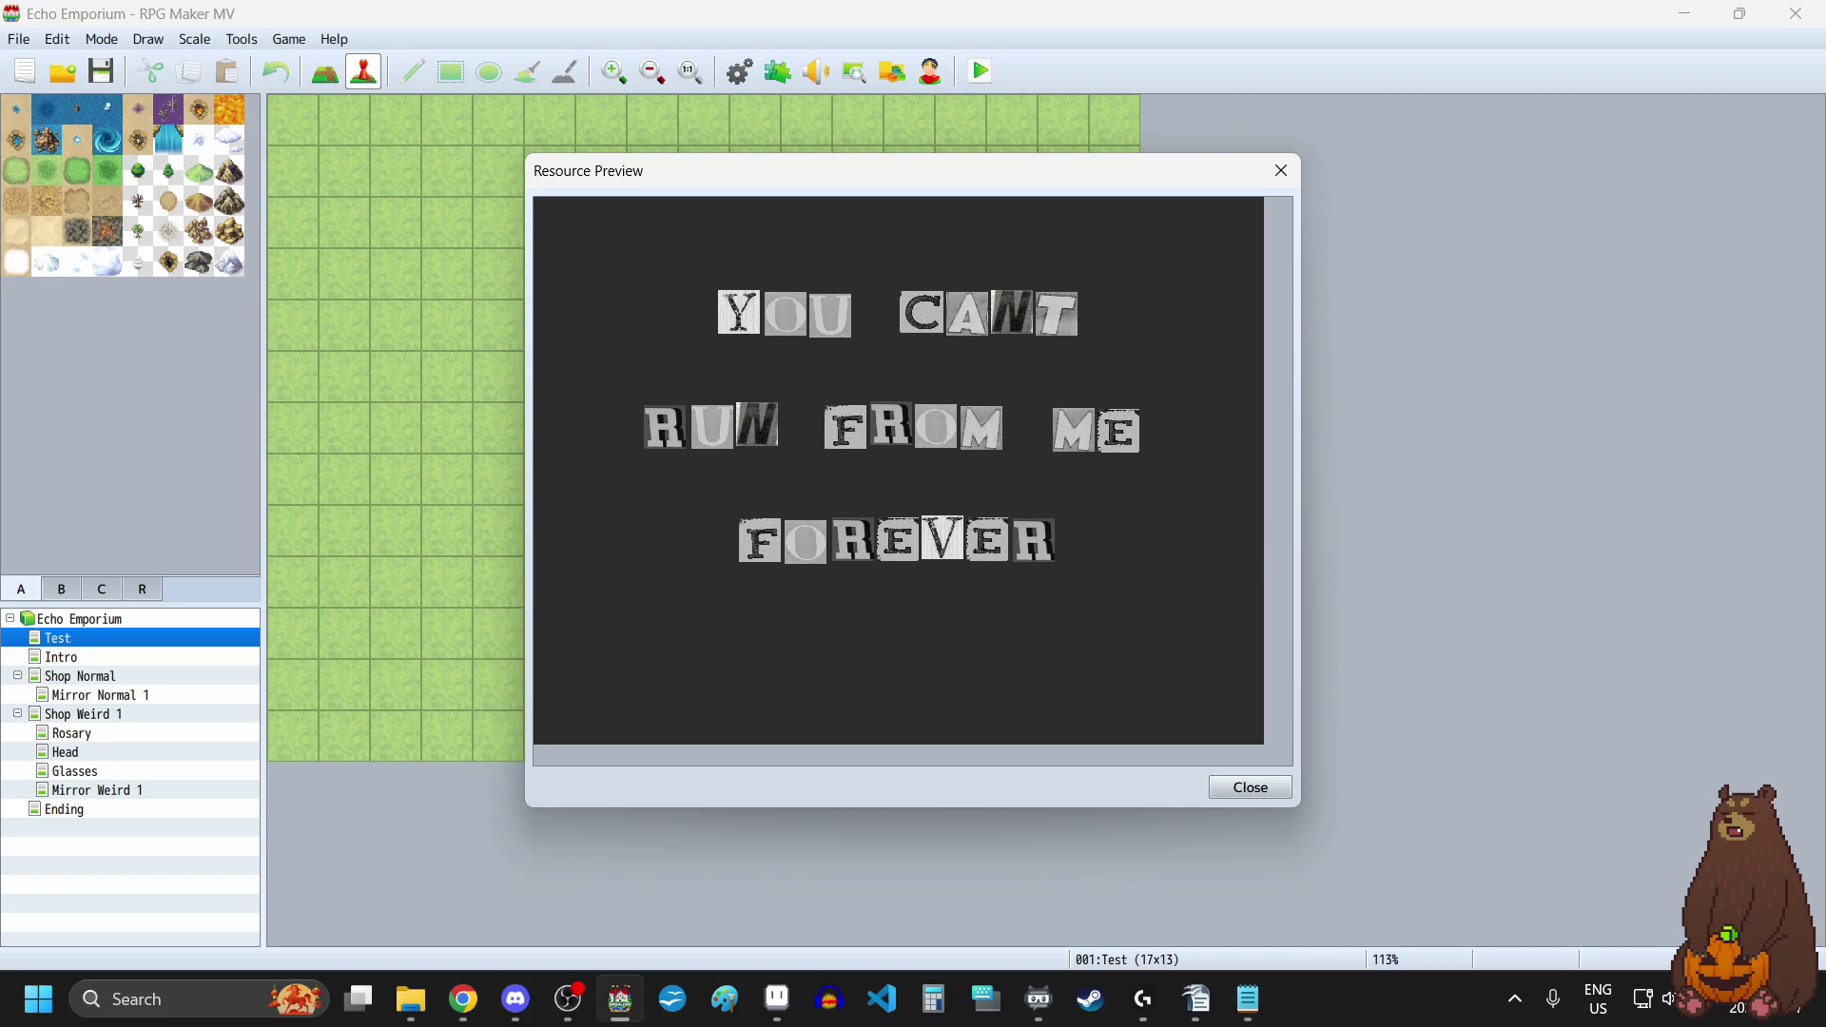
Step: Close the Resource Preview and Resource Manager to return to the Test map
click(1281, 171)
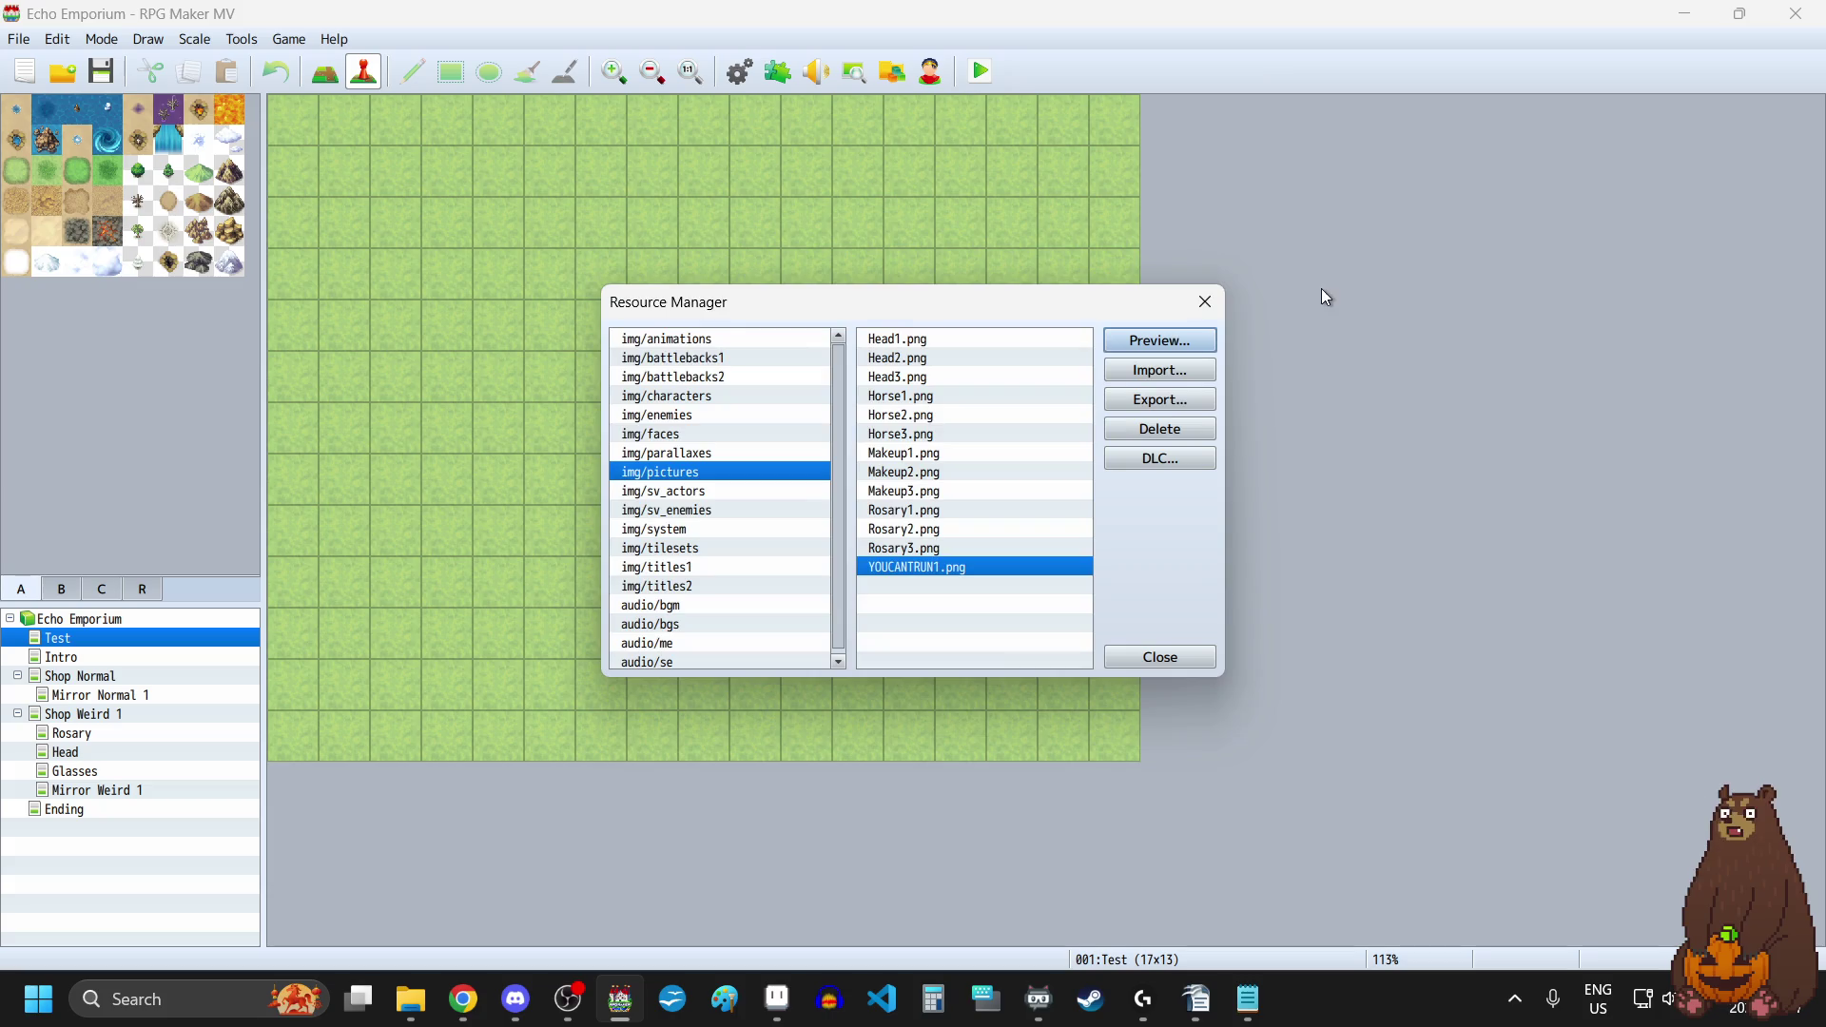
click(1194, 306)
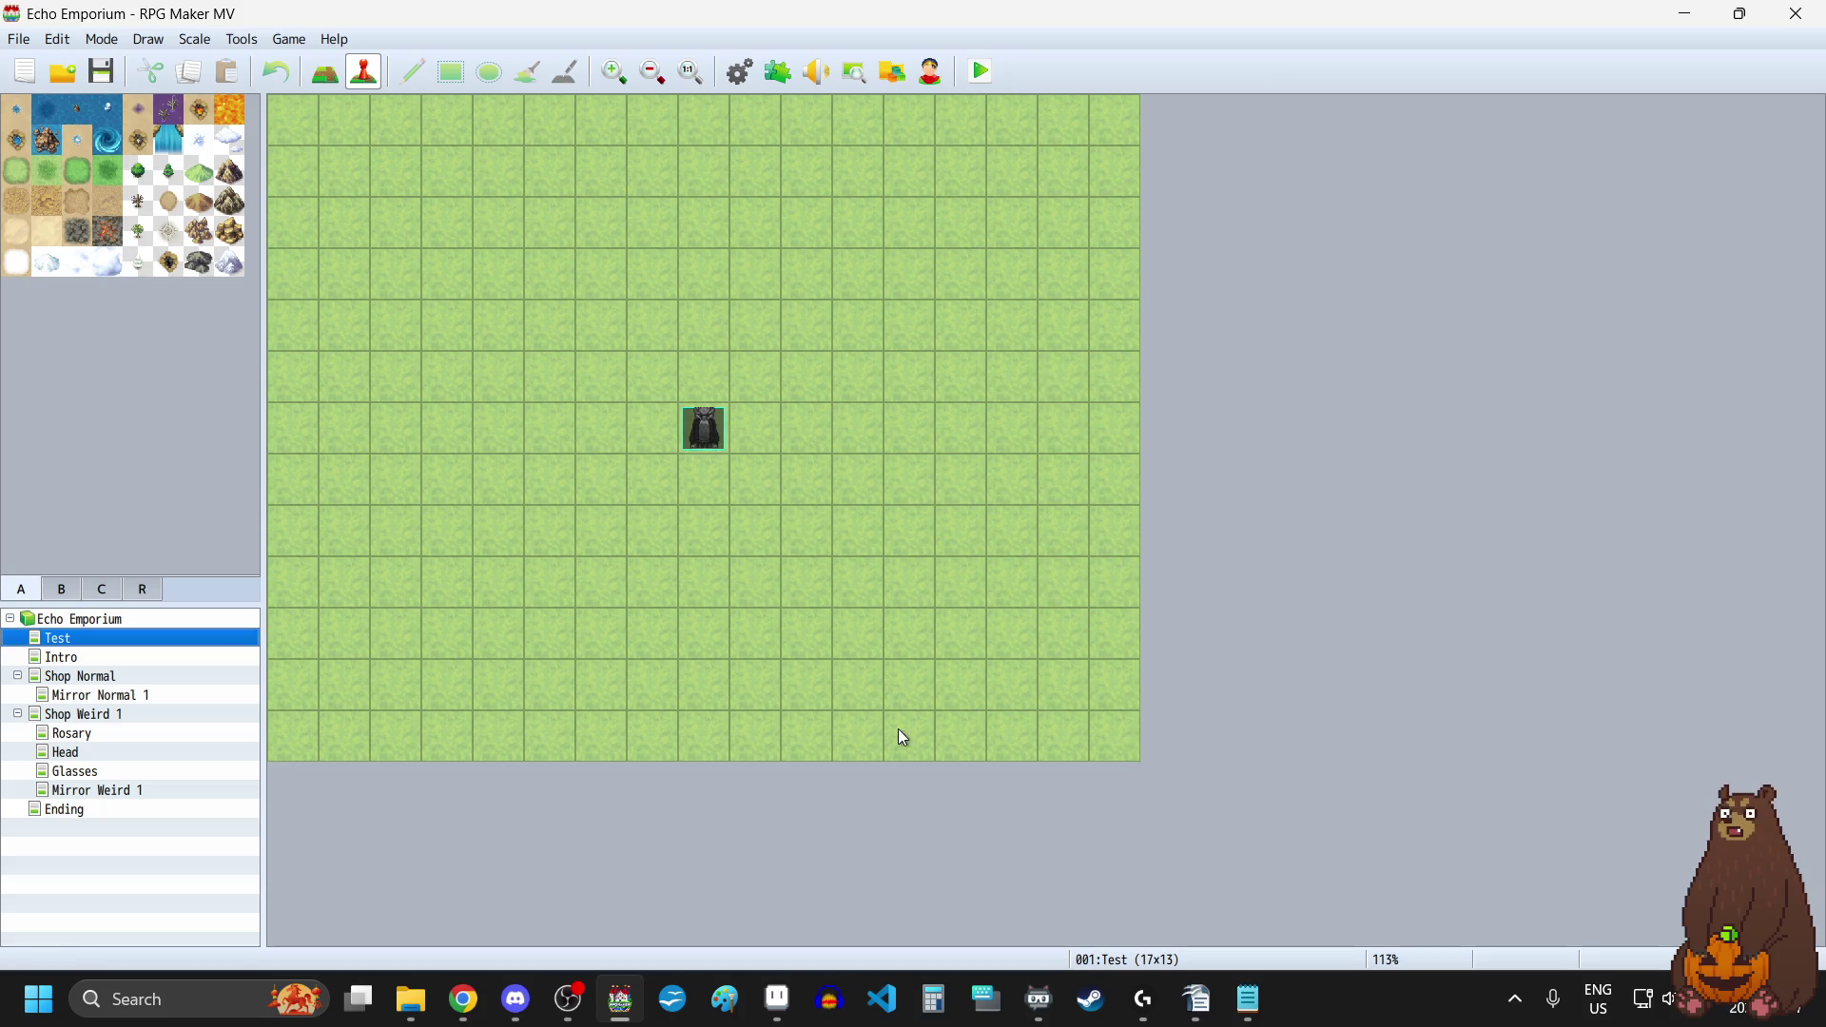
Step: Back in the Aseprite phrase project, move the Y tile up and left
mouse_move(778, 998)
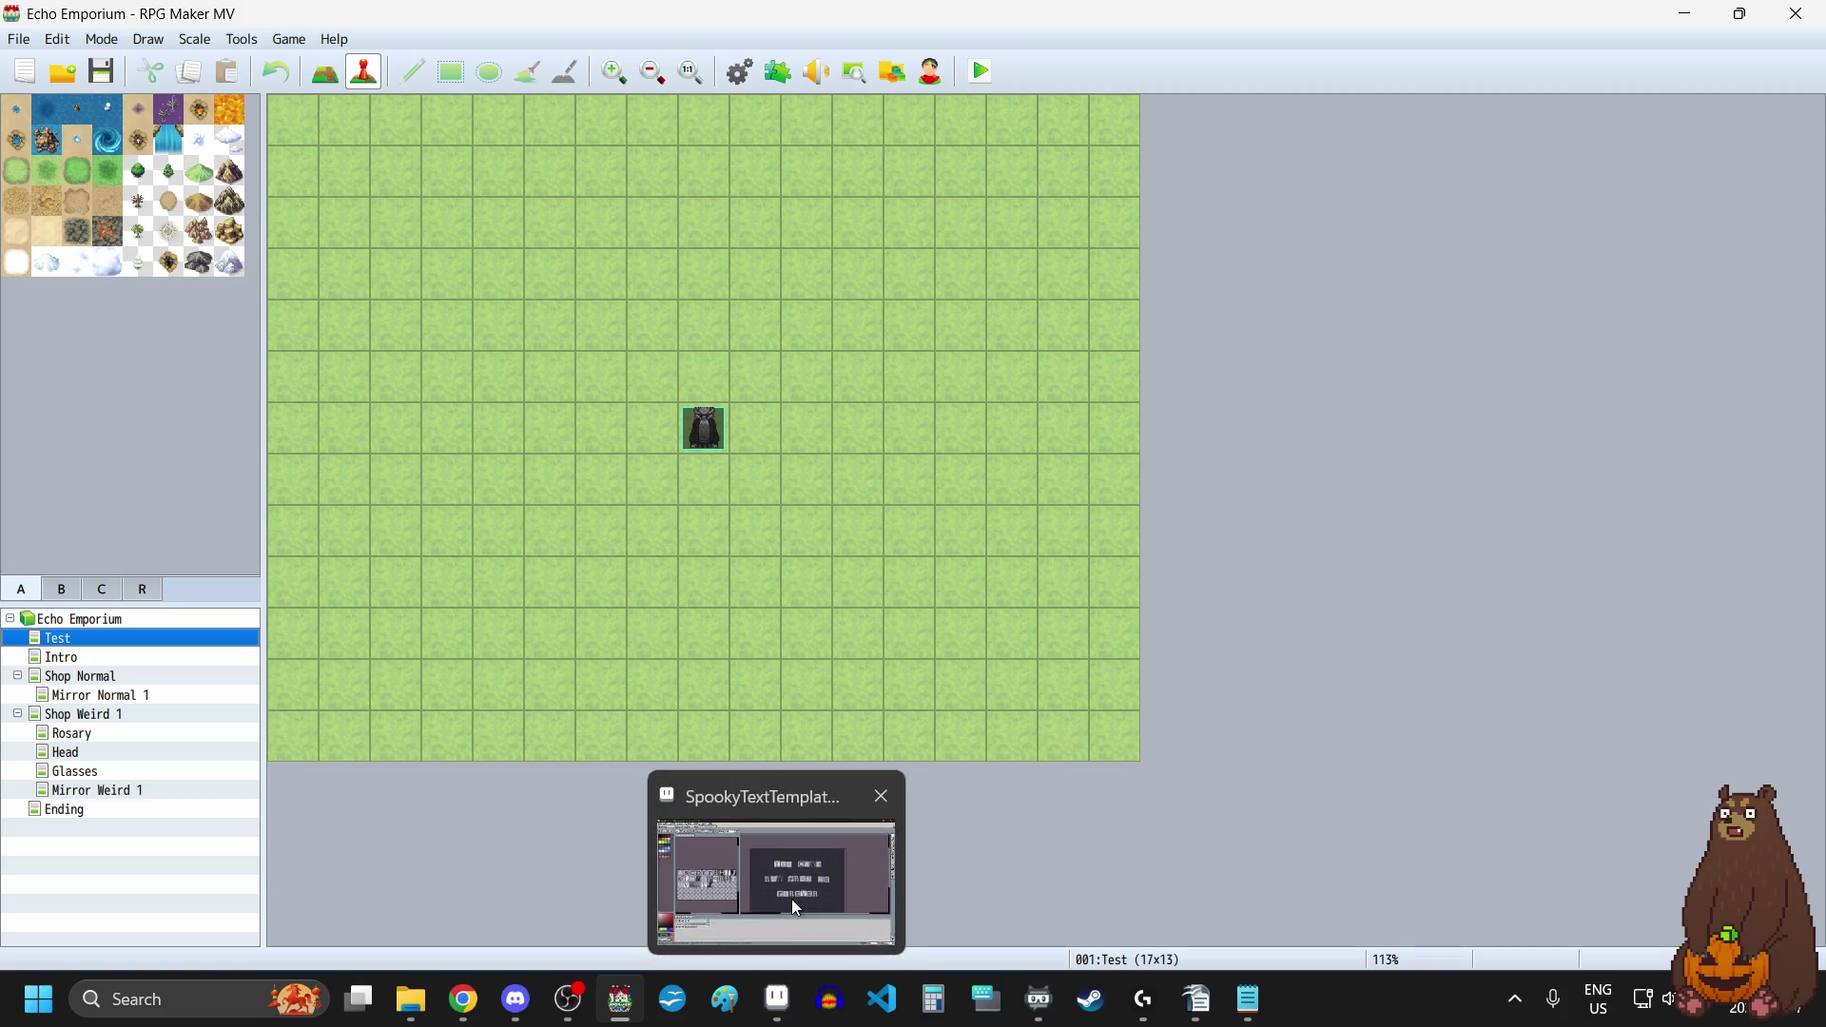
click(791, 899)
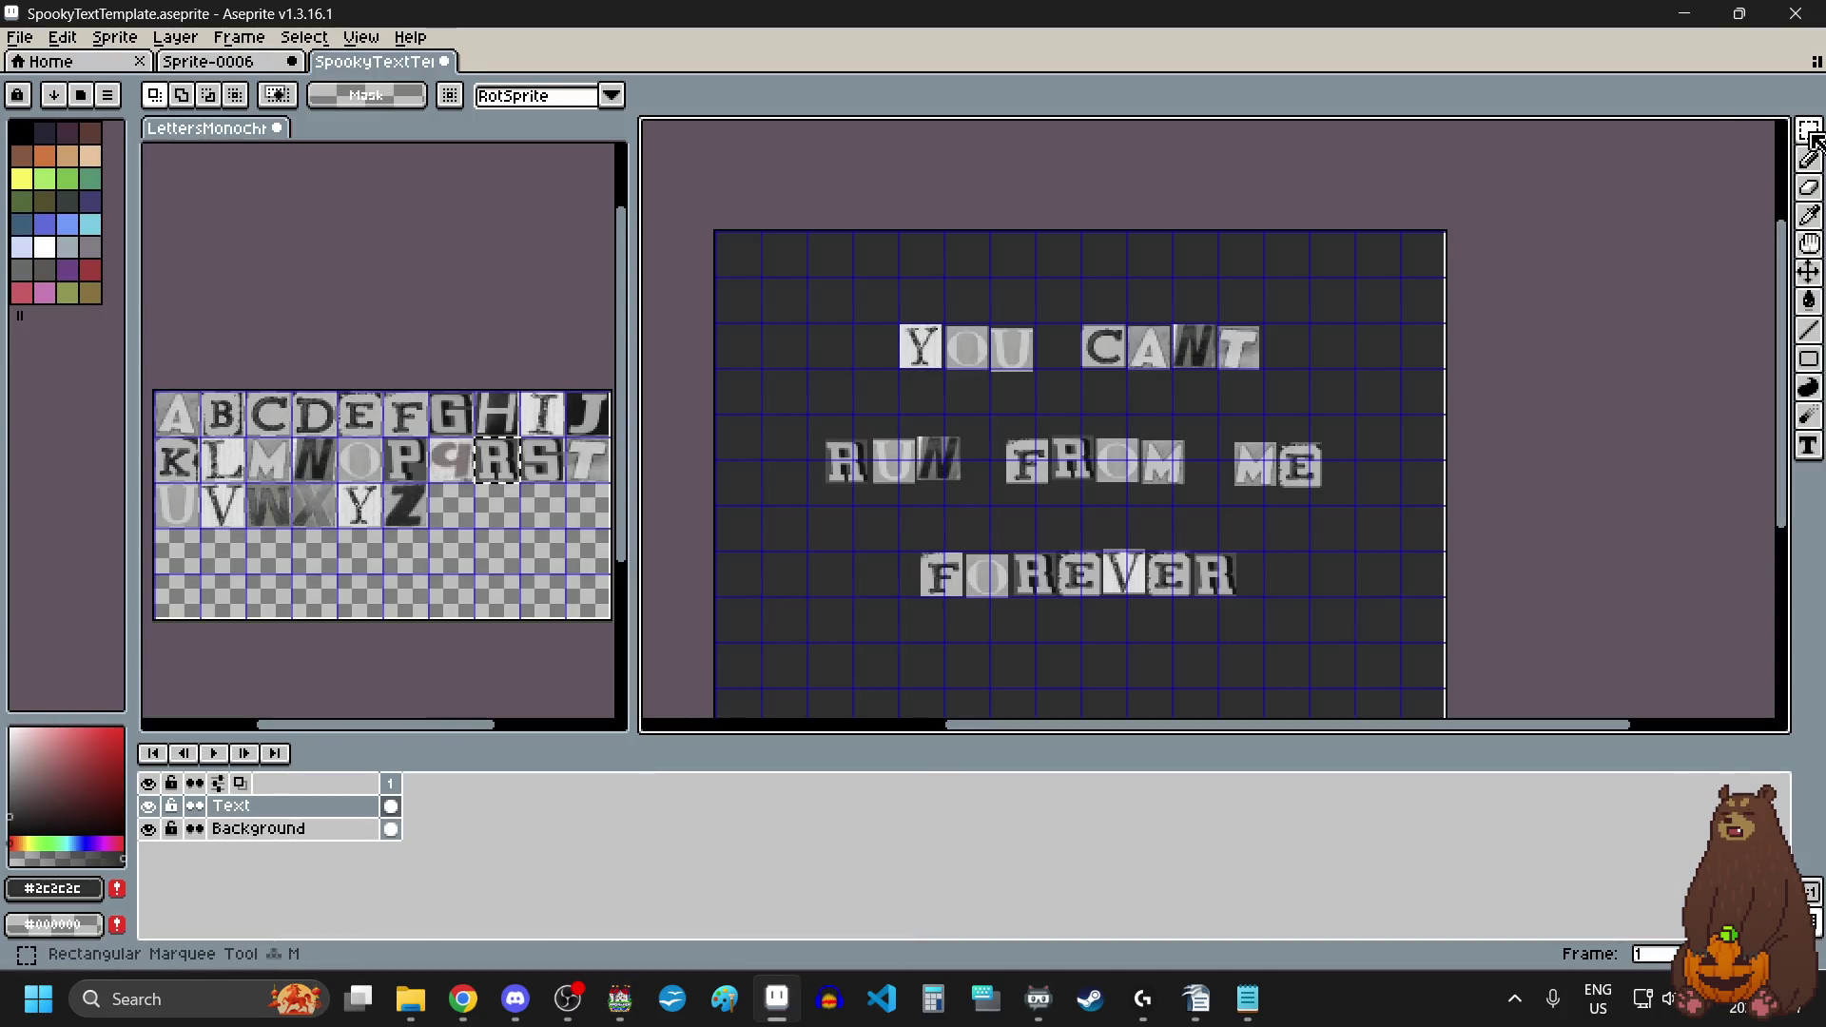
mouse_move(1806, 138)
scroll(894, 350, up, 4)
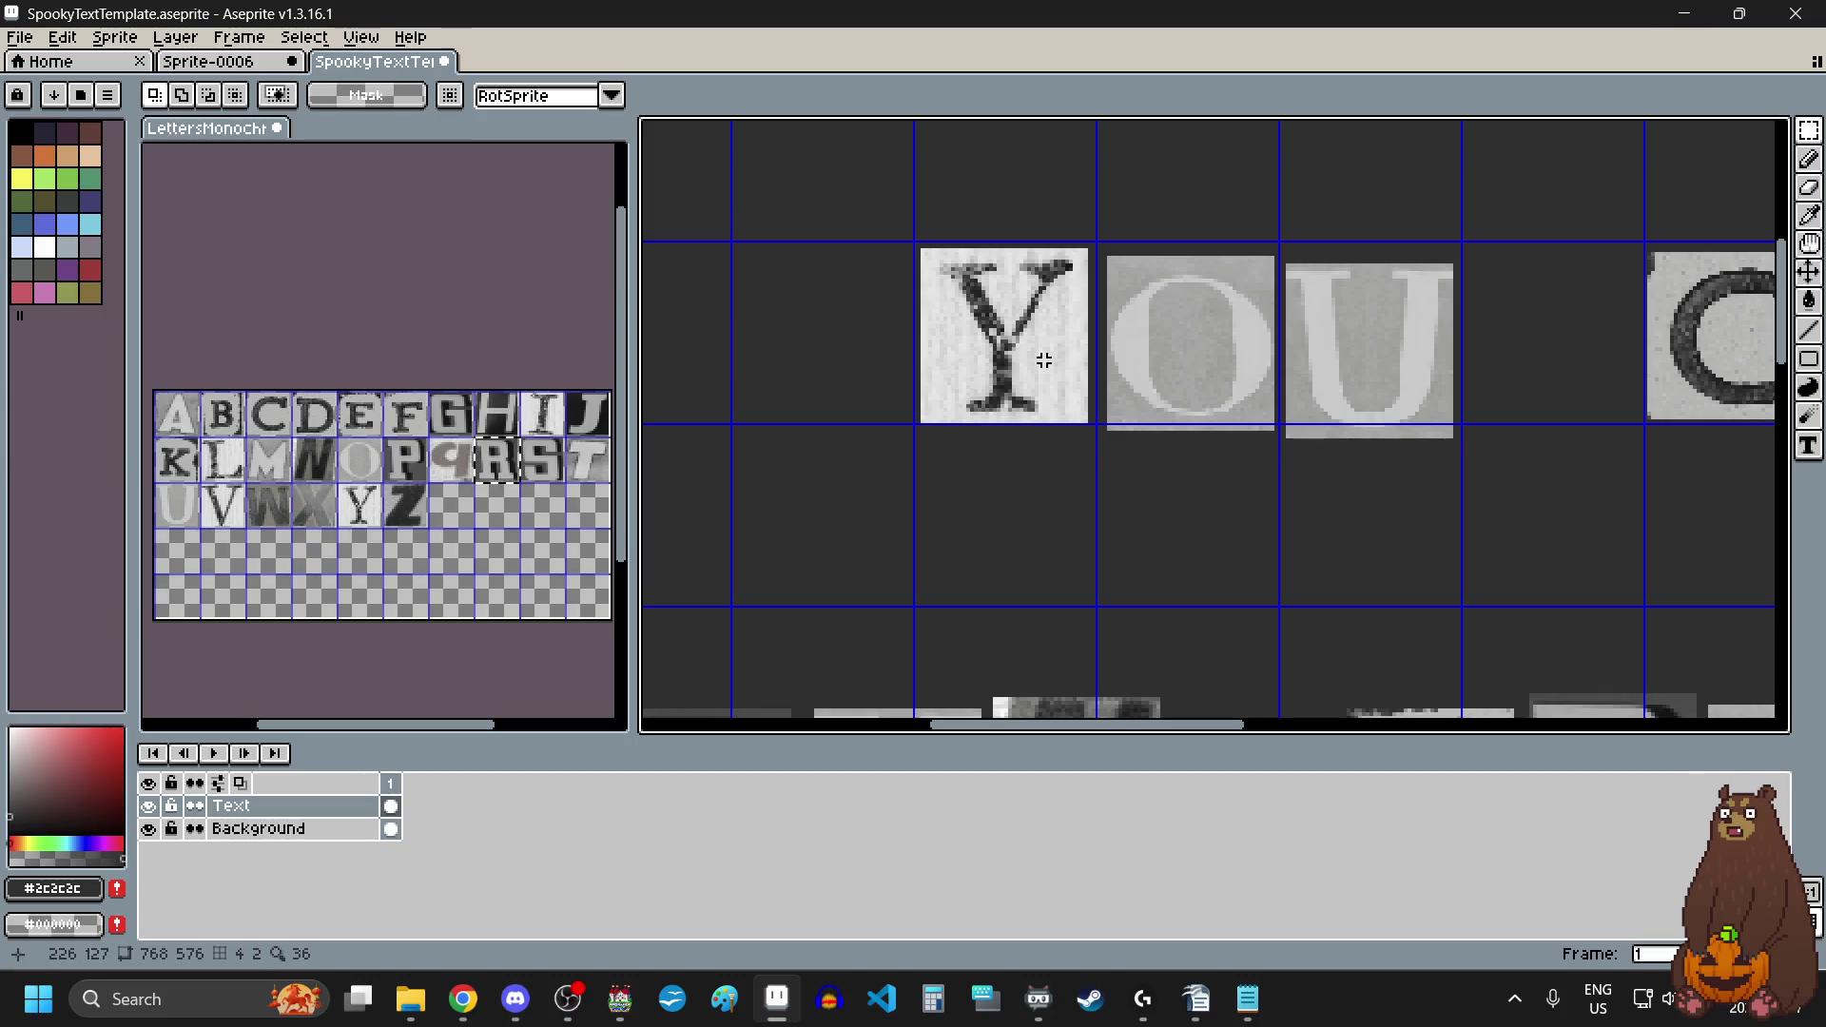
scroll(1059, 246, up, 3)
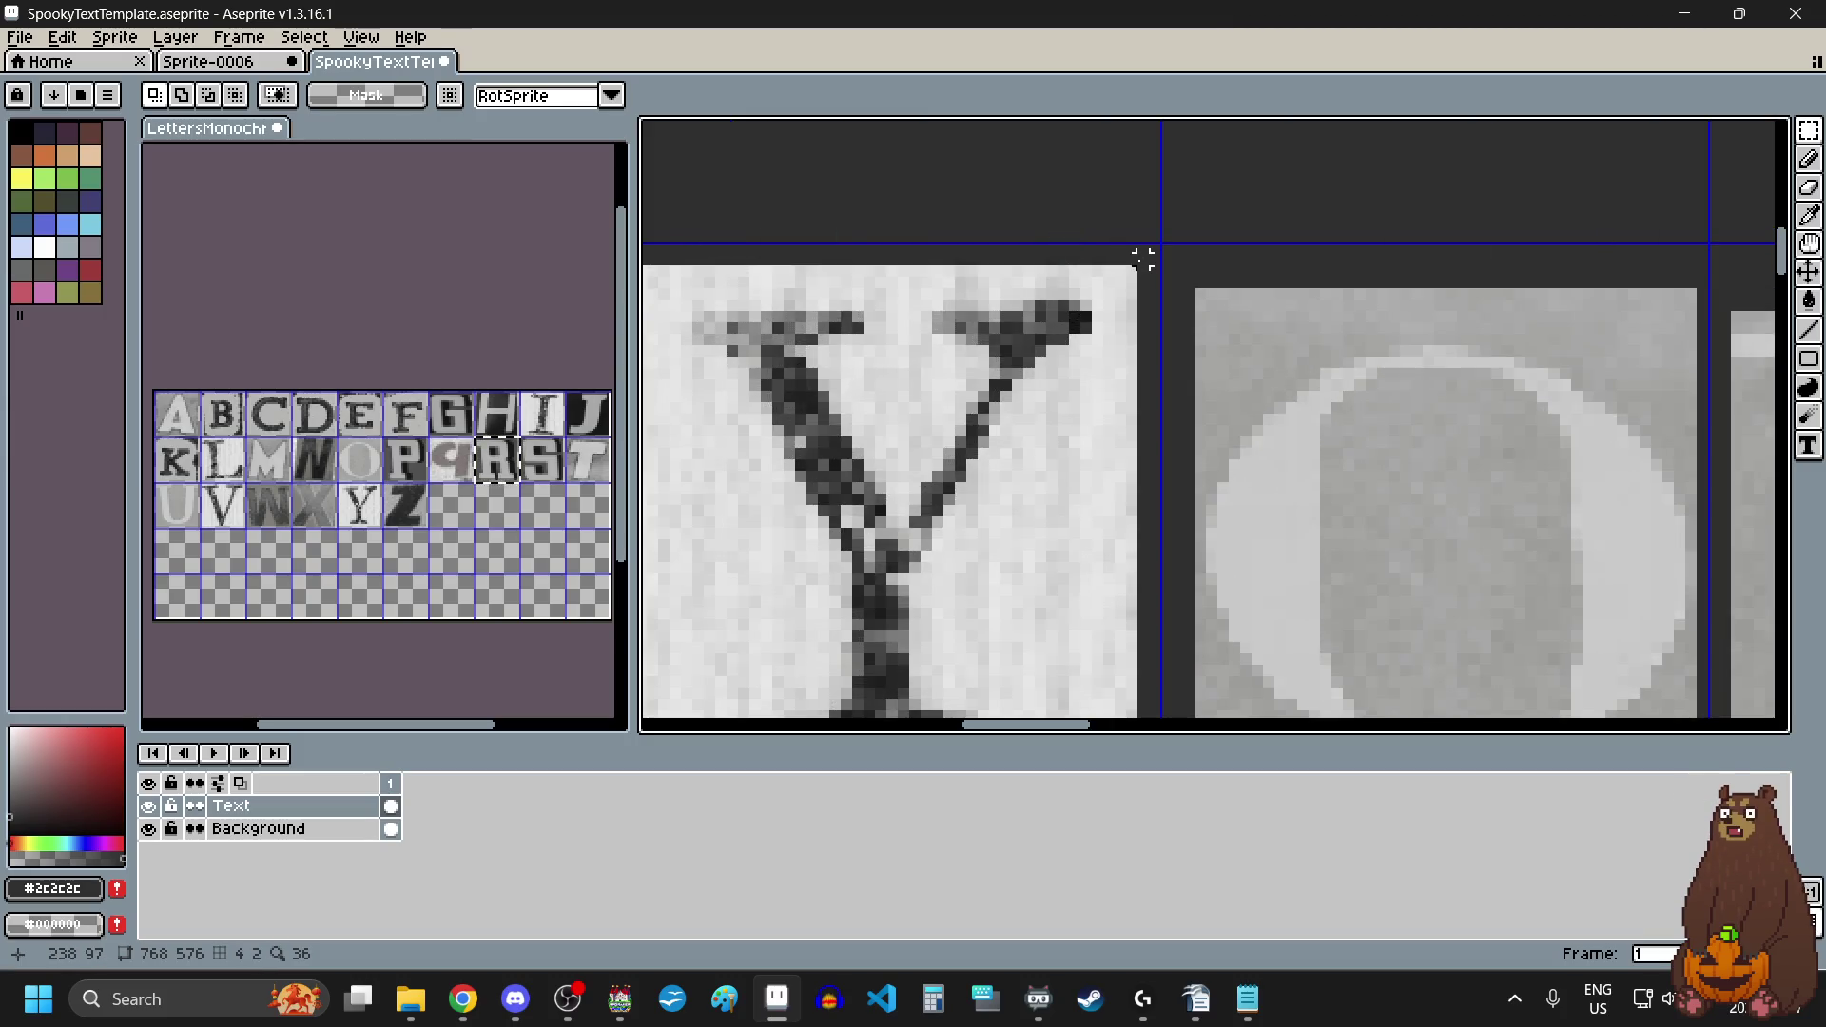
scroll(1137, 257, down, 2)
mouse_move(1140, 259)
mouse_down()
mouse_move(843, 523)
mouse_move(852, 557)
mouse_up()
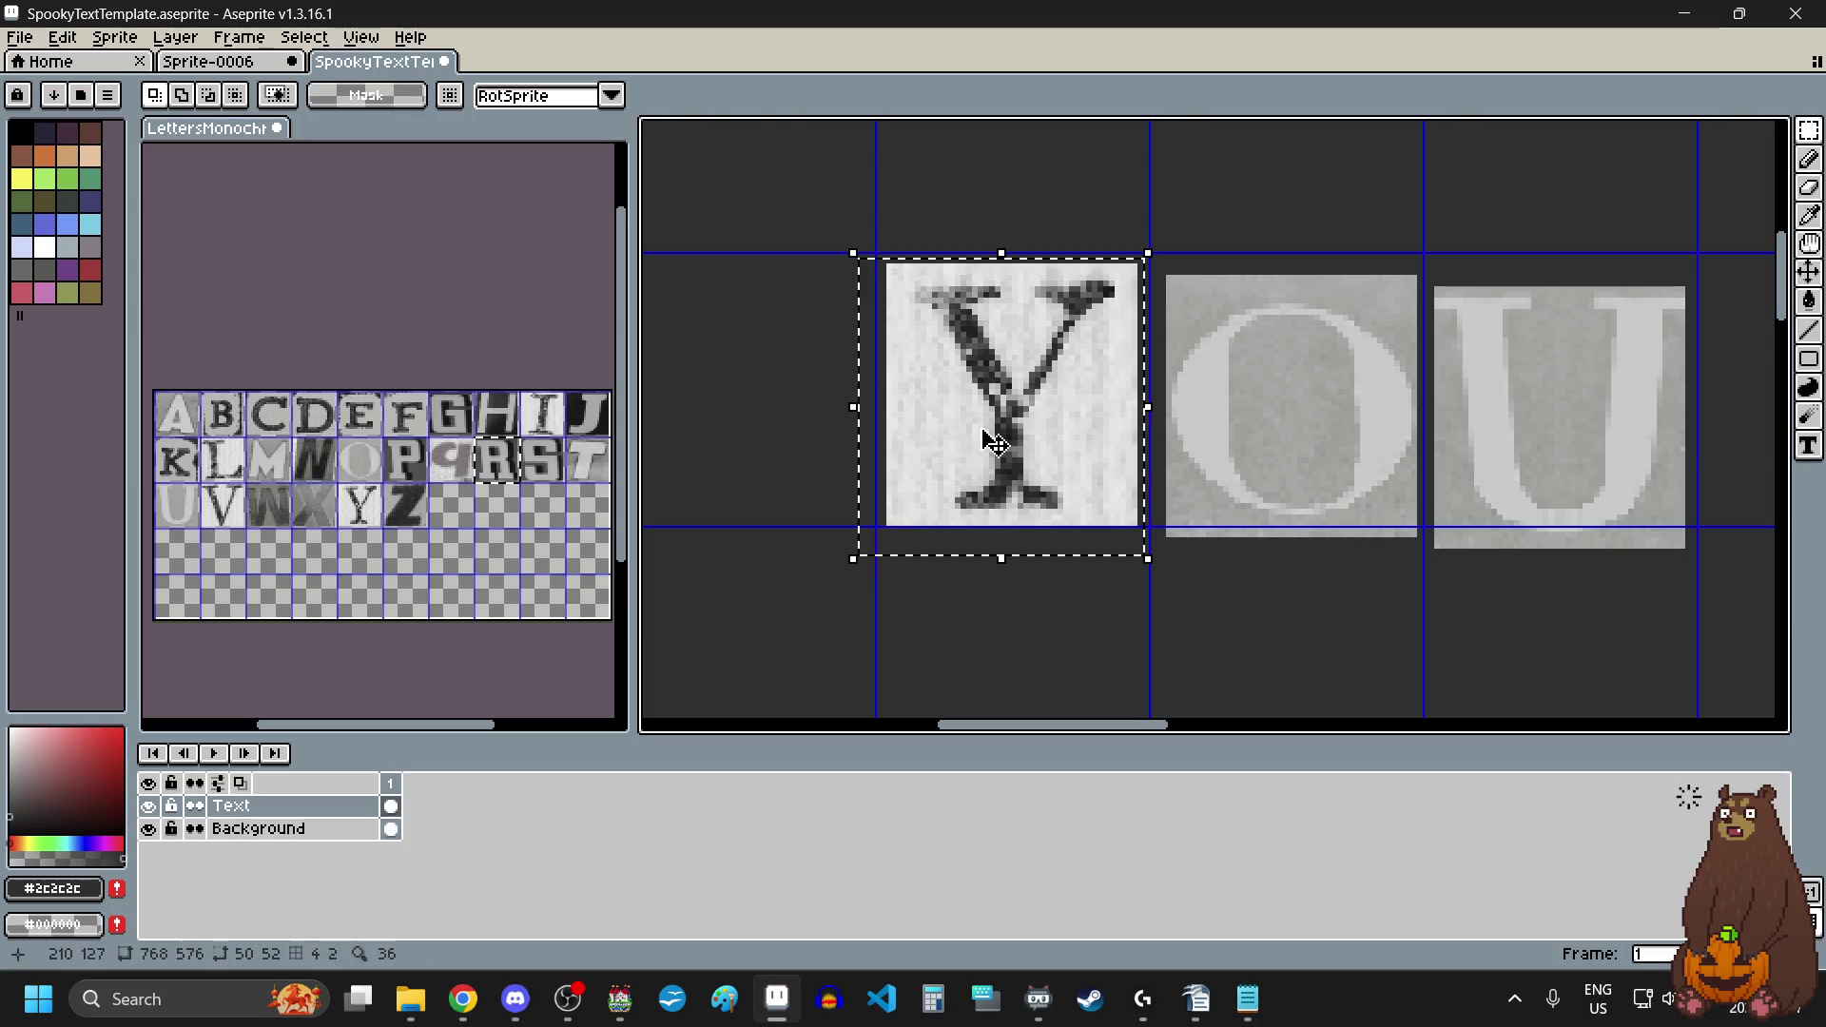
drag(991, 439, 974, 411)
click(1316, 612)
Step: Raise the U tile about 57 px
scroll(1272, 607, down, 1)
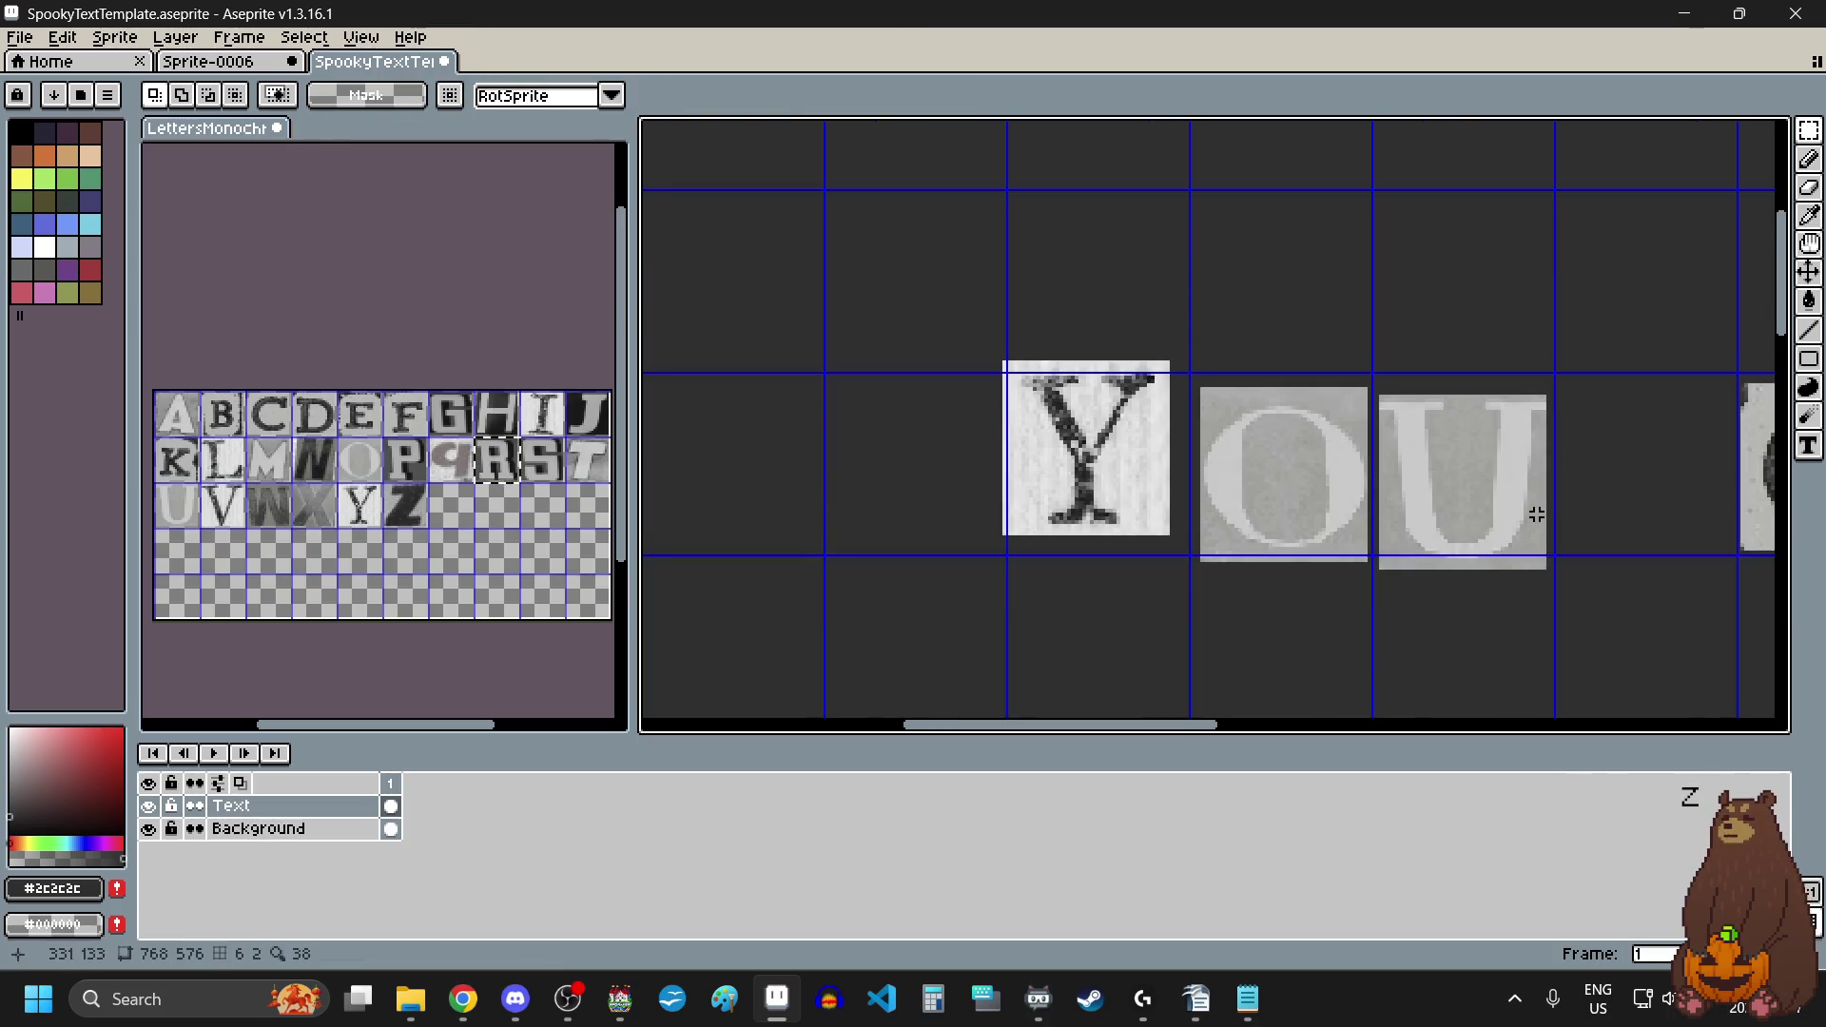
scroll(1485, 463, up, 1)
scroll(1485, 462, up, 1)
mouse_move(1599, 255)
mouse_down()
mouse_move(1414, 550)
mouse_move(1224, 667)
mouse_up()
drag(1307, 596, 1337, 472)
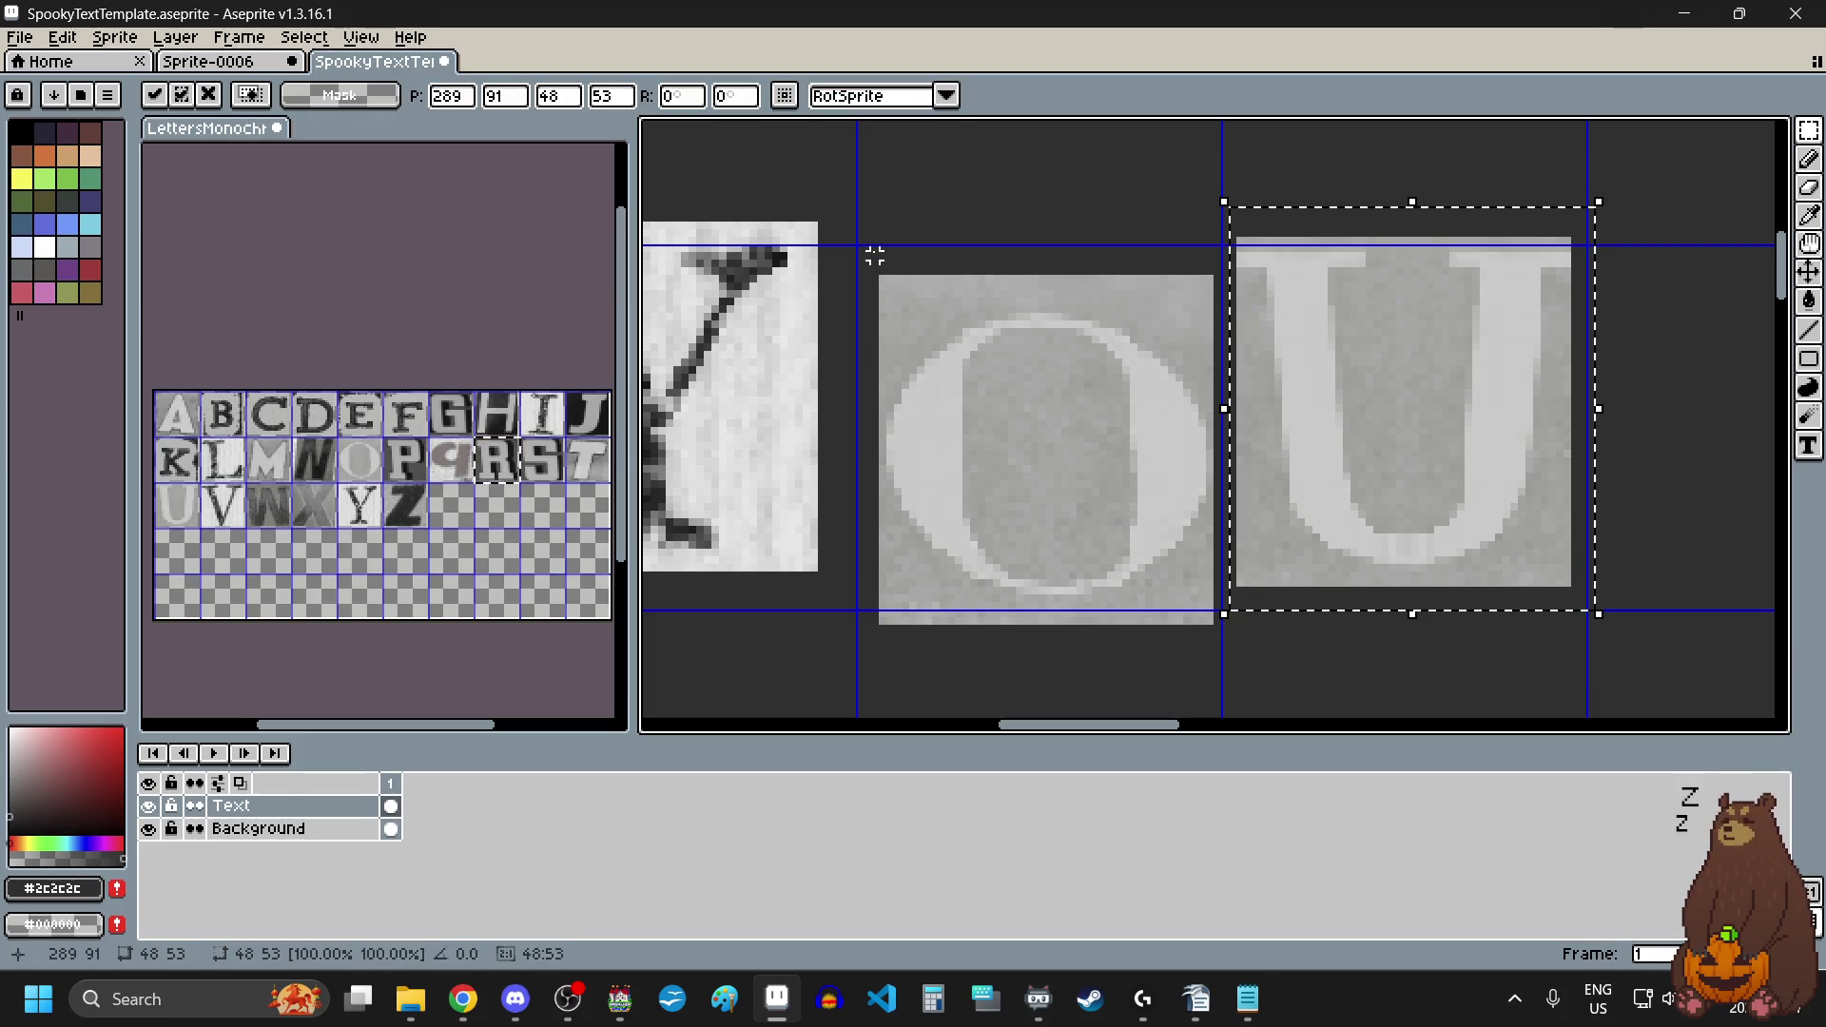
Step: Shift the O tile up-left and the C tile right and down, then deselect
mouse_move(865, 254)
mouse_down()
mouse_move(928, 302)
mouse_move(1217, 653)
mouse_up()
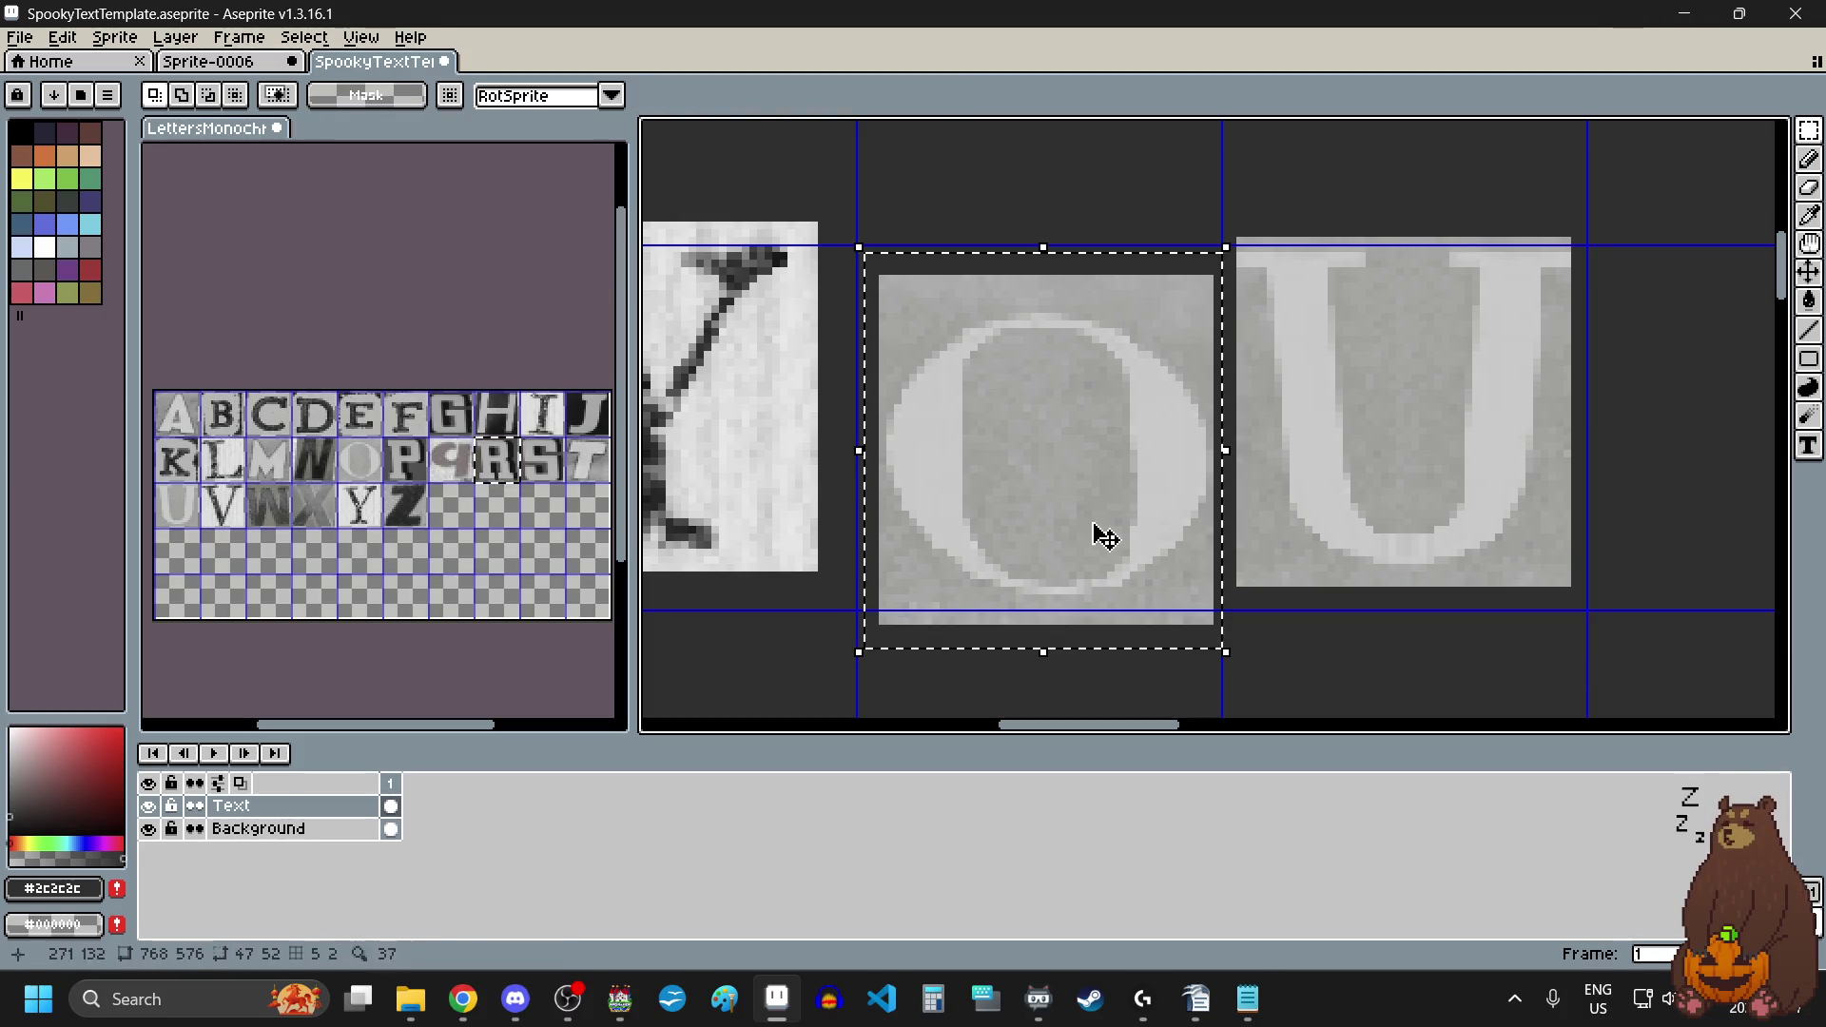
drag(1100, 530, 1072, 497)
scroll(1071, 498, down, 3)
scroll(1252, 542, up, 2)
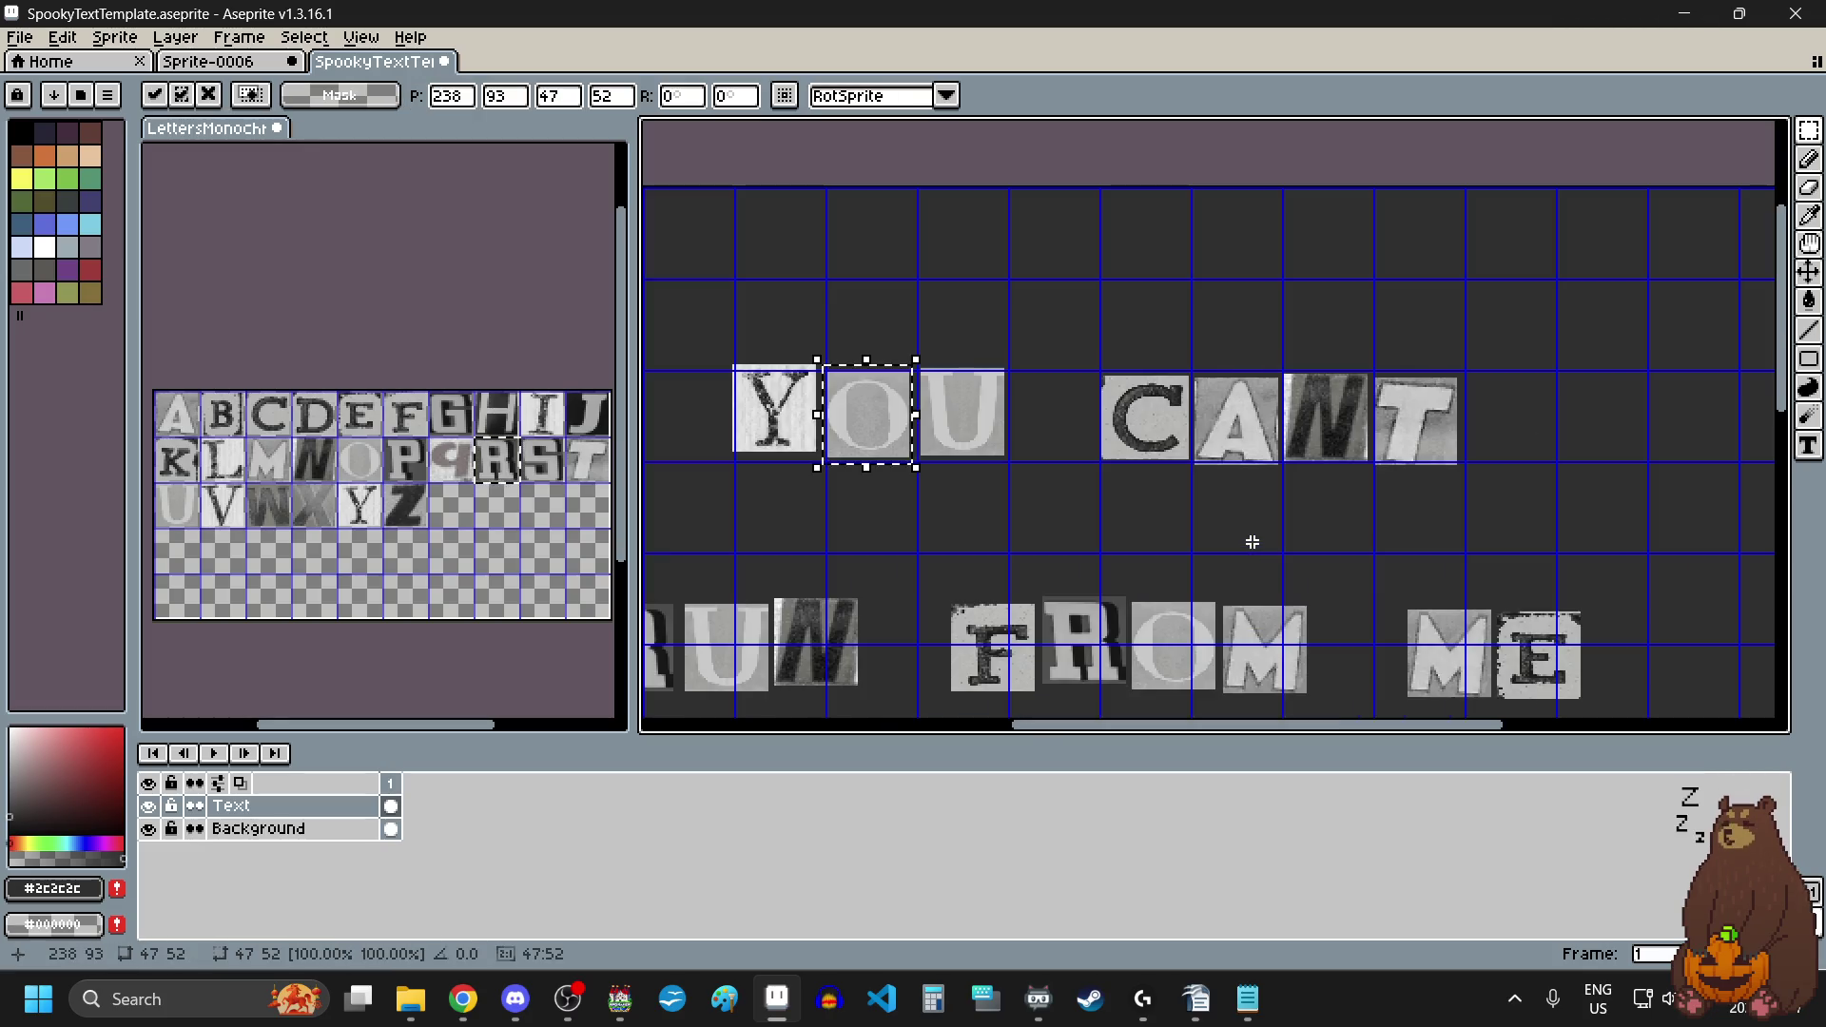
click(1249, 542)
scroll(1250, 542, up, 2)
scroll(1052, 237, up, 2)
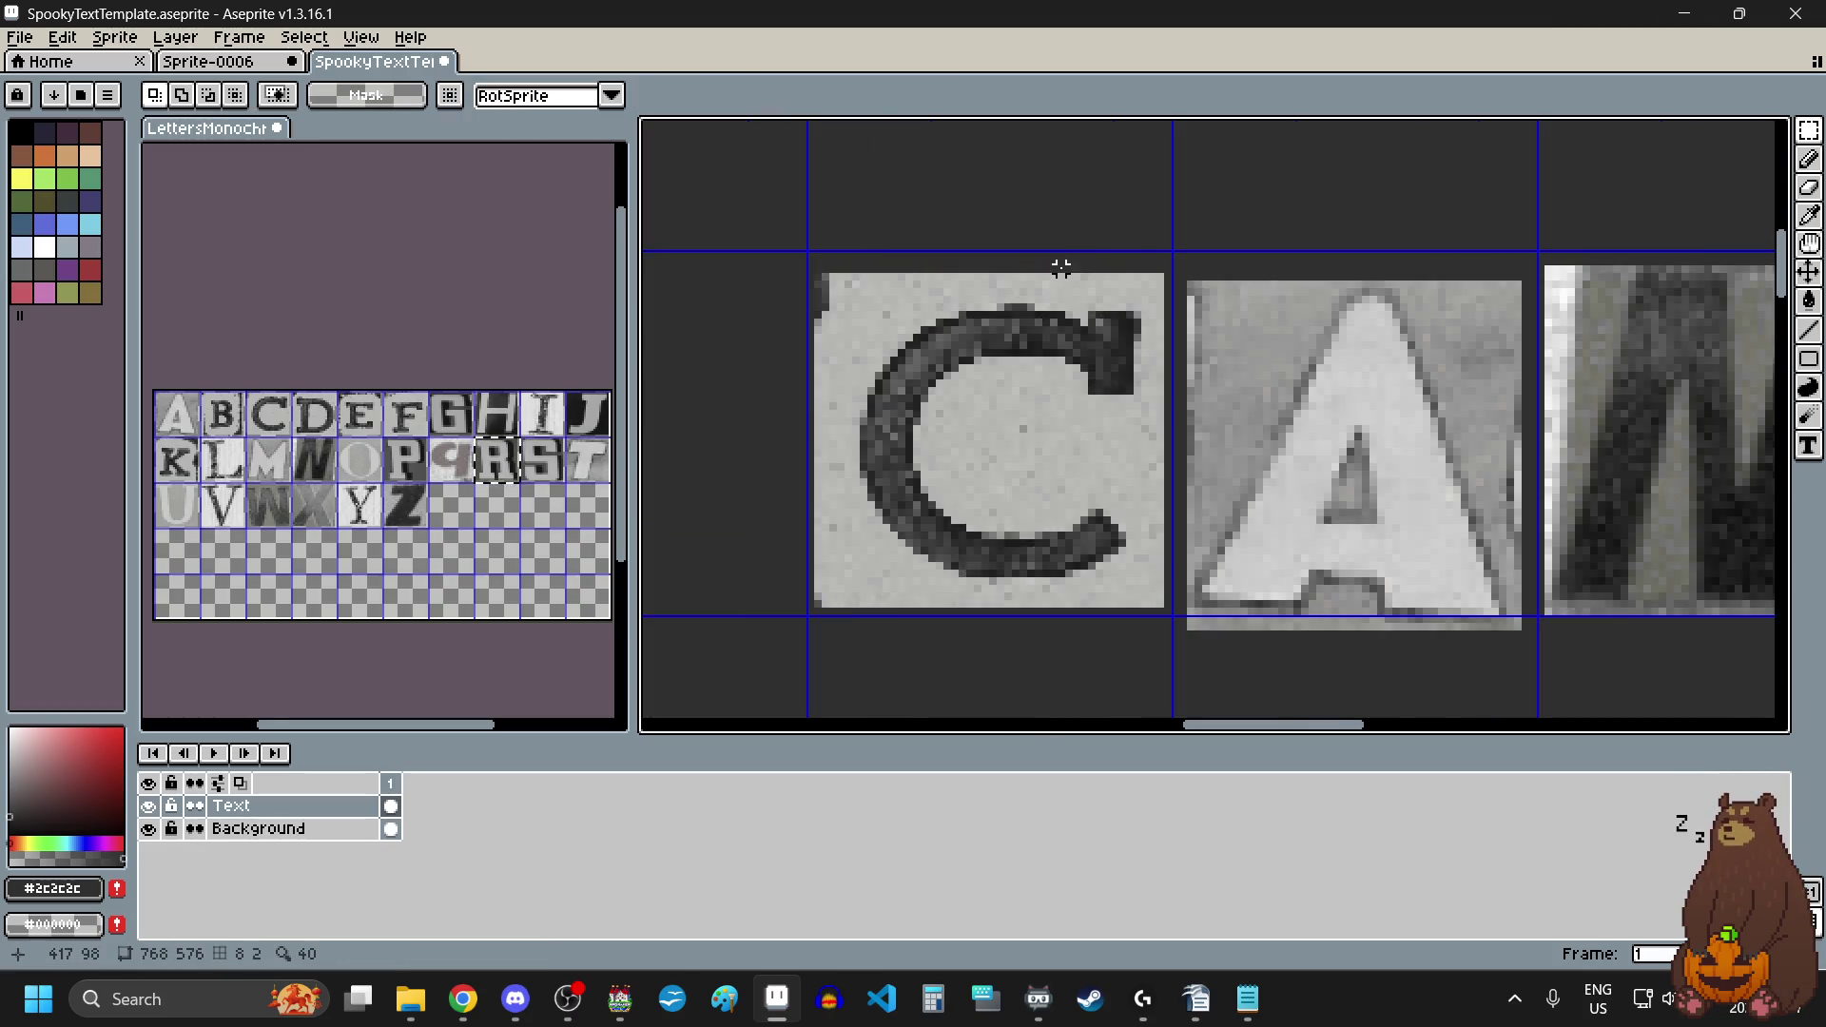
drag(798, 264, 1165, 631)
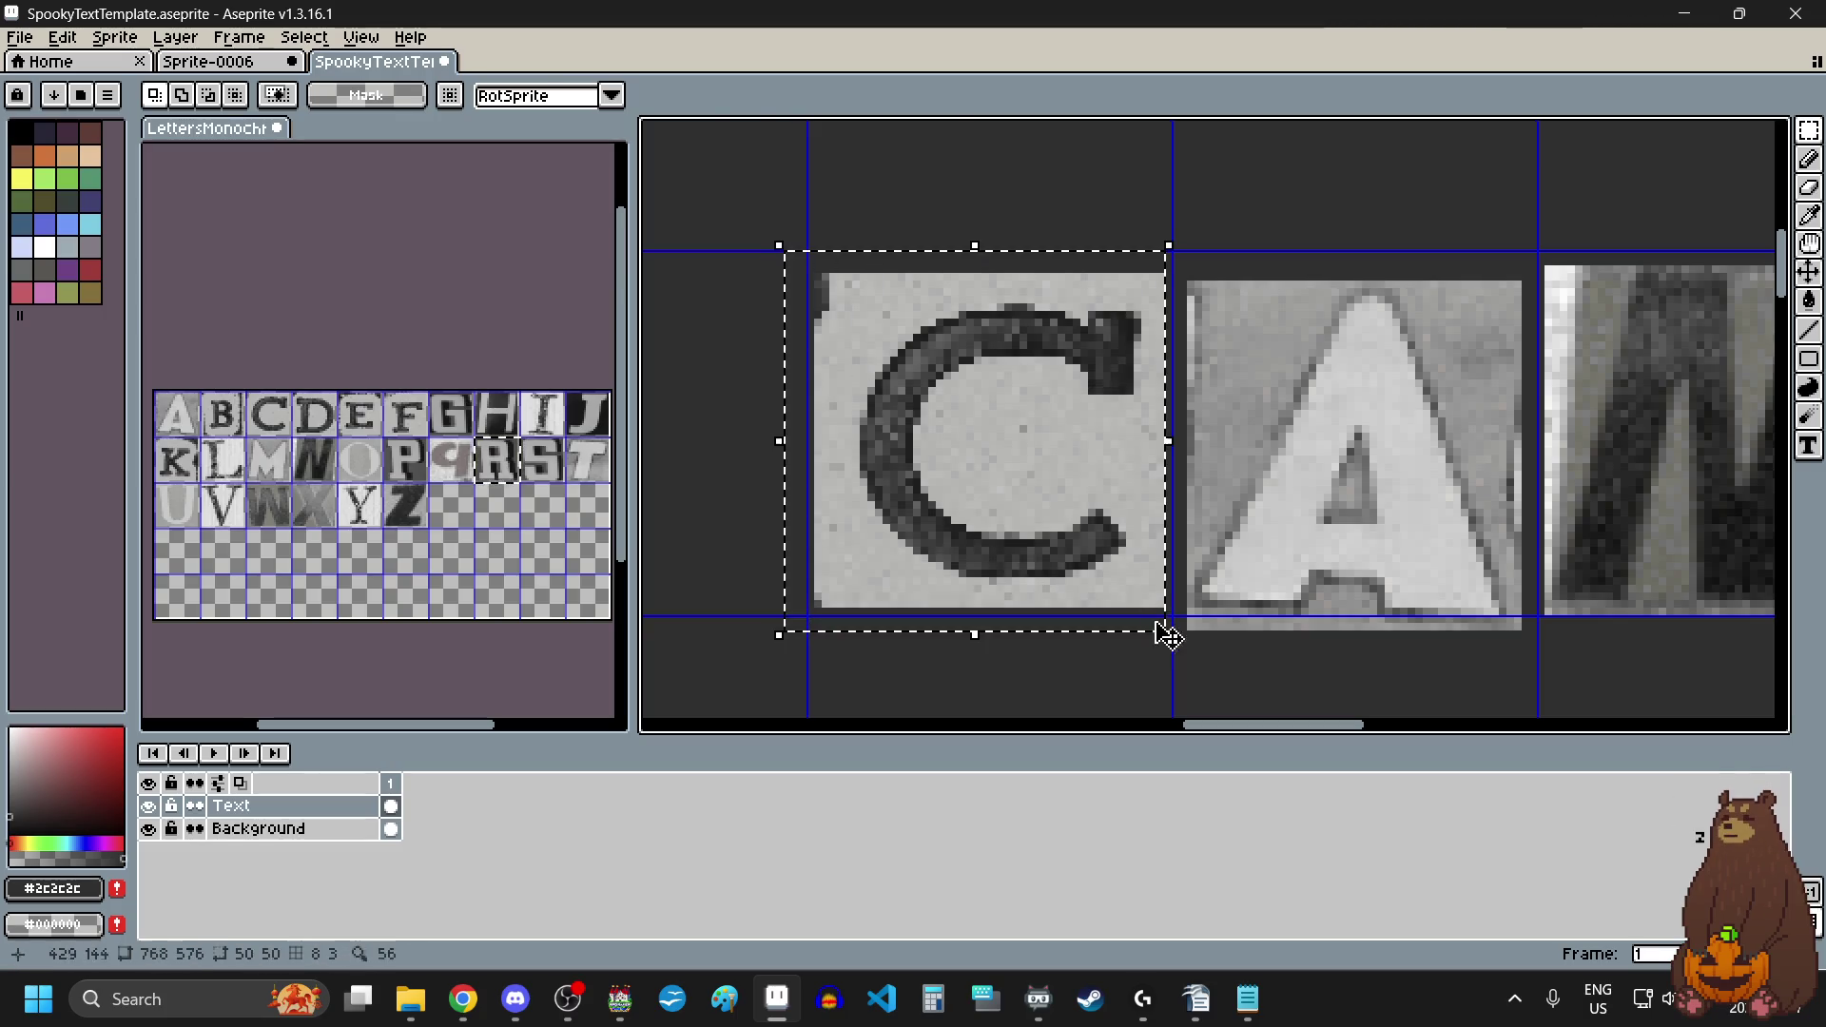
drag(1095, 516, 1110, 523)
click(1379, 705)
click(1379, 705)
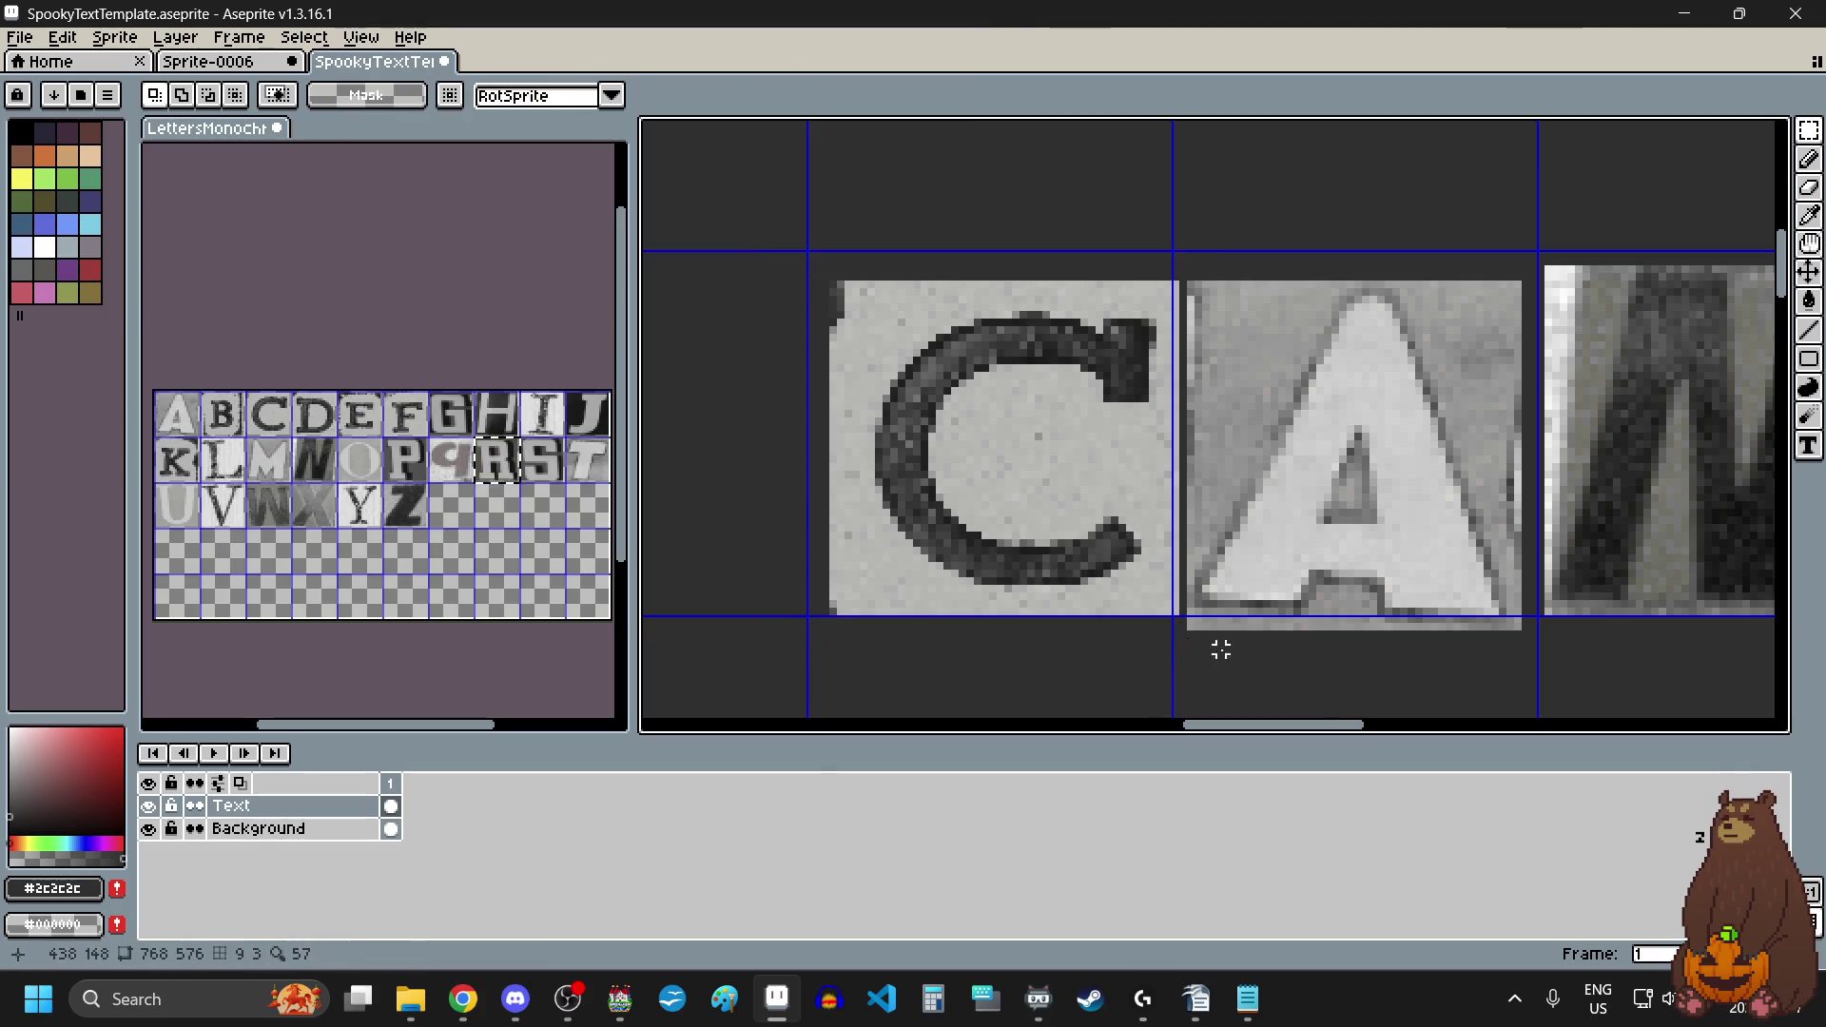
Step: Move the A tile up and left and commit it
drag(1190, 627, 1519, 249)
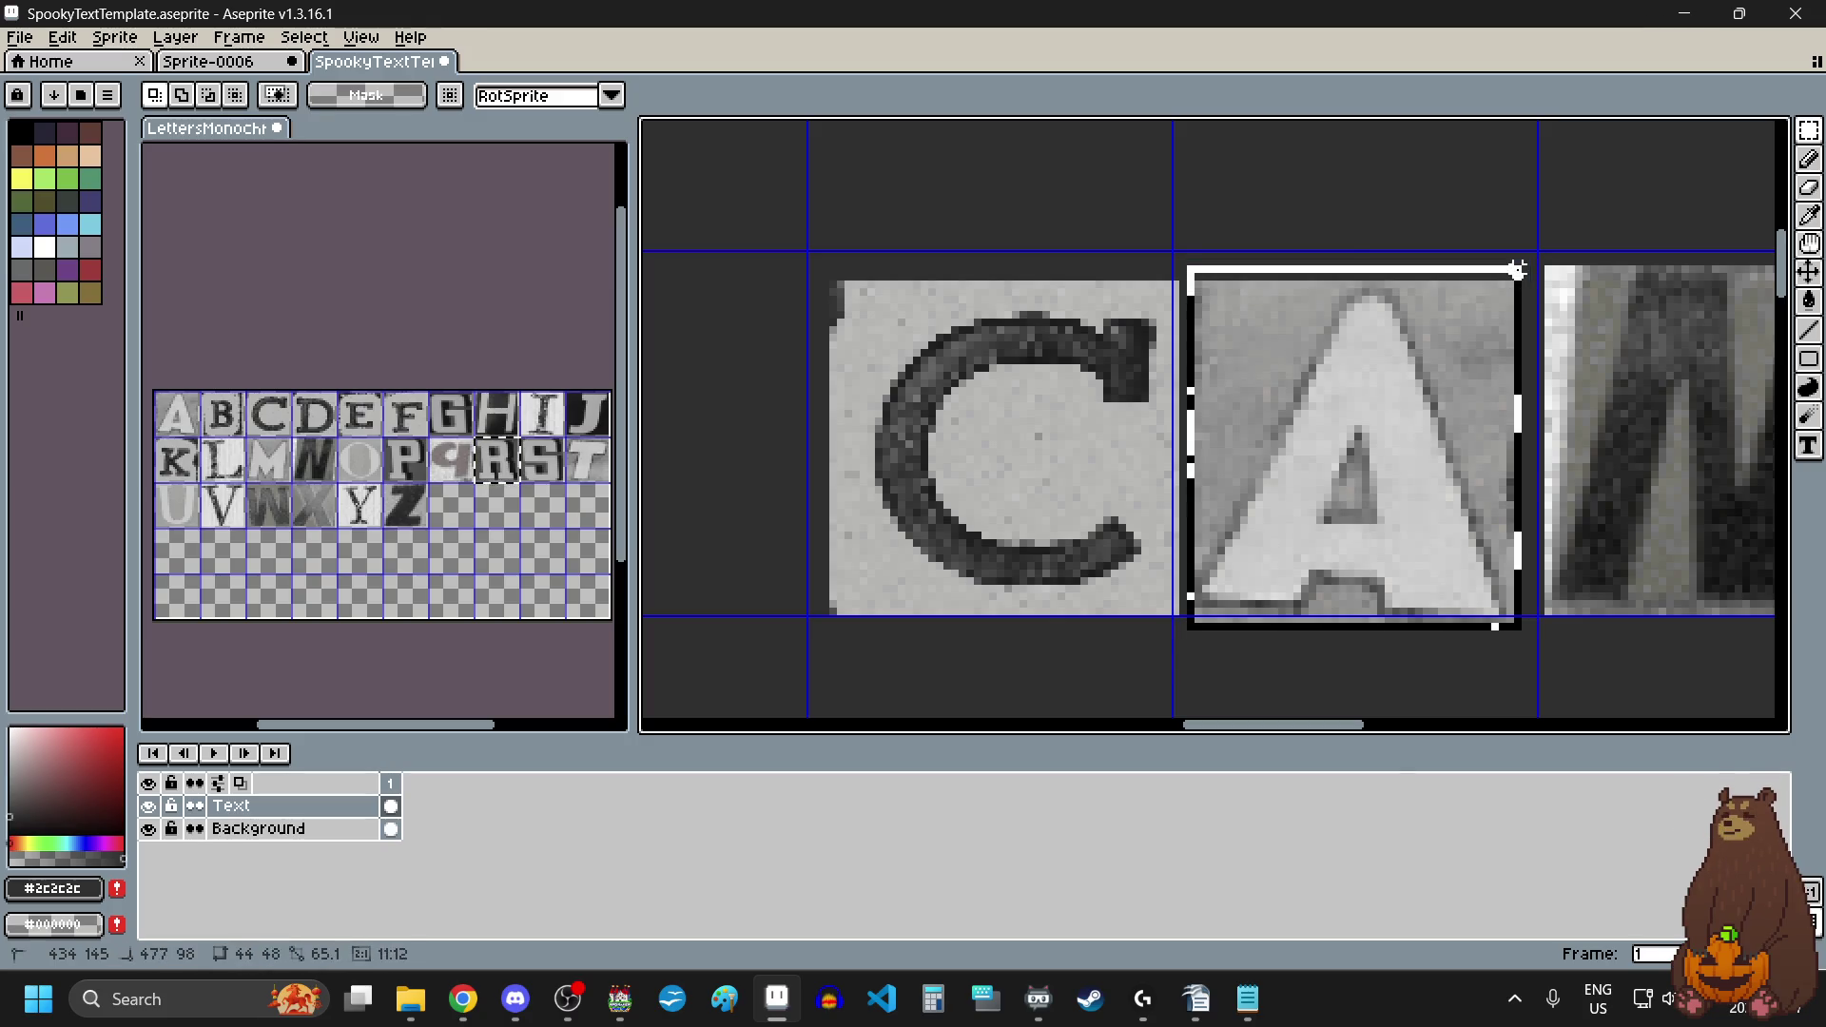
drag(1362, 444, 1353, 407)
scroll(1355, 418, down, 2)
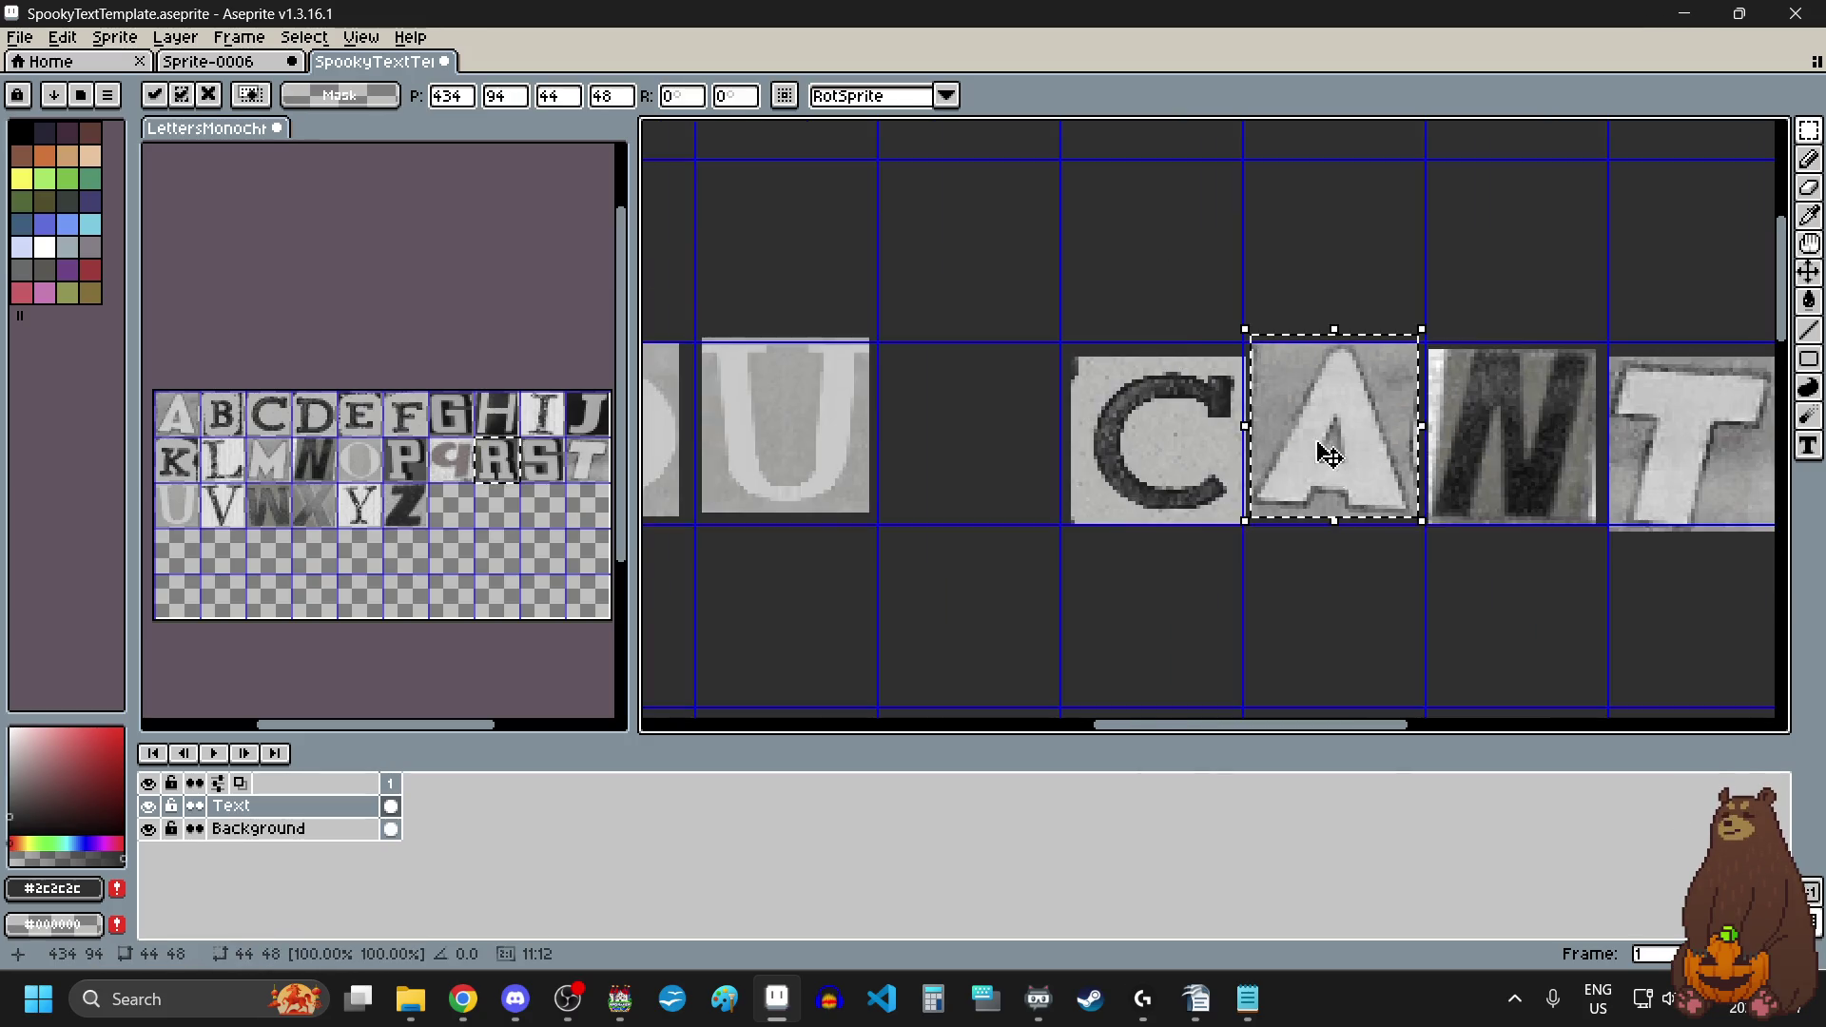
scroll(1475, 591, up, 1)
click(1475, 592)
Step: Reposition the N and T tiles of CANT, nudging T up and left
scroll(1378, 552, right, 2)
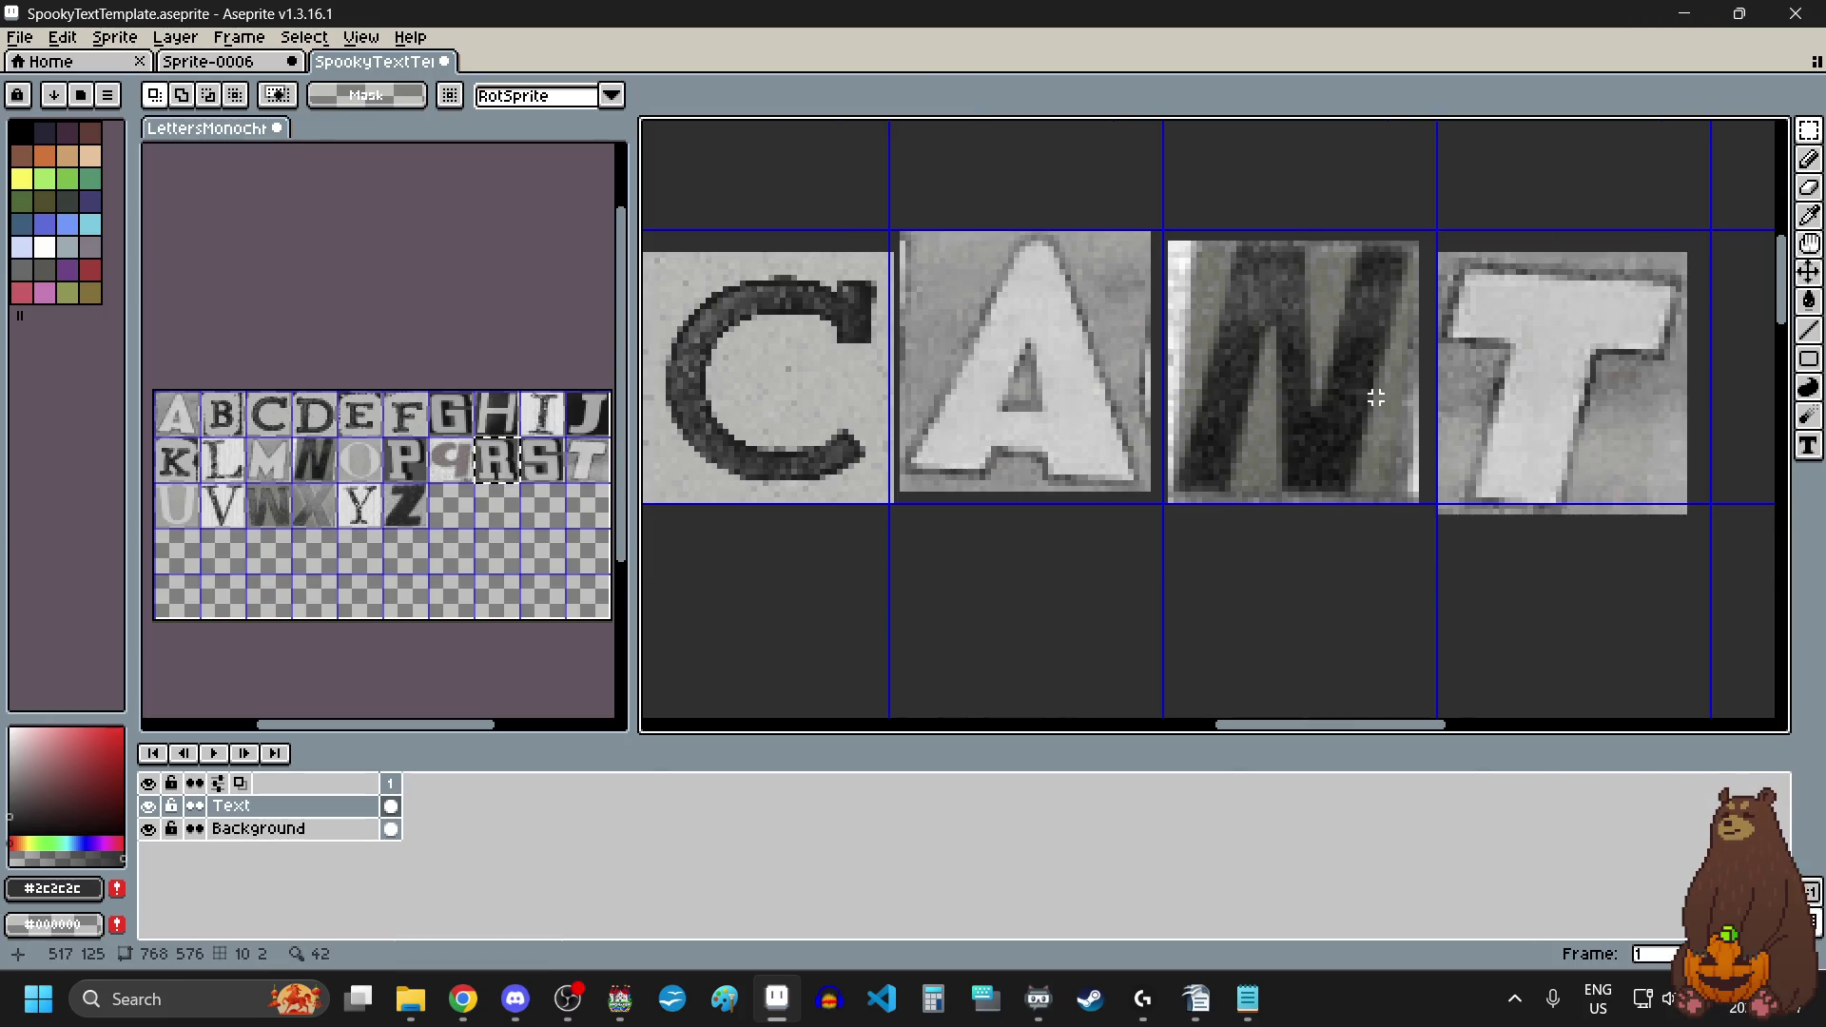
scroll(1426, 277, up, 1)
mouse_move(1432, 218)
mouse_down()
mouse_move(1161, 575)
mouse_move(1084, 594)
mouse_up()
mouse_move(1191, 518)
mouse_down()
mouse_move(1183, 493)
mouse_move(1182, 562)
mouse_move(1176, 542)
mouse_up()
scroll(1177, 542, down, 1)
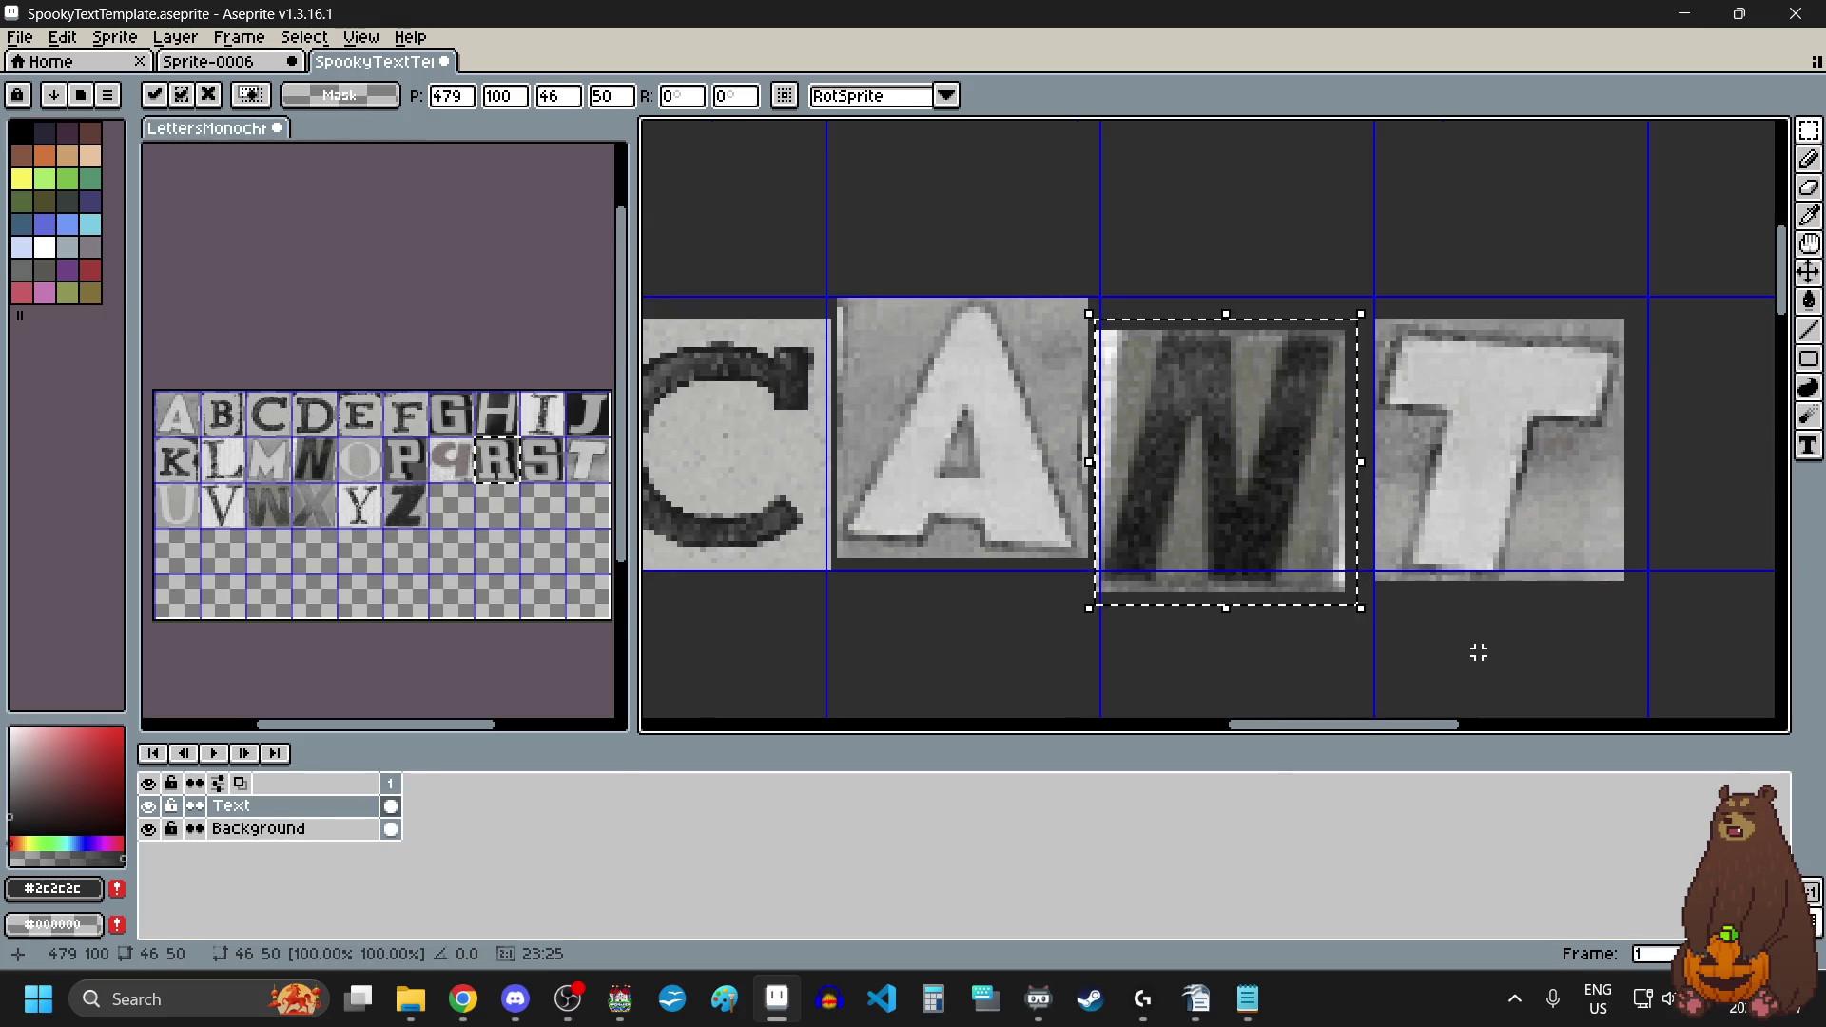
click(1478, 652)
scroll(1471, 628, up, 1)
mouse_move(1527, 233)
mouse_down()
mouse_move(1286, 531)
mouse_move(1150, 639)
mouse_up()
drag(1275, 505, 1268, 476)
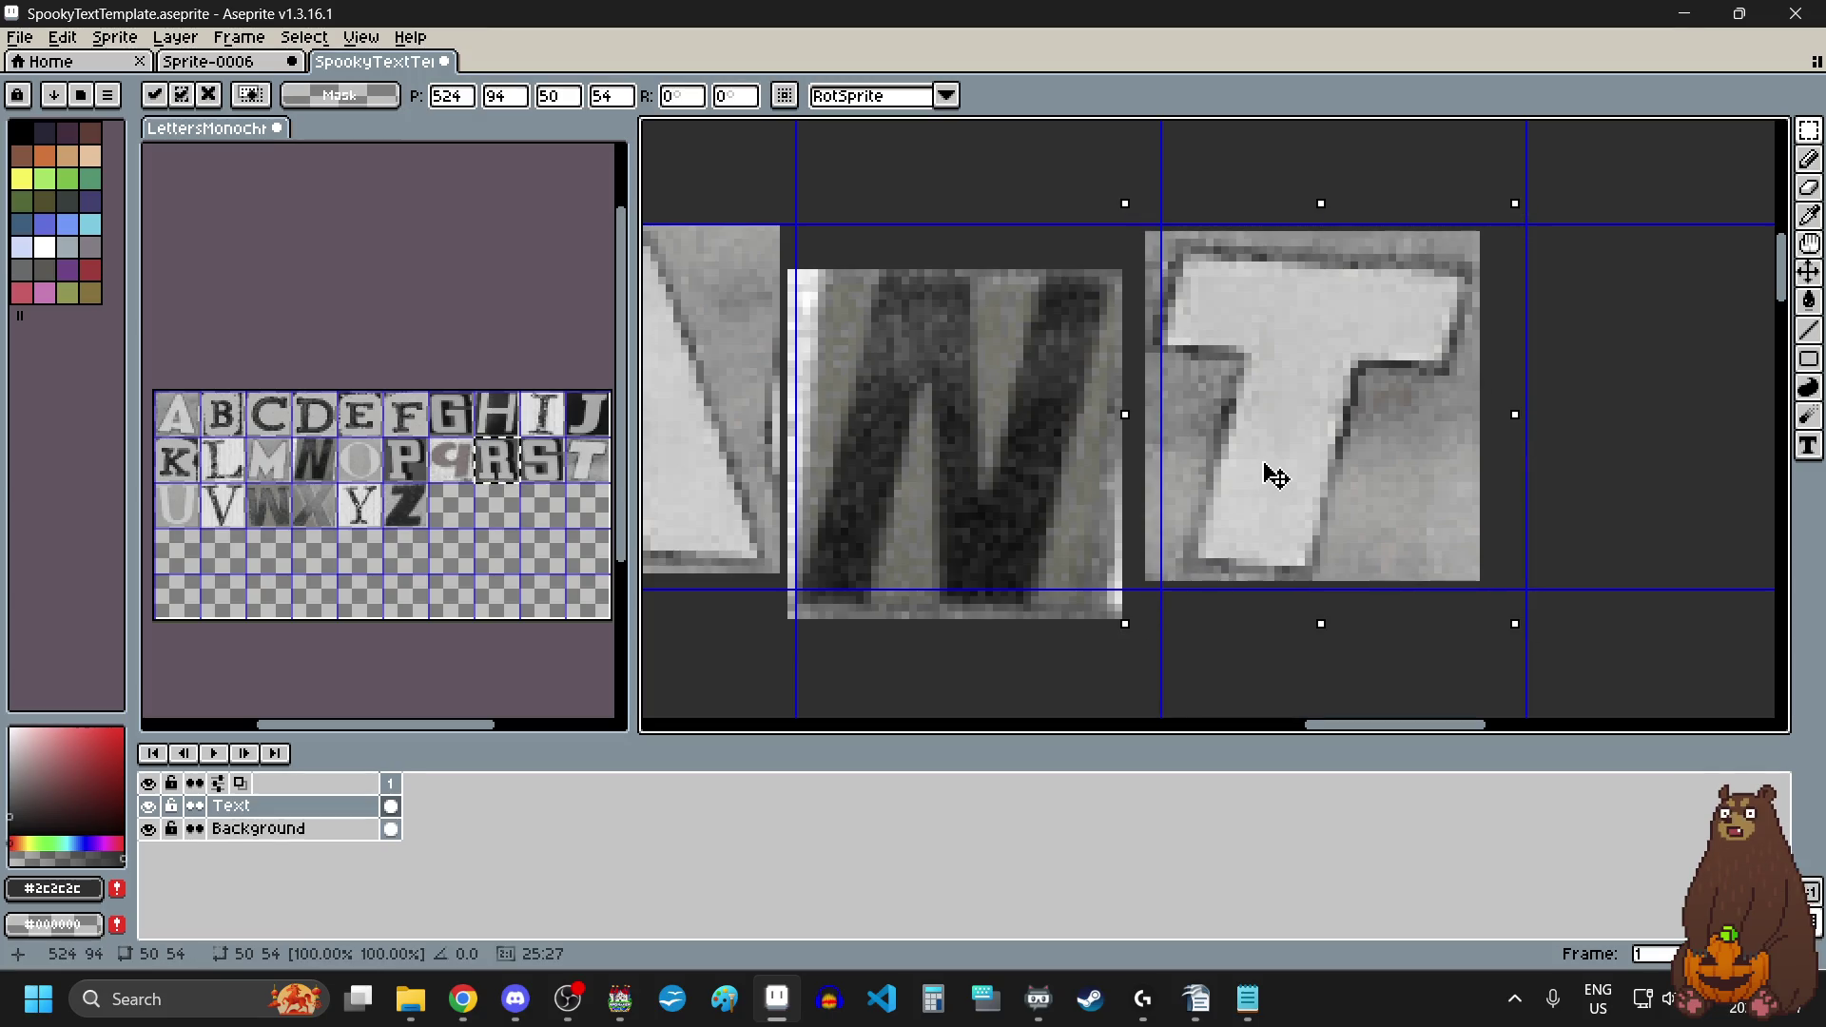
scroll(1275, 462, down, 4)
click(1113, 551)
scroll(1113, 561, down, 3)
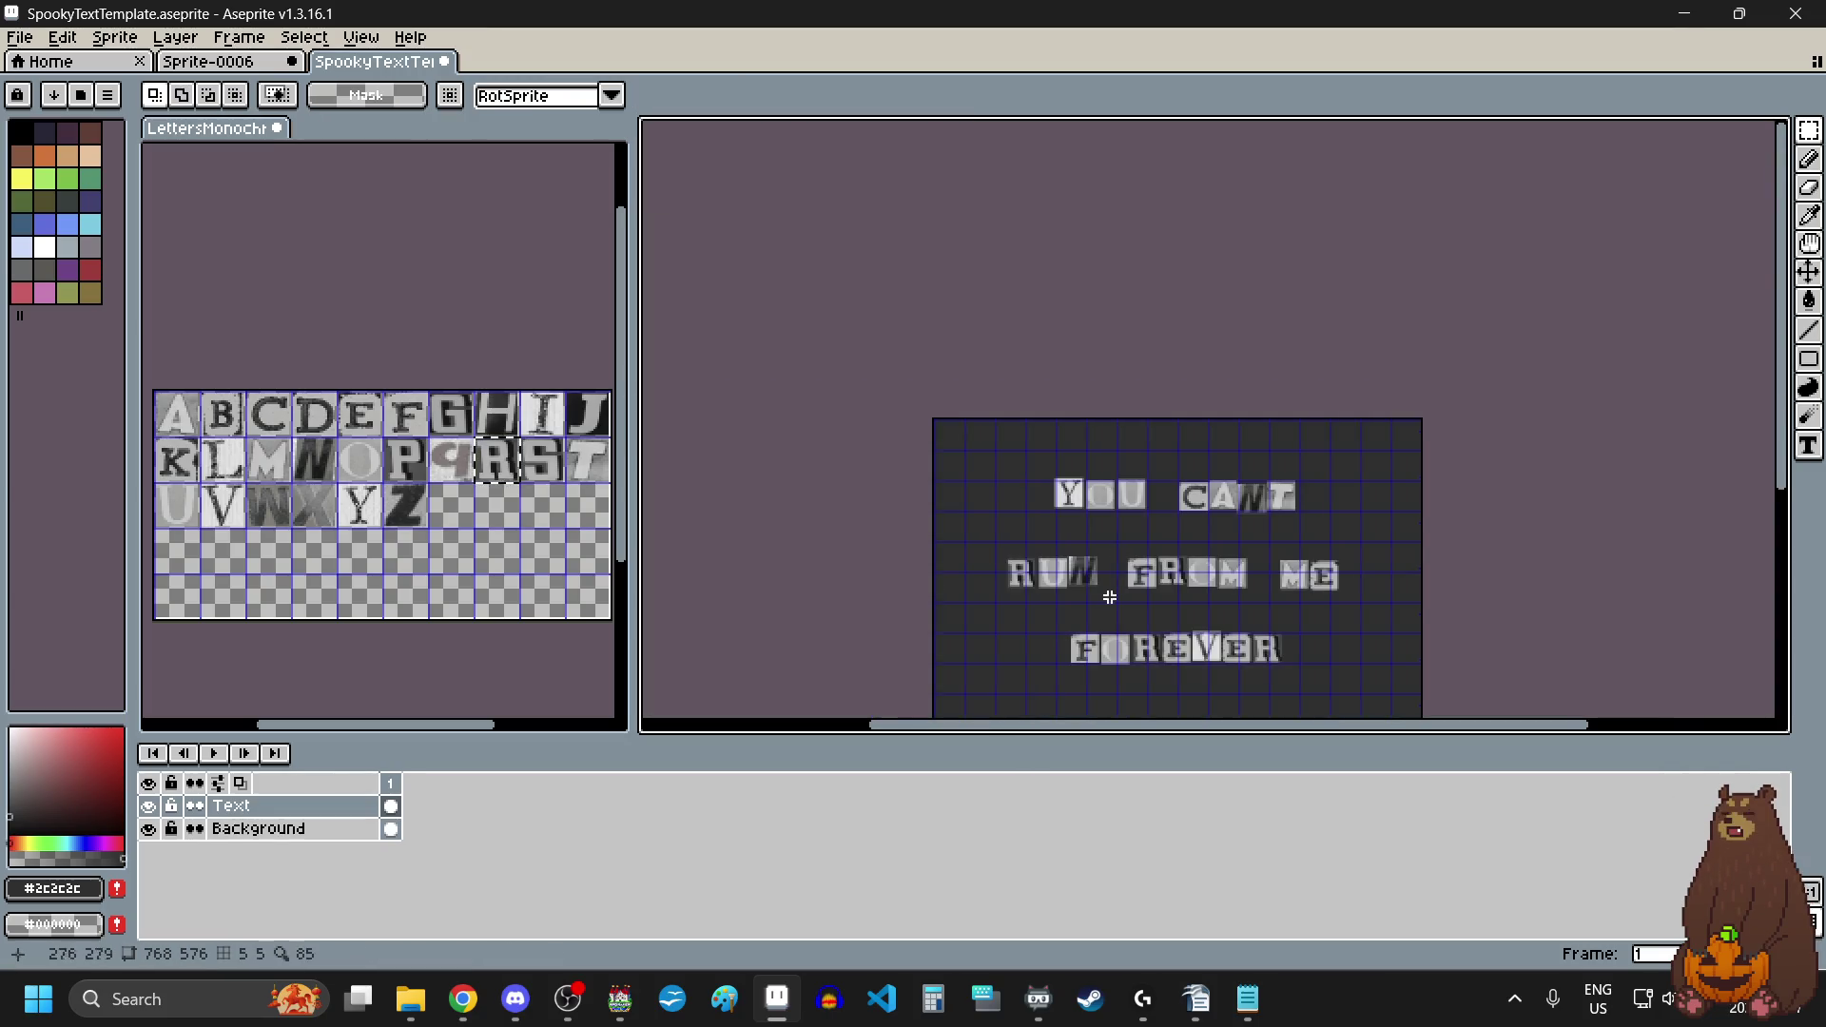
Step: Shift the R tile of RUN slightly up-left and deselect it
scroll(1109, 597, up, 3)
scroll(1027, 589, left, 1)
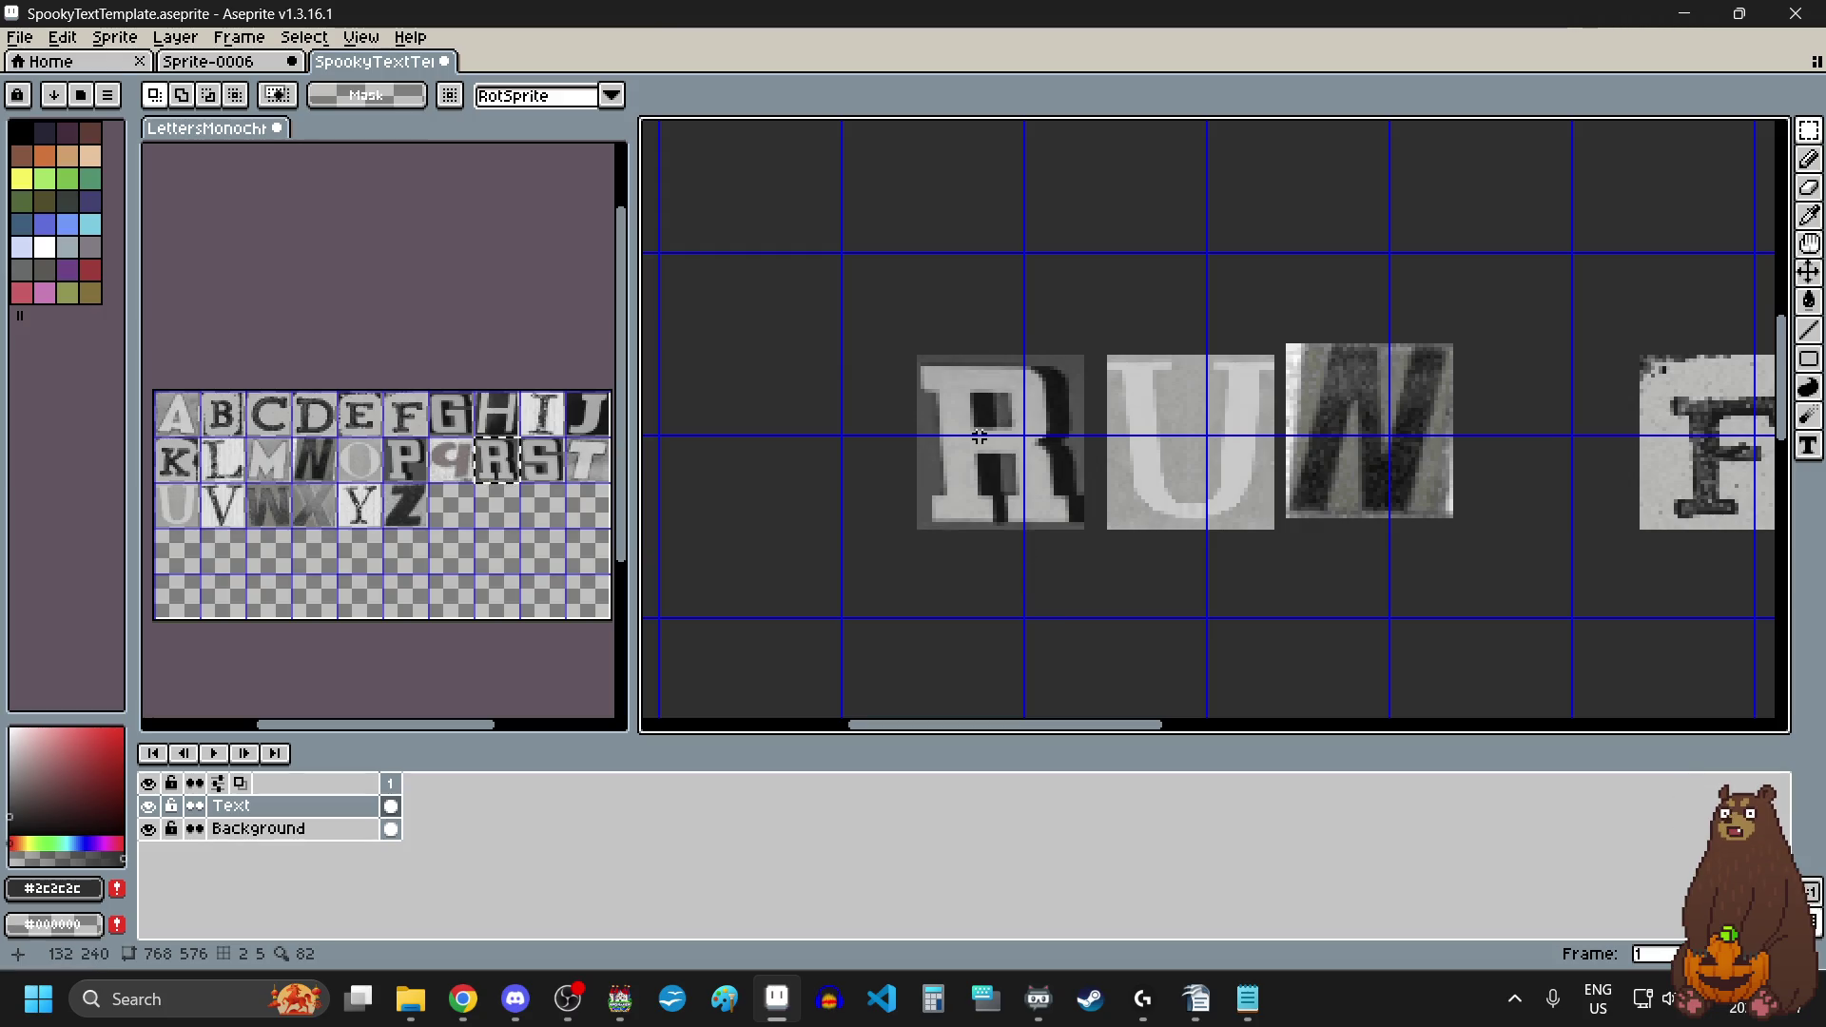
scroll(979, 437, up, 2)
drag(827, 261, 1200, 641)
drag(1154, 522, 1145, 509)
scroll(1175, 571, down, 1)
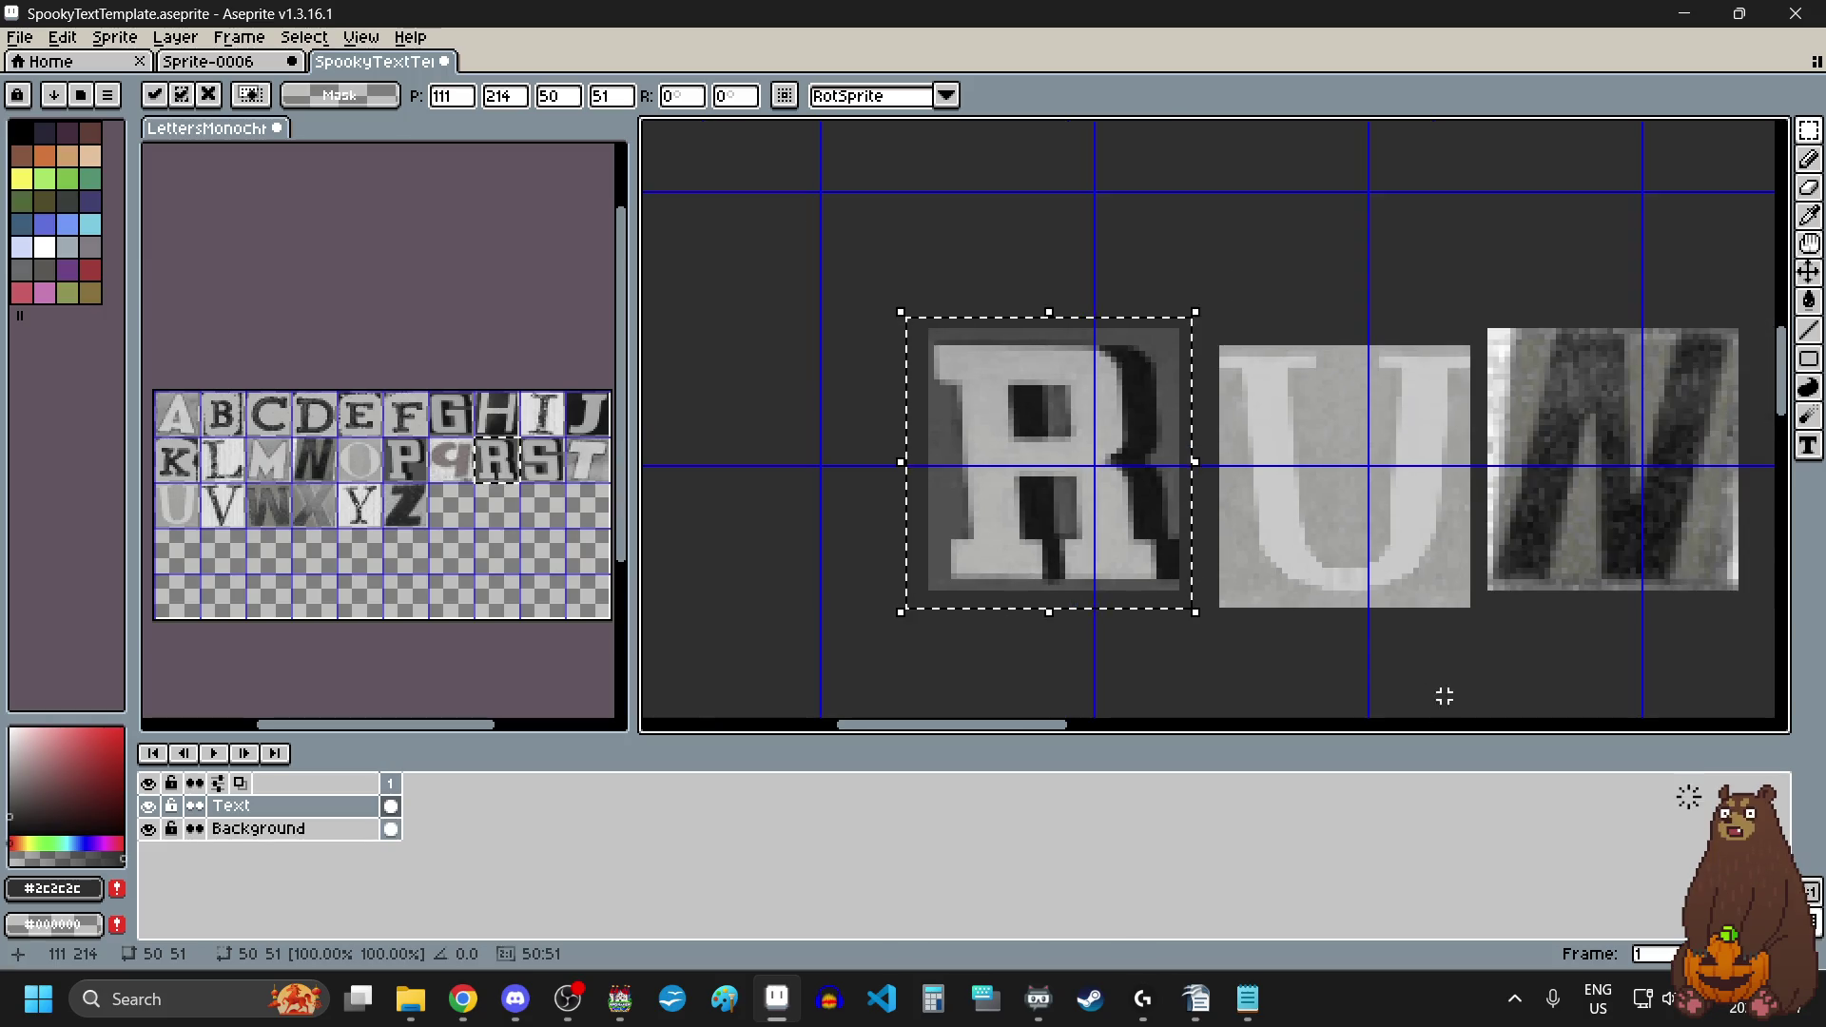
scroll(1444, 696, up, 1)
key(ctrl+d)
Step: Nudge RUN's U tile left and down and its N tile up-left
scroll(1140, 398, right, 1)
drag(1018, 223, 1386, 595)
click(1229, 449)
drag(1236, 461, 1206, 478)
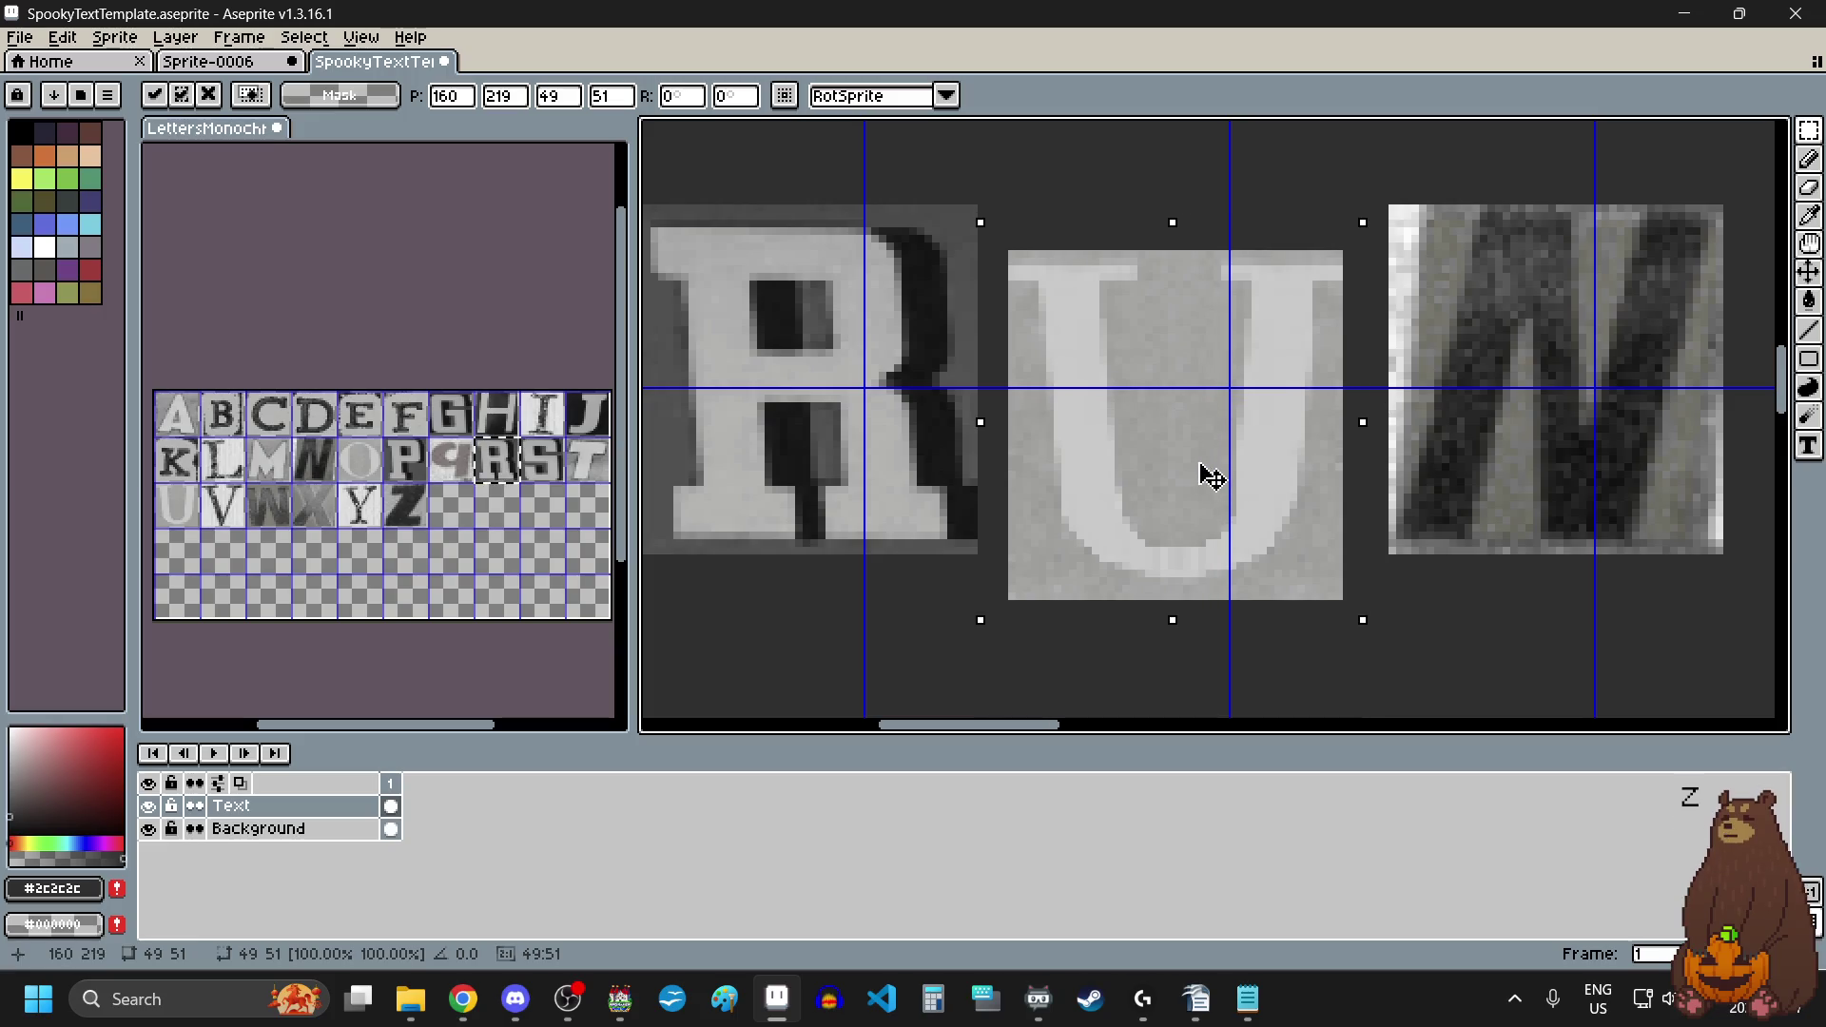
scroll(1207, 477, down, 1)
key(ctrl+d)
scroll(1409, 603, up, 1)
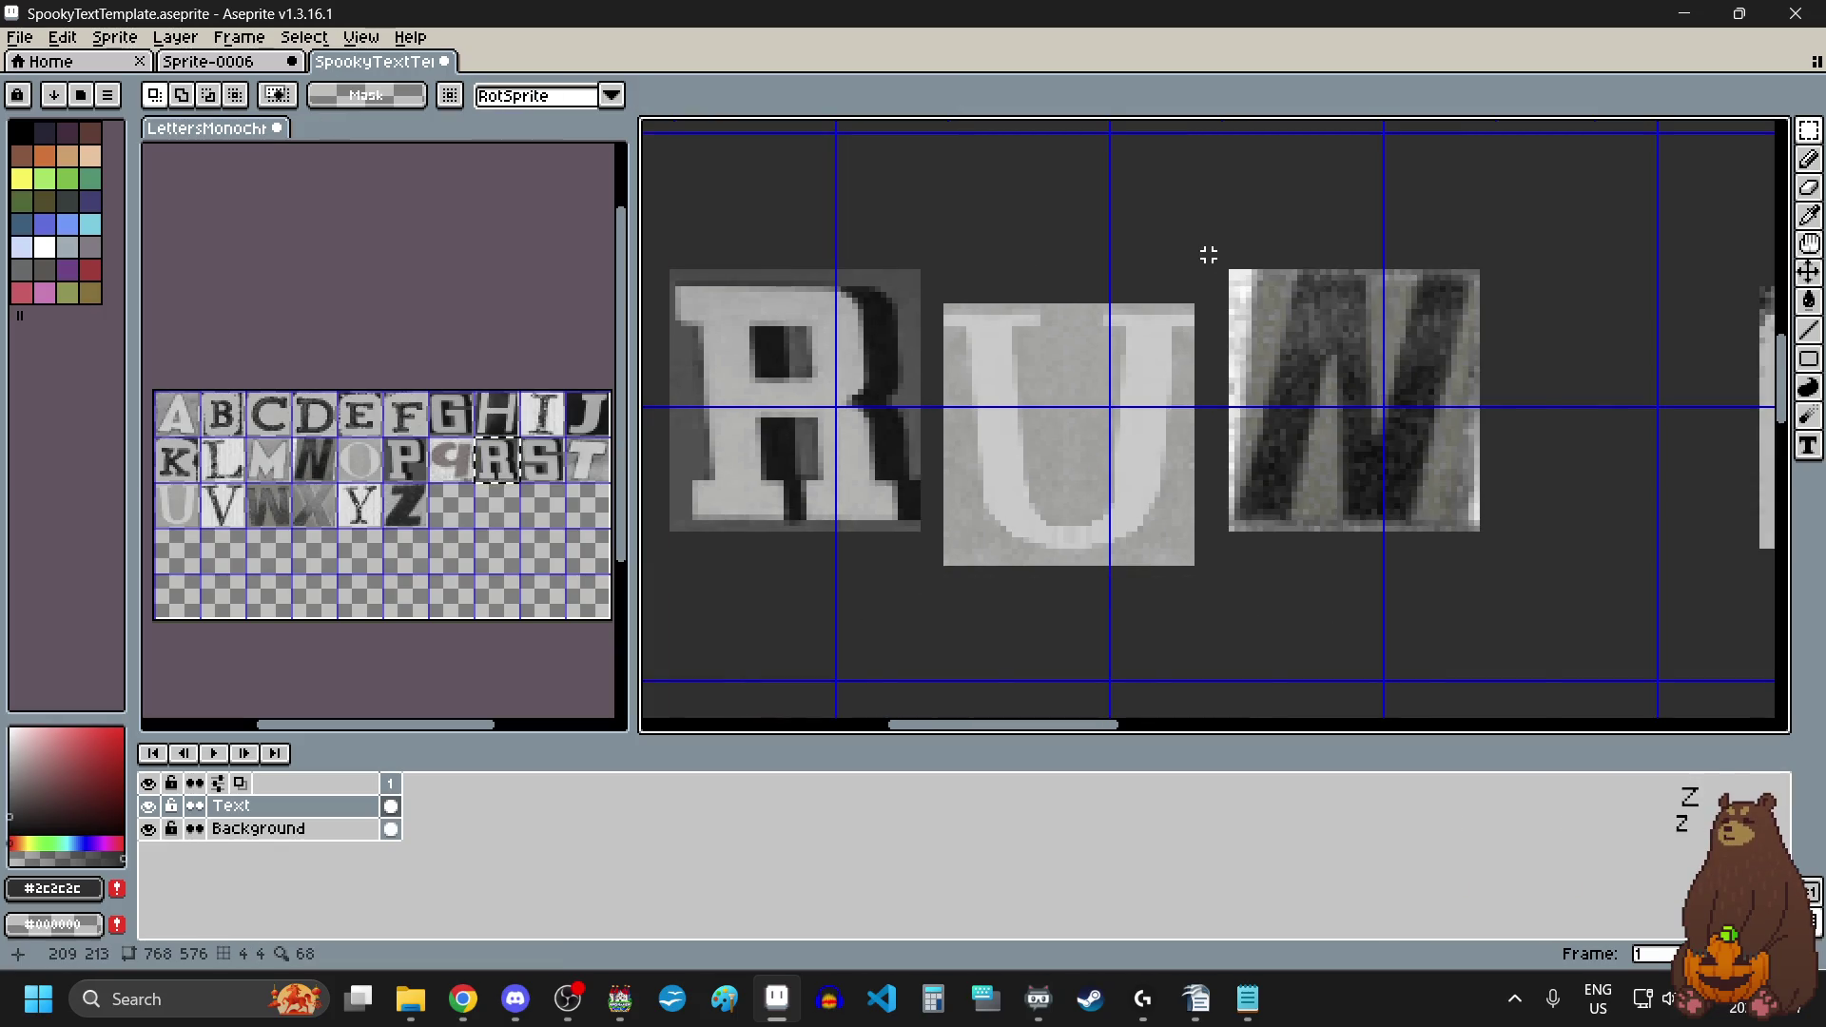
drag(1207, 249, 1510, 561)
drag(1423, 457, 1406, 440)
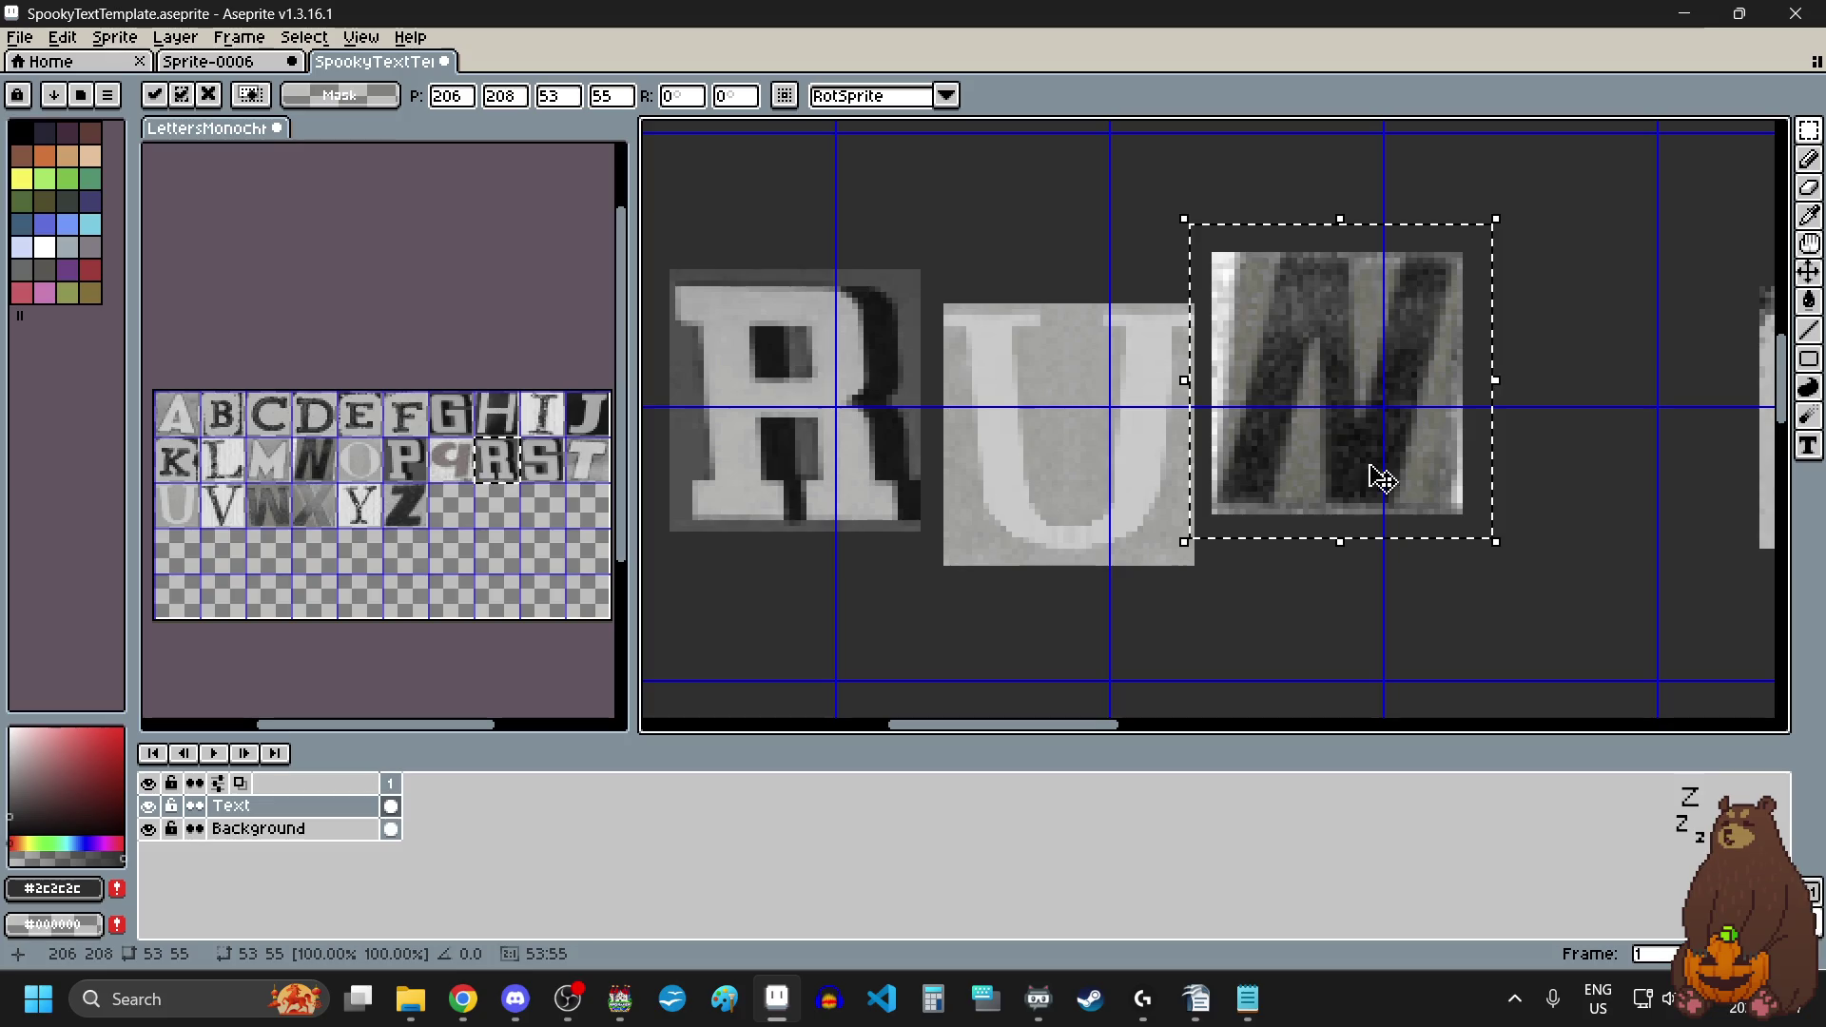
key(ctrl+d)
scroll(1252, 591, down, 2)
scroll(1255, 590, up, 1)
Step: Shift the whole word FROM slightly up and right
scroll(1256, 590, right, 5)
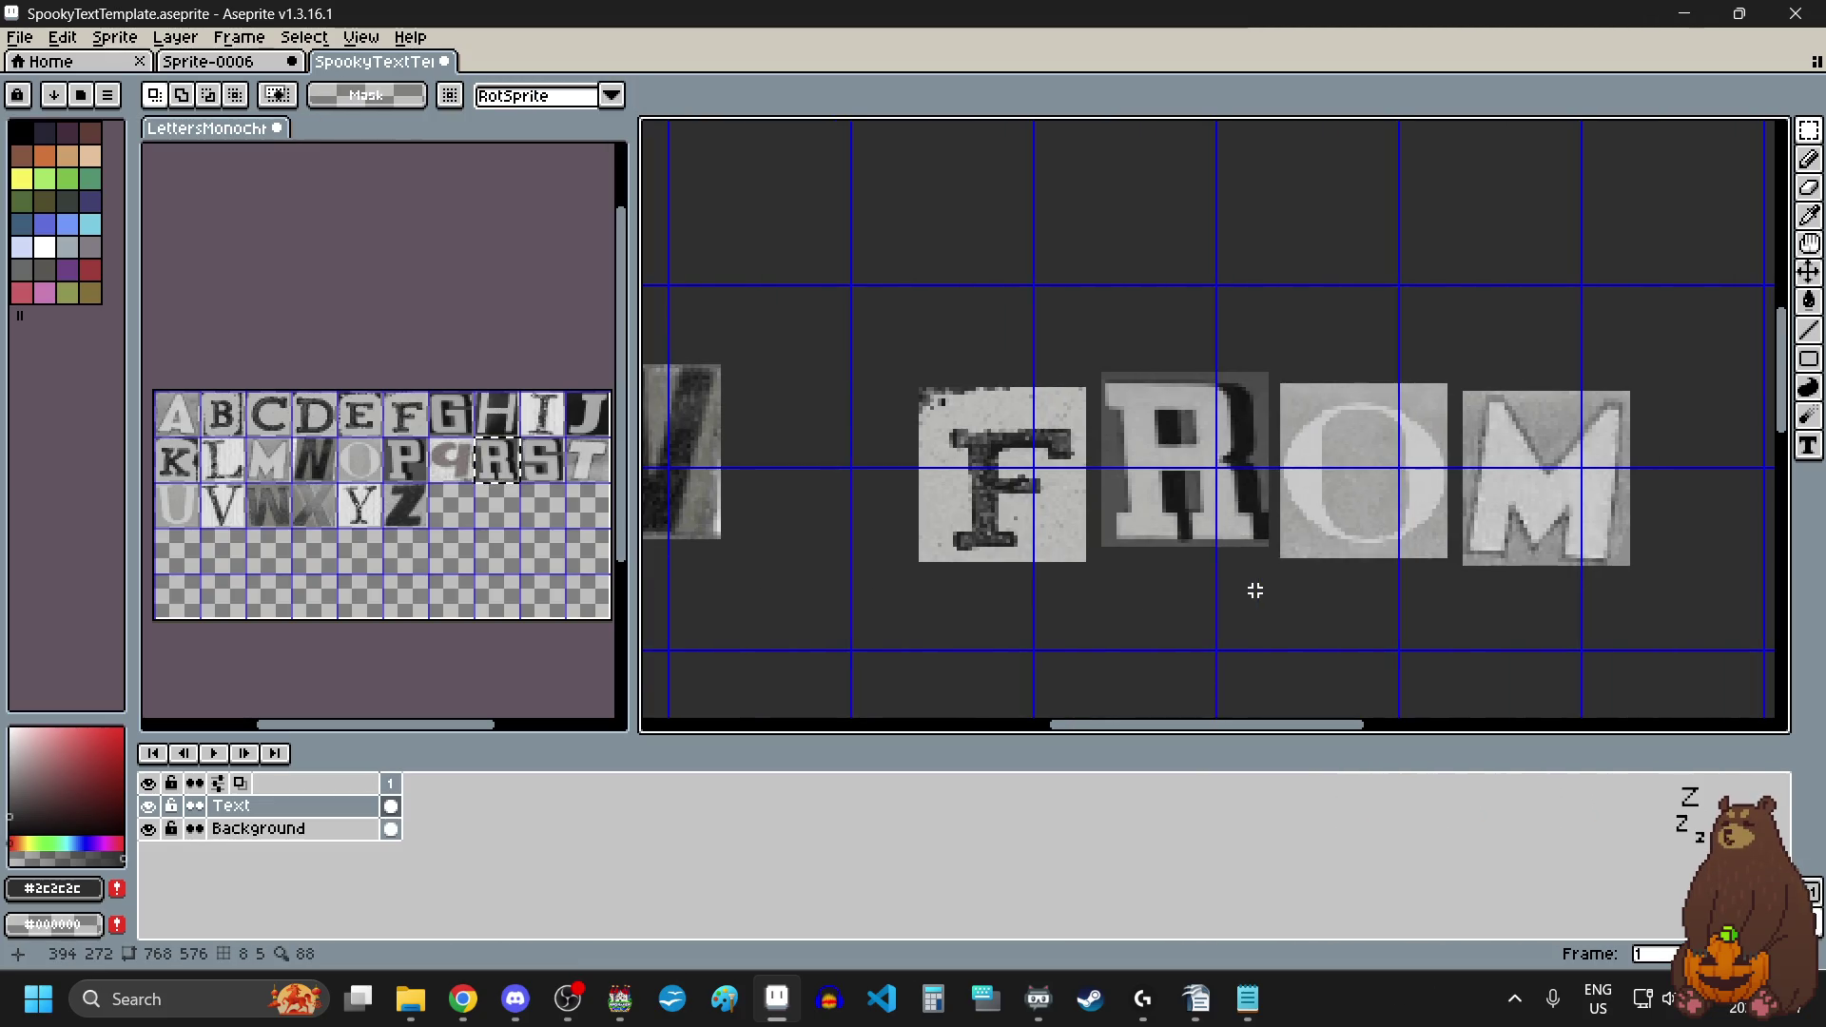
mouse_move(889, 359)
mouse_down()
mouse_move(1642, 632)
mouse_move(1688, 632)
mouse_up()
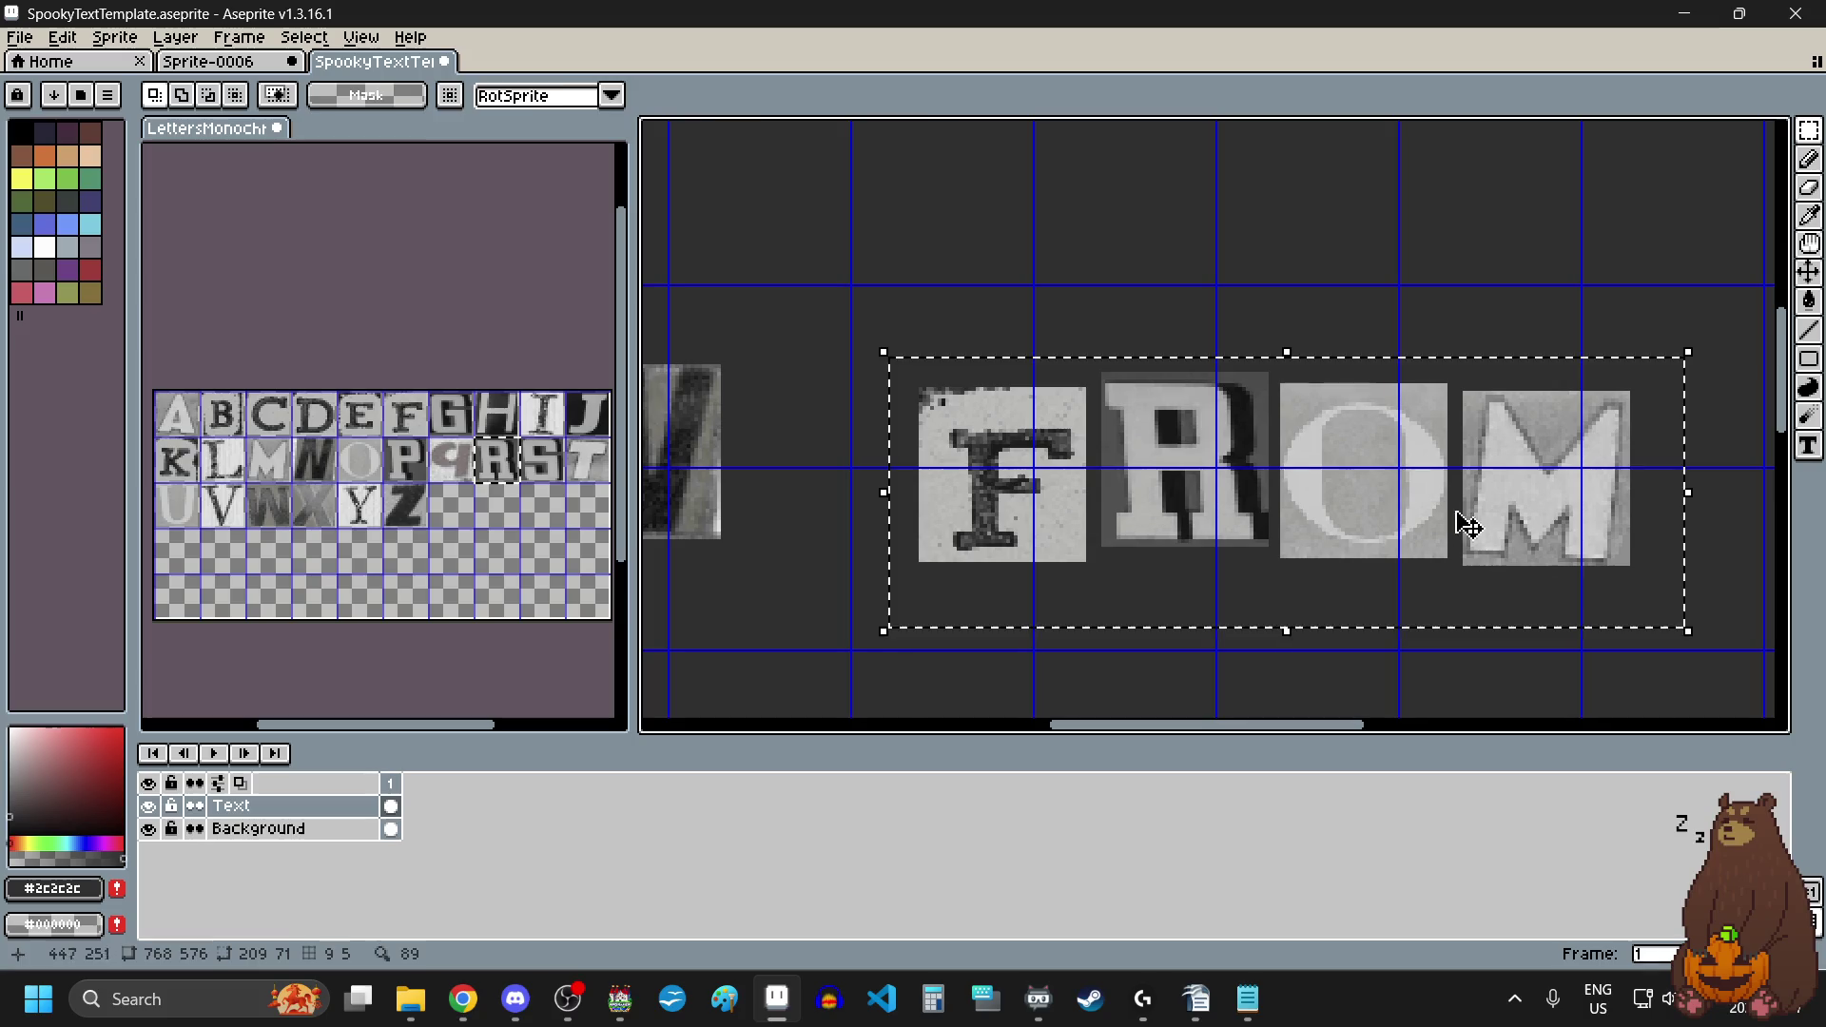
drag(1467, 522, 1475, 507)
key(ctrl+d)
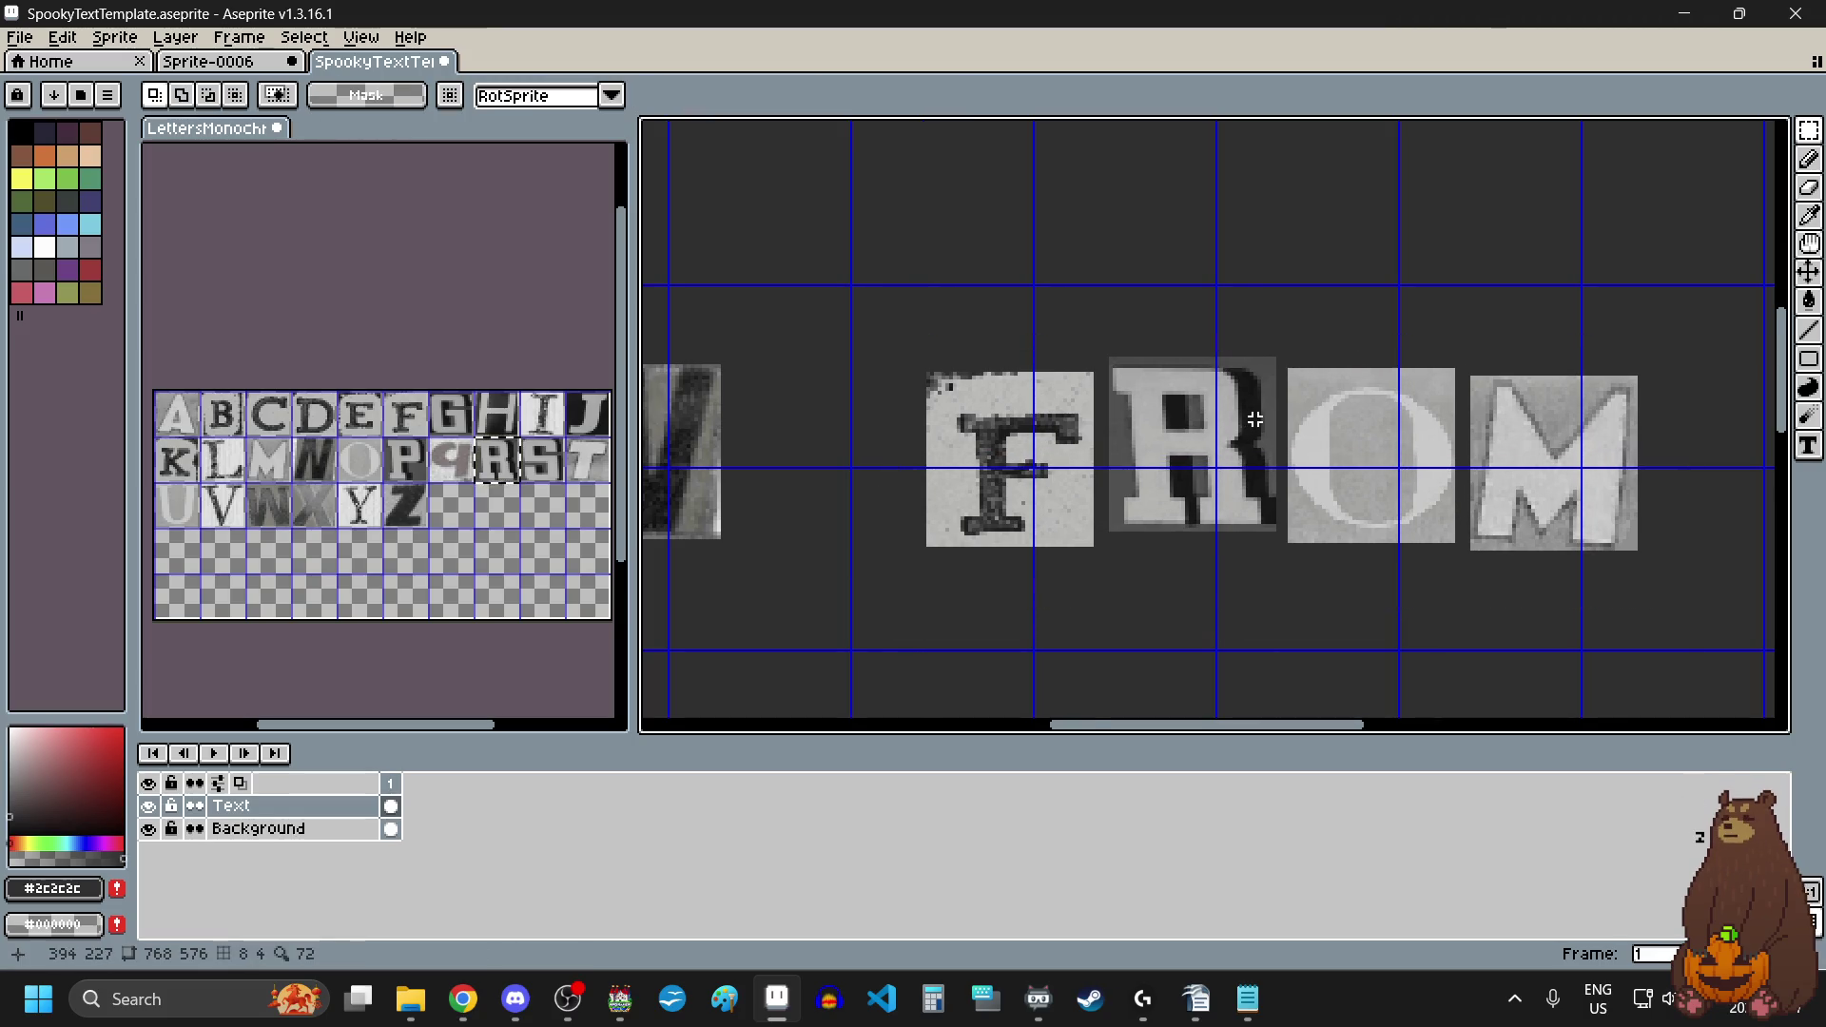
scroll(1101, 375, up, 1)
Step: Lower the R tile in FROM by a few pixels
drag(1027, 323, 1295, 605)
drag(1217, 484, 1216, 504)
scroll(1215, 504, down, 3)
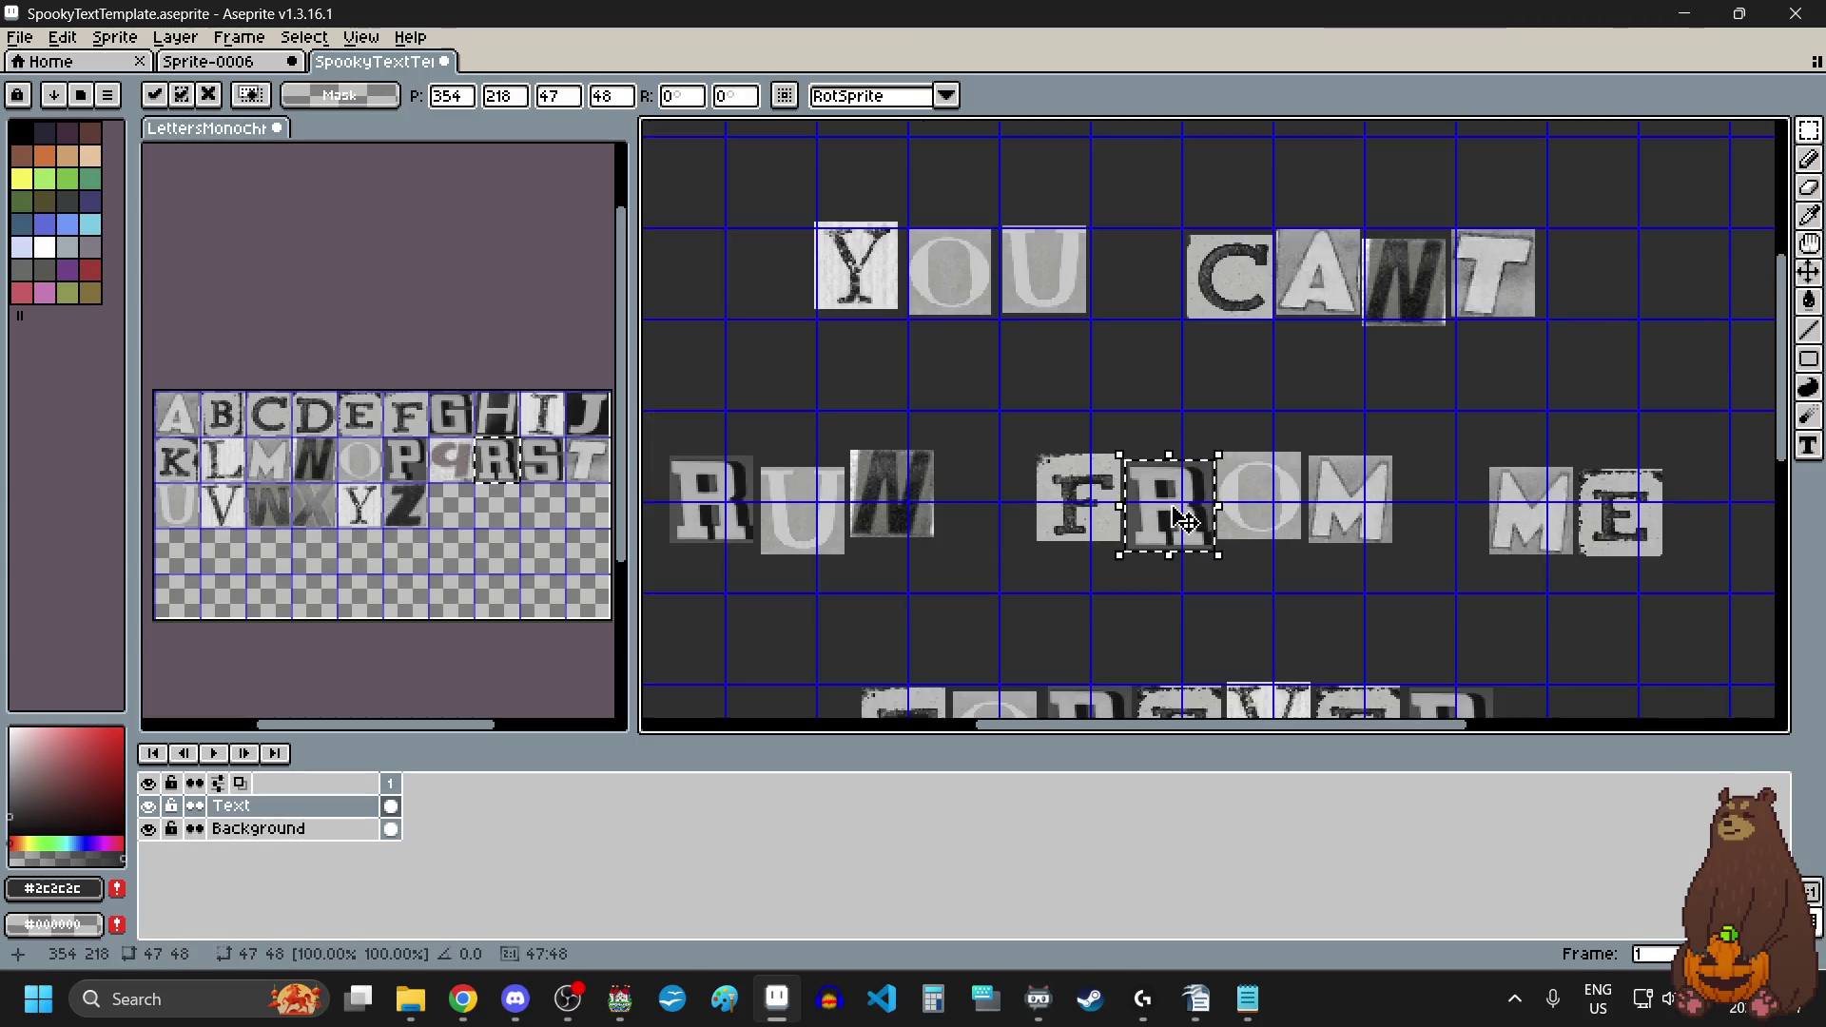
scroll(1188, 532, right, 2)
key(ctrl+d)
scroll(1217, 421, up, 3)
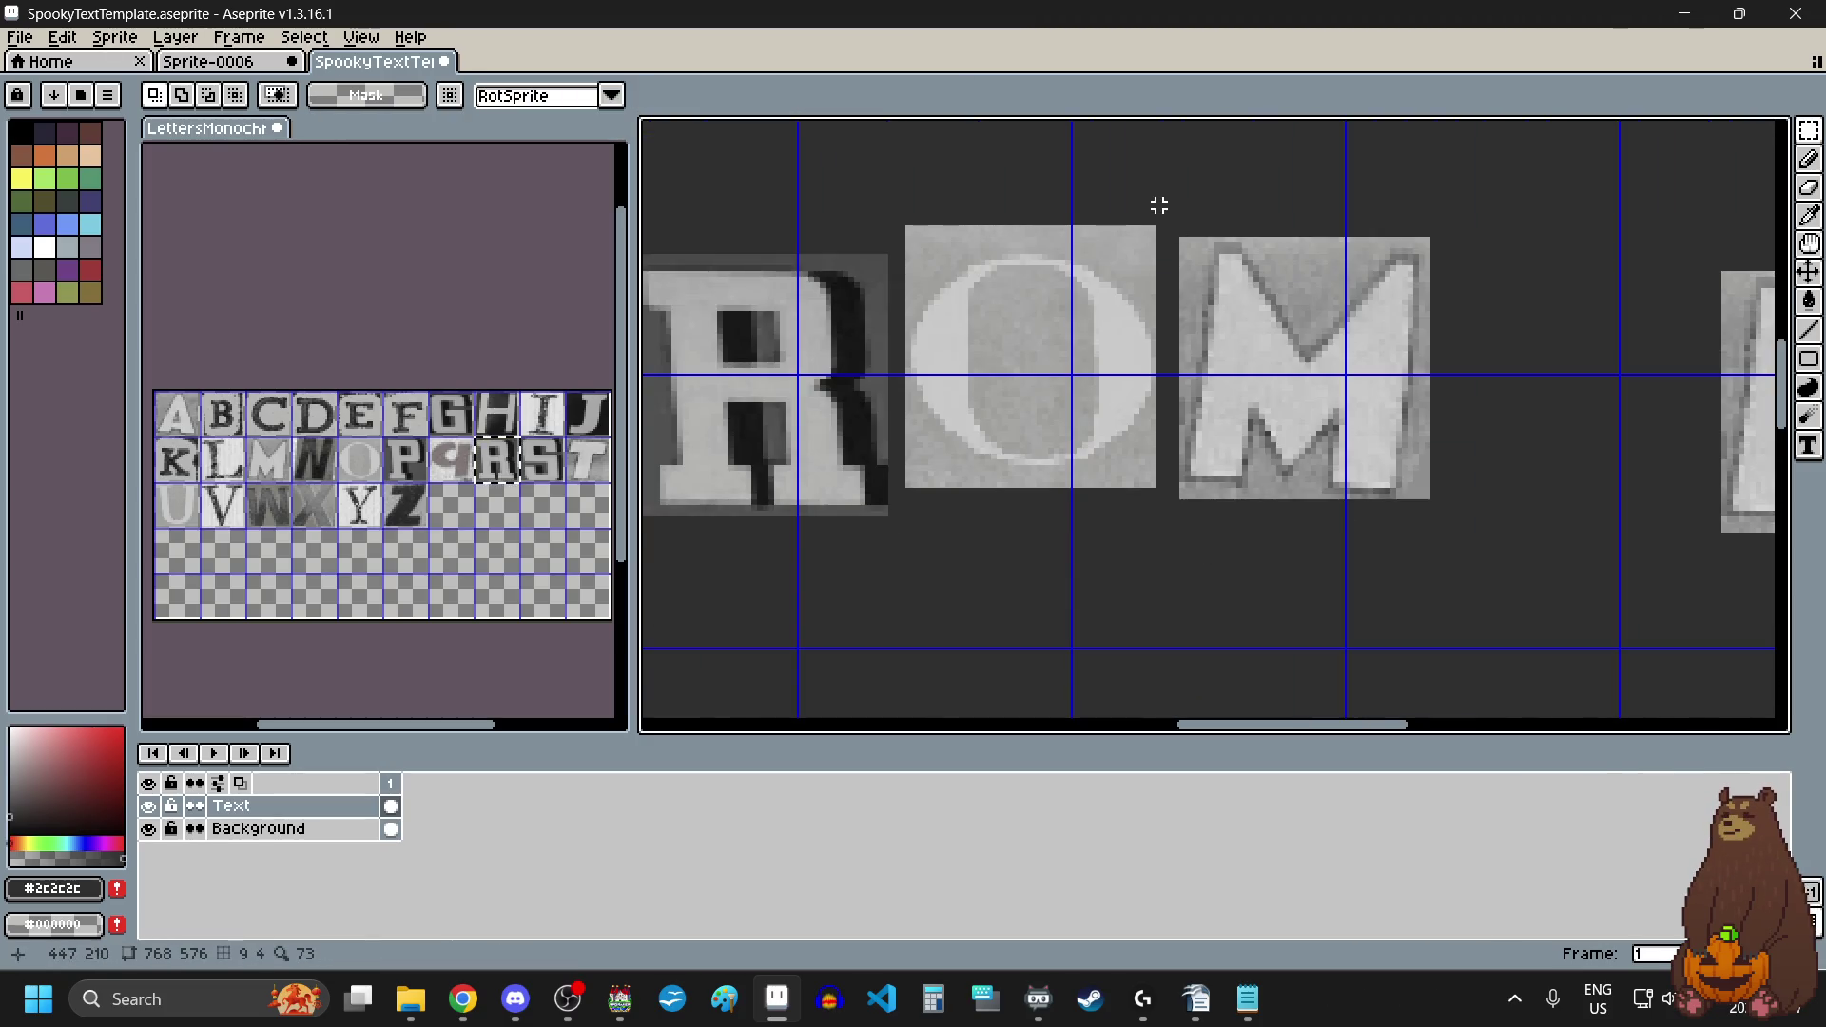
Step: Raise the M tile of FROM and commit it
drag(1162, 209, 1448, 533)
drag(1358, 418, 1352, 386)
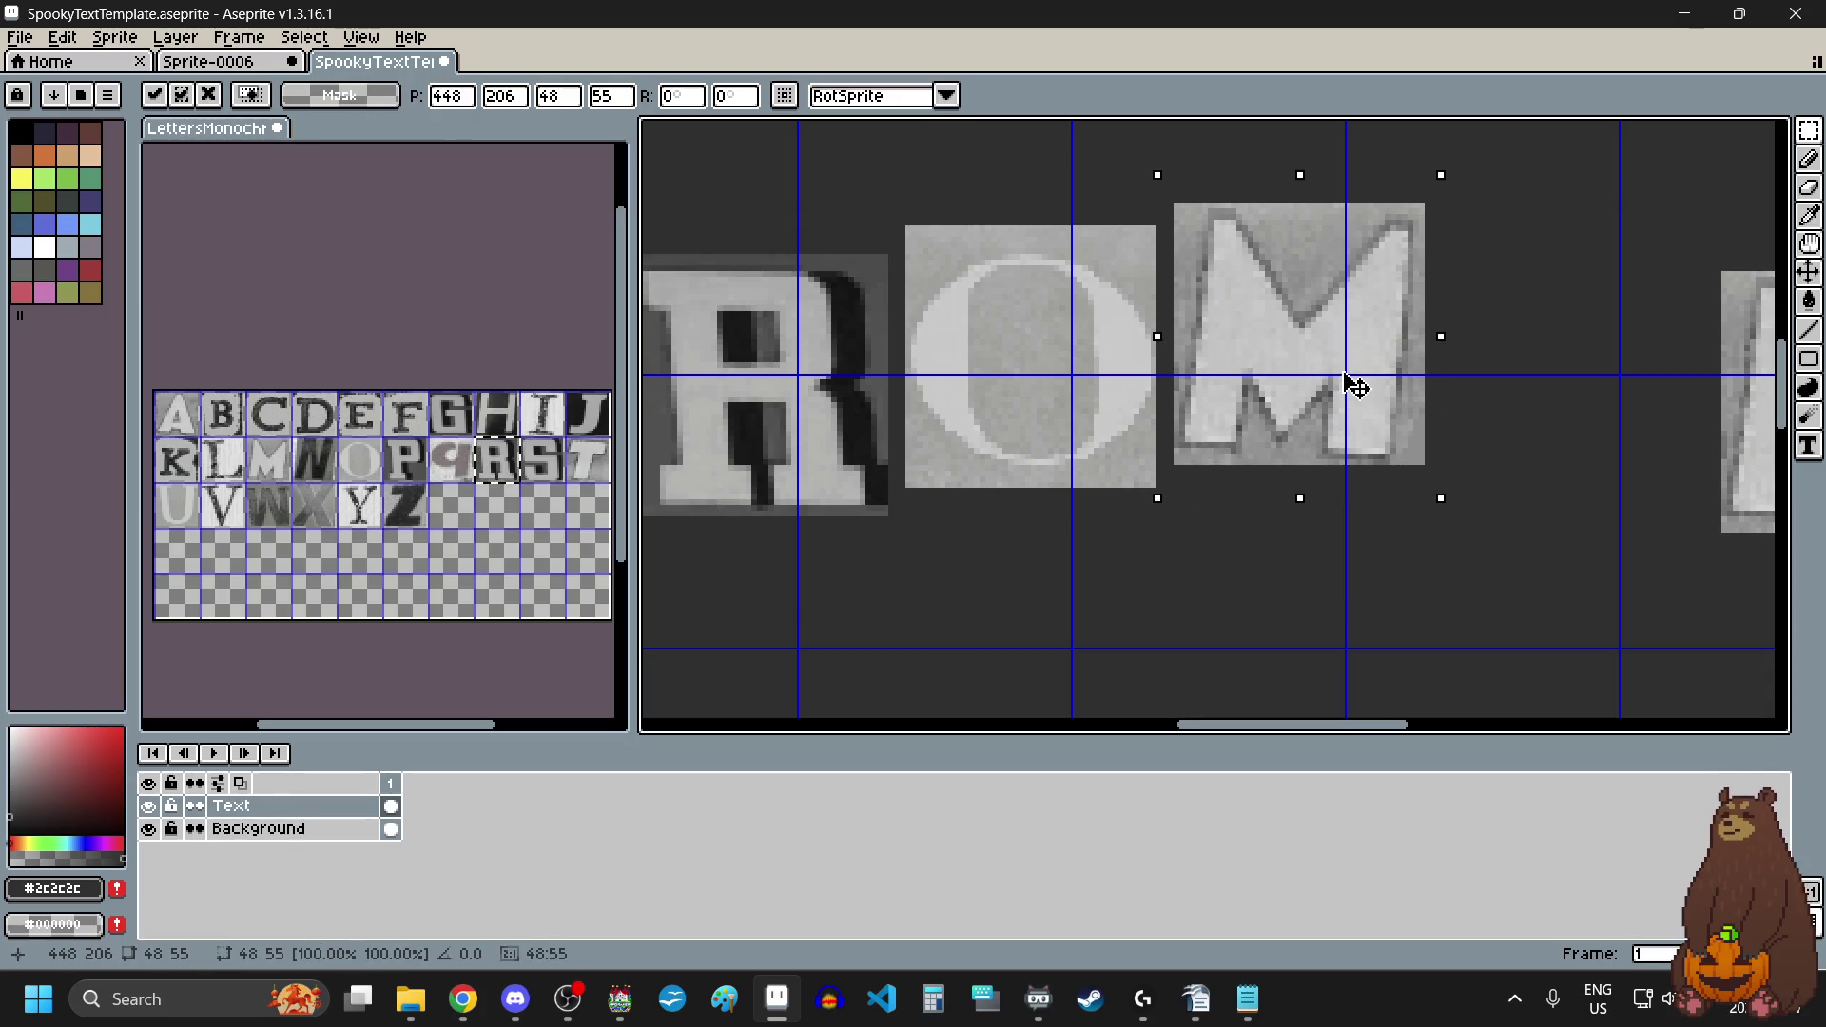
key(Return)
key(ctrl+d)
scroll(1145, 559, down, 3)
scroll(1160, 561, right, 2)
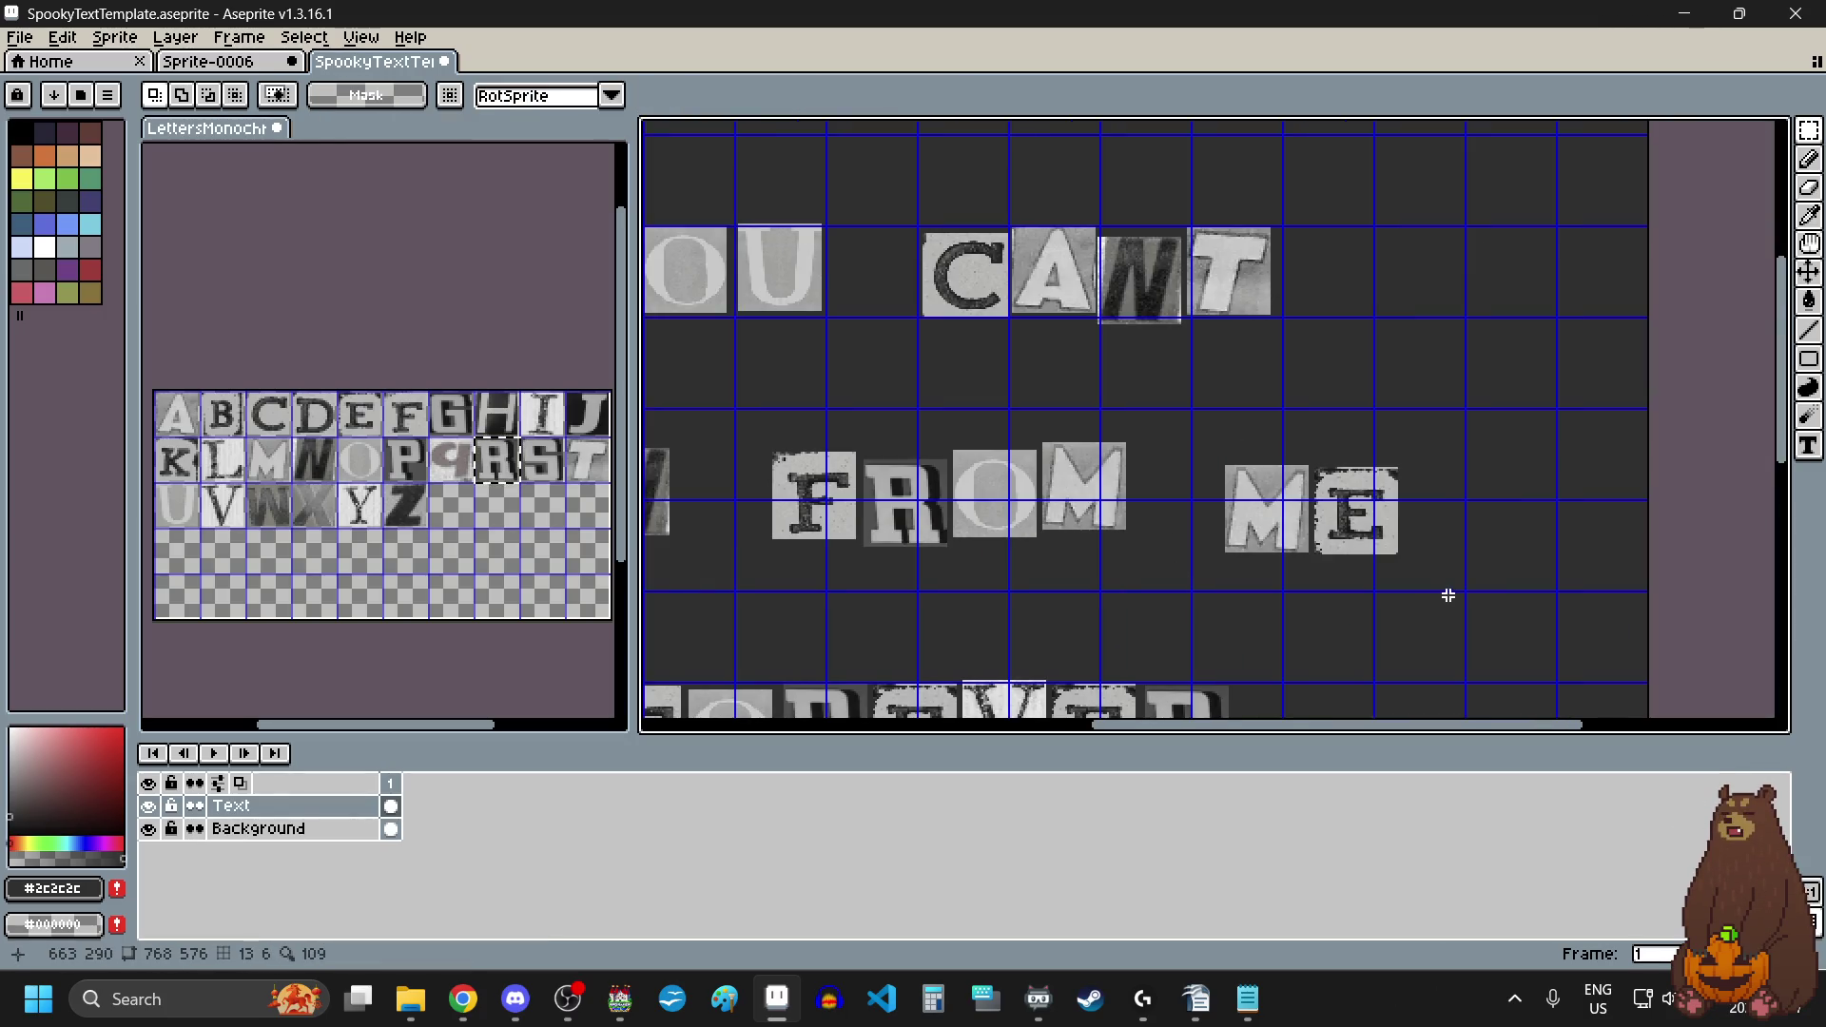
scroll(1448, 594, up, 2)
Step: Leave ME in place as a whole, then raise its E tile slightly
drag(942, 300, 1415, 535)
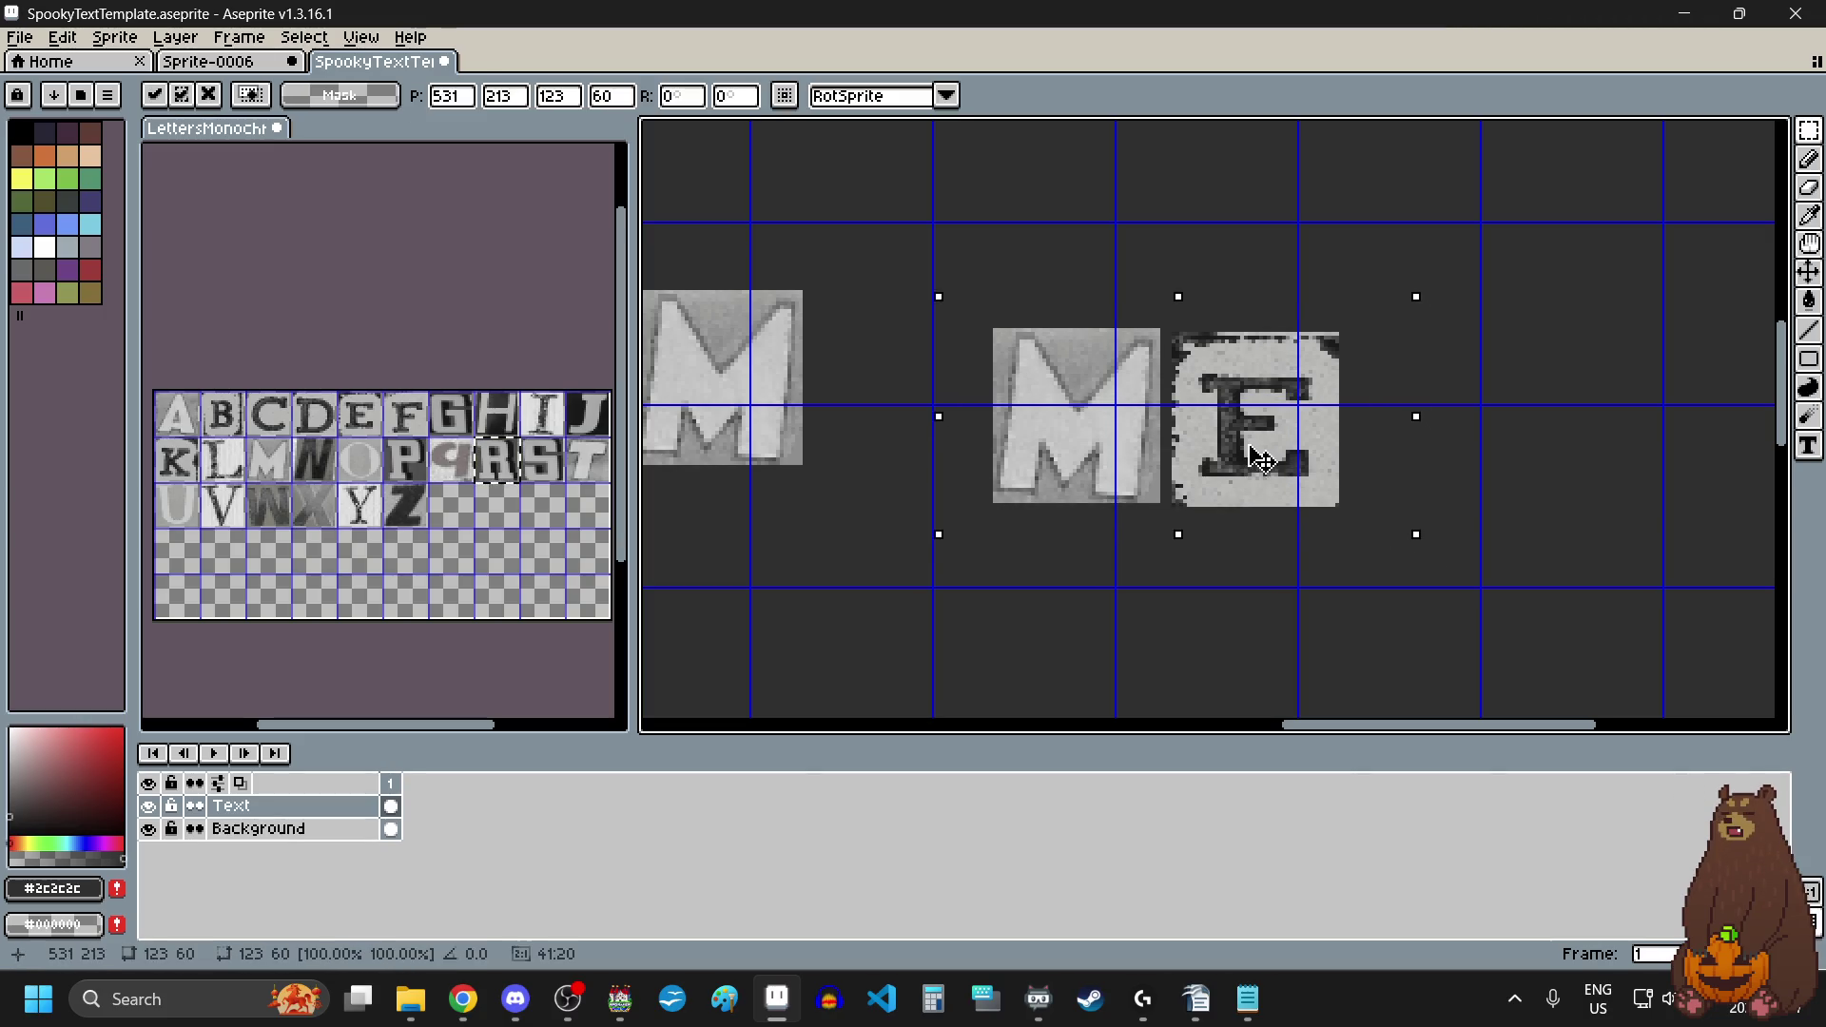
key(Return)
key(ctrl+d)
scroll(1187, 329, up, 2)
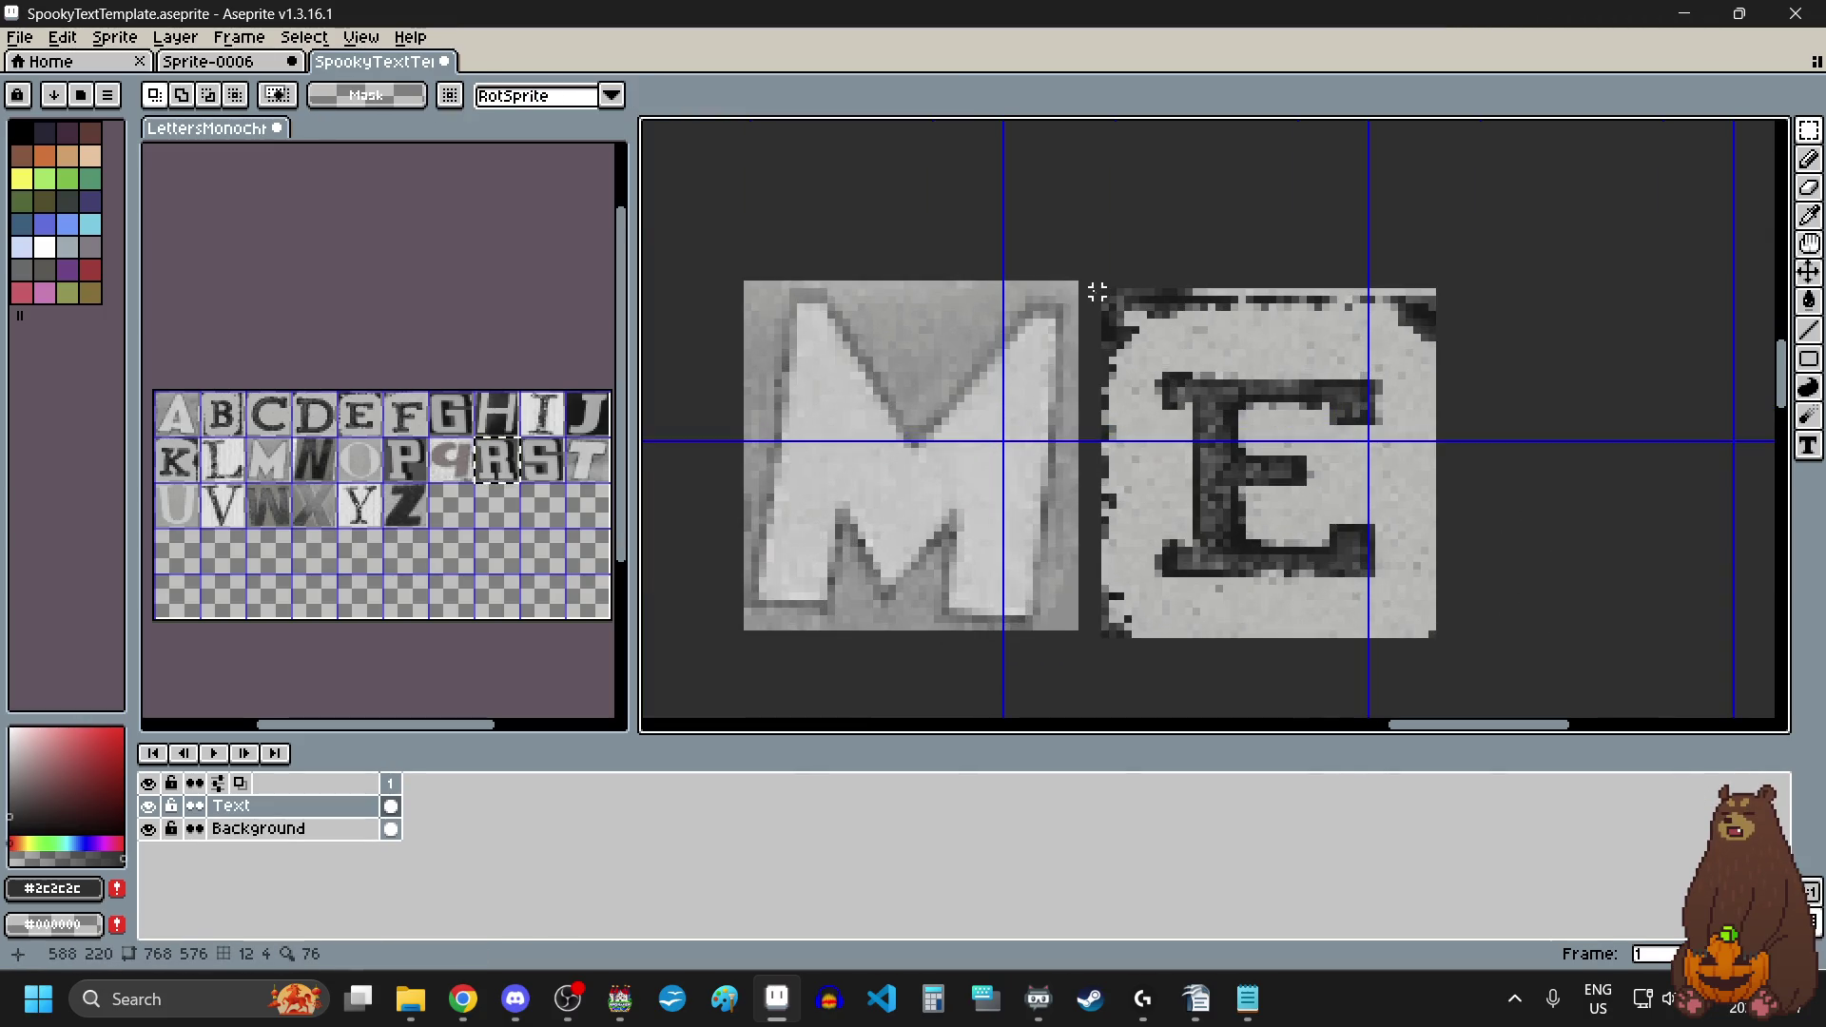
scroll(1097, 292, up, 1)
mouse_move(1088, 273)
mouse_down()
mouse_move(1316, 448)
mouse_move(1550, 714)
mouse_up()
scroll(1316, 448, down, 1)
drag(1378, 517, 1344, 481)
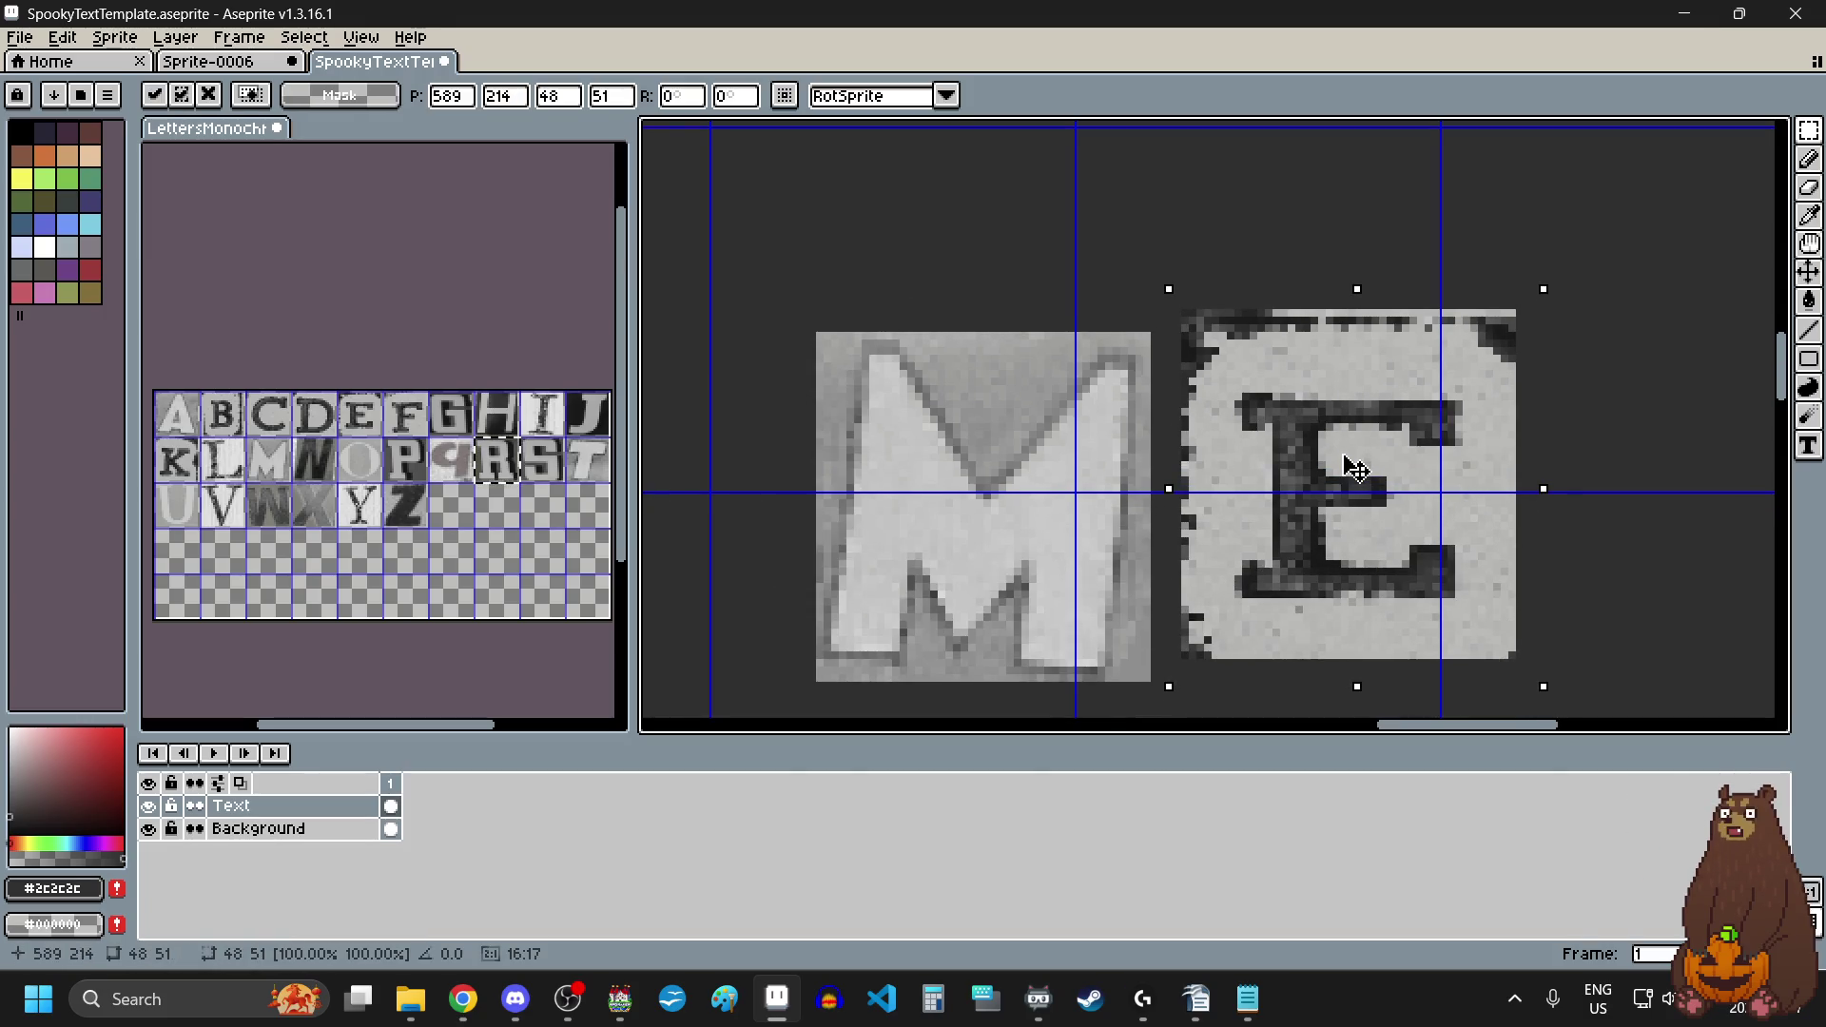
scroll(1357, 469, down, 2)
key(Return)
key(ctrl+d)
scroll(1153, 558, down, 2)
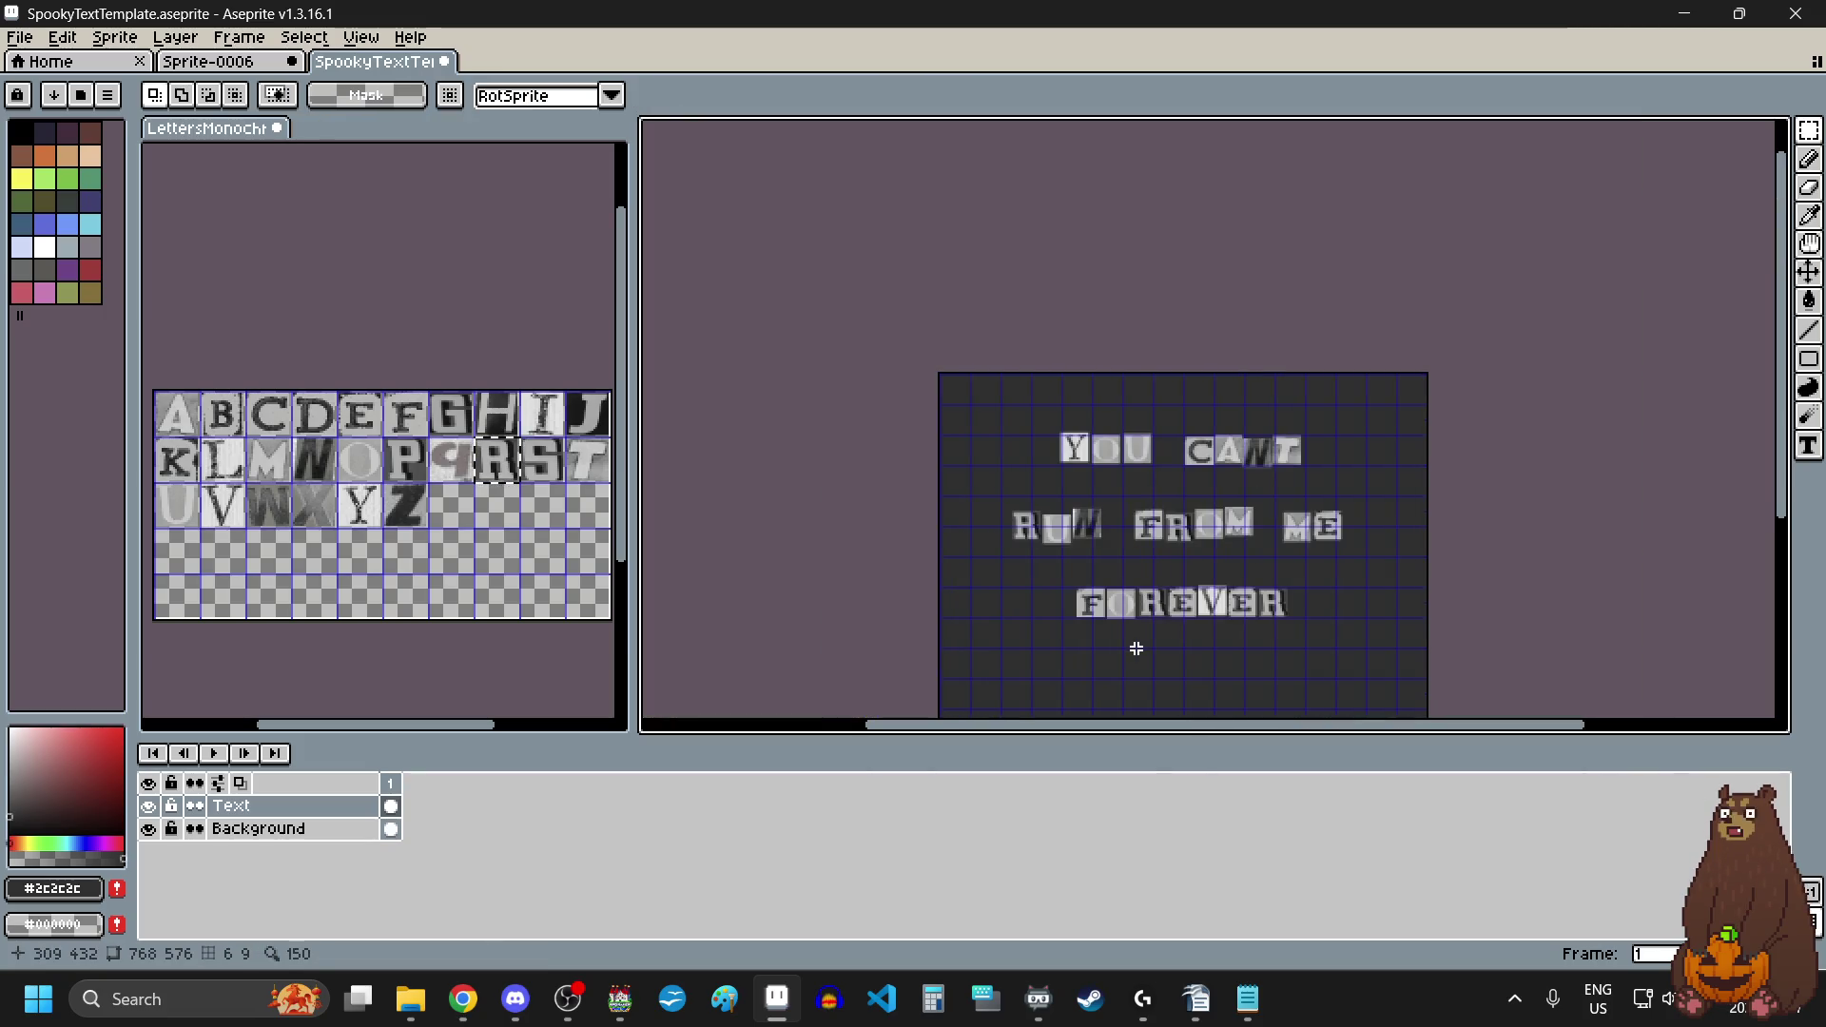
Step: Shift the whole word FOREVER about 10 px right
scroll(1136, 648, up, 1)
scroll(1154, 652, up, 3)
scroll(1019, 603, left, 2)
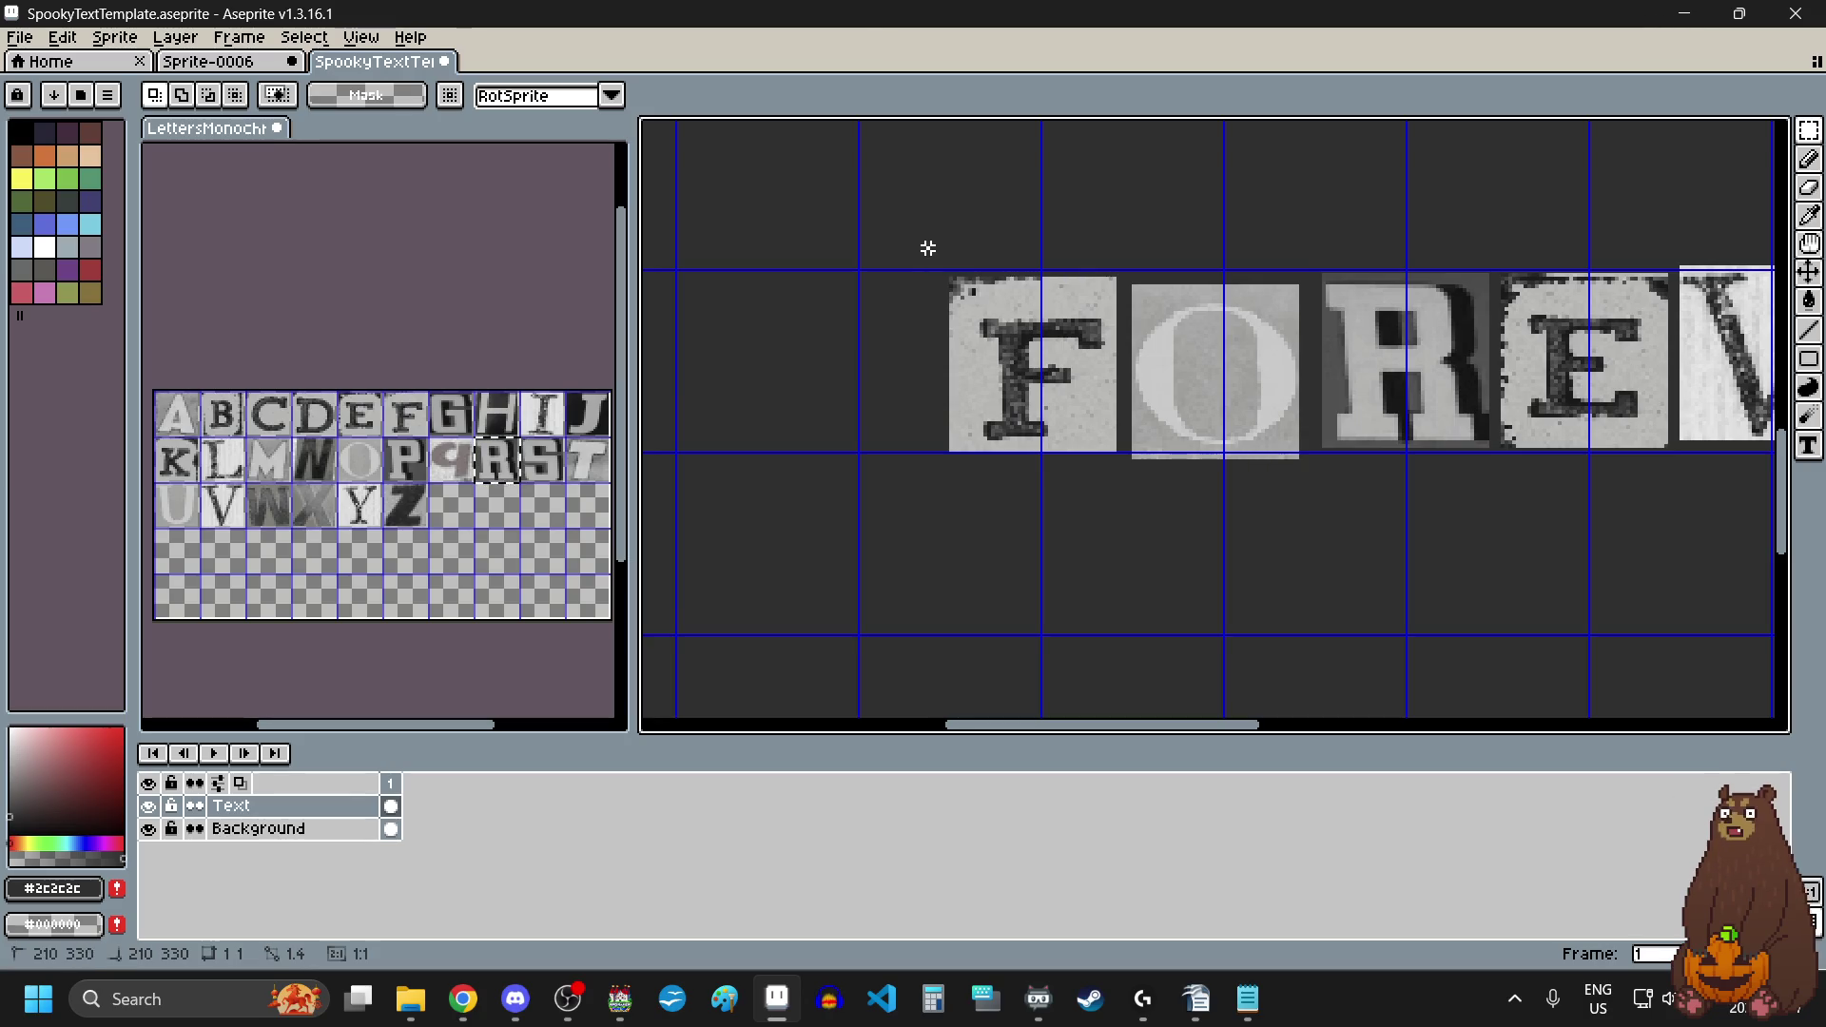
scroll(925, 245, down, 3)
drag(927, 248, 1284, 338)
drag(1011, 294, 1020, 295)
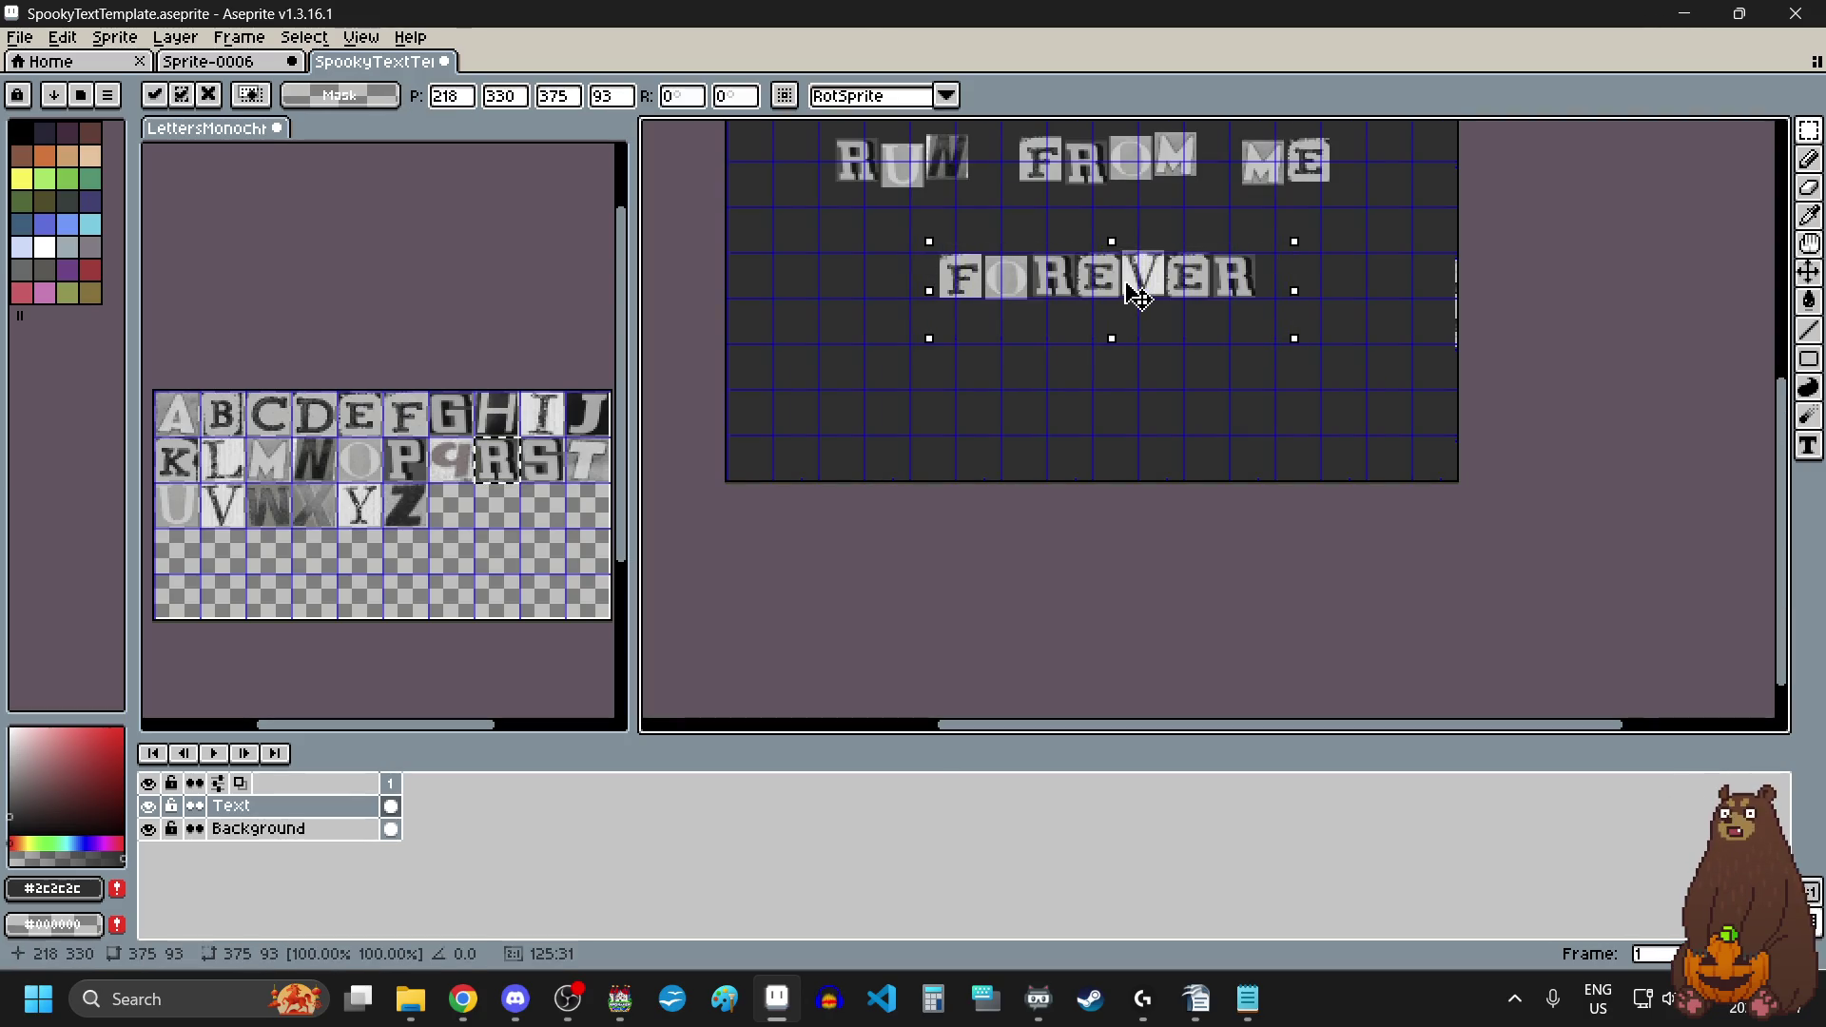
click(972, 314)
Step: Move FOREVER's F tile left and down and its O tile up and right
scroll(972, 314, up, 3)
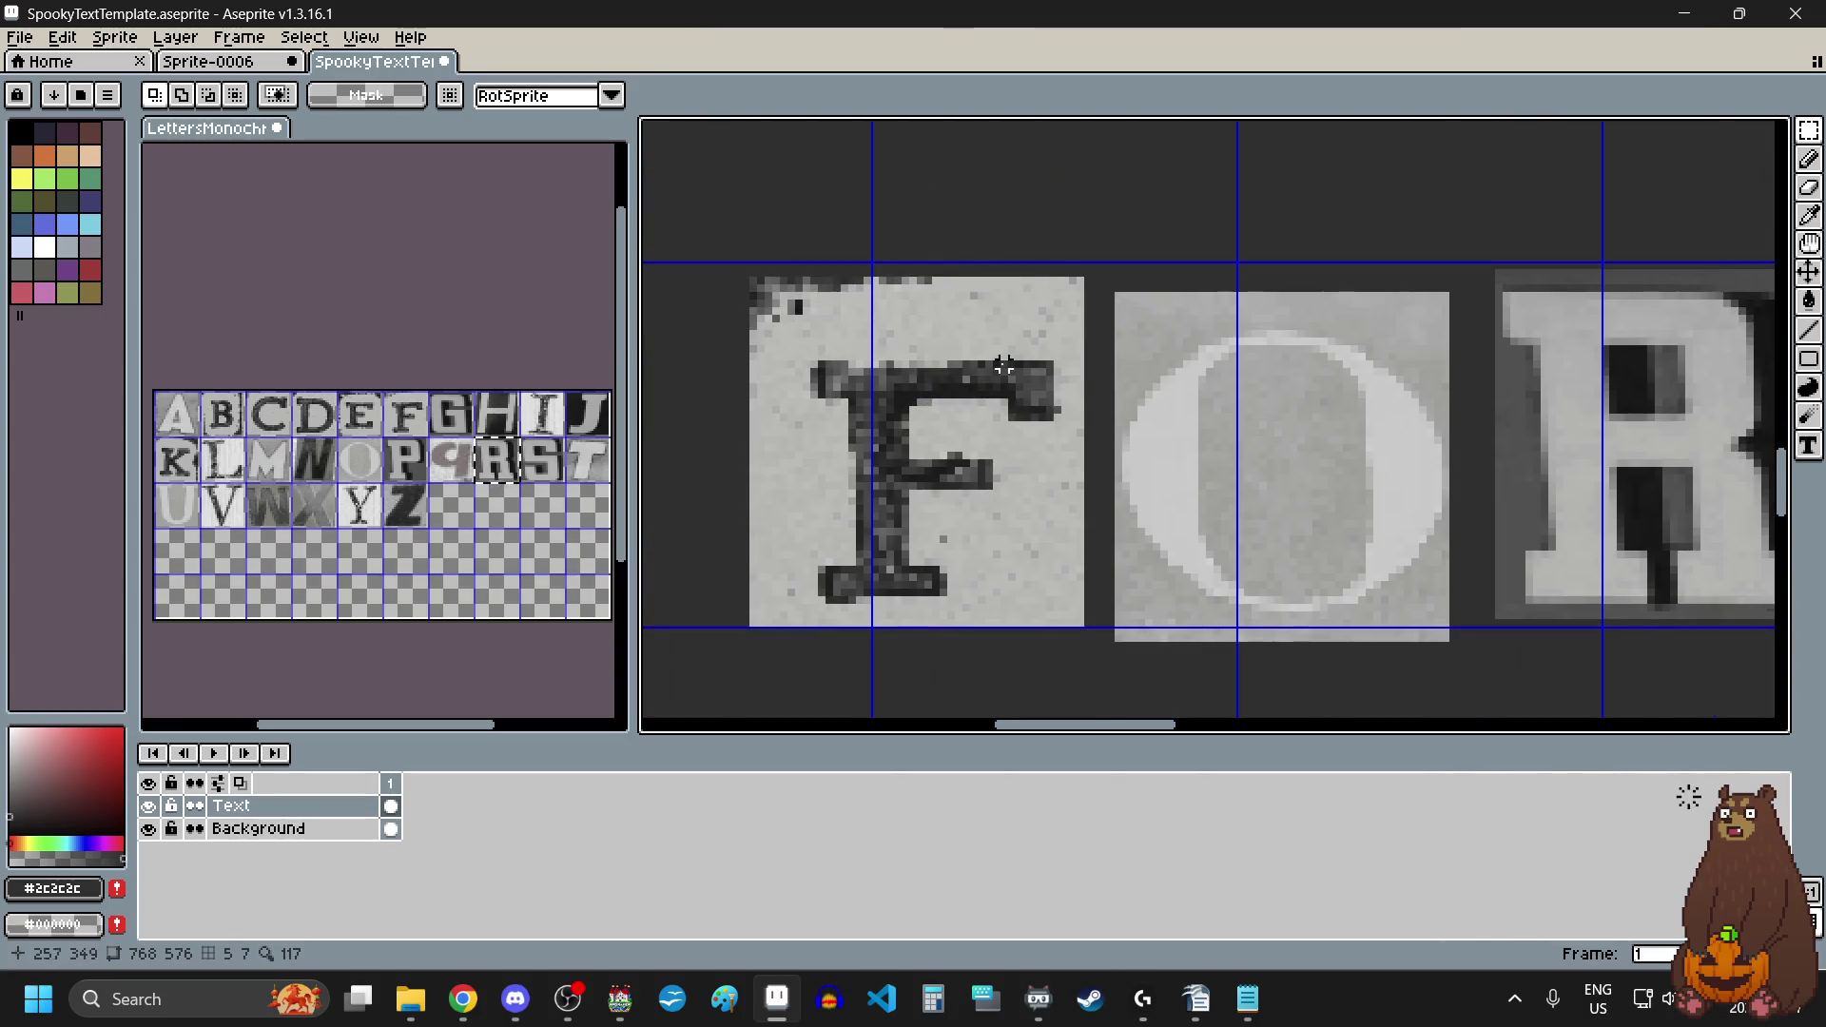
scroll(966, 248, left, 2)
drag(1206, 265, 820, 676)
drag(968, 524, 961, 540)
scroll(960, 539, down, 1)
click(1259, 663)
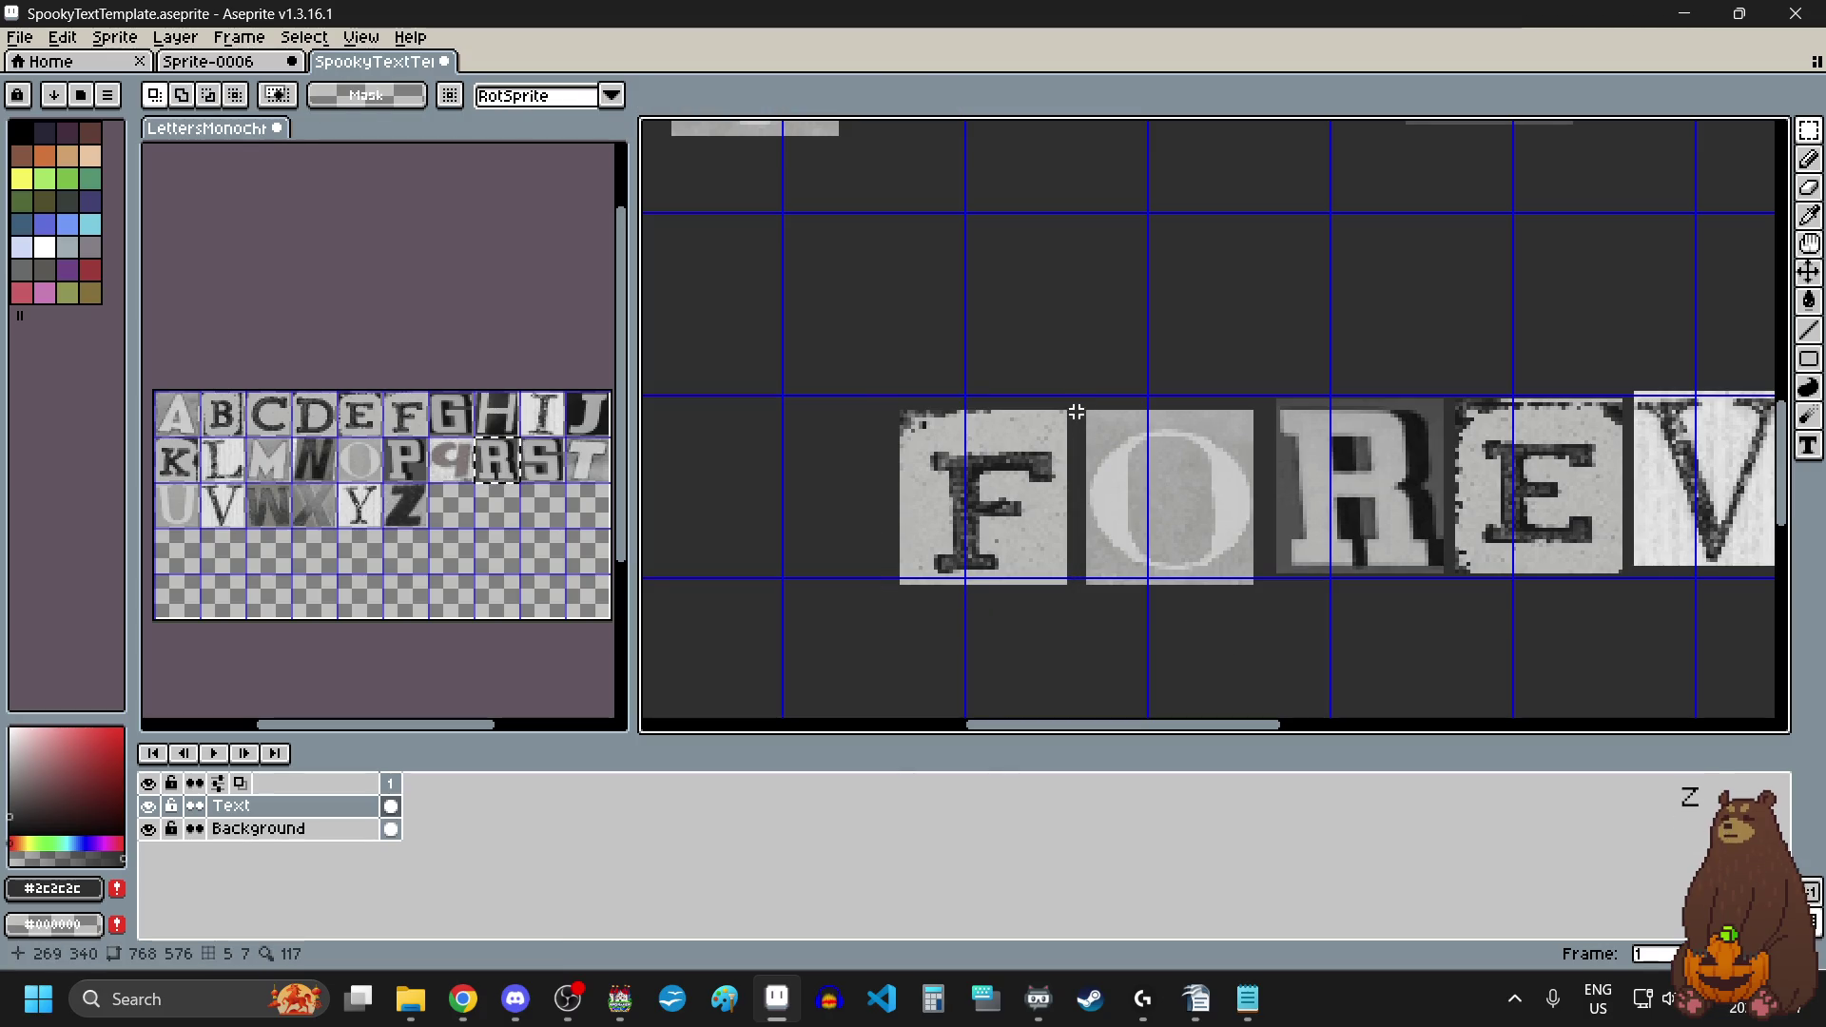
drag(1072, 402, 1274, 601)
drag(1193, 523, 1220, 496)
click(1328, 665)
Step: Shift the R tile in FOREVER slightly down and left
scroll(1322, 628, up, 2)
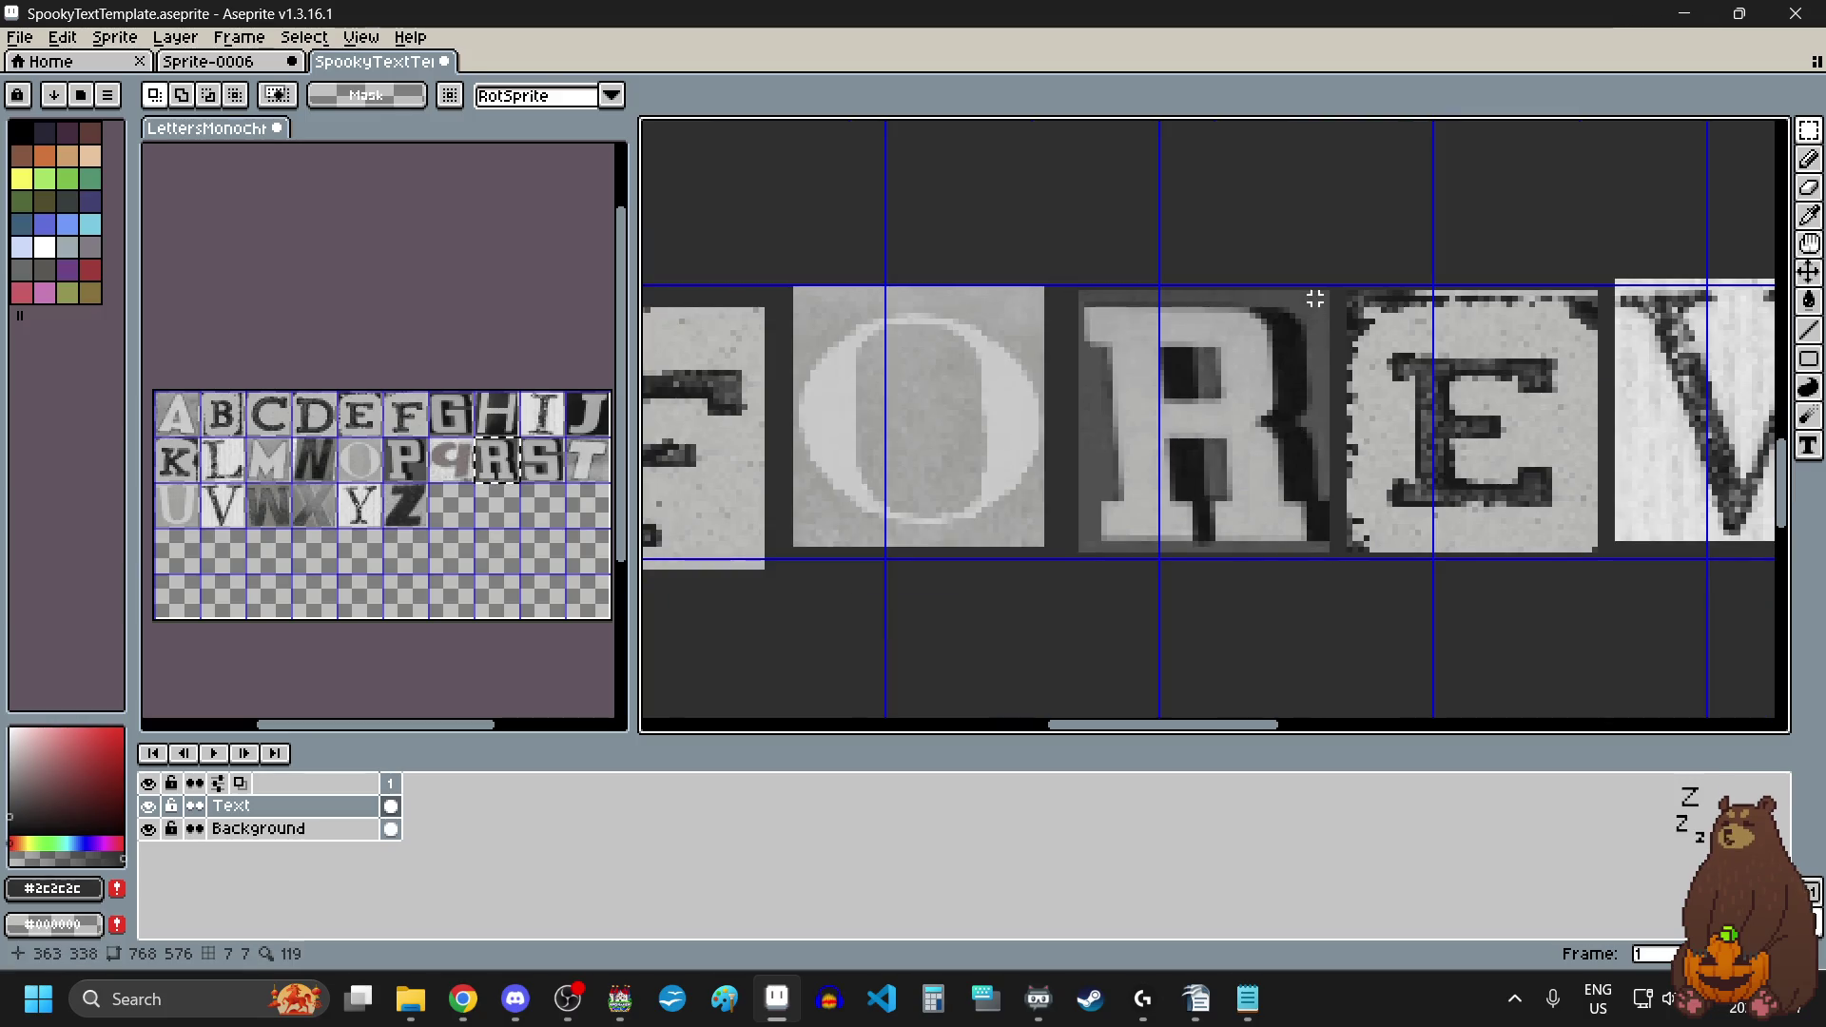
mouse_move(1337, 281)
mouse_down()
mouse_move(1160, 533)
mouse_move(1055, 575)
mouse_up()
mouse_move(1165, 480)
mouse_down()
mouse_move(1104, 517)
mouse_move(1120, 518)
mouse_up()
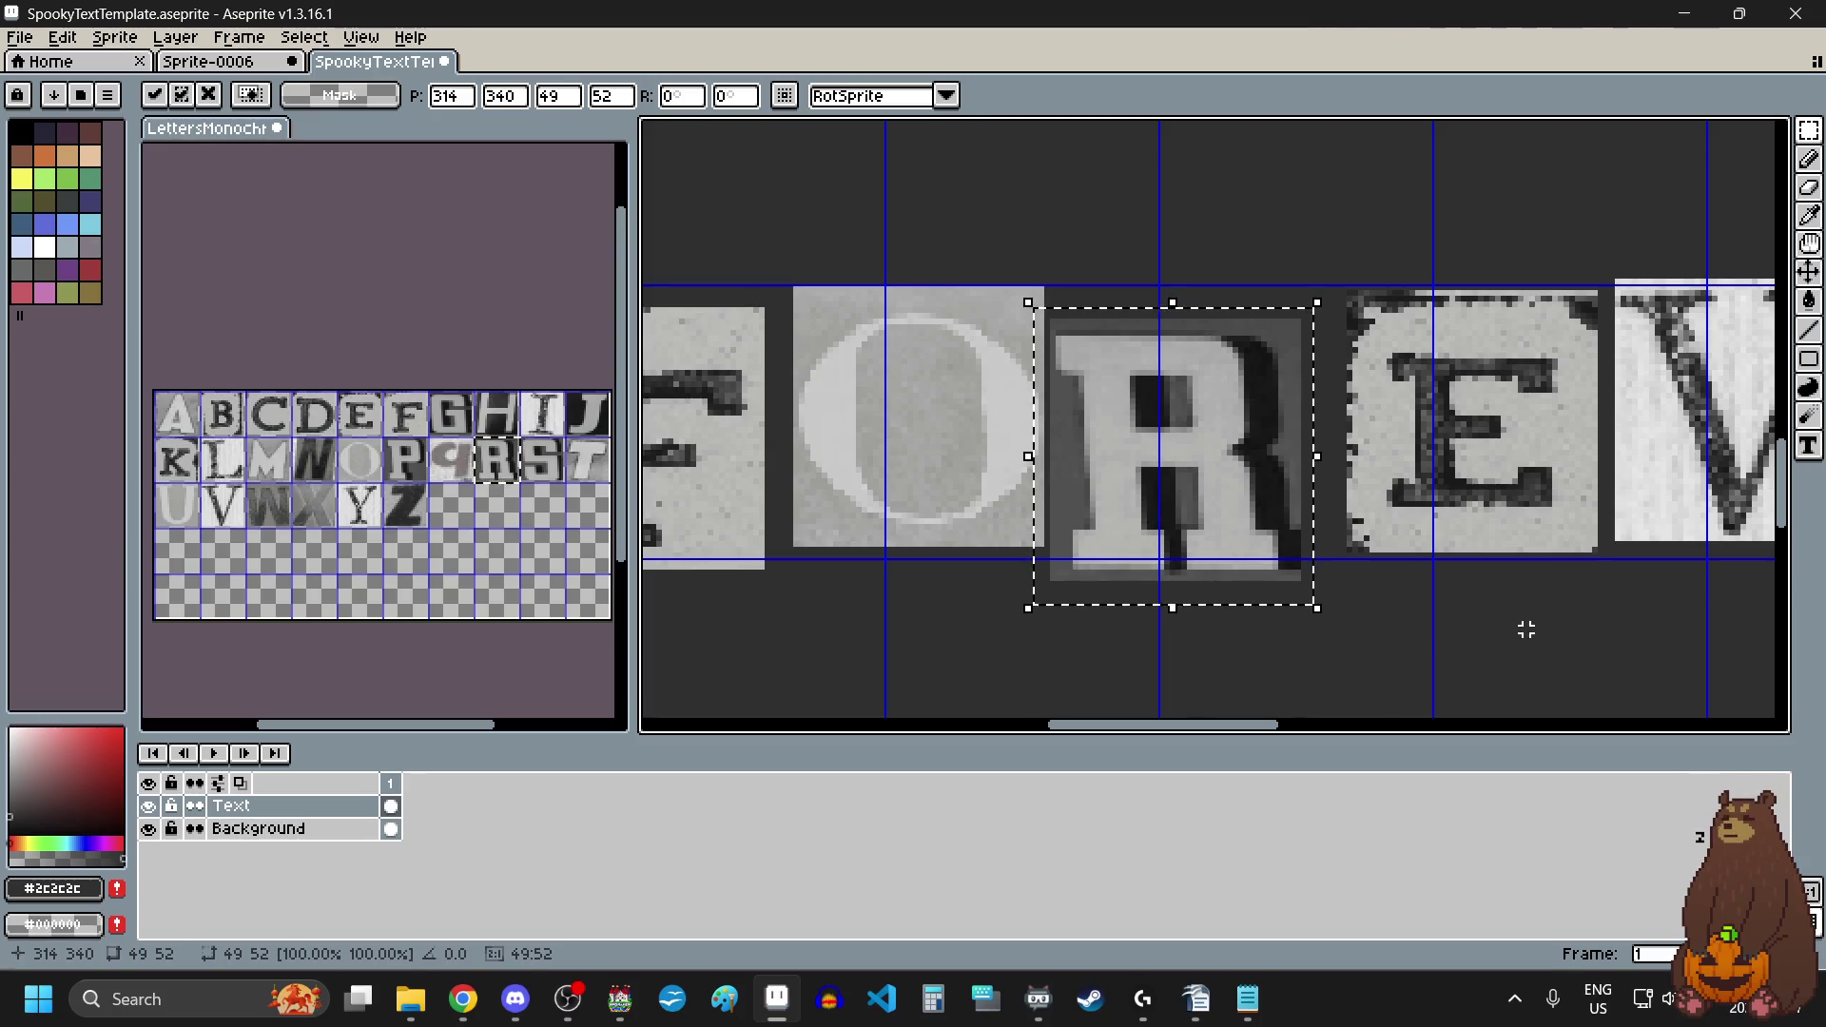
click(1422, 619)
Step: Raise the E tile after the R above the line
scroll(1424, 623, right, 3)
scroll(1275, 275, up, 1)
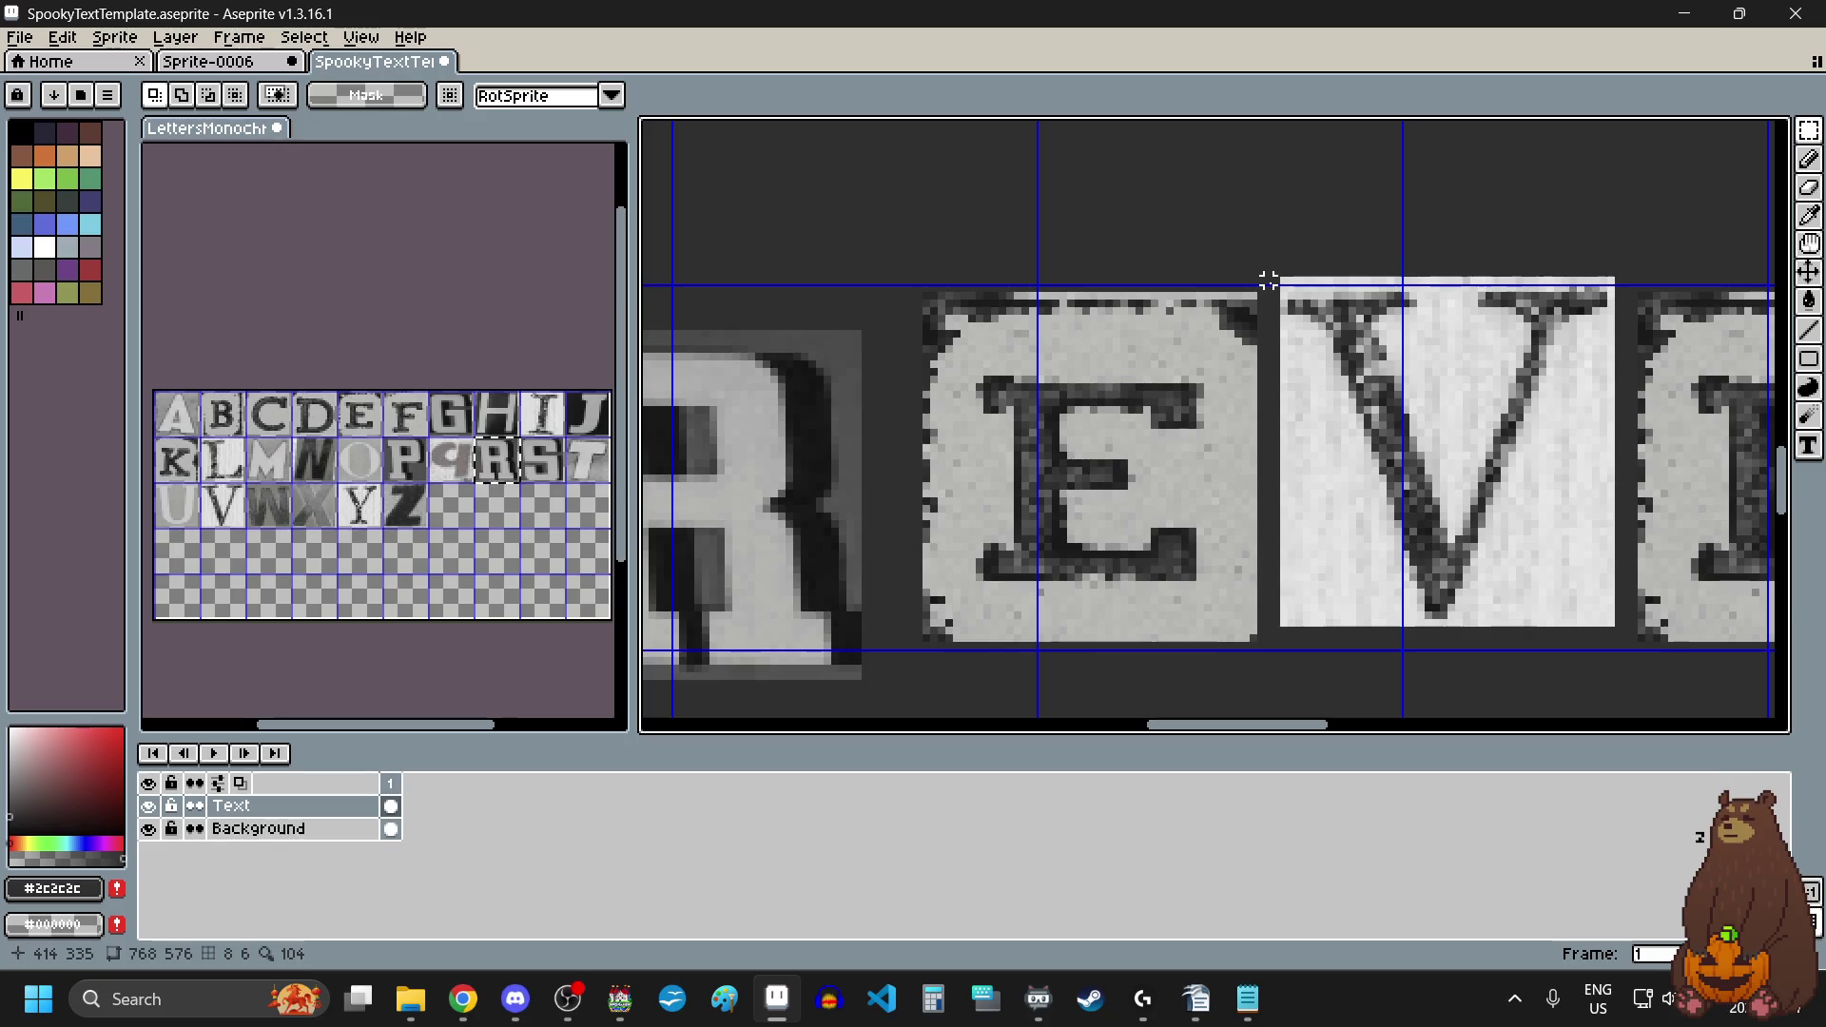
mouse_move(1269, 276)
mouse_down()
mouse_move(1162, 447)
mouse_move(1075, 544)
mouse_move(1030, 561)
mouse_up()
scroll(1162, 447, down, 2)
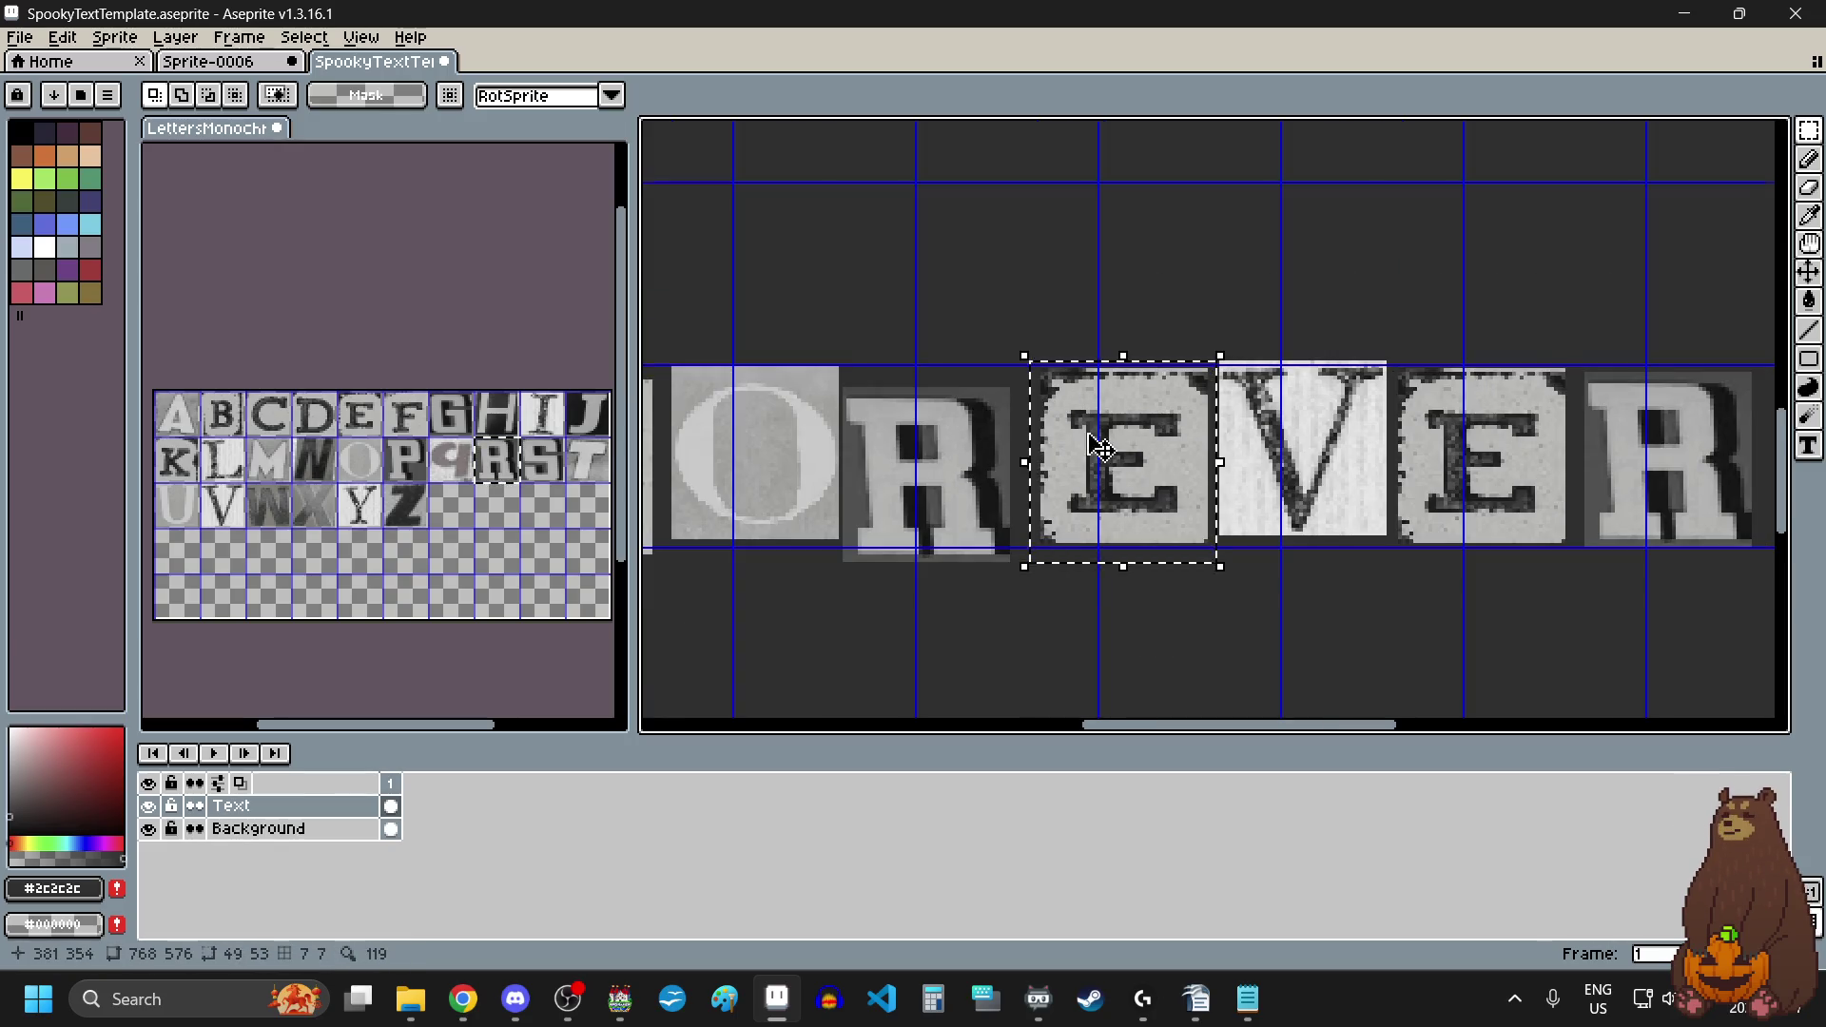
scroll(1100, 488, up, 2)
drag(1100, 489, 1084, 440)
scroll(1084, 440, down, 2)
click(1393, 606)
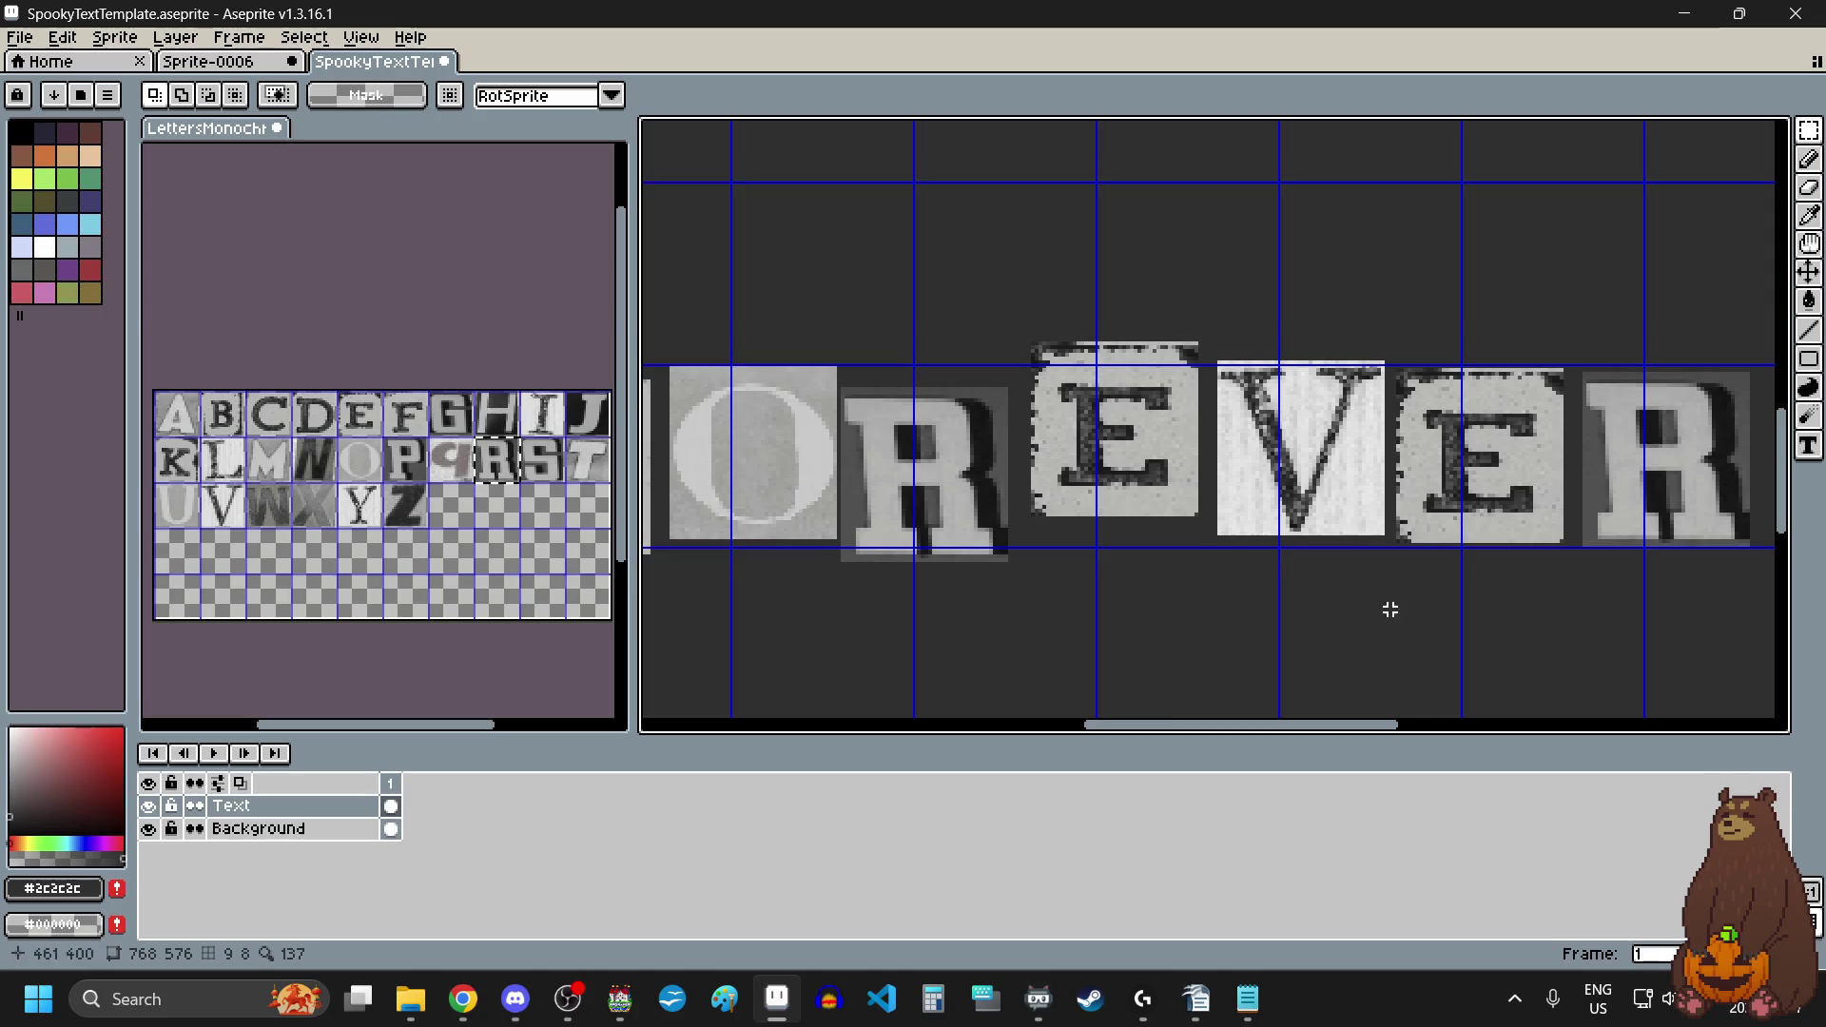
Step: Select the second E and the final R tiles, then clear each selection
scroll(1316, 570, right, 2)
scroll(1193, 373, up, 1)
scroll(1242, 318, up, 1)
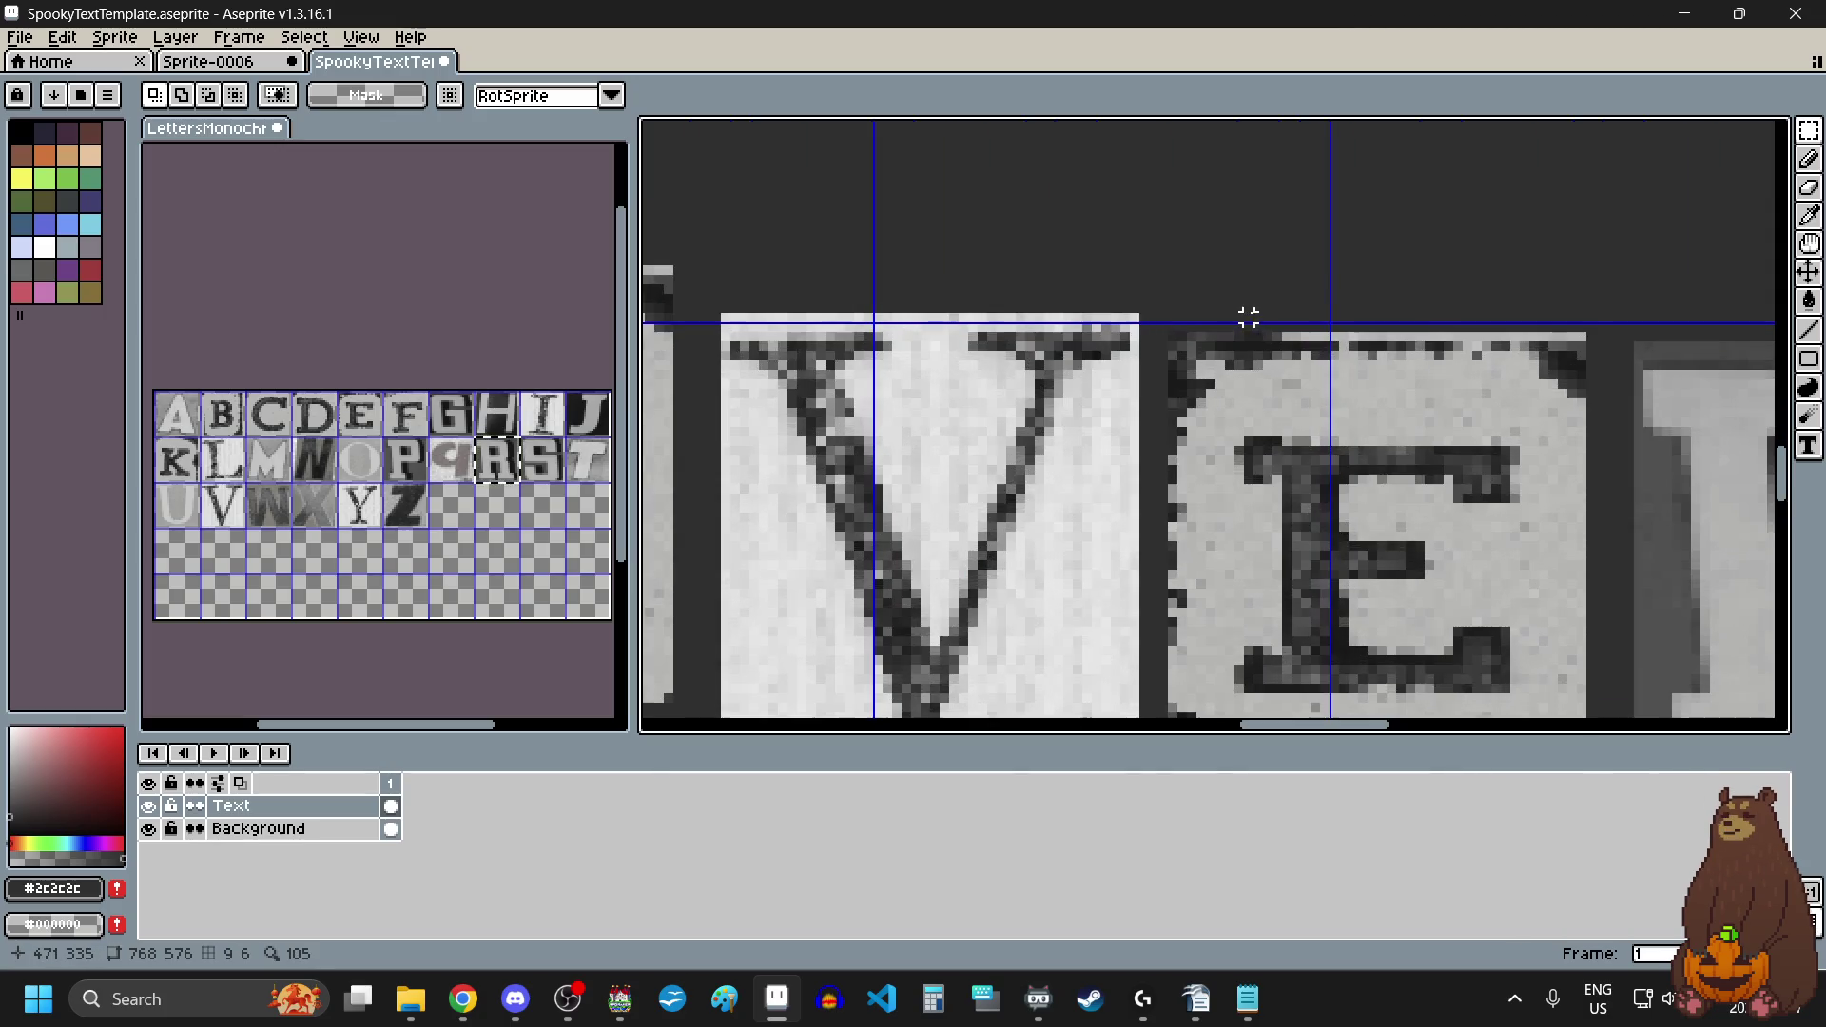
scroll(1190, 317, up, 2)
mouse_move(1147, 315)
mouse_down()
mouse_move(1401, 559)
mouse_move(1487, 701)
mouse_up()
scroll(1147, 315, down, 2)
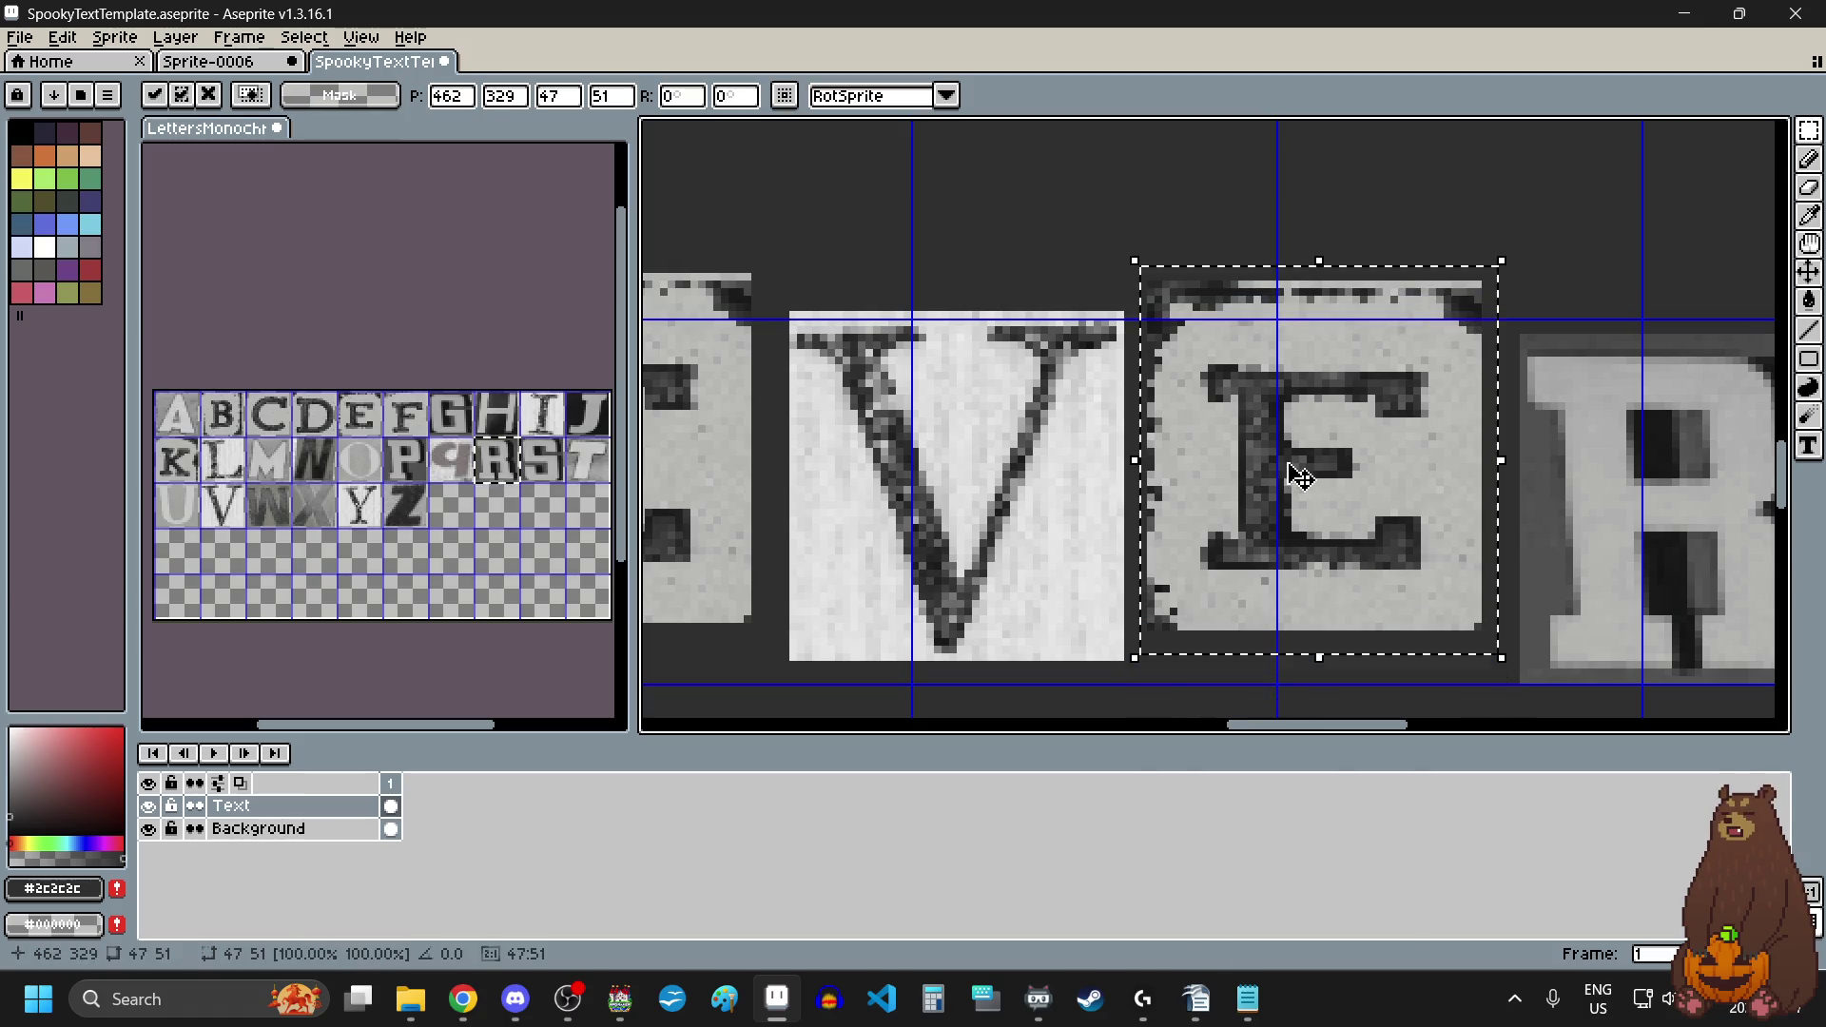
scroll(1284, 580, down, 5)
scroll(1465, 485, up, 5)
key(ctrl+d)
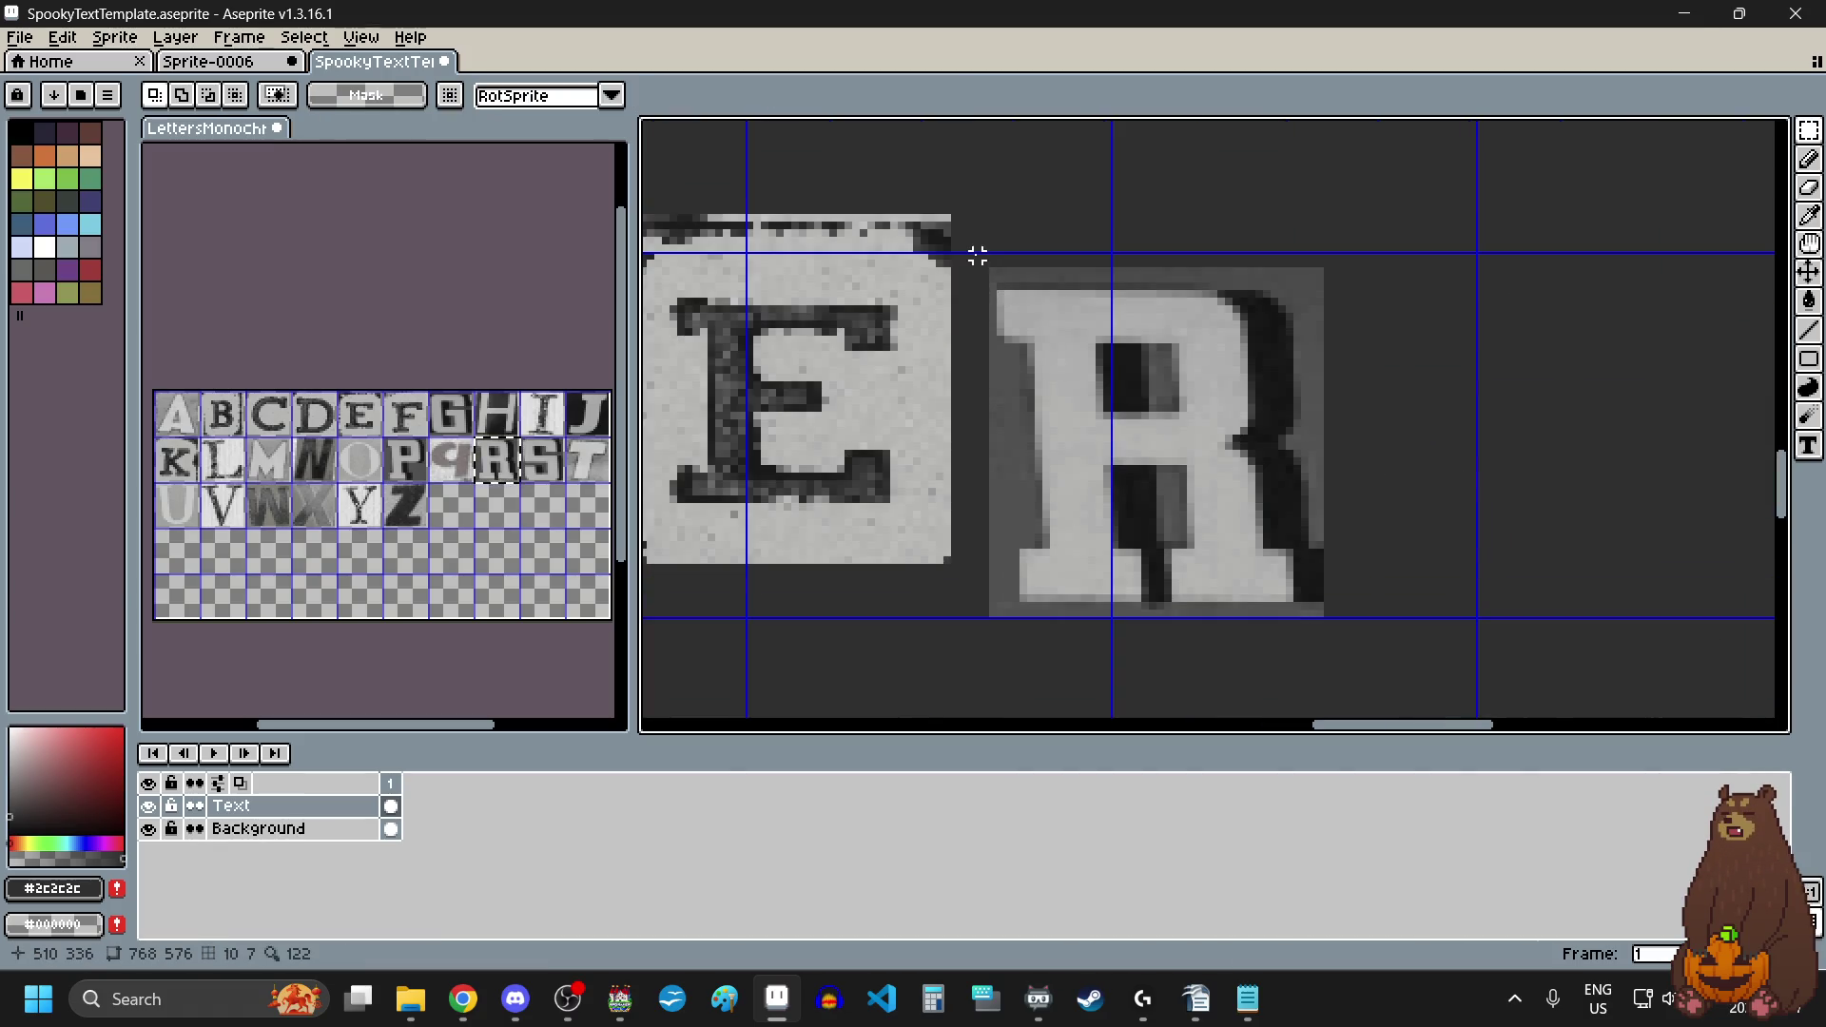
mouse_move(977, 255)
mouse_down()
mouse_move(1414, 640)
mouse_move(1398, 665)
mouse_up()
scroll(1236, 513, down, 3)
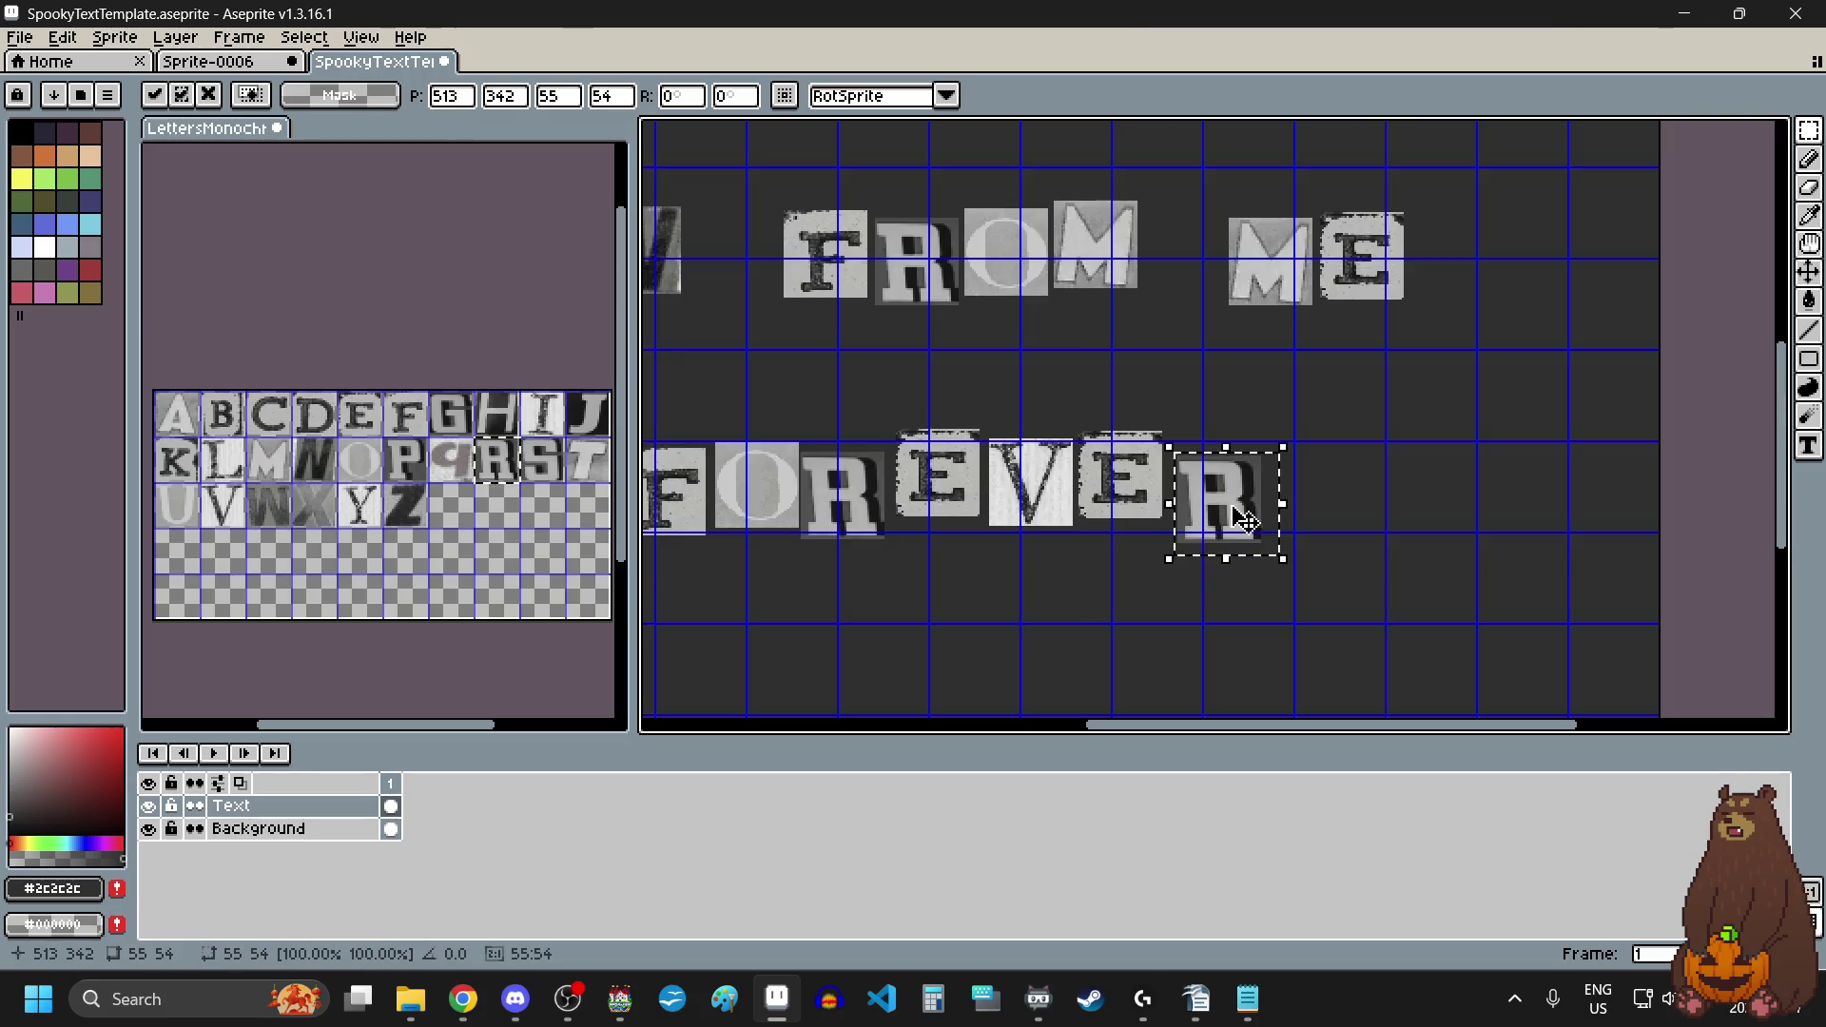
key(ctrl+d)
scroll(1090, 605, down, 3)
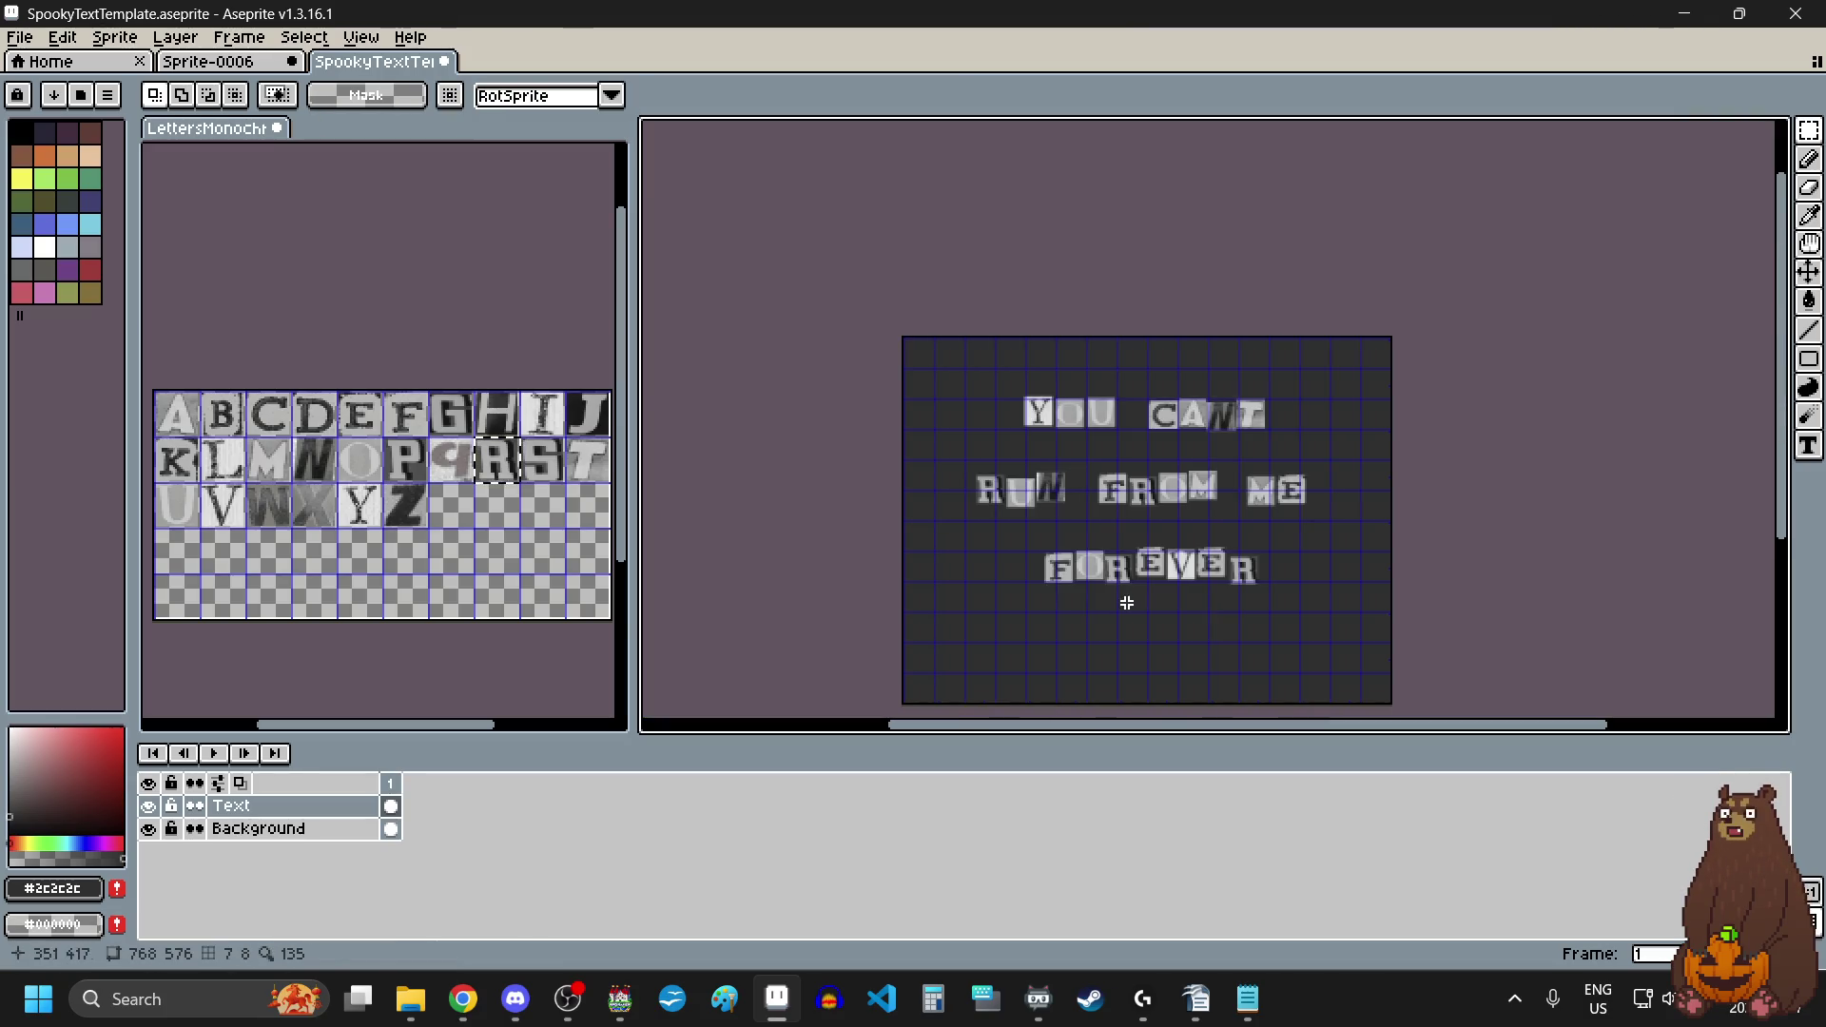
click(20, 37)
Step: Open Export As and point the output location at the game's pictures folder
mouse_move(124, 242)
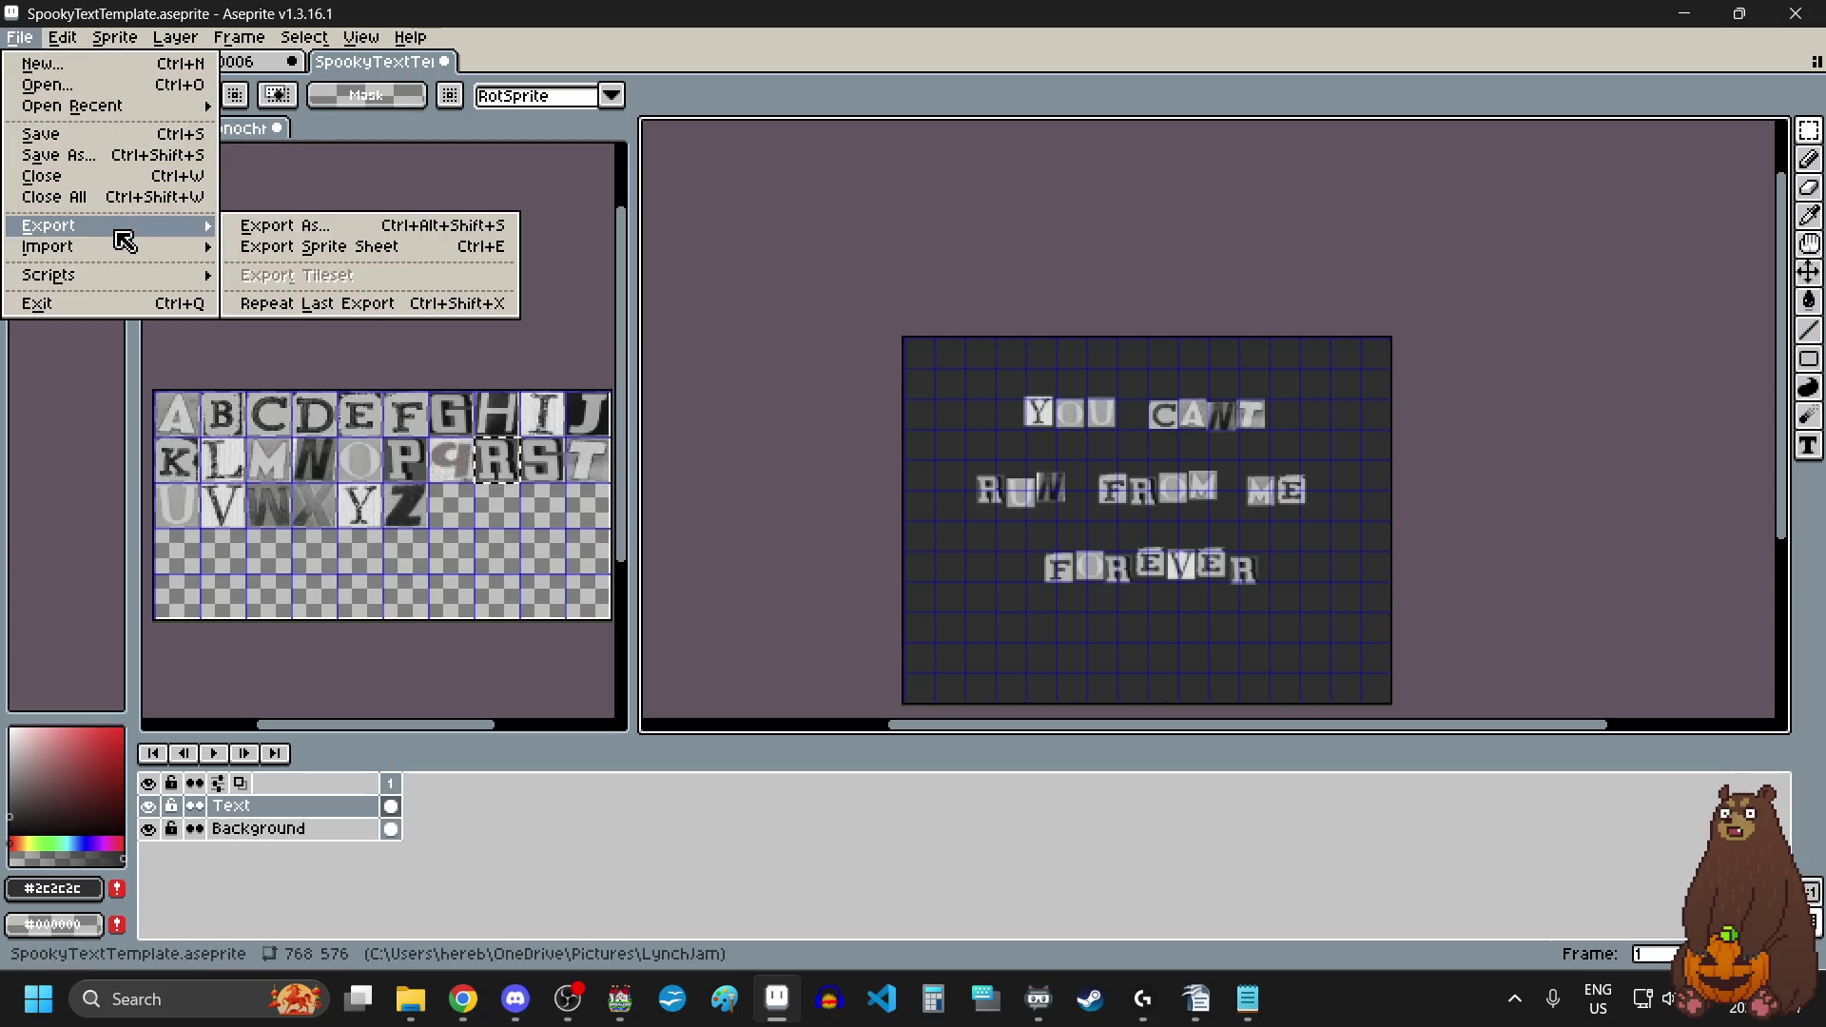
click(355, 235)
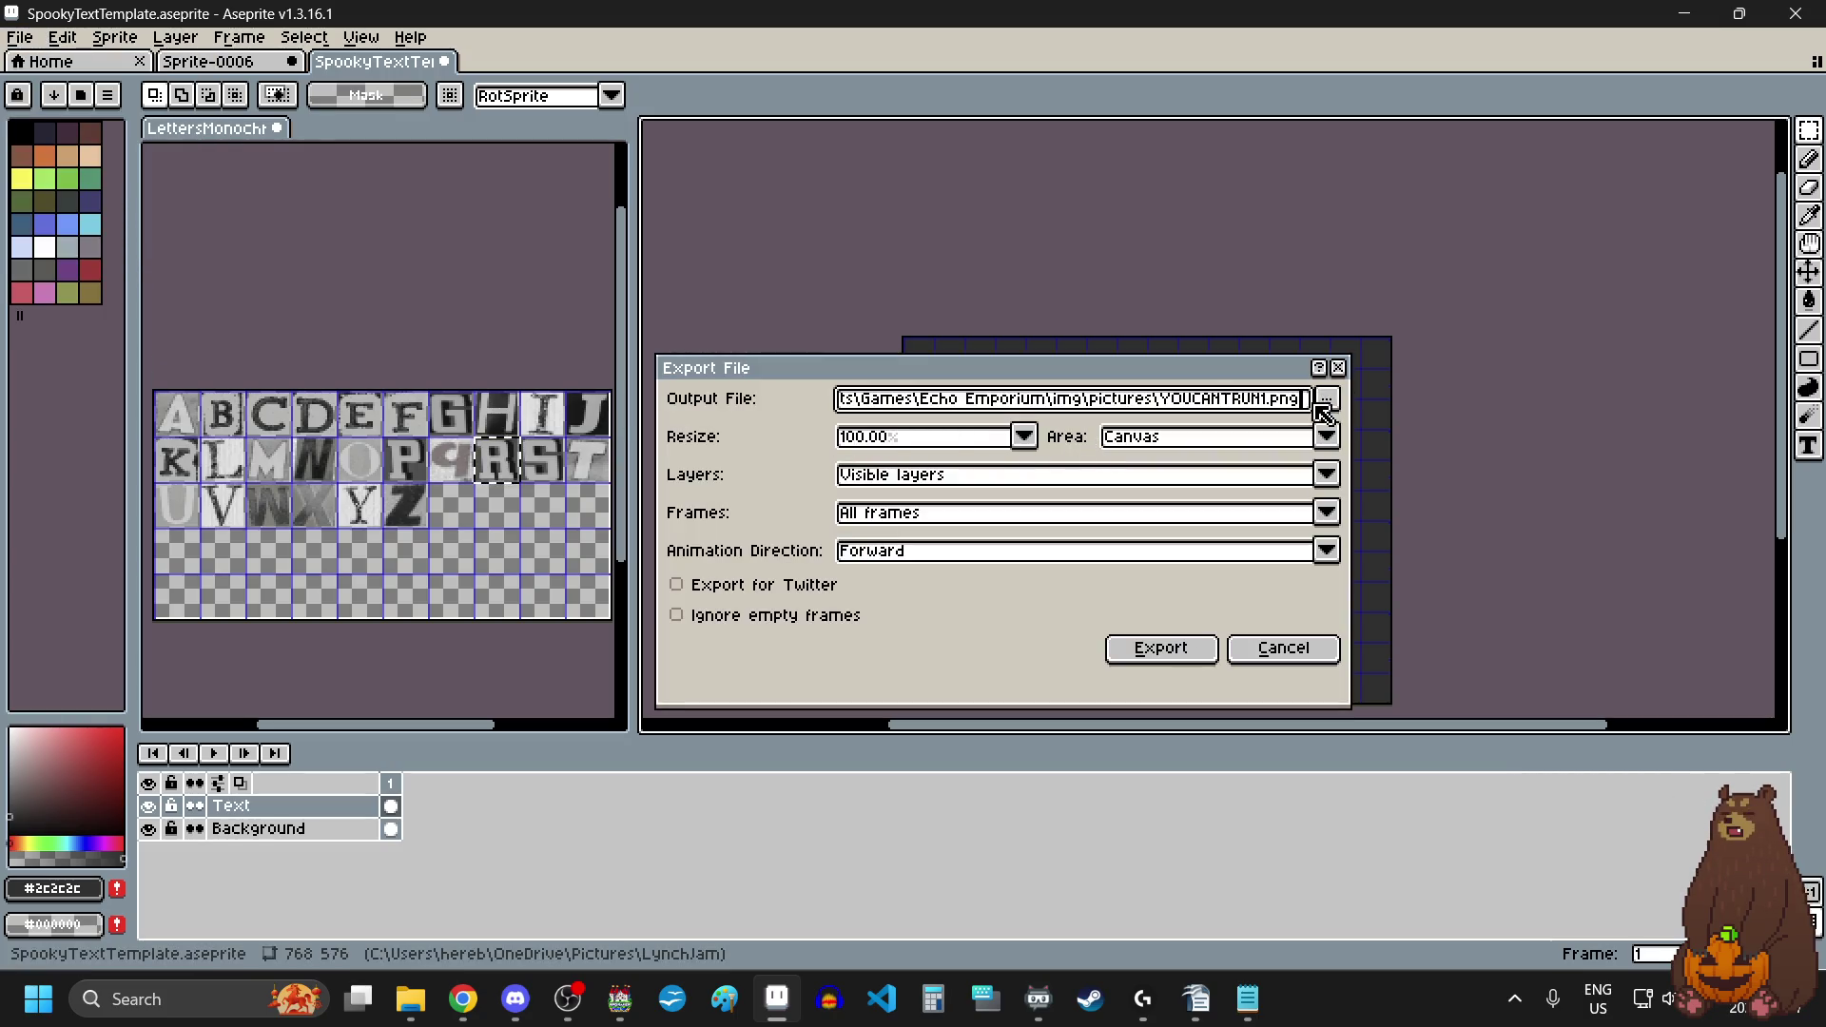
click(1328, 398)
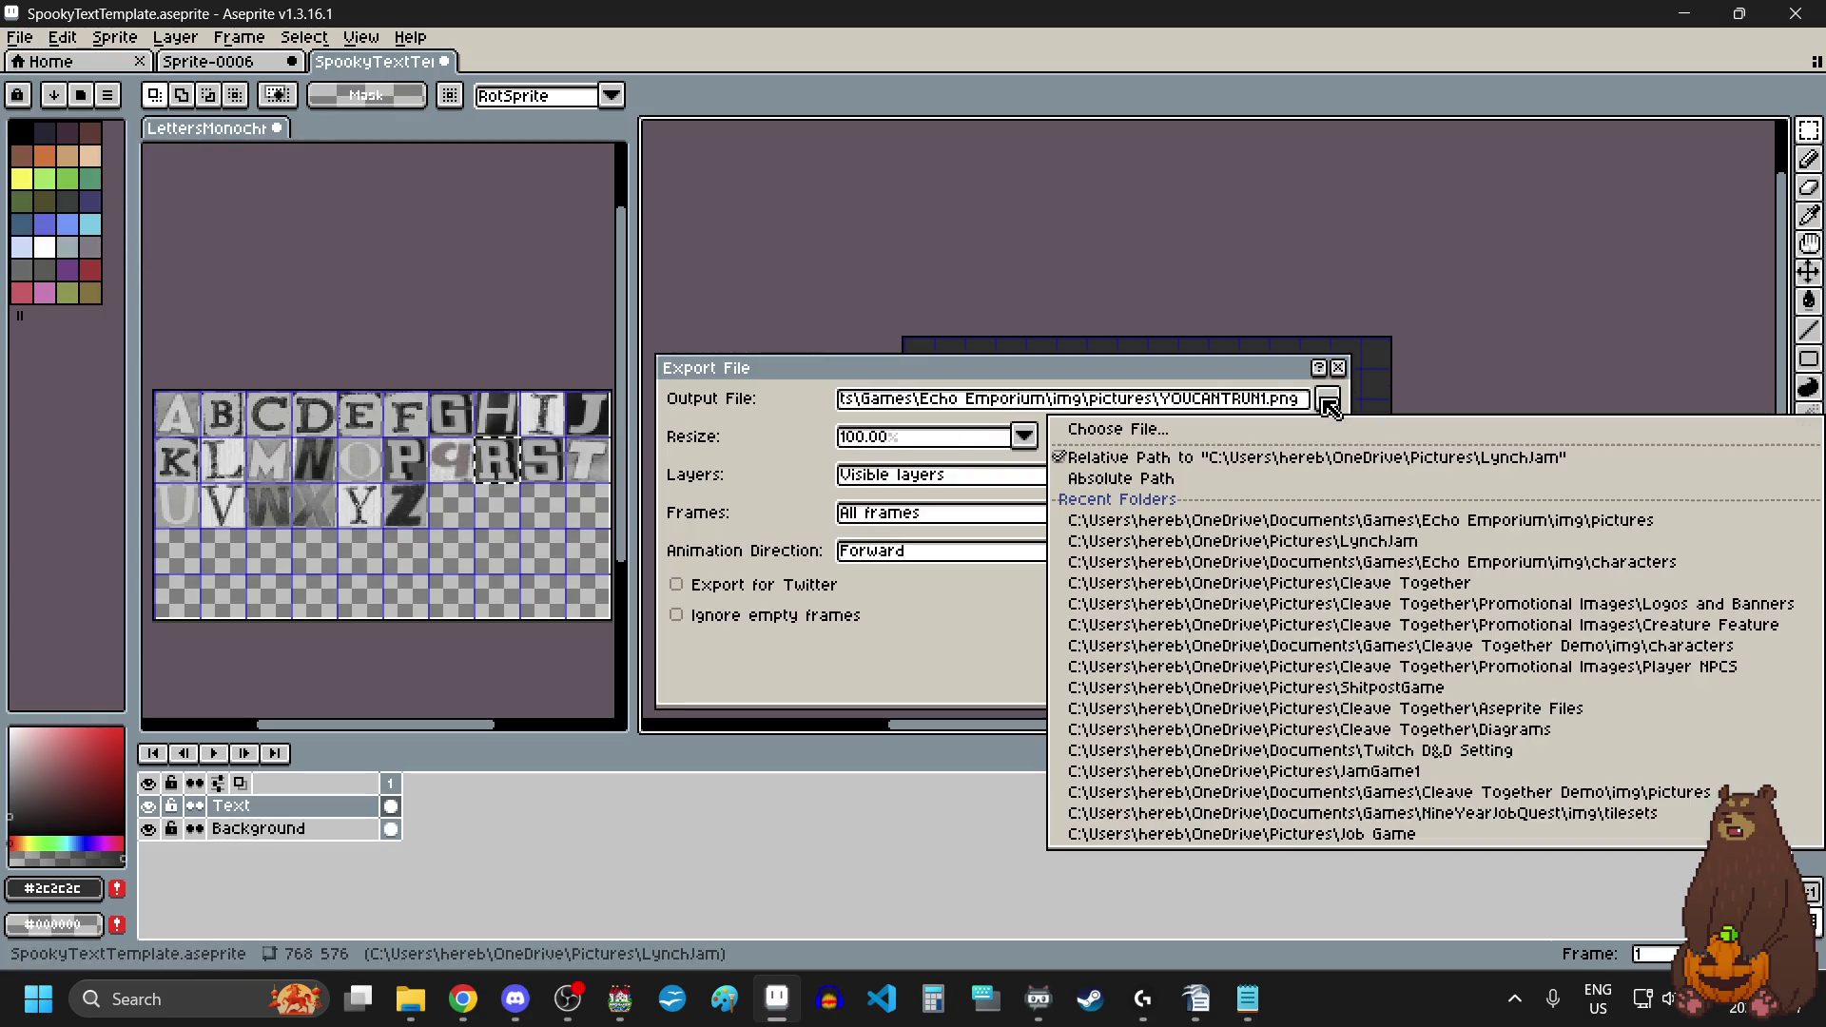
click(1350, 521)
click(1328, 400)
click(1265, 426)
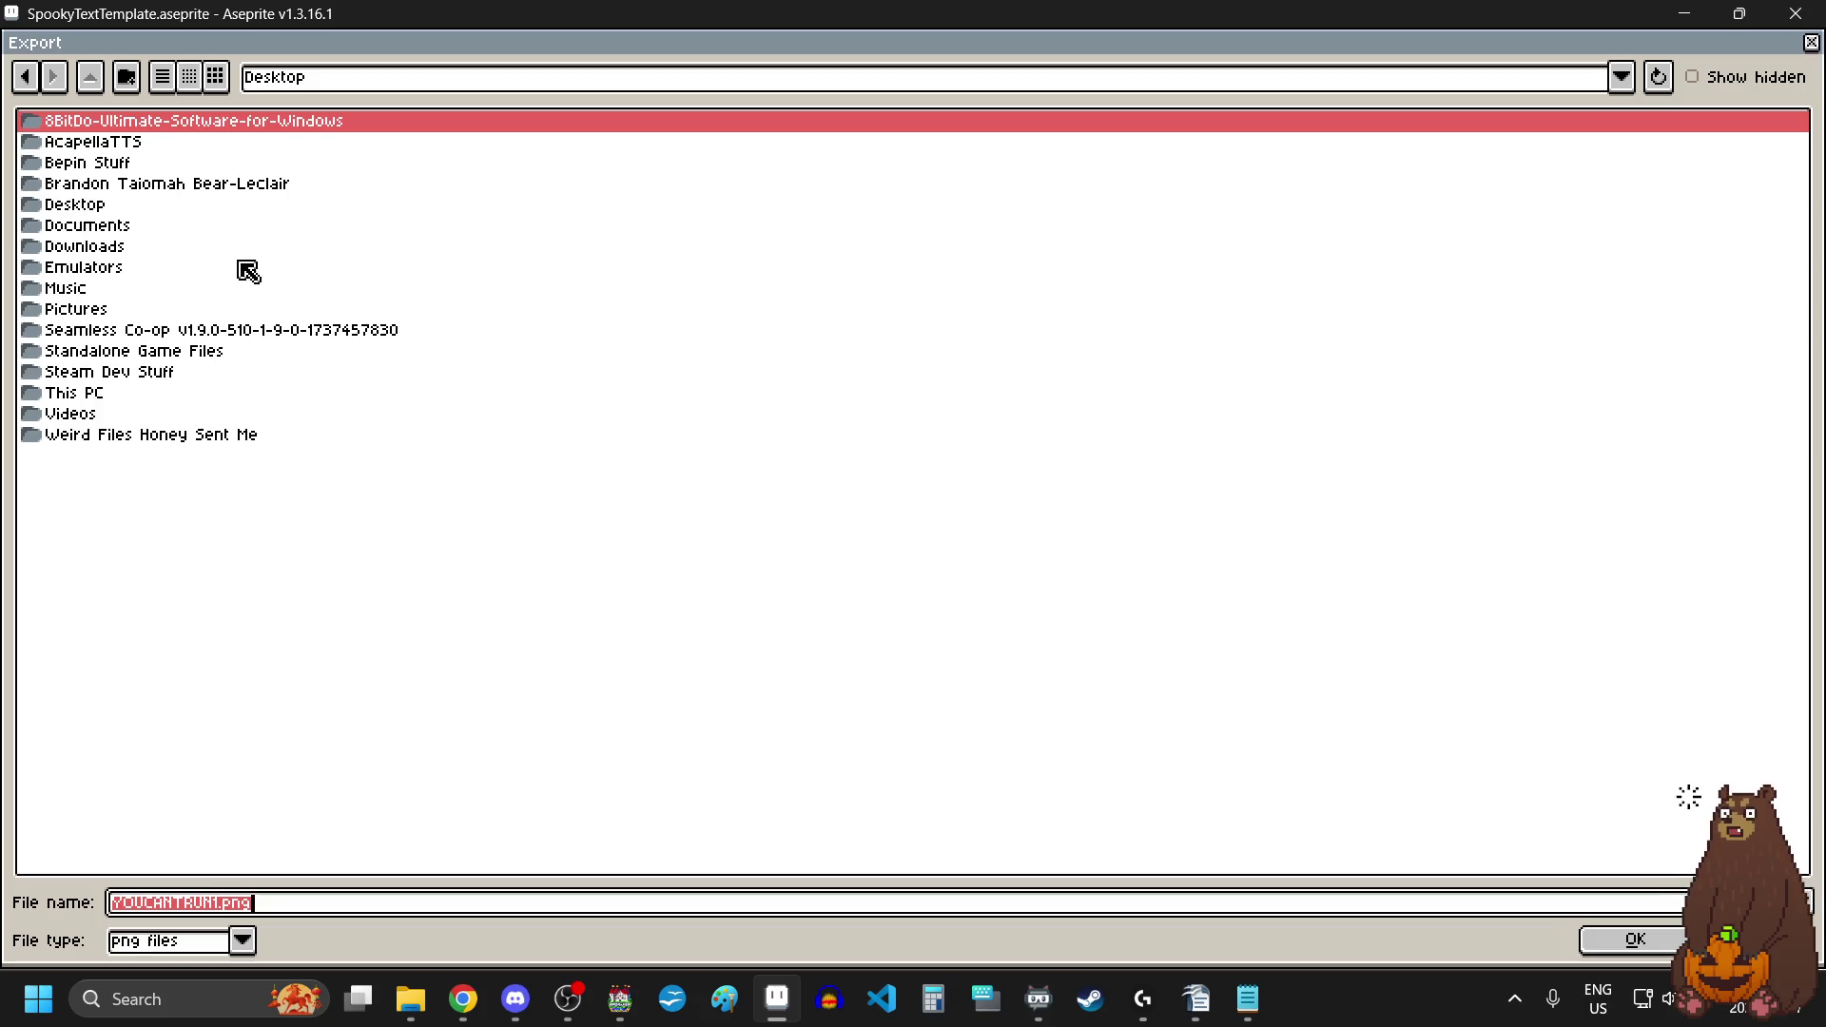
click(1811, 43)
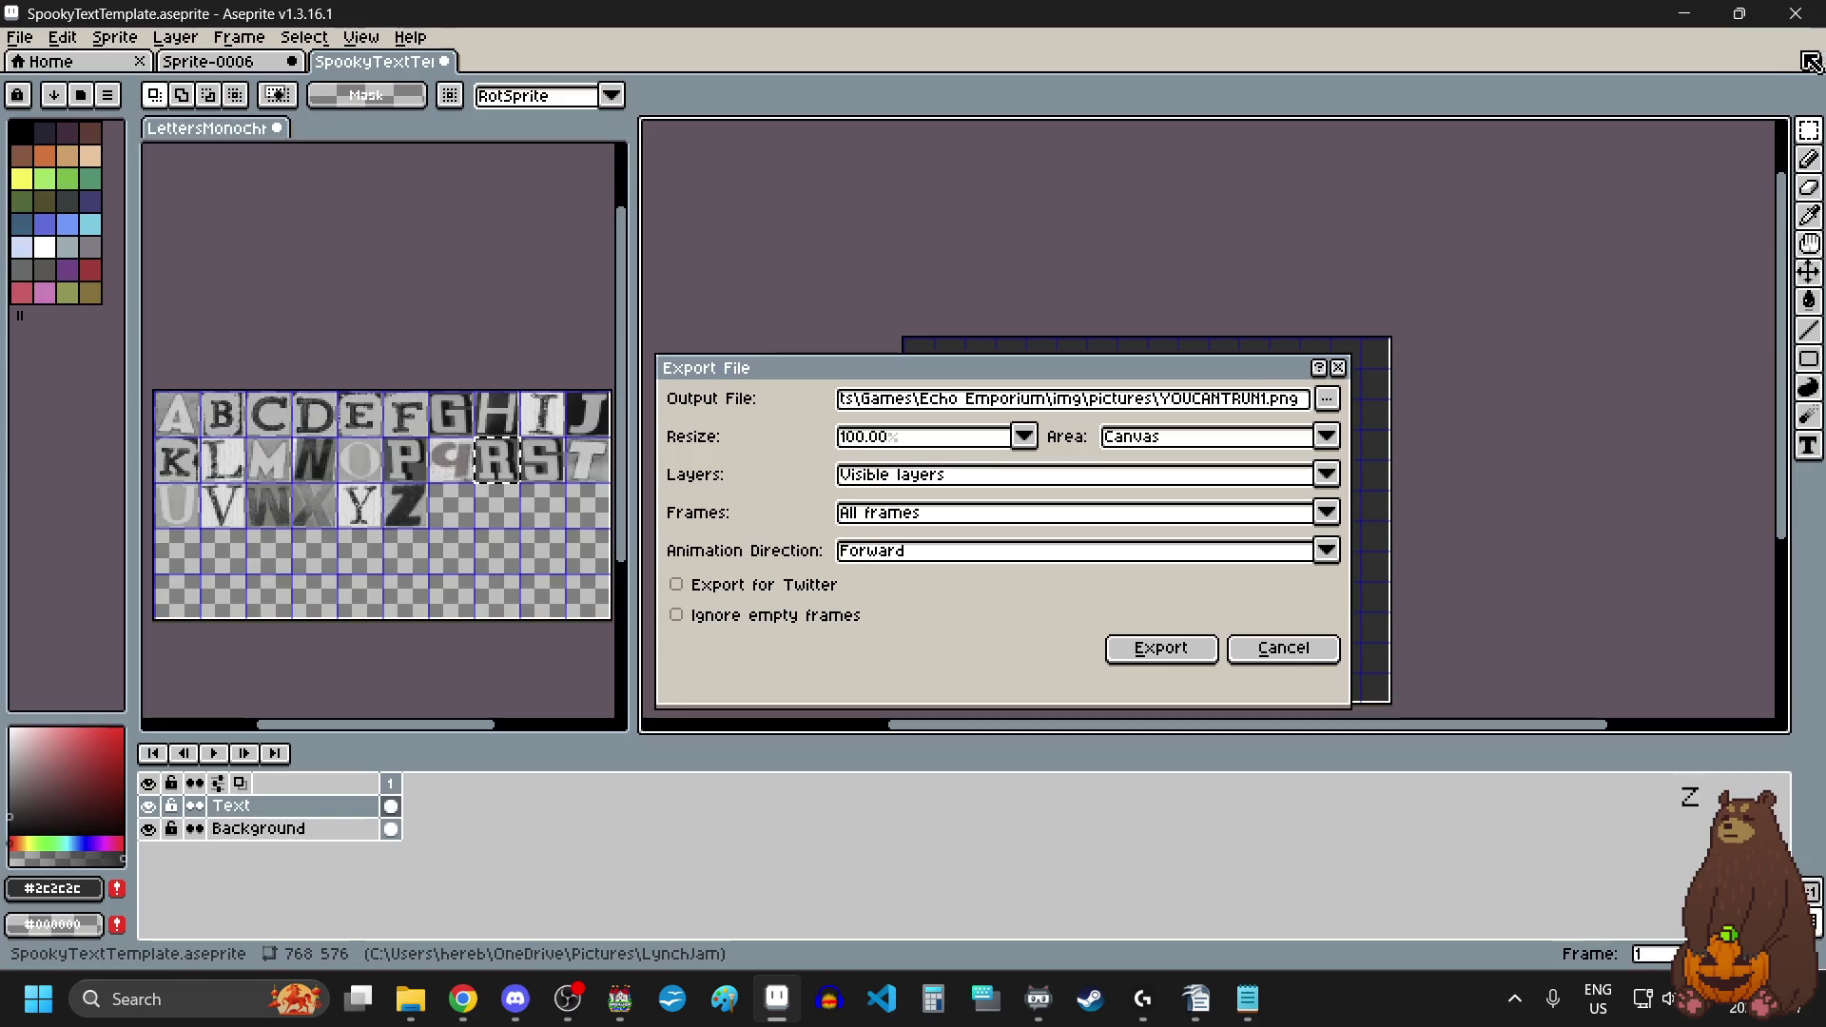
Step: Reselect the recent pictures folder so the export targets YOUCANTRUN1.png at 100%
click(1329, 401)
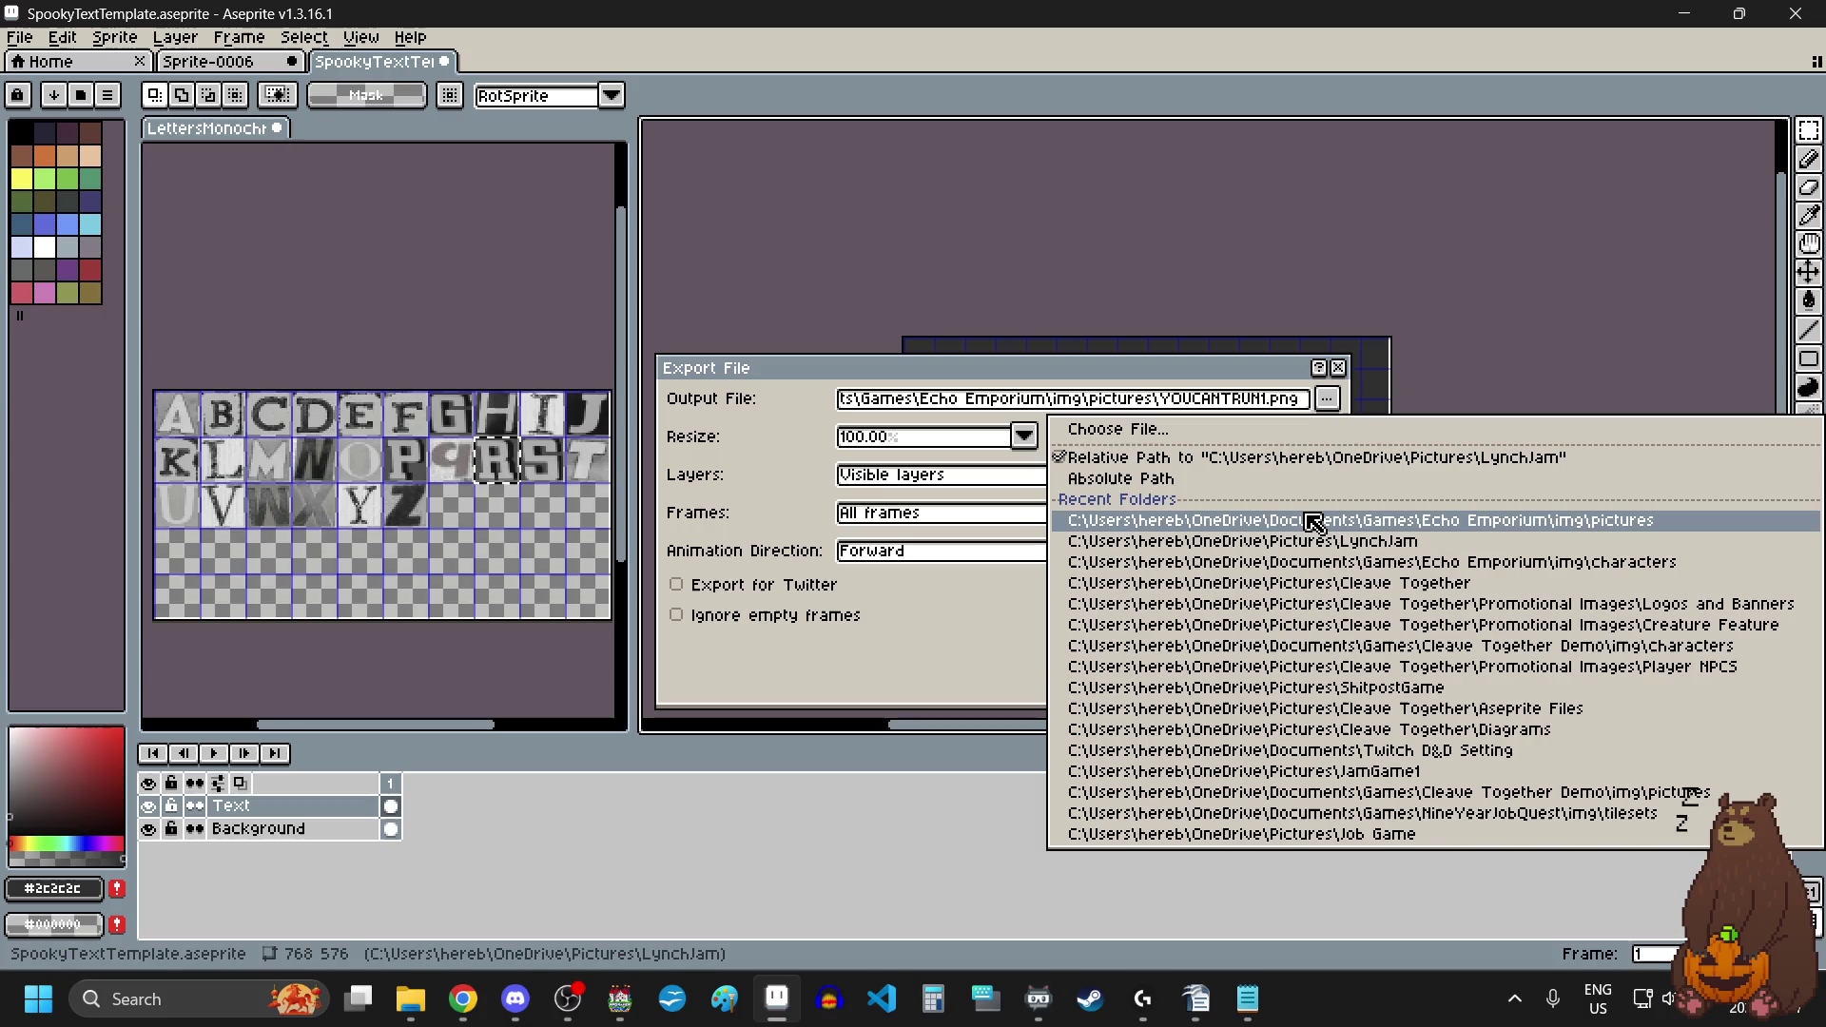
click(1310, 521)
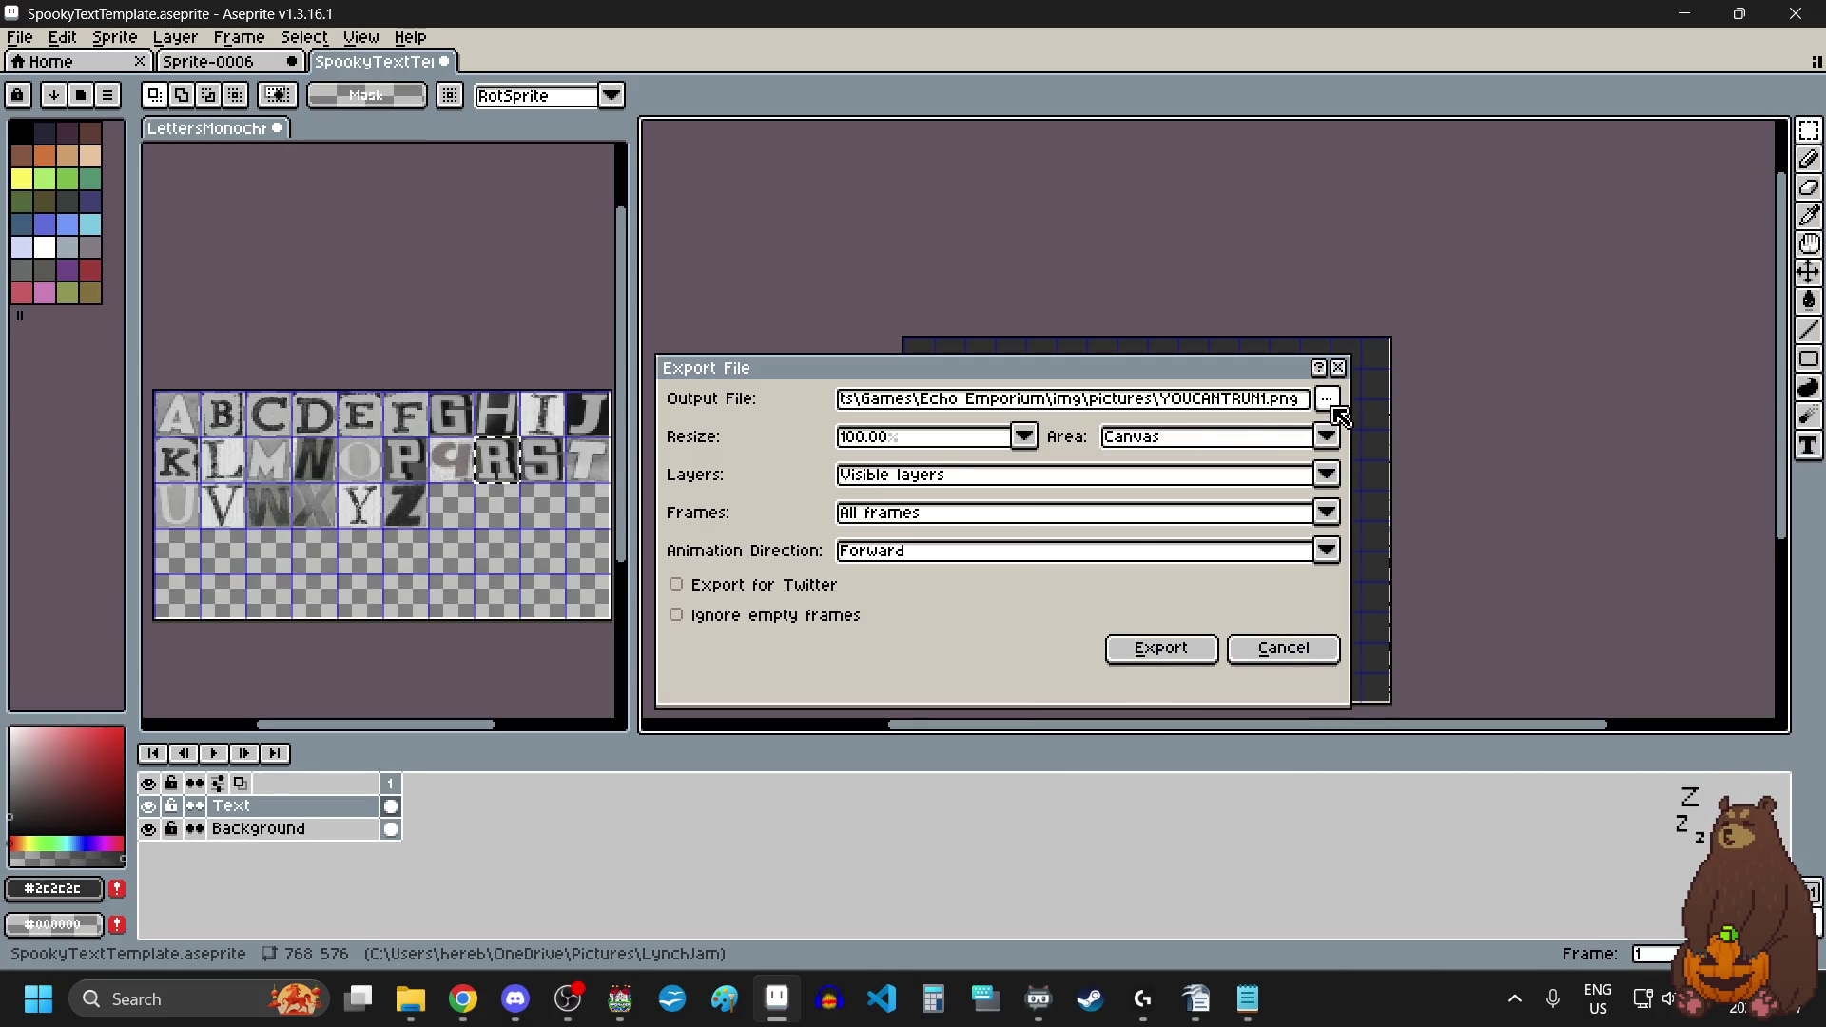
click(1329, 401)
click(1310, 430)
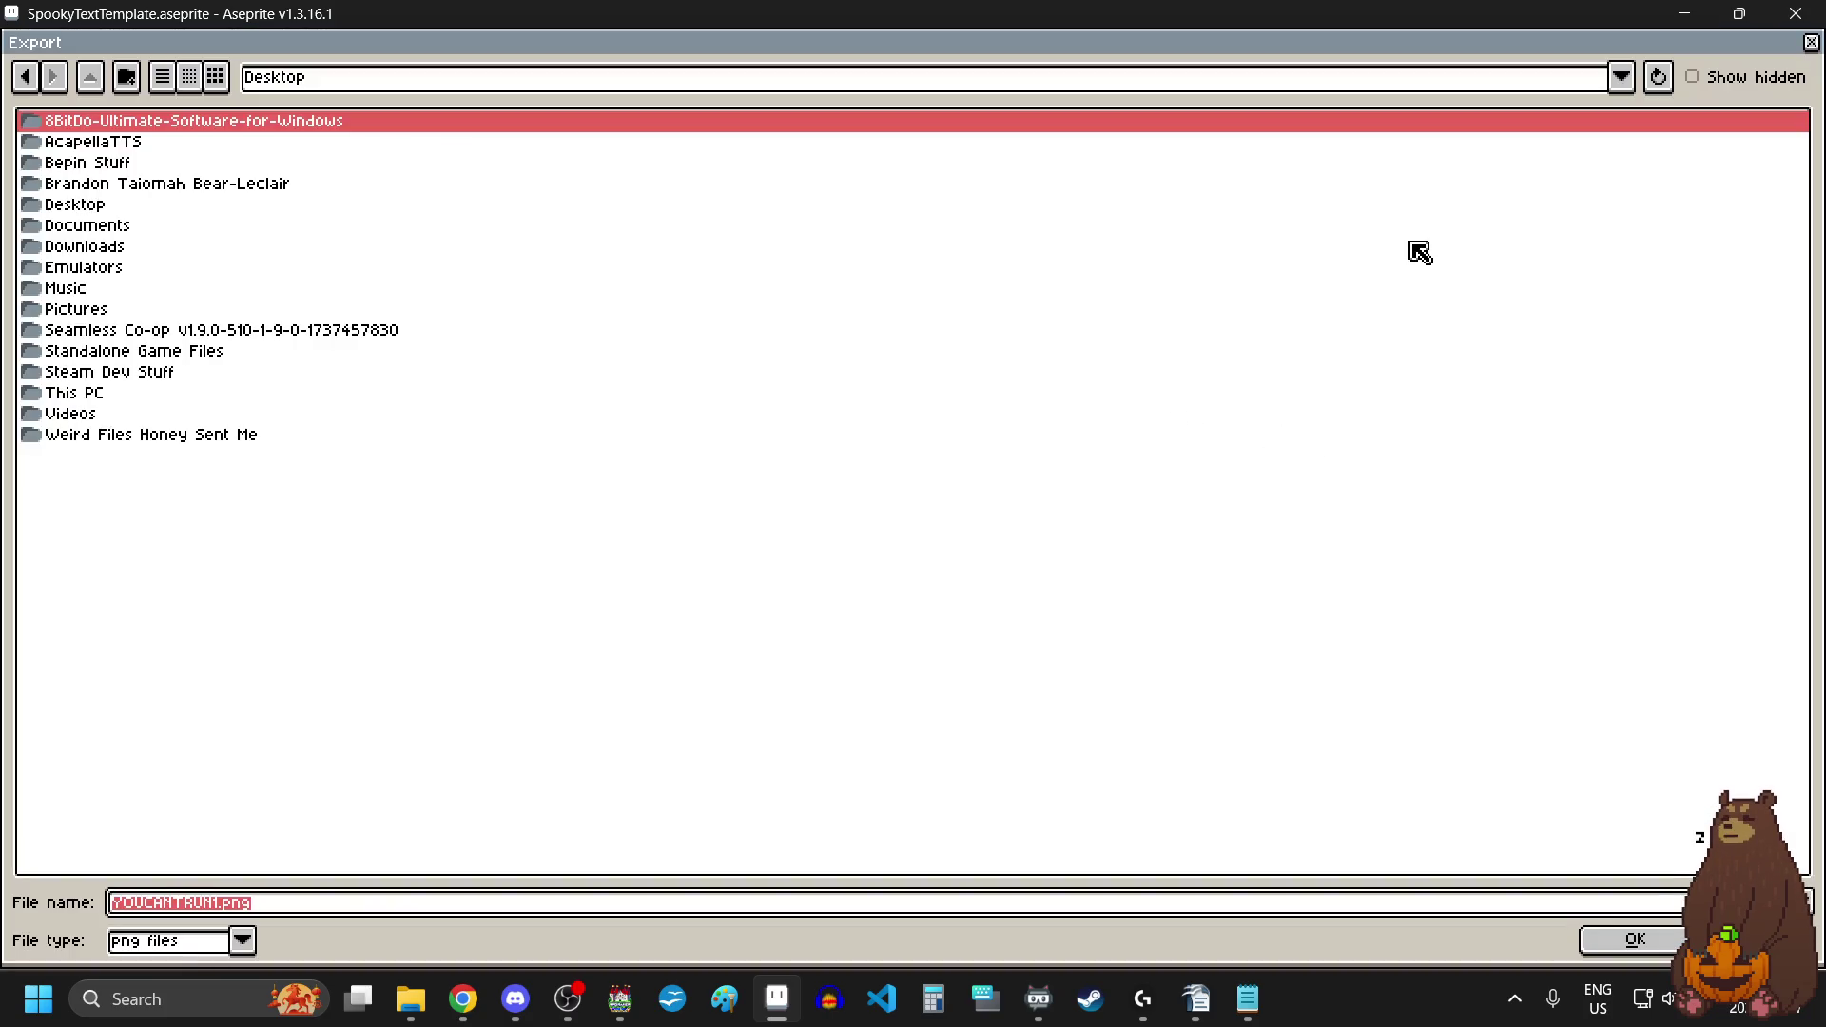
click(1811, 42)
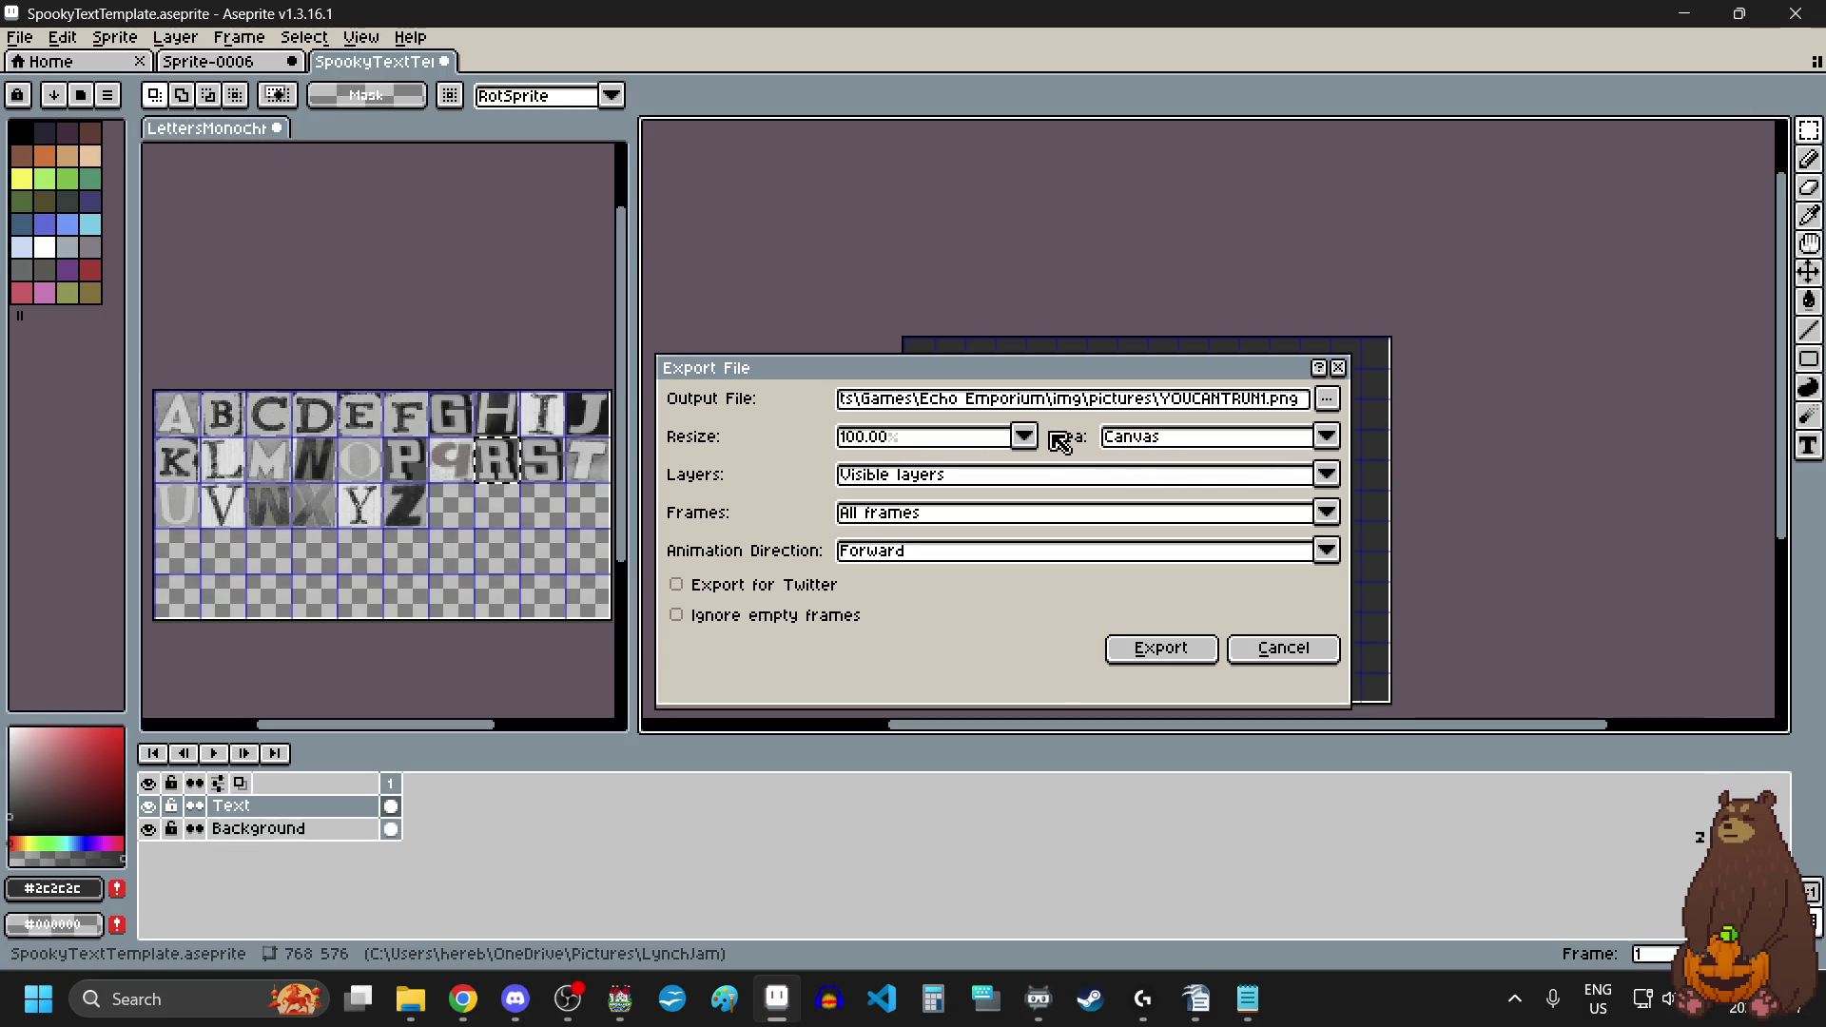
click(947, 404)
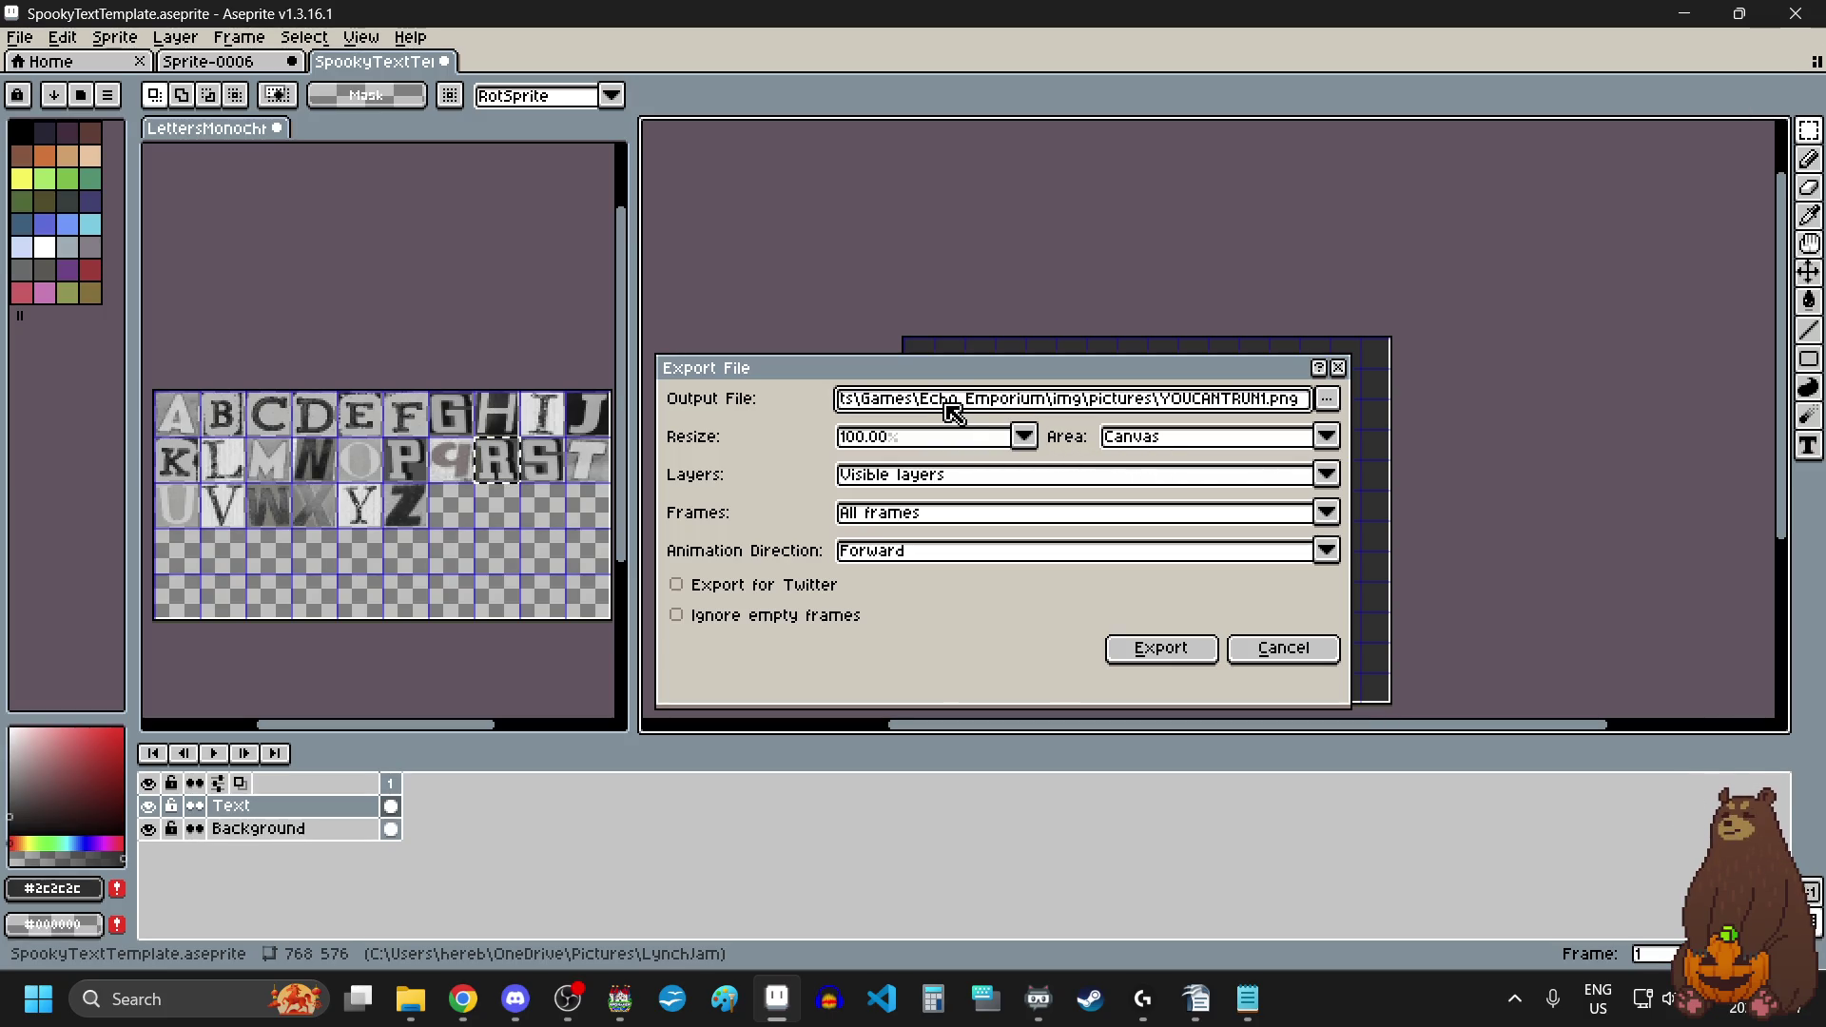
click(1327, 403)
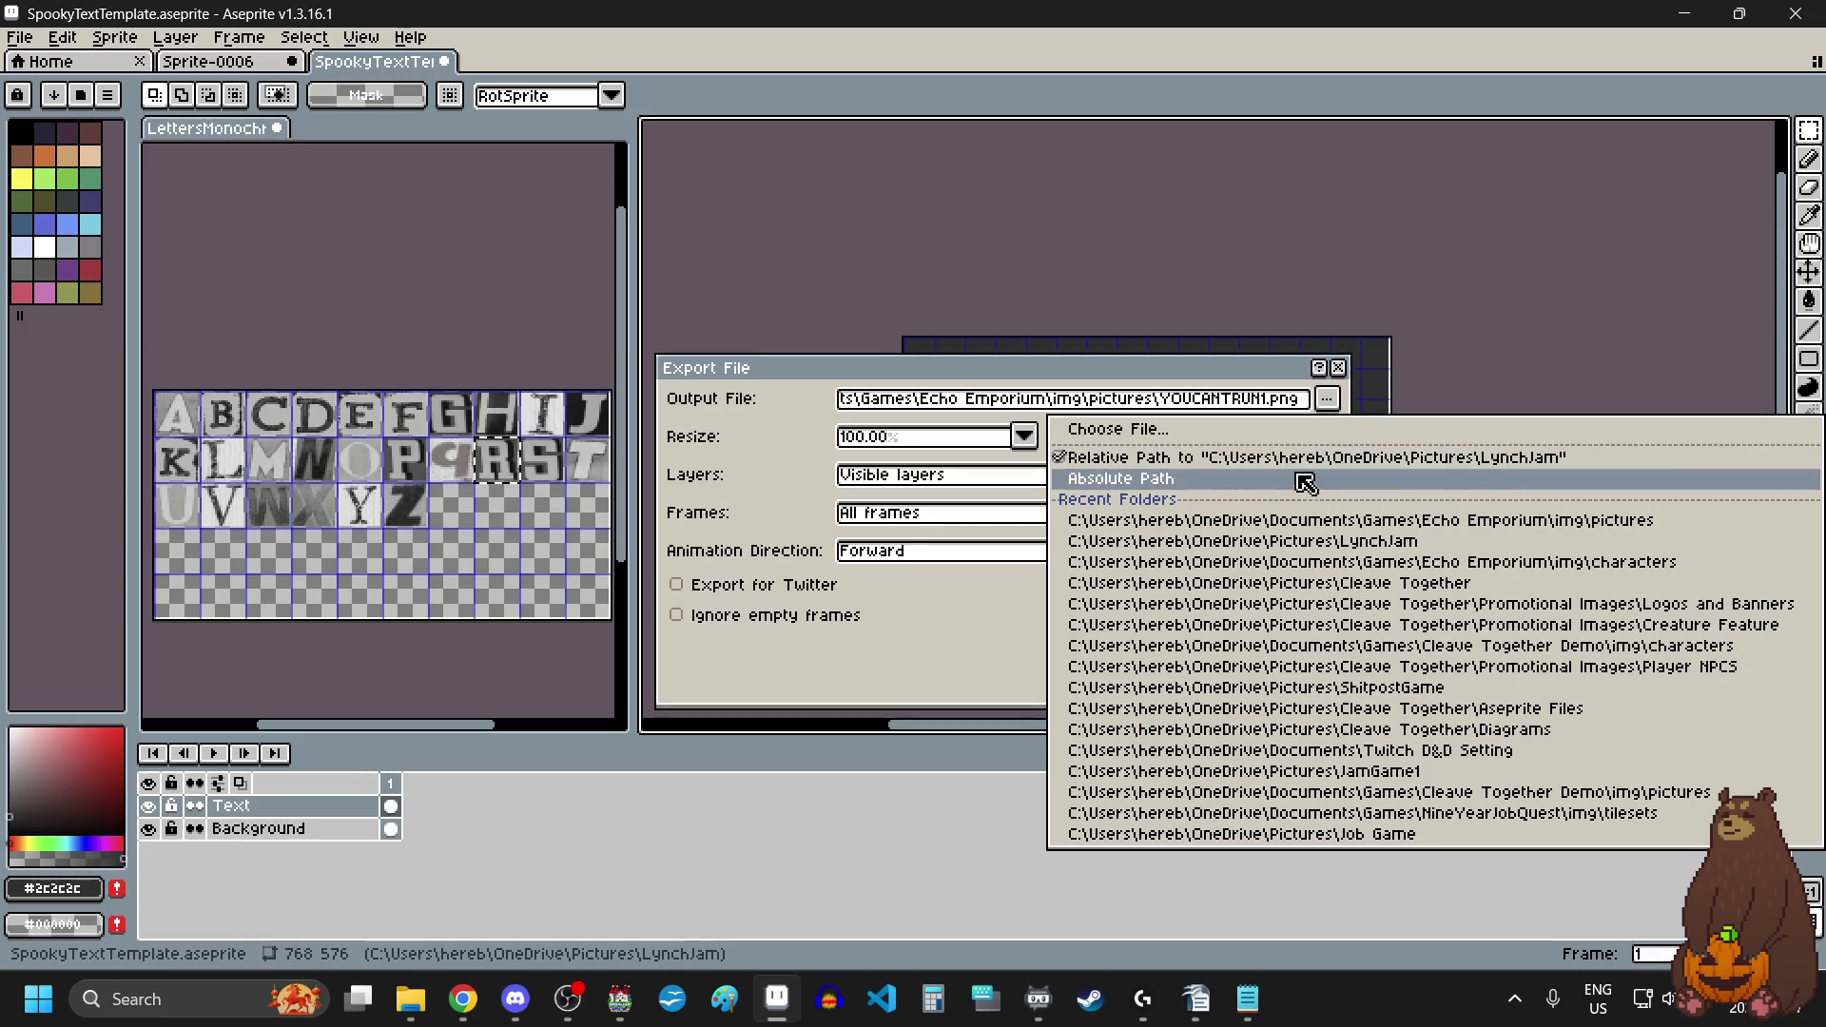
click(1260, 521)
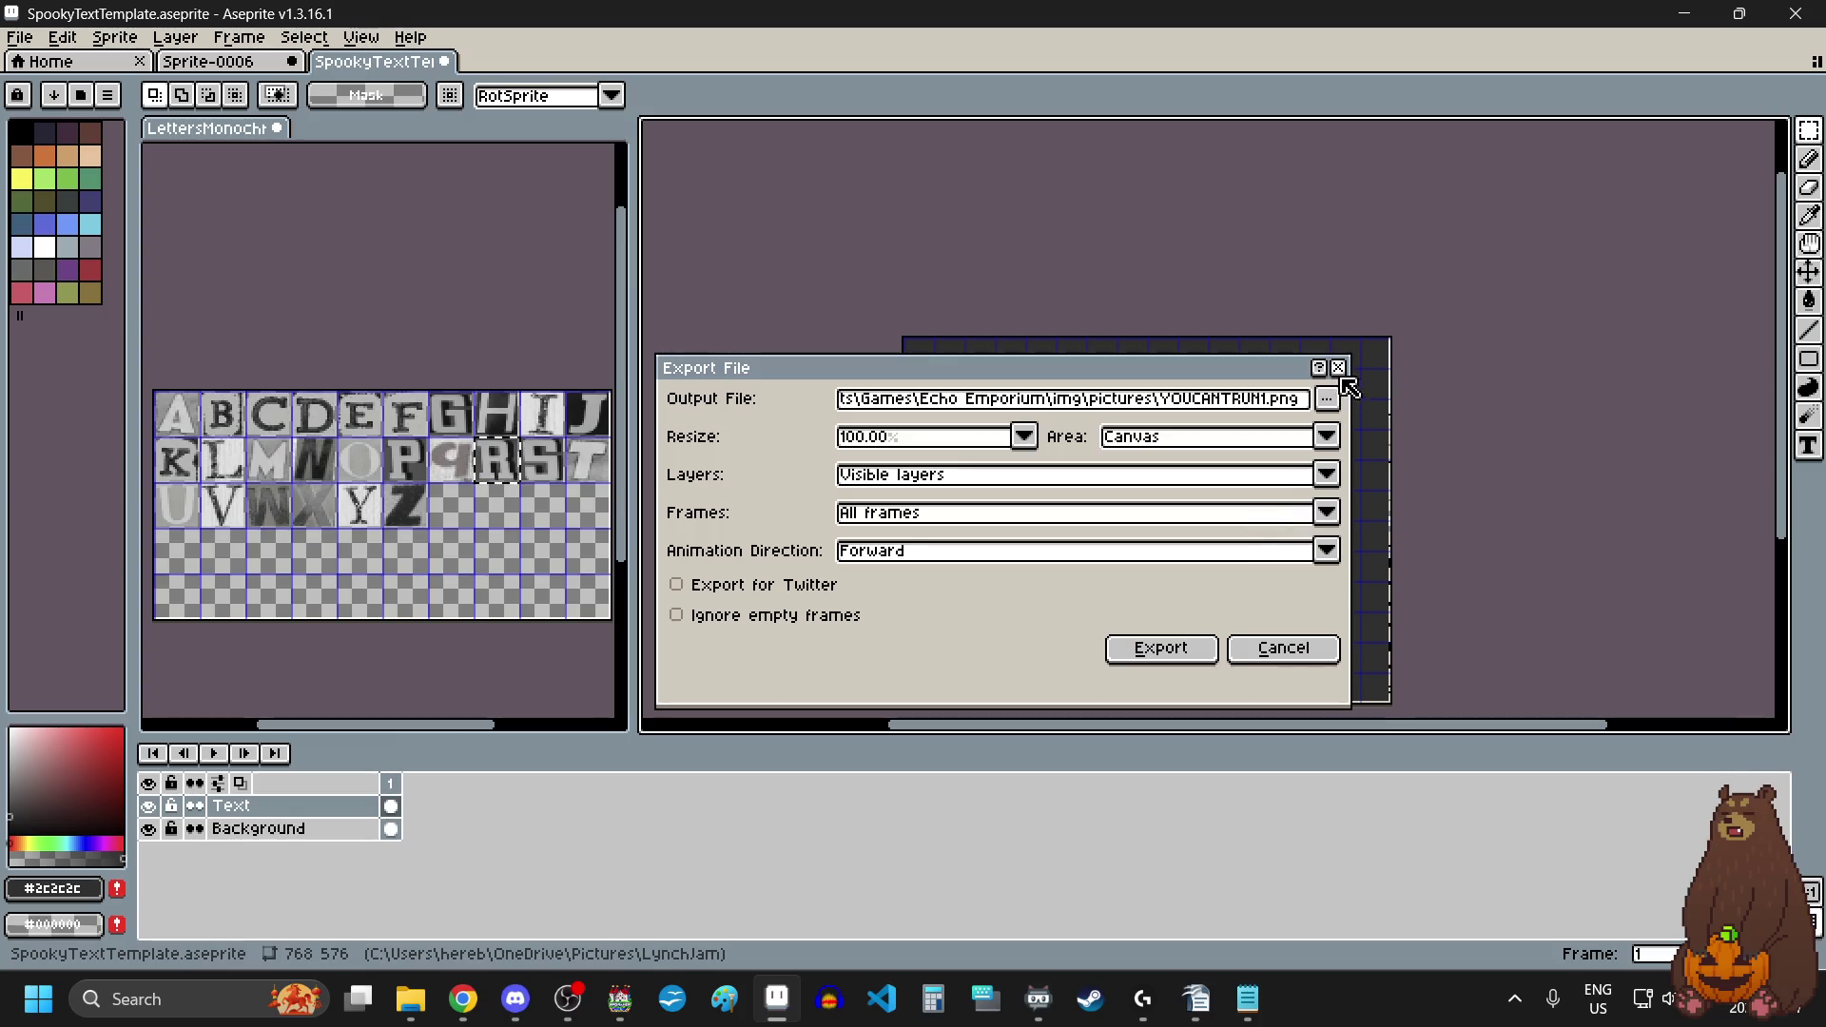
Step: Browse to the Echo Emporium pictures folder and select YOUCANTRUN1.png as the base name
click(1342, 407)
click(1320, 434)
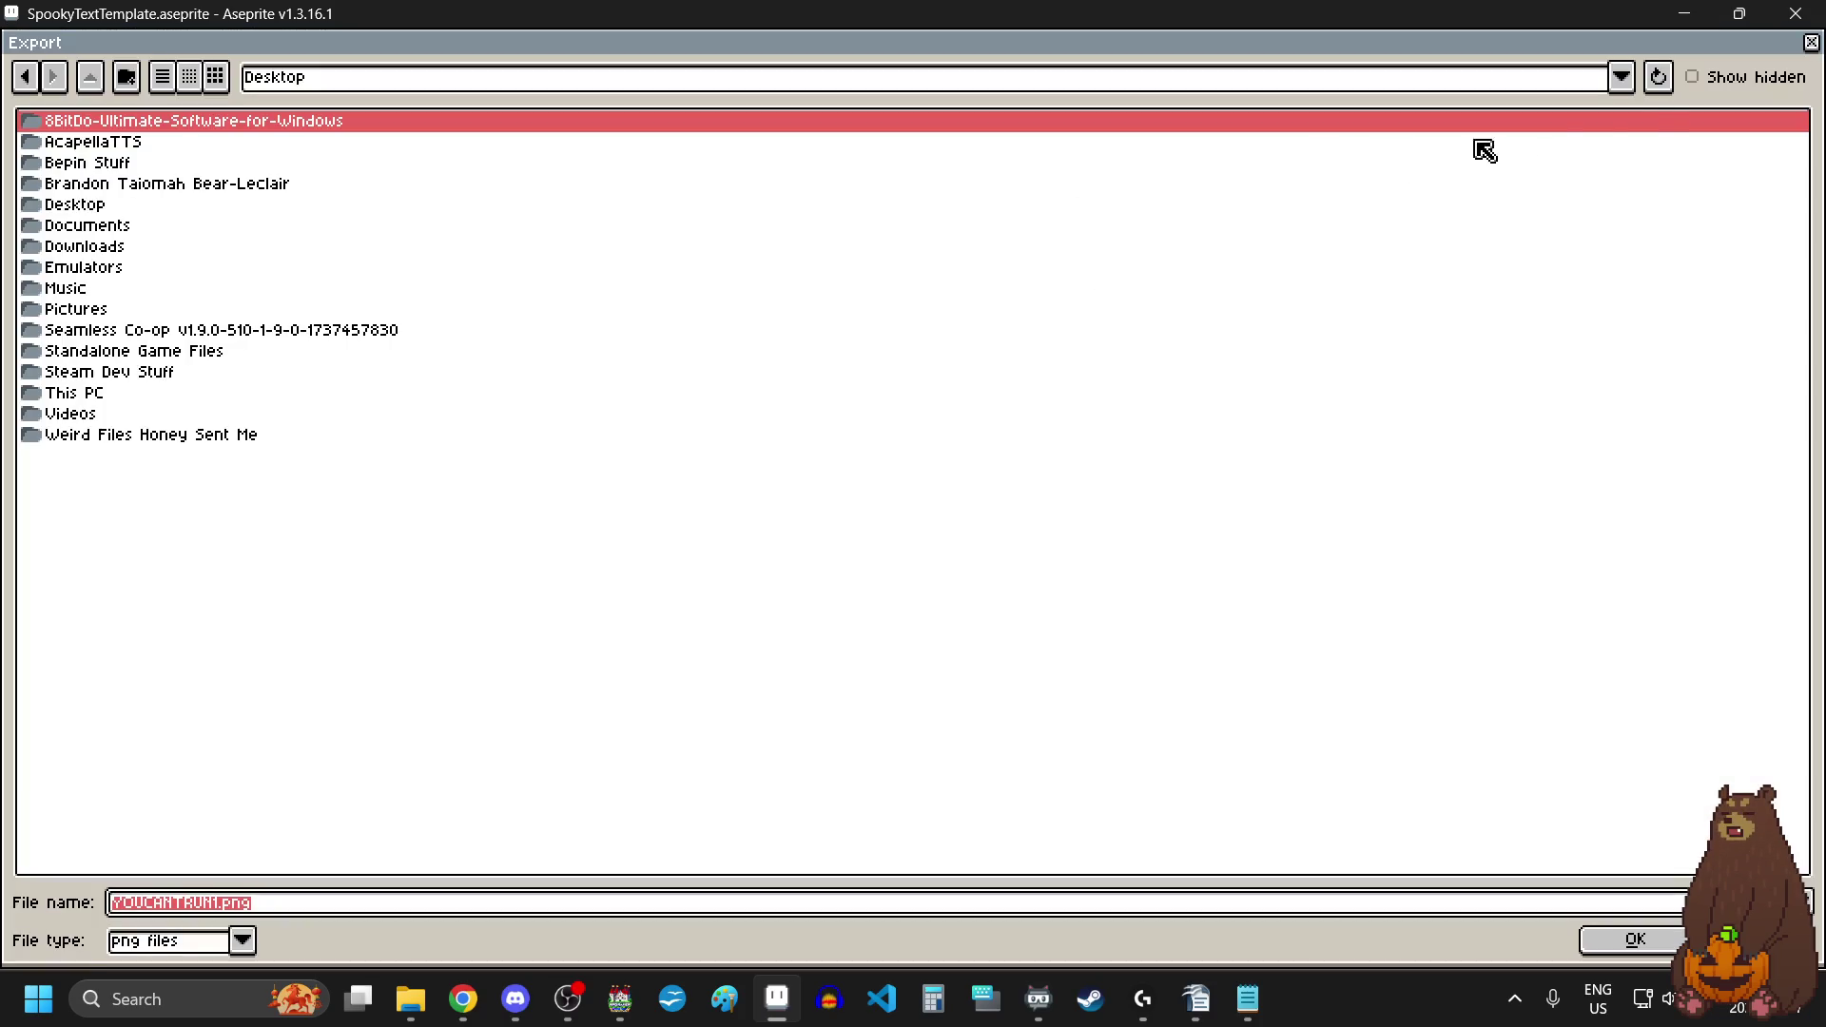
click(1622, 80)
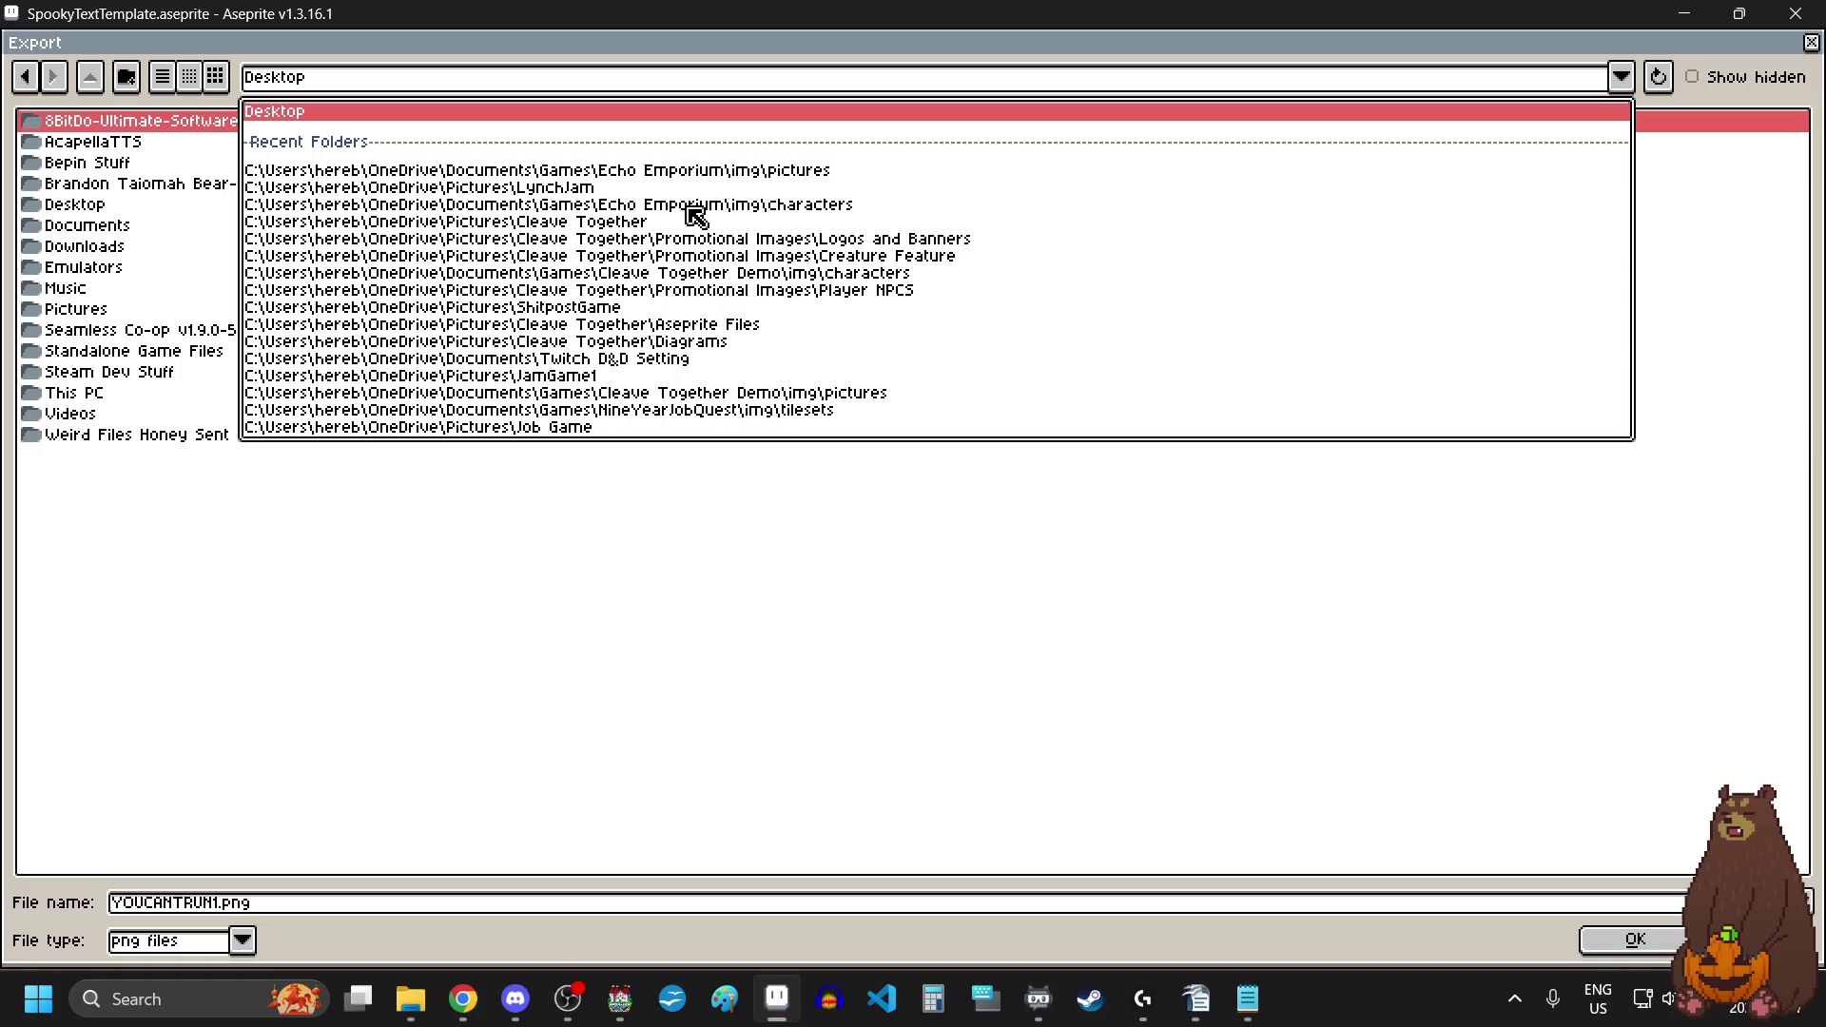
click(683, 175)
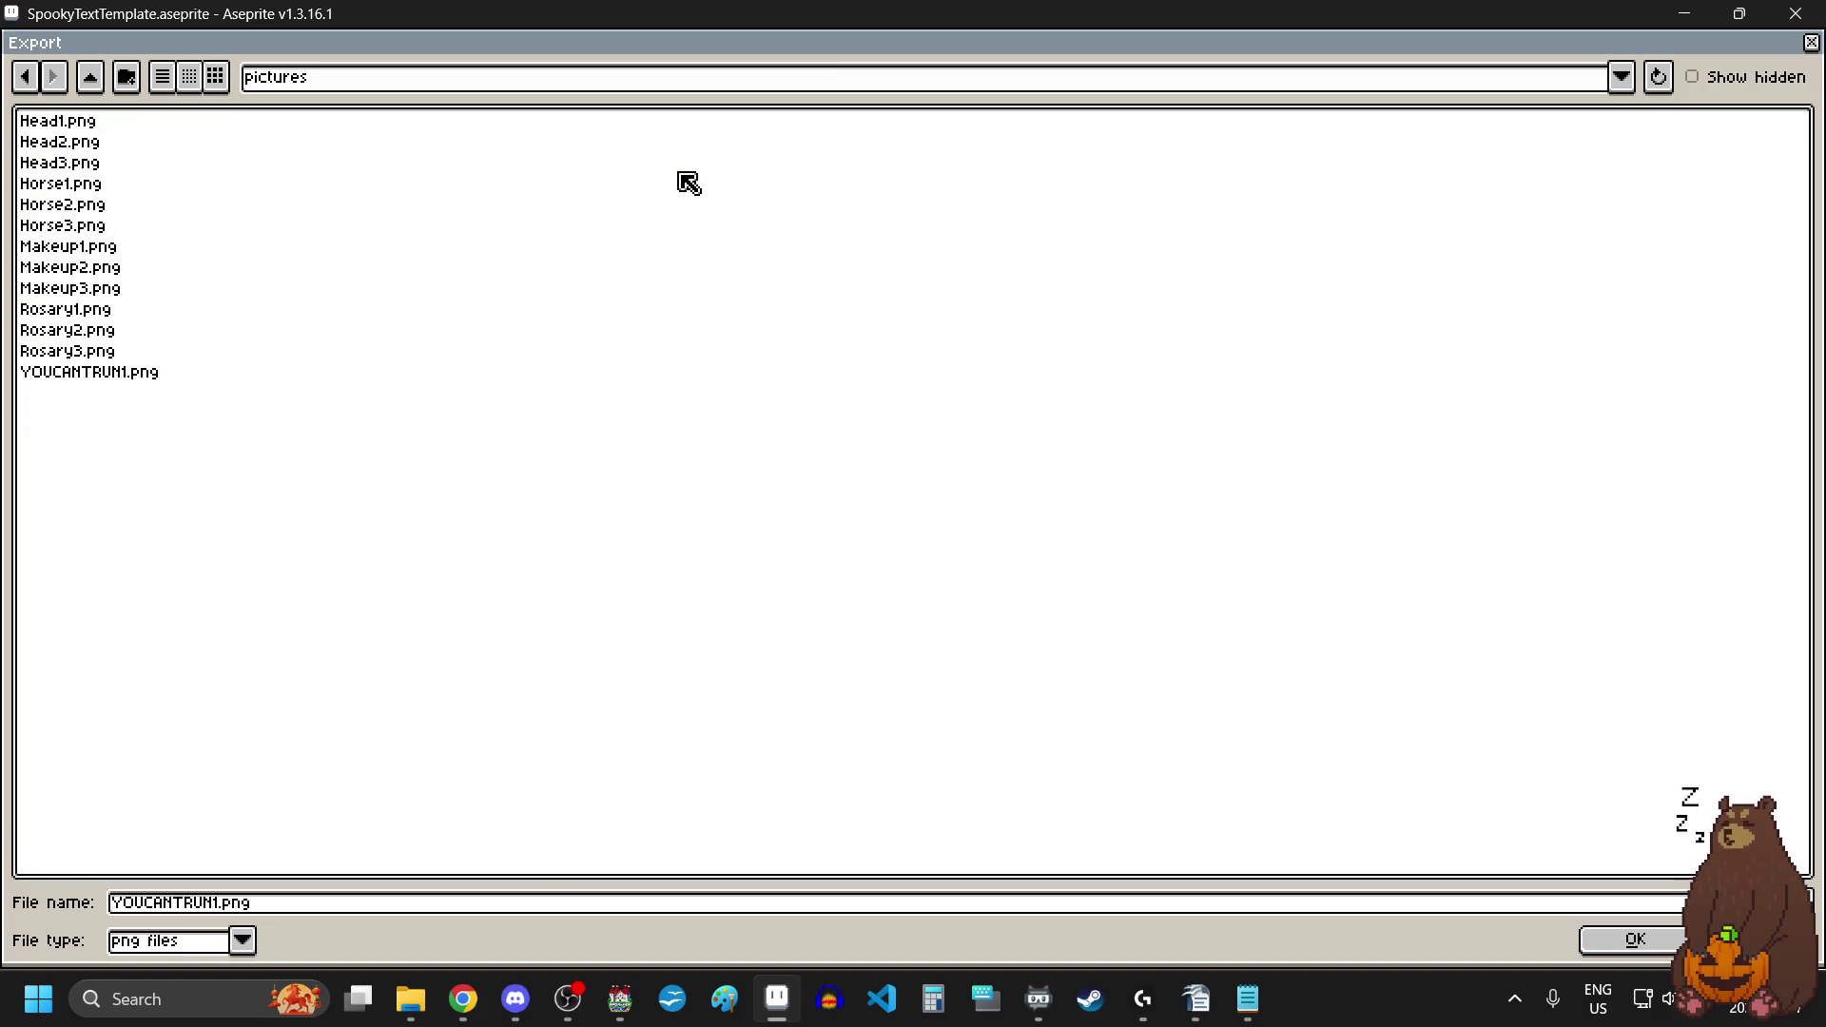
click(130, 376)
Step: Rename the output to YOUCANTRUN2.png and export it, accepting the PNG warning
click(416, 910)
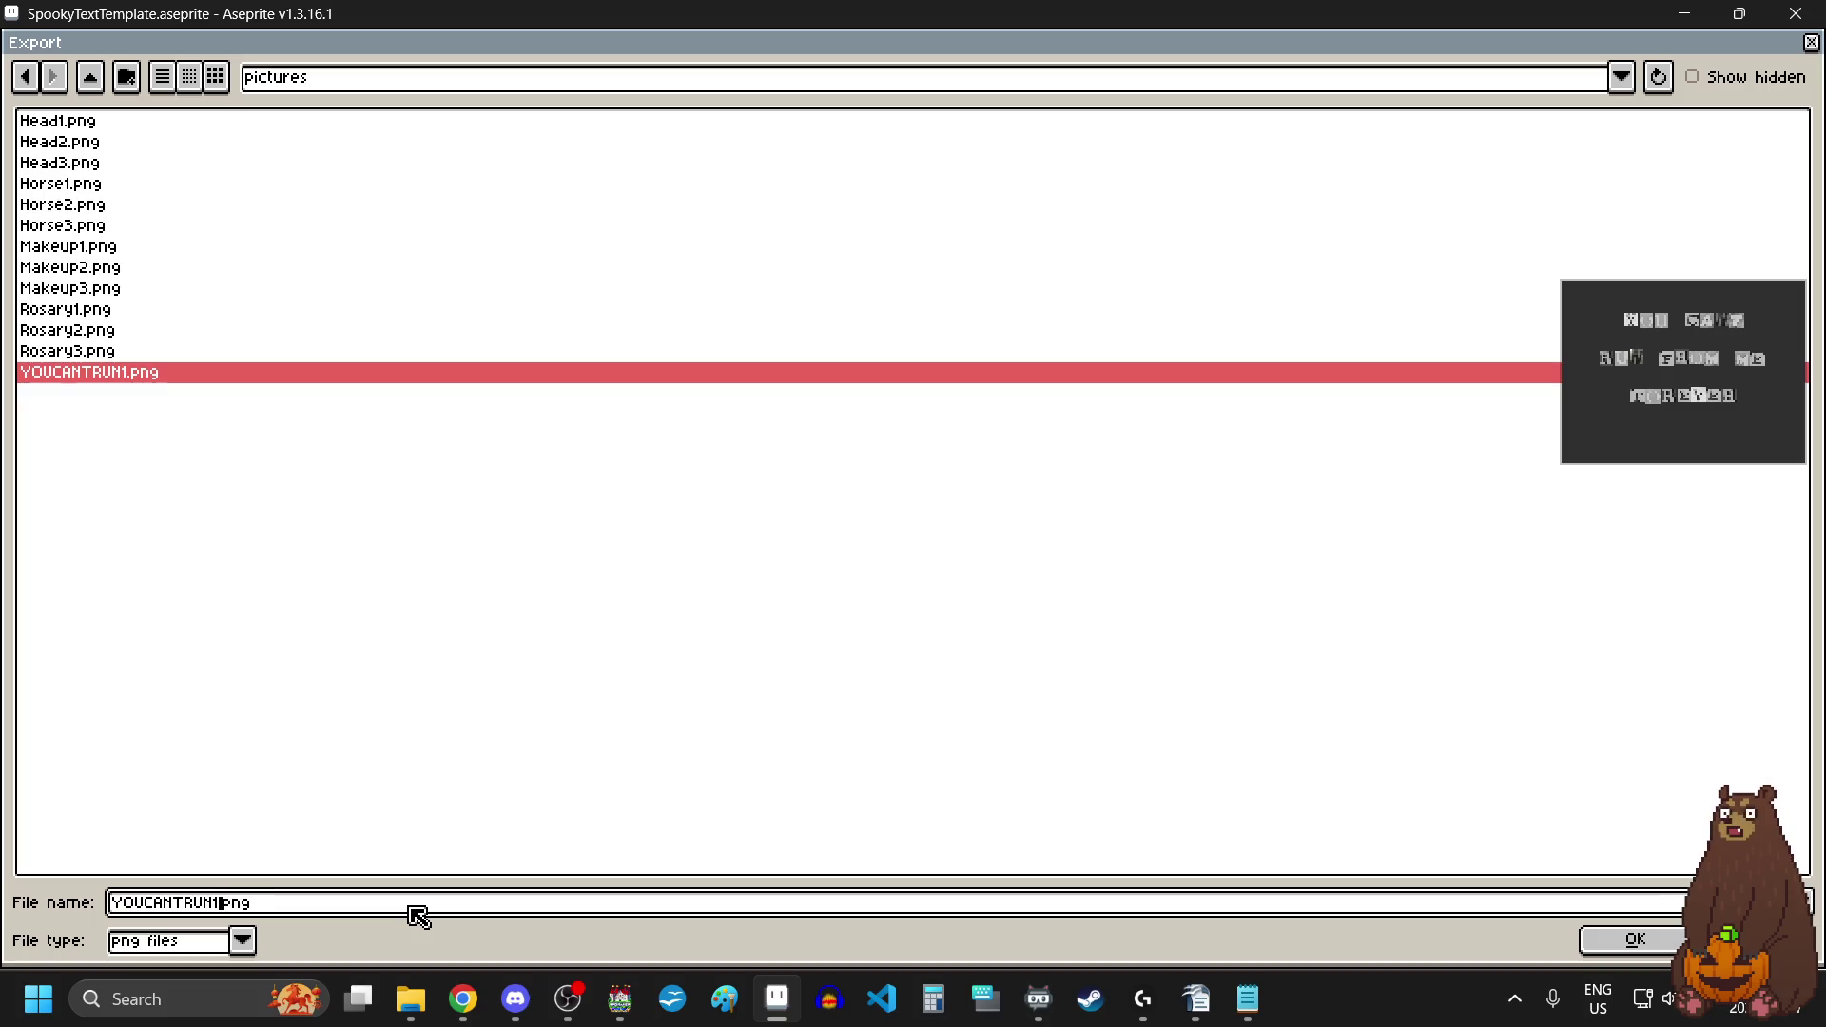
text(2)
key(Return)
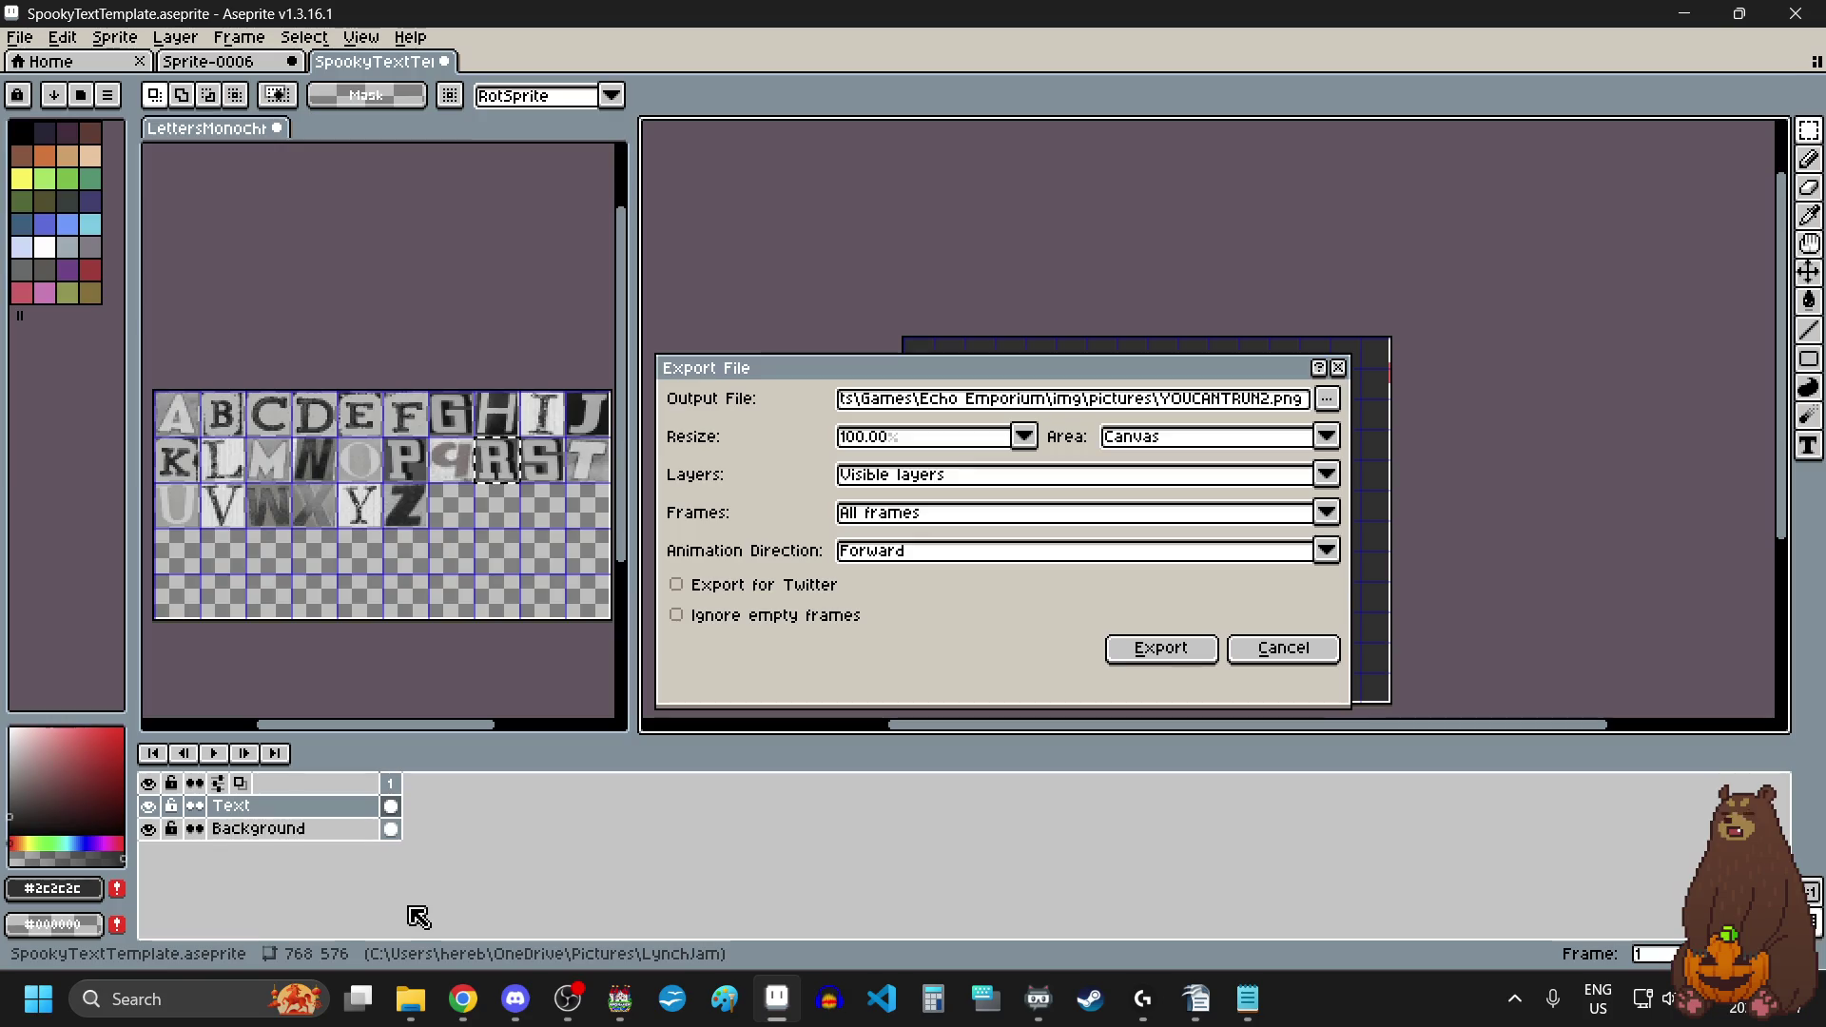
click(1158, 643)
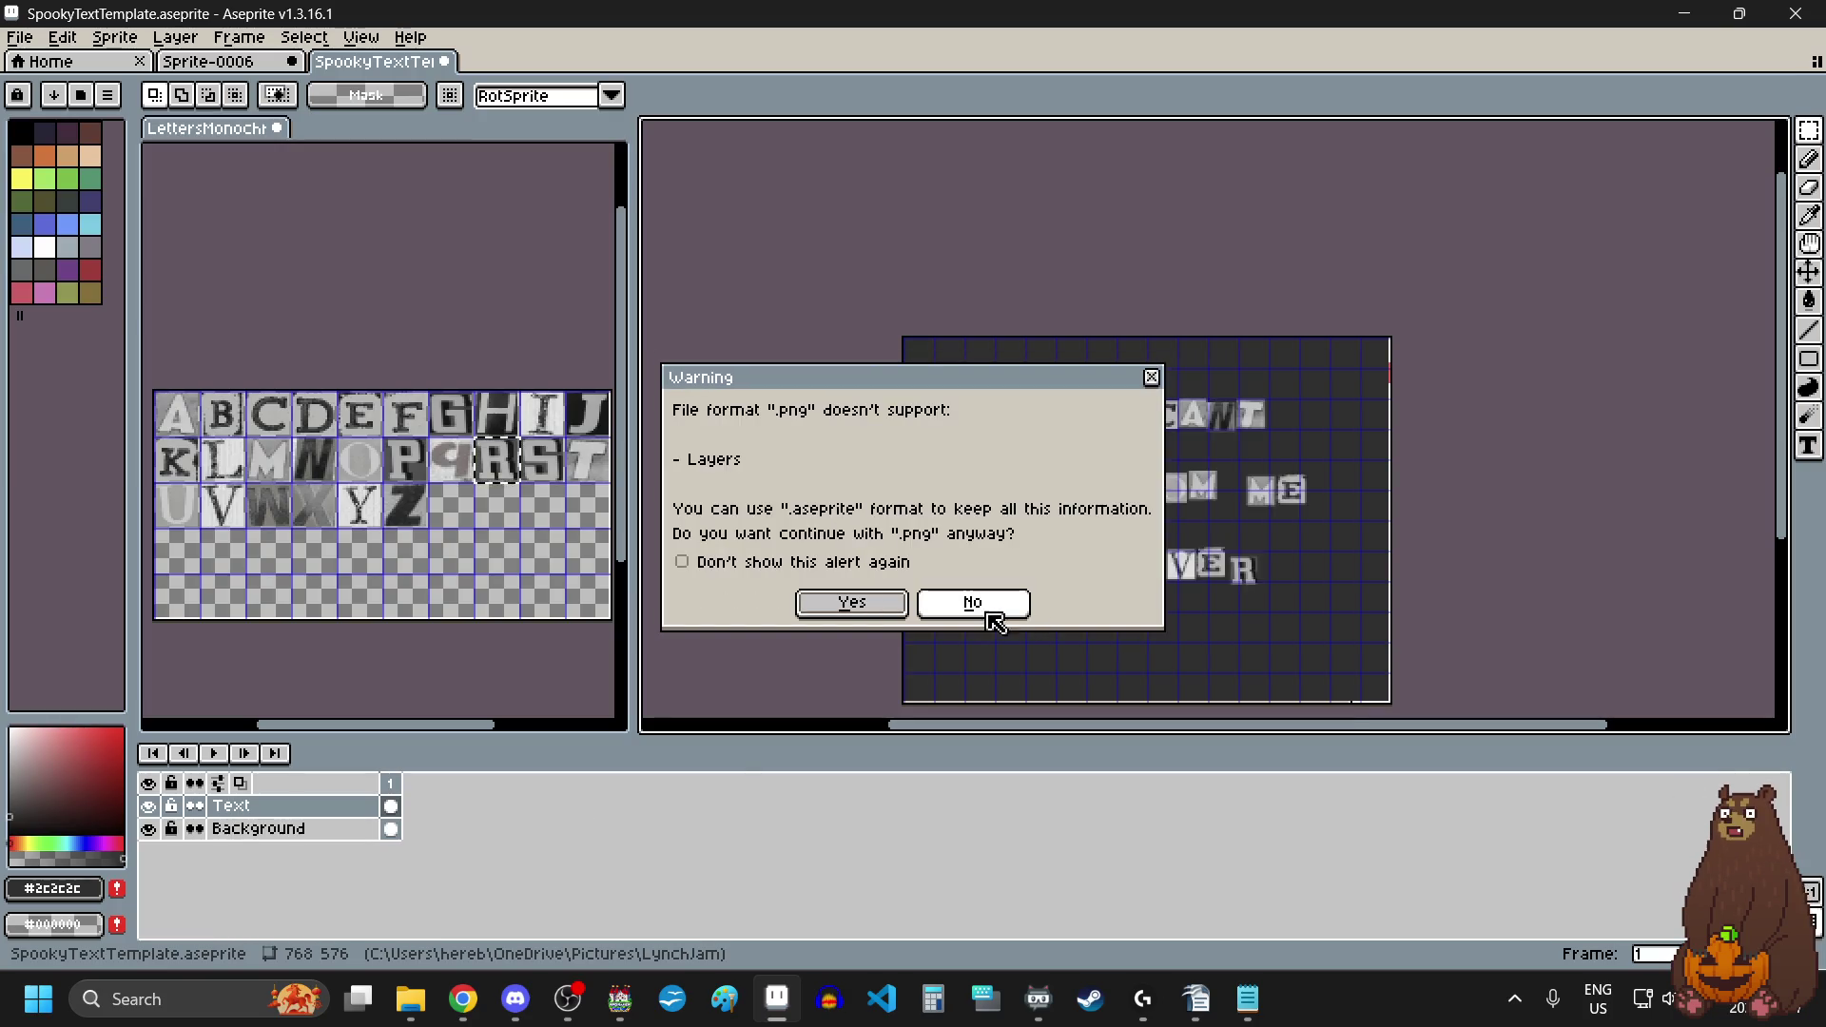
click(894, 630)
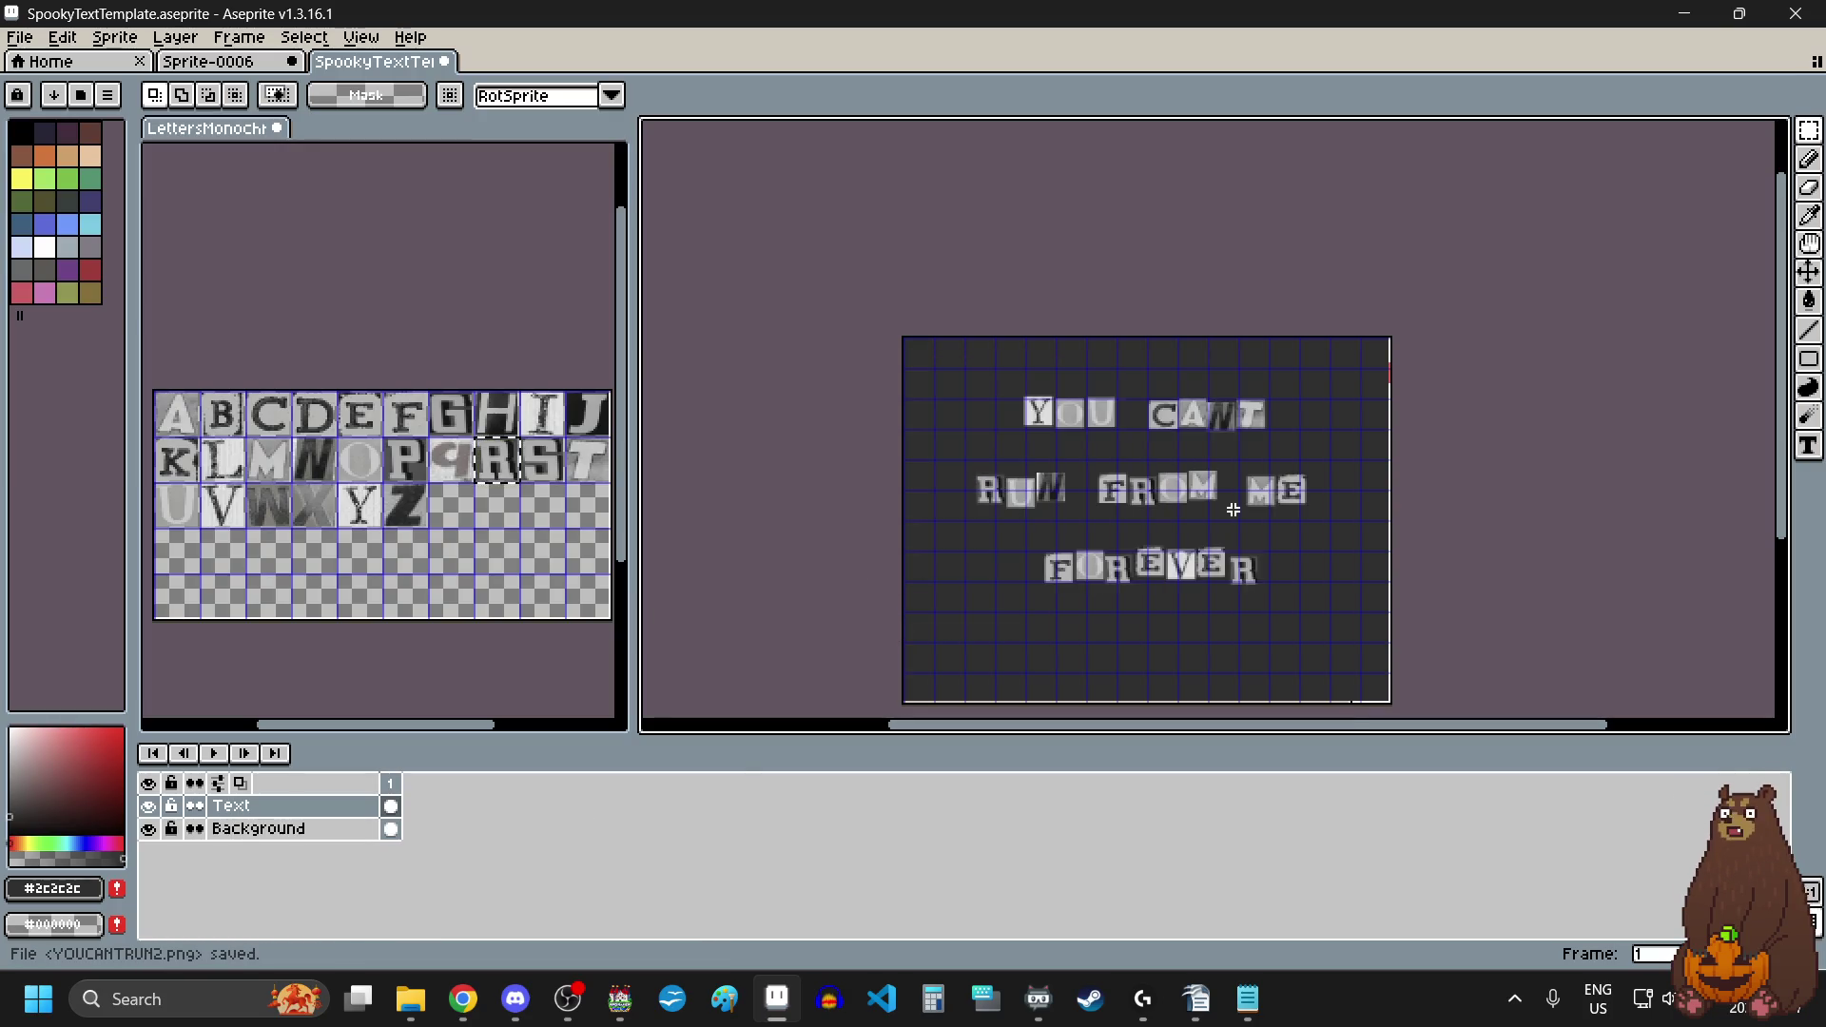
click(1809, 131)
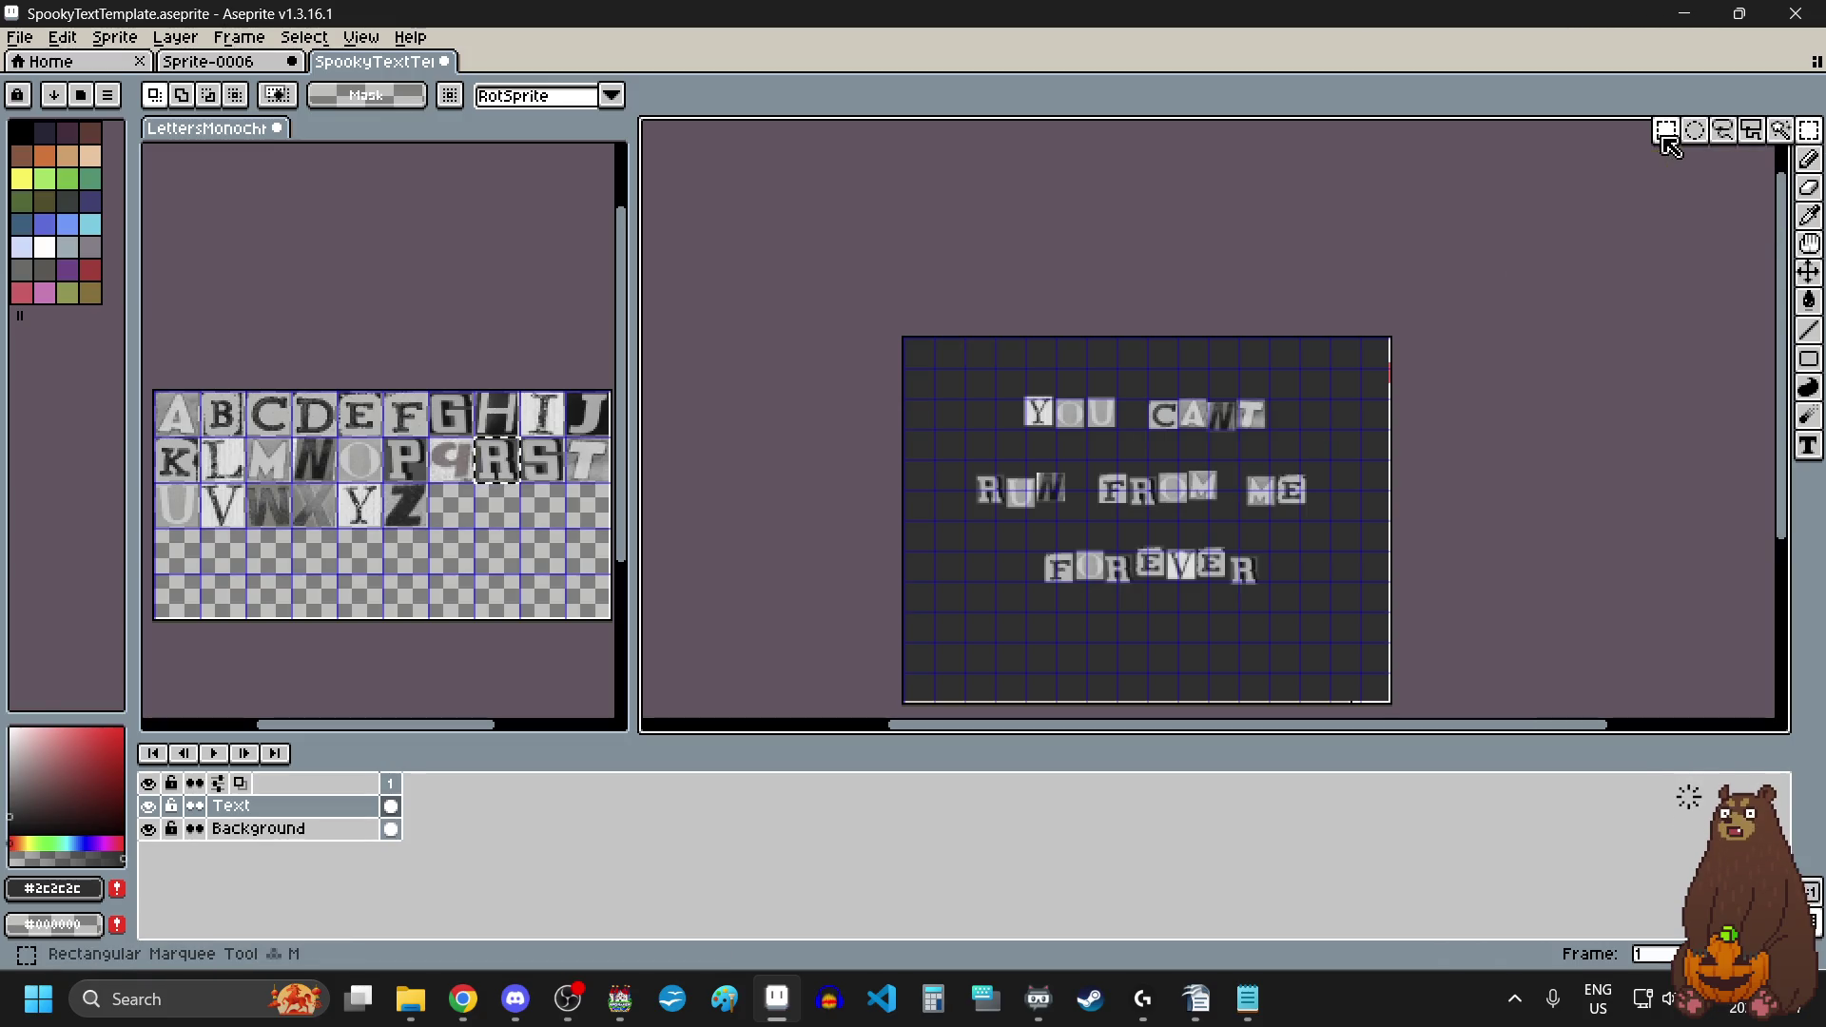
Step: Use rectangular selection to move the Y tile down and the O tile slightly up-left
click(1666, 139)
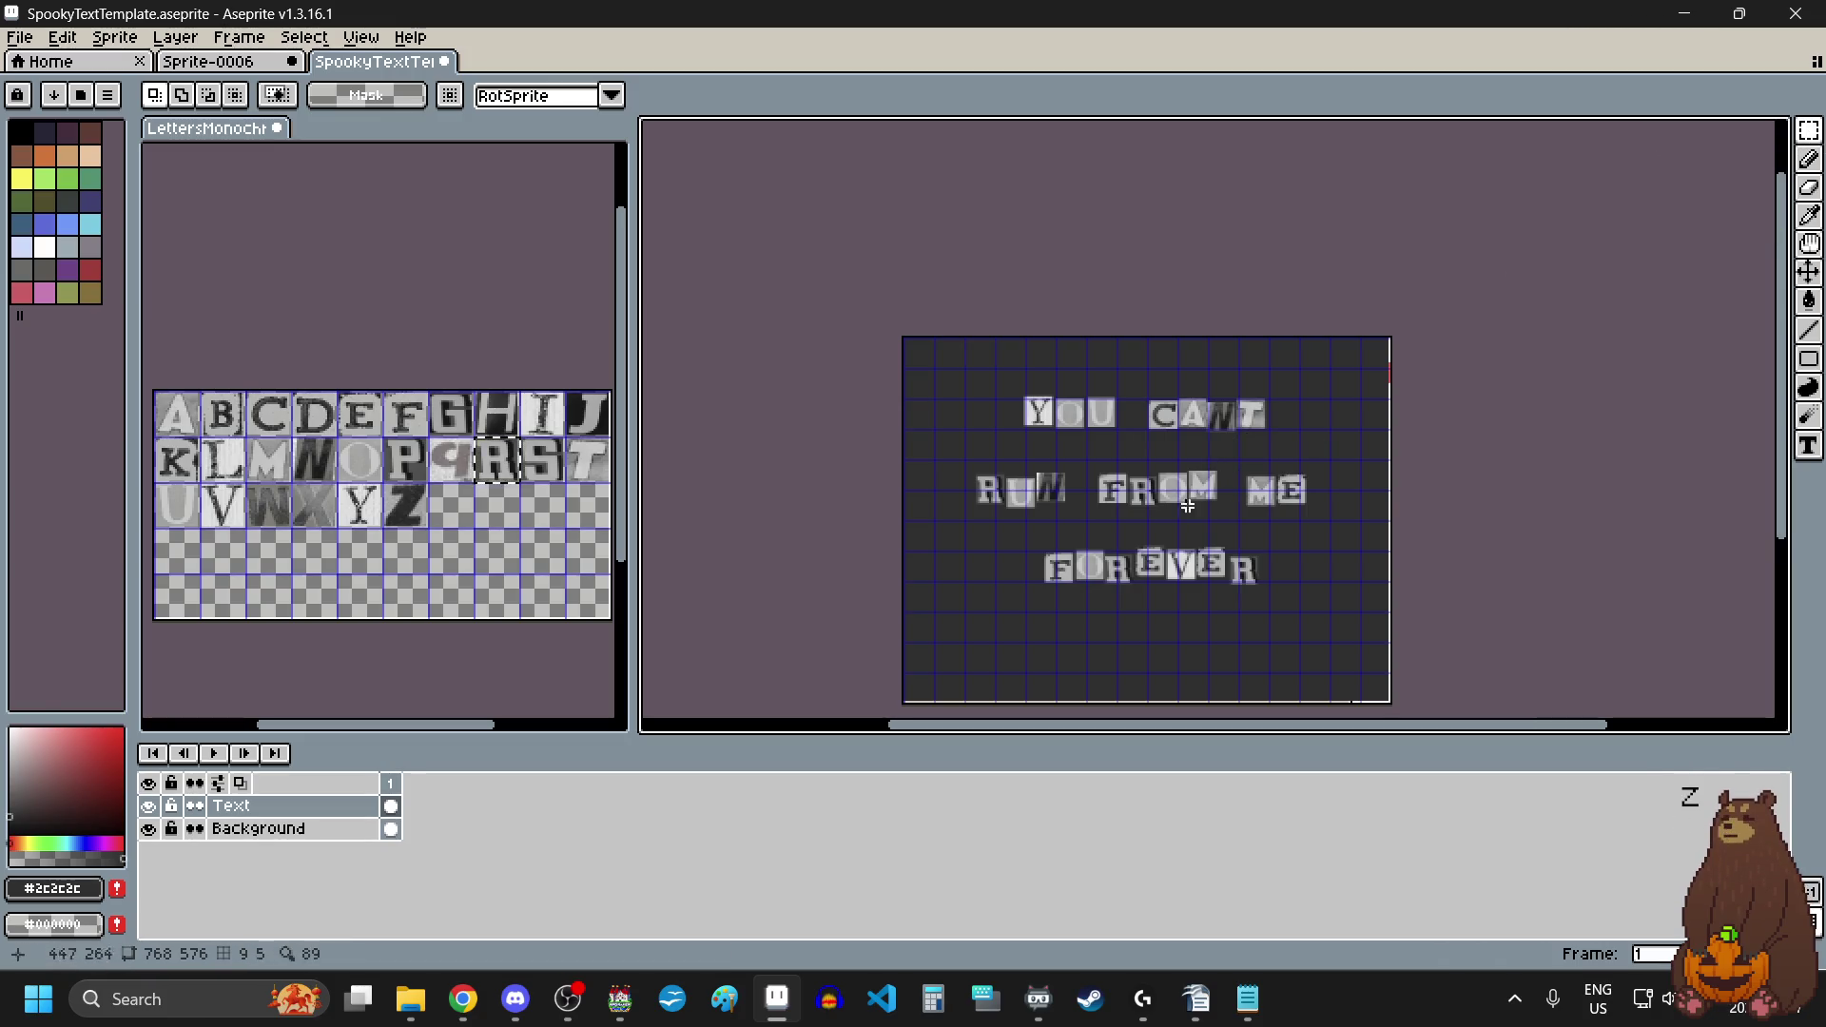
scroll(1187, 507, up, 1)
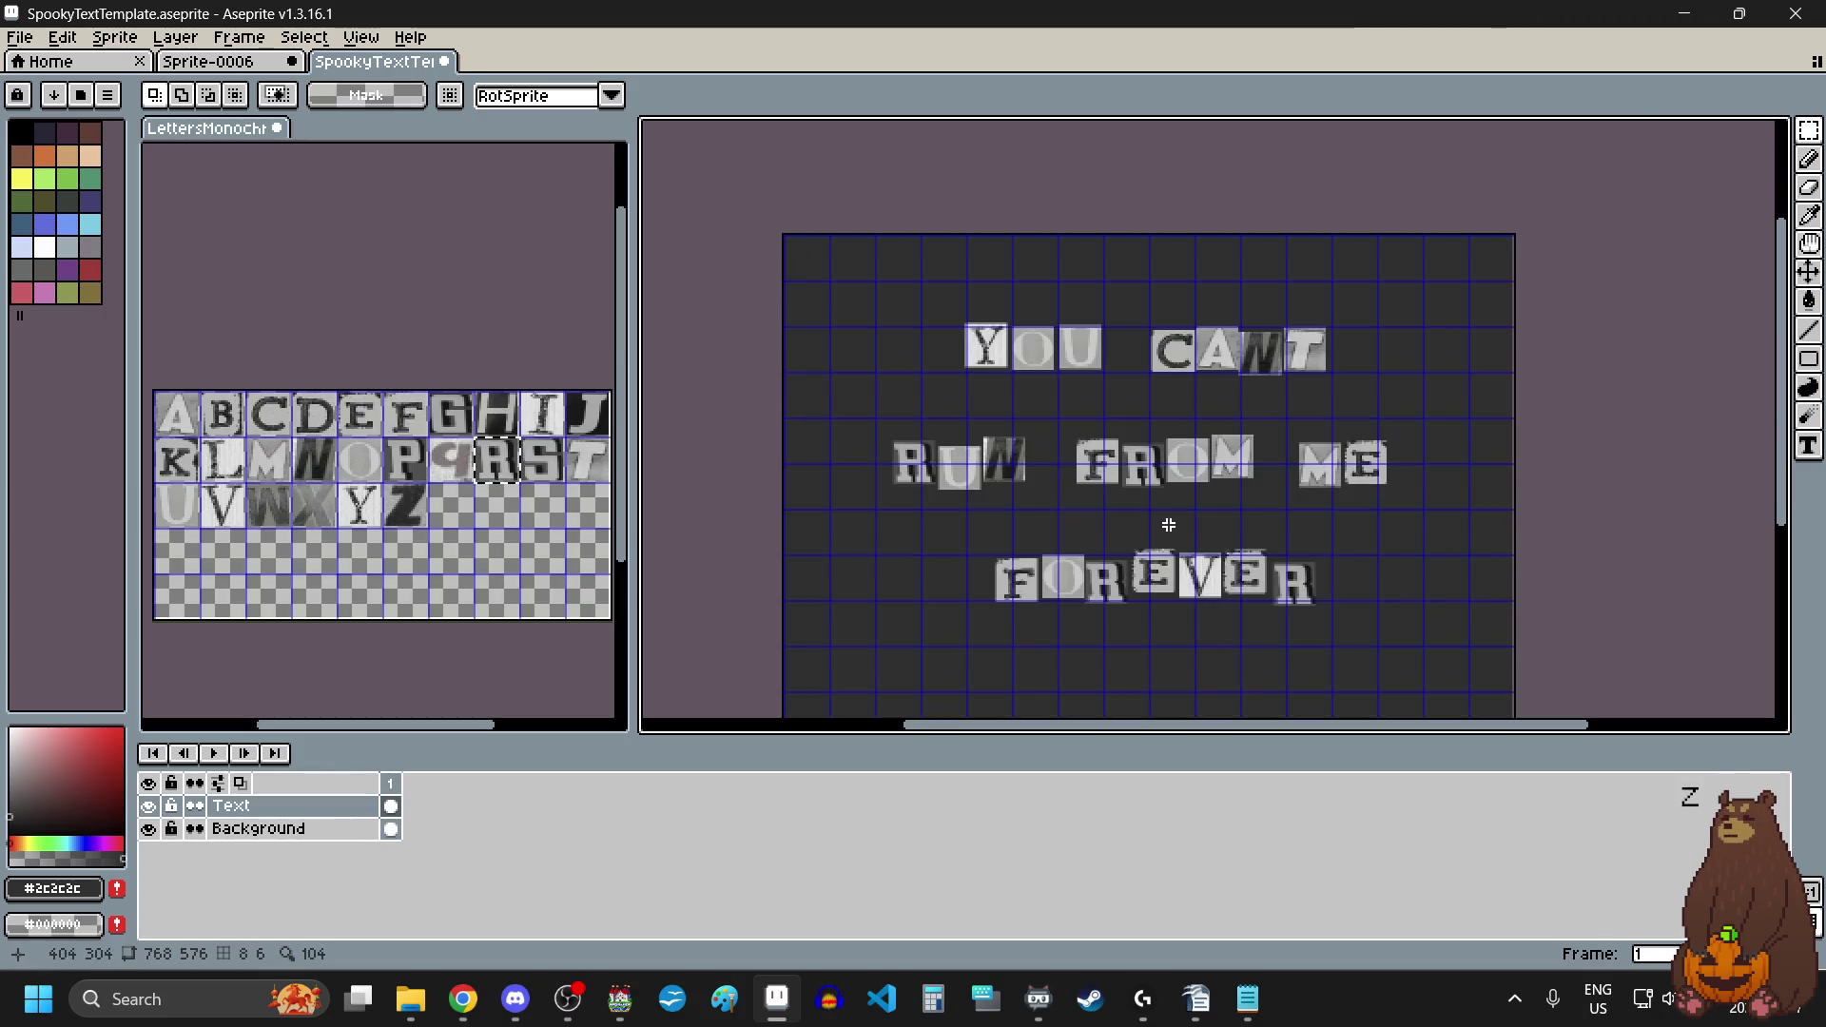
scroll(1062, 323, up, 4)
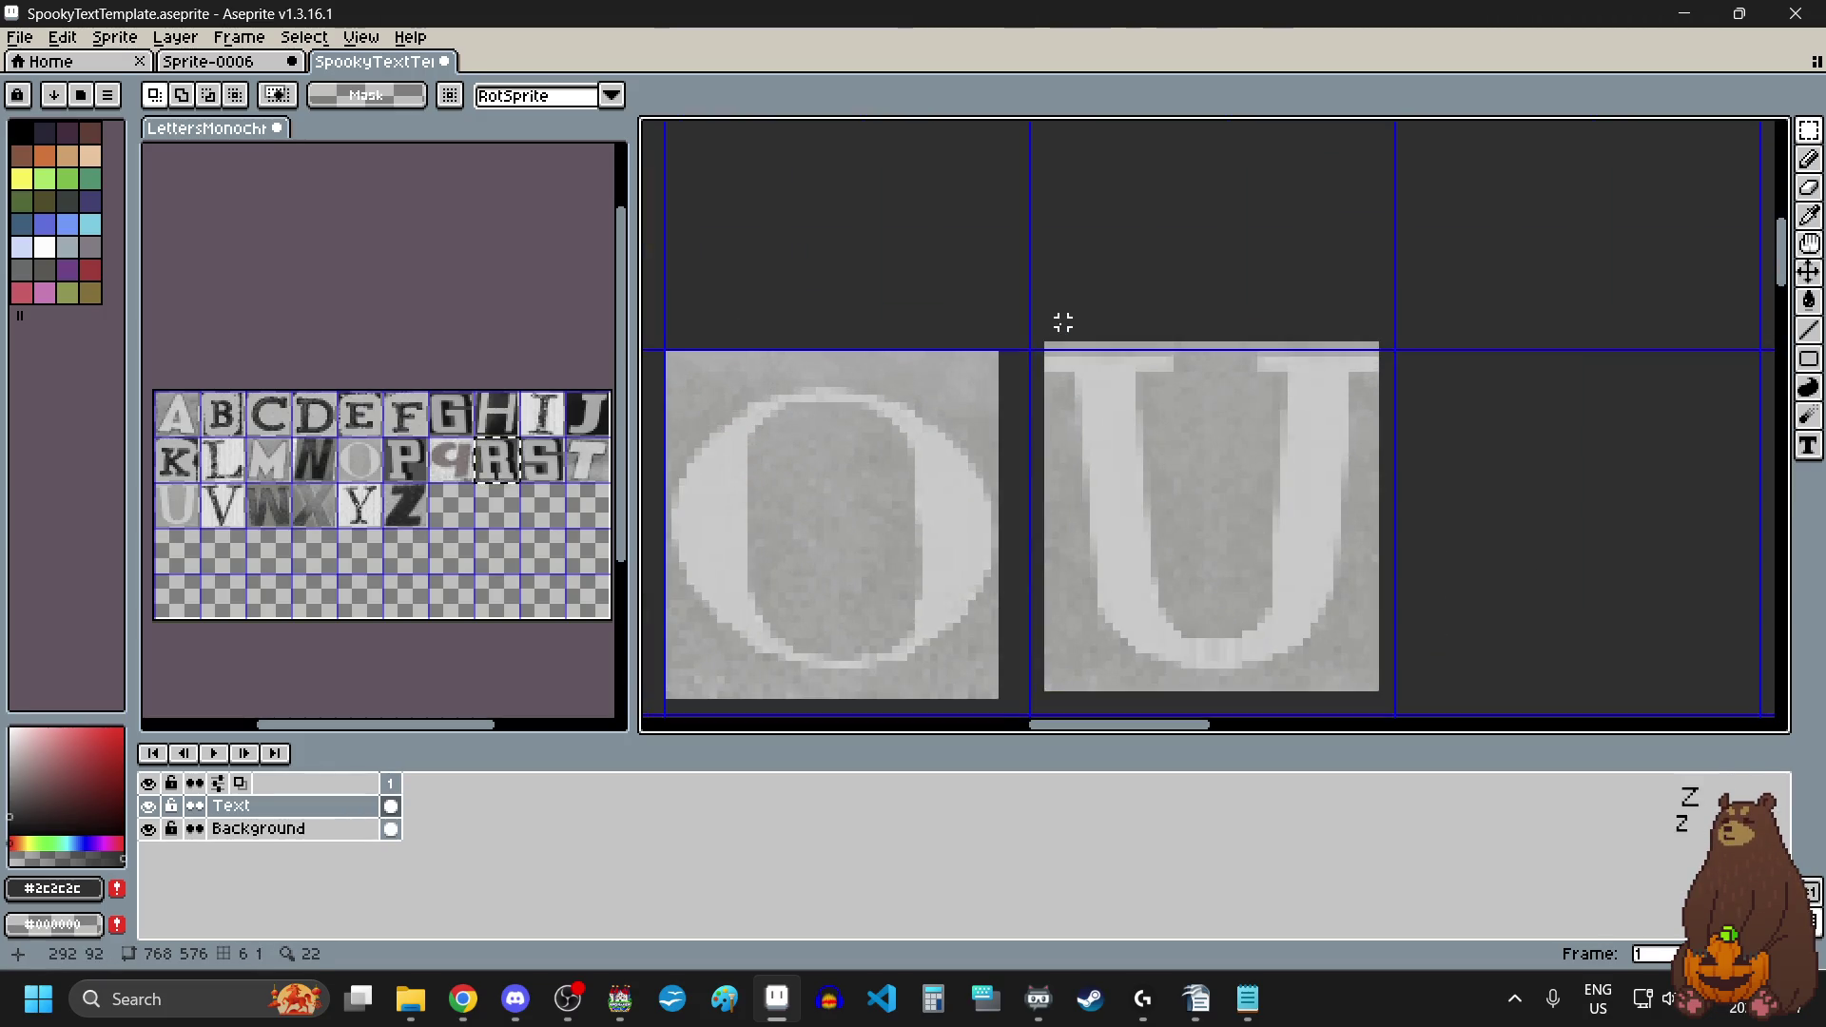
scroll(1059, 317, down, 3)
scroll(1084, 319, up, 3)
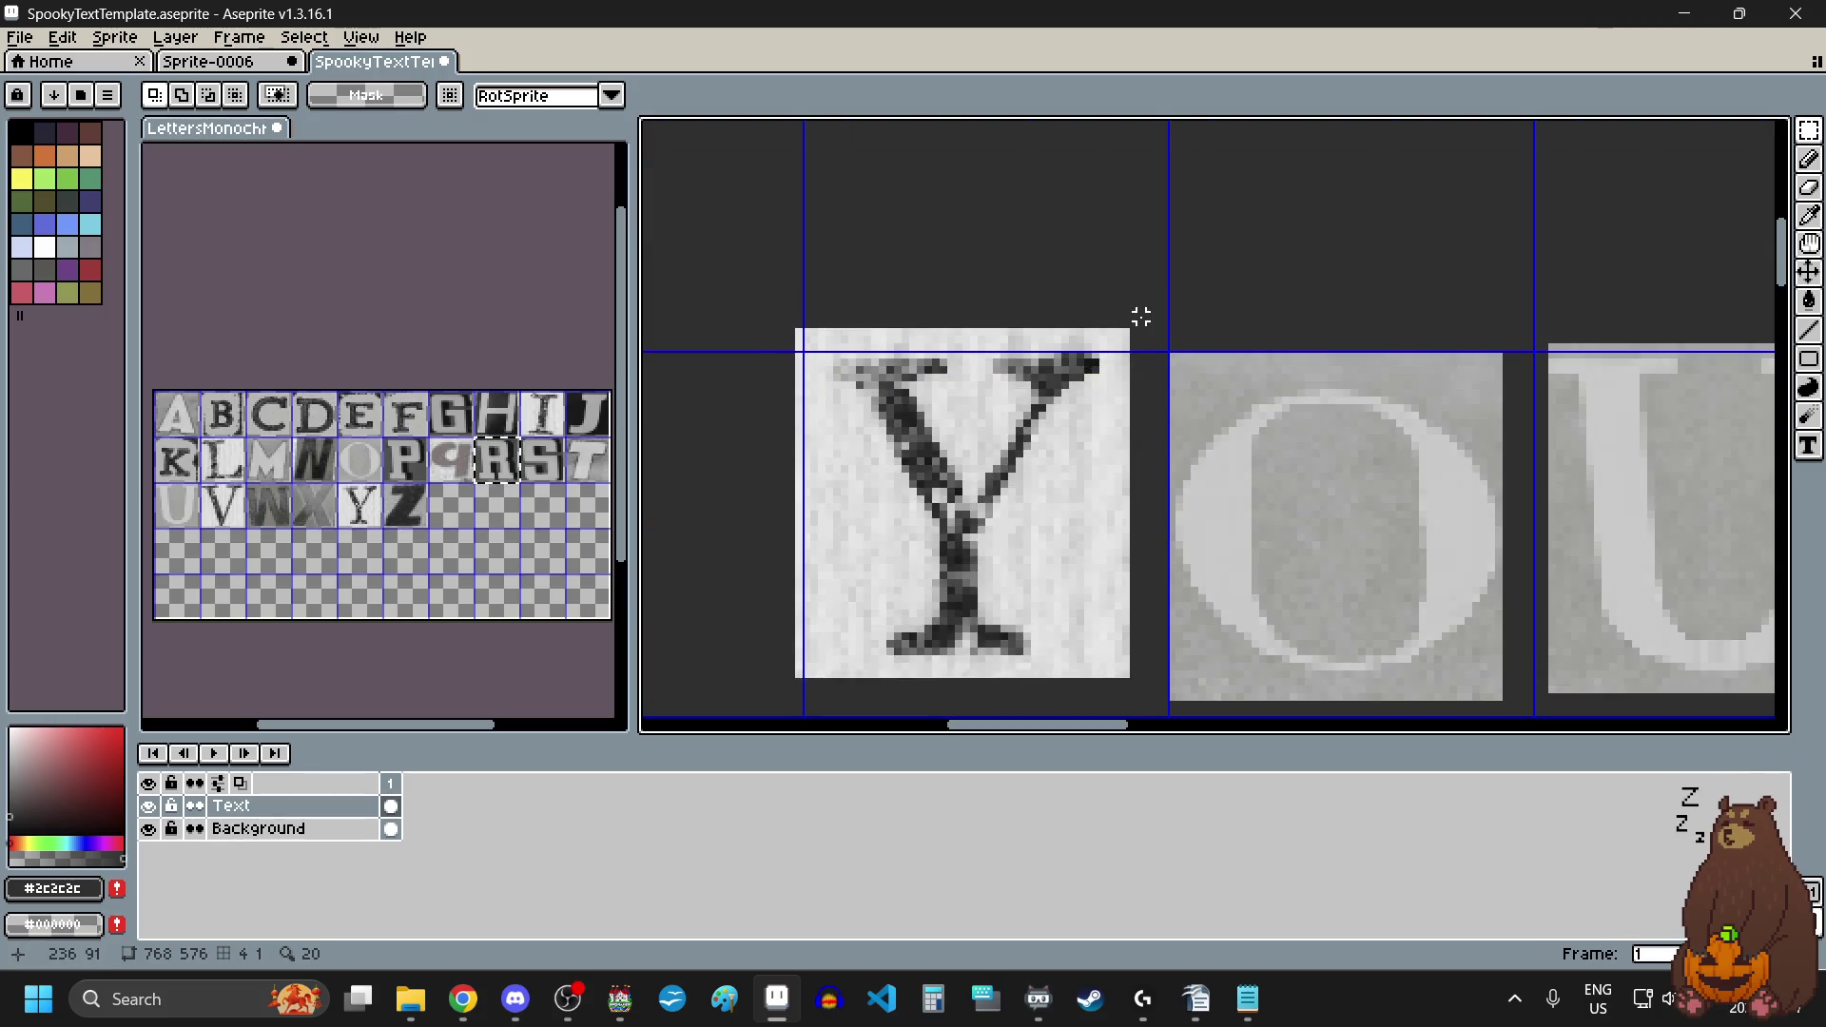
scroll(1140, 316, down, 3)
mouse_move(1140, 317)
mouse_down()
mouse_move(1094, 376)
mouse_move(1089, 355)
mouse_move(1140, 435)
mouse_up()
scroll(1093, 371, up, 3)
scroll(1137, 448, down, 3)
scroll(1125, 412, up, 3)
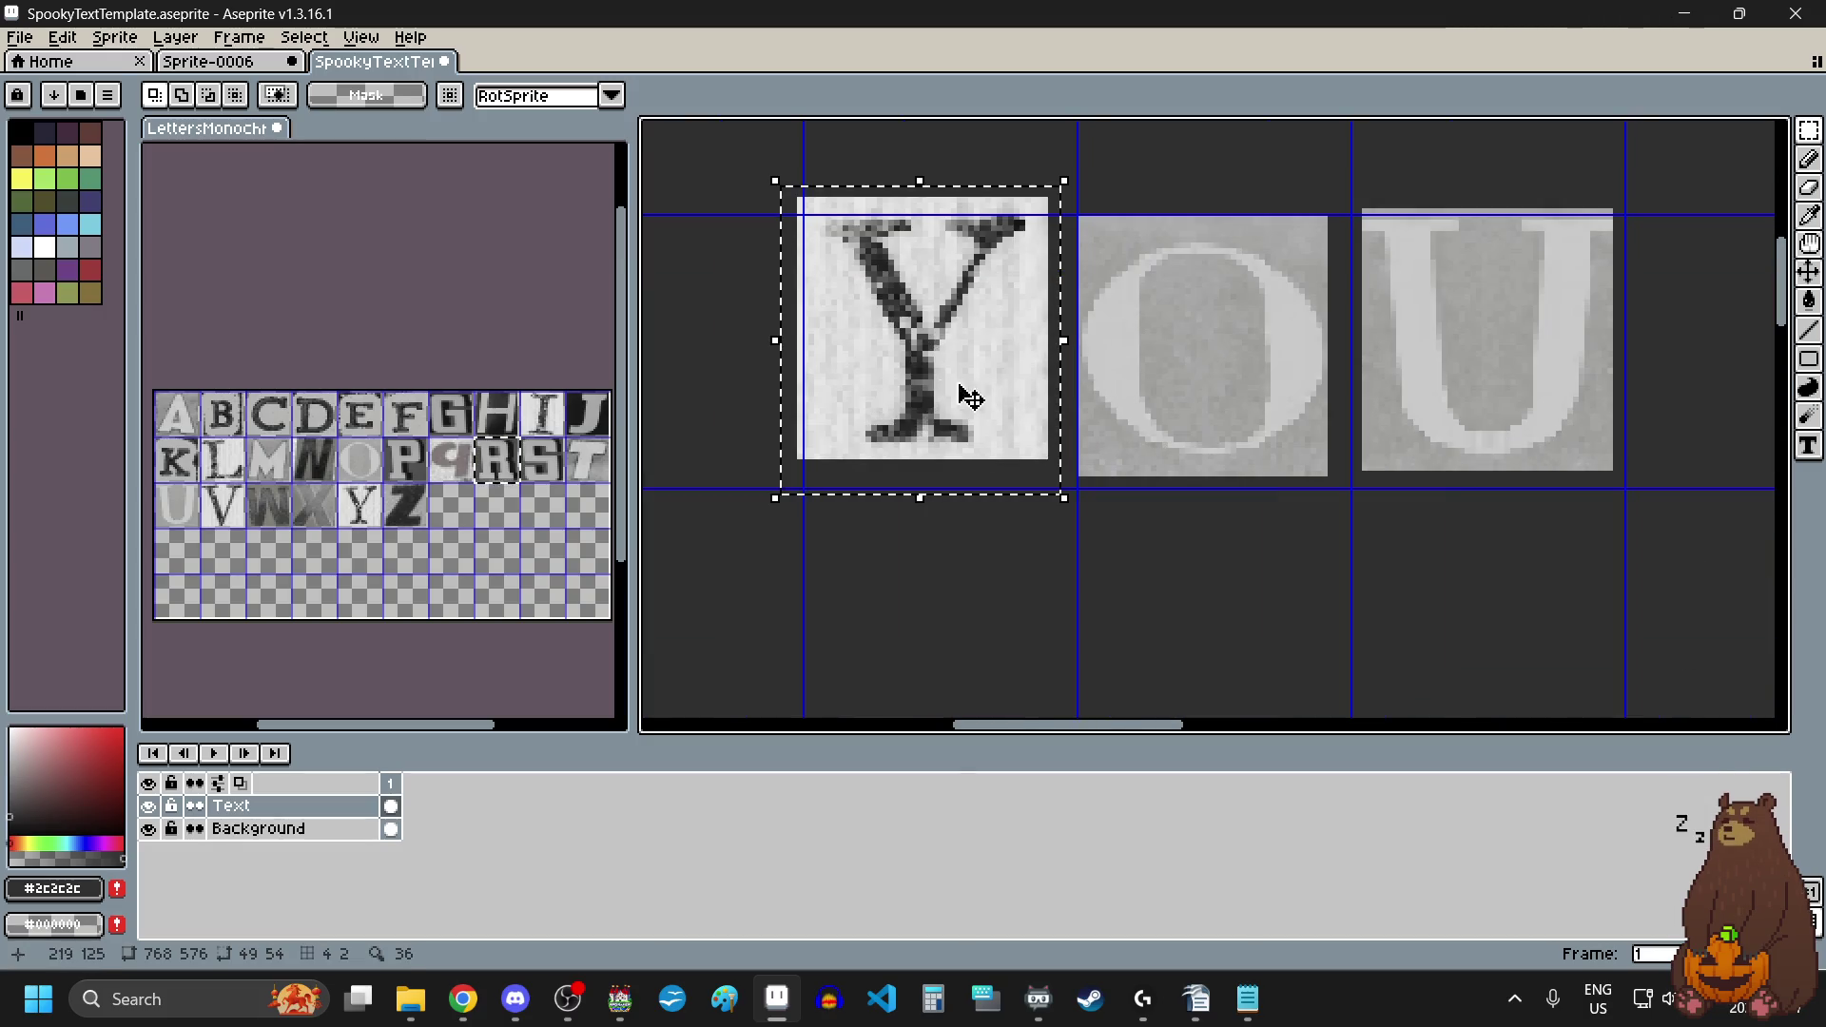
drag(970, 397, 968, 465)
click(1217, 556)
scroll(1188, 542, right, 2)
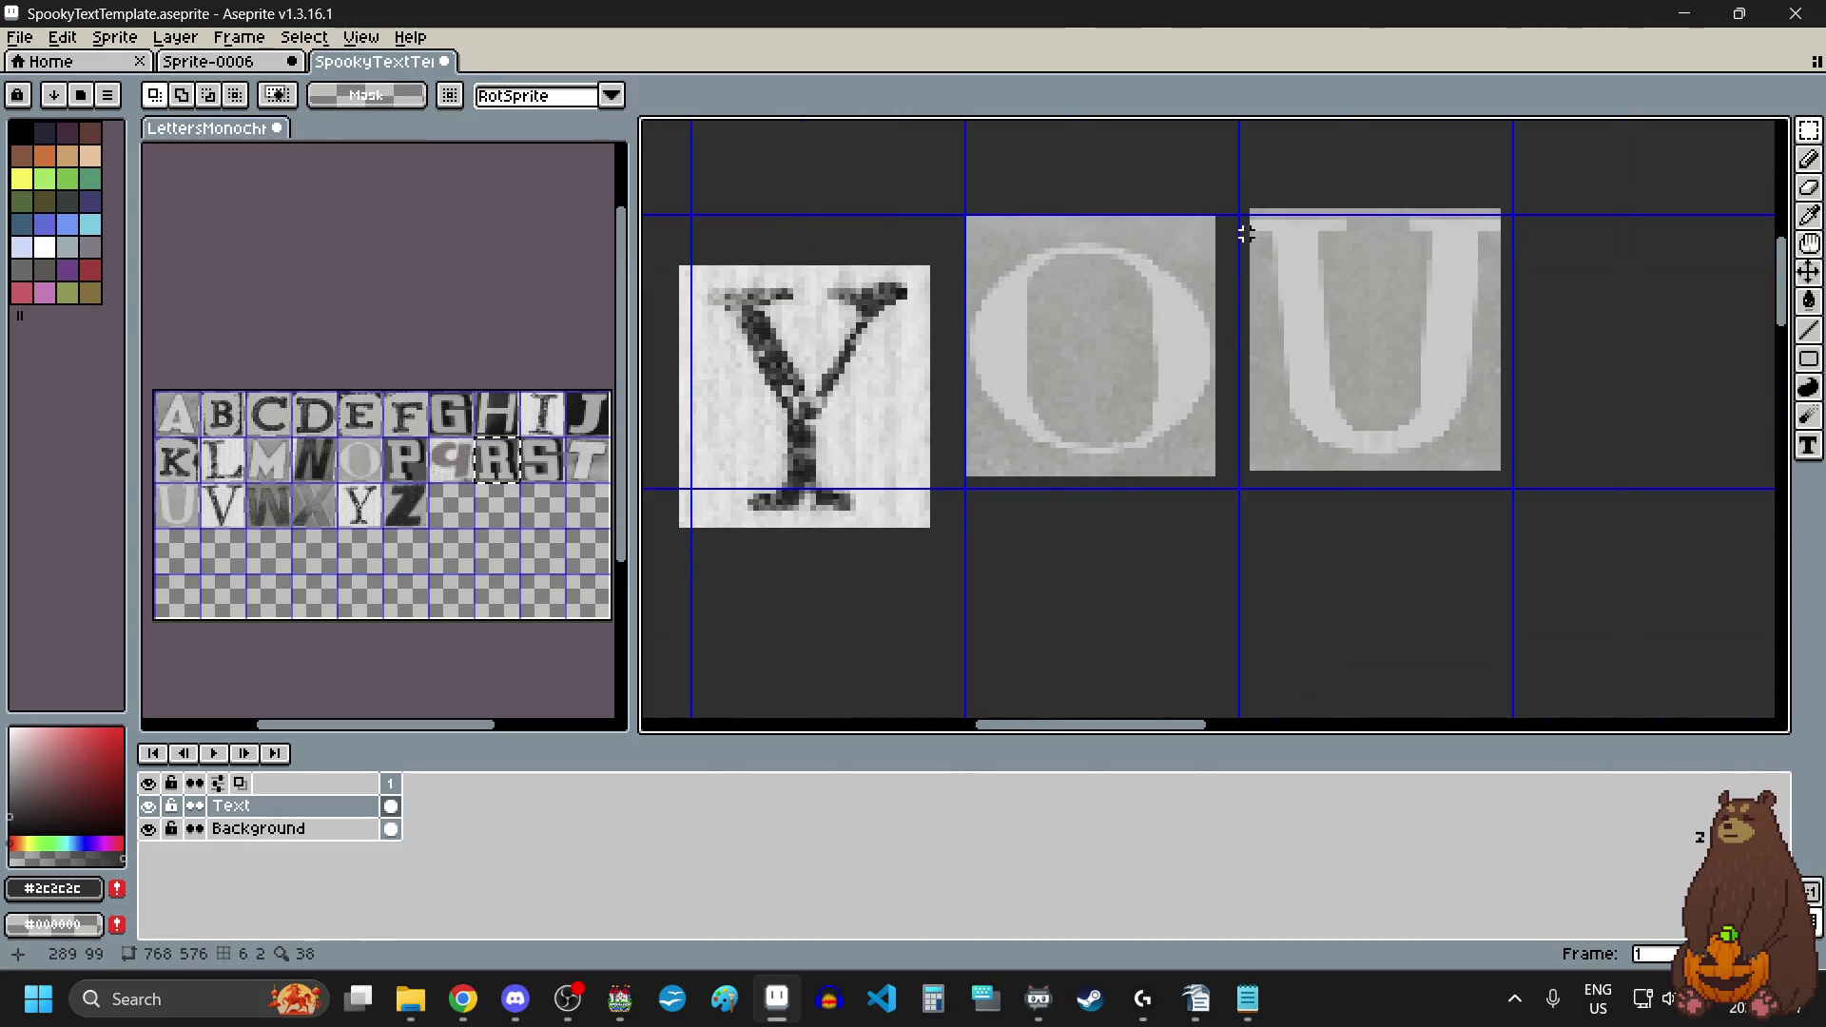
mouse_move(1238, 200)
mouse_down()
mouse_move(1189, 278)
mouse_move(950, 515)
mouse_up()
drag(1039, 408, 1022, 389)
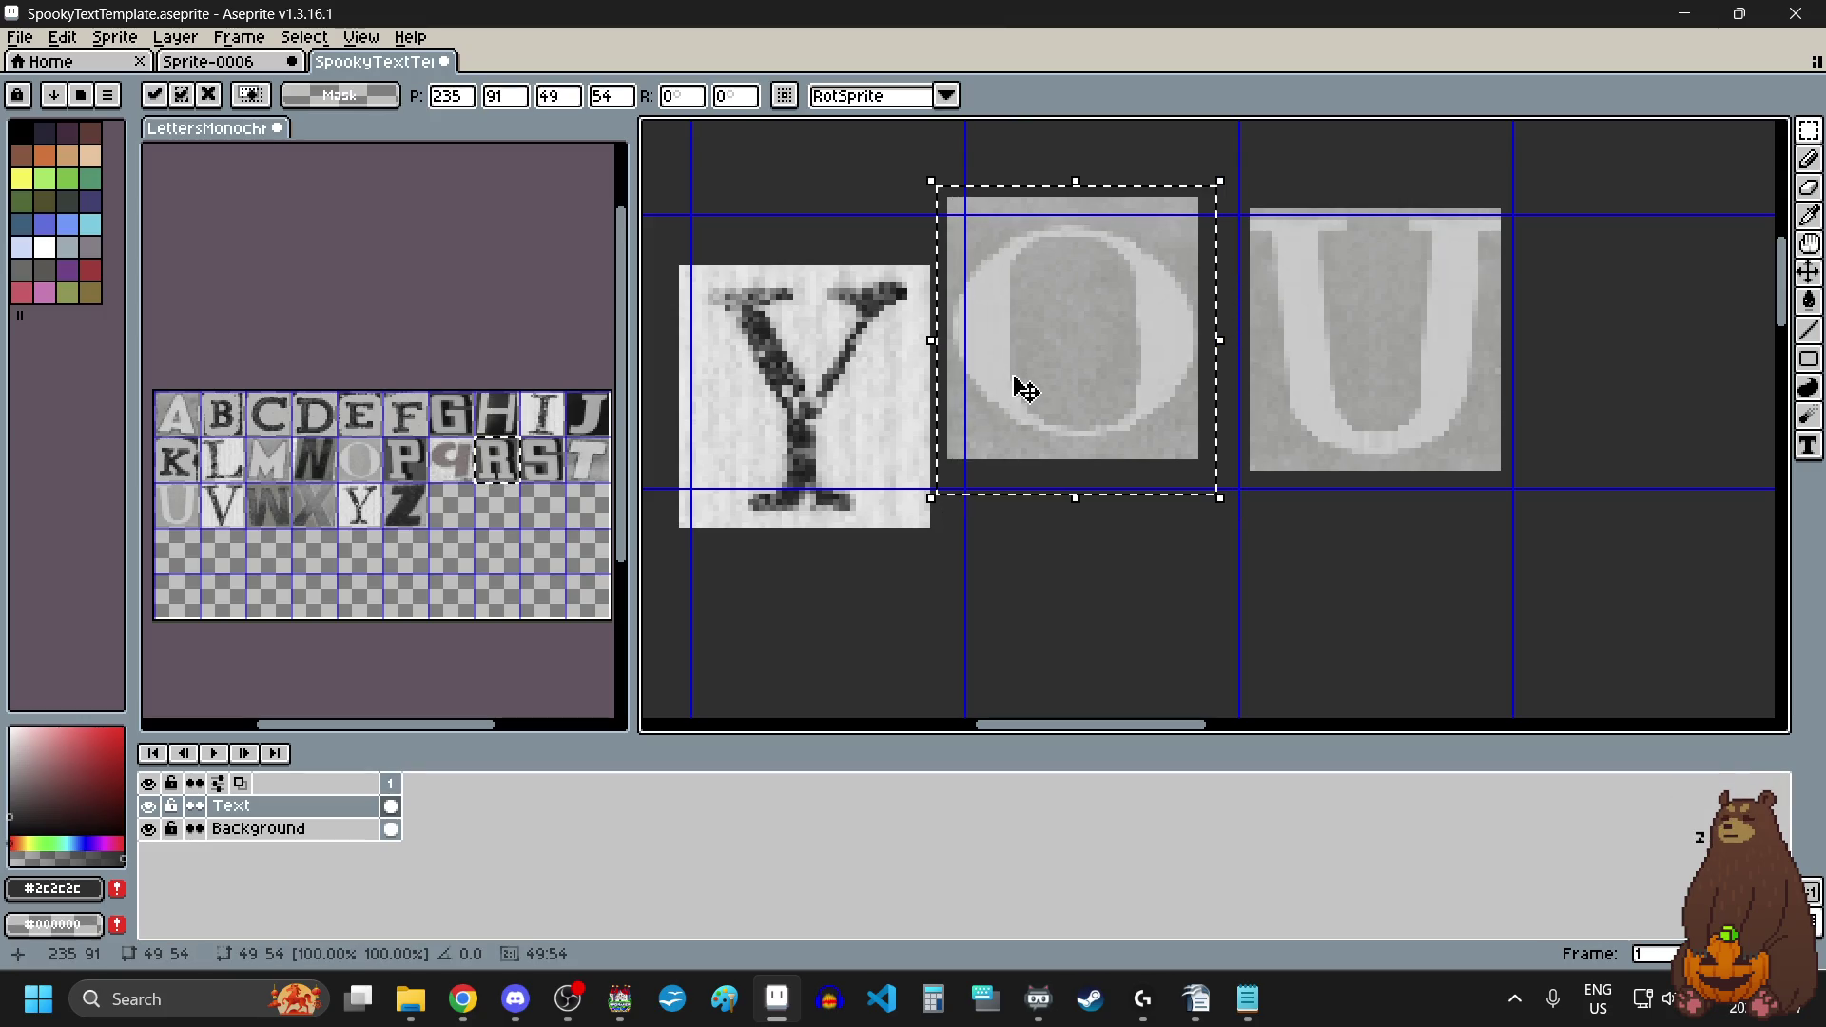
click(1268, 599)
Step: Raise the U tile up-left and nudge the C tile slightly up-left
mouse_move(1221, 181)
mouse_down()
mouse_move(1508, 489)
mouse_move(1556, 515)
mouse_up()
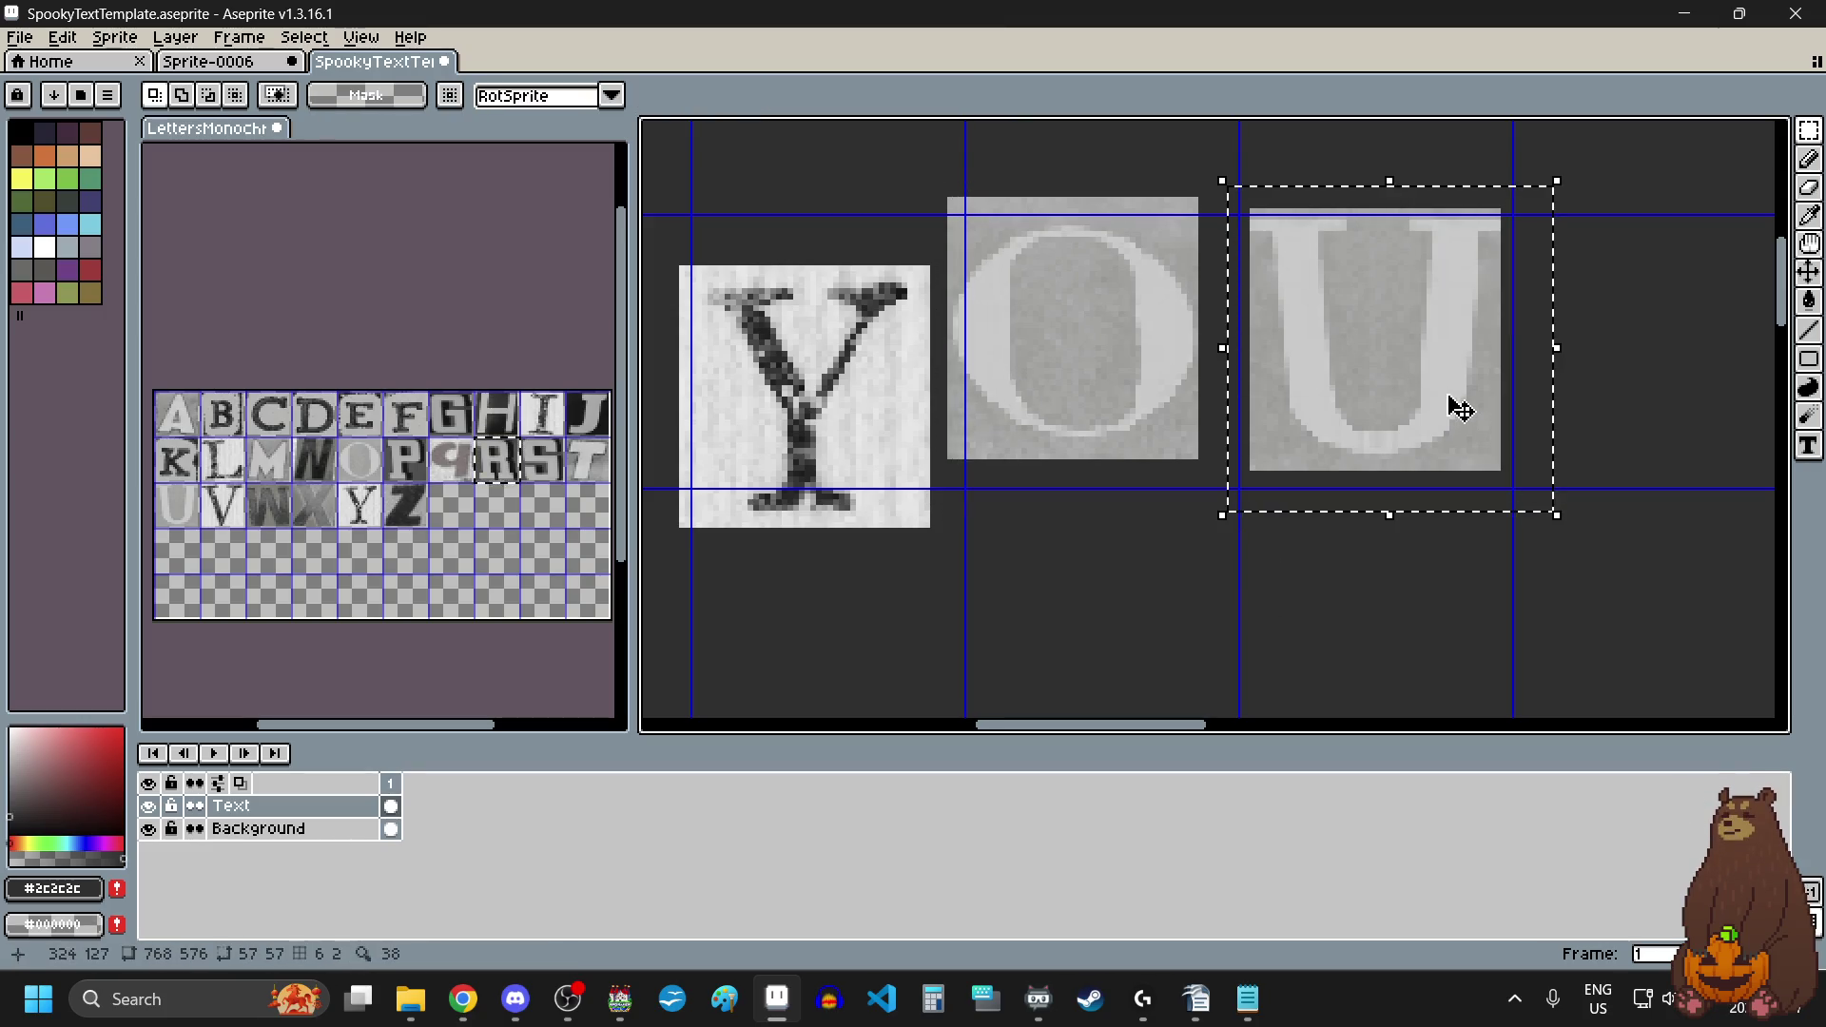
drag(1461, 408, 1420, 350)
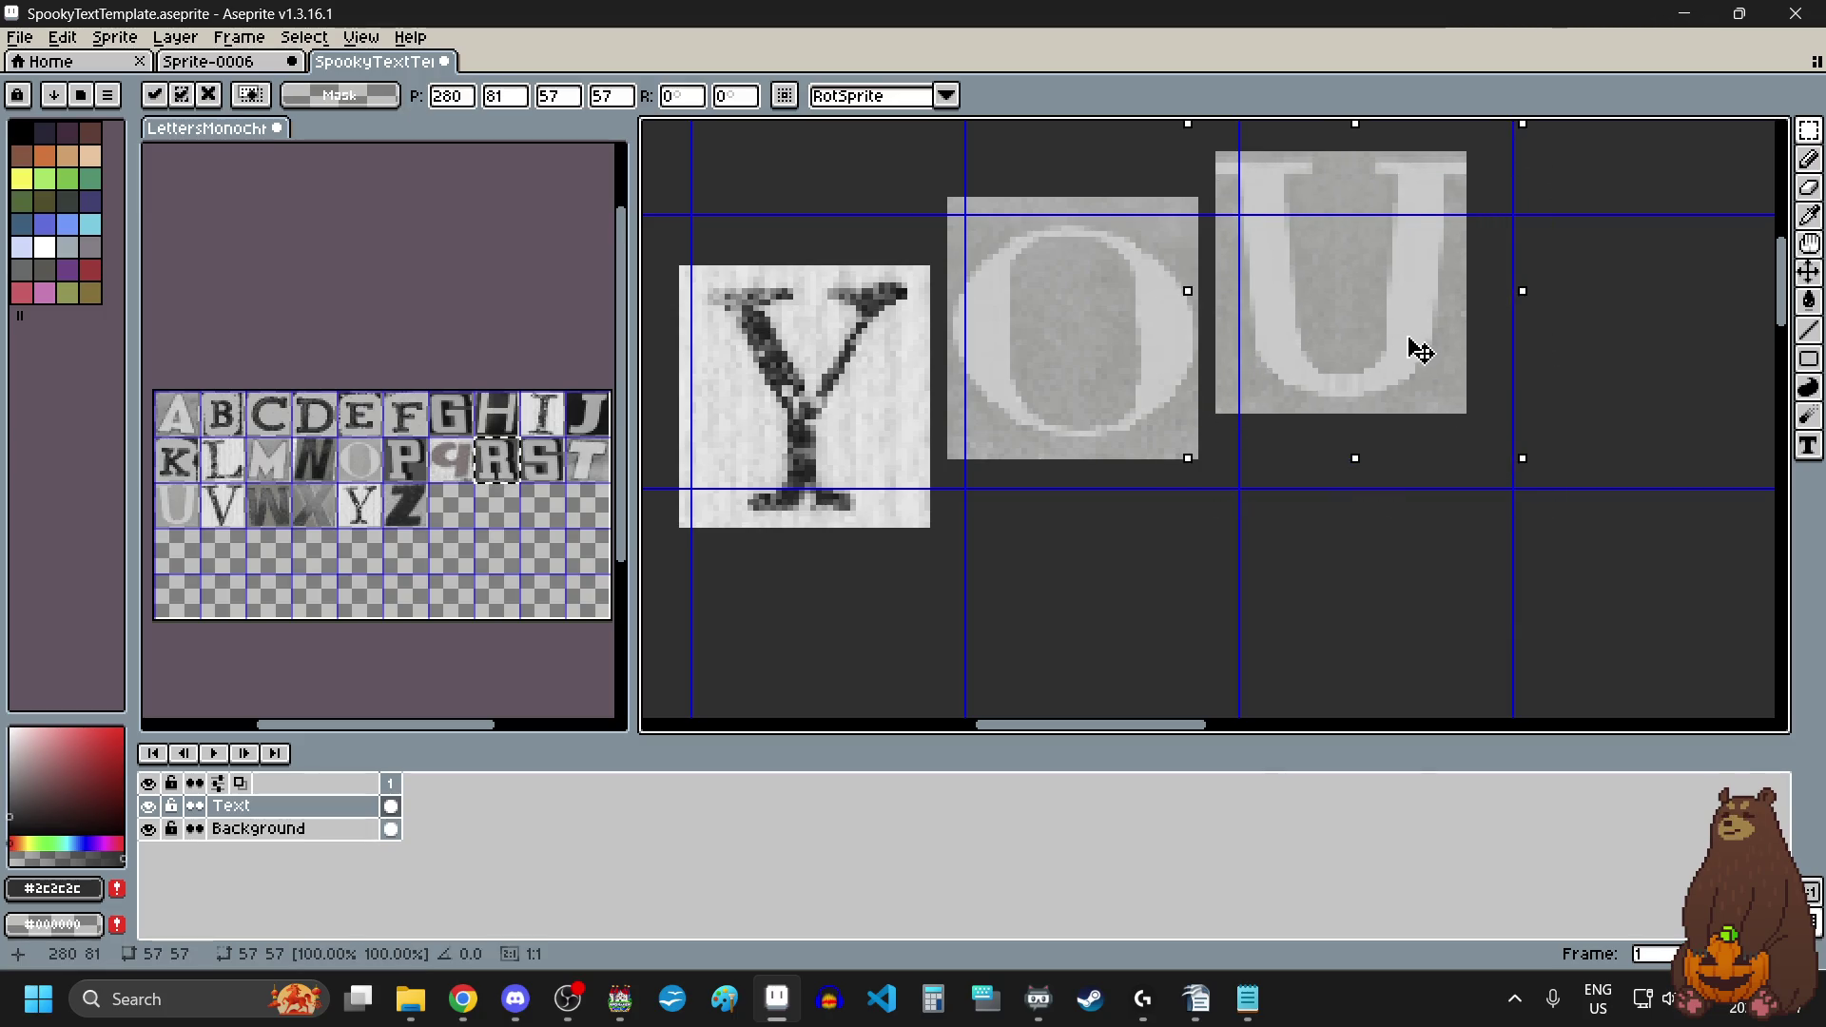
scroll(1288, 558, down, 3)
key(ctrl+d)
scroll(1279, 557, right, 3)
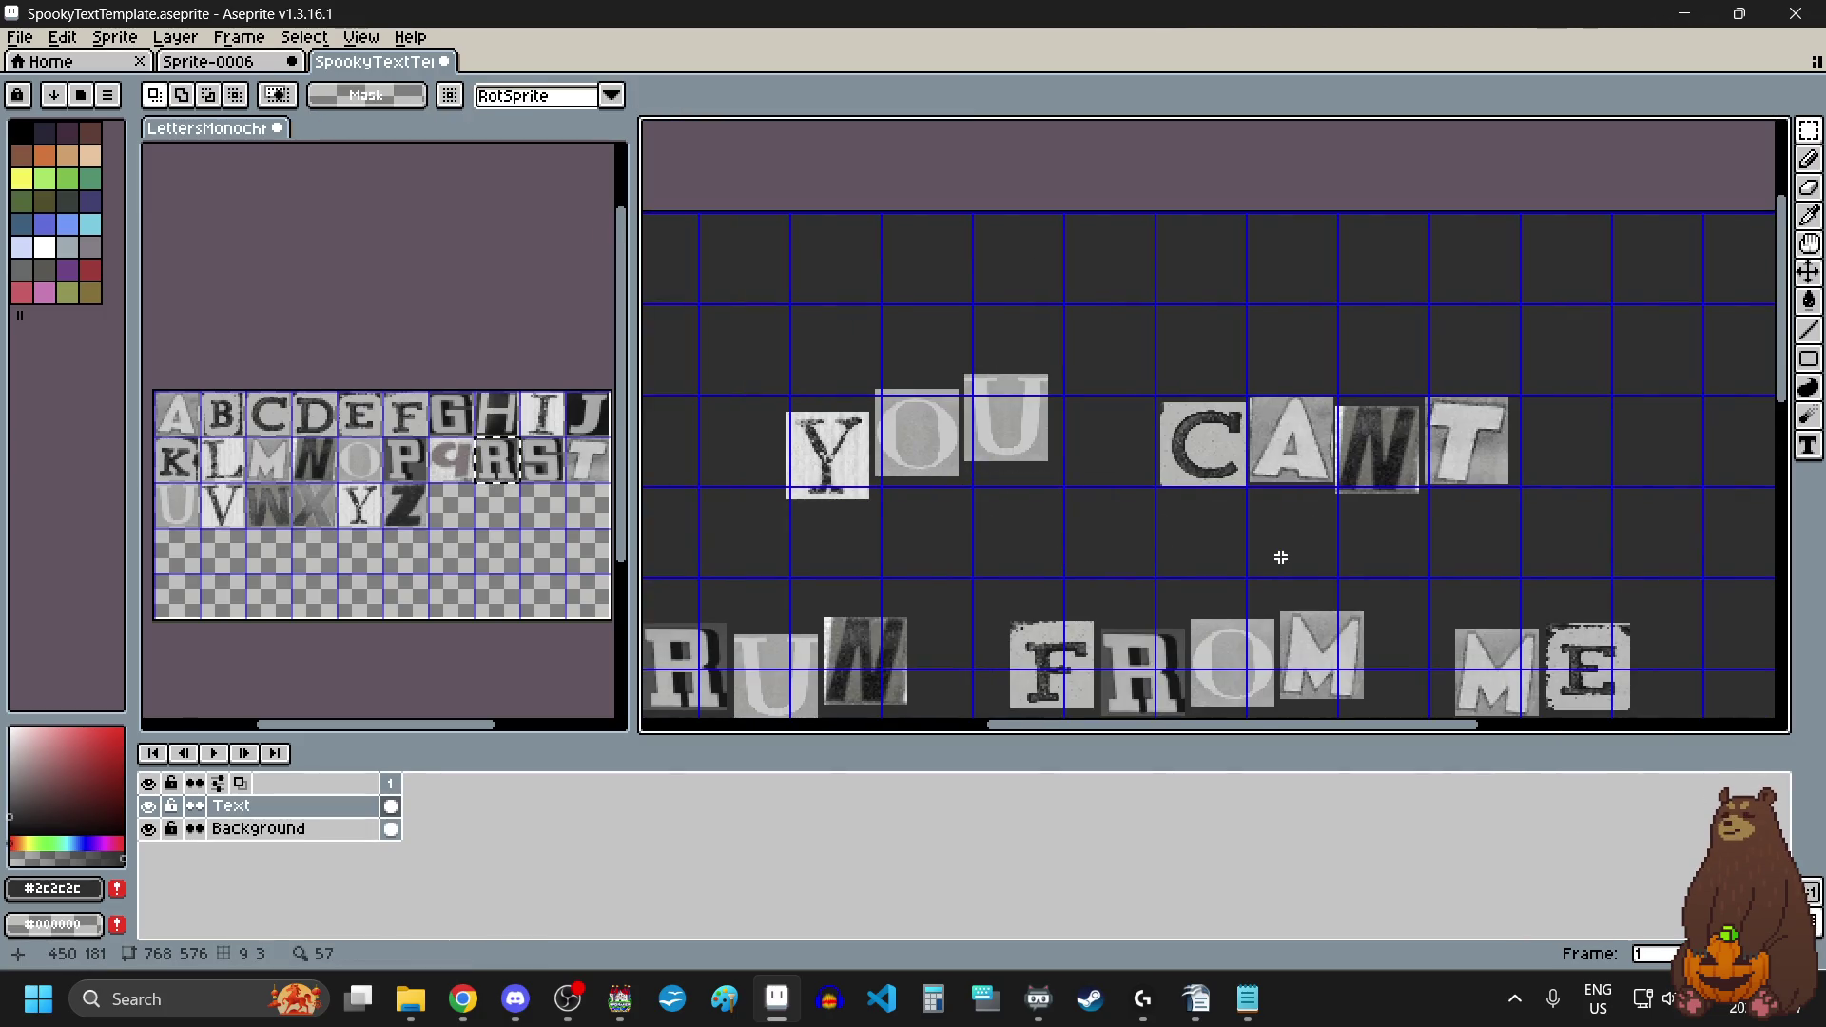
scroll(1280, 557, up, 2)
scroll(1195, 504, right, 2)
scroll(1190, 505, down, 2)
scroll(1126, 406, up, 2)
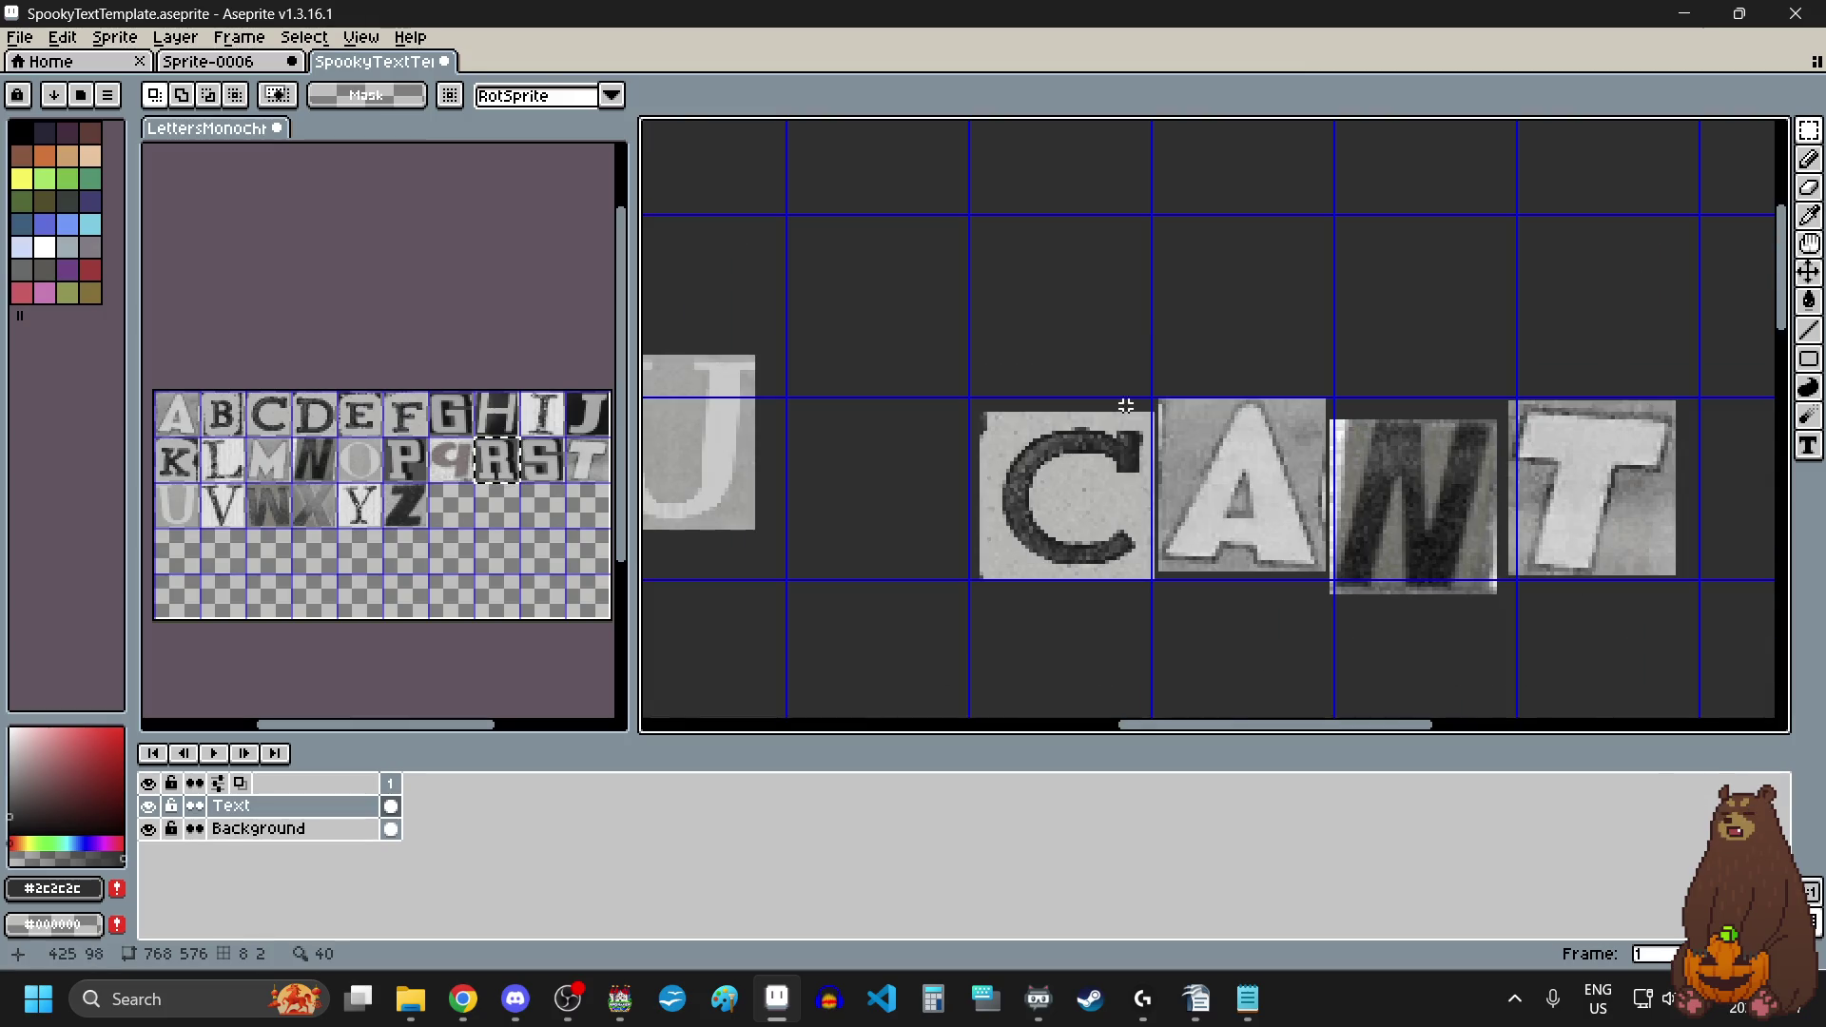
scroll(1120, 485, up, 1)
scroll(1184, 305, up, 1)
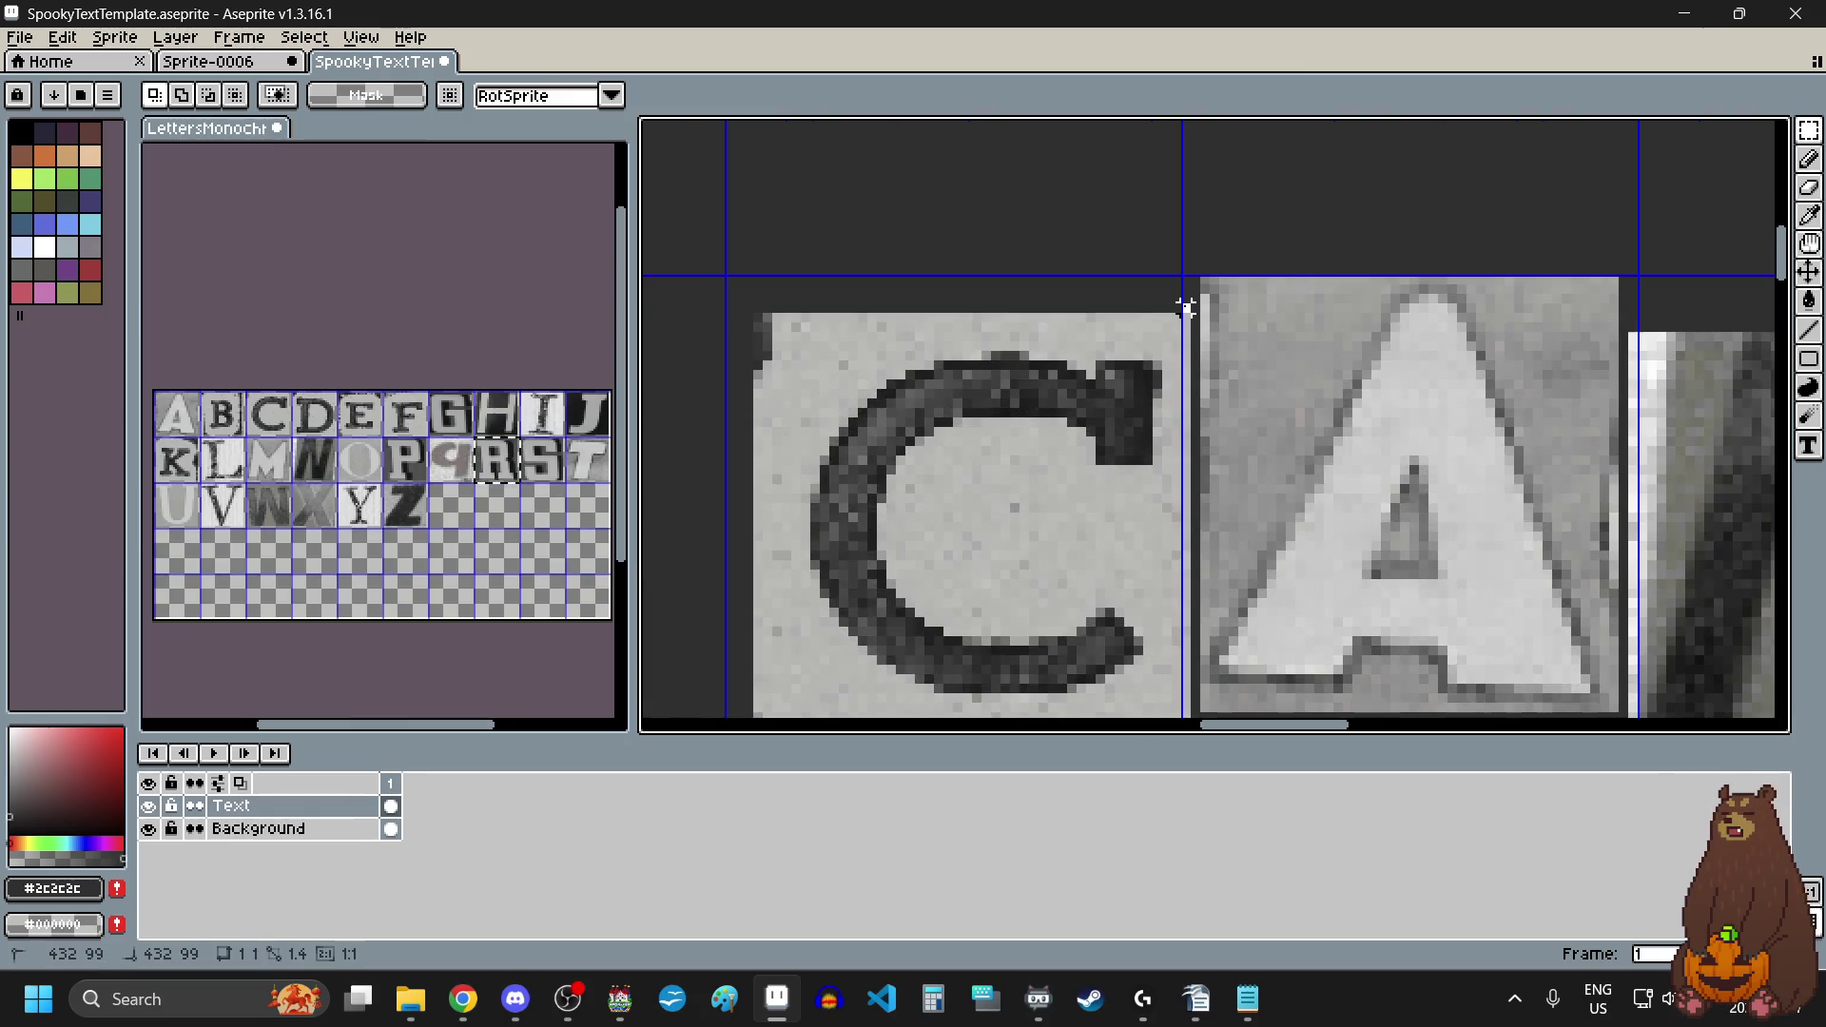
scroll(1184, 309, down, 2)
mouse_move(1187, 305)
mouse_down()
mouse_move(979, 569)
mouse_move(901, 570)
mouse_up()
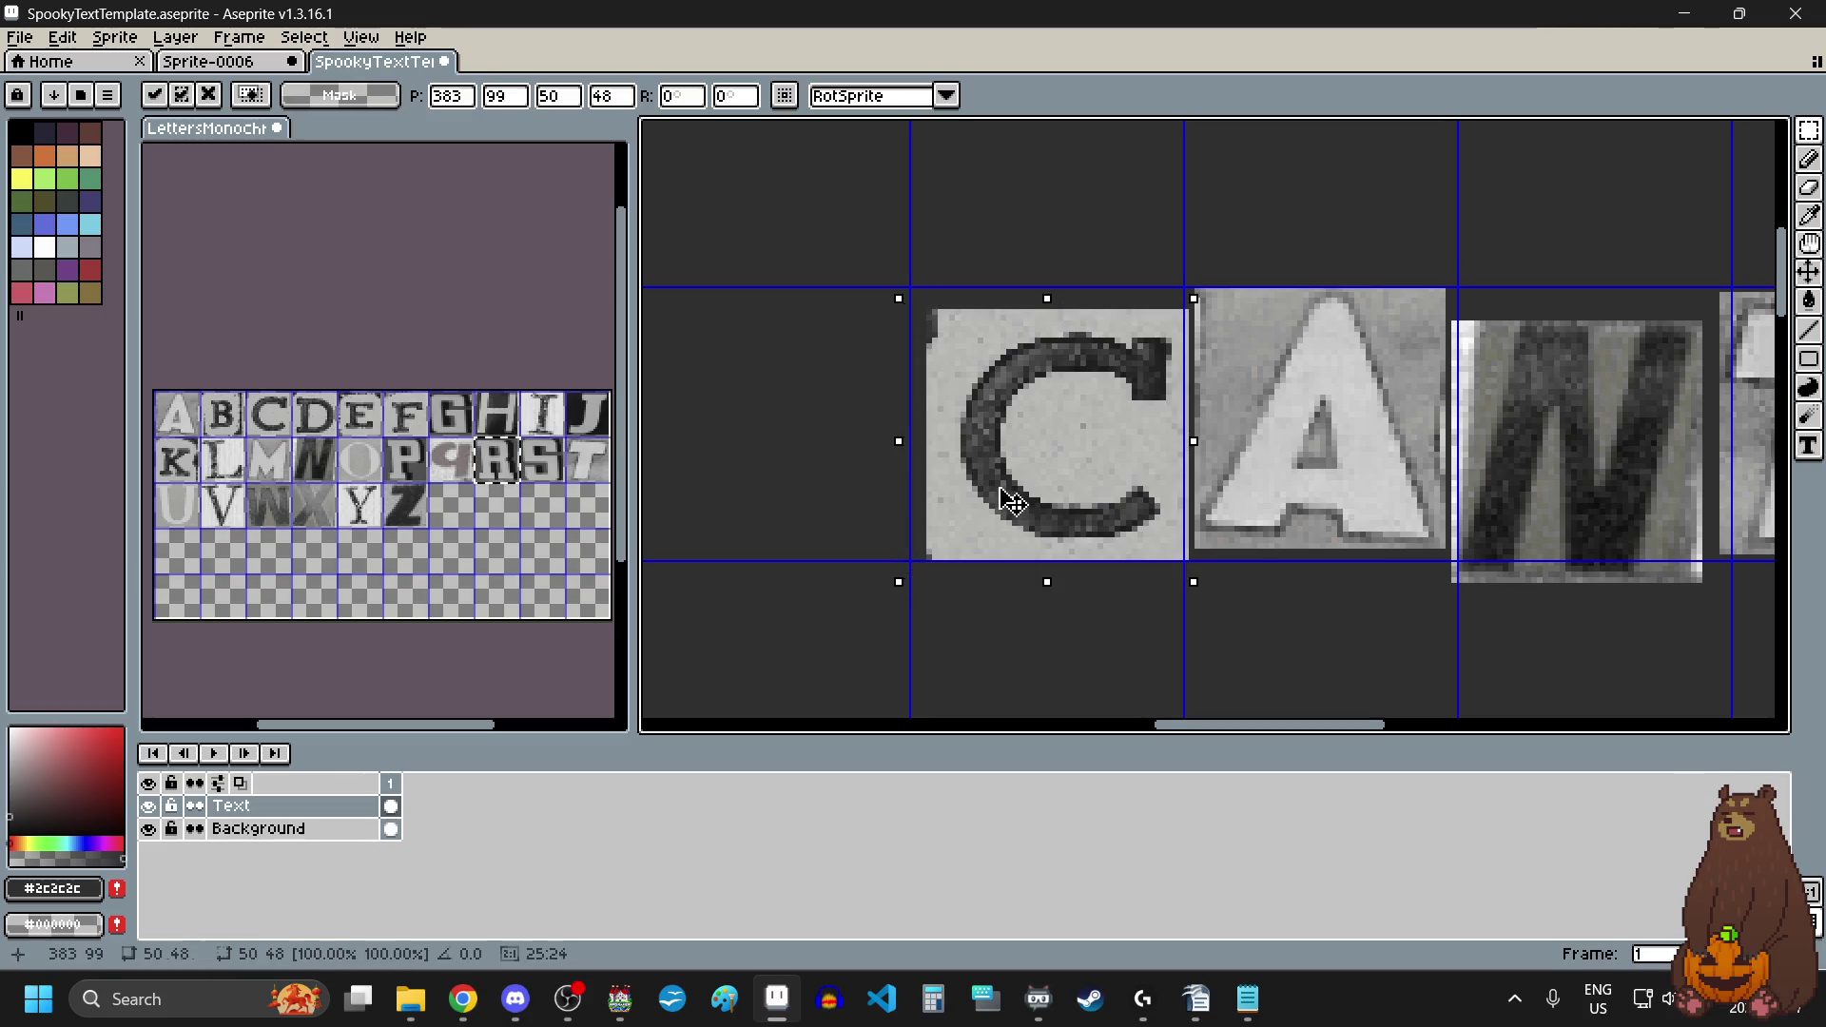
drag(999, 497, 989, 485)
click(956, 586)
scroll(921, 600, down, 5)
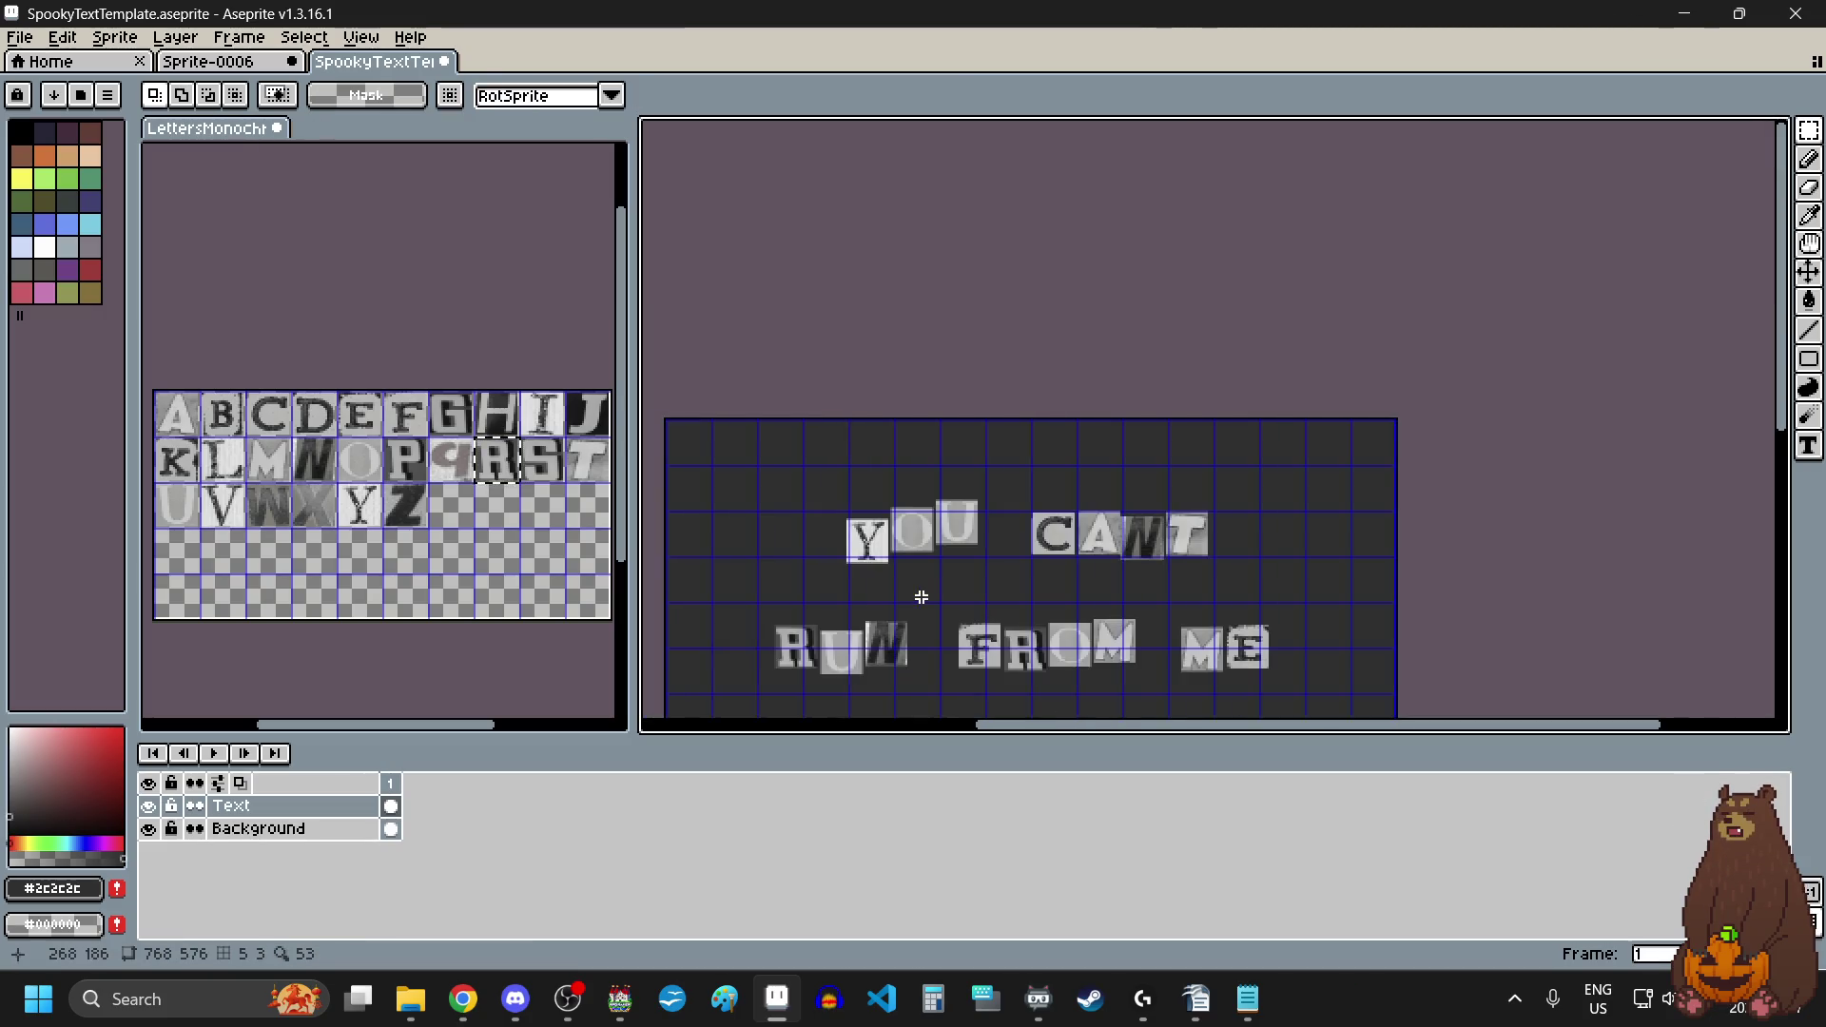
Step: Lift the Y tile slightly higher and lower the U tile about 24 px
scroll(856, 542, up, 4)
scroll(853, 467, down, 1)
scroll(920, 351, up, 2)
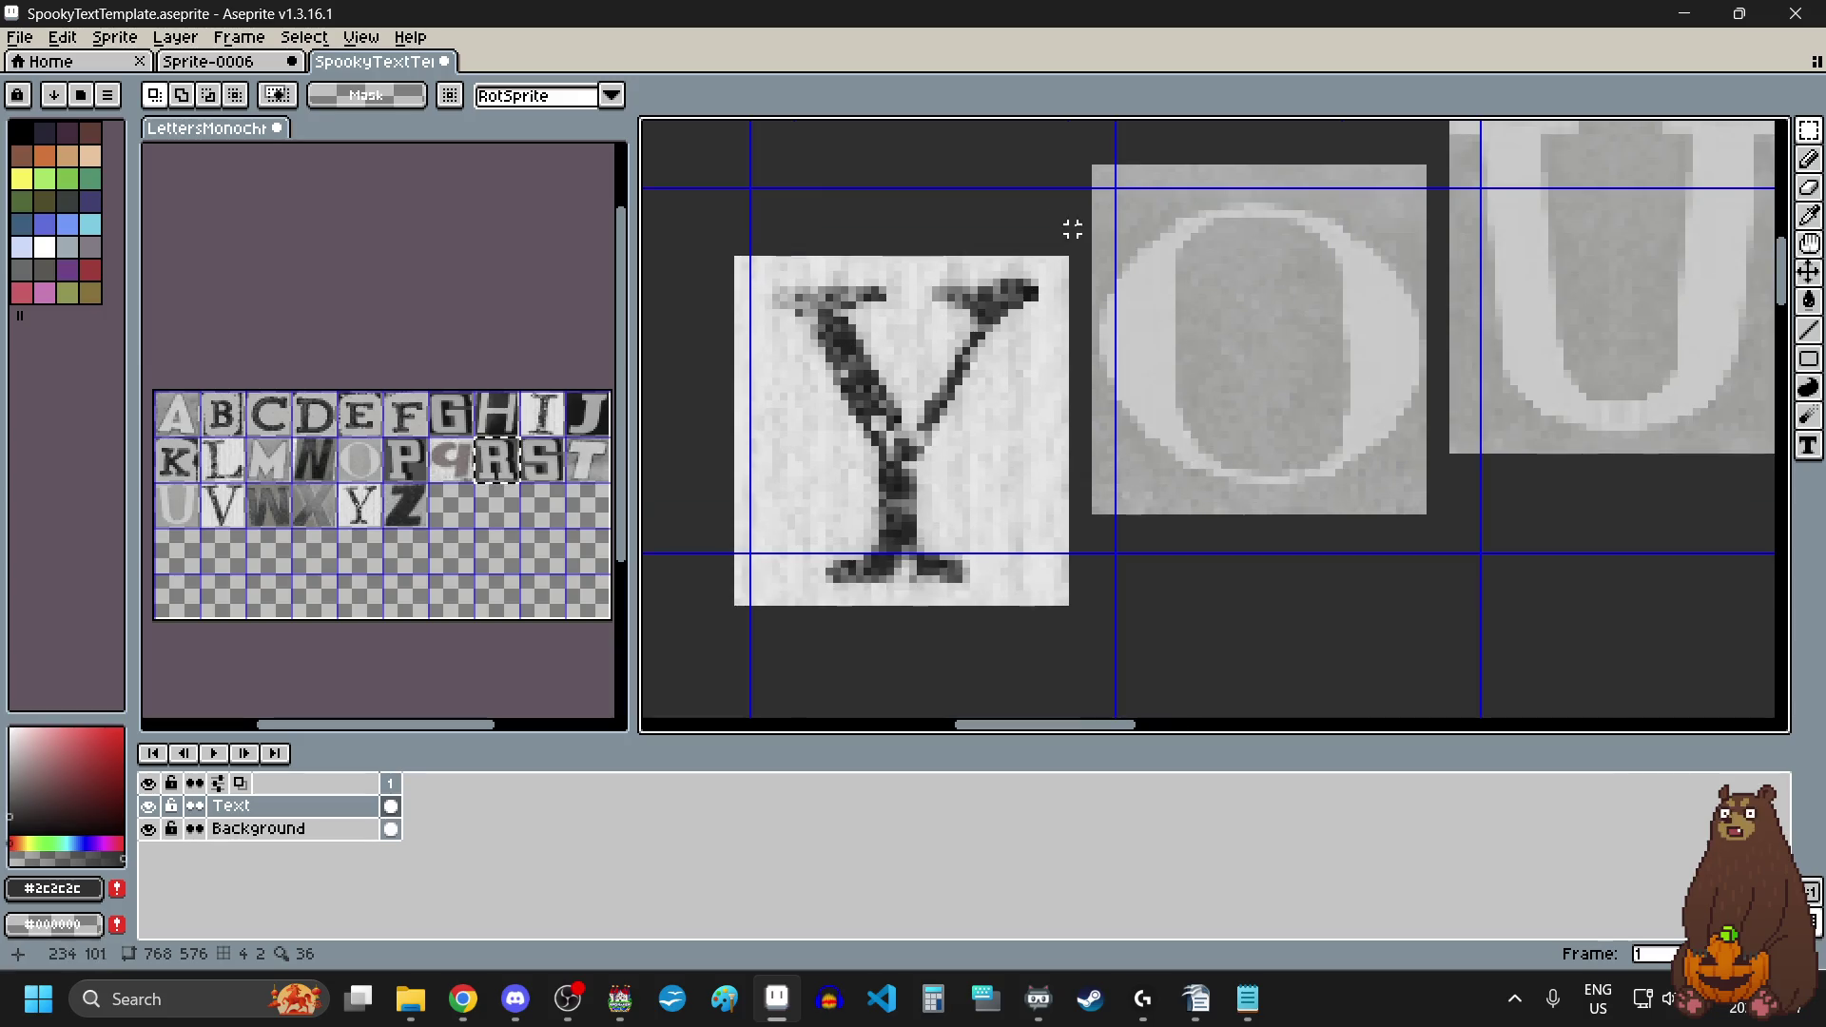
drag(1087, 222, 716, 639)
drag(811, 551, 827, 494)
click(1217, 598)
scroll(1220, 597, down, 2)
scroll(1540, 412, right, 2)
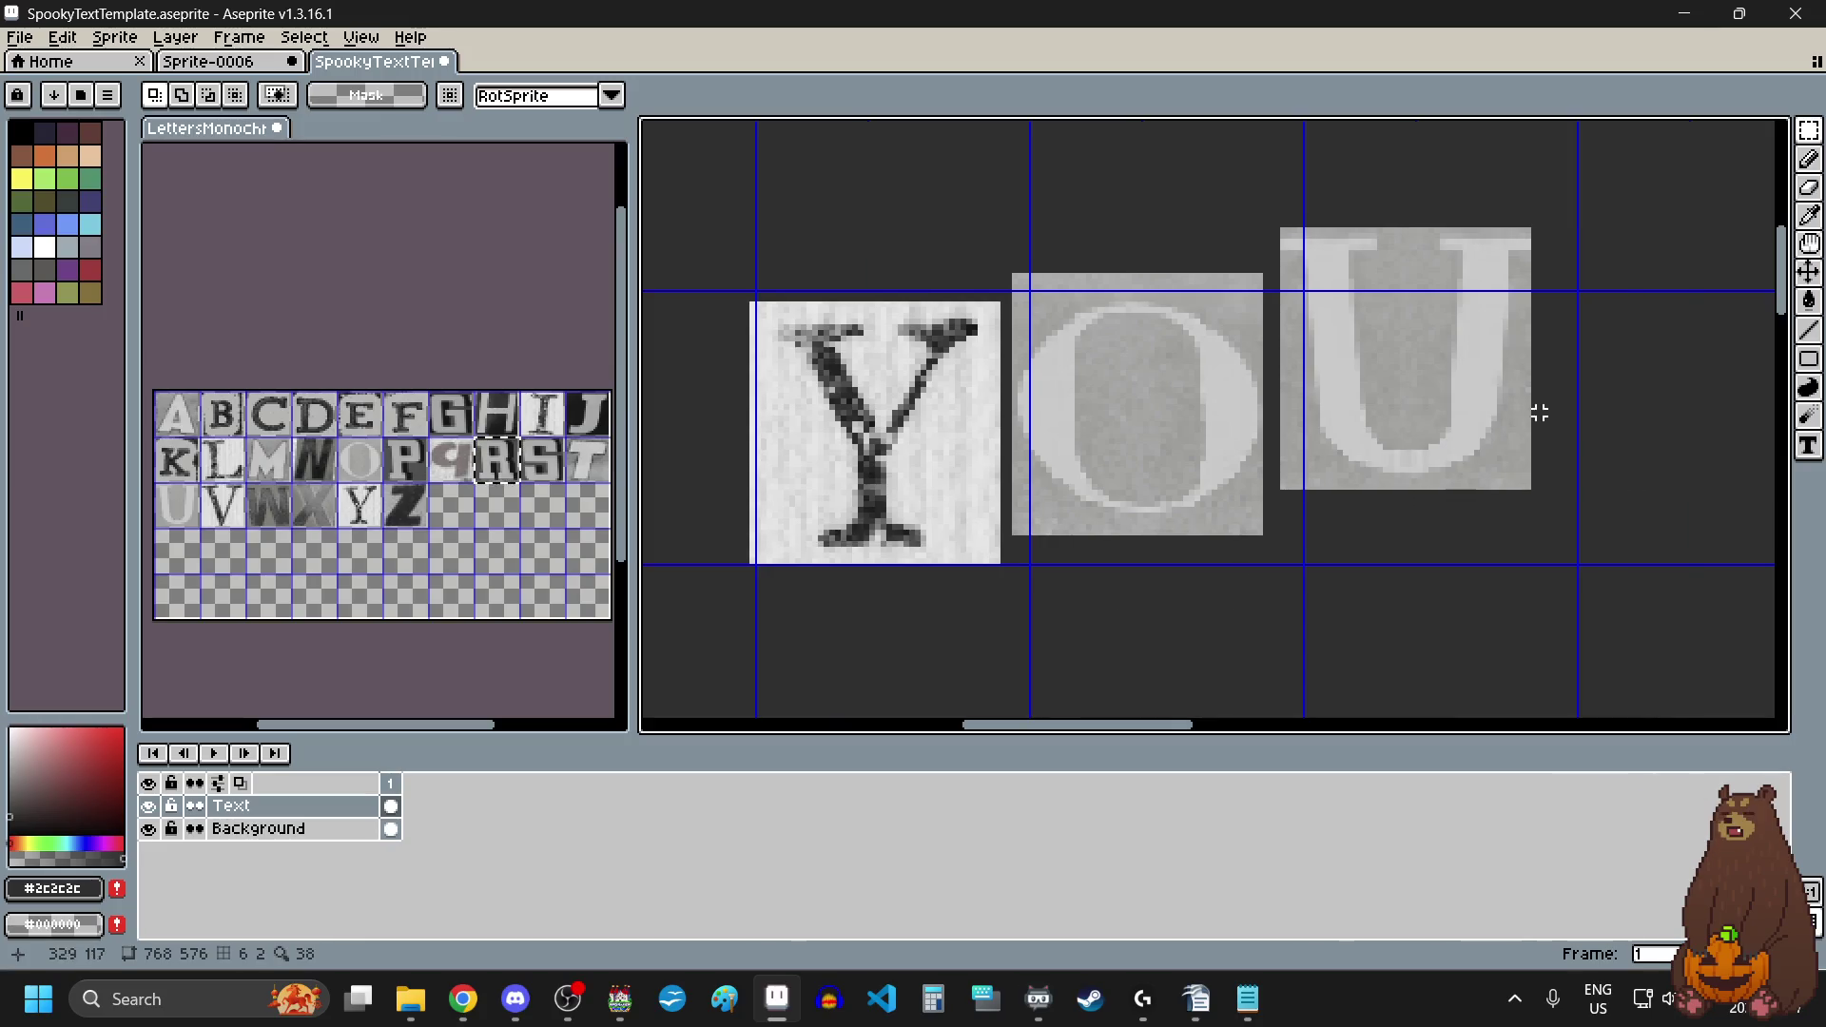
scroll(1348, 240, up, 1)
drag(1227, 218, 1589, 603)
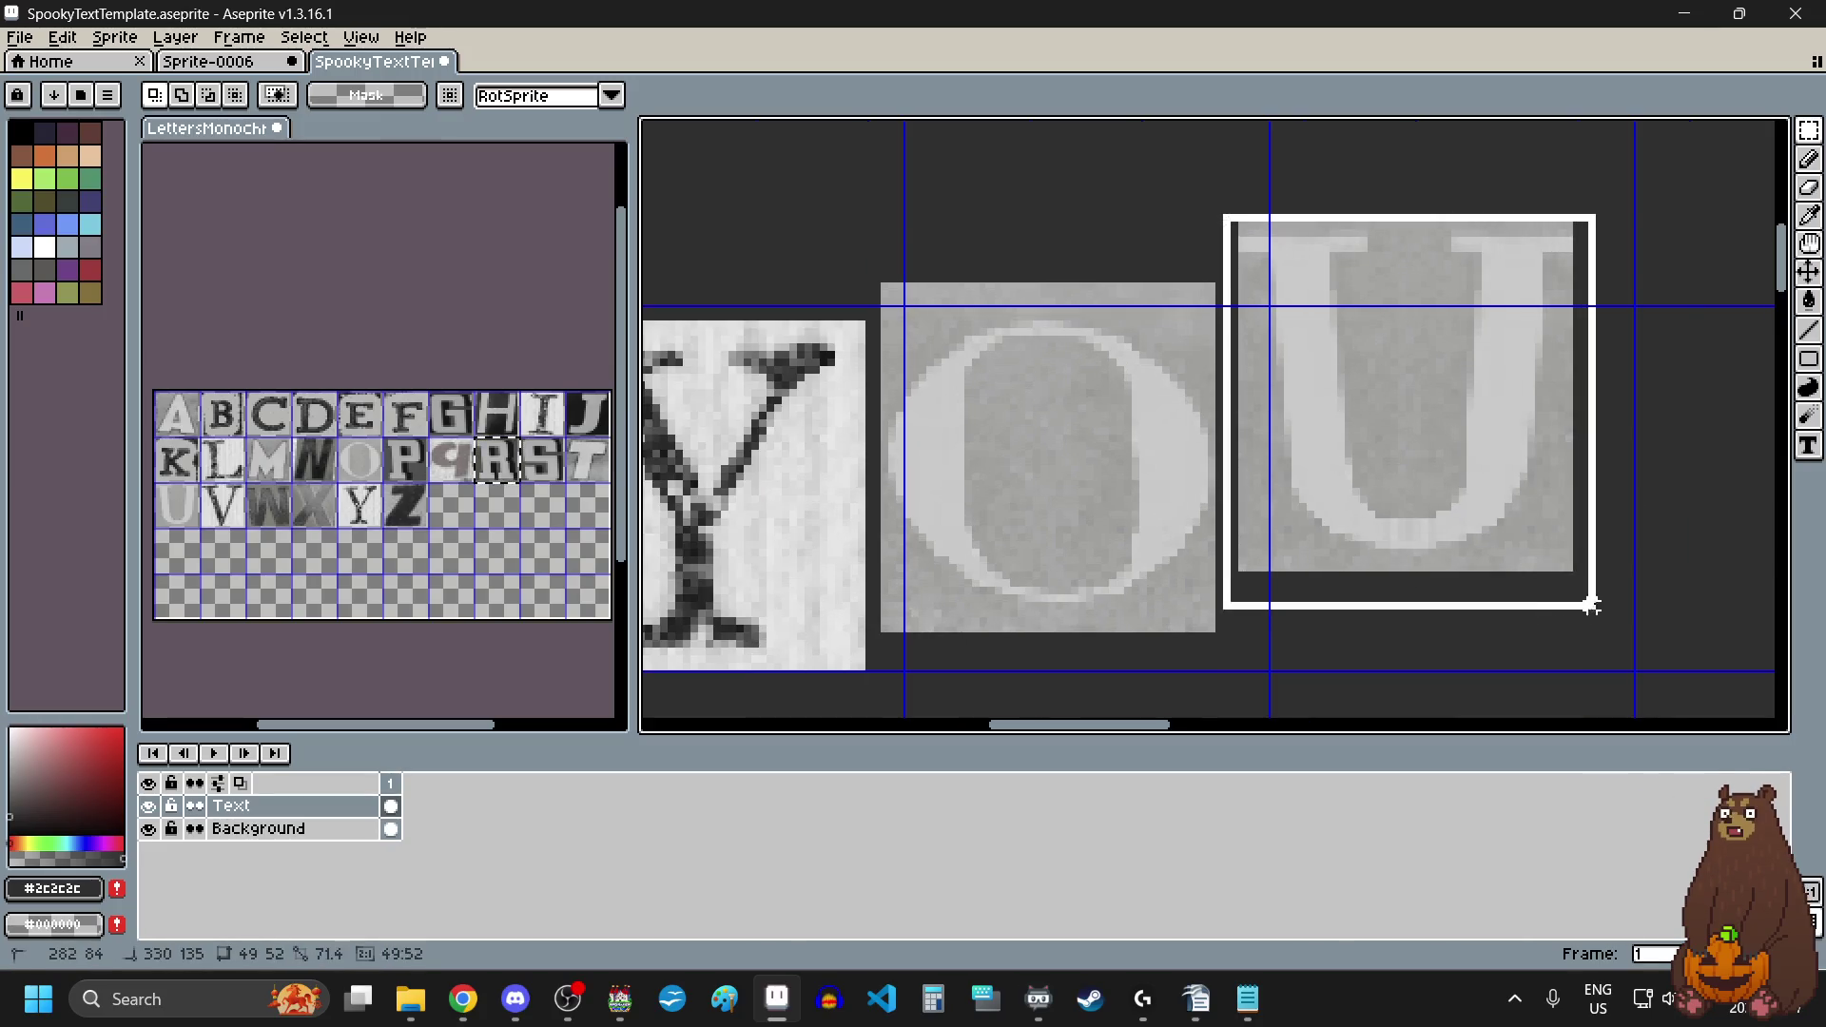
drag(1479, 505, 1475, 530)
scroll(1350, 534, down, 2)
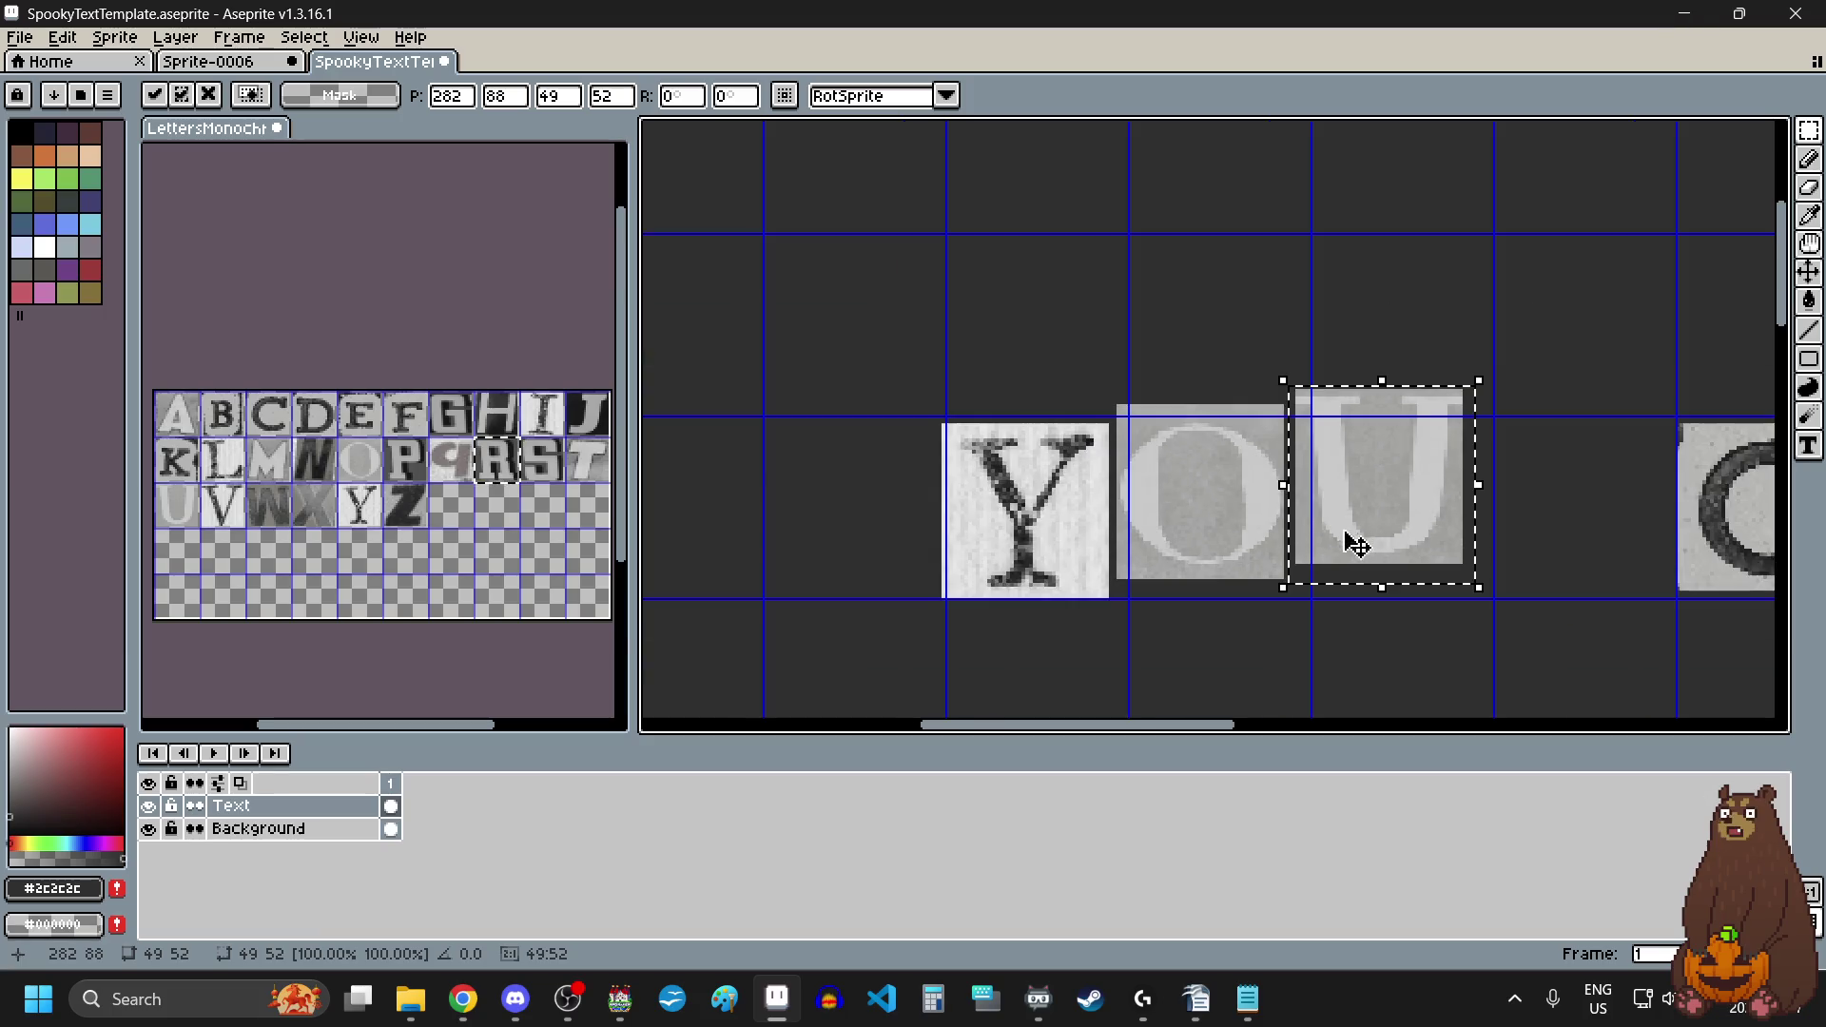
scroll(1312, 546, right, 2)
click(1281, 577)
Step: Shift the whole word CANT slightly to the left
scroll(1281, 577, down, 1)
scroll(1331, 578, right, 2)
scroll(1426, 578, up, 1)
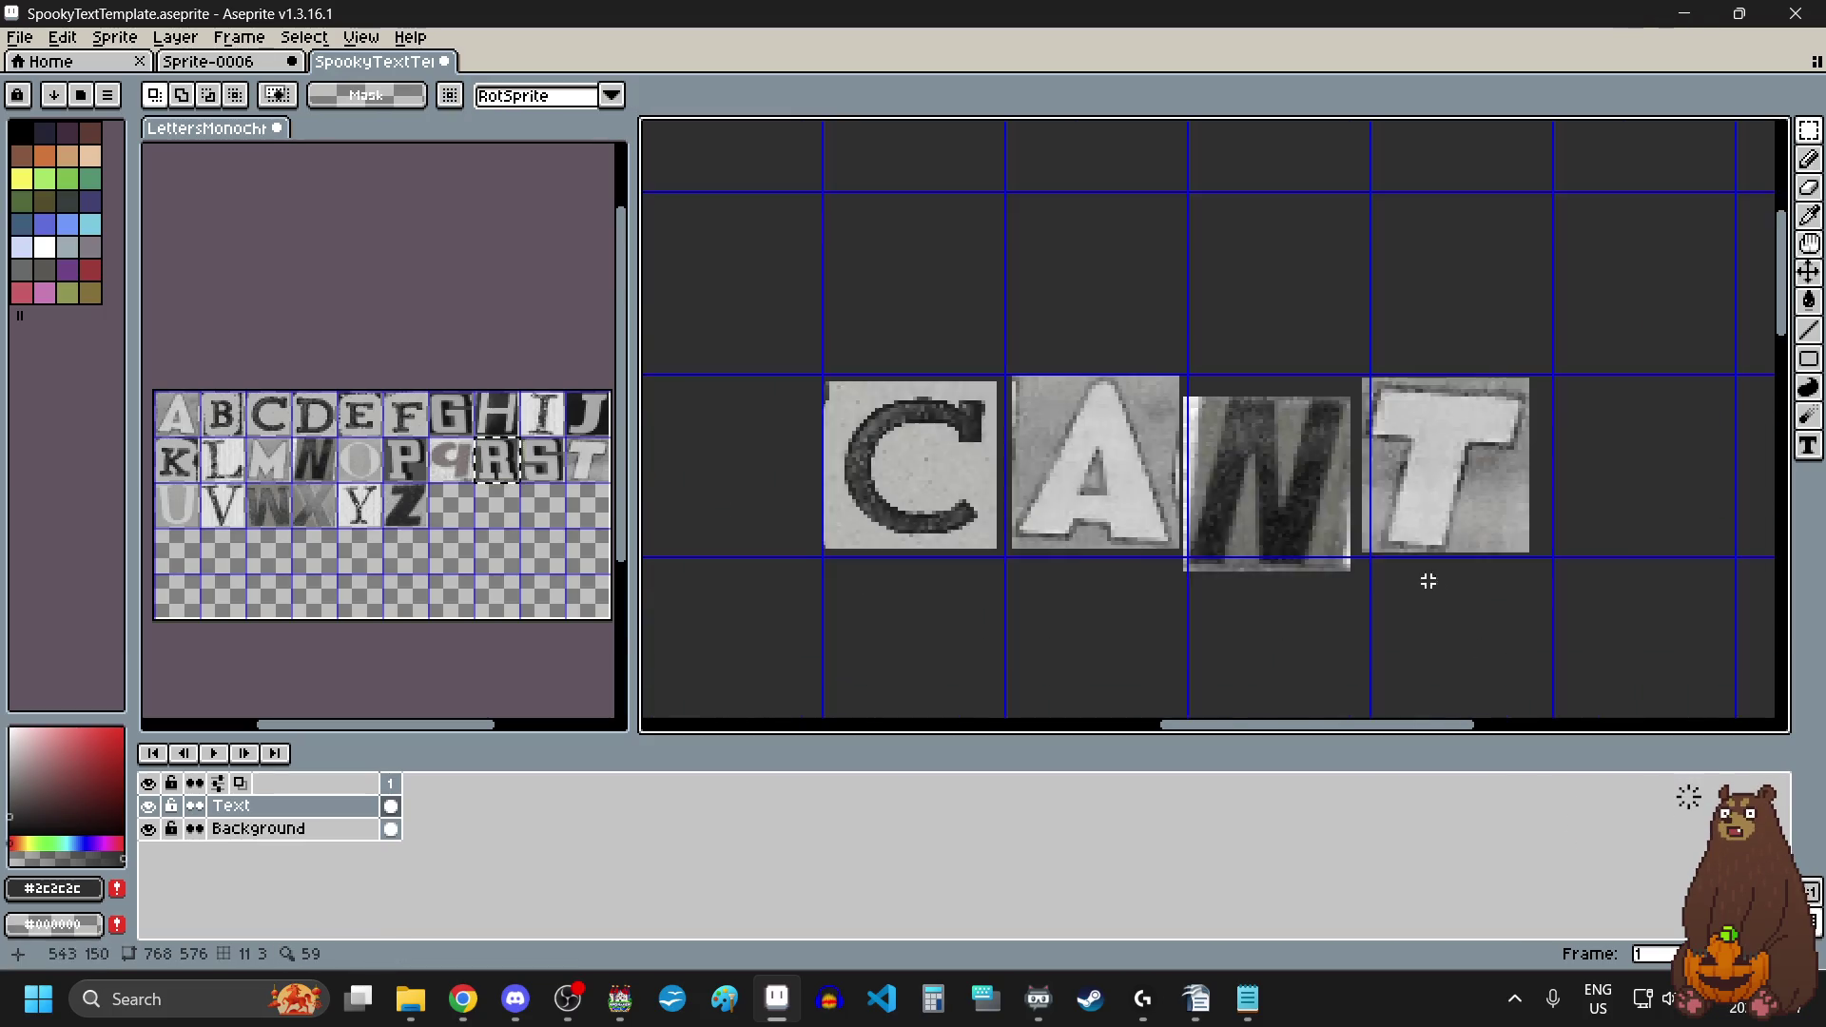
scroll(1426, 578, up, 1)
scroll(1236, 523, left, 1)
scroll(1074, 473, left, 1)
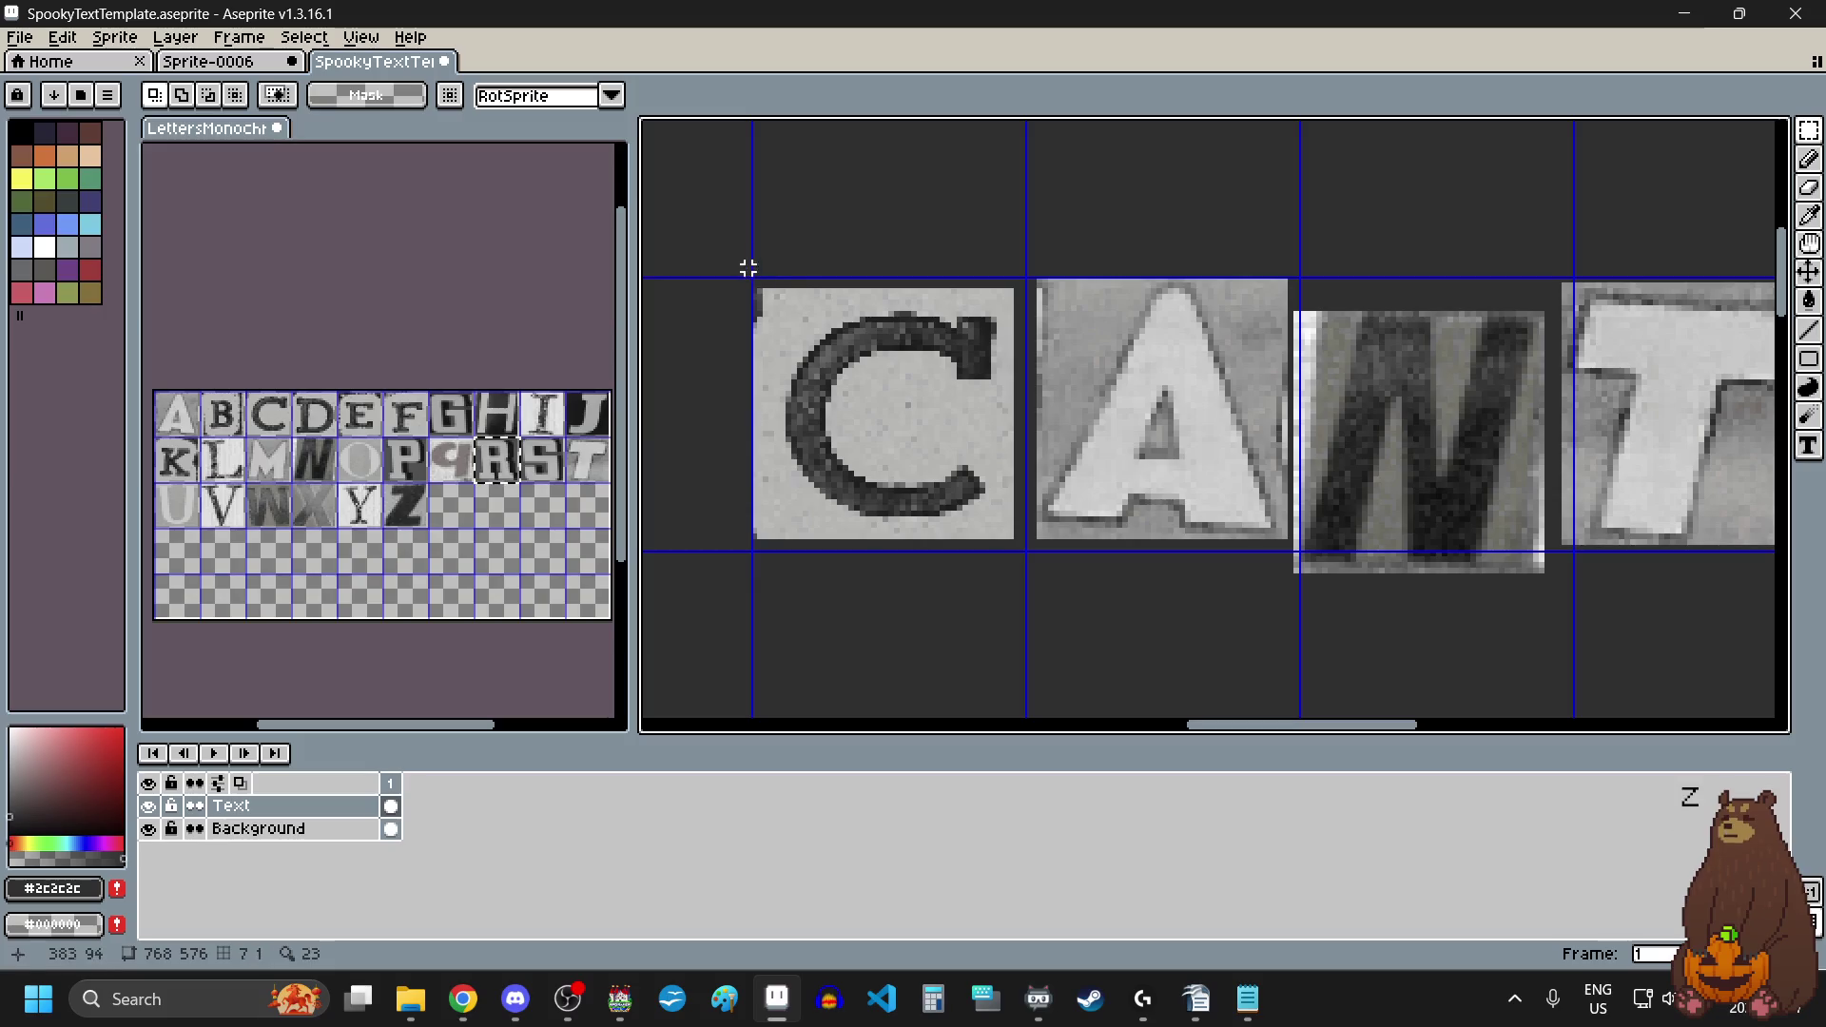
scroll(742, 264, down, 2)
mouse_move(736, 257)
mouse_down()
mouse_move(1122, 361)
mouse_move(1027, 333)
mouse_up()
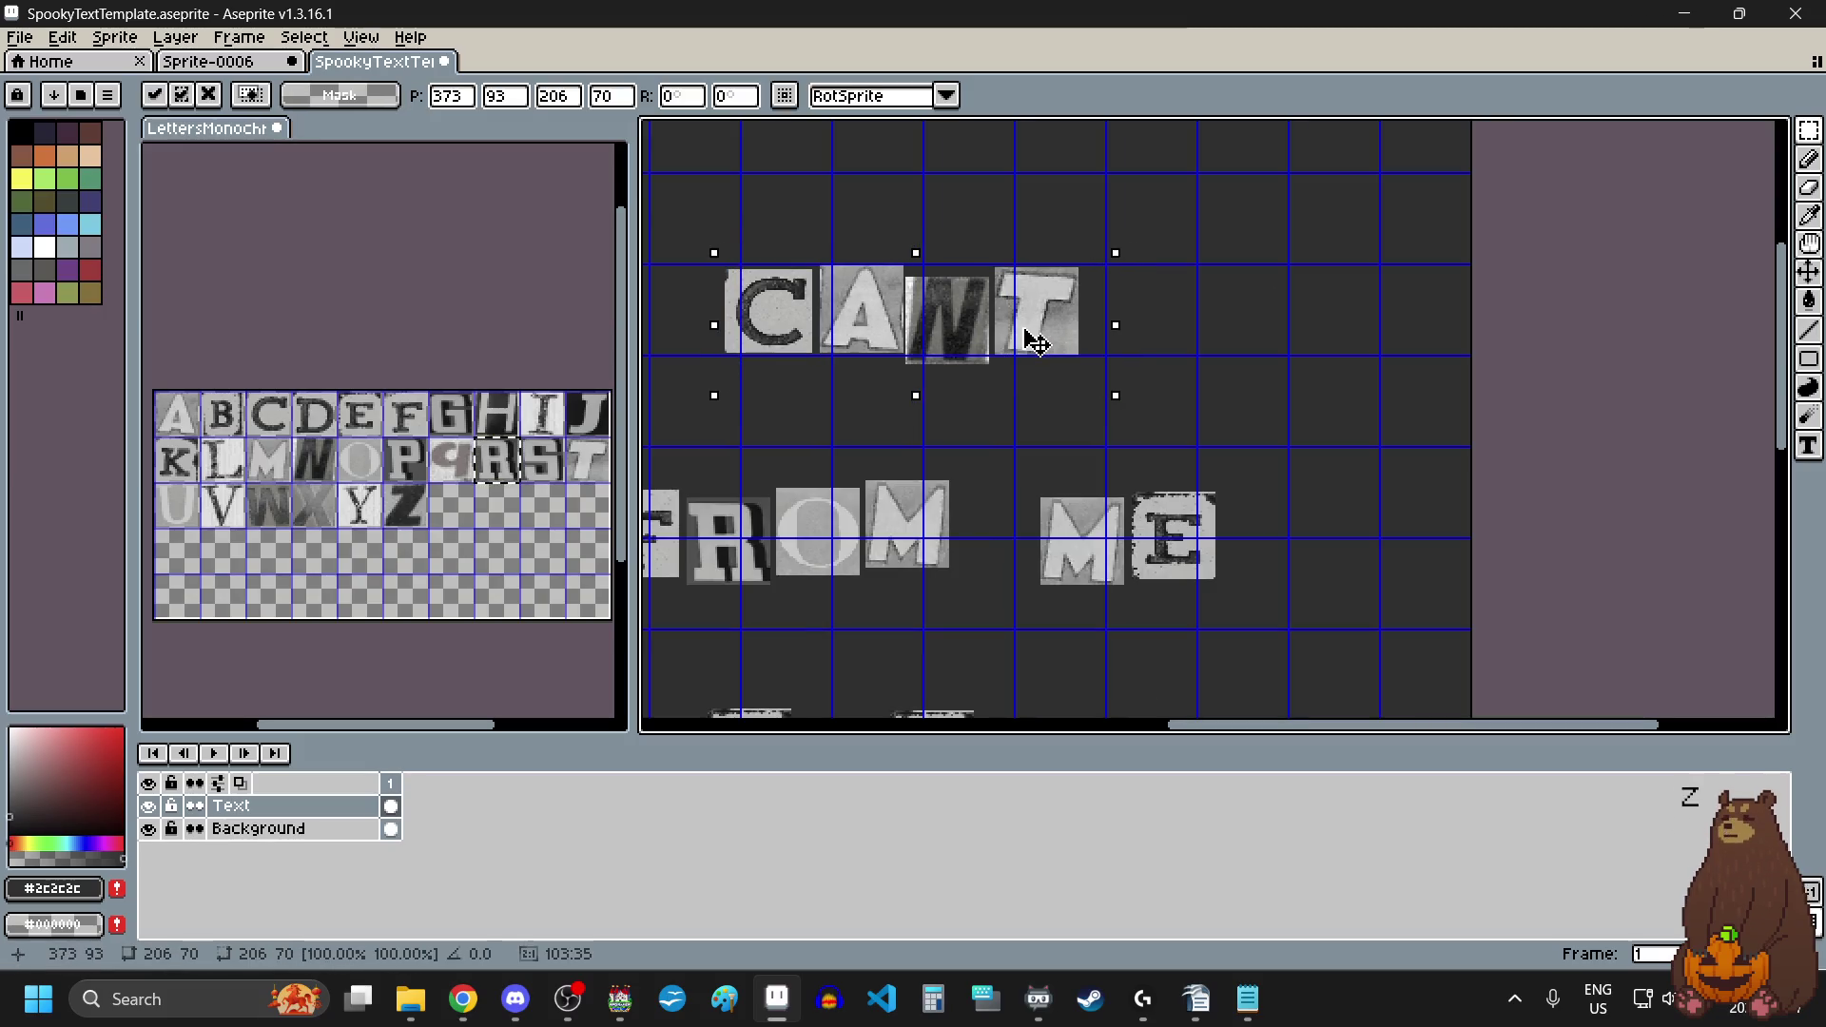
click(990, 435)
Step: Raise the N tile of CANT and nudge its A tile to the left
scroll(891, 357, left, 1)
scroll(932, 235, up, 1)
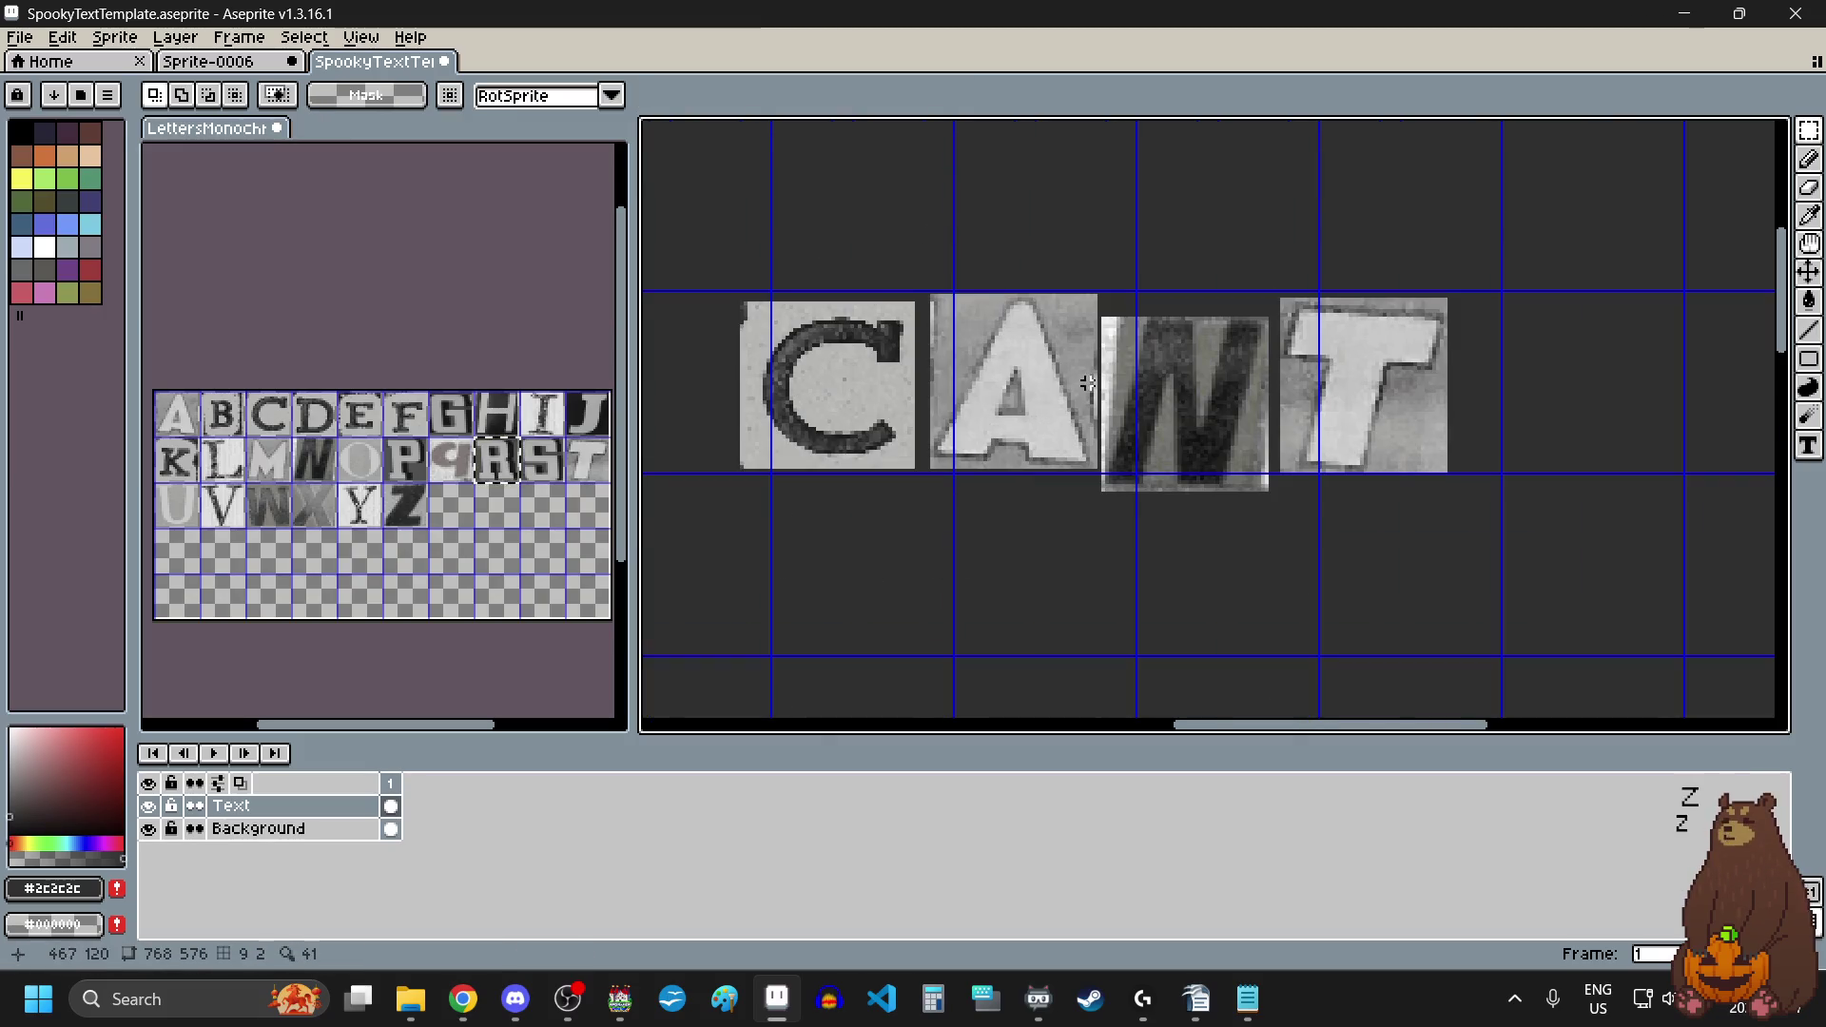
scroll(1088, 383, up, 2)
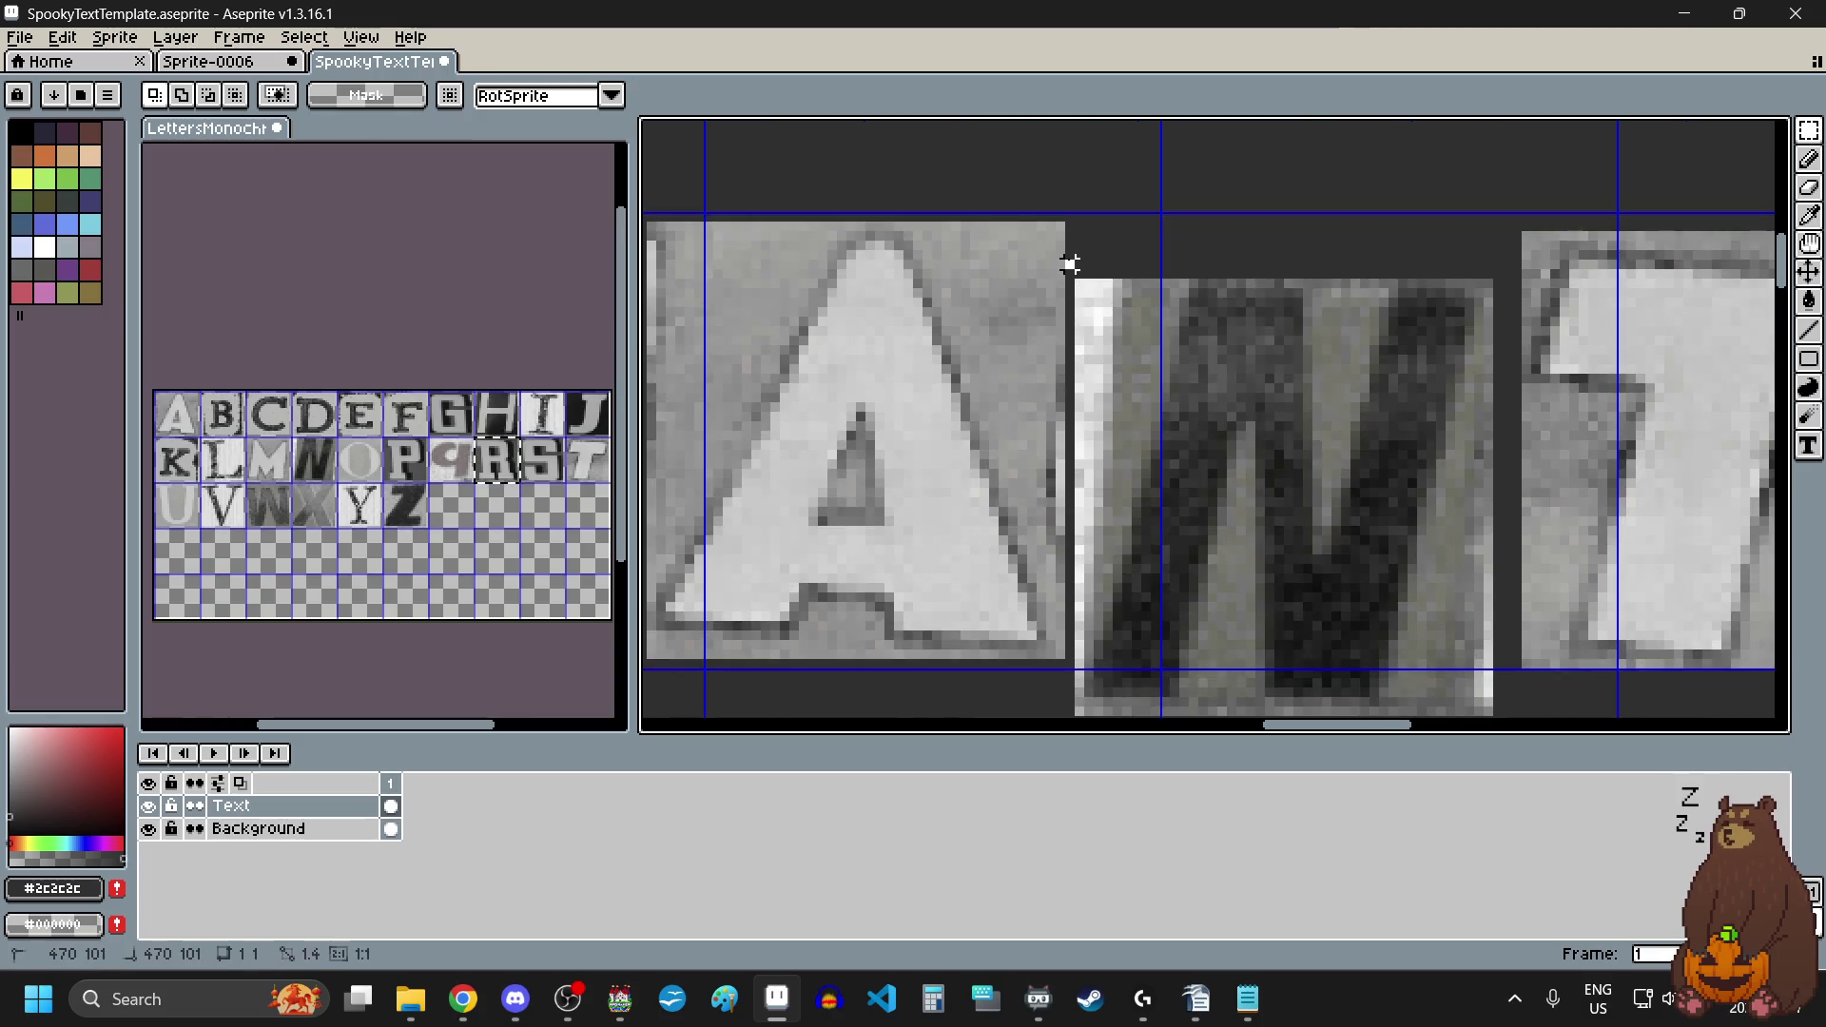
scroll(1185, 290, down, 1)
mouse_move(1115, 274)
mouse_down()
mouse_move(1179, 281)
mouse_move(1310, 509)
mouse_move(1373, 550)
mouse_up()
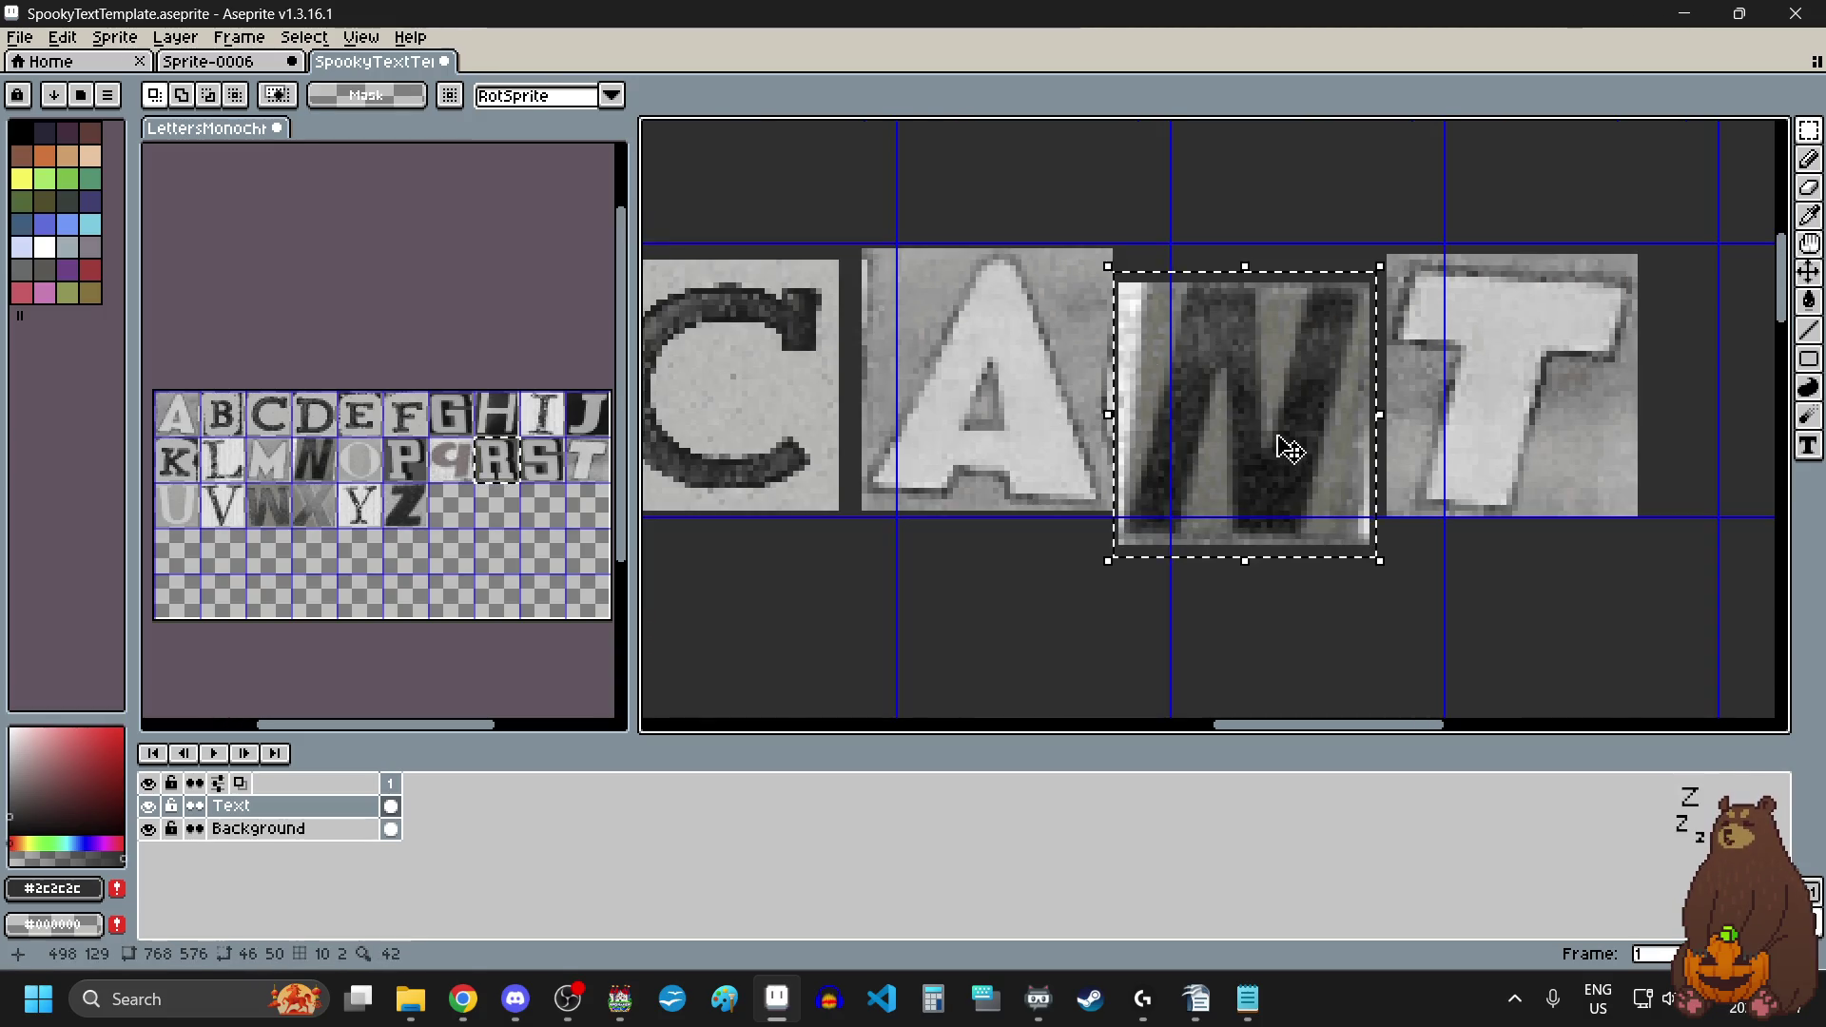
drag(1281, 445, 1286, 394)
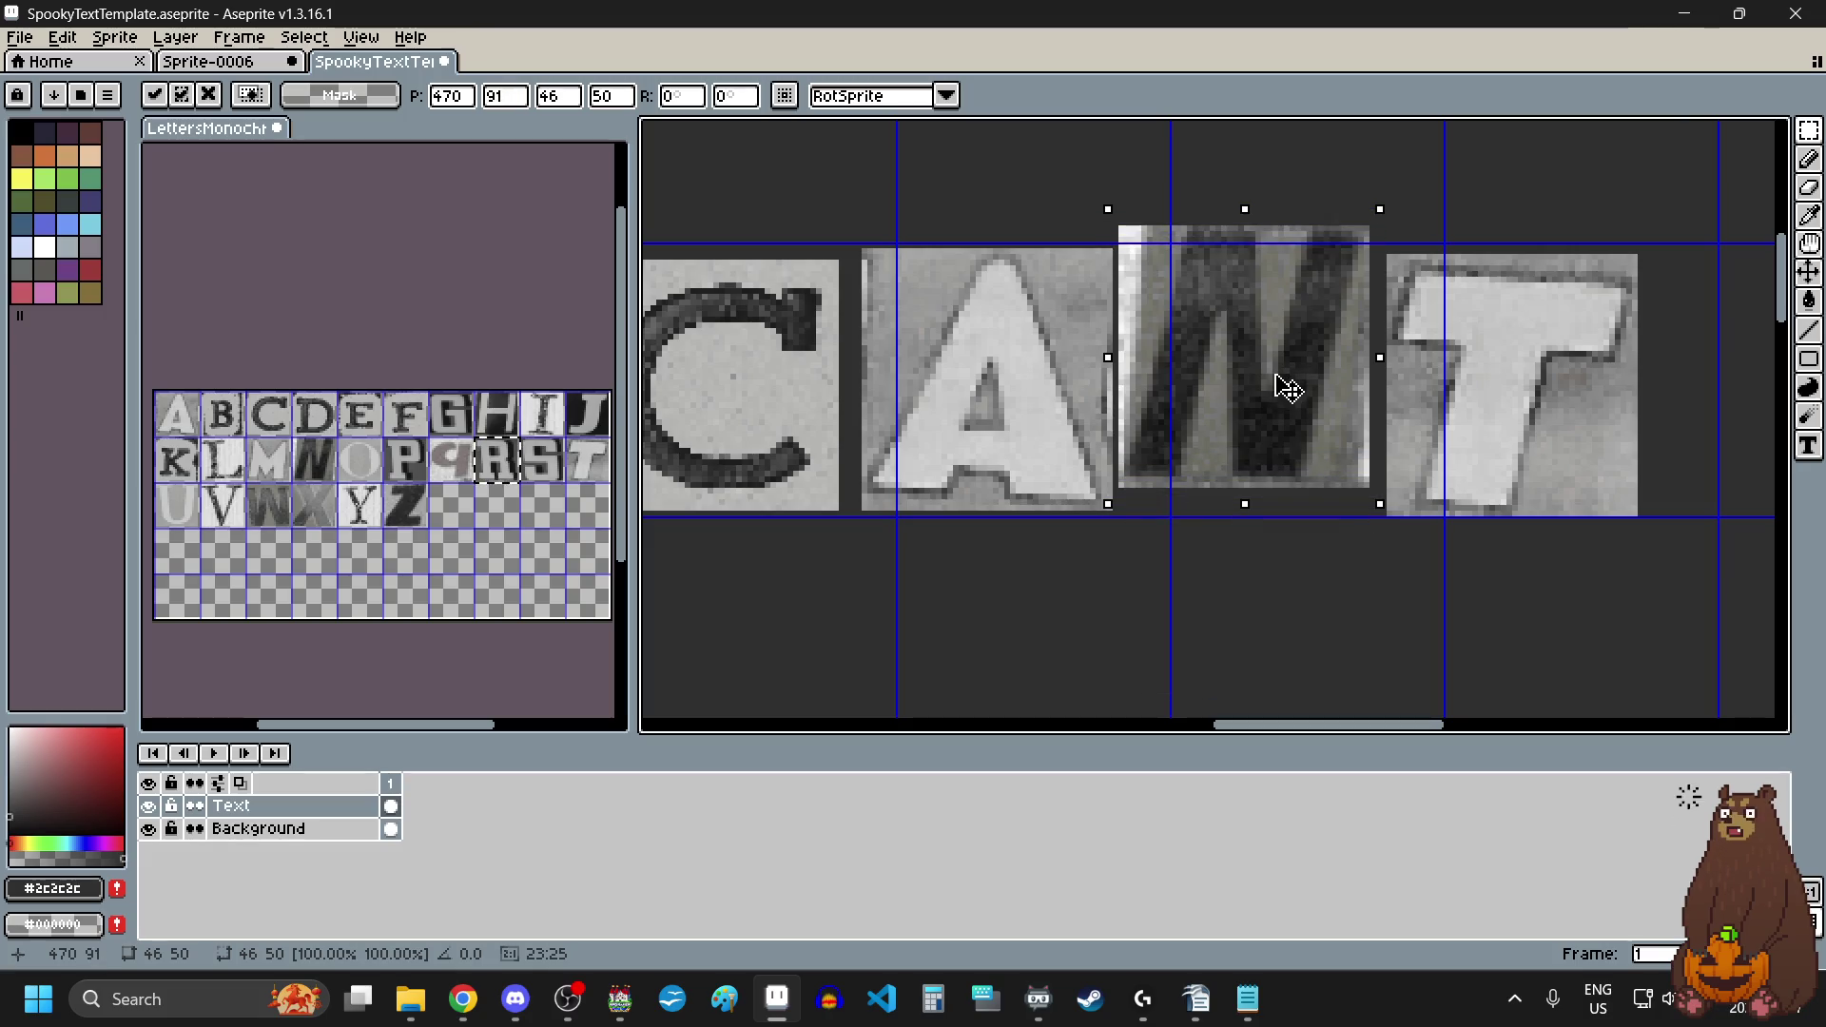
click(1023, 574)
scroll(1120, 249, up, 3)
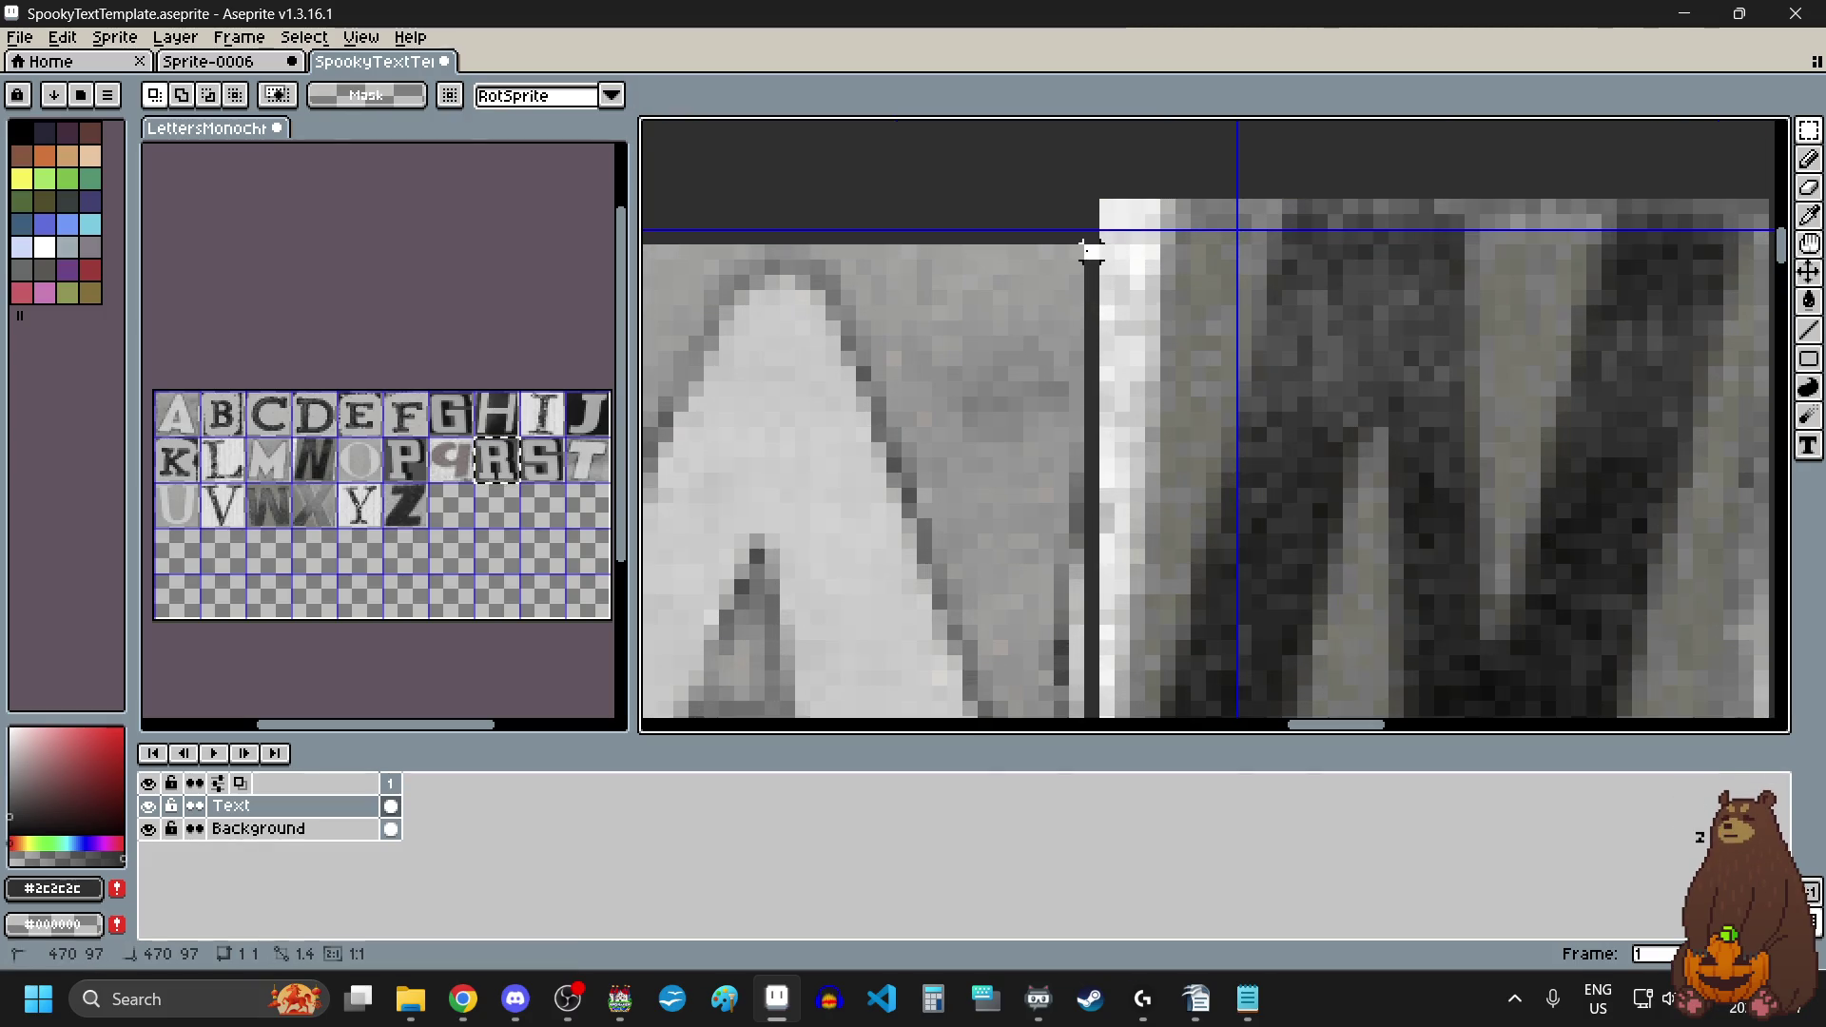
scroll(1091, 250, down, 3)
mouse_move(1088, 253)
mouse_down()
mouse_move(726, 619)
mouse_move(758, 611)
mouse_up()
click(876, 497)
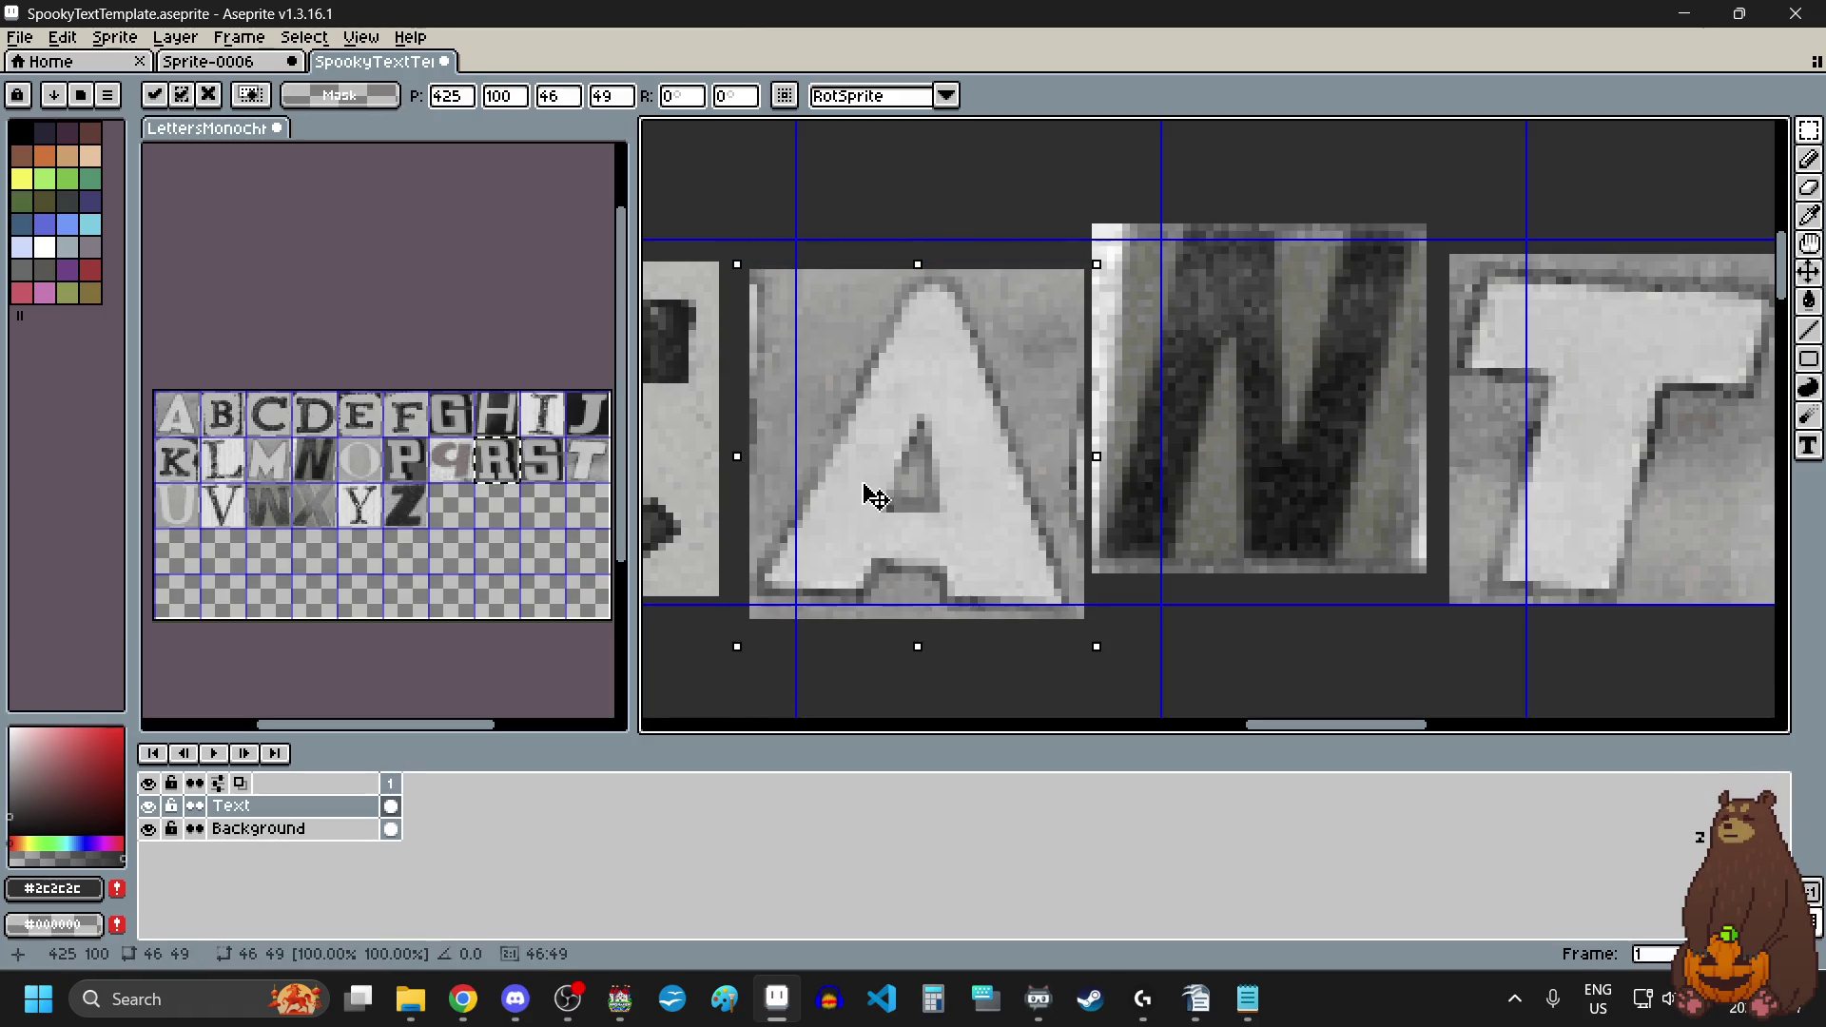
drag(876, 497, 856, 498)
click(1345, 640)
scroll(1345, 646, down, 2)
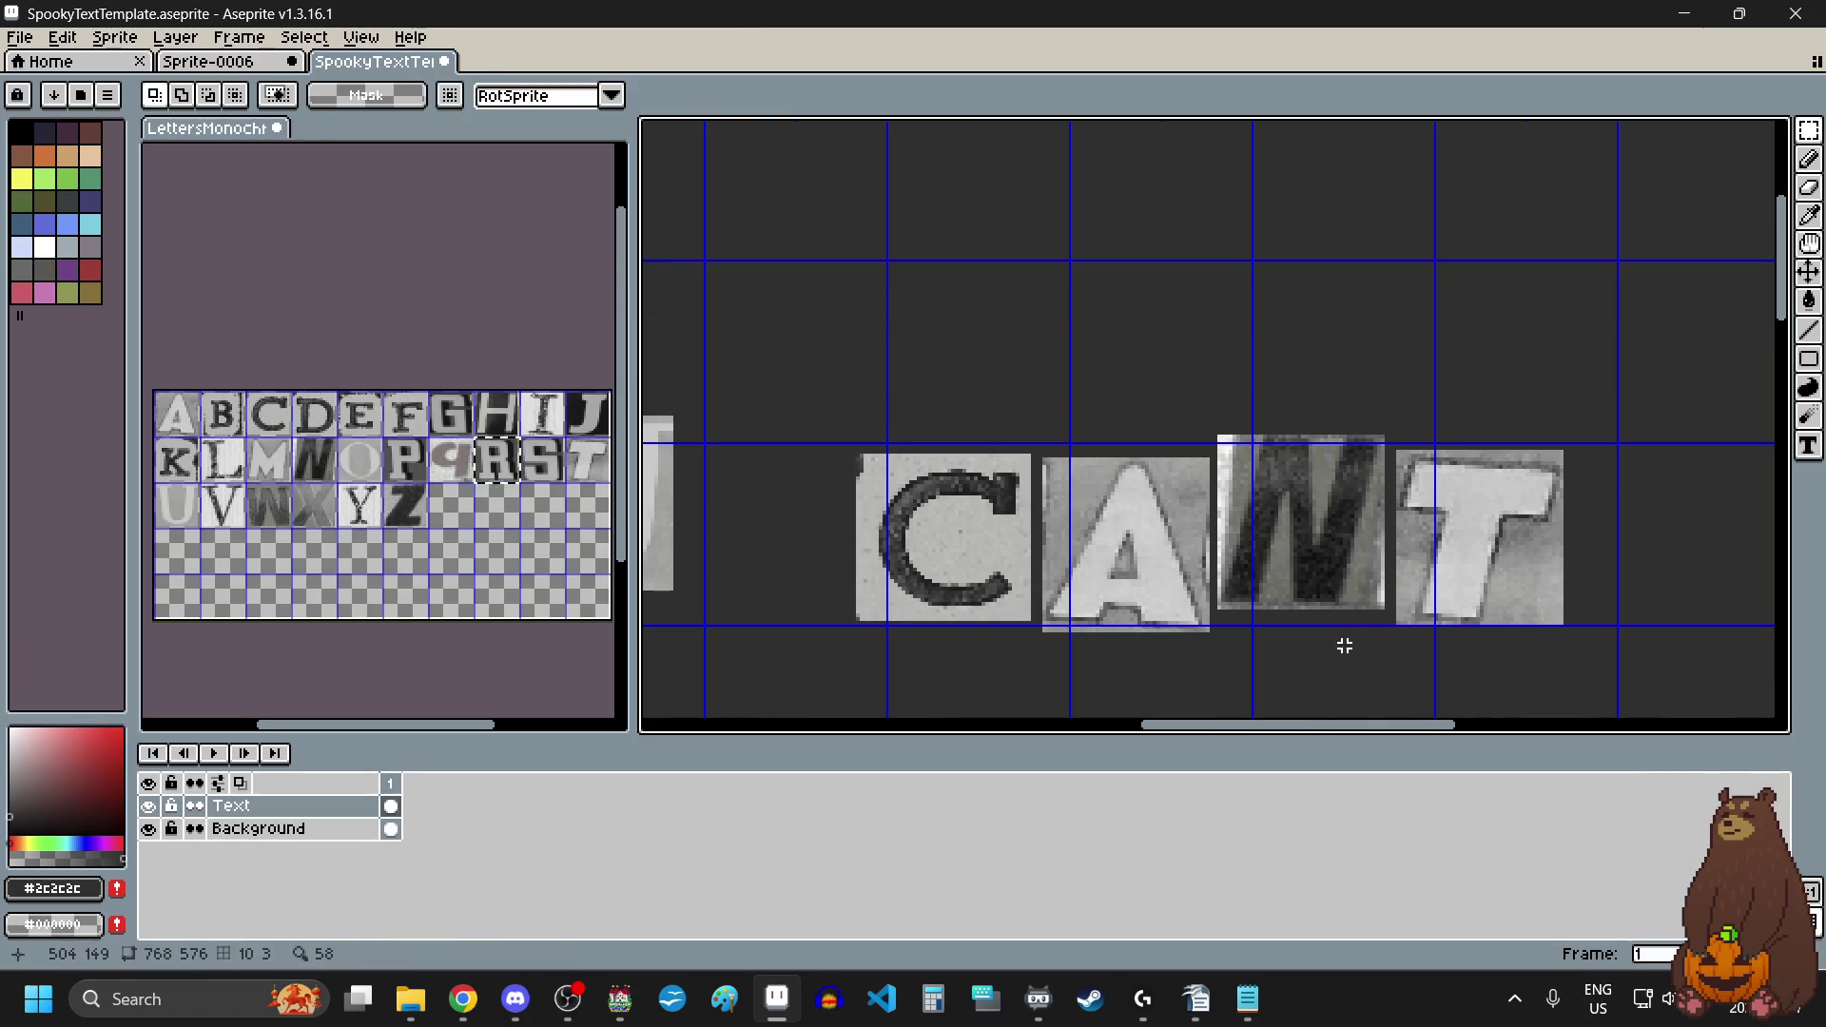
scroll(1245, 497, down, 3)
Step: Shift the R of RUN up-left and reposition its U tile beside it
scroll(1029, 609, up, 3)
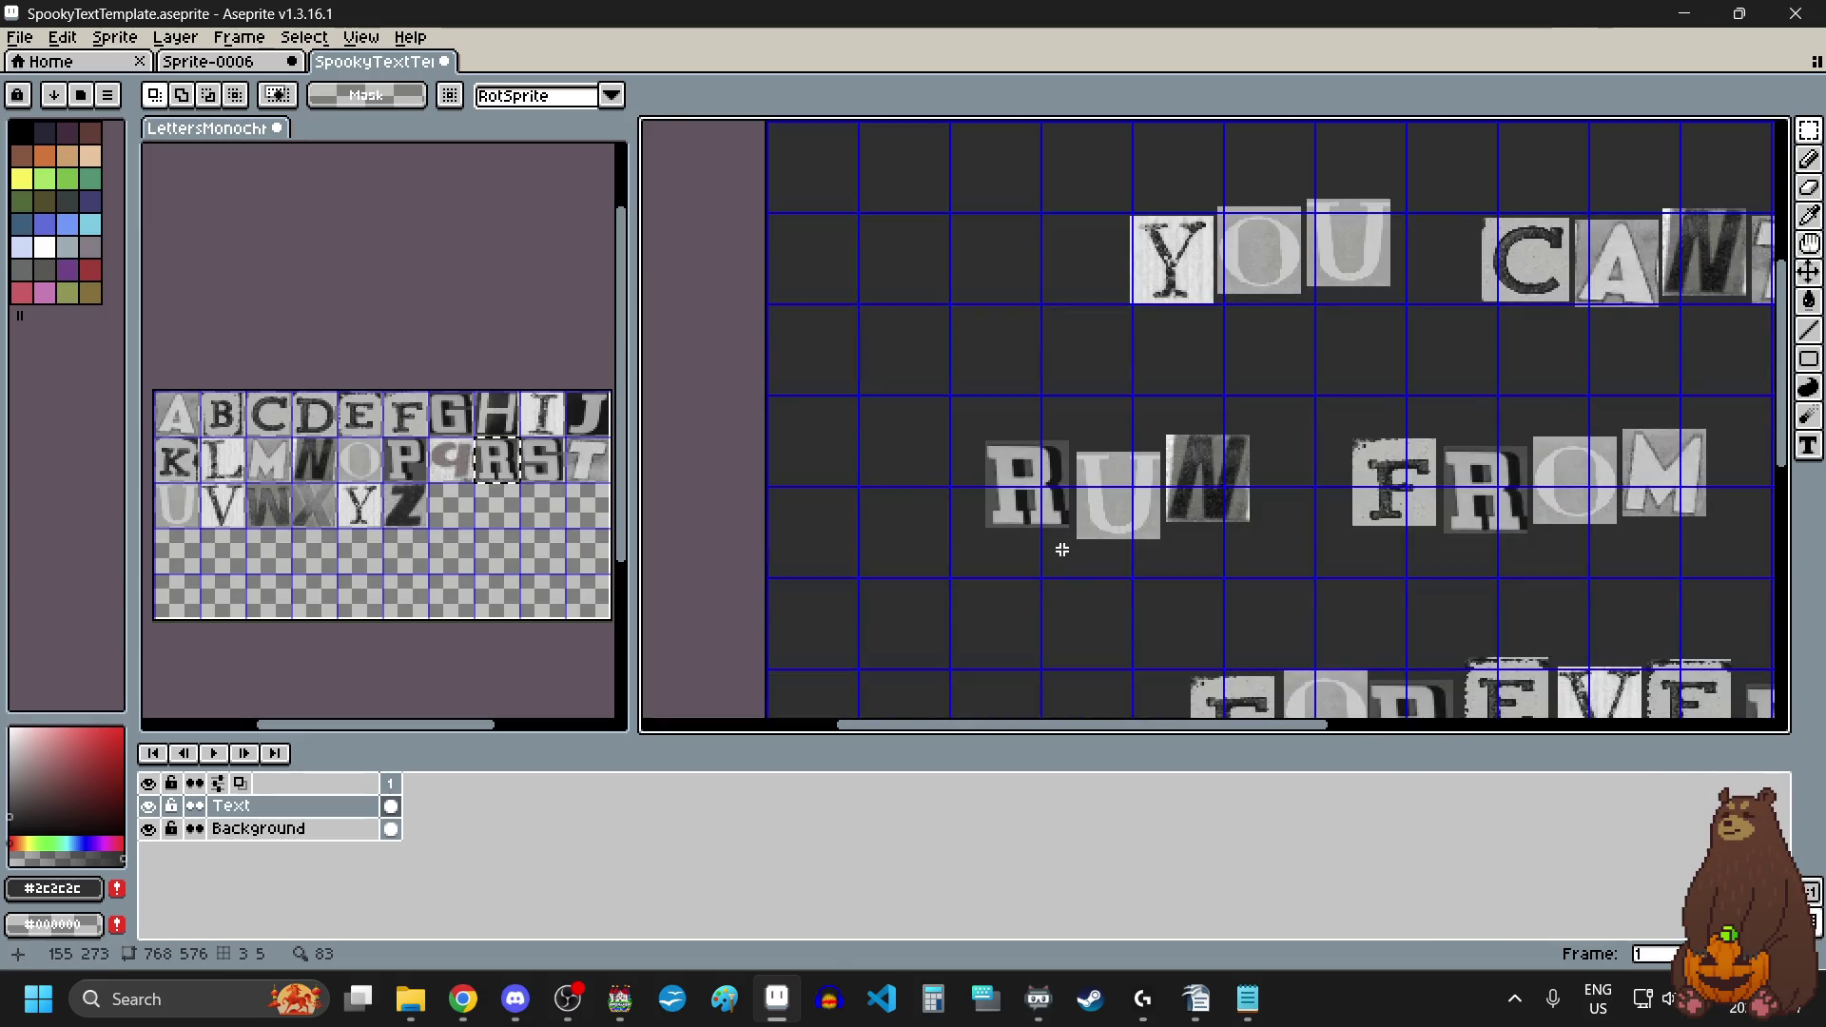
scroll(1027, 515, up, 3)
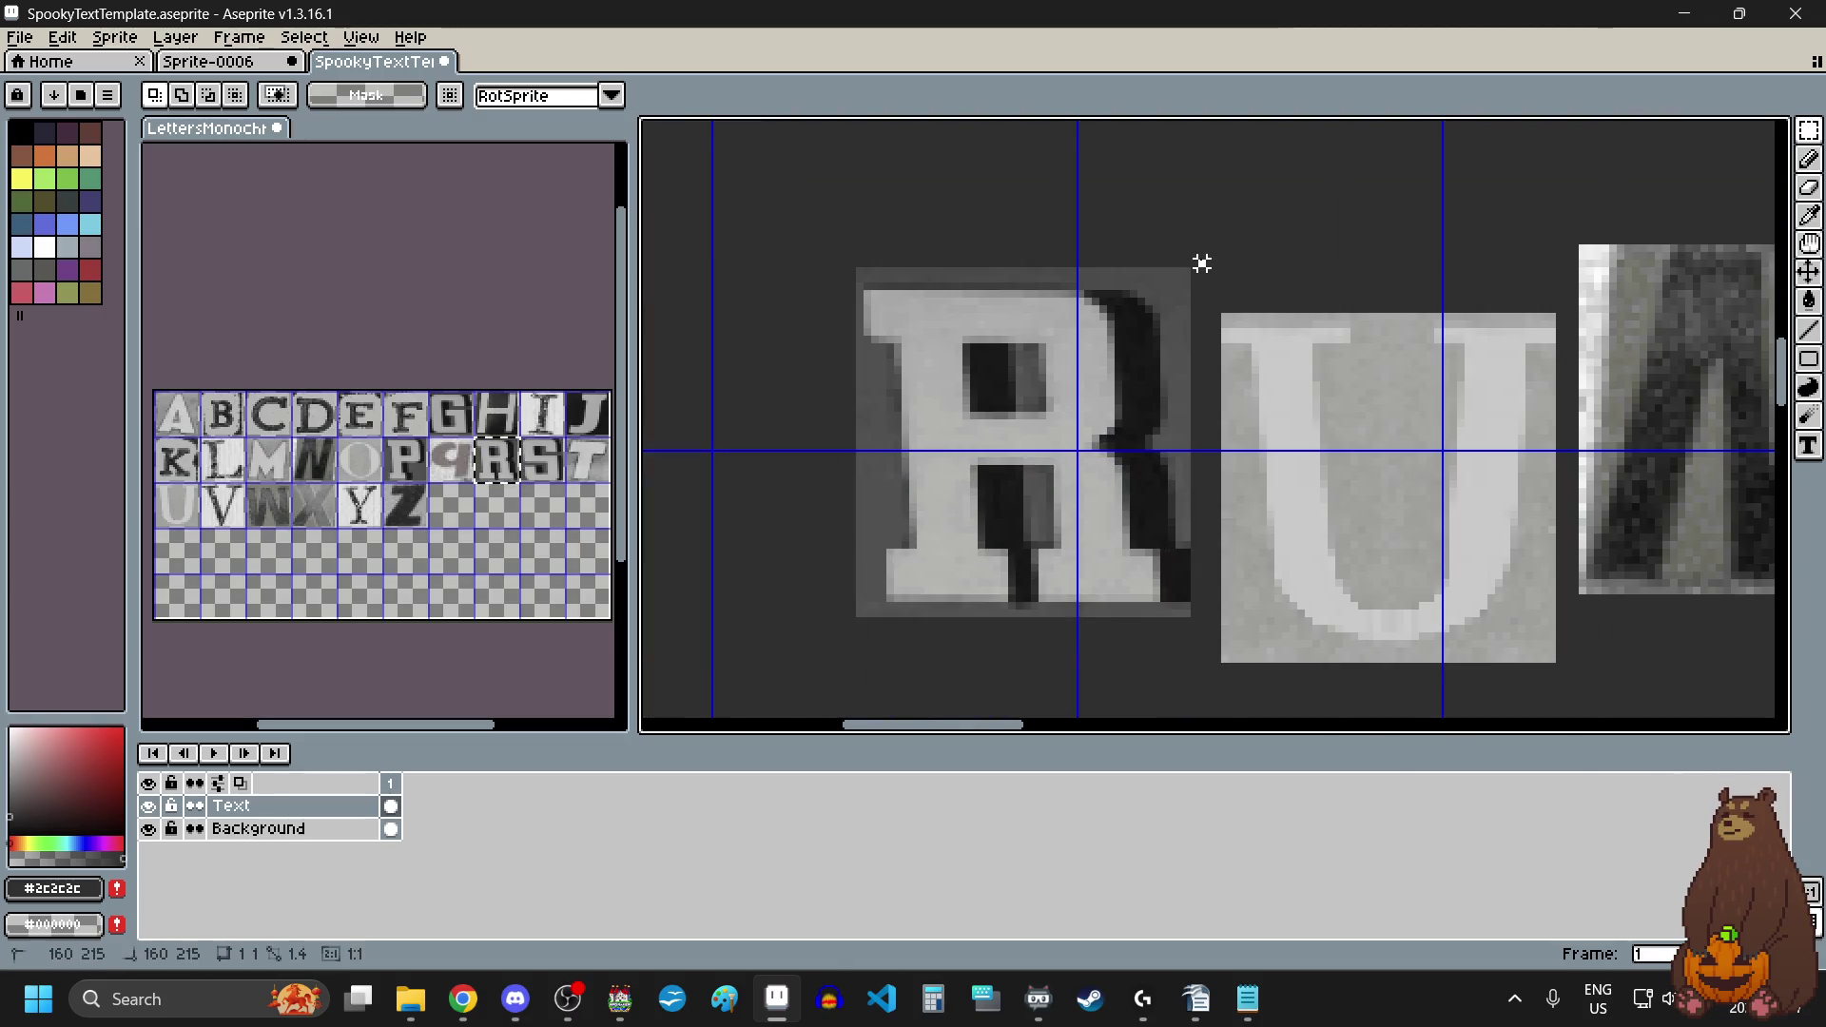
mouse_move(1202, 259)
mouse_down()
mouse_move(888, 591)
mouse_move(820, 630)
mouse_up()
drag(1013, 493, 976, 479)
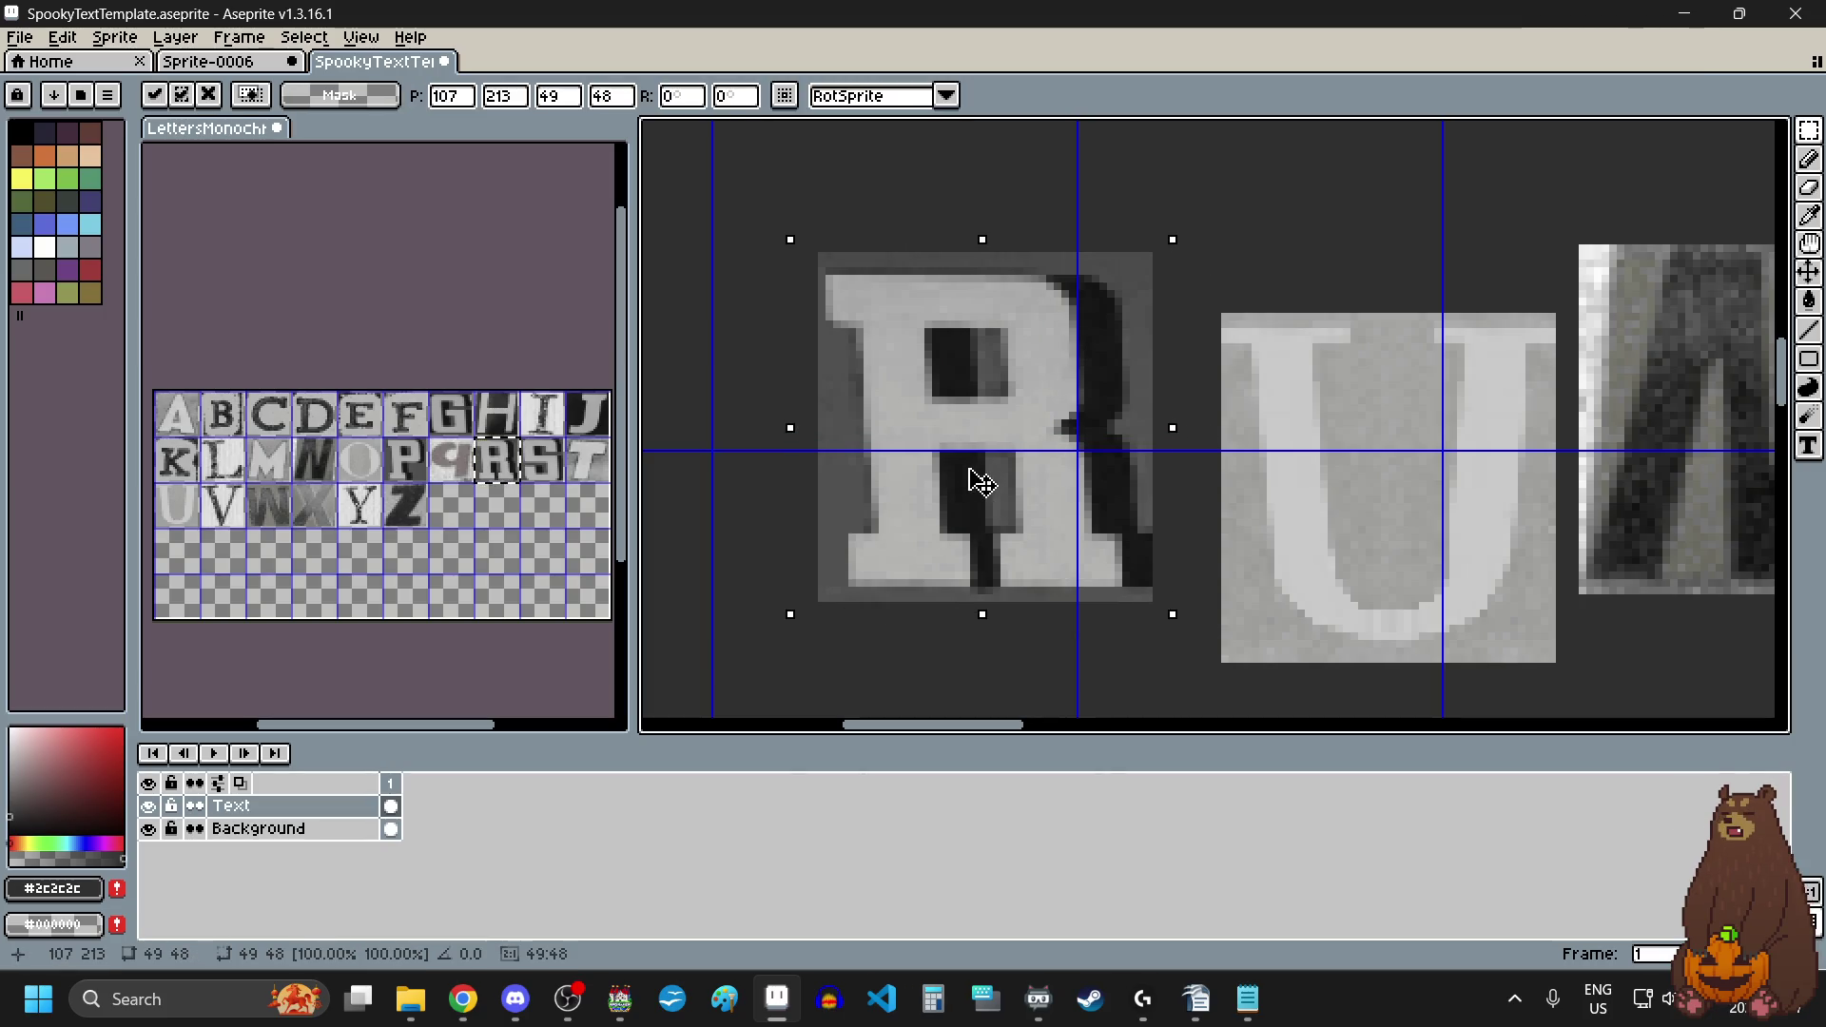
key(Return)
drag(1201, 294, 1552, 664)
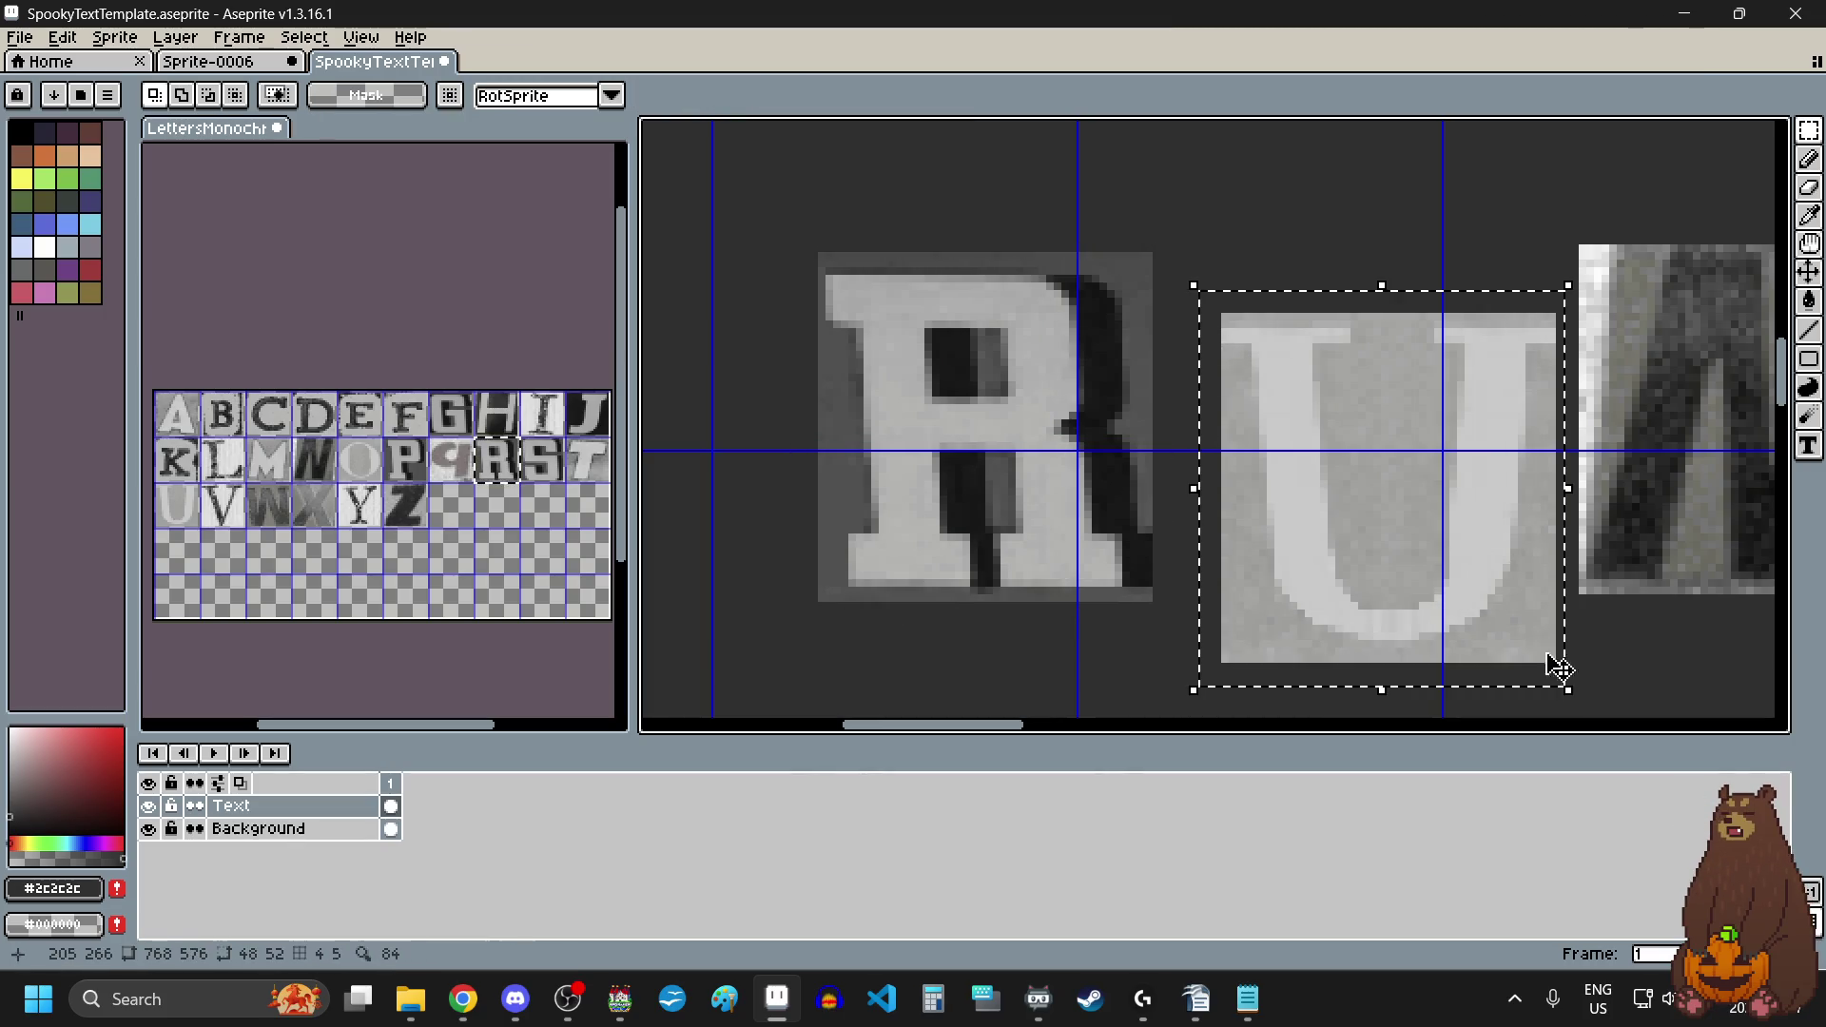
click(1479, 566)
scroll(1464, 559, down, 3)
click(1557, 634)
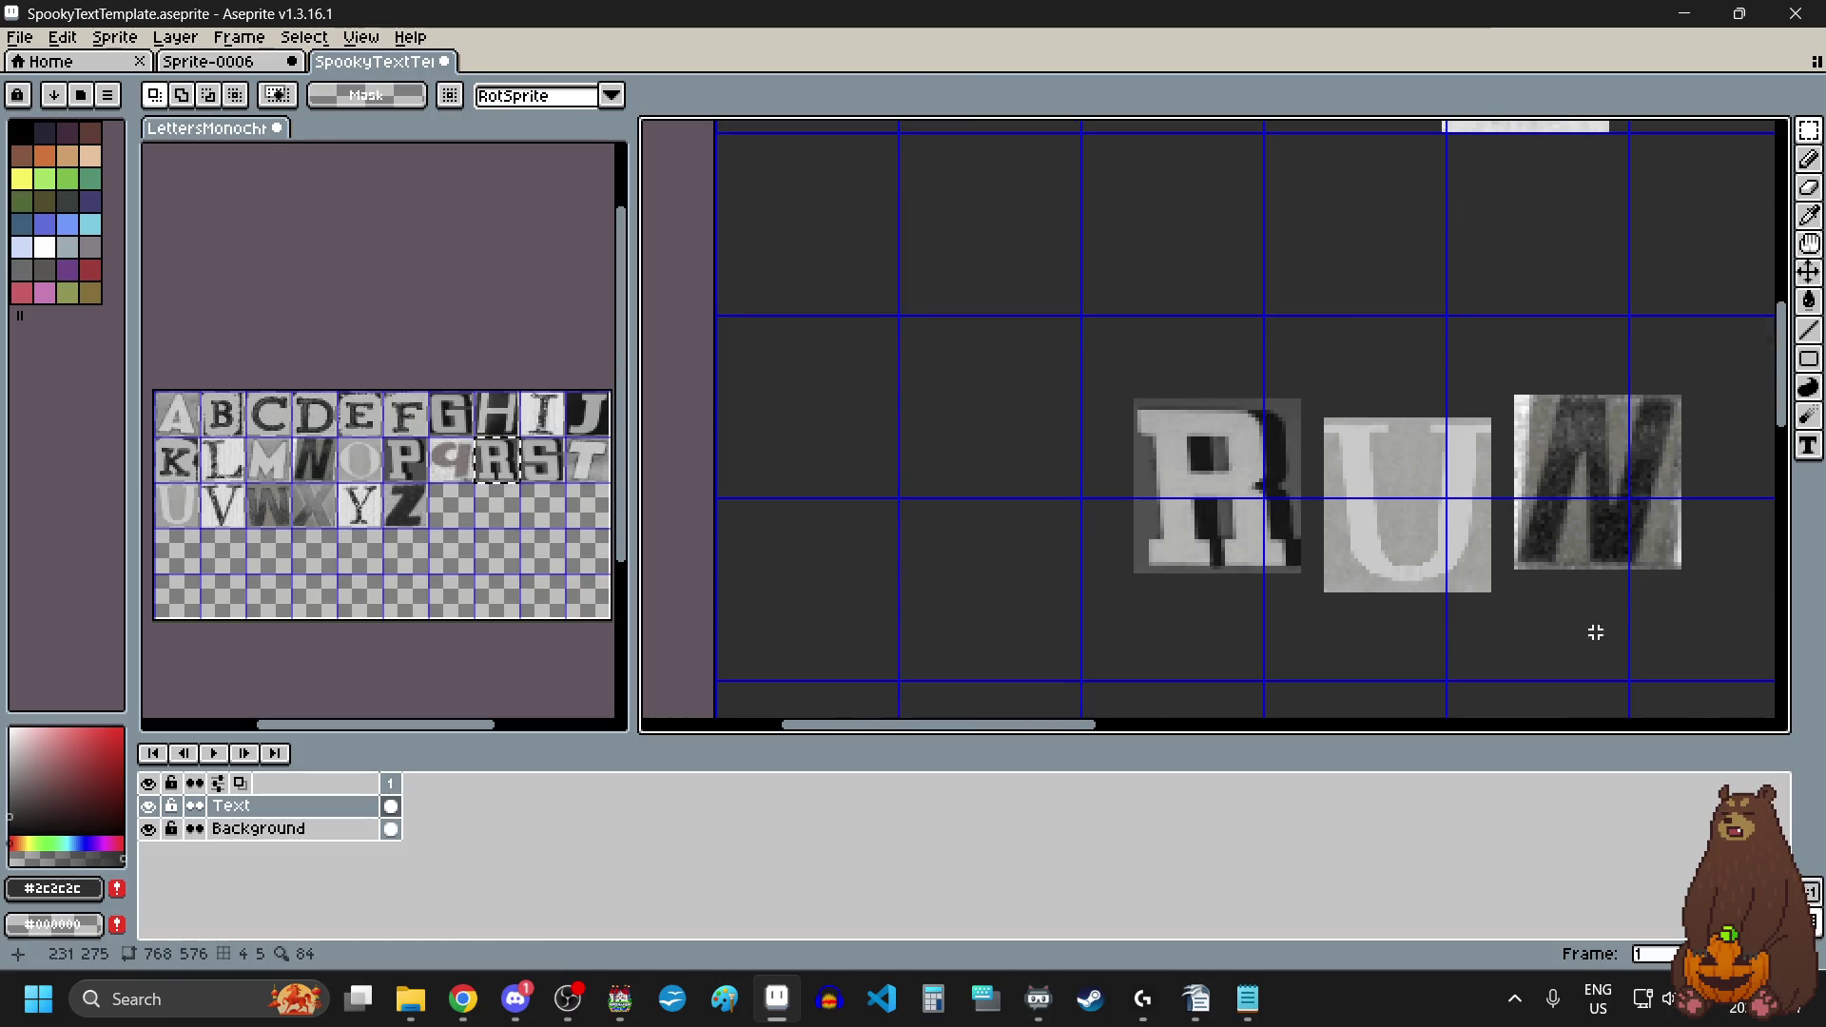
scroll(1556, 617, right, 3)
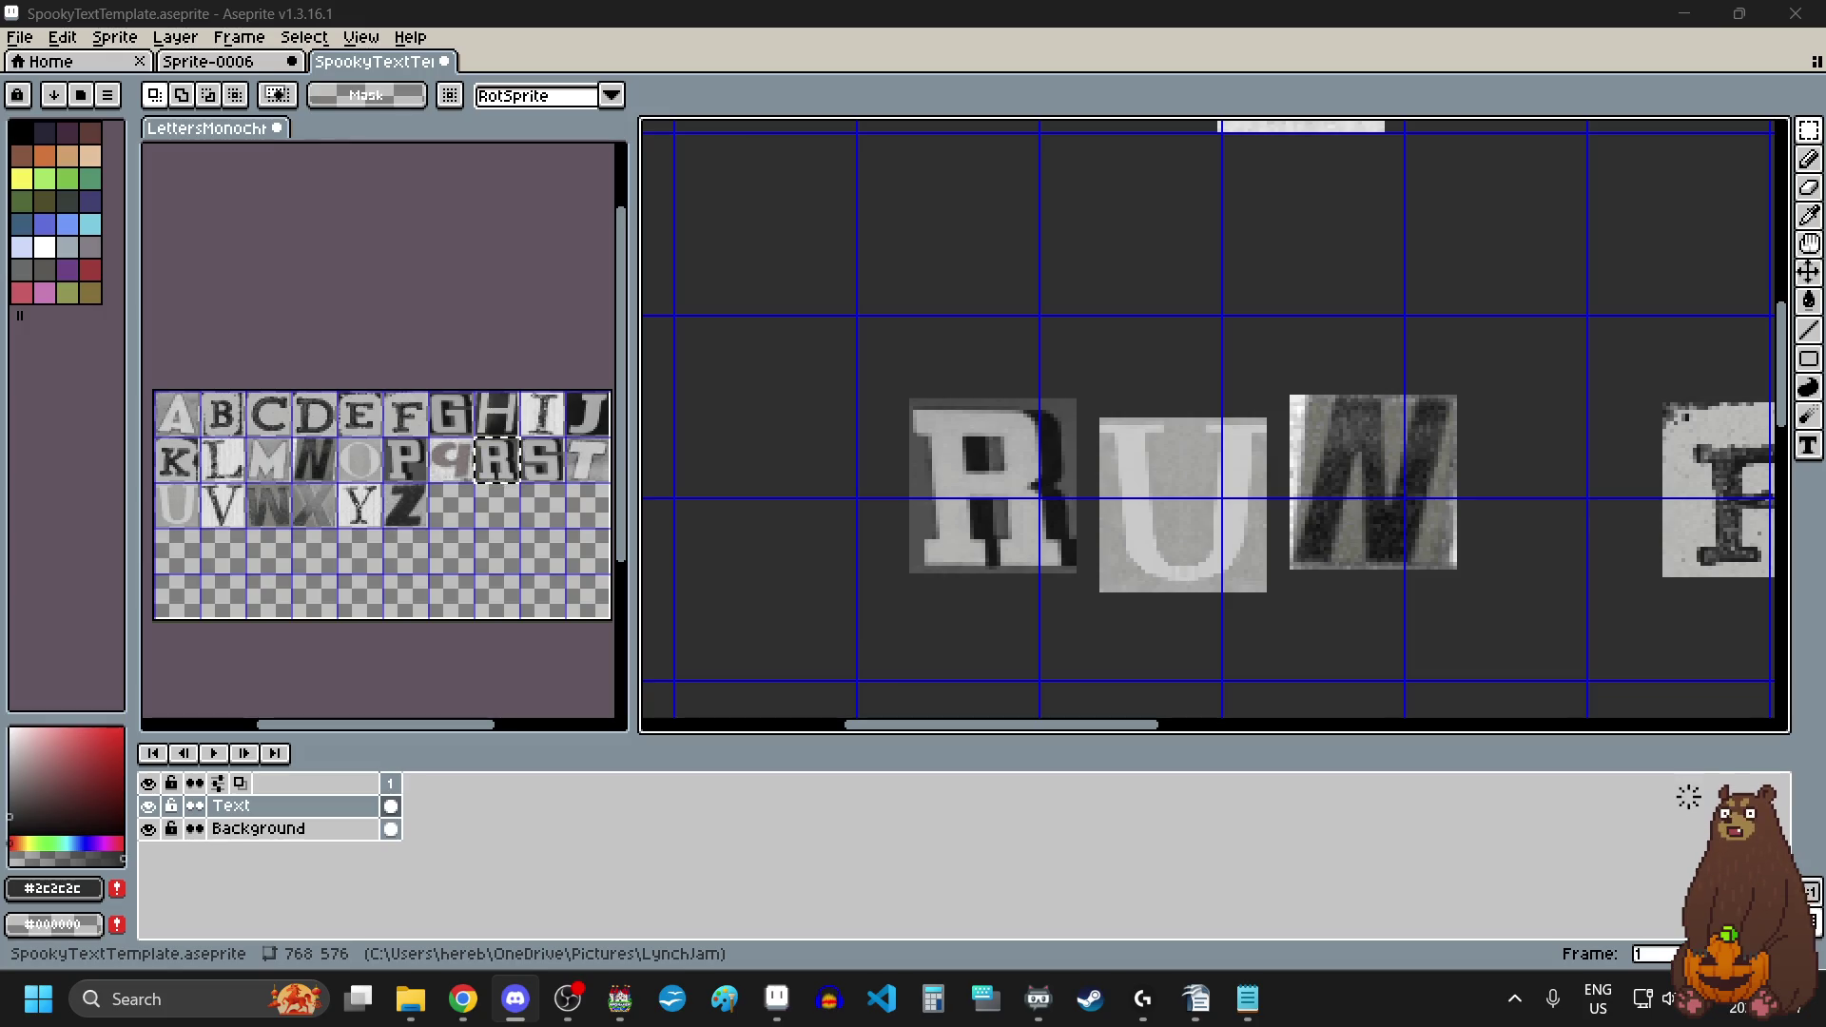
key(alt+Tab)
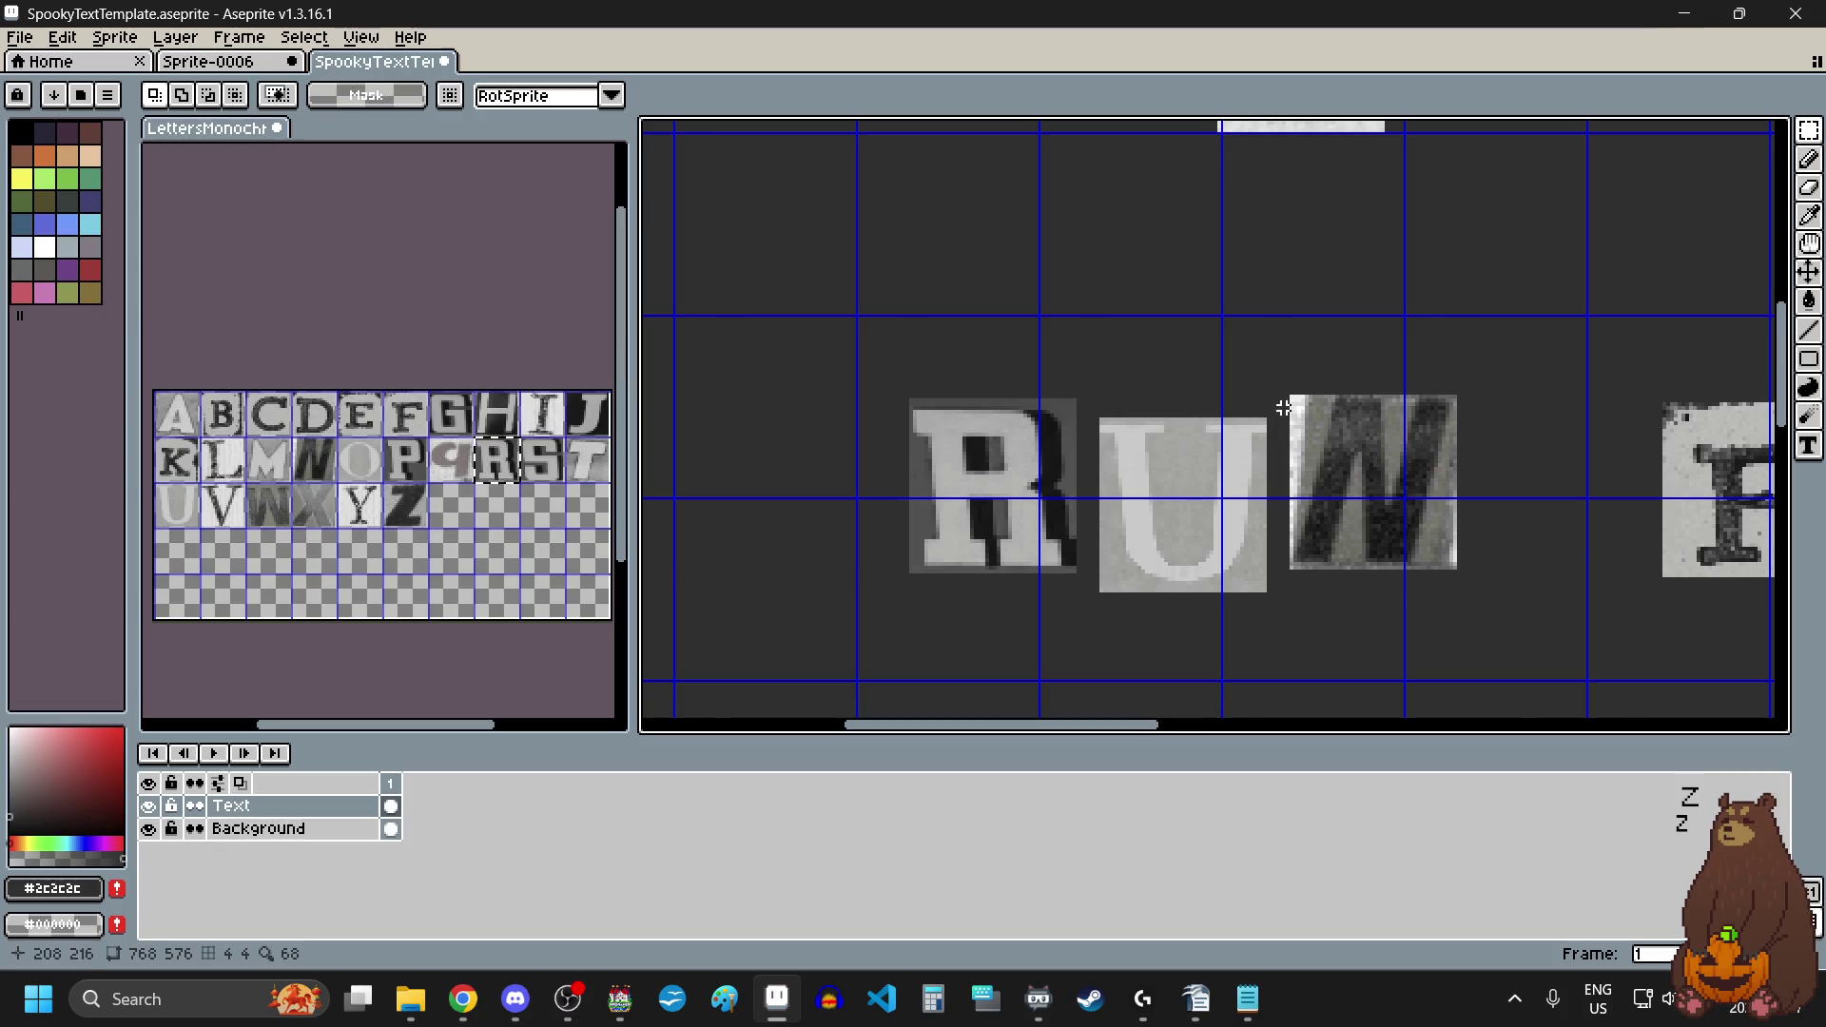
Step: Lower the W tile of RUN below its neighbouring letters
scroll(1284, 408, up, 2)
scroll(1282, 370, down, 2)
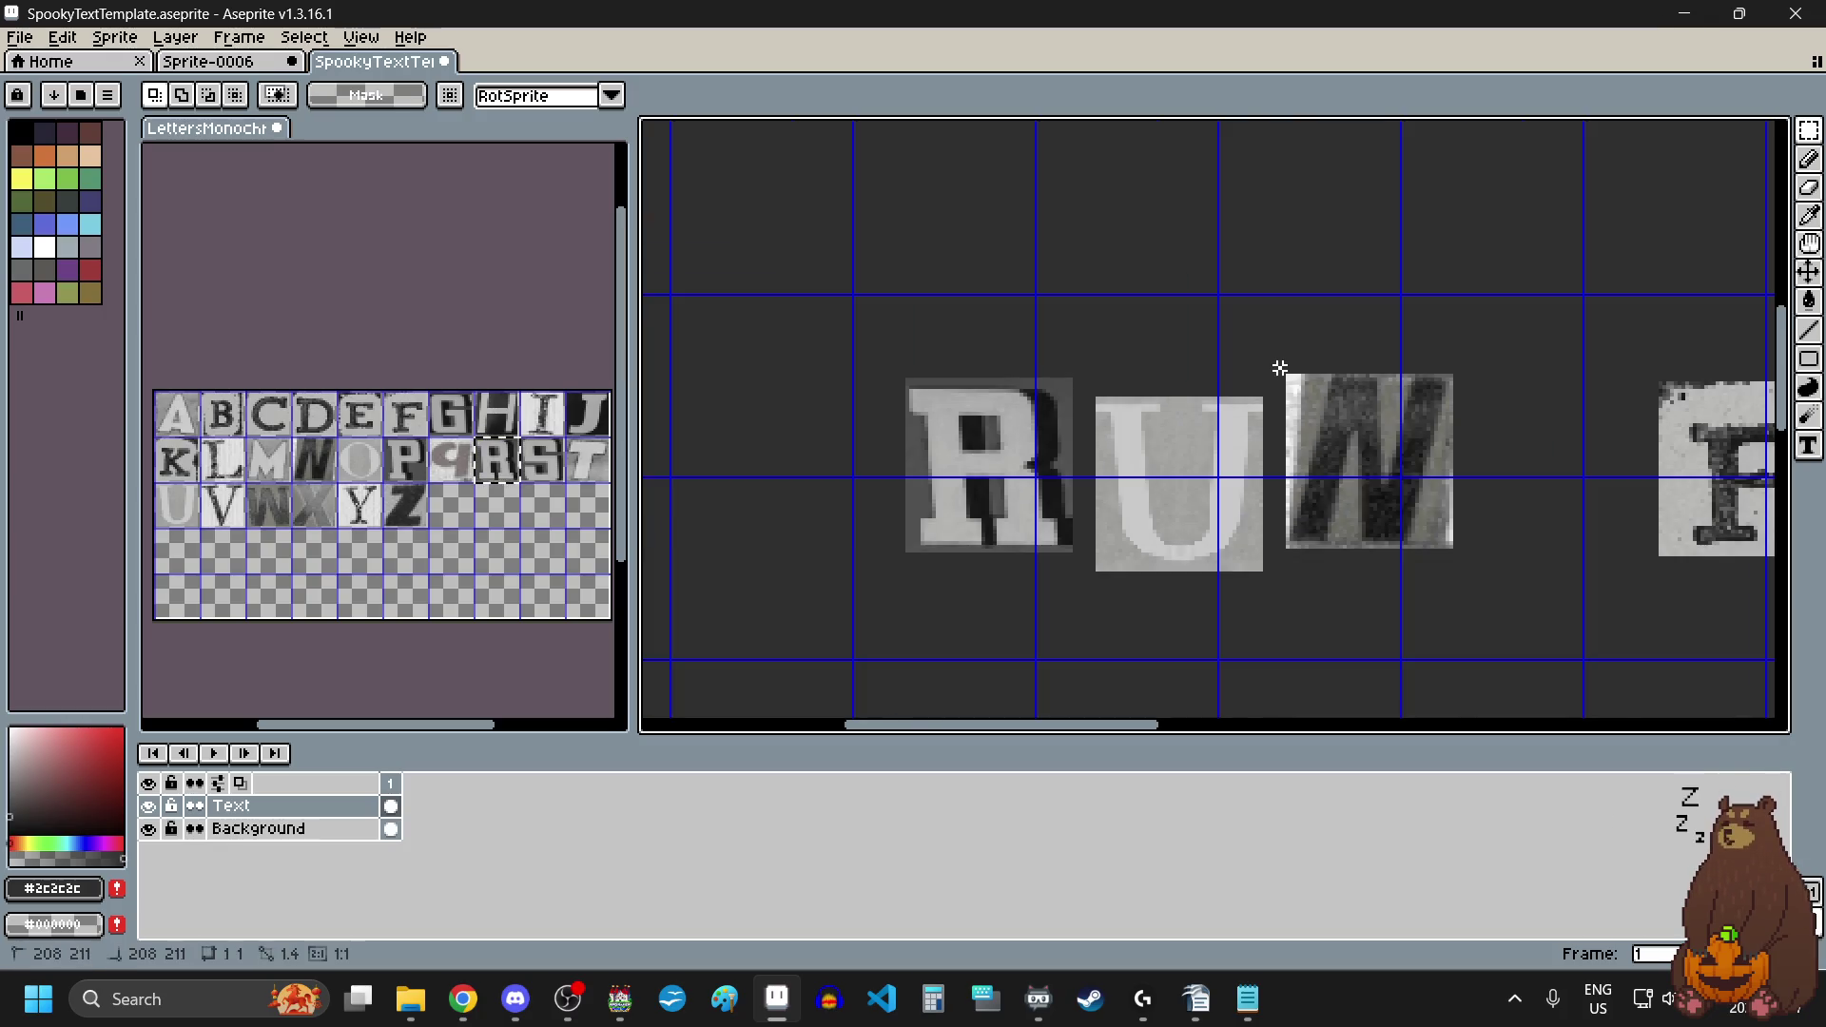
drag(1275, 367, 1480, 558)
drag(1402, 497, 1398, 544)
scroll(1097, 493, down, 3)
scroll(1207, 518, up, 1)
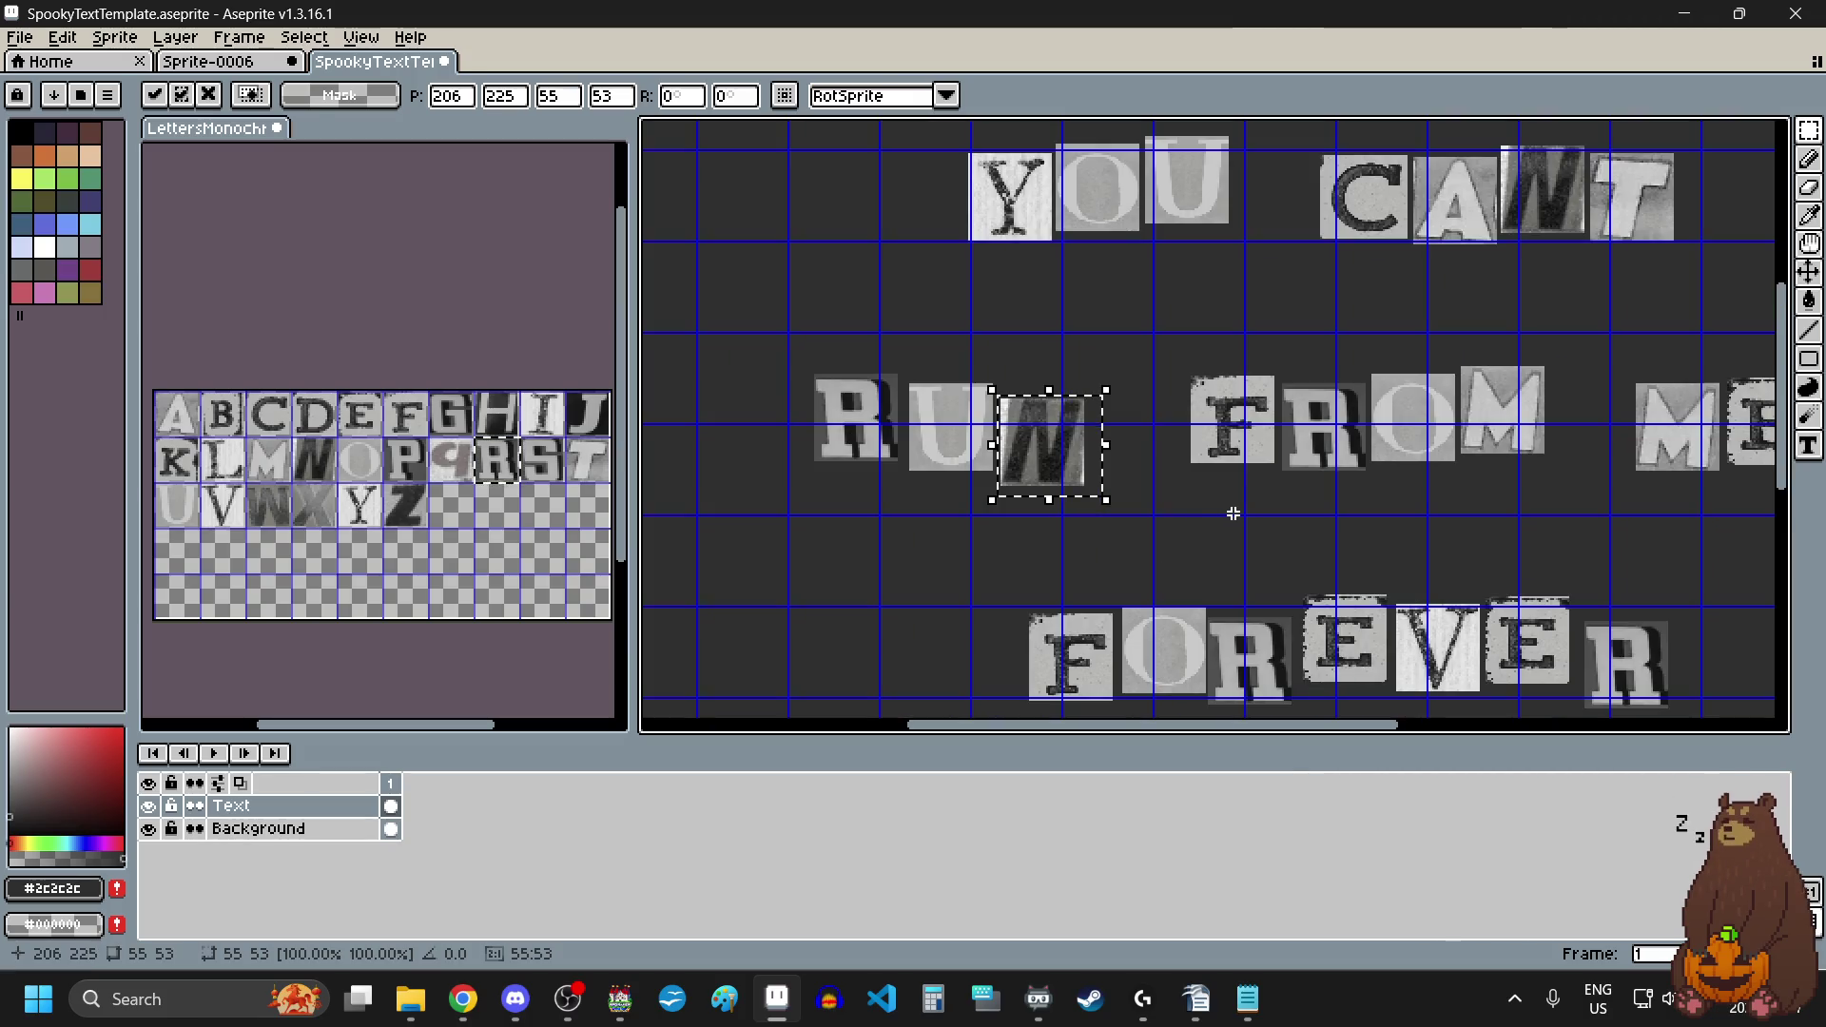
key(Return)
Step: Nudge the whole word FROM slightly upward
scroll(1227, 495, up, 5)
scroll(1358, 424, down, 3)
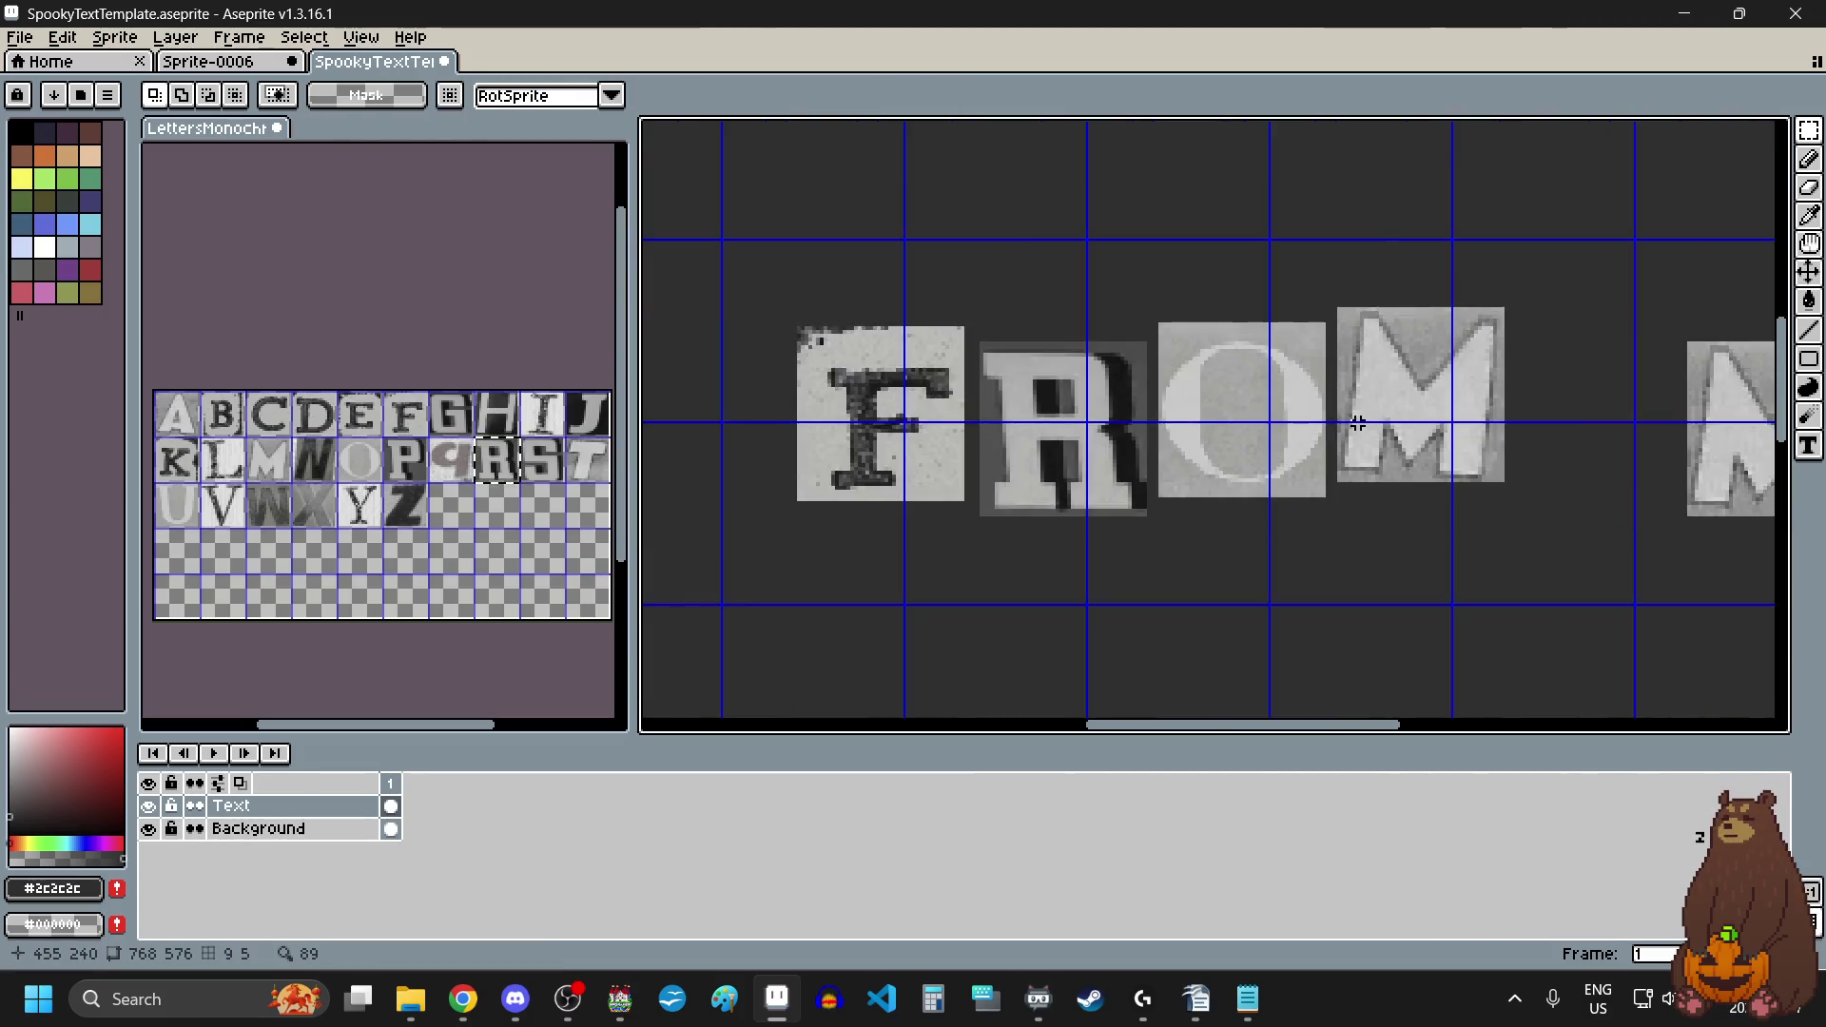
drag(1056, 367, 1464, 493)
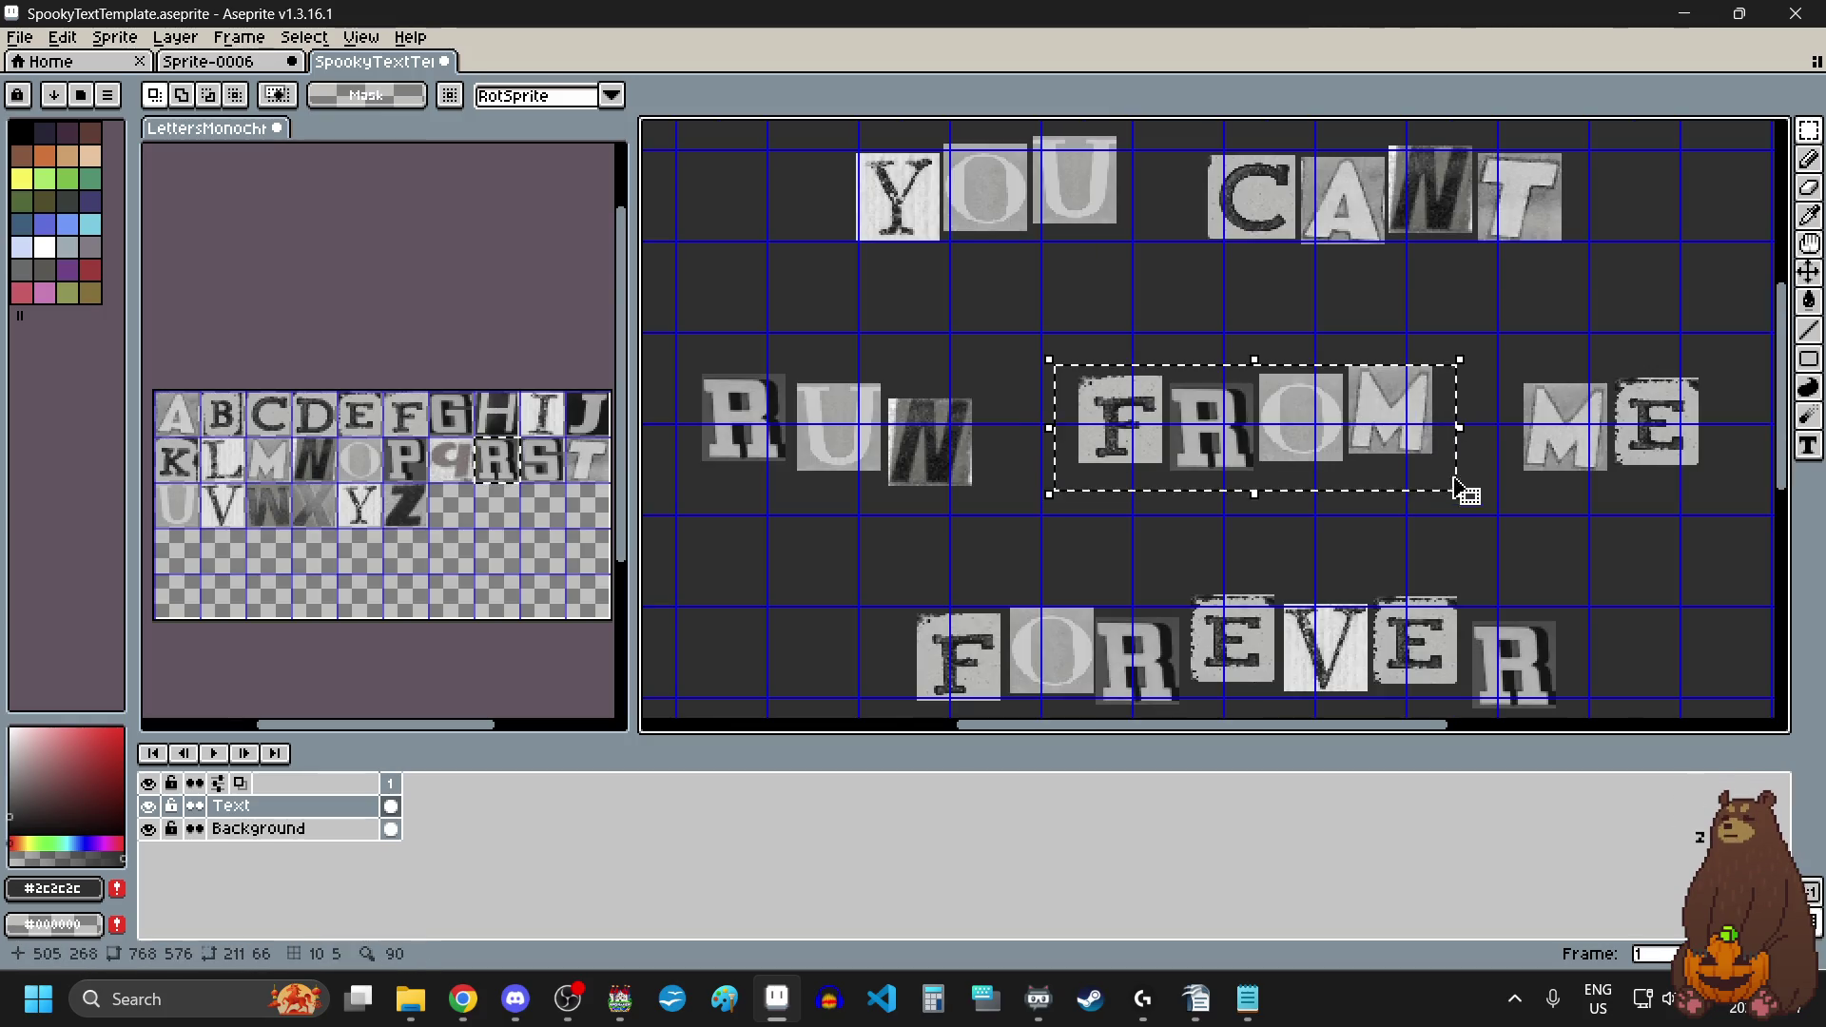
scroll(1442, 415, up, 4)
drag(1223, 489, 1223, 473)
scroll(1225, 472, down, 1)
scroll(1227, 470, down, 3)
click(962, 570)
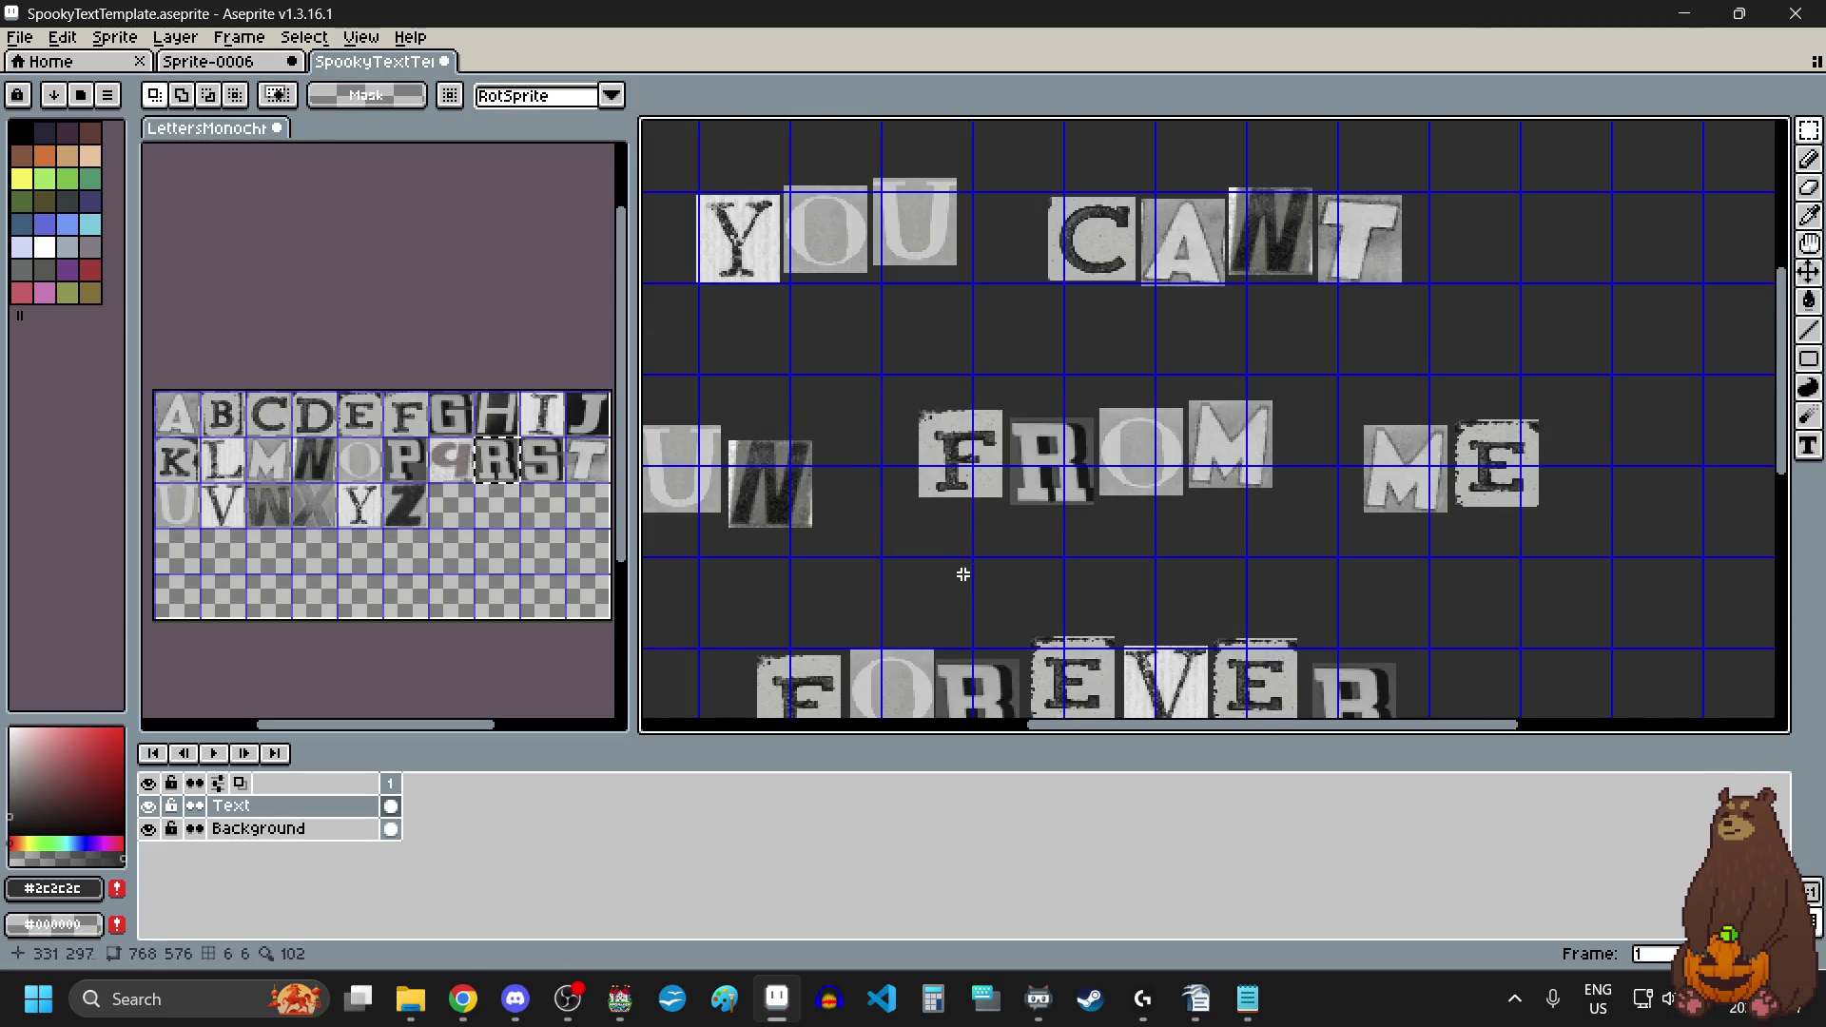
Step: Drop the F, O and M tiles of FROM by uneven amounts
scroll(1081, 473, up, 3)
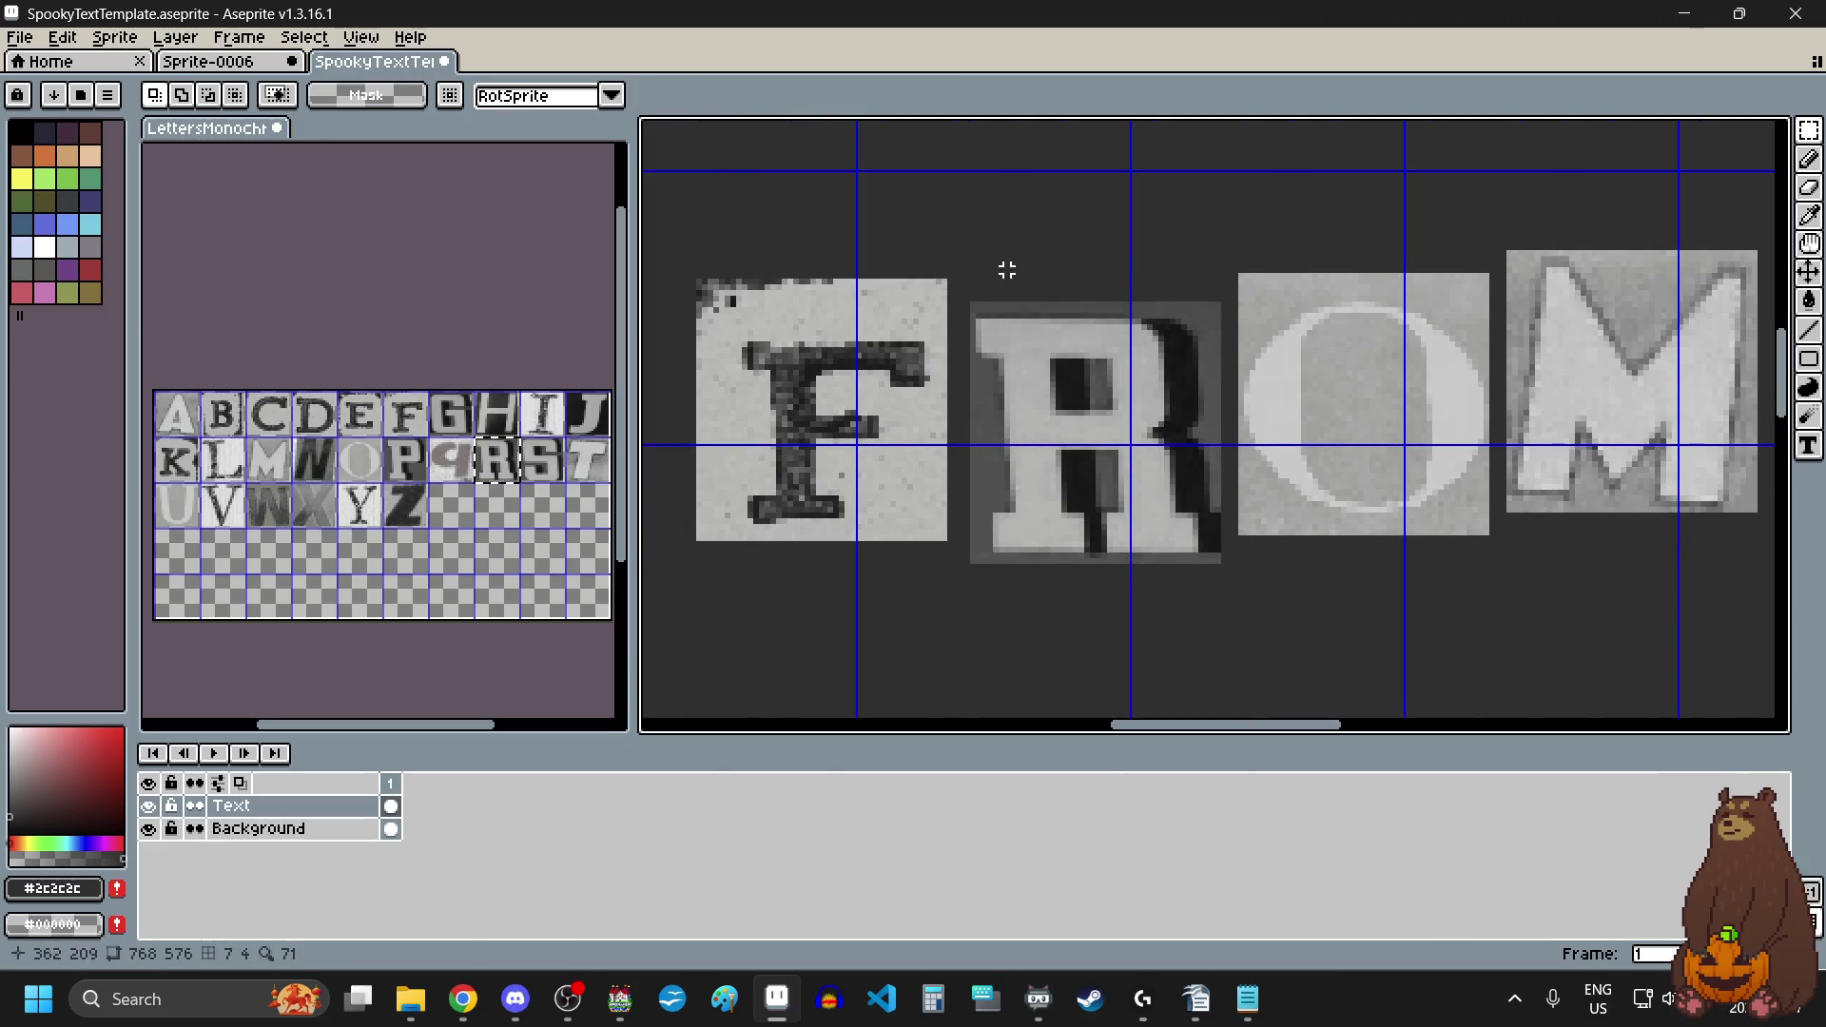
mouse_move(958, 266)
mouse_down()
mouse_move(725, 424)
mouse_move(671, 566)
mouse_up()
drag(808, 471, 801, 496)
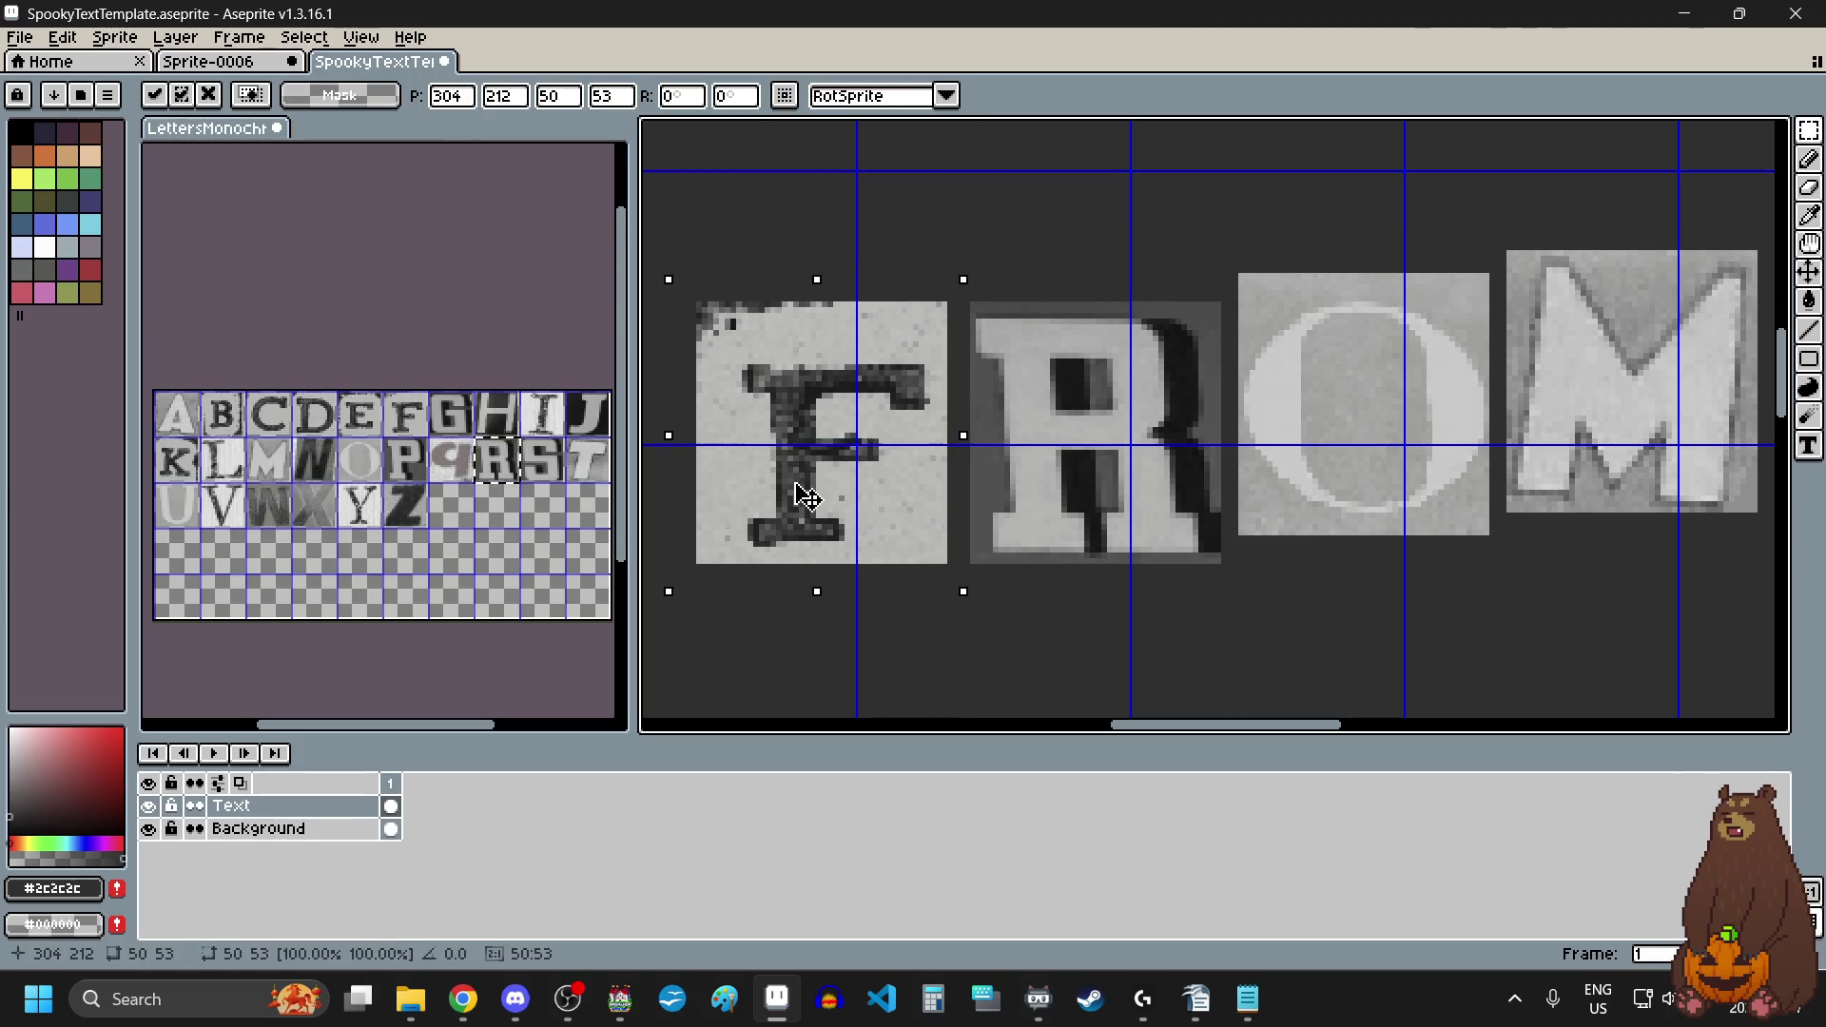
click(1298, 635)
scroll(1273, 612, right, 3)
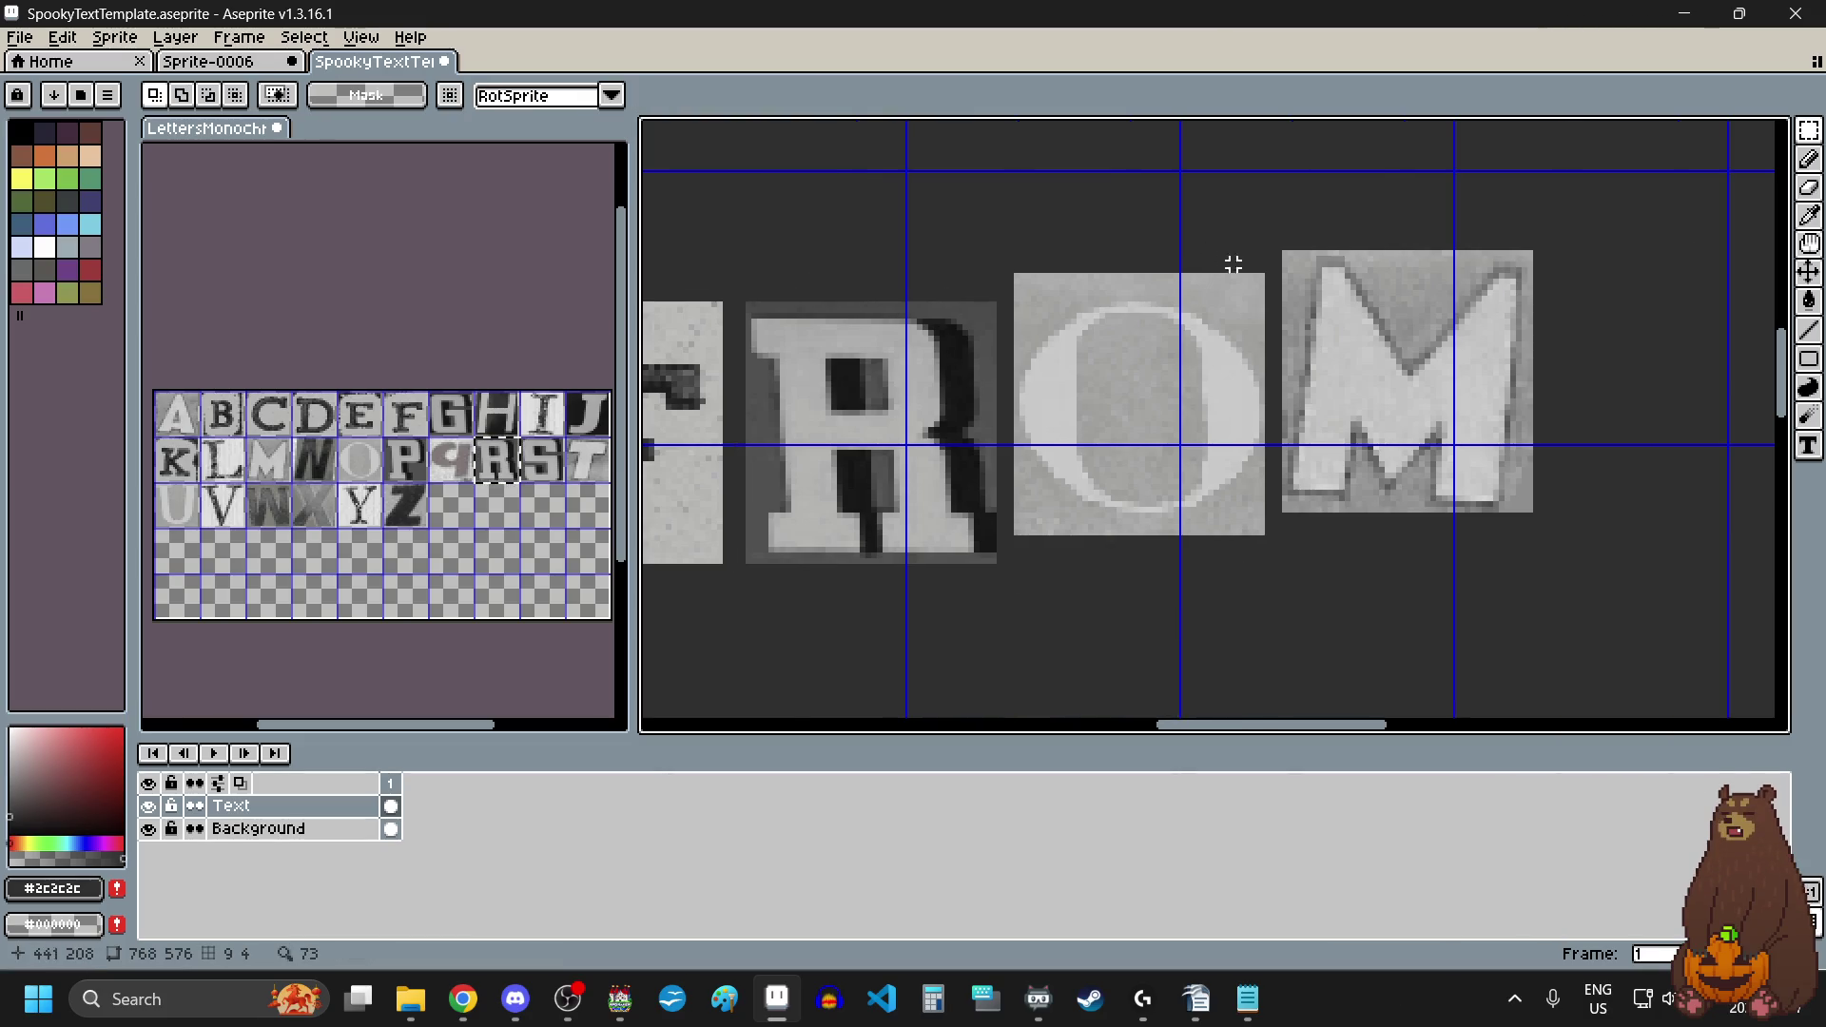
drag(1267, 270, 1003, 546)
drag(1107, 458, 1102, 487)
click(1333, 596)
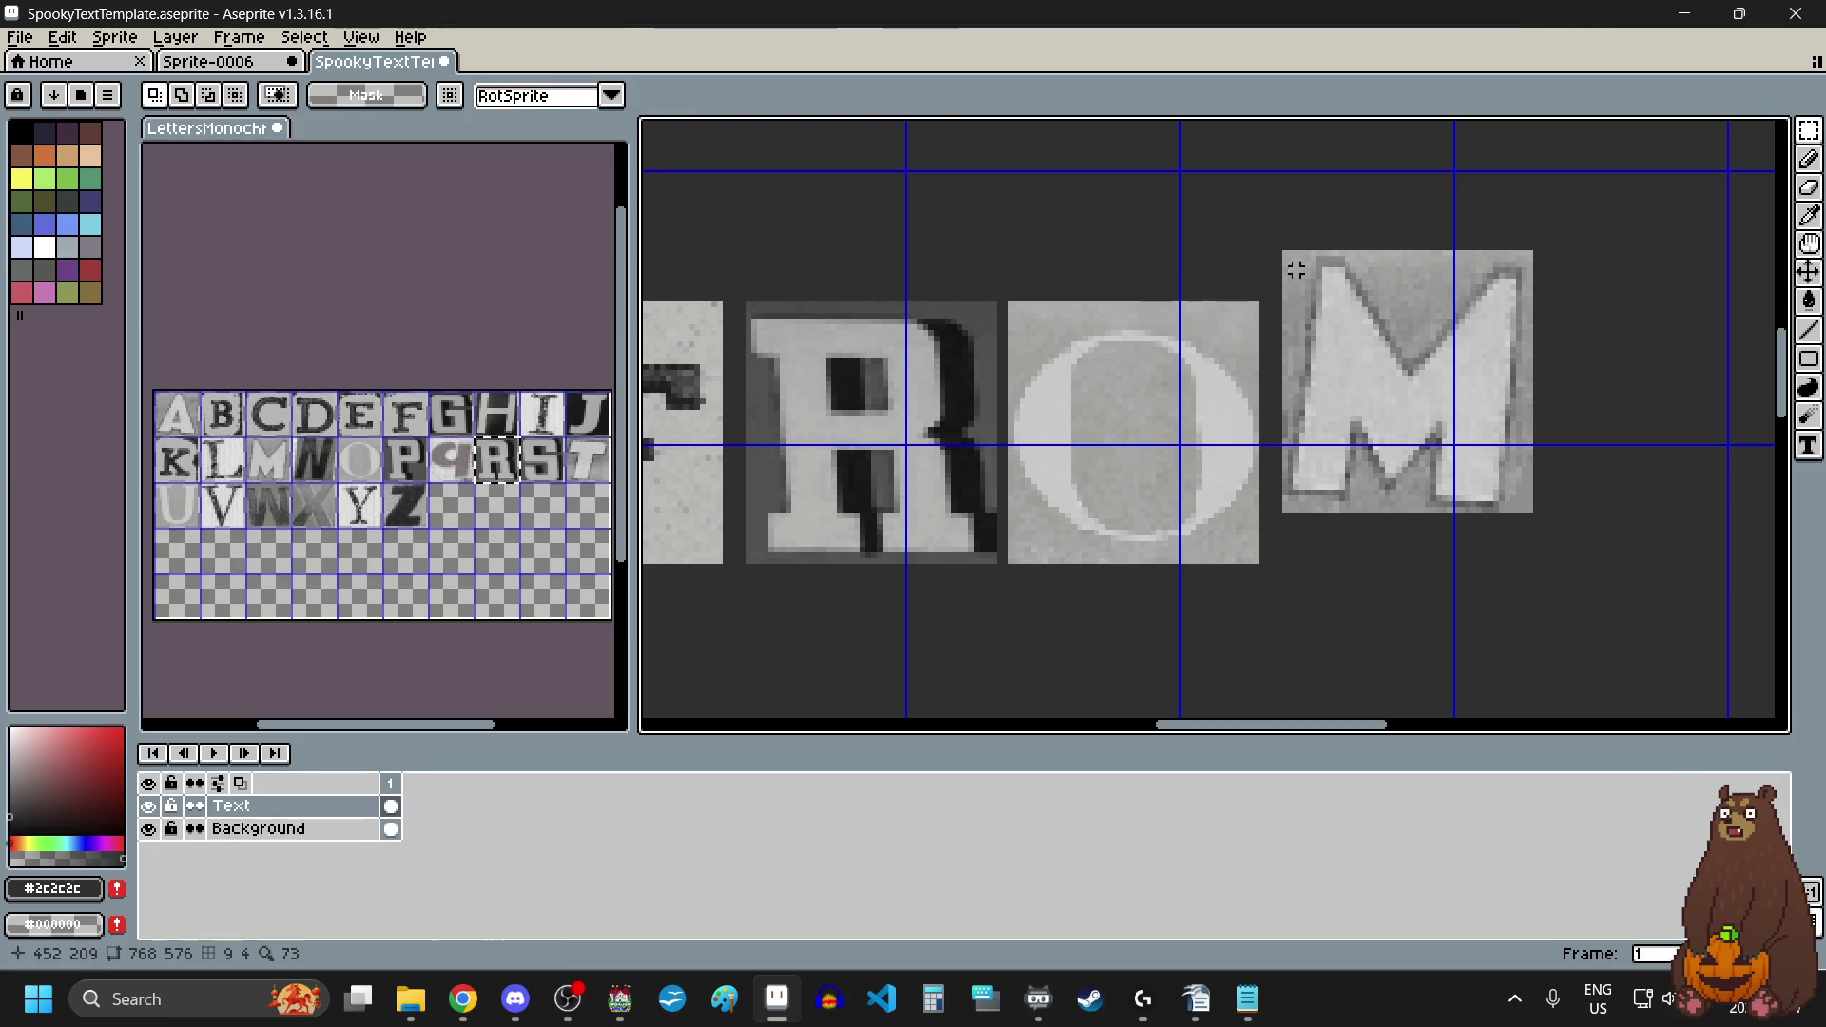
drag(1274, 242, 1583, 528)
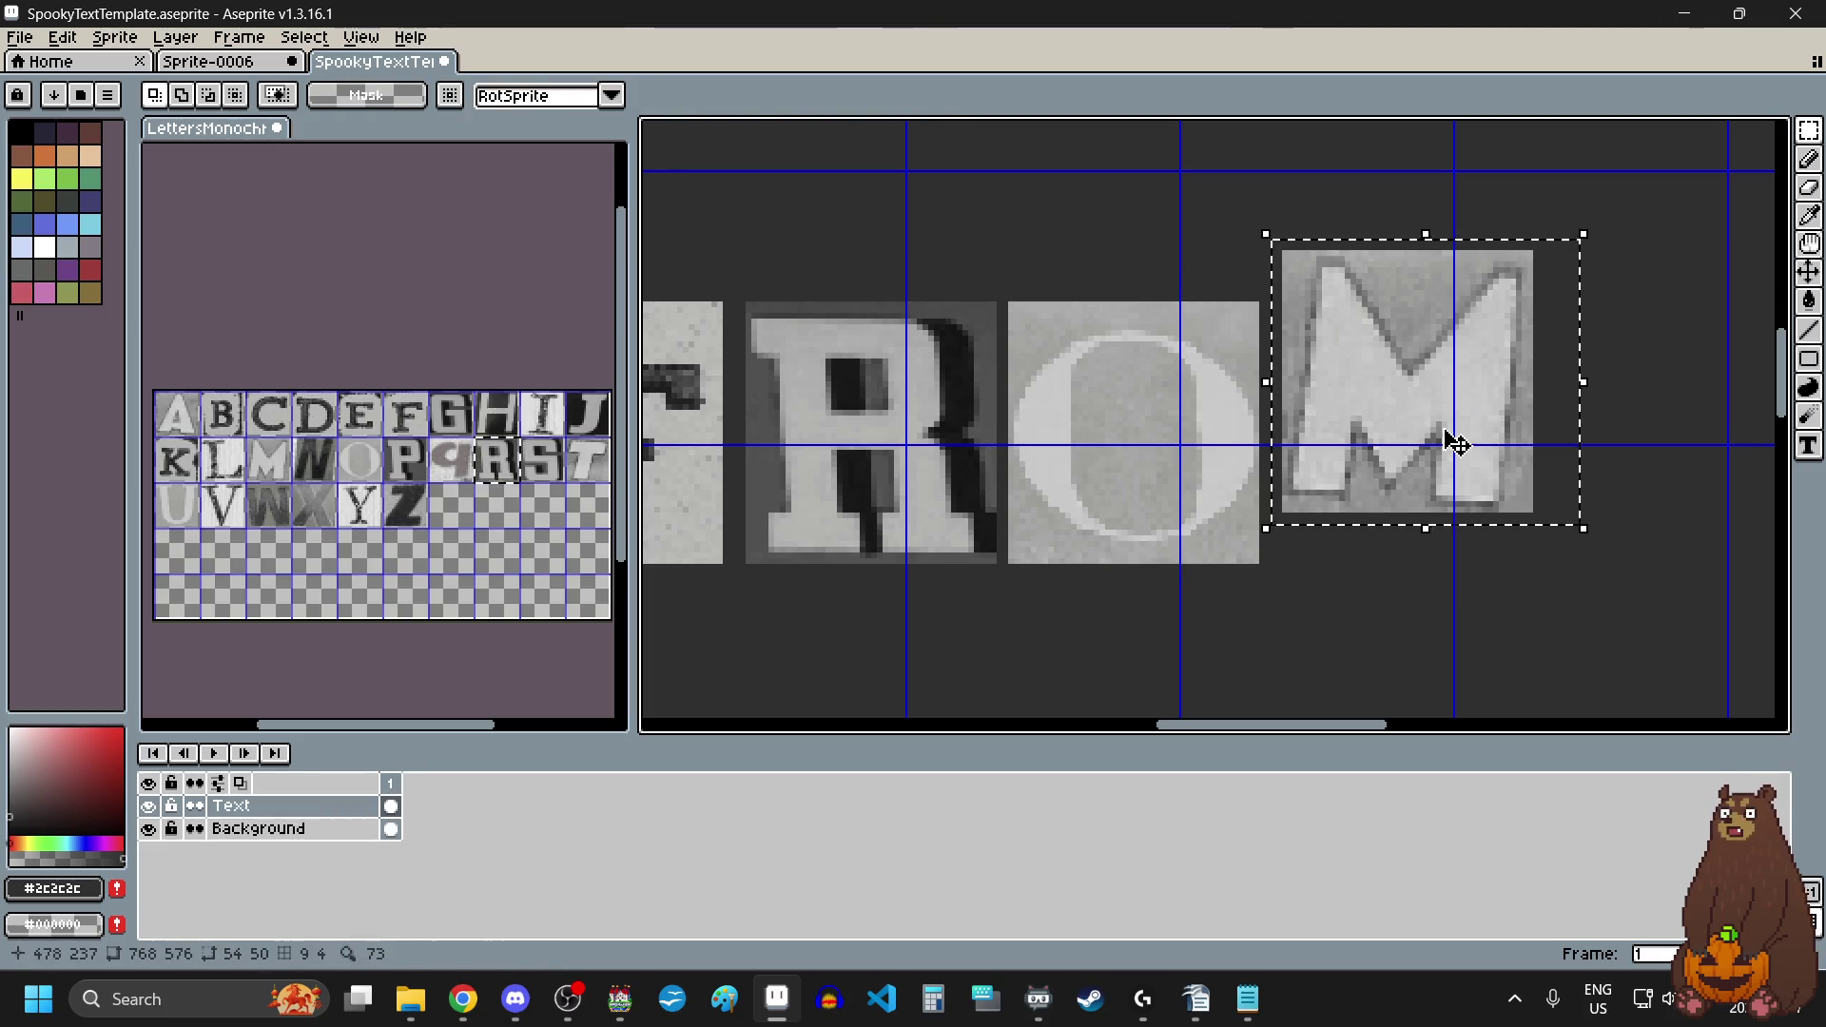
drag(1447, 444, 1443, 493)
scroll(1446, 495, down, 2)
click(1174, 582)
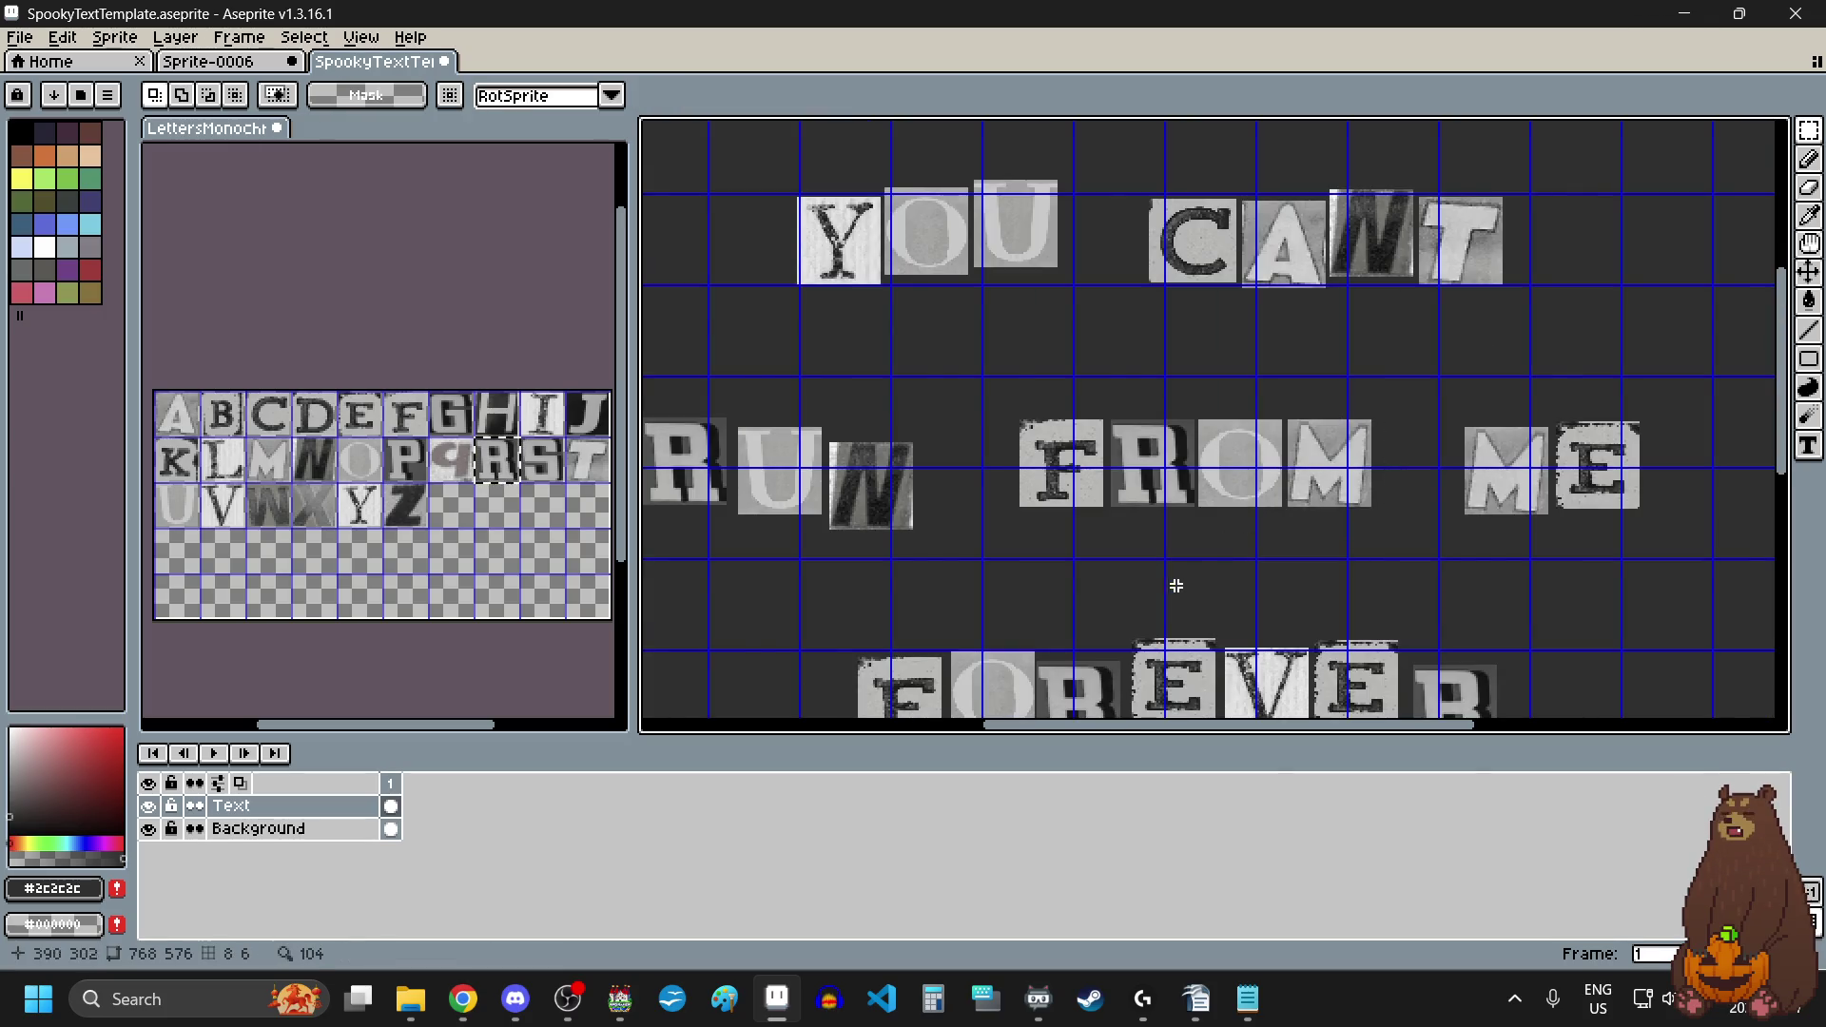
Step: Raise the M of ME above its E and tuck the E closer
scroll(1173, 588, down, 1)
scroll(1334, 559, up, 2)
scroll(1465, 495, up, 2)
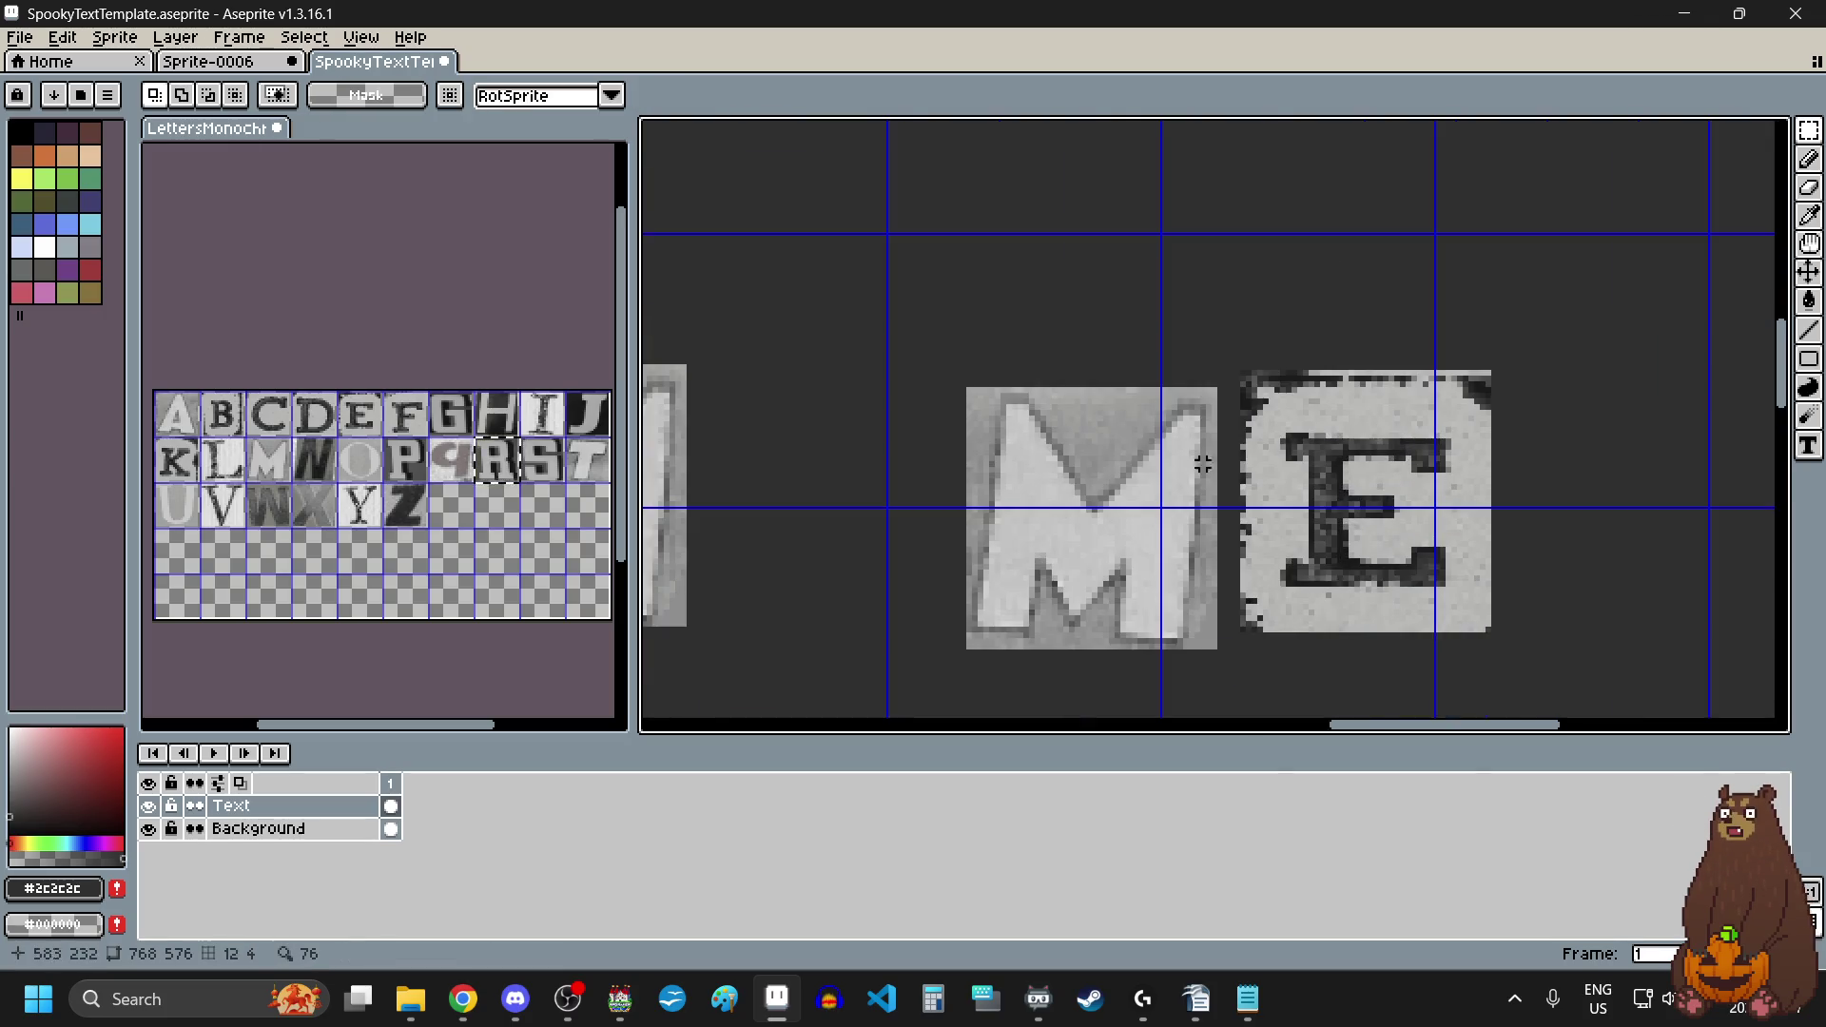
mouse_move(946, 361)
mouse_down()
mouse_move(1214, 701)
mouse_move(1234, 688)
mouse_up()
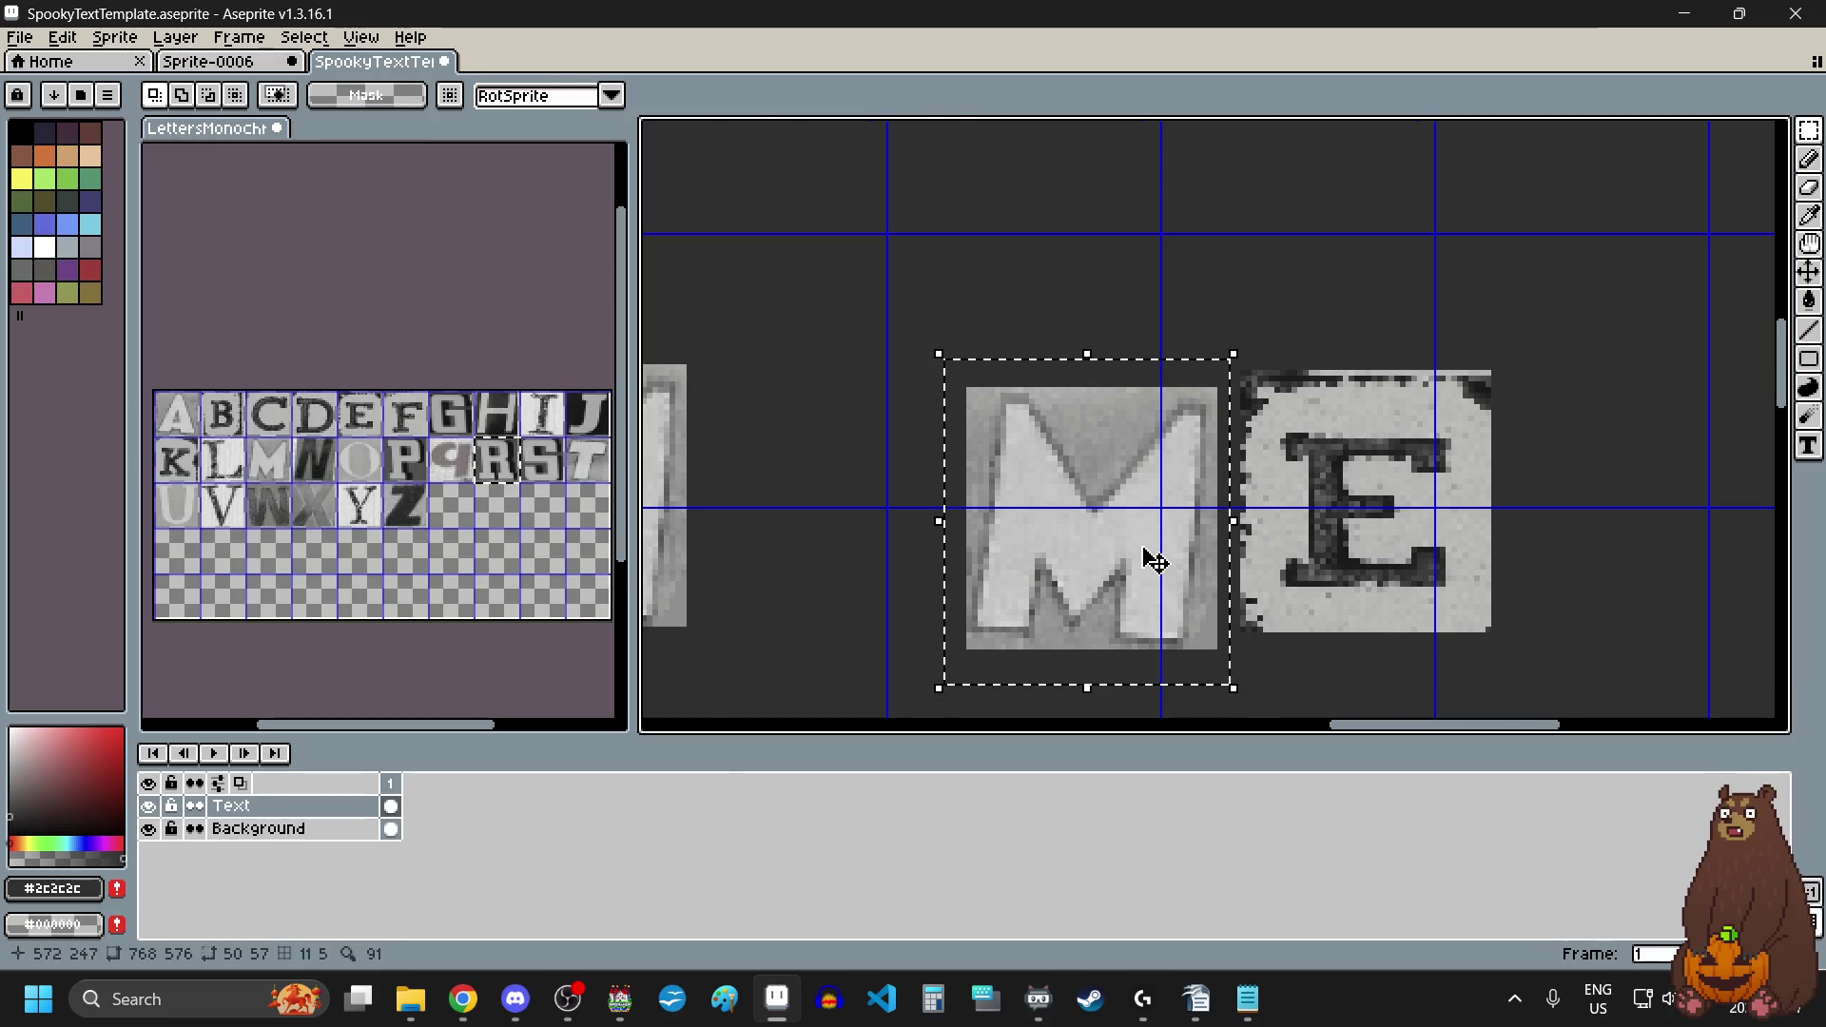
drag(1152, 562, 1149, 510)
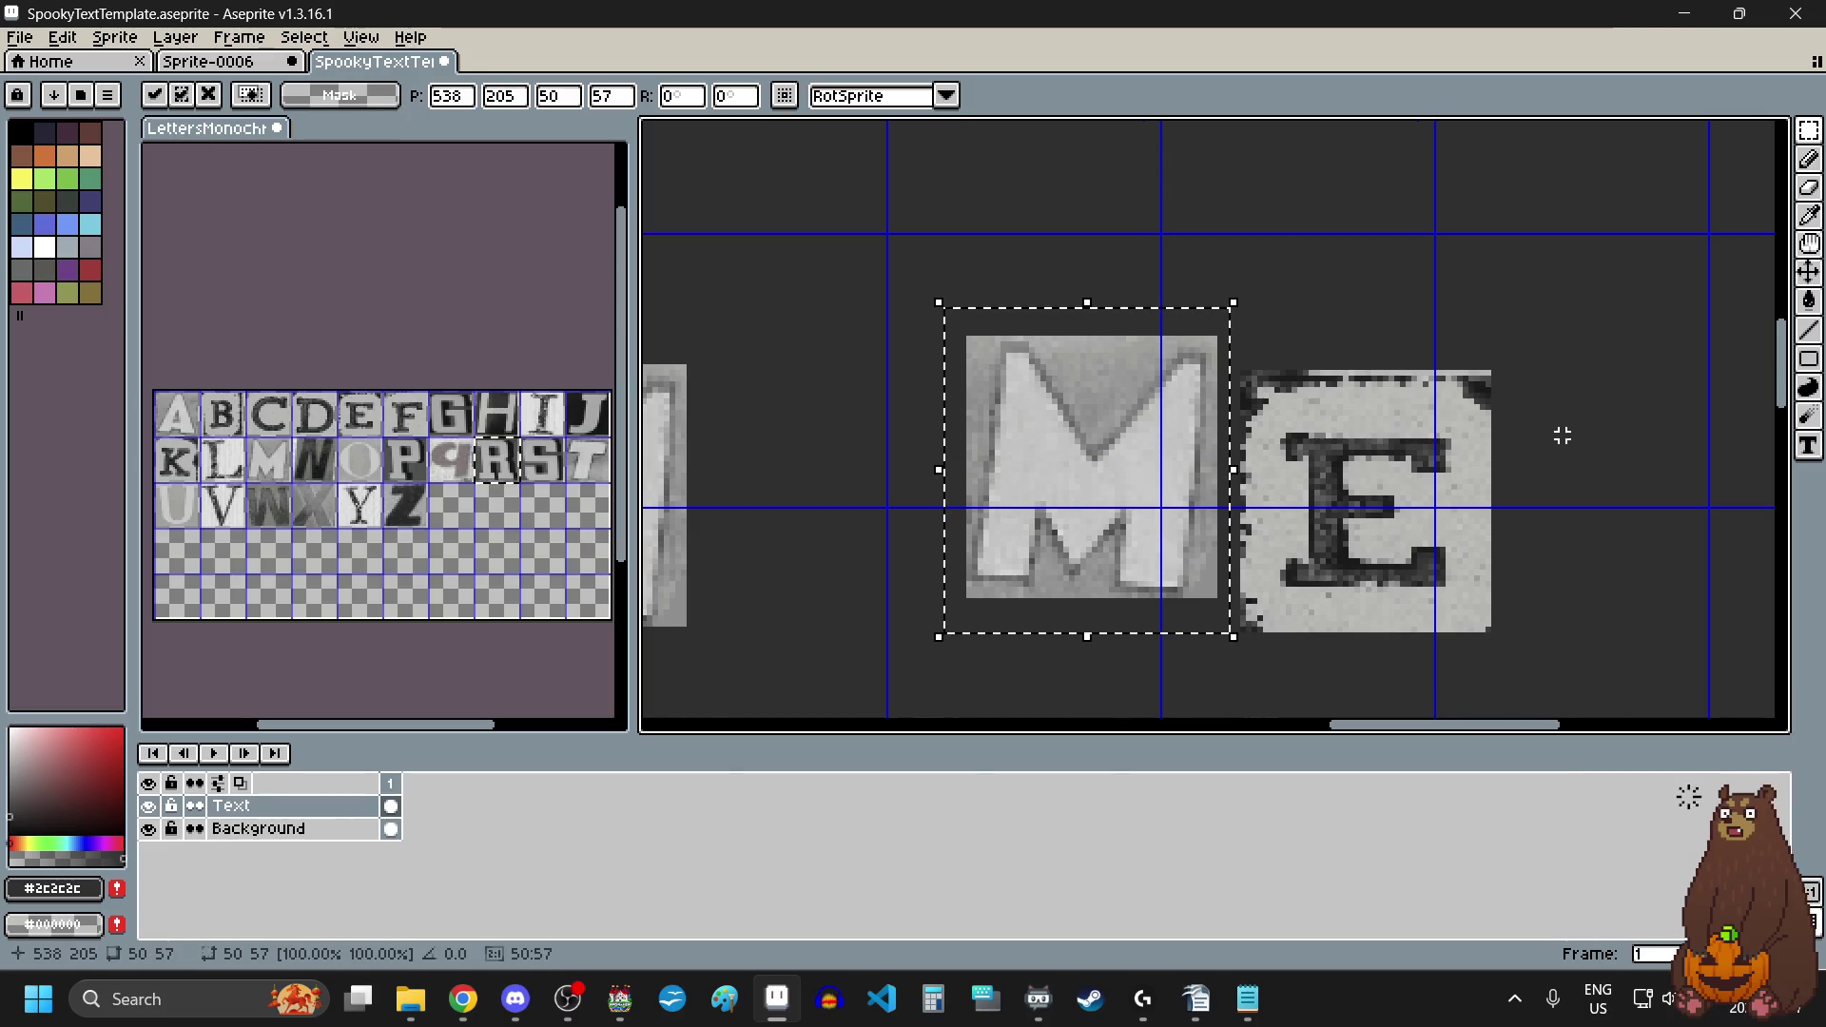
click(1527, 361)
mouse_move(1527, 361)
mouse_down()
mouse_move(1296, 632)
mouse_move(1223, 664)
mouse_up()
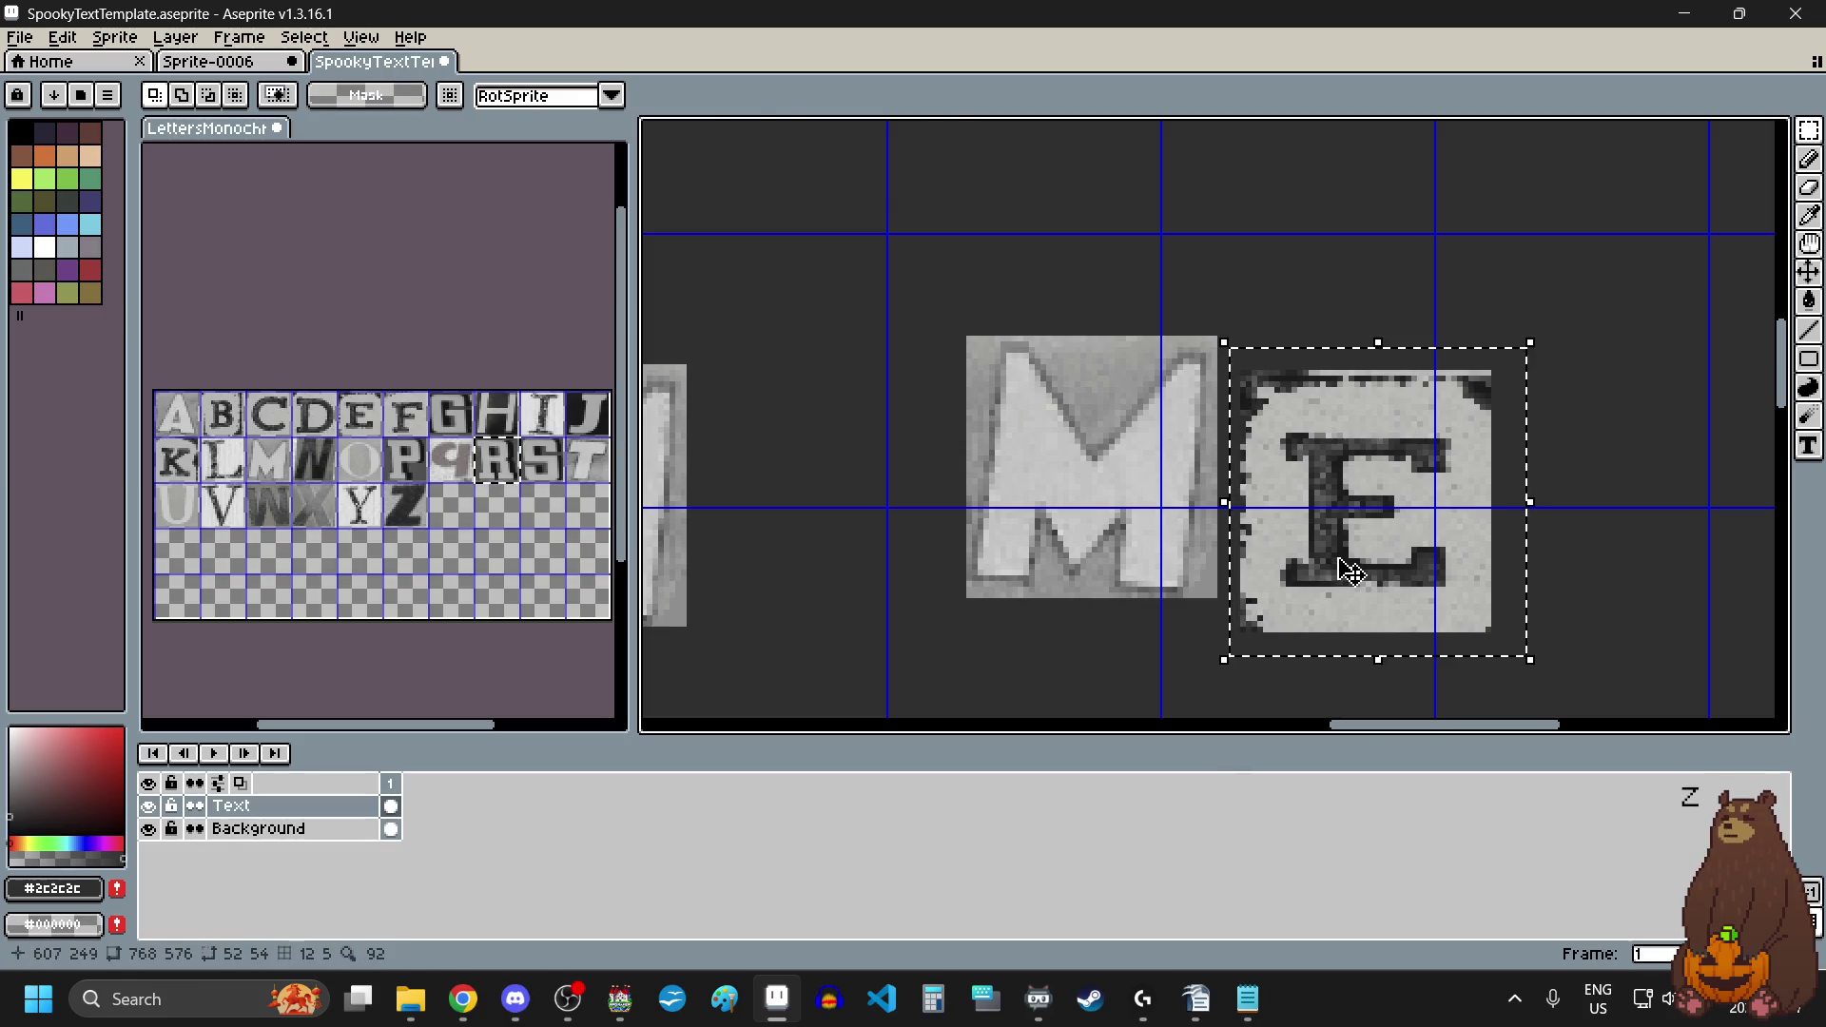
drag(1348, 568, 1331, 562)
scroll(1330, 561, down, 3)
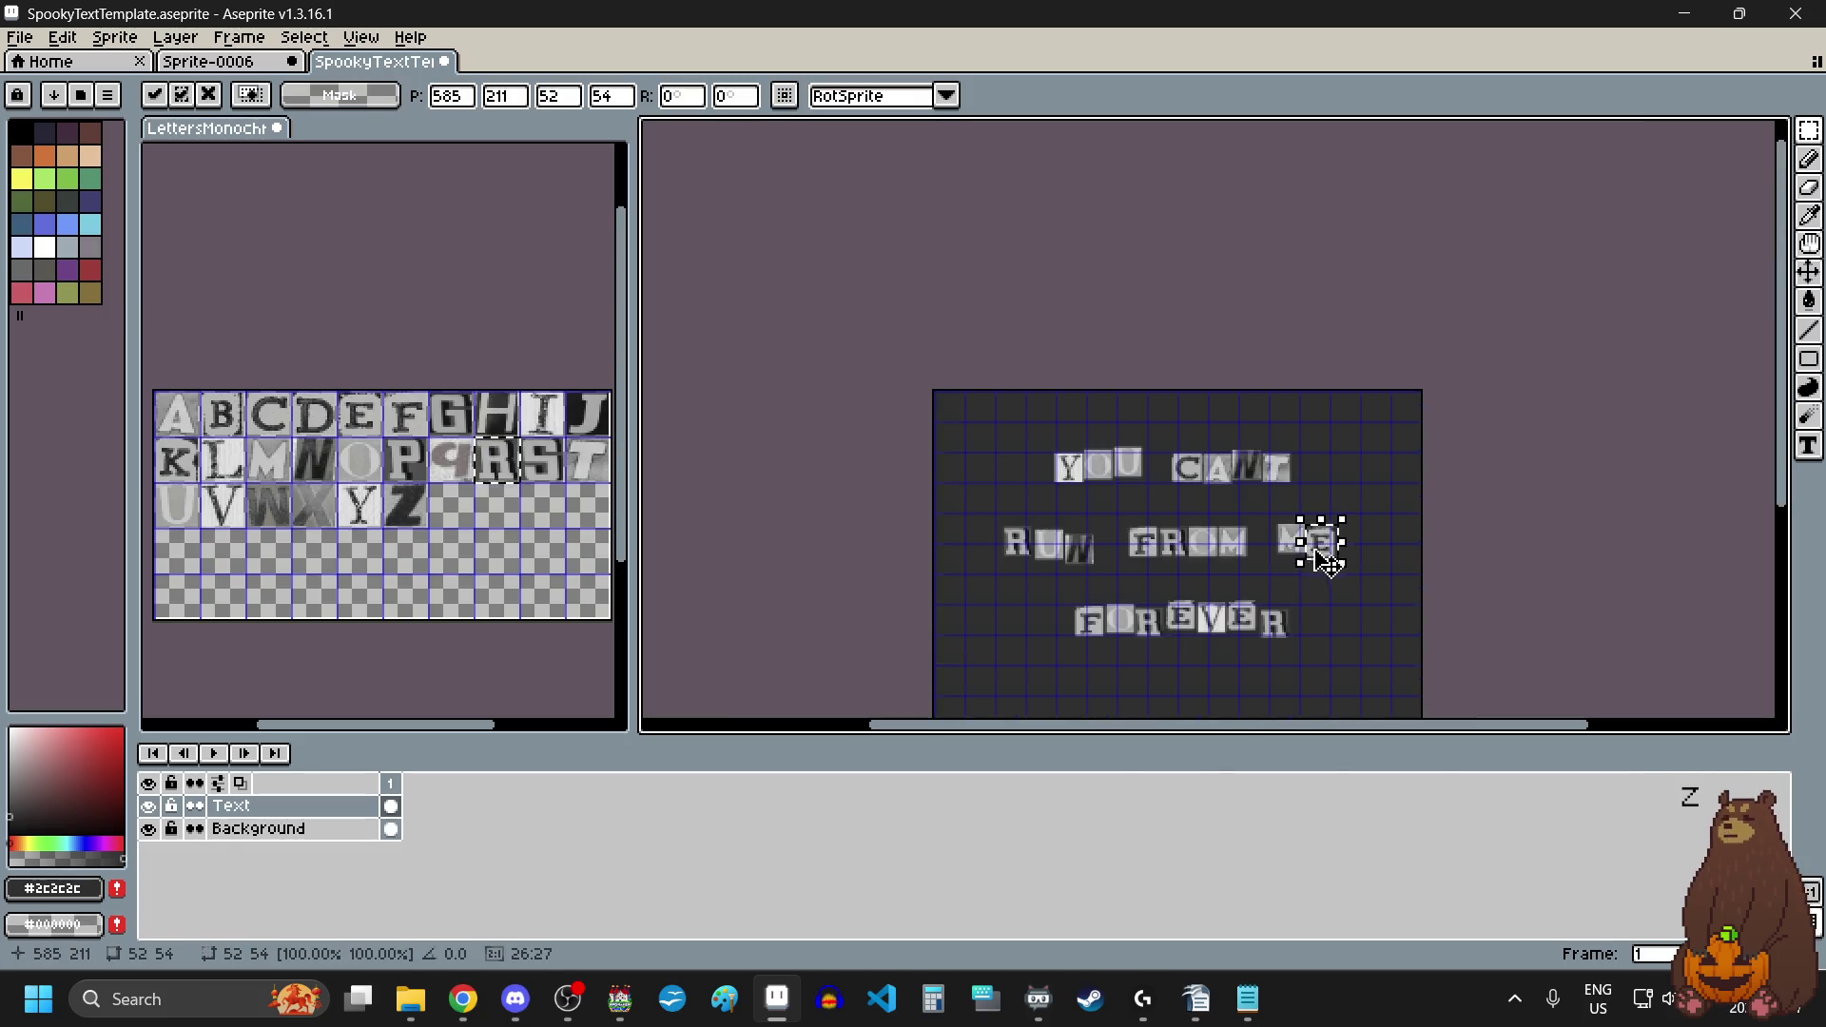
scroll(1073, 679, up, 3)
Step: Move the whole word FOREVER further down
click(1128, 681)
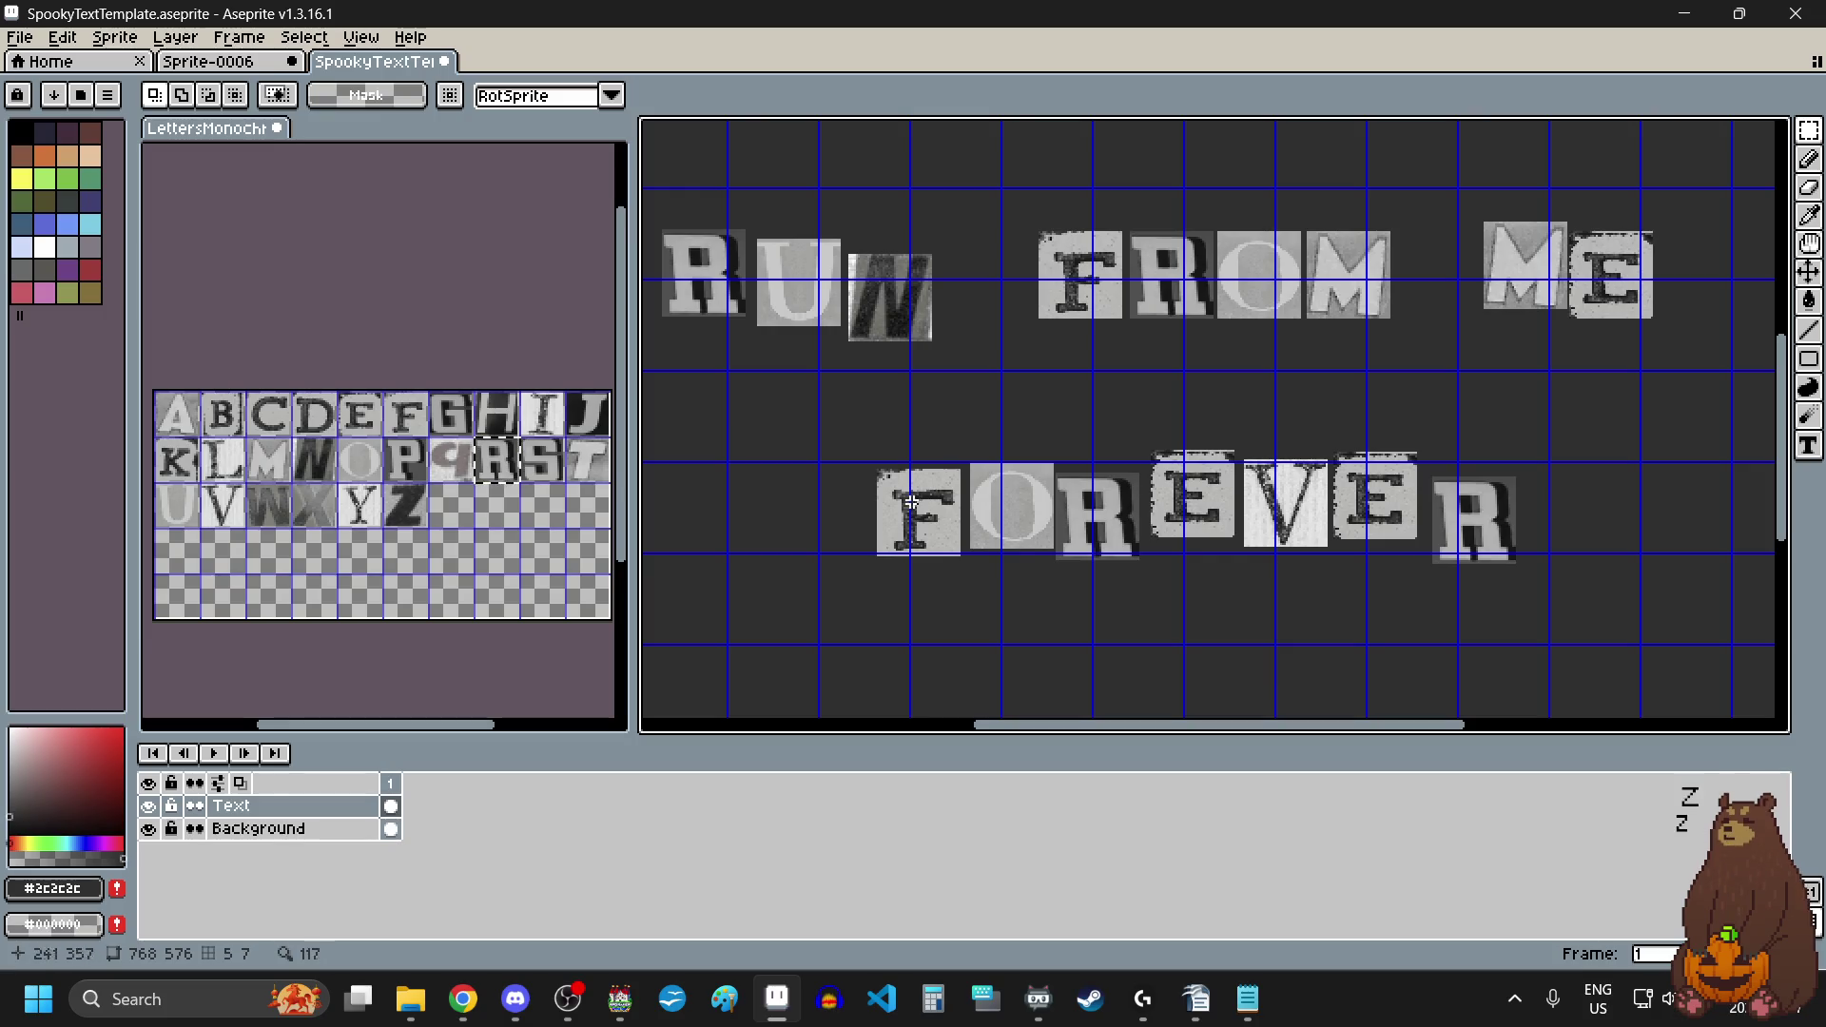
mouse_move(847, 433)
mouse_down()
mouse_move(1512, 558)
mouse_move(1577, 614)
mouse_up()
drag(1338, 561, 1341, 602)
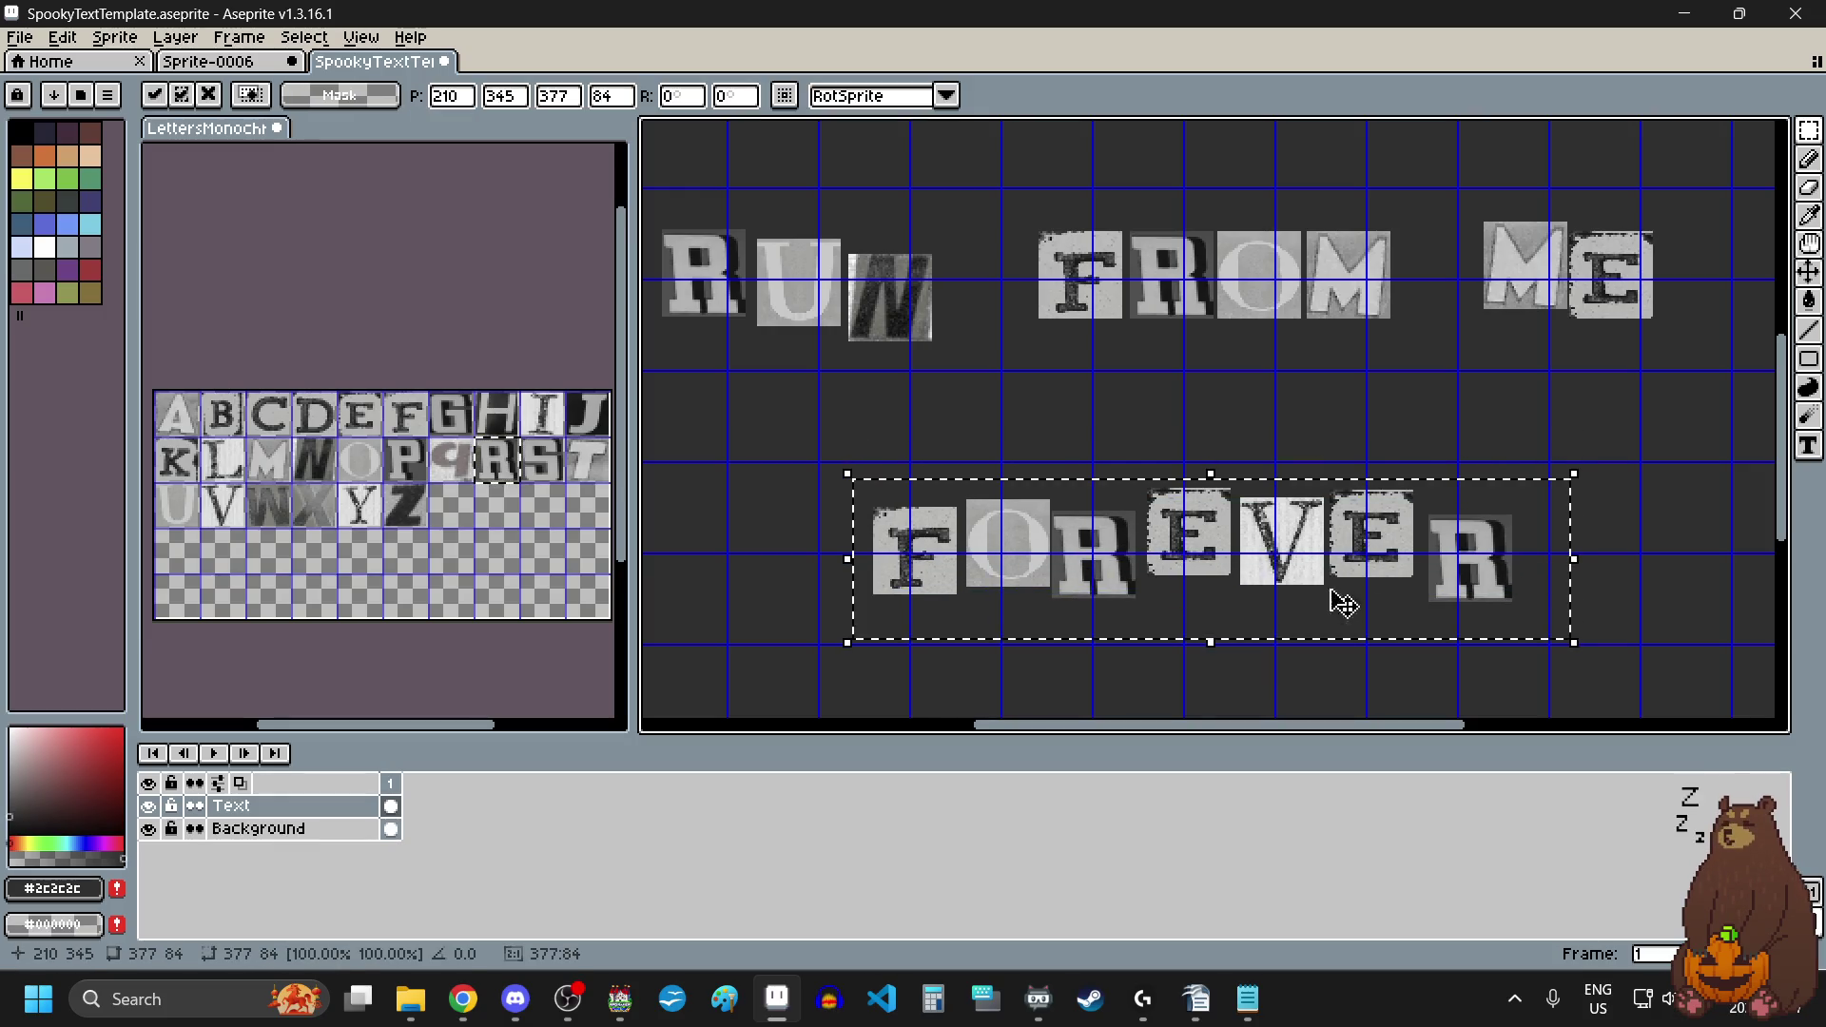
click(1169, 681)
Step: Raise the F tile of FOREVER
scroll(894, 556, up, 3)
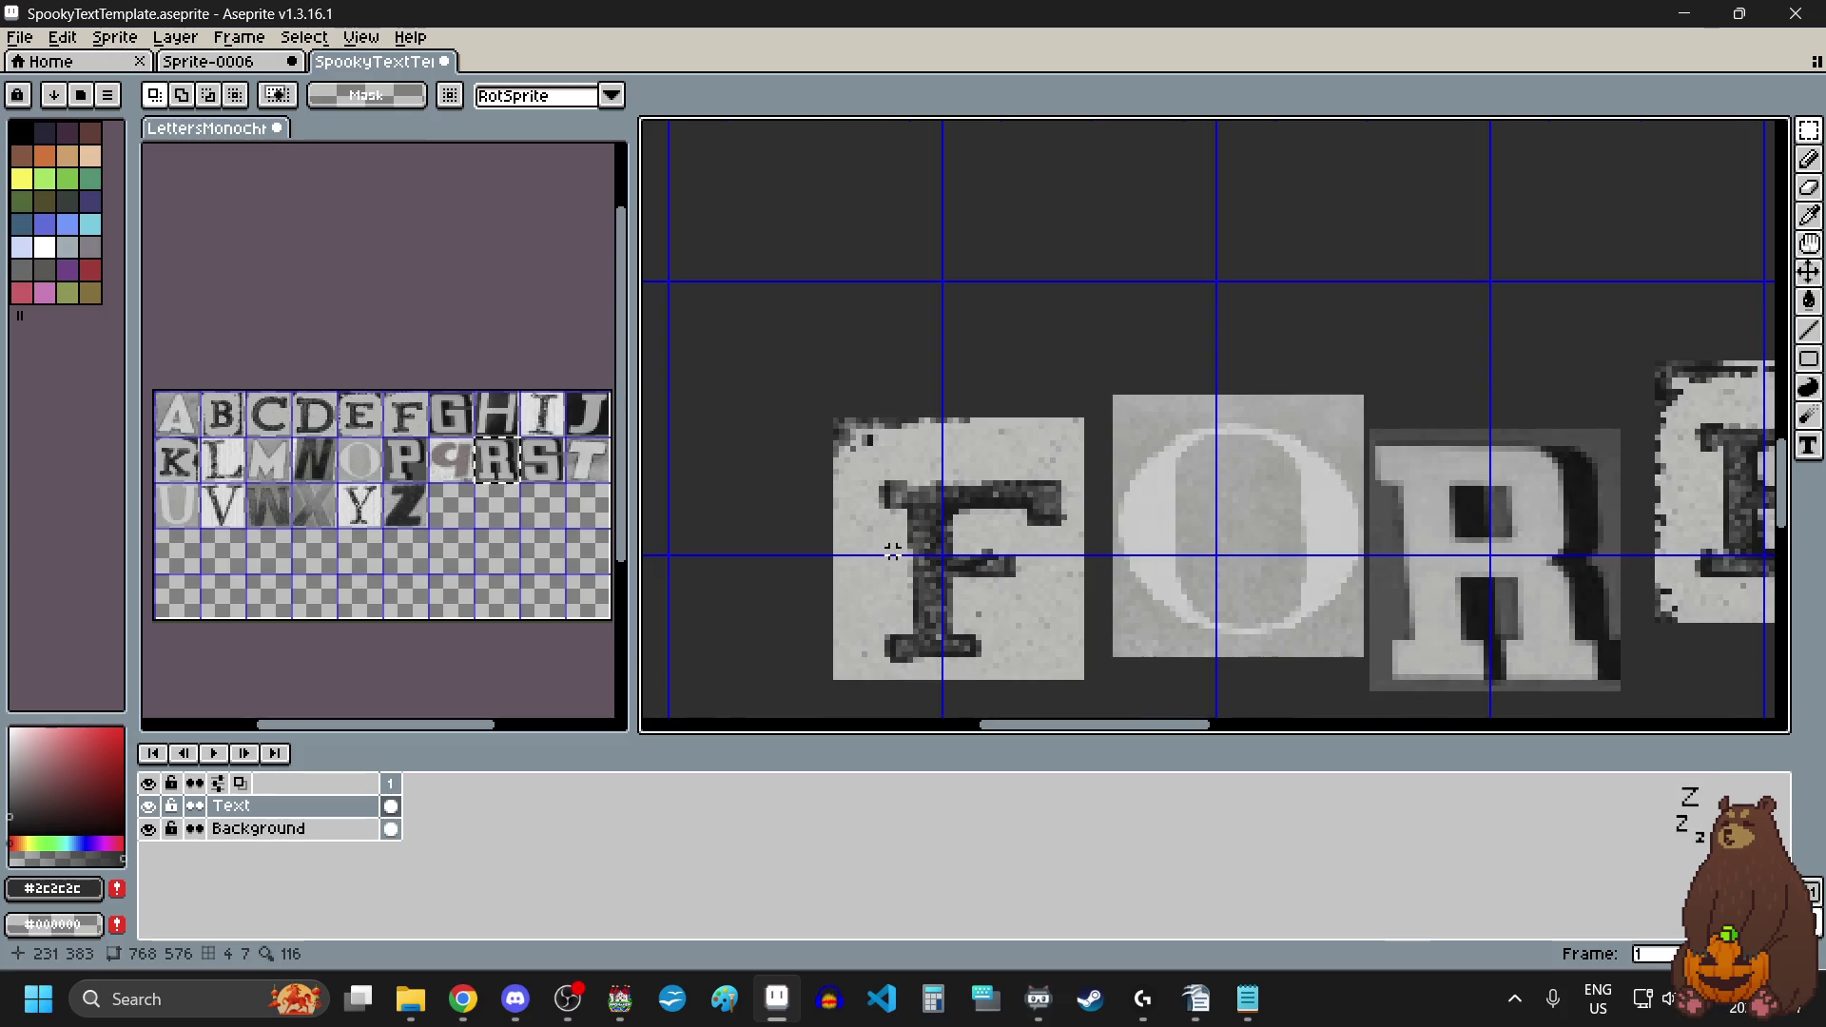
mouse_move(807, 414)
mouse_down()
mouse_move(1100, 673)
mouse_move(1106, 700)
mouse_up()
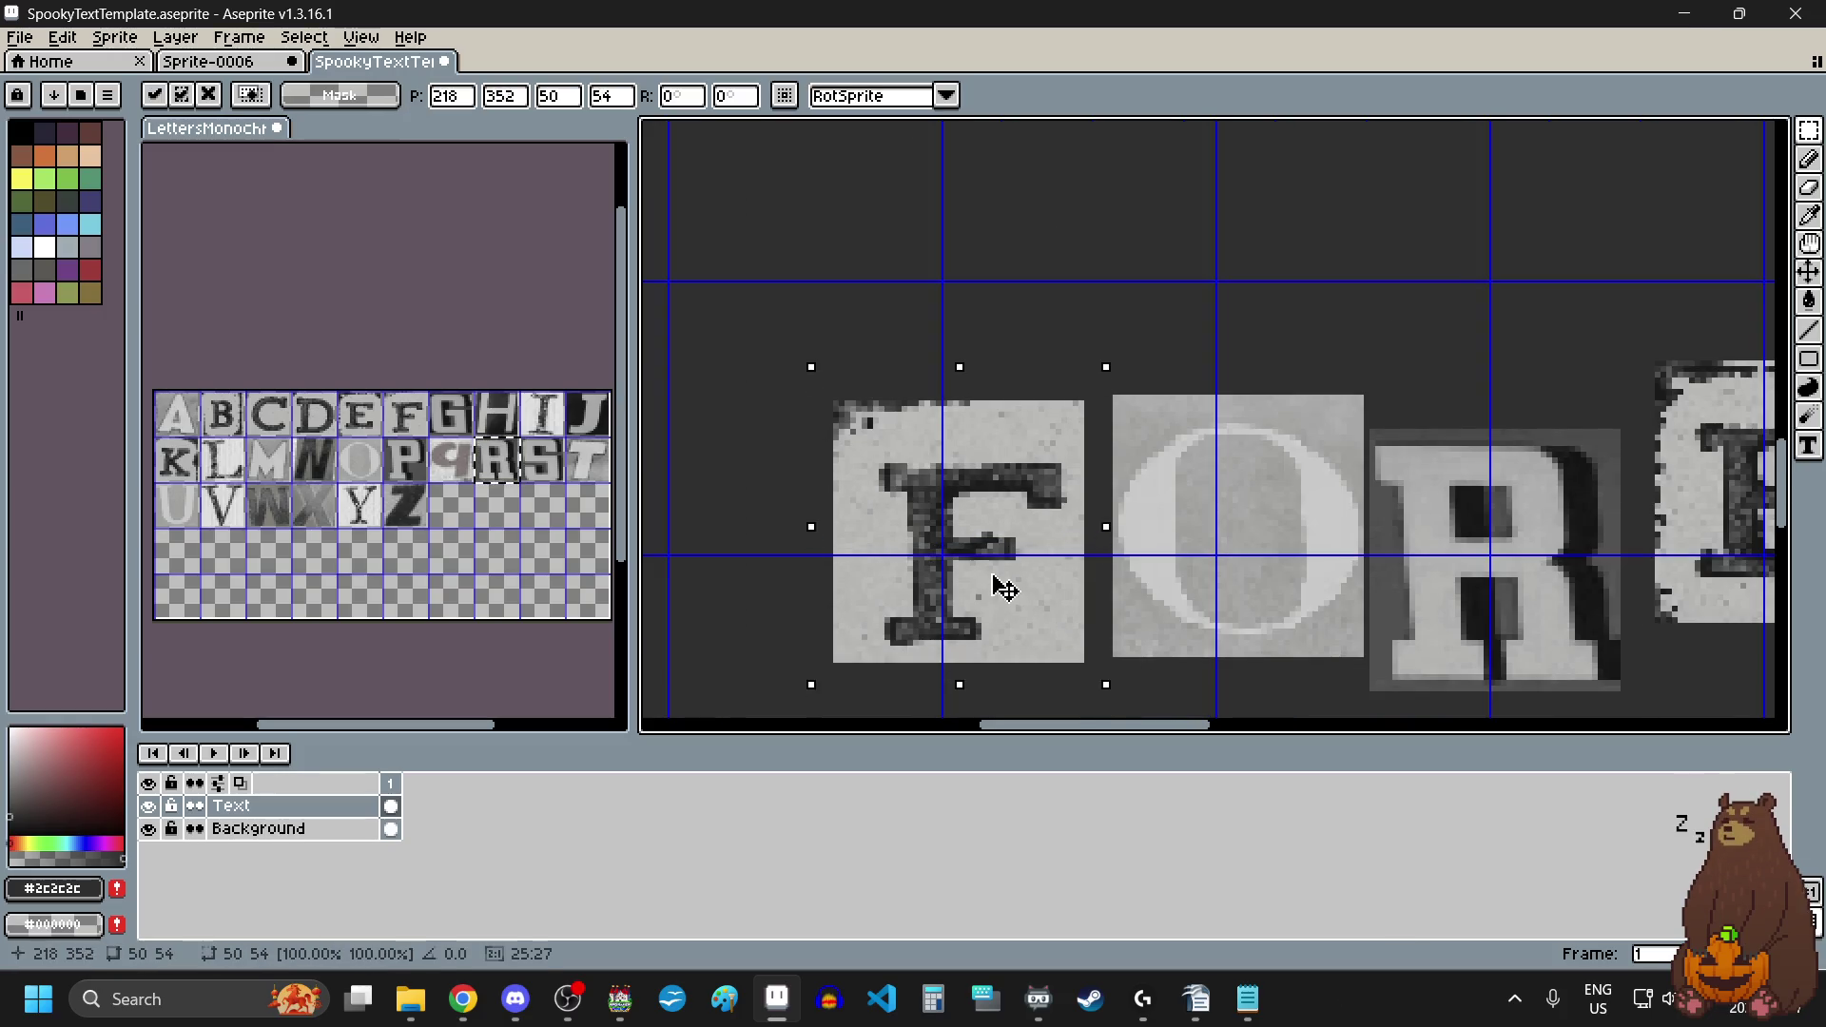
drag(998, 604, 998, 547)
scroll(1004, 547, down, 1)
scroll(1431, 685, right, 2)
click(1389, 665)
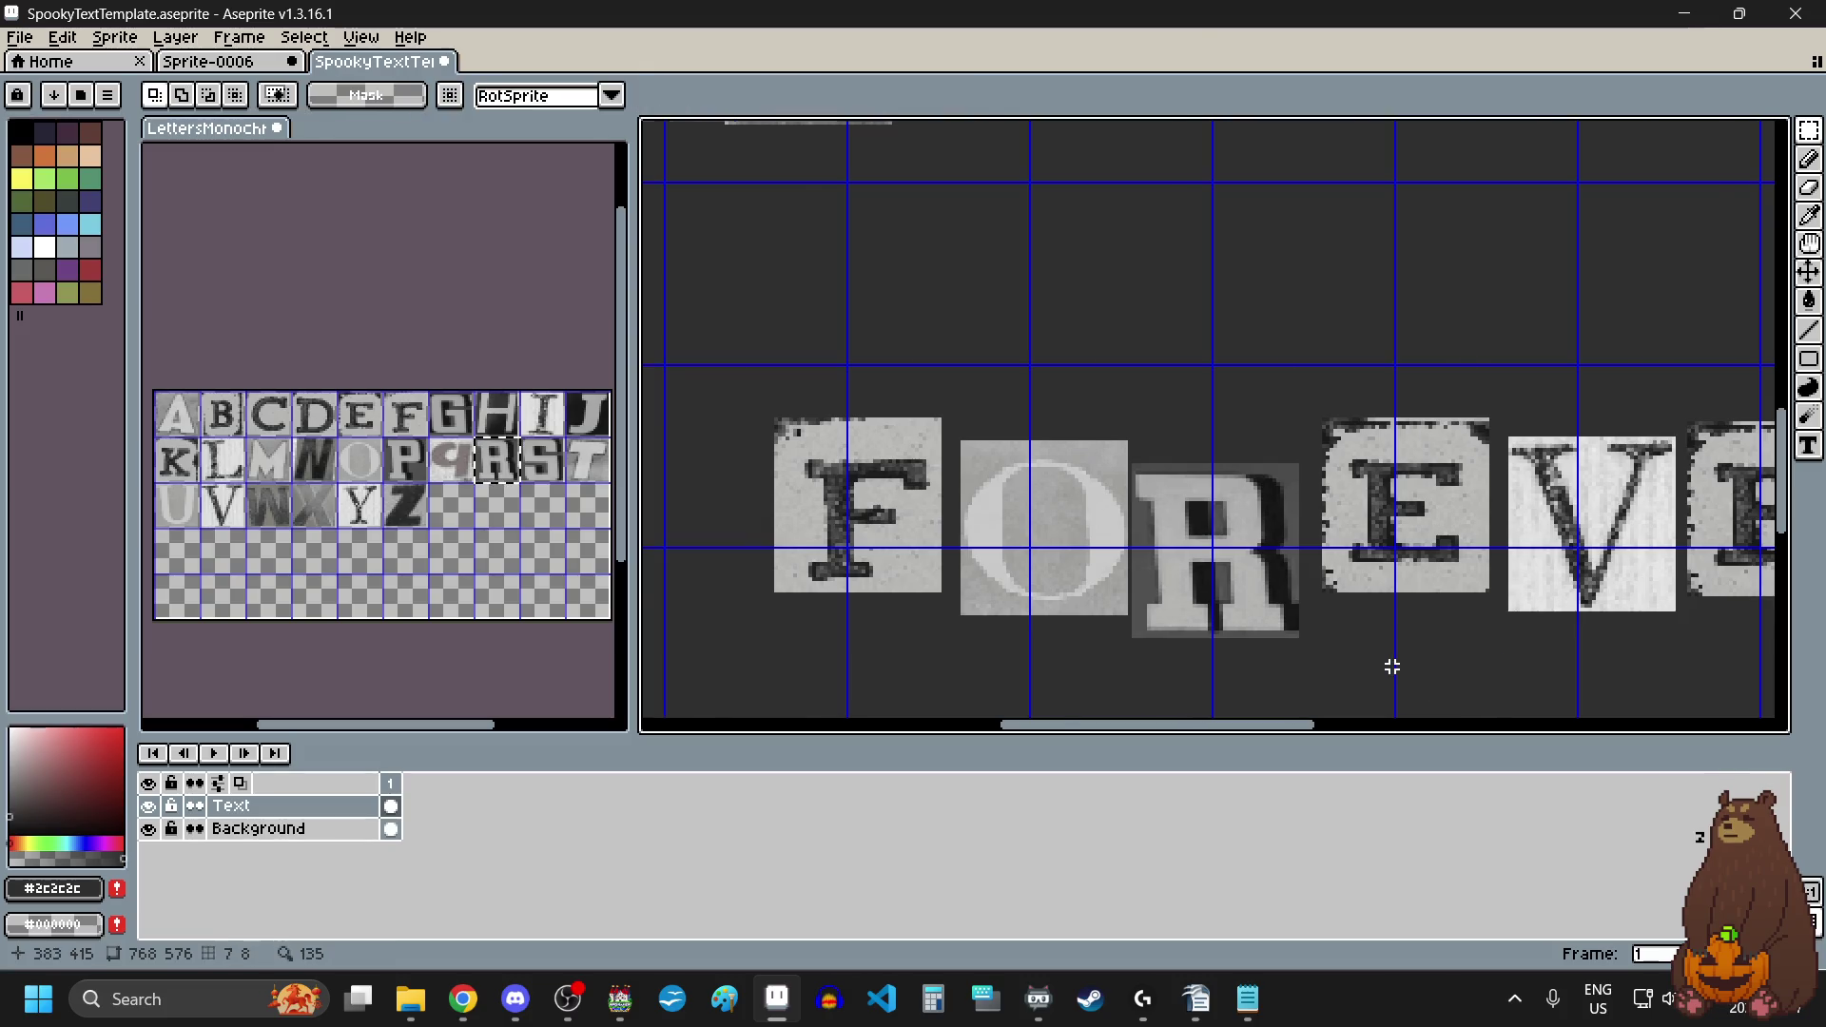
scroll(1384, 644, right, 3)
scroll(1312, 437, up, 2)
scroll(1243, 413, down, 2)
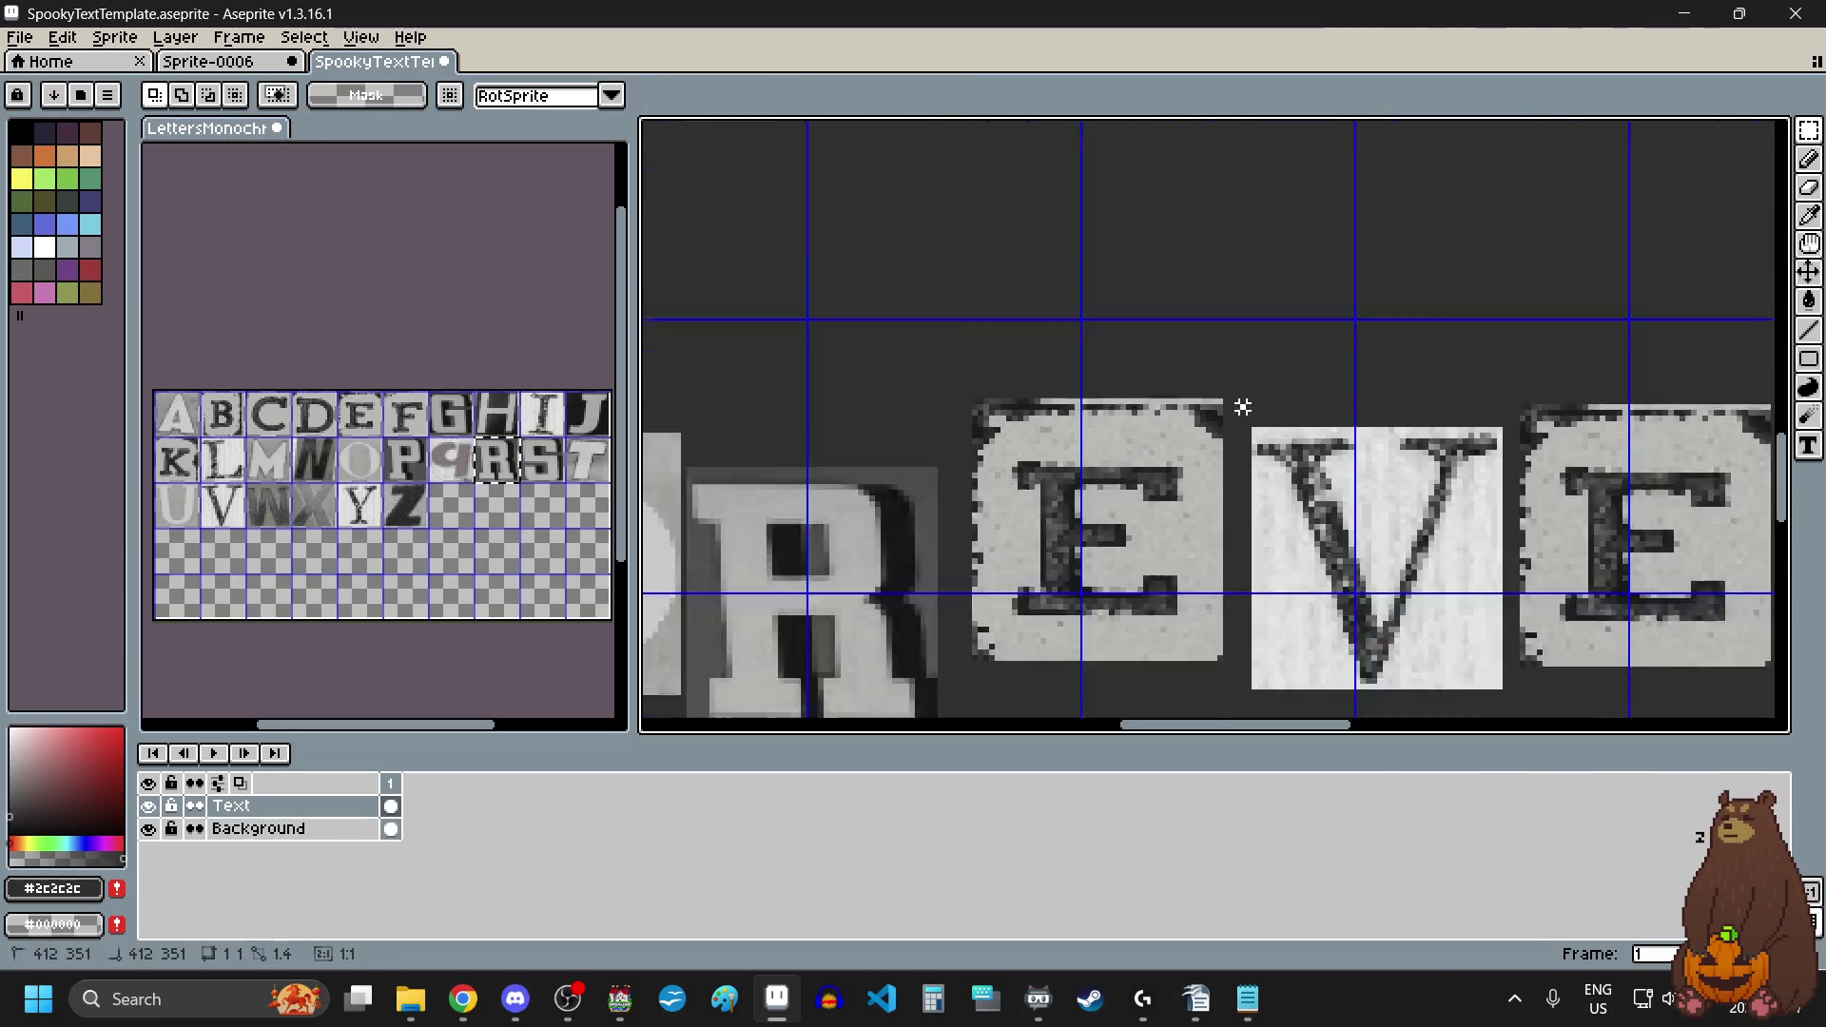
Step: Raise the V and the last R of FOREVER, shifting the R slightly left
mouse_move(1243, 413)
mouse_down()
mouse_move(1377, 520)
mouse_move(1332, 513)
mouse_move(1332, 531)
mouse_move(1349, 538)
mouse_move(1243, 380)
mouse_up()
scroll(1377, 519, up, 2)
click(1203, 570)
scroll(1207, 598, down, 2)
scroll(1207, 598, down, 2)
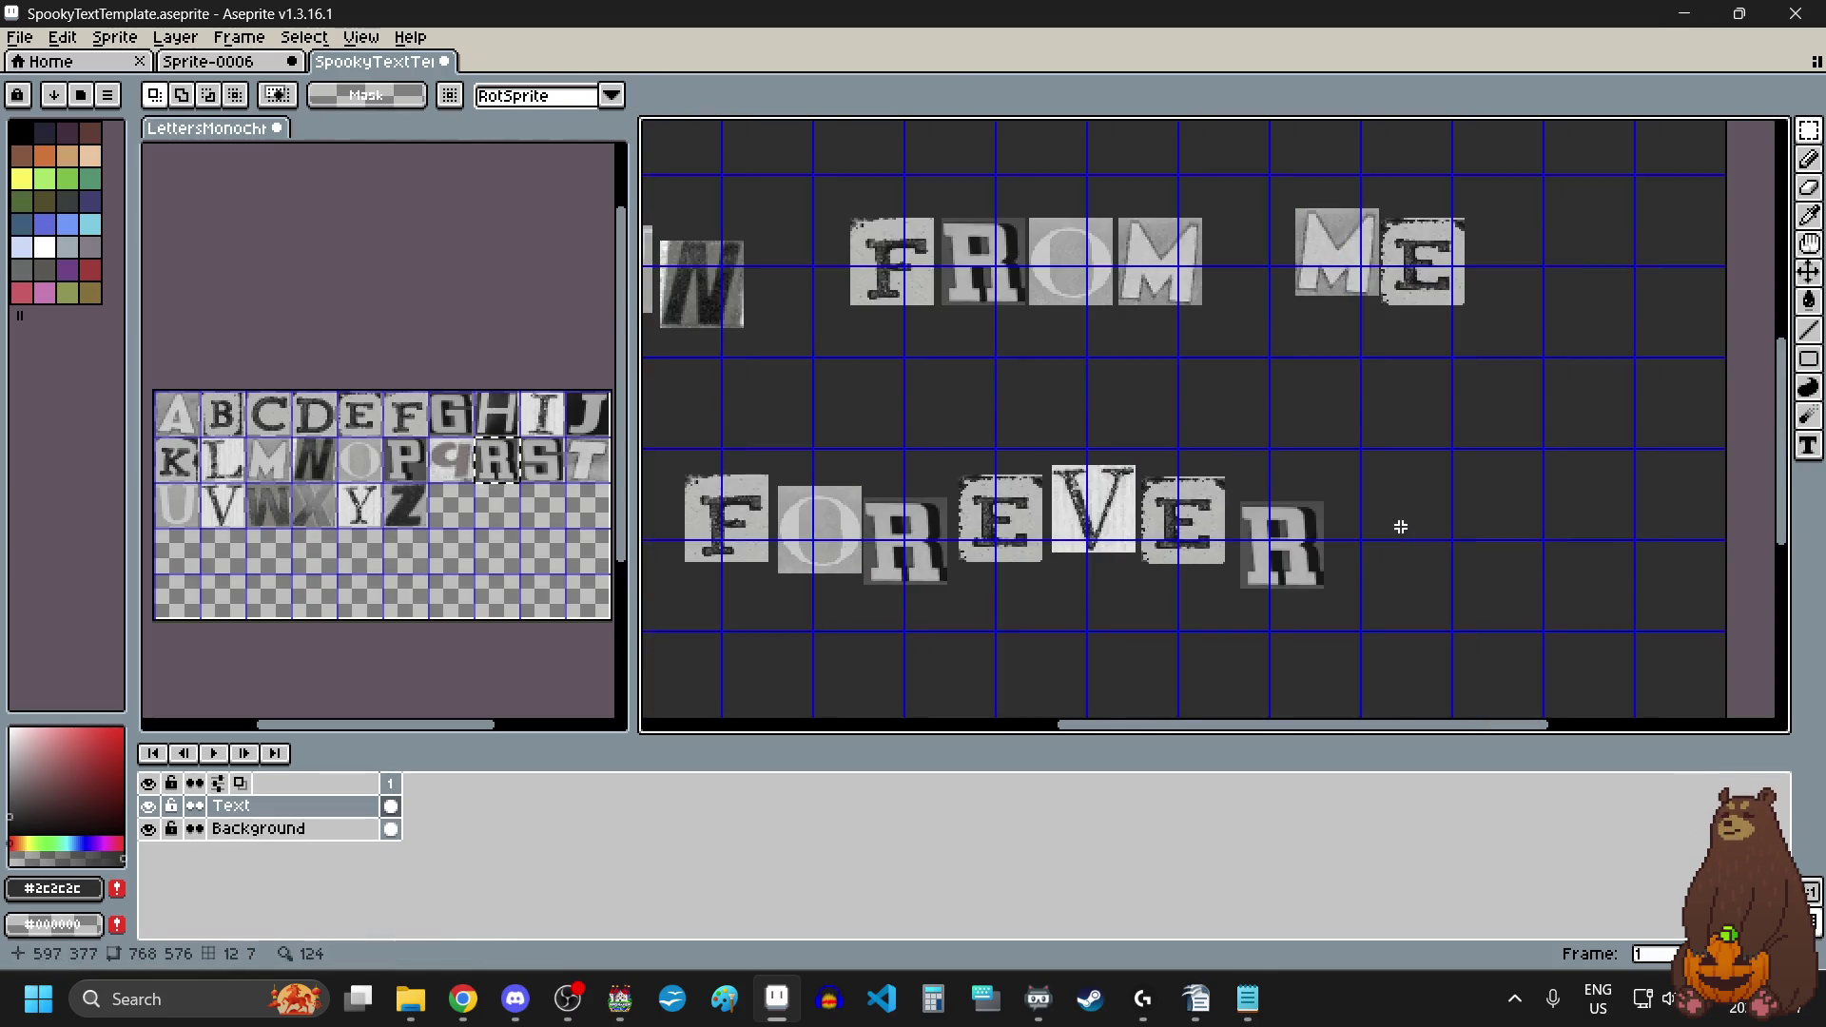
scroll(1238, 550, up, 4)
mouse_move(1216, 384)
mouse_down()
mouse_move(1410, 612)
mouse_move(1515, 676)
mouse_up()
drag(1387, 570, 1376, 444)
click(1341, 631)
Step: Nudge the EVER letters one step right and one step down
scroll(1341, 632, down, 2)
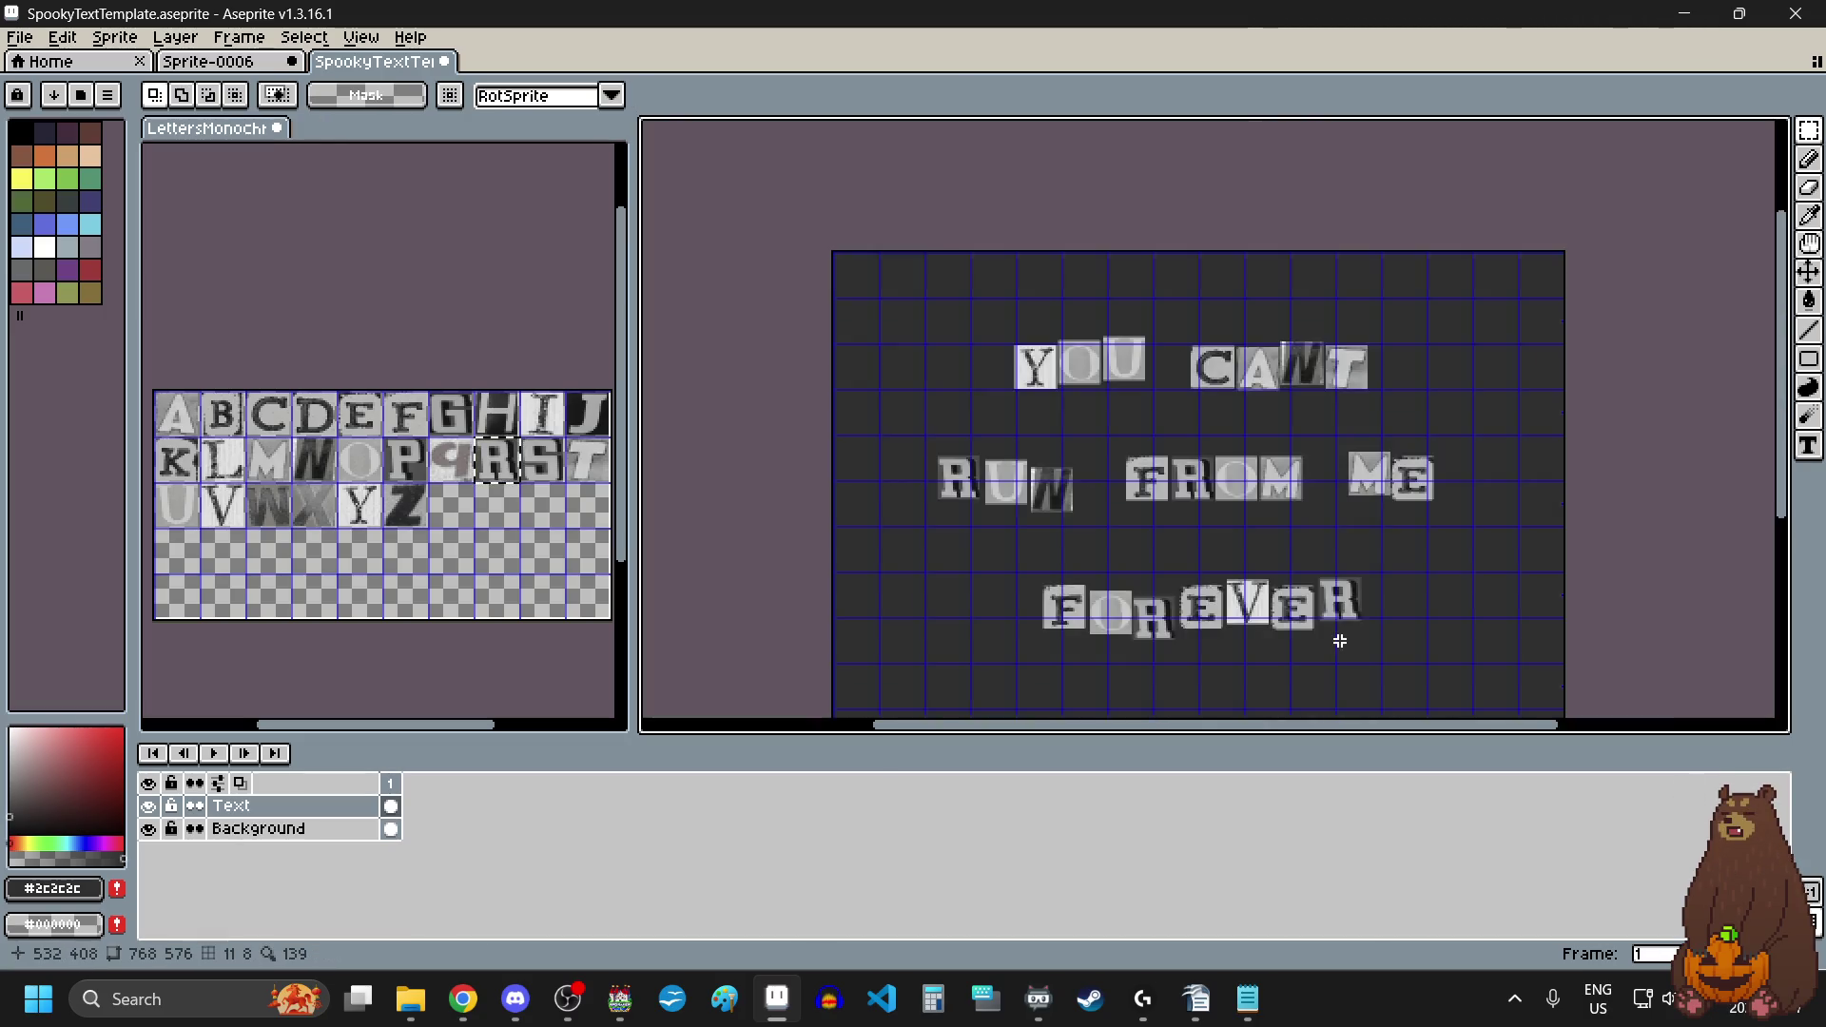
scroll(1382, 680, up, 2)
scroll(1383, 680, down, 2)
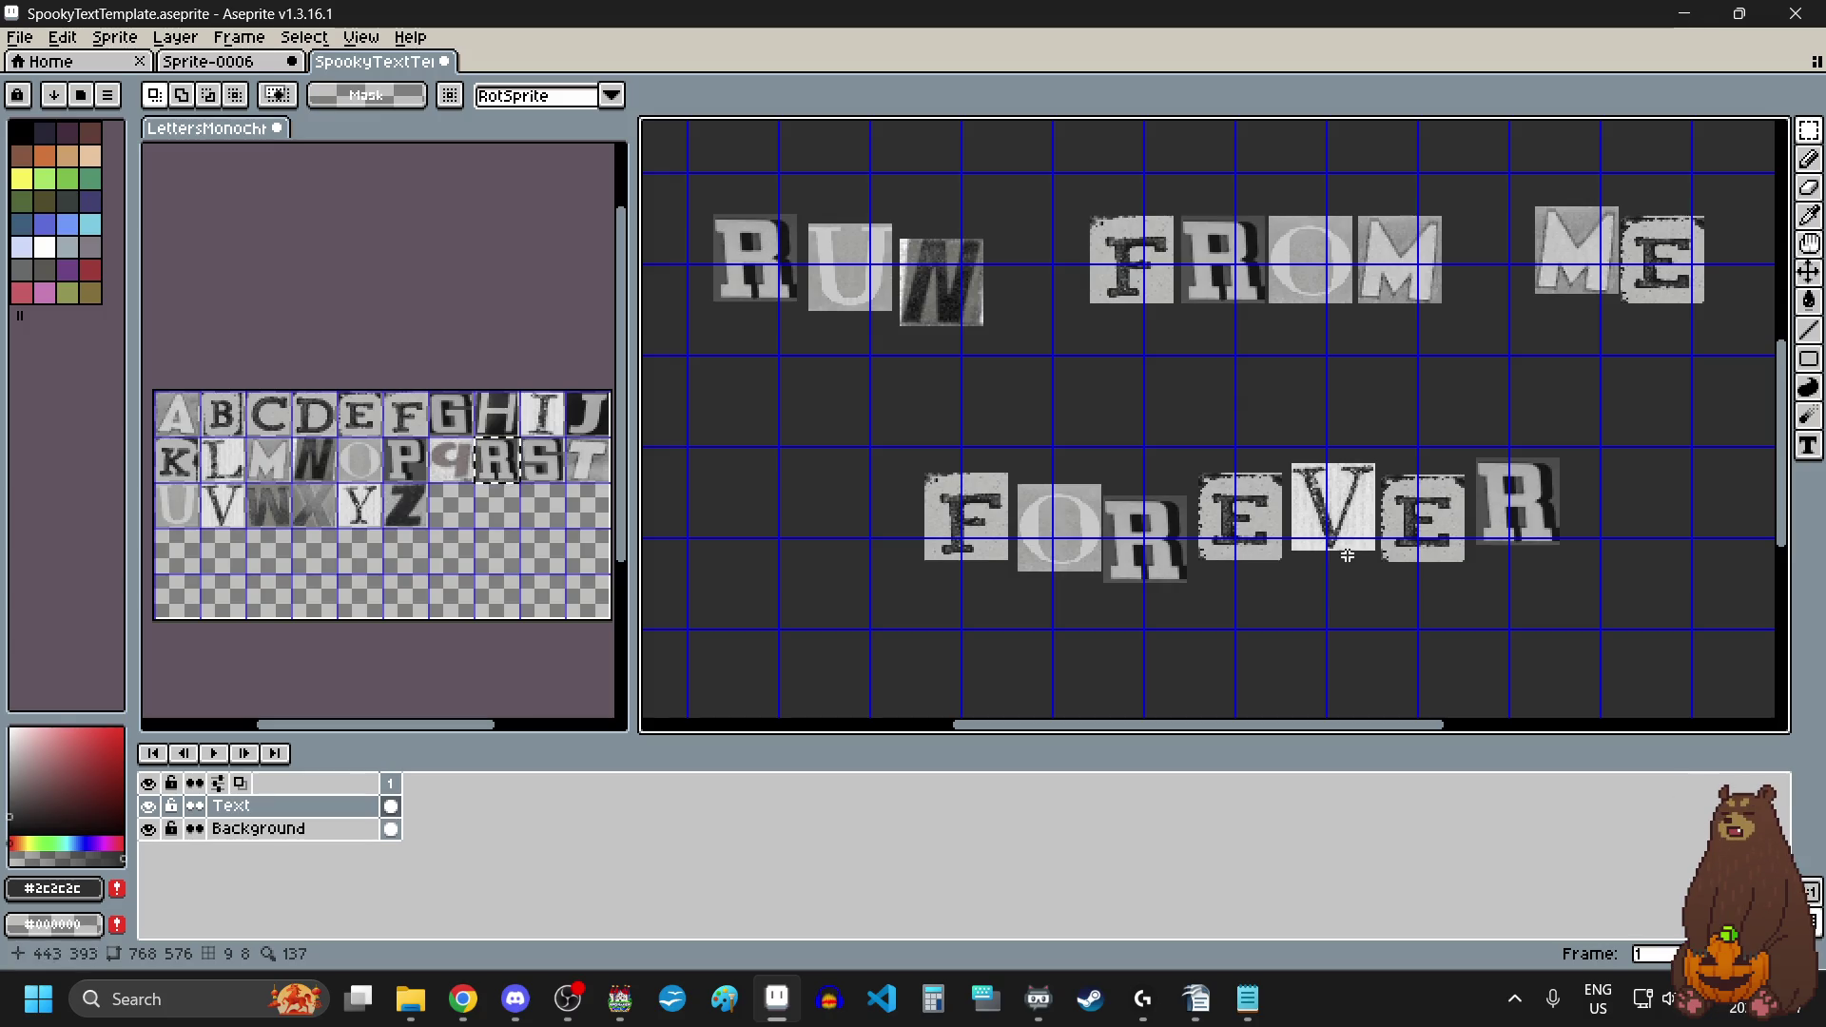
scroll(1422, 519, up, 2)
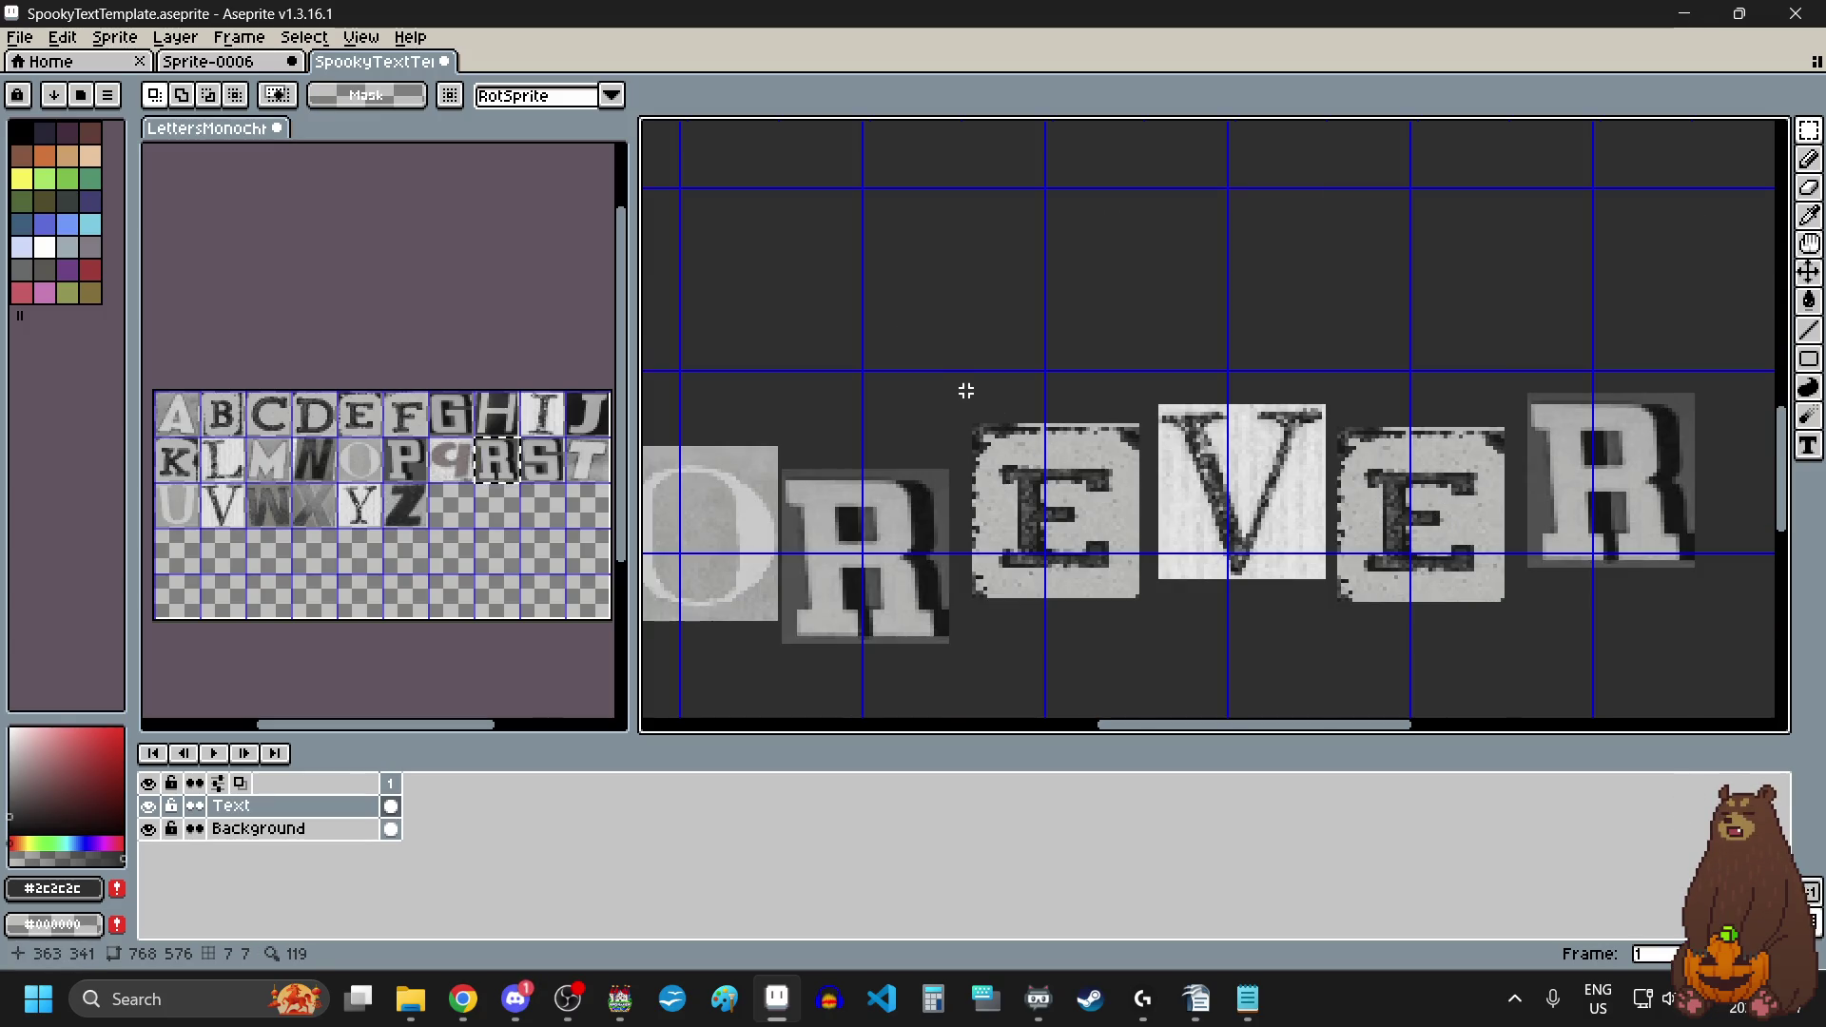
drag(964, 388, 1726, 638)
key(Right)
key(Right)
key(Right)
key(Down)
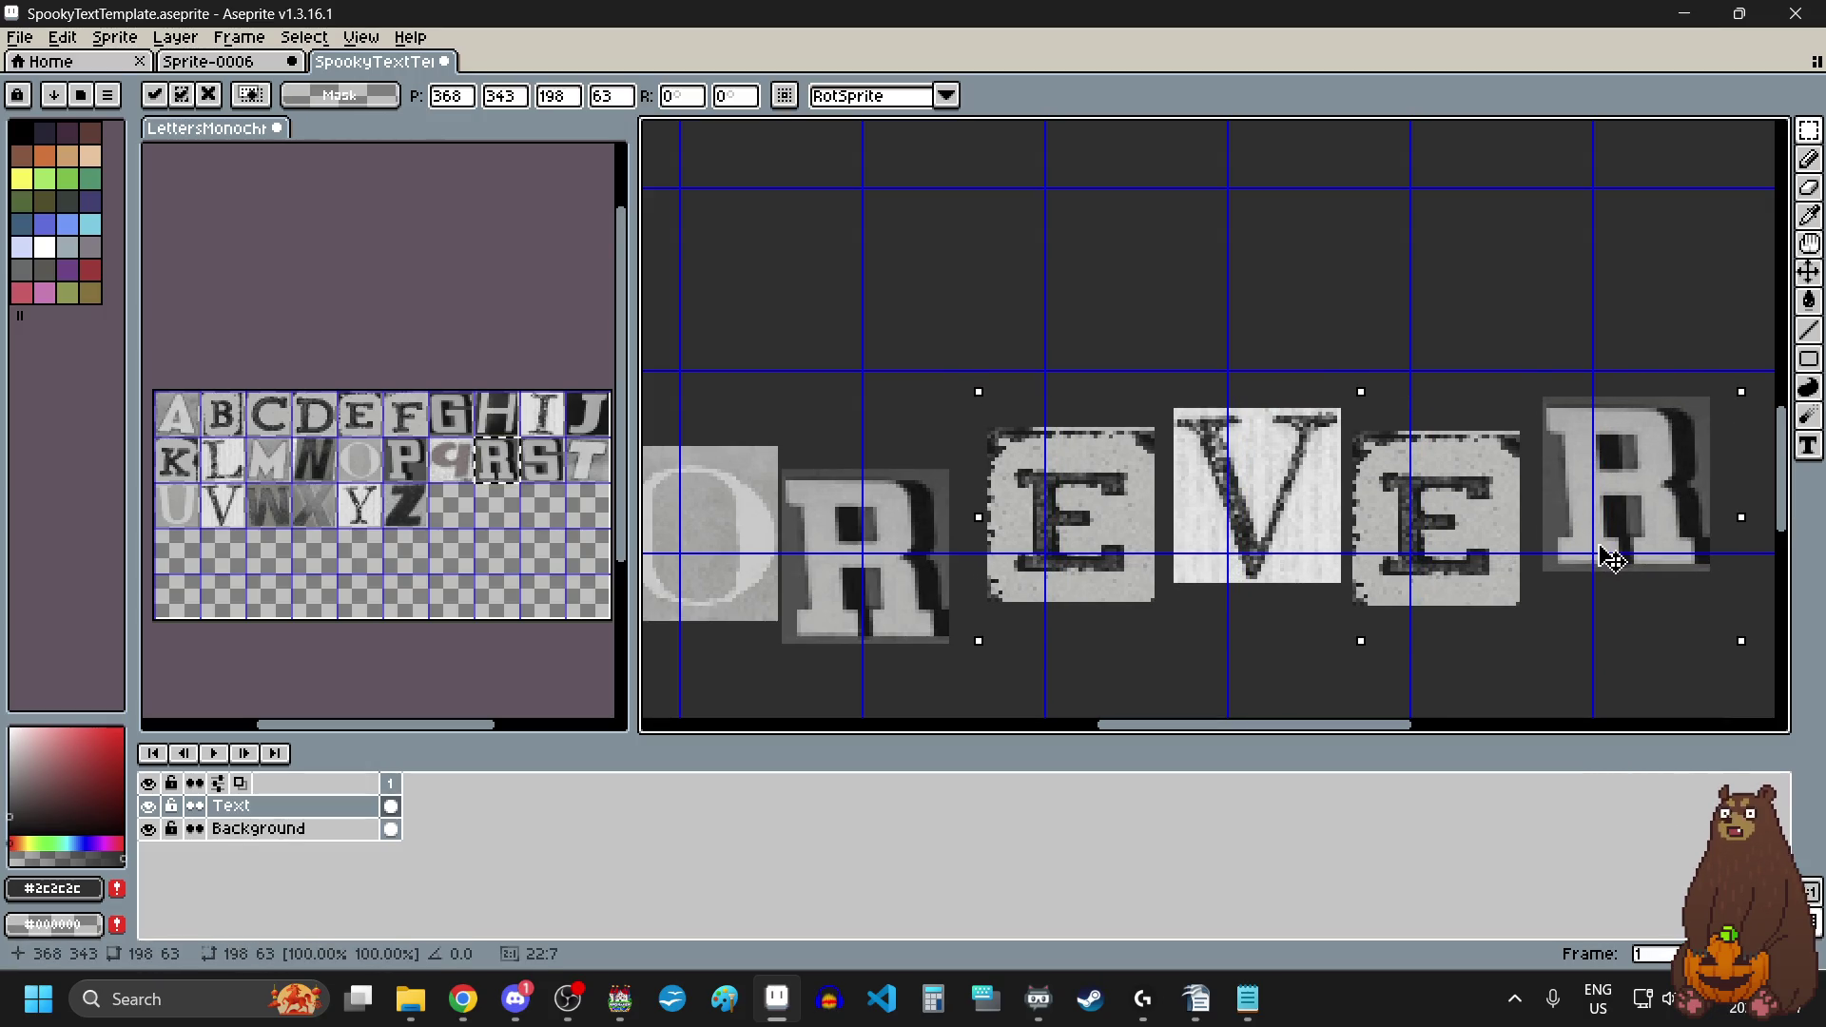
scroll(1450, 551, down, 4)
click(1373, 612)
Step: Shift the E and V of FOREVER a few pixels left and deselect
scroll(1351, 495, up, 6)
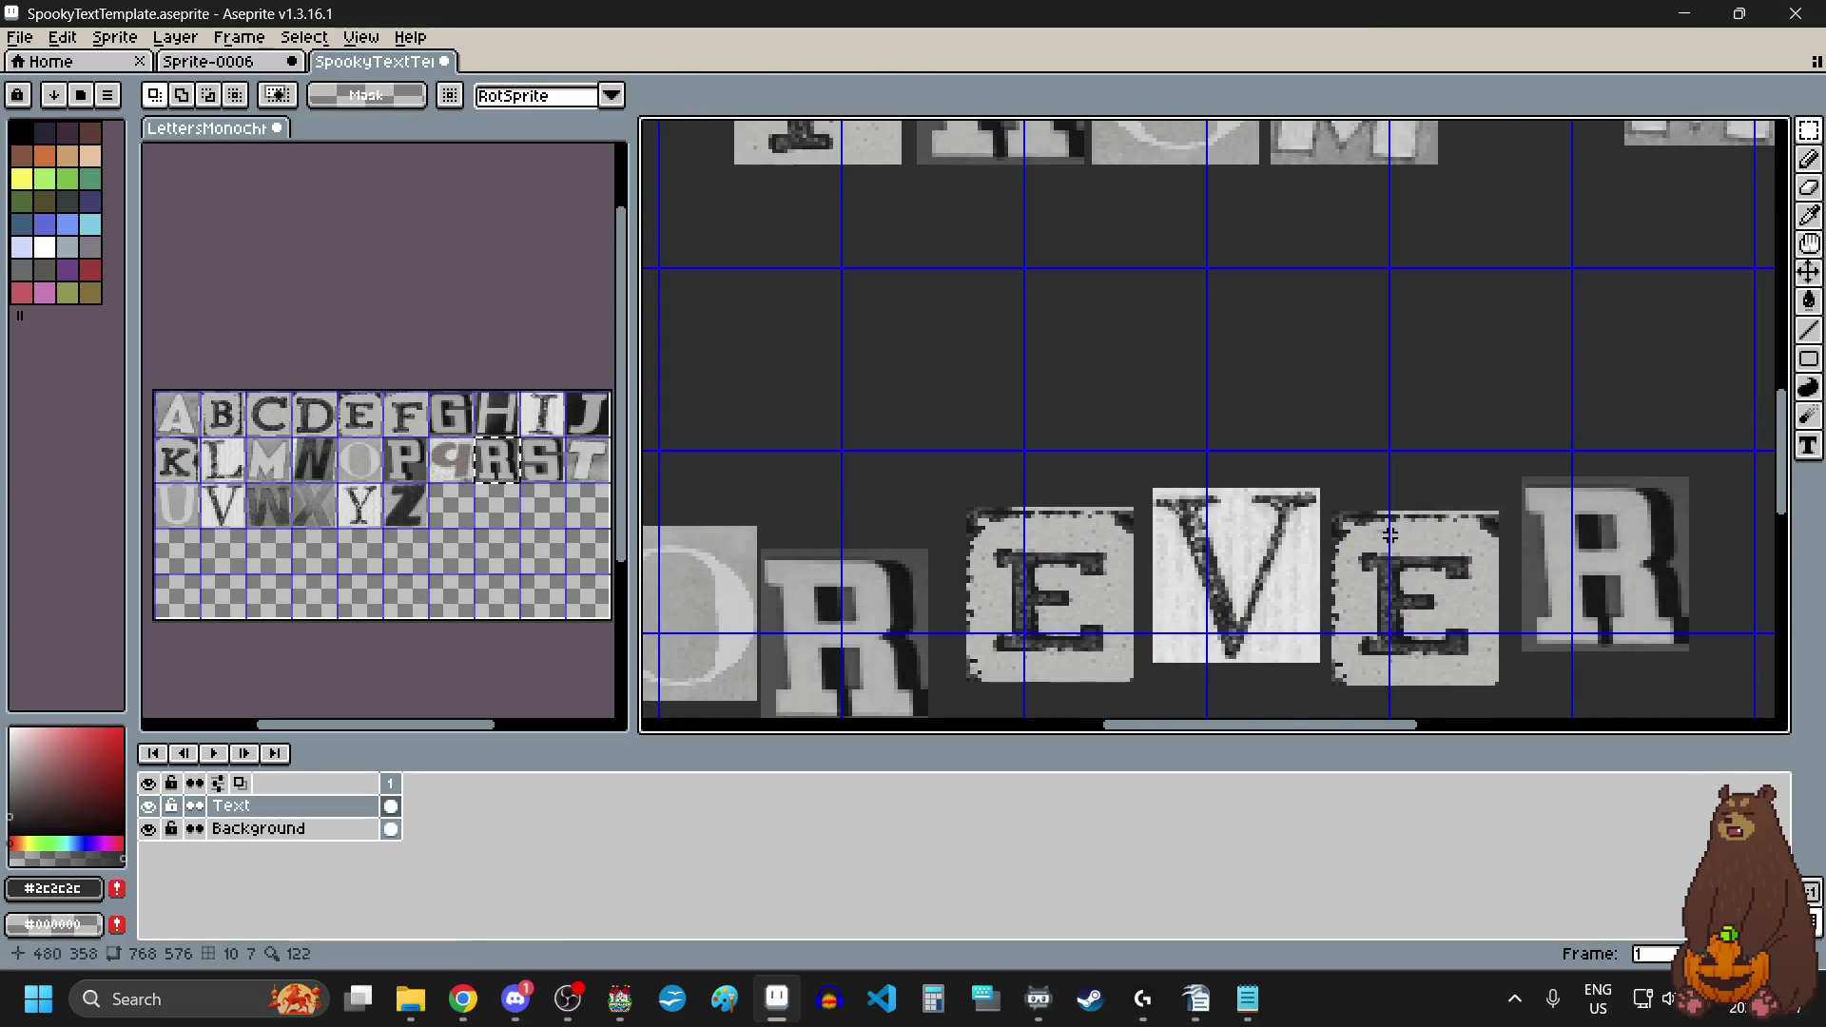
scroll(1283, 432, down, 3)
mouse_move(1322, 398)
mouse_down()
mouse_move(1284, 432)
mouse_move(1207, 640)
mouse_move(791, 652)
mouse_move(805, 677)
mouse_up()
scroll(1141, 652, up, 2)
scroll(795, 652, up, 1)
scroll(790, 653, down, 2)
drag(984, 588, 972, 588)
scroll(972, 587, down, 2)
key(ctrl+d)
scroll(1091, 632, down, 2)
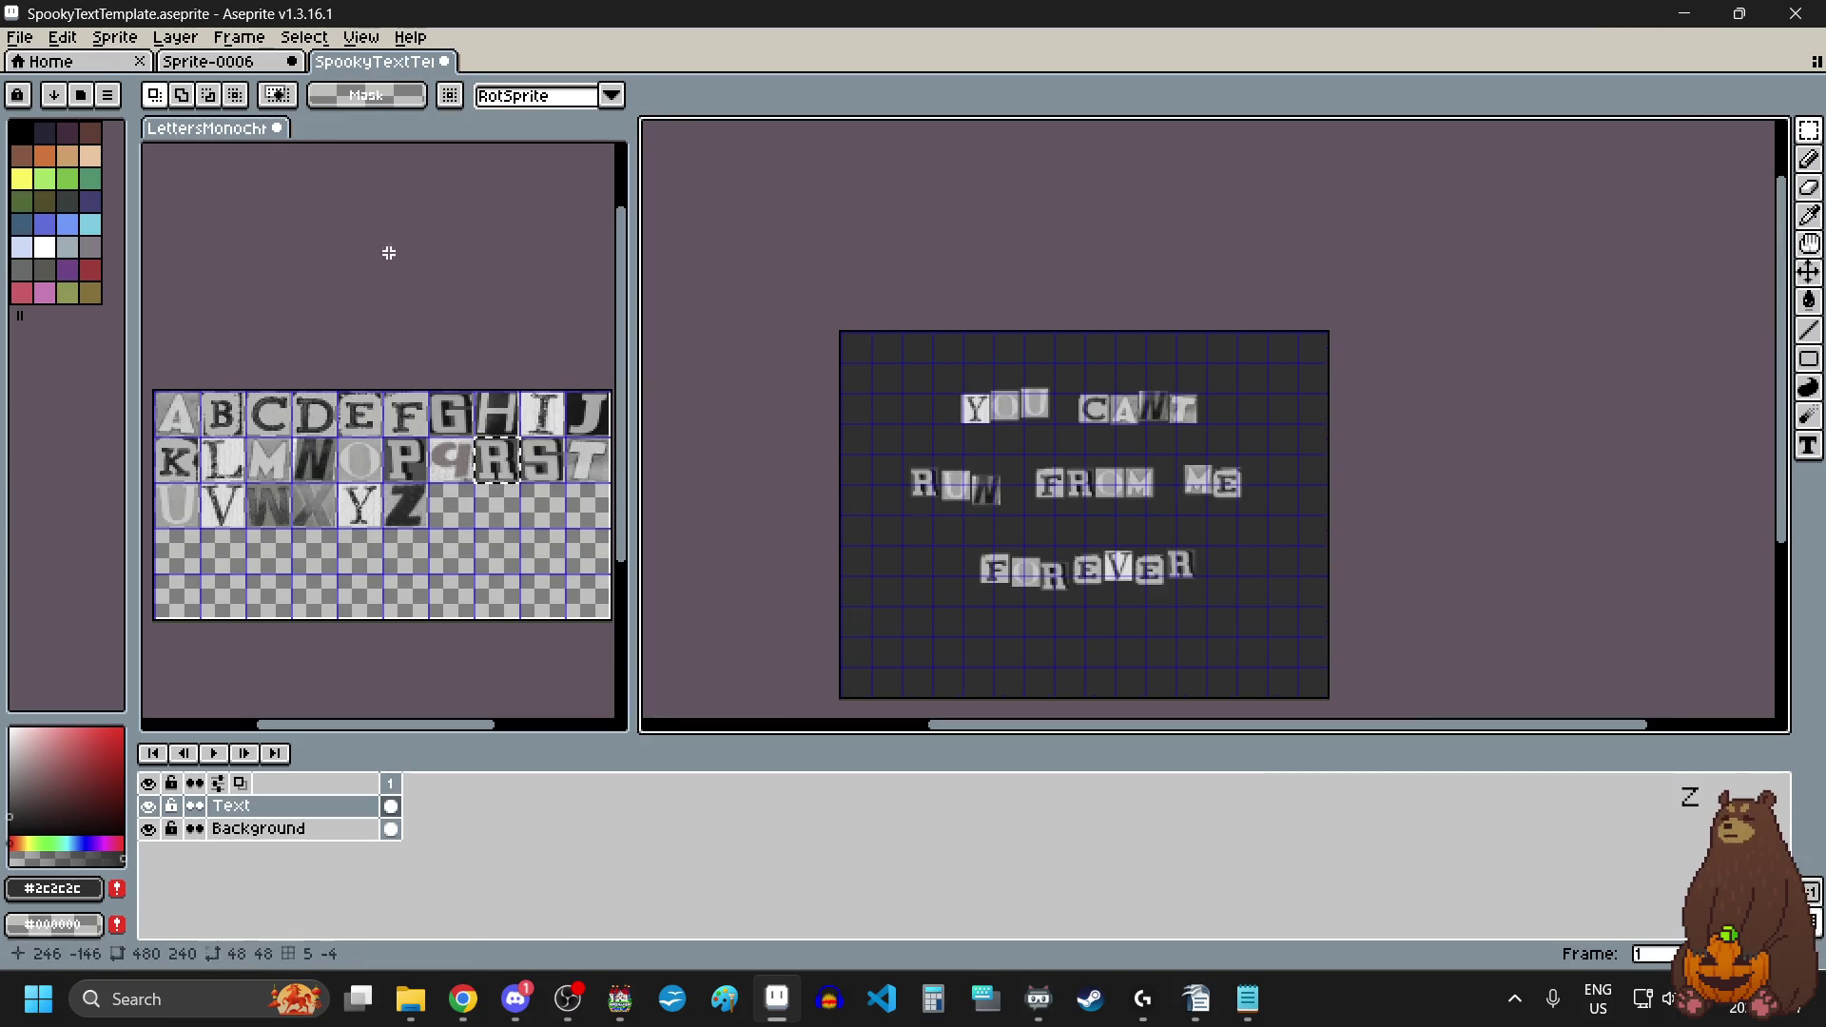
click(21, 38)
Step: Export as YOUCANTRUN3.png in Echo Emporium img\pictures, accepting PNG without layers
mouse_move(110, 233)
click(286, 225)
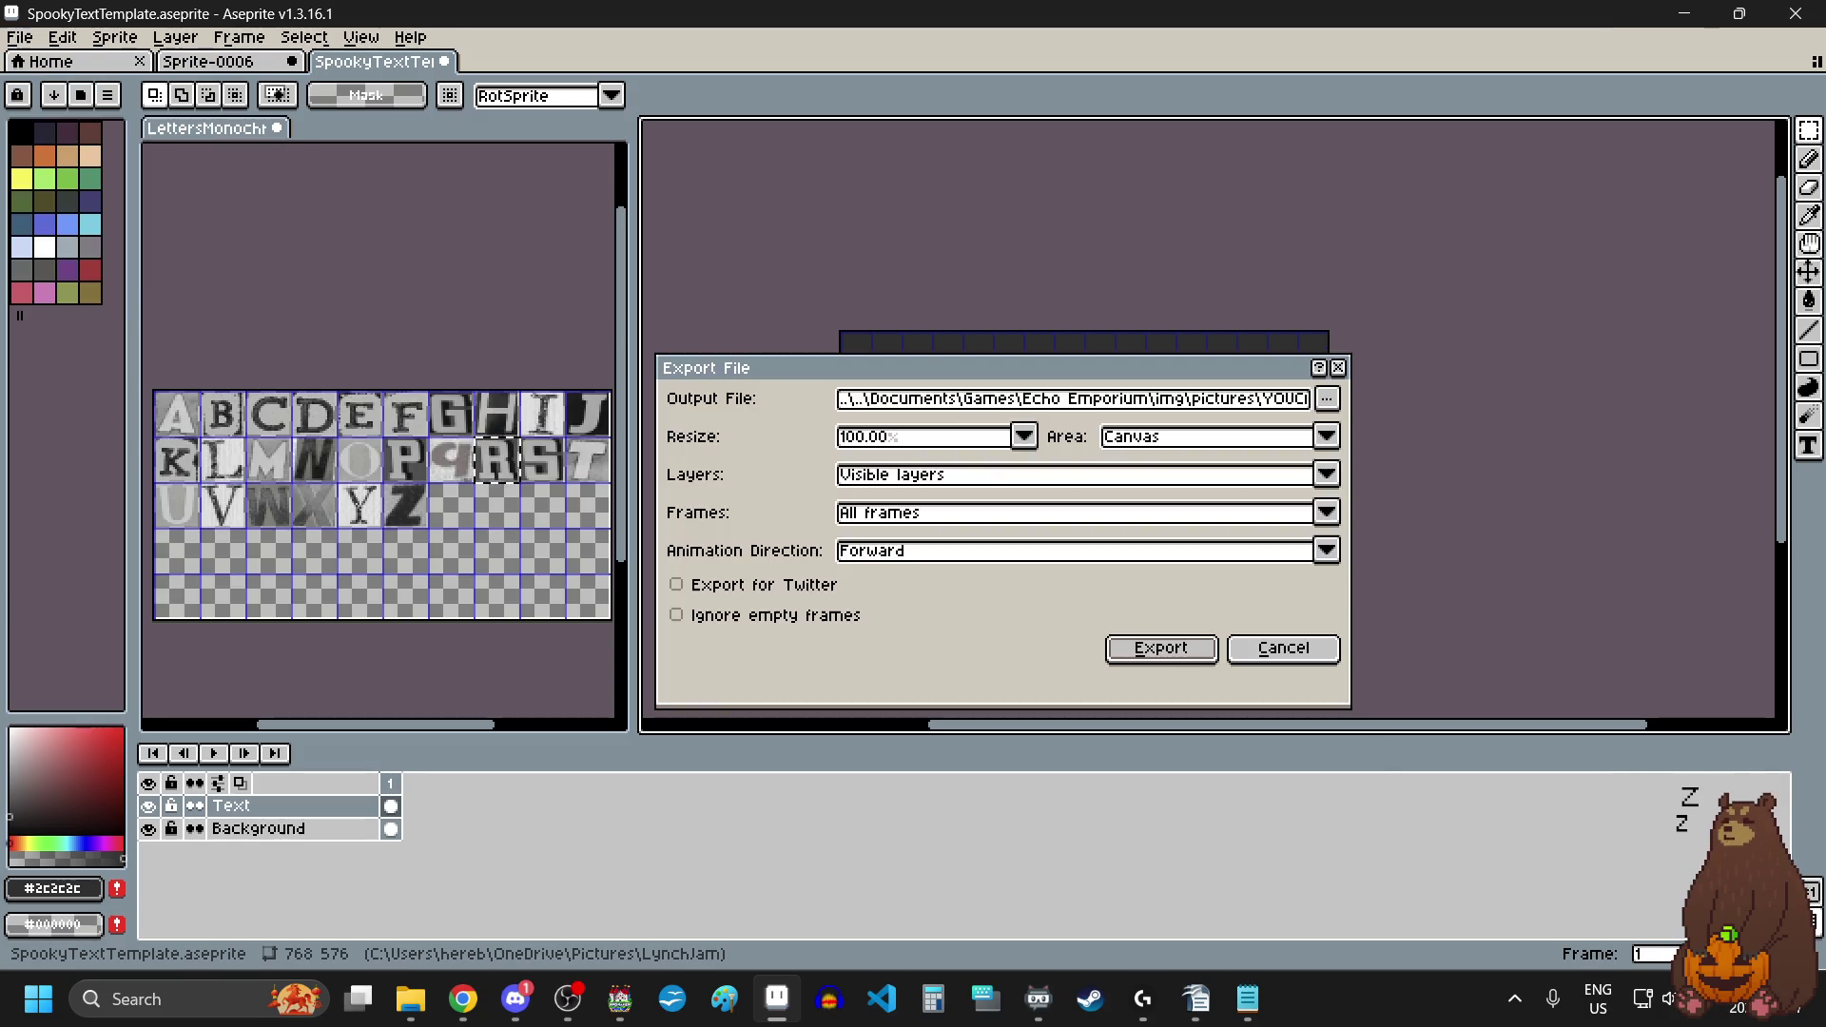
click(1330, 399)
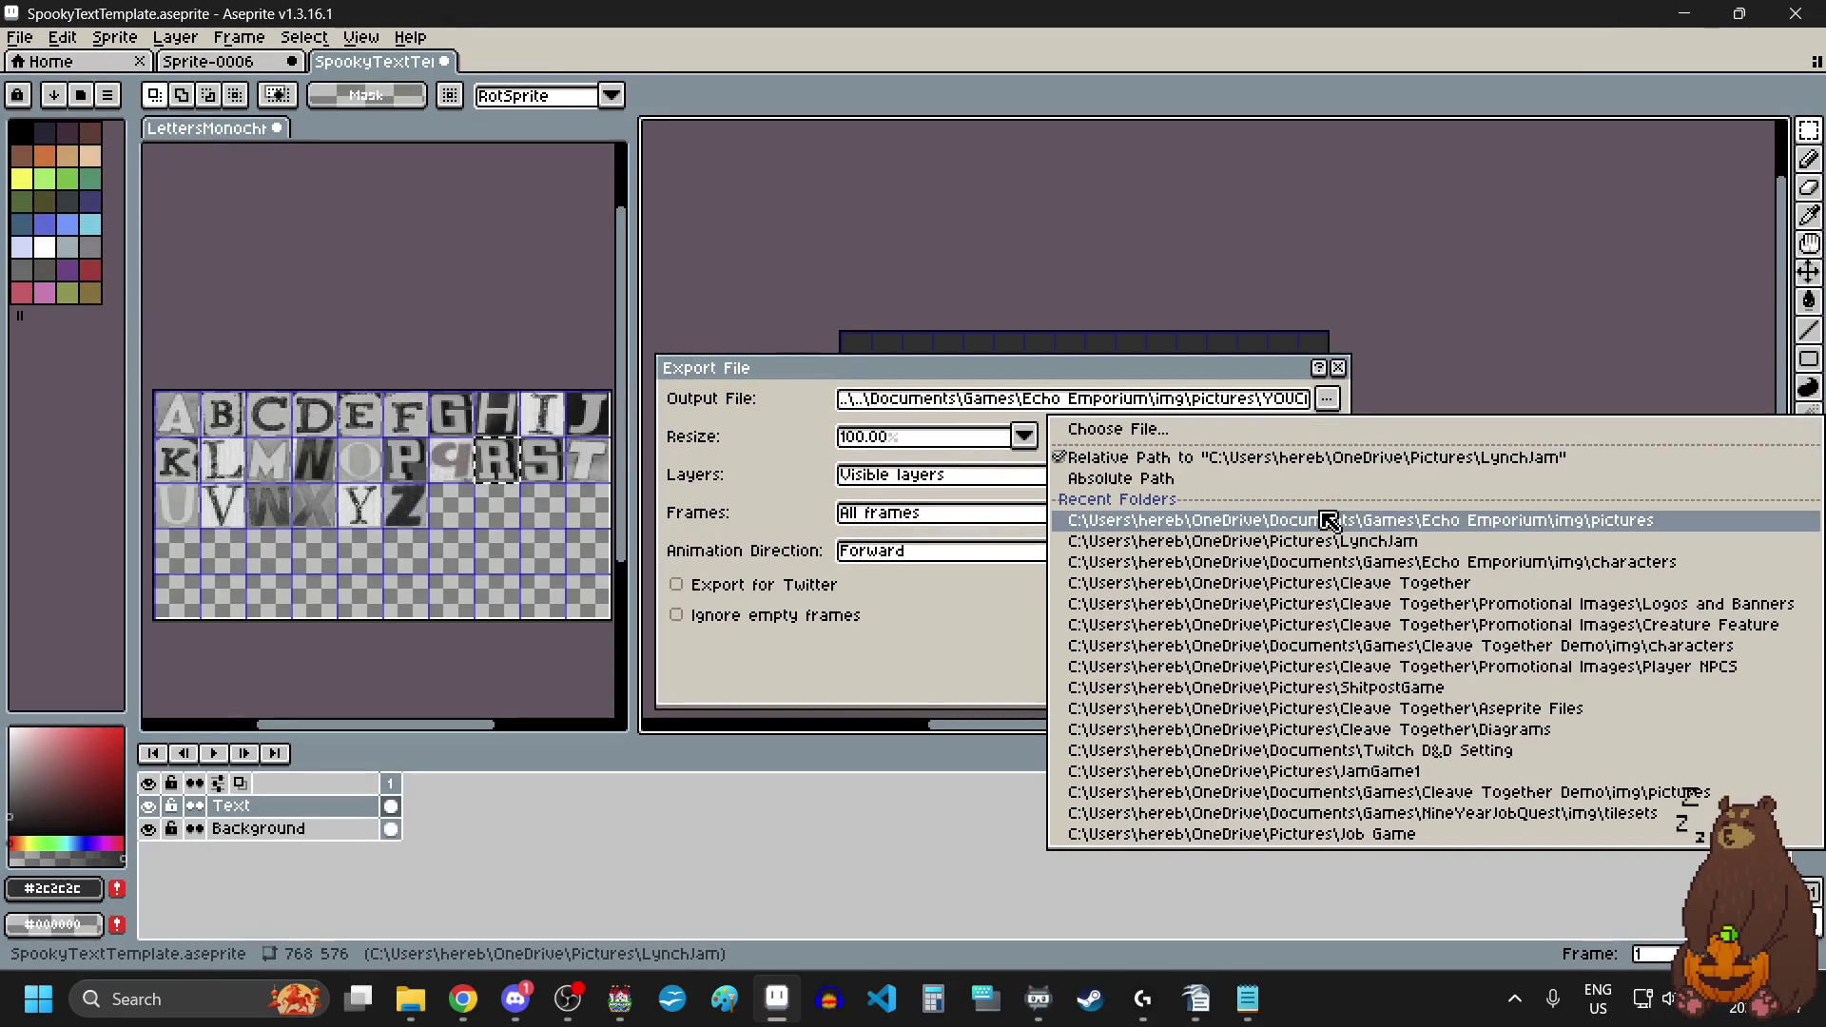
click(1308, 436)
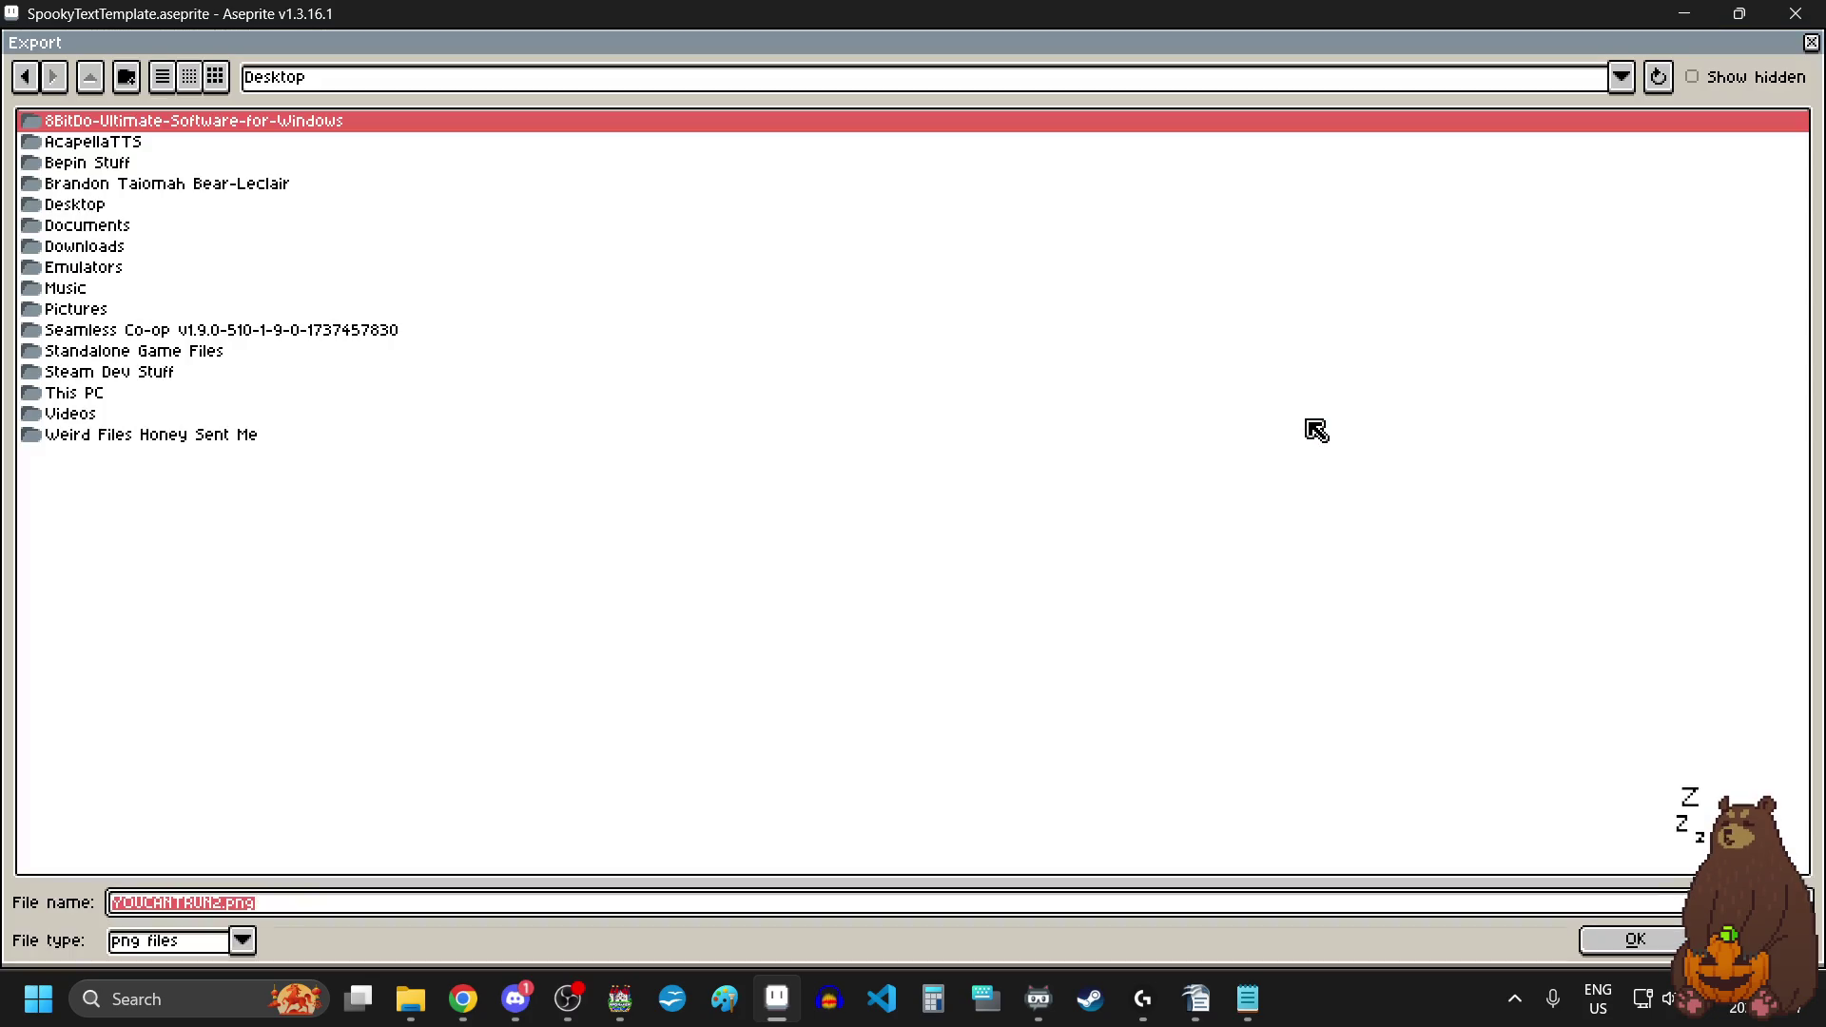
click(1623, 79)
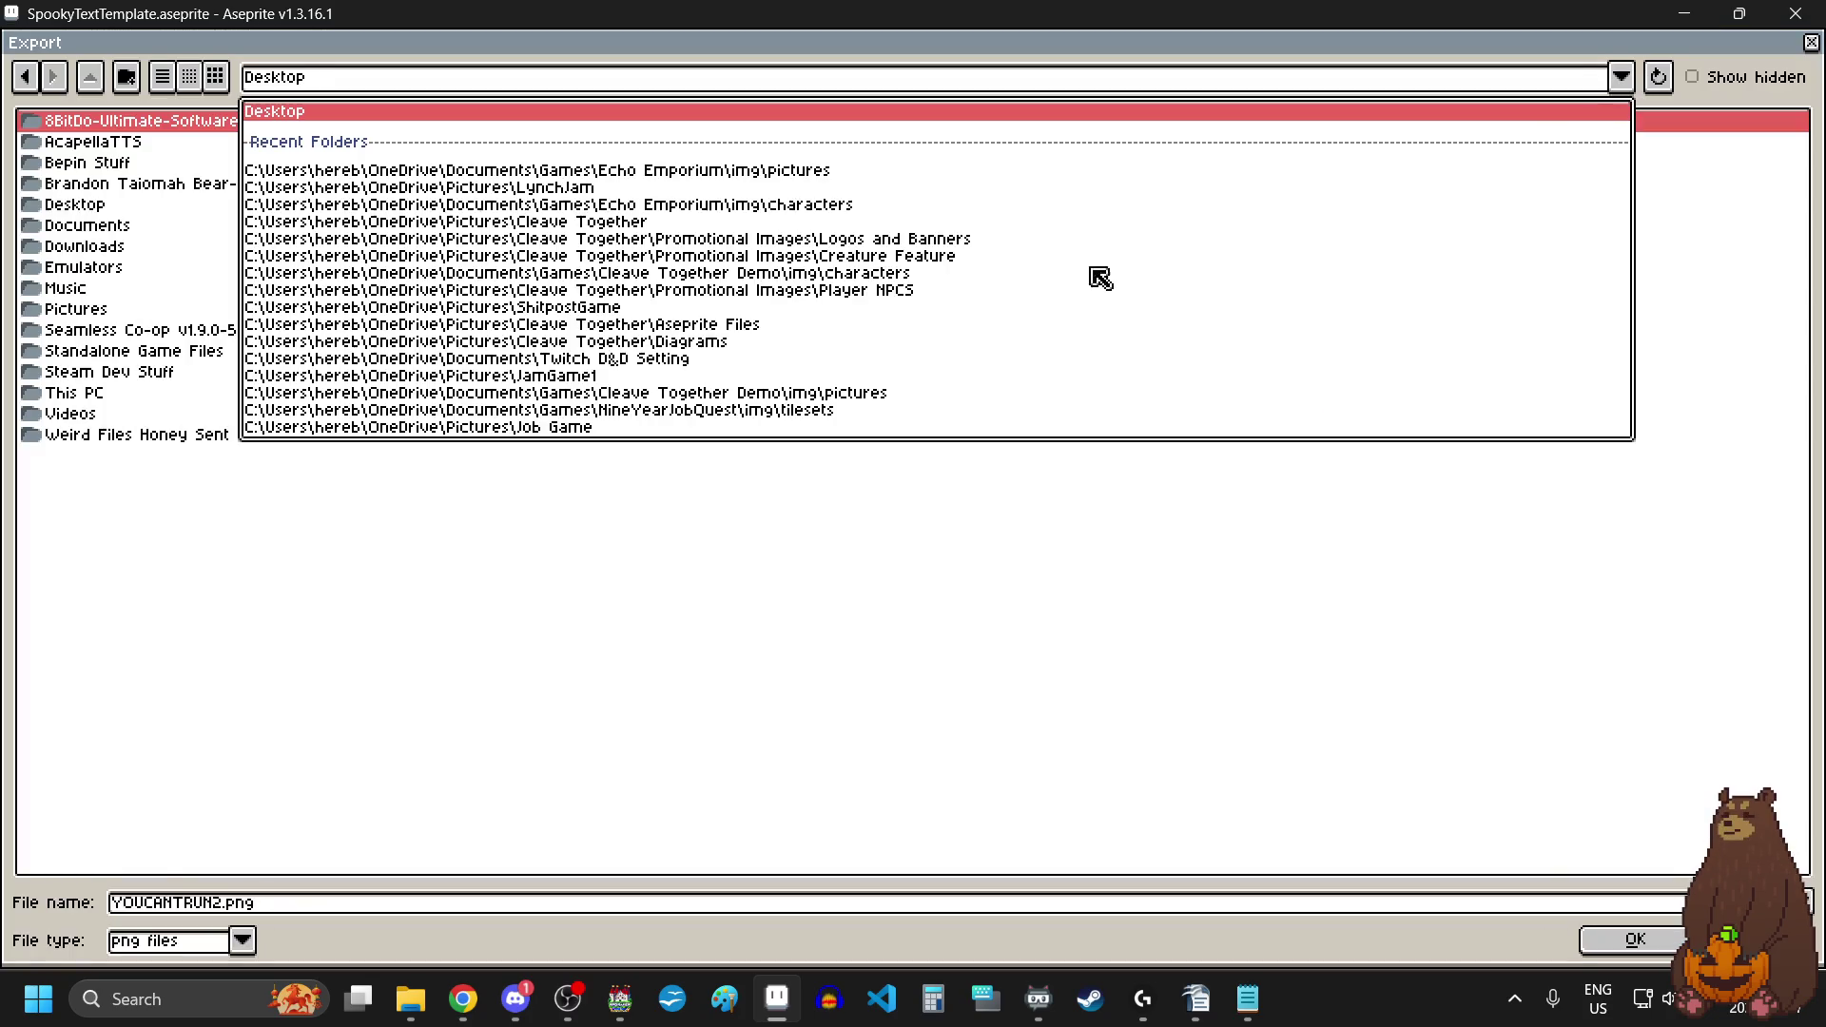
click(741, 174)
click(95, 393)
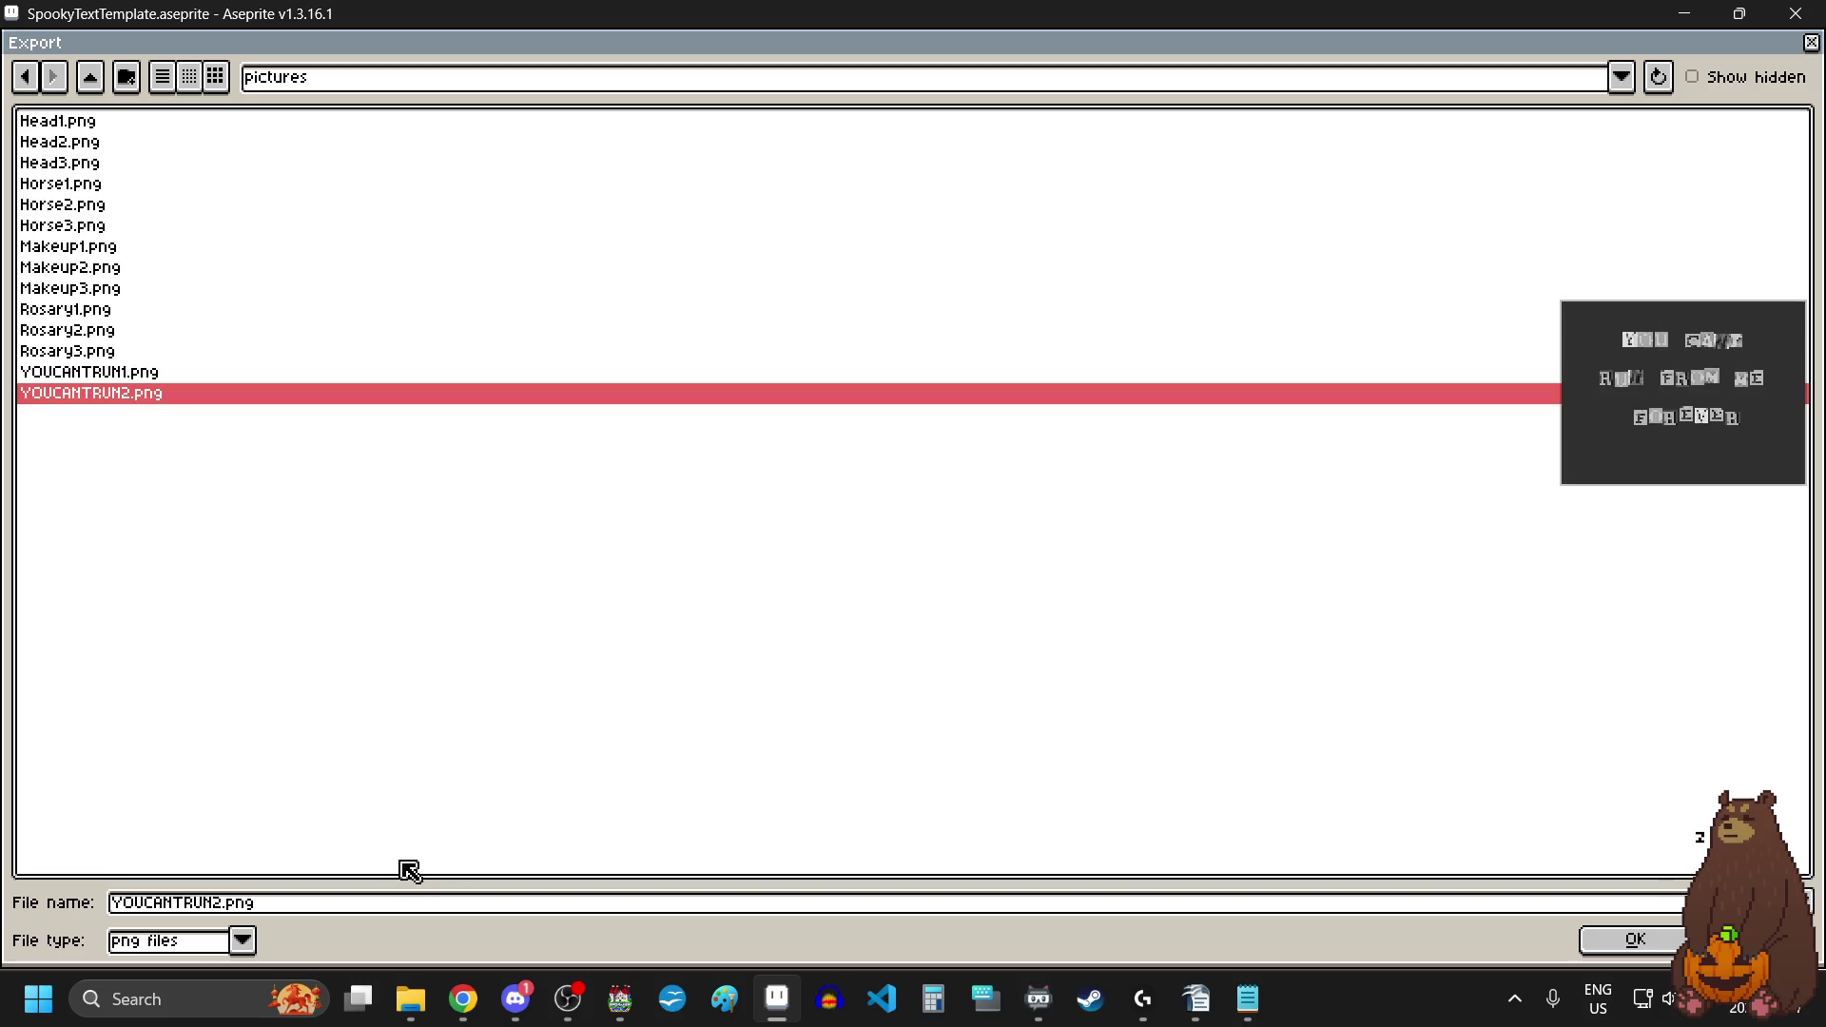
click(396, 908)
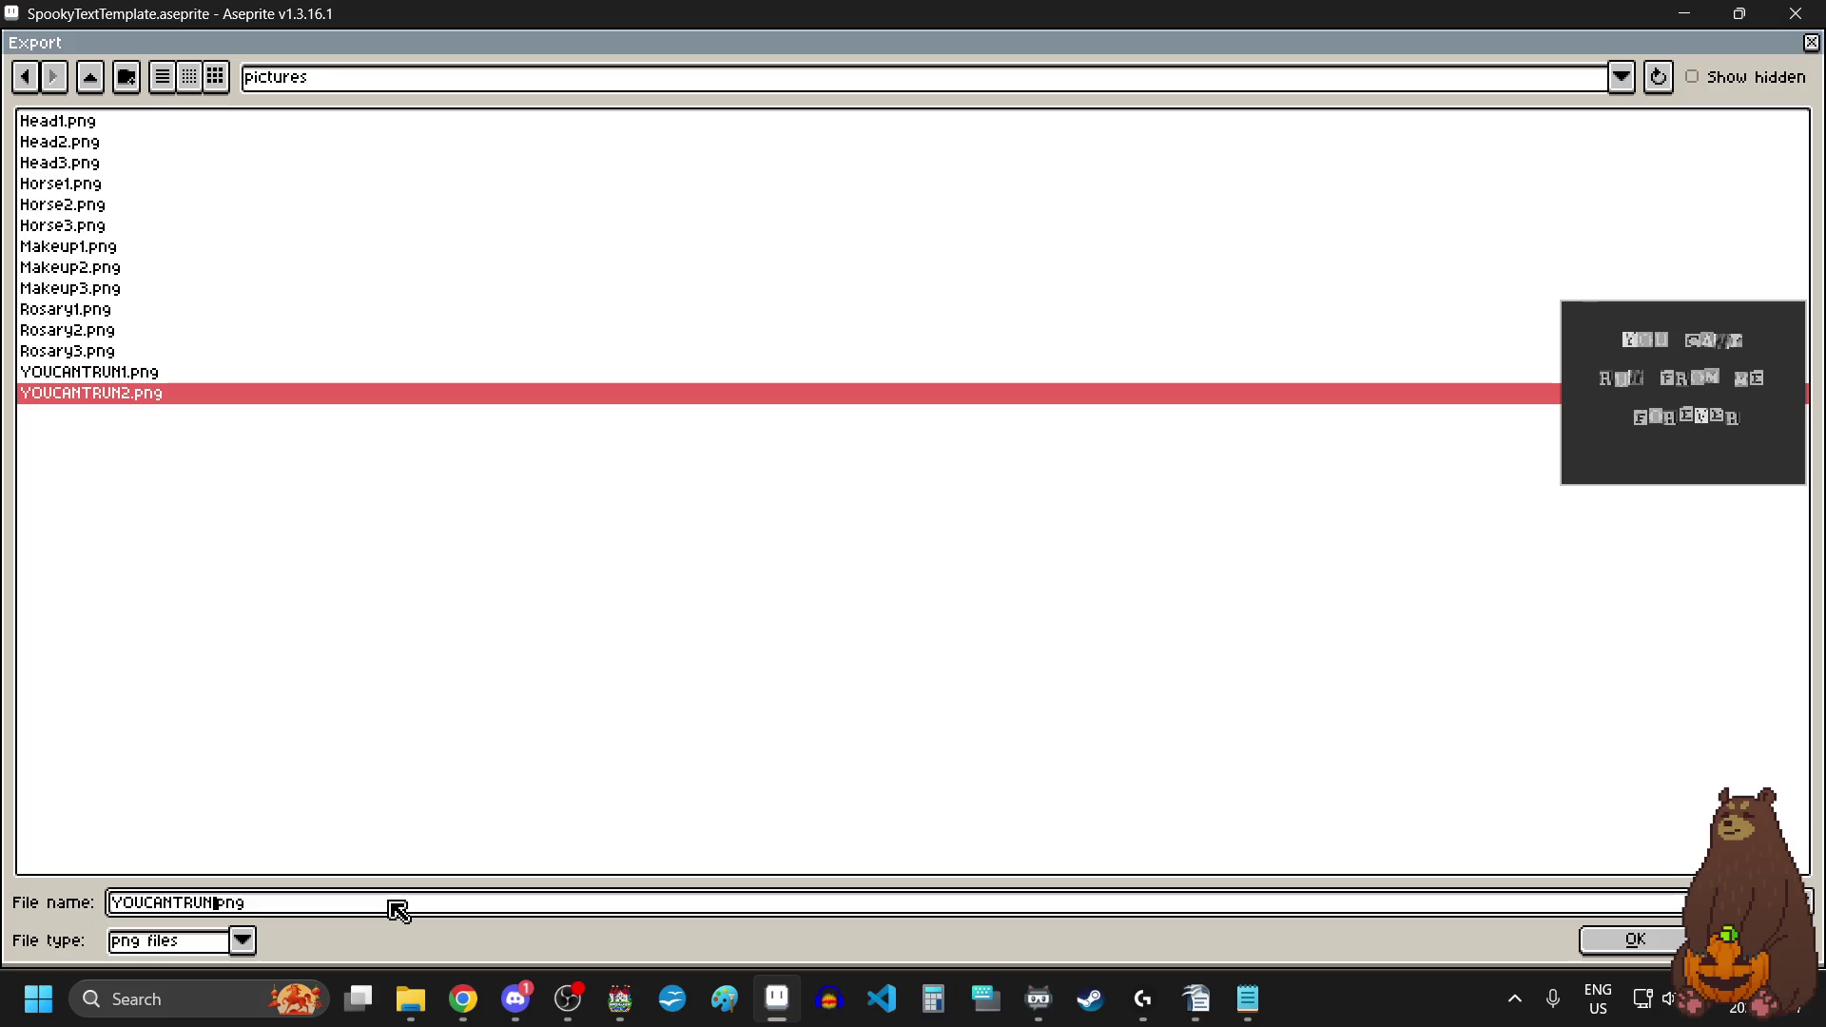
text(3)
click(1634, 940)
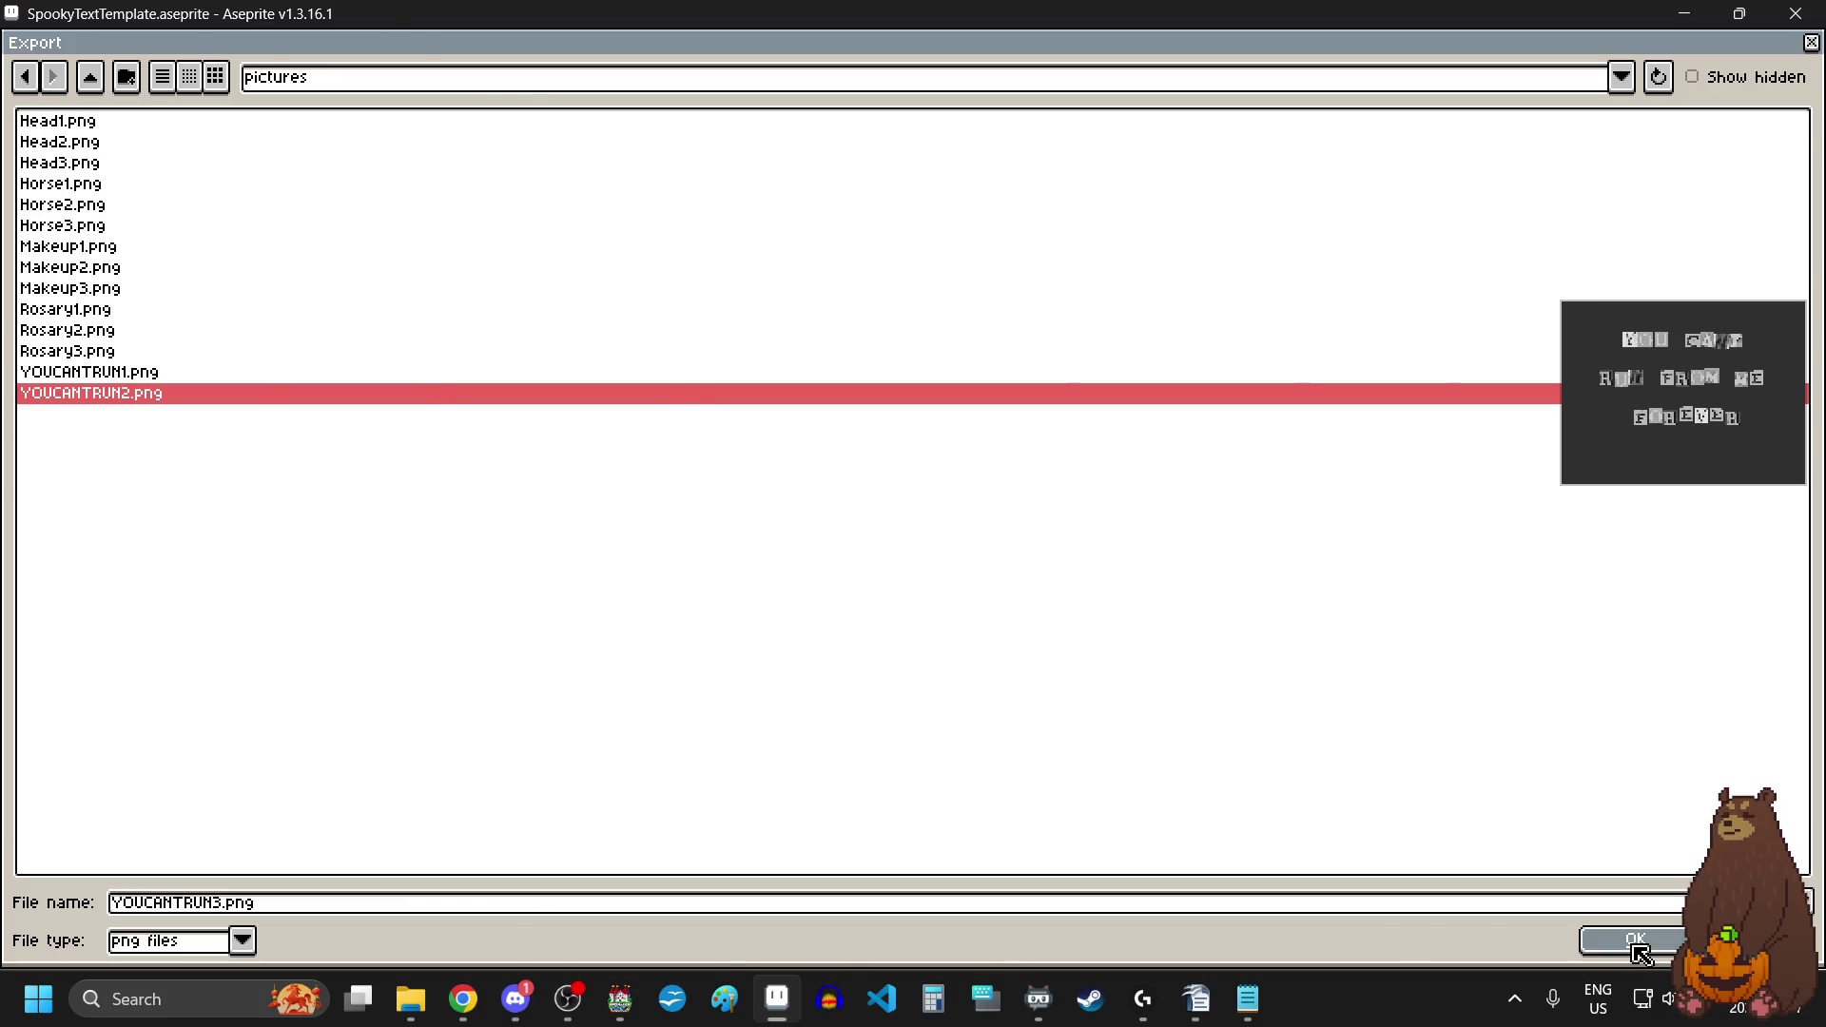
click(1162, 658)
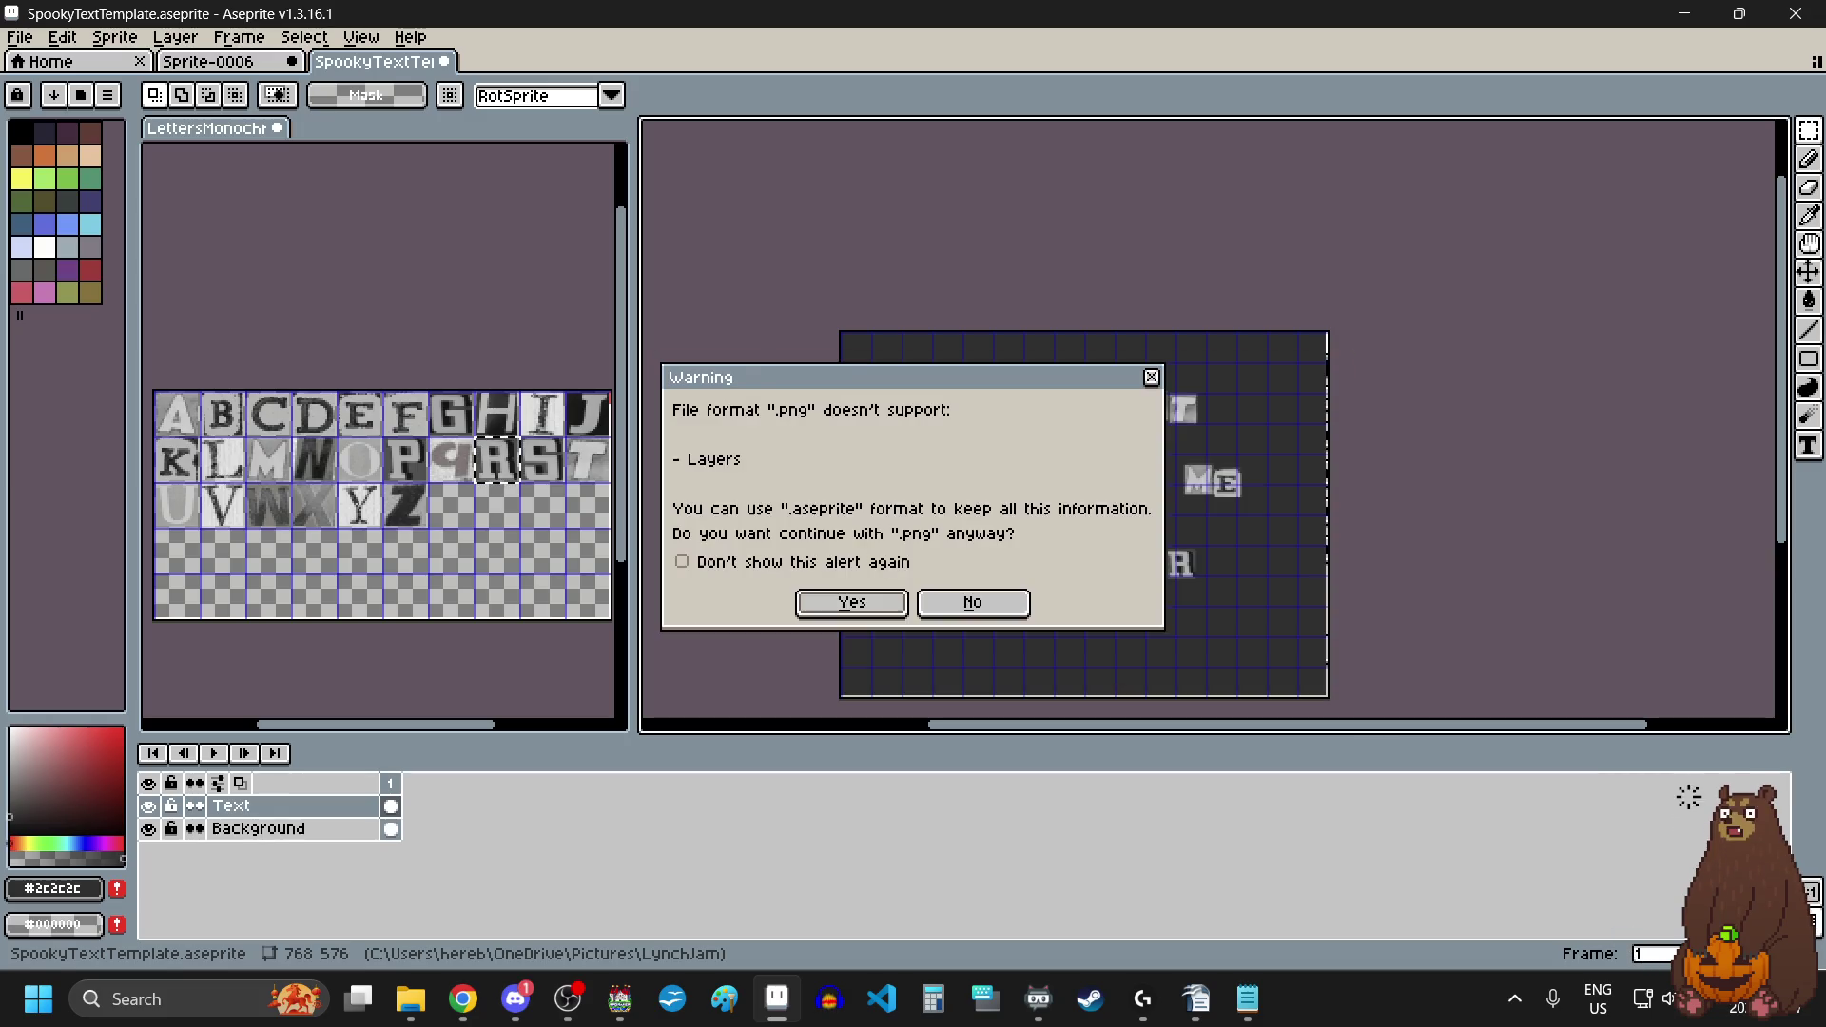
click(885, 613)
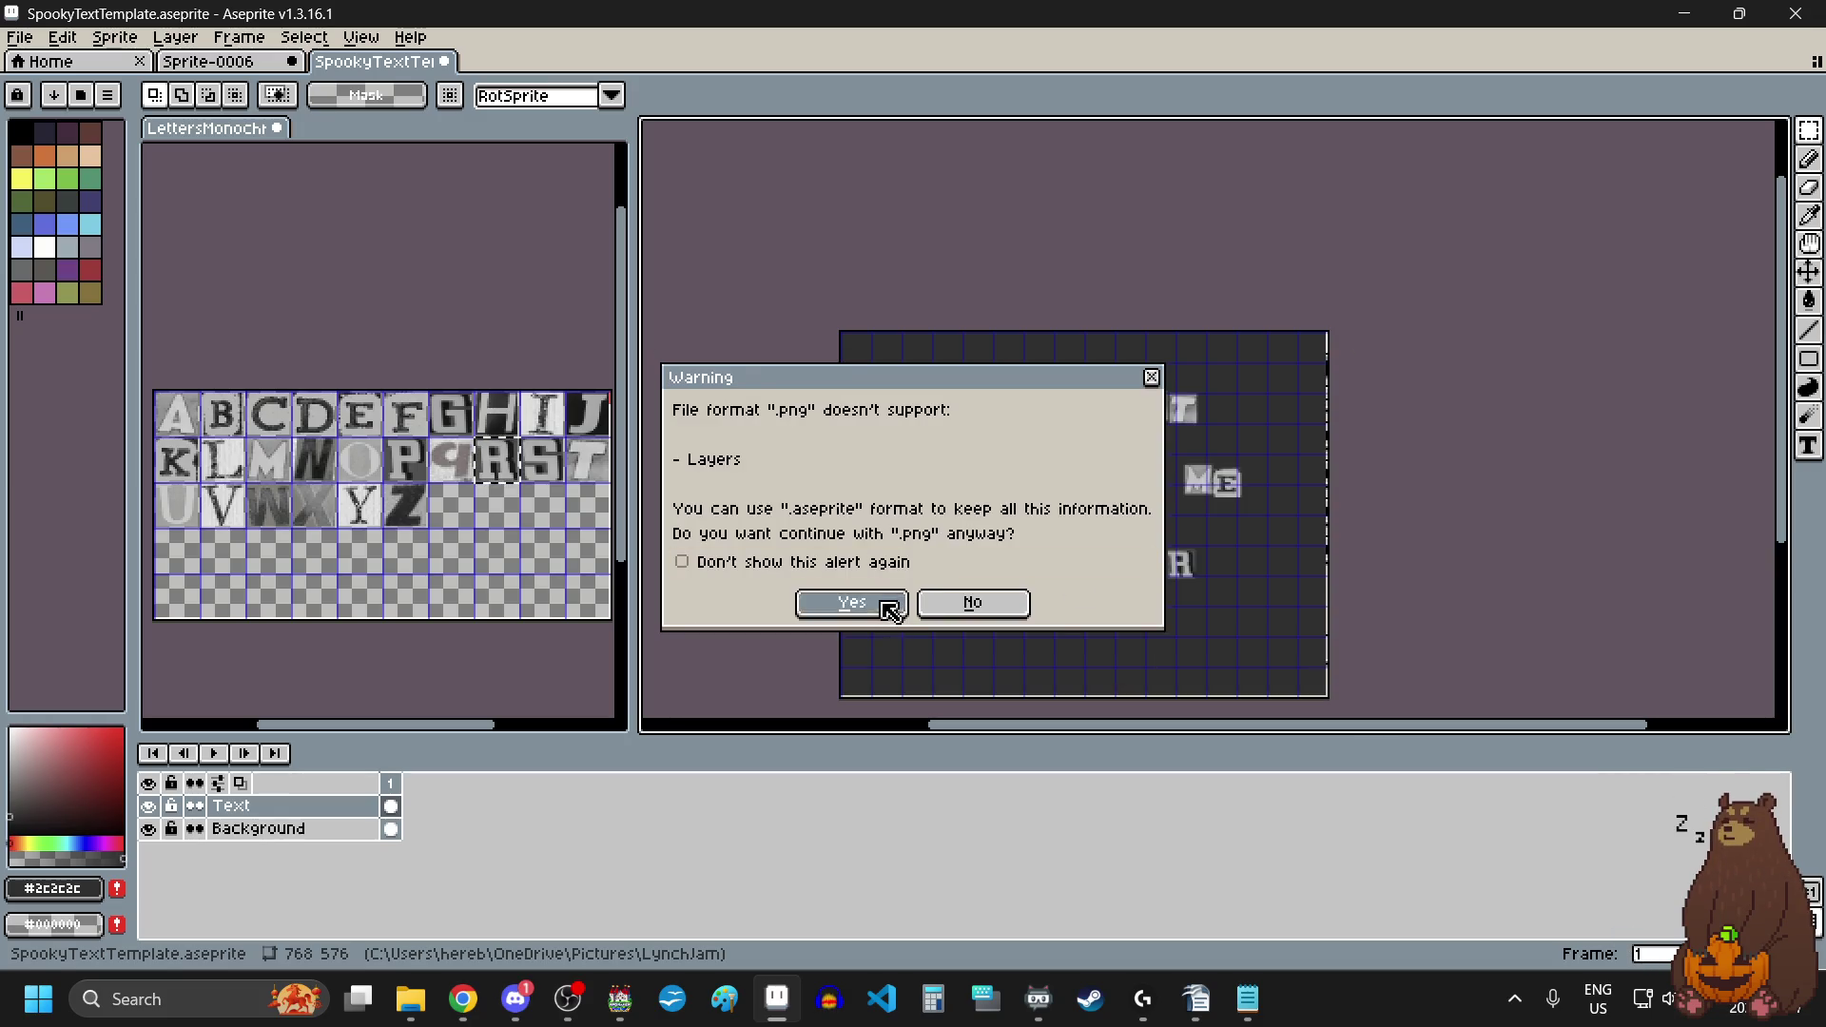
click(33, 42)
click(53, 60)
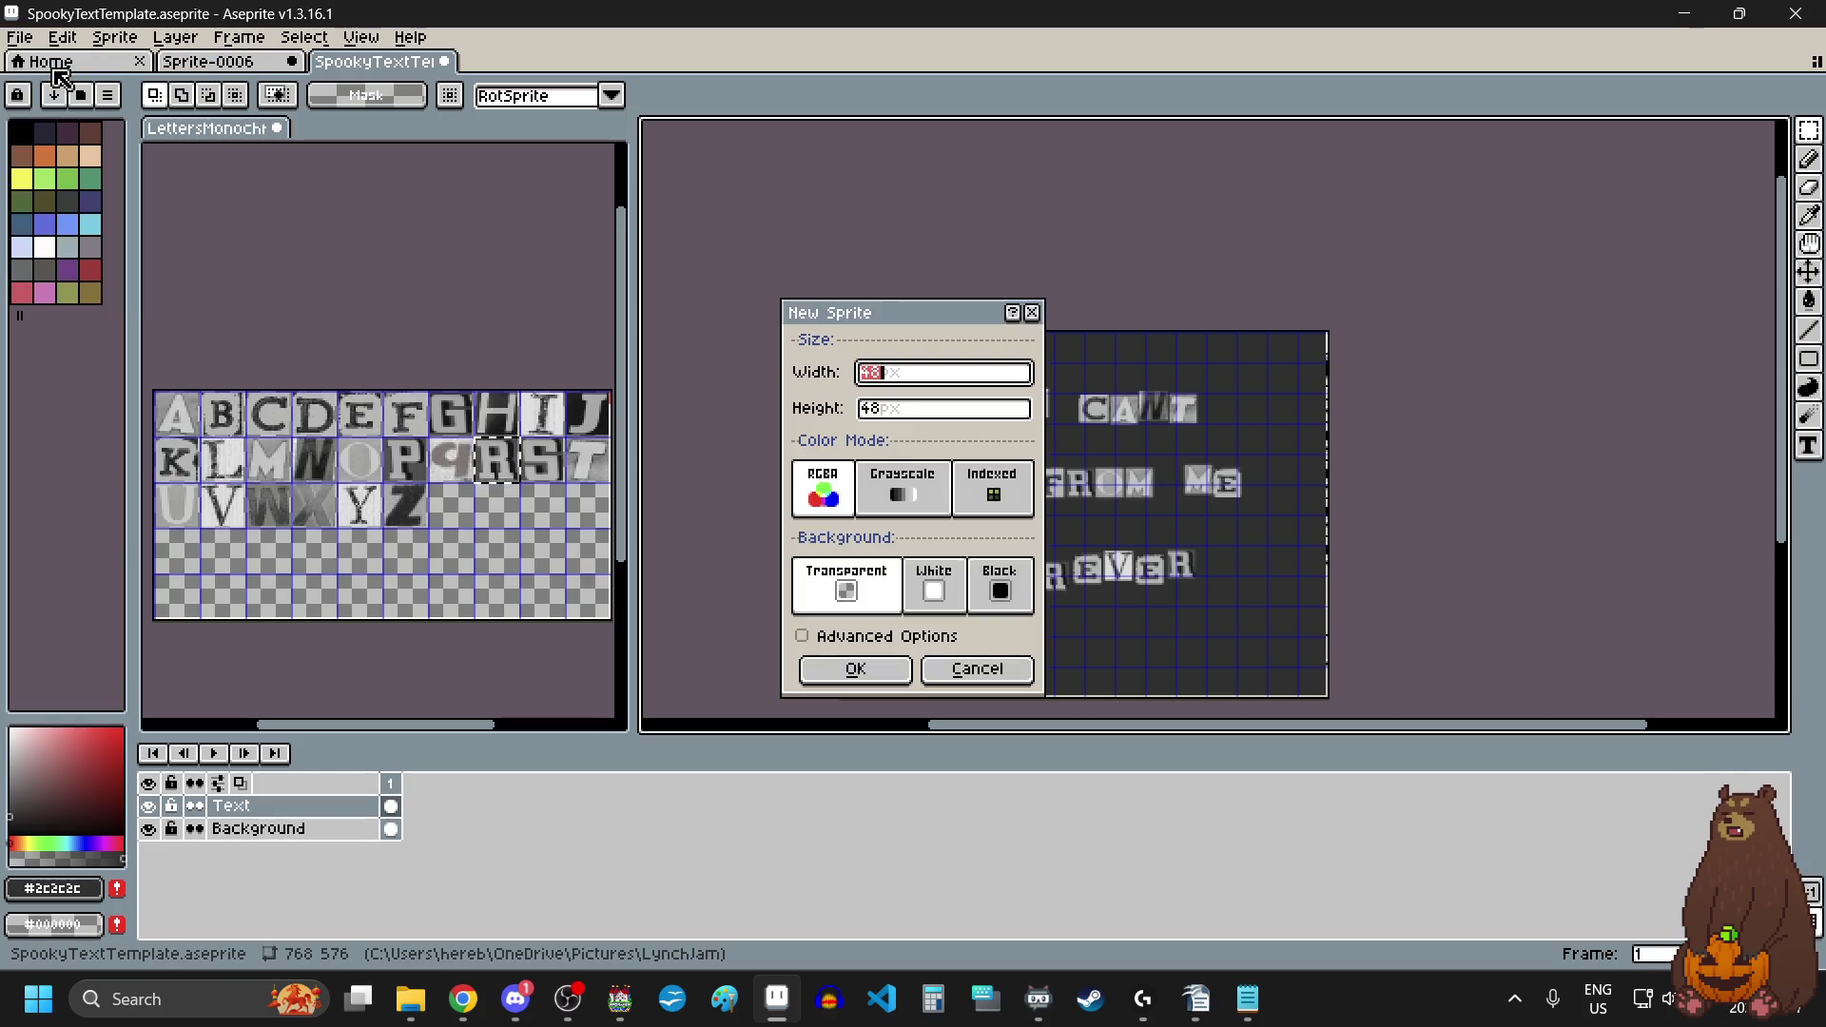
click(1034, 313)
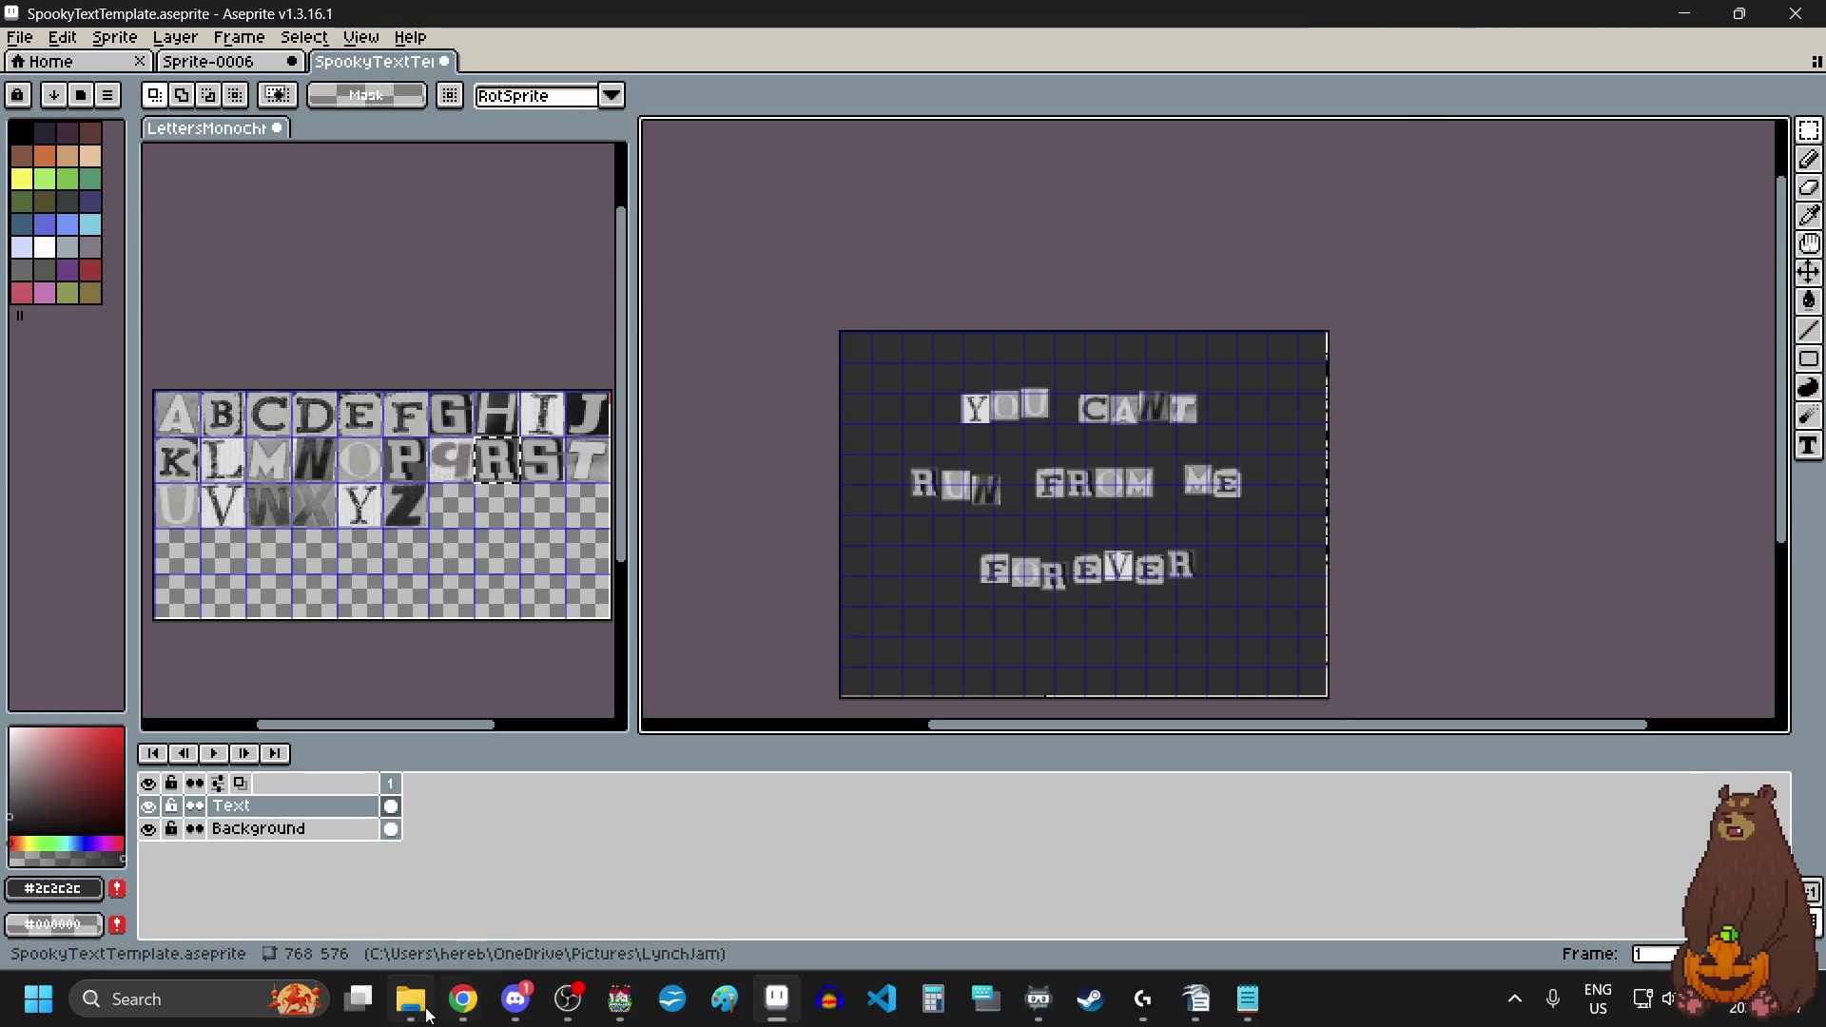
click(410, 999)
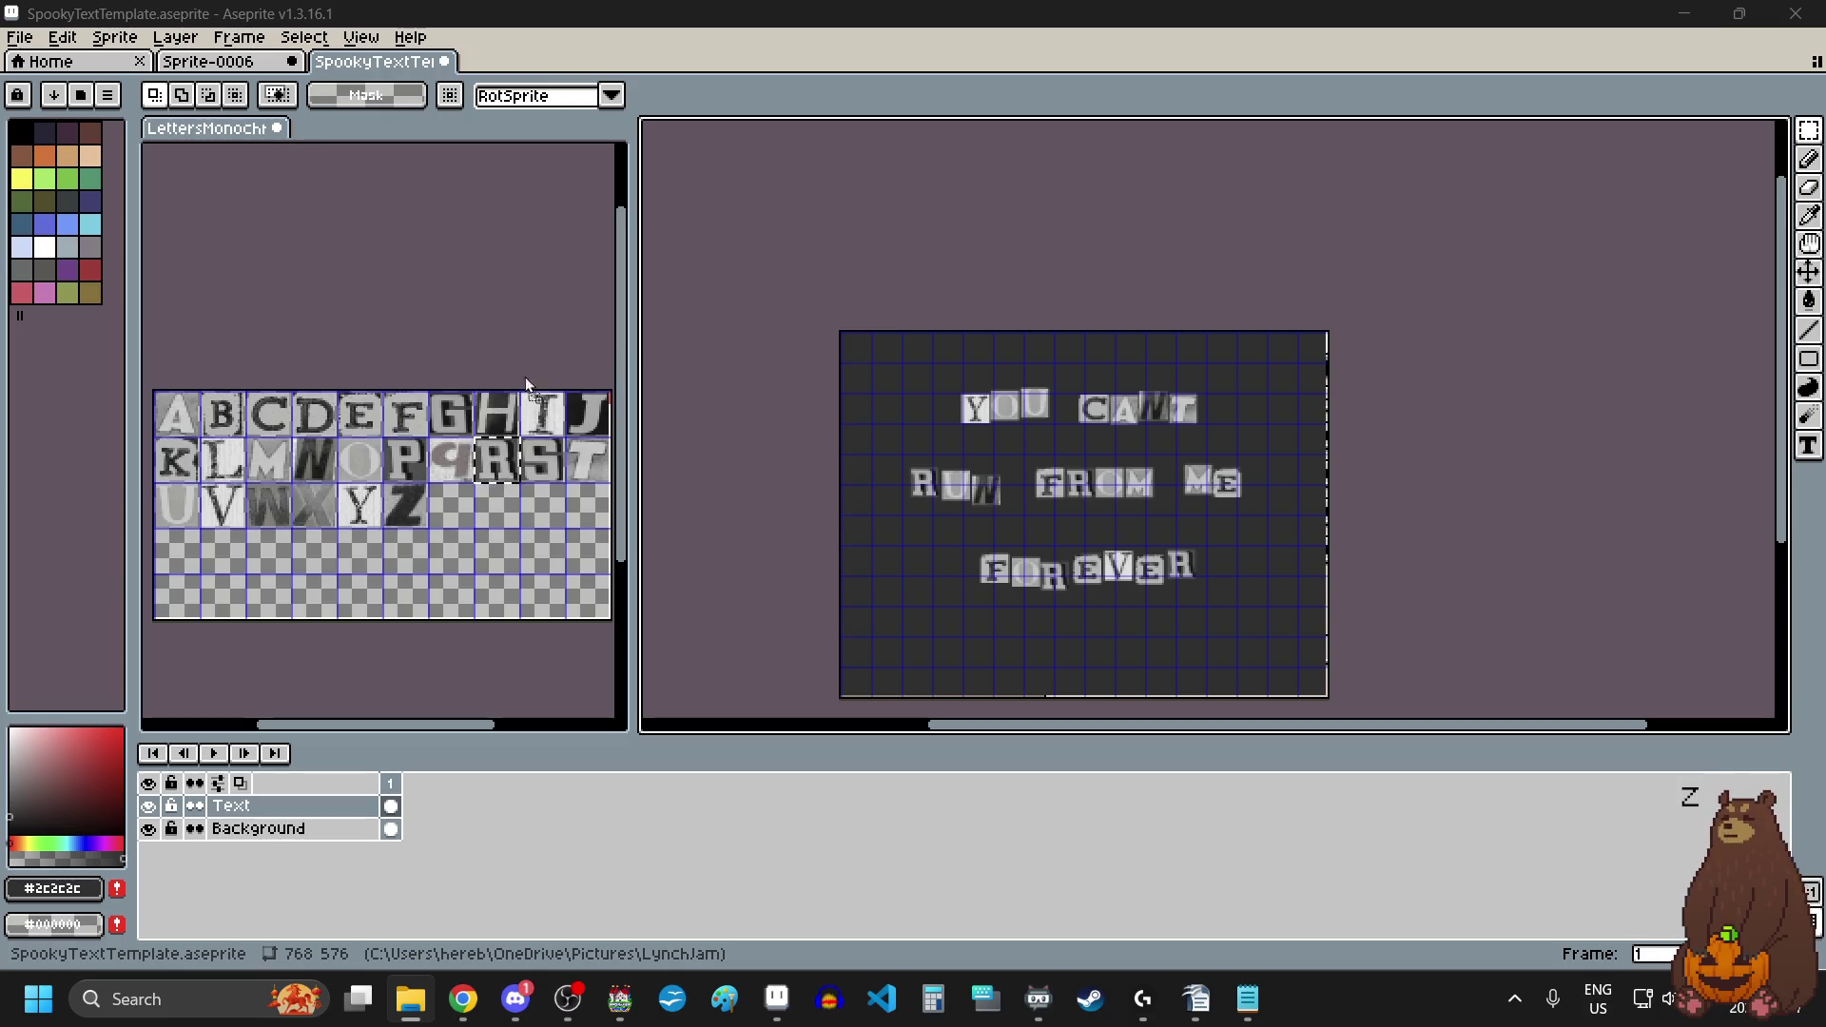
drag(1436, 397, 1440, 403)
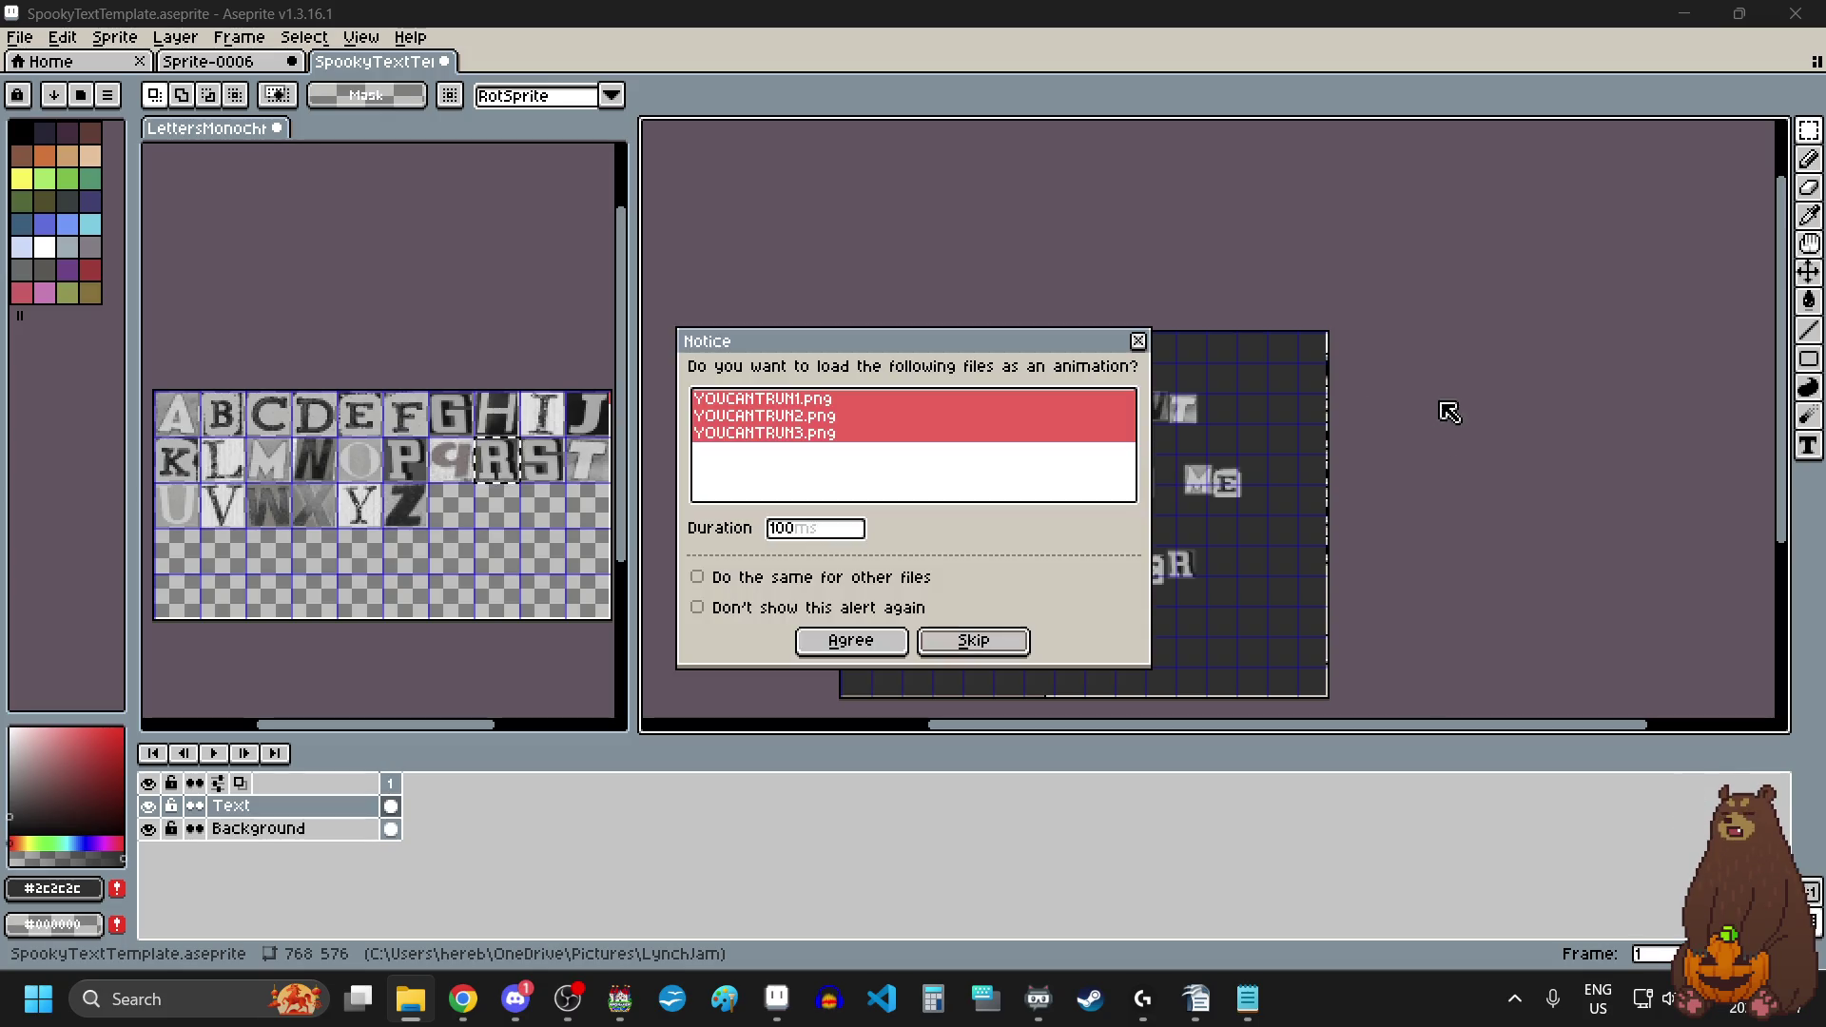
Step: Load YOUCANTRUN1–3.png as one three-frame animation, play it, then stop at frame 1
click(873, 650)
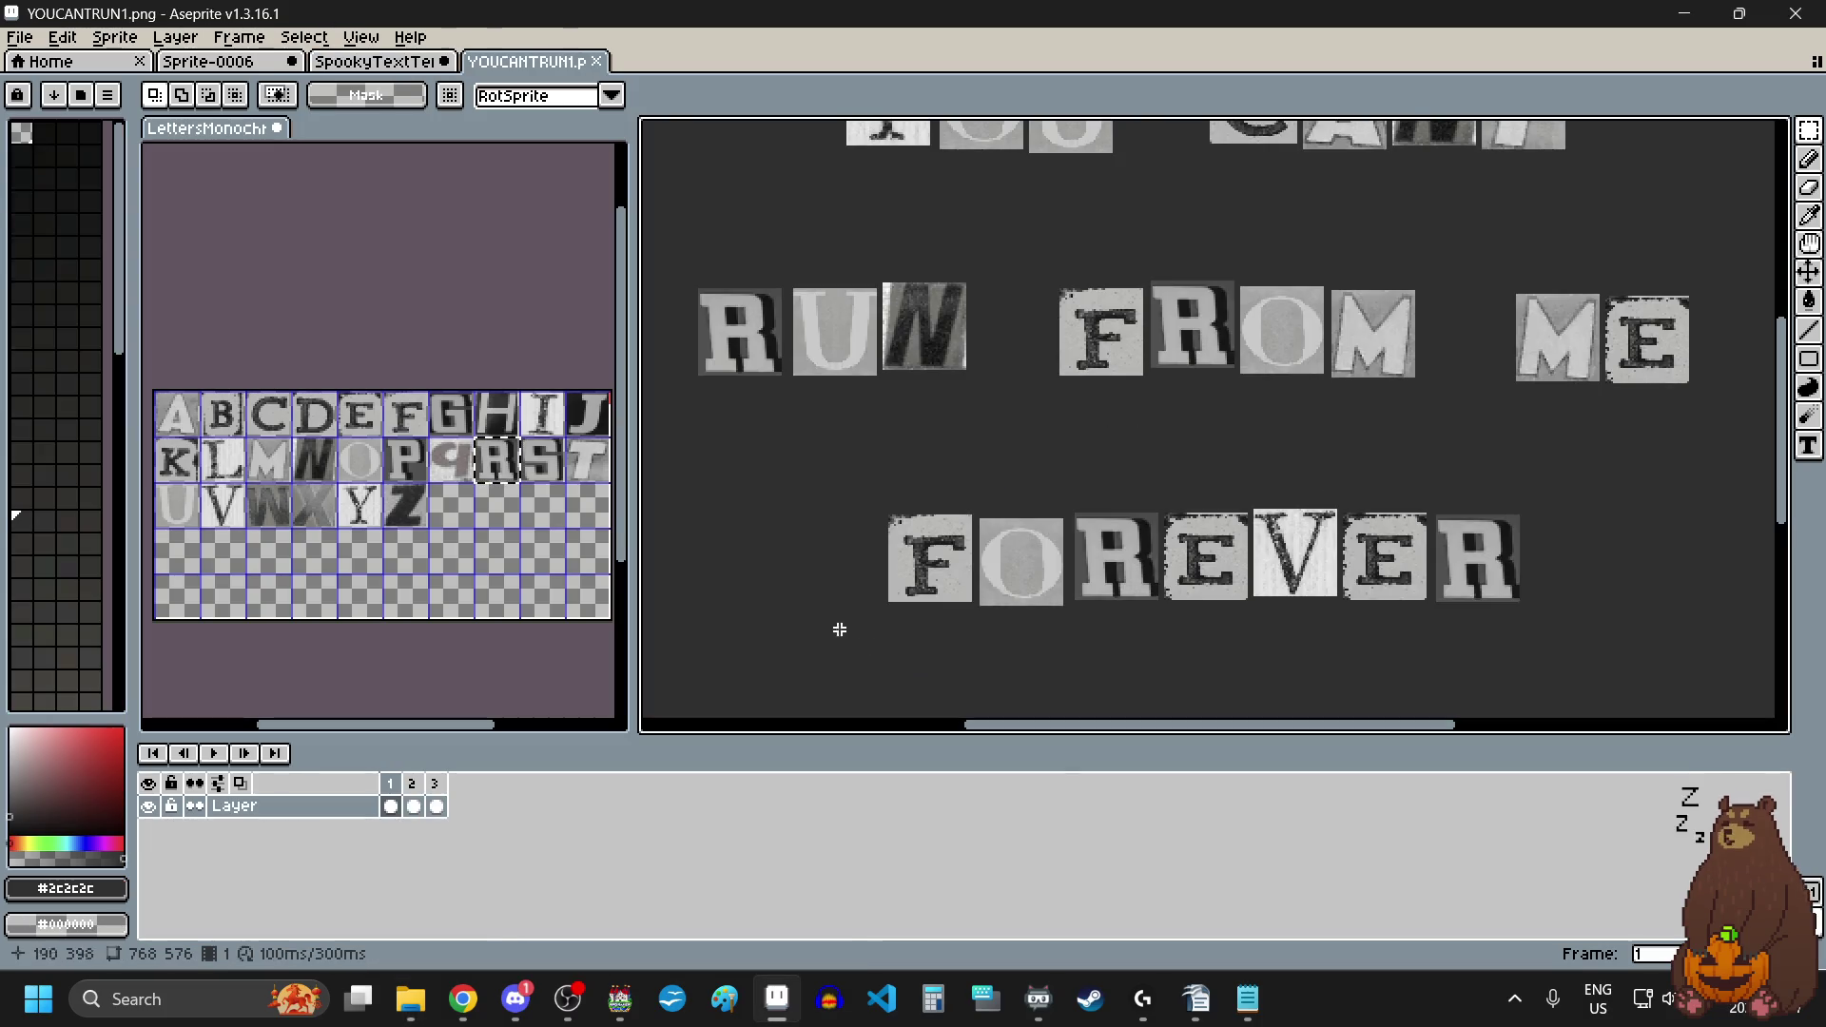
scroll(847, 523, down, 3)
scroll(846, 523, up, 1)
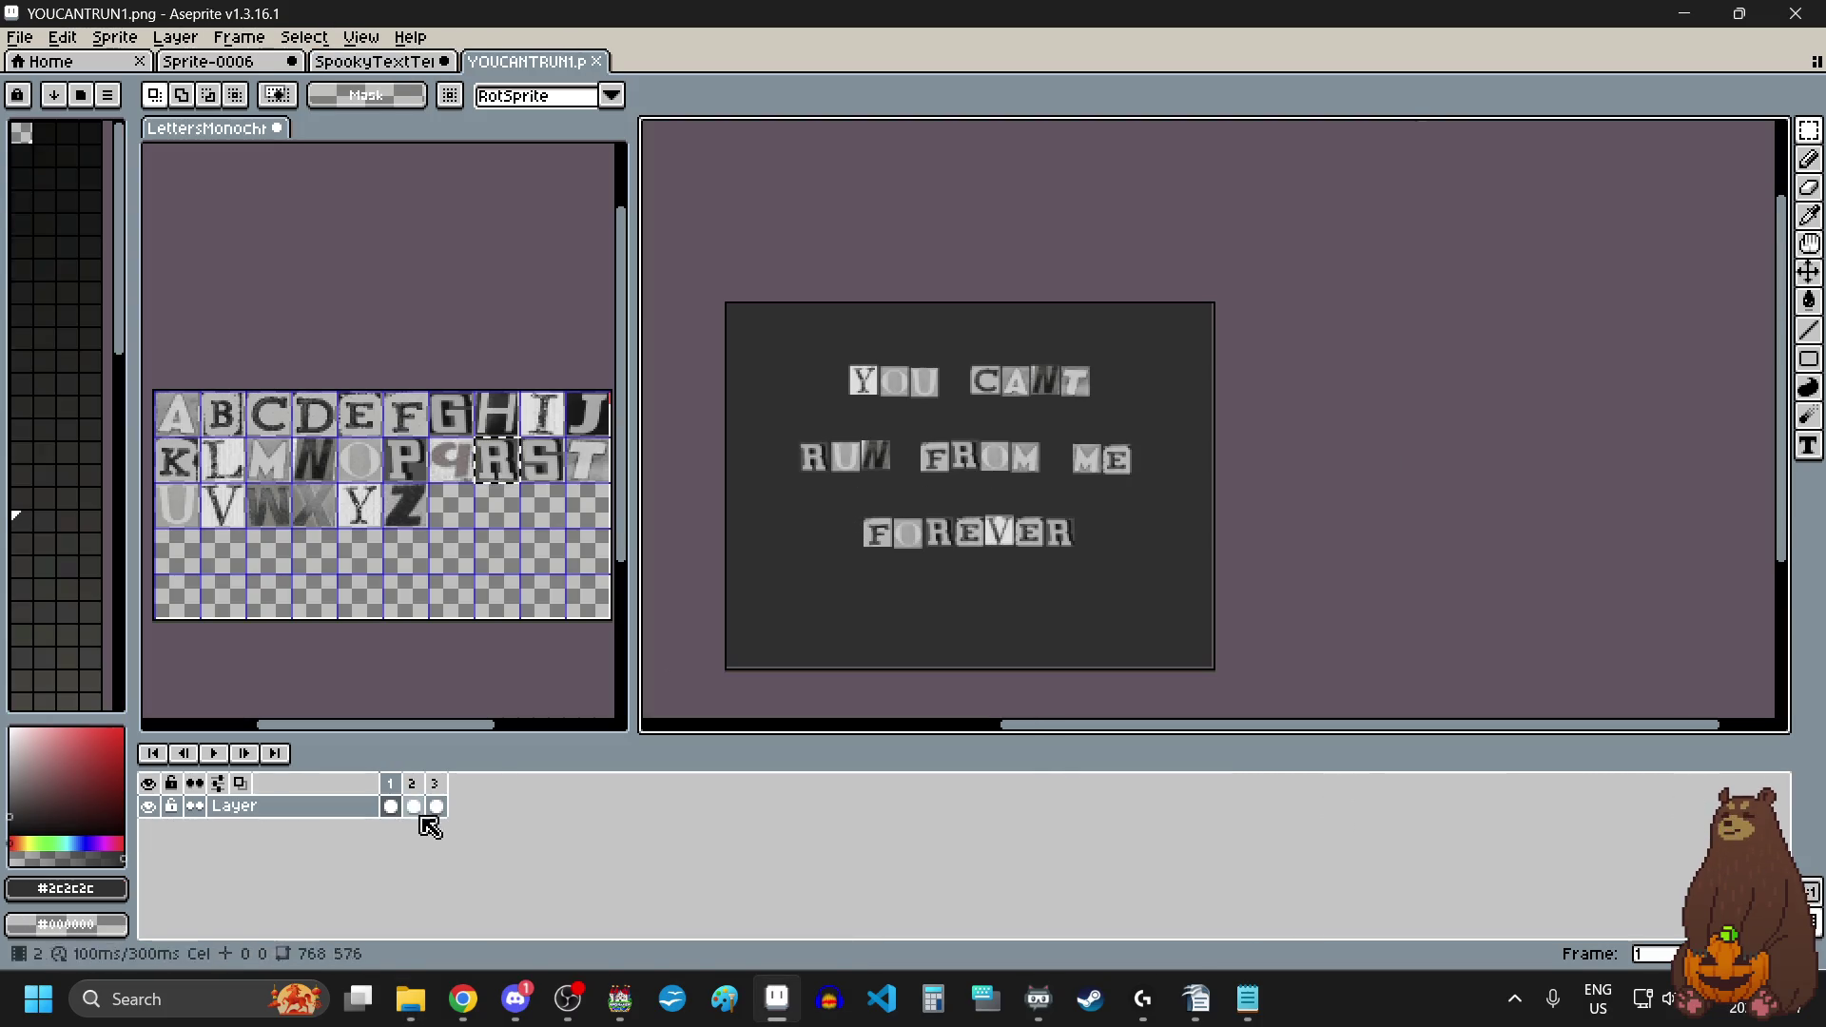
click(207, 753)
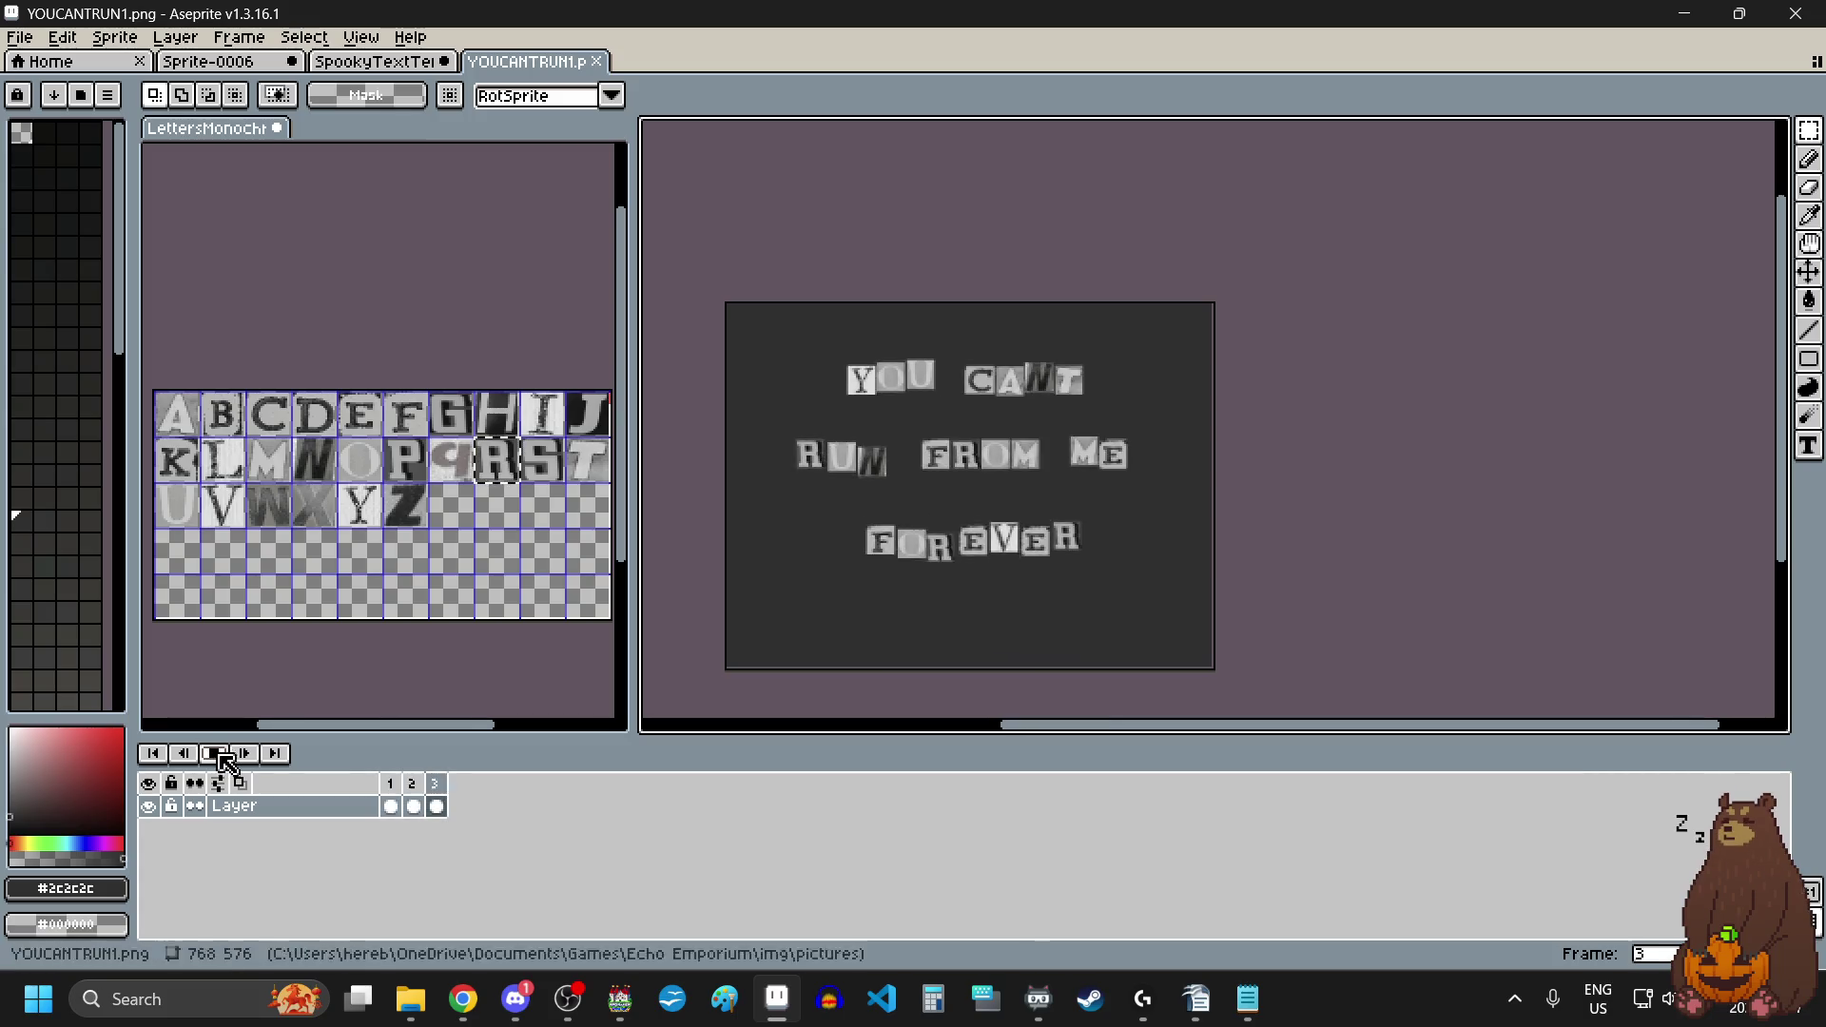
click(216, 754)
scroll(974, 599, up, 1)
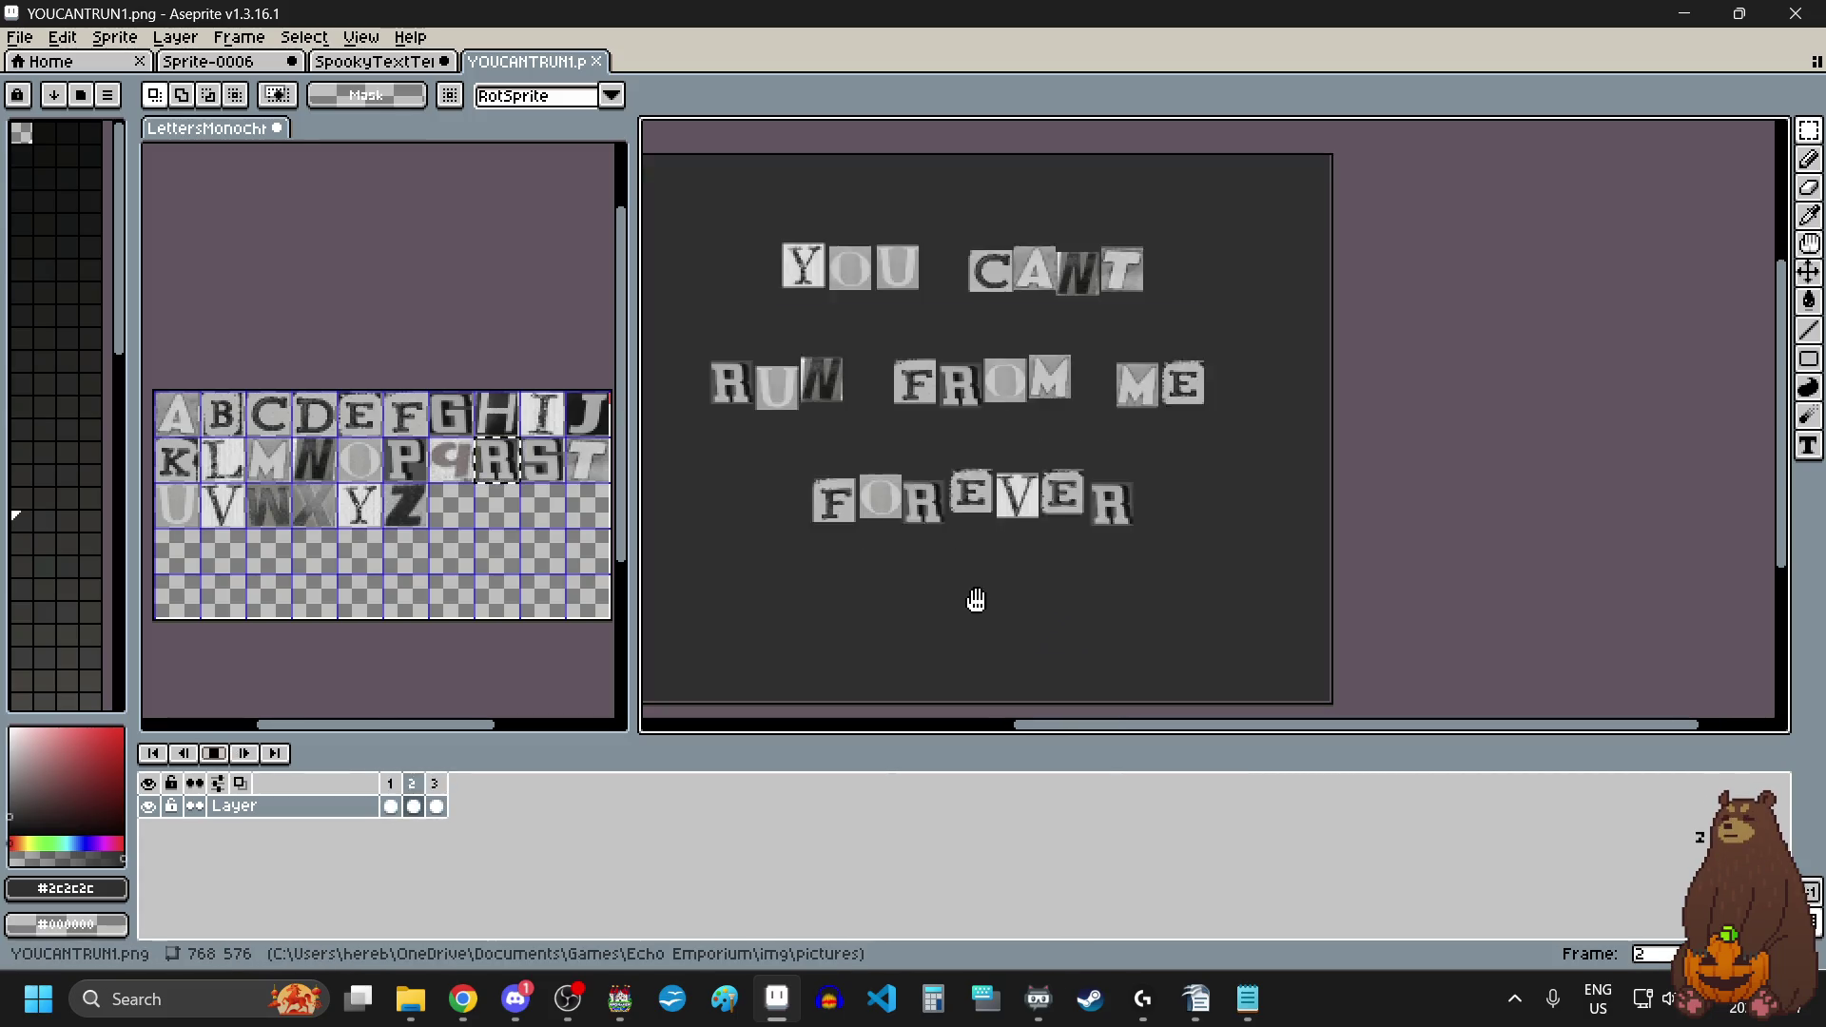
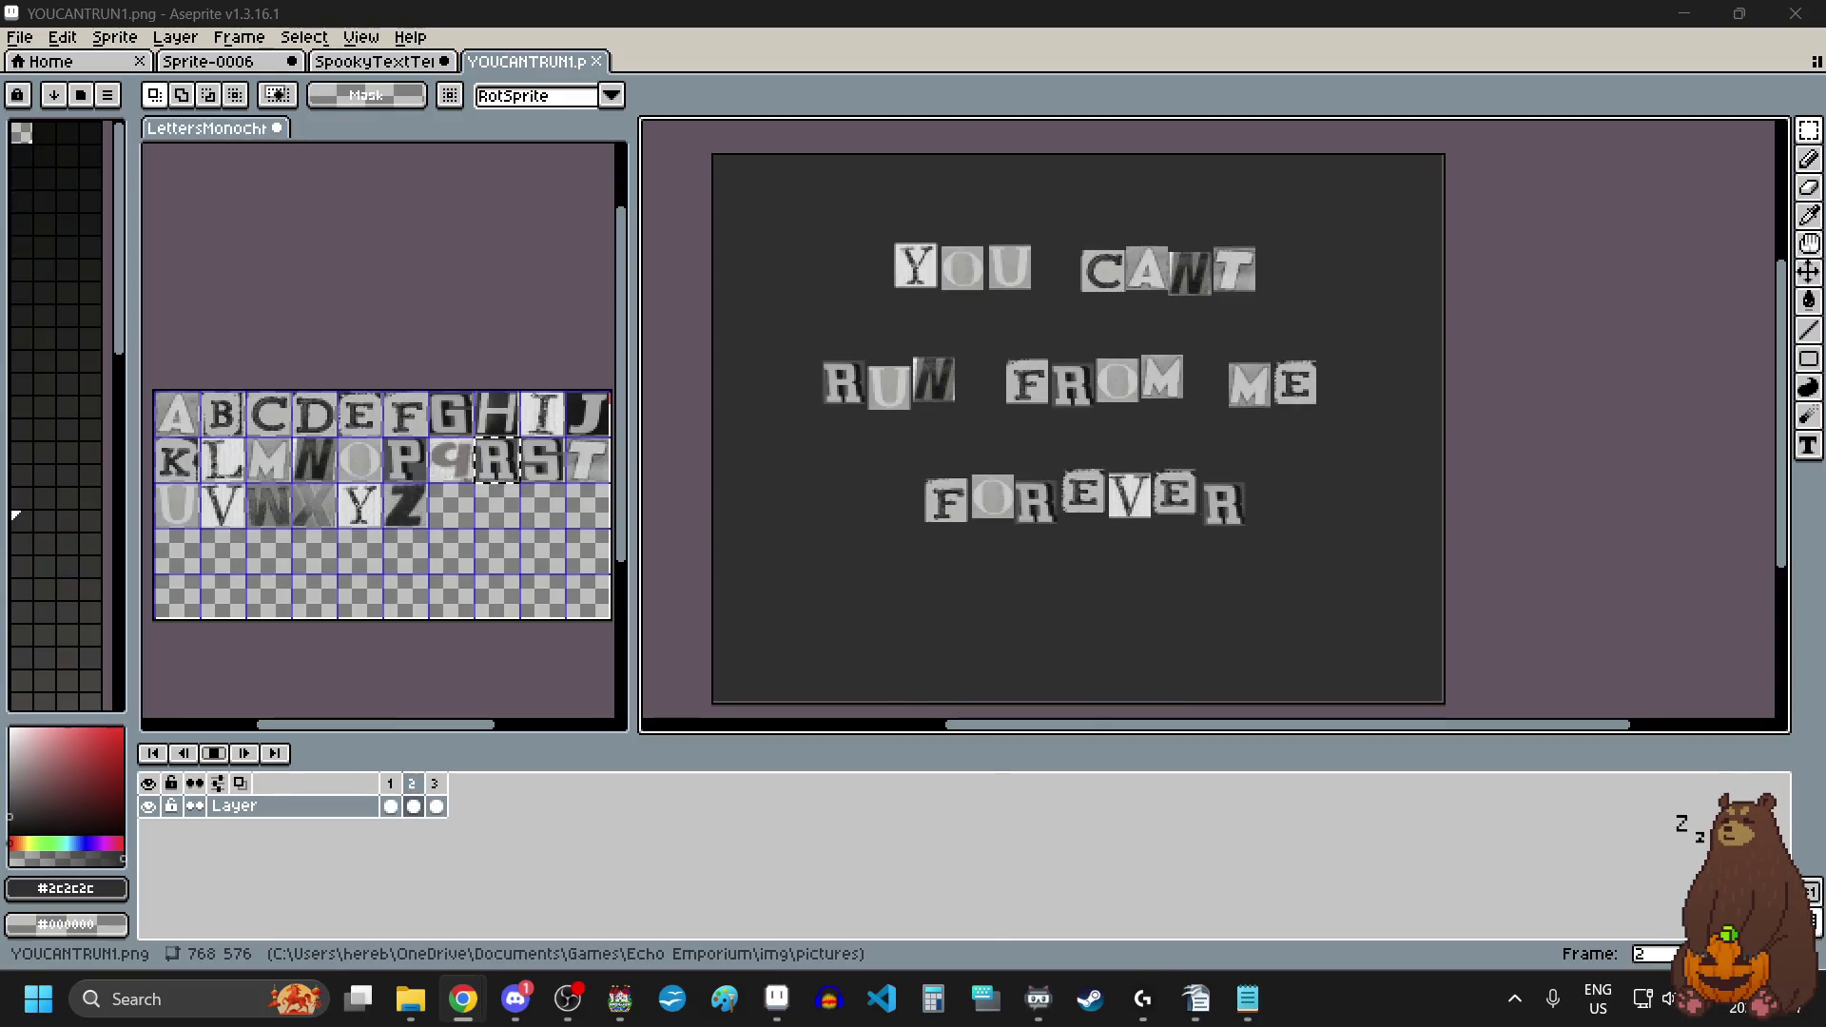
Step: Stop playback, step to the second frame, and add a fourth frame
click(214, 753)
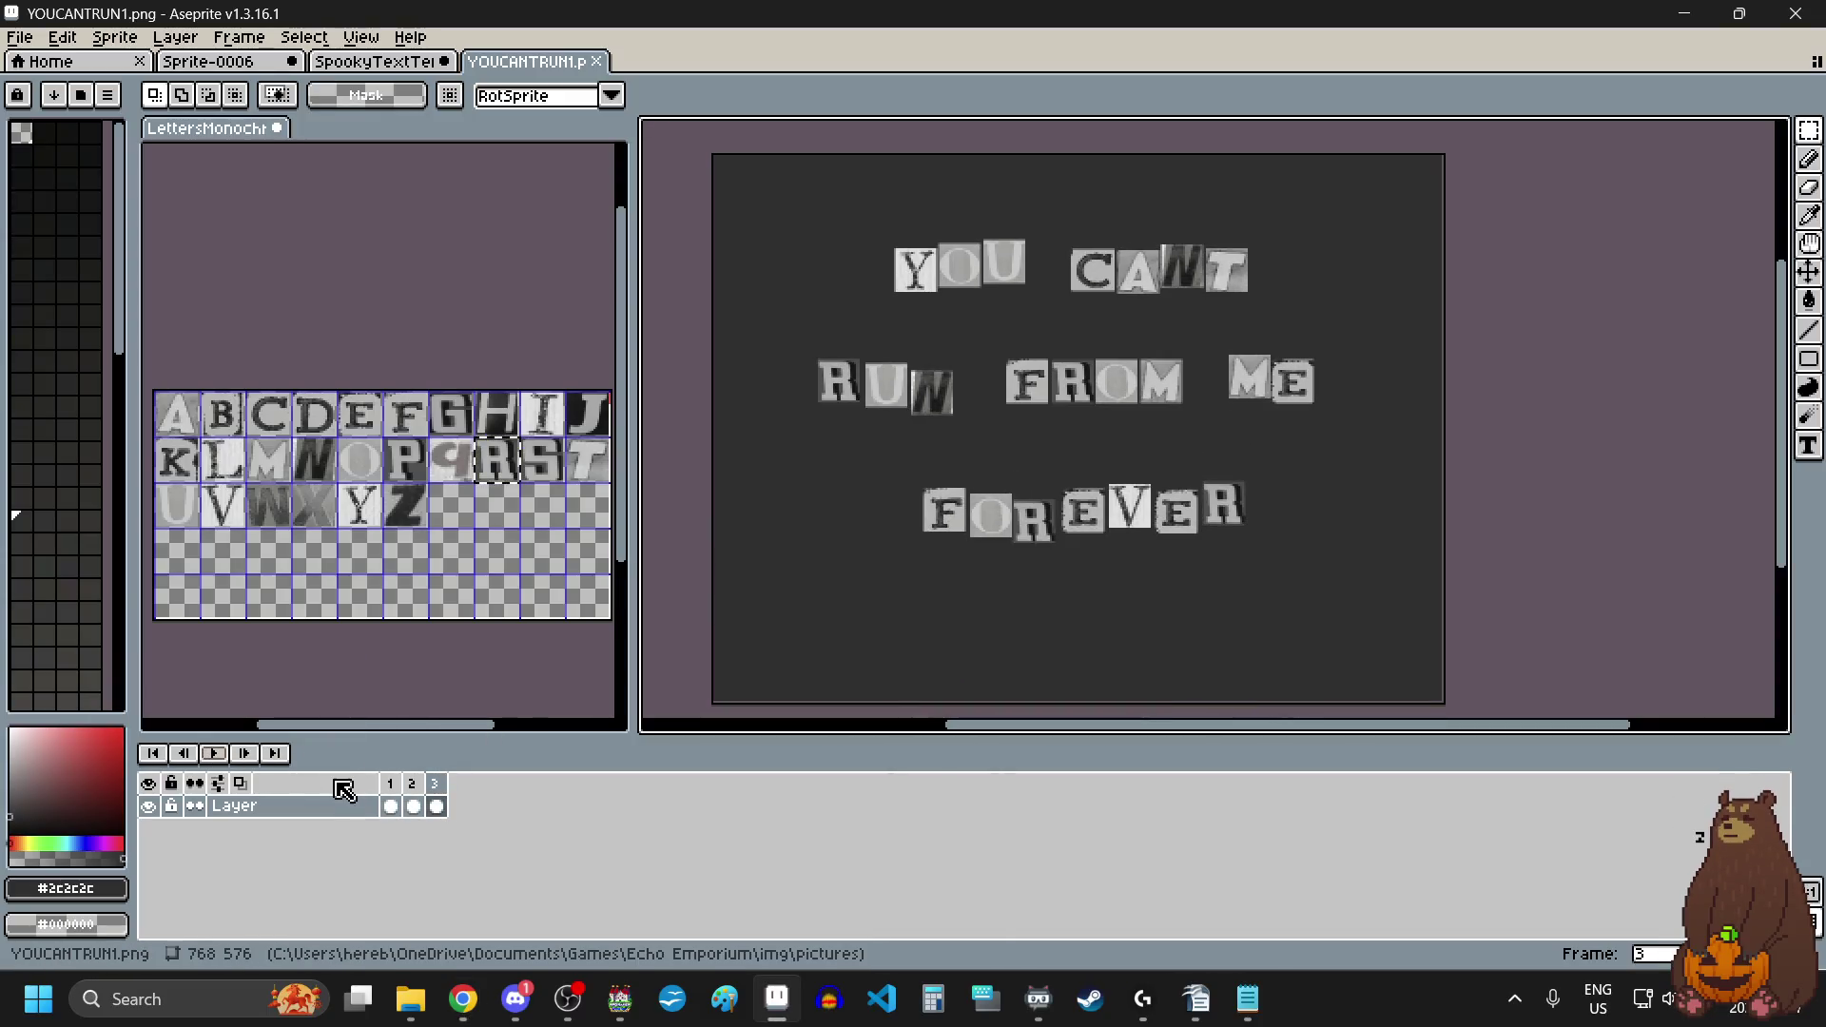
click(397, 789)
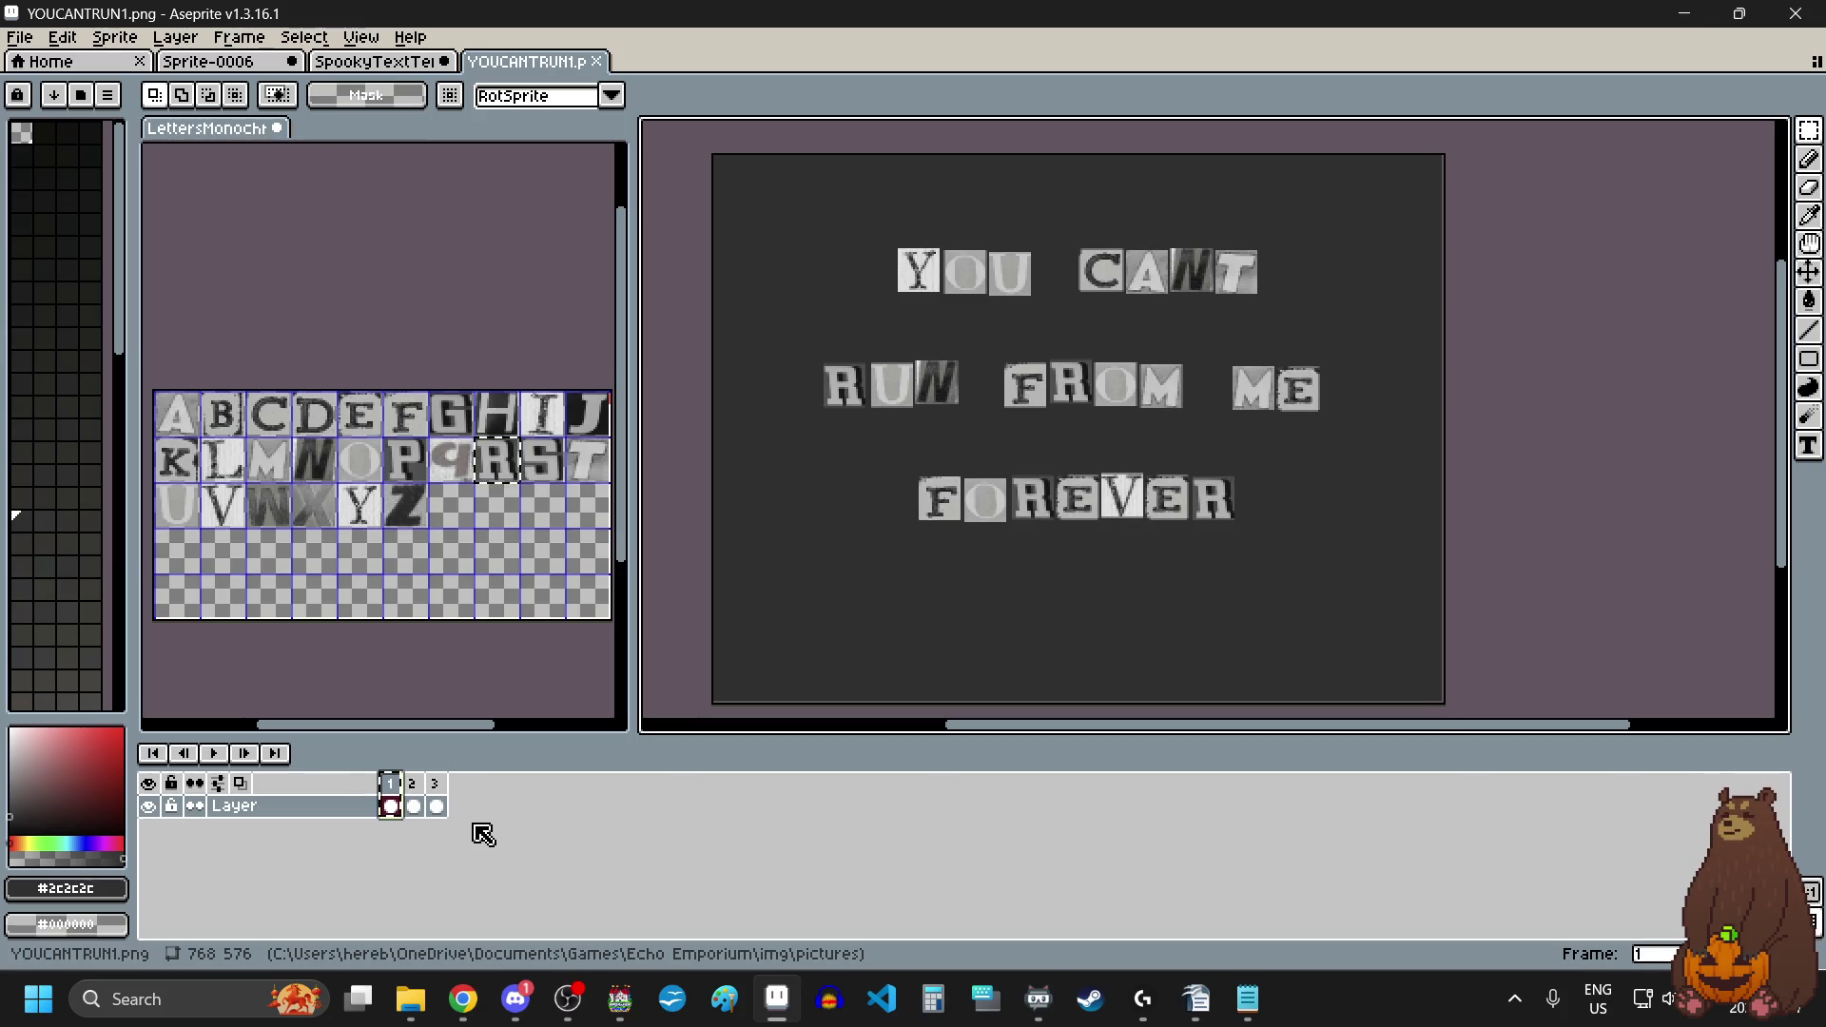
key(period)
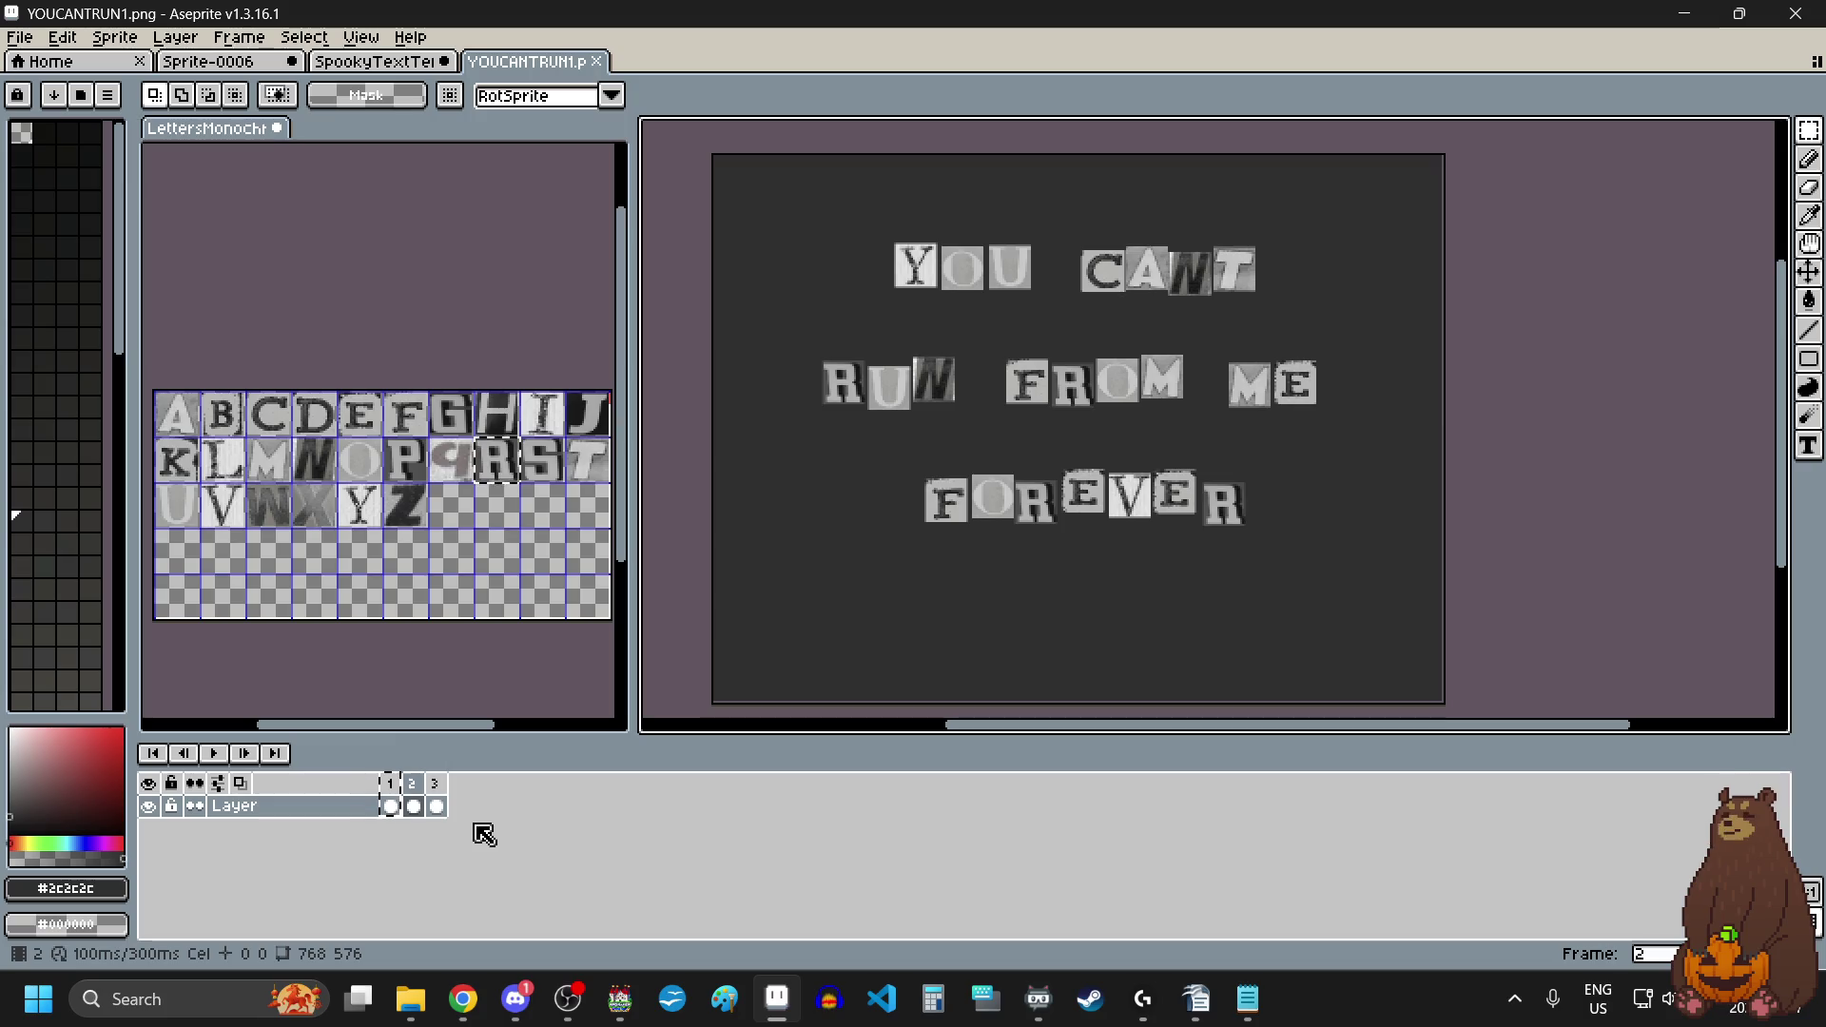
key(alt+n)
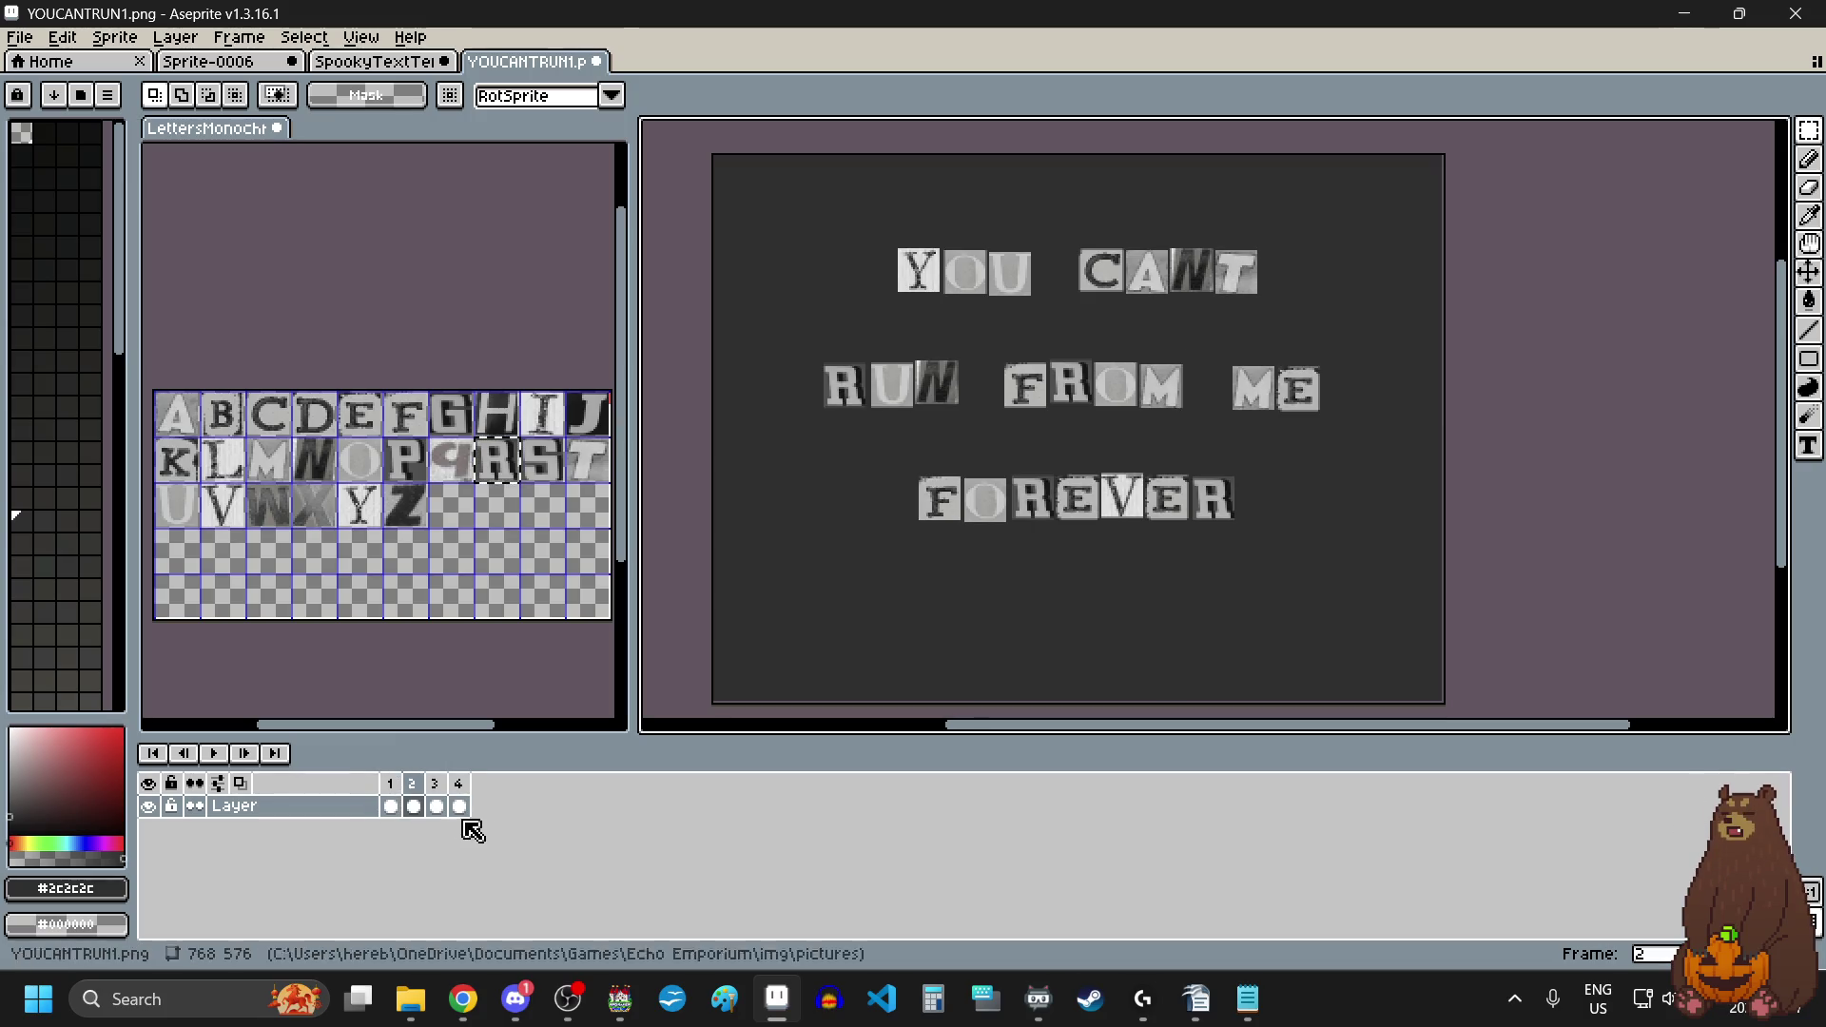
click(390, 783)
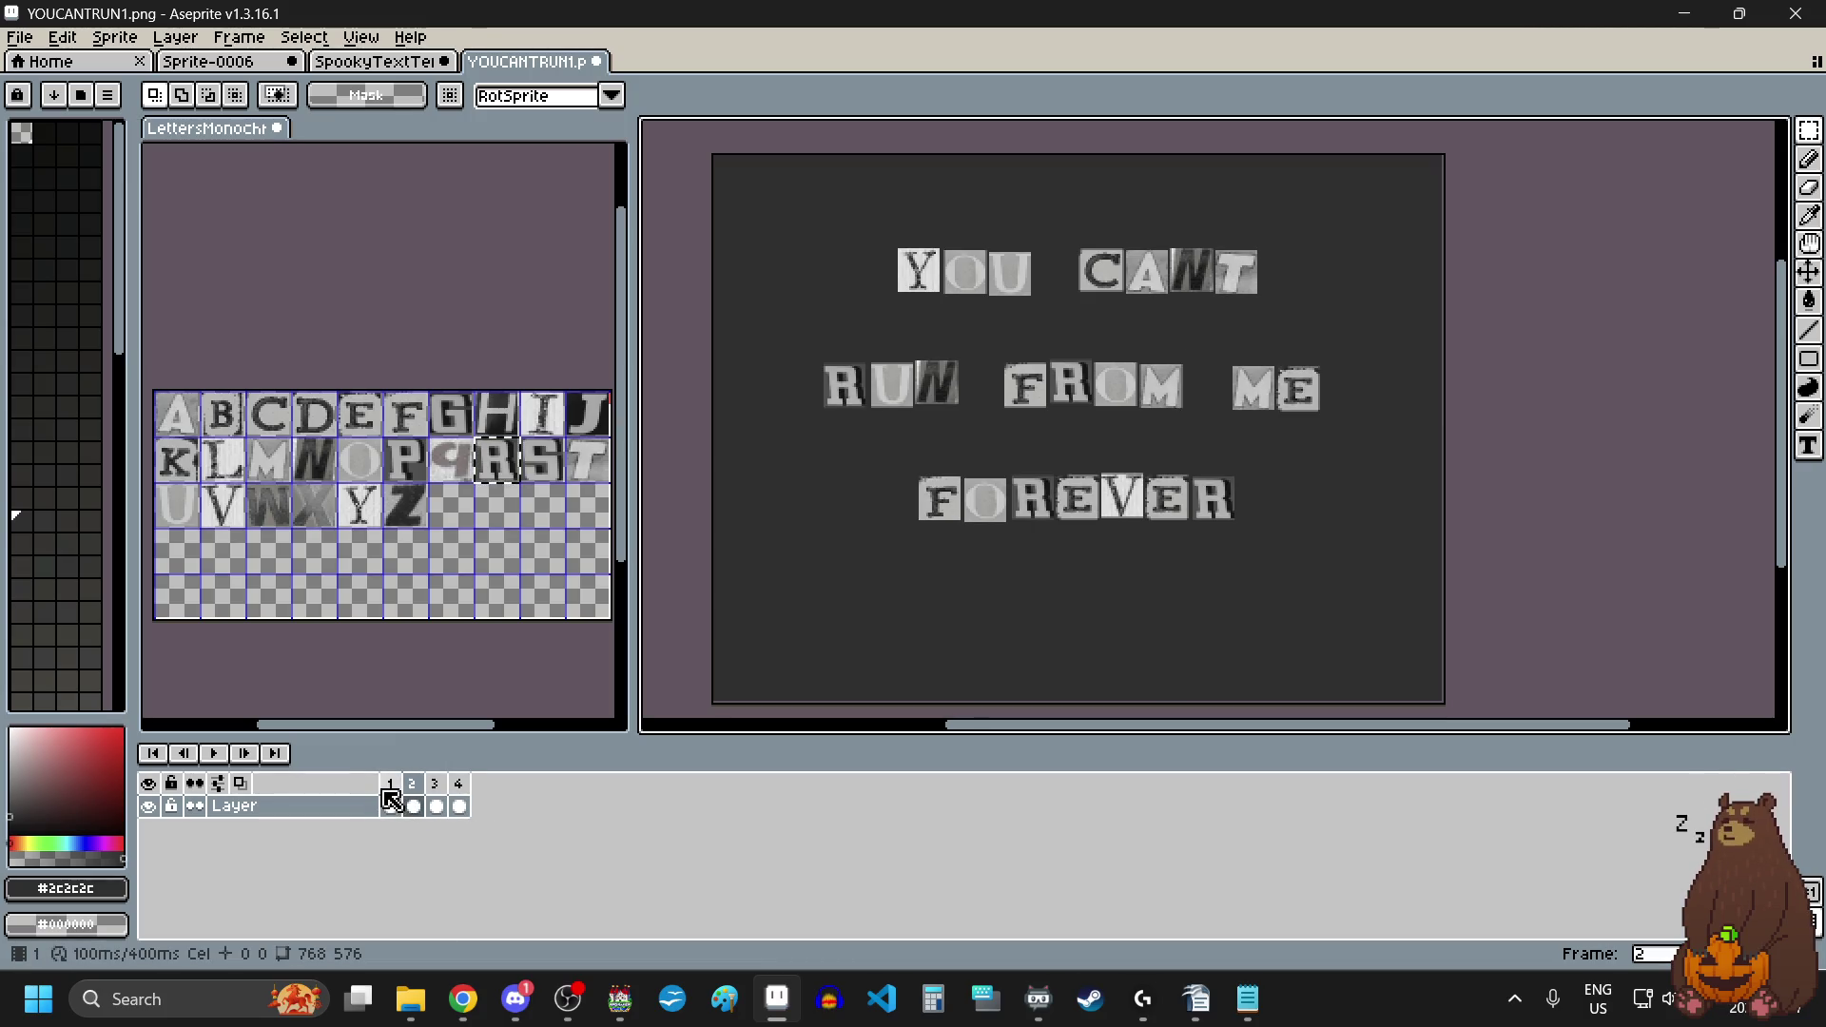
Step: Move frame 2 to the third position and play the animation from frame 1
click(435, 795)
click(413, 789)
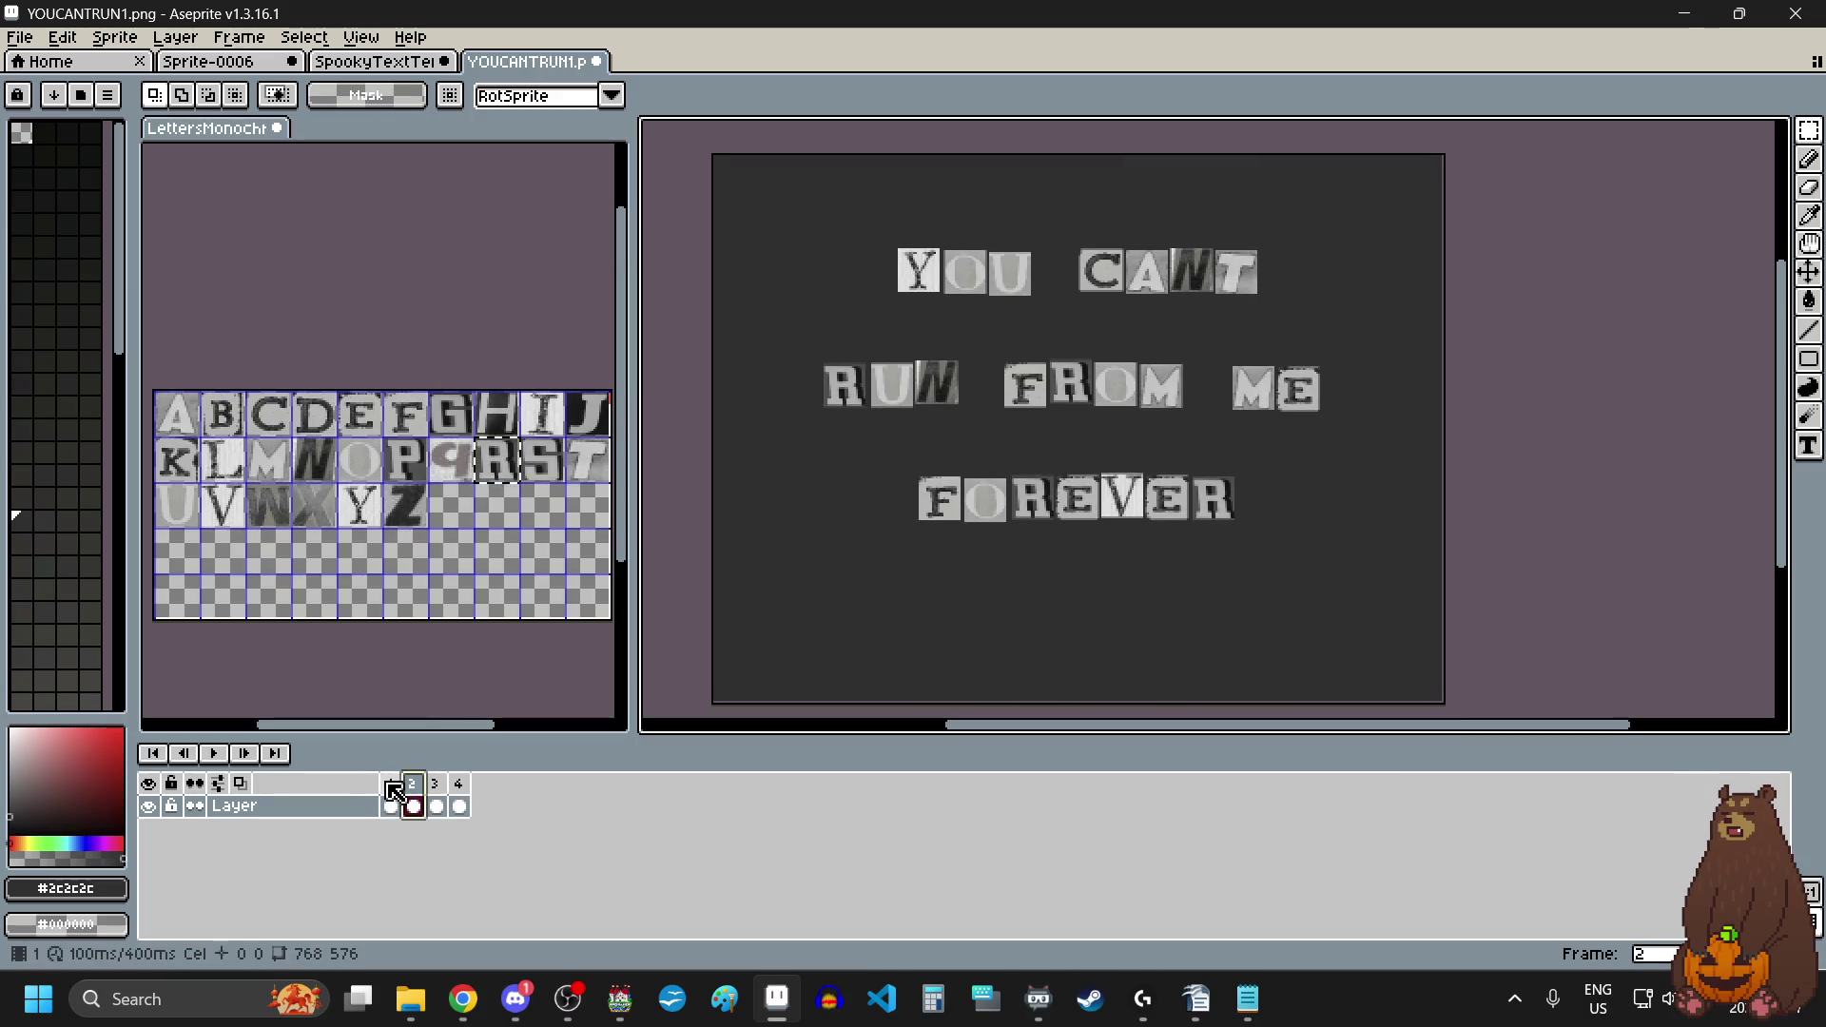
mouse_move(428, 796)
mouse_down()
mouse_move(408, 803)
mouse_move(457, 791)
mouse_move(446, 775)
mouse_up()
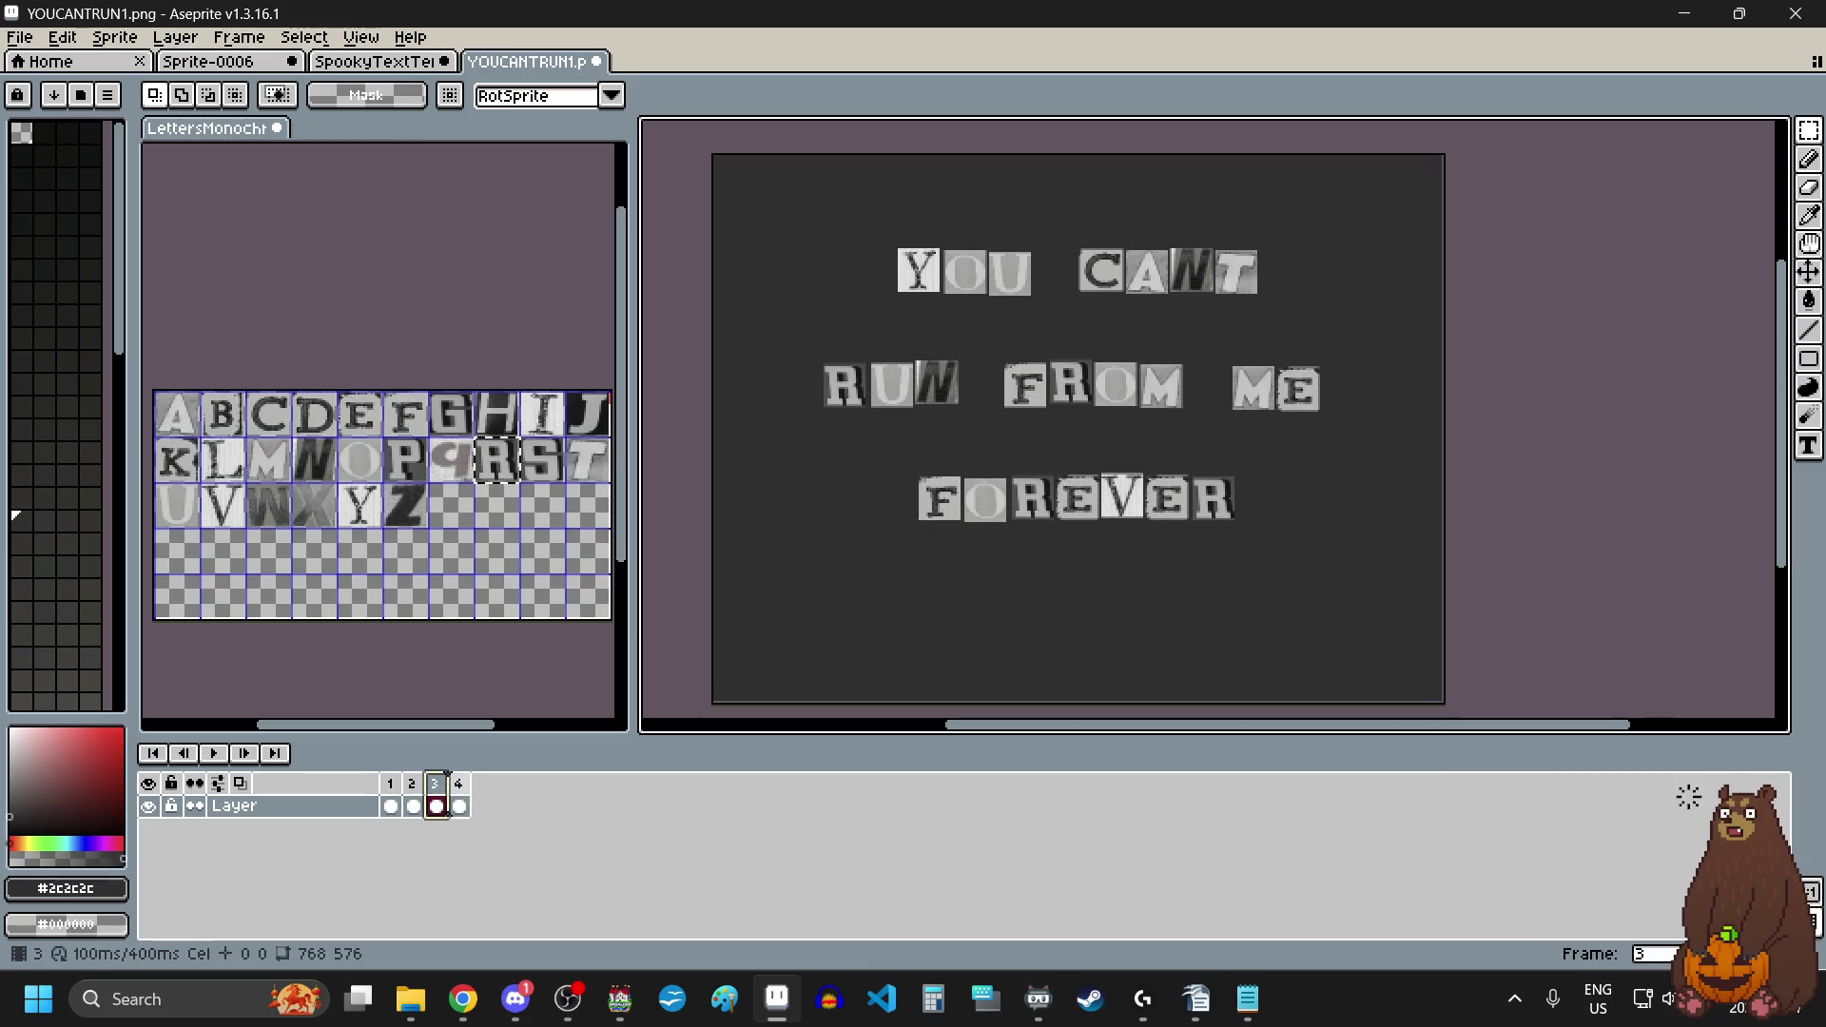
click(390, 804)
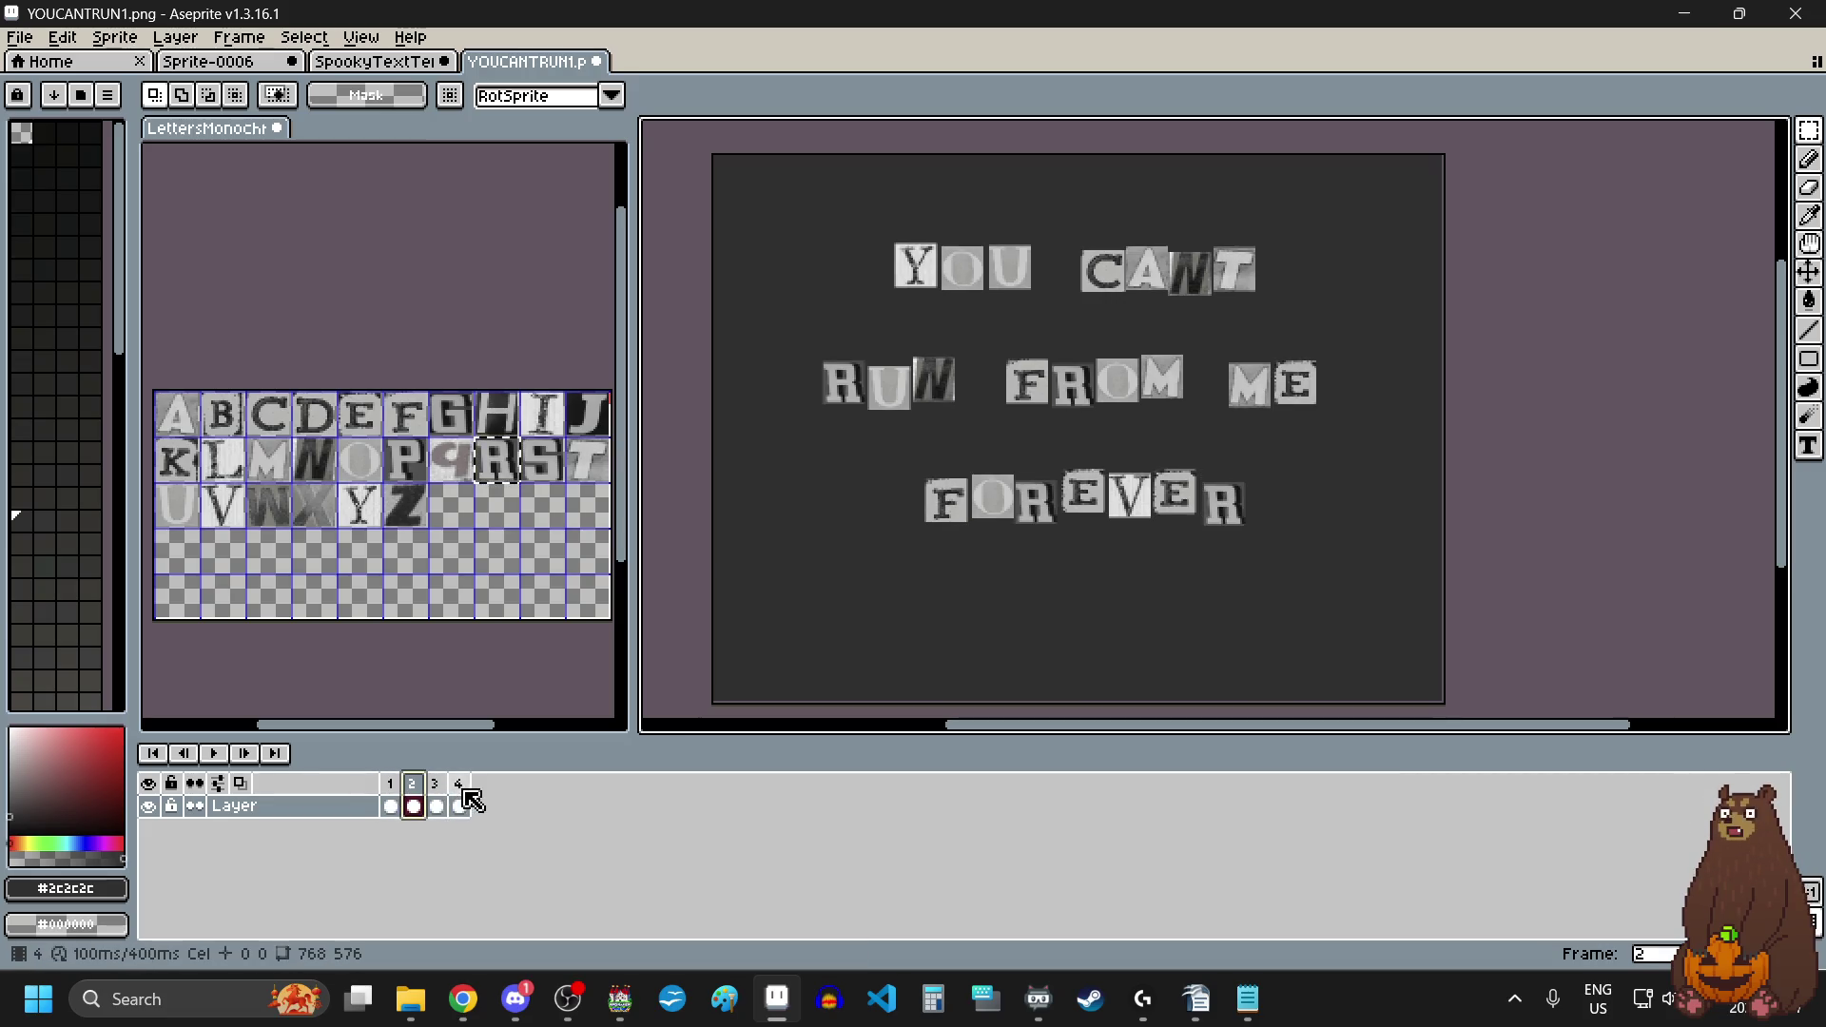
click(213, 753)
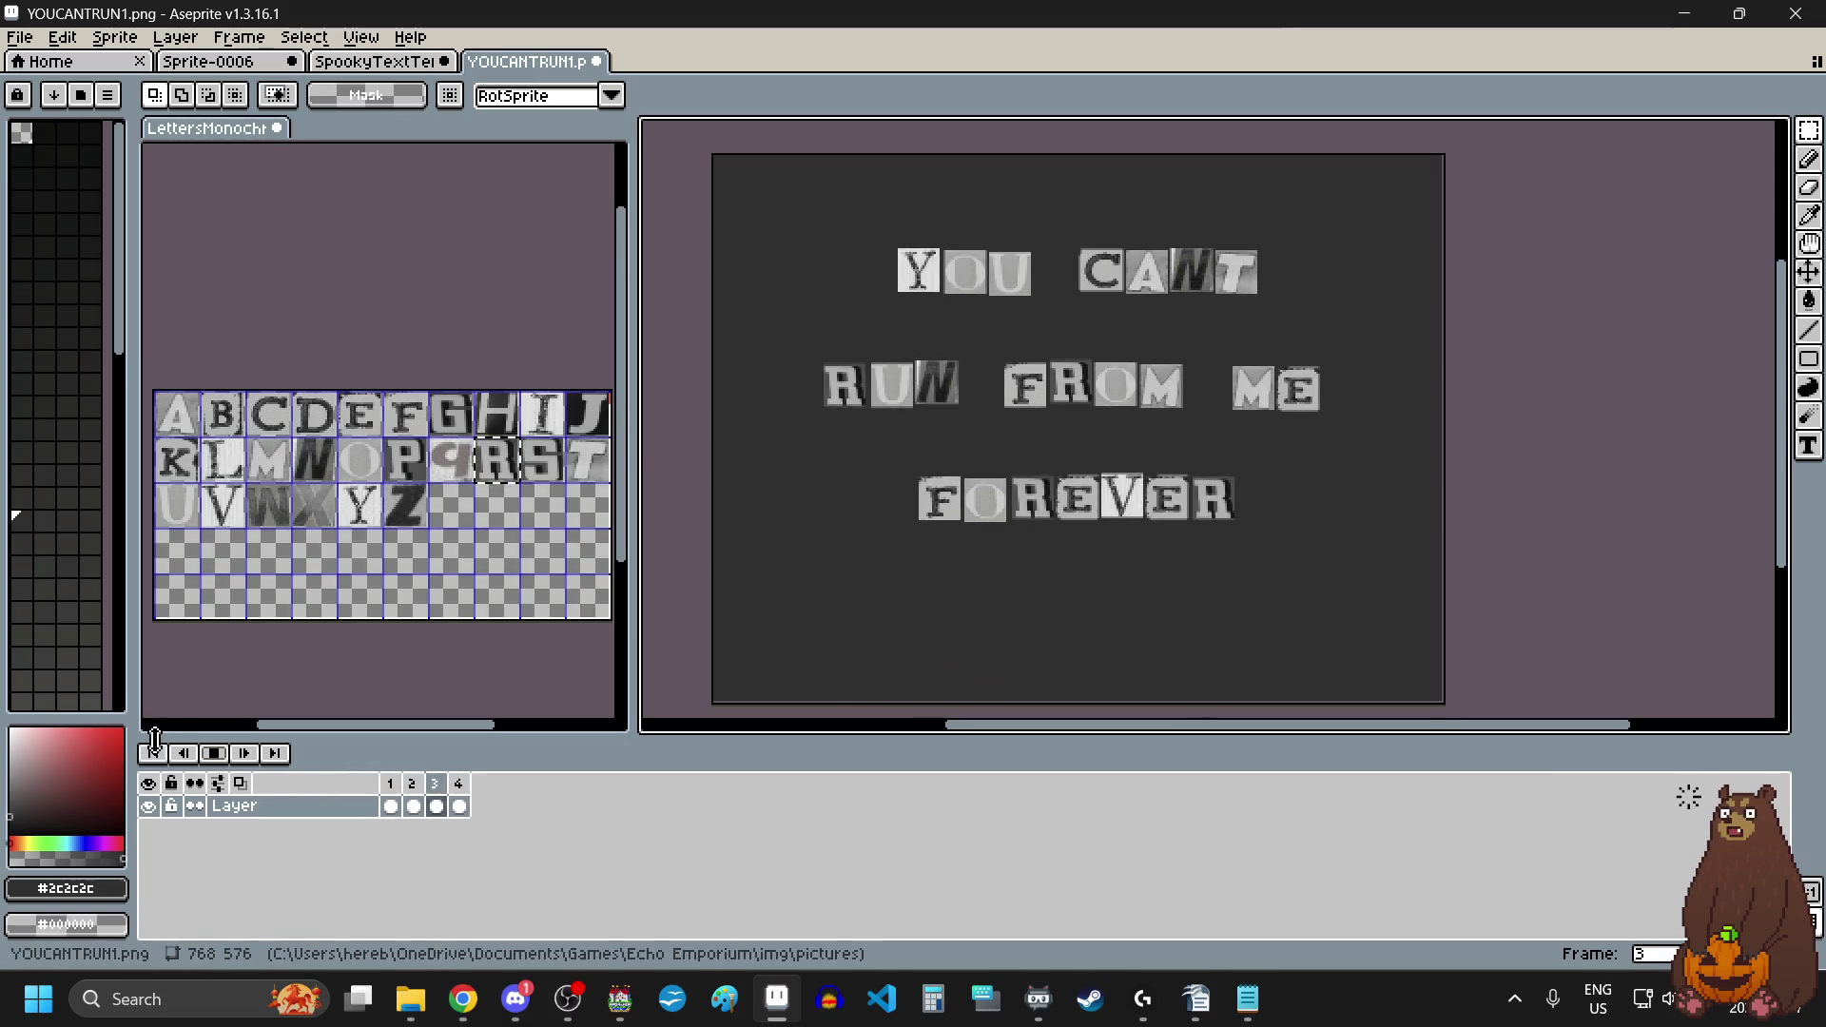
Step: Use Constant Frame Rate to give every frame 200 ms, then play the 800 ms loop
click(360, 37)
click(252, 37)
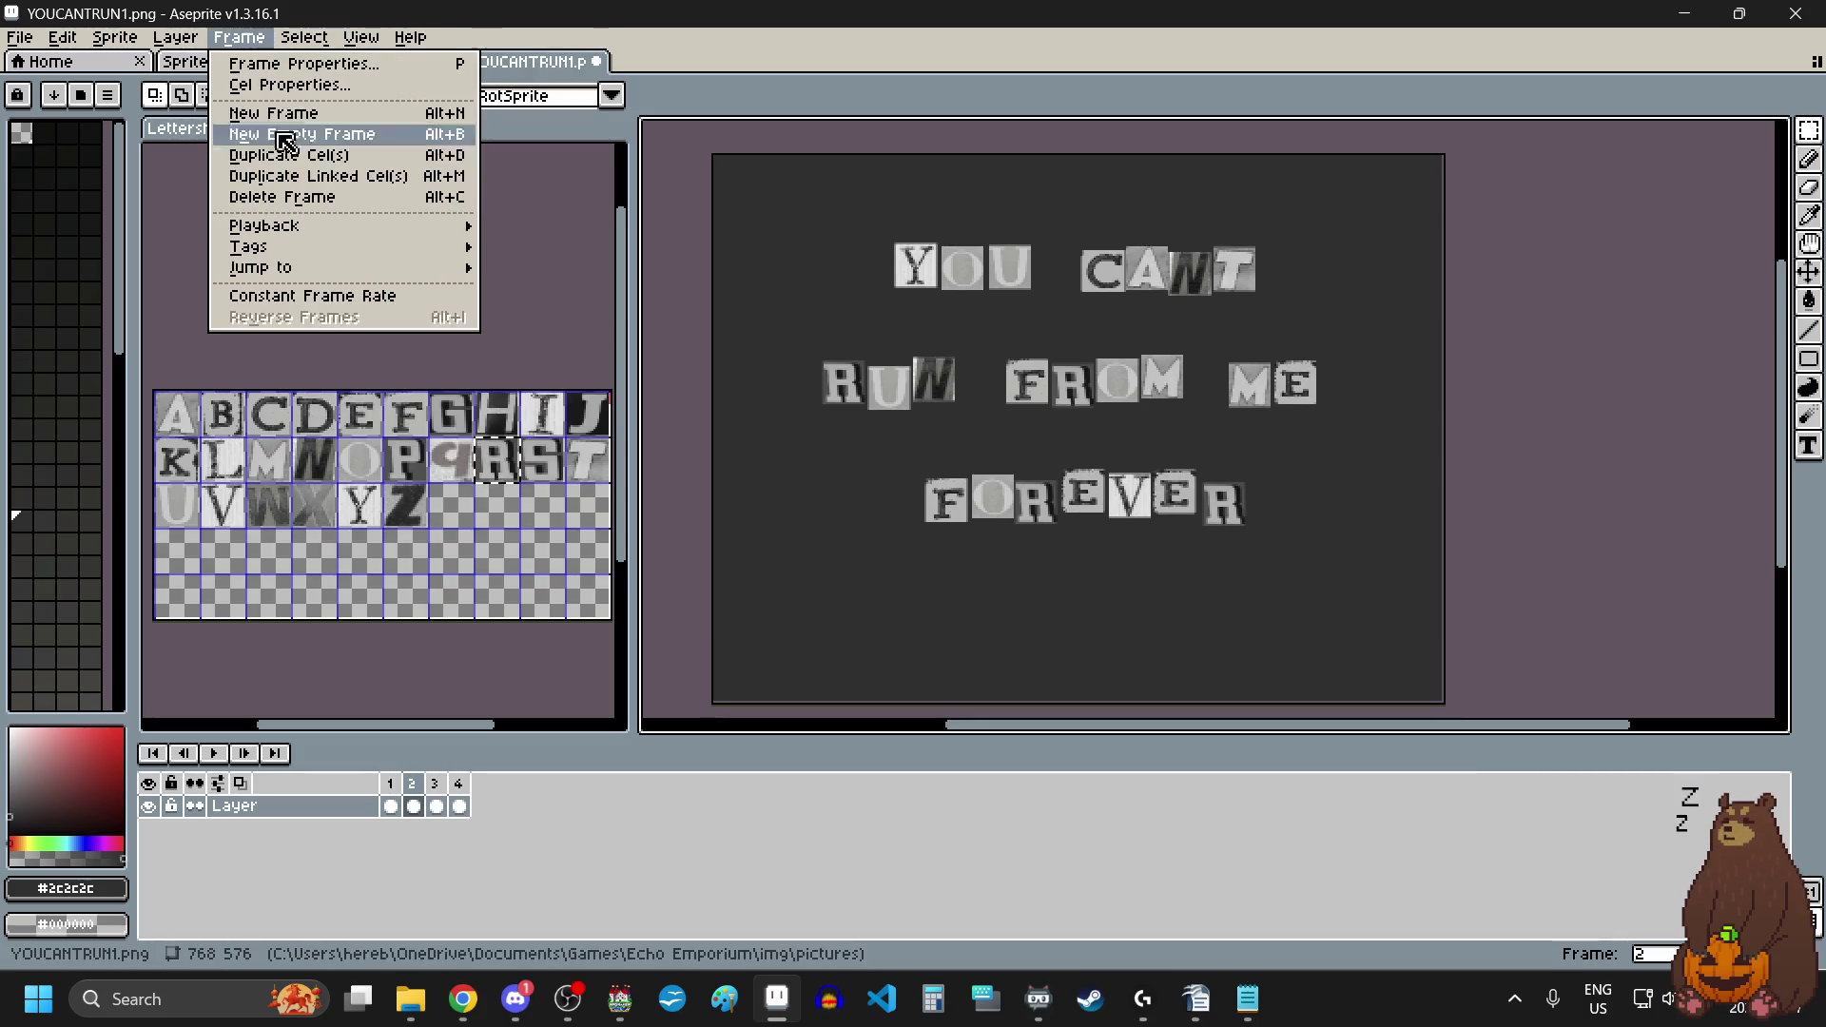
click(351, 295)
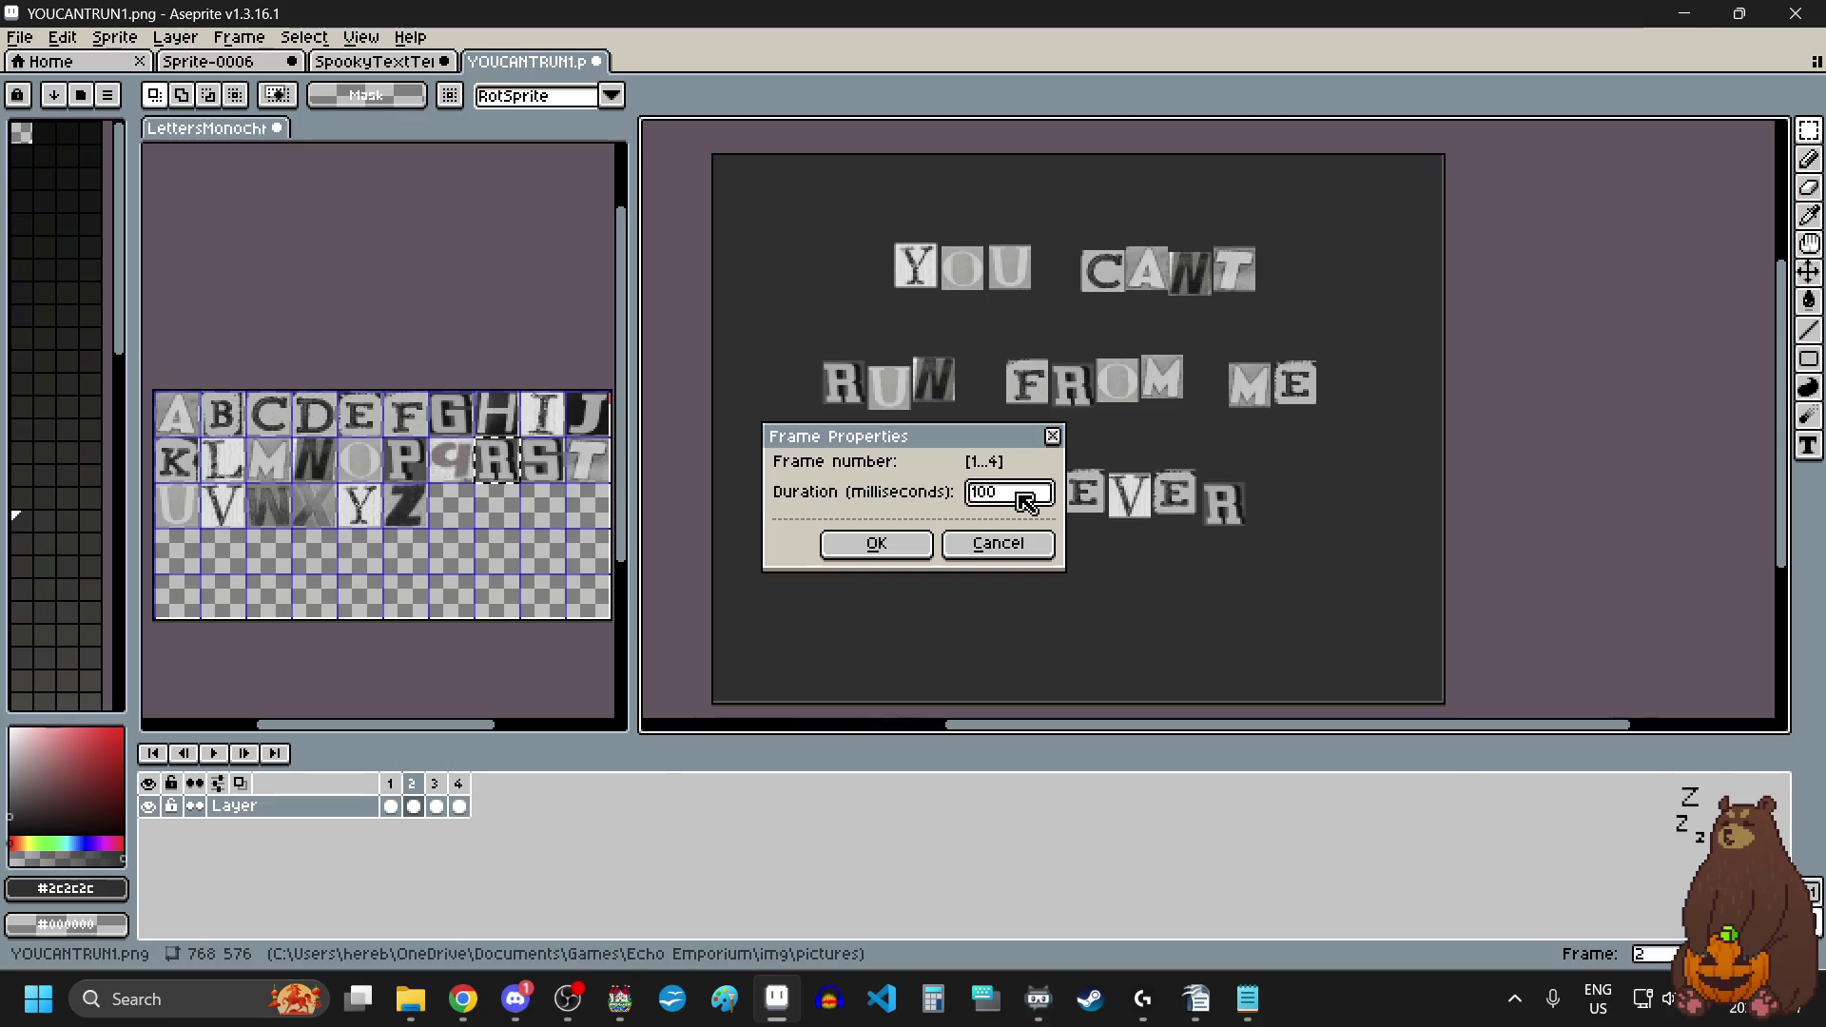
click(849, 547)
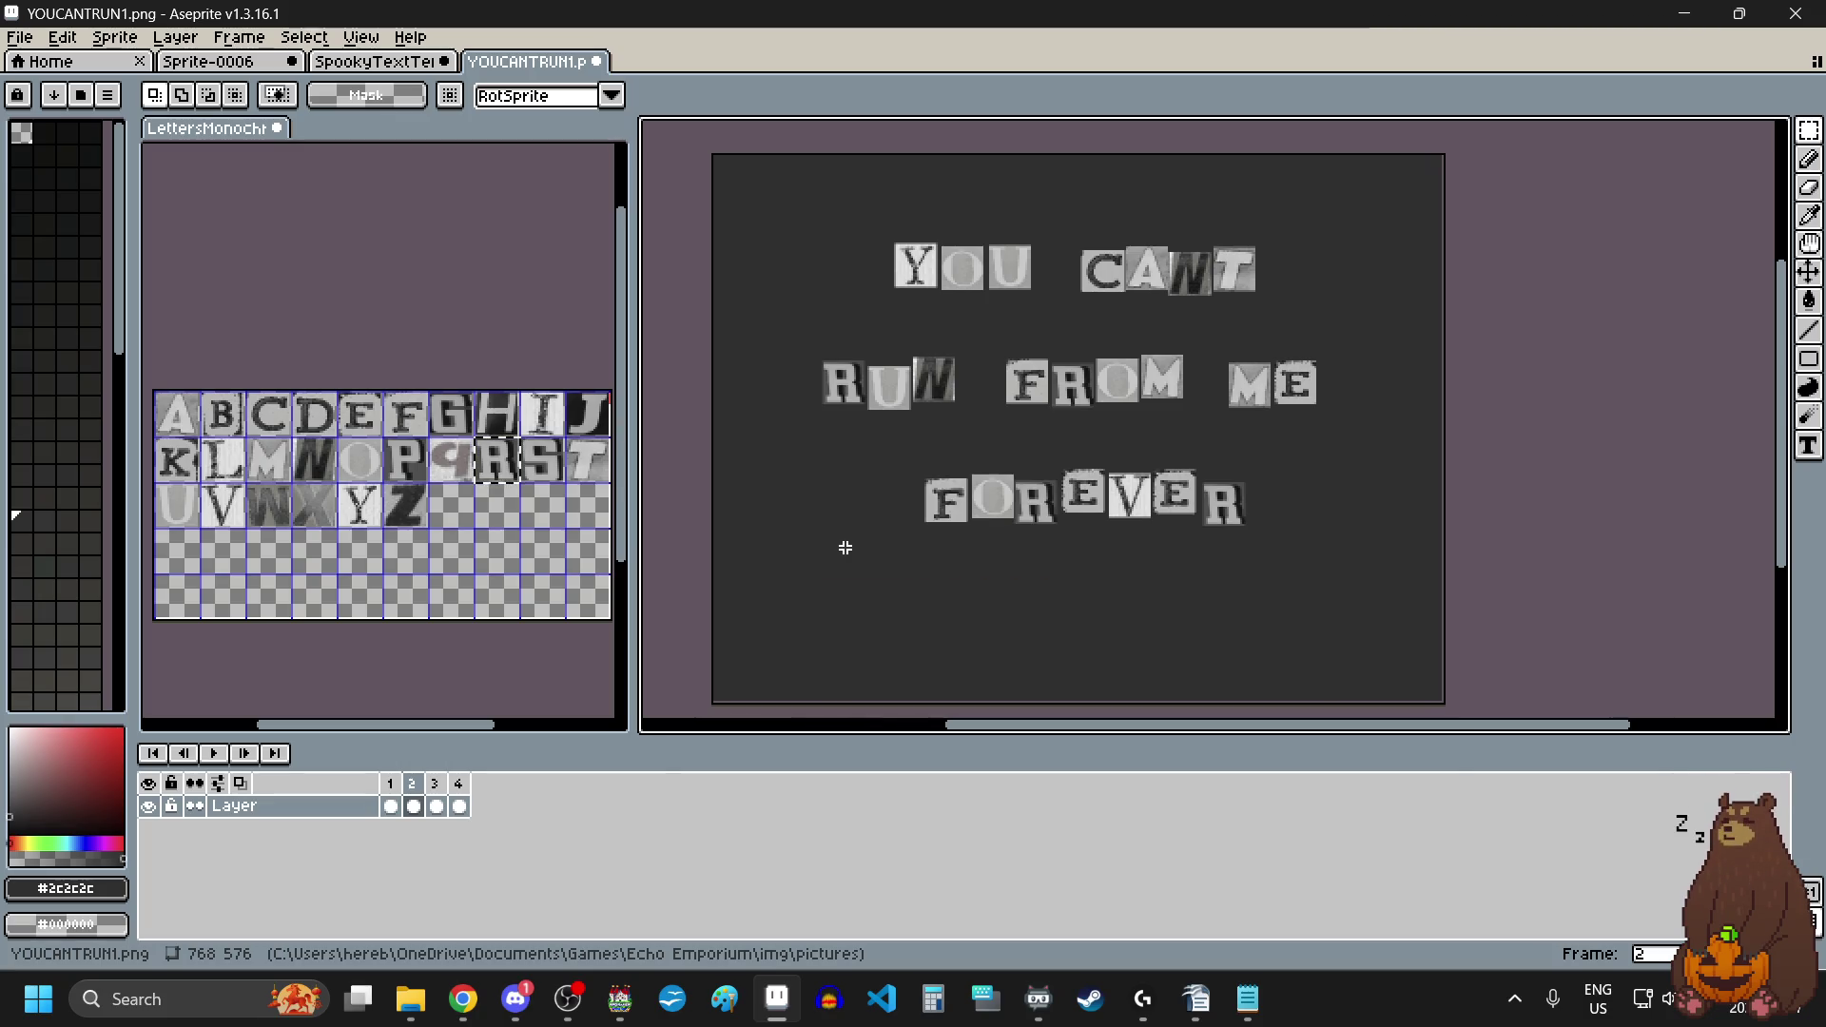
click(209, 754)
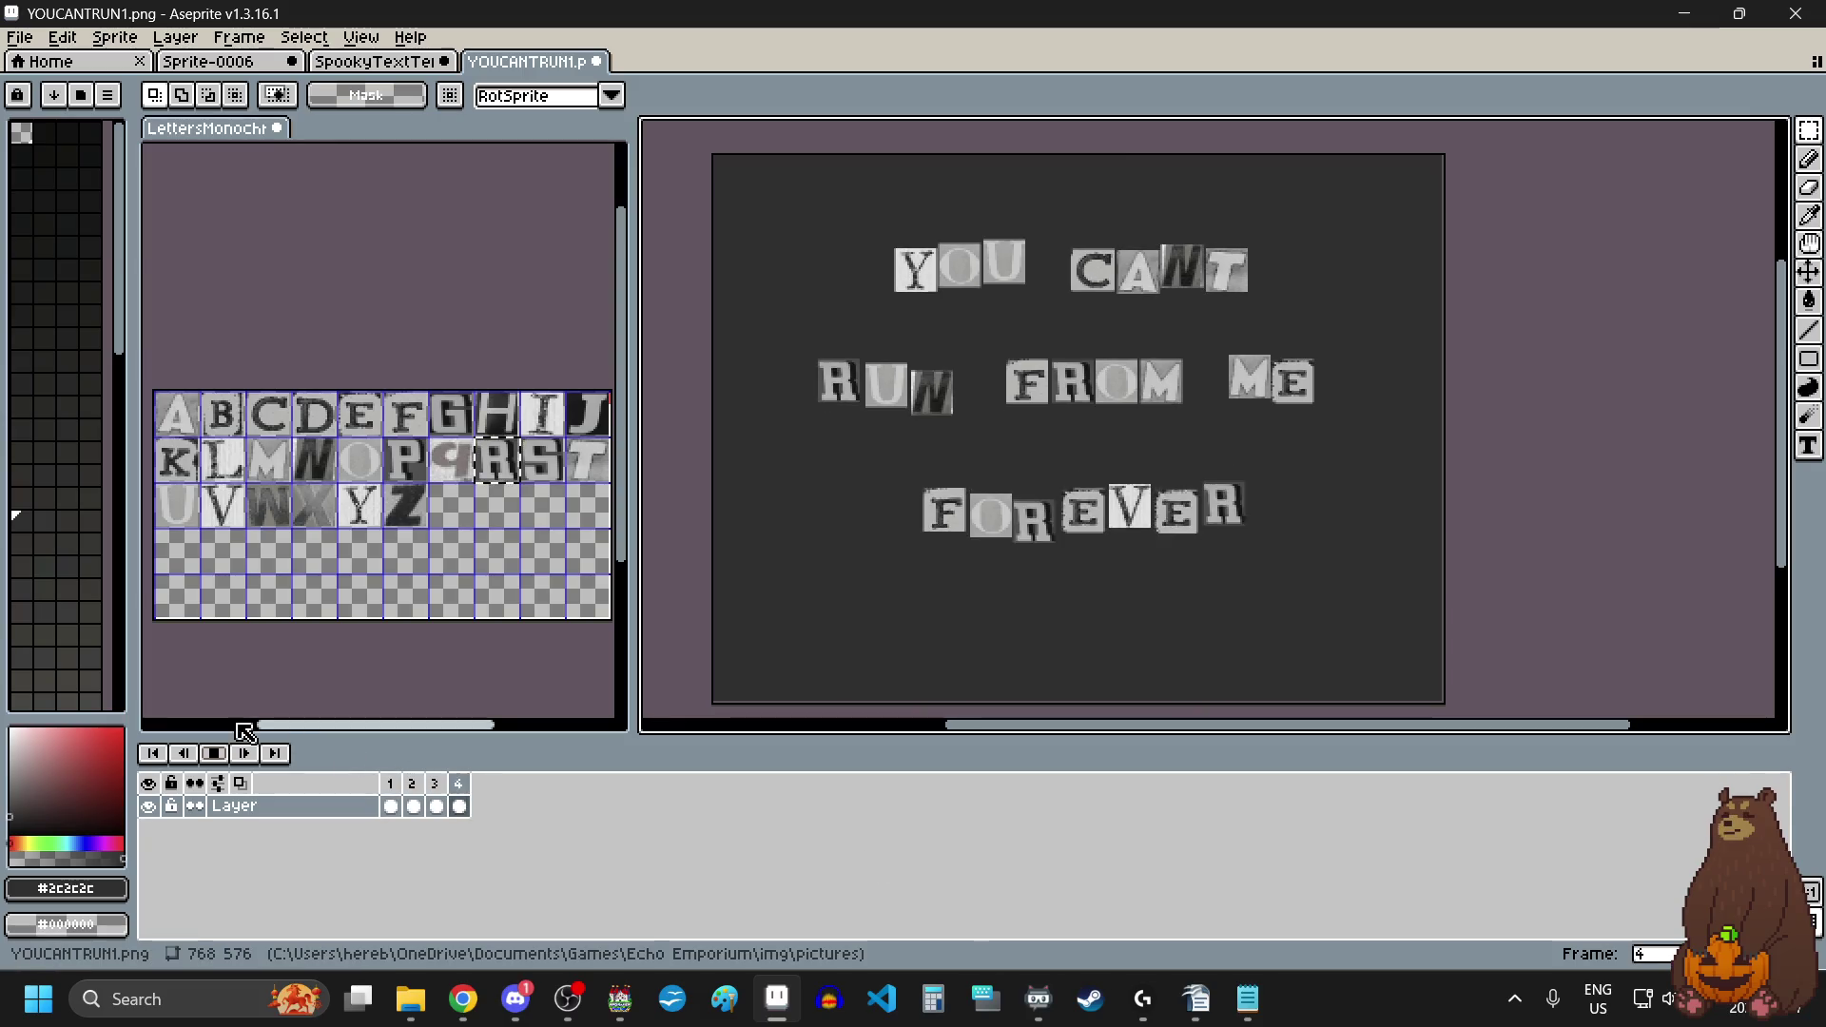
Step: Stop playback, select frame 3, then play the 600 ms three-frame loop from frame 1
click(437, 804)
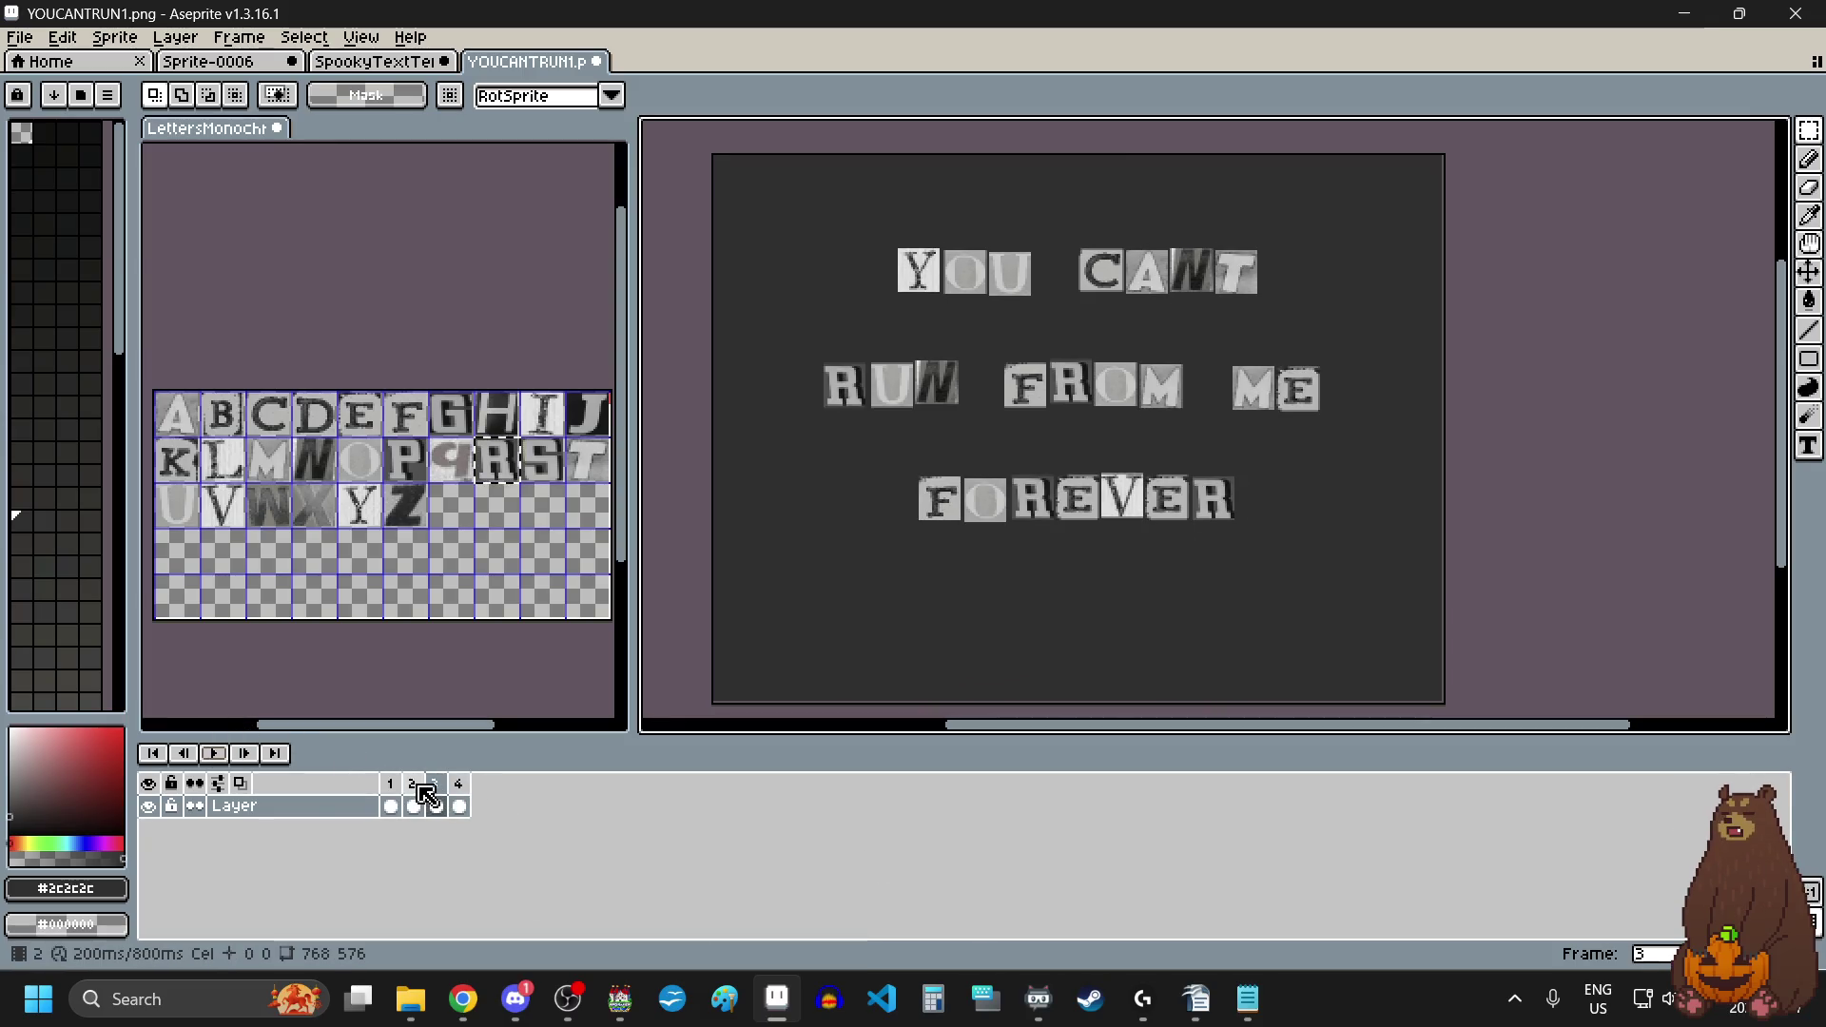
click(437, 794)
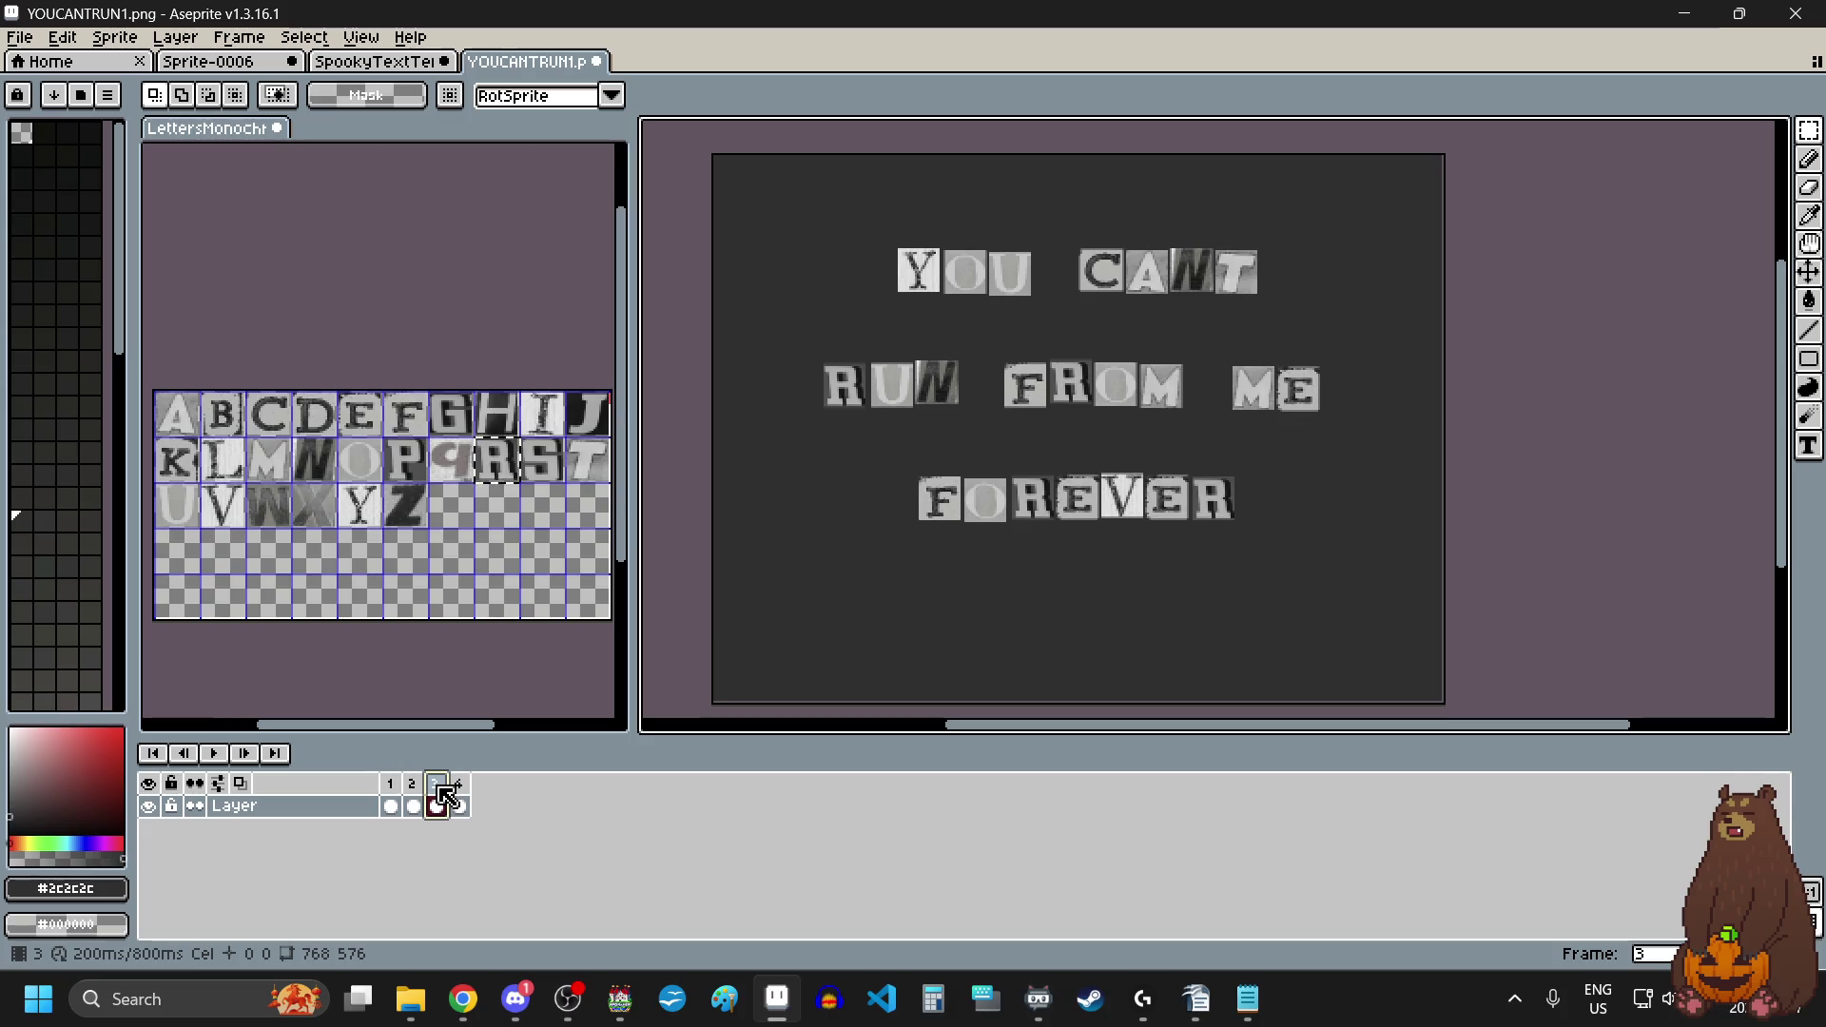
click(186, 756)
click(193, 763)
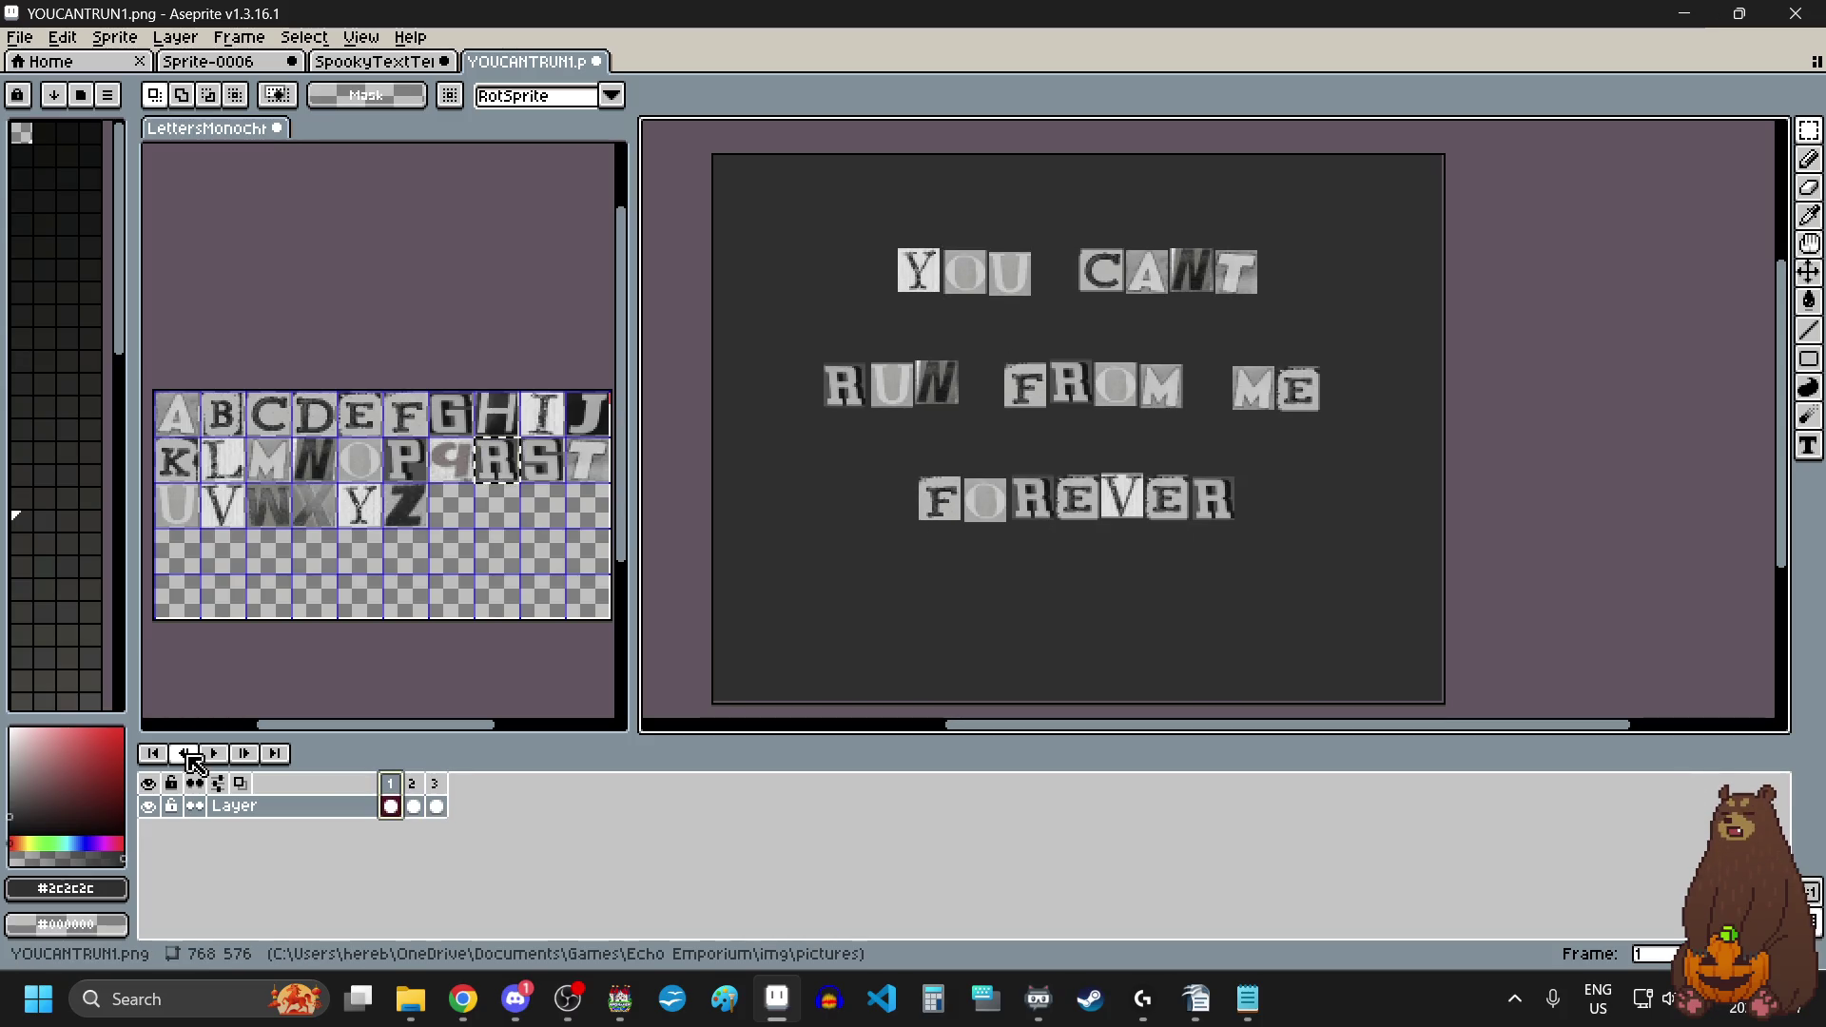
click(214, 753)
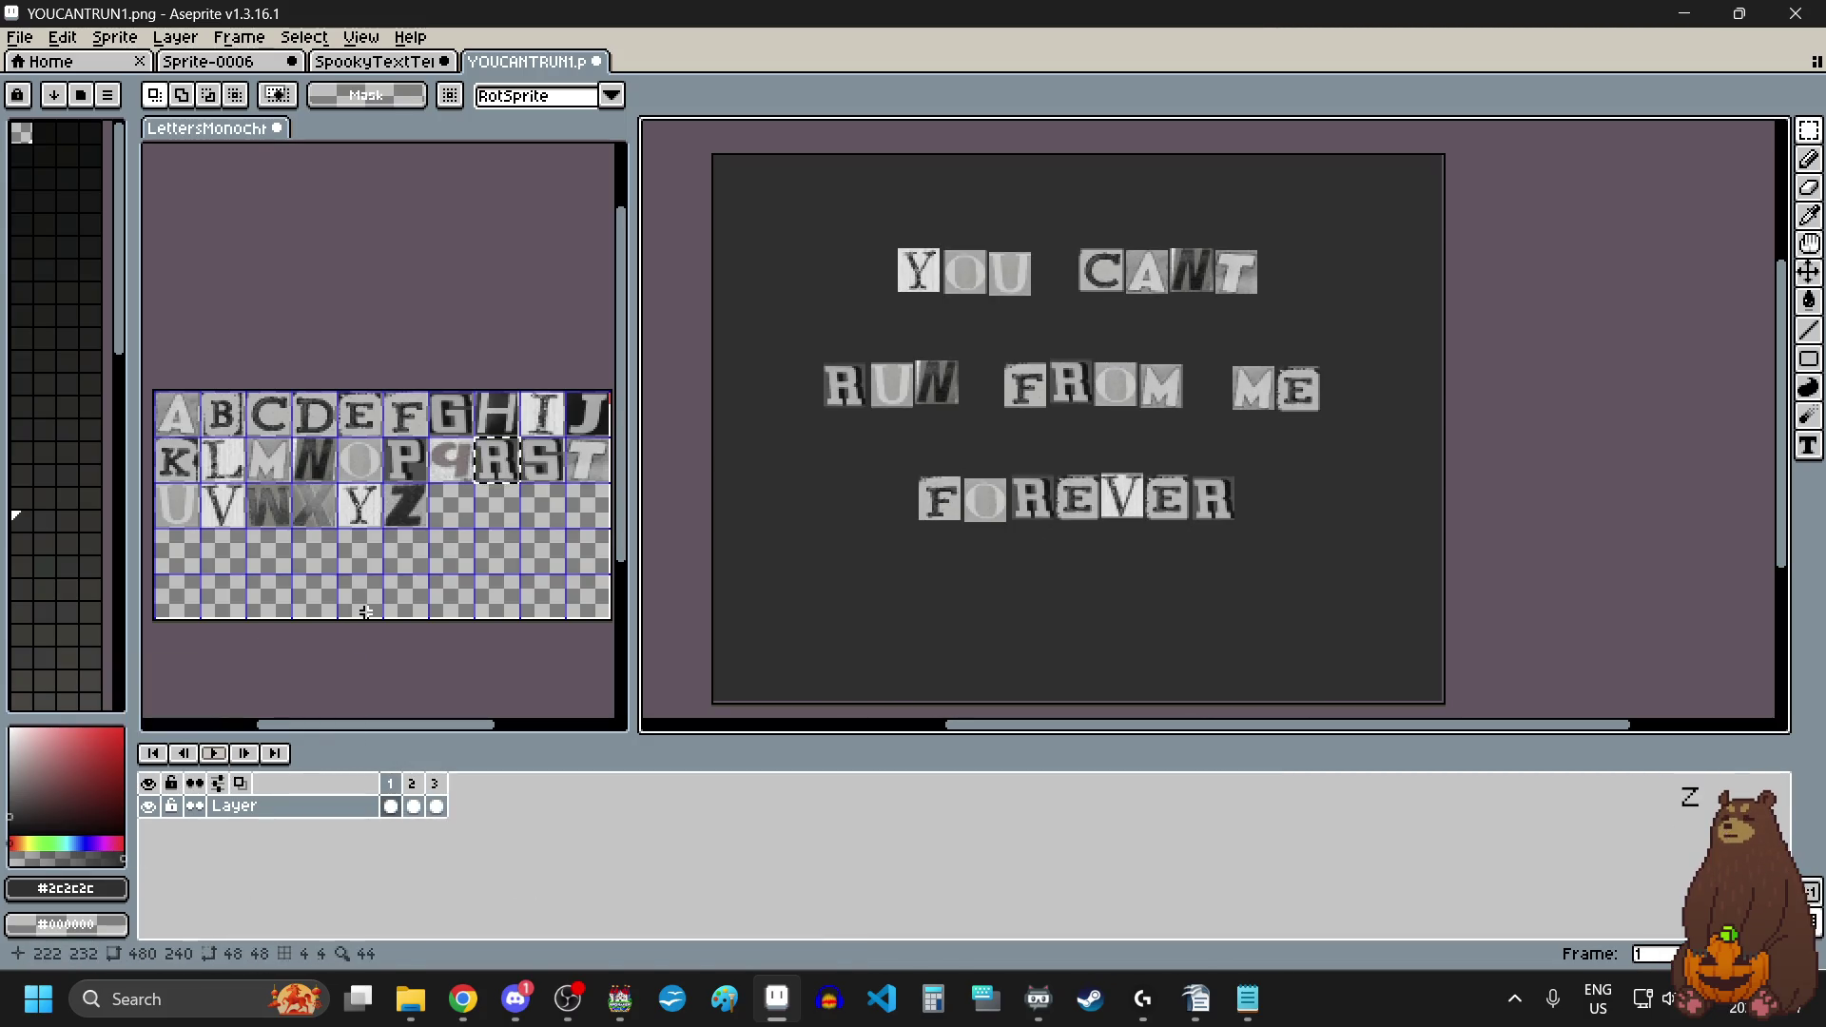
click(360, 37)
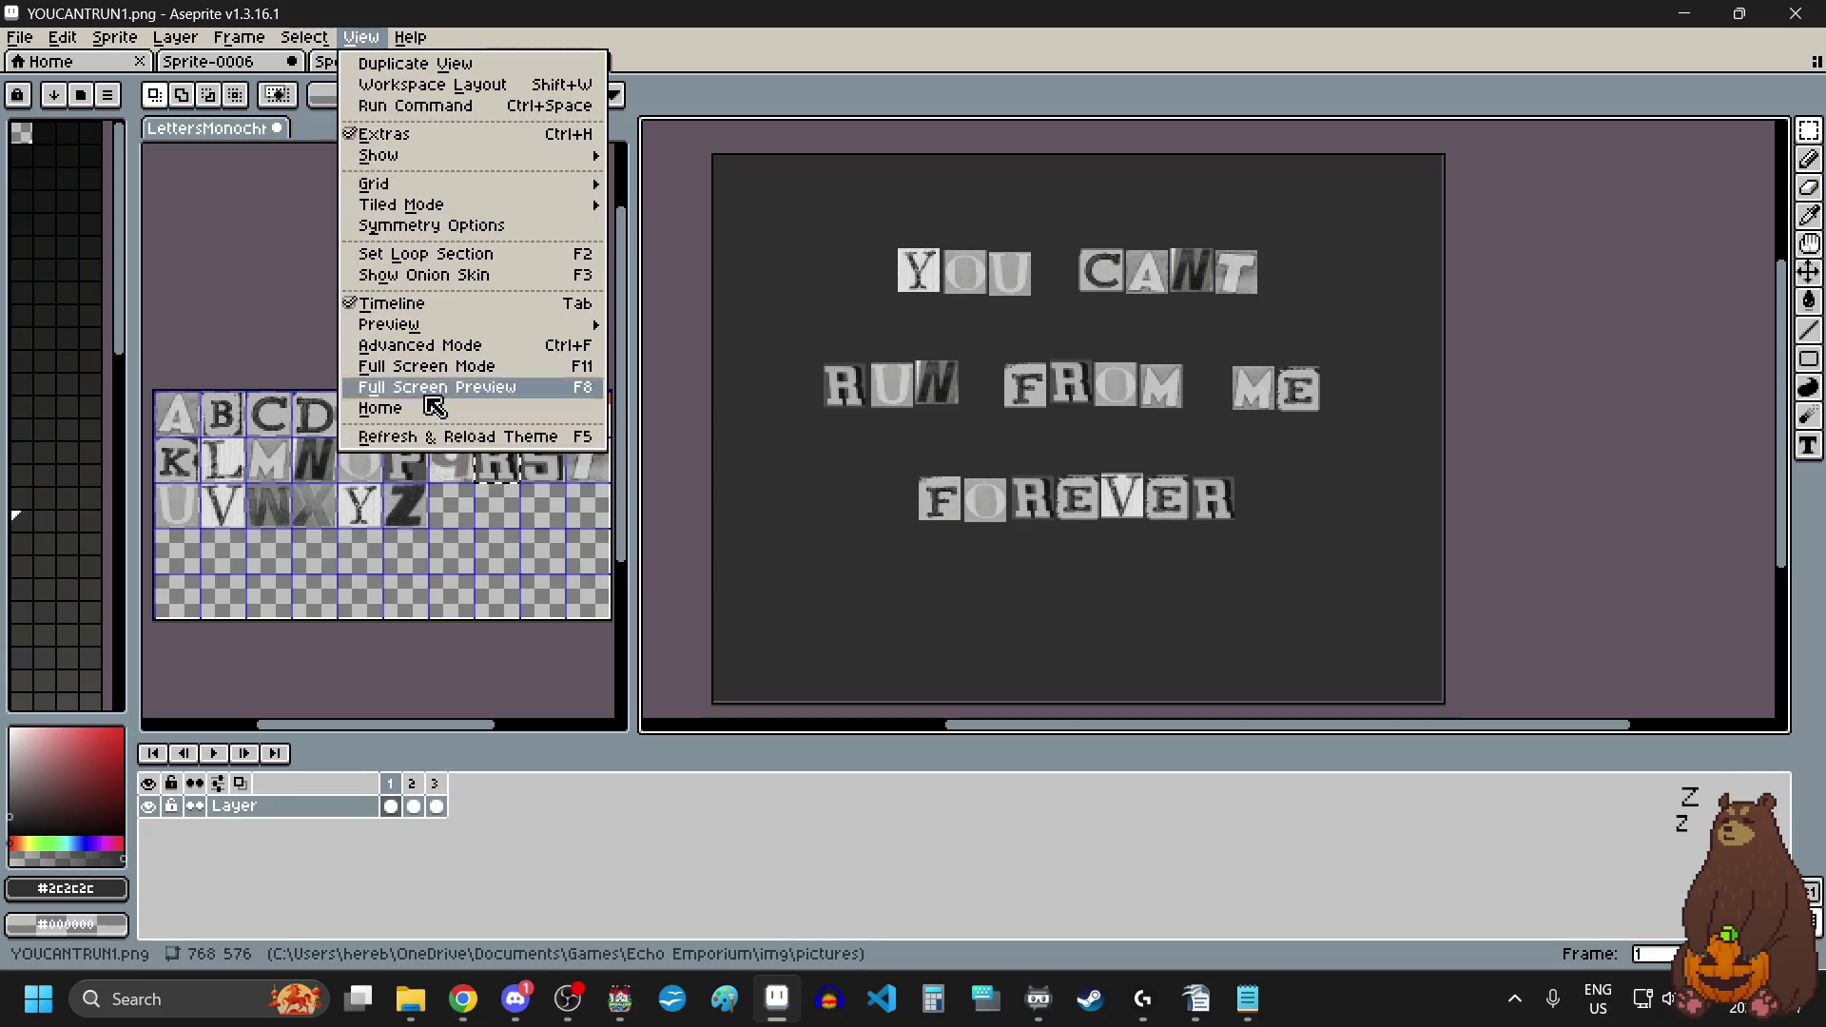
Step: Open the frame duration settings with P, confirm them, and play the animation
mouse_move(317, 40)
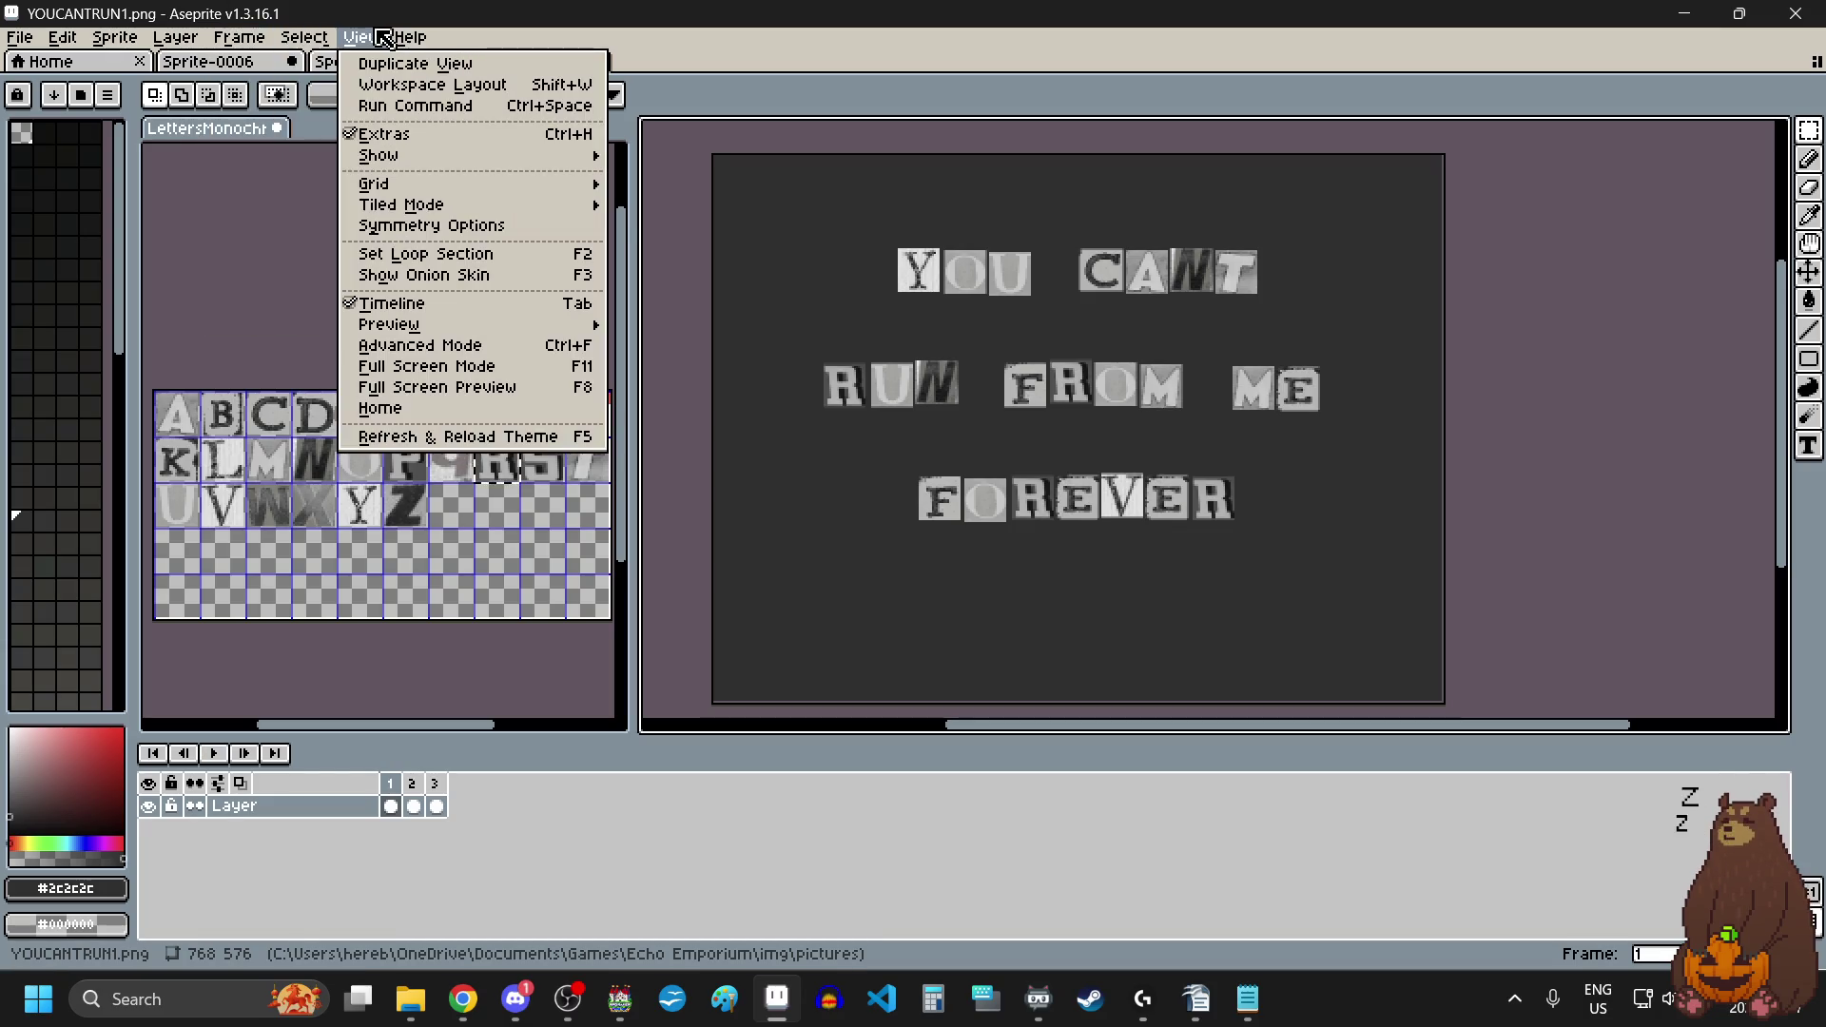
mouse_move(238, 40)
key(p)
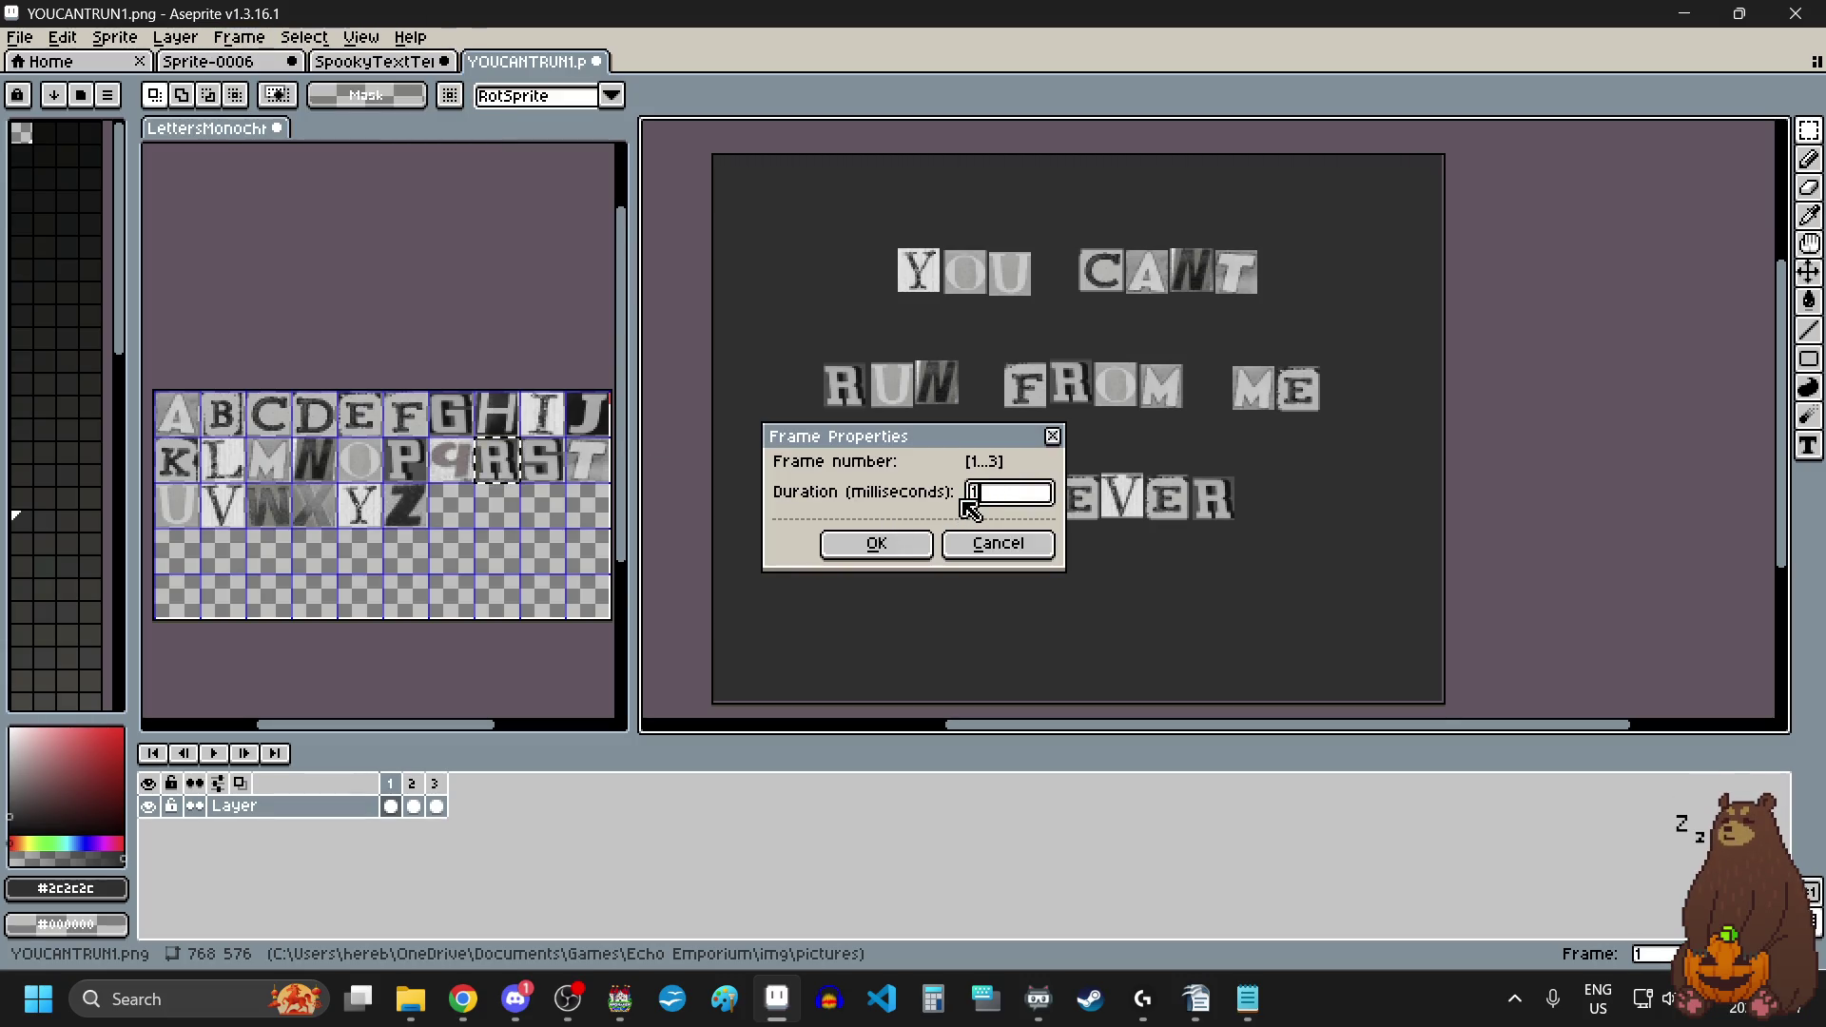
click(890, 543)
click(212, 755)
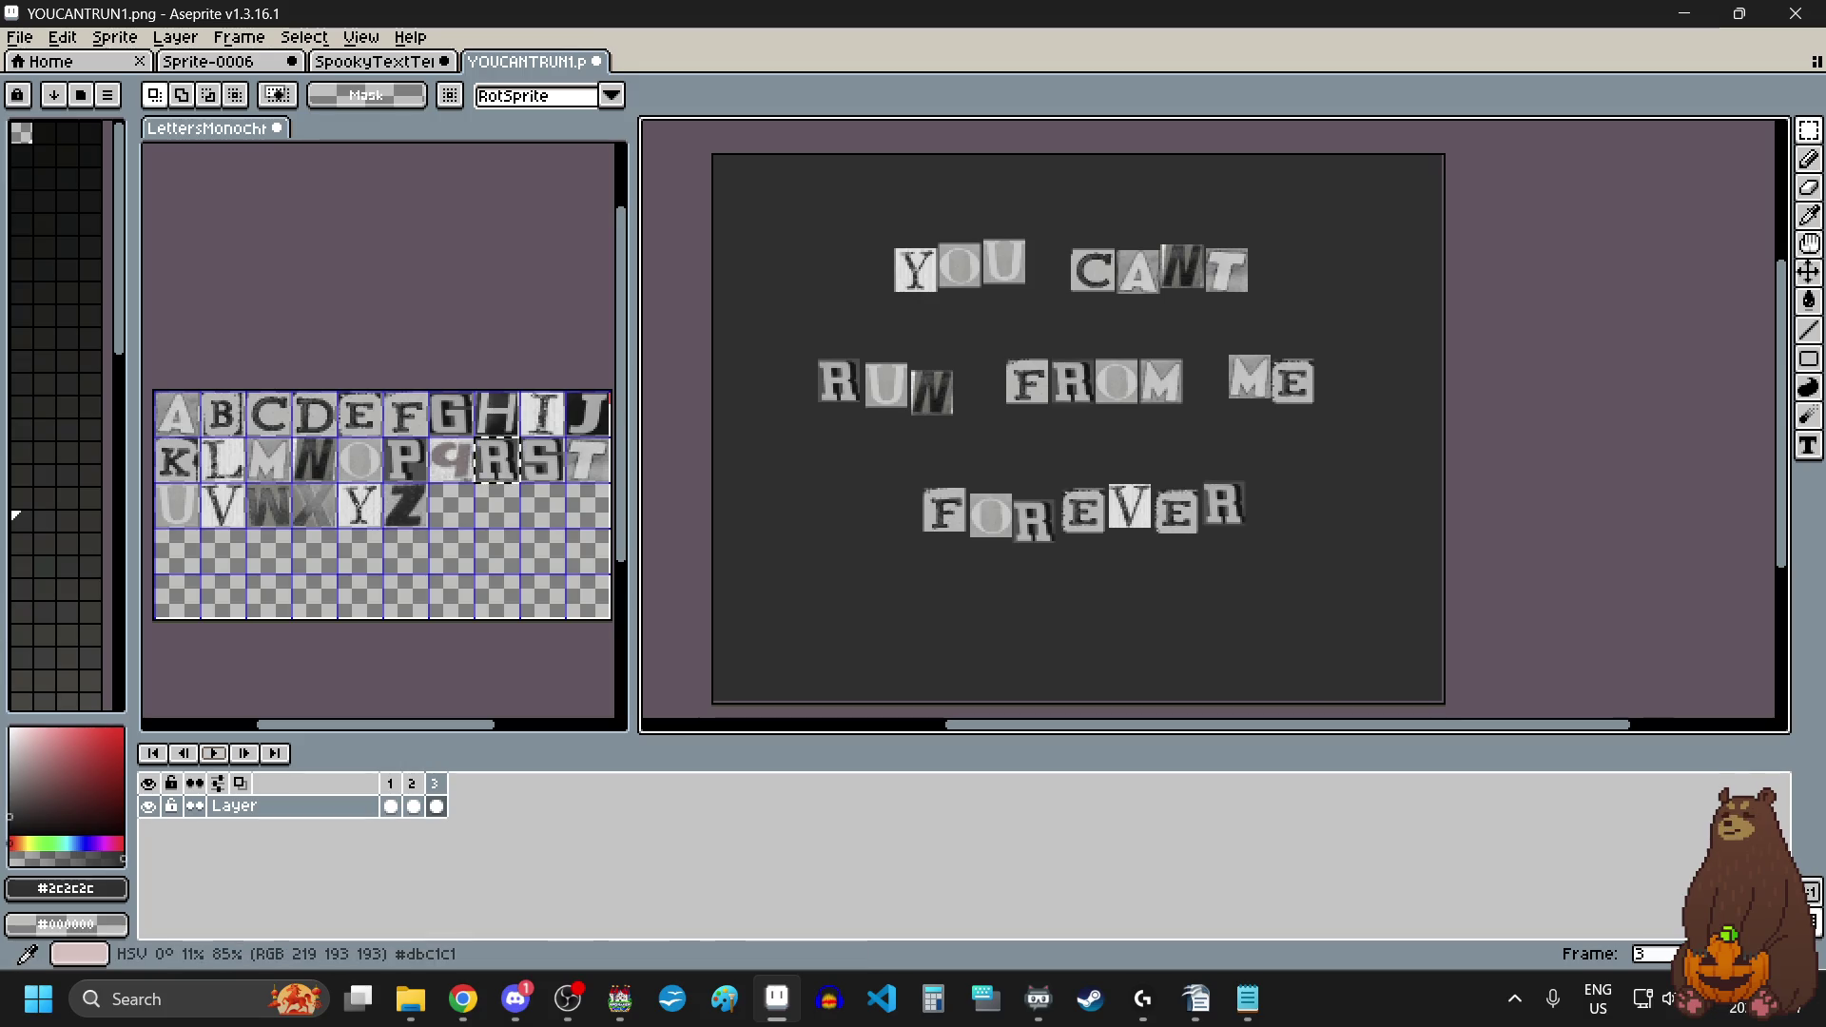
key(alt+Tab)
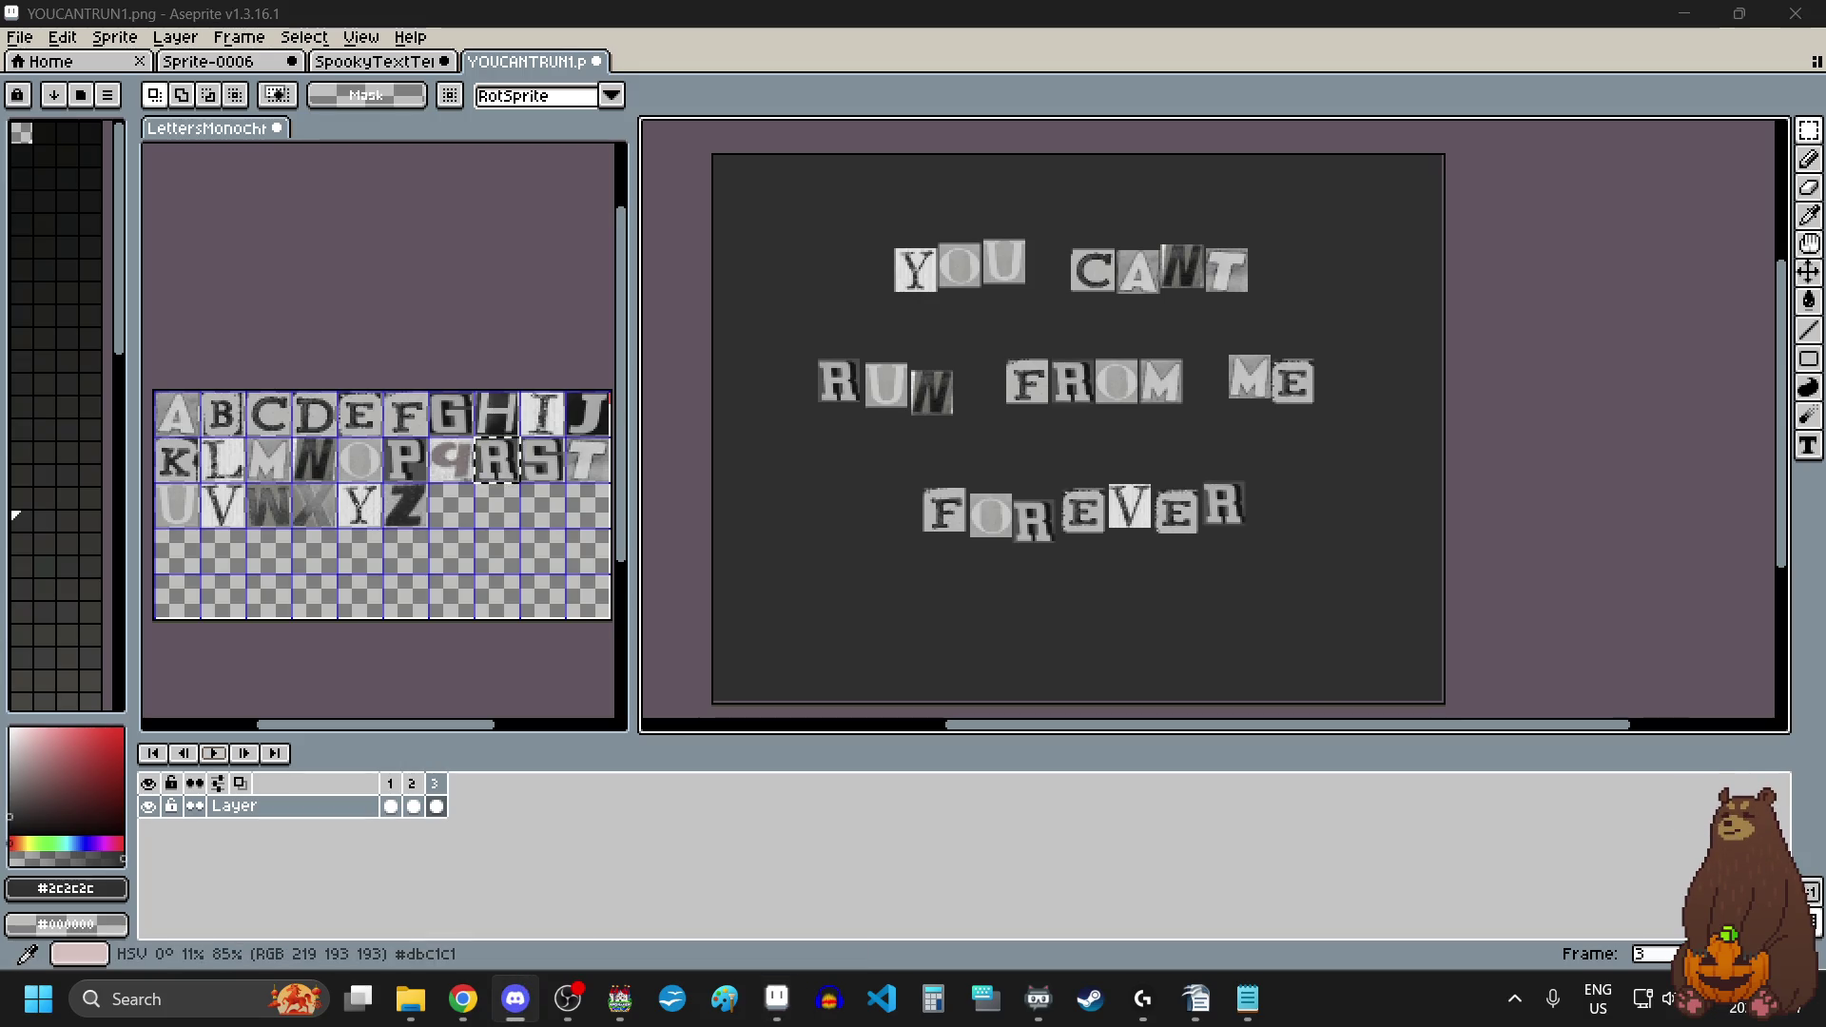
key(alt+Tab)
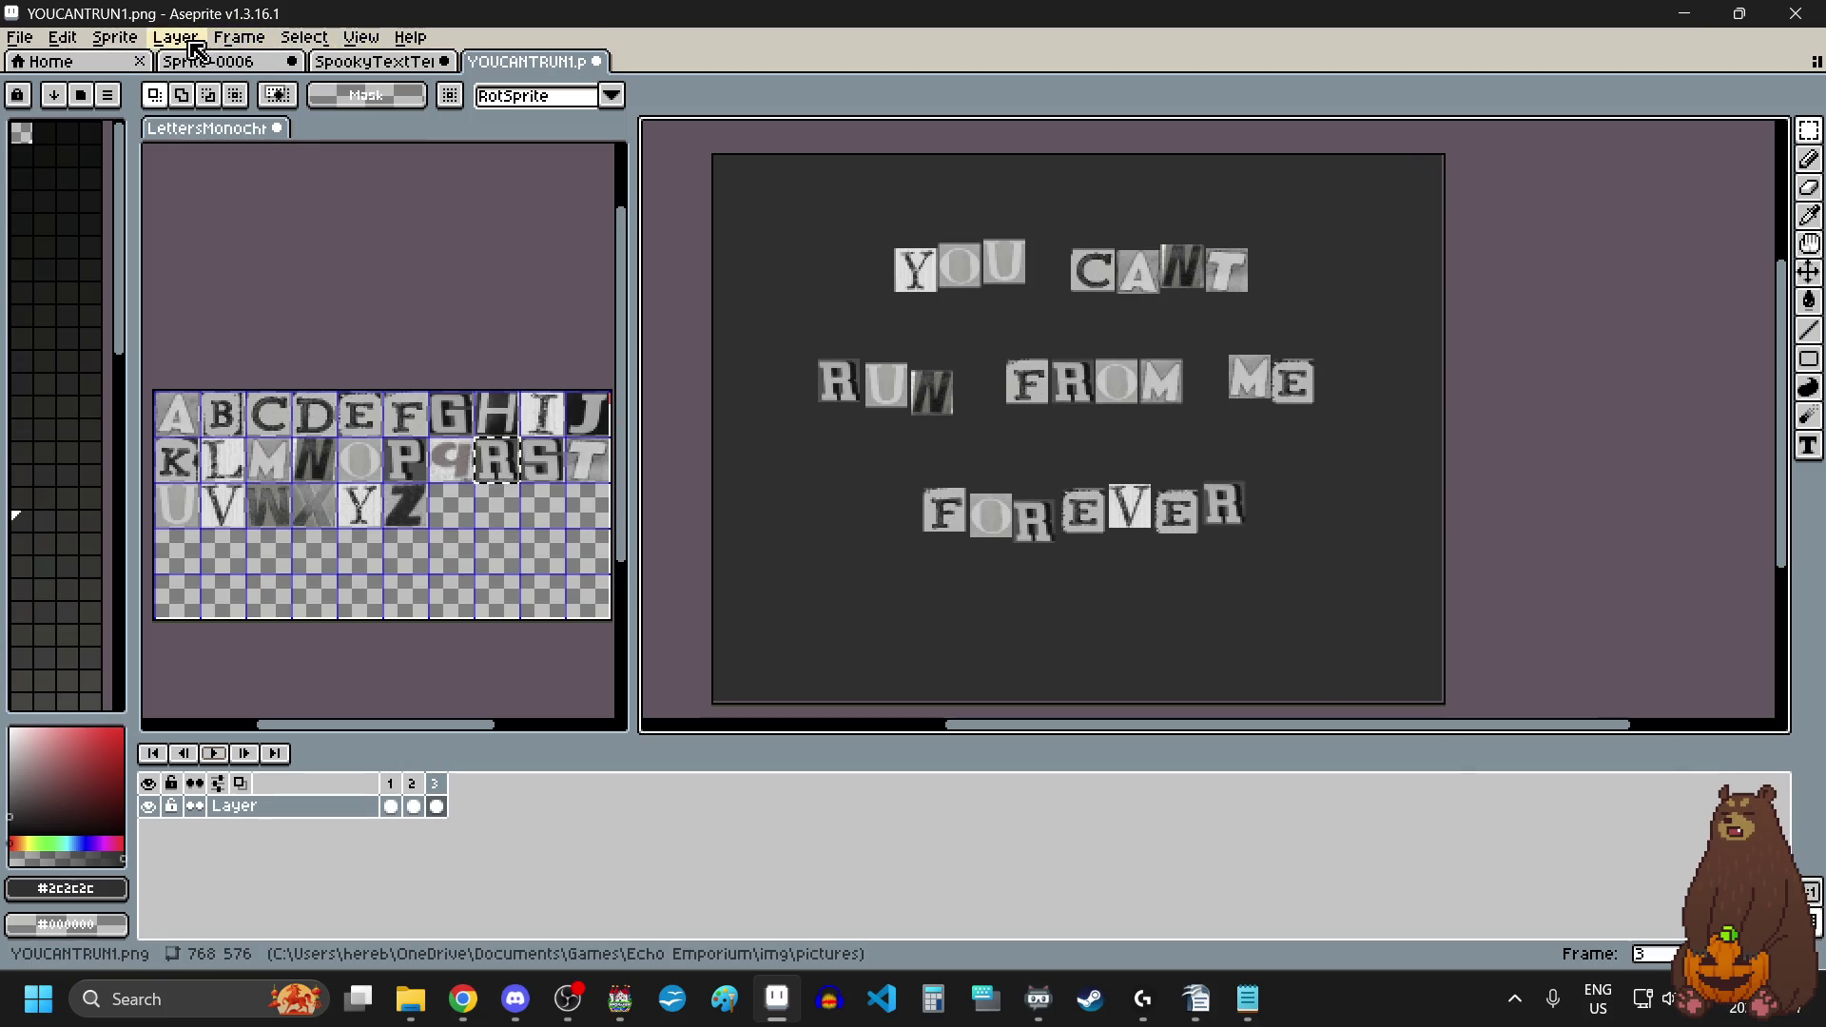
Step: Set a constant 60 ms duration for all frames and preview the playback
click(238, 36)
click(285, 293)
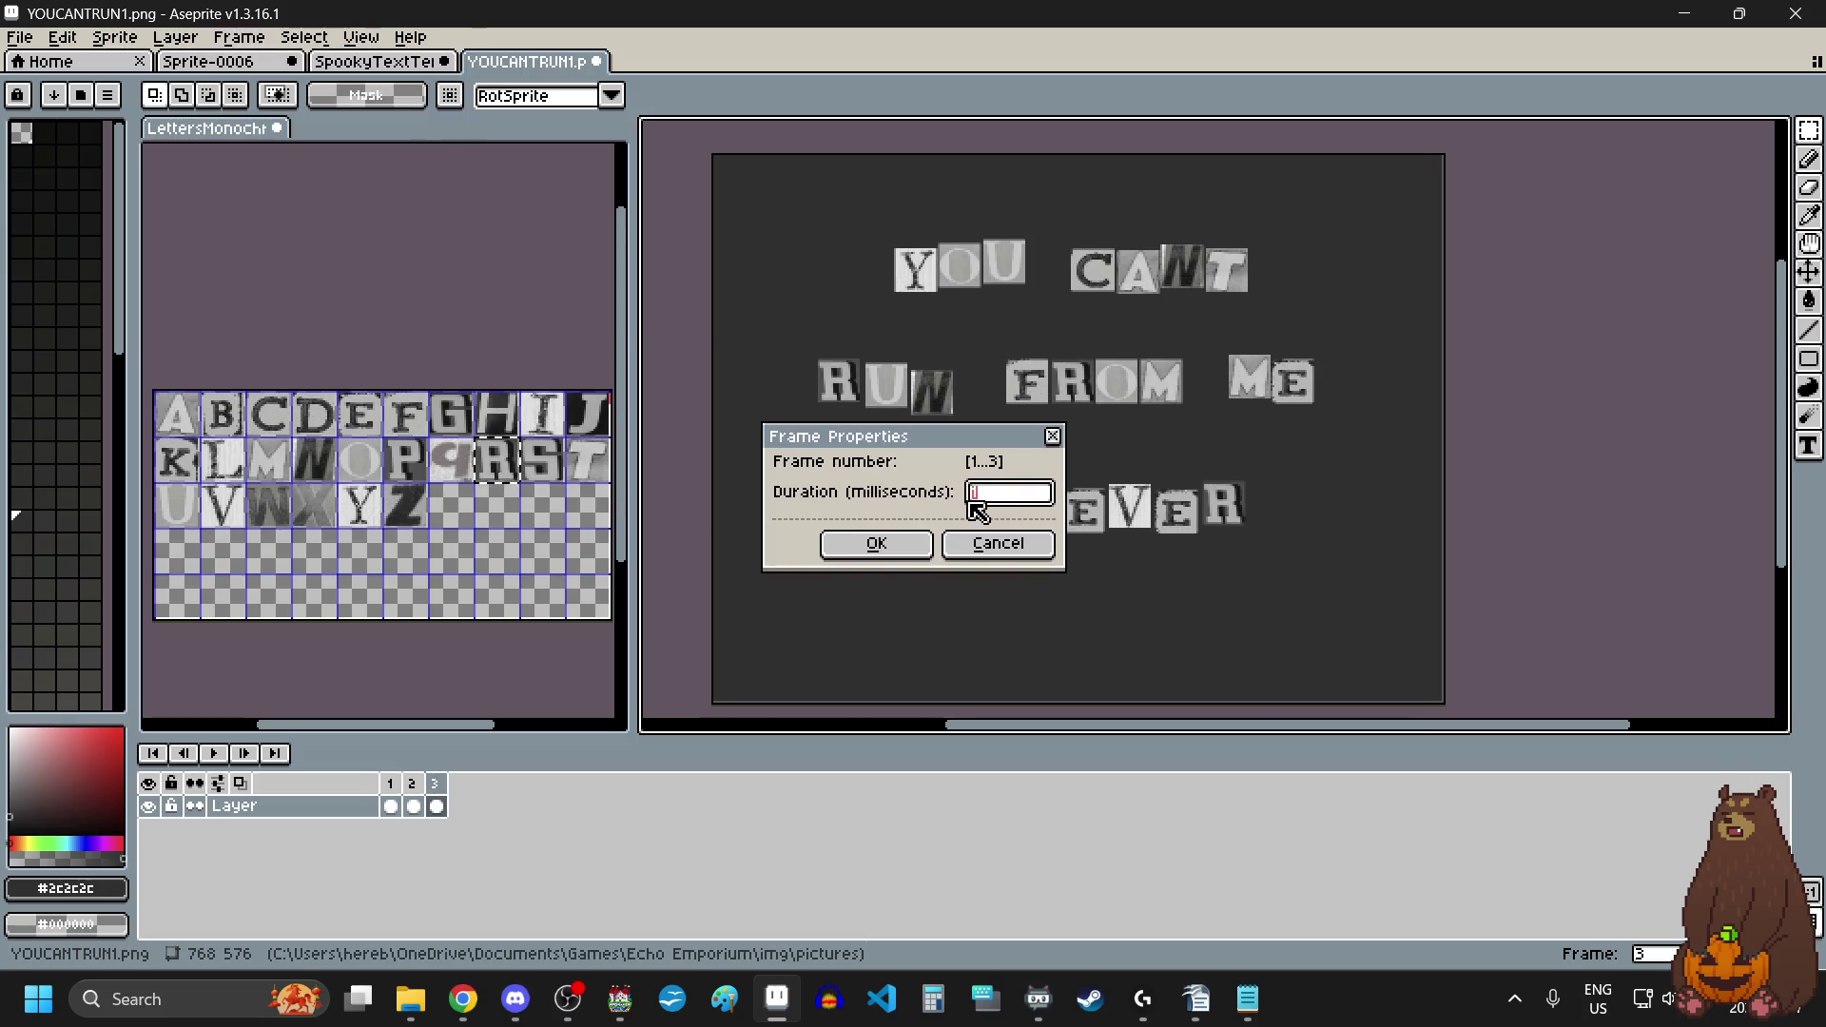
text(1)
key(BackSpace)
click(880, 543)
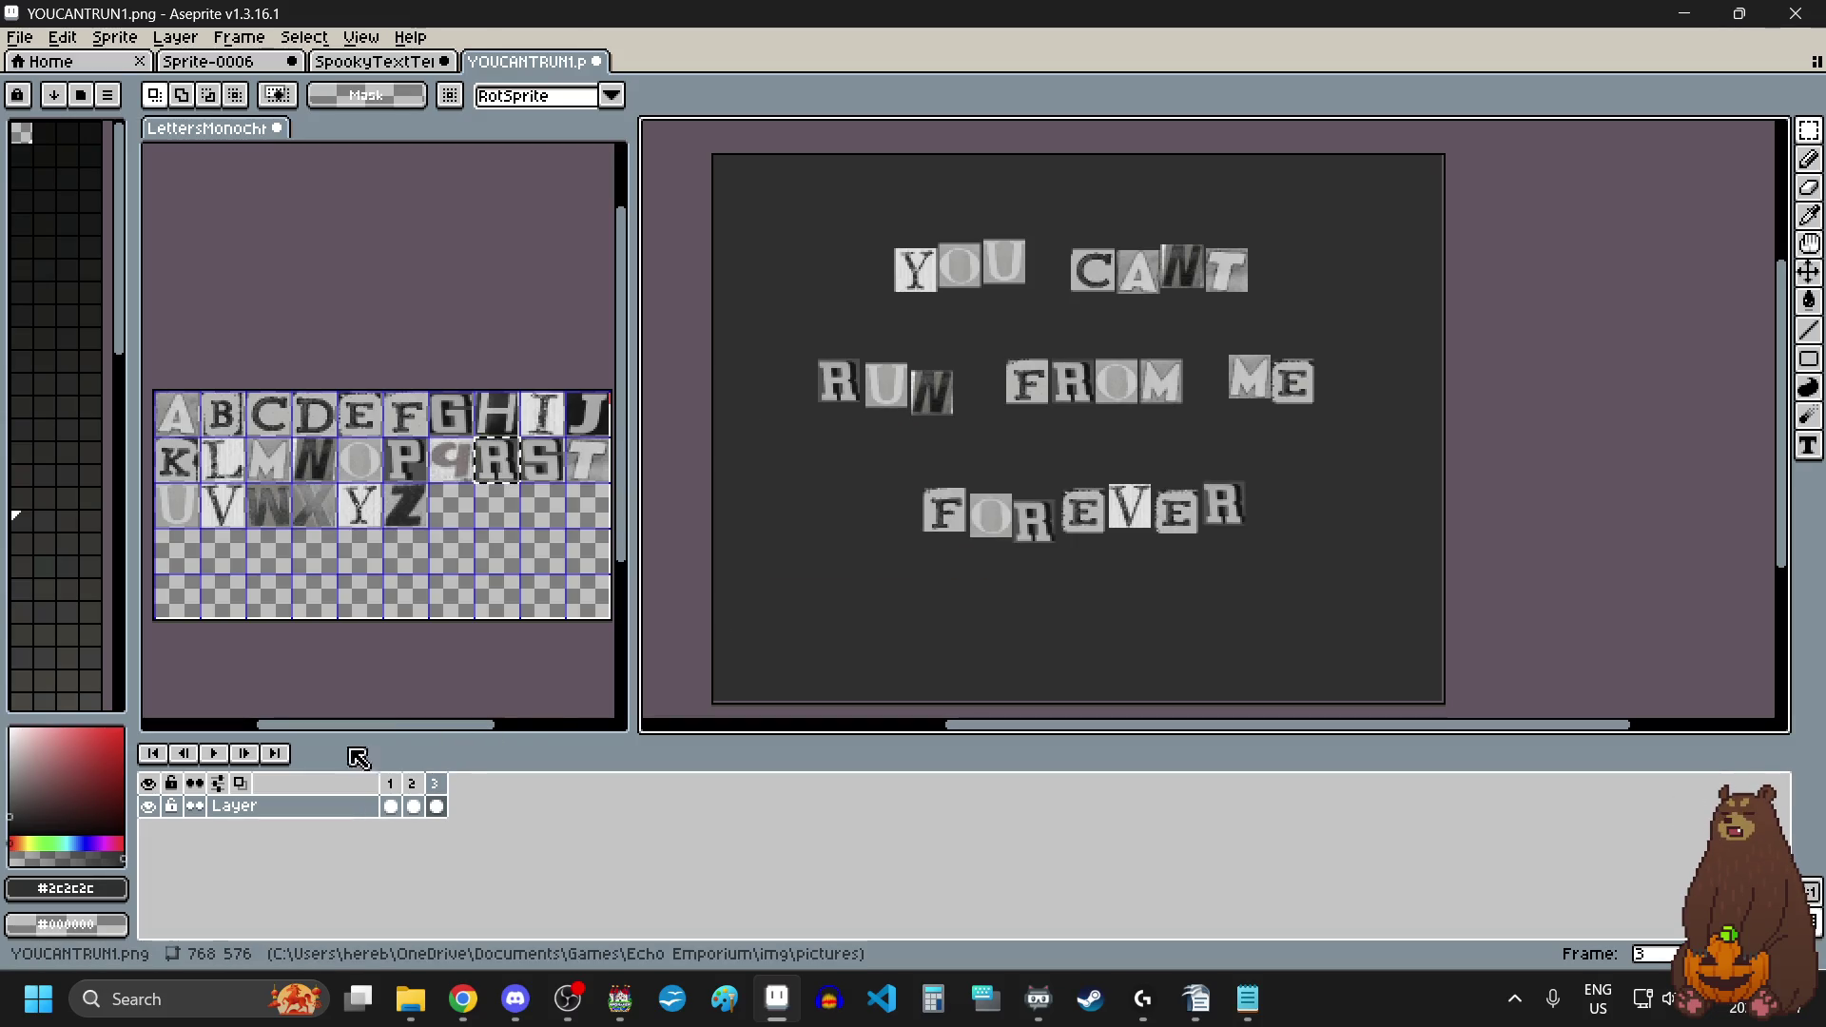
click(209, 758)
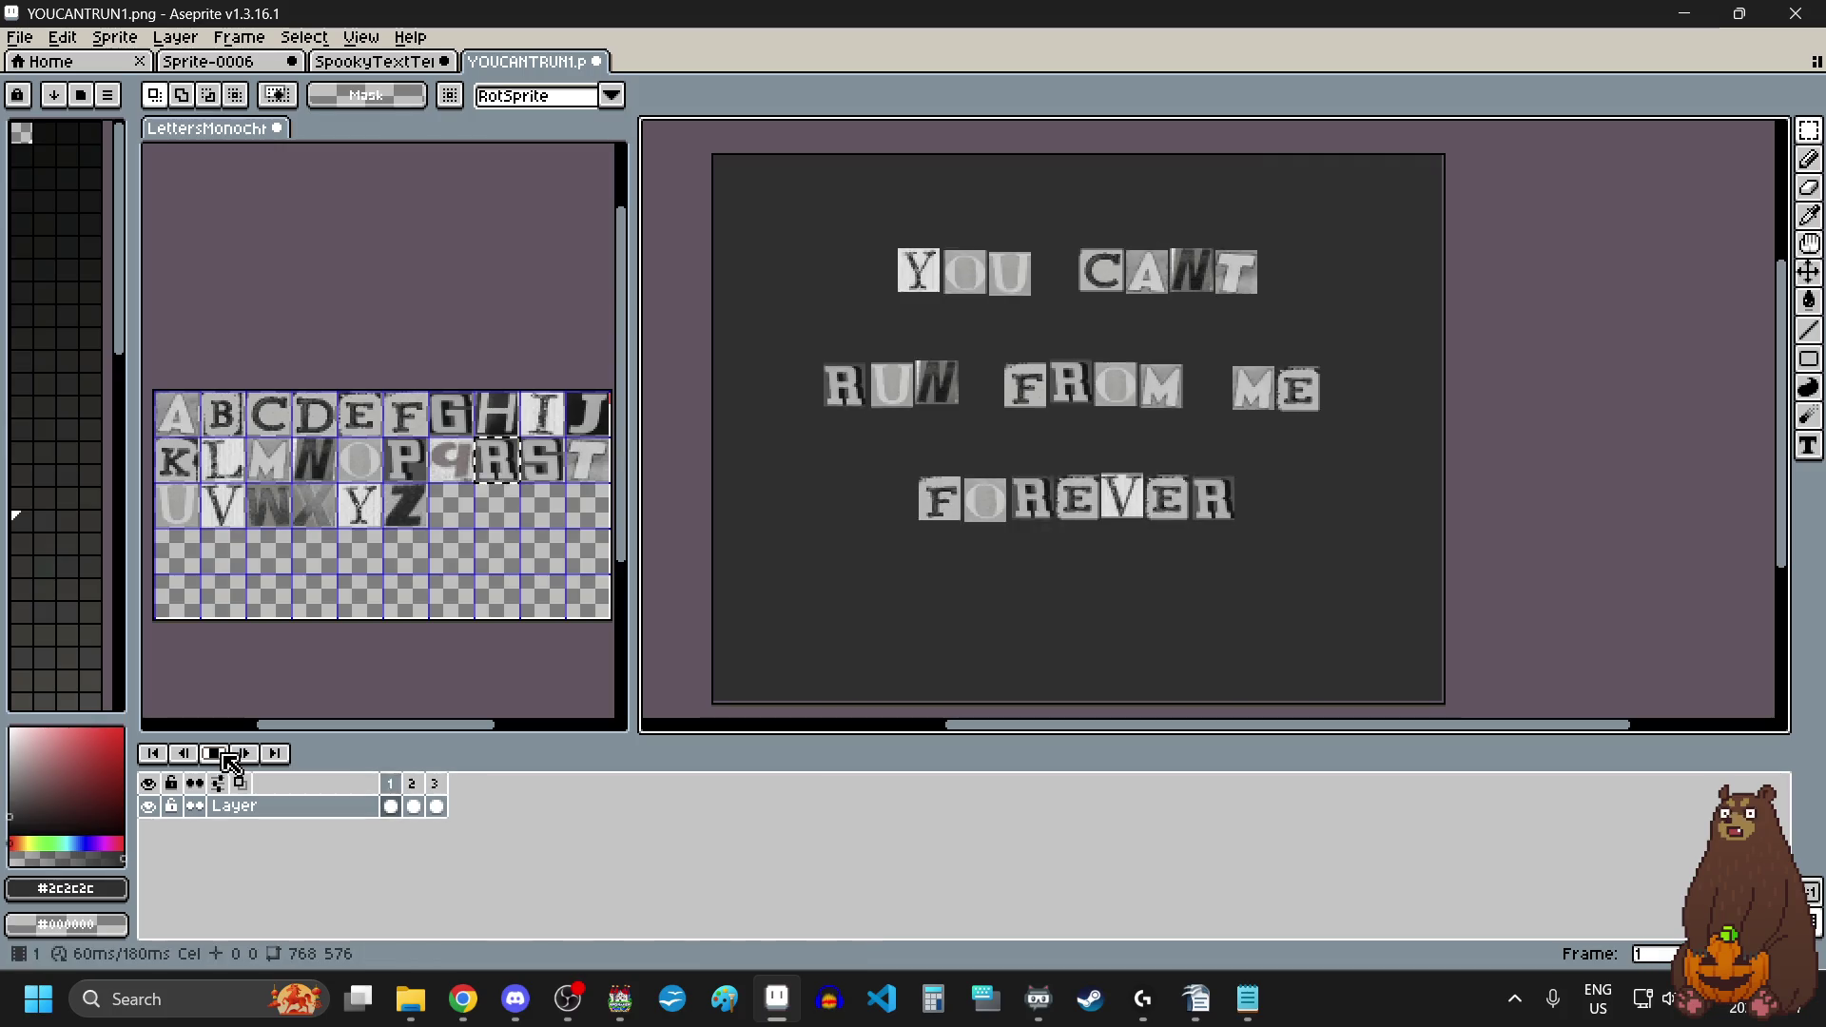
Step: Change the constant frame duration to 120 ms and preview the timing
click(239, 37)
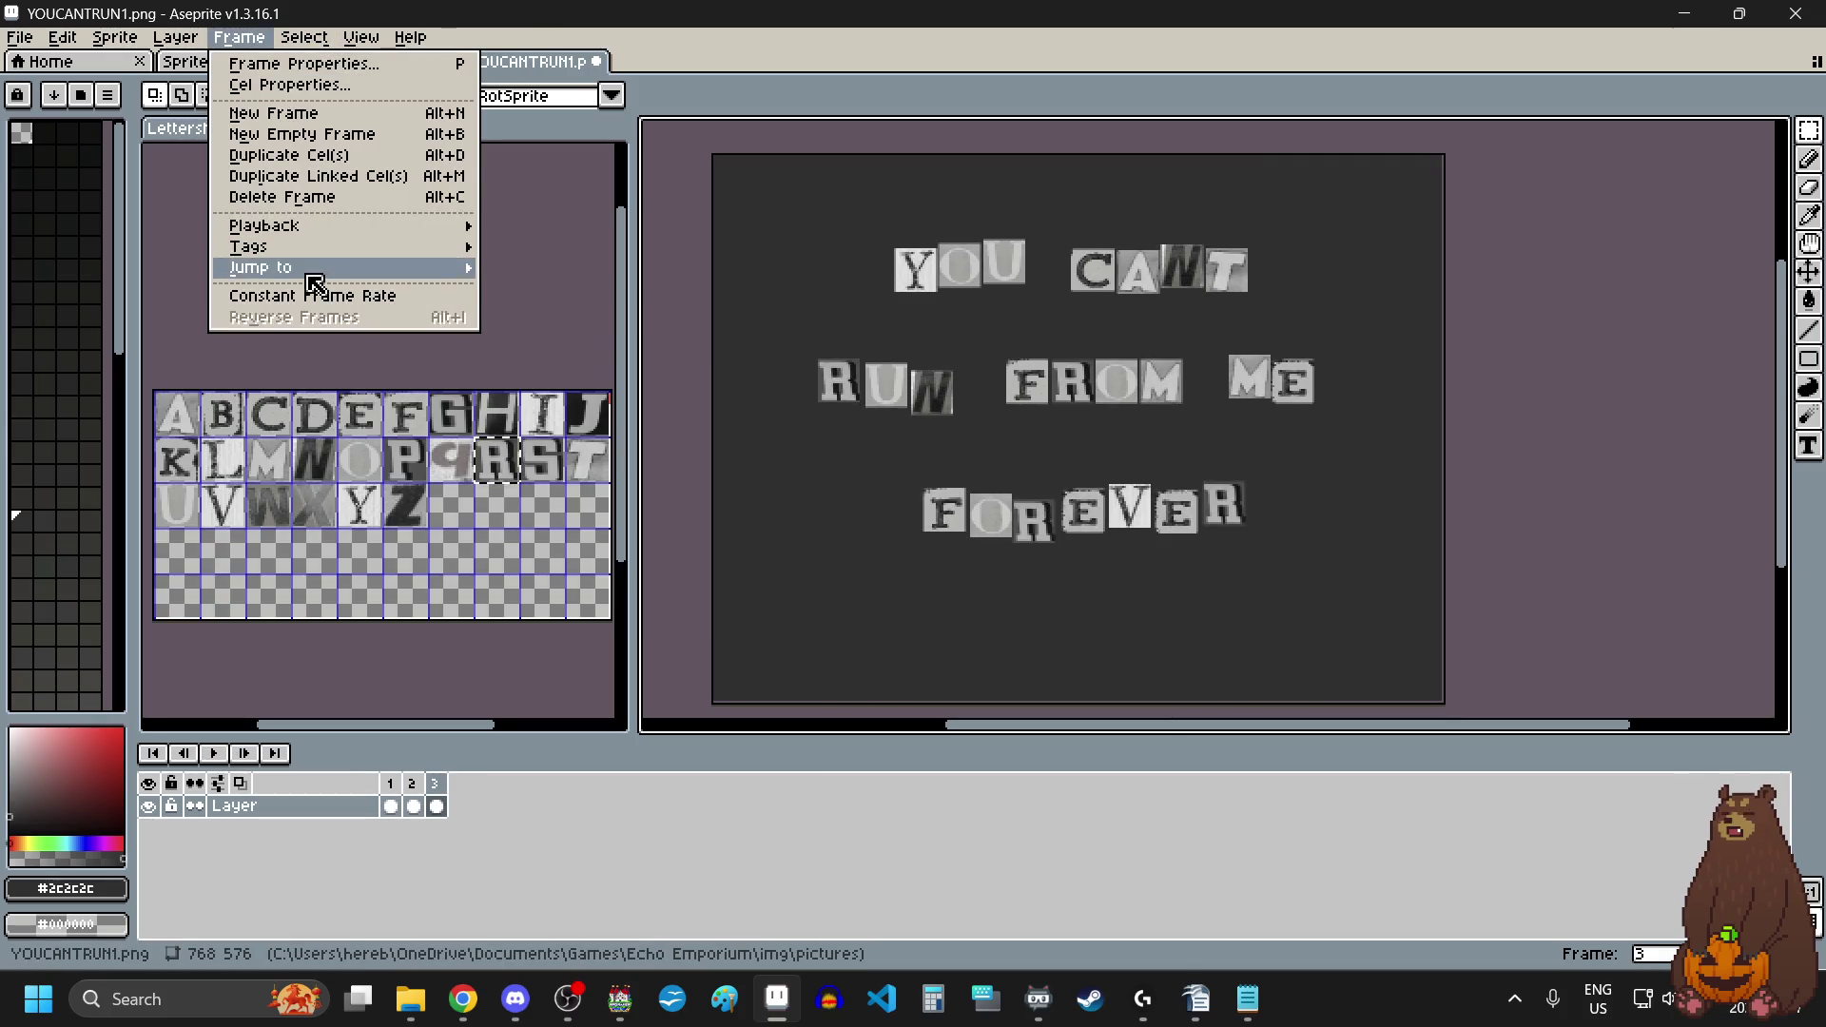
click(313, 60)
click(1025, 496)
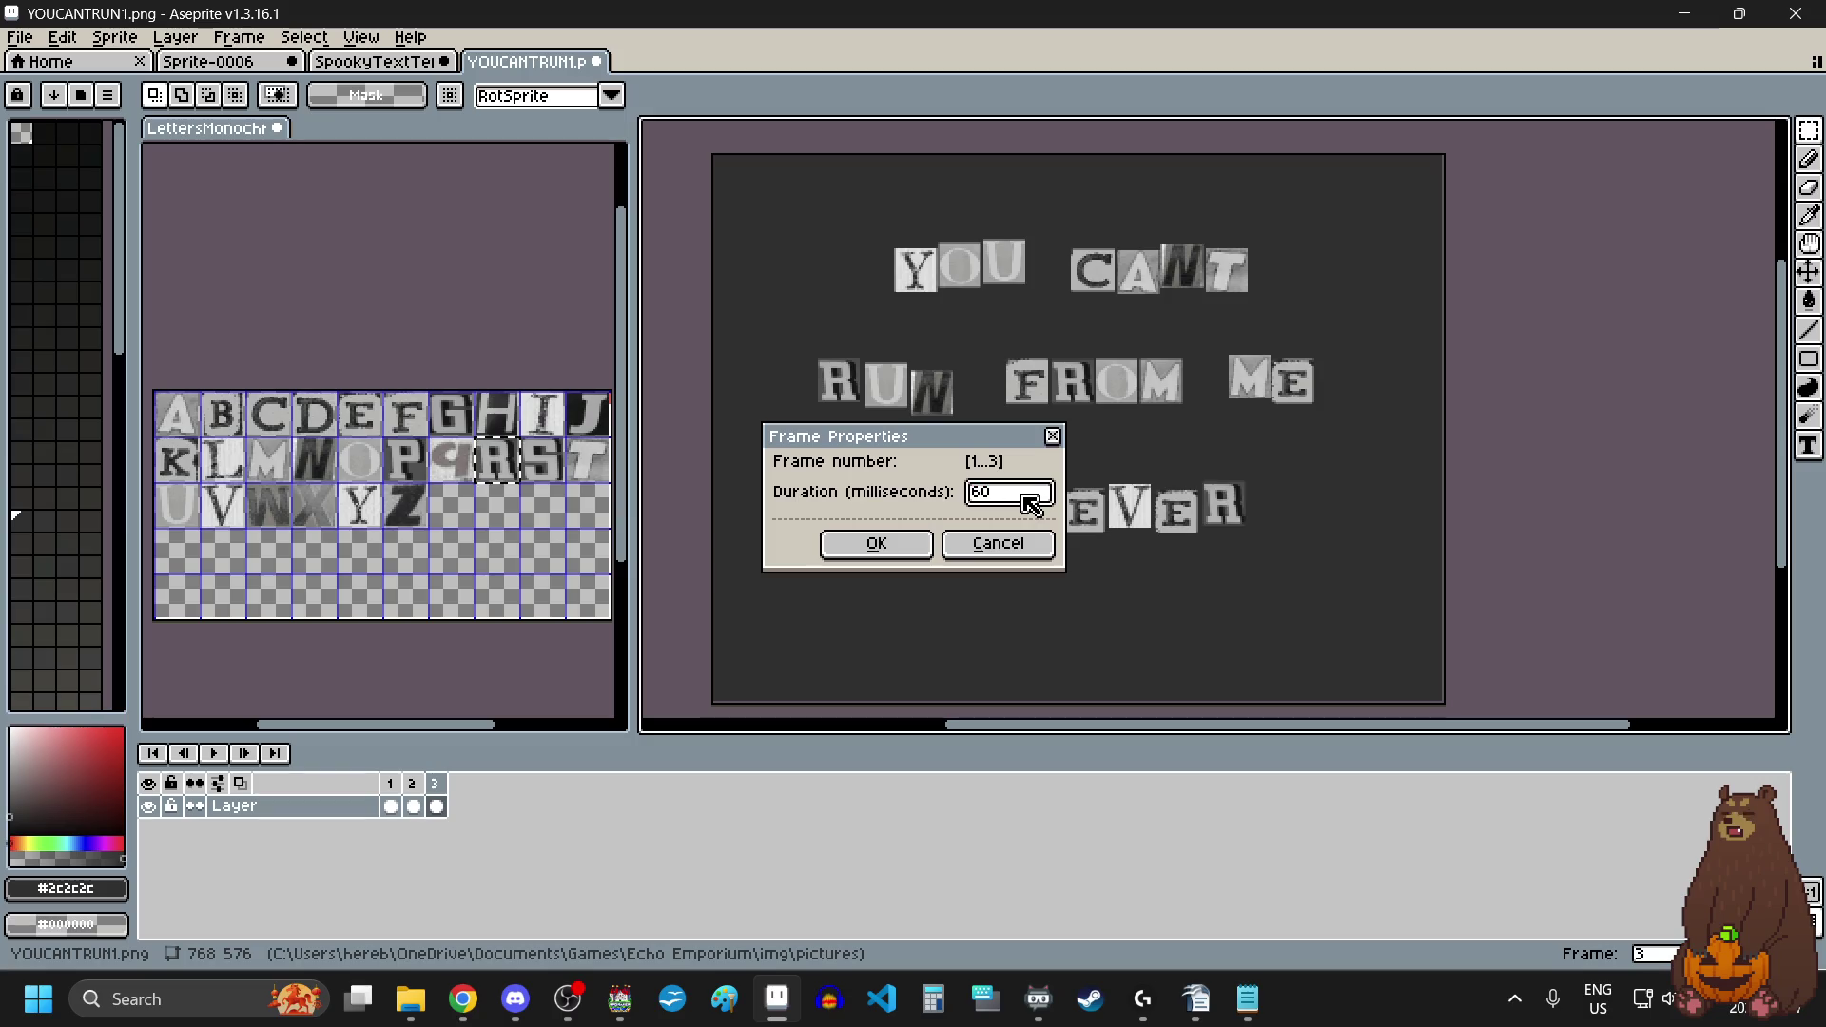
text(120)
click(876, 543)
click(214, 753)
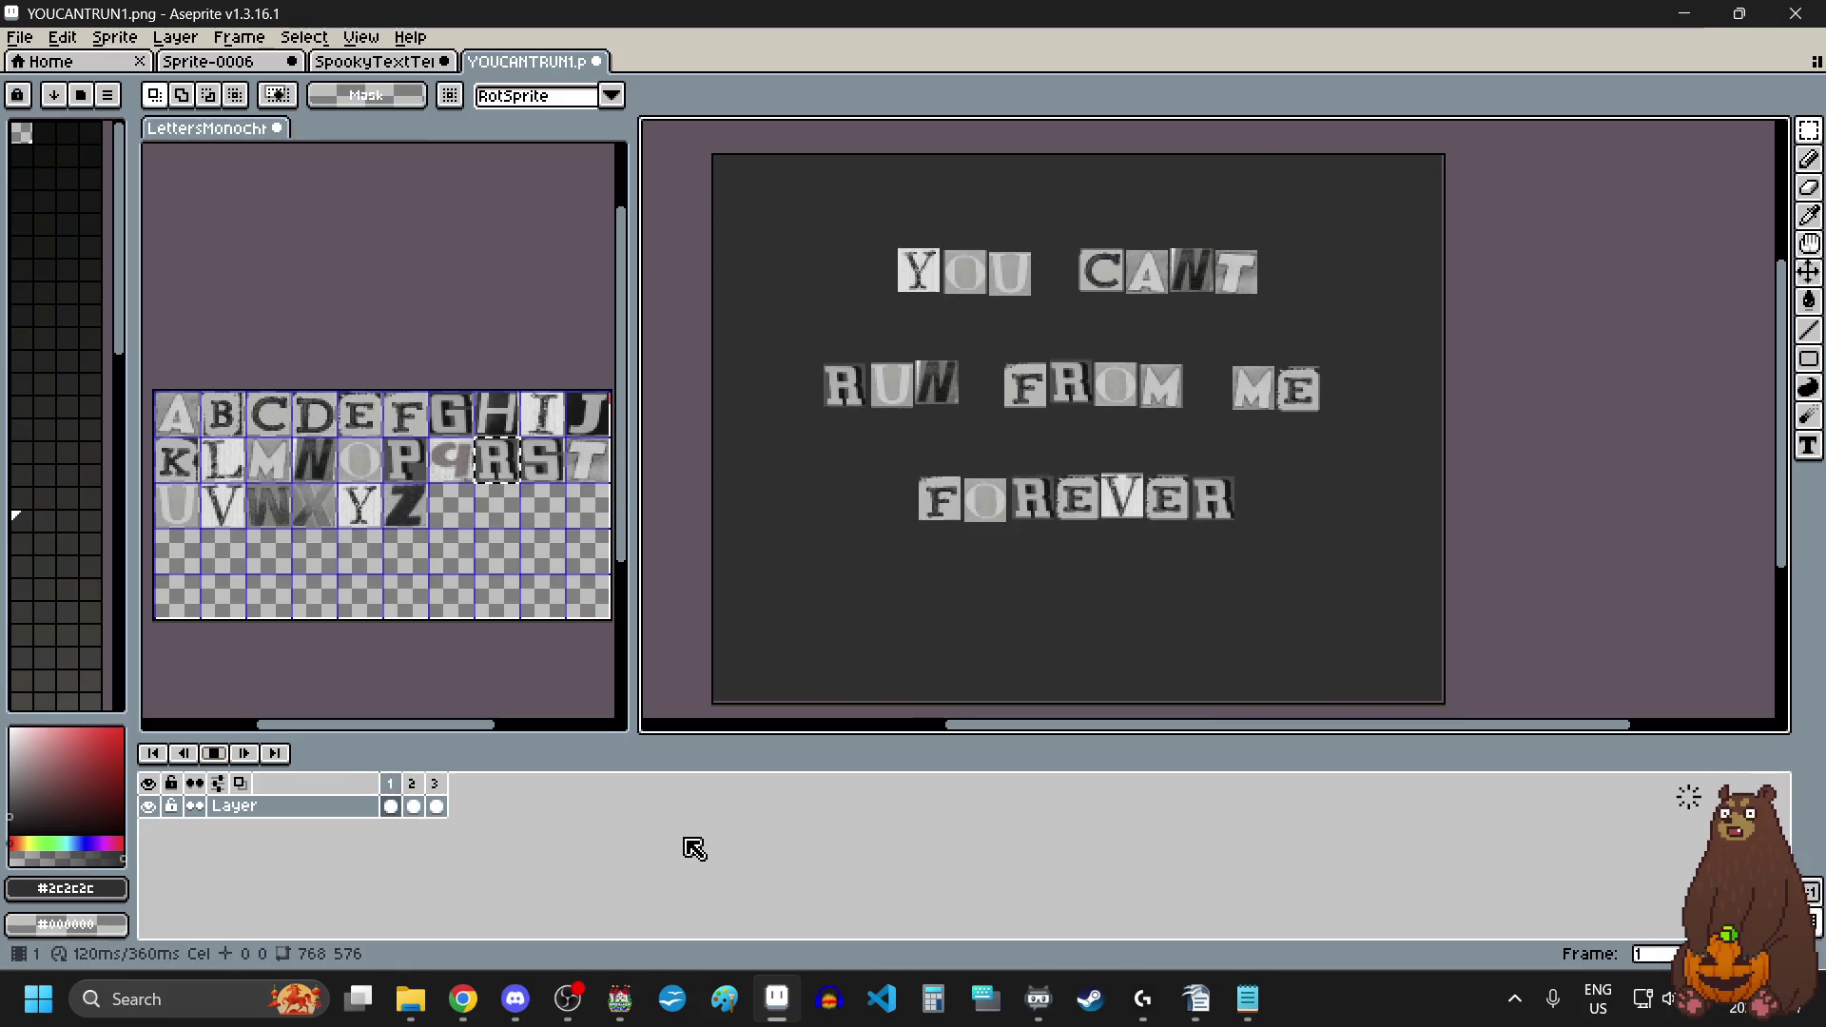
click(226, 758)
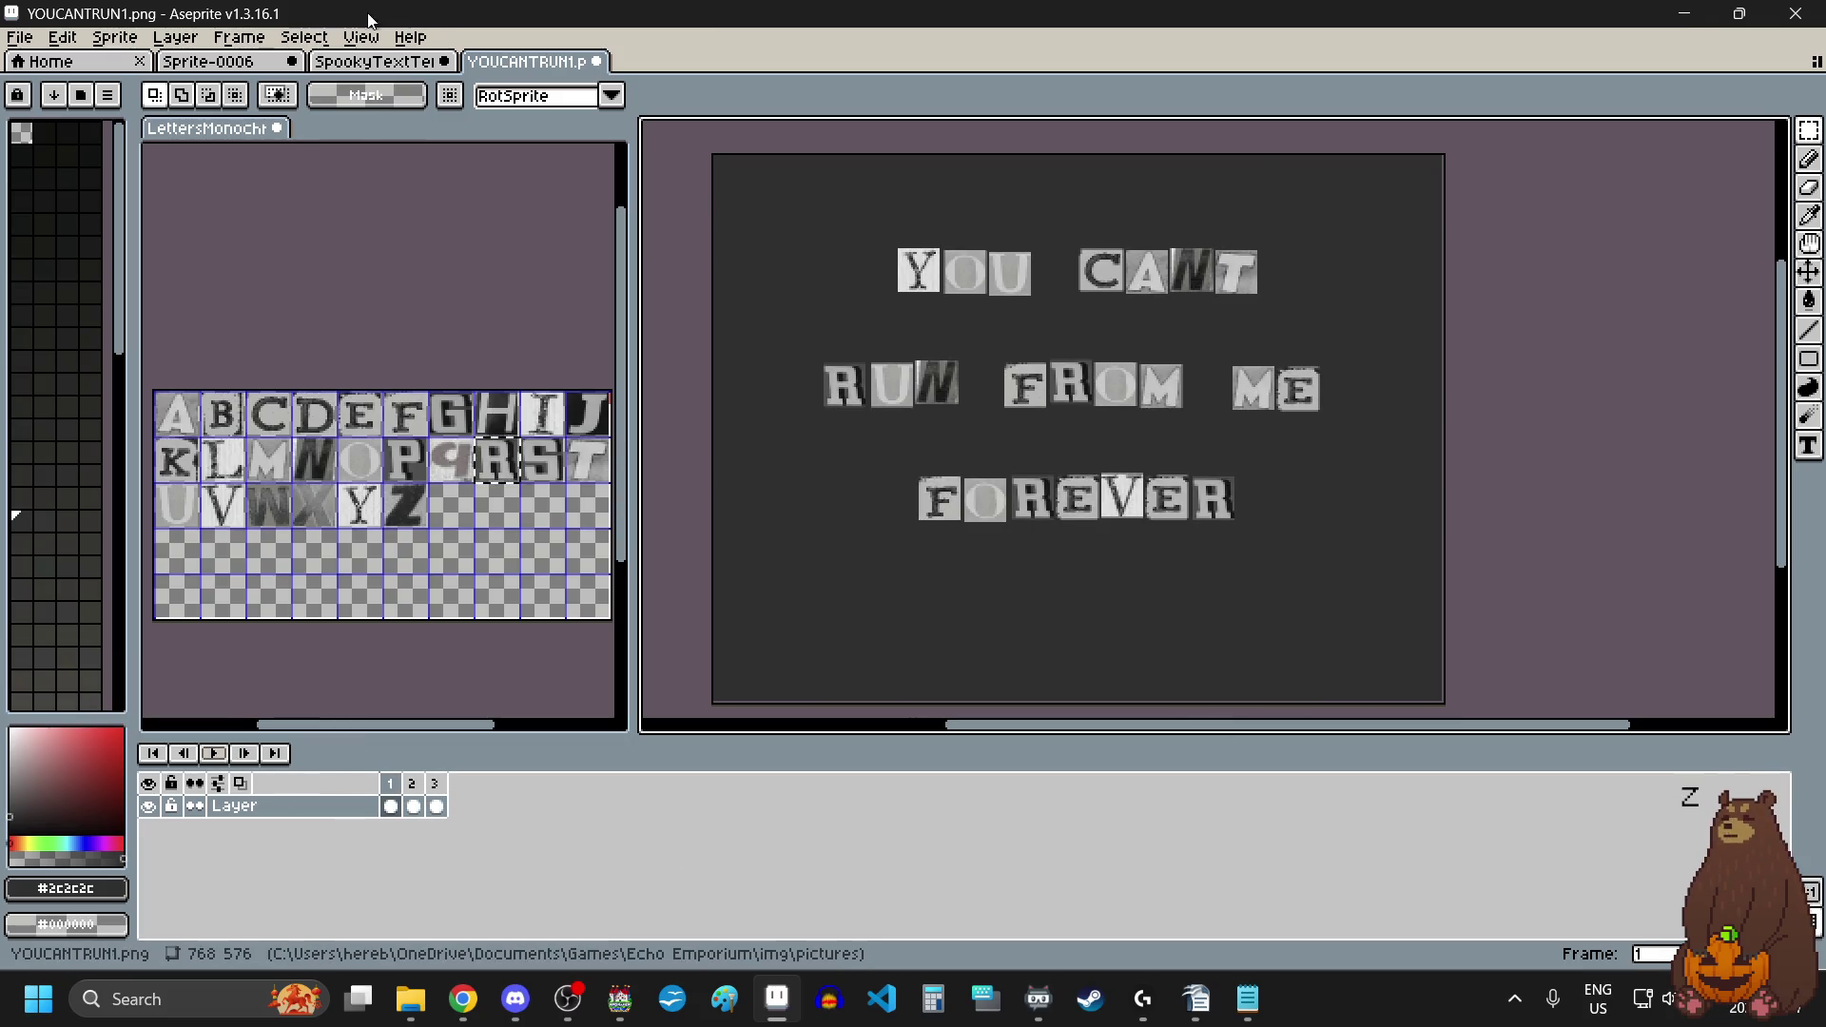
Step: Set the constant frame duration to 200 ms and preview the slower playback
click(389, 41)
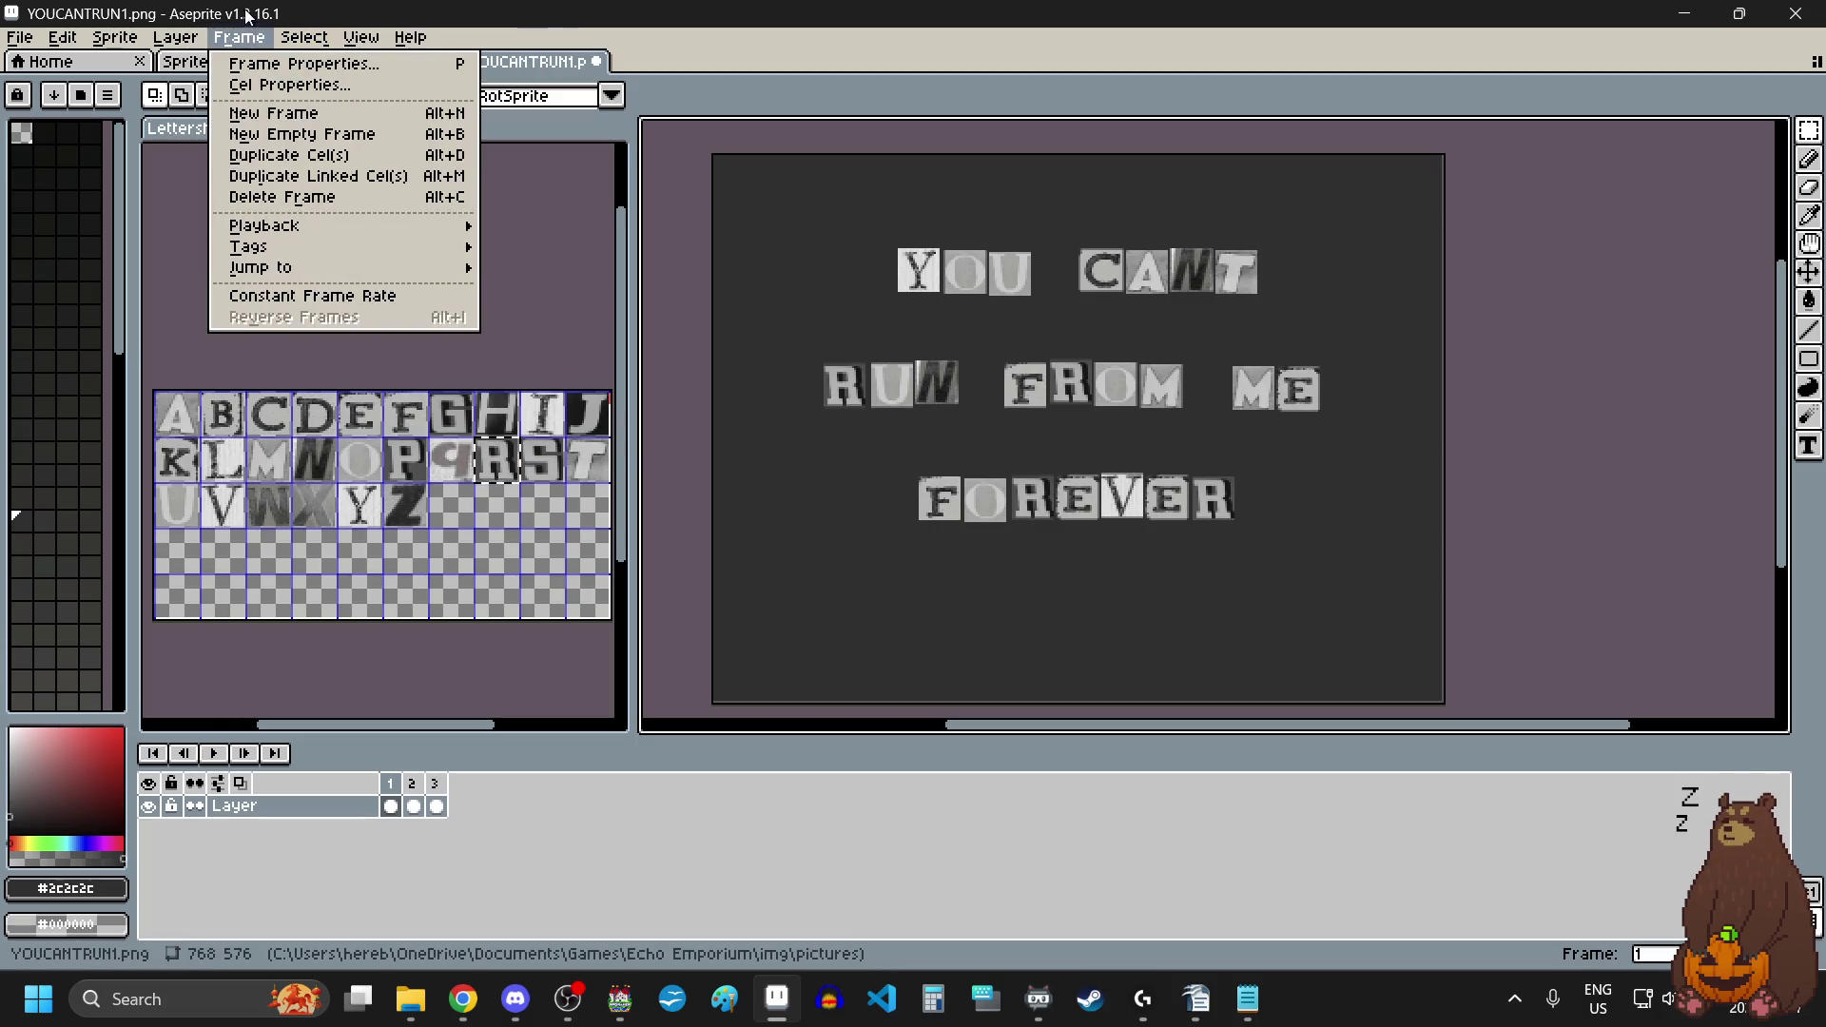
click(367, 296)
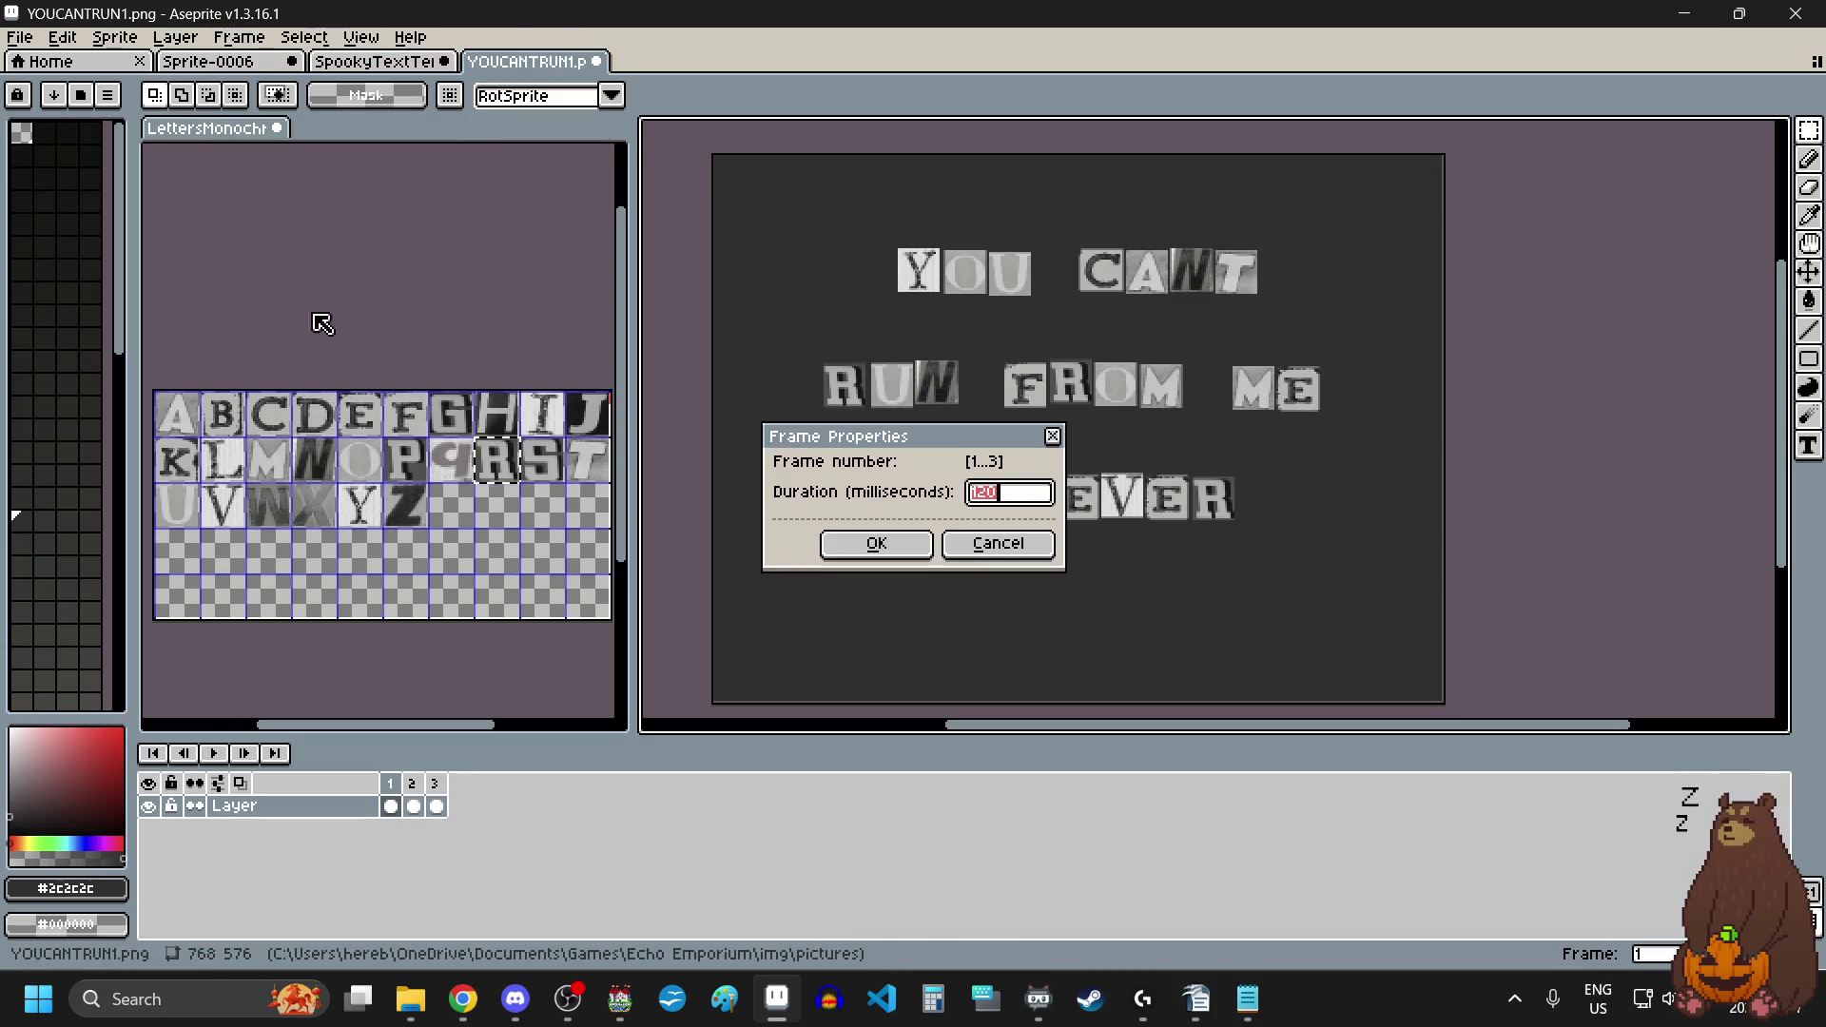
text(200)
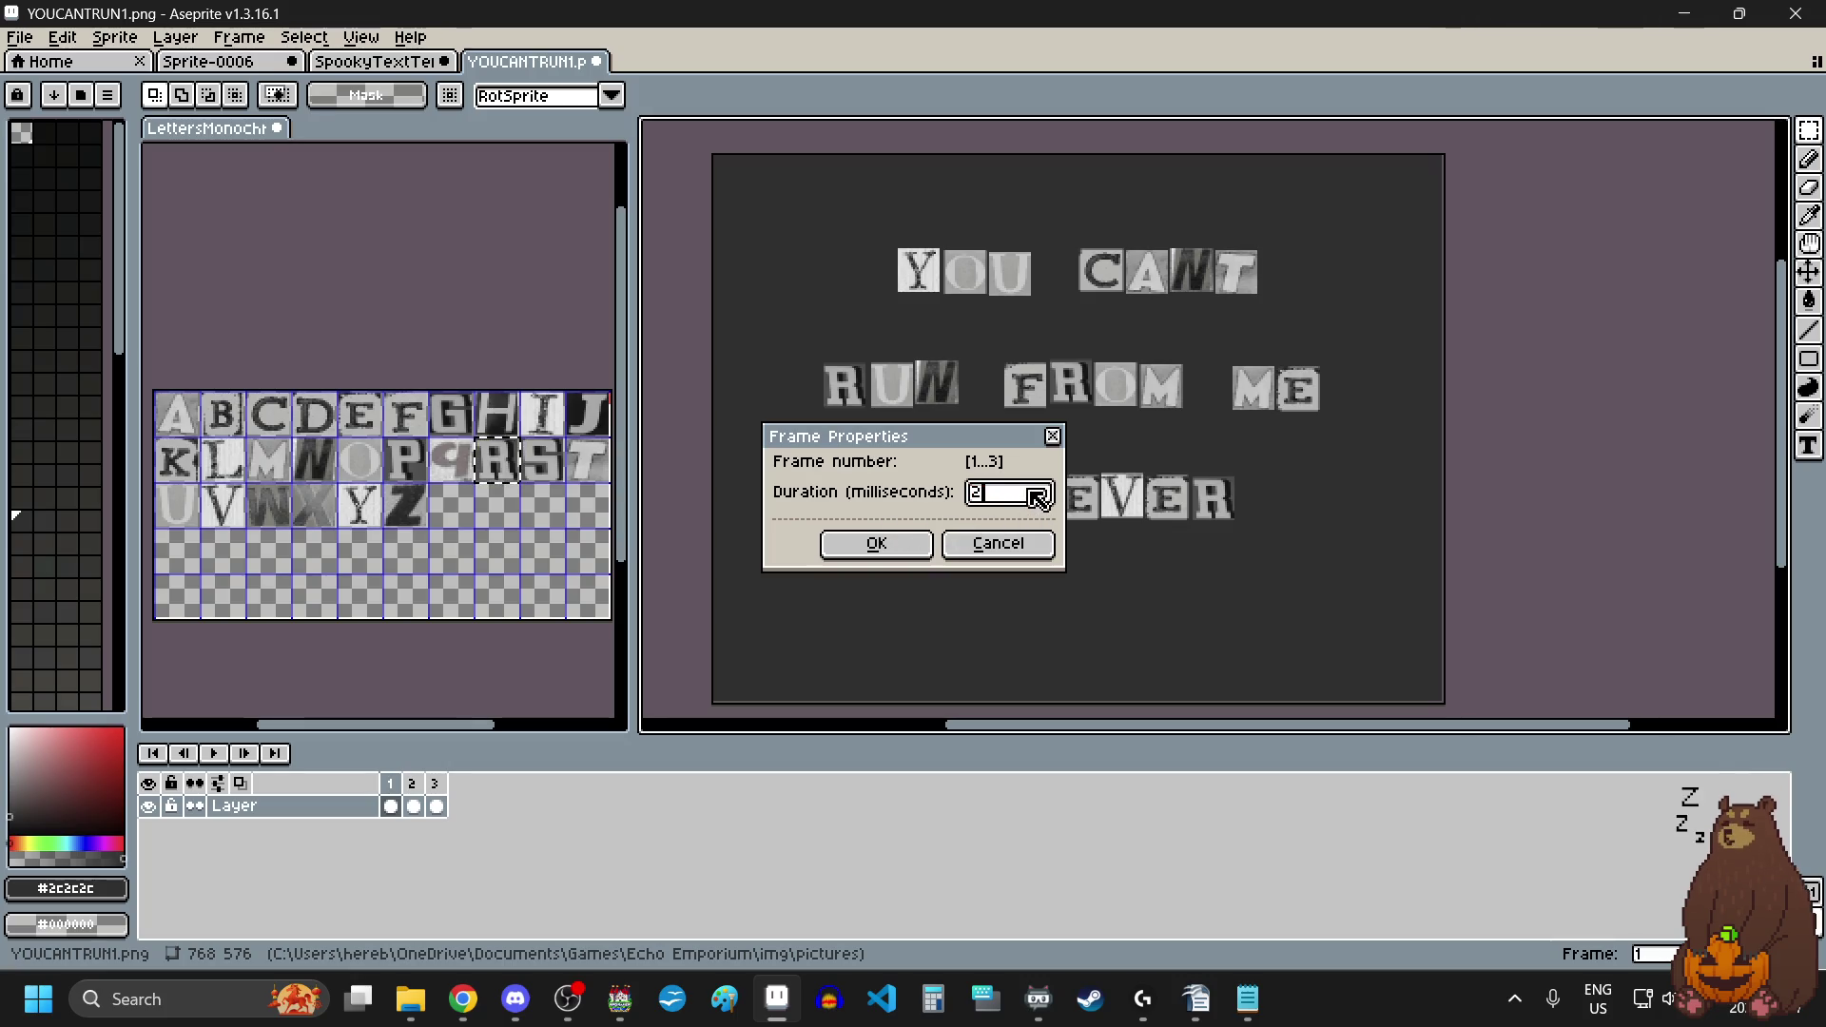
key(Return)
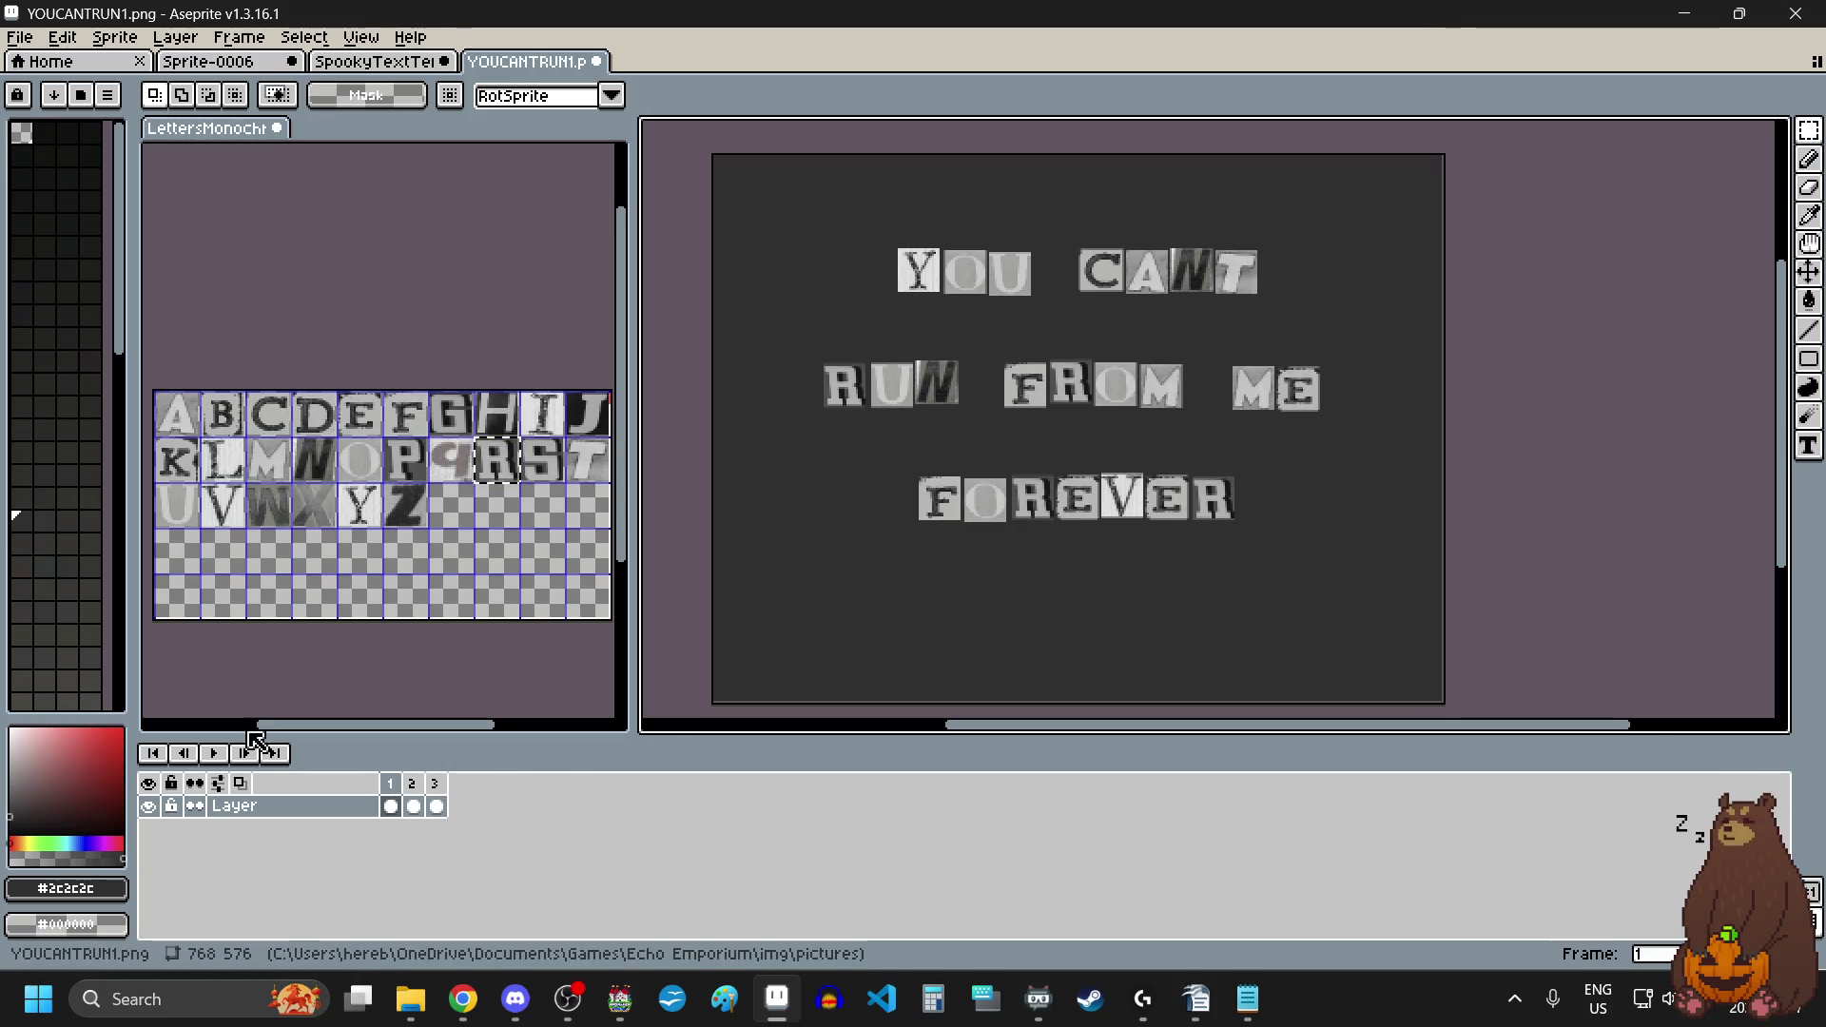
click(213, 754)
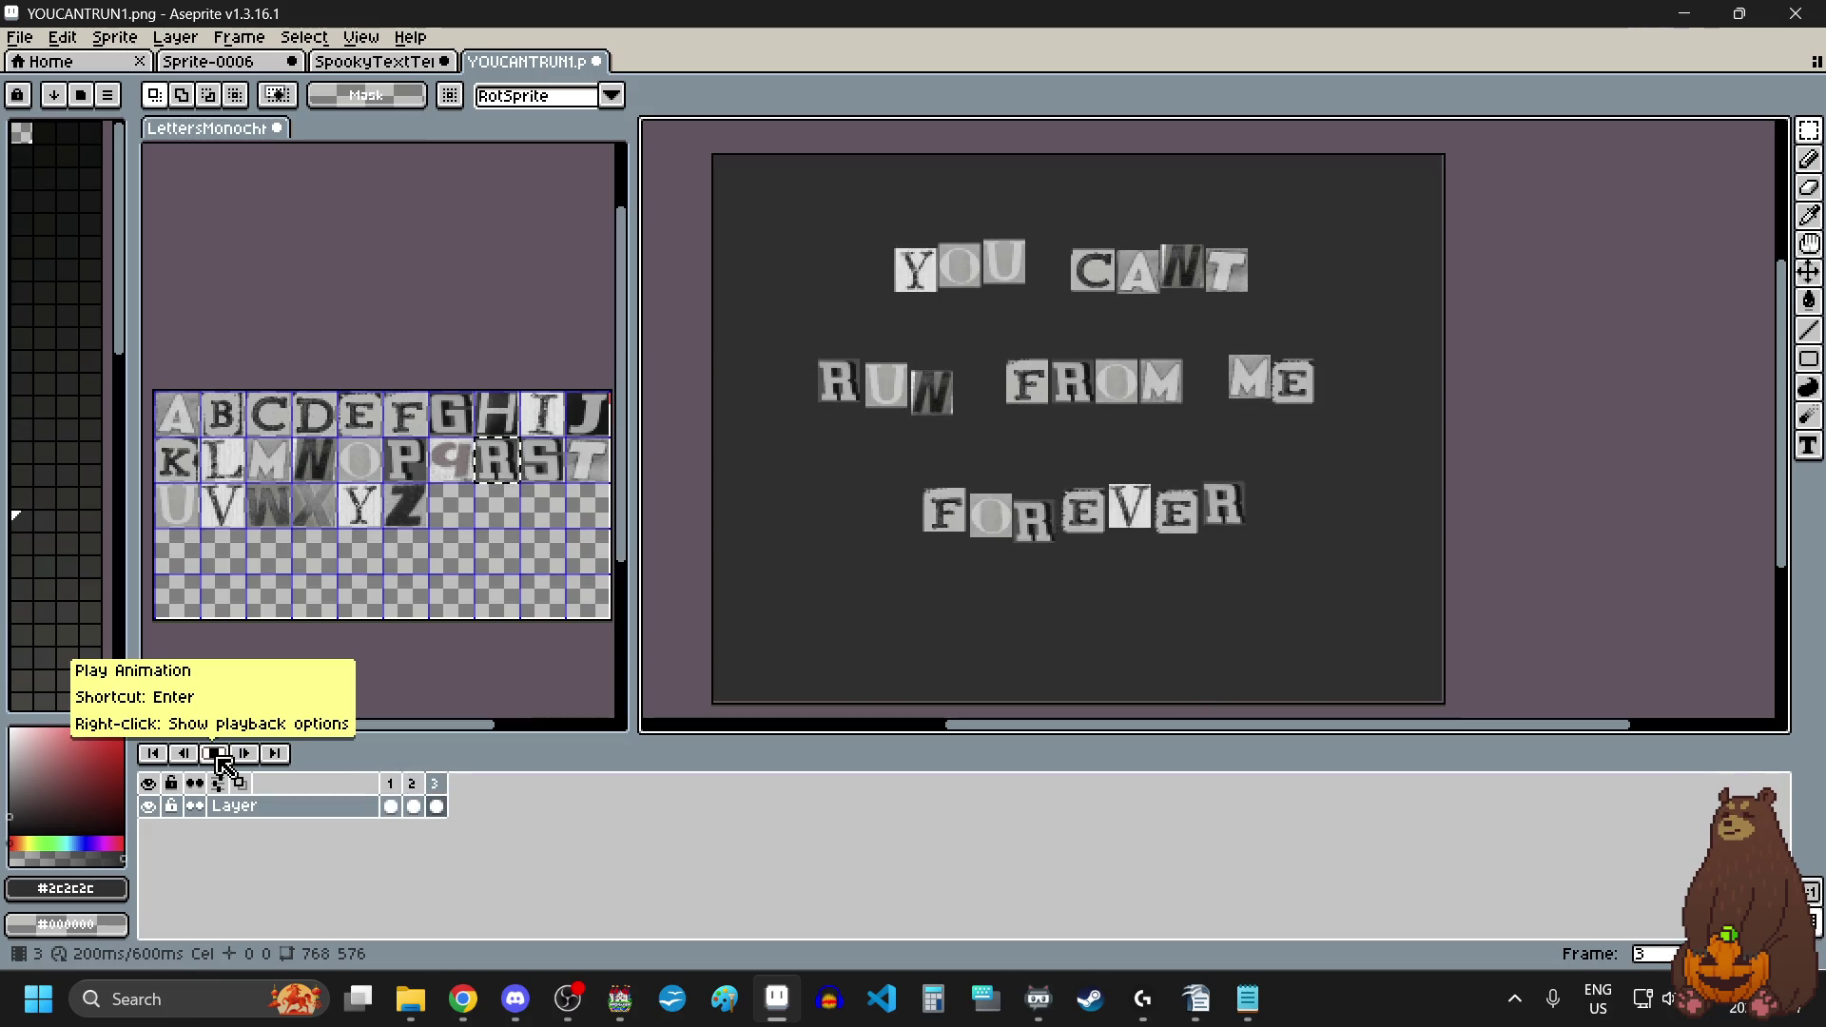
click(222, 762)
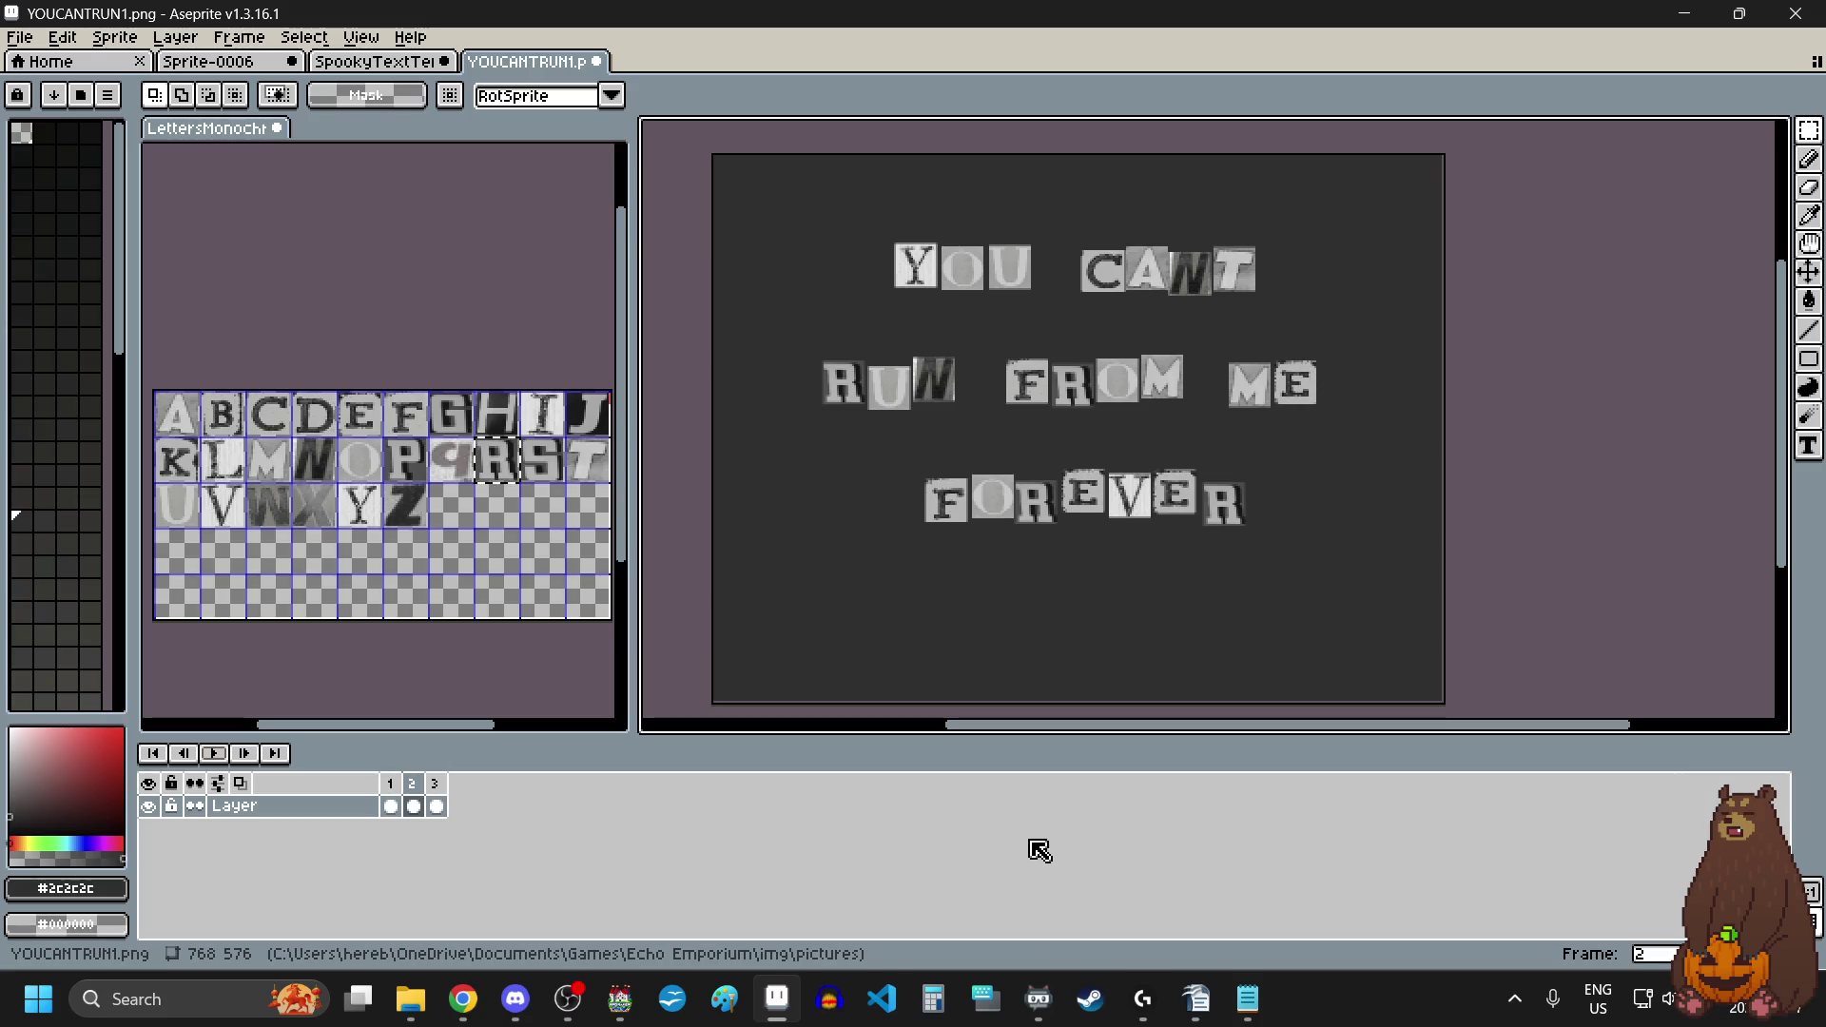
key(alt+Tab)
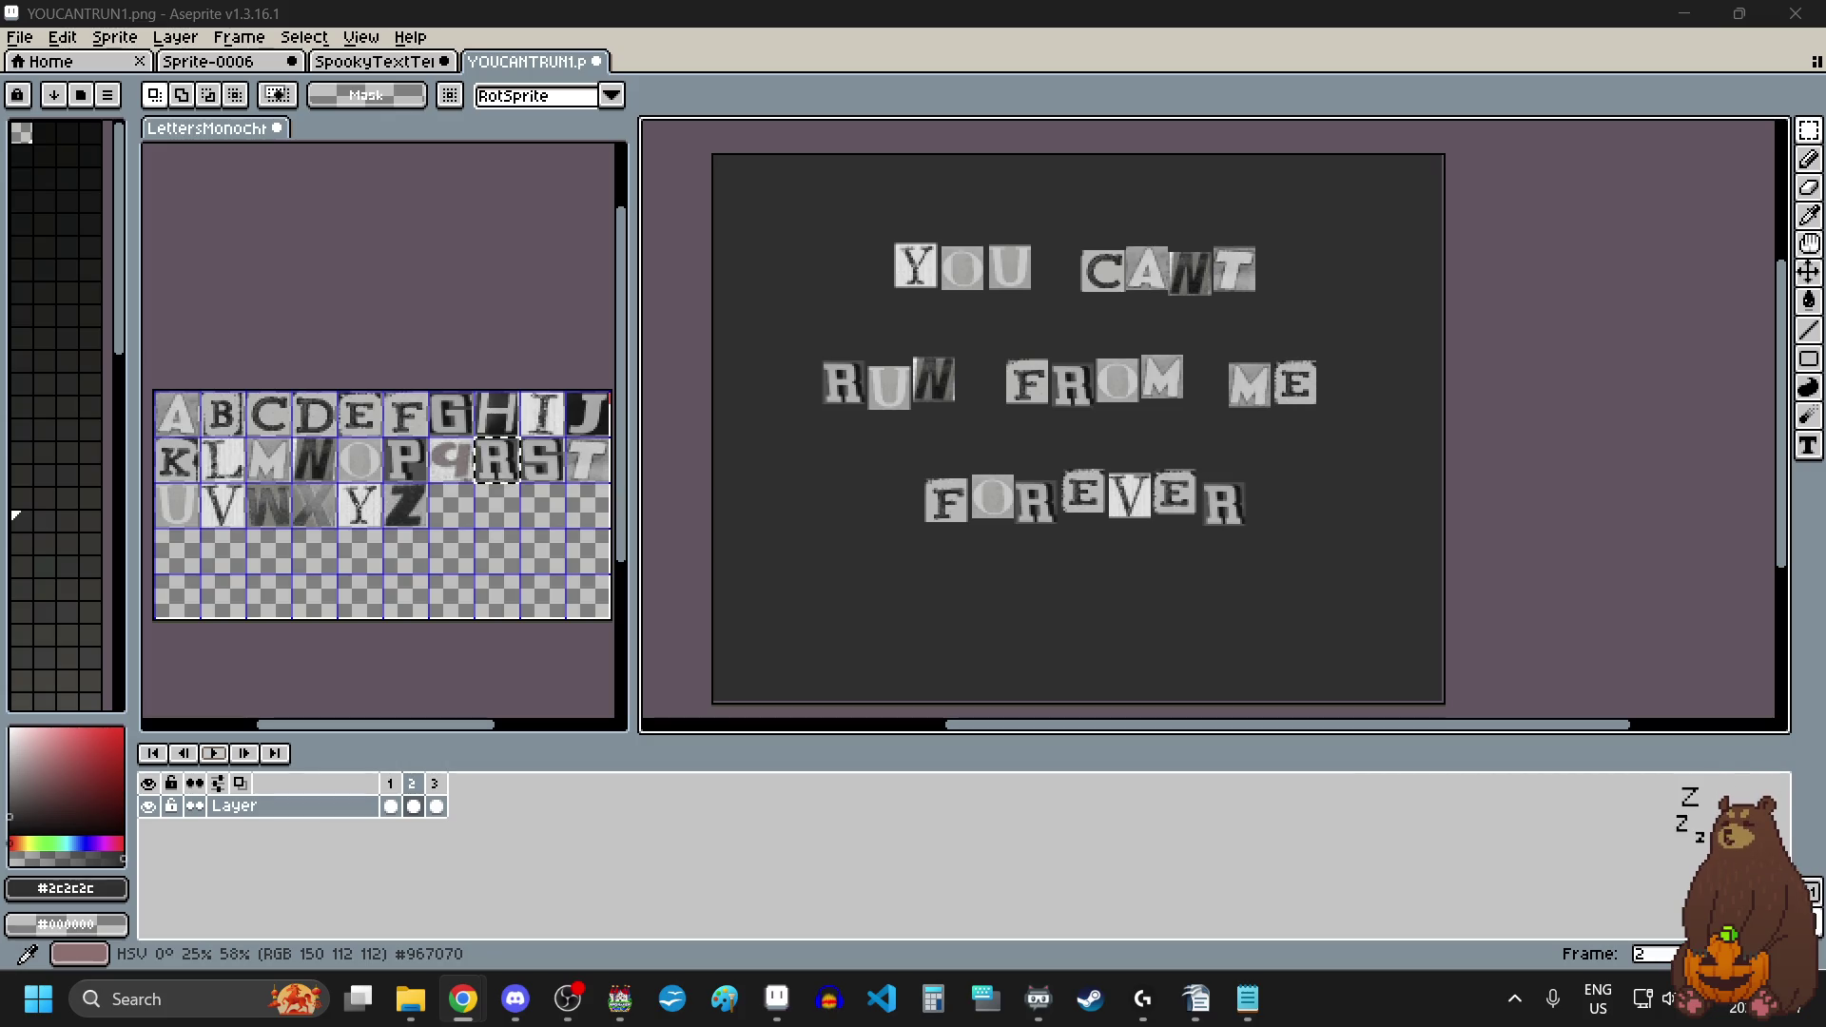
Step: Change every frame's duration from 200 ms to 100 ms and preview it
click(379, 40)
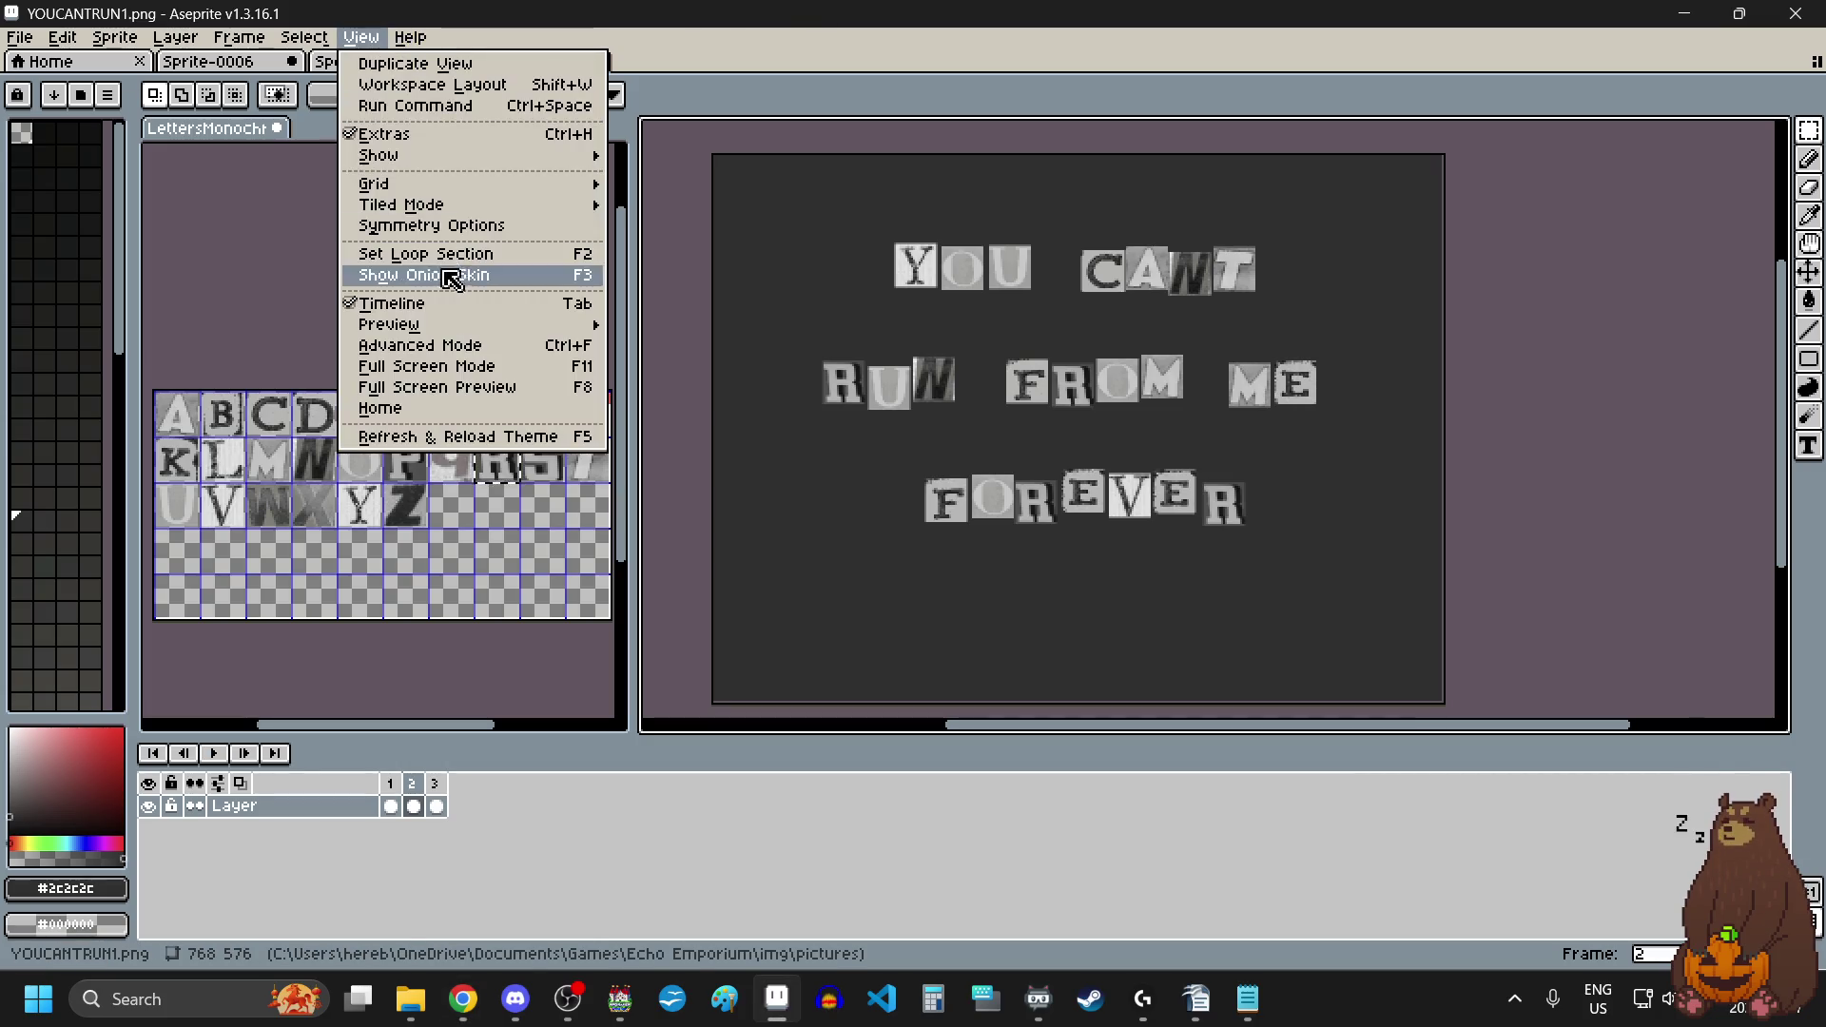
mouse_move(304, 37)
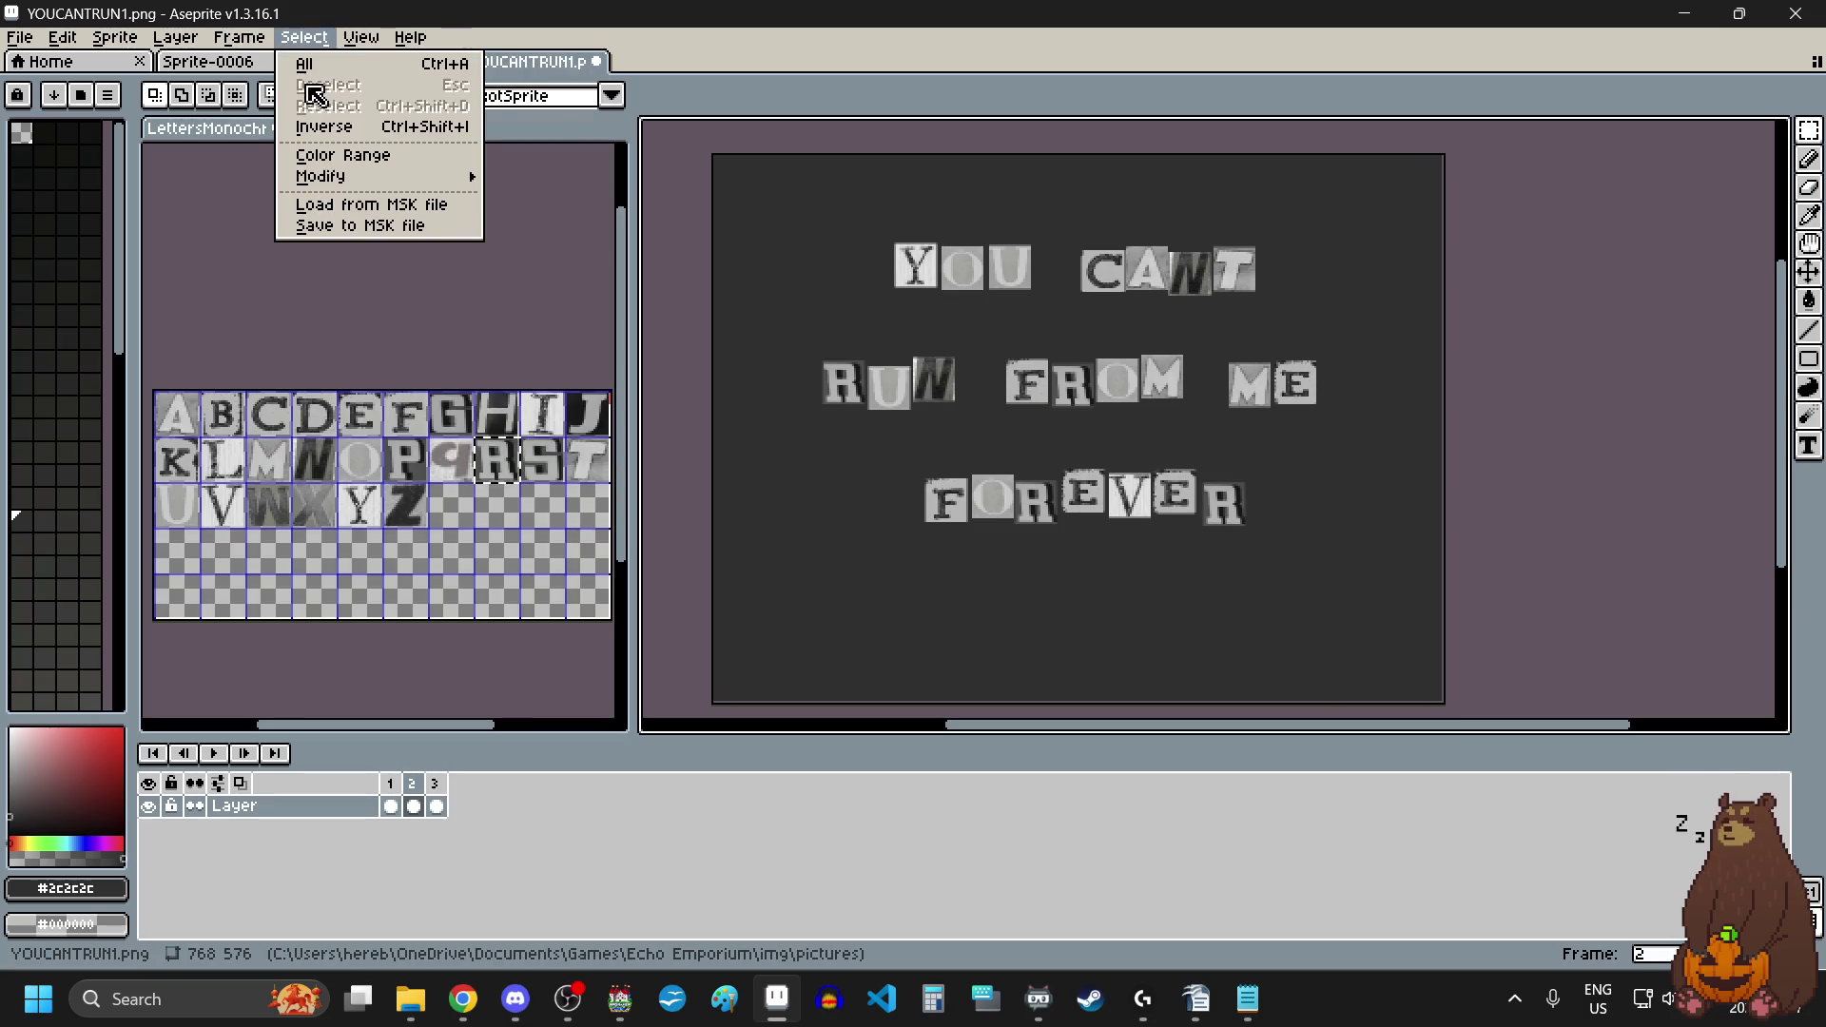
mouse_move(238, 38)
click(300, 294)
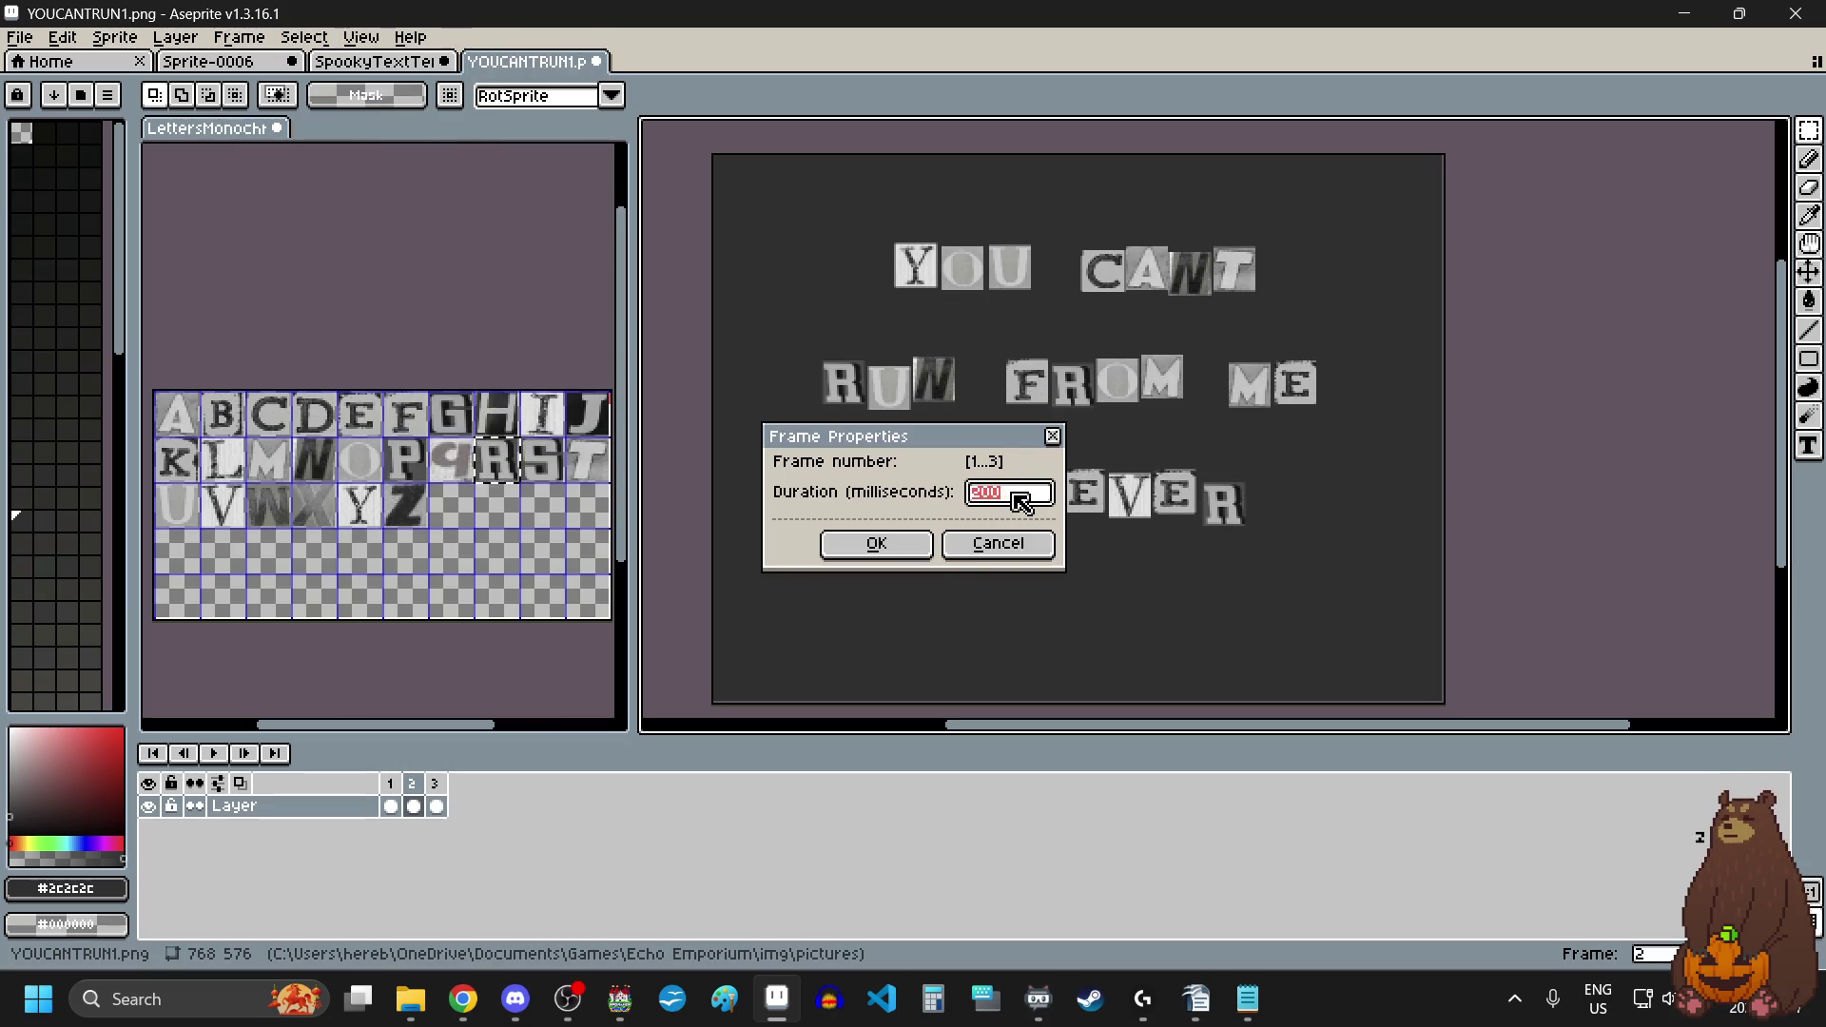
click(1011, 501)
key(BackSpace)
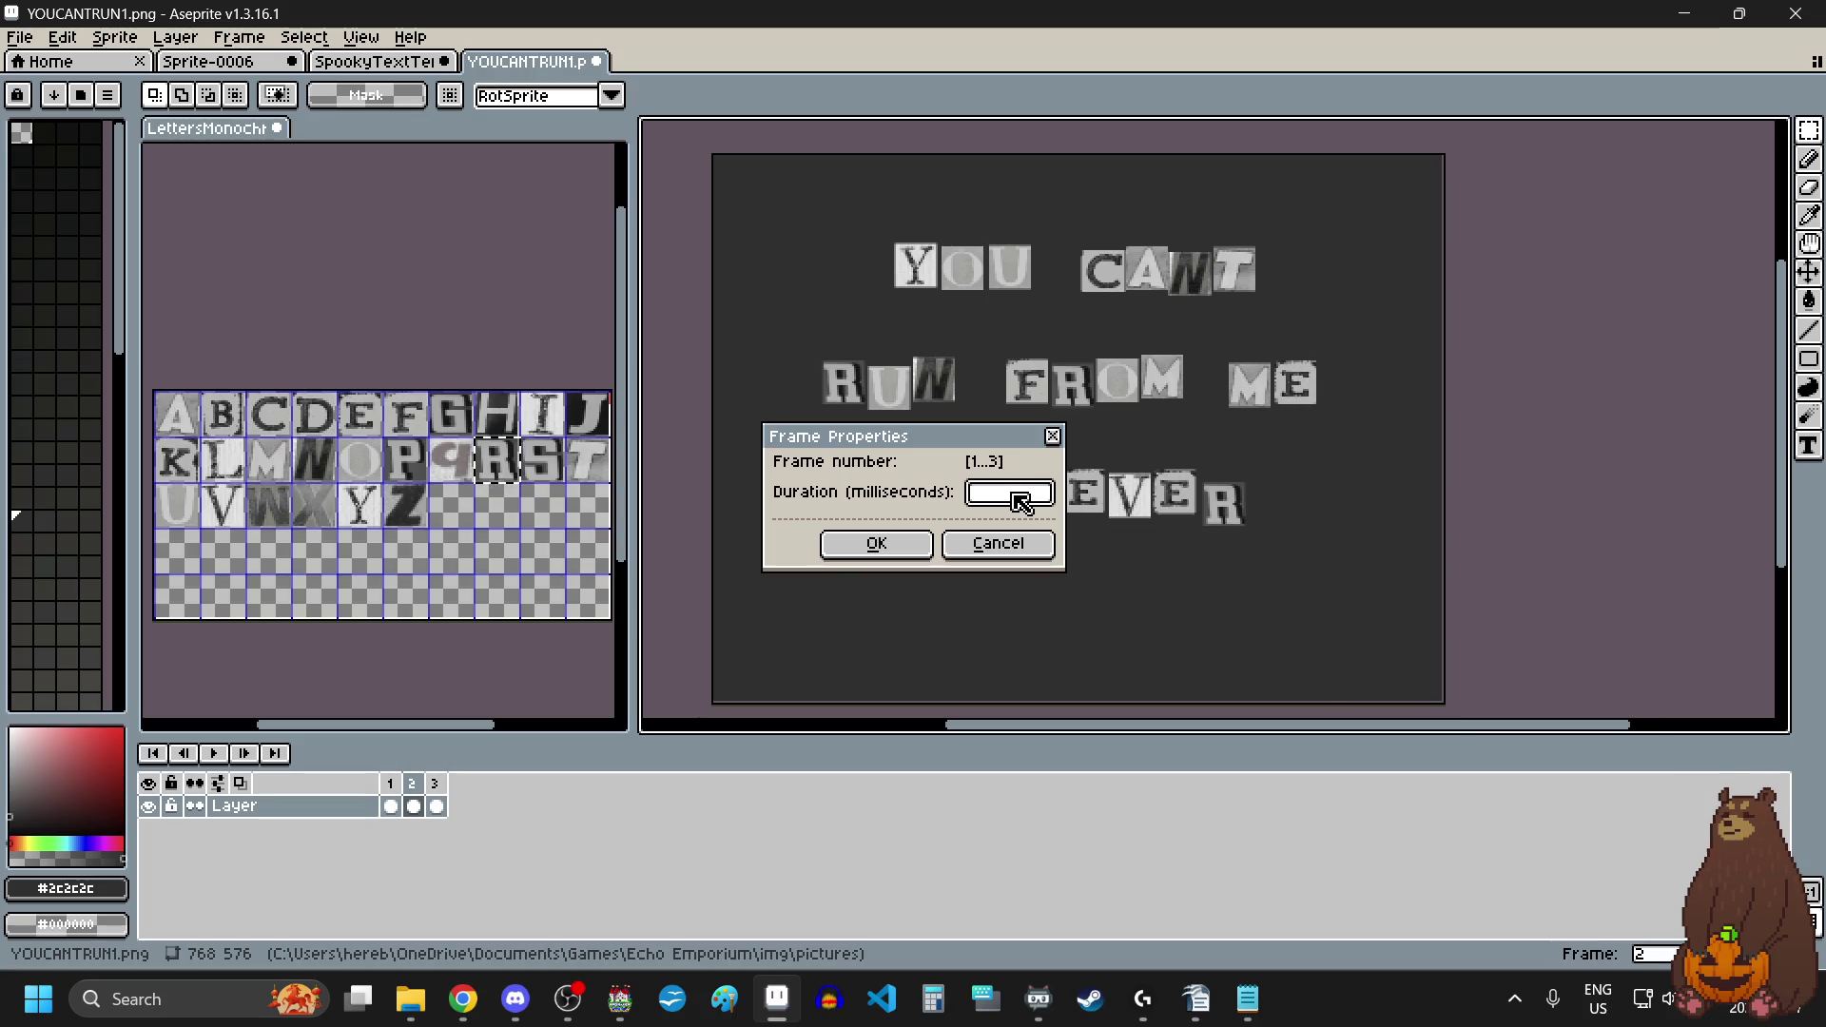
text(100)
click(893, 545)
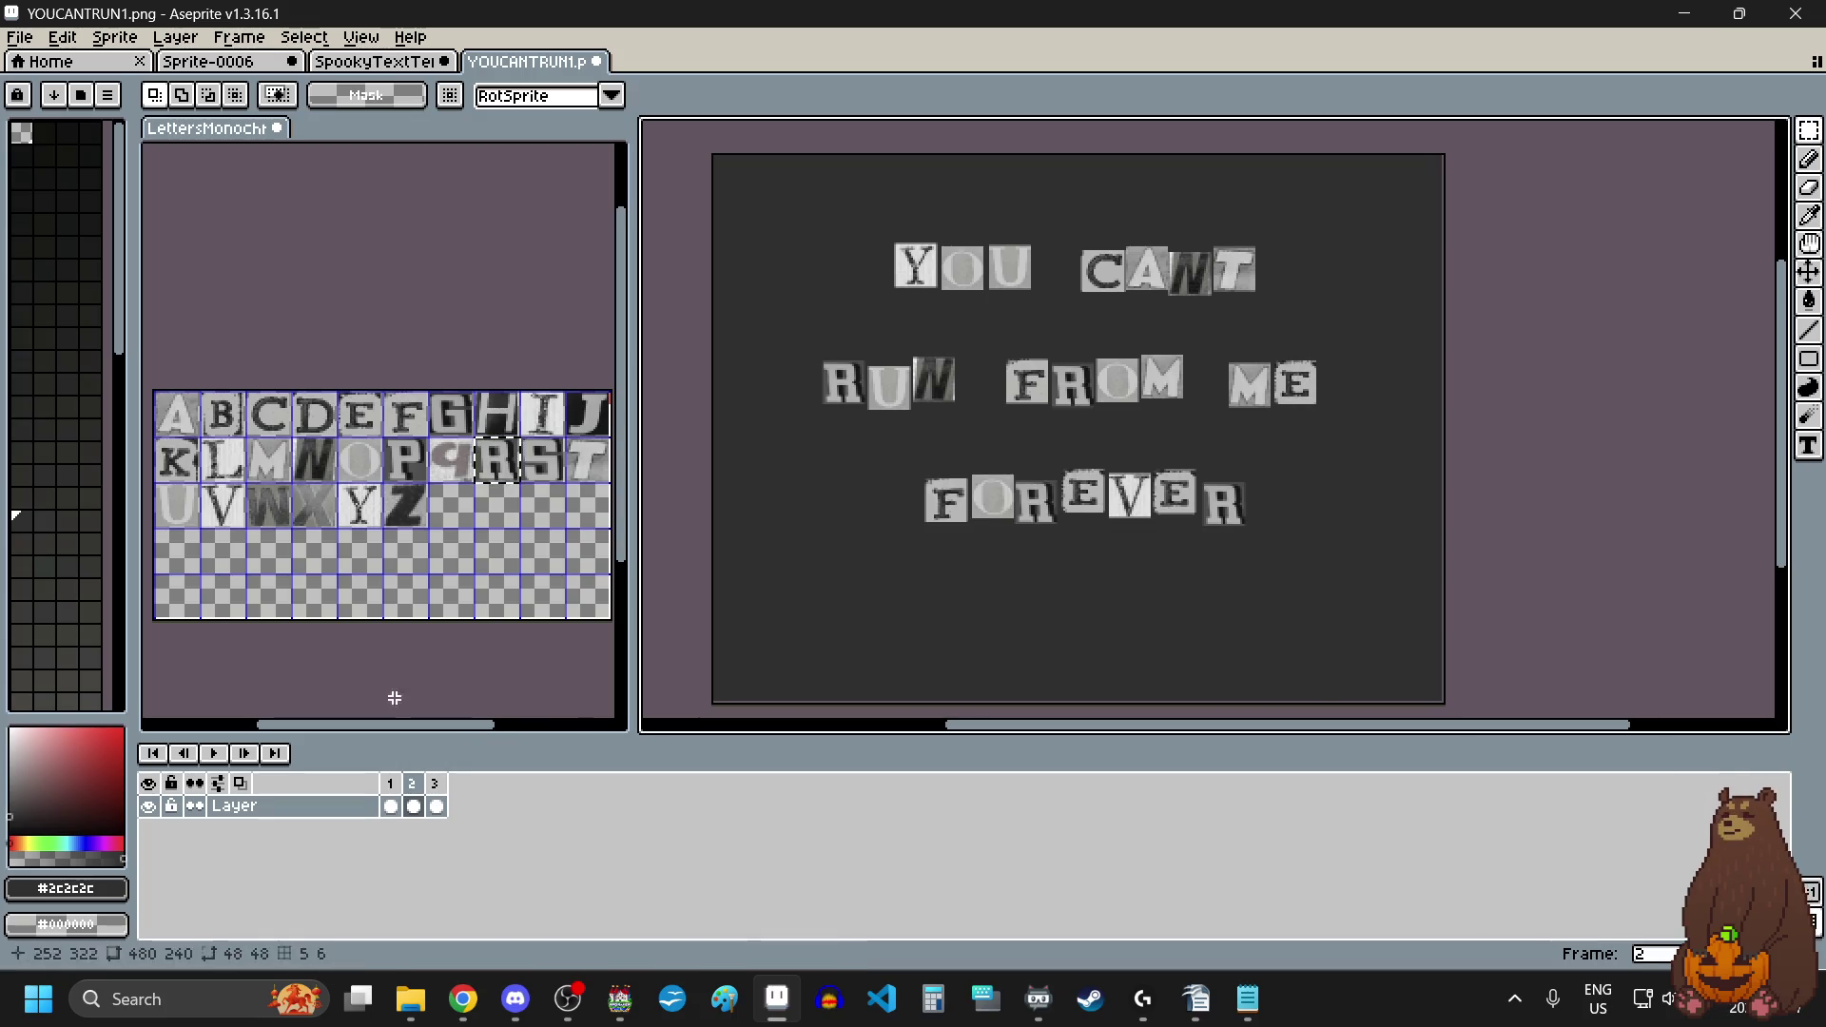
click(213, 753)
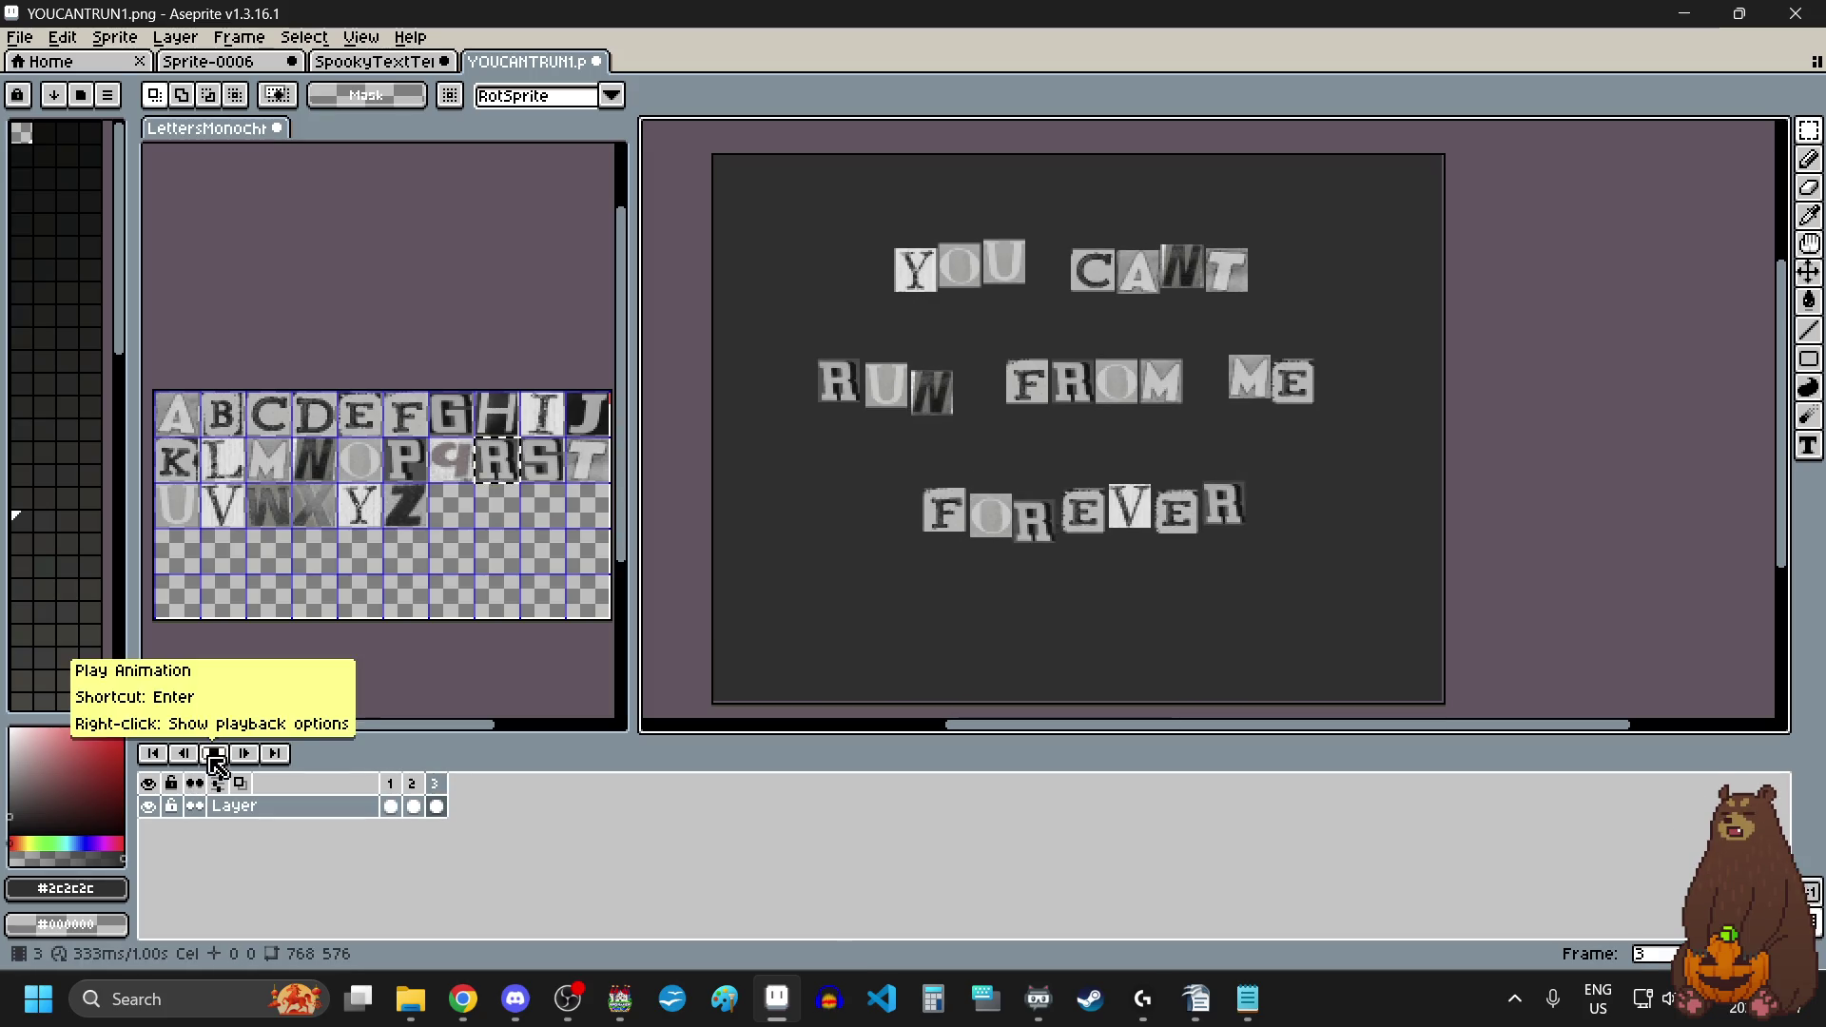
click(213, 758)
Step: Confirm the 333 ms all-frames duration in Frame Properties and start playback
click(237, 37)
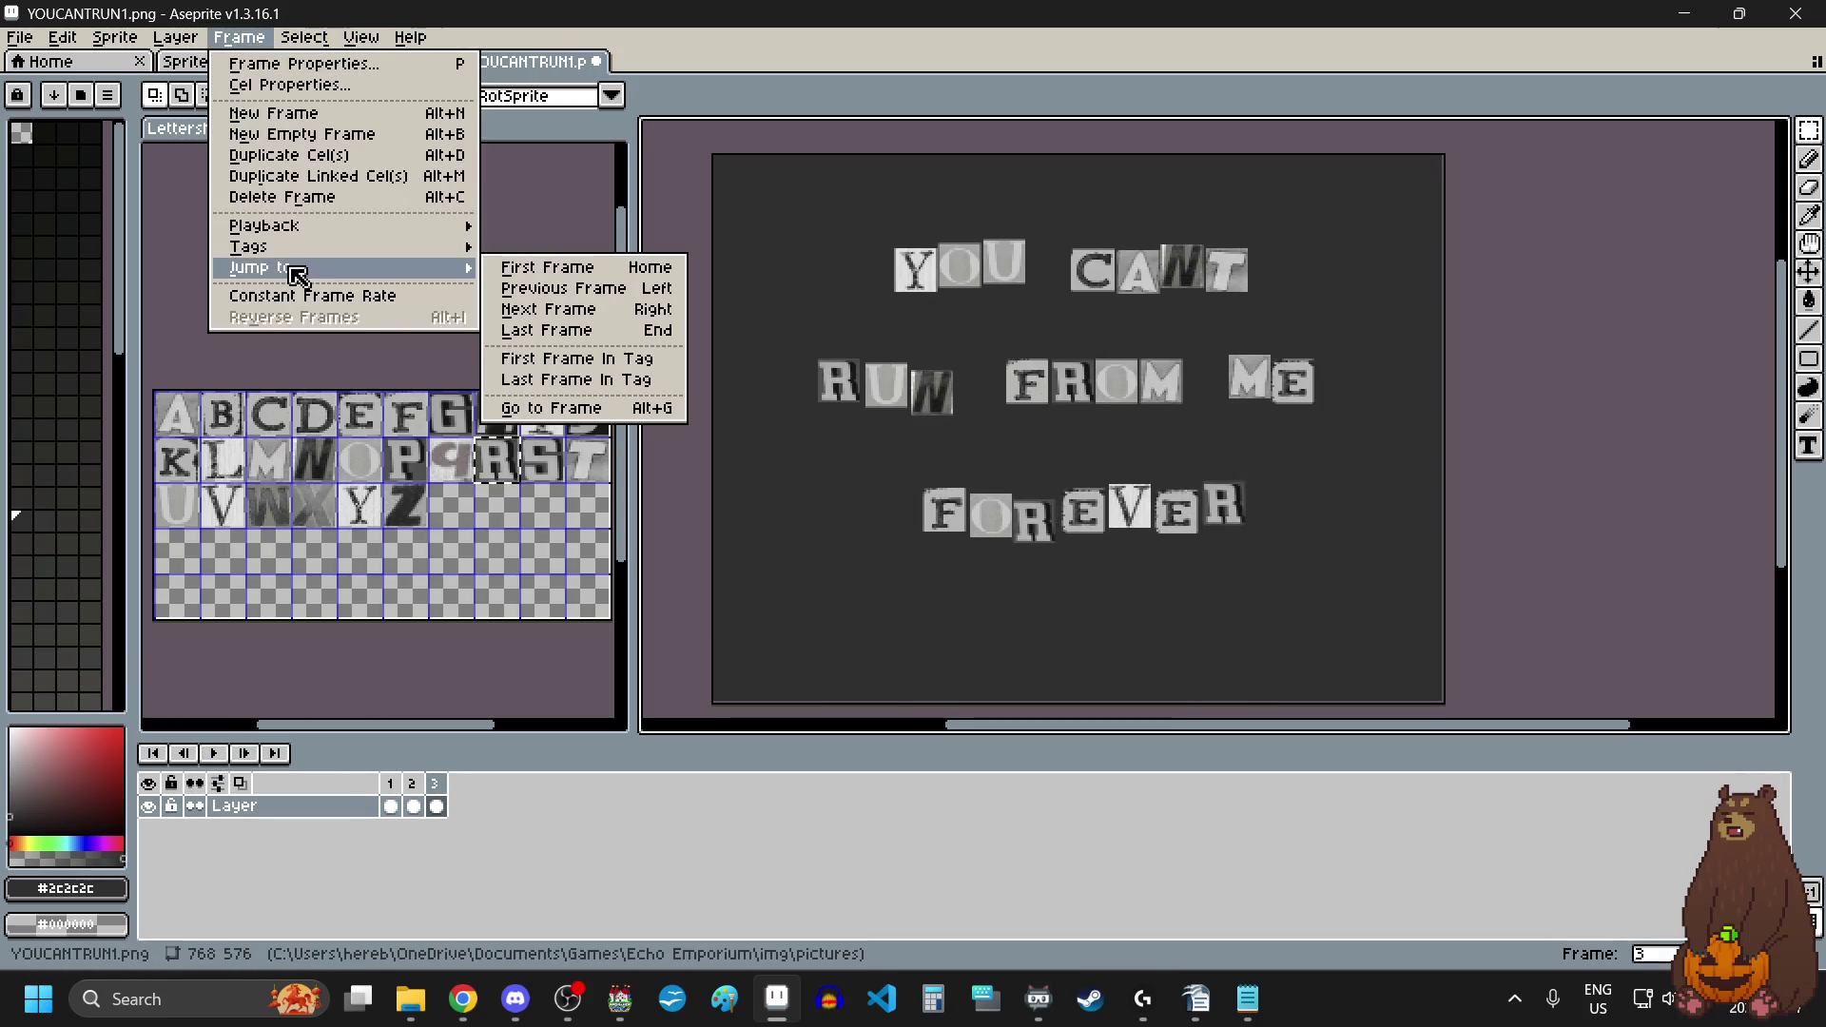
click(312, 296)
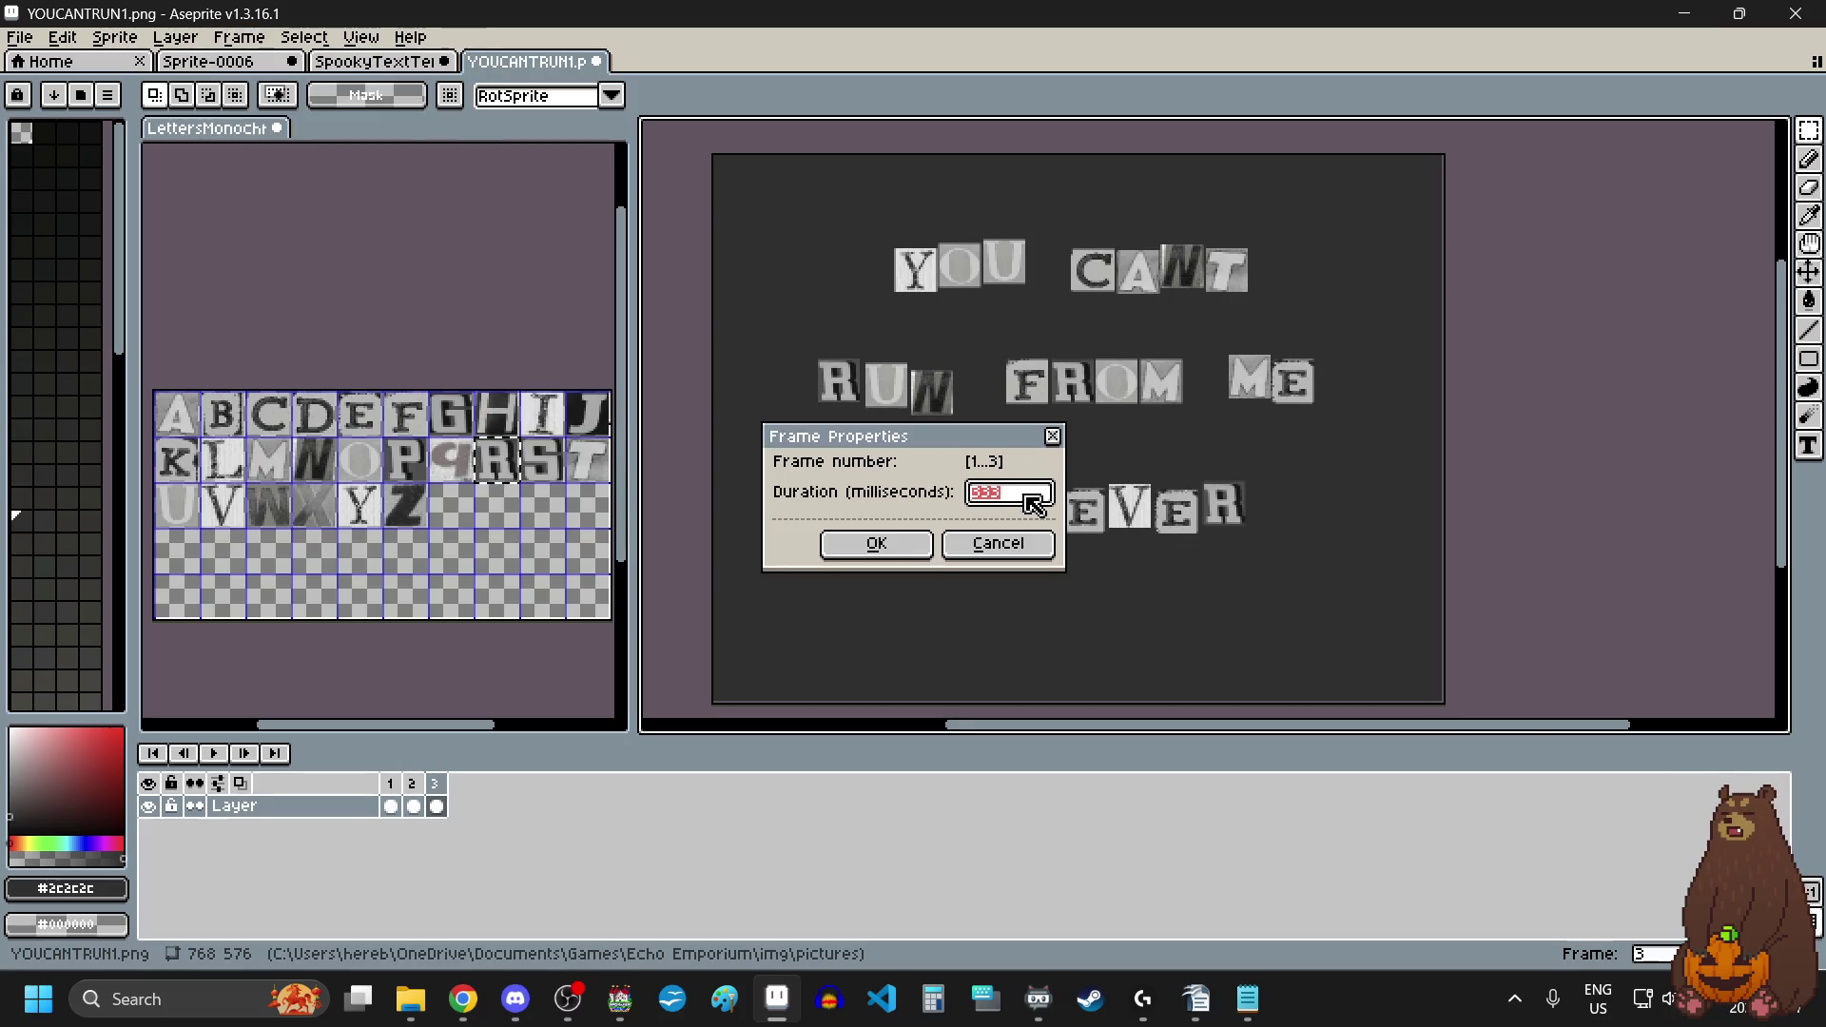
click(1030, 497)
click(872, 543)
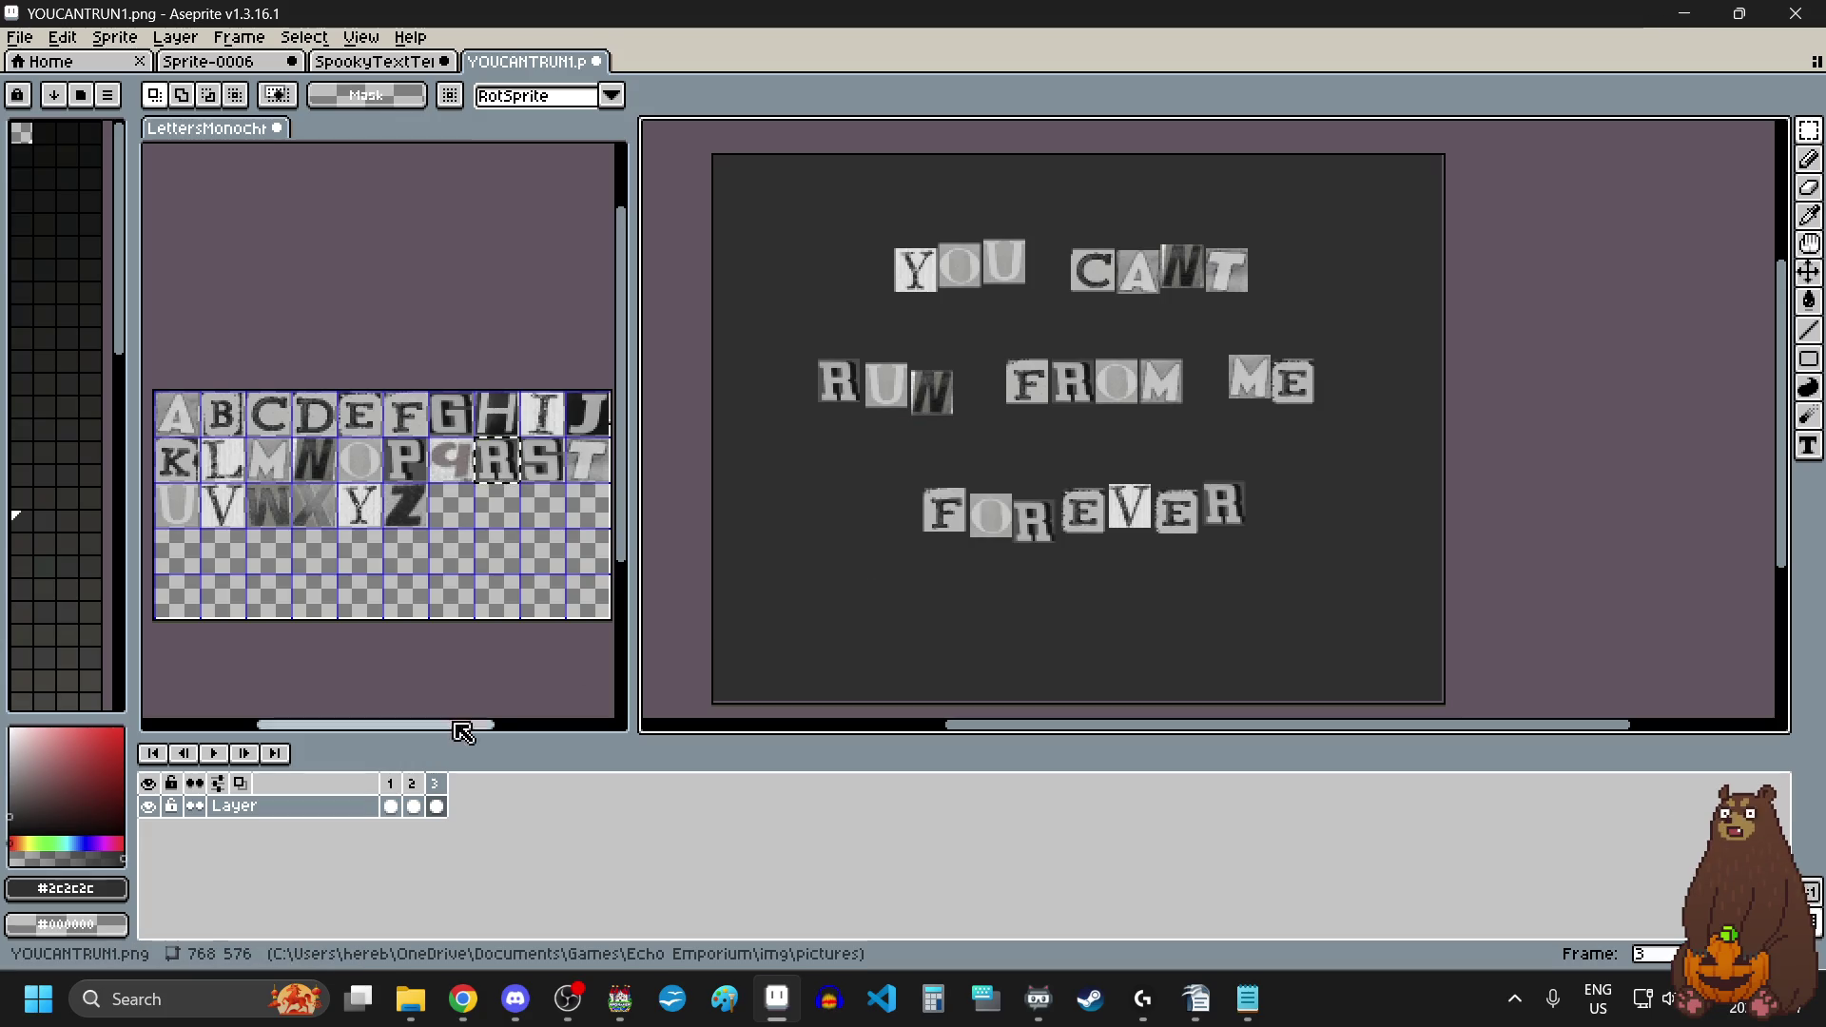
click(213, 753)
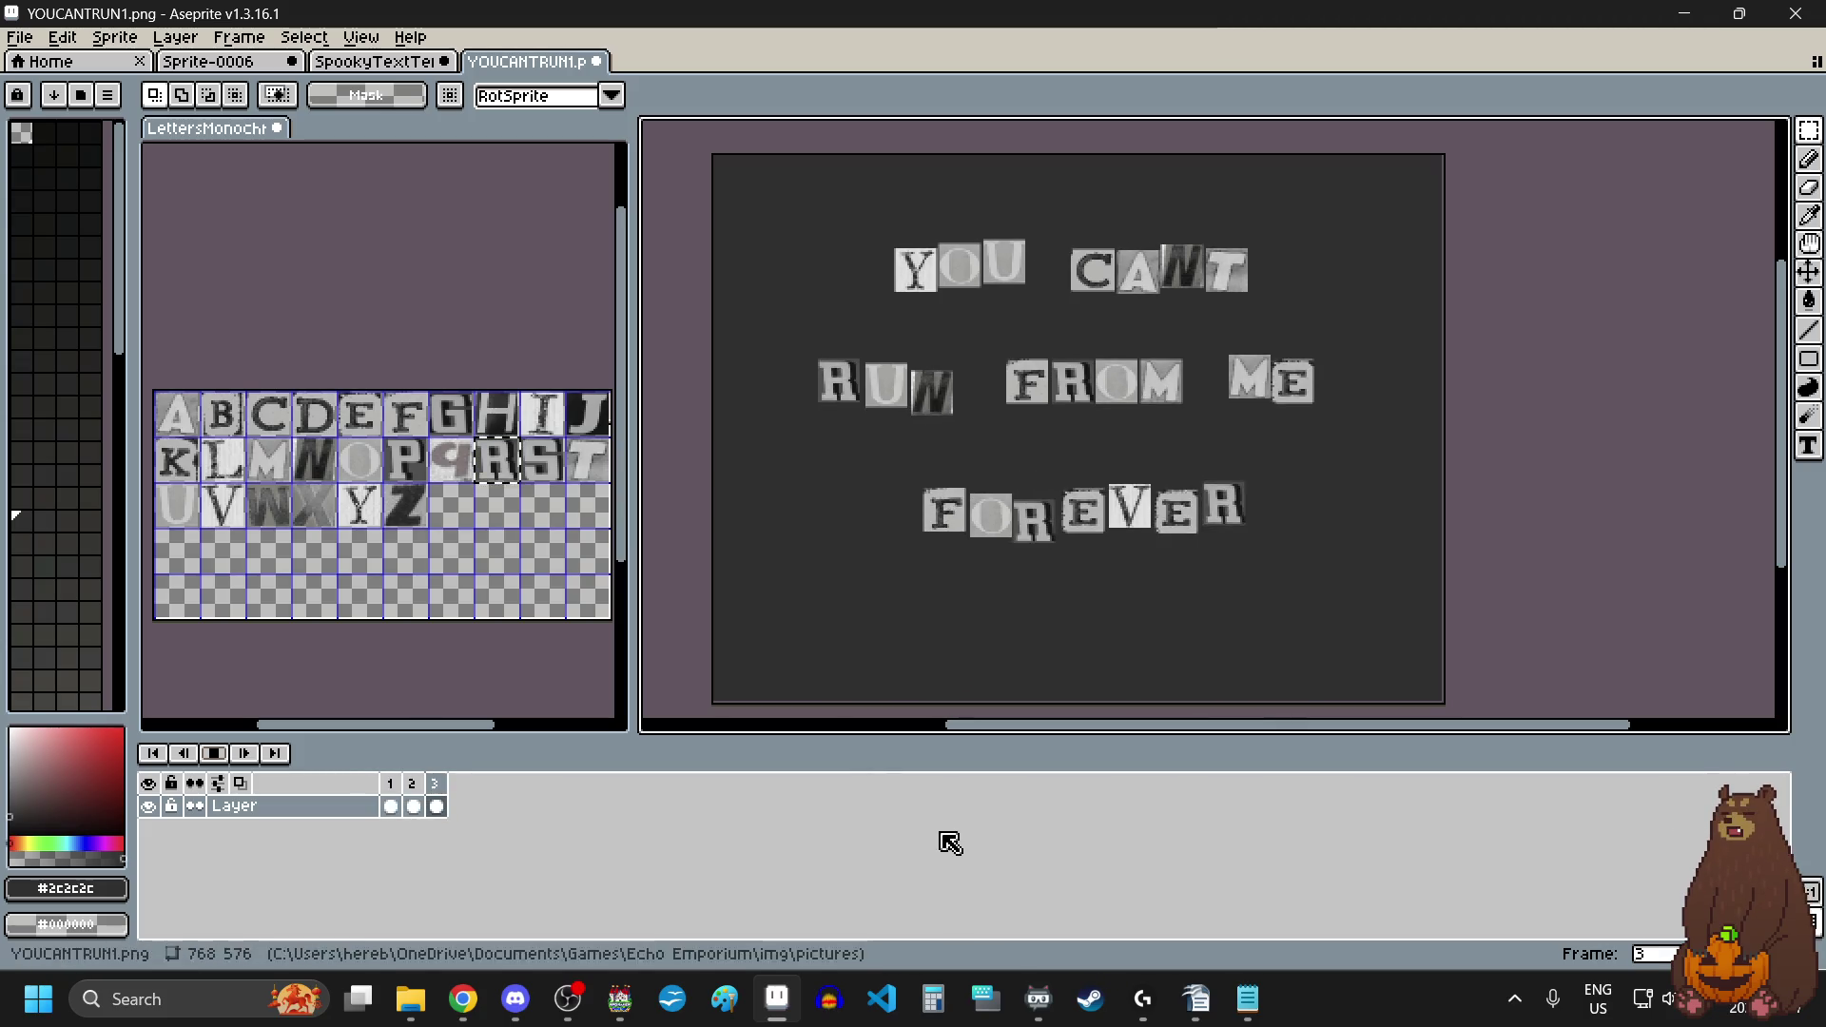
Step: Add a fourth frame, move frame 2 after frame 3, and preview from frame 1
click(214, 753)
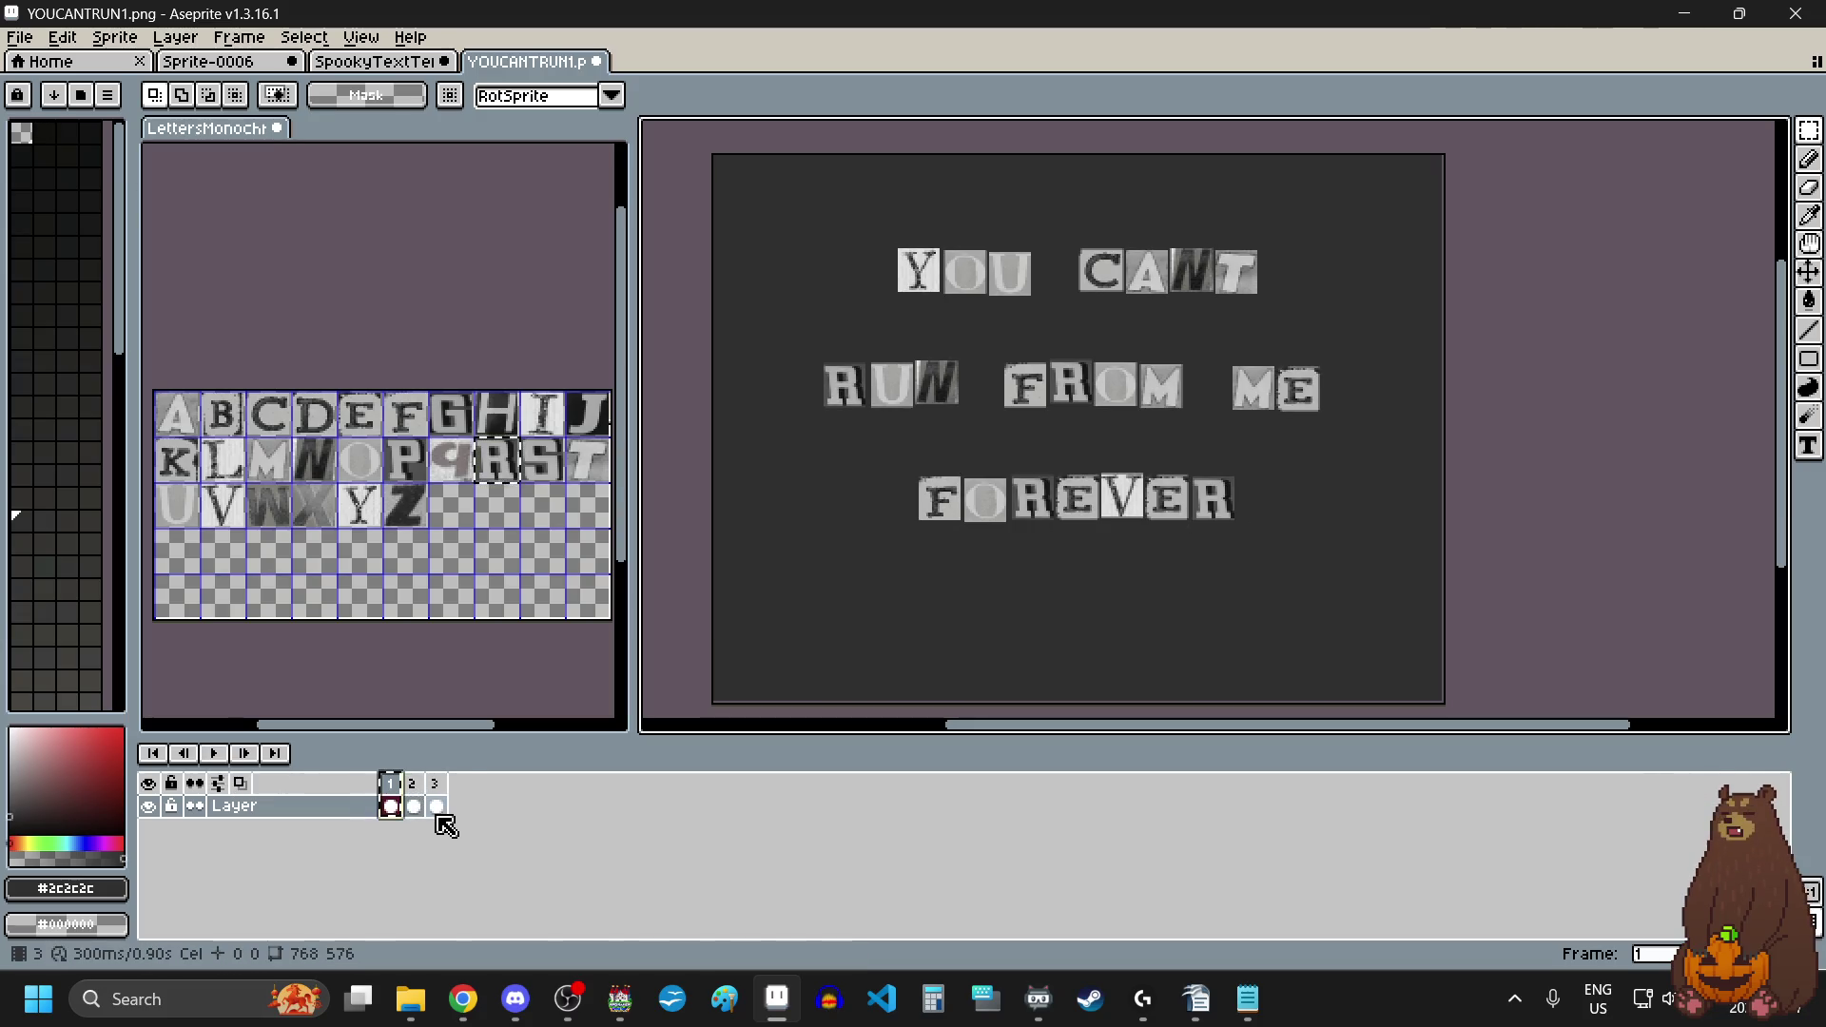
key(alt+n)
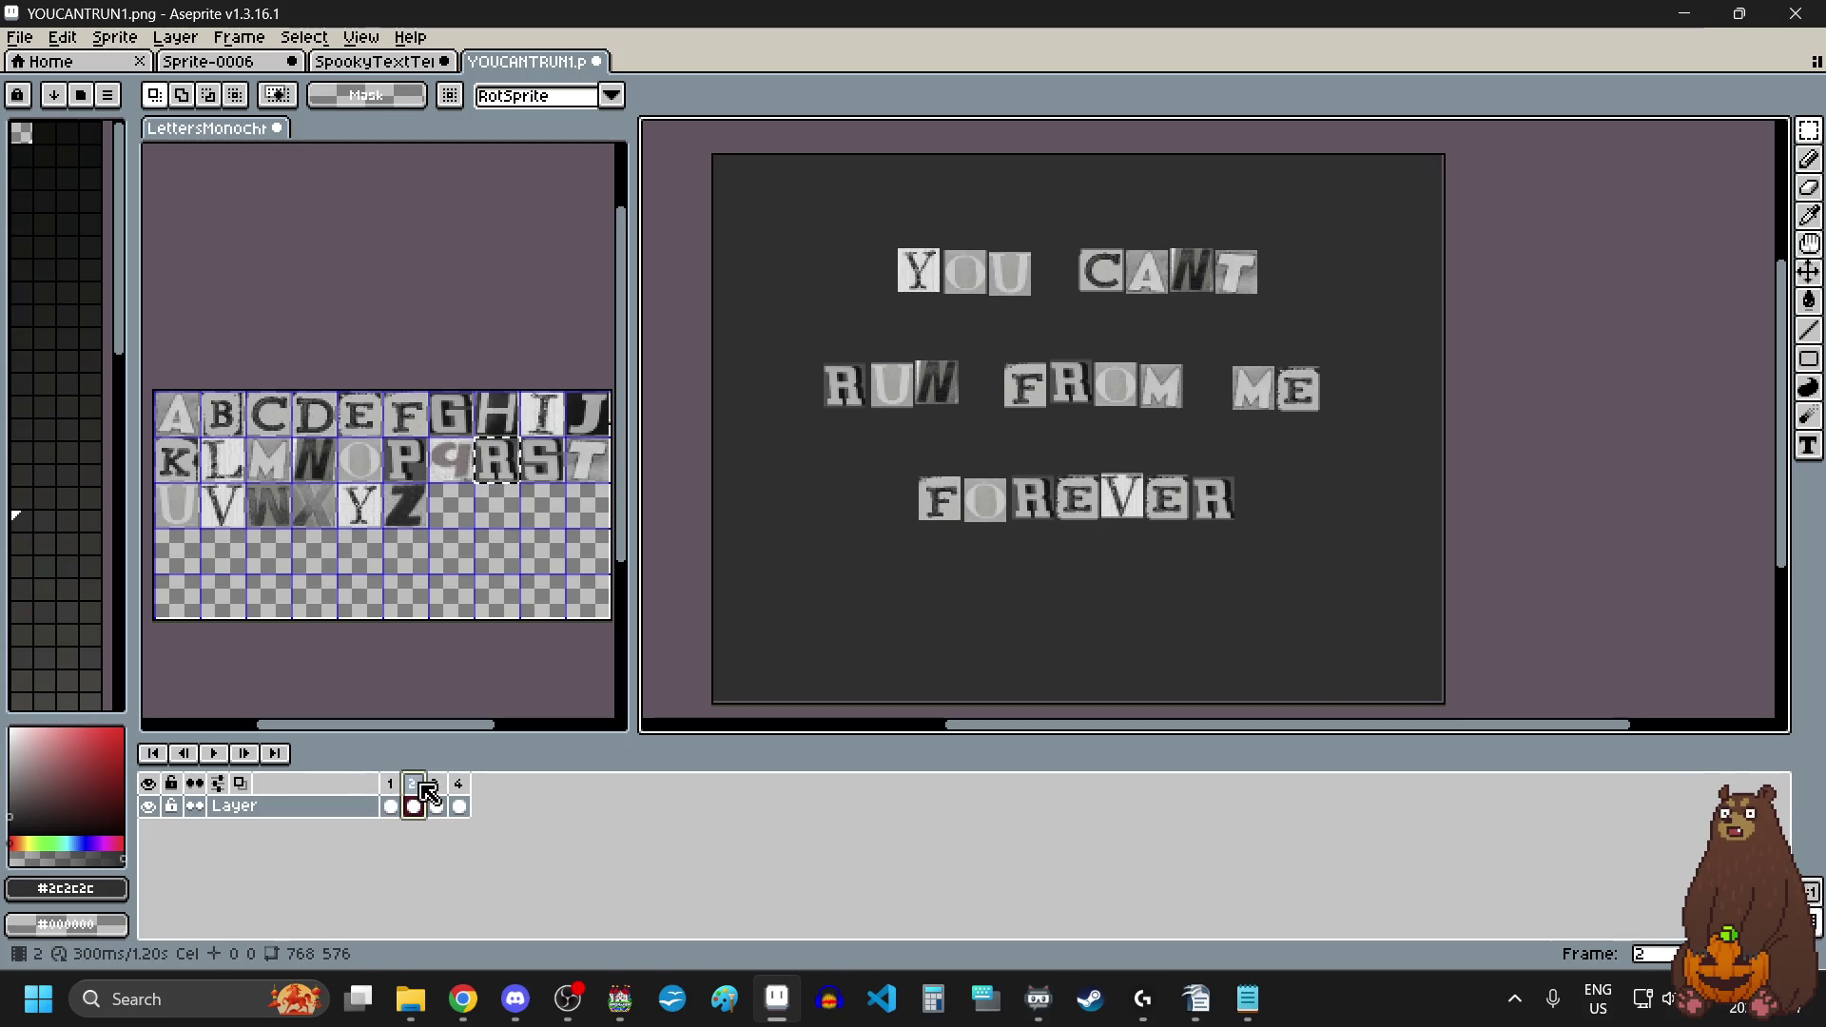
drag(412, 793, 440, 791)
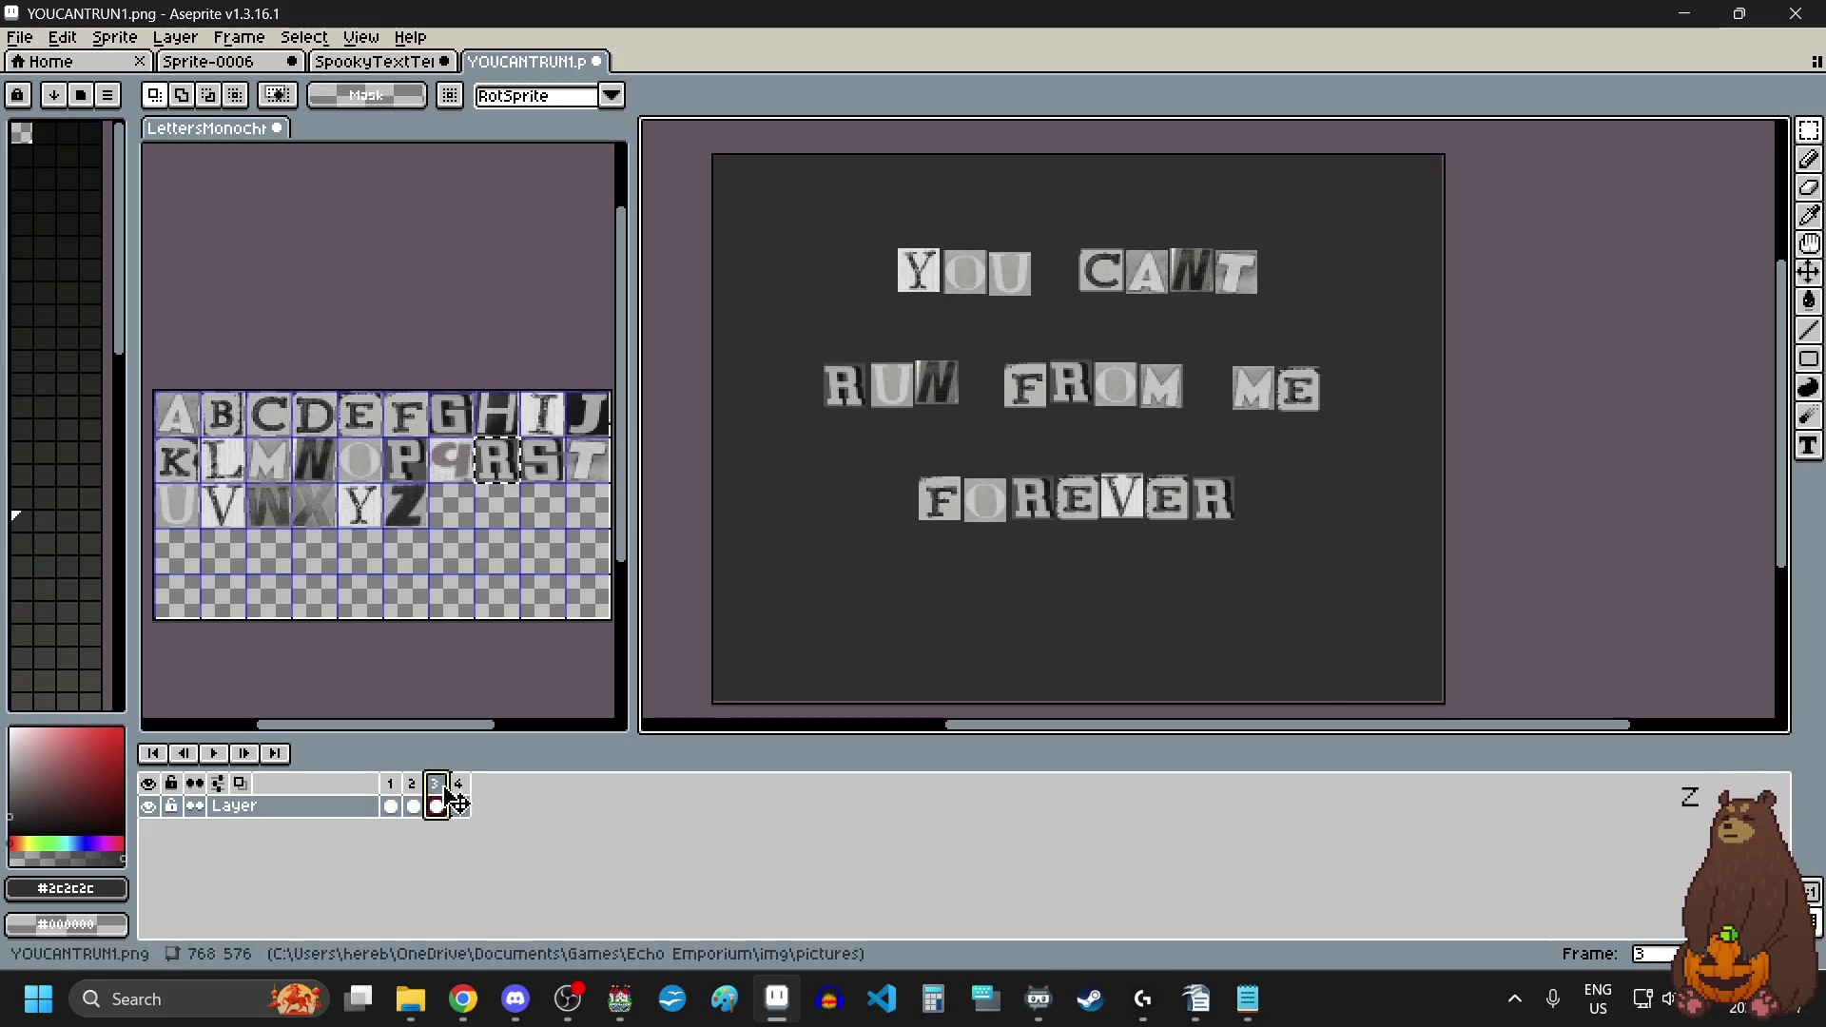
click(395, 792)
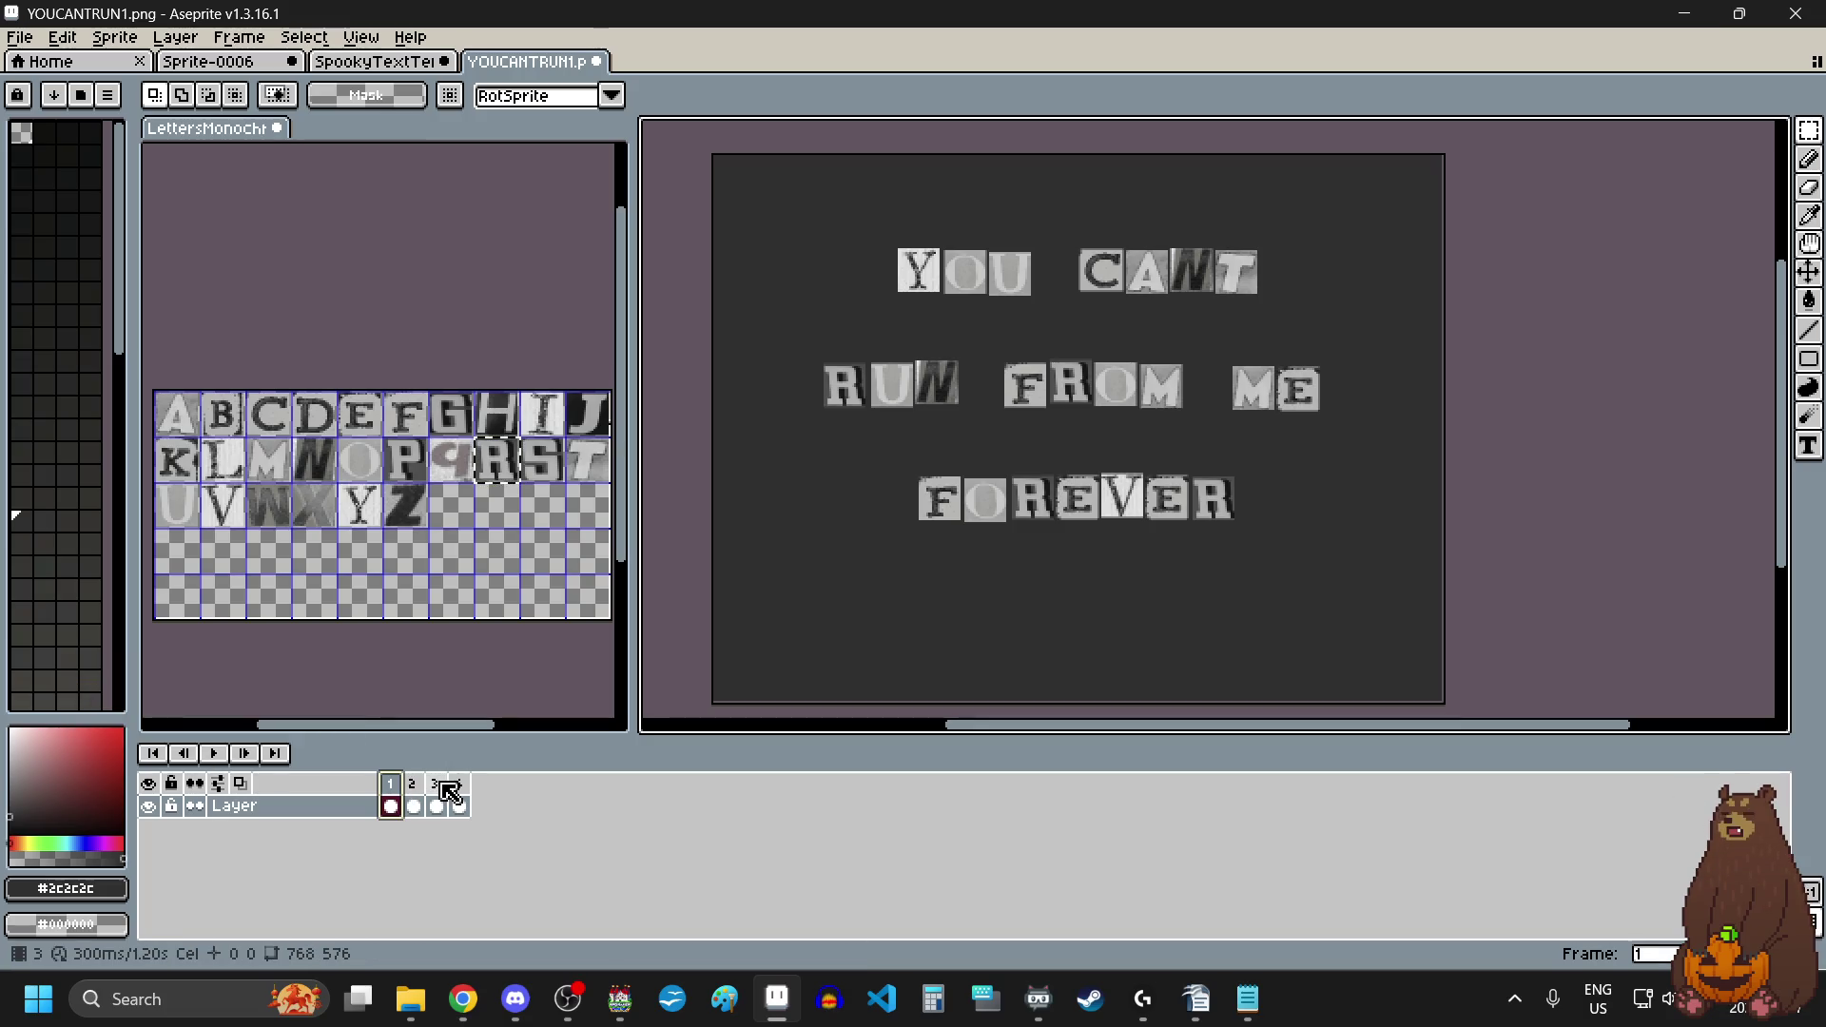
click(214, 754)
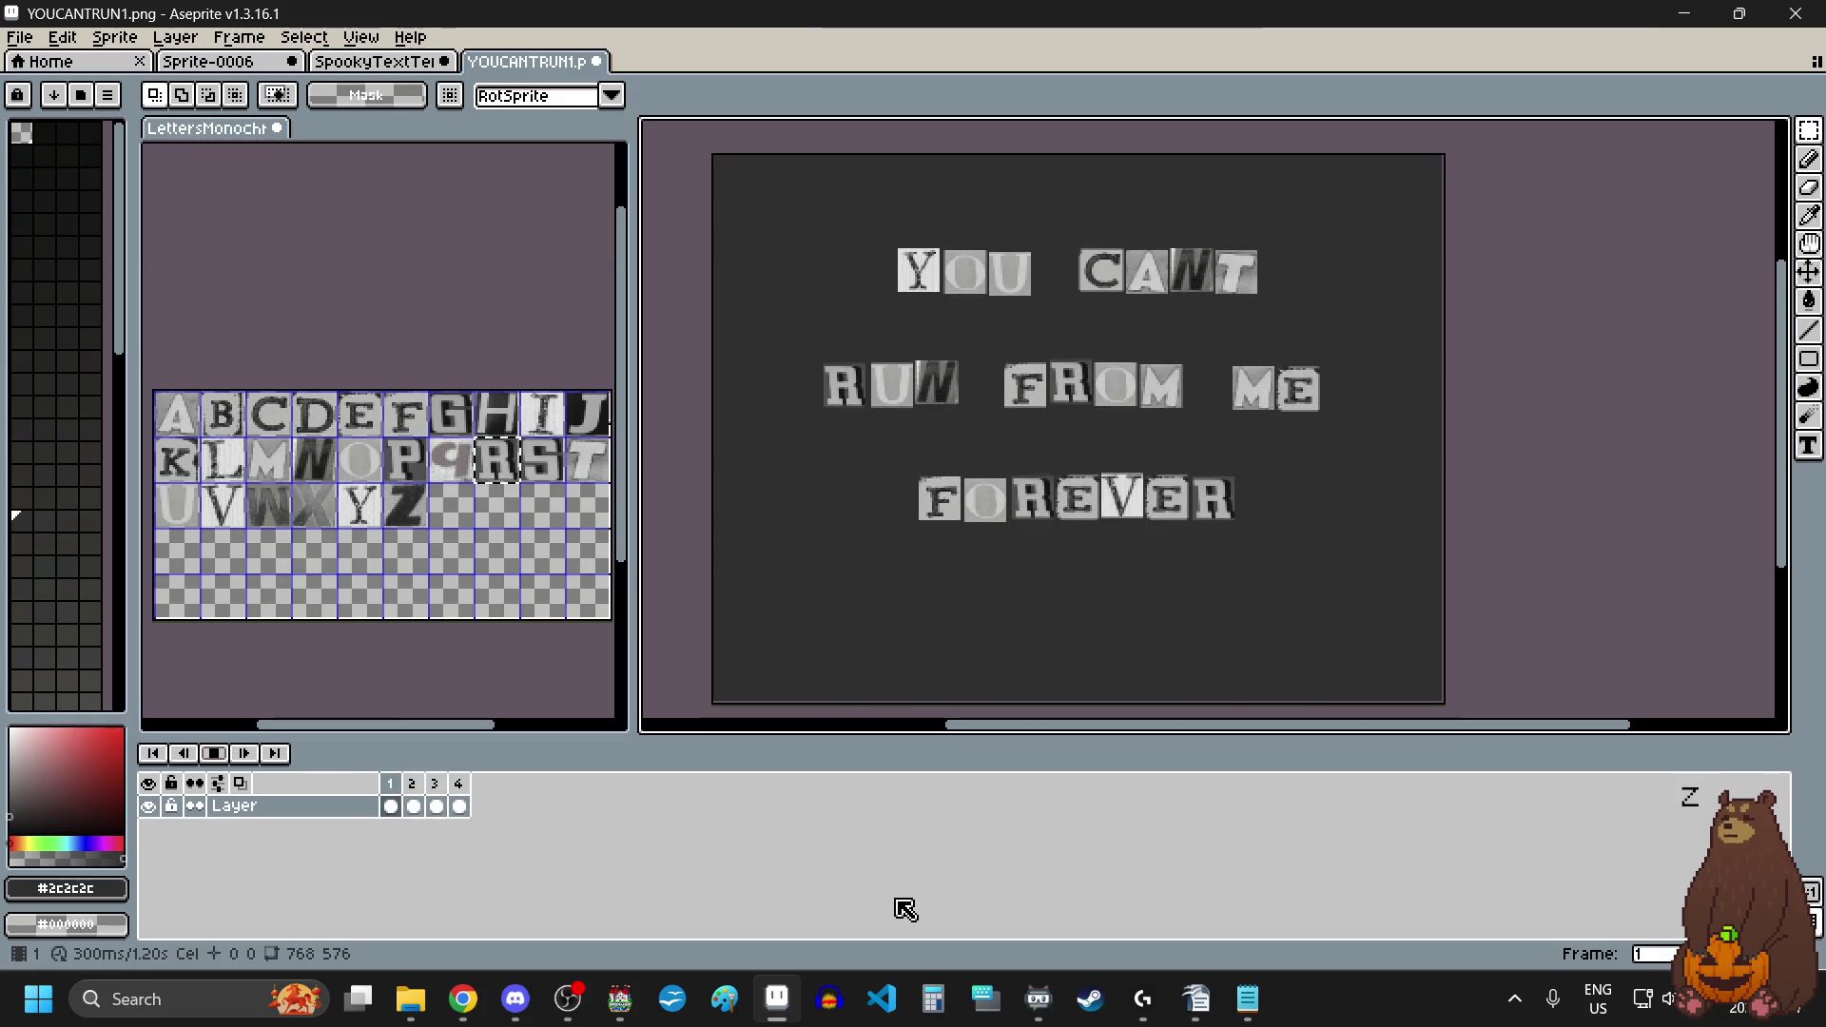
Step: Delete the extra fourth frame, move frame 2 after frame 3 again, and play
click(441, 789)
key(alt+c)
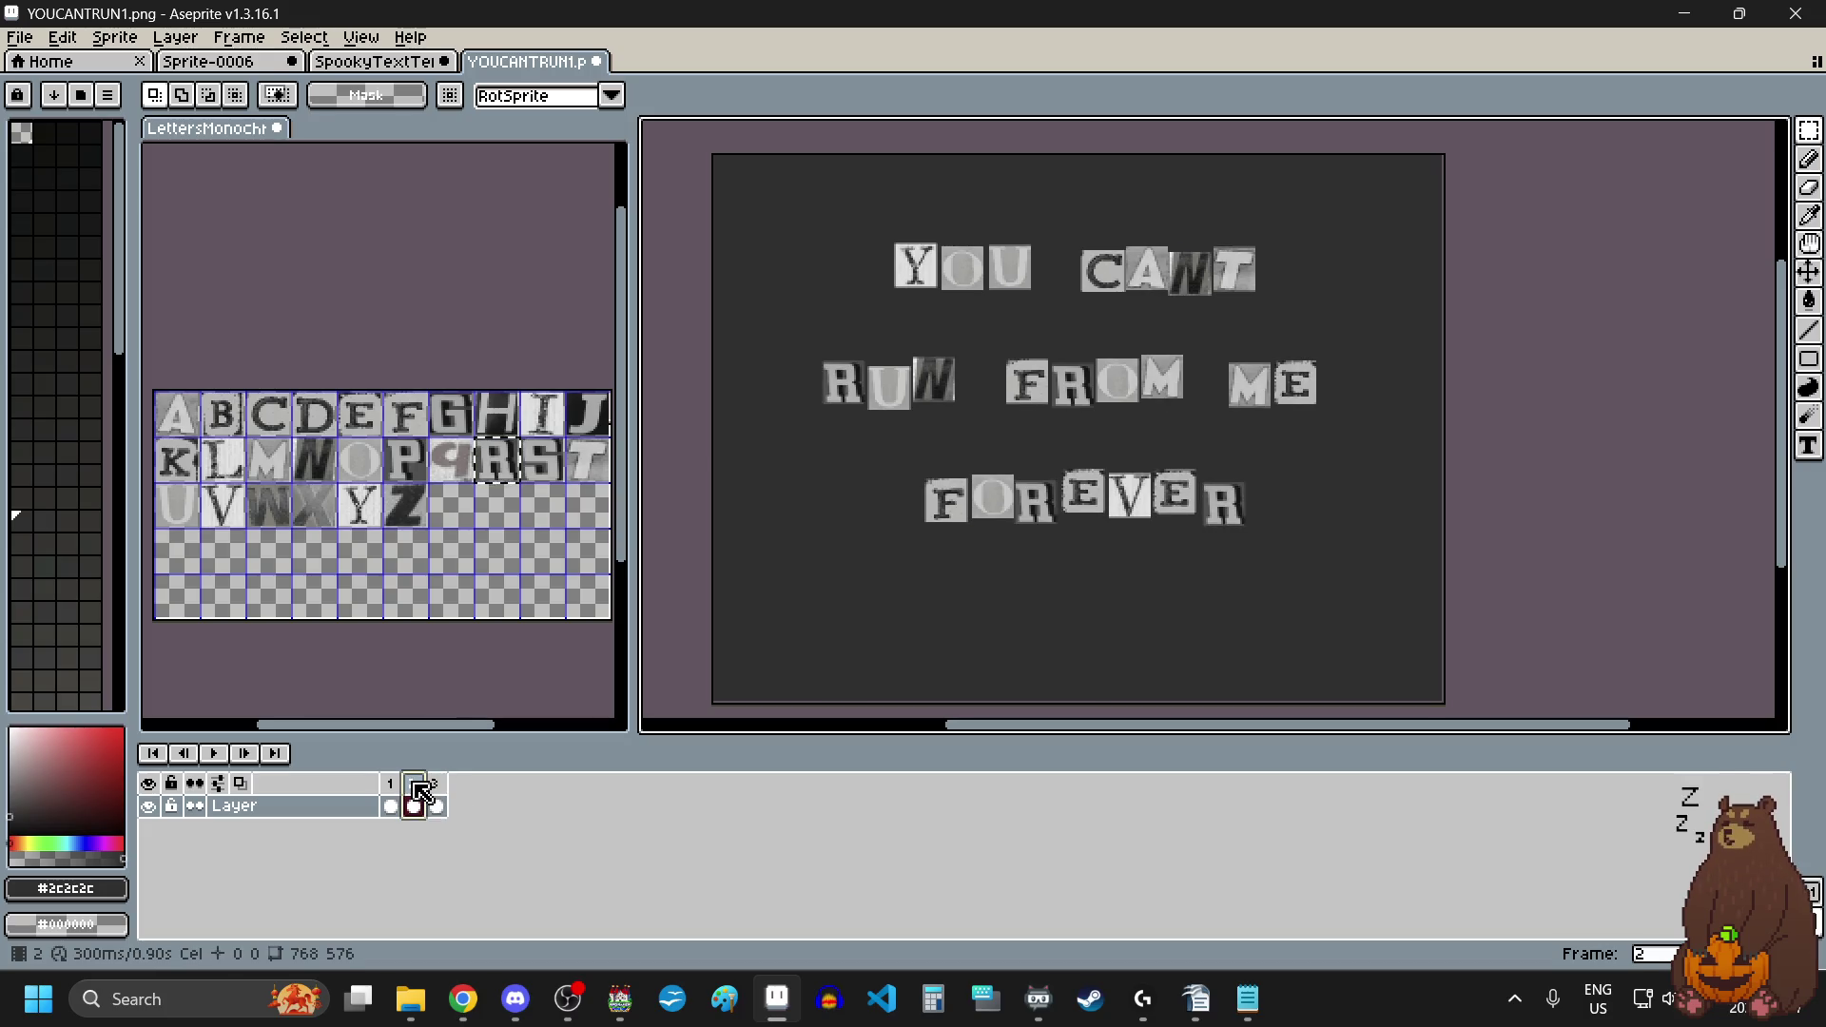
drag(414, 786, 471, 801)
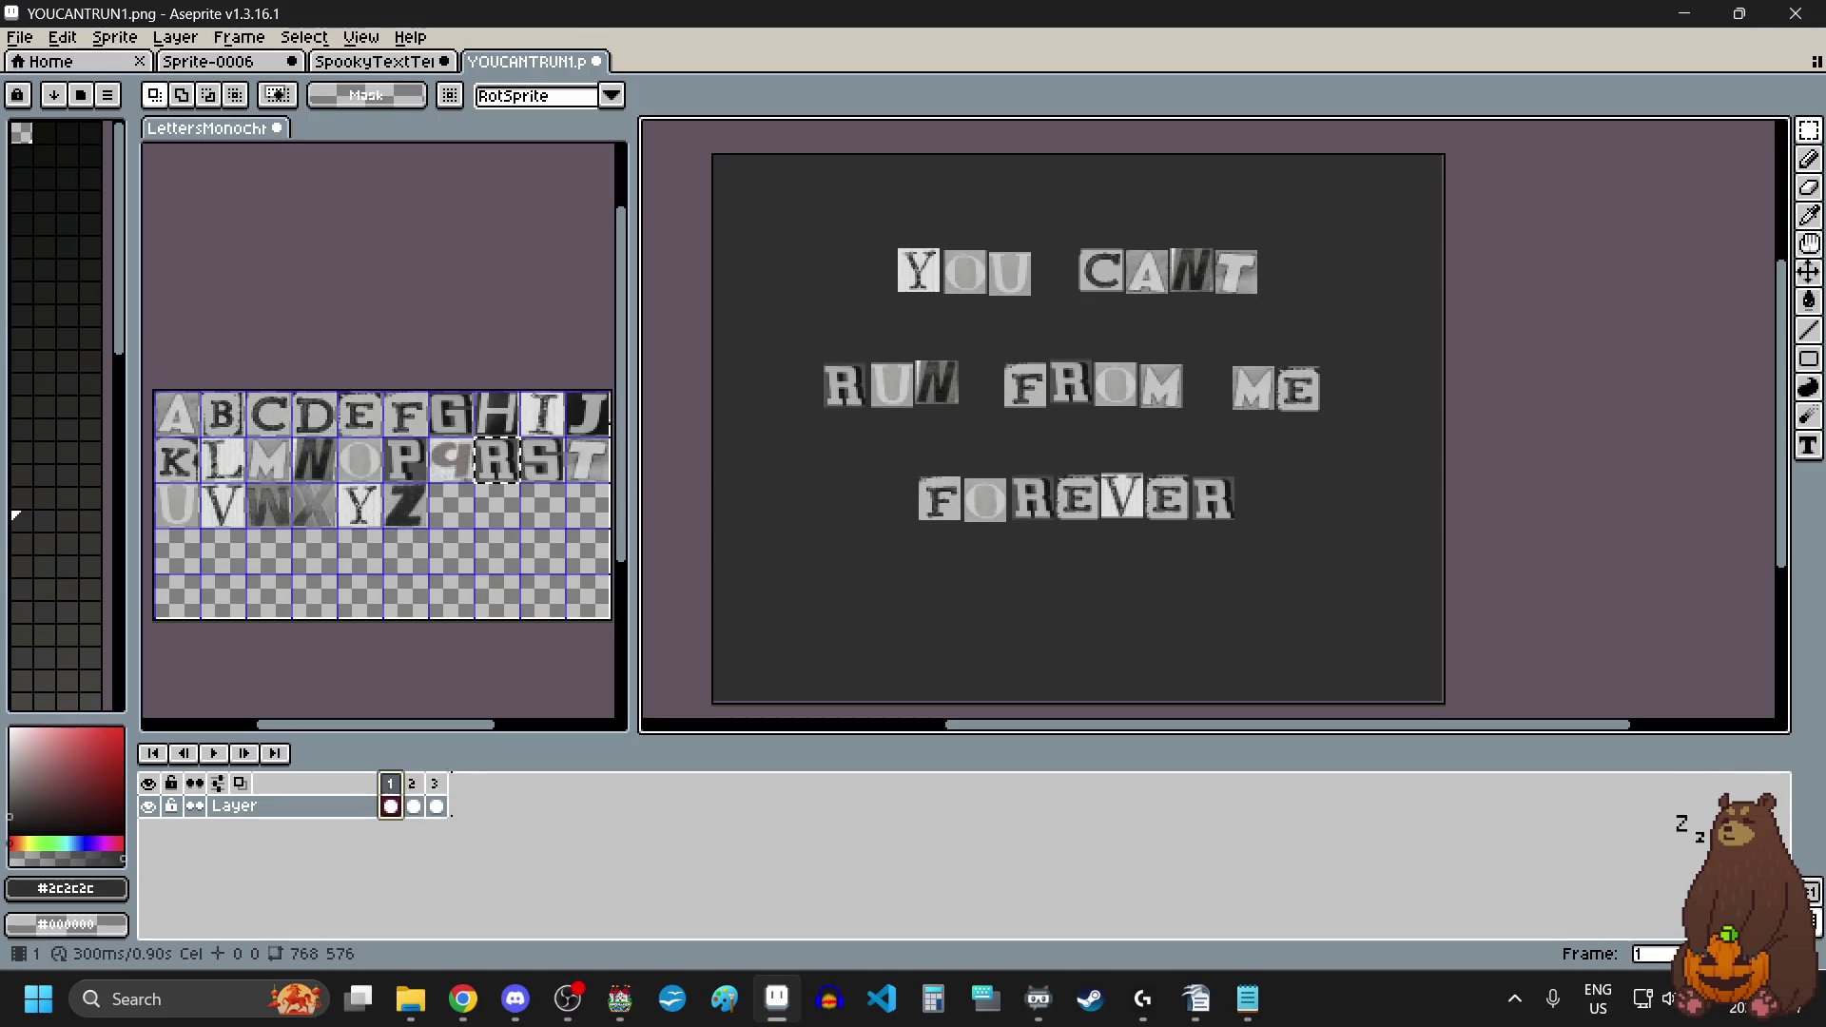
click(213, 753)
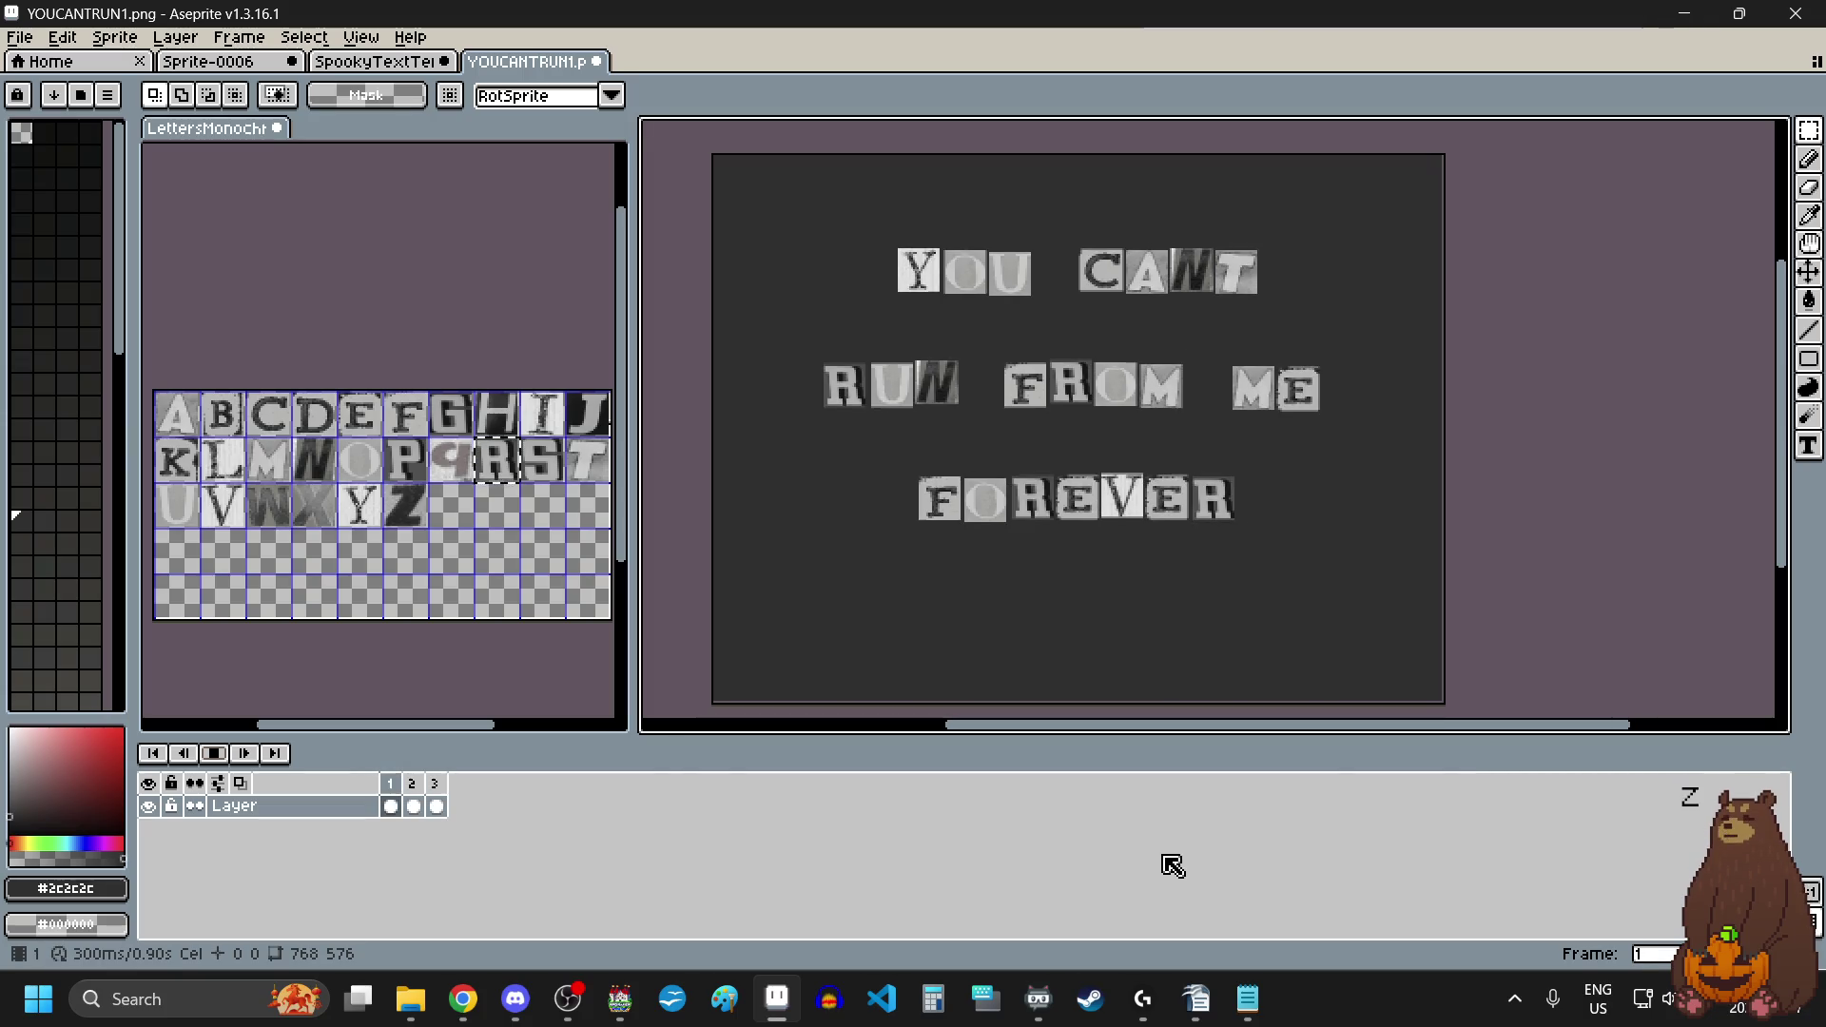
Step: Stop the 0.90 s looping preview and return to frame 1
click(225, 761)
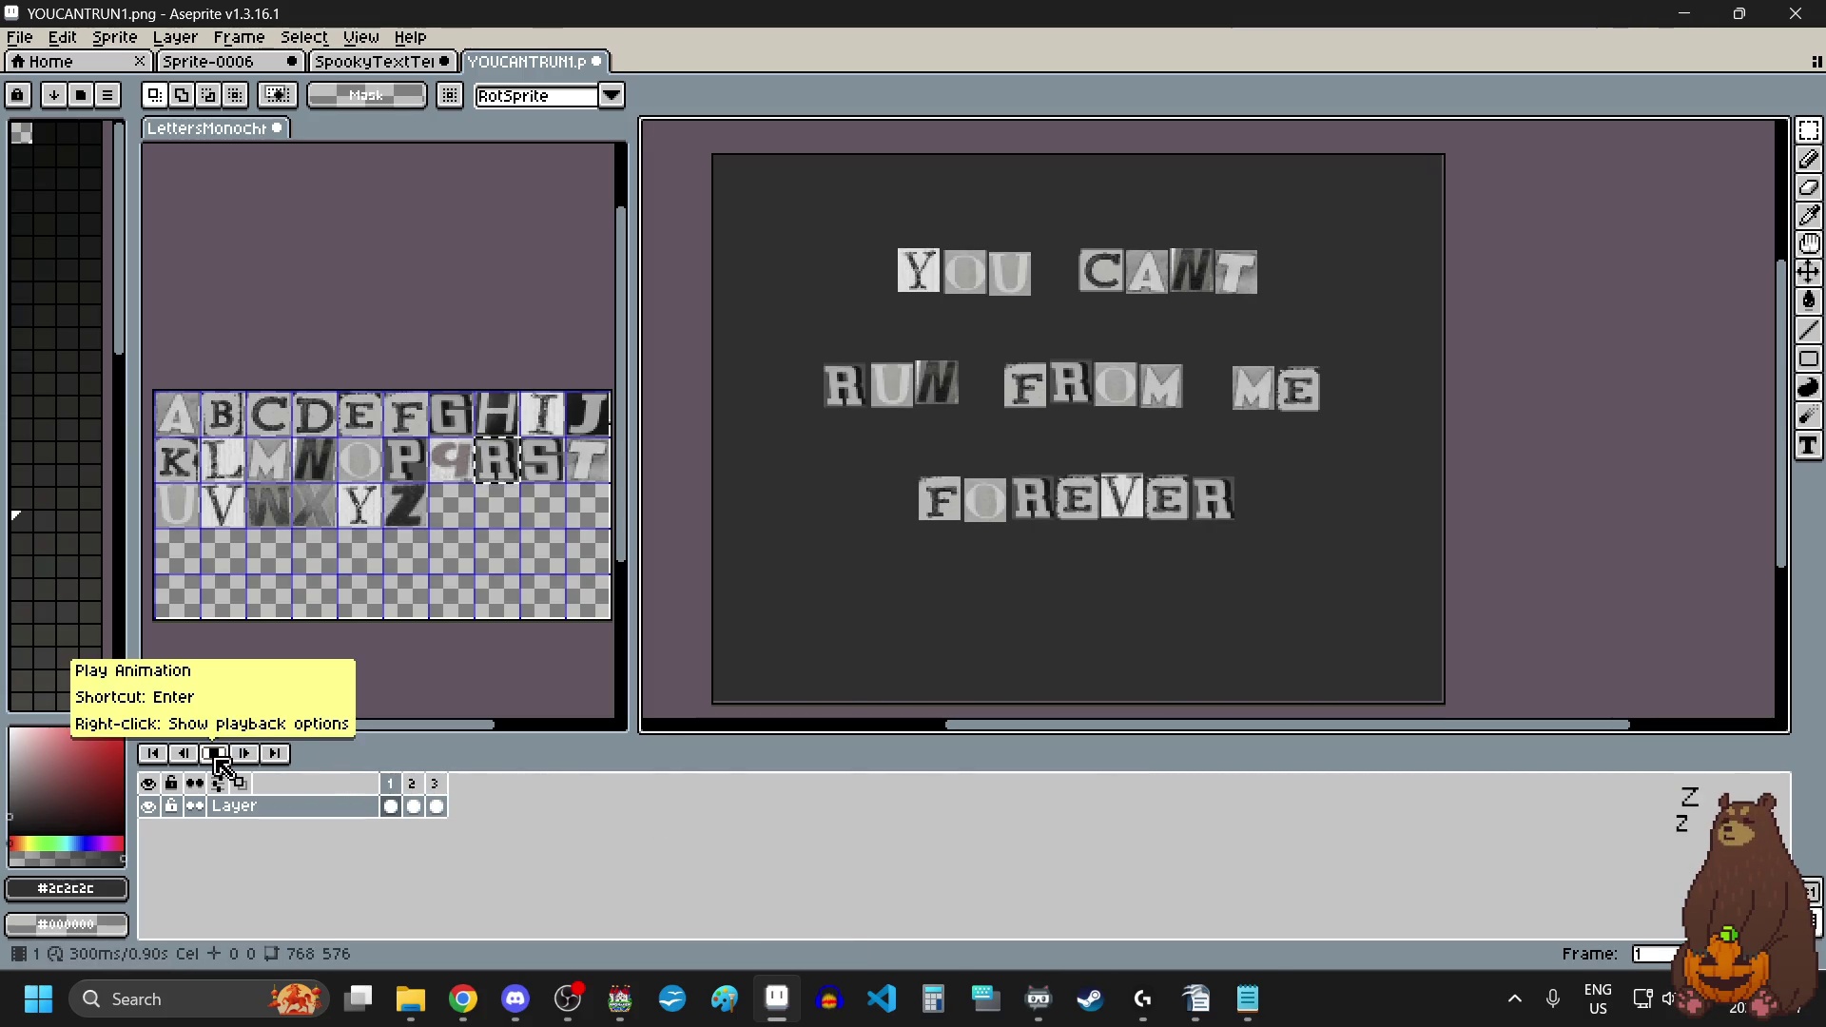
click(398, 792)
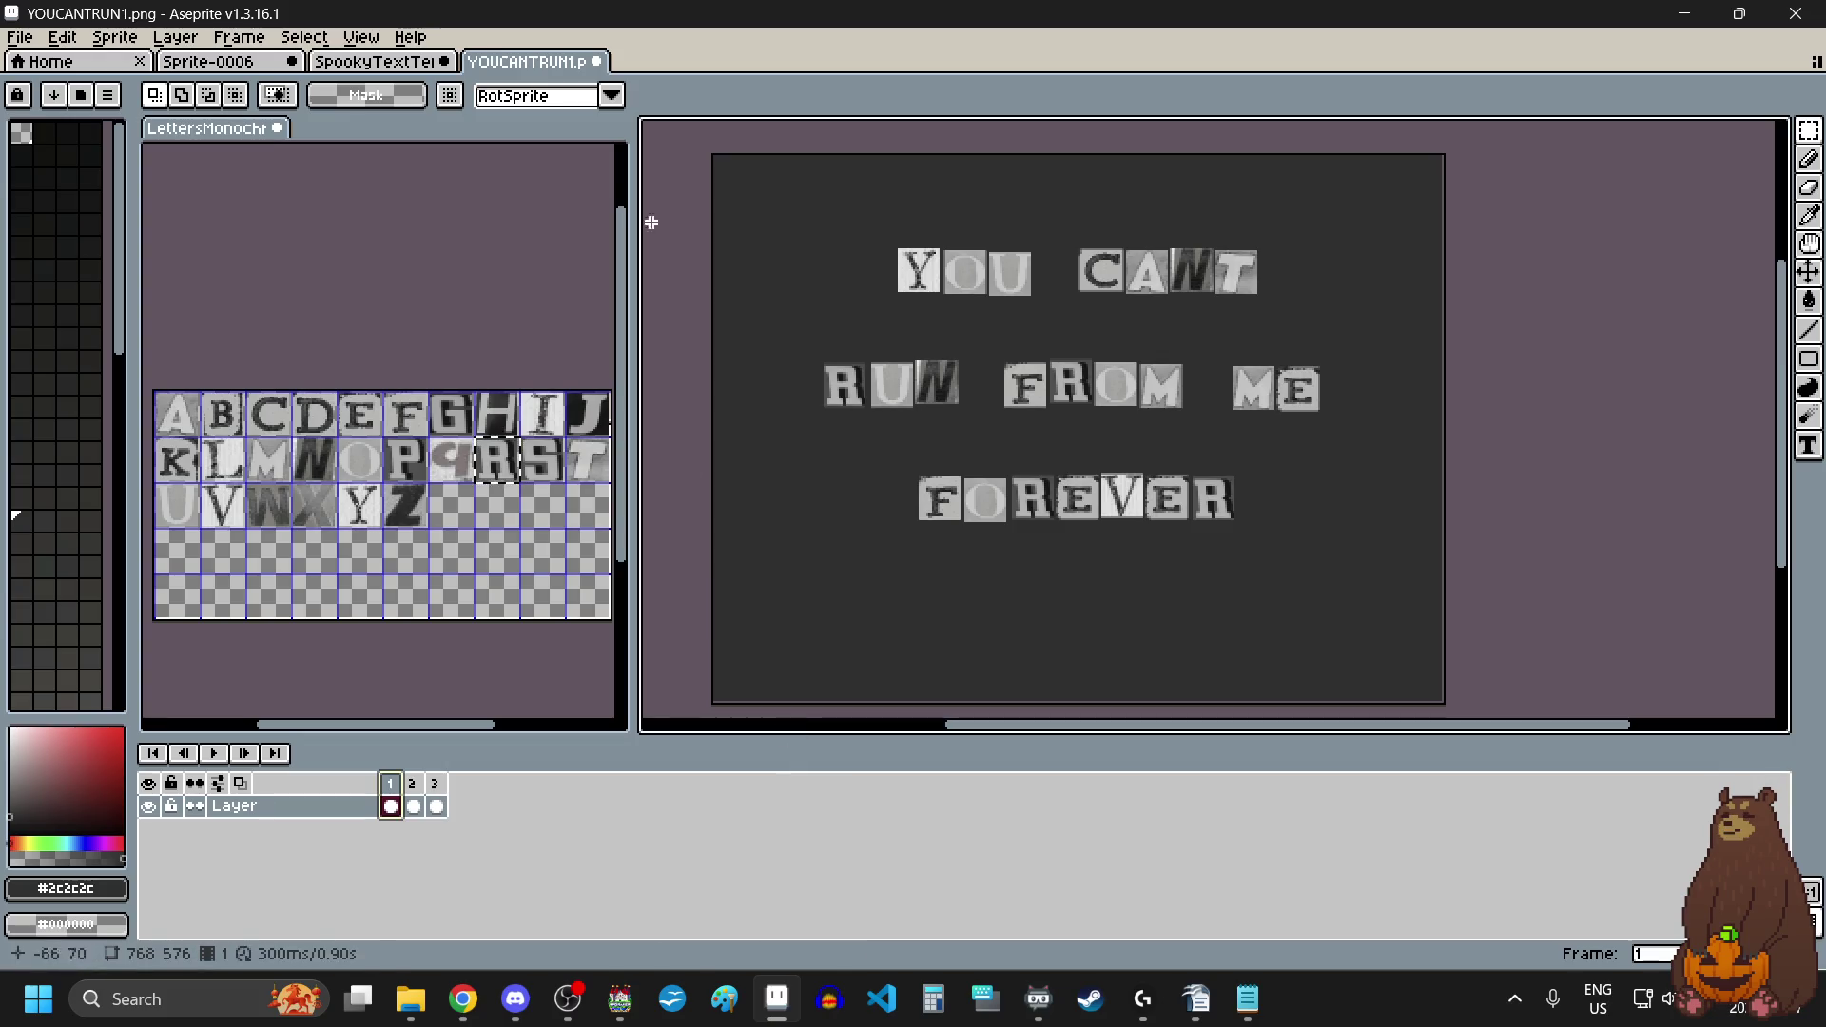
Step: Close YOUCANTRUN1 without saving and reopen YOUCANTRUN1.png from recent files
click(605, 74)
click(912, 542)
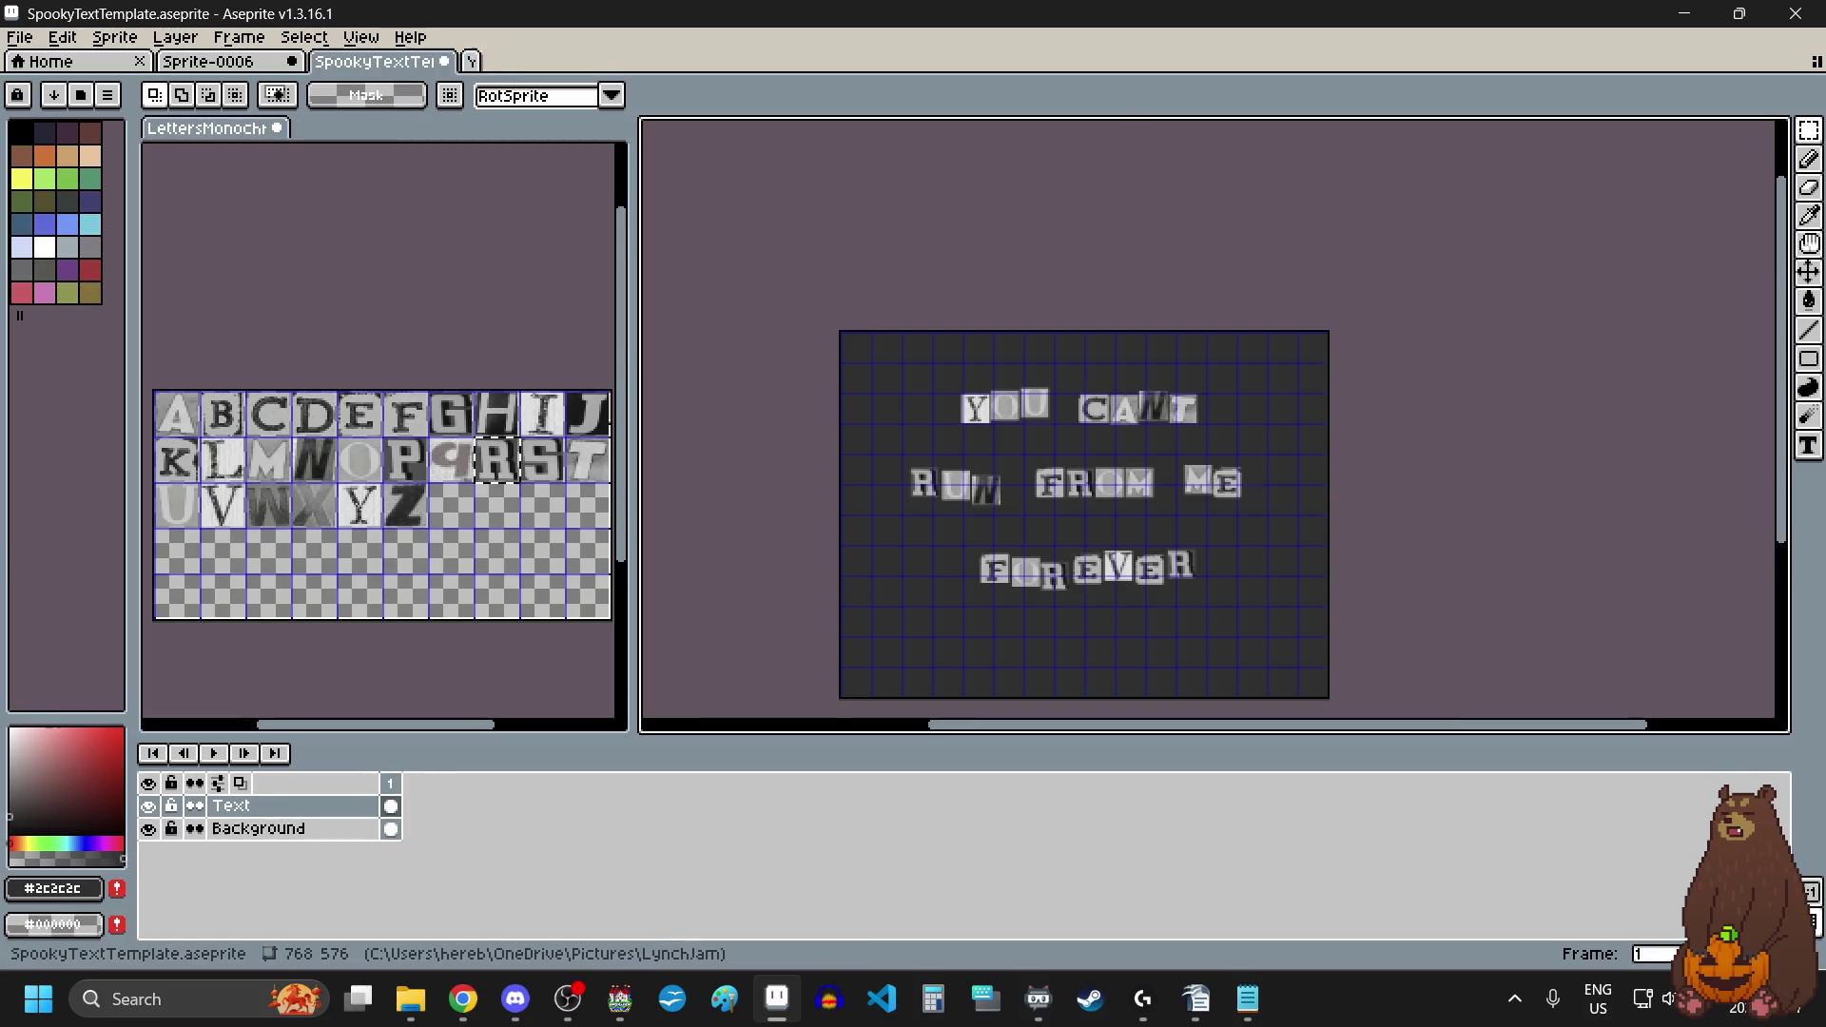
scroll(1124, 649, up, 1)
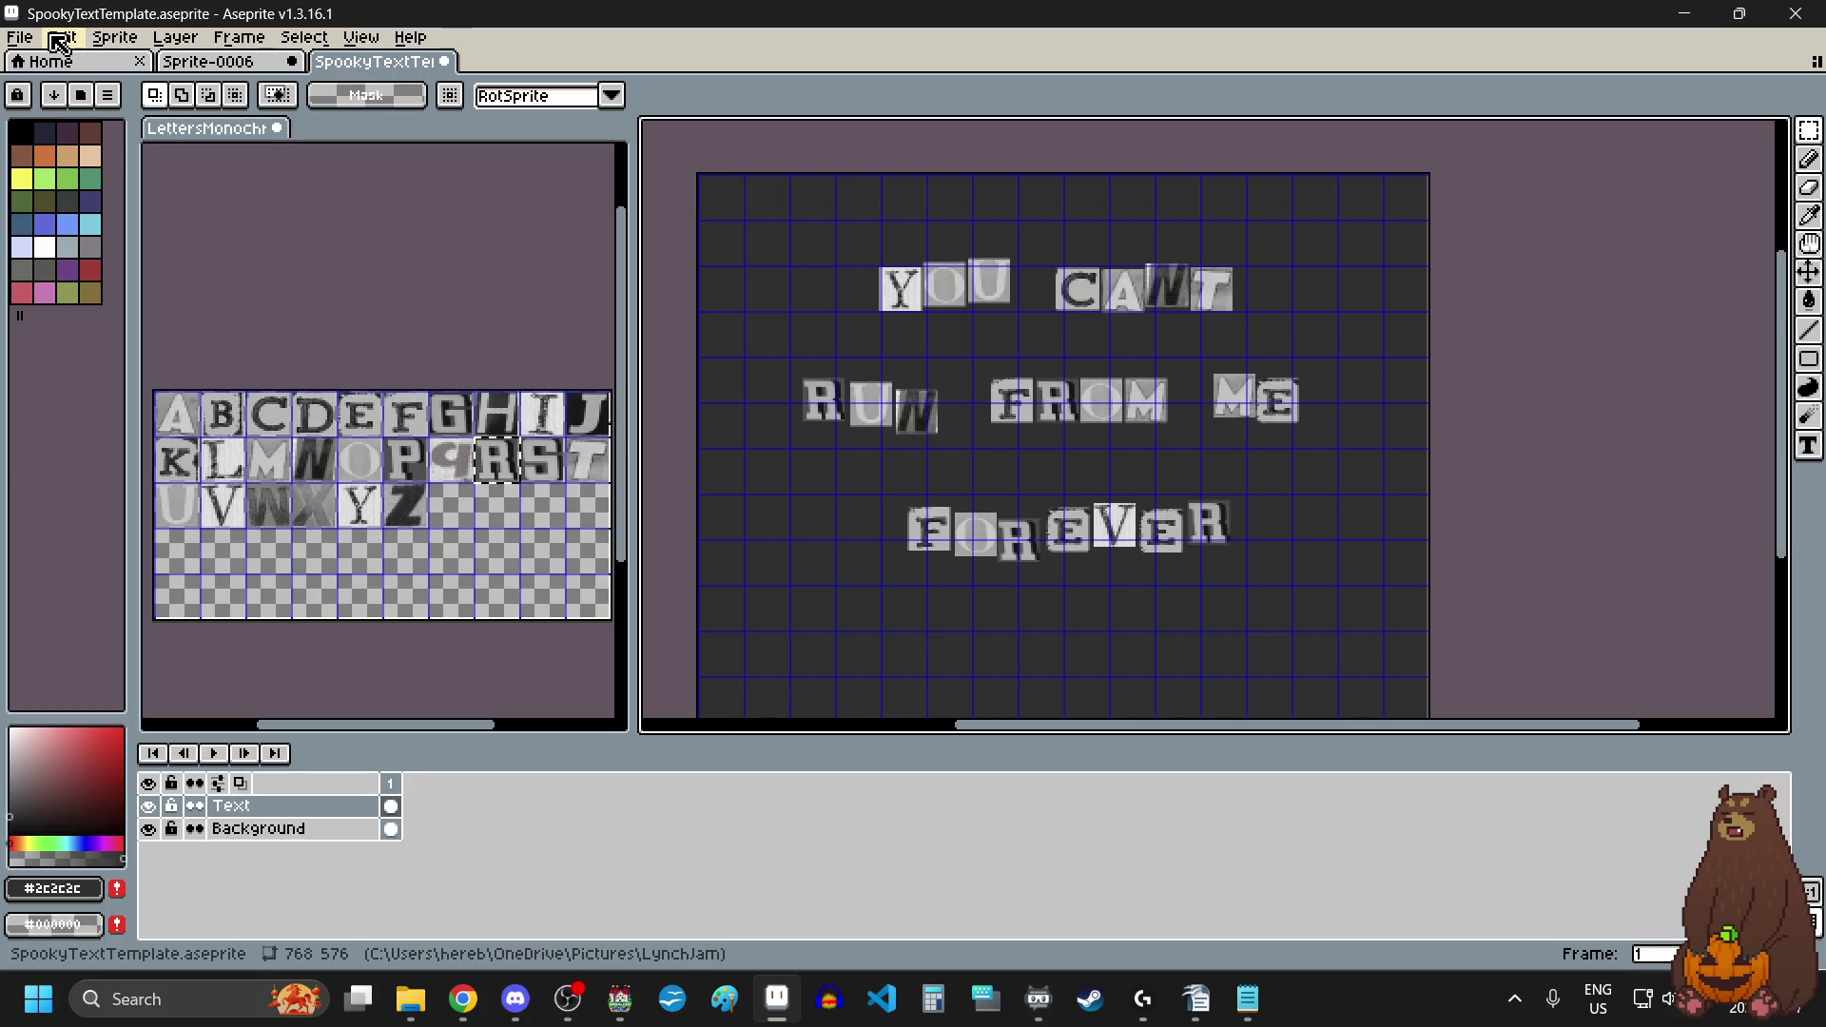
click(36, 42)
mouse_move(84, 106)
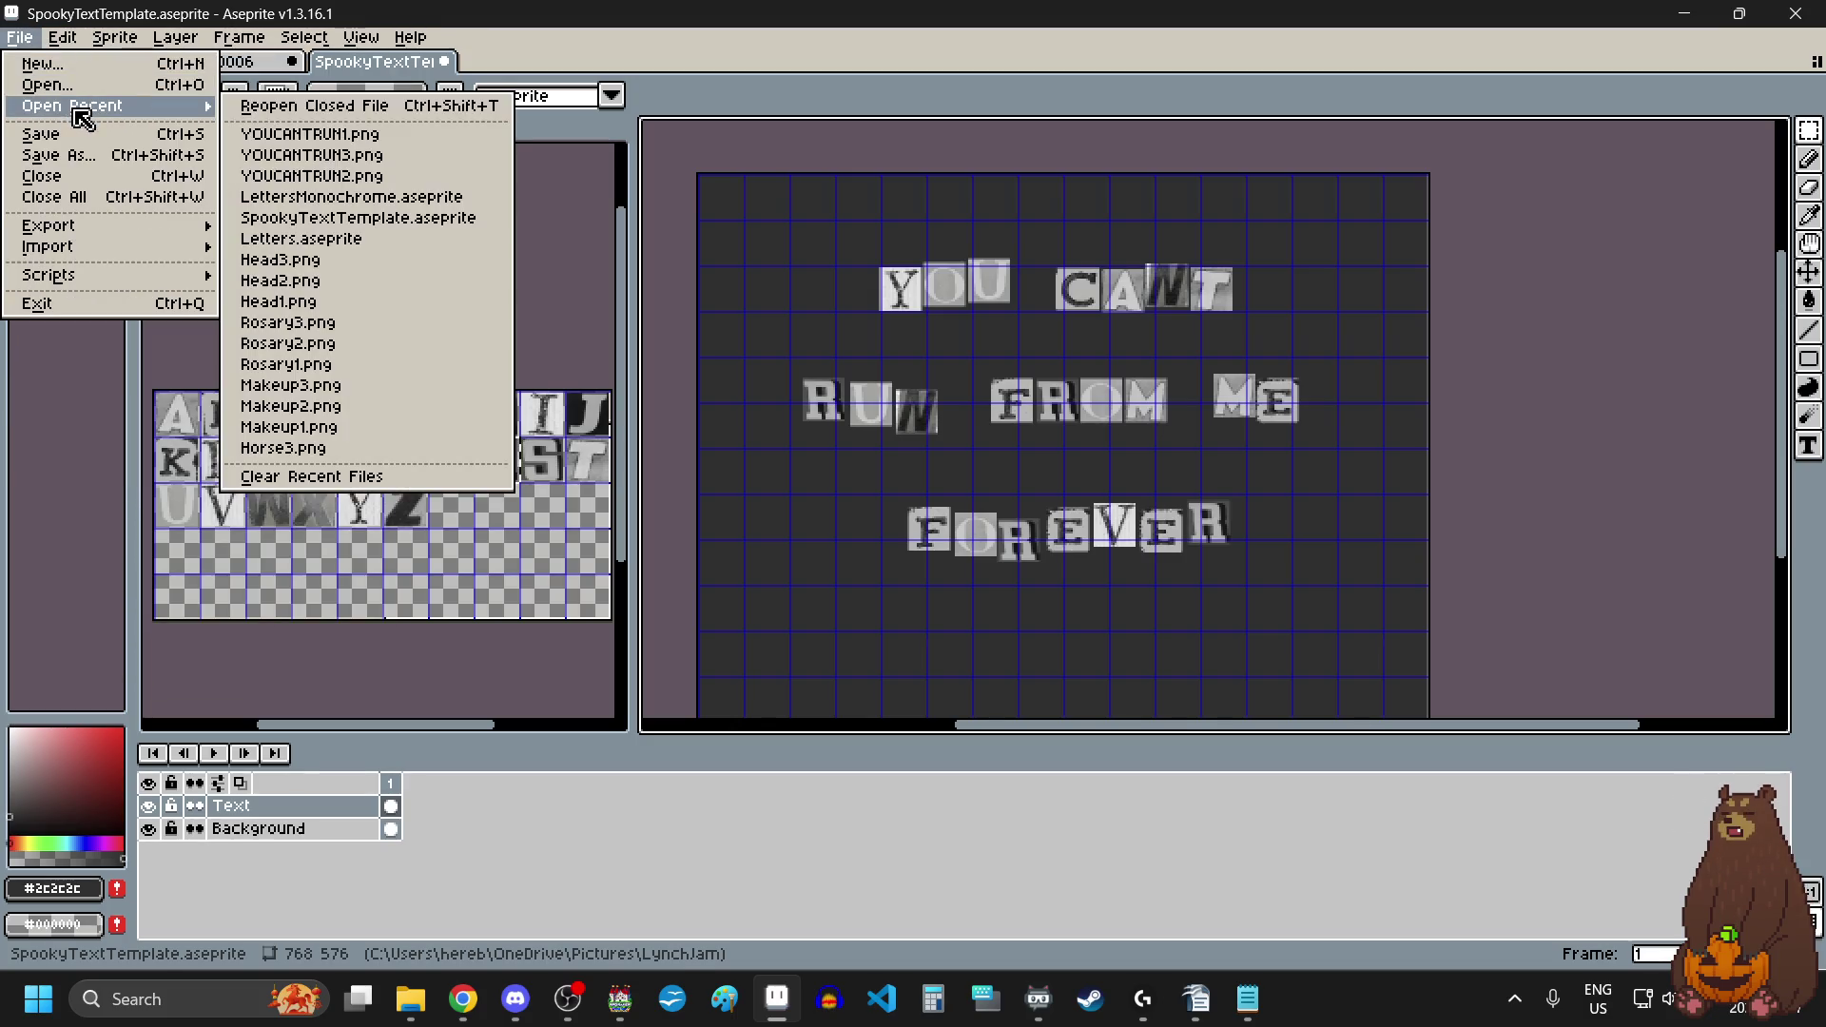
click(317, 133)
scroll(905, 485, down, 3)
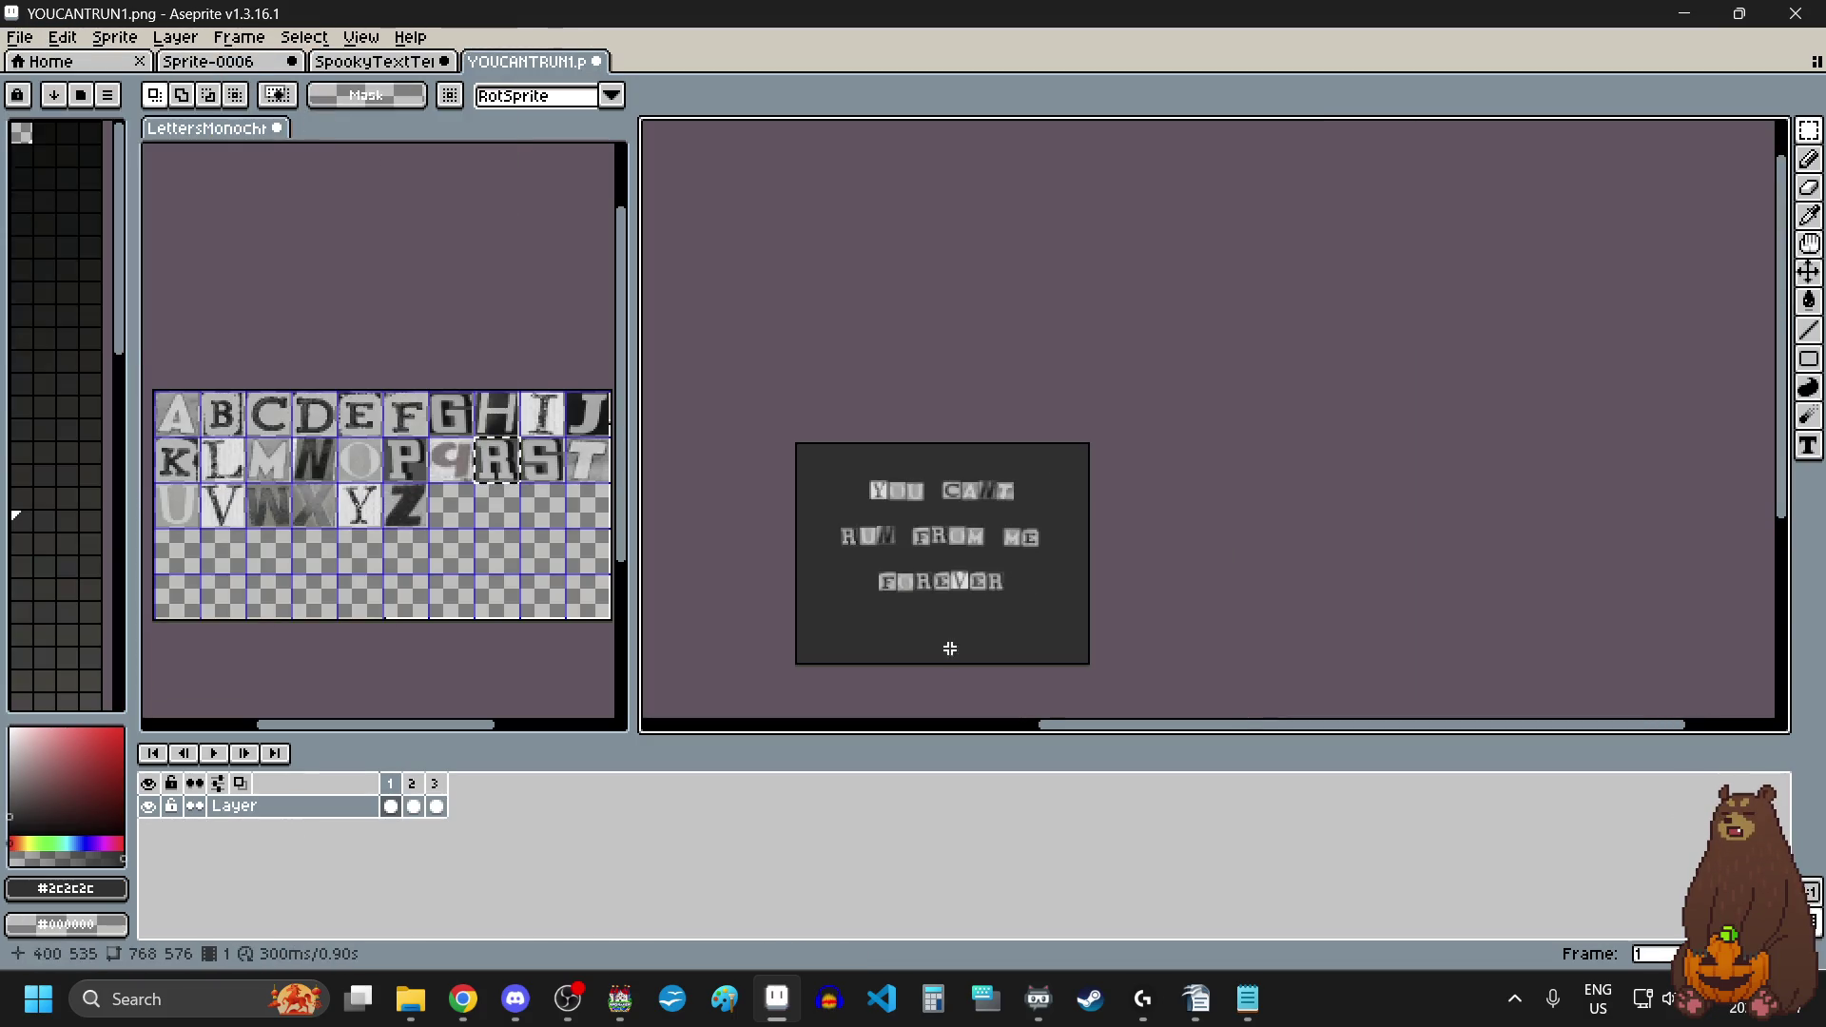
scroll(949, 646, up, 2)
scroll(909, 619, down, 1)
scroll(888, 603, up, 1)
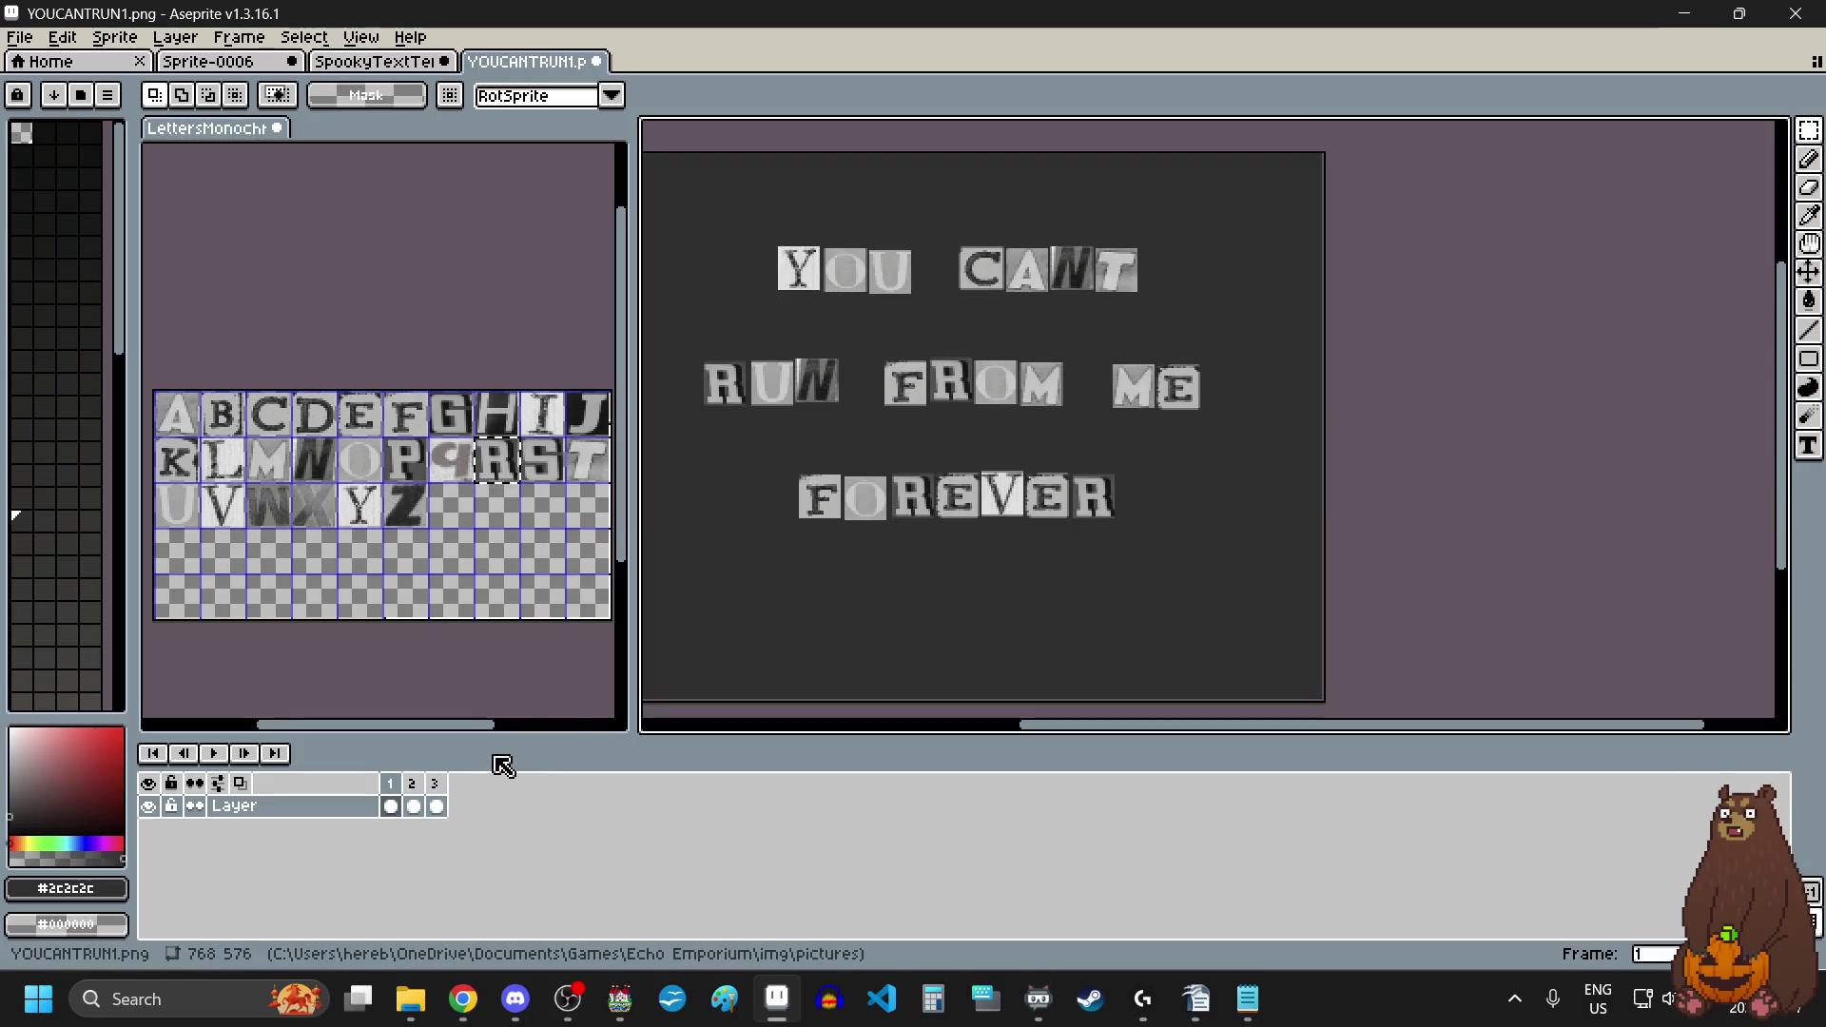
Step: Export all frames as the animated GIF YOUCANTRUN.gif and confirm the GIF settings
click(19, 37)
mouse_move(152, 228)
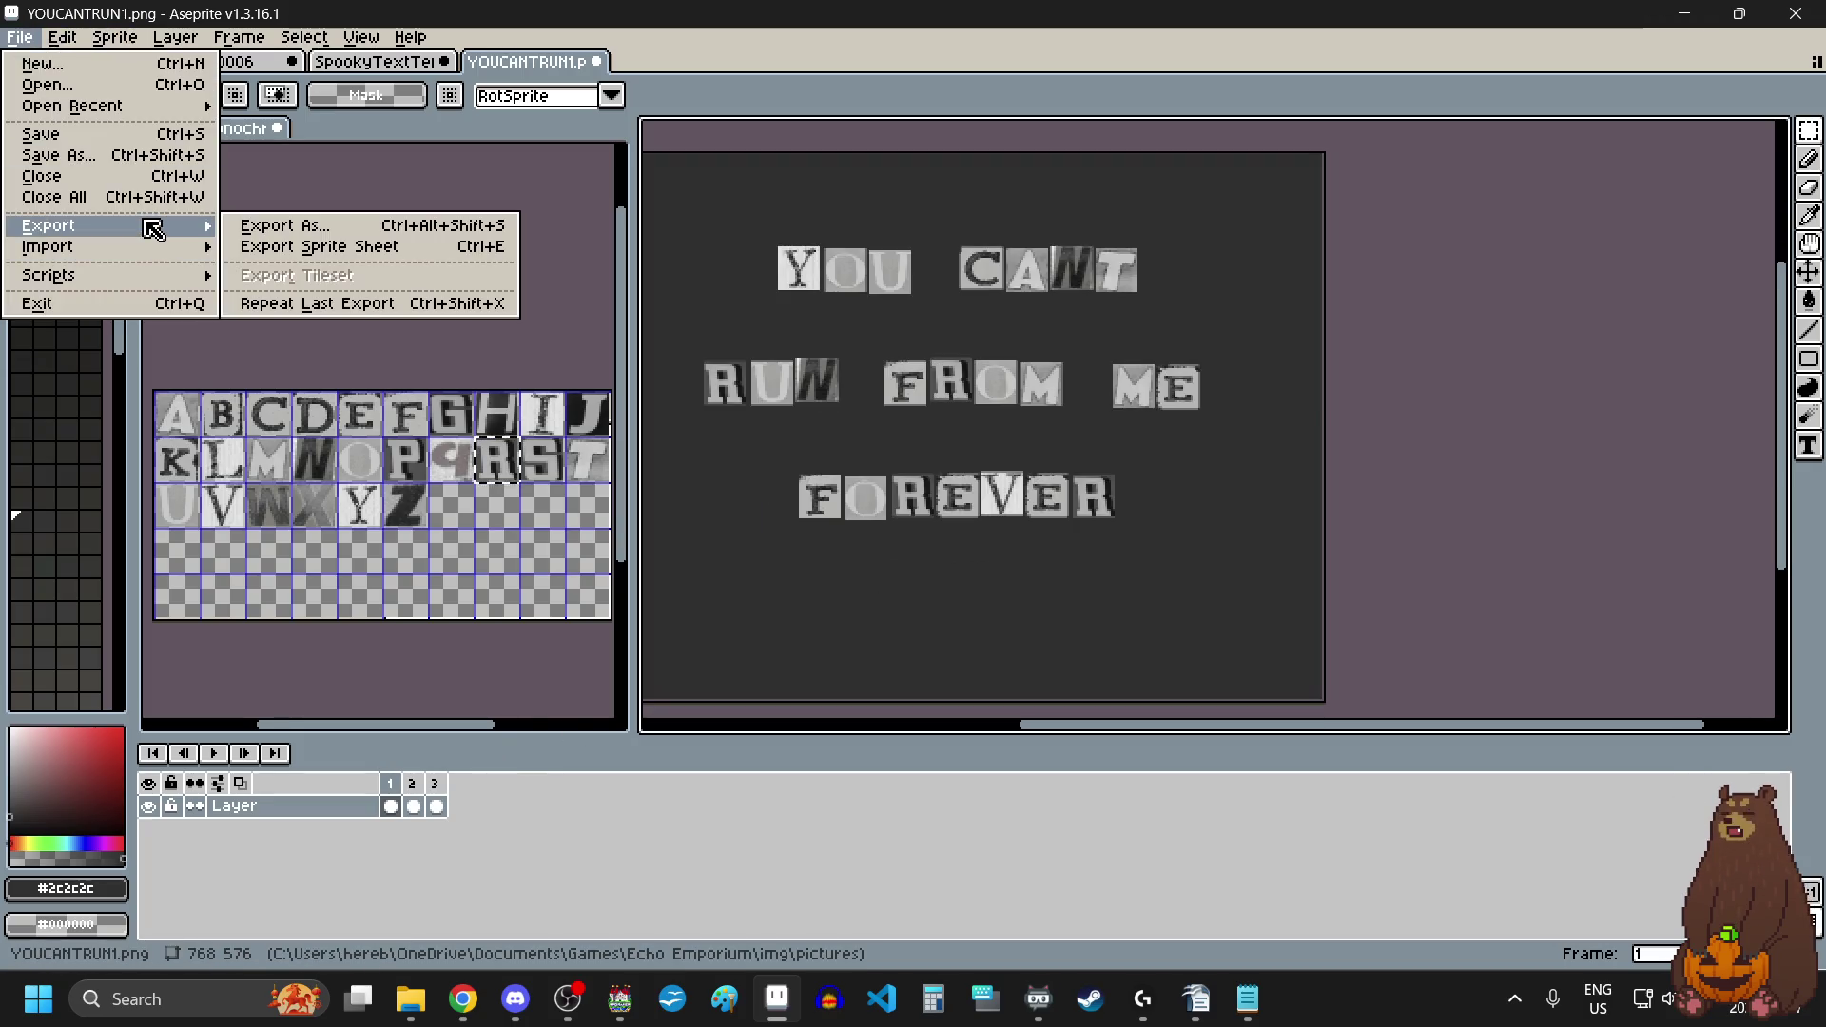
click(314, 229)
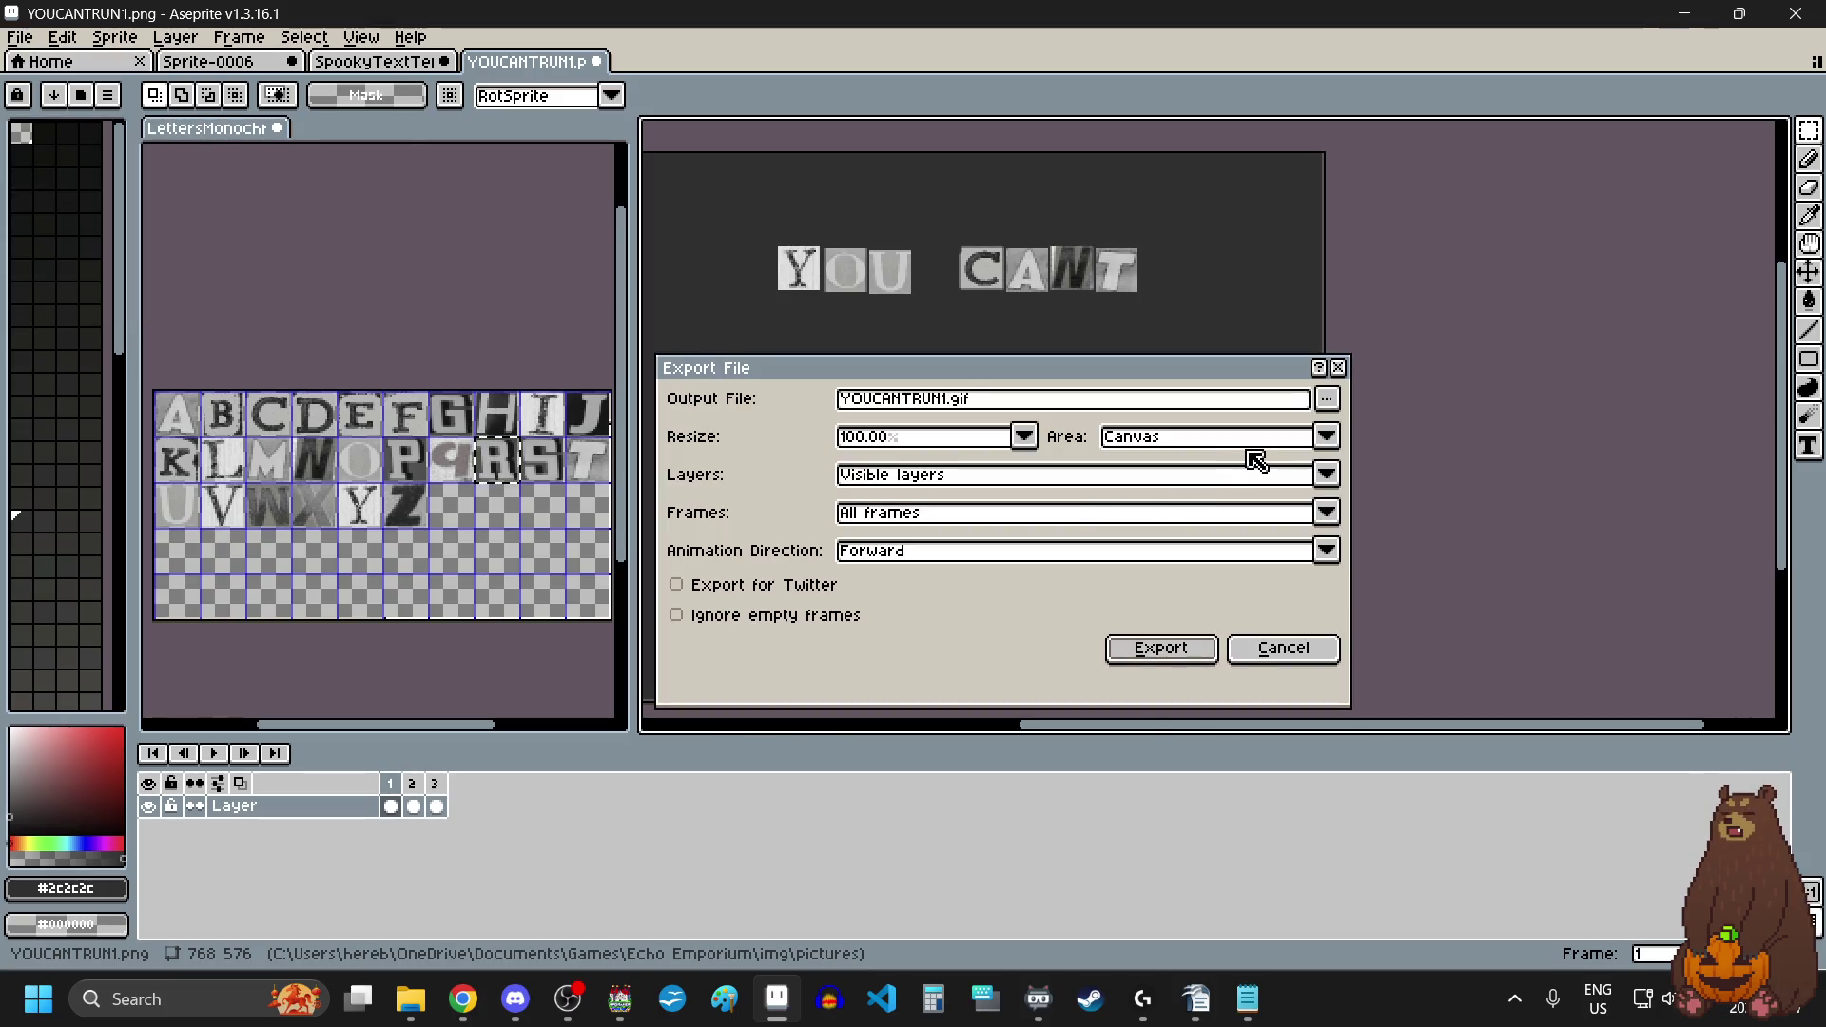
click(1019, 399)
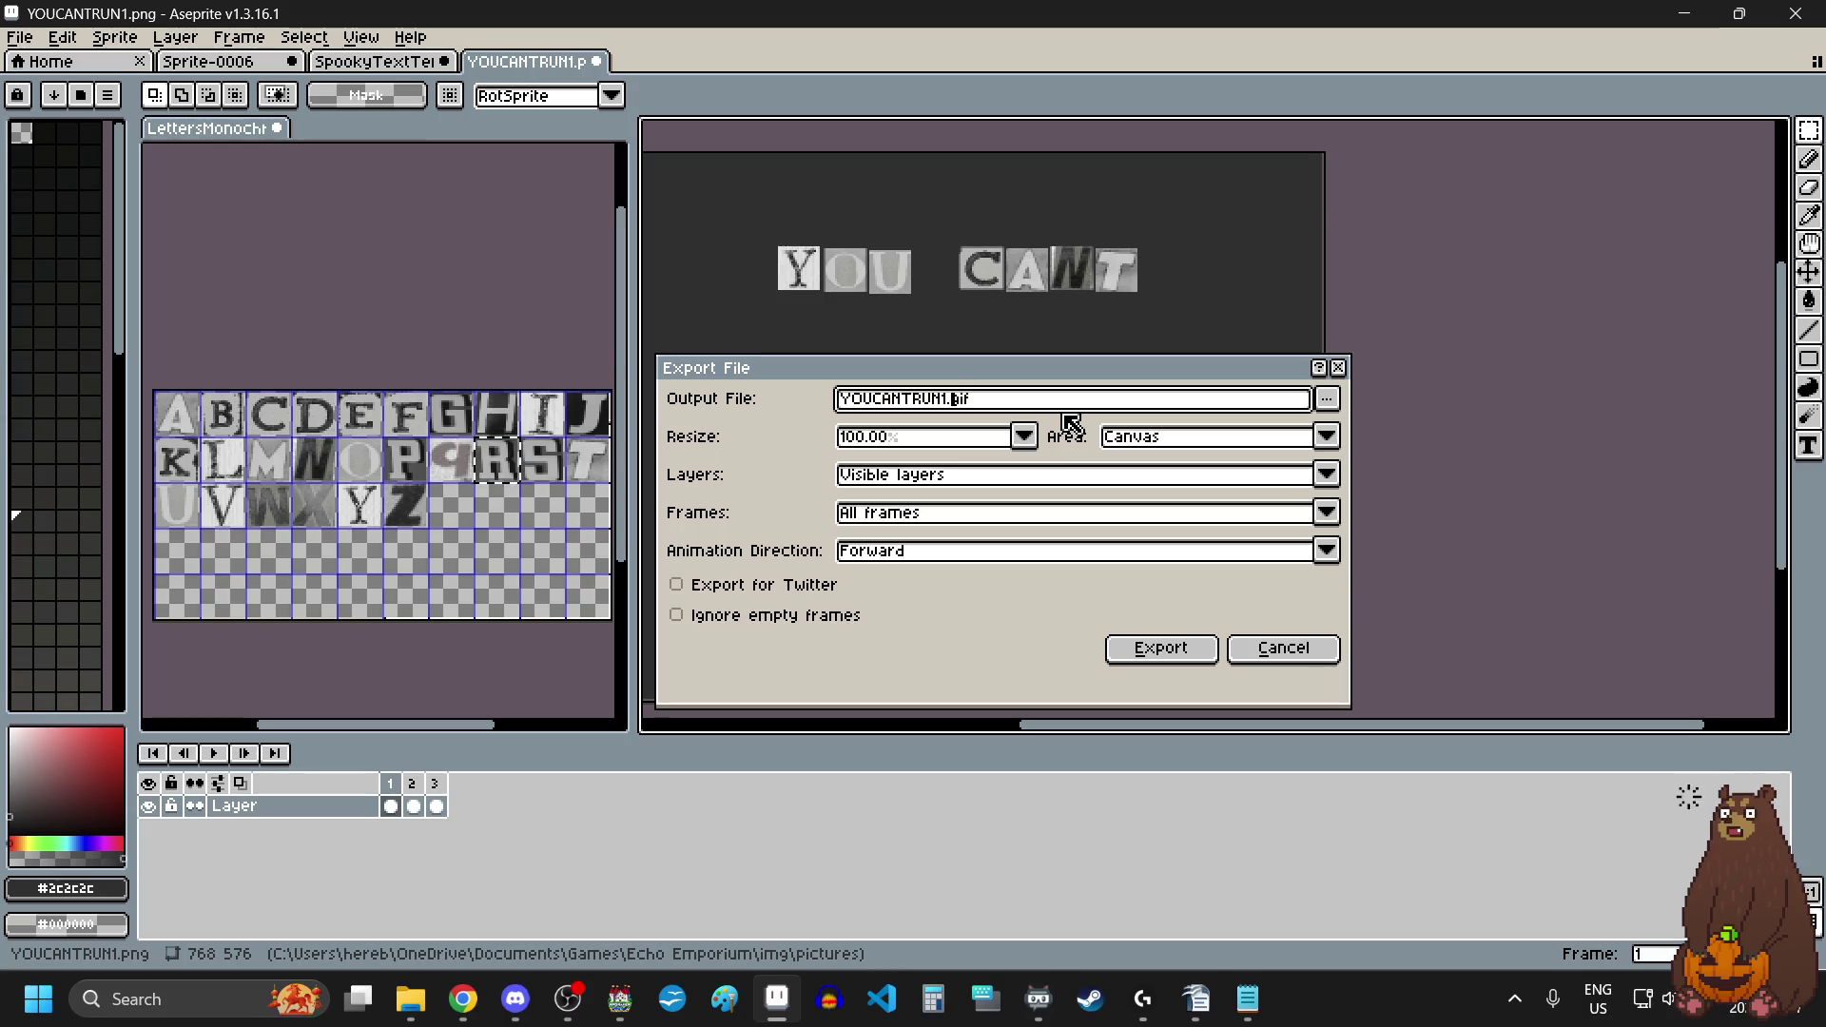
key(Left)
key(Left)
key(Left)
key(BackSpace)
click(1183, 645)
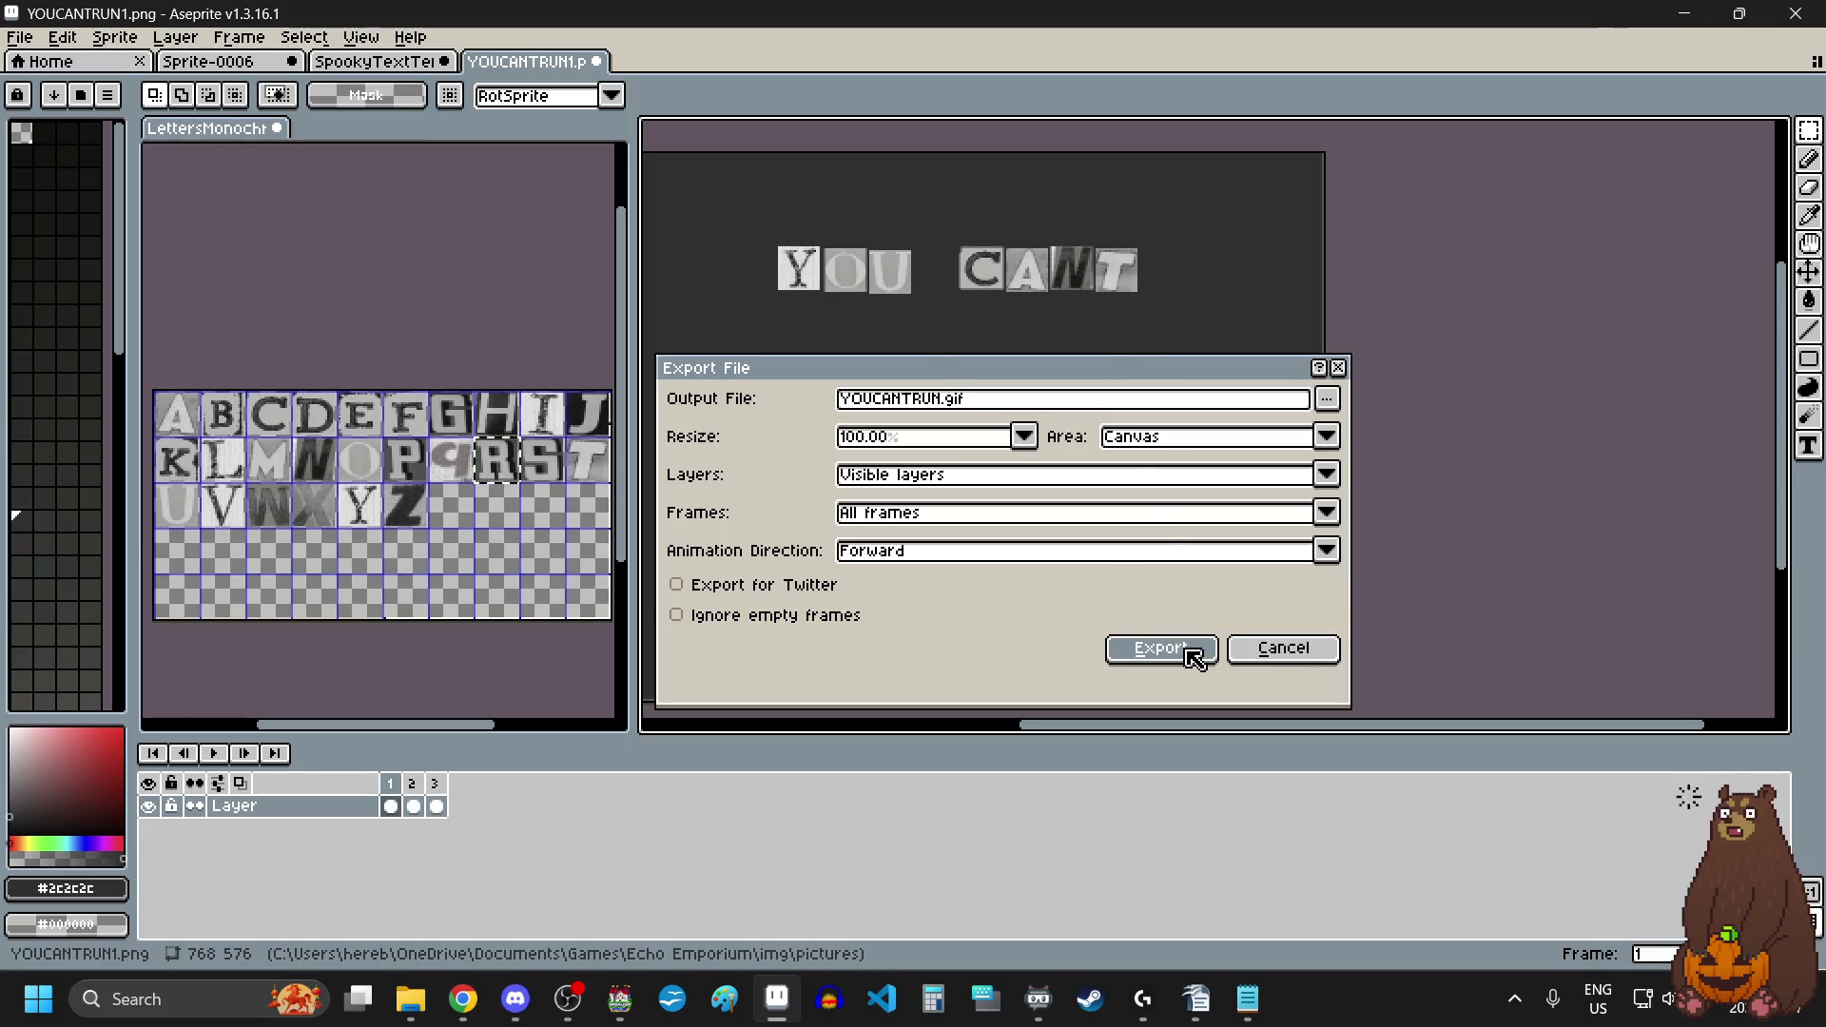
click(1022, 568)
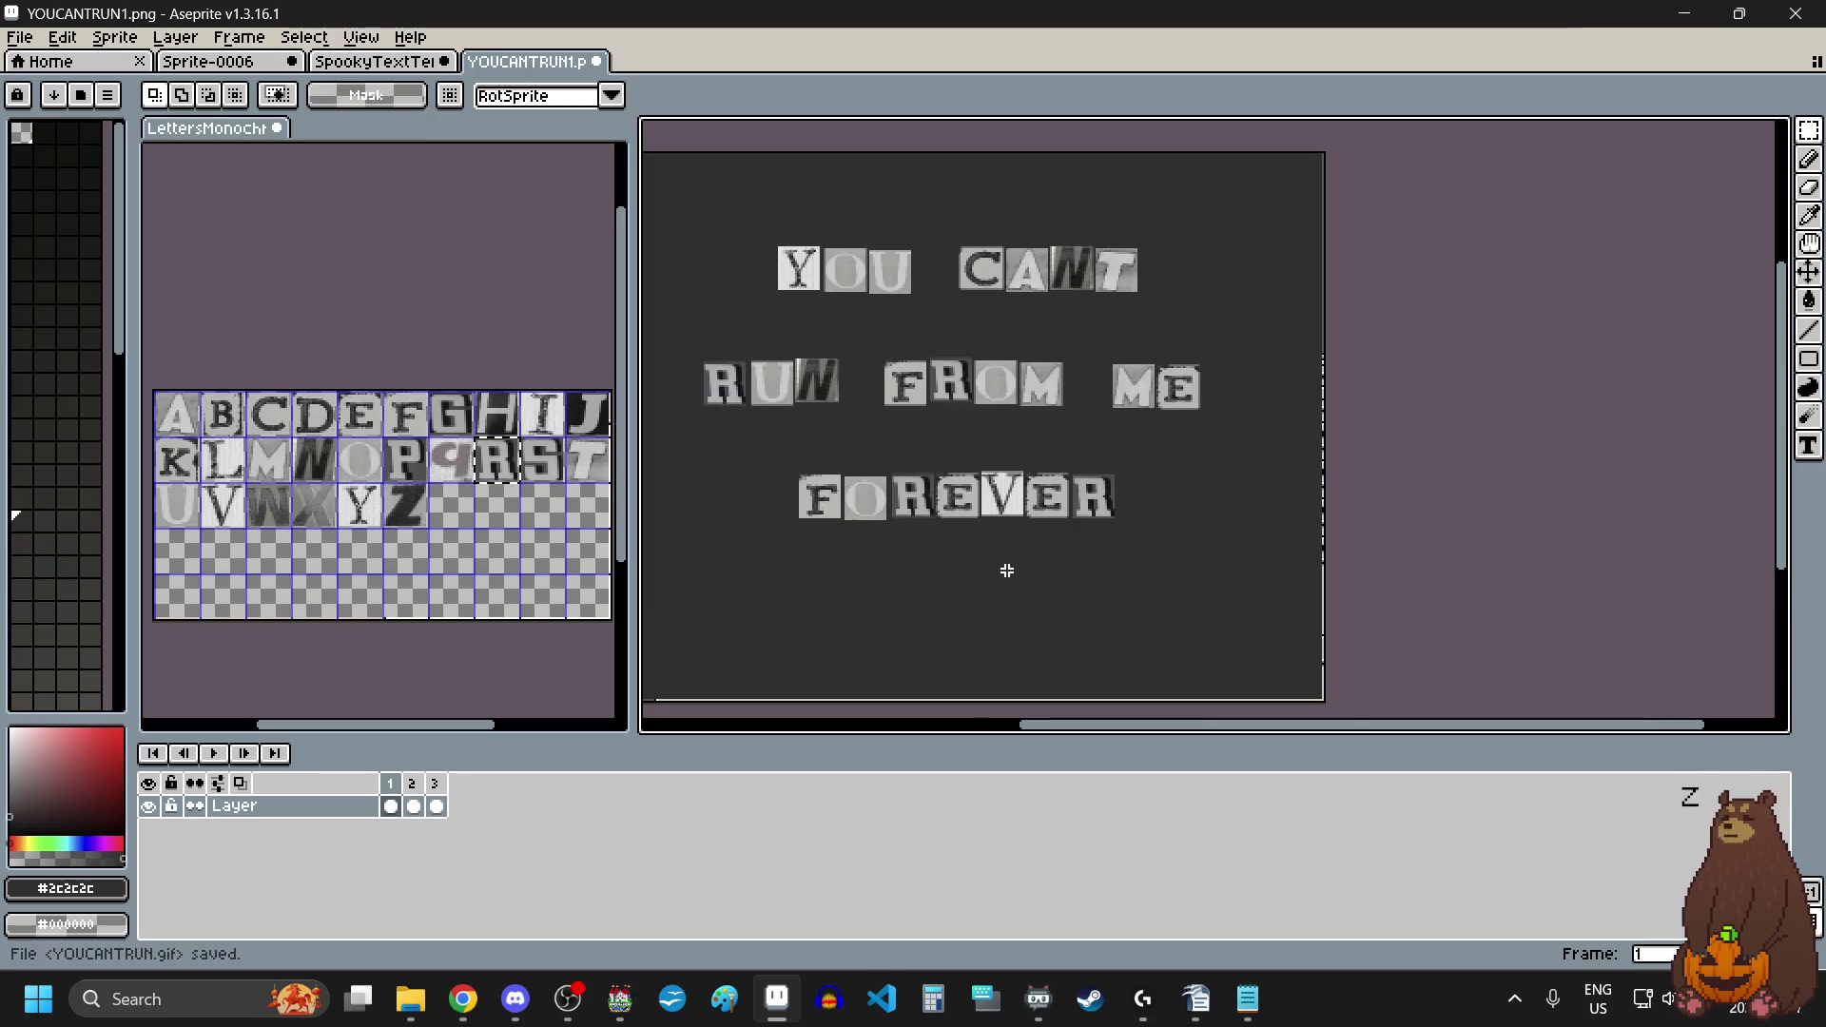
click(19, 36)
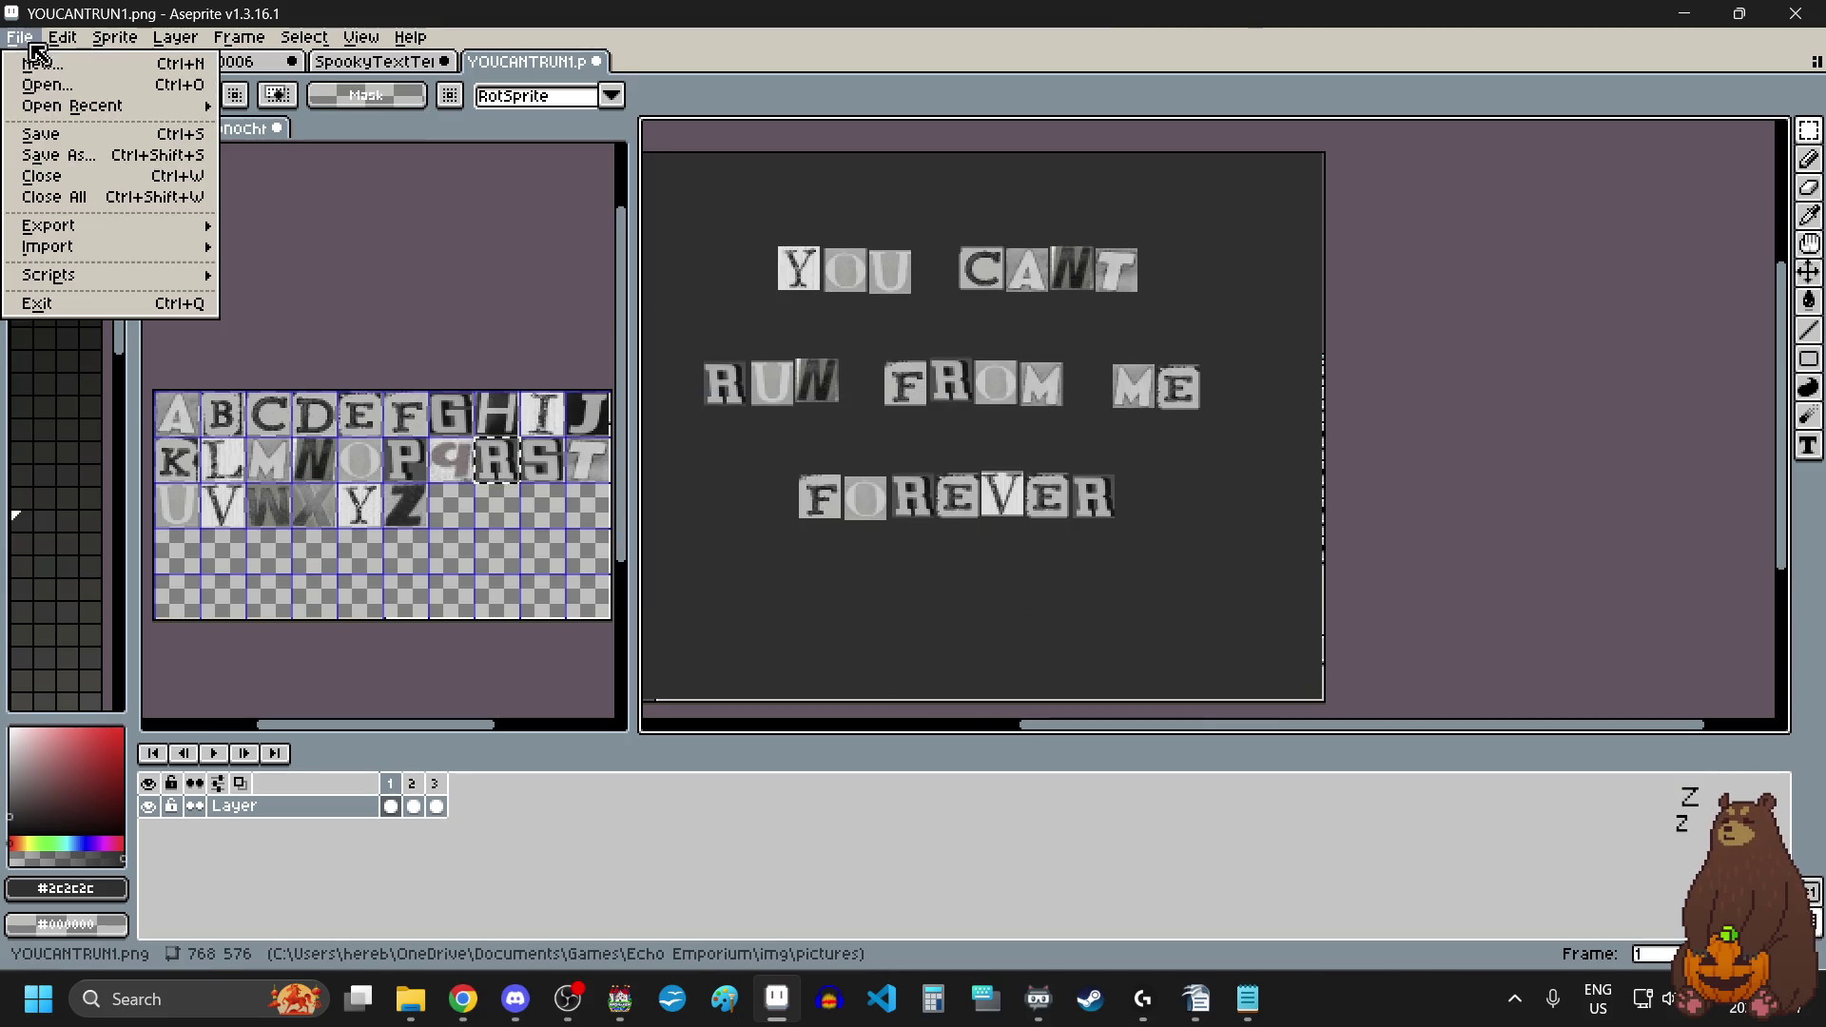
mouse_move(90, 106)
mouse_move(133, 225)
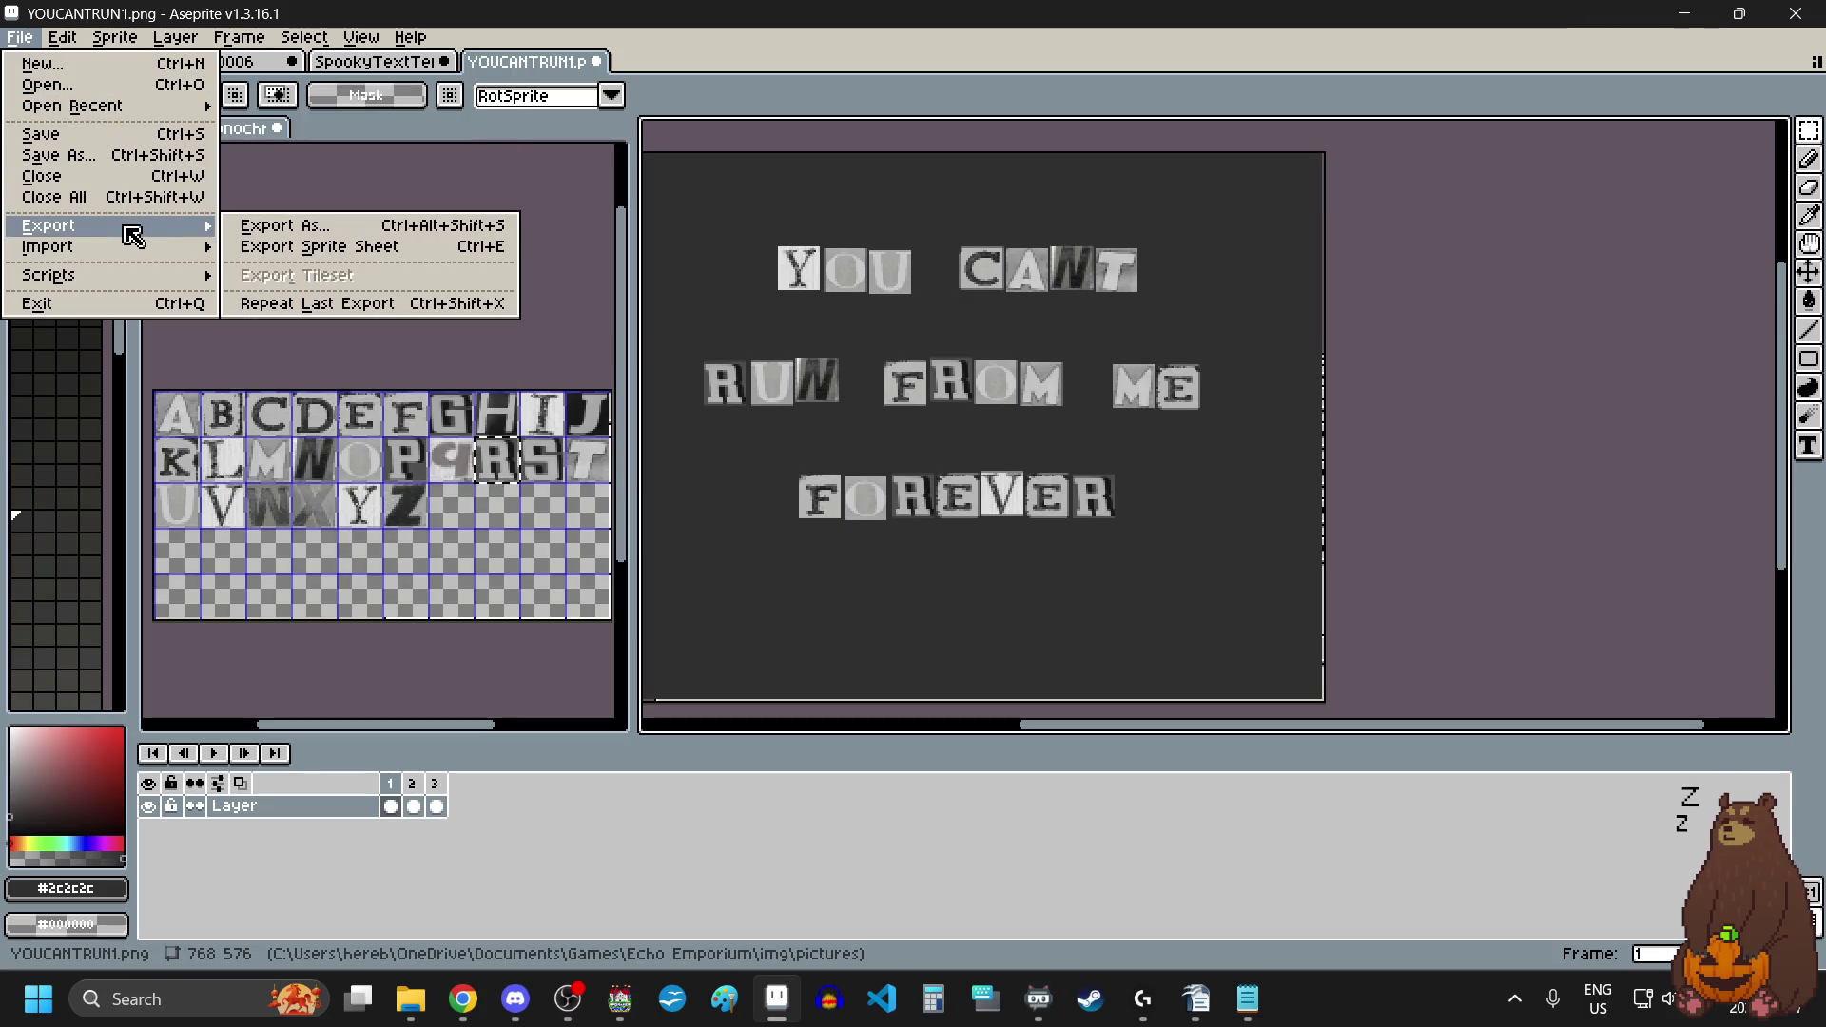
click(285, 225)
click(1327, 399)
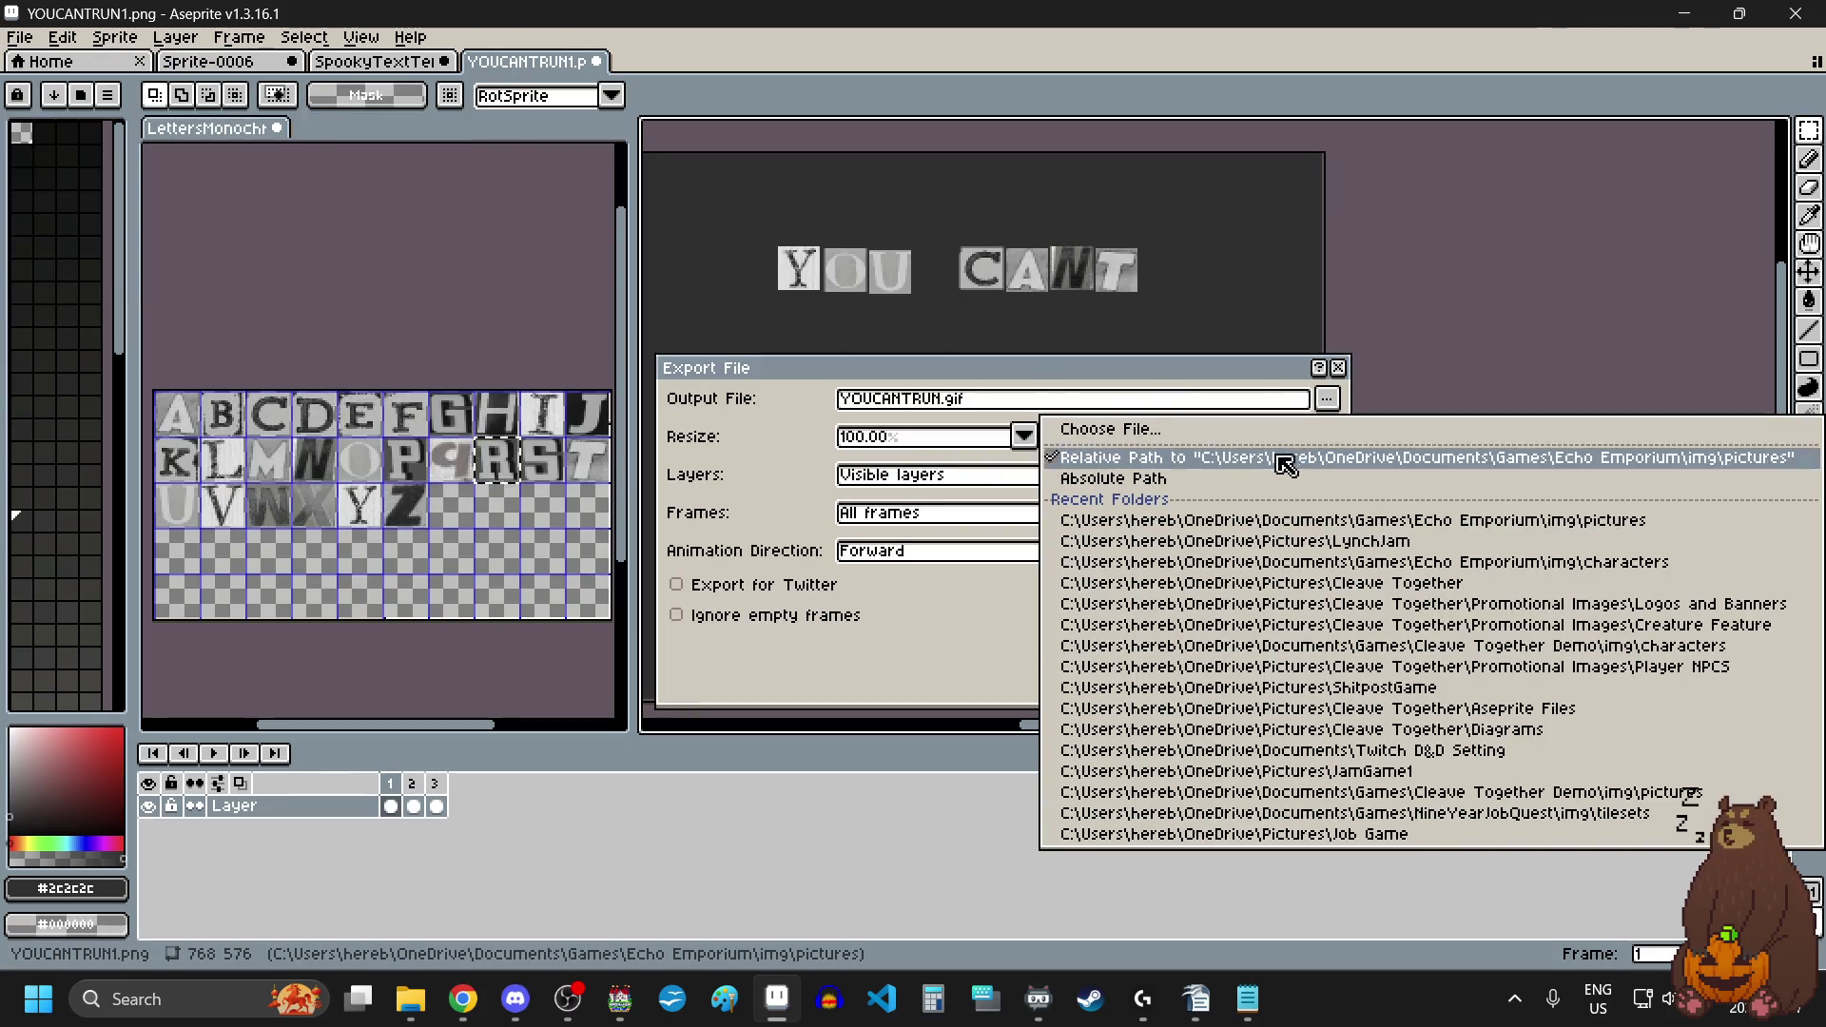
click(1260, 432)
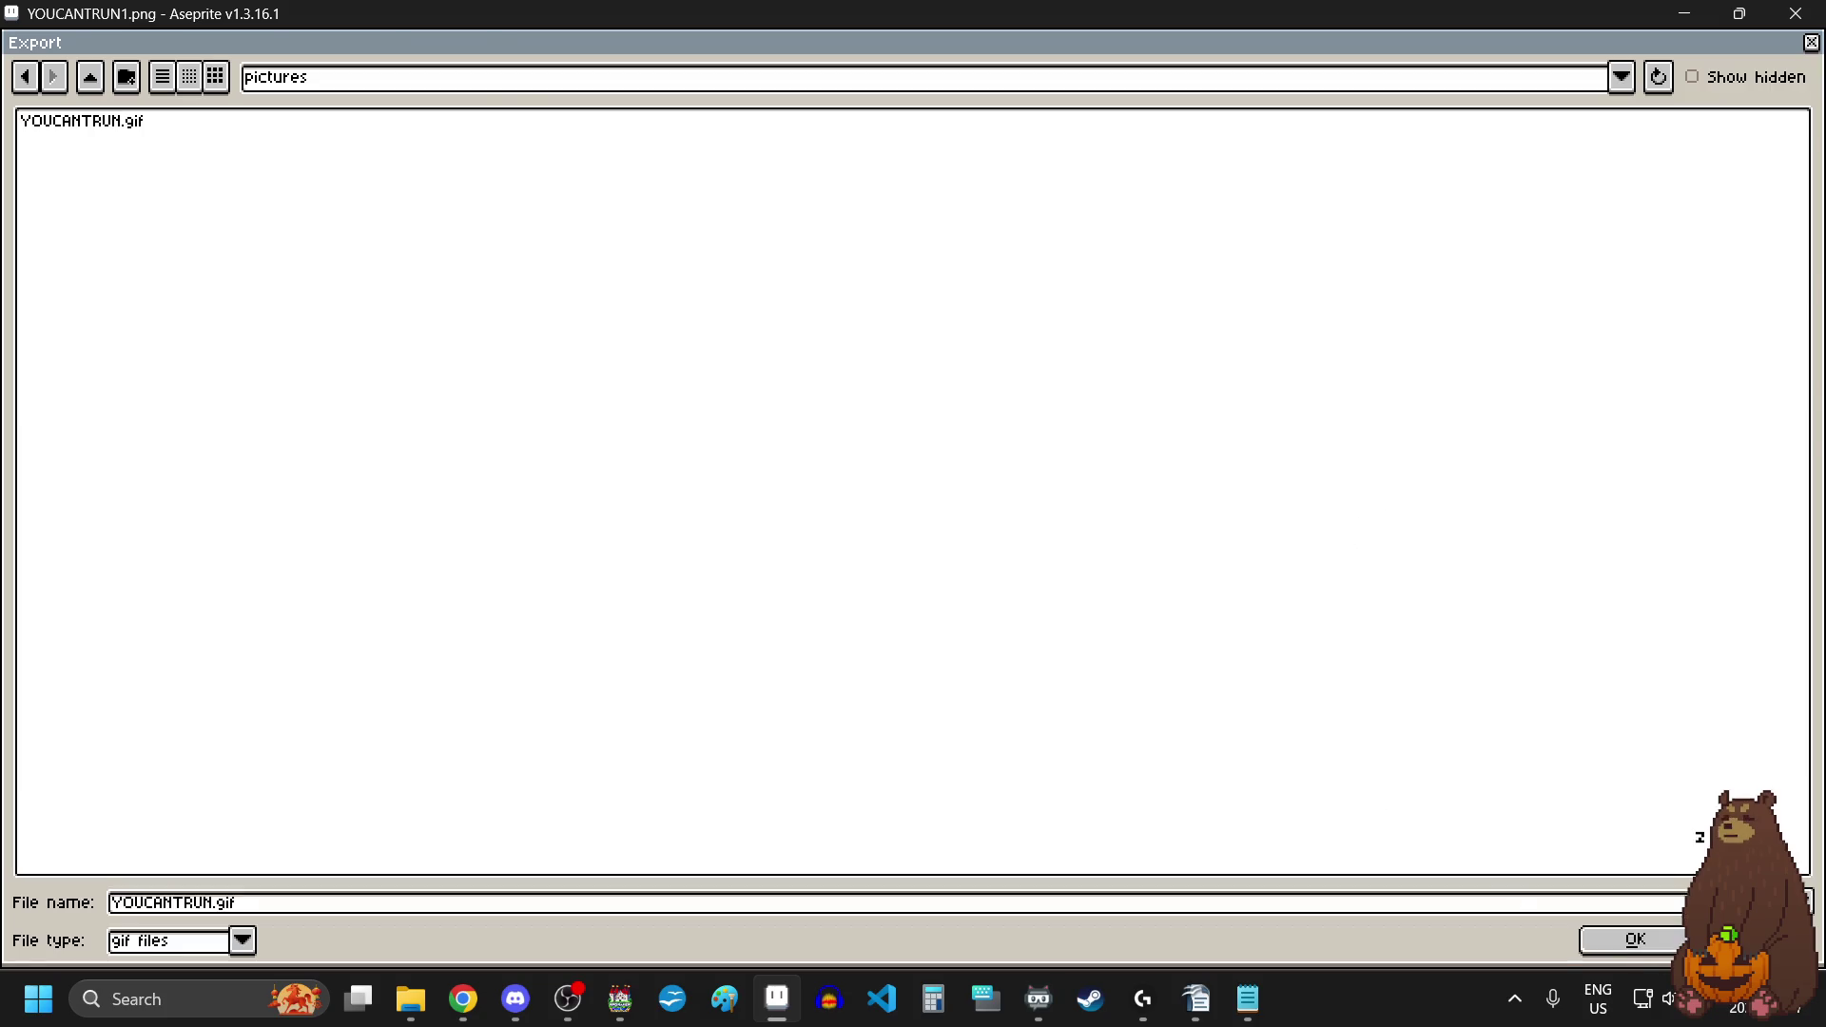
click(1616, 939)
click(1328, 651)
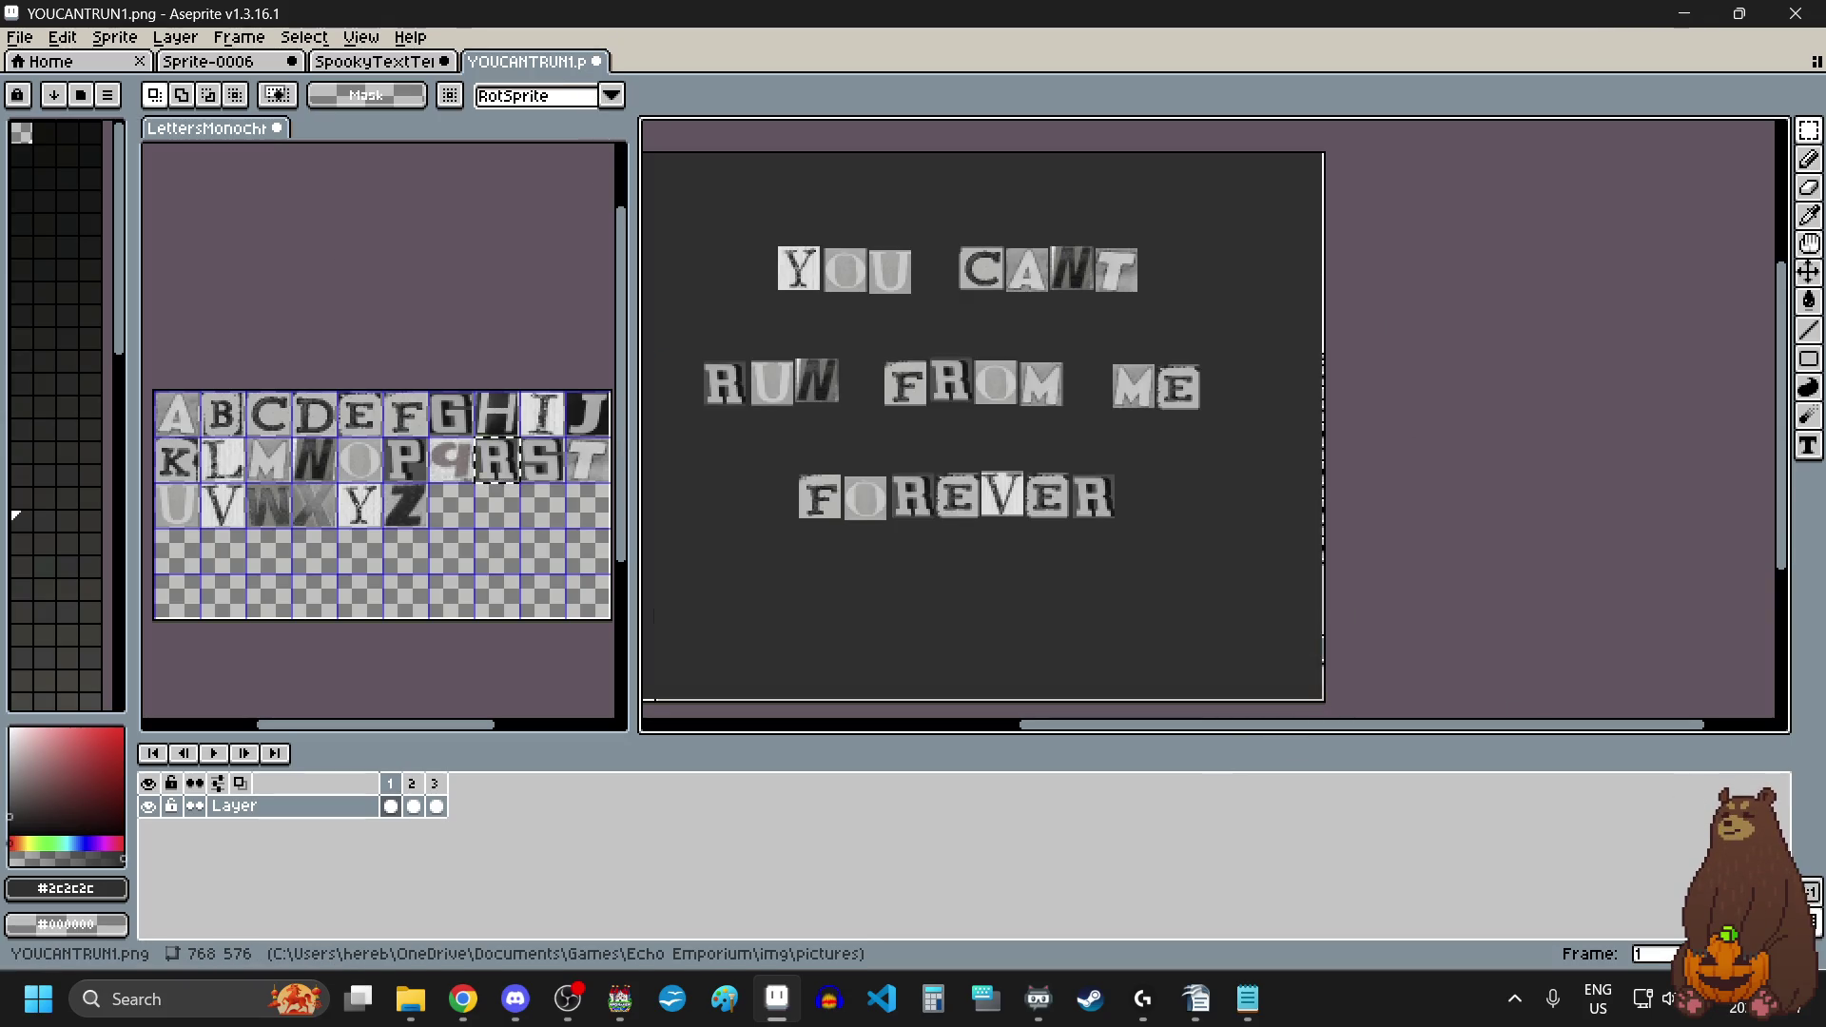
key(alt+Tab)
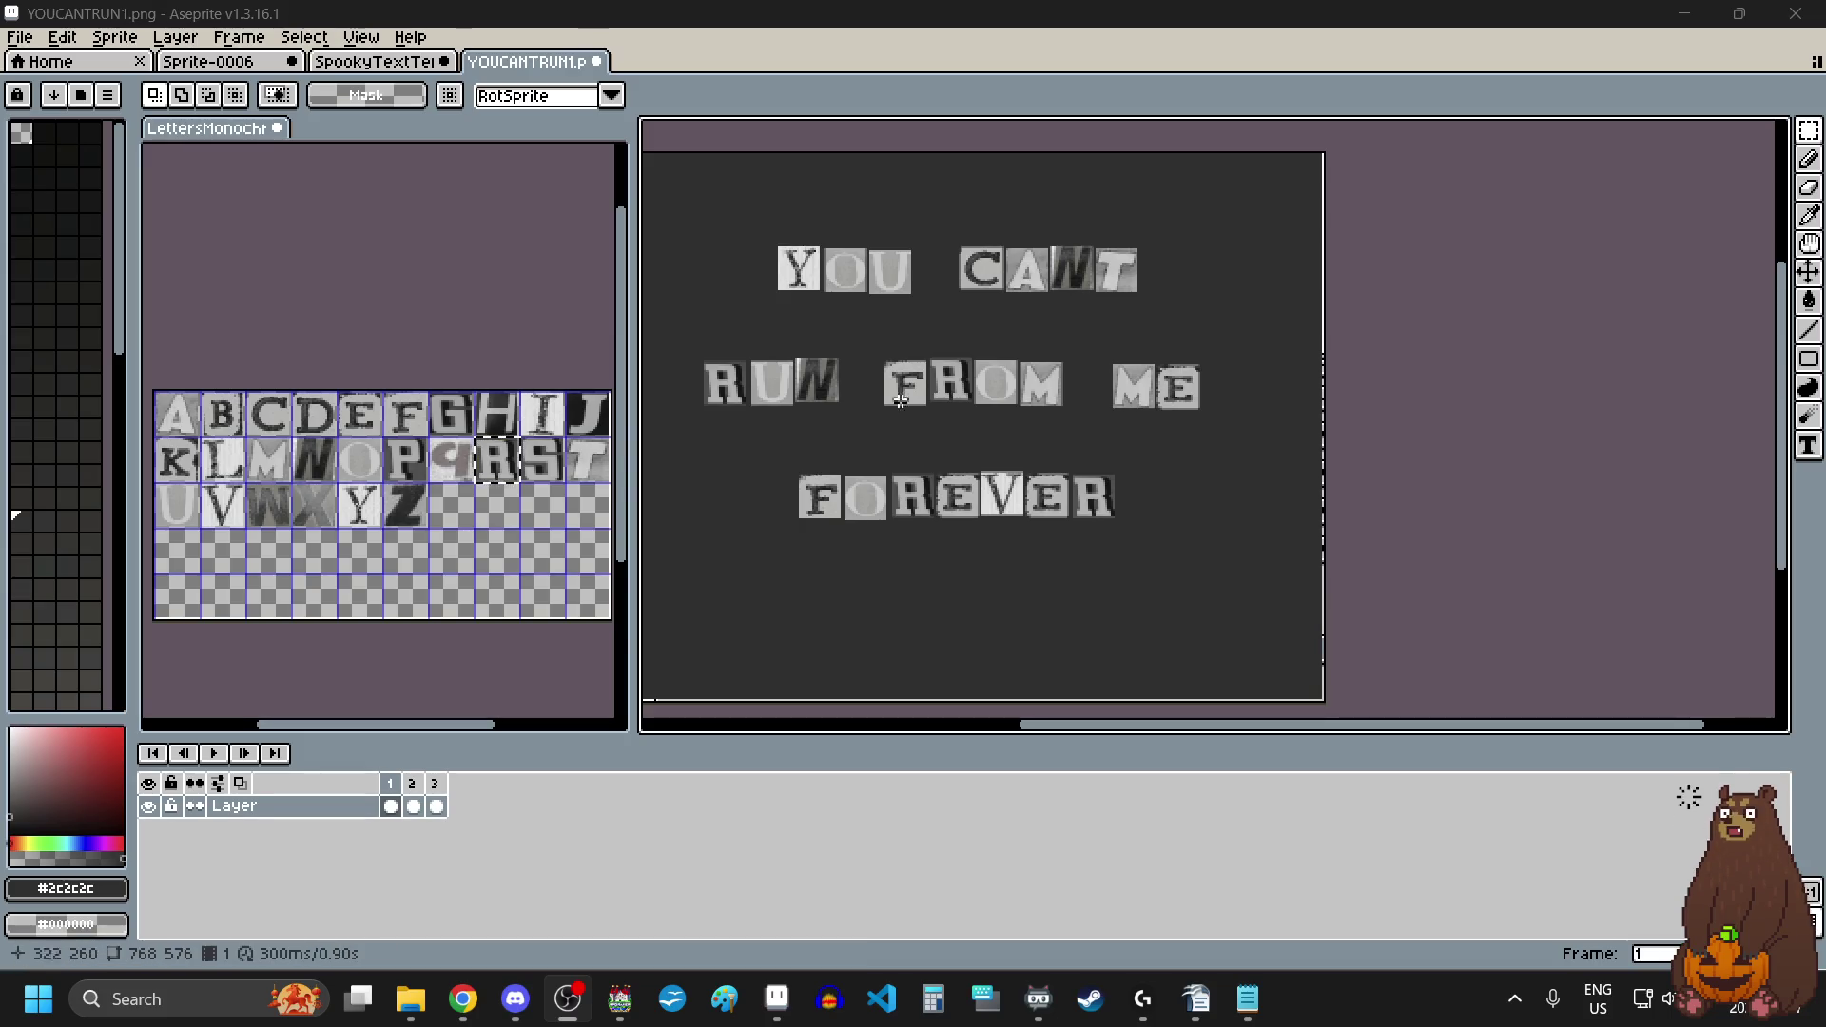
Step: Close the YOUCANTRUN1.png tab with Don't Save, then switch over to Discord
click(597, 61)
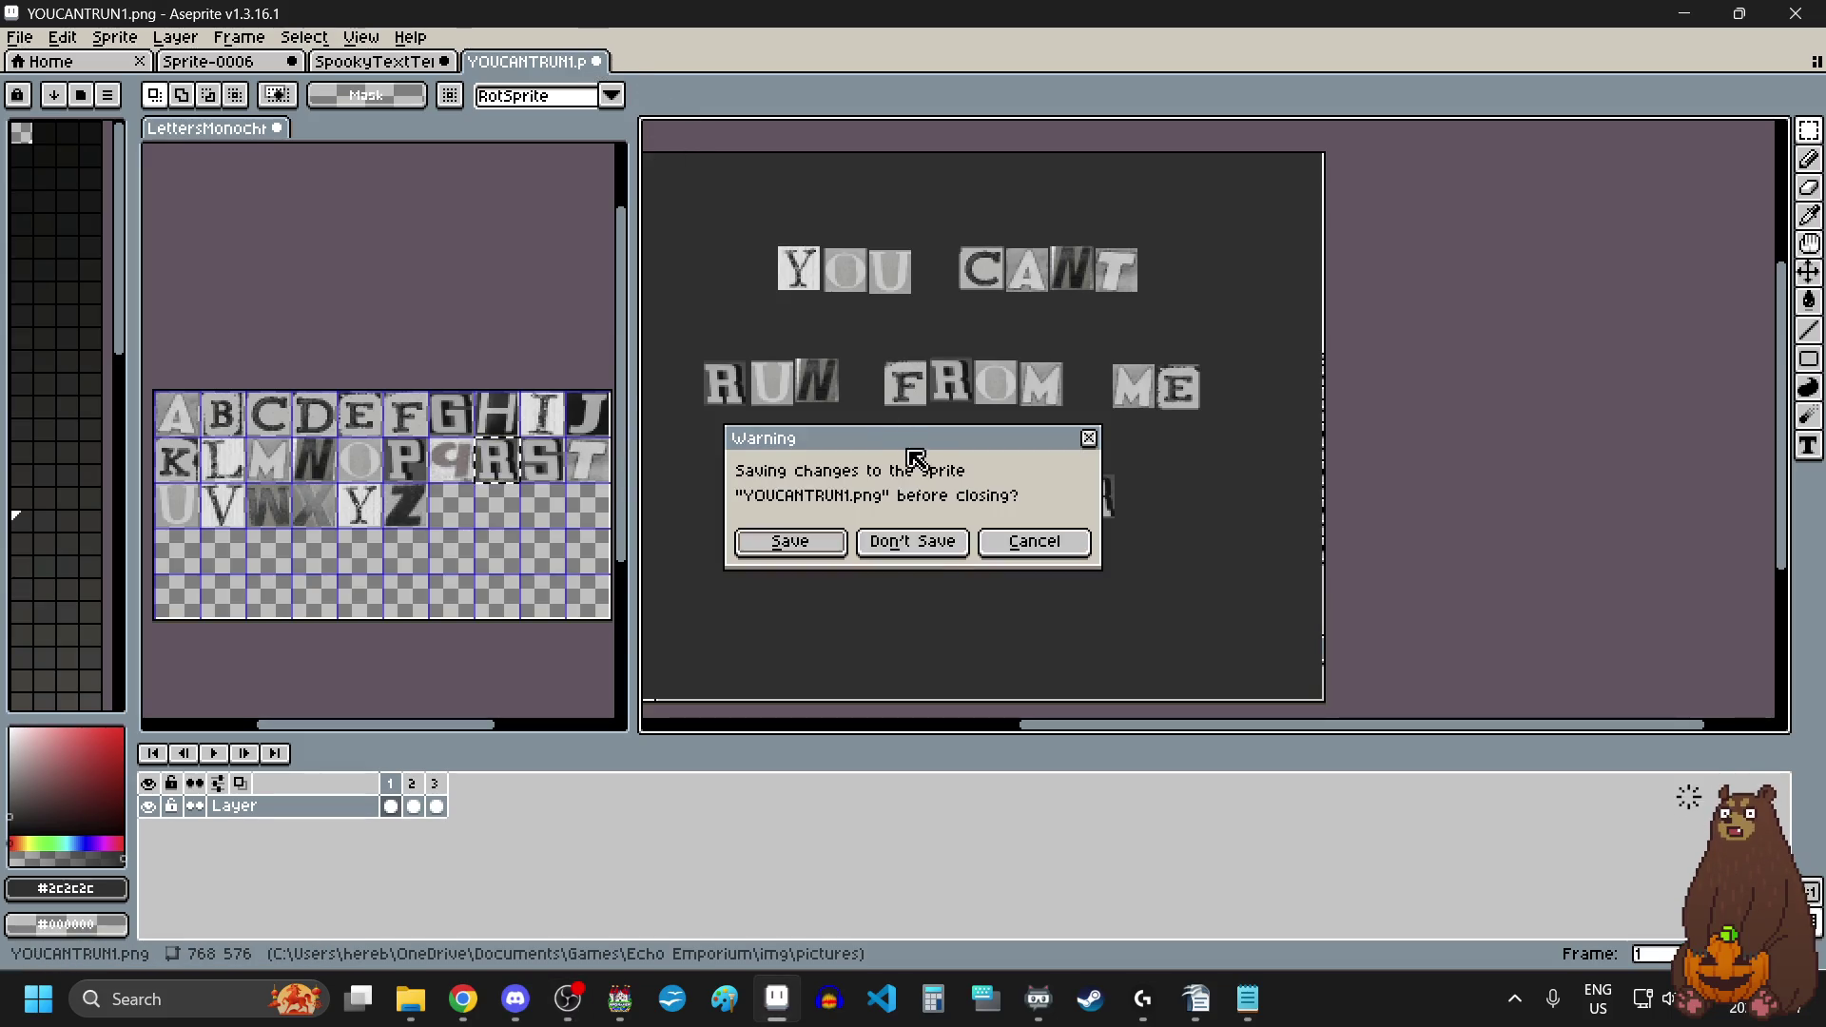
click(920, 540)
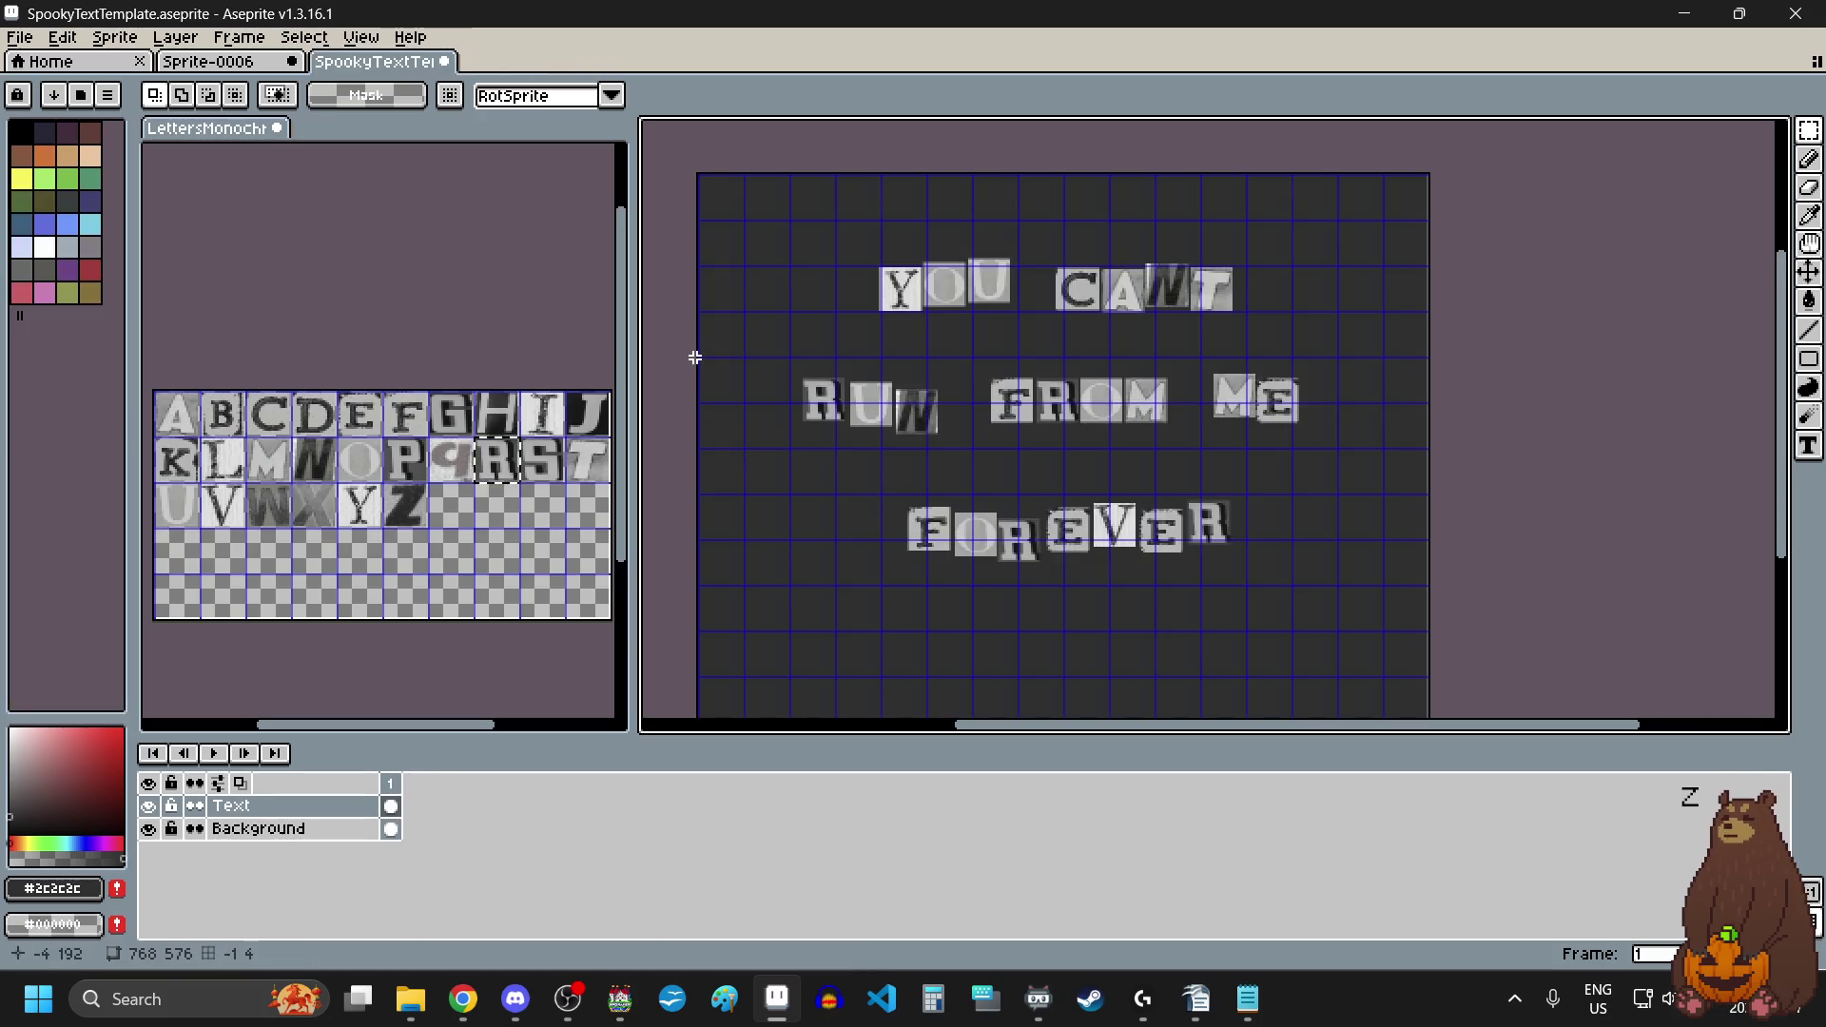
mouse_move(1809, 131)
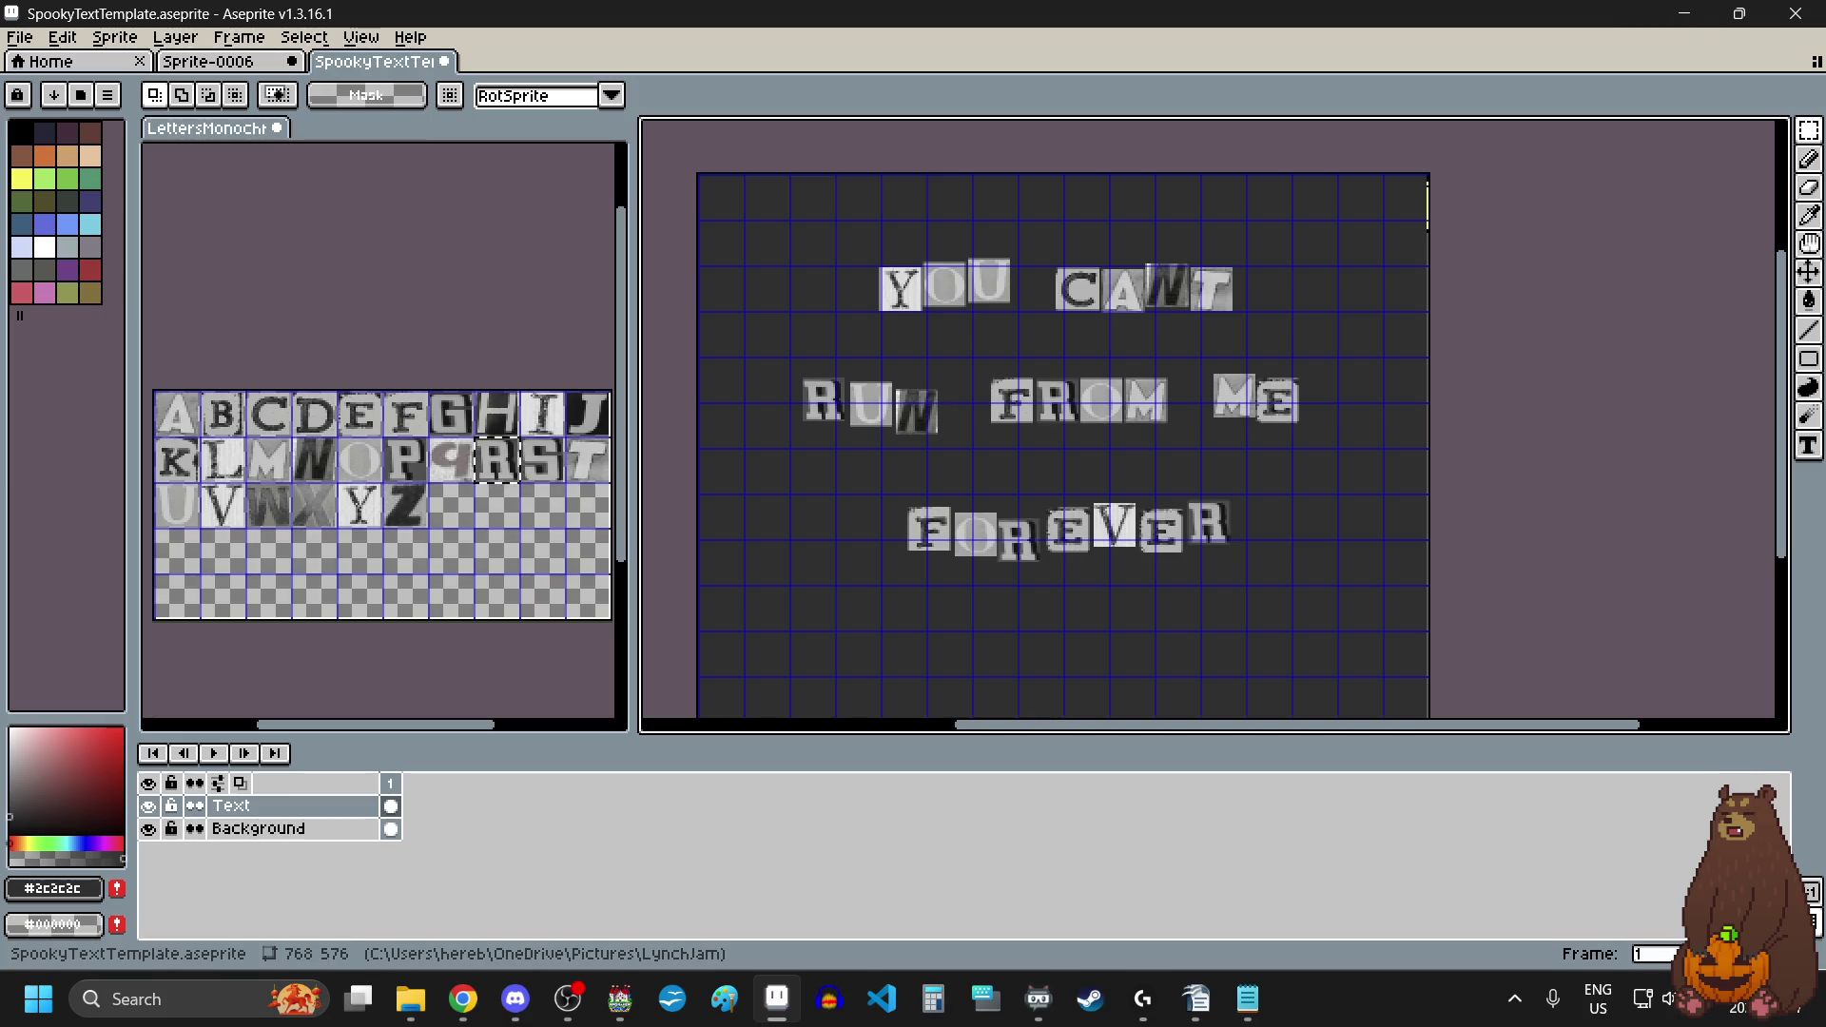
key(alt+Tab)
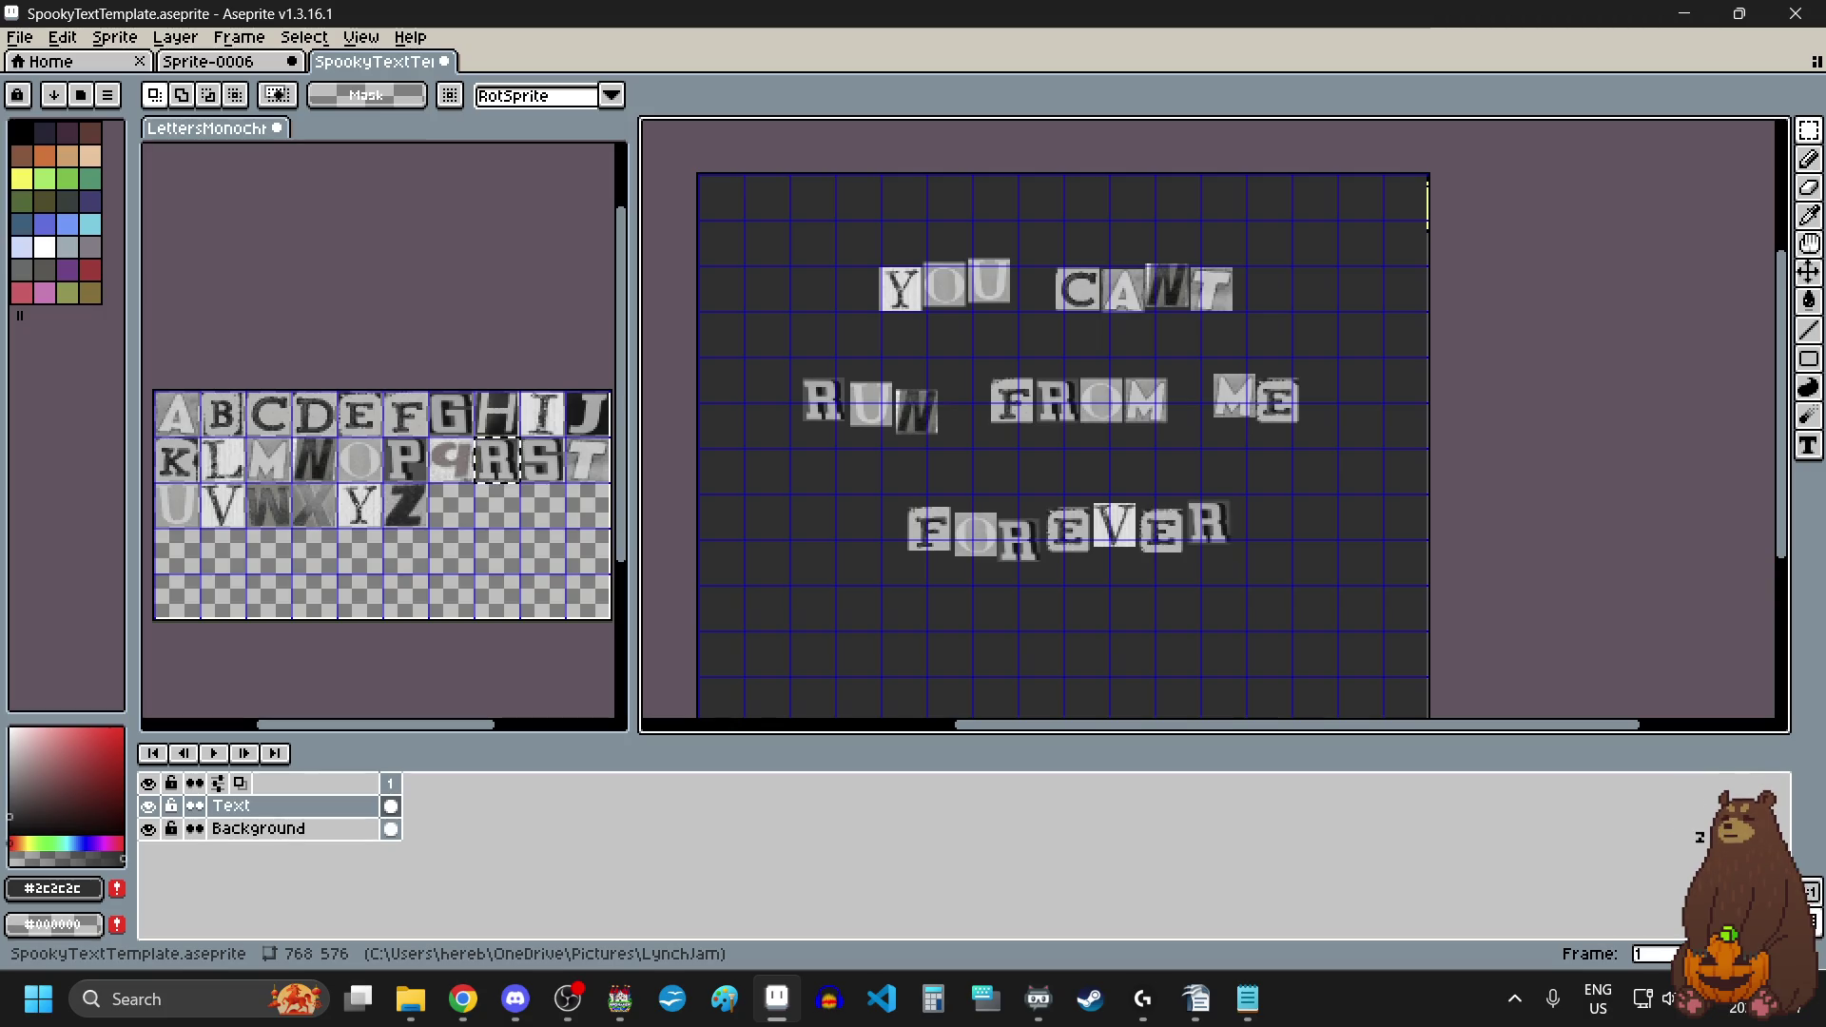
Step: Switch through Chrome to the Echo Emporium project in RPG Maker MV
key(alt+Tab)
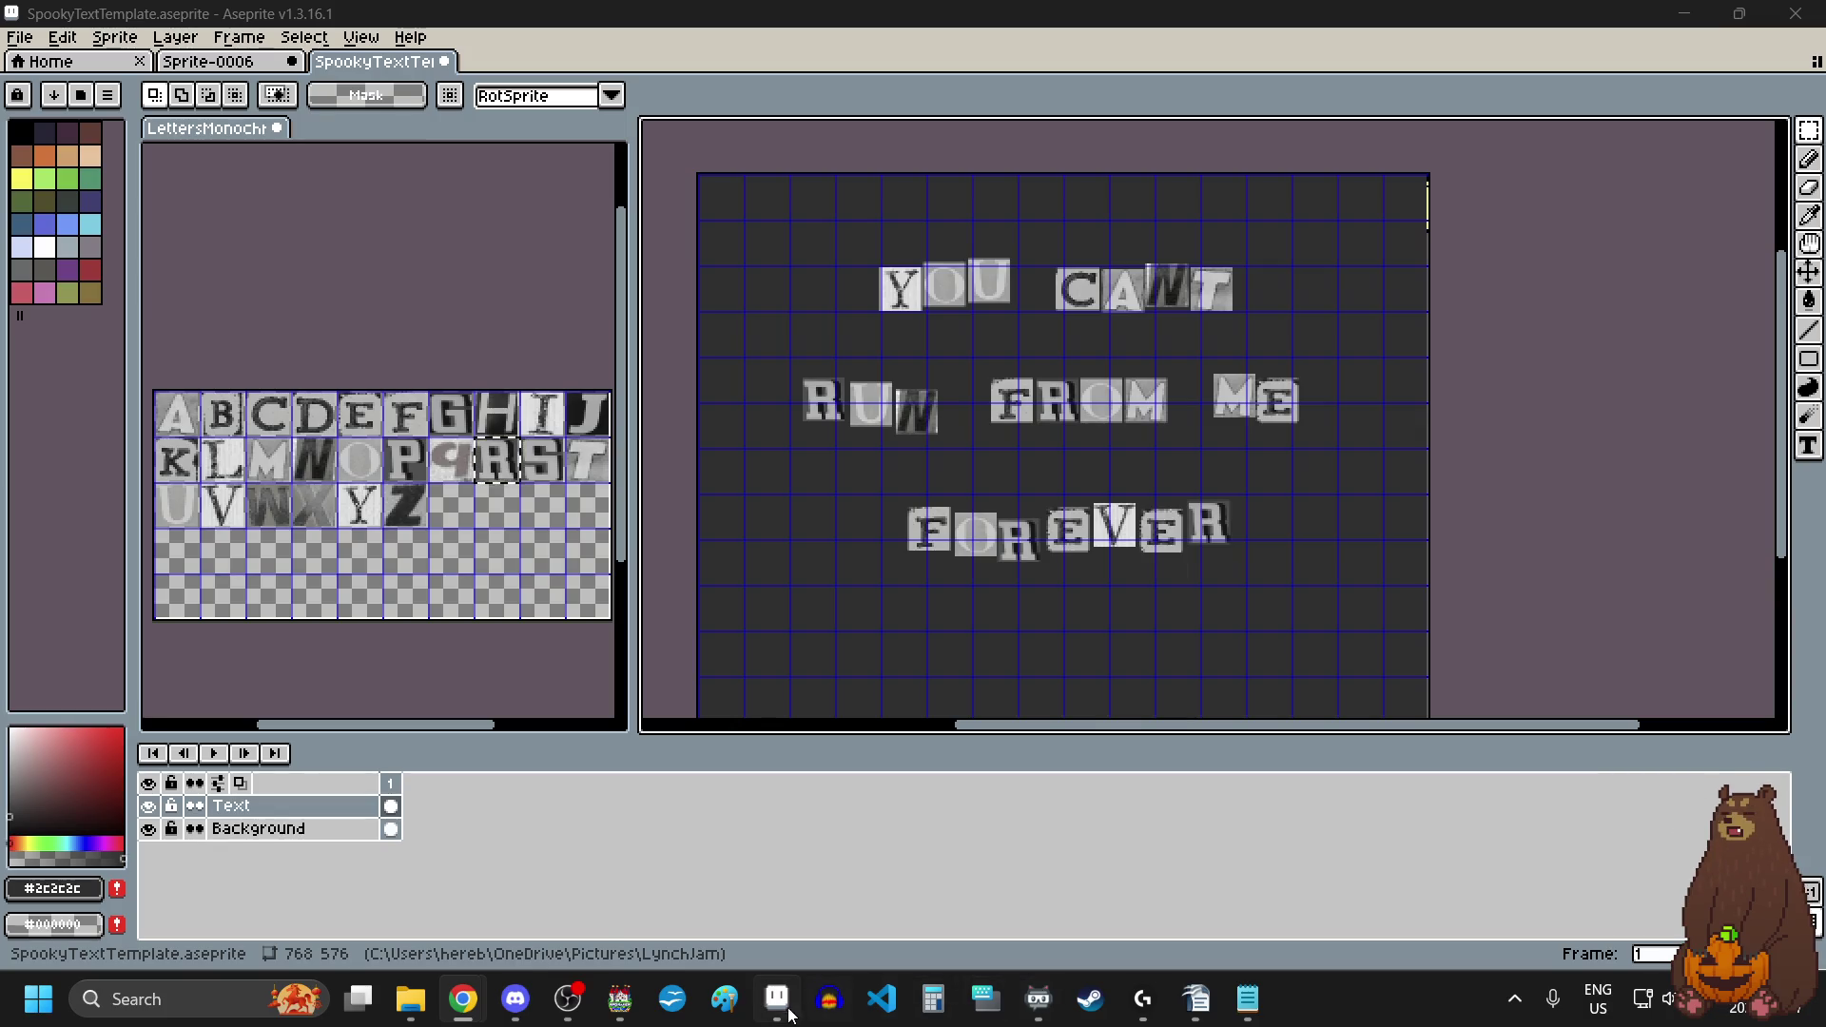
click(620, 999)
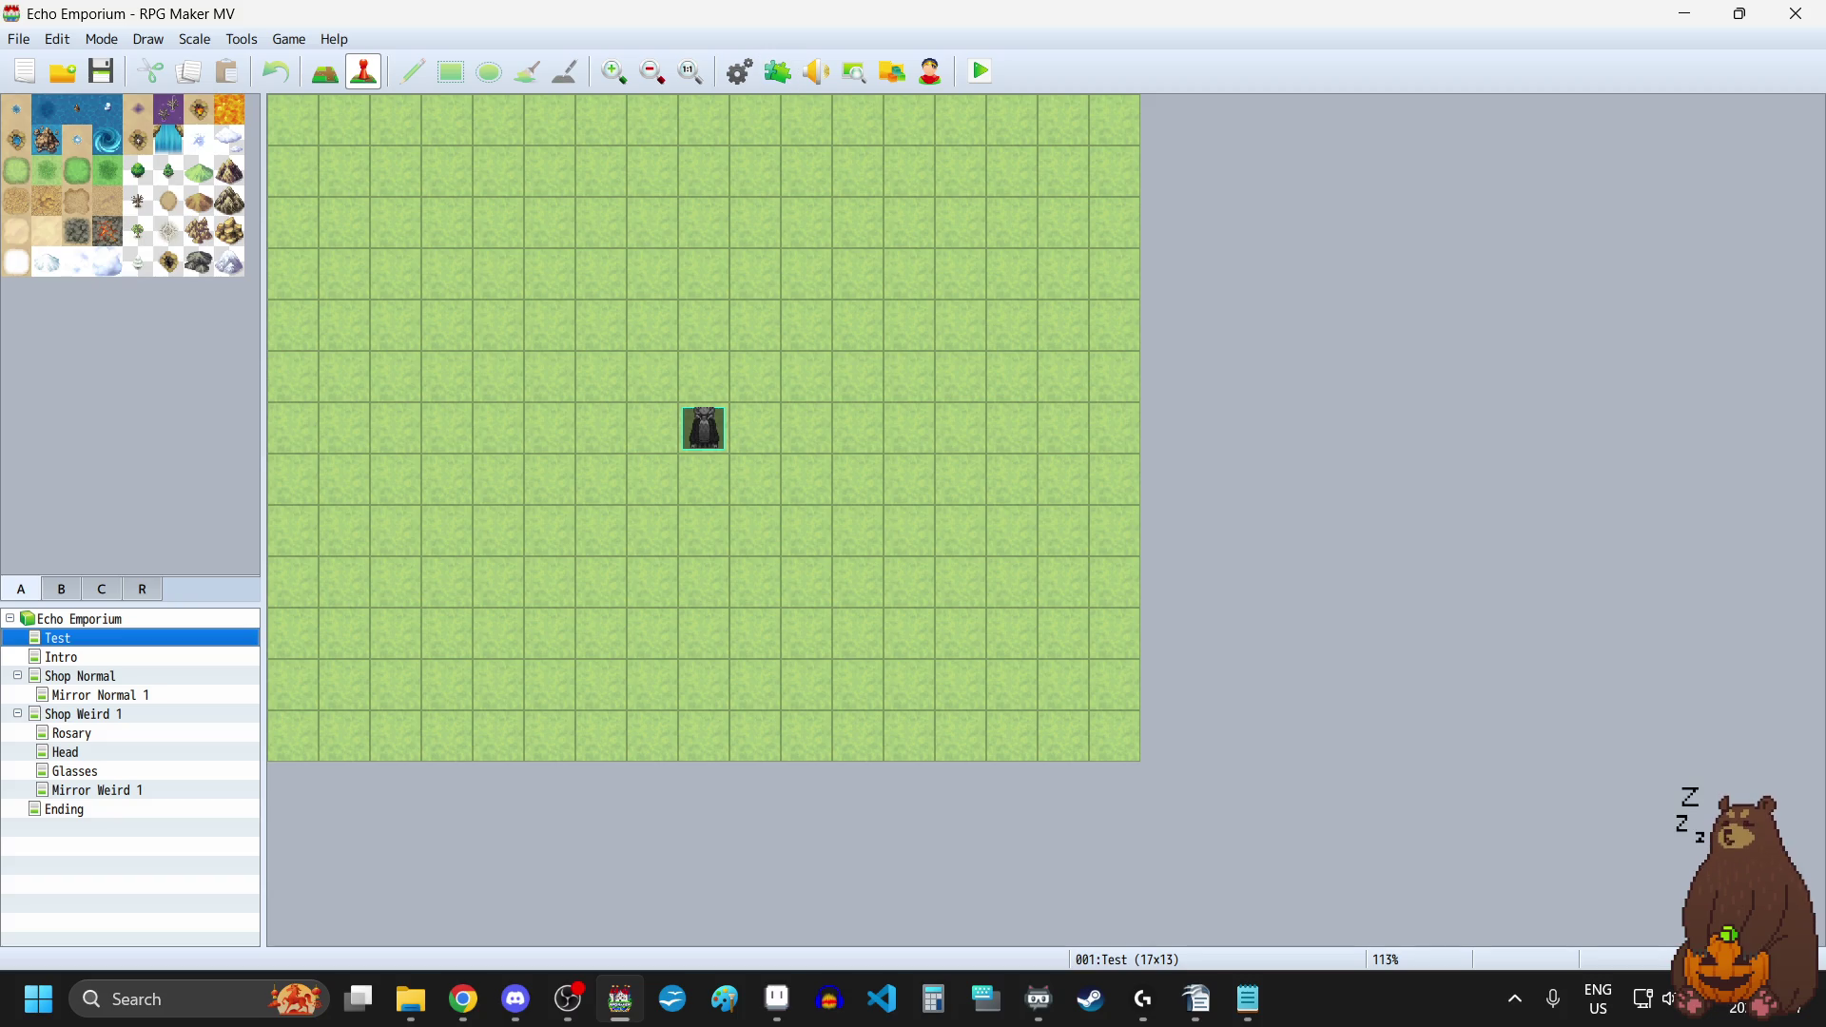
click(515, 998)
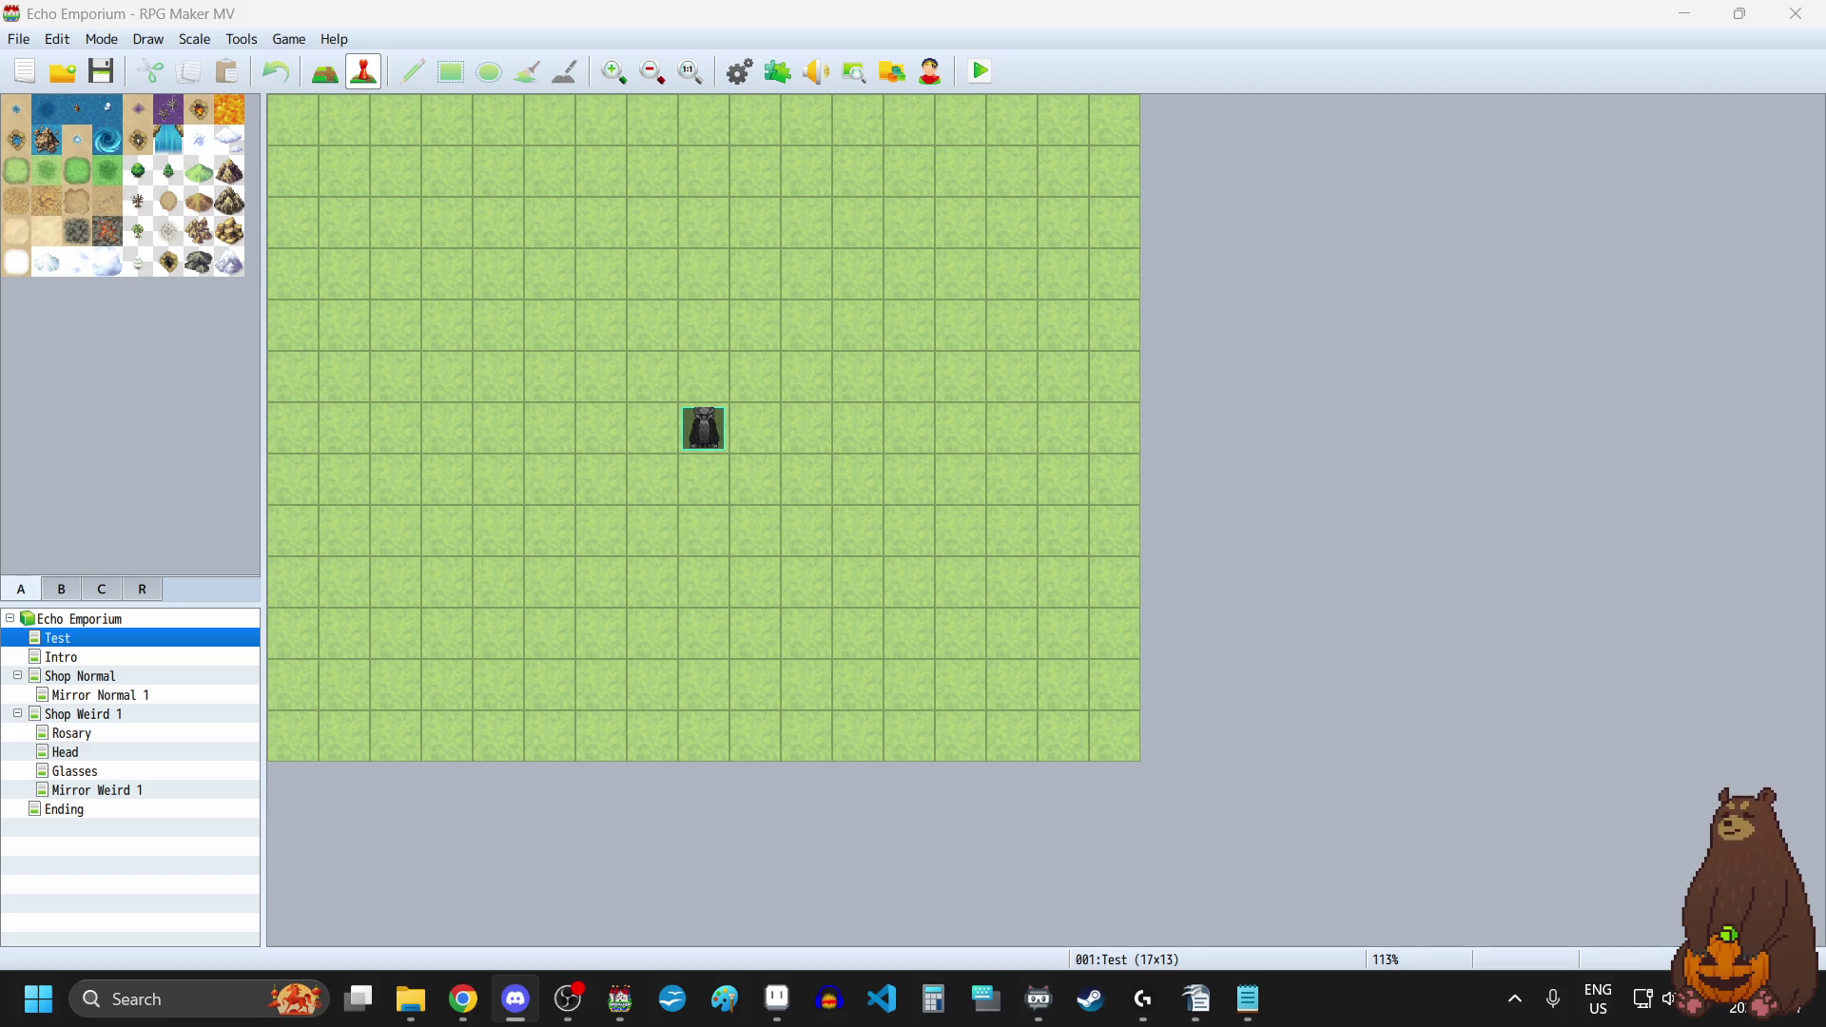
key(alt+Tab)
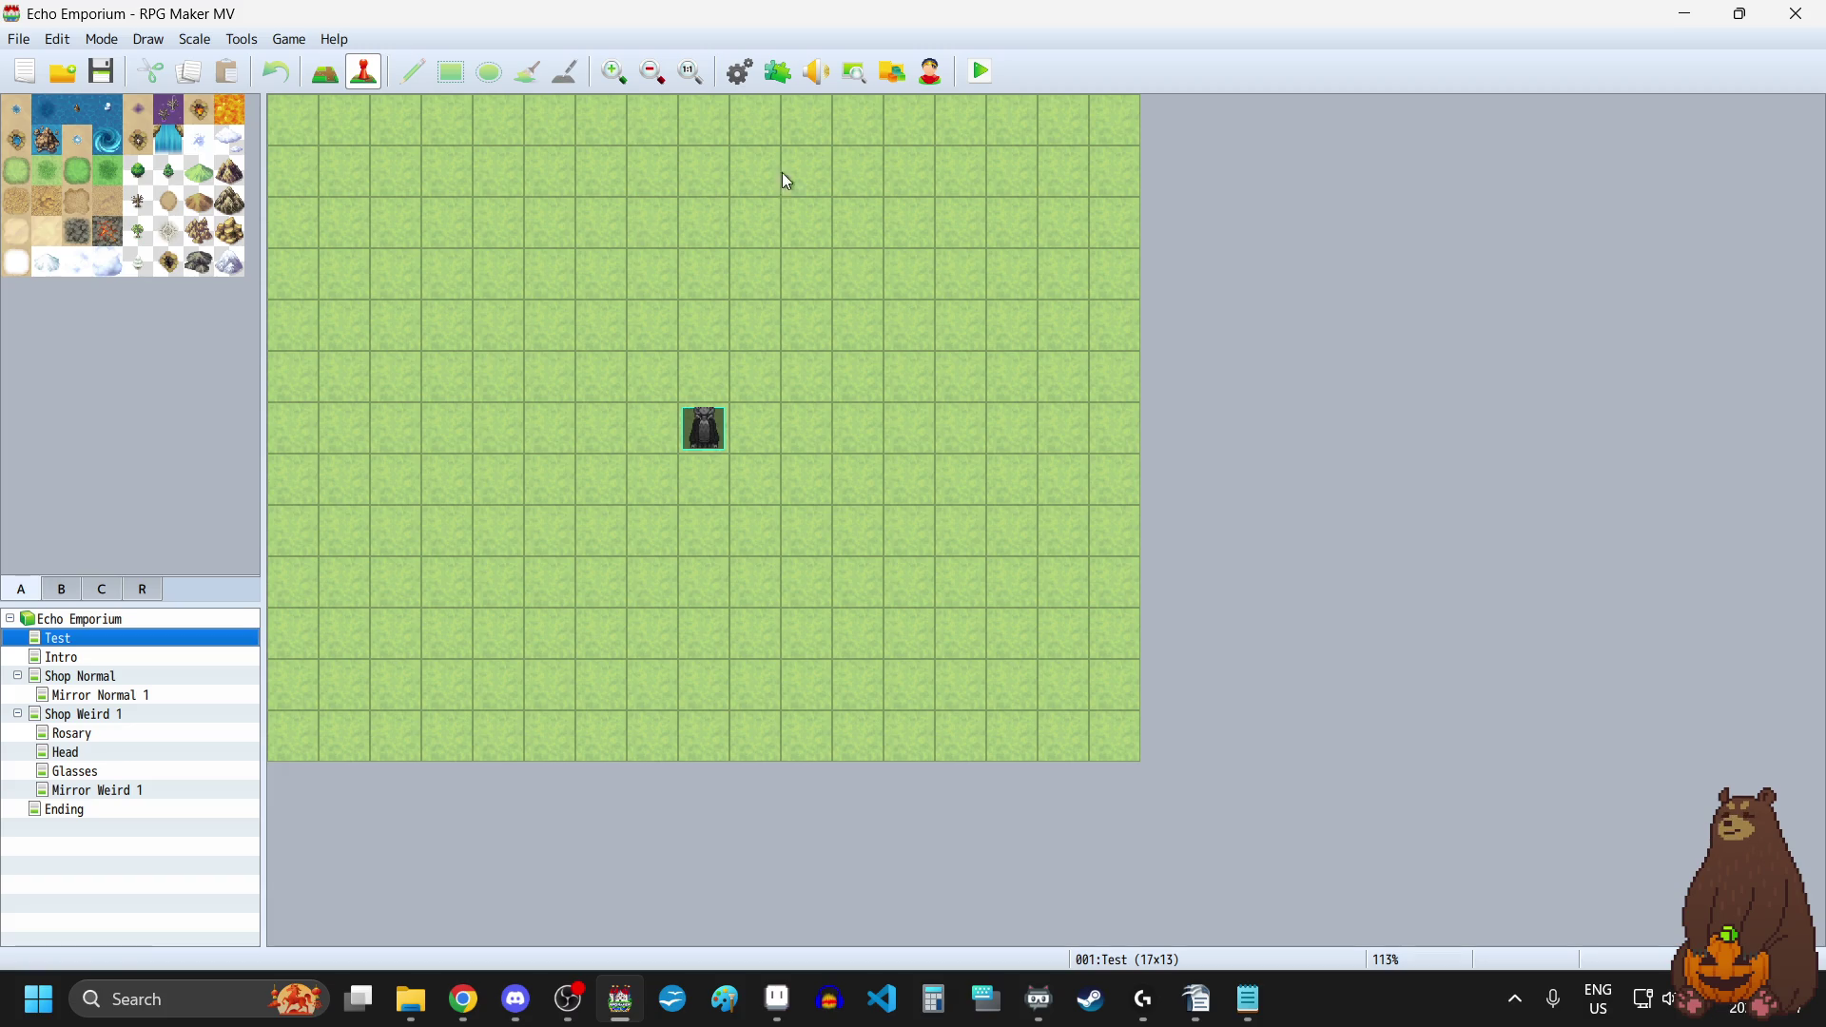
Step: Play the EchoEmporium BGM track in the Sound Test with volume lowered to 50%
click(817, 71)
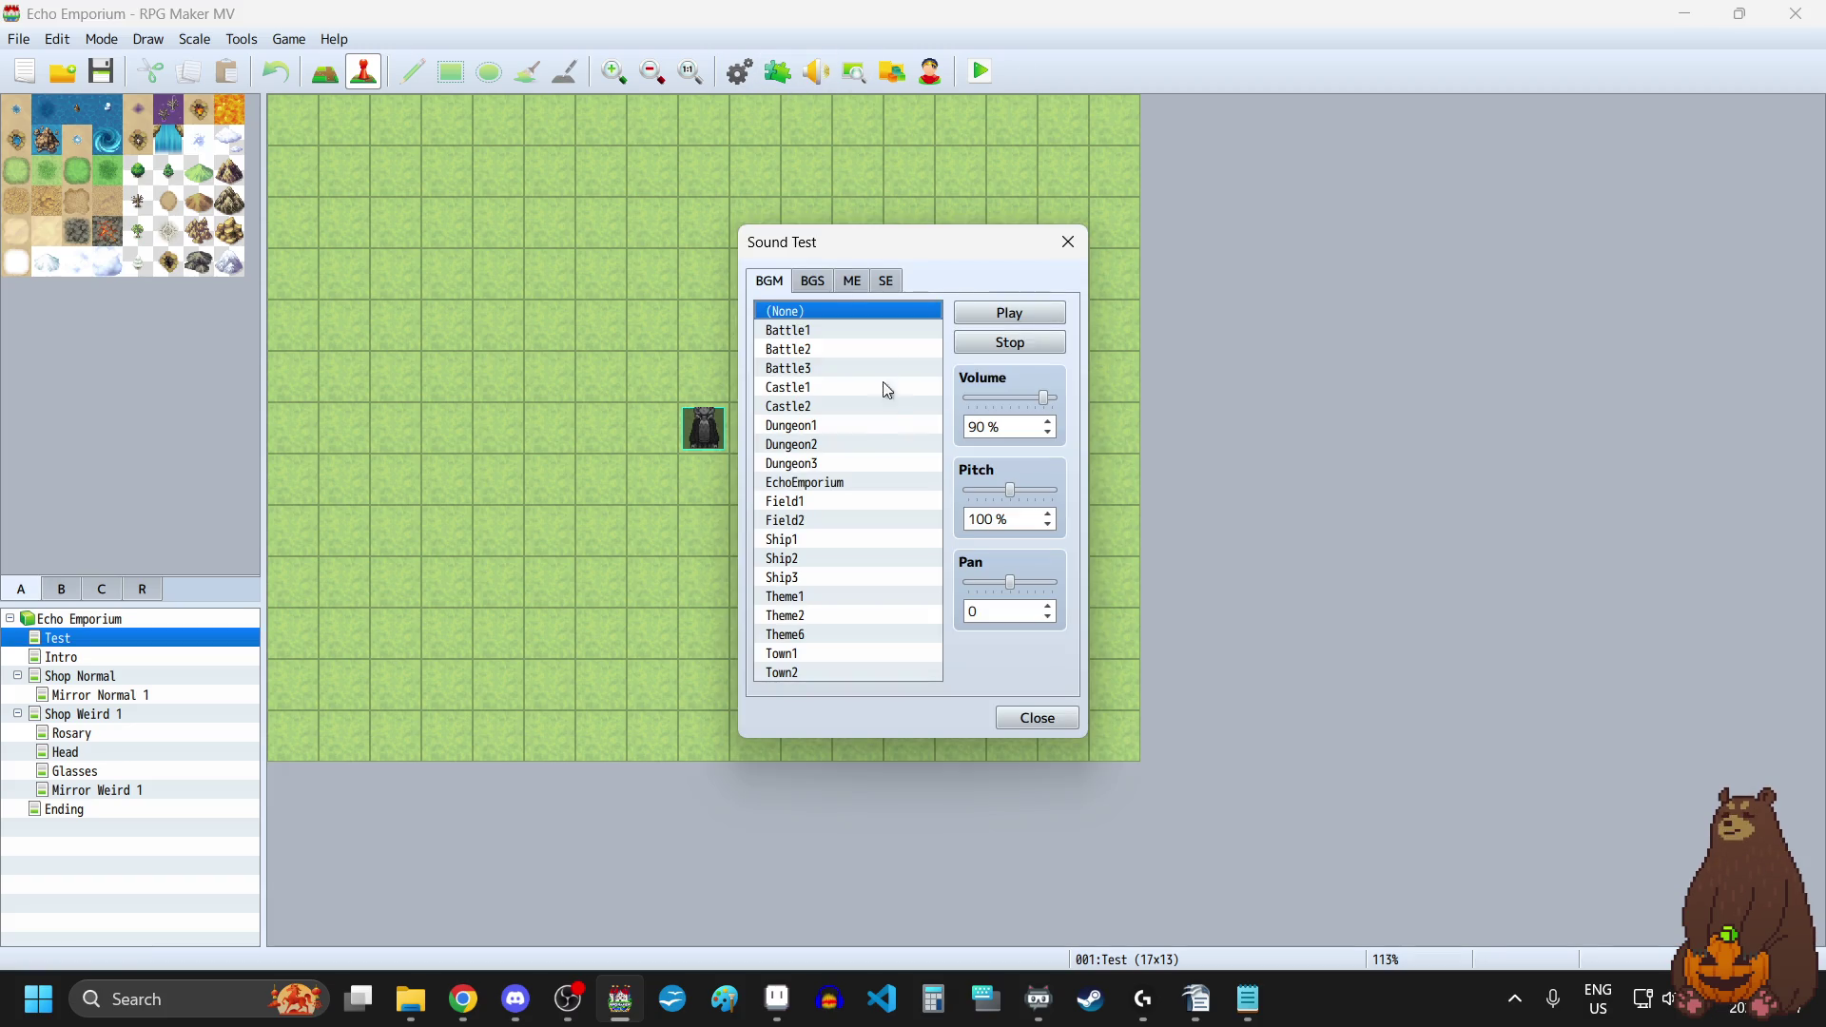
click(832, 483)
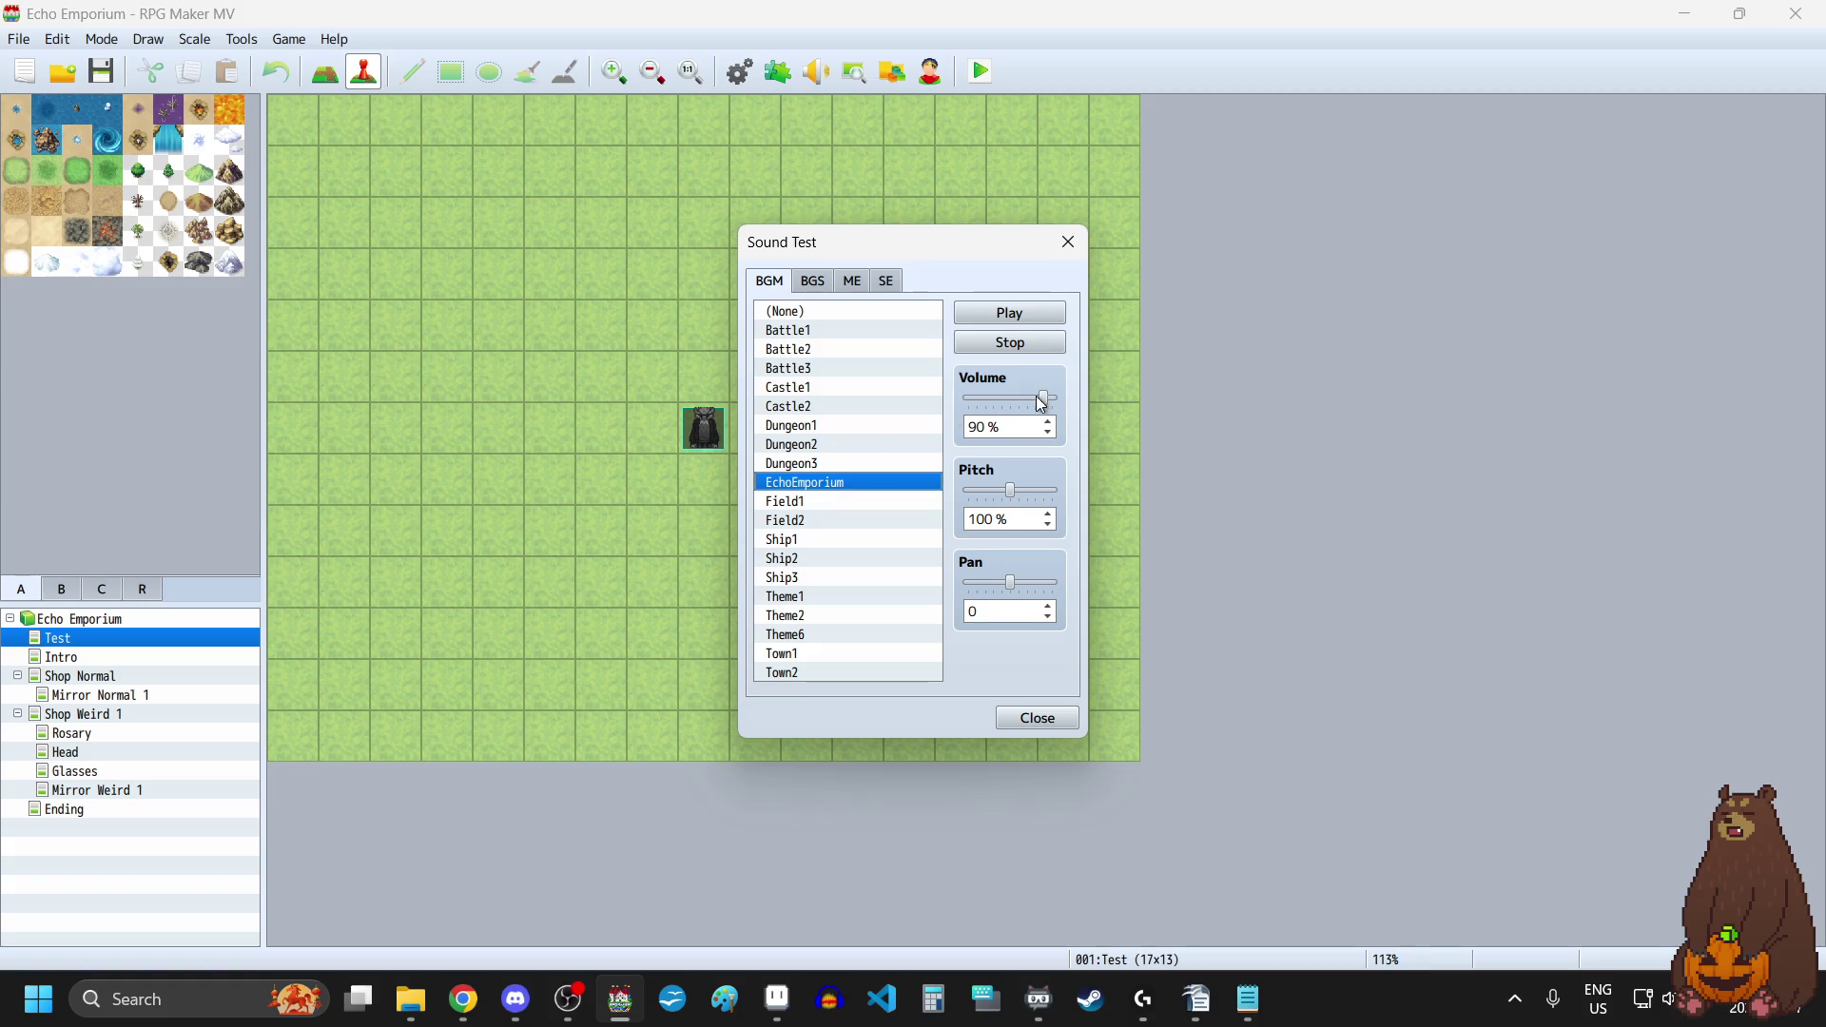
drag(1043, 404, 1021, 403)
click(1017, 318)
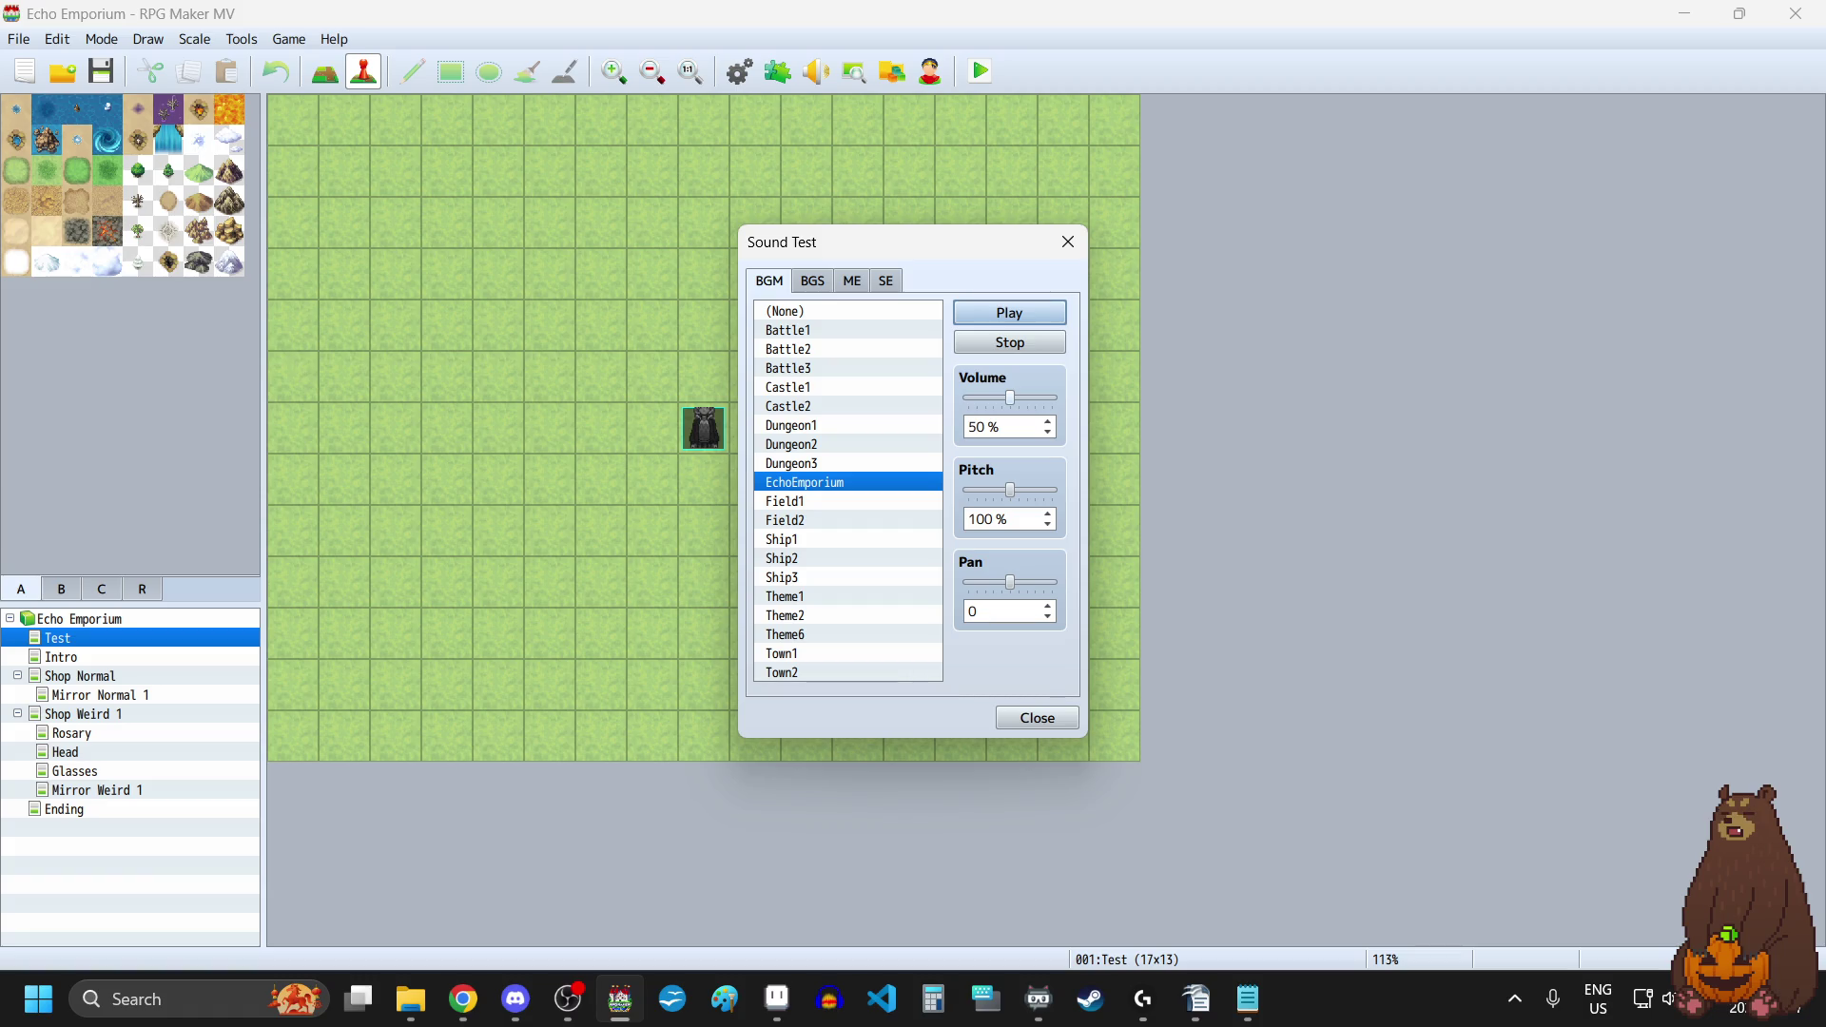
key(alt+Tab)
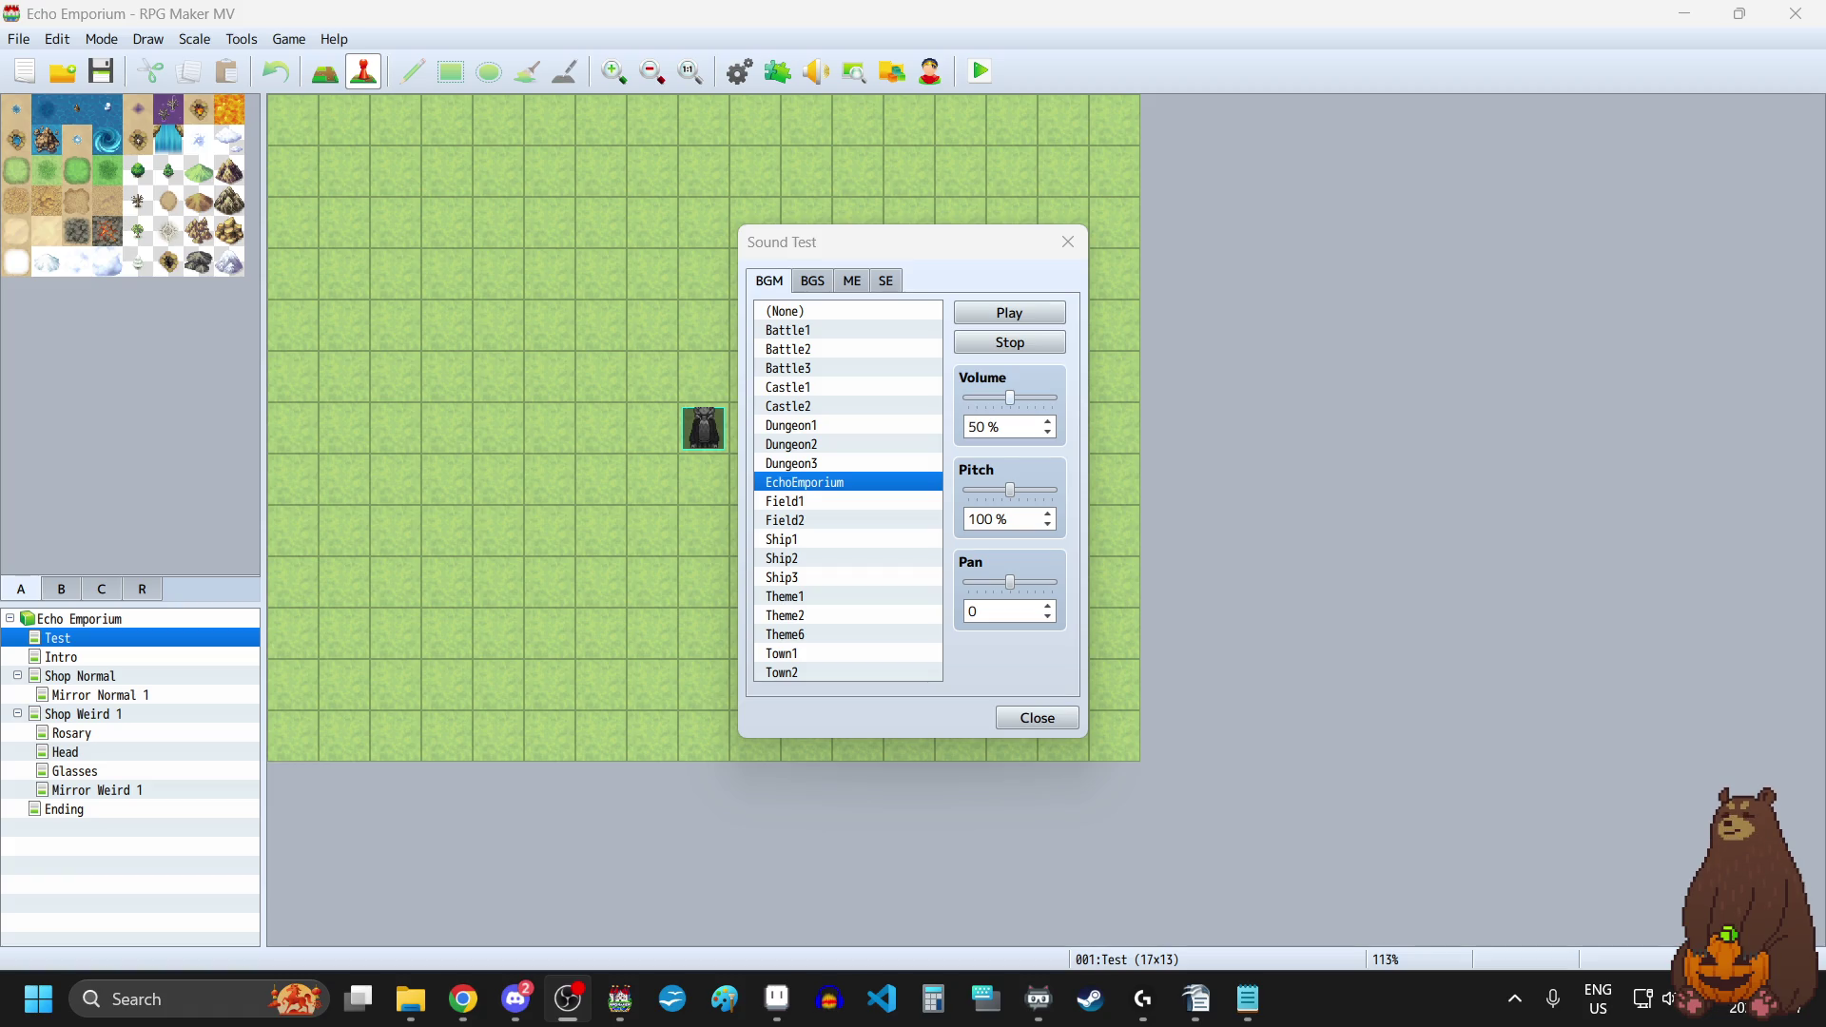
Step: Stop the EchoEmporium preview, close the Sound Test, and switch over to Discord
click(998, 345)
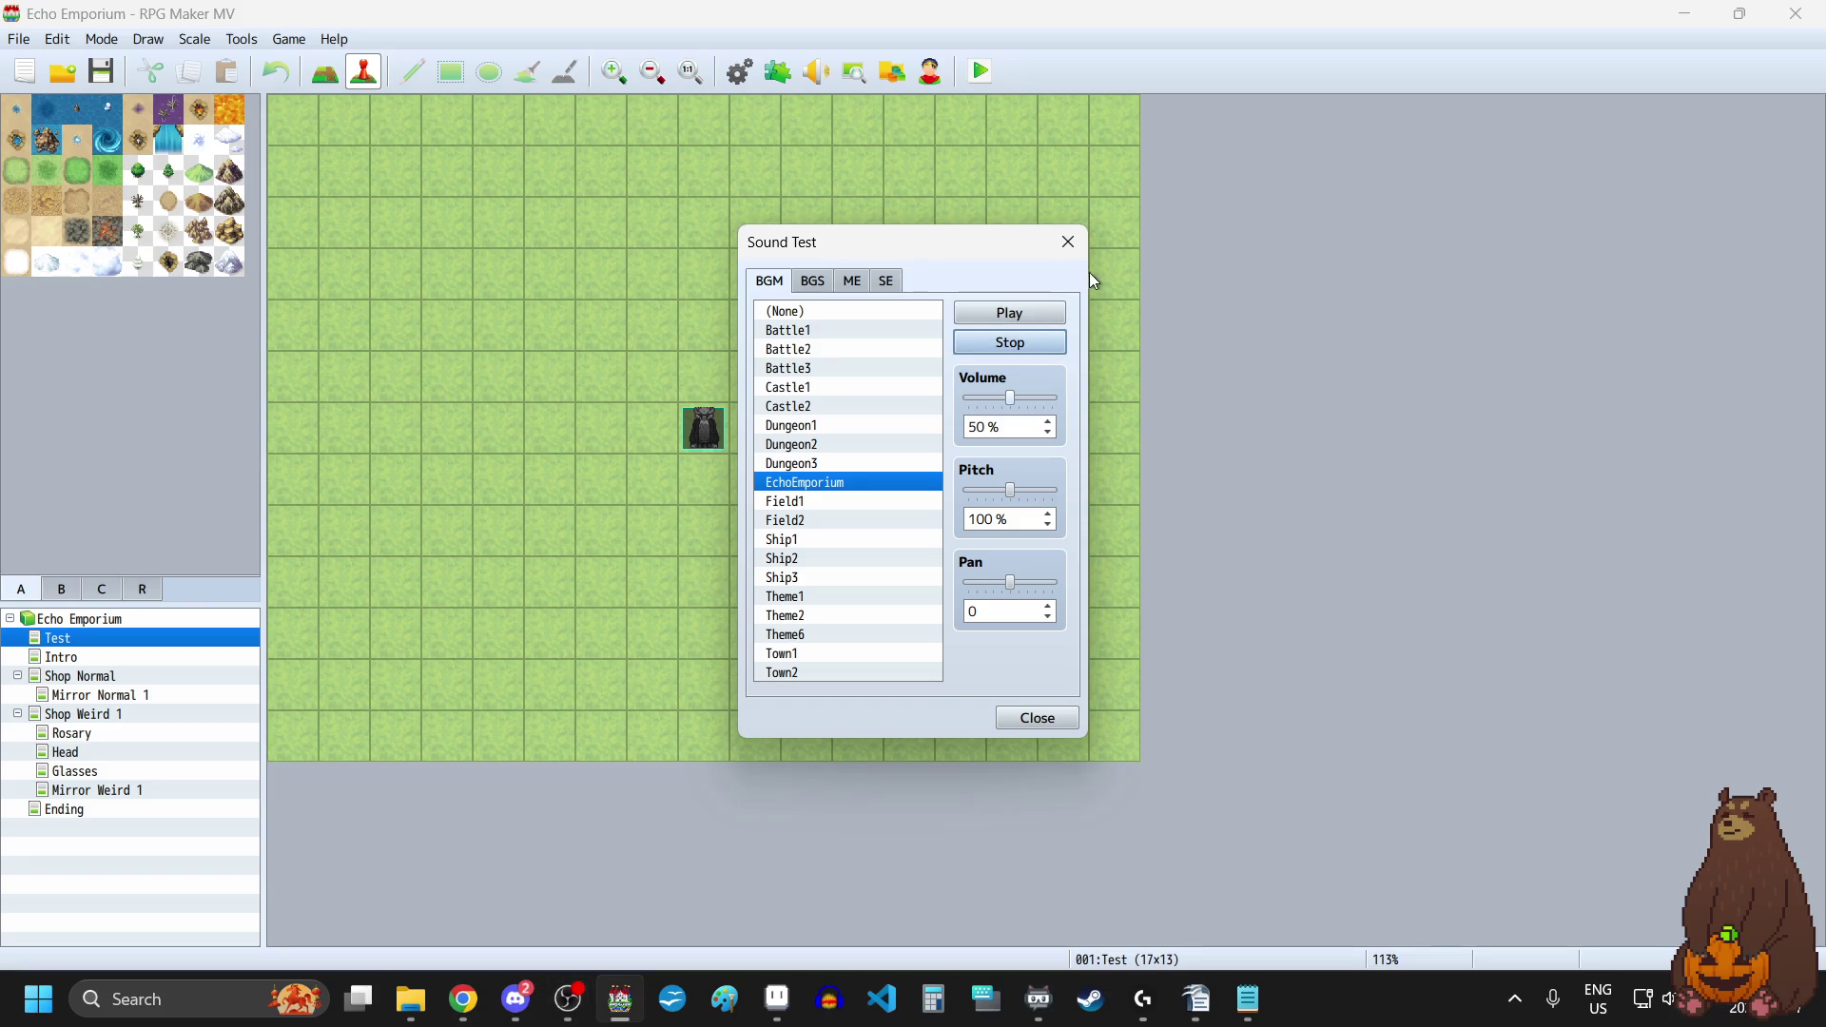
click(1070, 246)
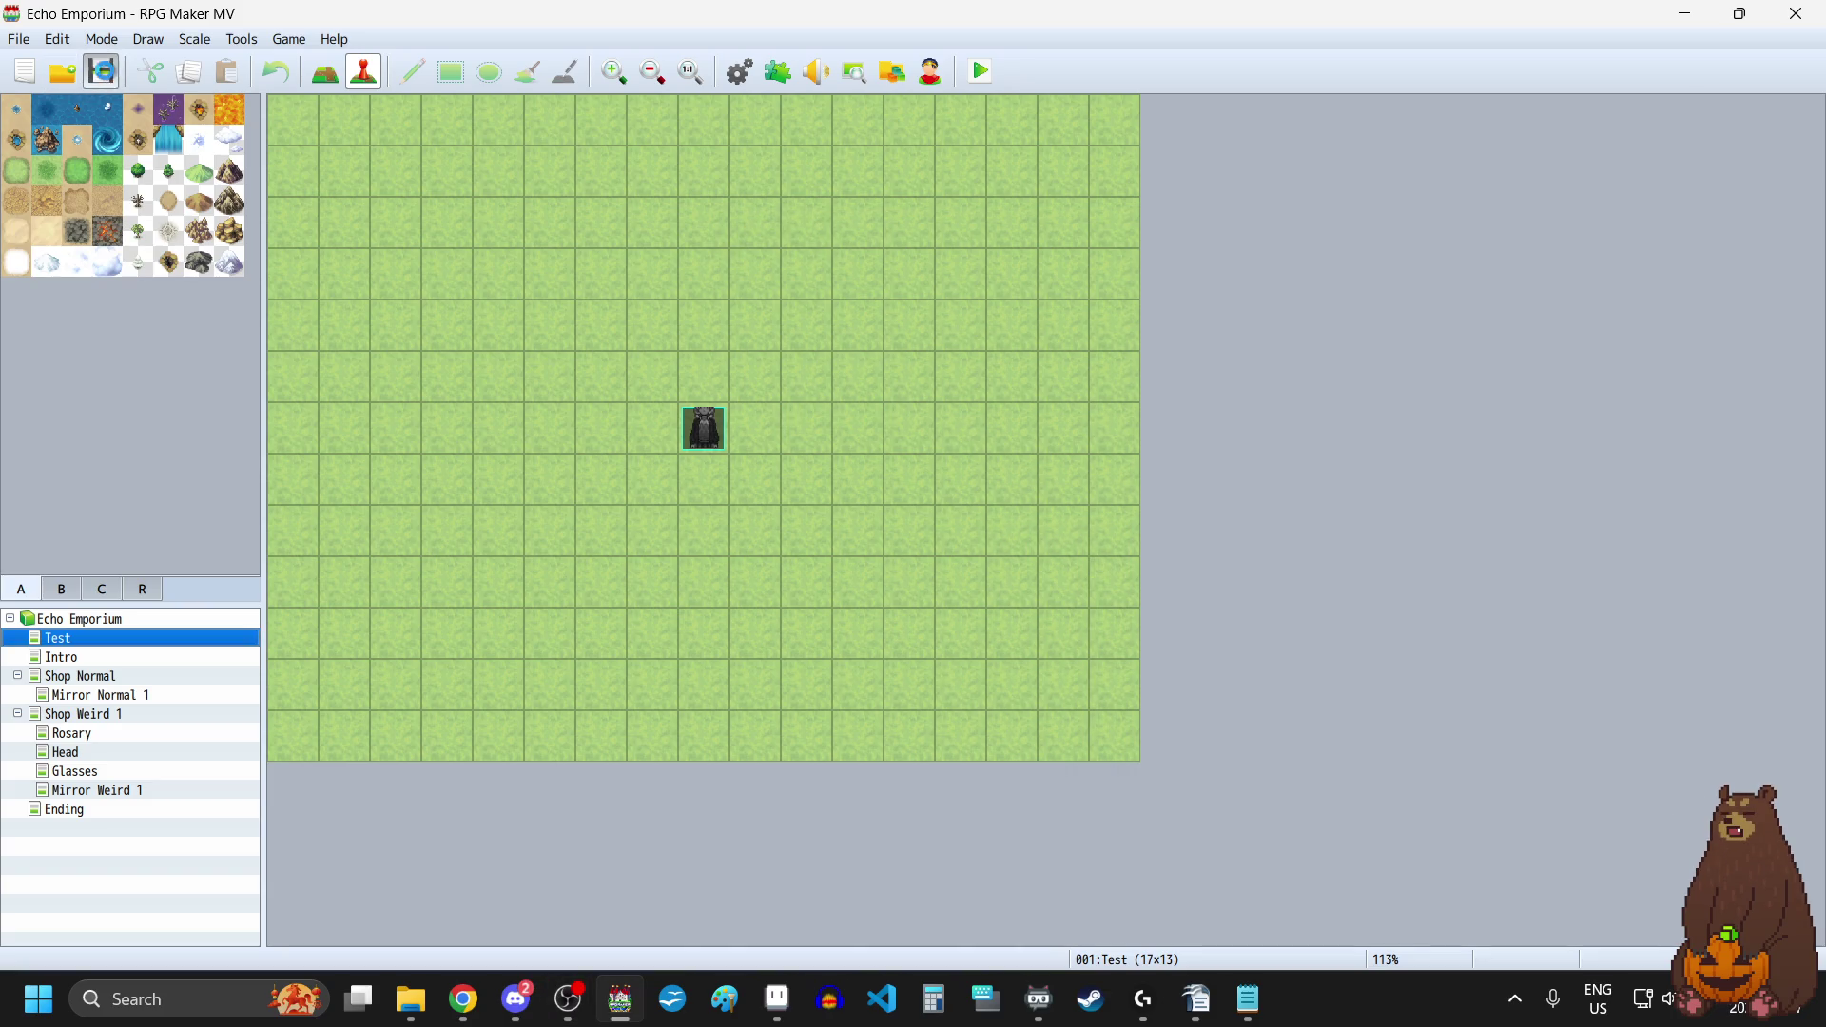
key(alt+Tab)
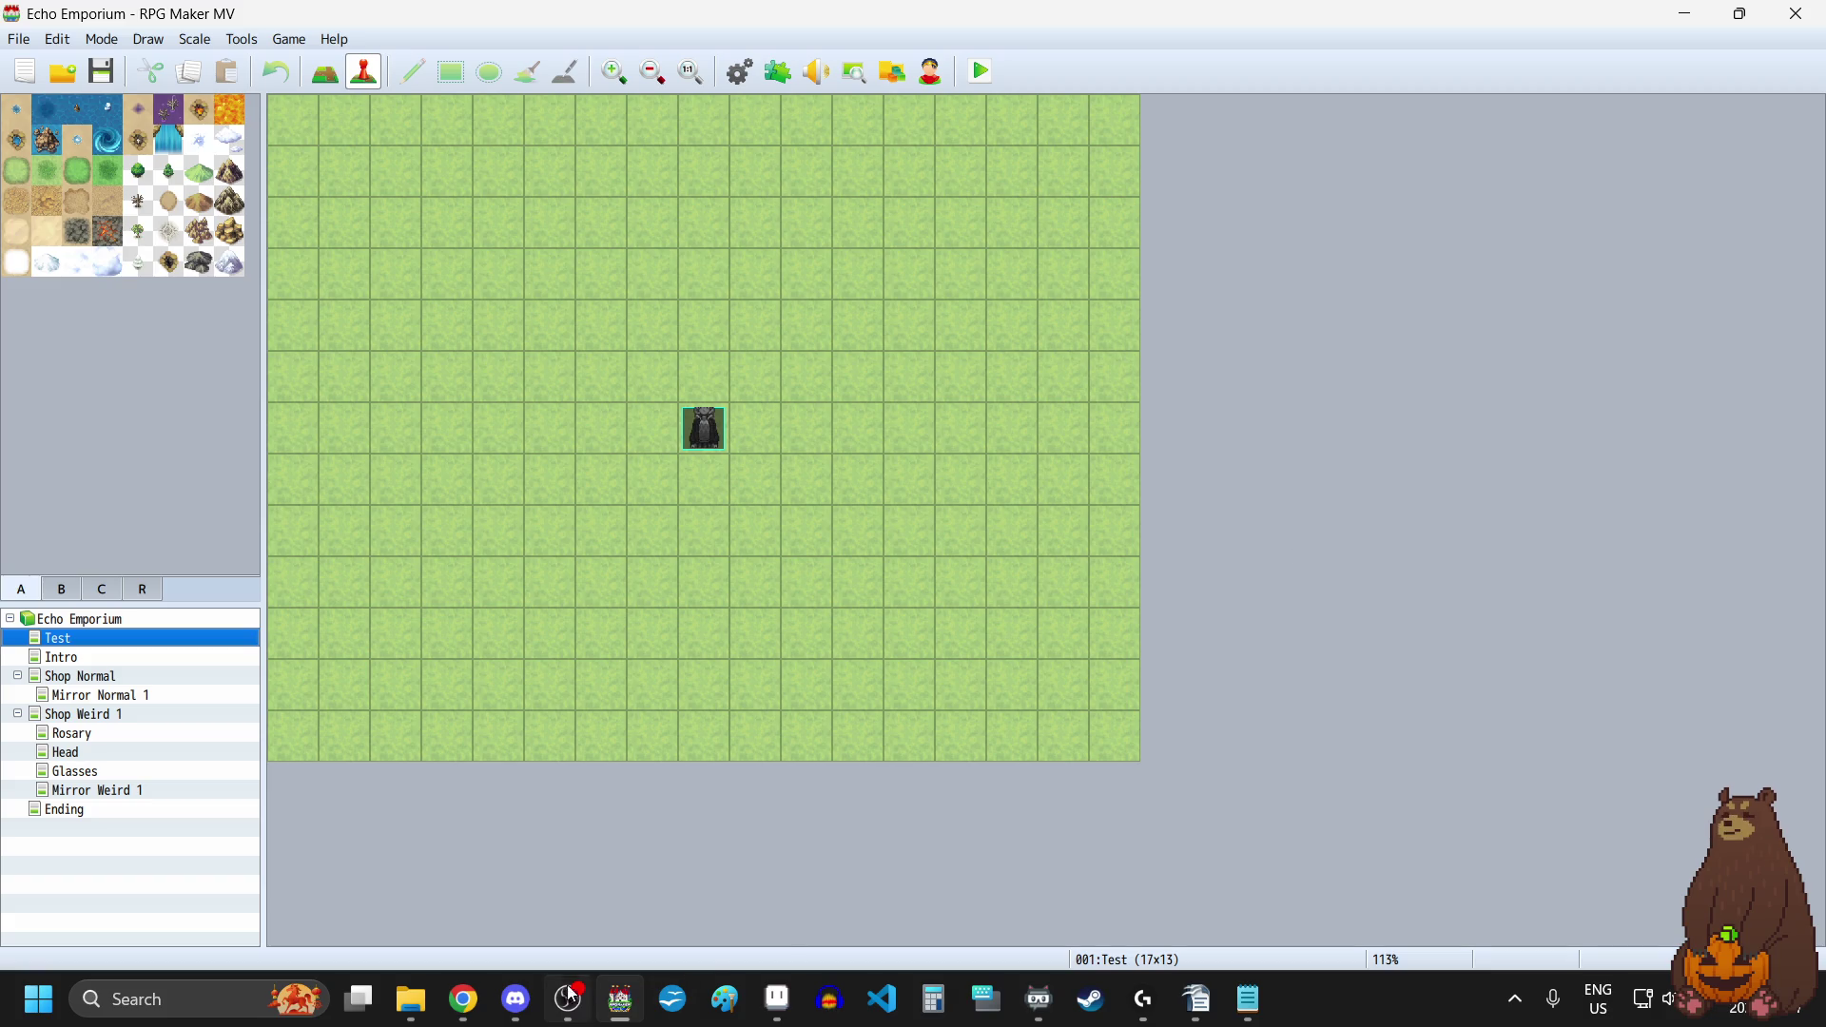
mouse_move(411, 998)
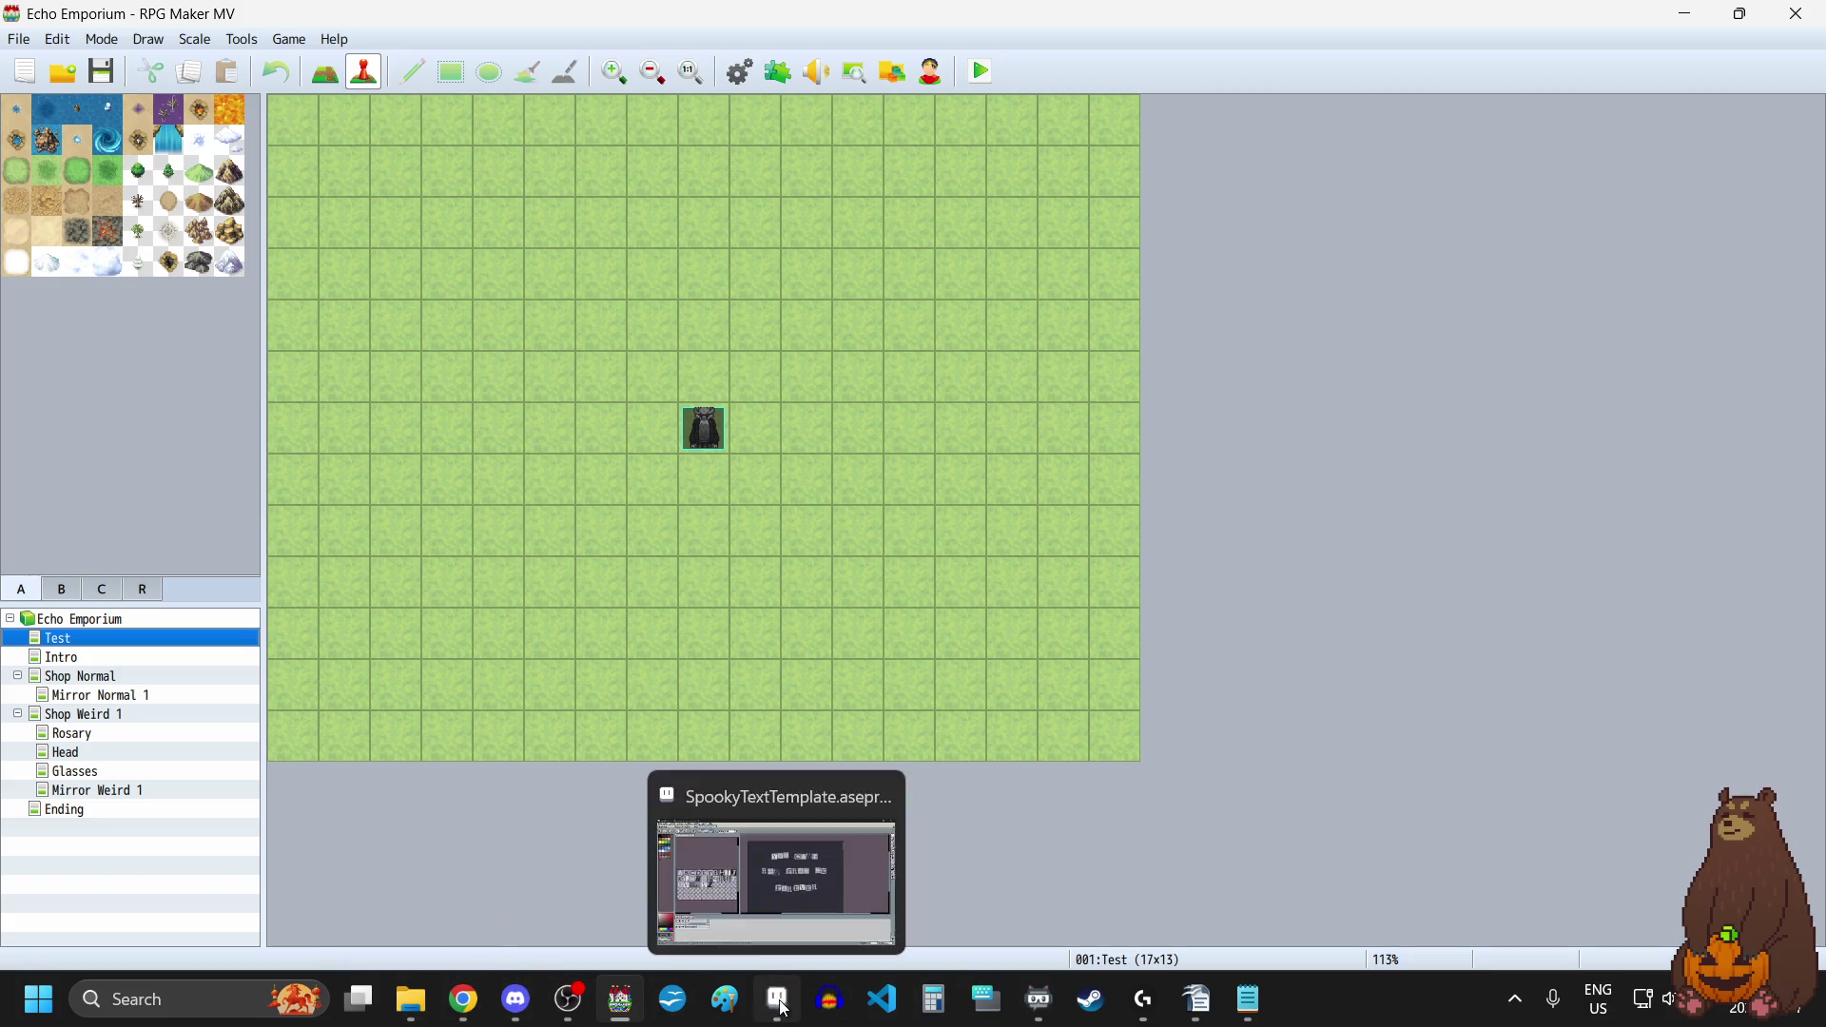
click(777, 999)
click(190, 68)
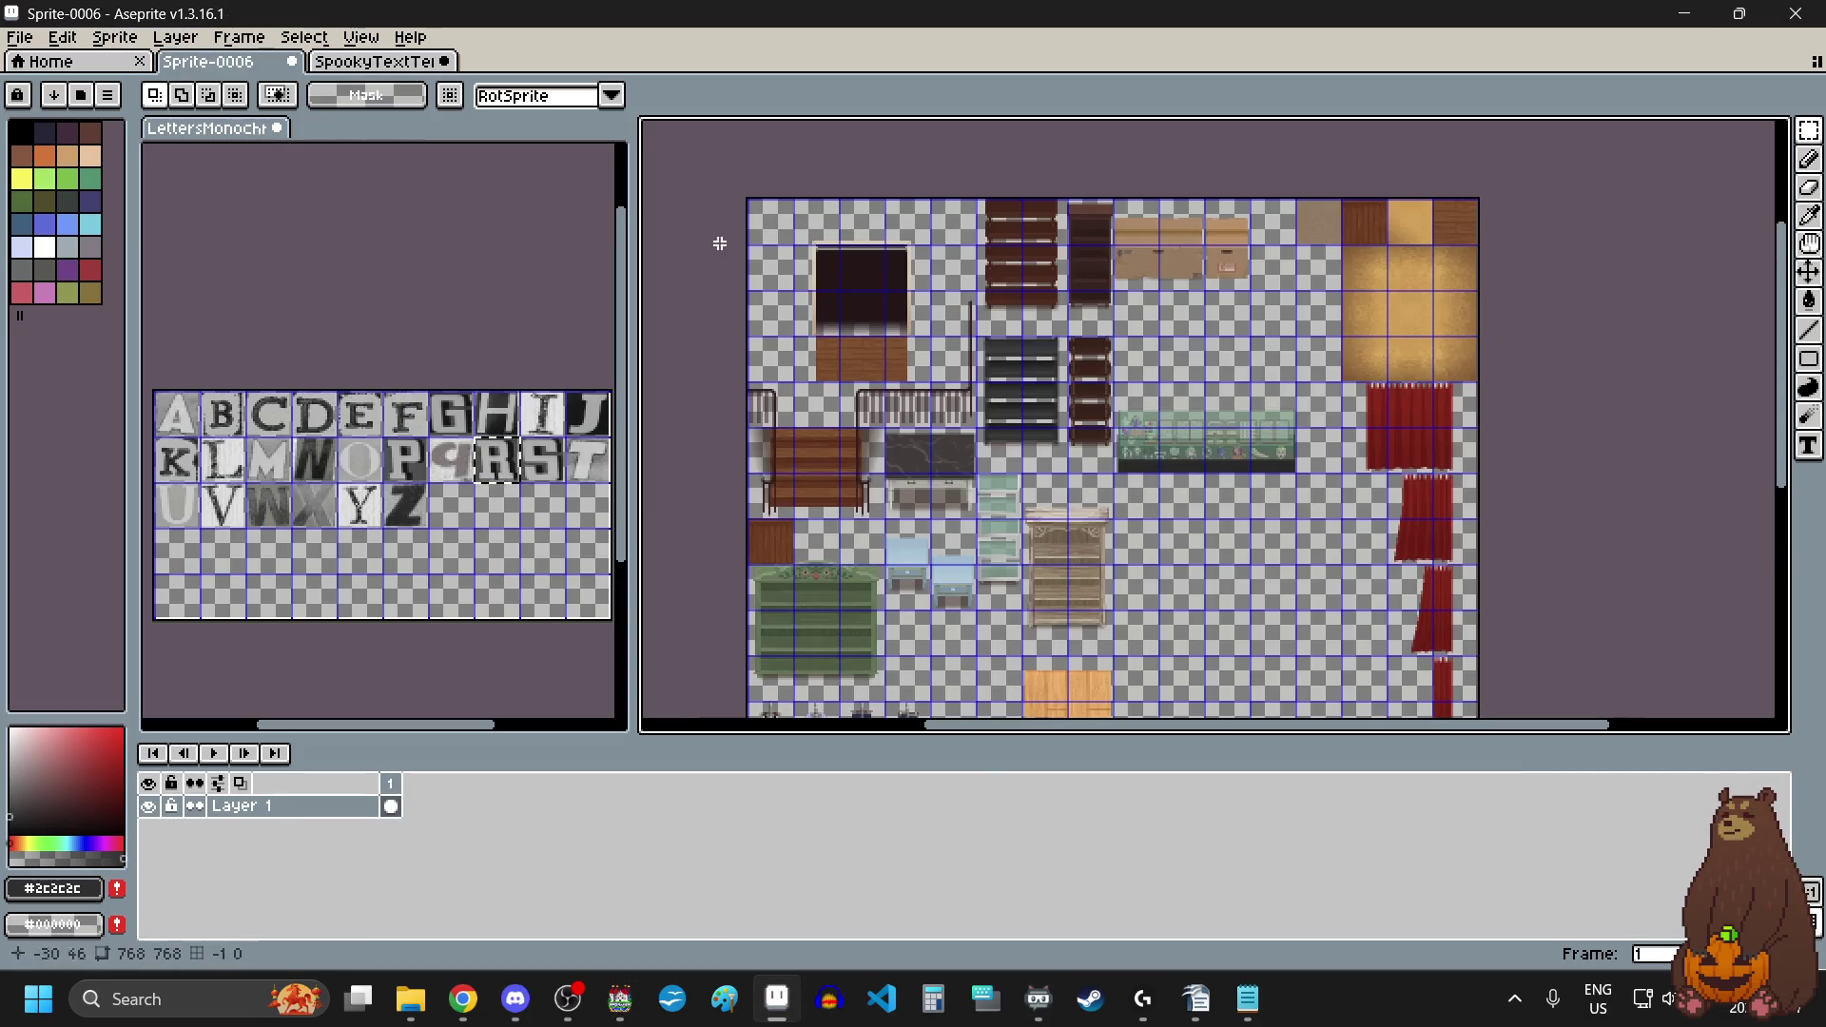
scroll(1283, 466, up, 2)
scroll(1283, 466, up, 5)
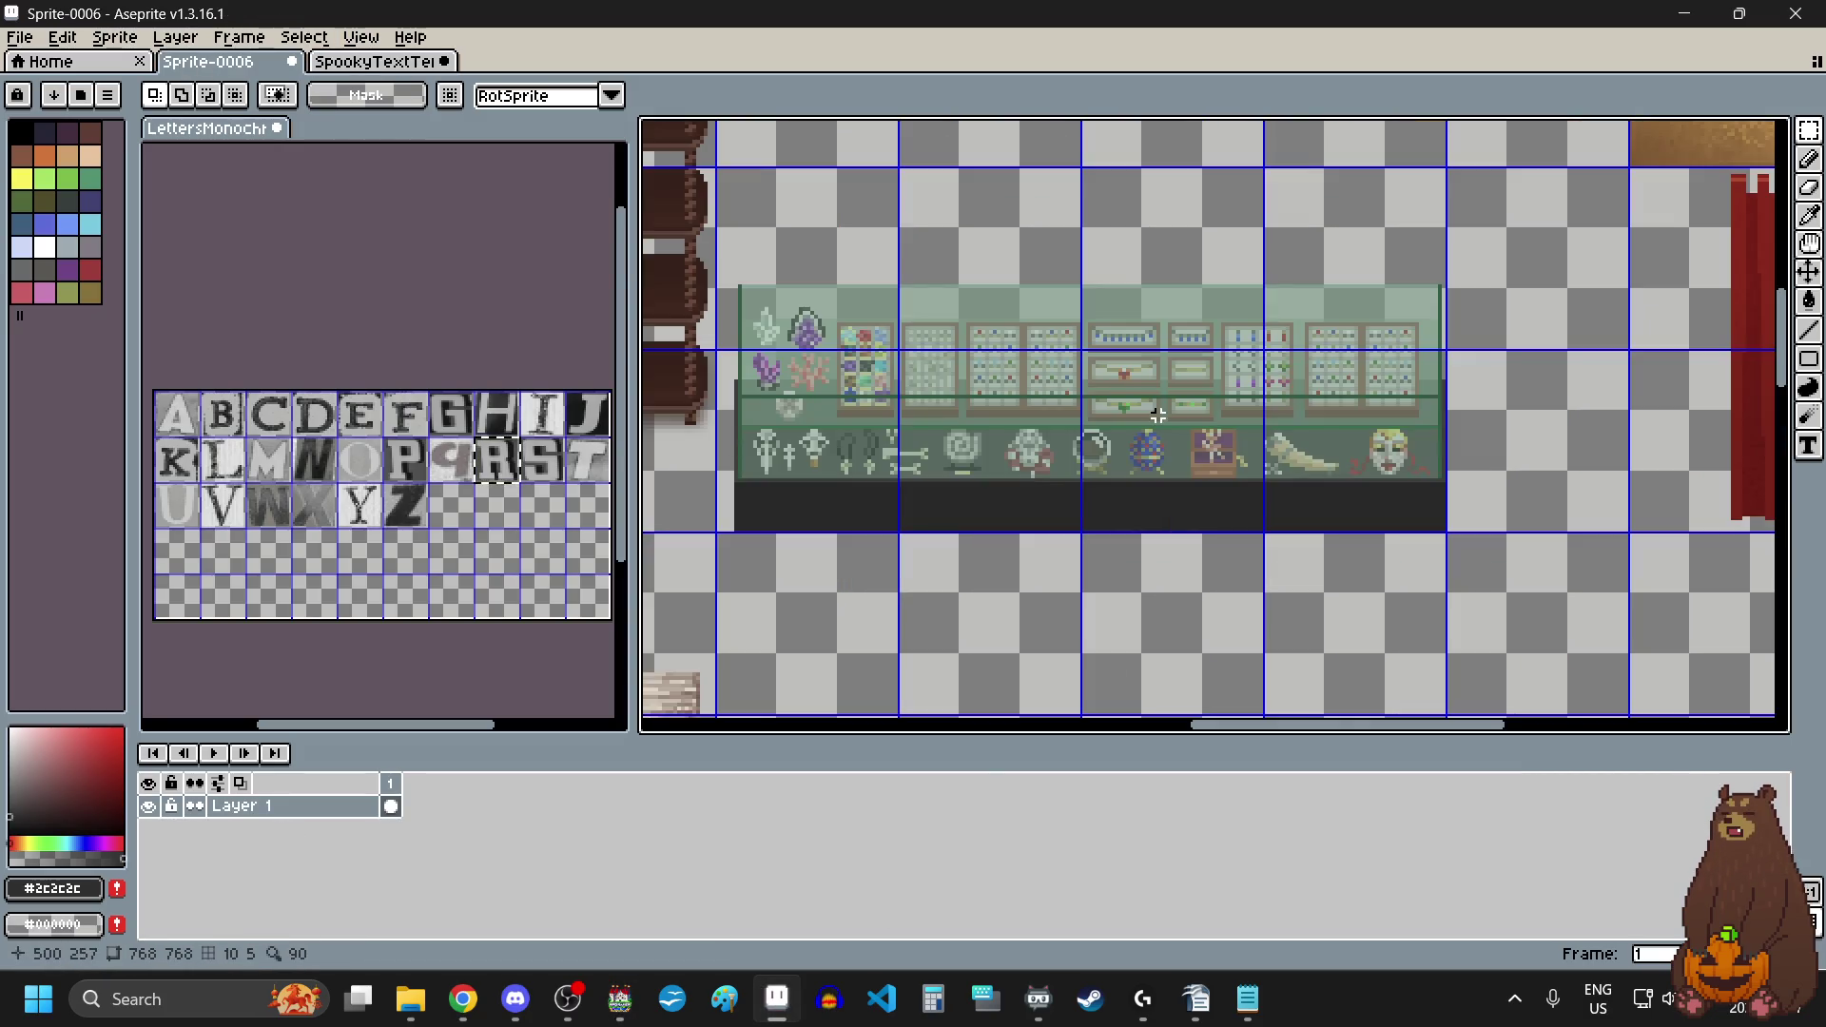
scroll(919, 470, up, 2)
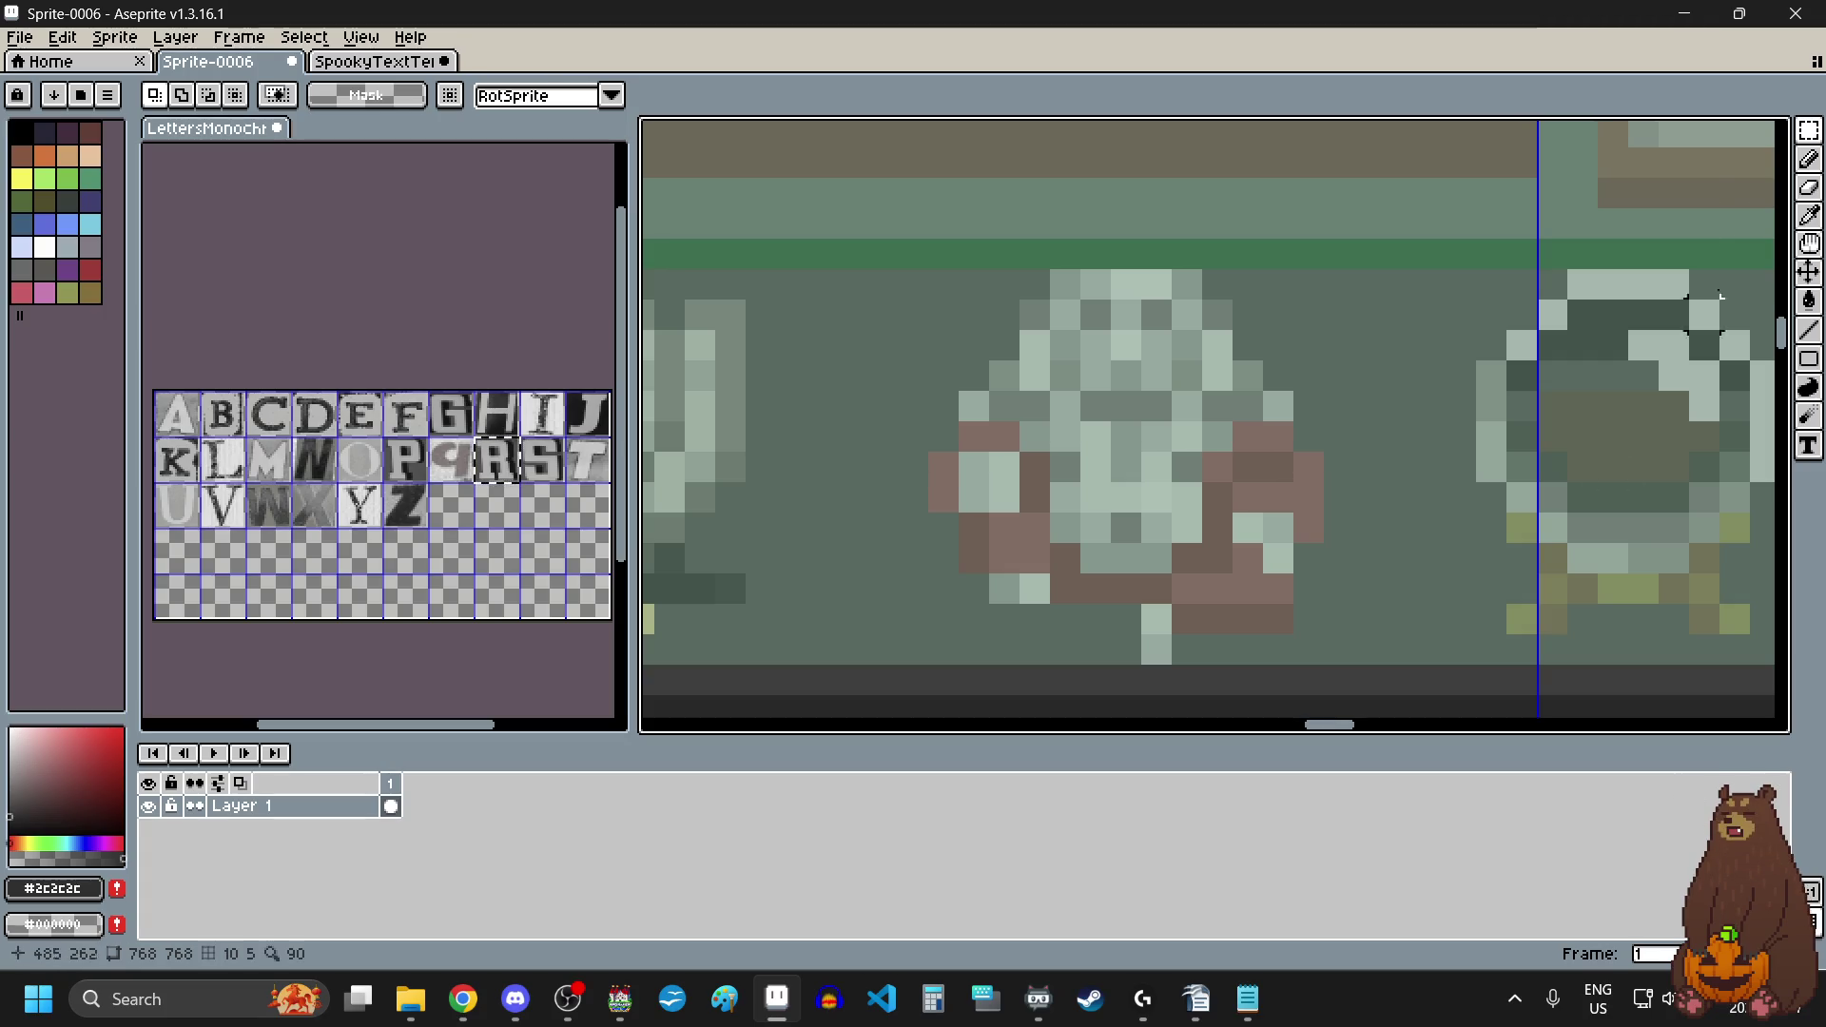
mouse_move(1808, 129)
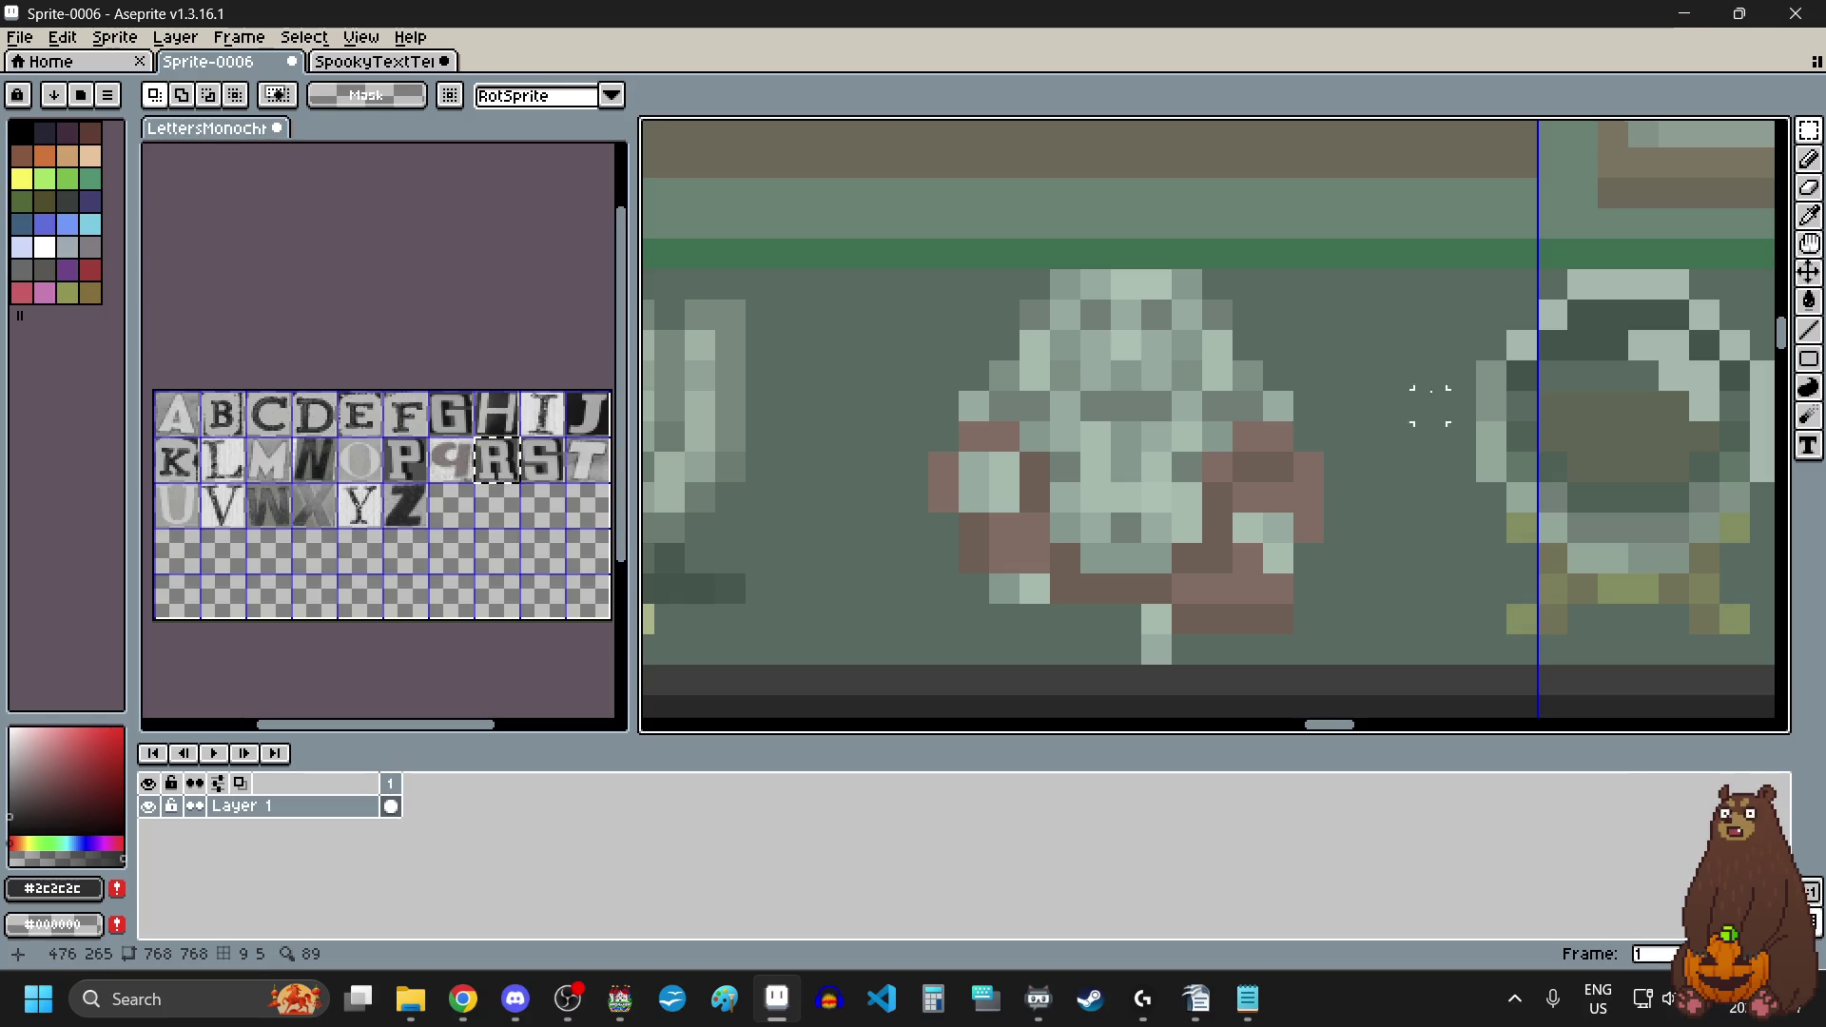
scroll(1459, 408, down, 3)
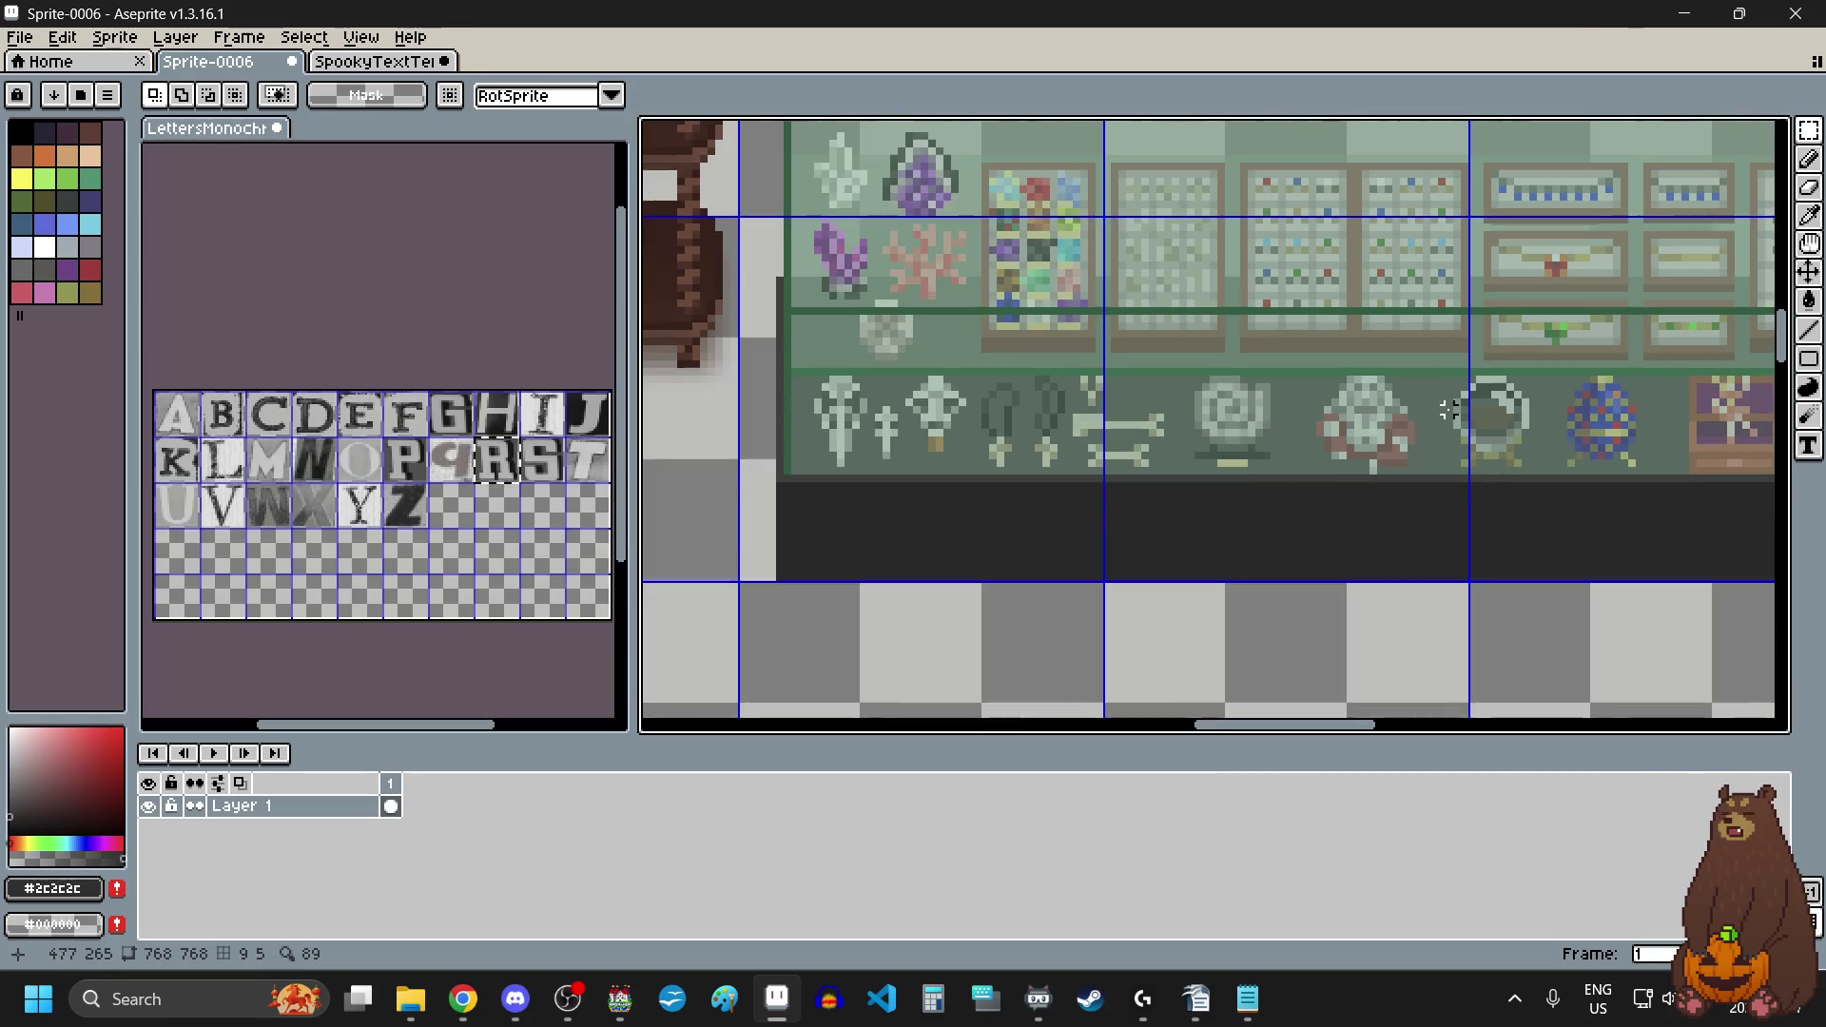
scroll(1297, 496, up, 3)
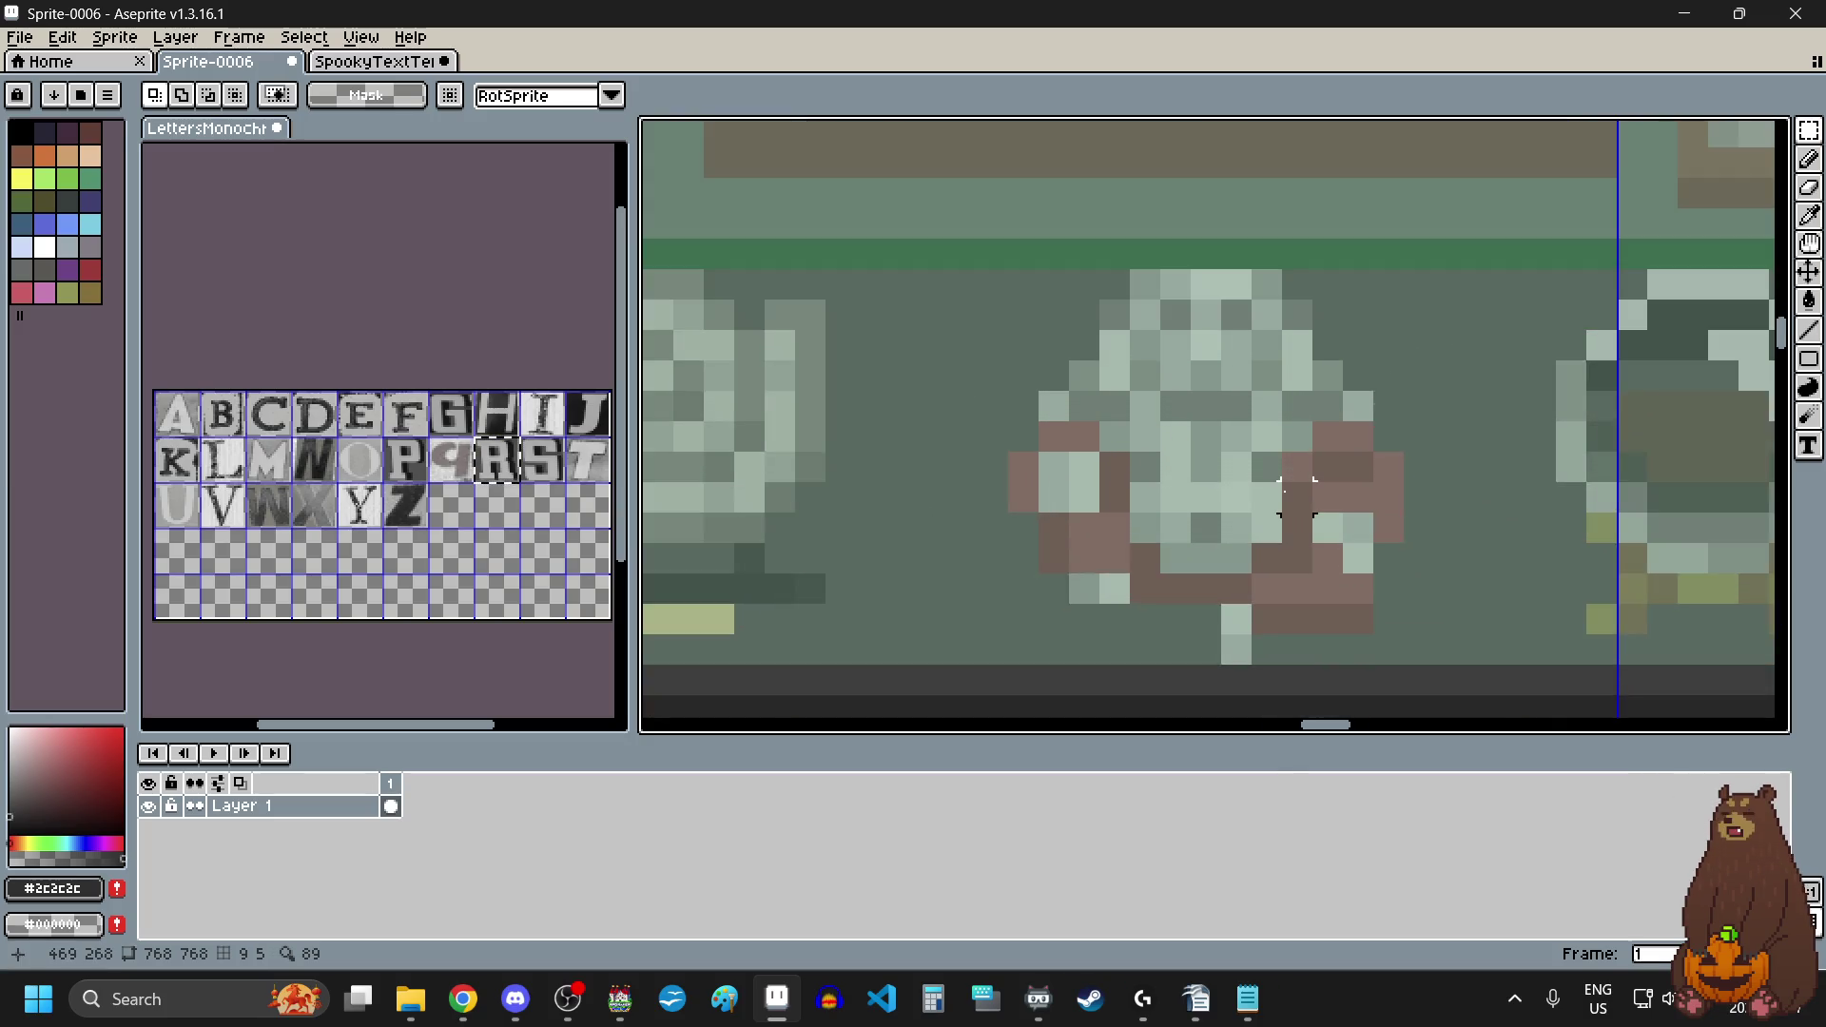
scroll(1266, 558, up, 2)
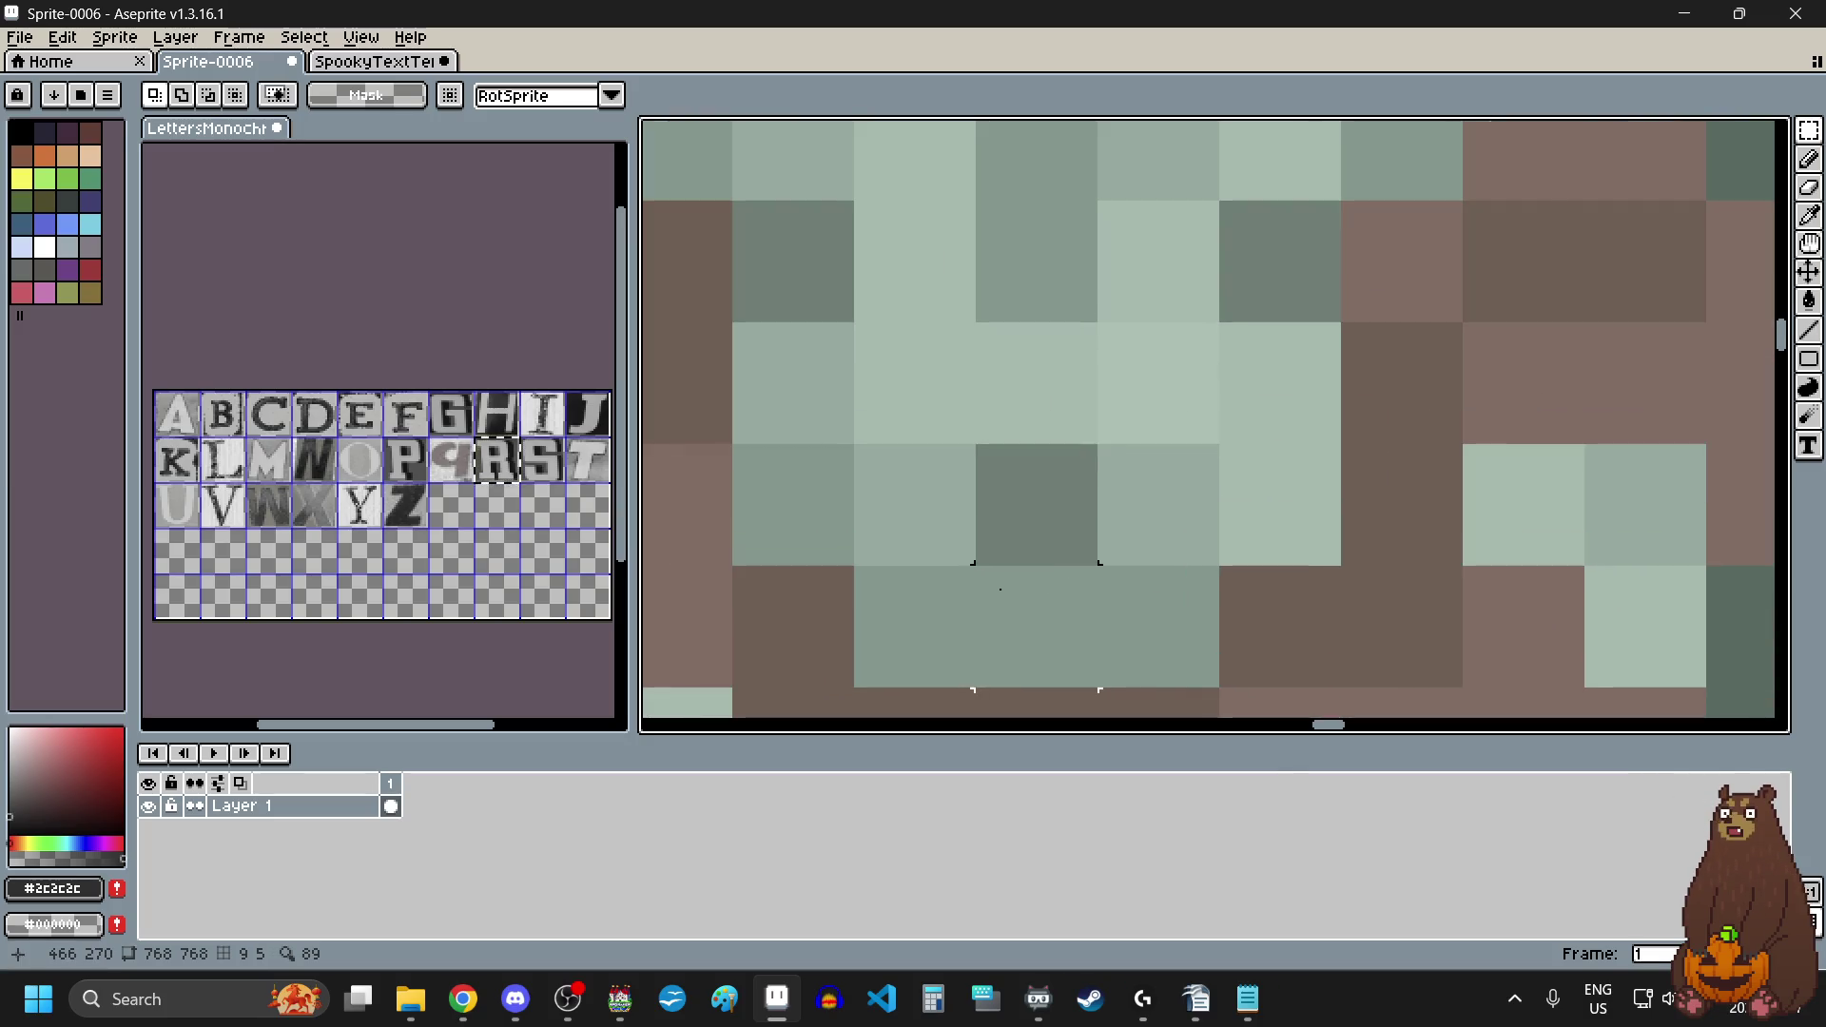
scroll(1022, 577, down, 3)
scroll(1022, 571, up, 3)
scroll(1056, 568, down, 4)
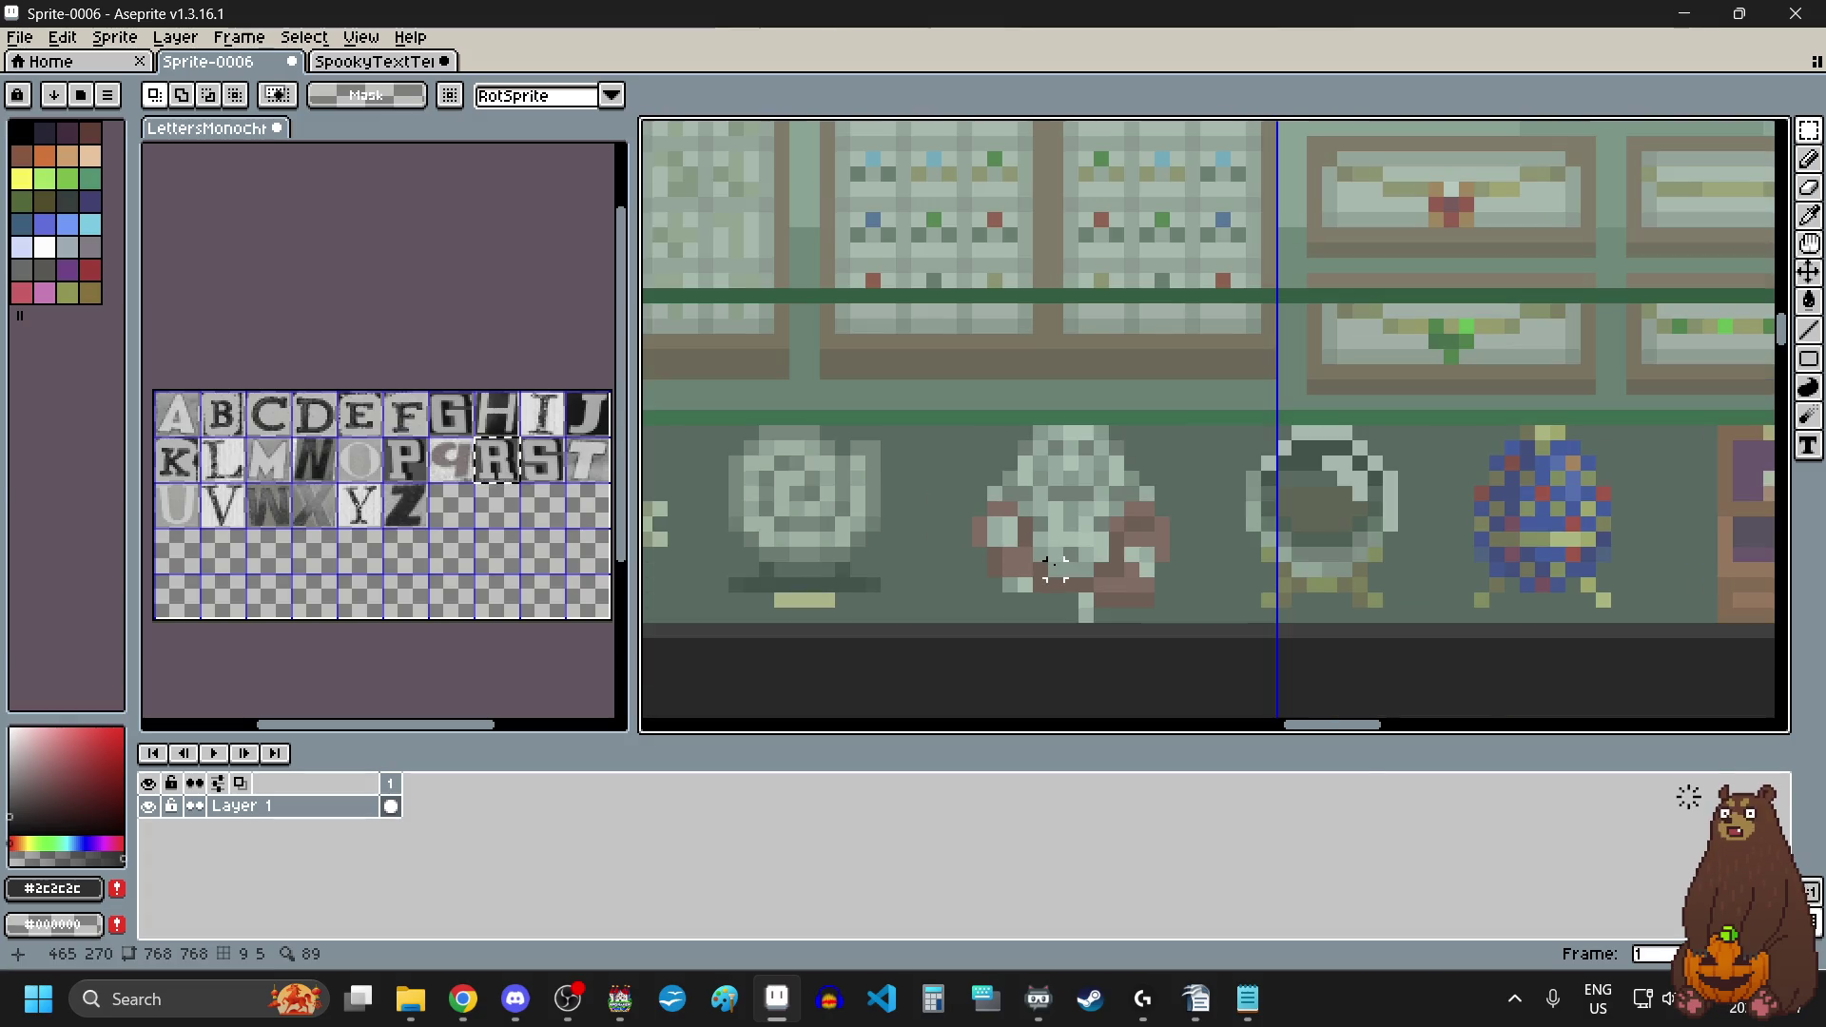
scroll(1008, 616, down, 1)
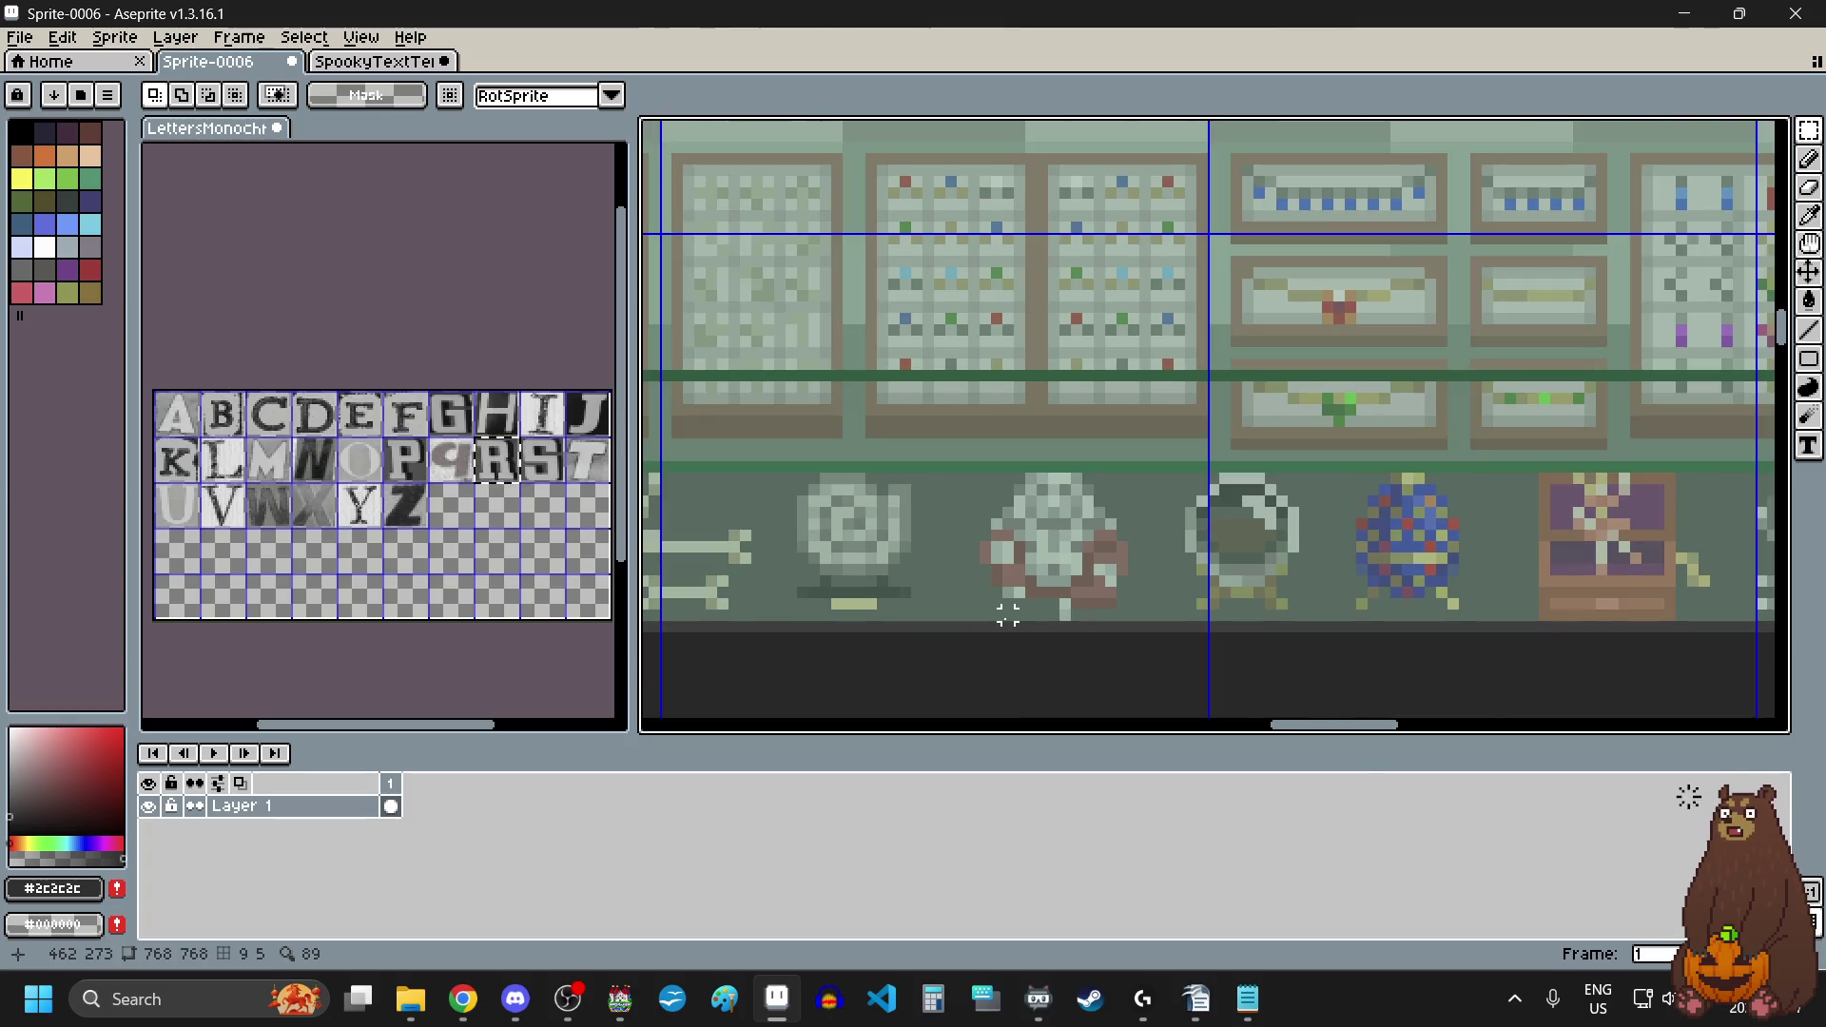
scroll(1007, 616, down, 3)
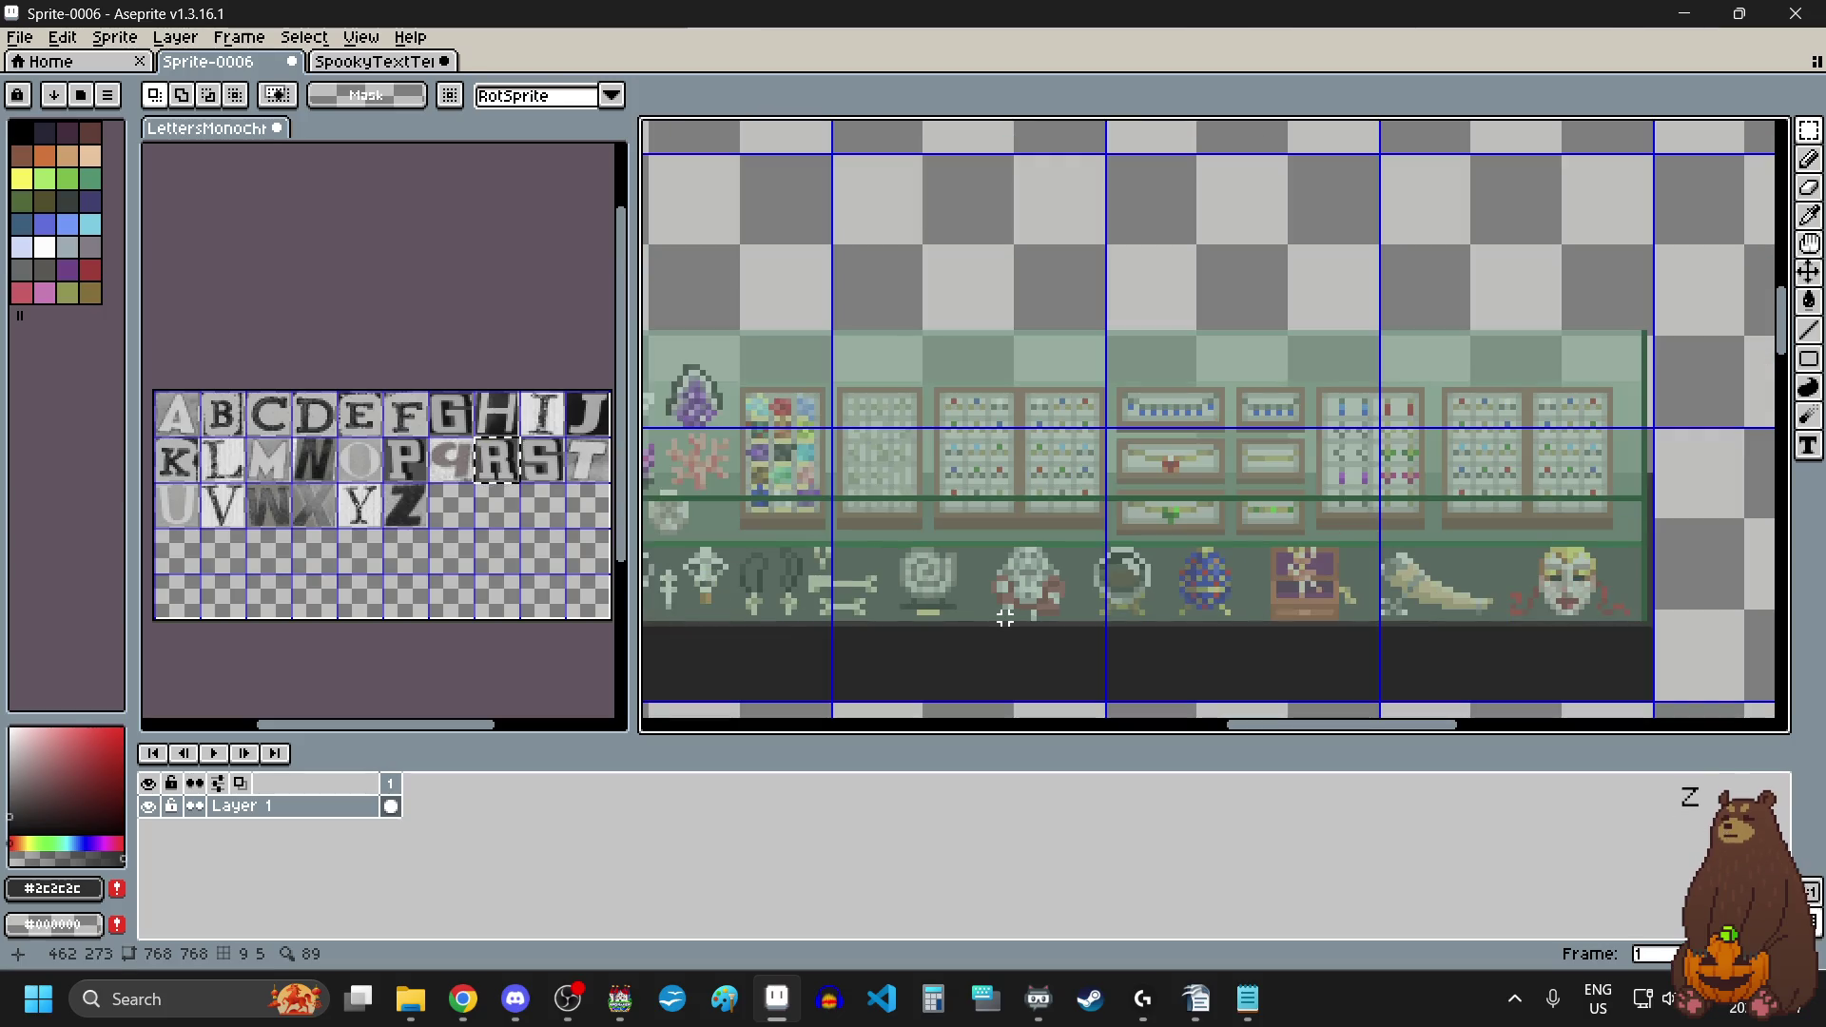
scroll(959, 618, left, 2)
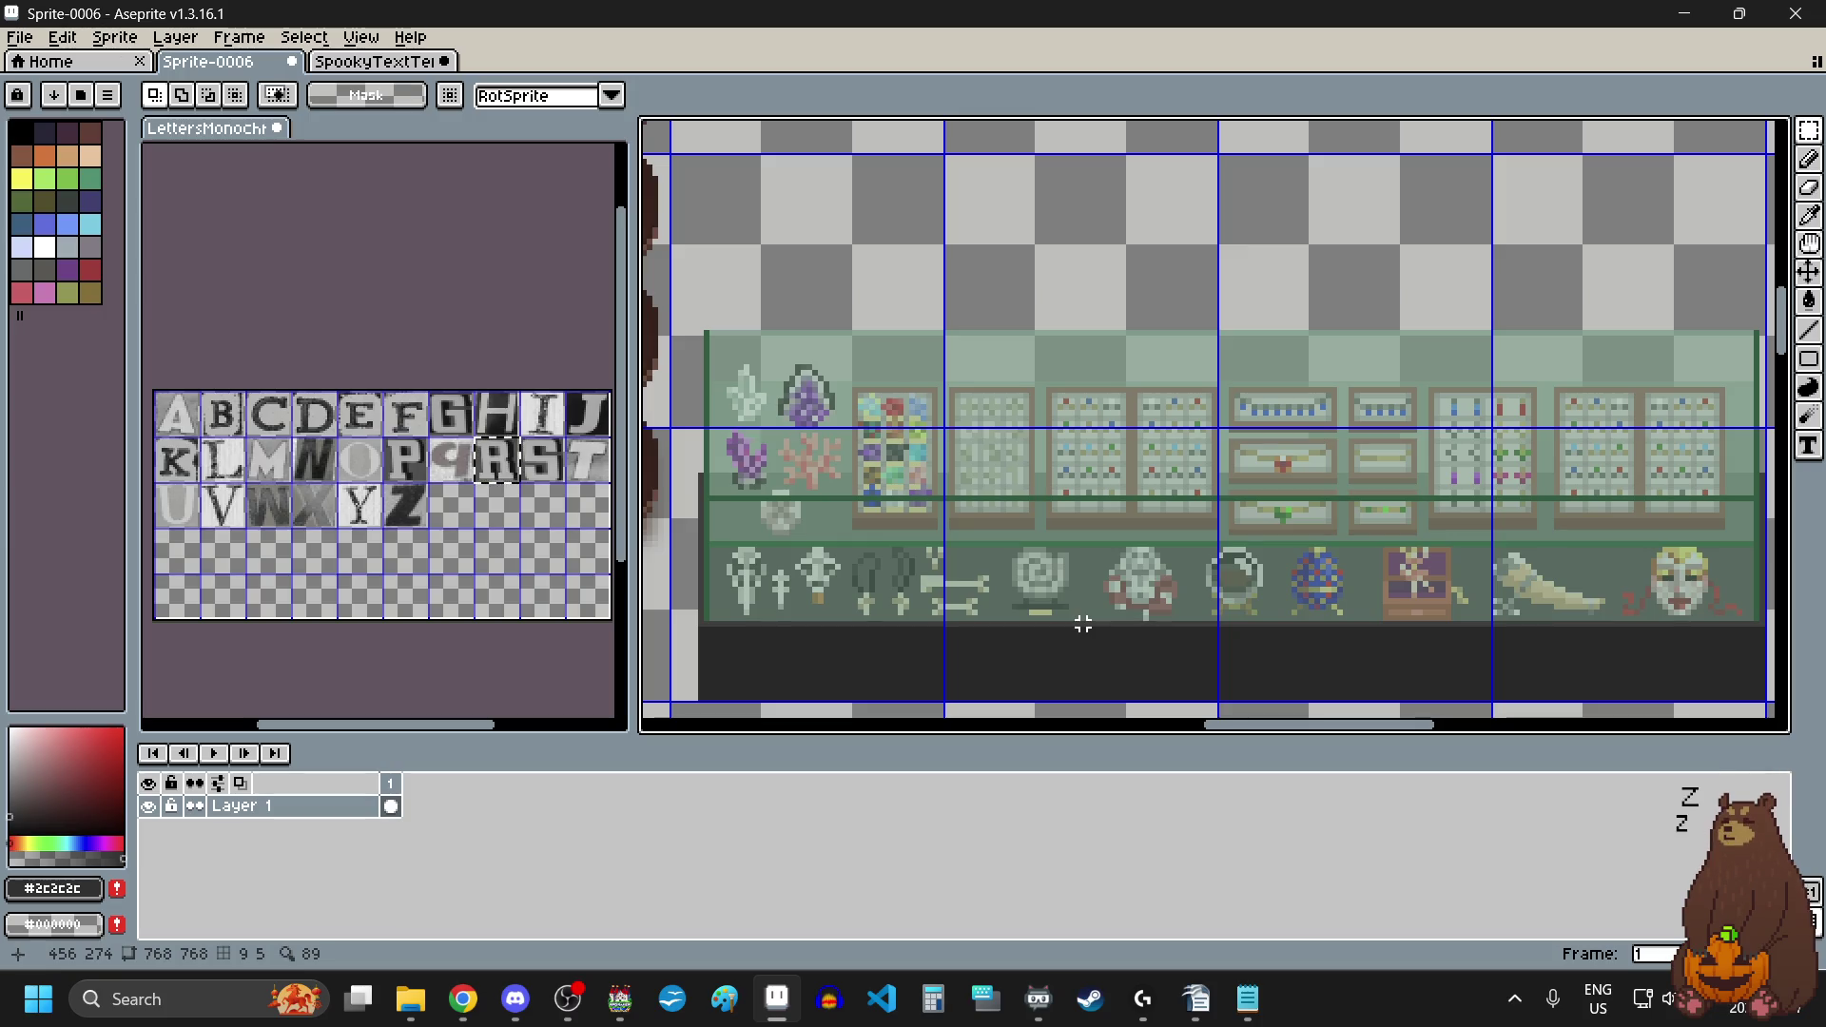
scroll(791, 582, up, 3)
scroll(791, 582, up, 2)
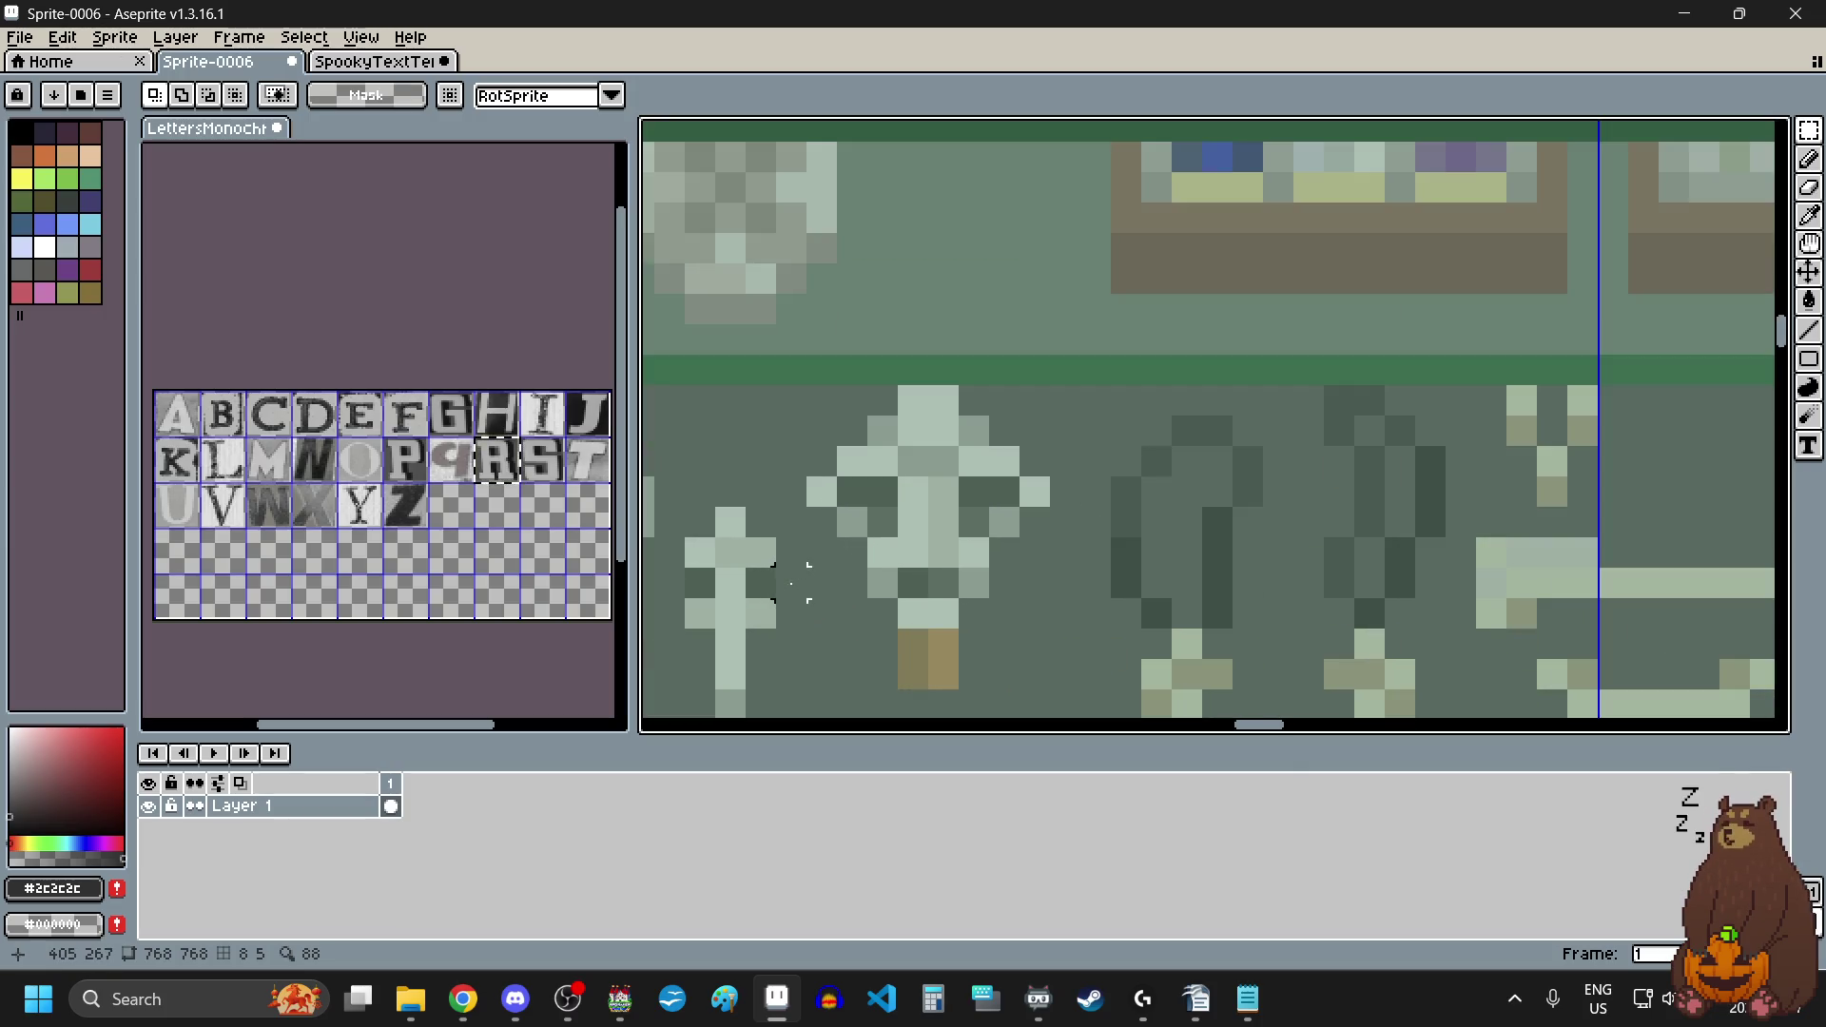
scroll(791, 582, down, 4)
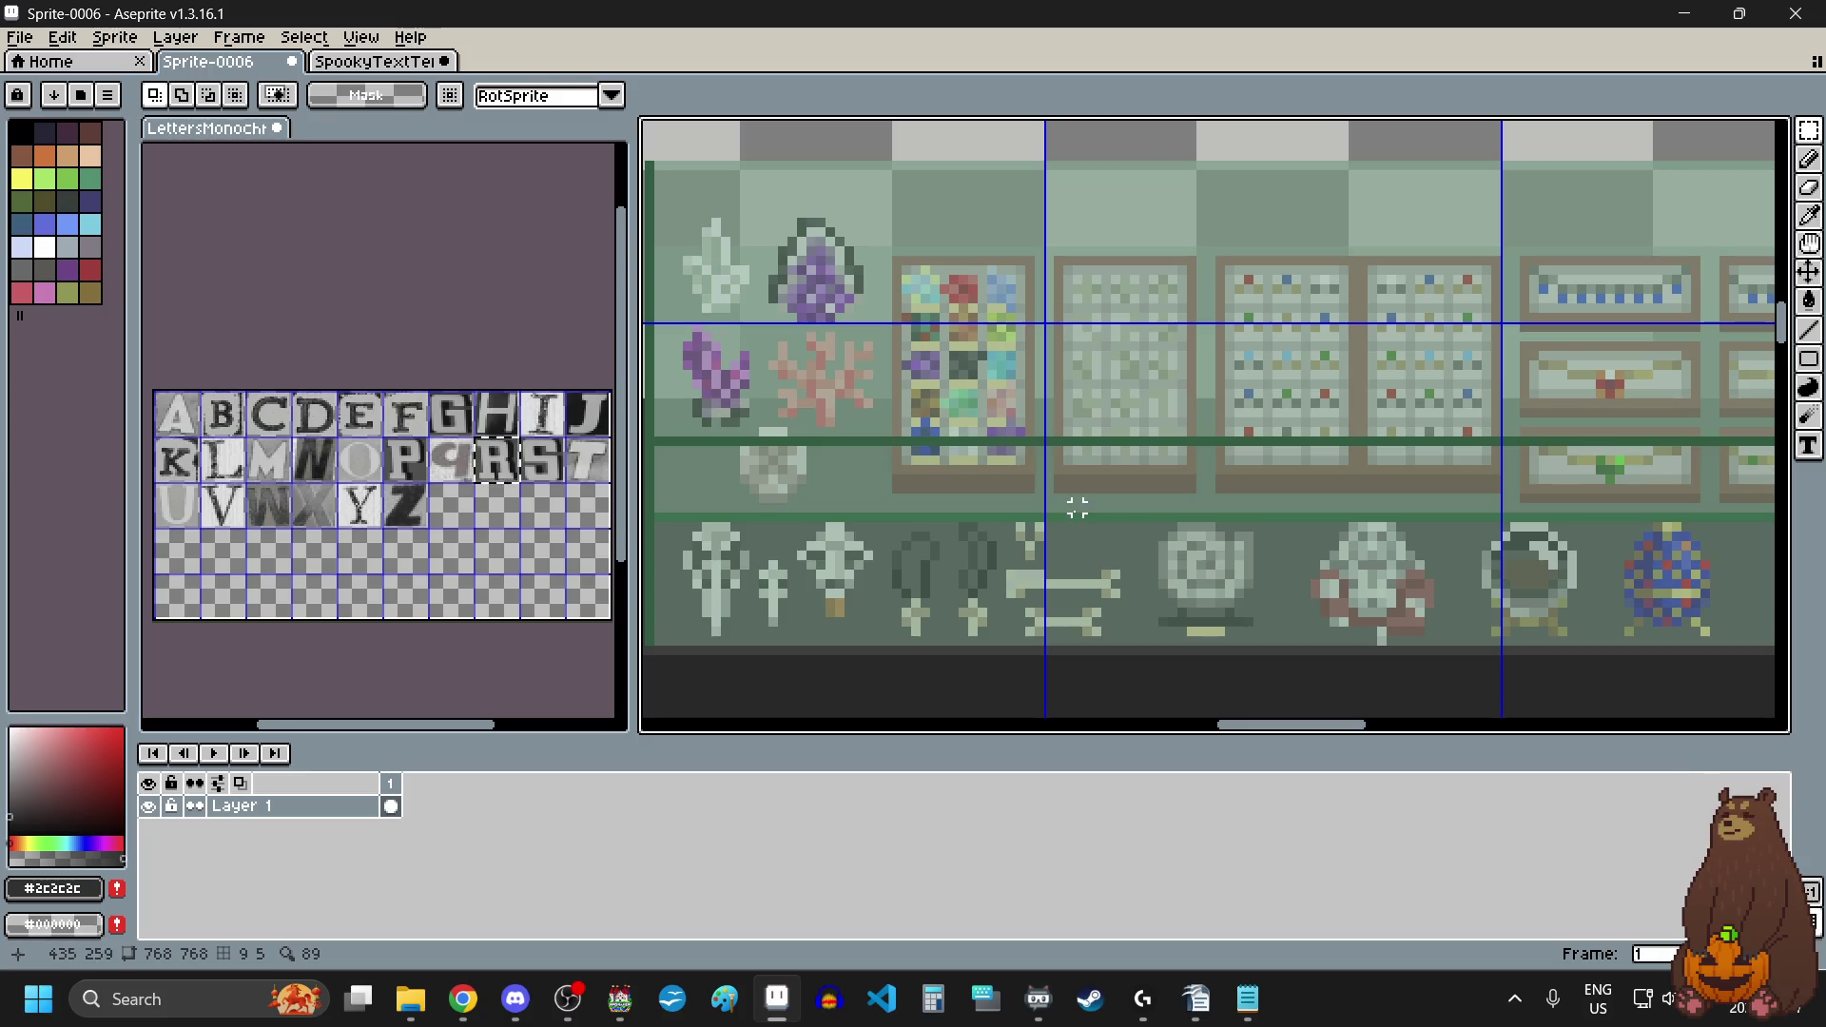
scroll(1259, 623, down, 2)
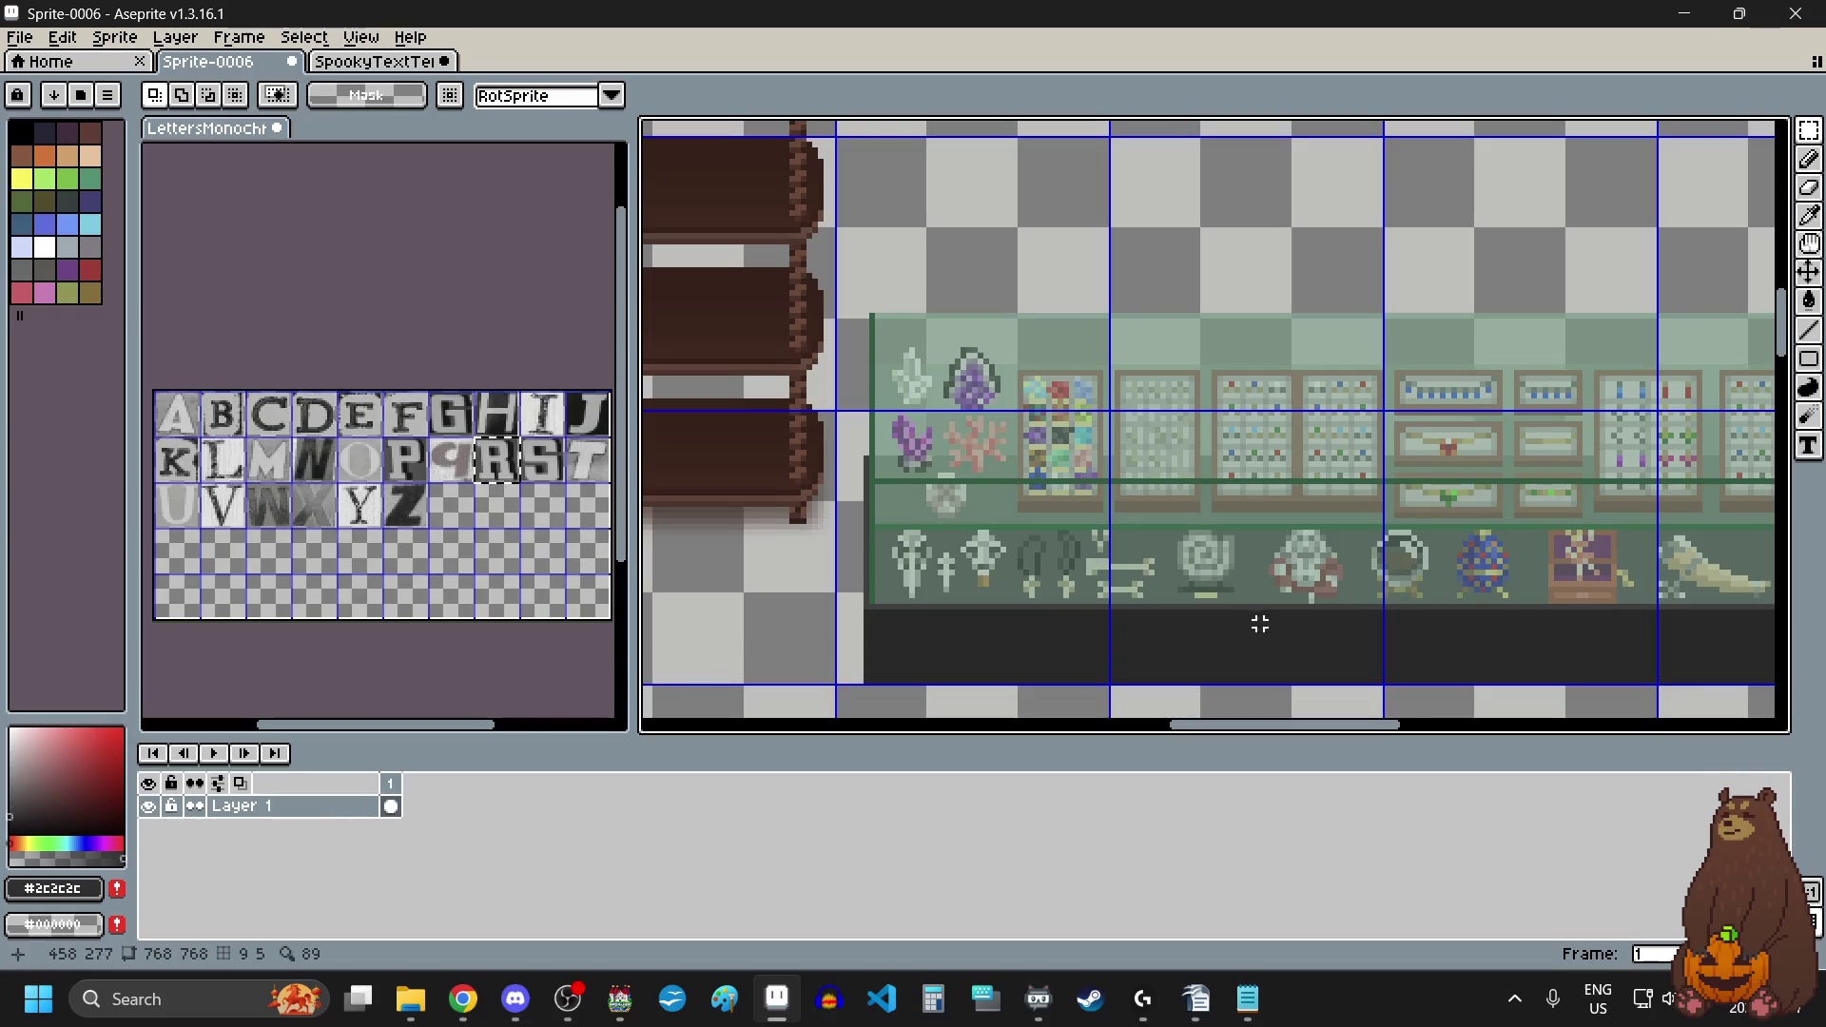
scroll(1259, 624, up, 5)
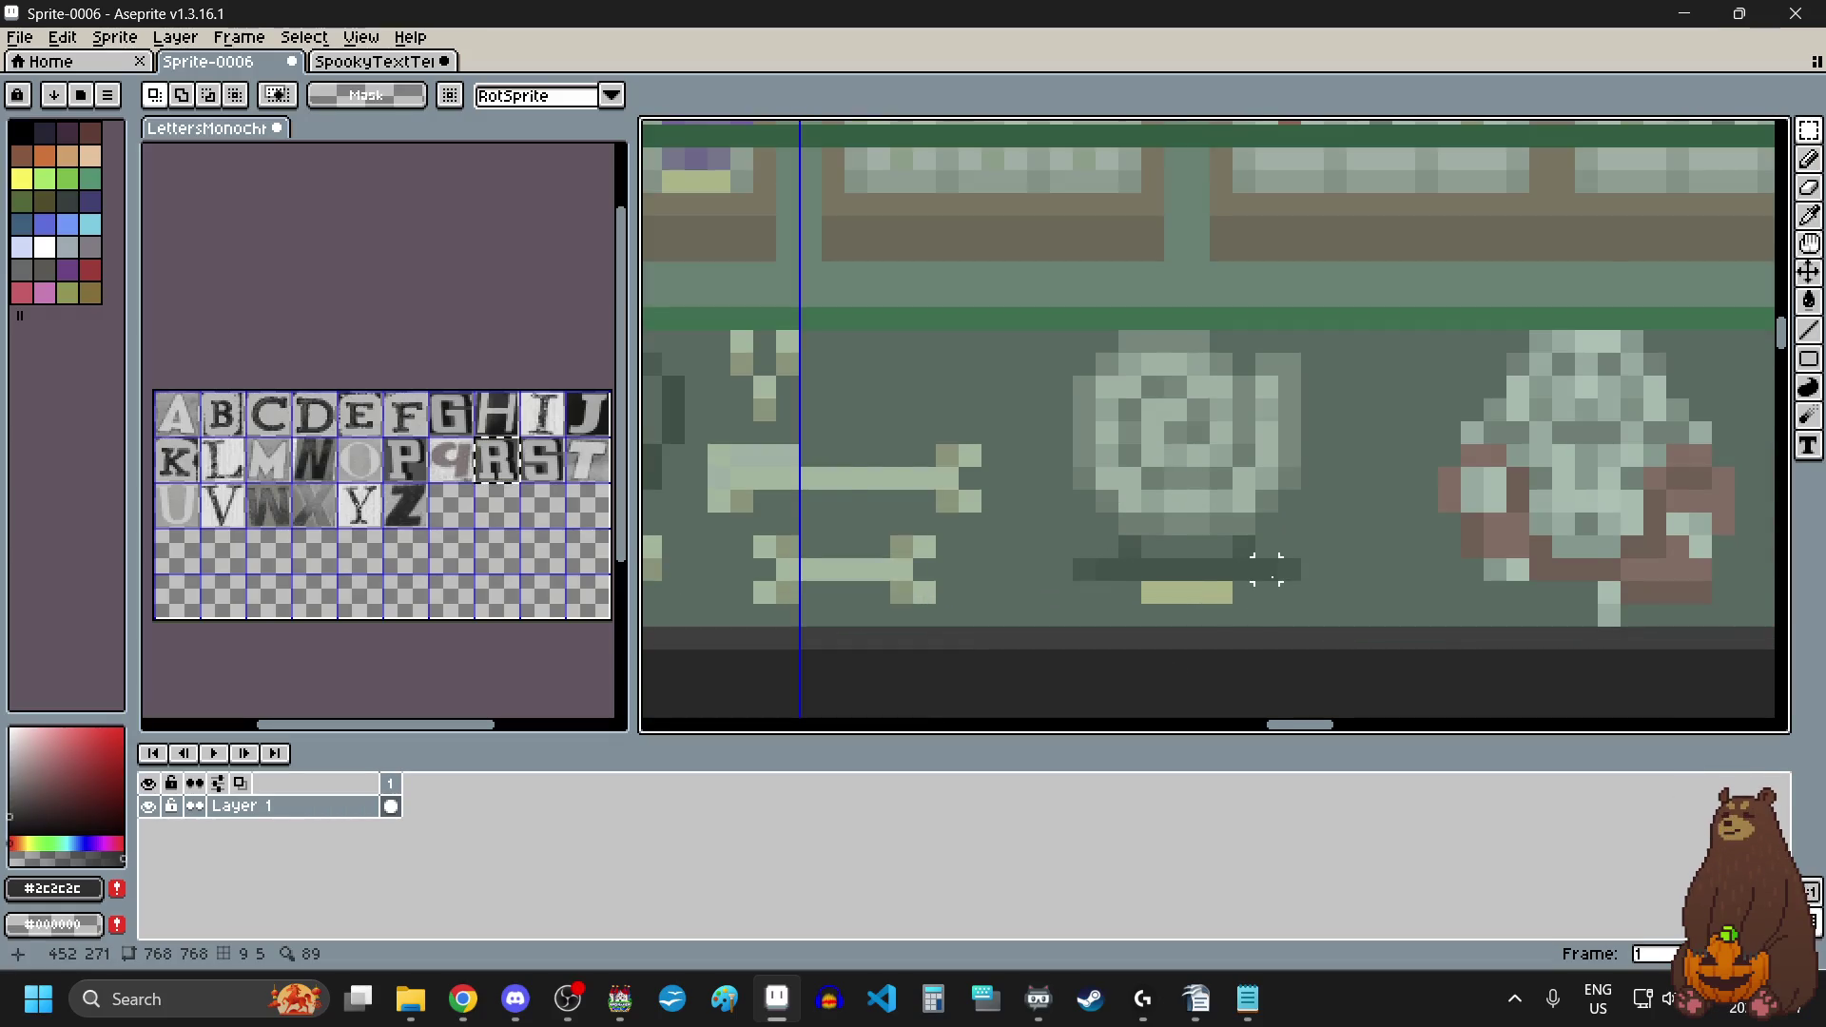
scroll(1265, 568, up, 1)
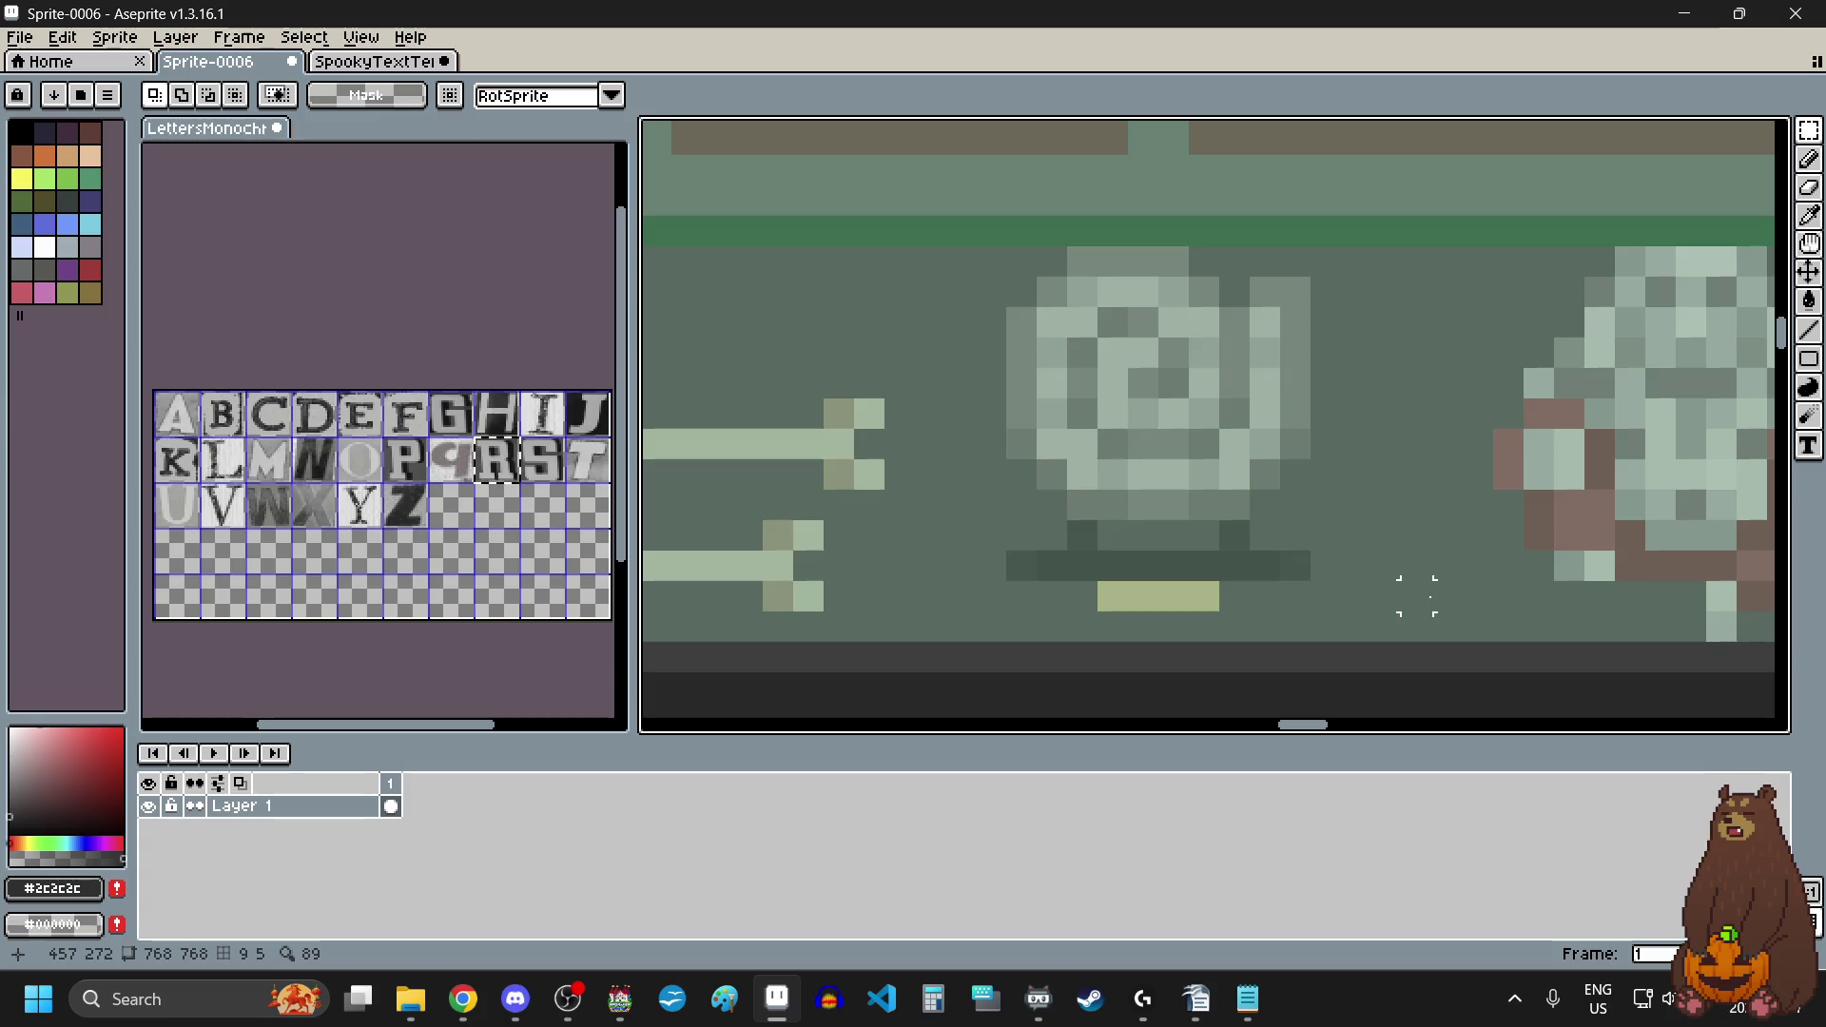
scroll(1416, 595, down, 4)
scroll(1597, 646, up, 2)
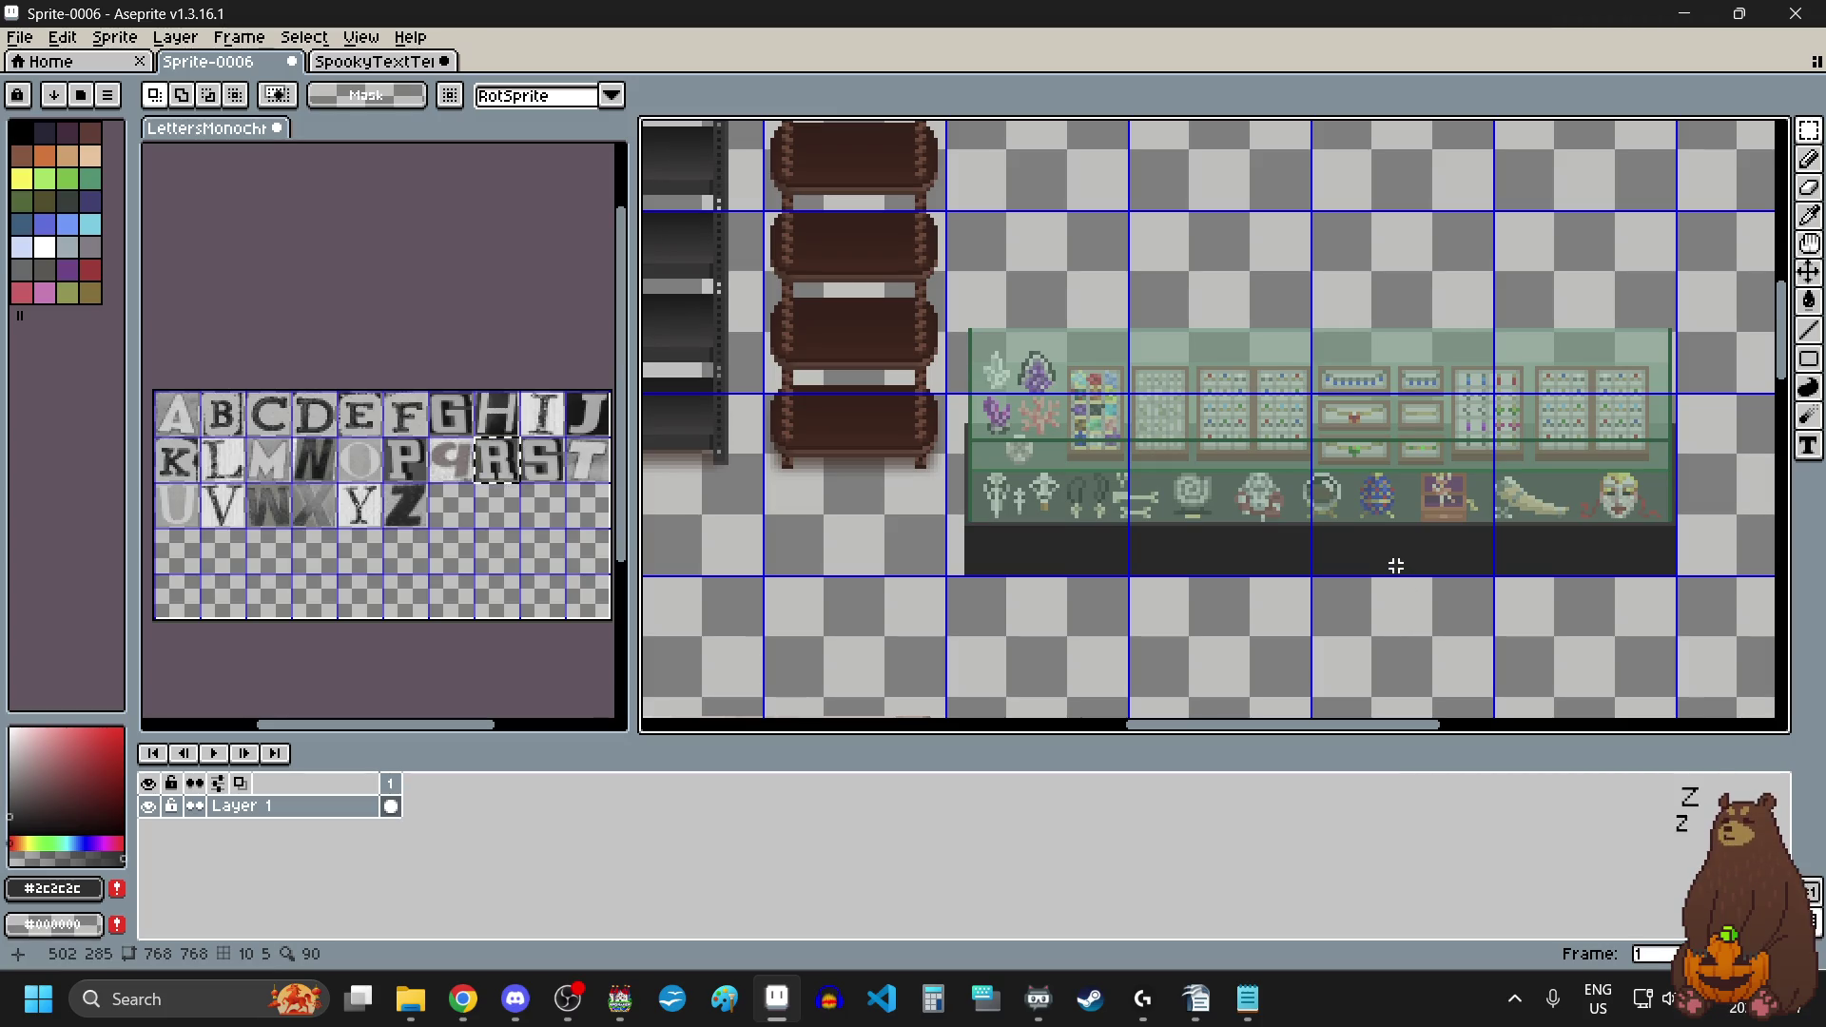
scroll(1385, 567, down, 3)
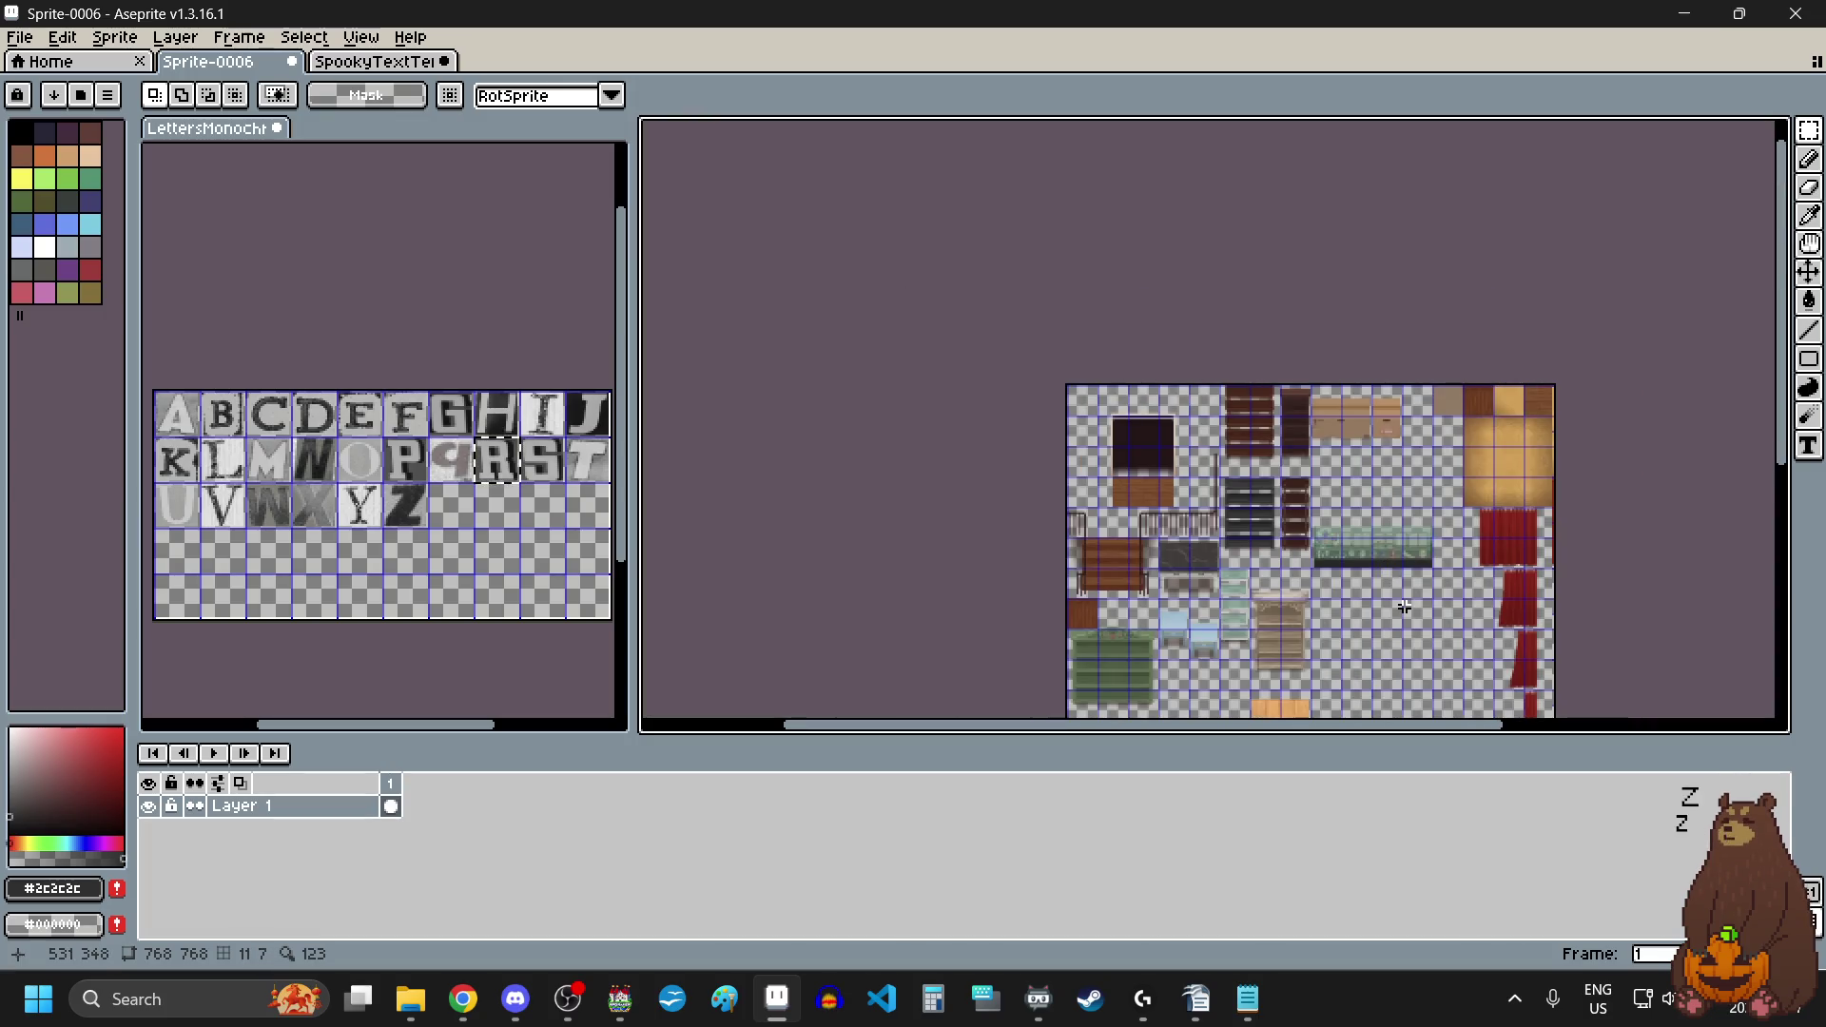
Step: Zoom around Sprite-0006, then return to the SpookyTextTemplate sprite with its ransom-note letters
scroll(1404, 599, down, 2)
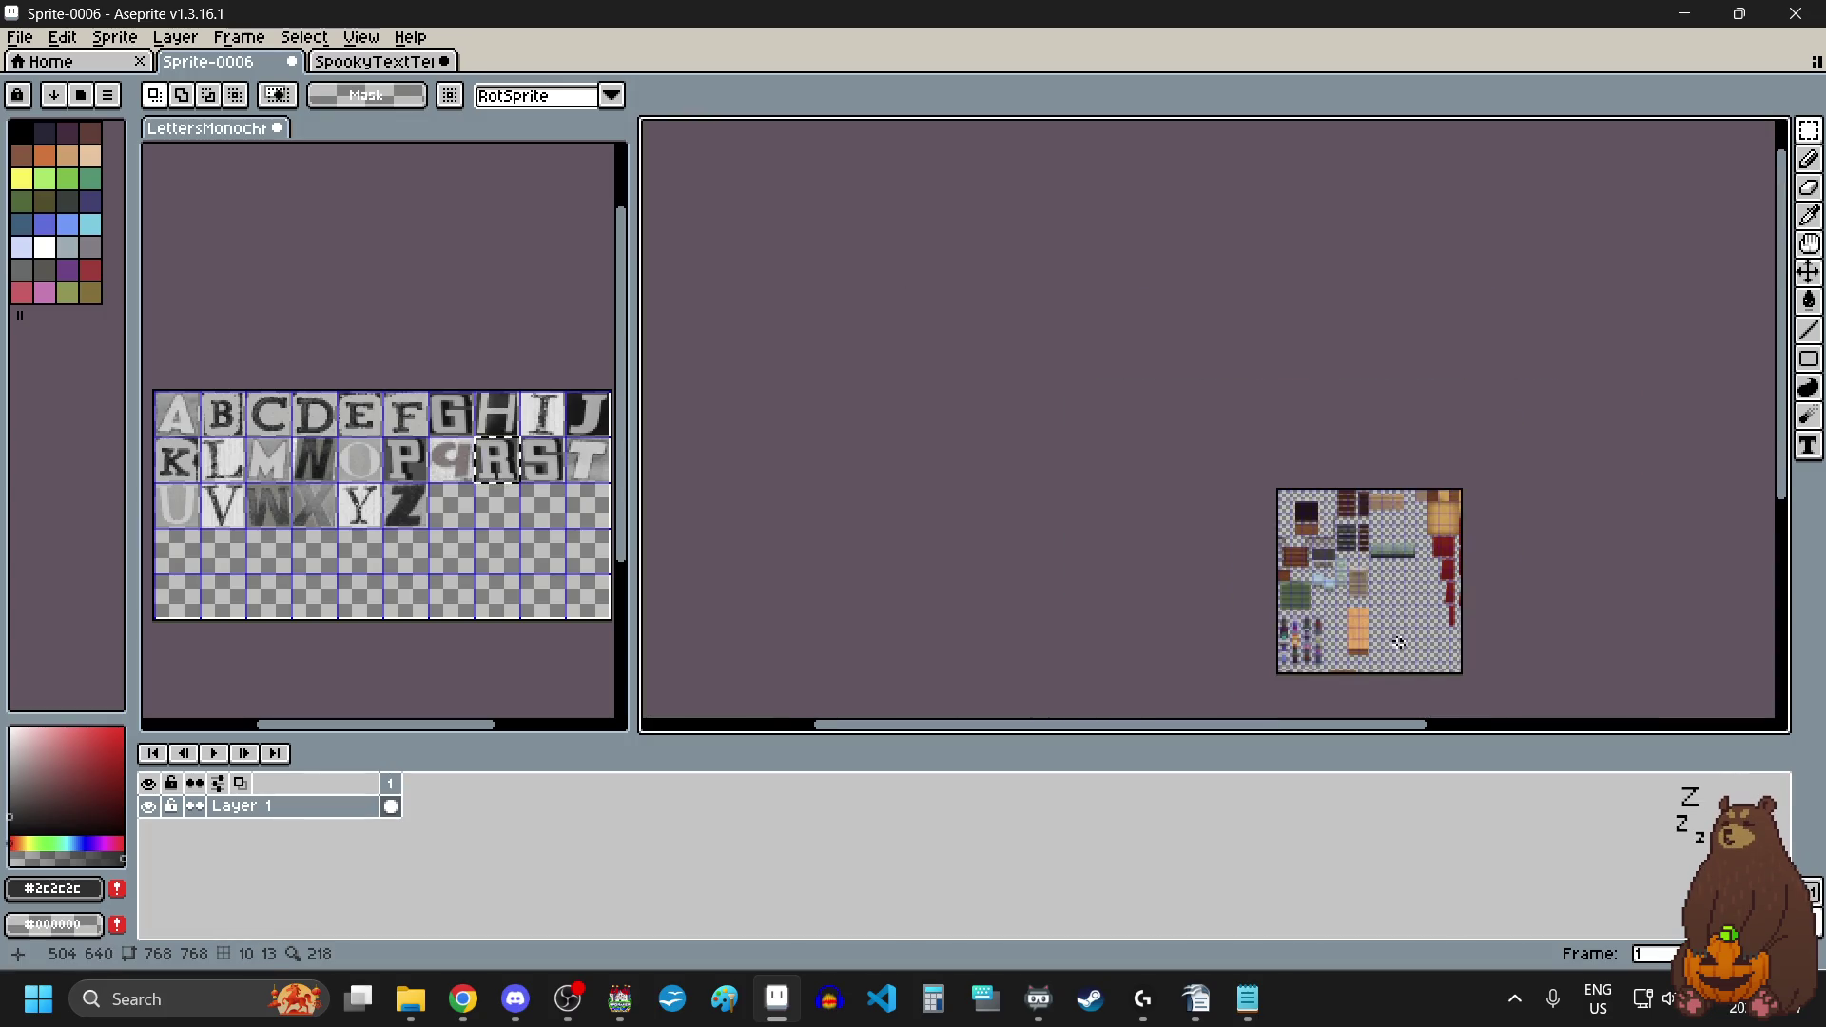
scroll(1383, 648, up, 2)
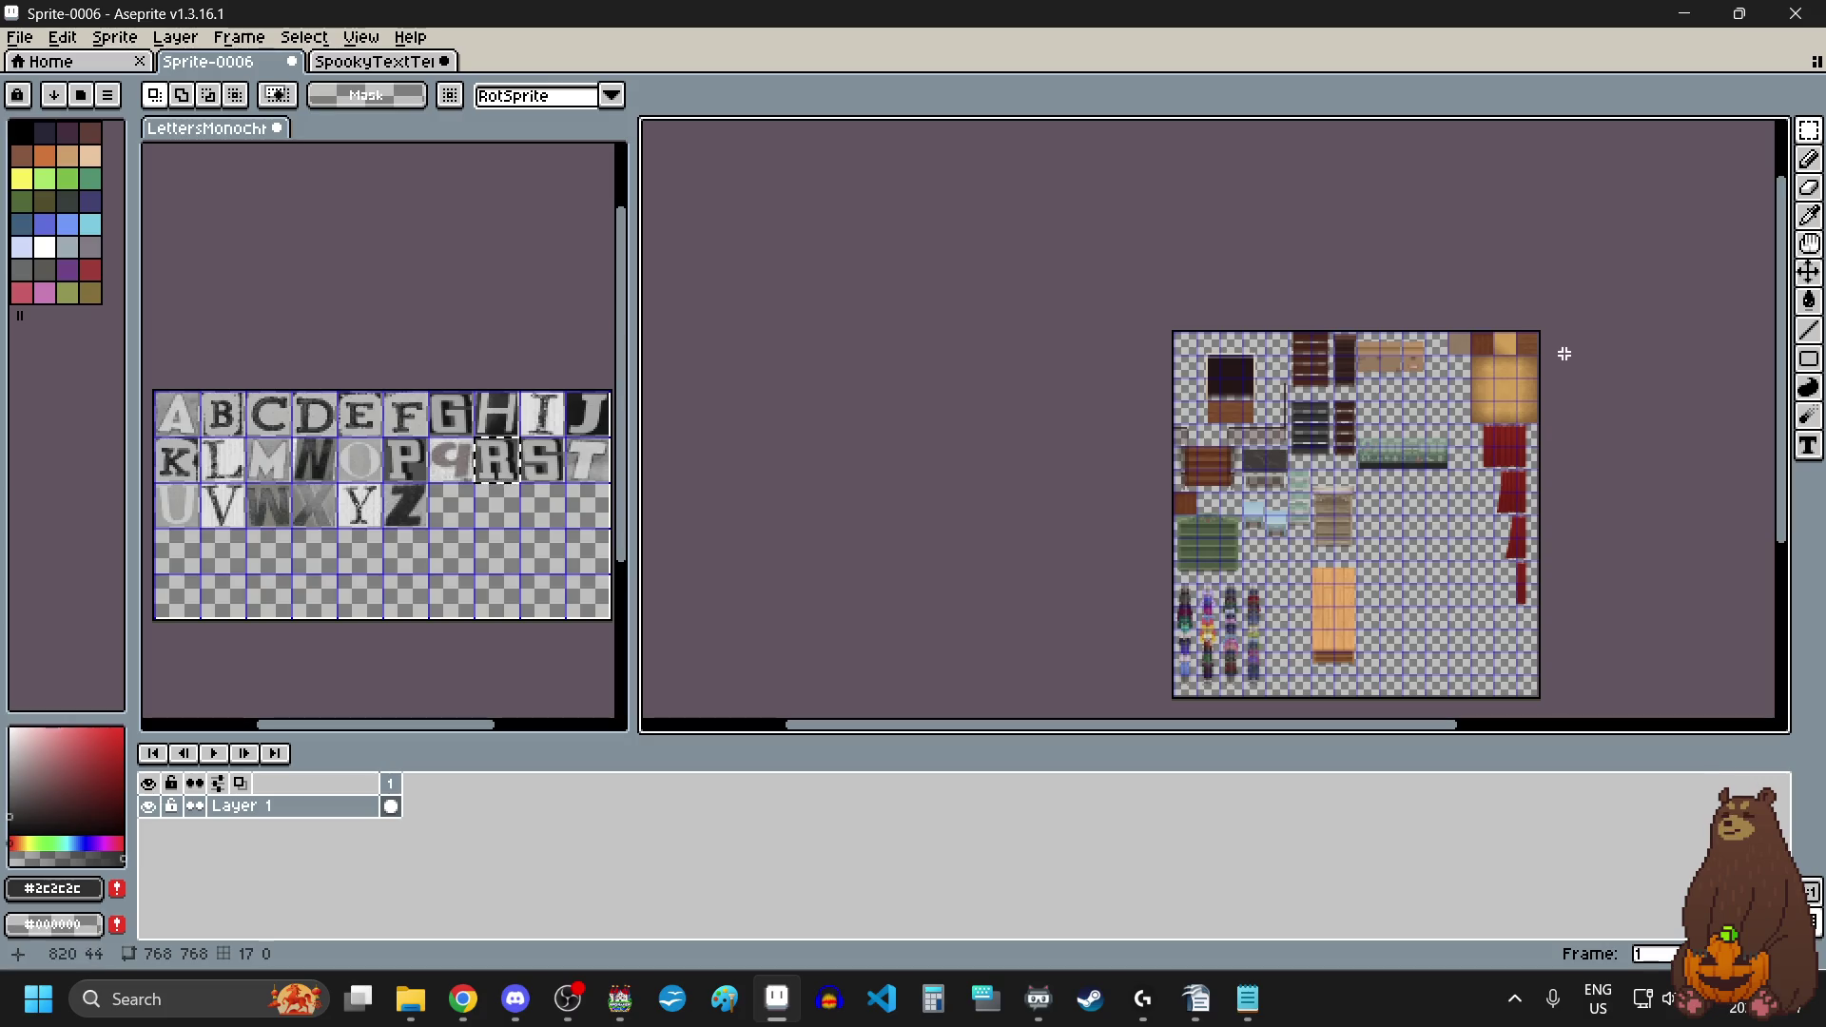
scroll(1277, 385, up, 3)
scroll(1277, 388, down, 3)
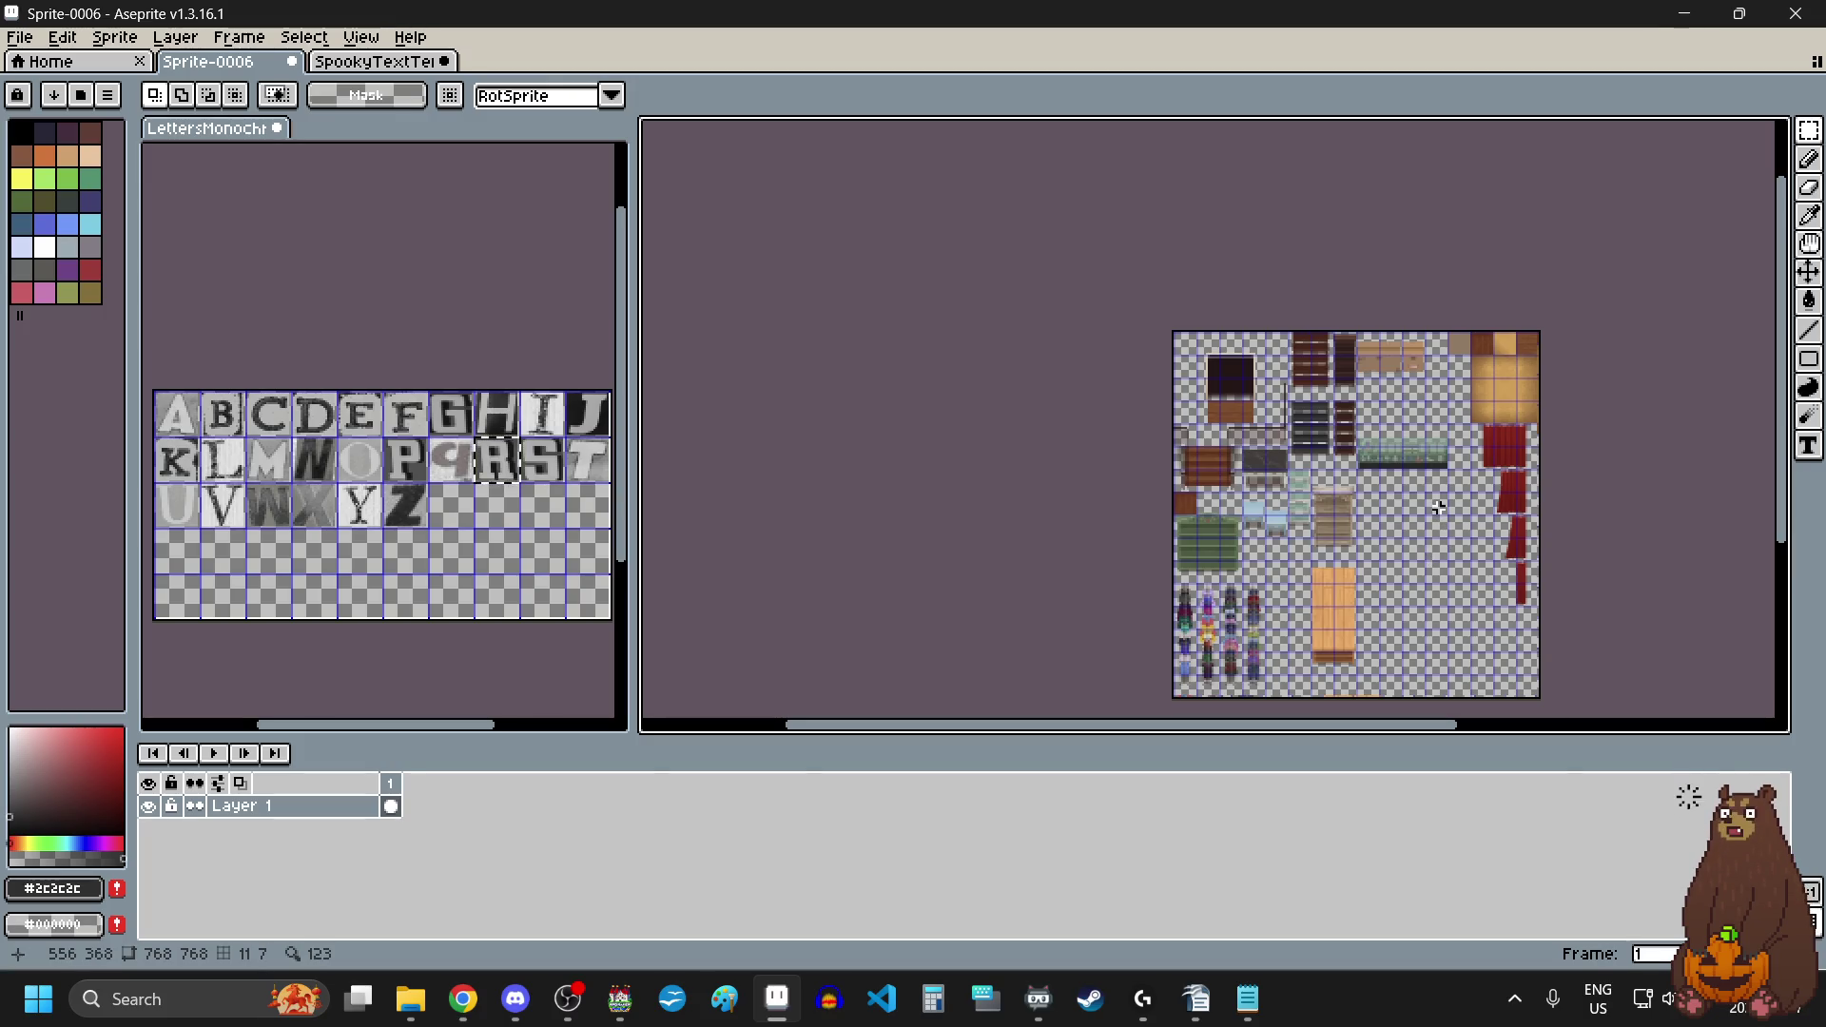
scroll(1427, 495, up, 2)
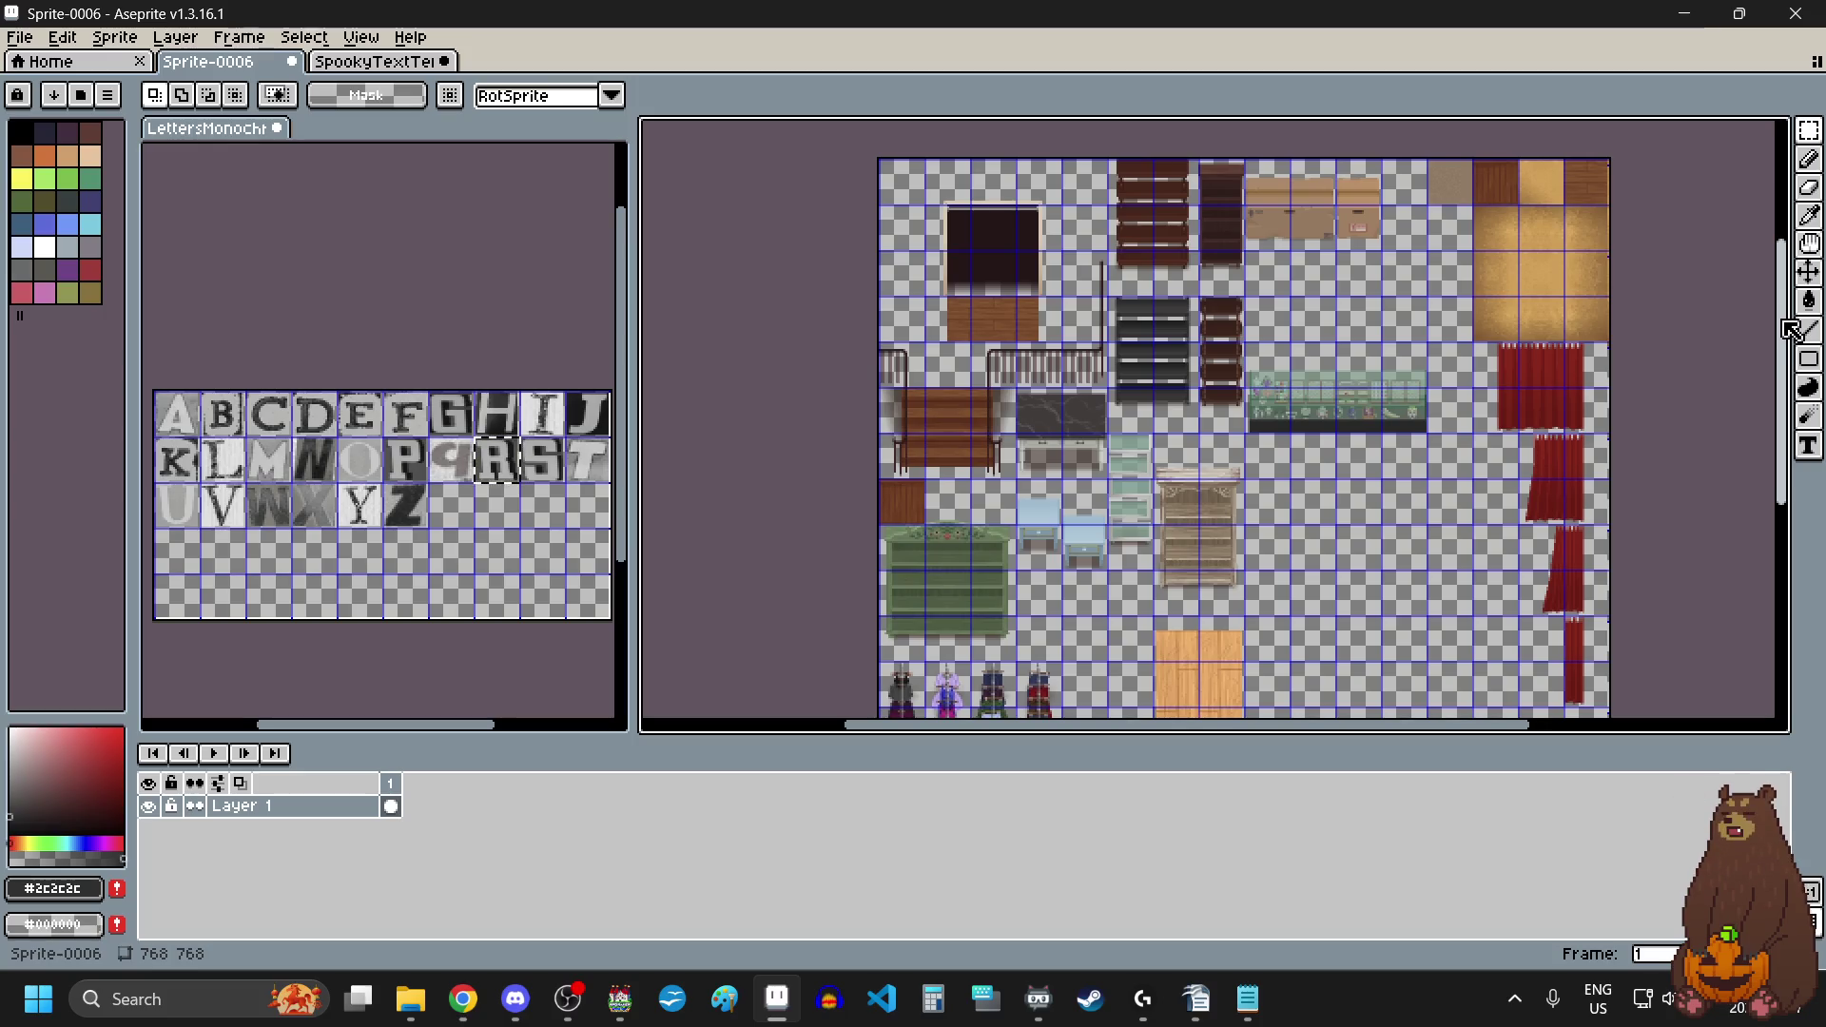
mouse_move(1790, 328)
mouse_down()
mouse_move(1777, 432)
mouse_move(1787, 283)
mouse_move(1788, 369)
mouse_move(1792, 316)
mouse_move(1797, 332)
mouse_up()
click(375, 63)
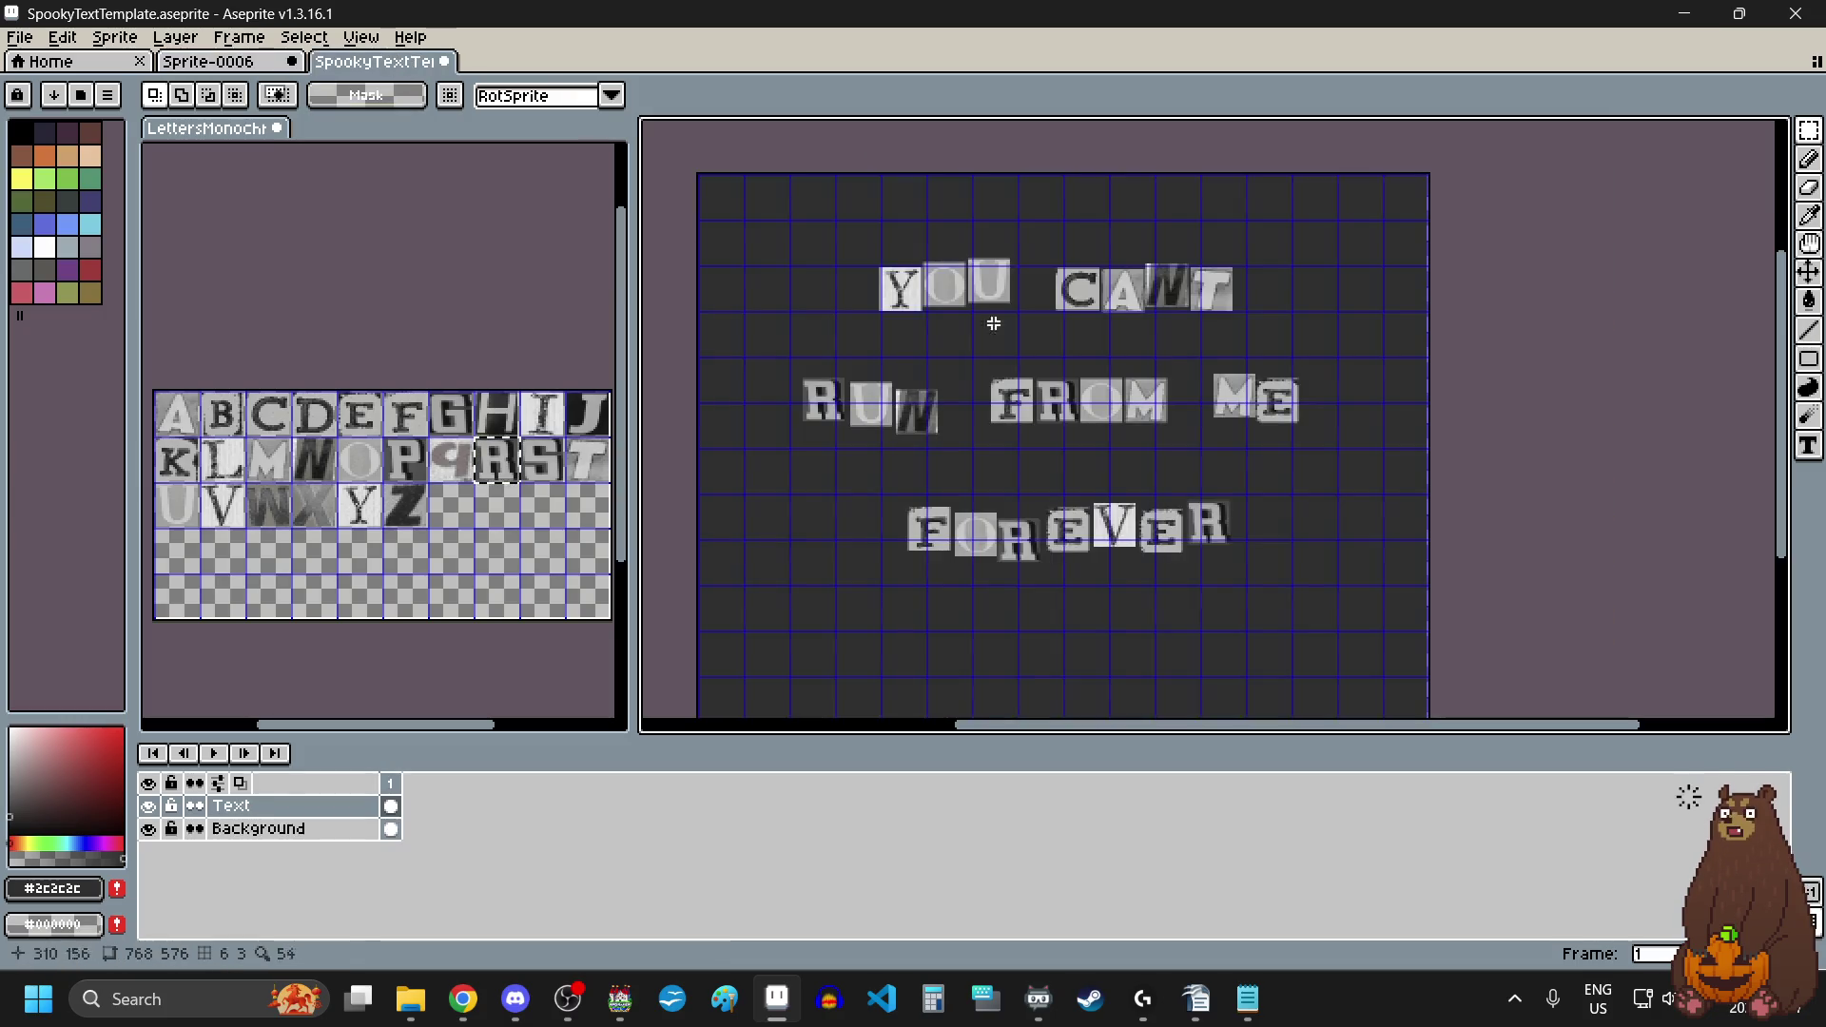
Step: Minimize Aseprite from the taskbar to reveal the pumpkin-patterned desktop
mouse_move(777, 998)
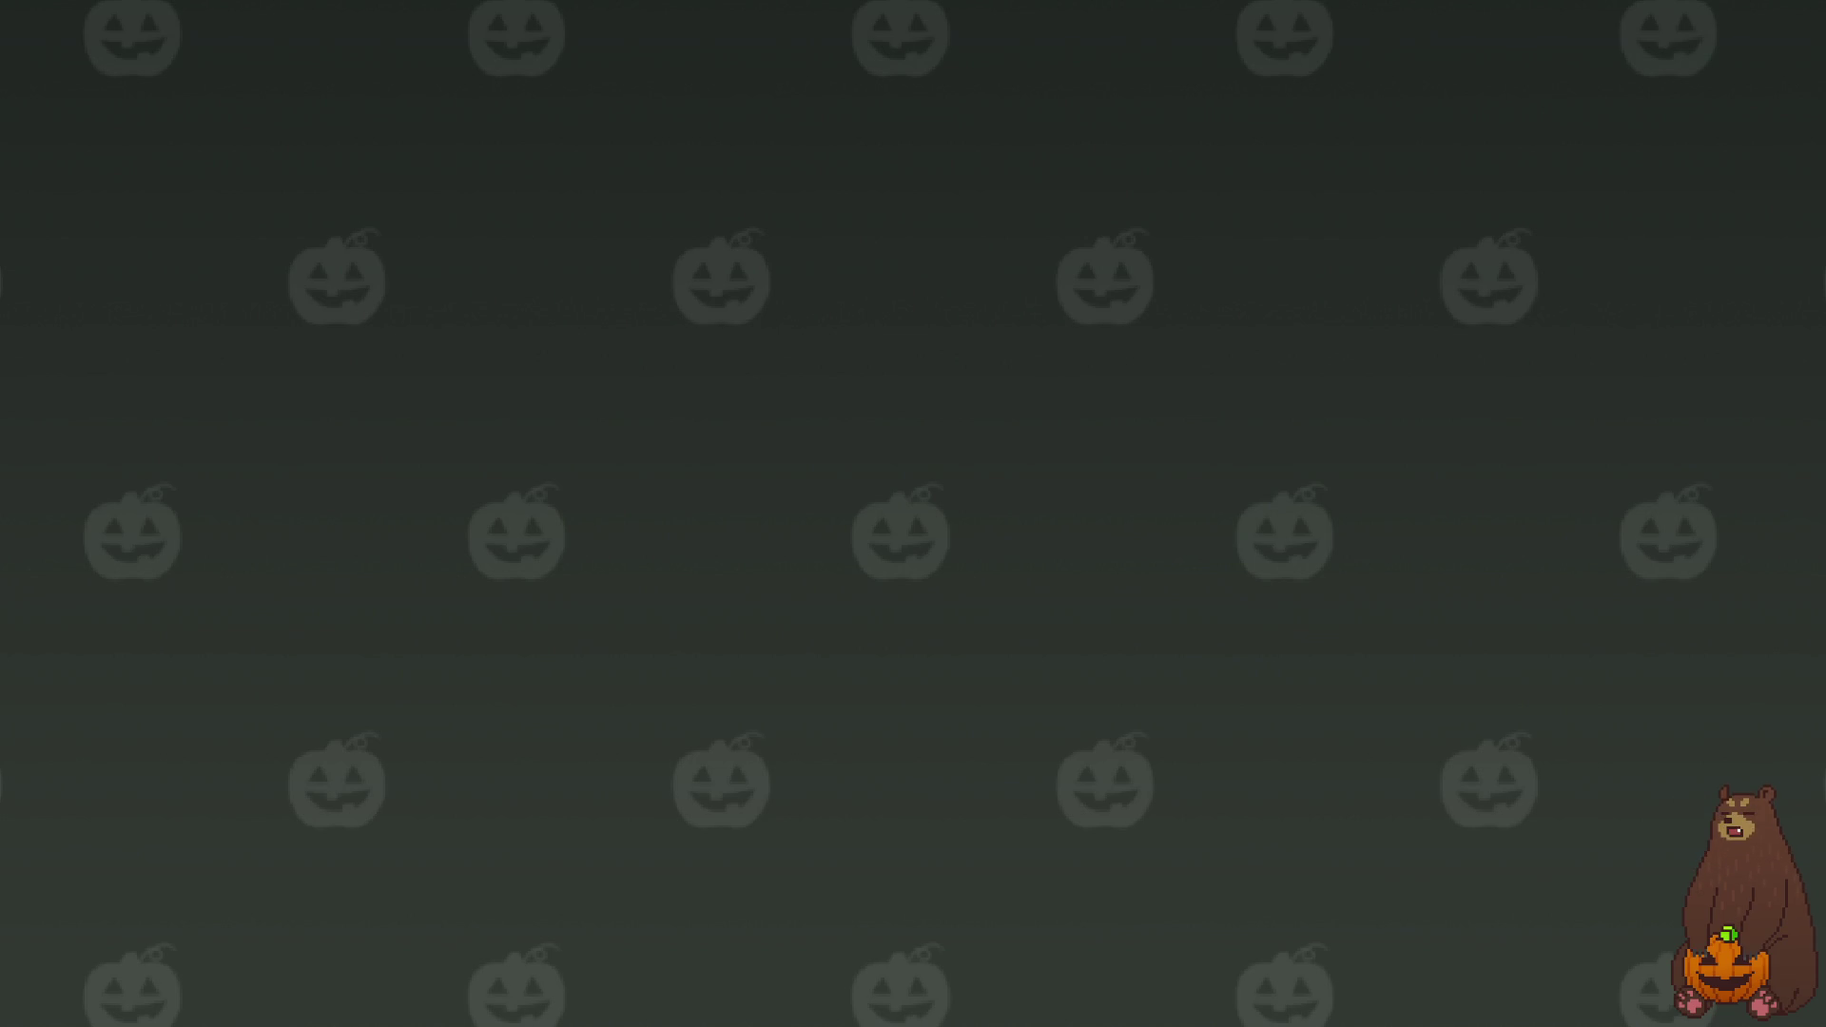
click(1688, 797)
click(1688, 797)
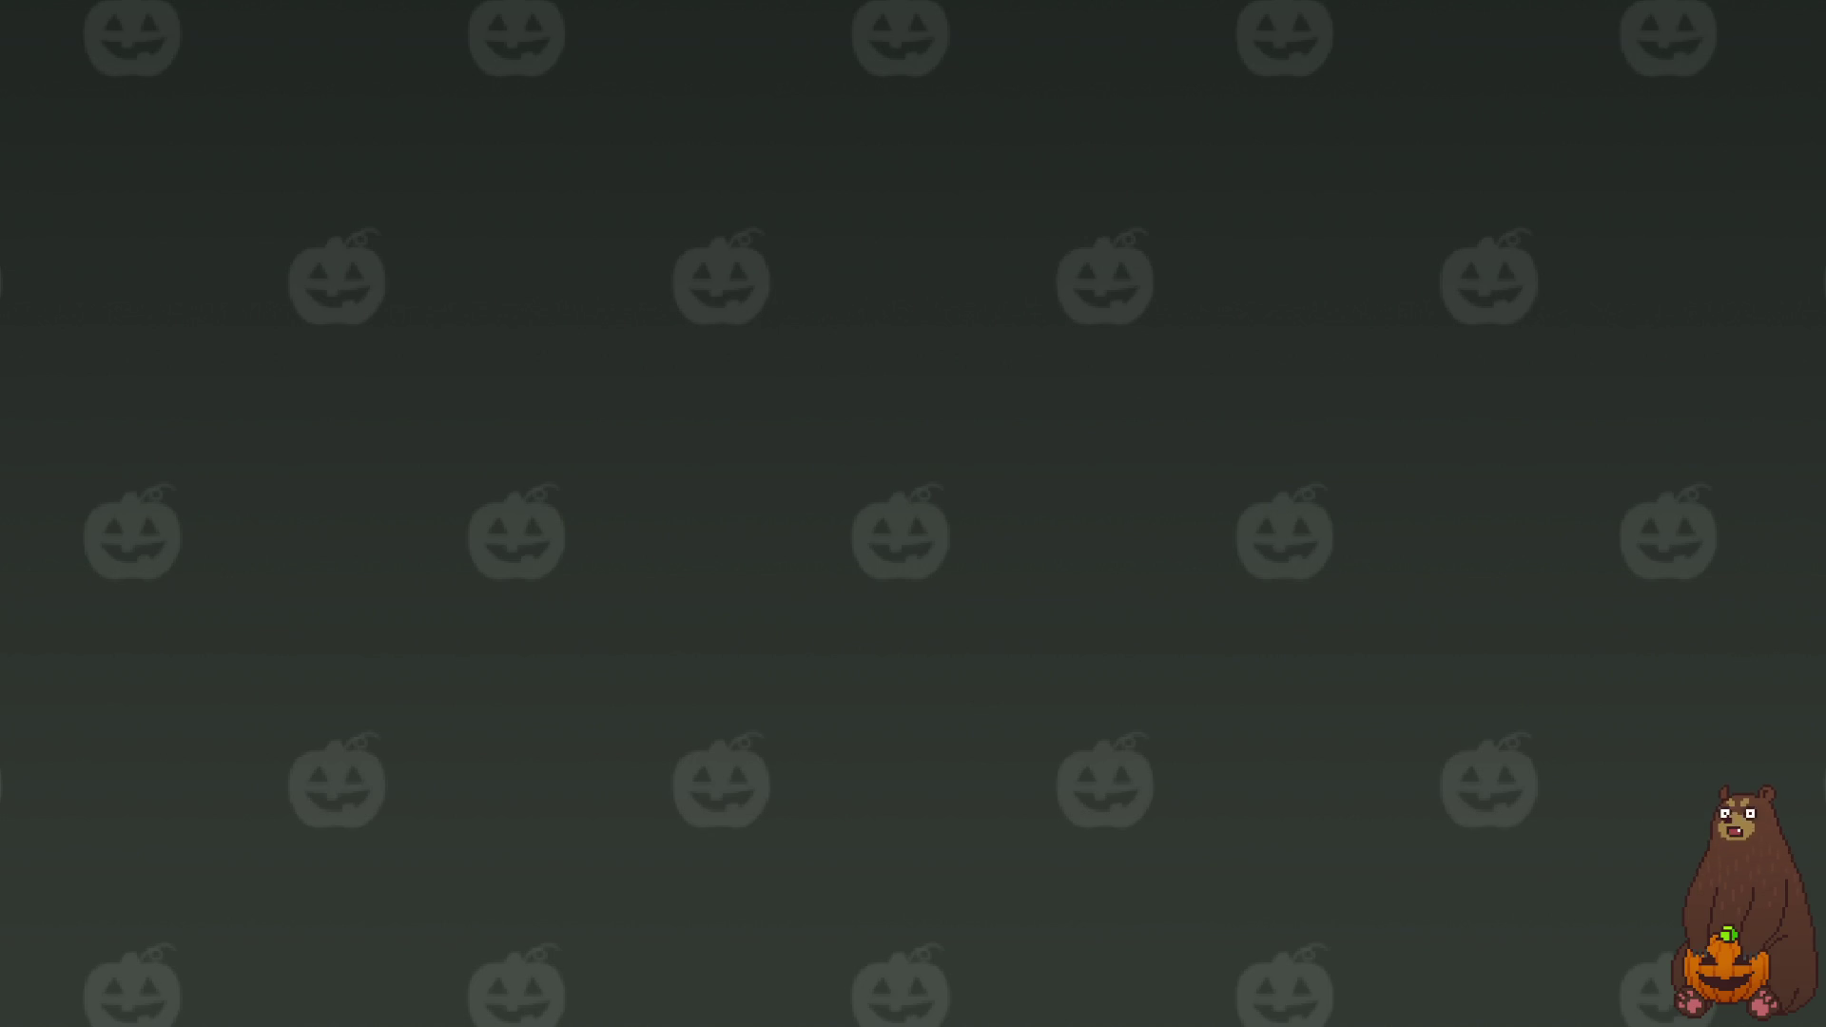
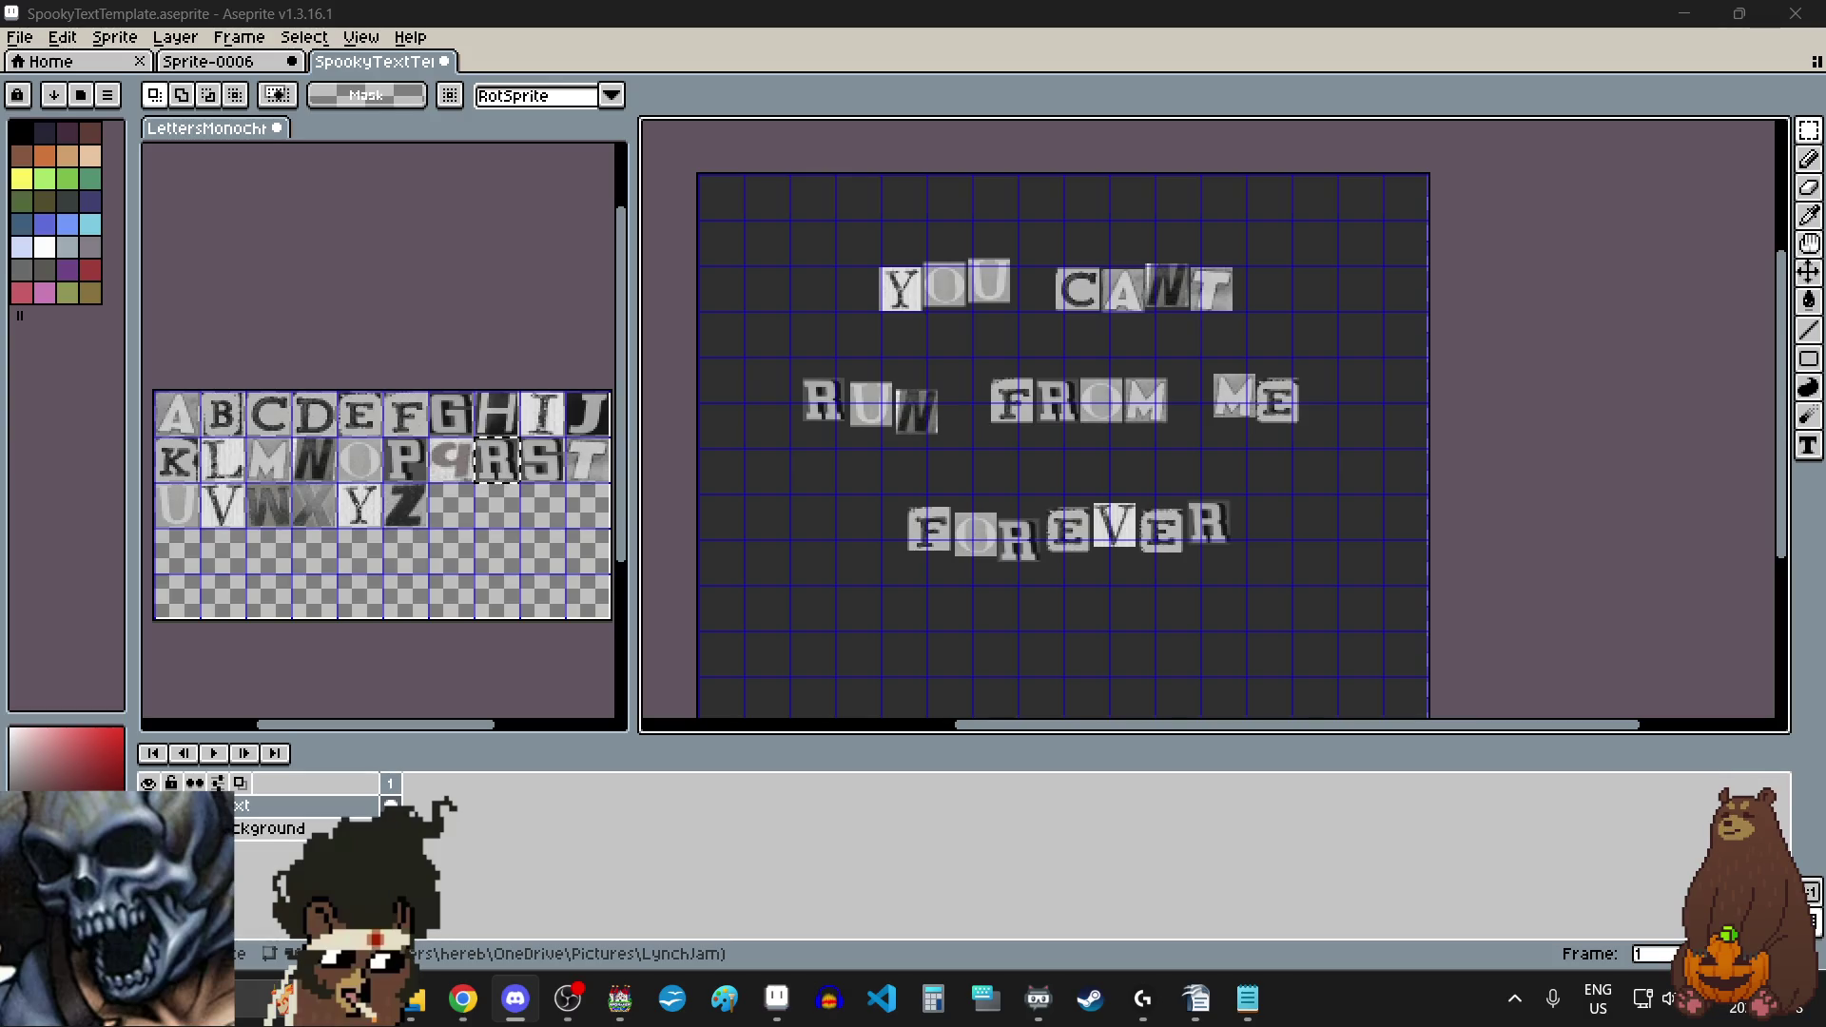
Step: Return to Aseprite and select all of the 'YOU CANT RUN FROM ME FOREVER' canvas
key(alt+Tab)
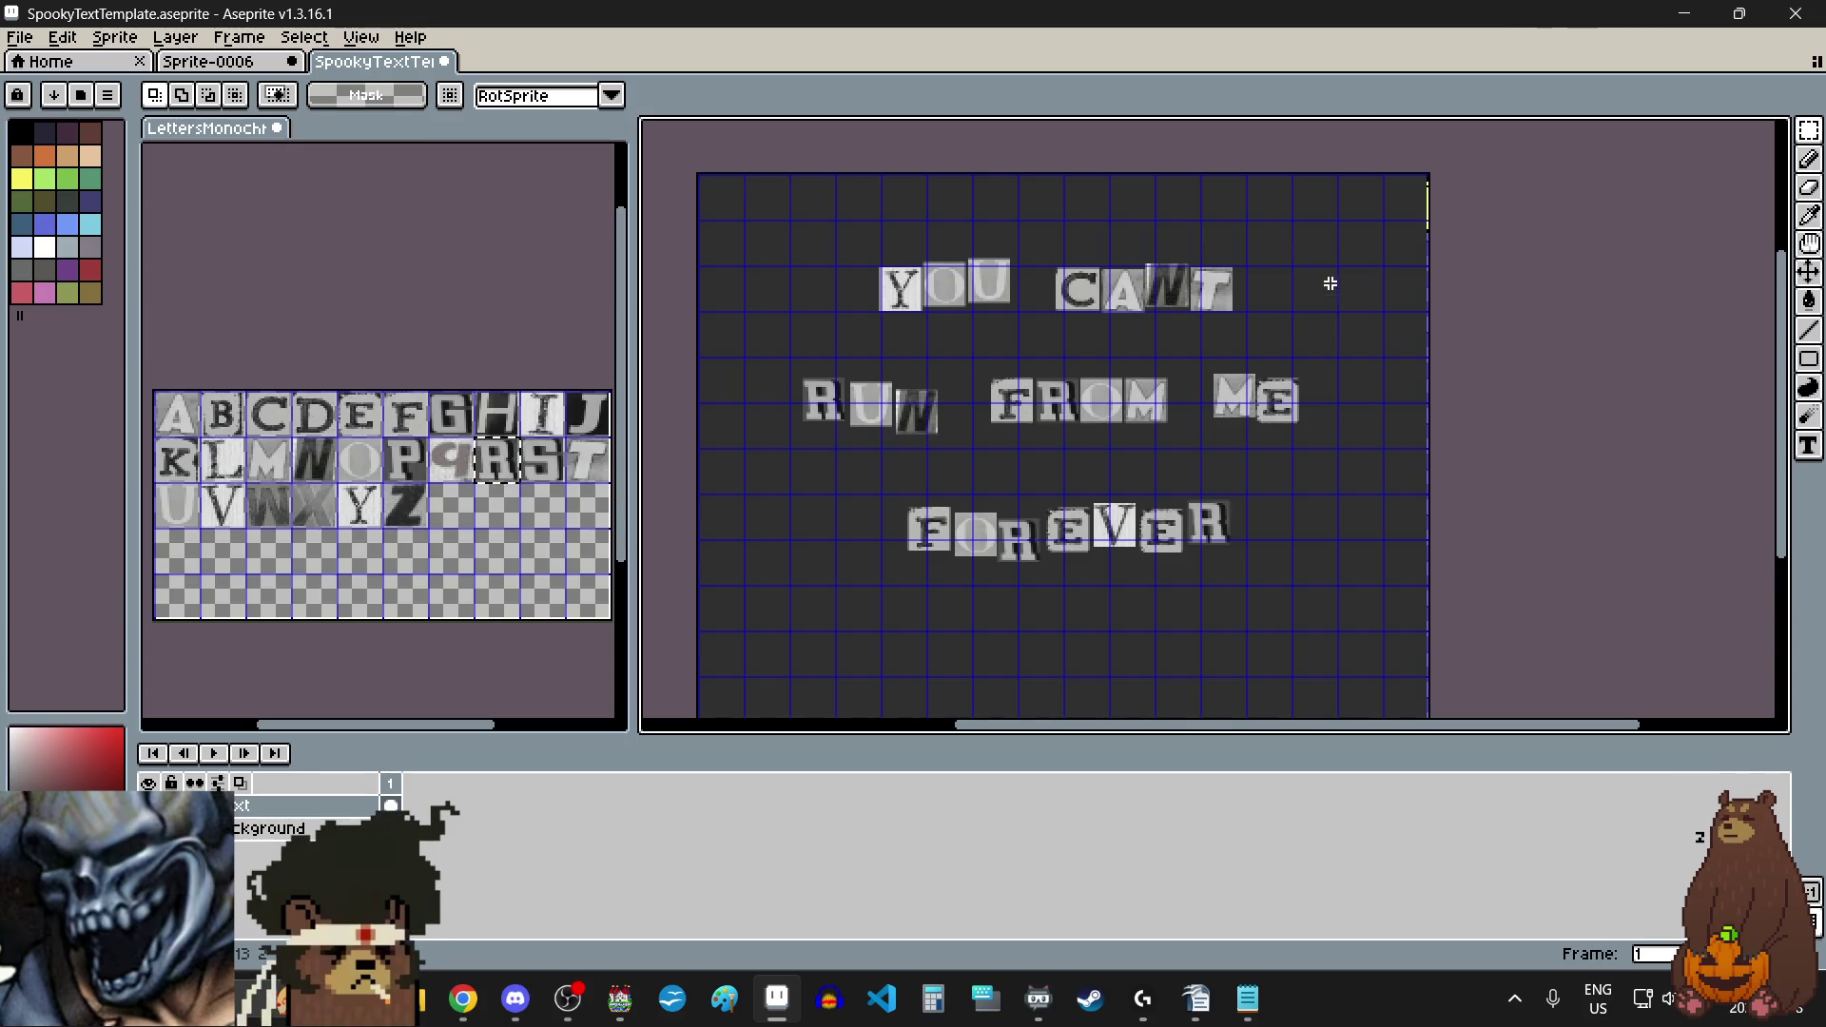
key(ctrl+a)
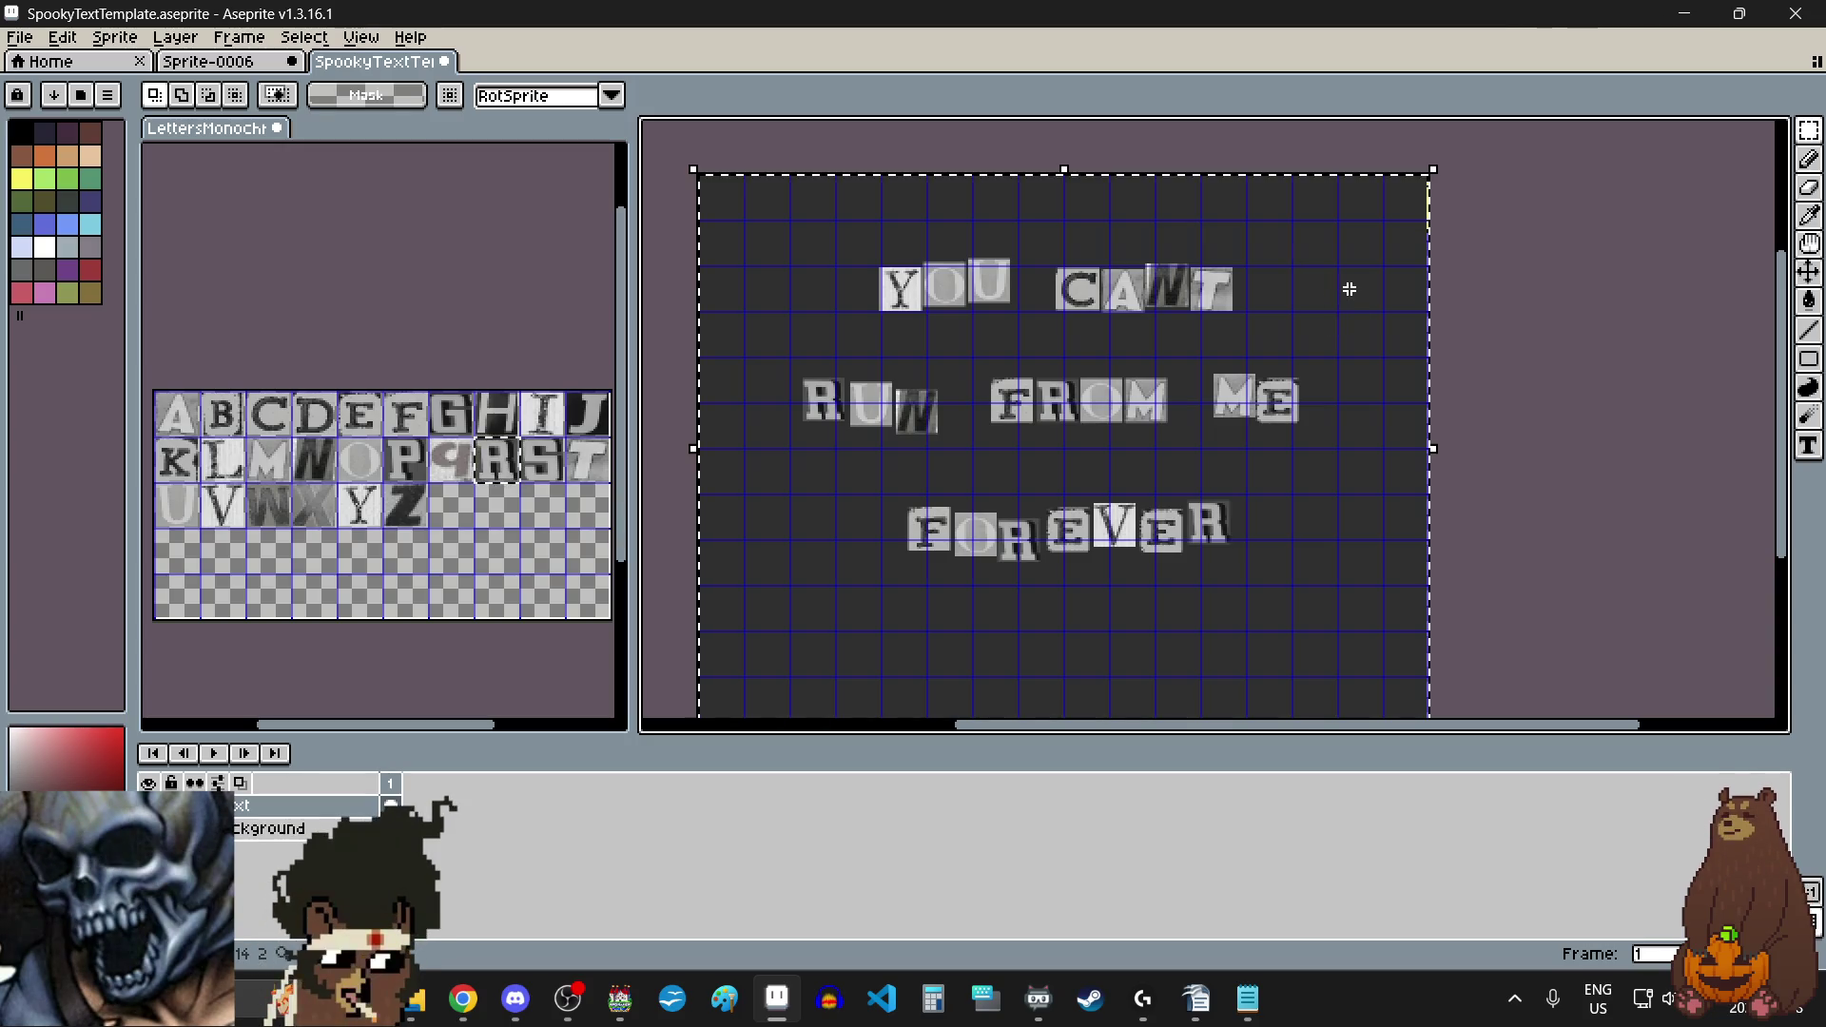
Step: Clear all letters from the canvas and place a cut-out I in the top-left grid cell
key(Delete)
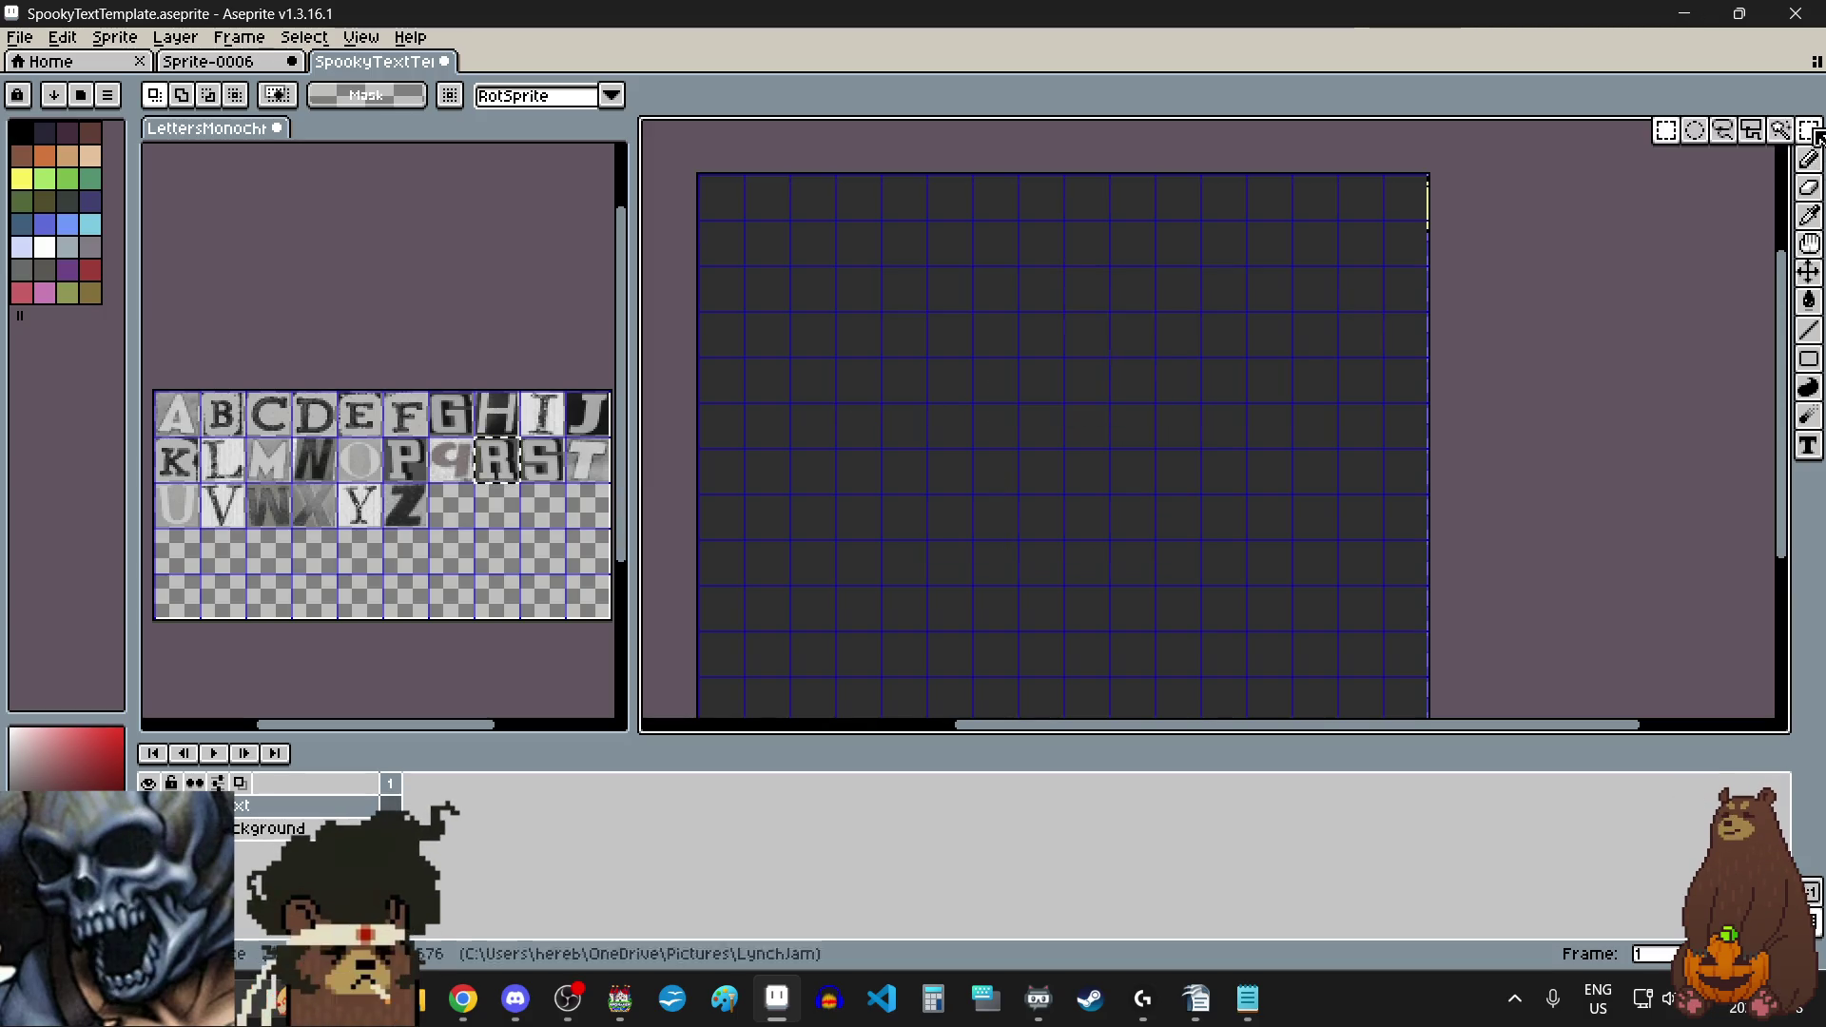
click(512, 586)
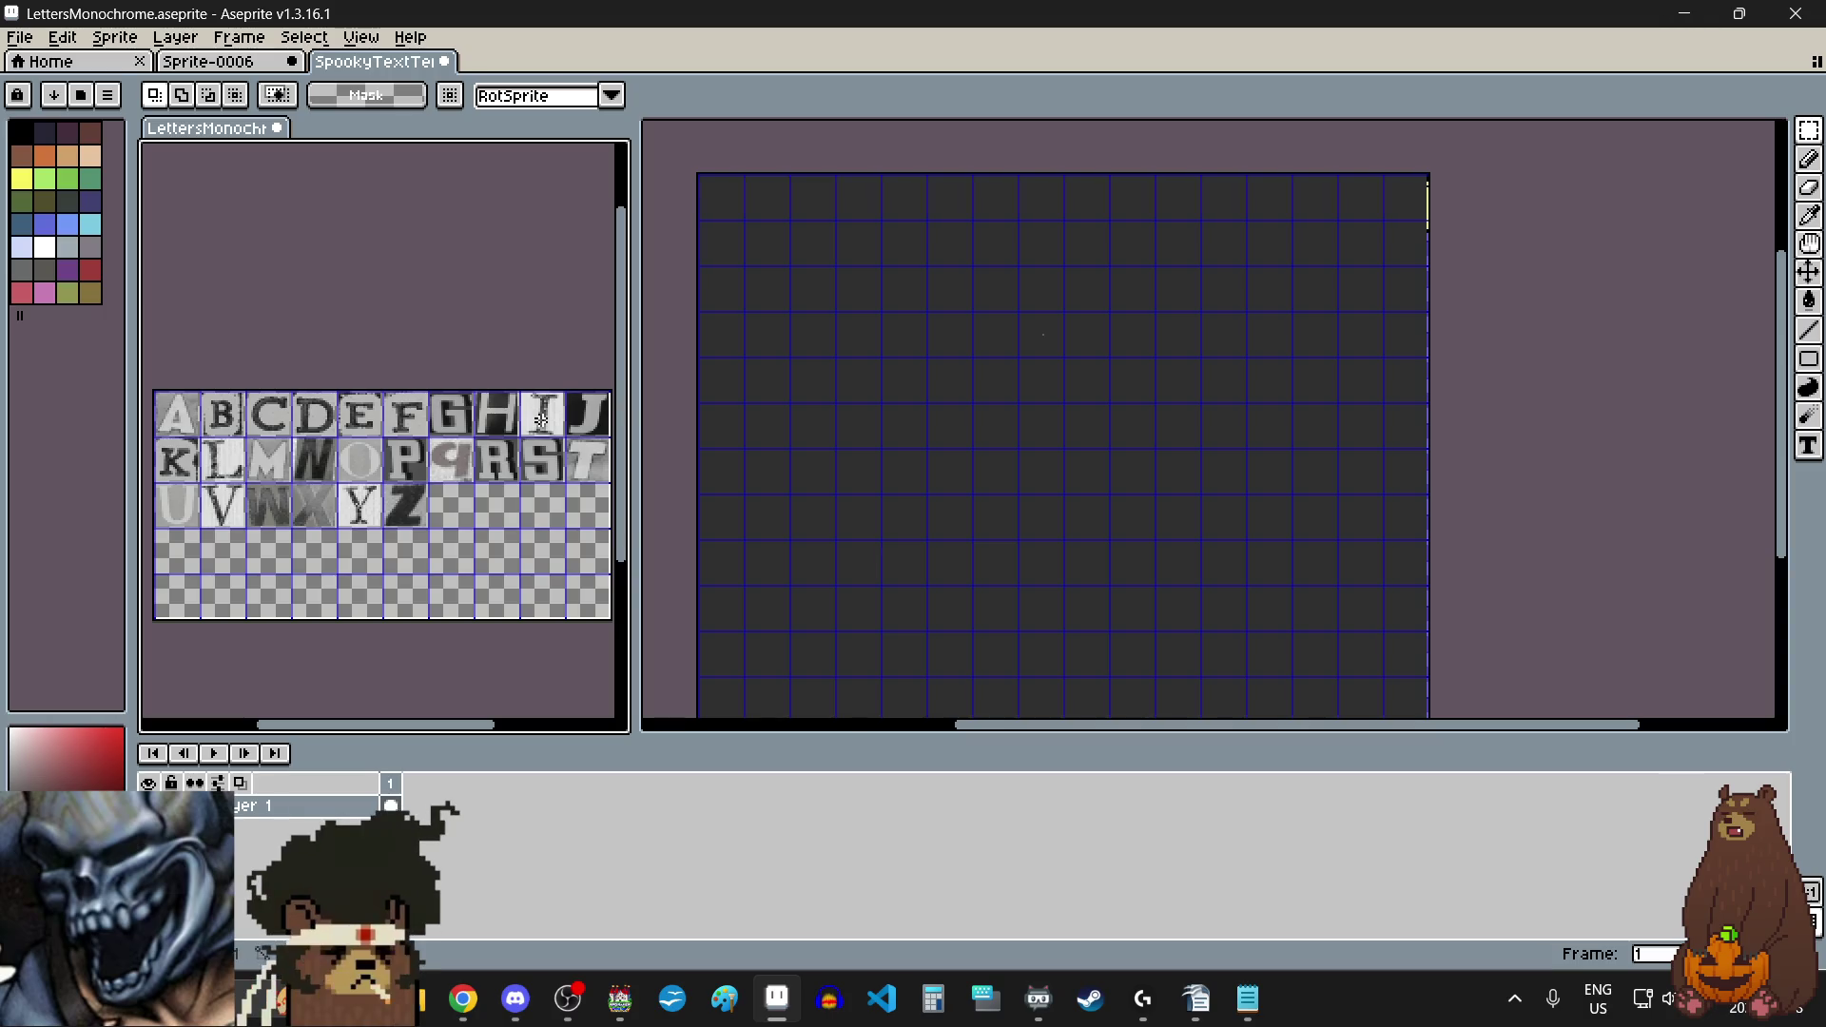
click(542, 418)
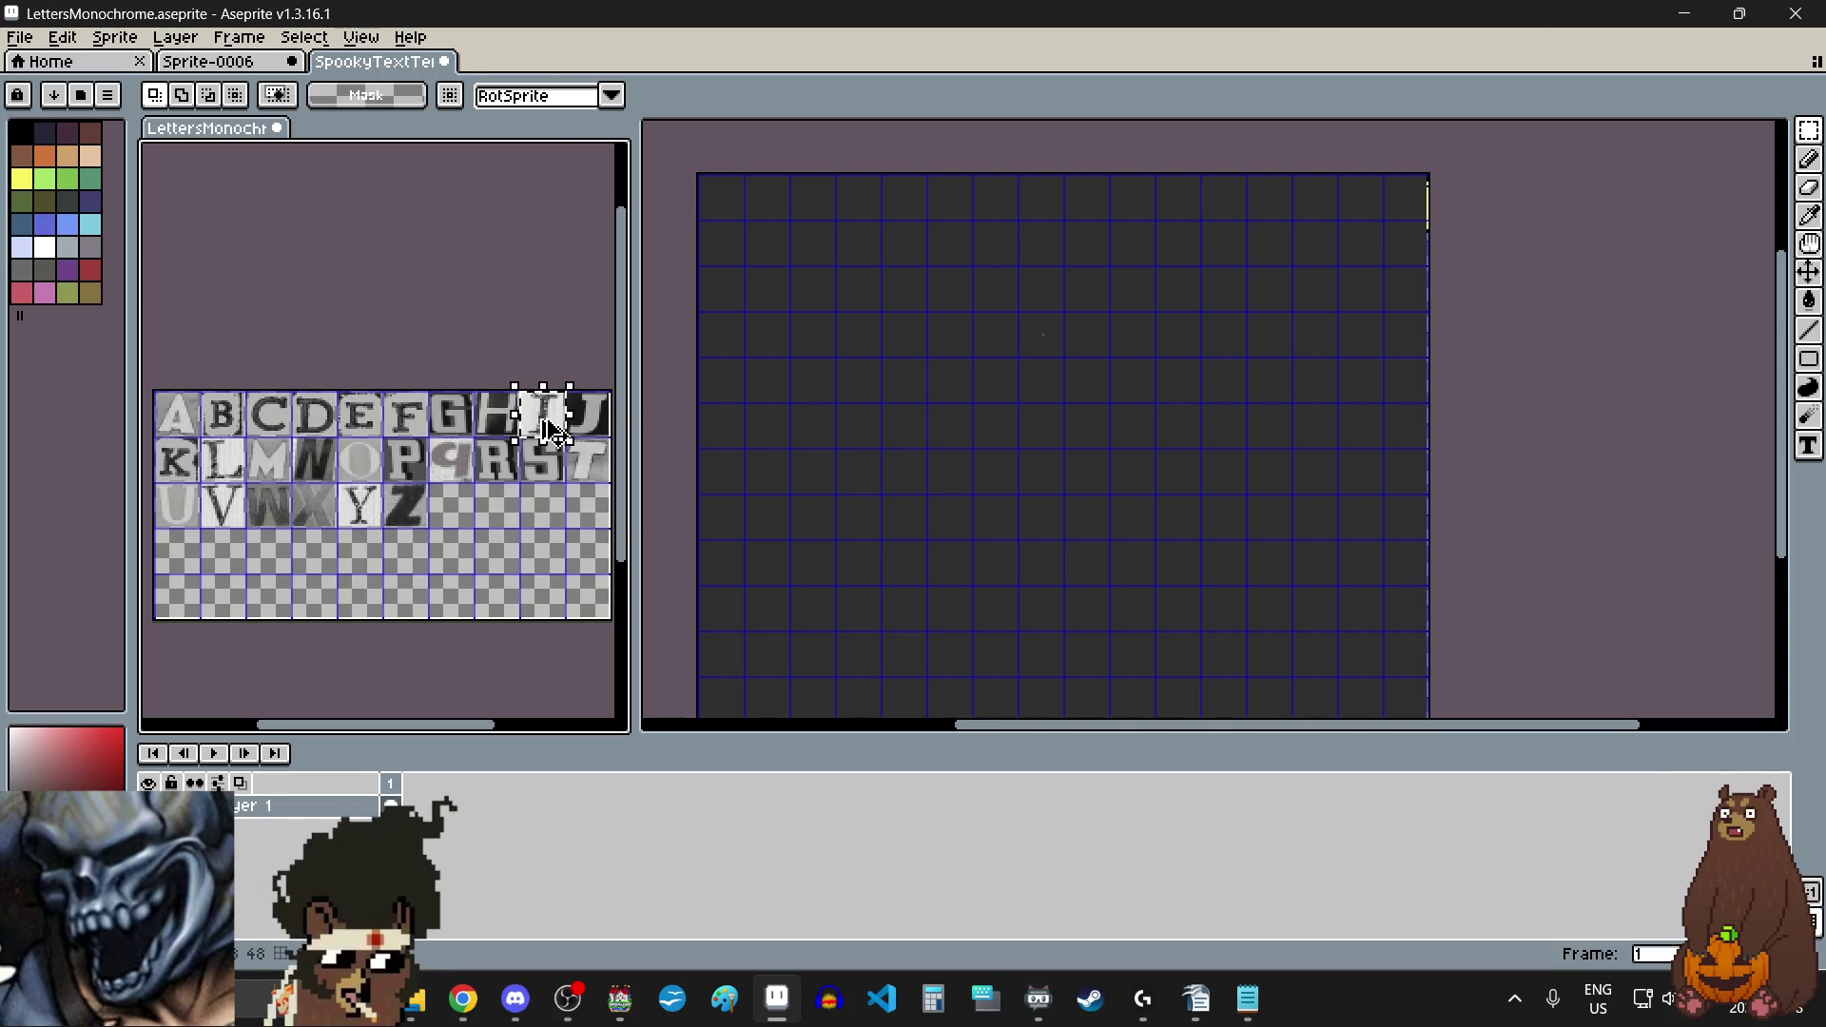
click(978, 276)
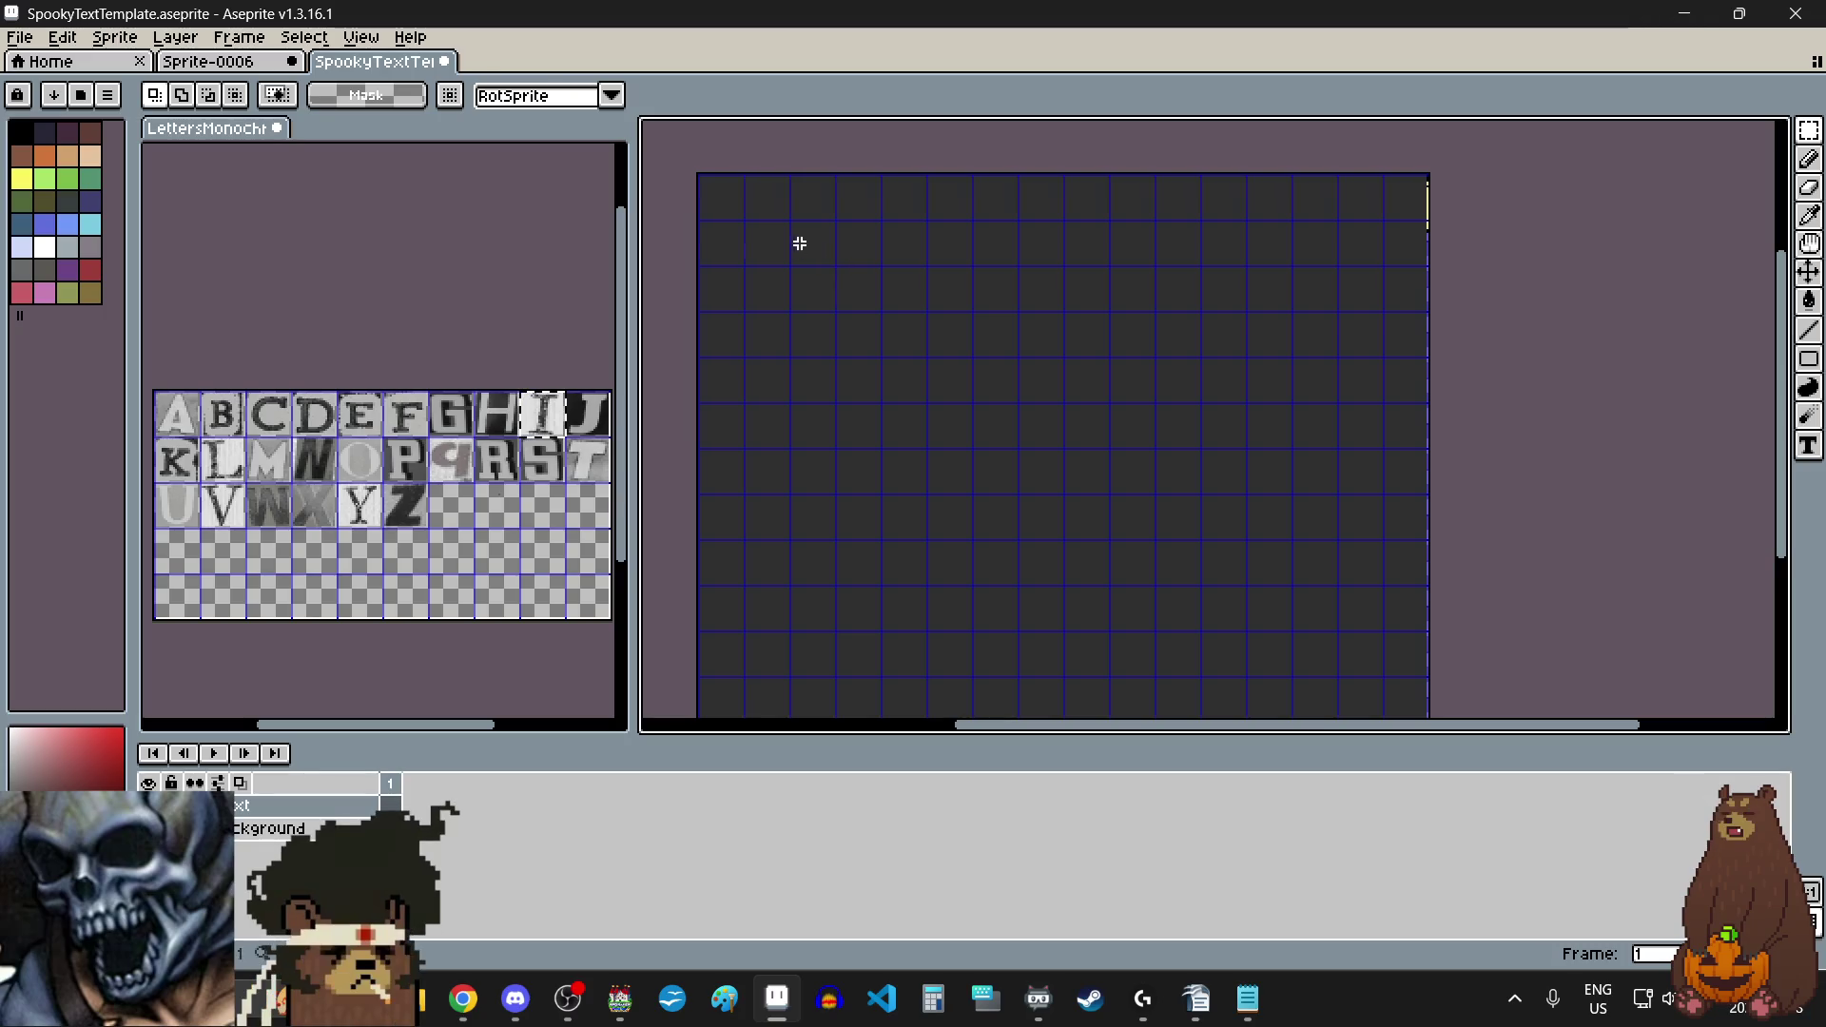
key(ctrl+v)
drag(1070, 210, 797, 264)
scroll(758, 228, up, 5)
drag(1028, 456, 848, 403)
scroll(884, 361, down, 4)
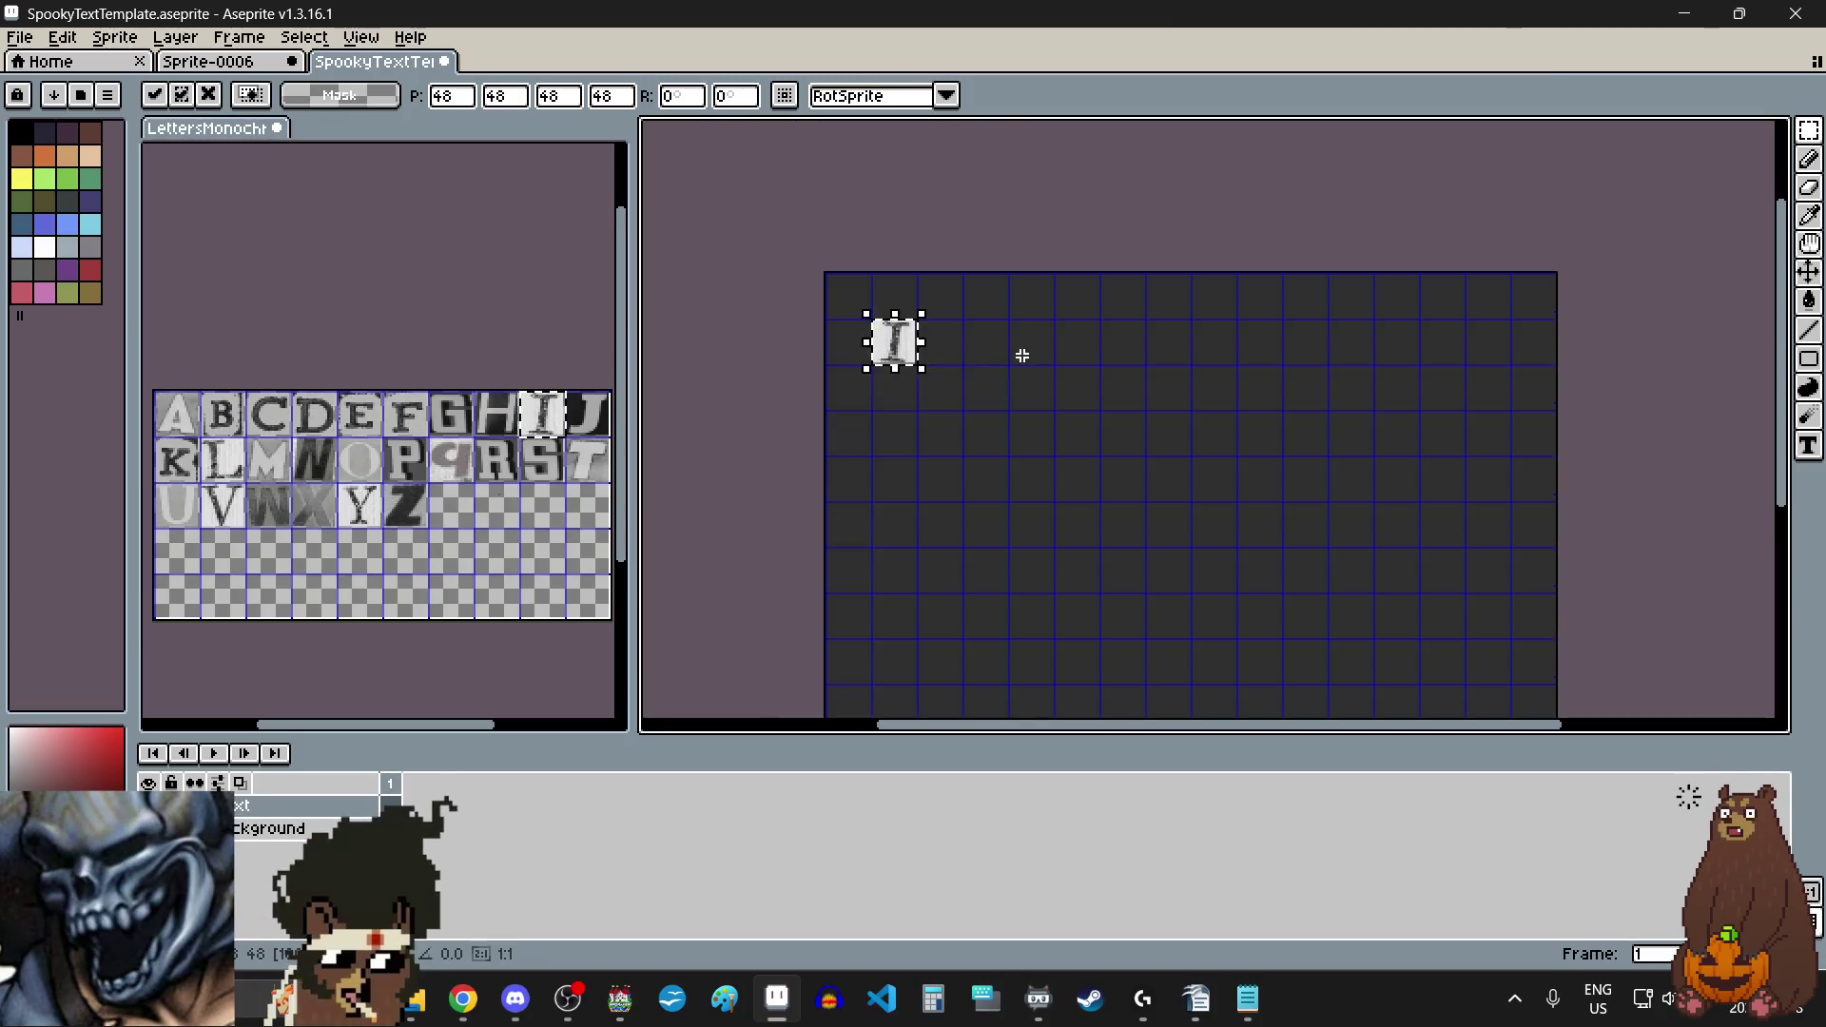
Step: Copy the S tile from the letter sheet and place it beside the I
drag(523, 440, 556, 473)
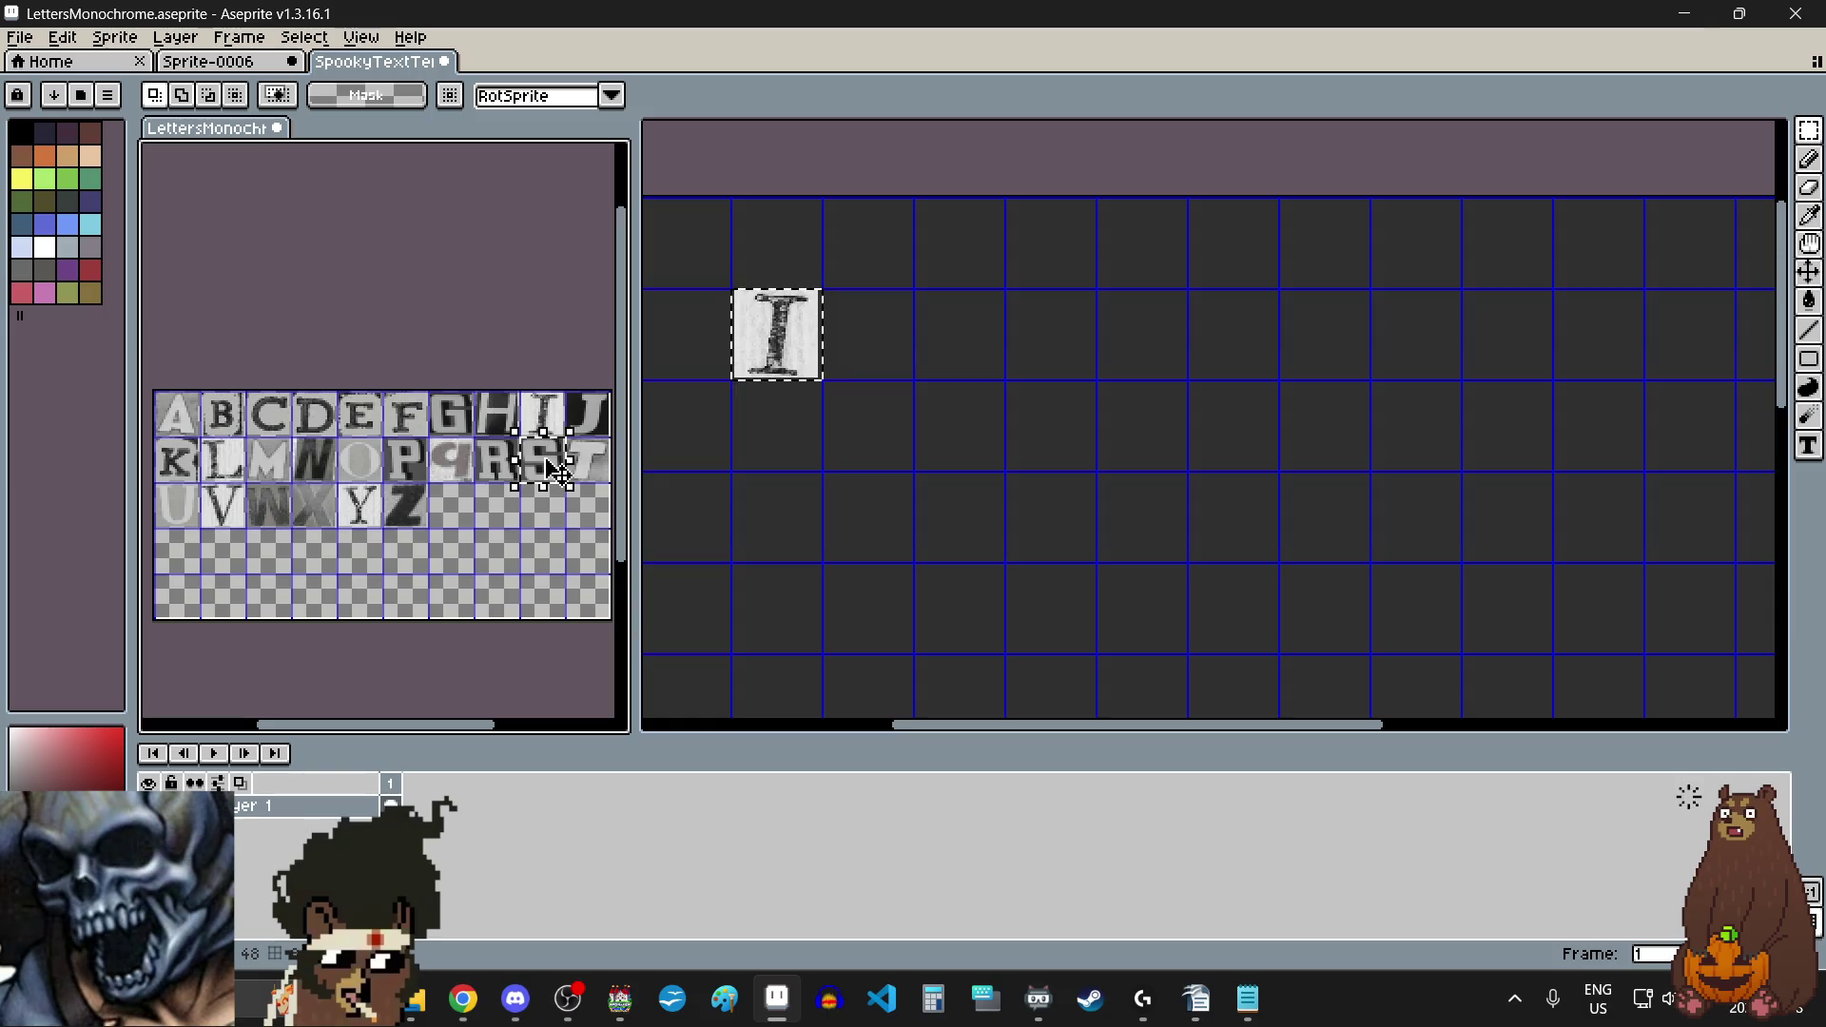
click(1062, 487)
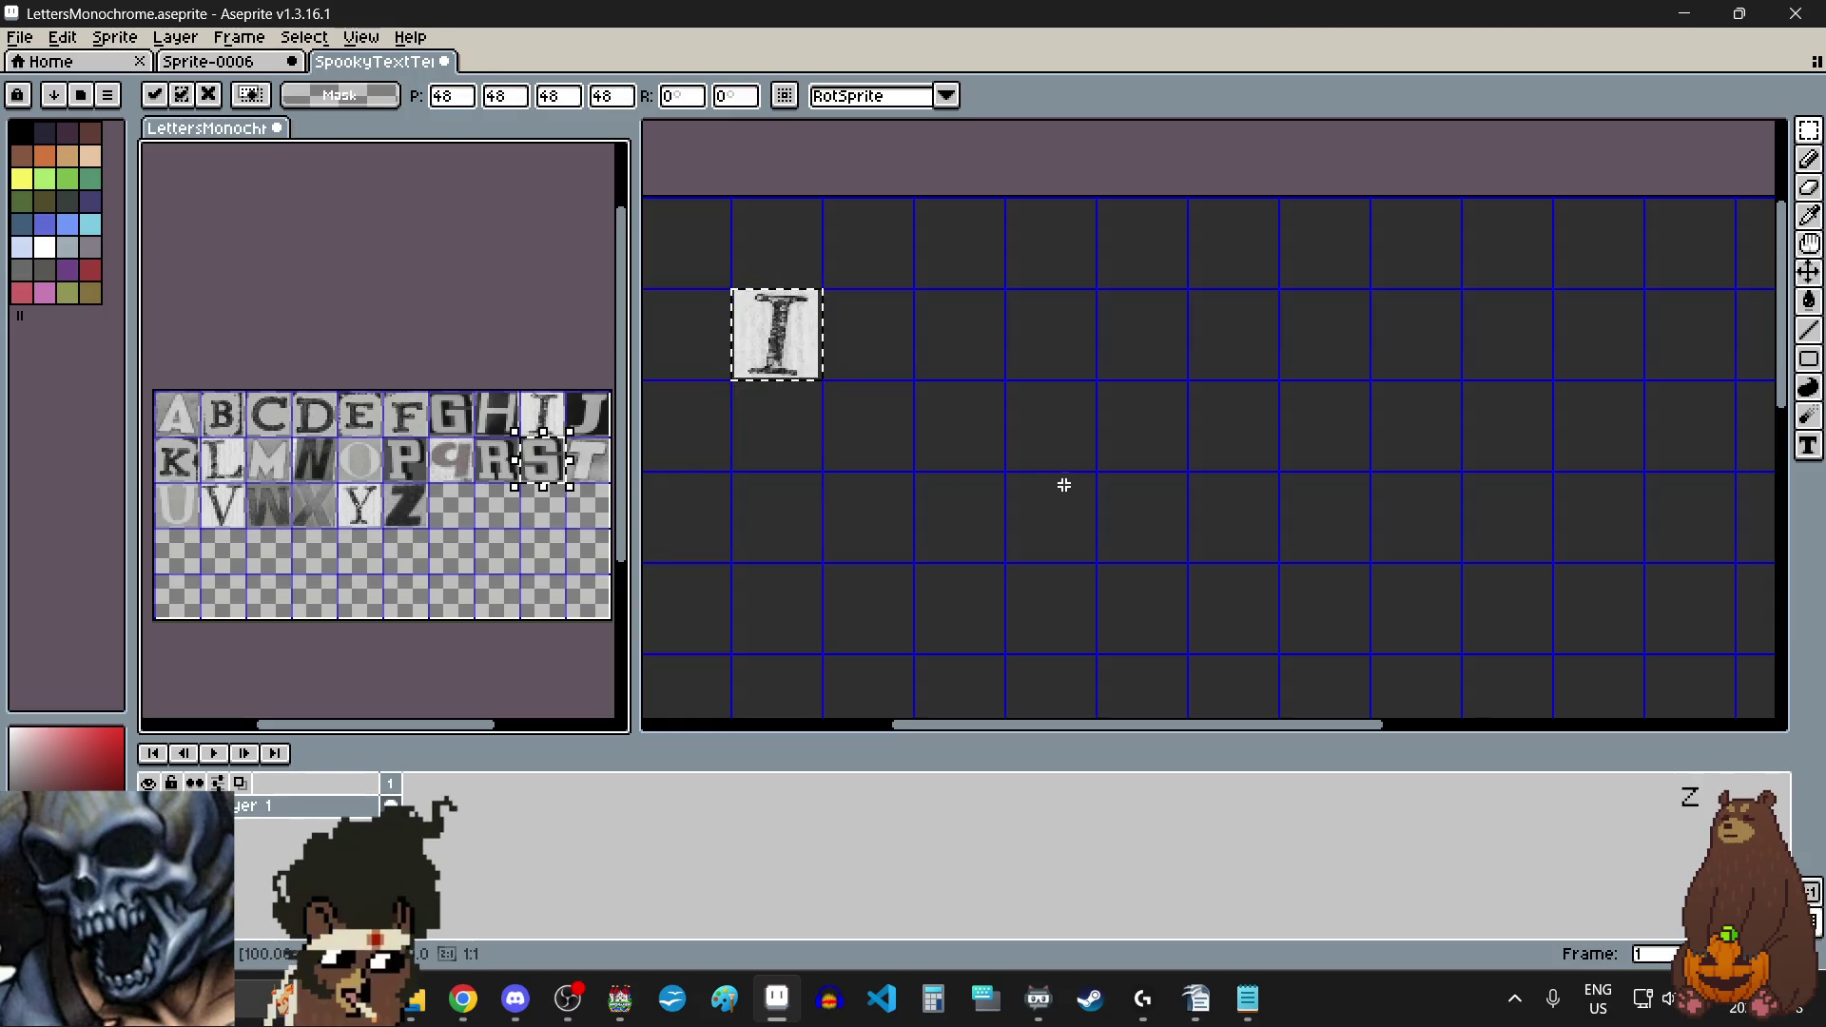
click(941, 403)
key(ctrl+v)
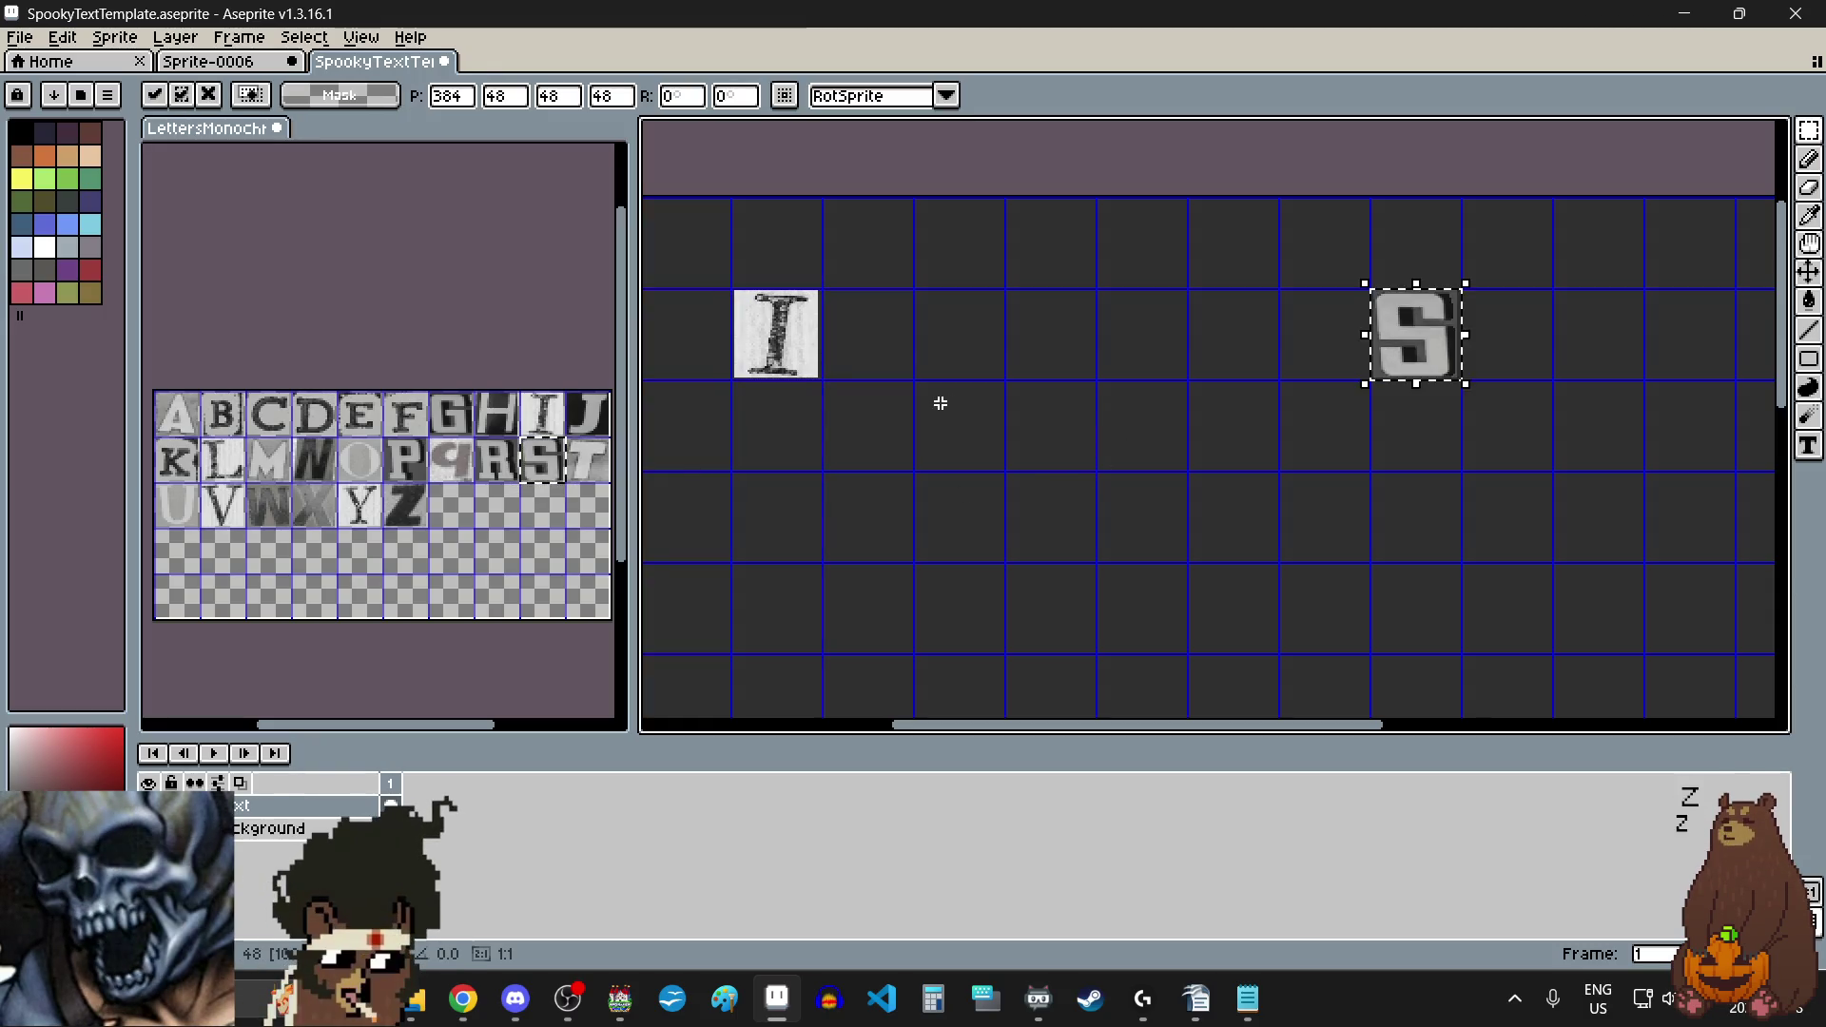
drag(1426, 324, 830, 294)
scroll(830, 295, up, 6)
mouse_move(994, 387)
mouse_down()
mouse_move(933, 391)
mouse_move(918, 373)
mouse_move(917, 389)
mouse_up()
scroll(916, 387, down, 6)
click(1065, 505)
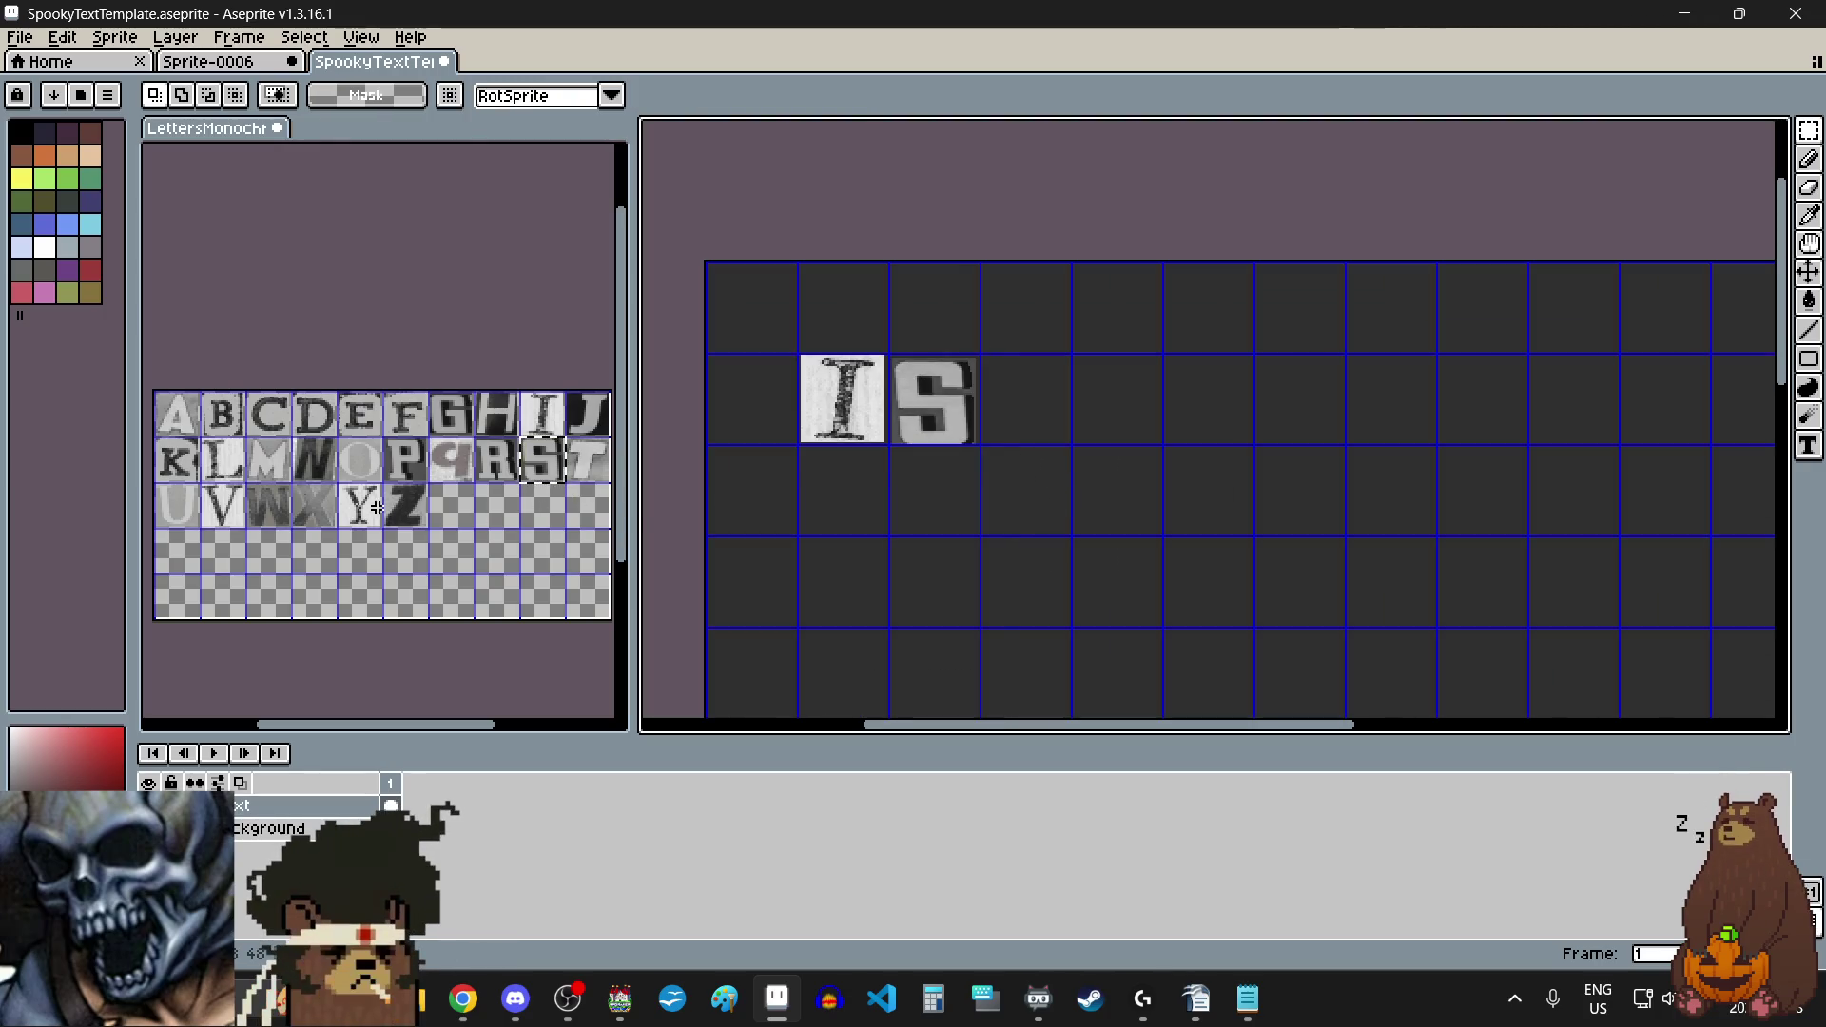
Step: Add a T one cell after the S, leaving a space, then an H beside it
drag(569, 439, 604, 473)
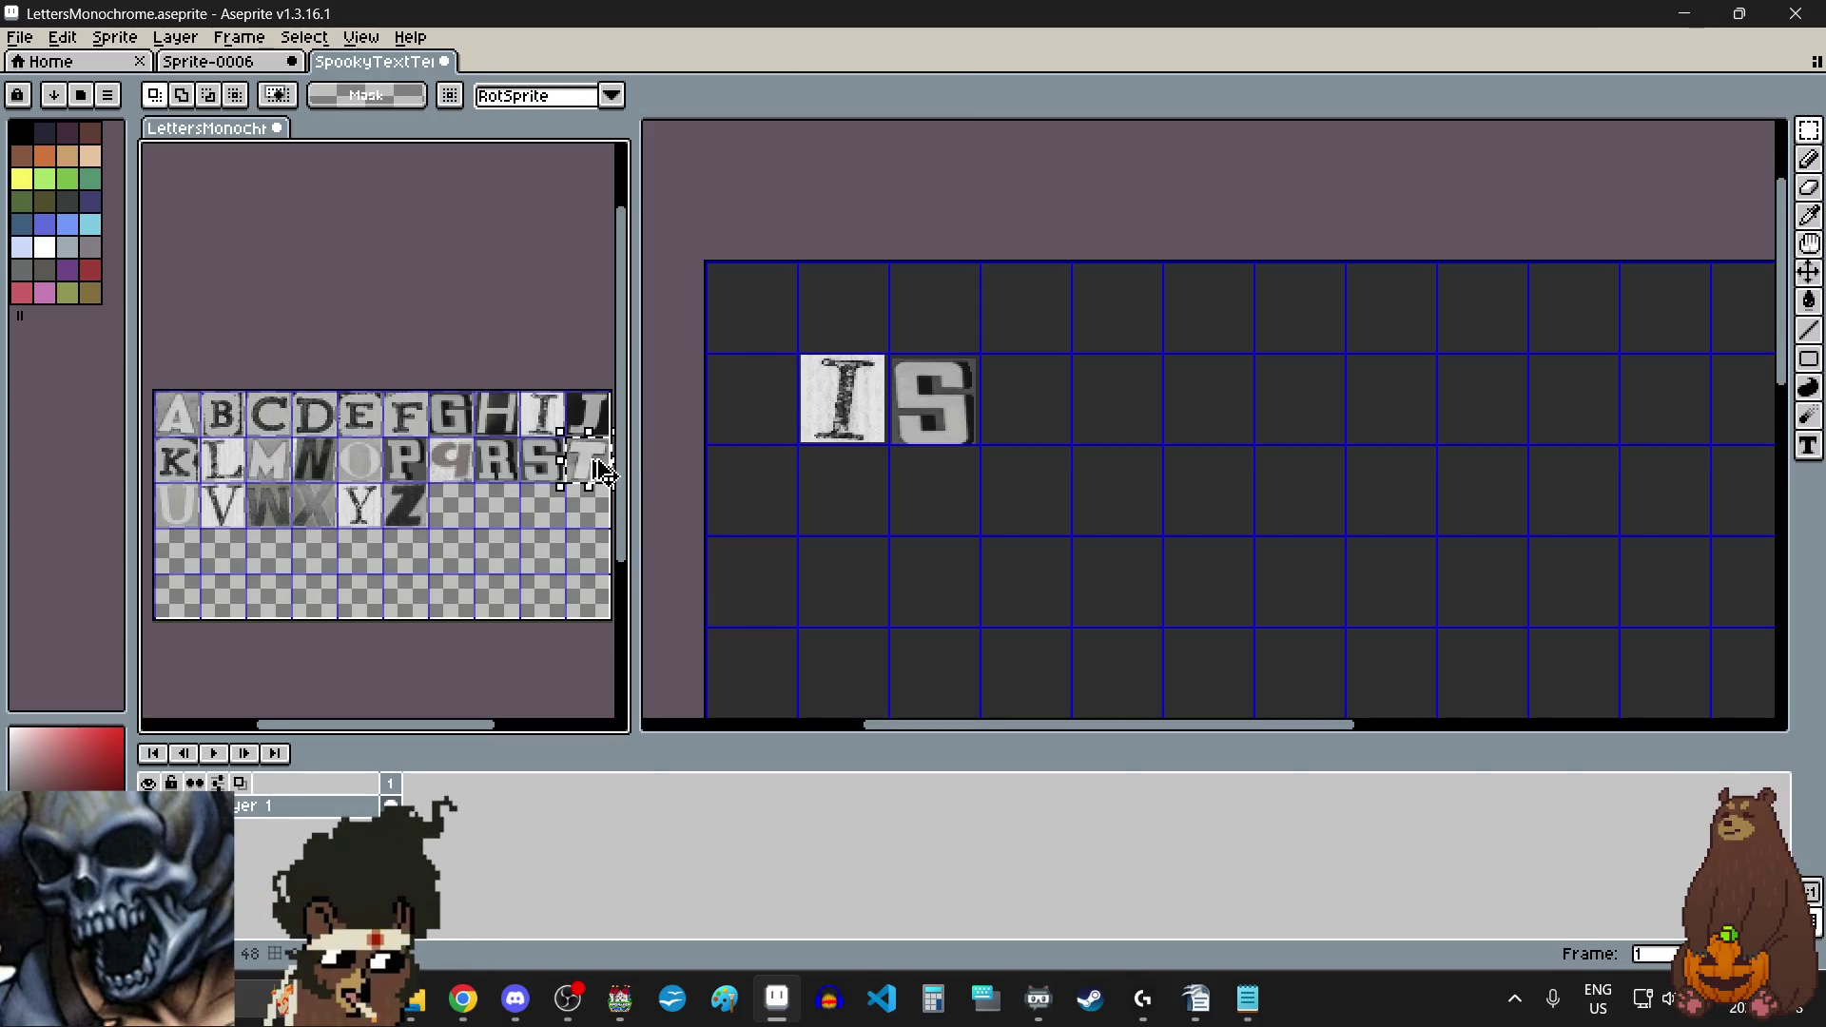
click(1188, 499)
key(ctrl+v)
drag(1558, 417, 1106, 426)
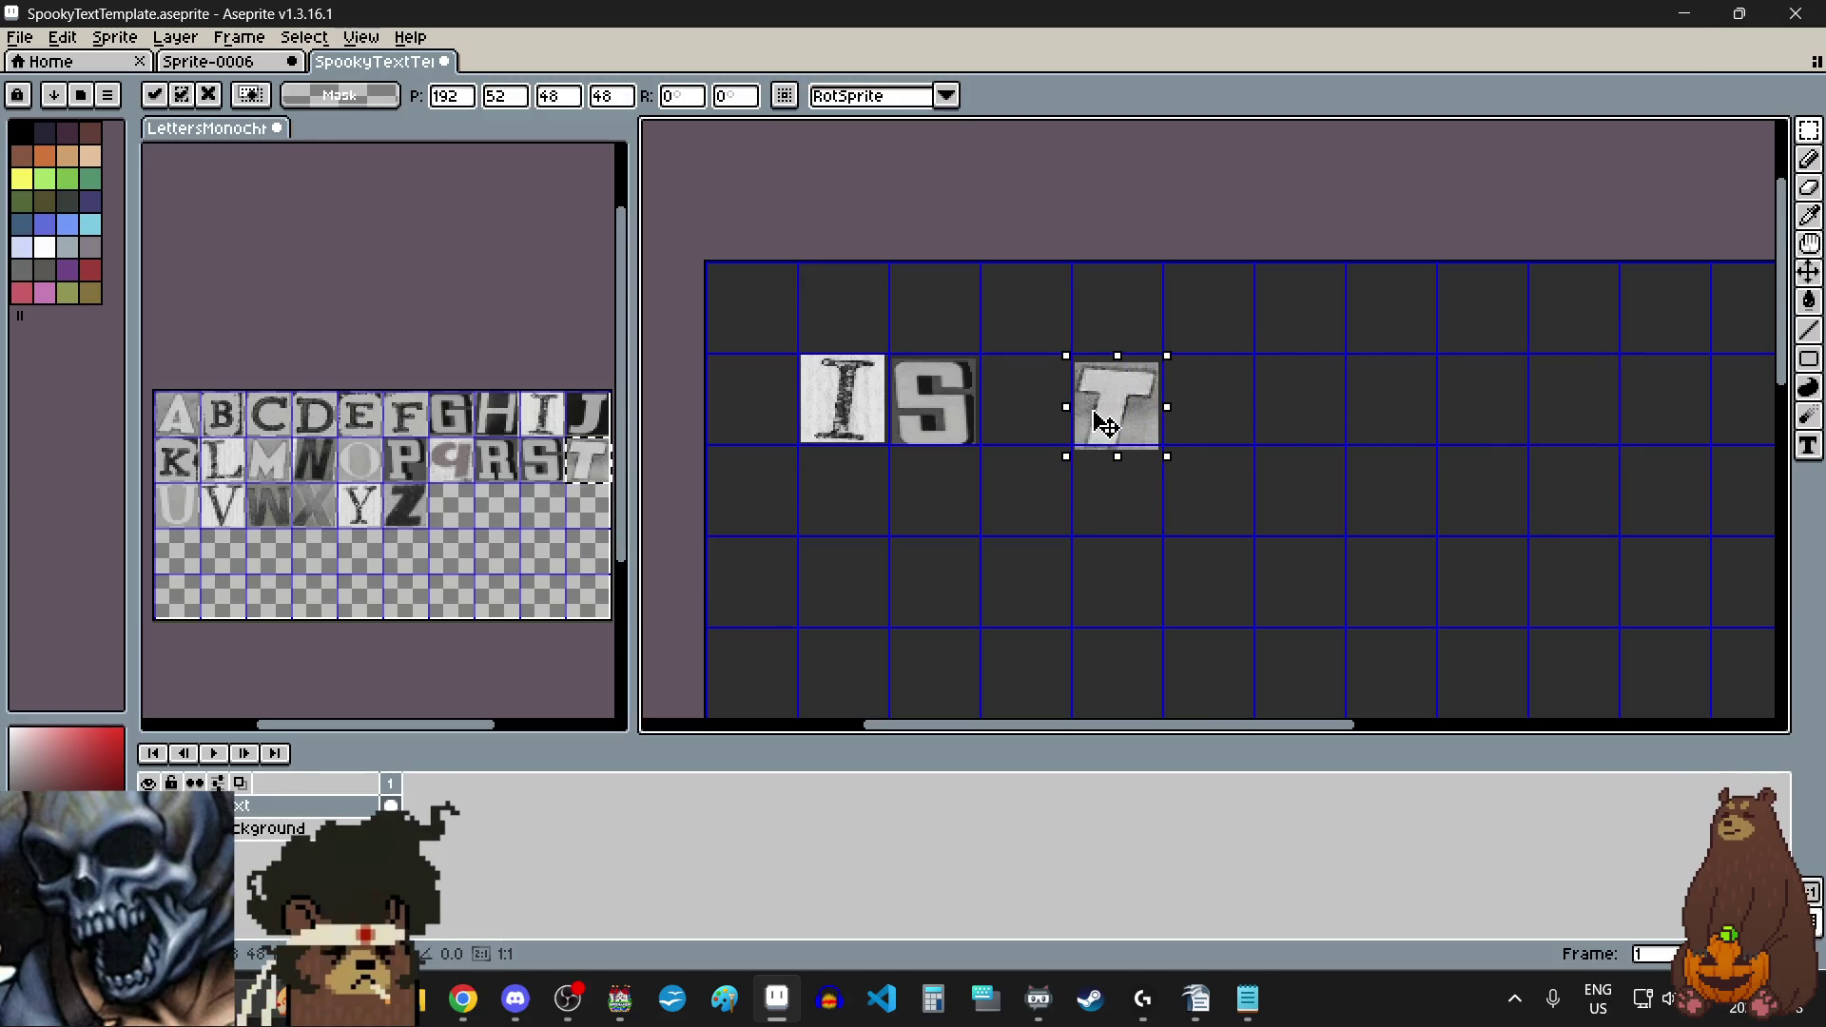
click(1014, 534)
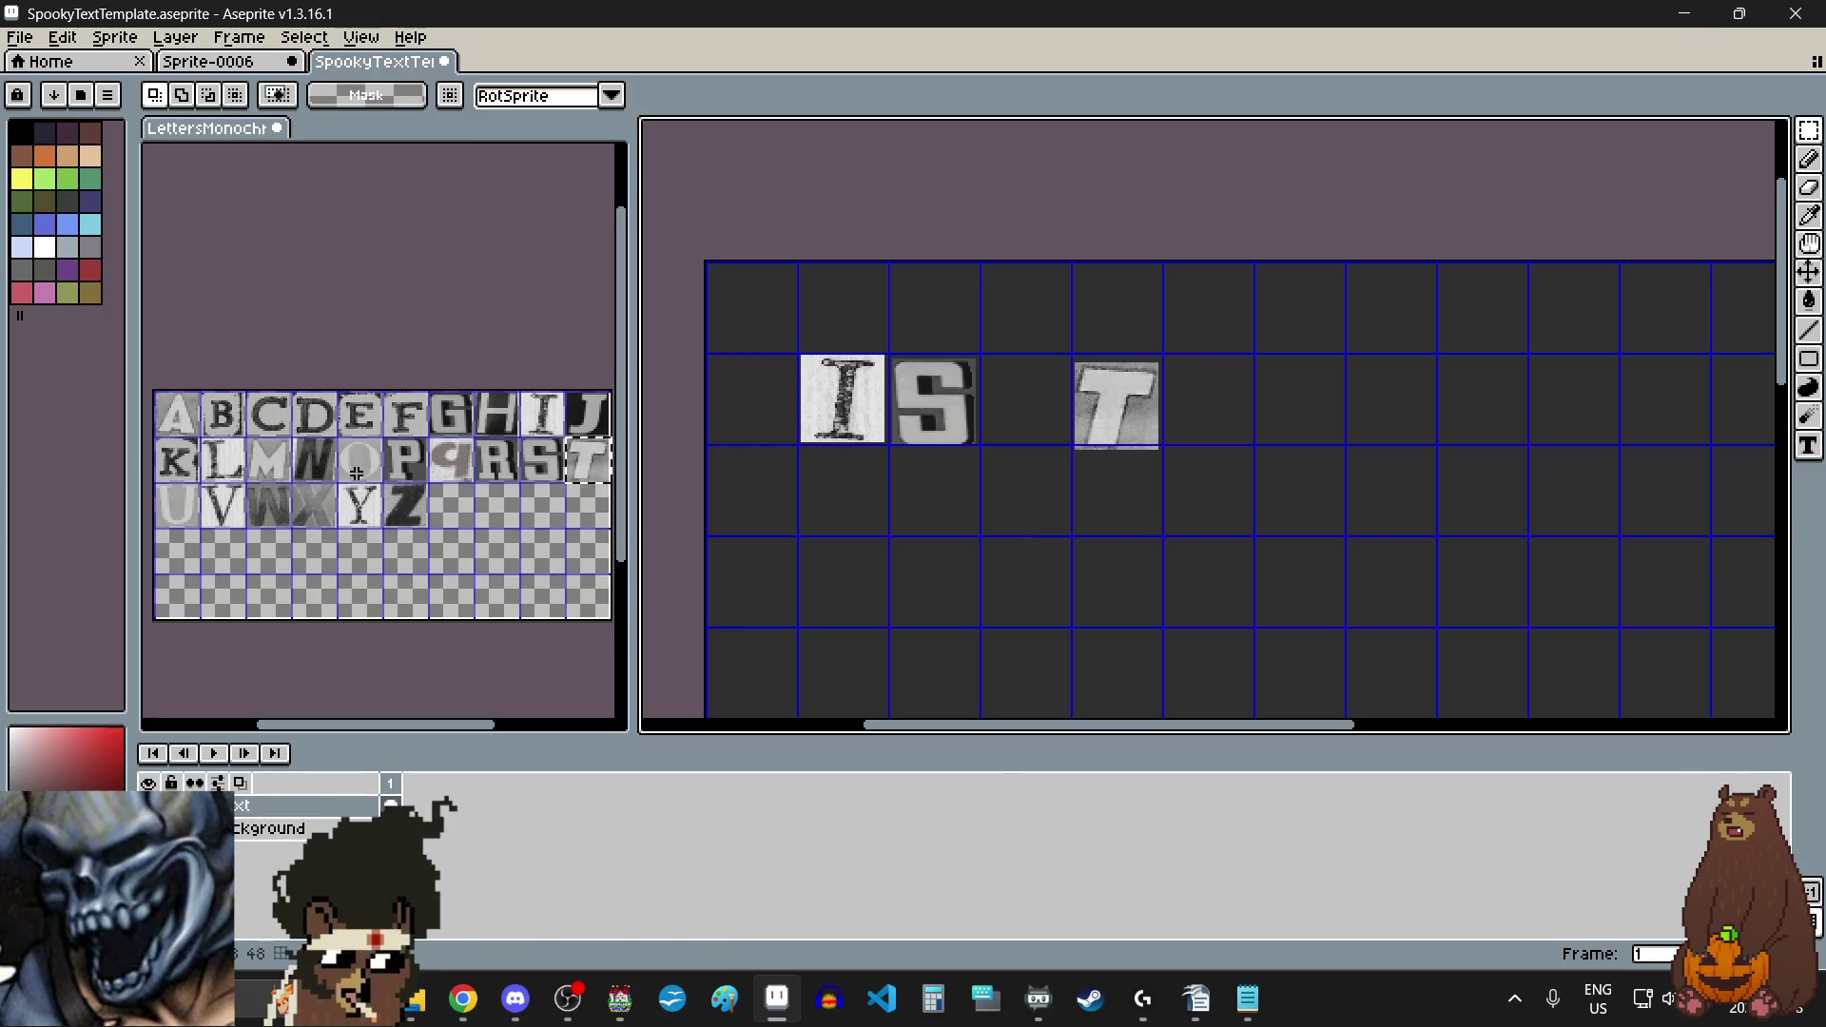
drag(485, 423, 511, 428)
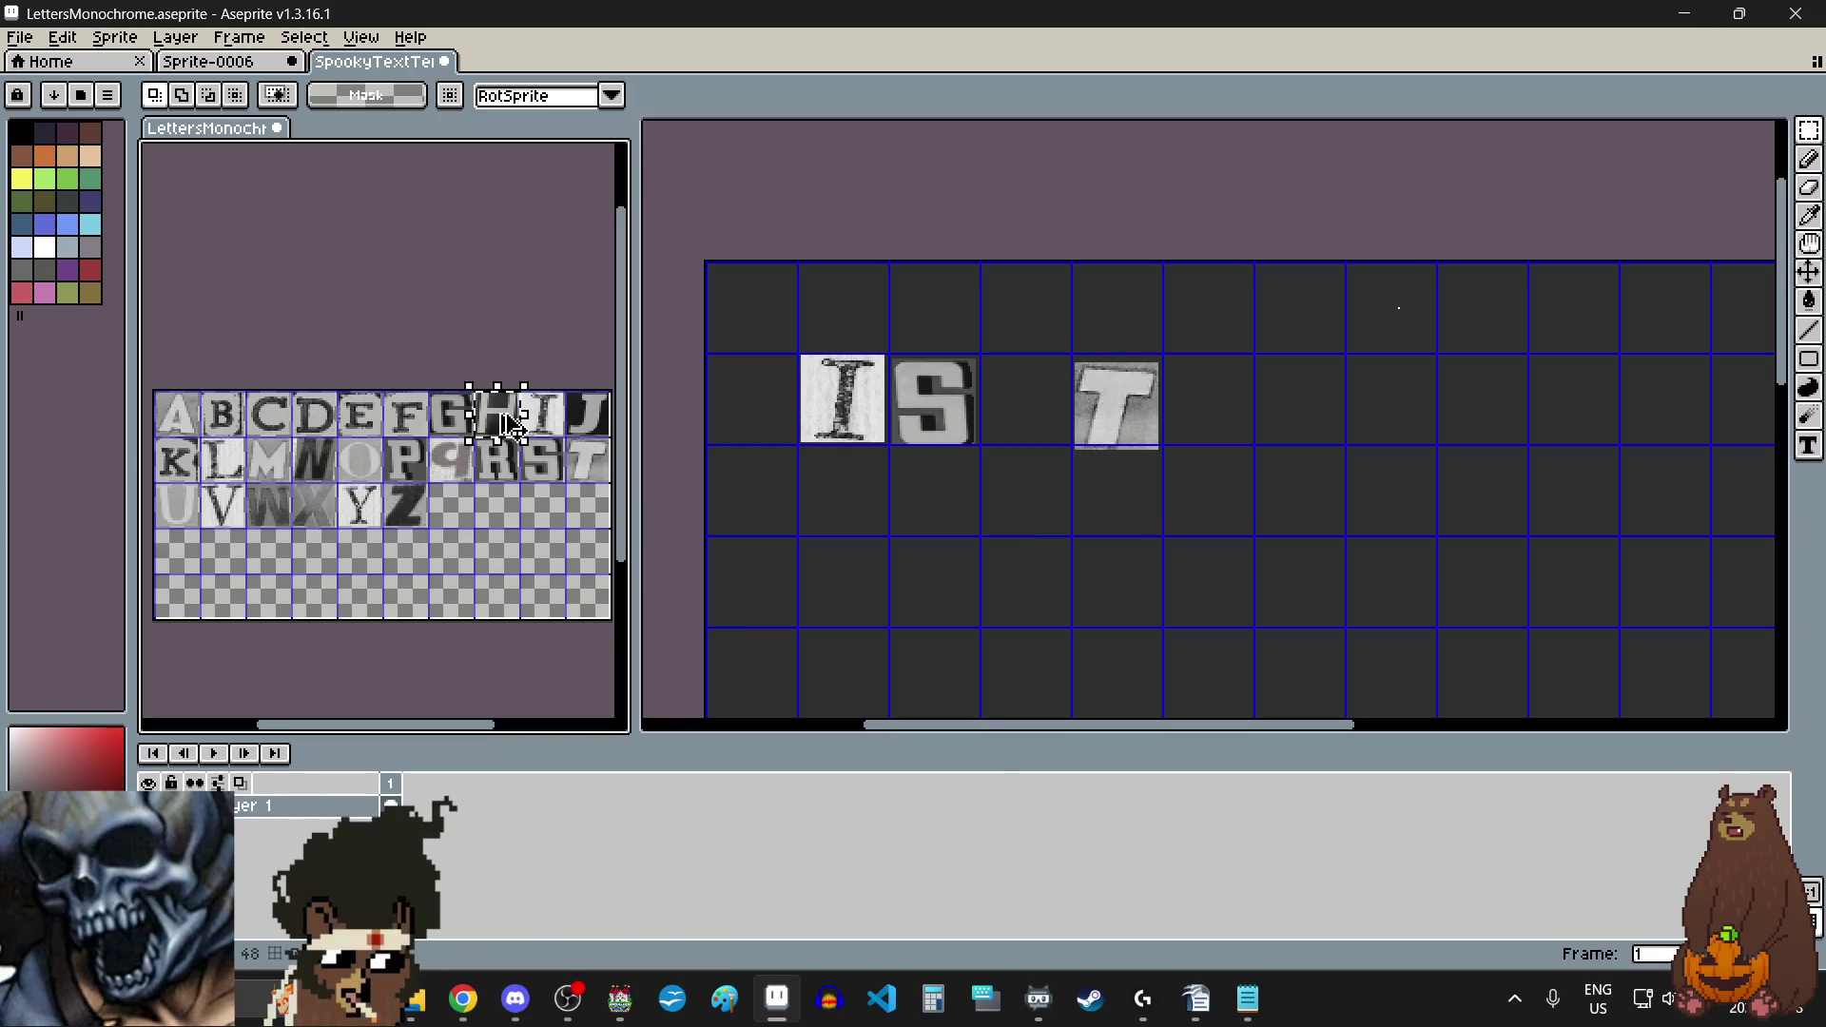
click(1264, 437)
key(ctrl+v)
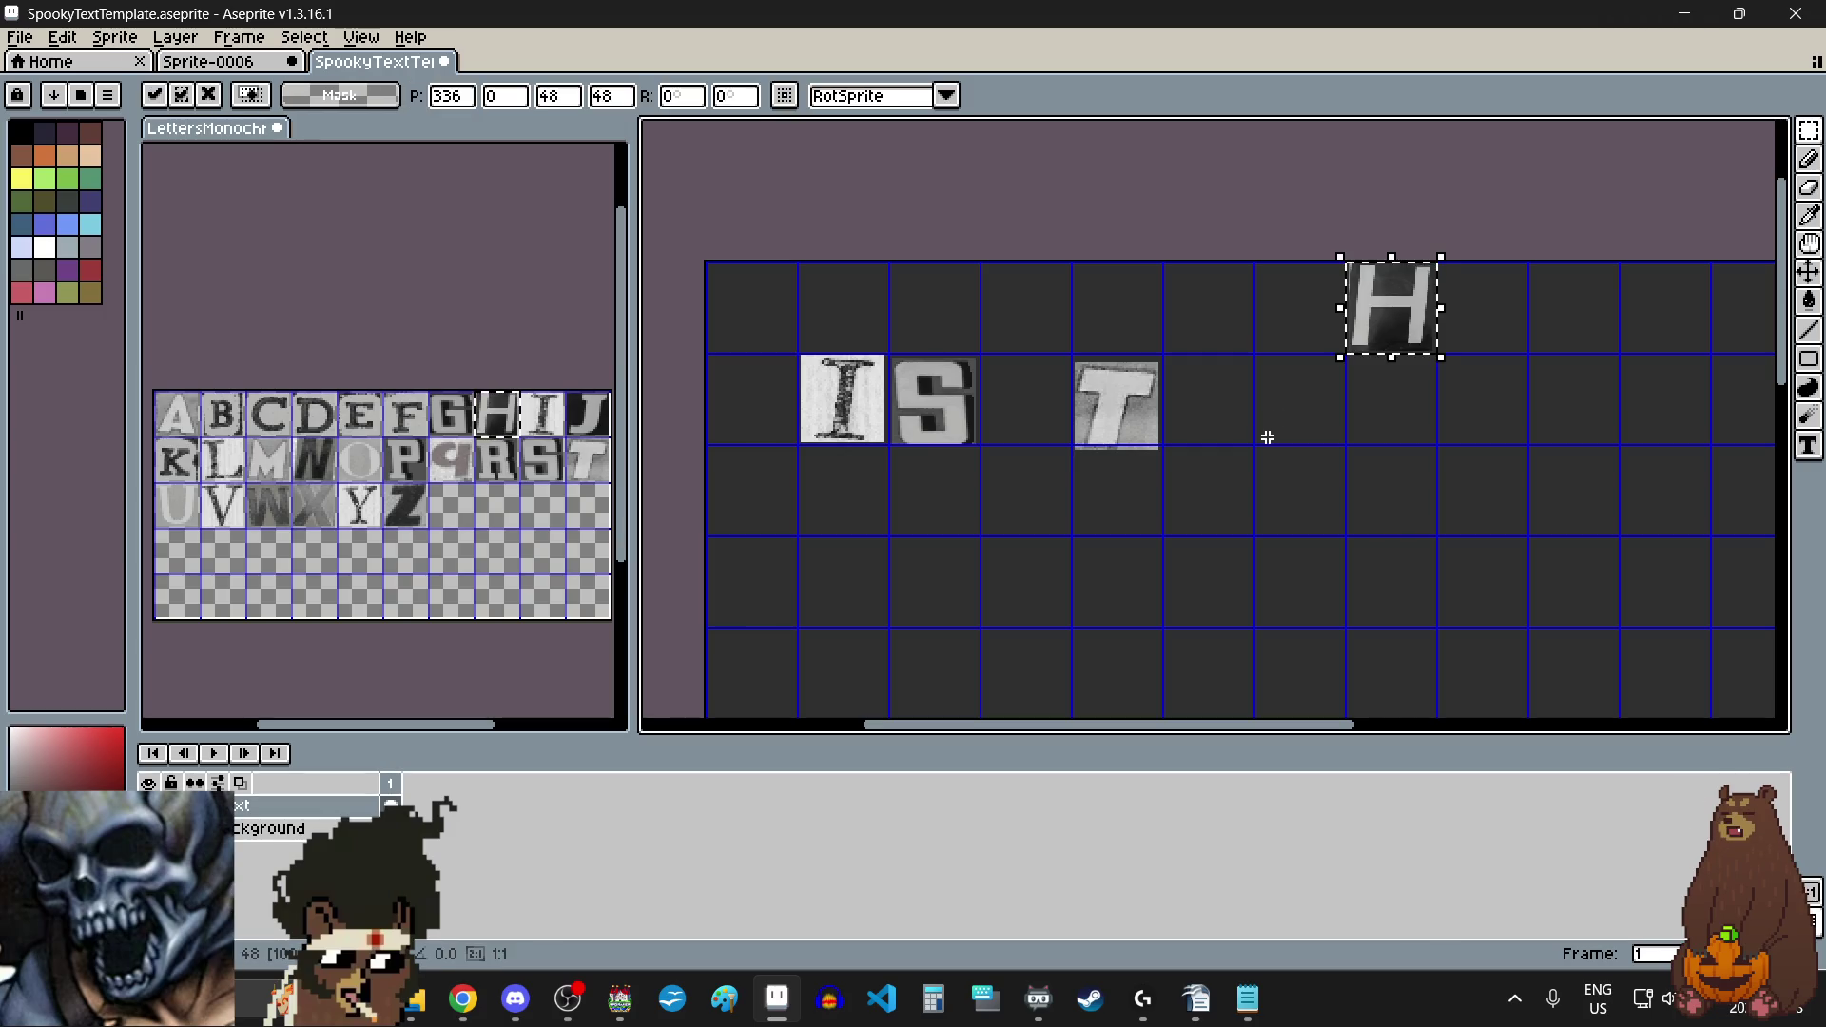
drag(1394, 329, 1215, 421)
key(Return)
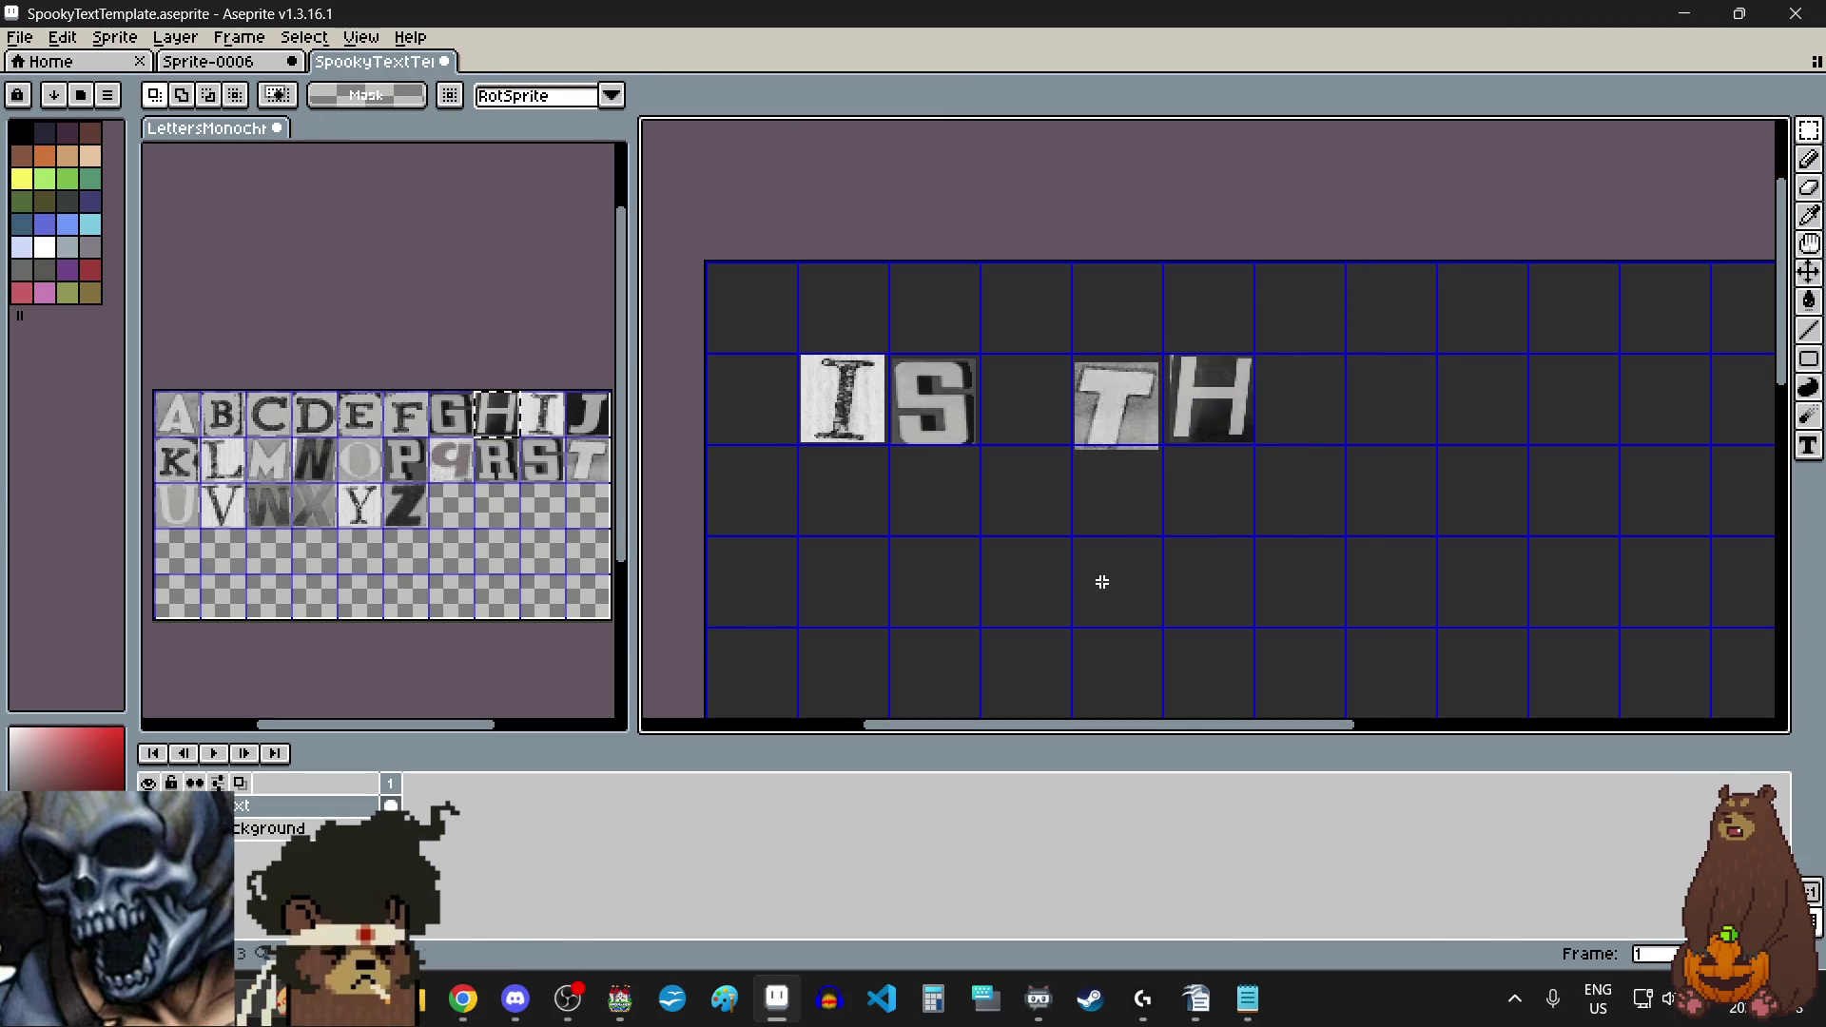
Step: Paste the A after the H and nudge it into line with the other letters
click(203, 440)
drag(154, 390, 199, 437)
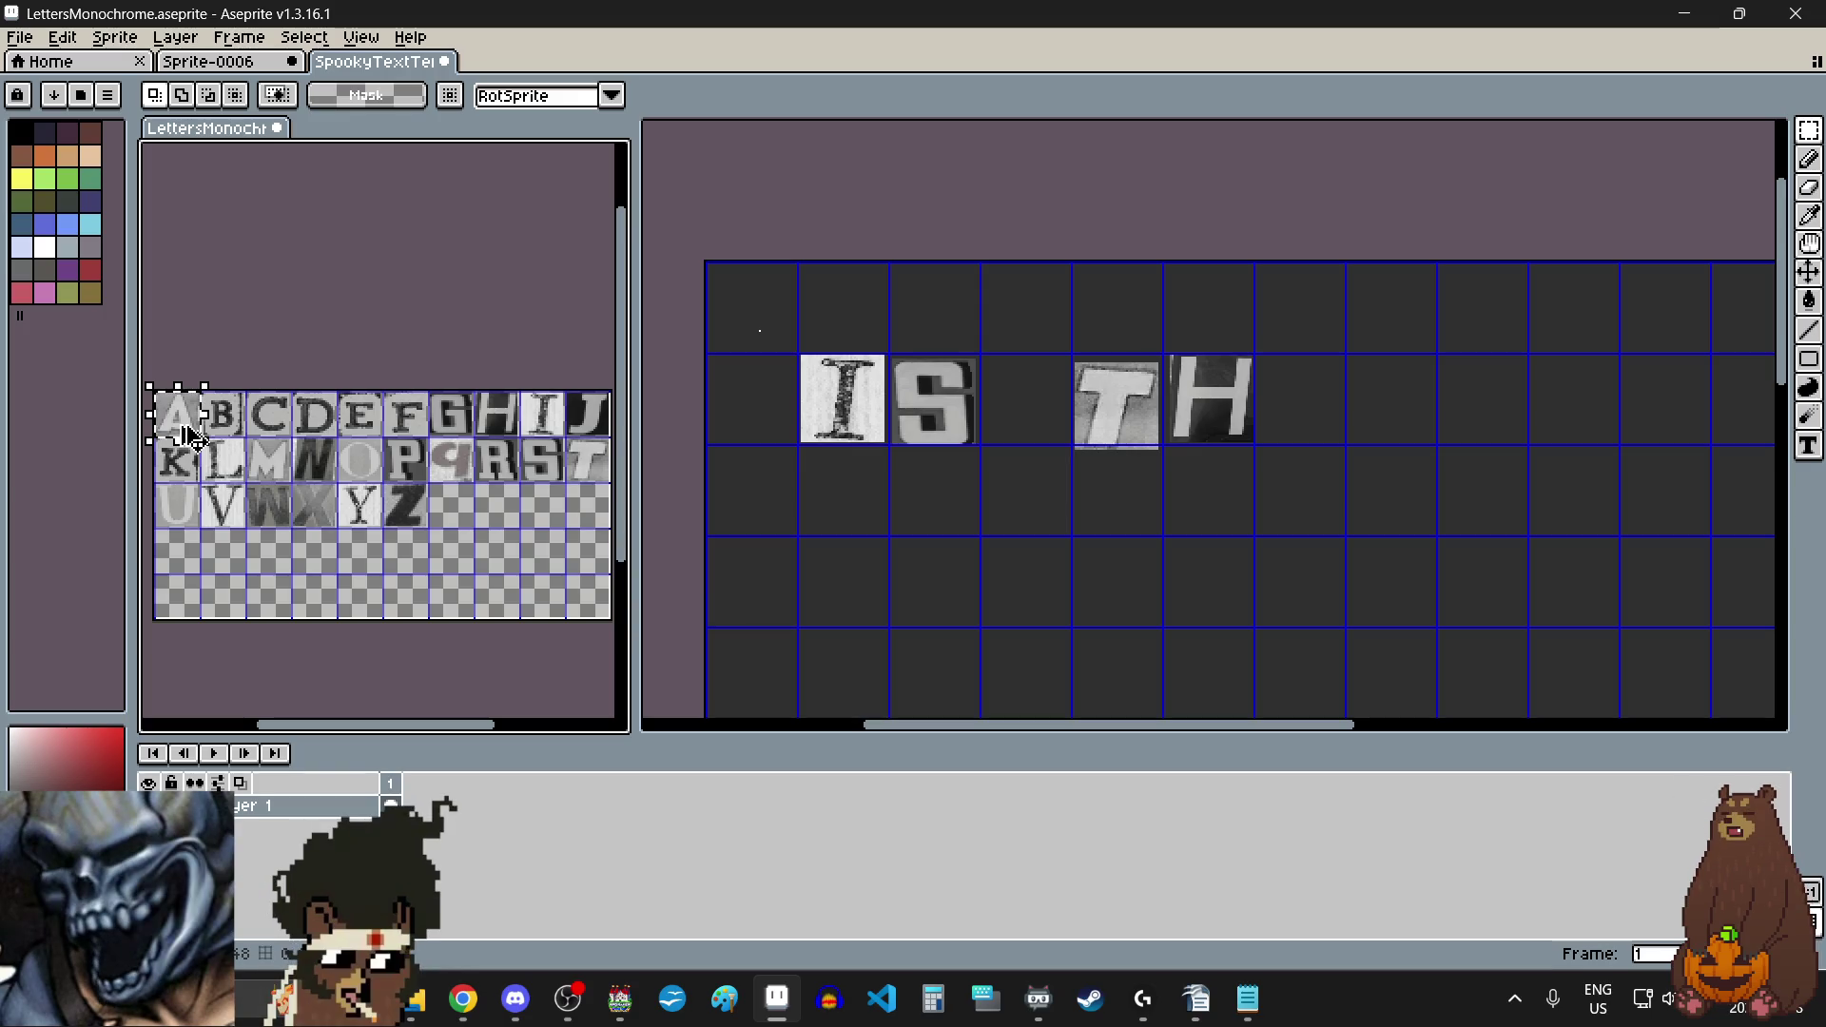
click(1341, 504)
key(ctrl+v)
drag(751, 307, 1293, 390)
scroll(1292, 385, up, 6)
key(Right)
key(Right)
key(Right)
key(Up)
key(Up)
key(Up)
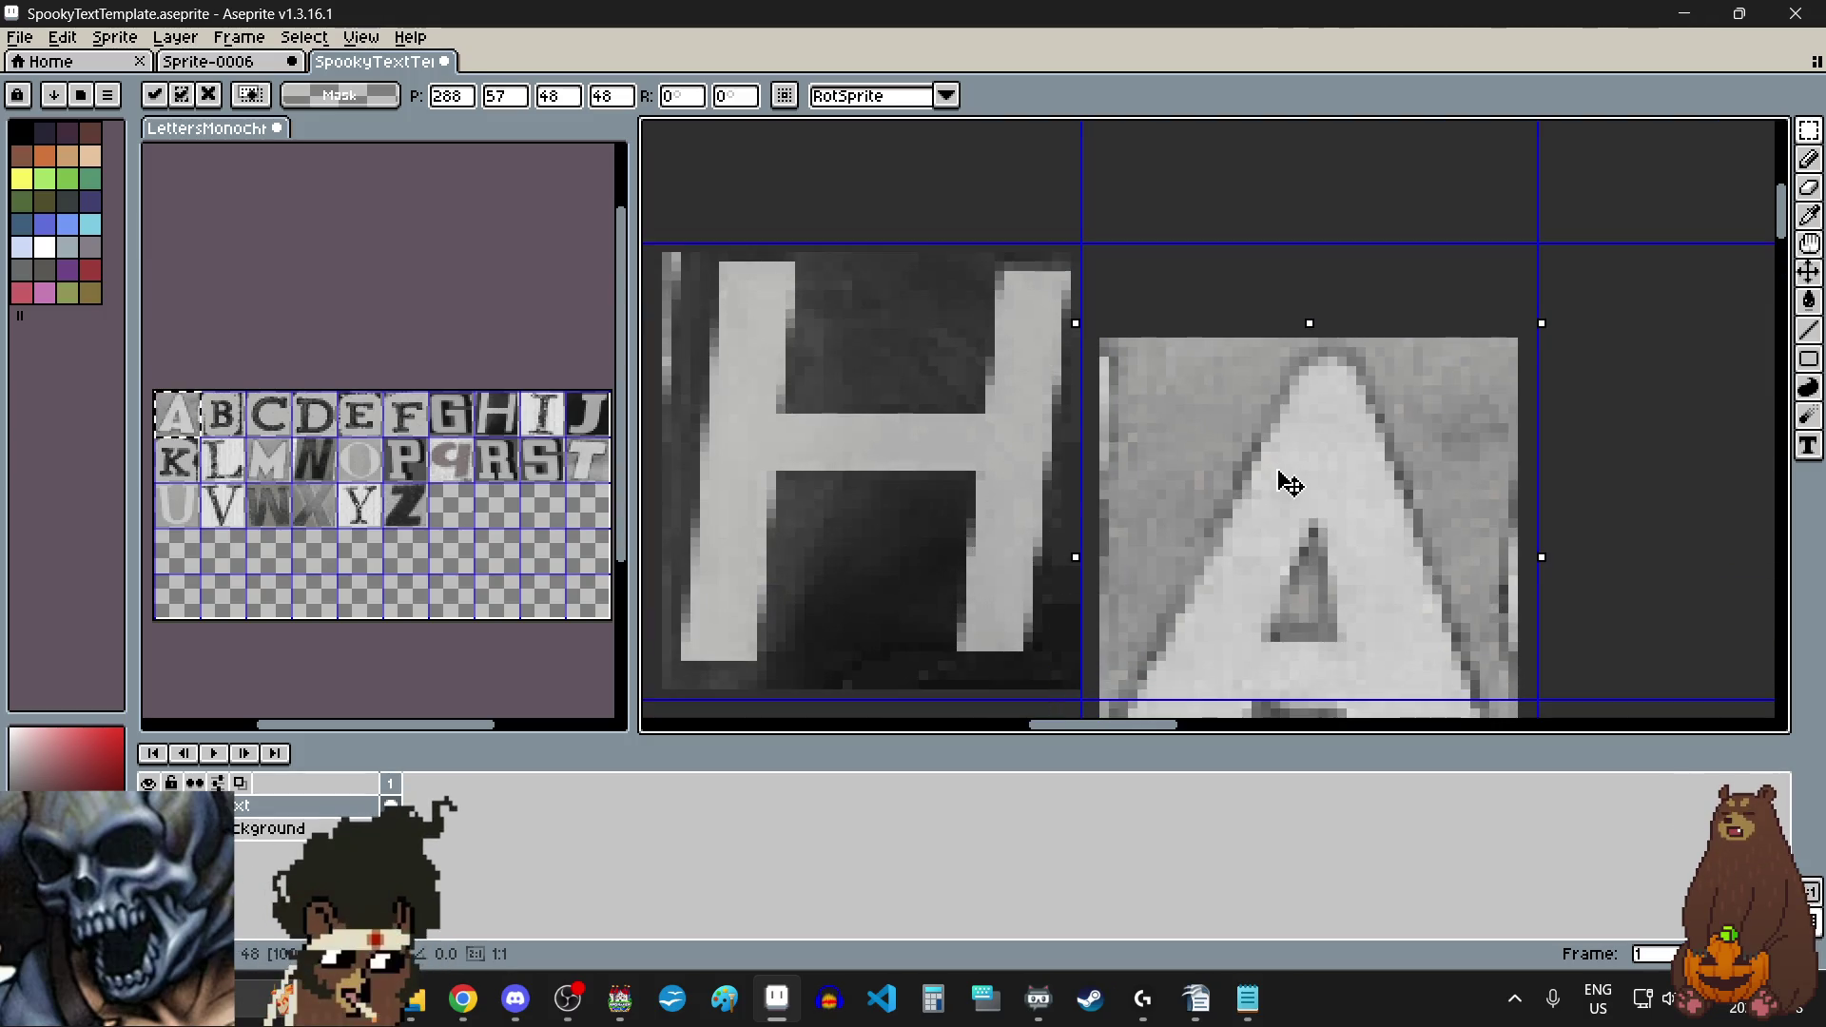
scroll(1239, 406, down, 4)
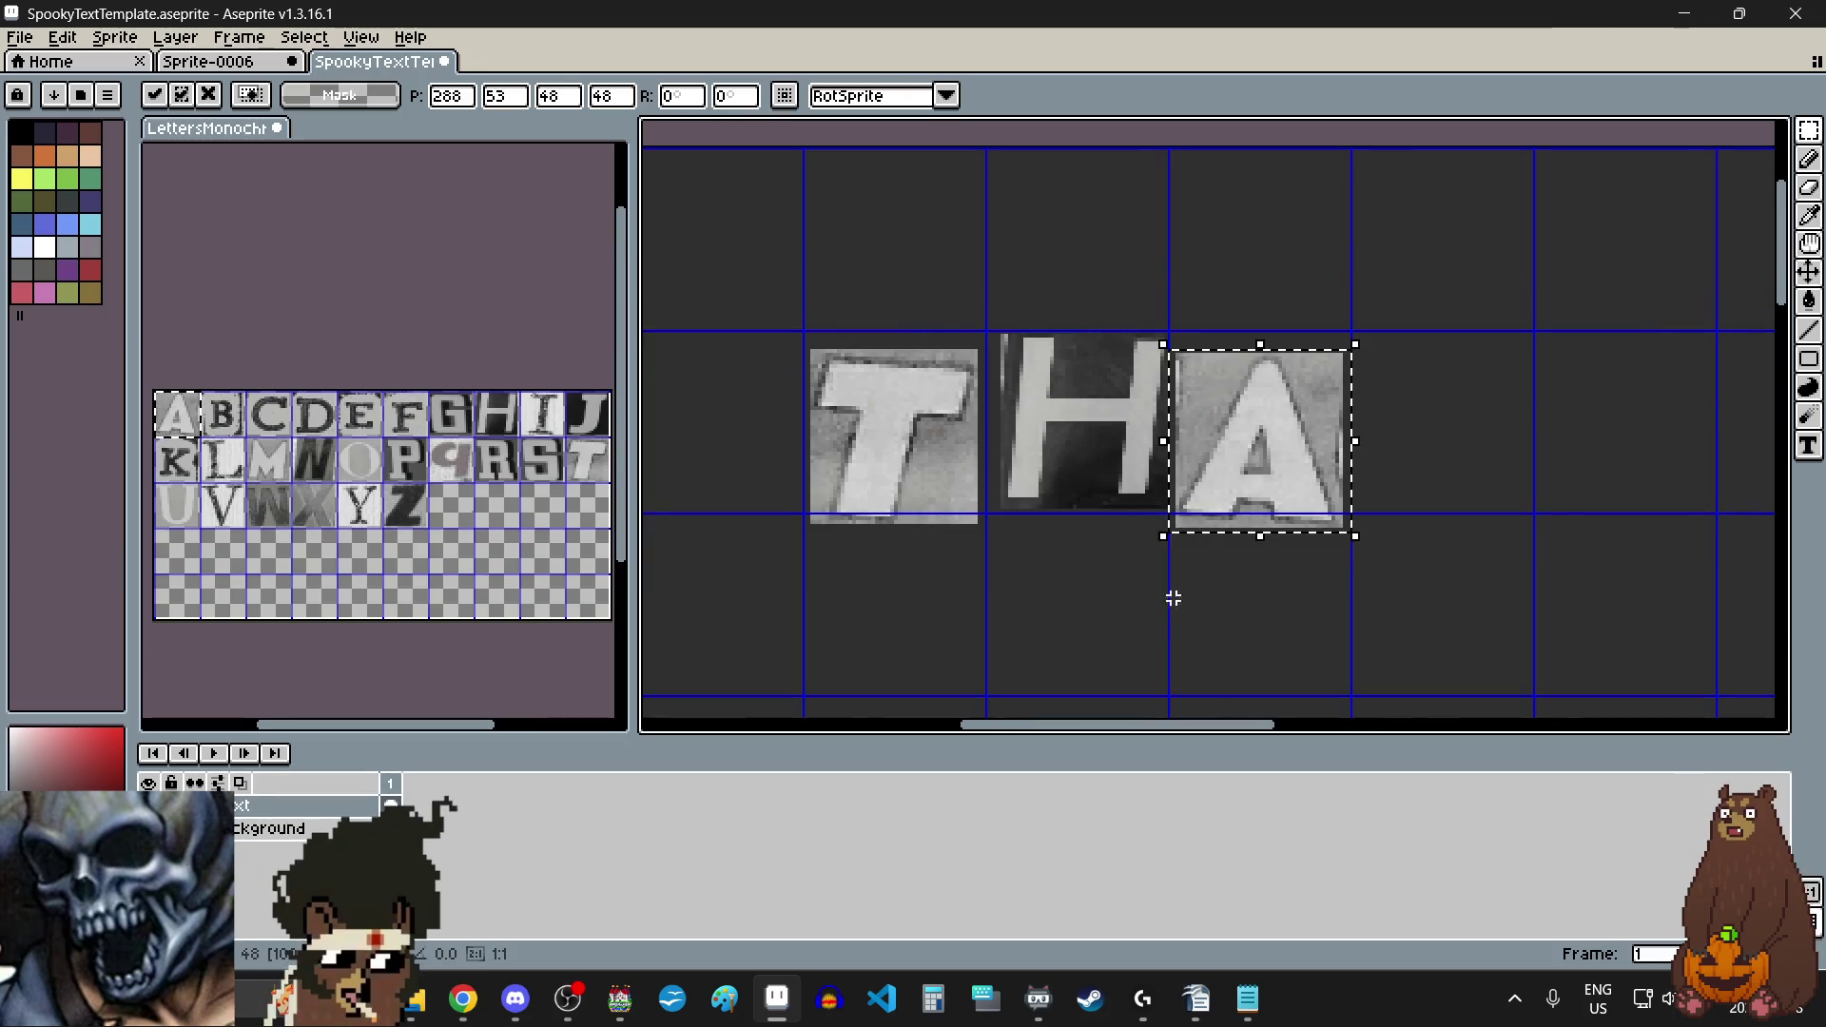
click(1137, 640)
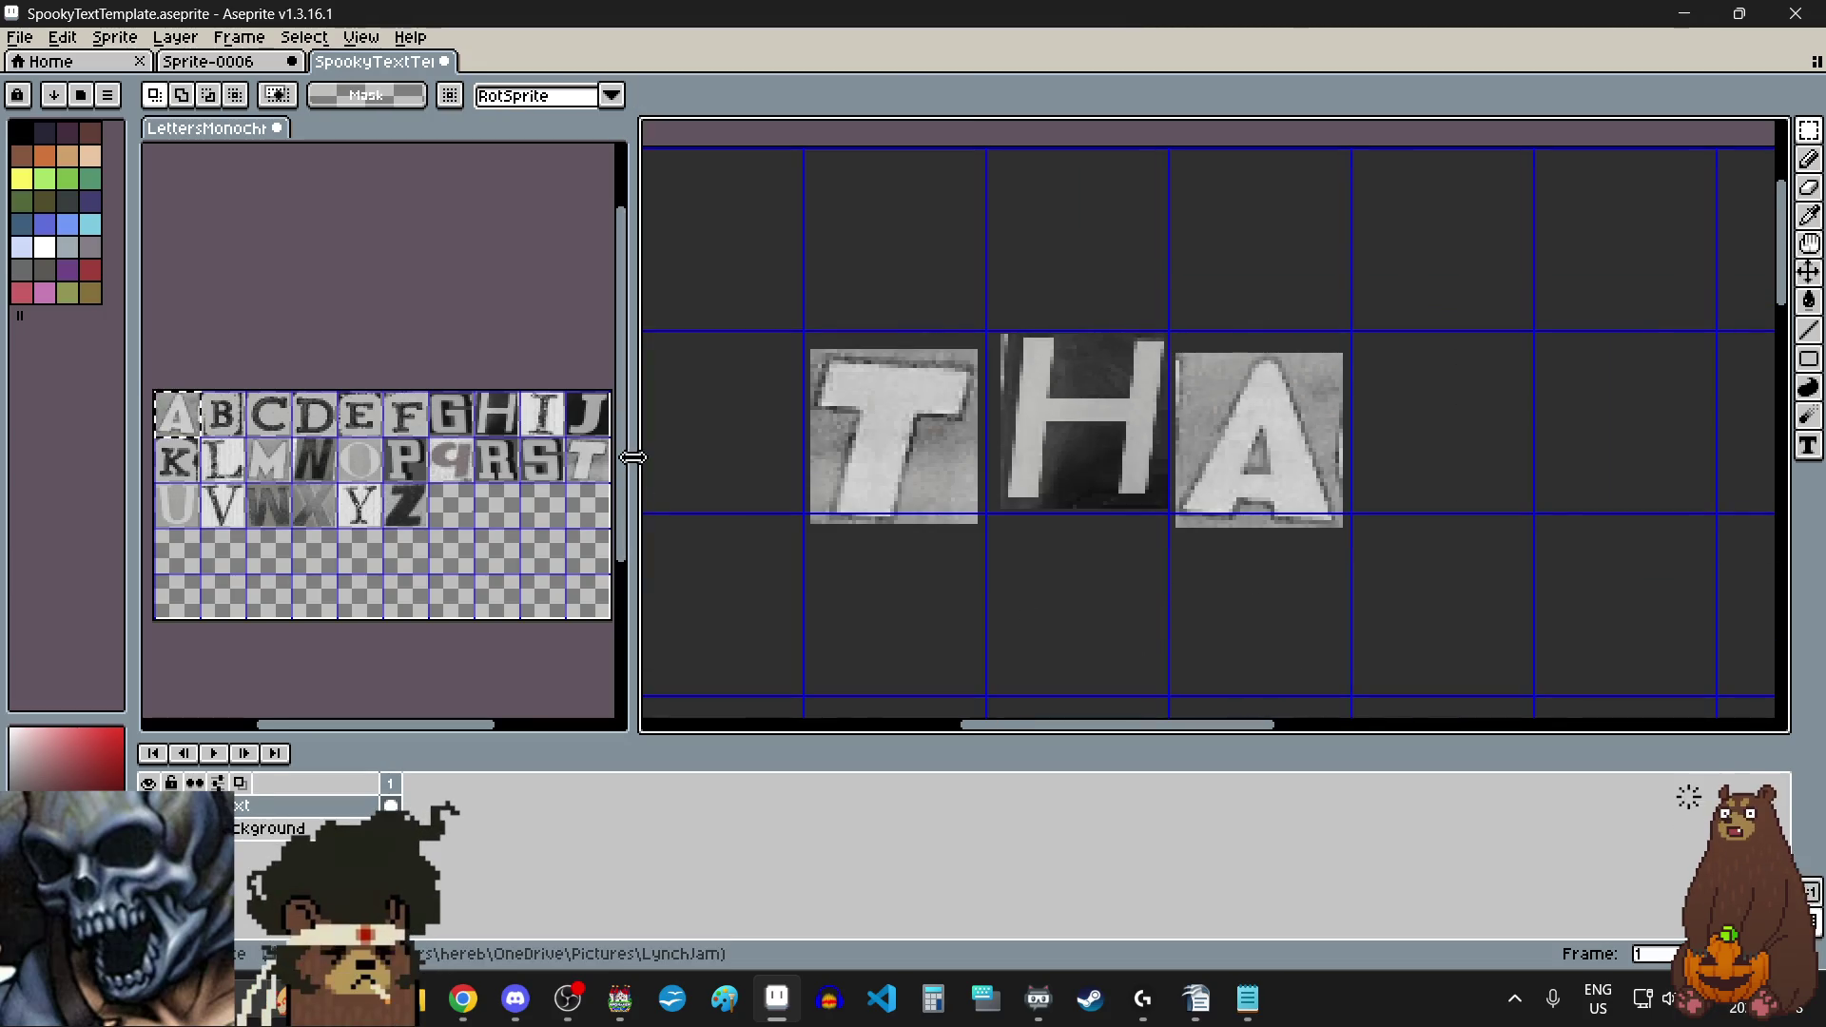
Step: Select the T tile on the letter sheet again for the next letter
drag(565, 437, 606, 478)
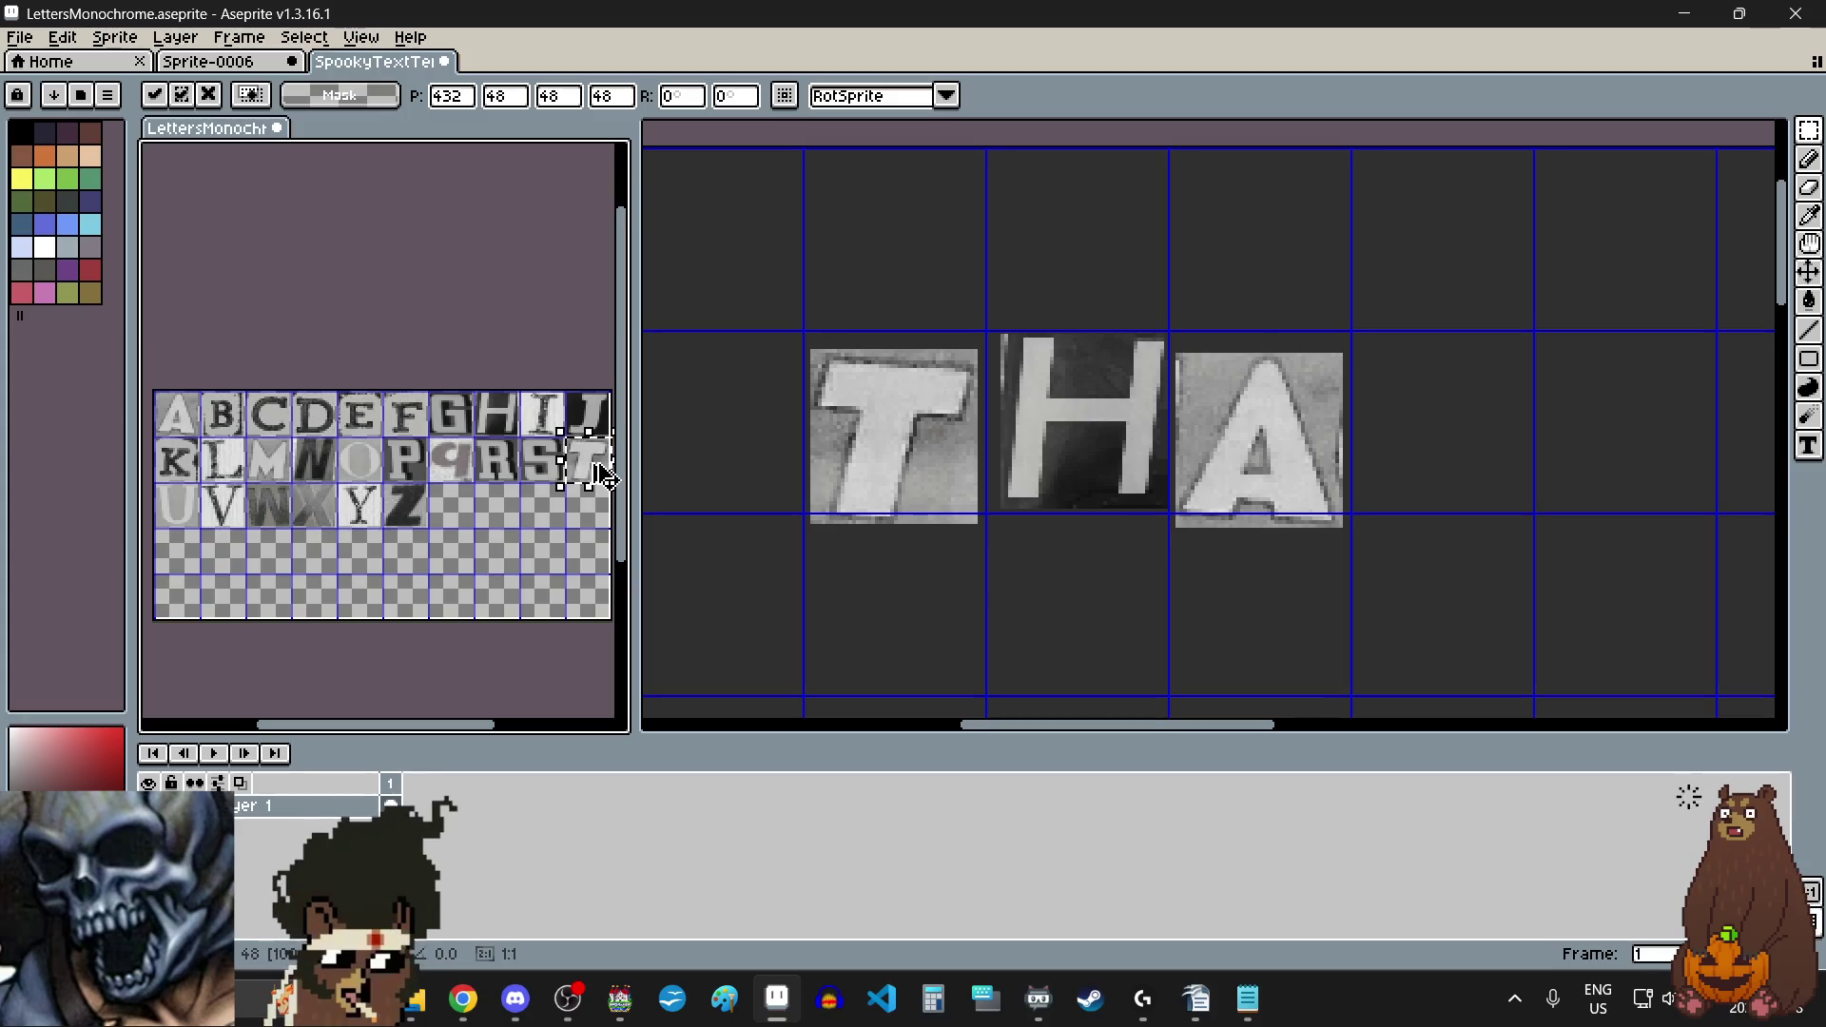
click(1561, 440)
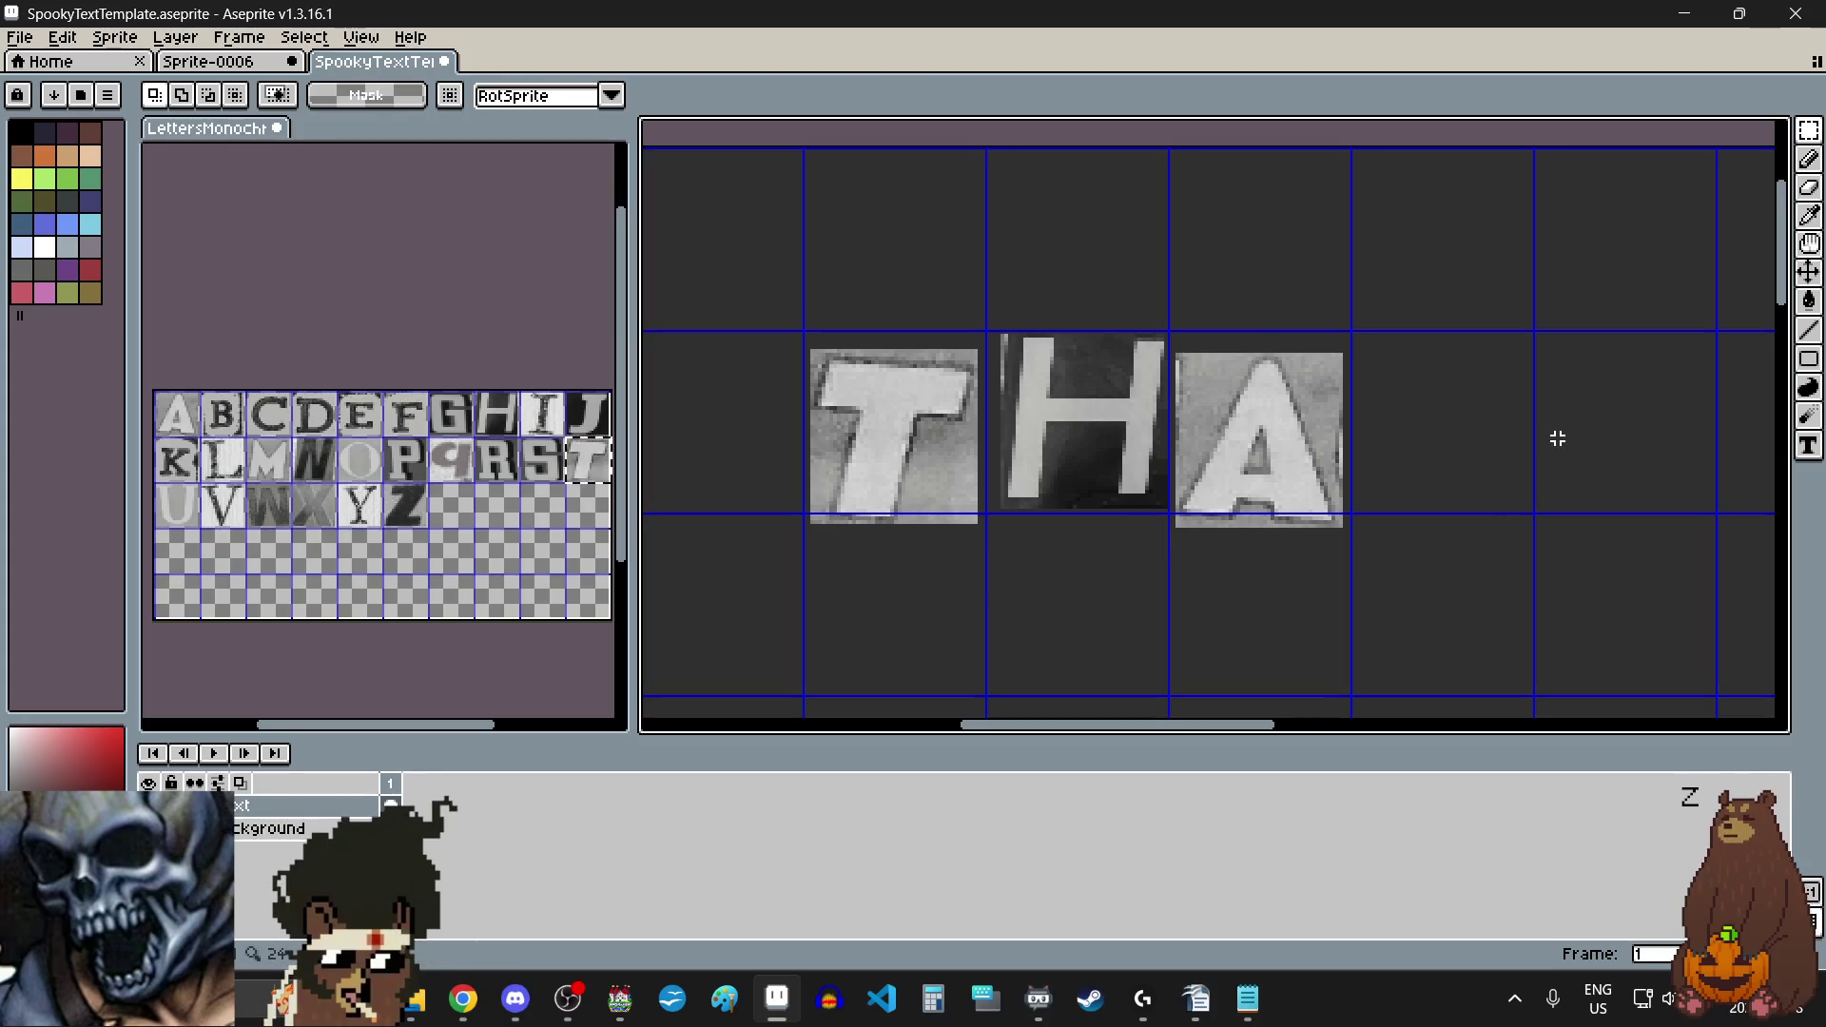
click(543, 569)
scroll(1080, 591, down, 2)
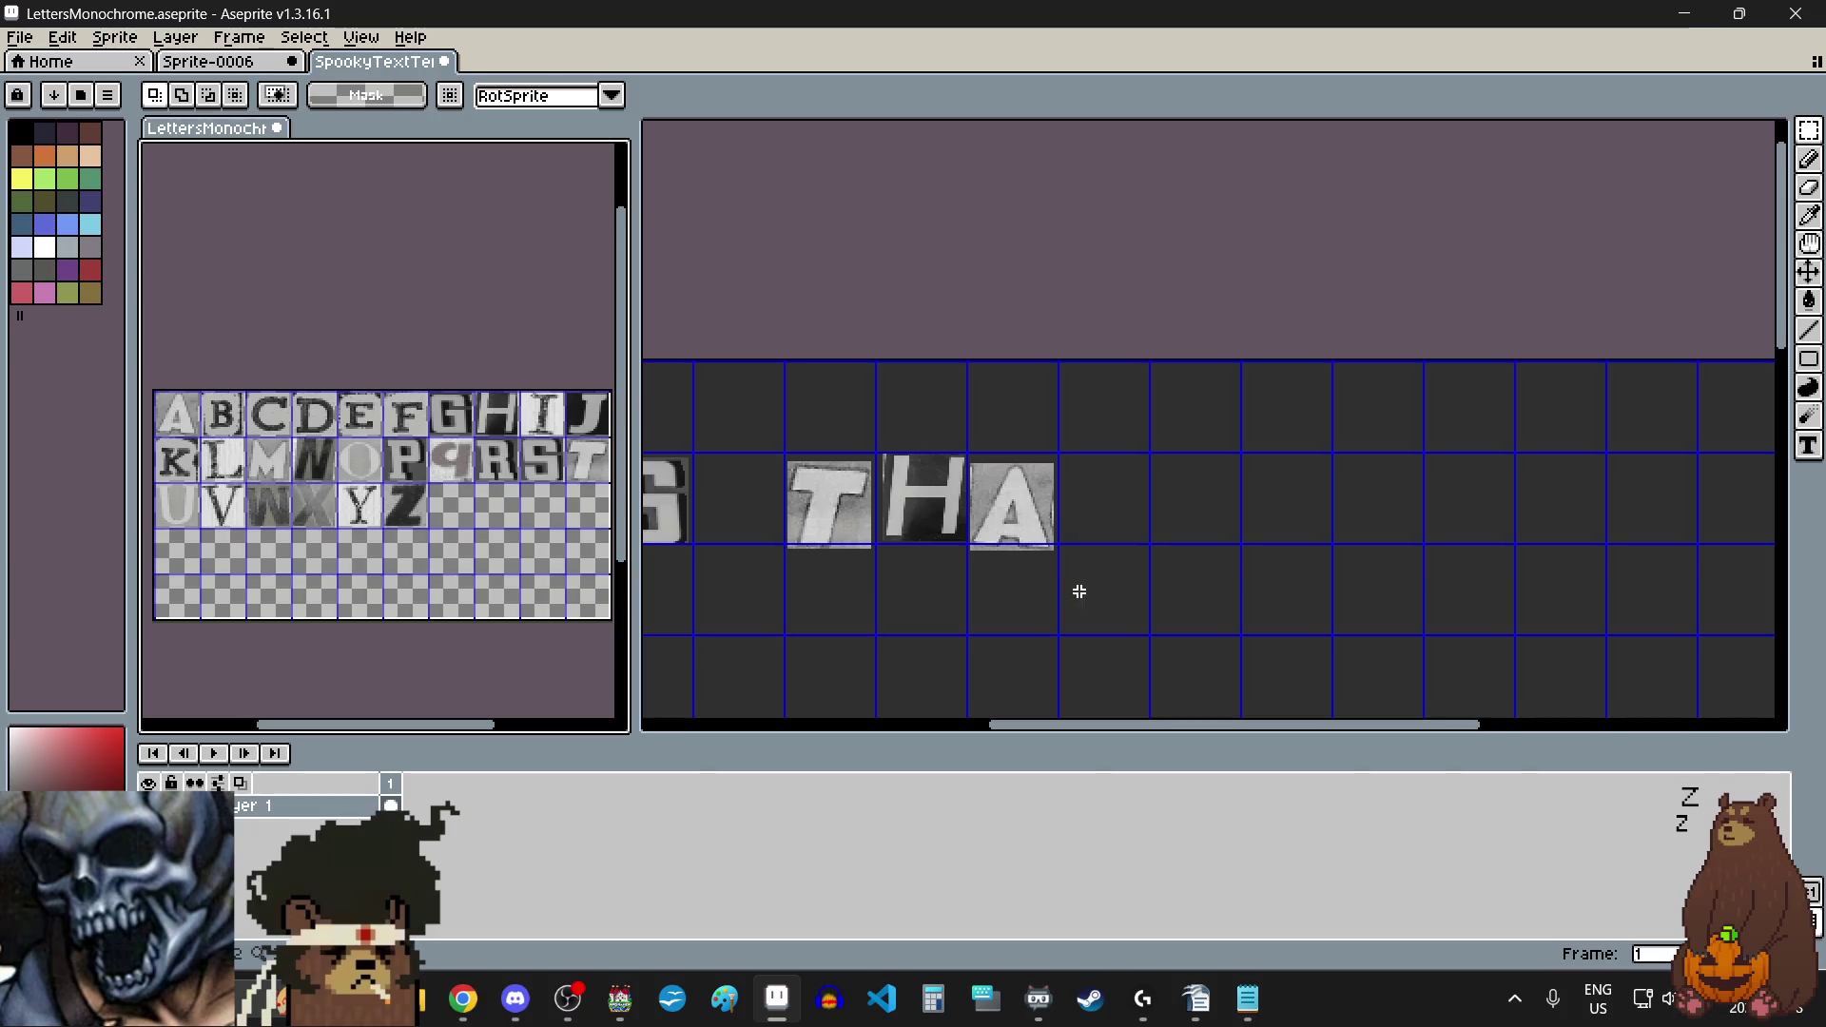
scroll(1125, 599, up, 2)
click(1129, 481)
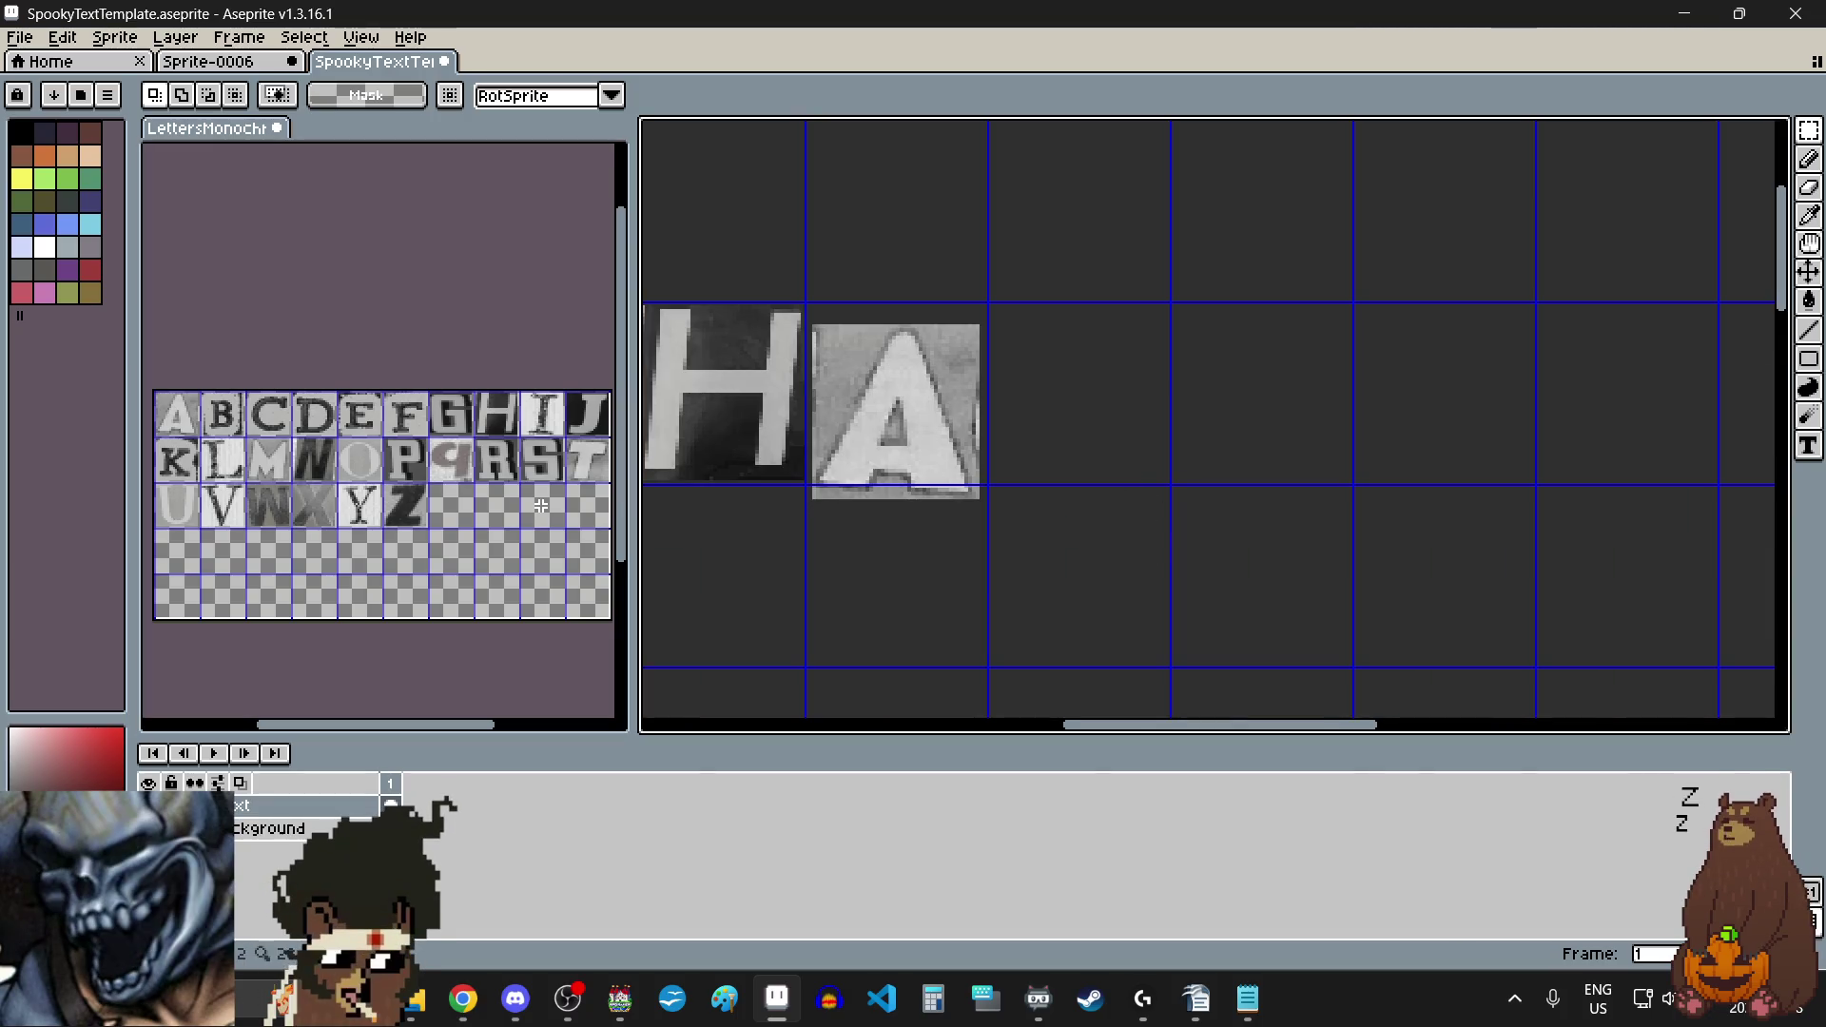
Step: Undo four selection changes on the LettersMonochrome sheet and go back to the SpookyTextTemplate canvas
click(285, 342)
click(63, 38)
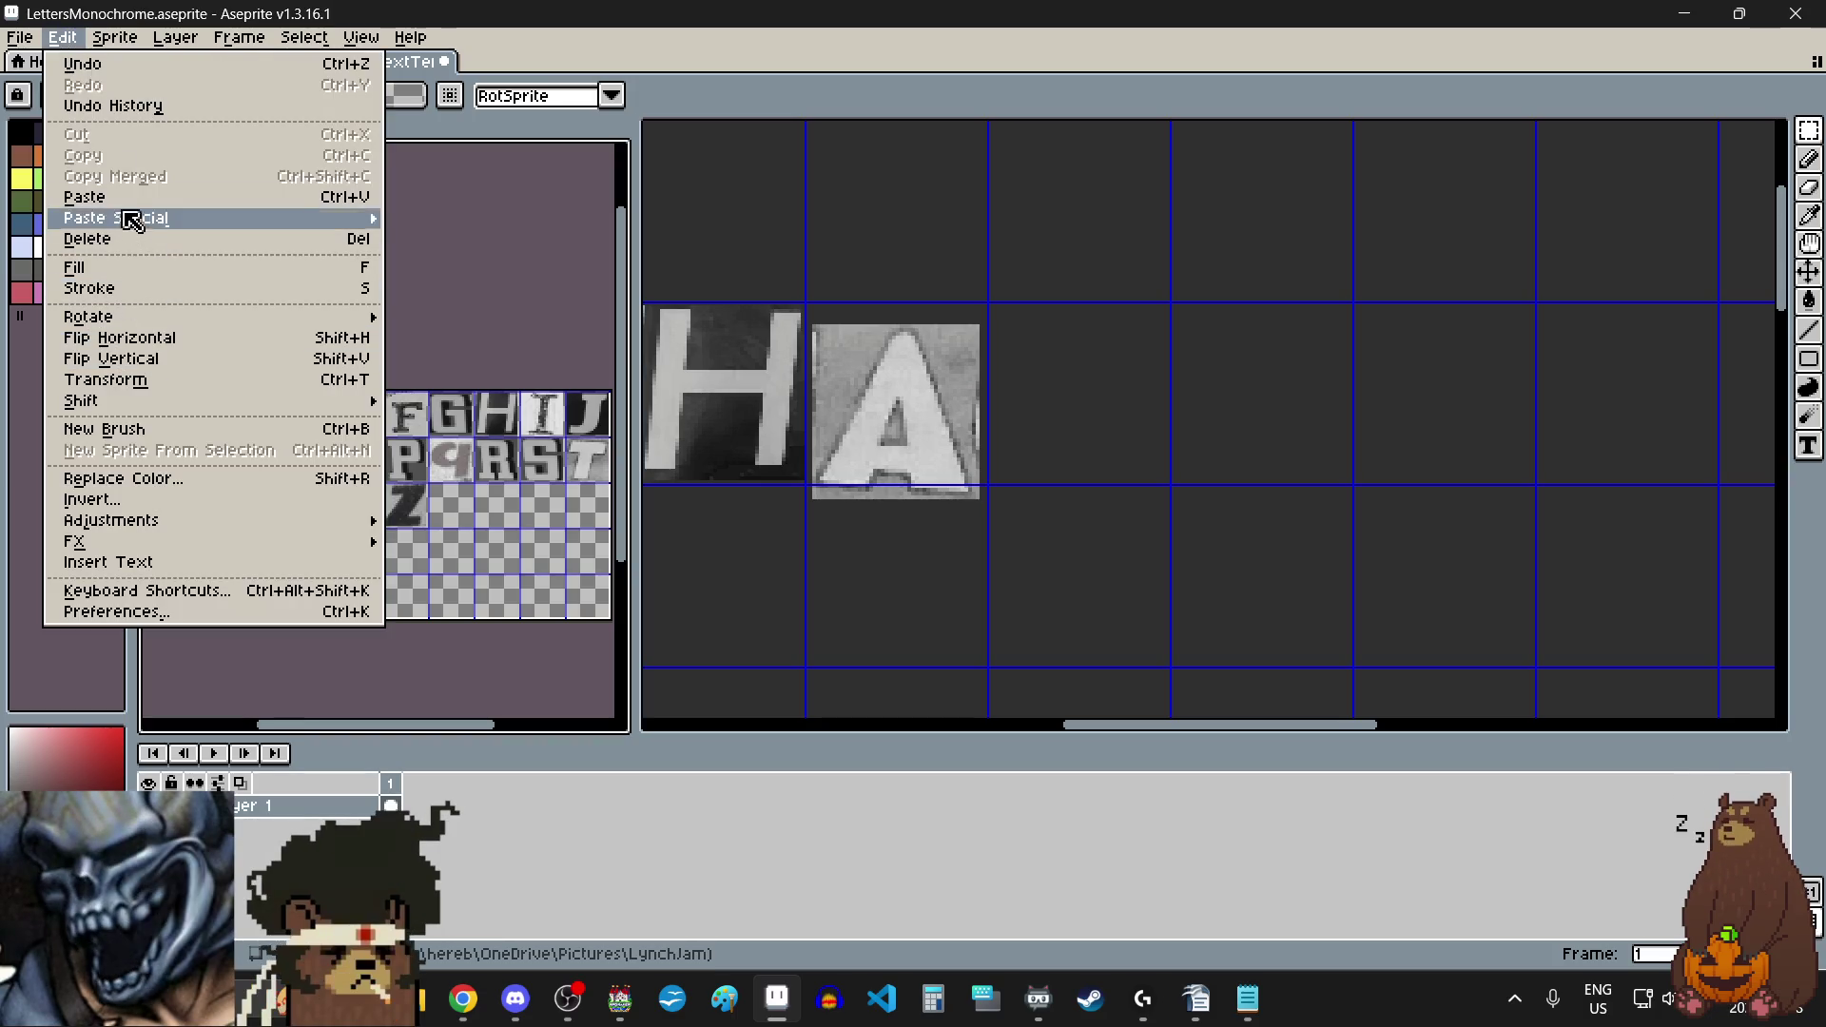
click(110, 71)
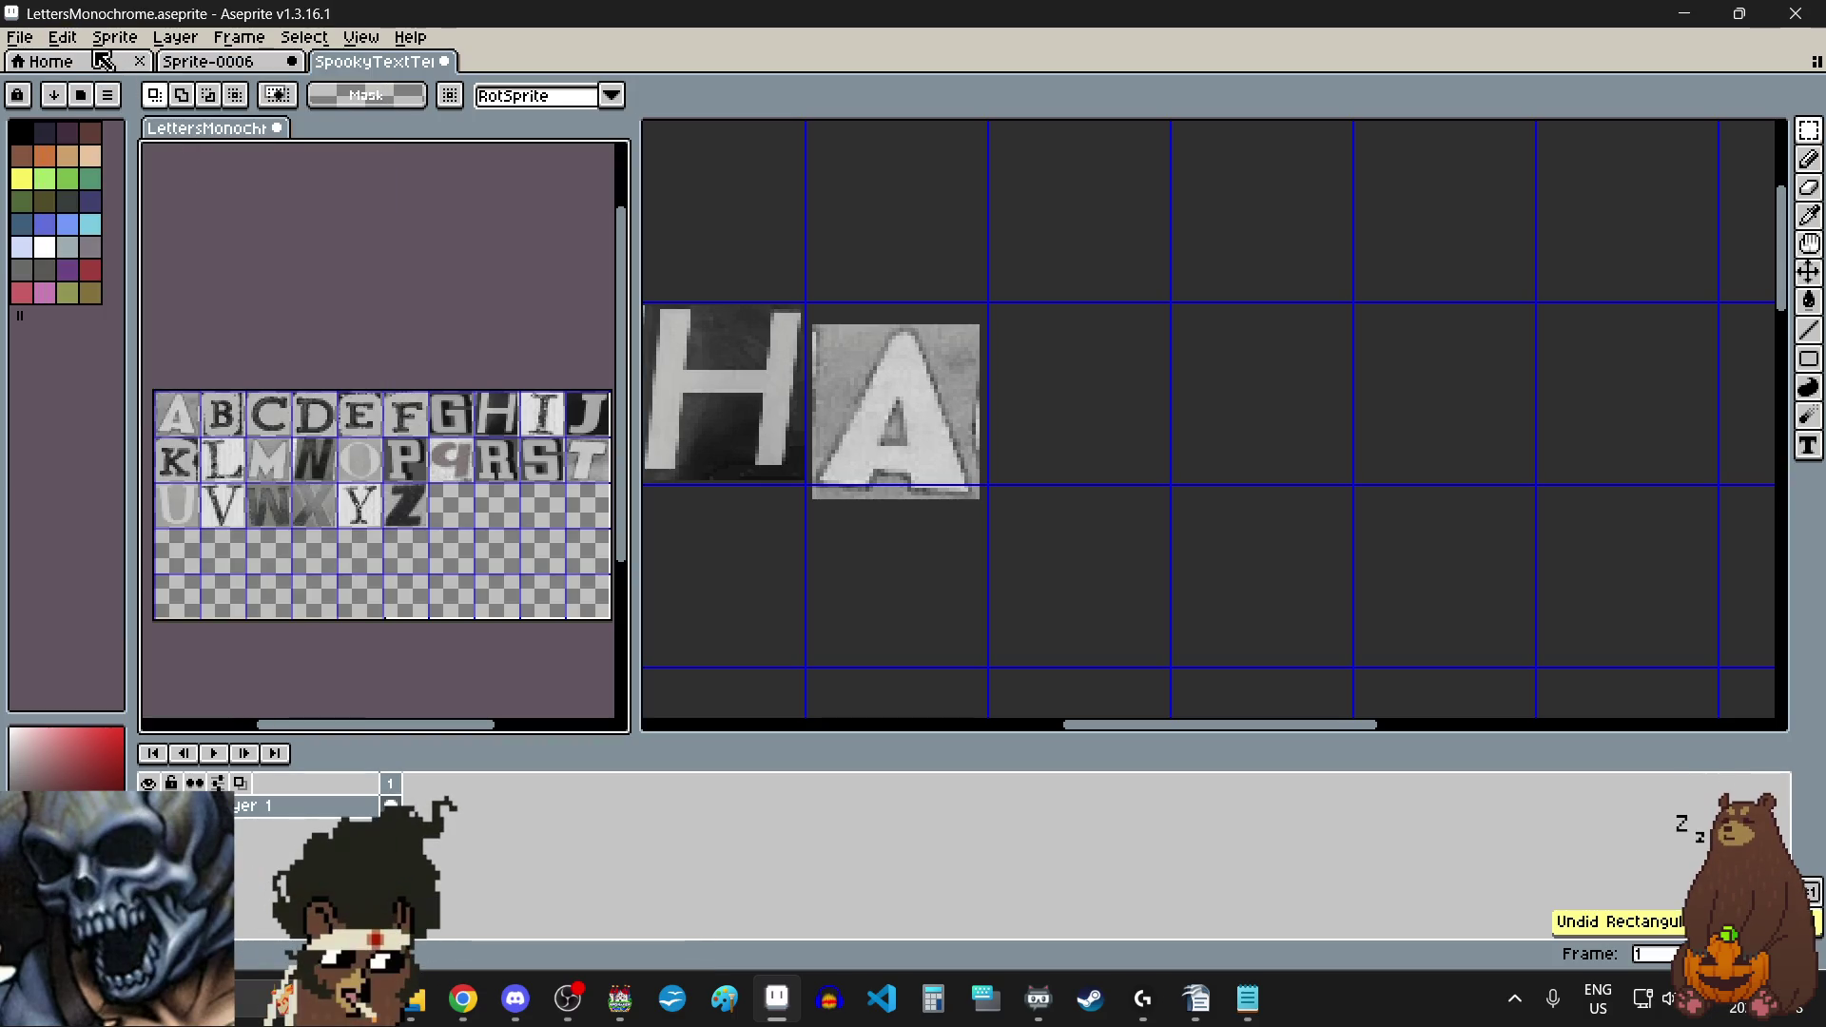
click(63, 38)
click(119, 66)
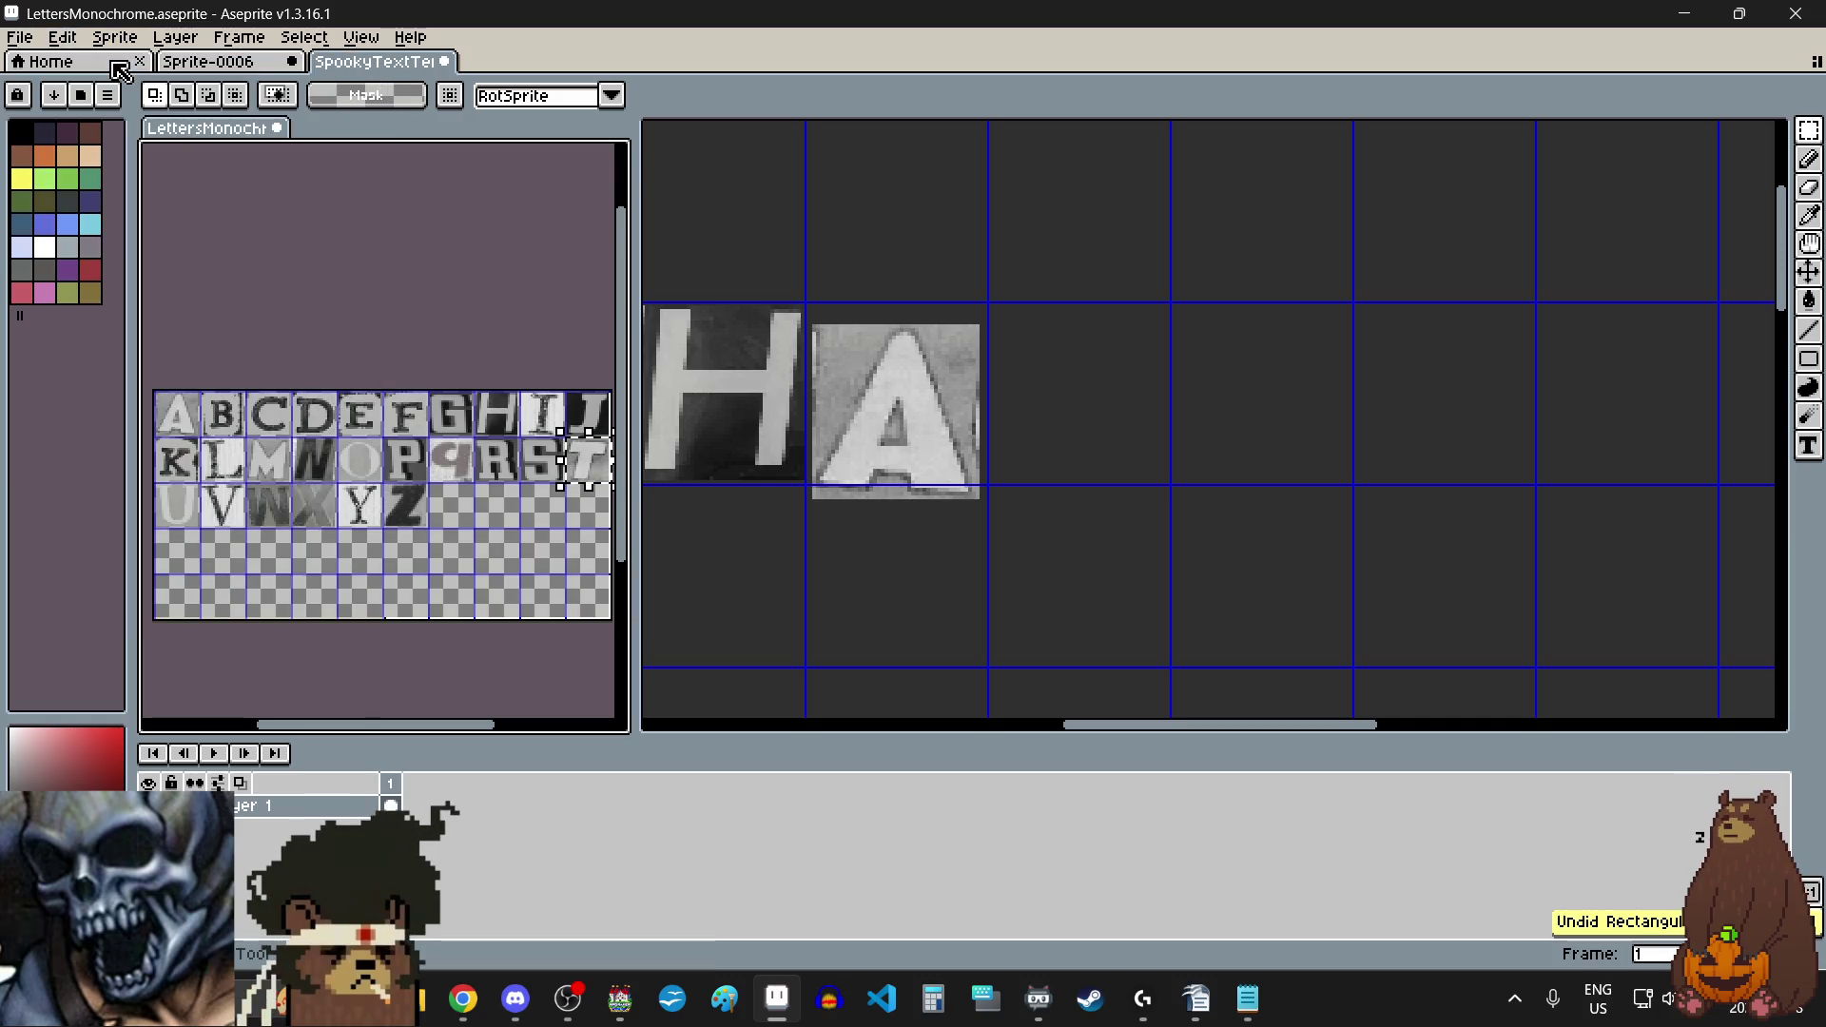
click(63, 38)
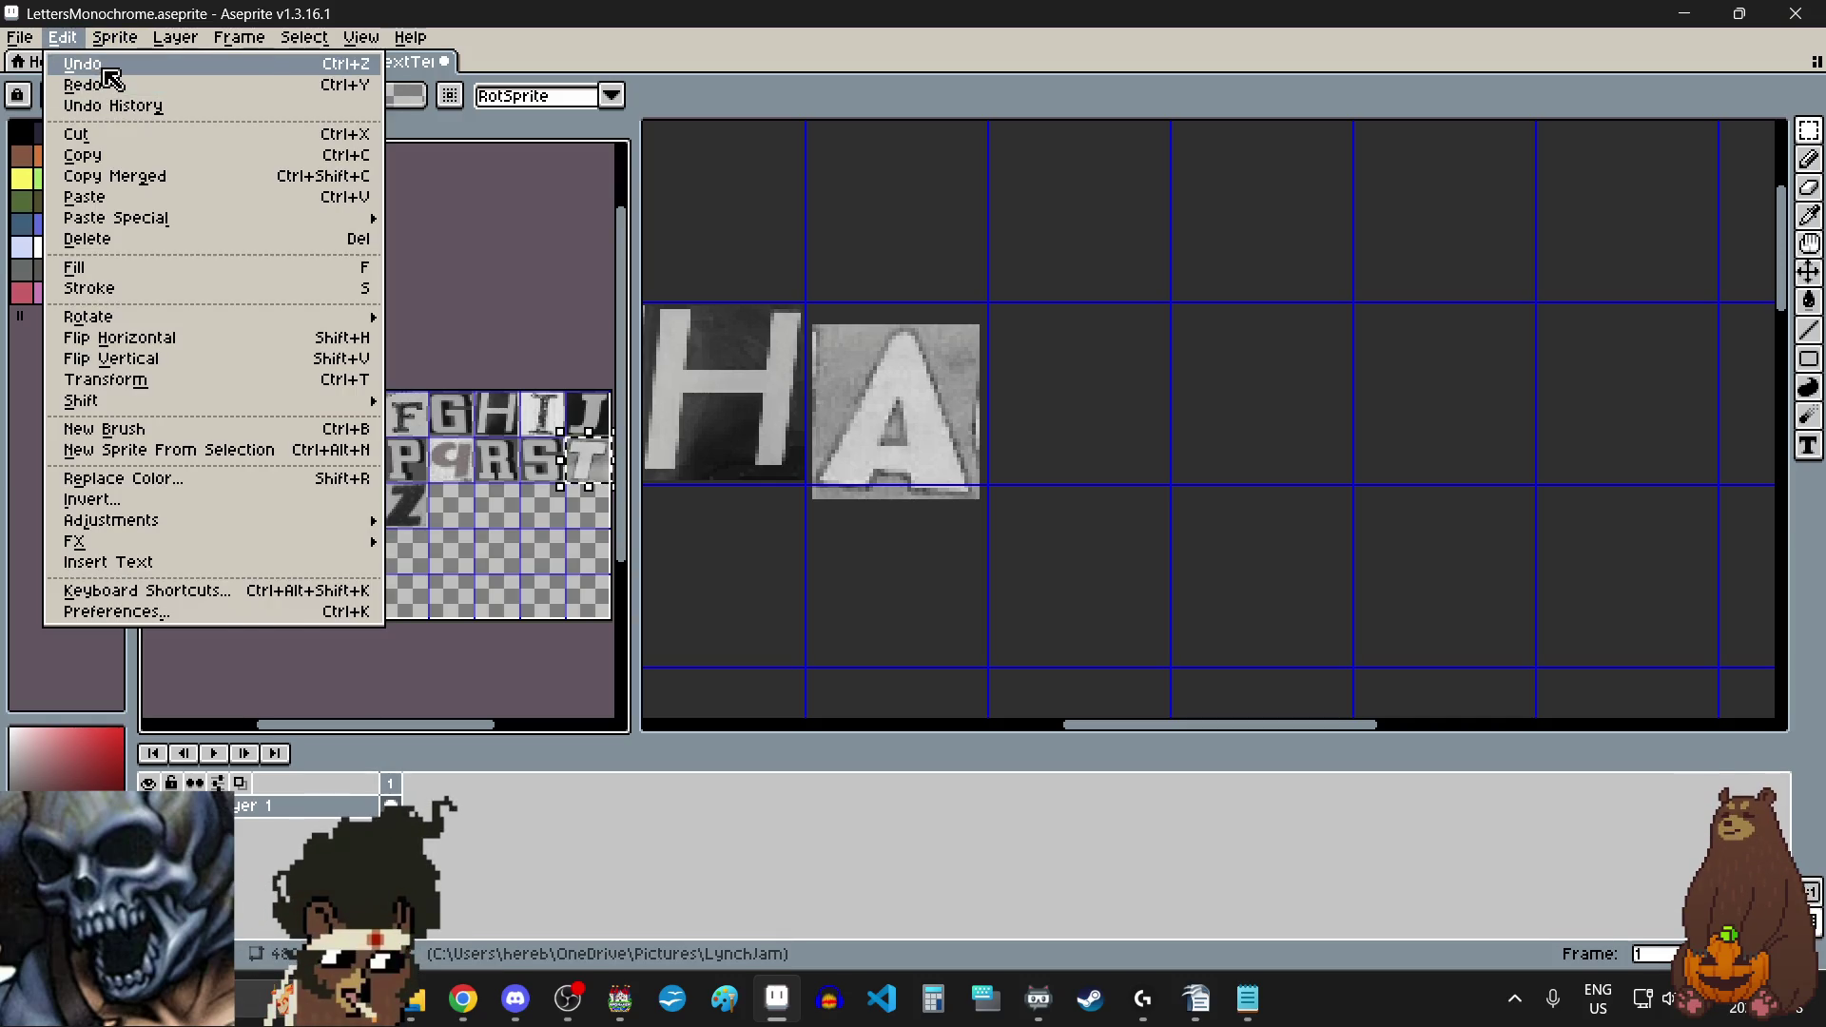
click(107, 73)
click(63, 38)
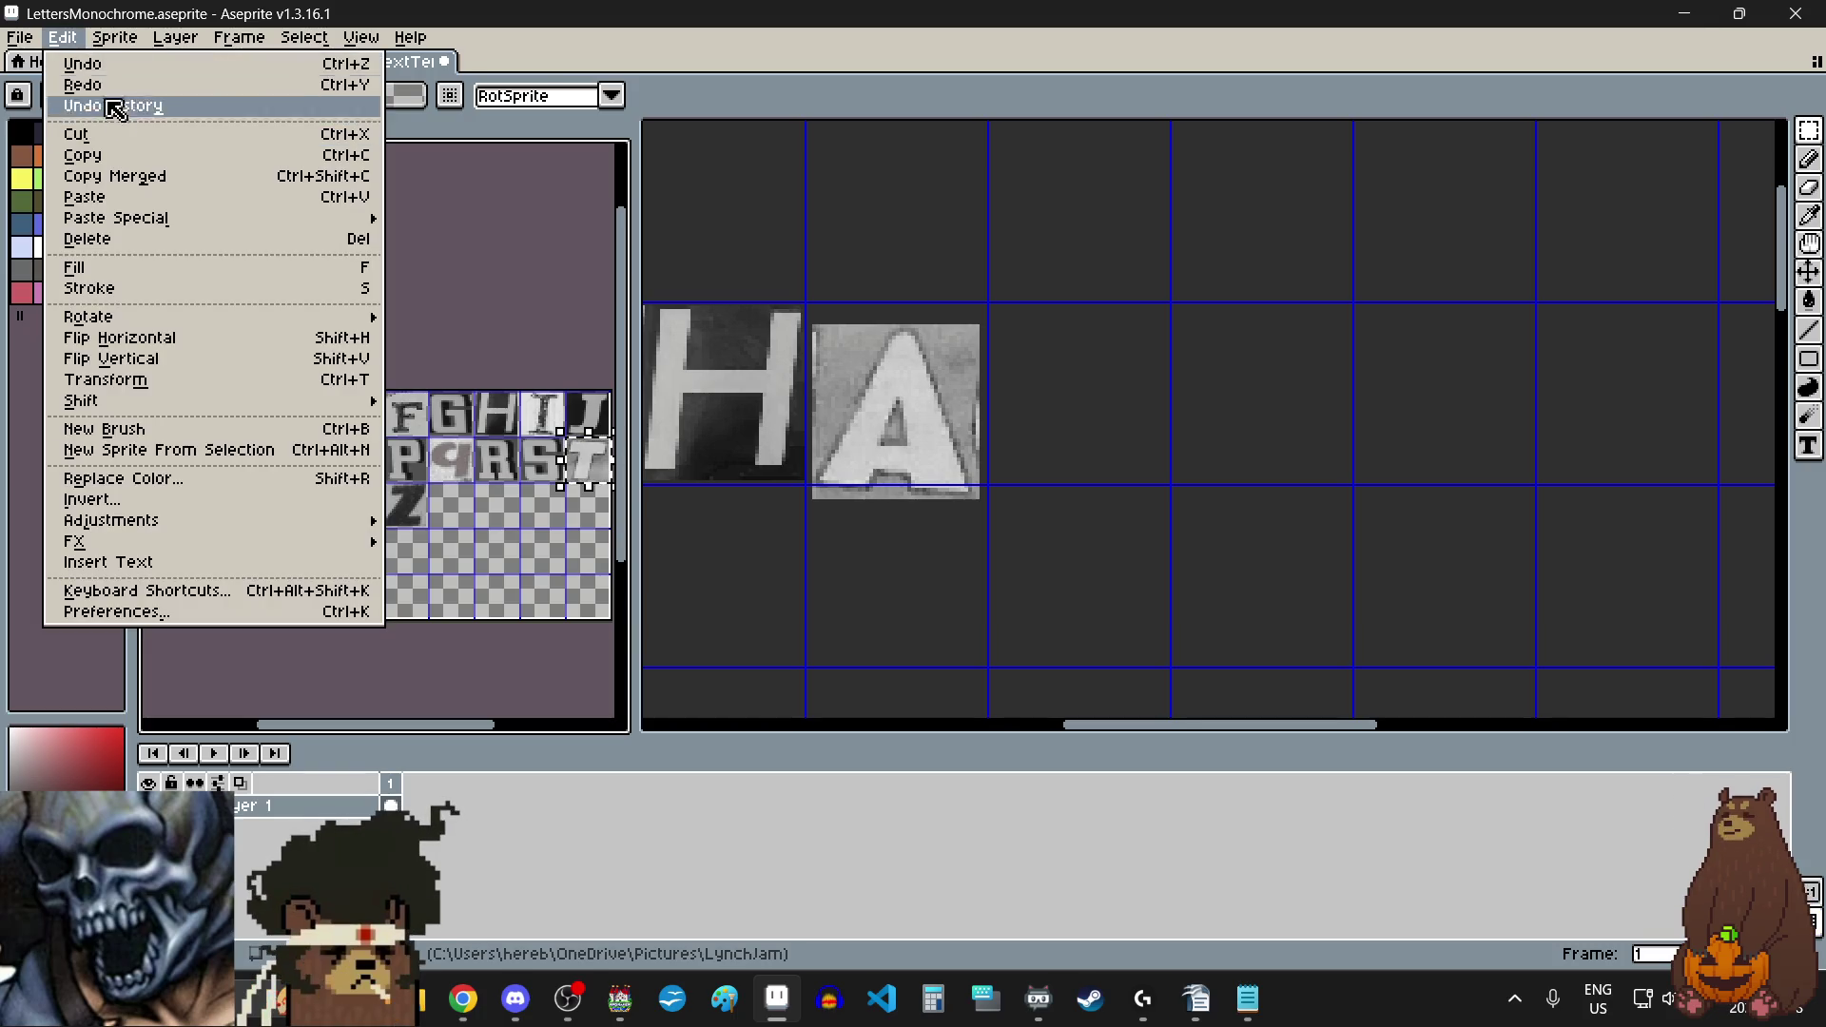
click(107, 72)
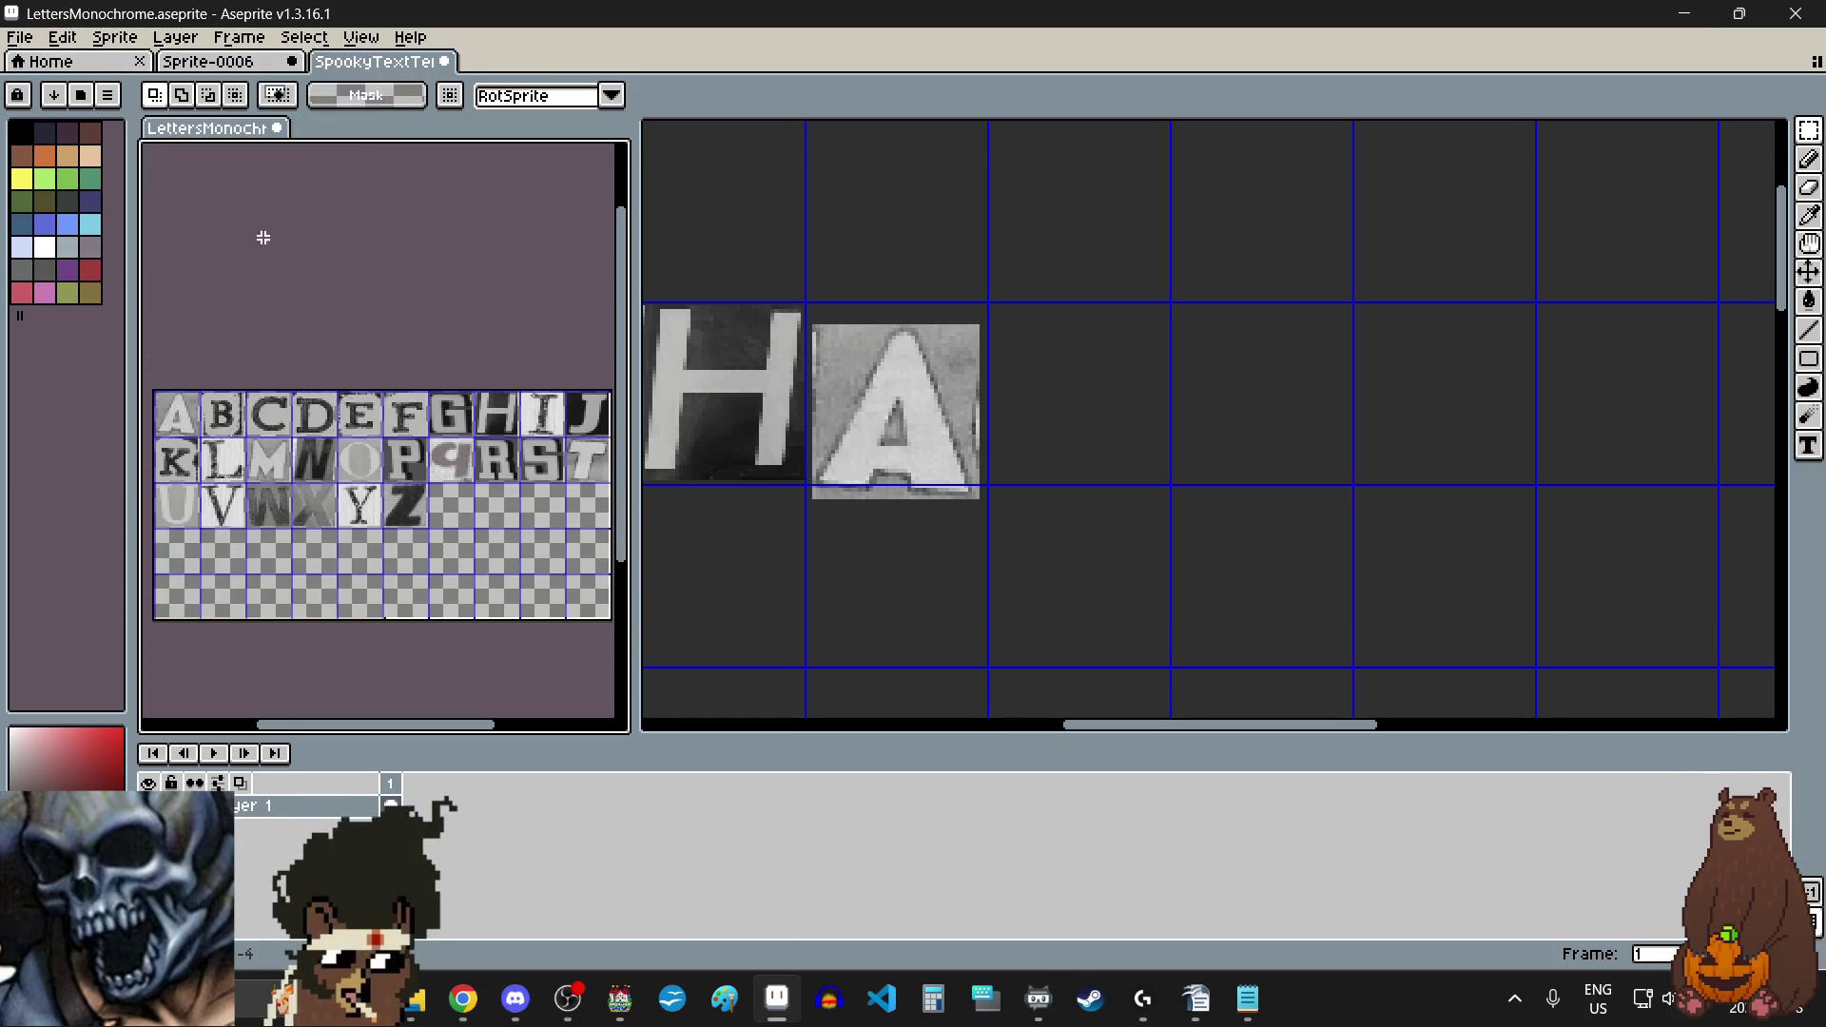
click(1140, 446)
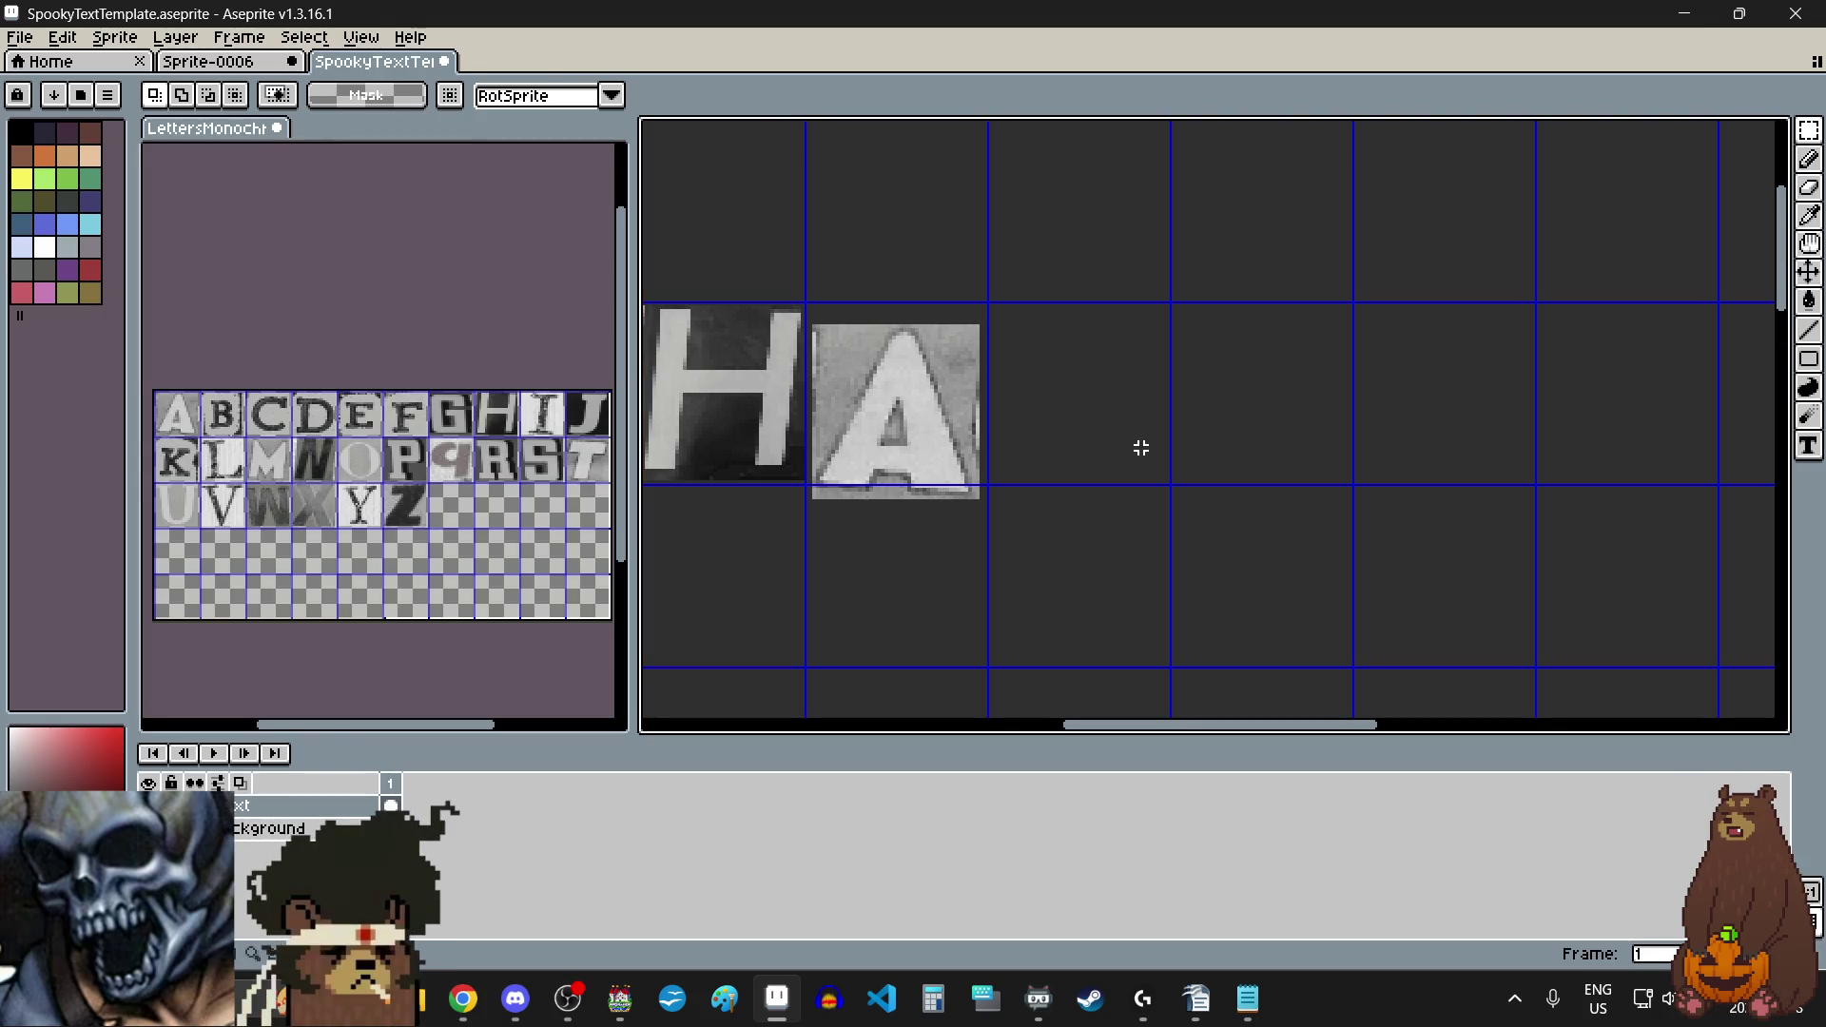
Step: Paste the T right beside the A so the line reads 'IS THAT'
key(ctrl+v)
scroll(1141, 448, down, 2)
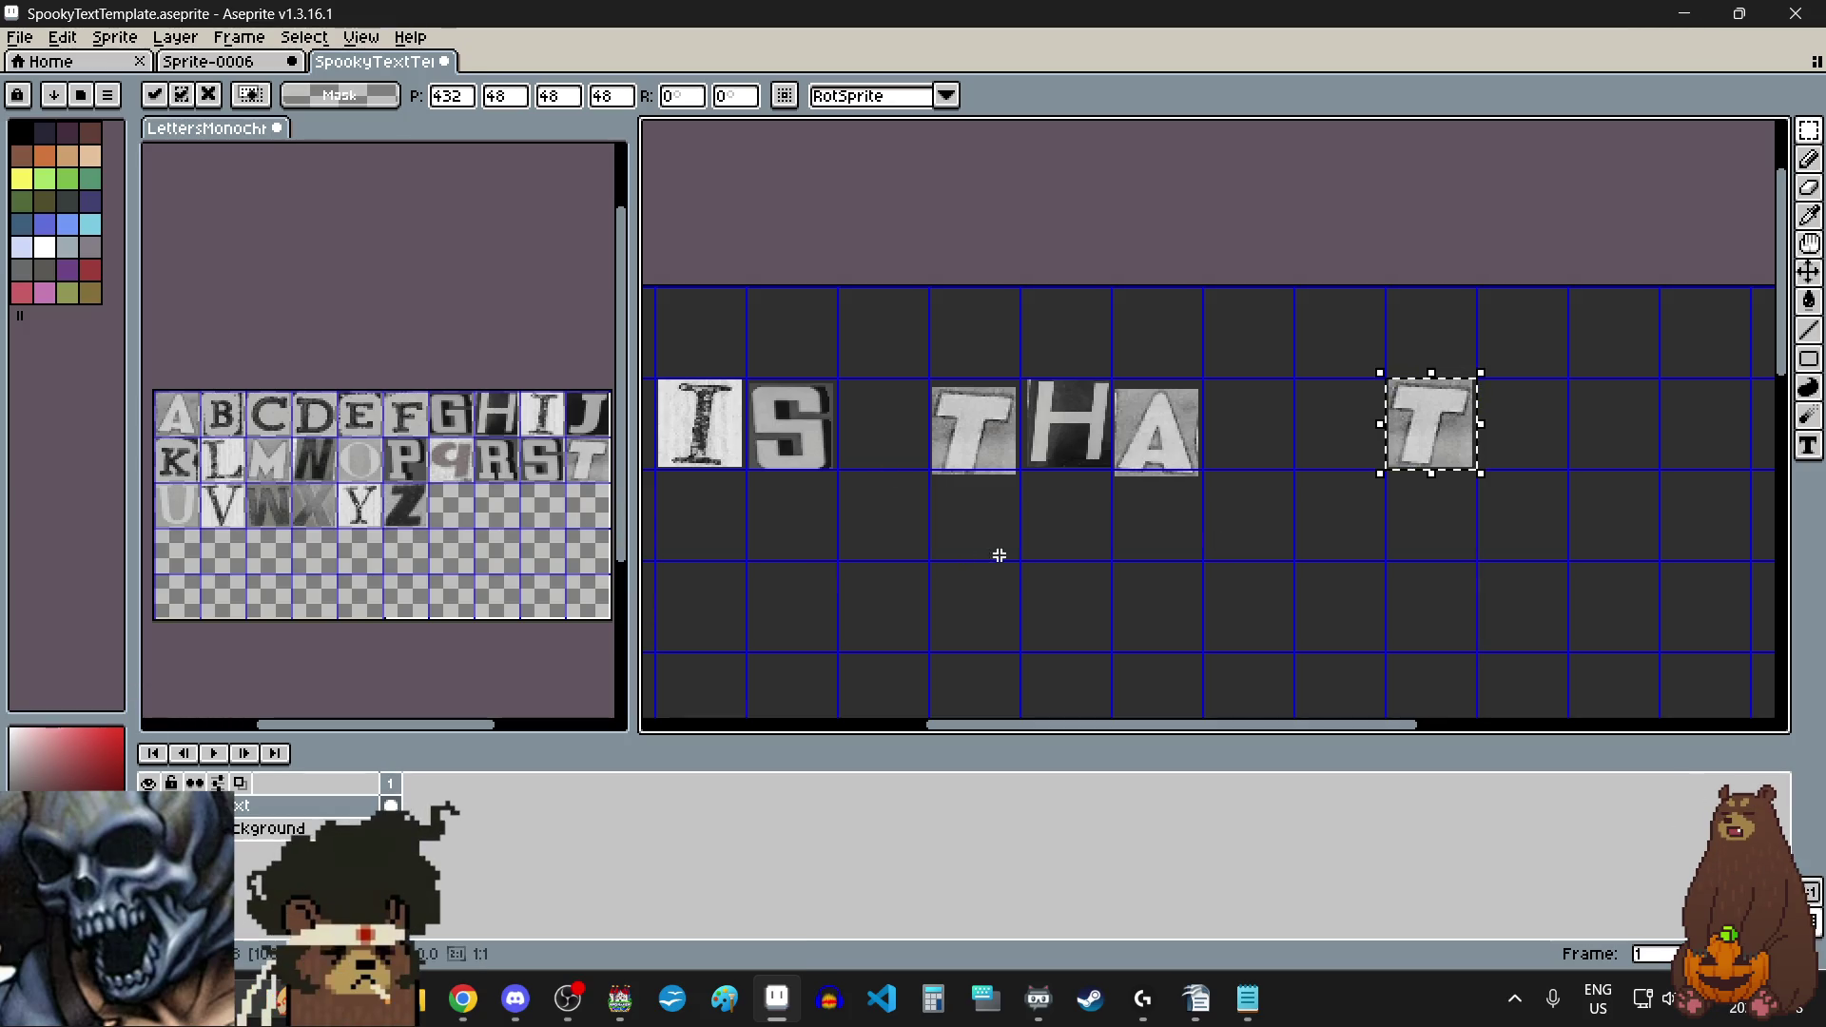
scroll(1360, 418, up, 2)
drag(1467, 432, 1107, 456)
click(1100, 619)
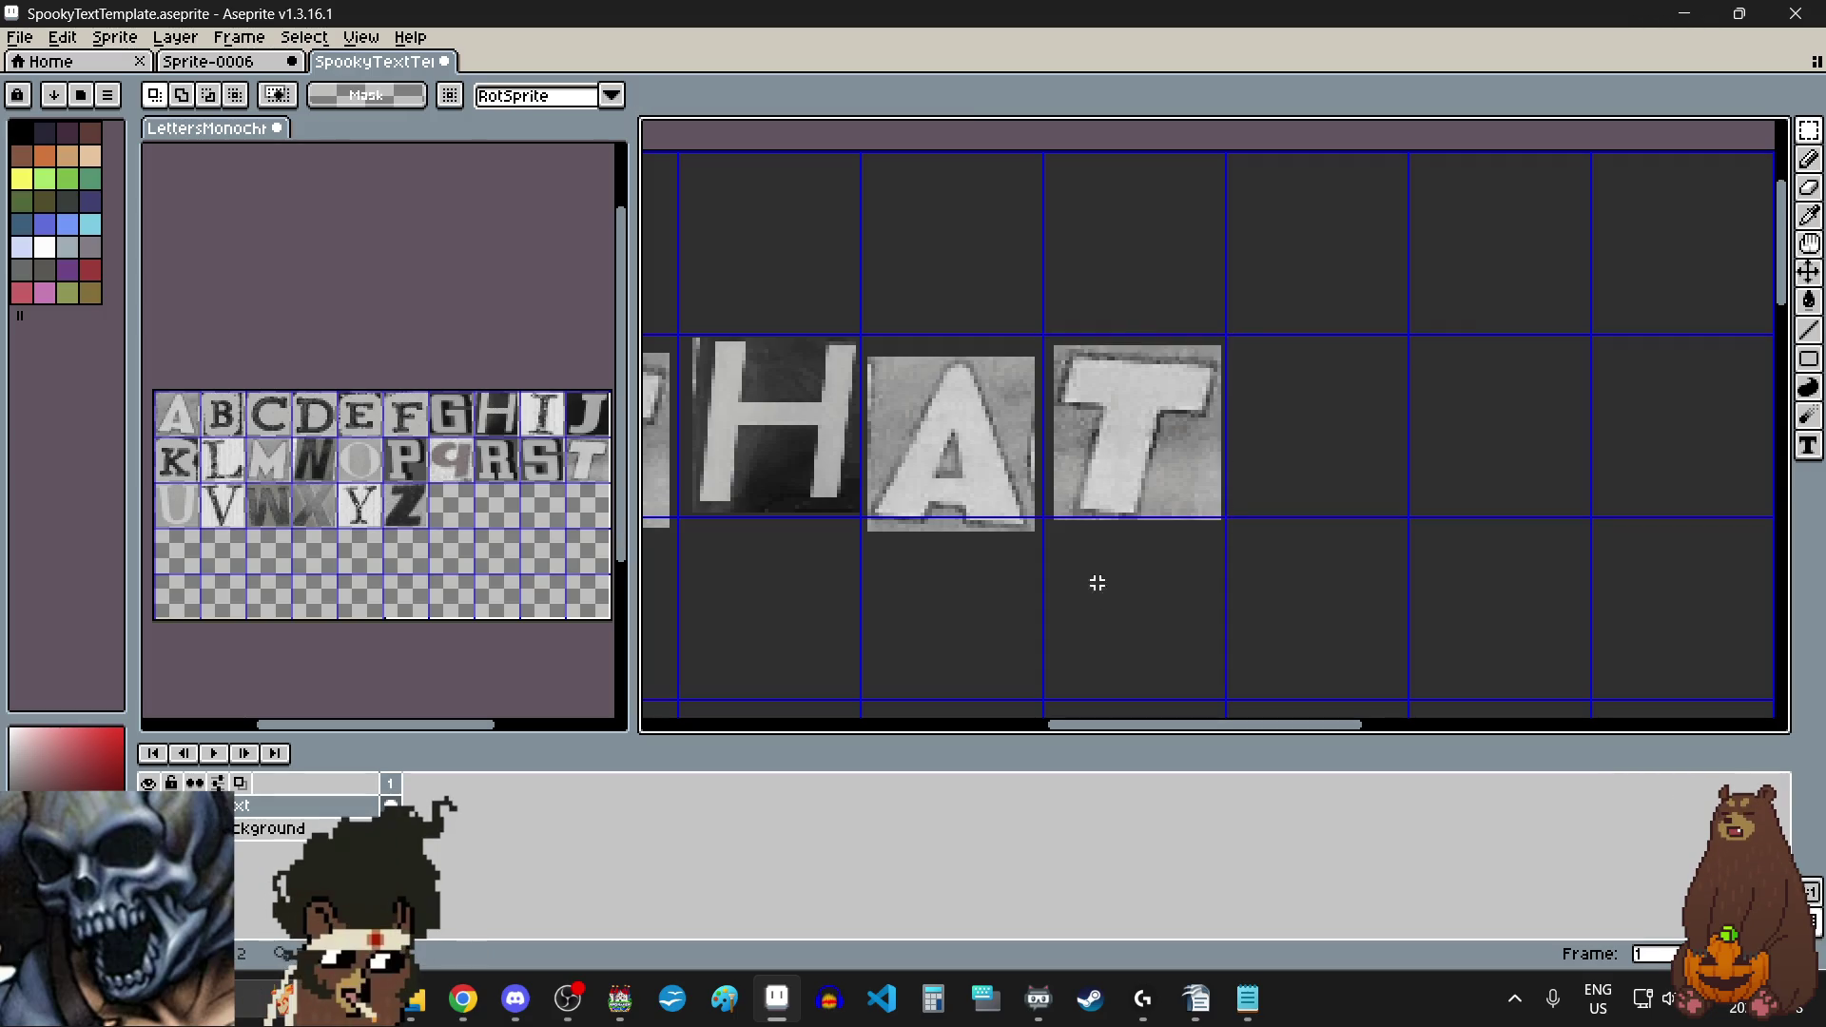
scroll(1095, 571, down, 3)
scroll(978, 486, up, 1)
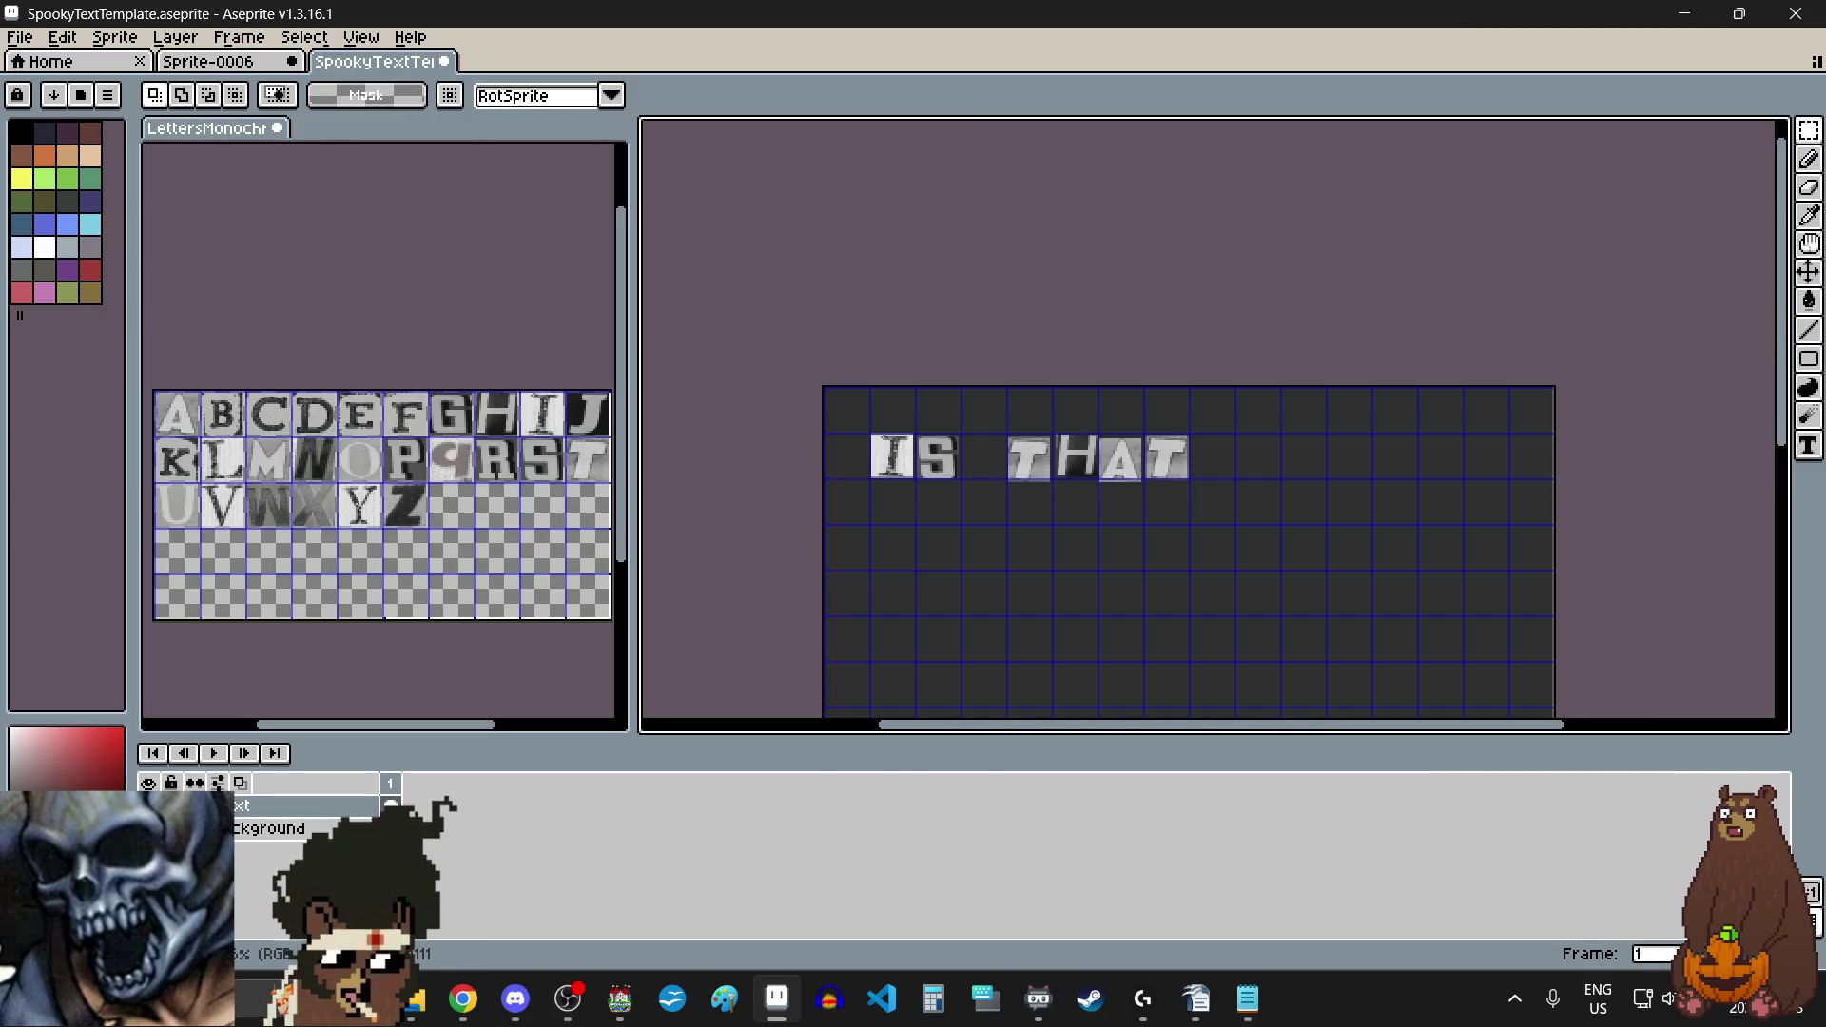
key(alt+Tab)
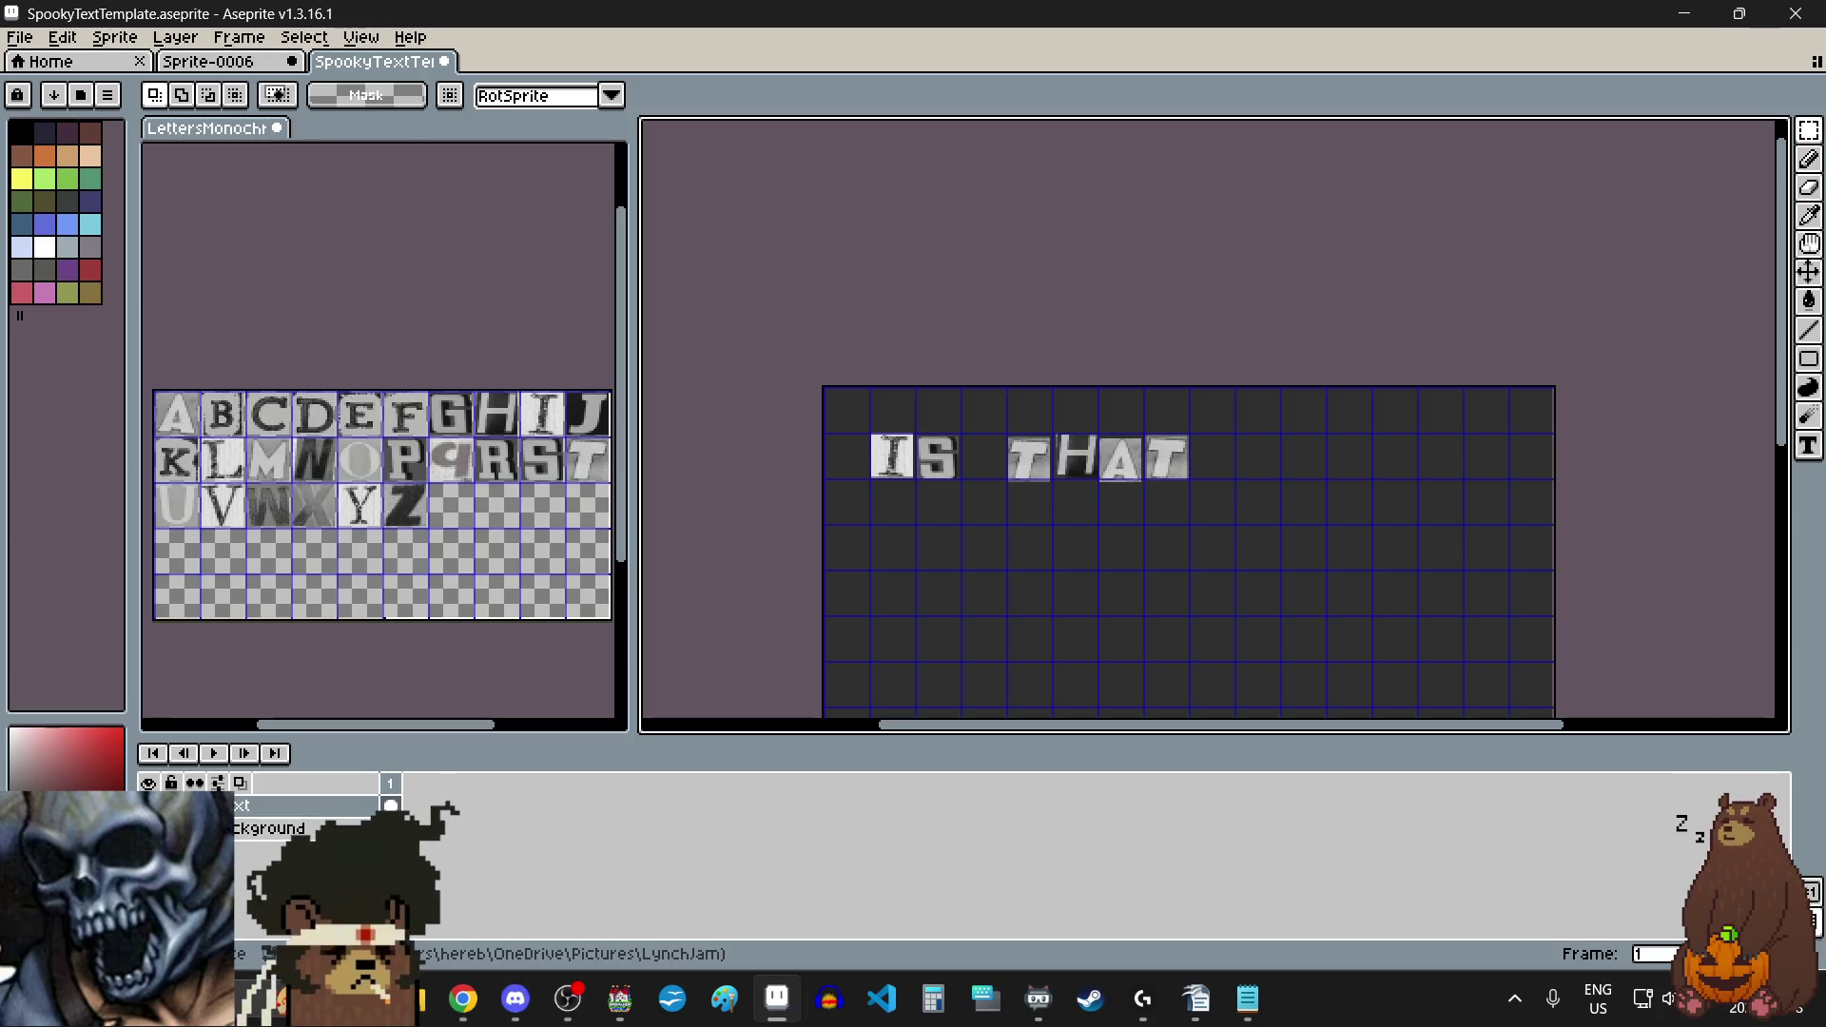
Step: Copy the I from the letter sheet and place it after THAT
click(537, 419)
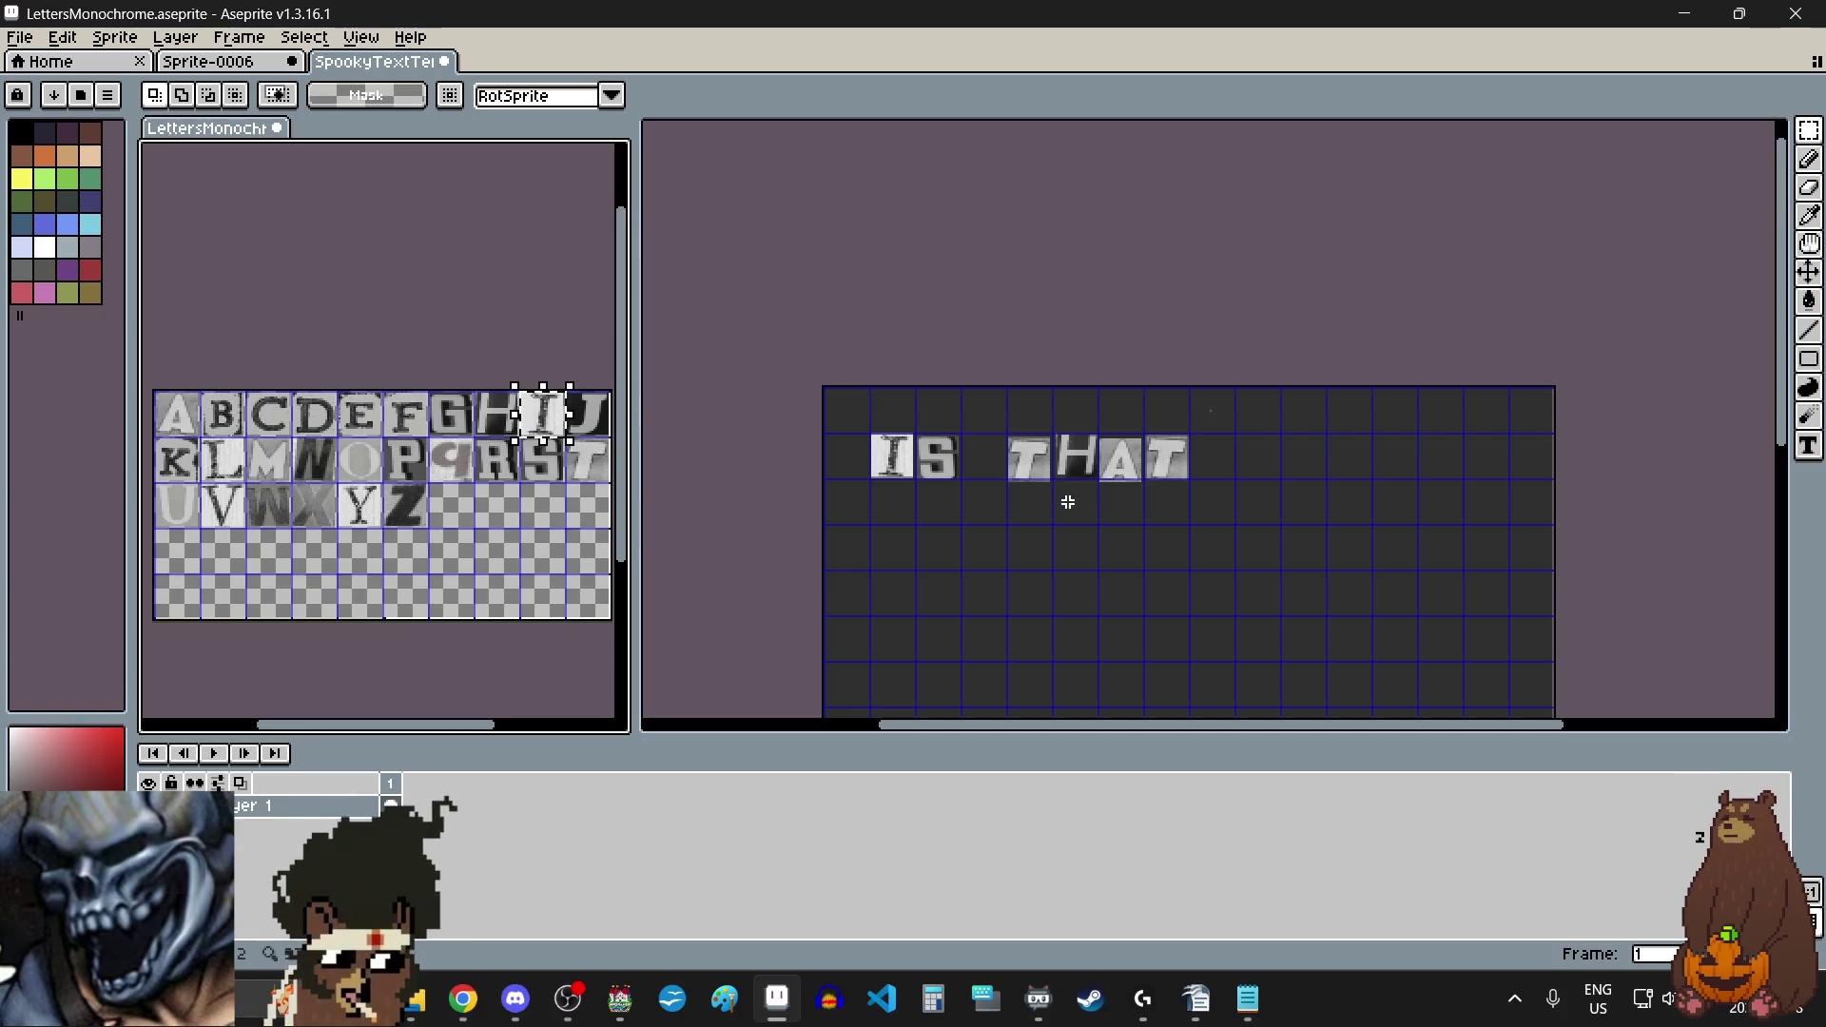
click(1226, 464)
scroll(1302, 478, up, 2)
key(ctrl+v)
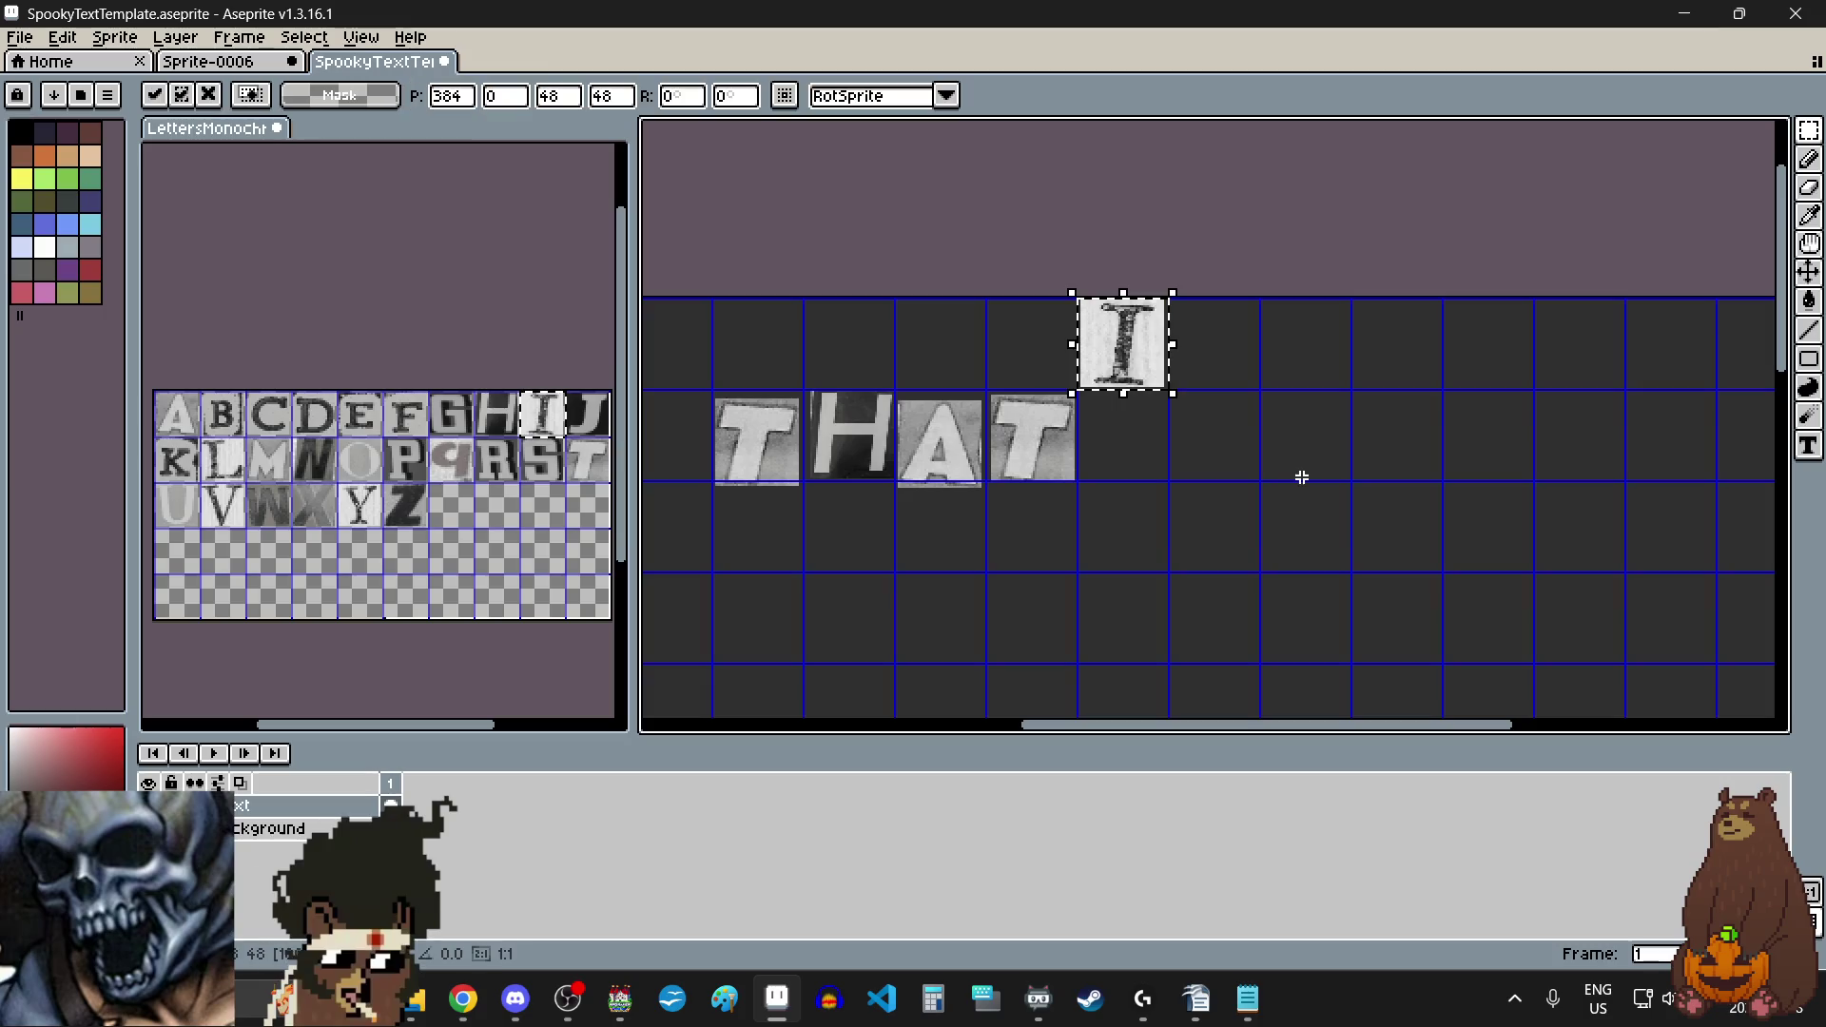
mouse_move(1103, 310)
mouse_down()
mouse_move(1208, 415)
mouse_move(1227, 489)
mouse_move(1161, 428)
mouse_up()
scroll(1208, 415, up, 5)
scroll(1161, 428, down, 2)
click(1084, 571)
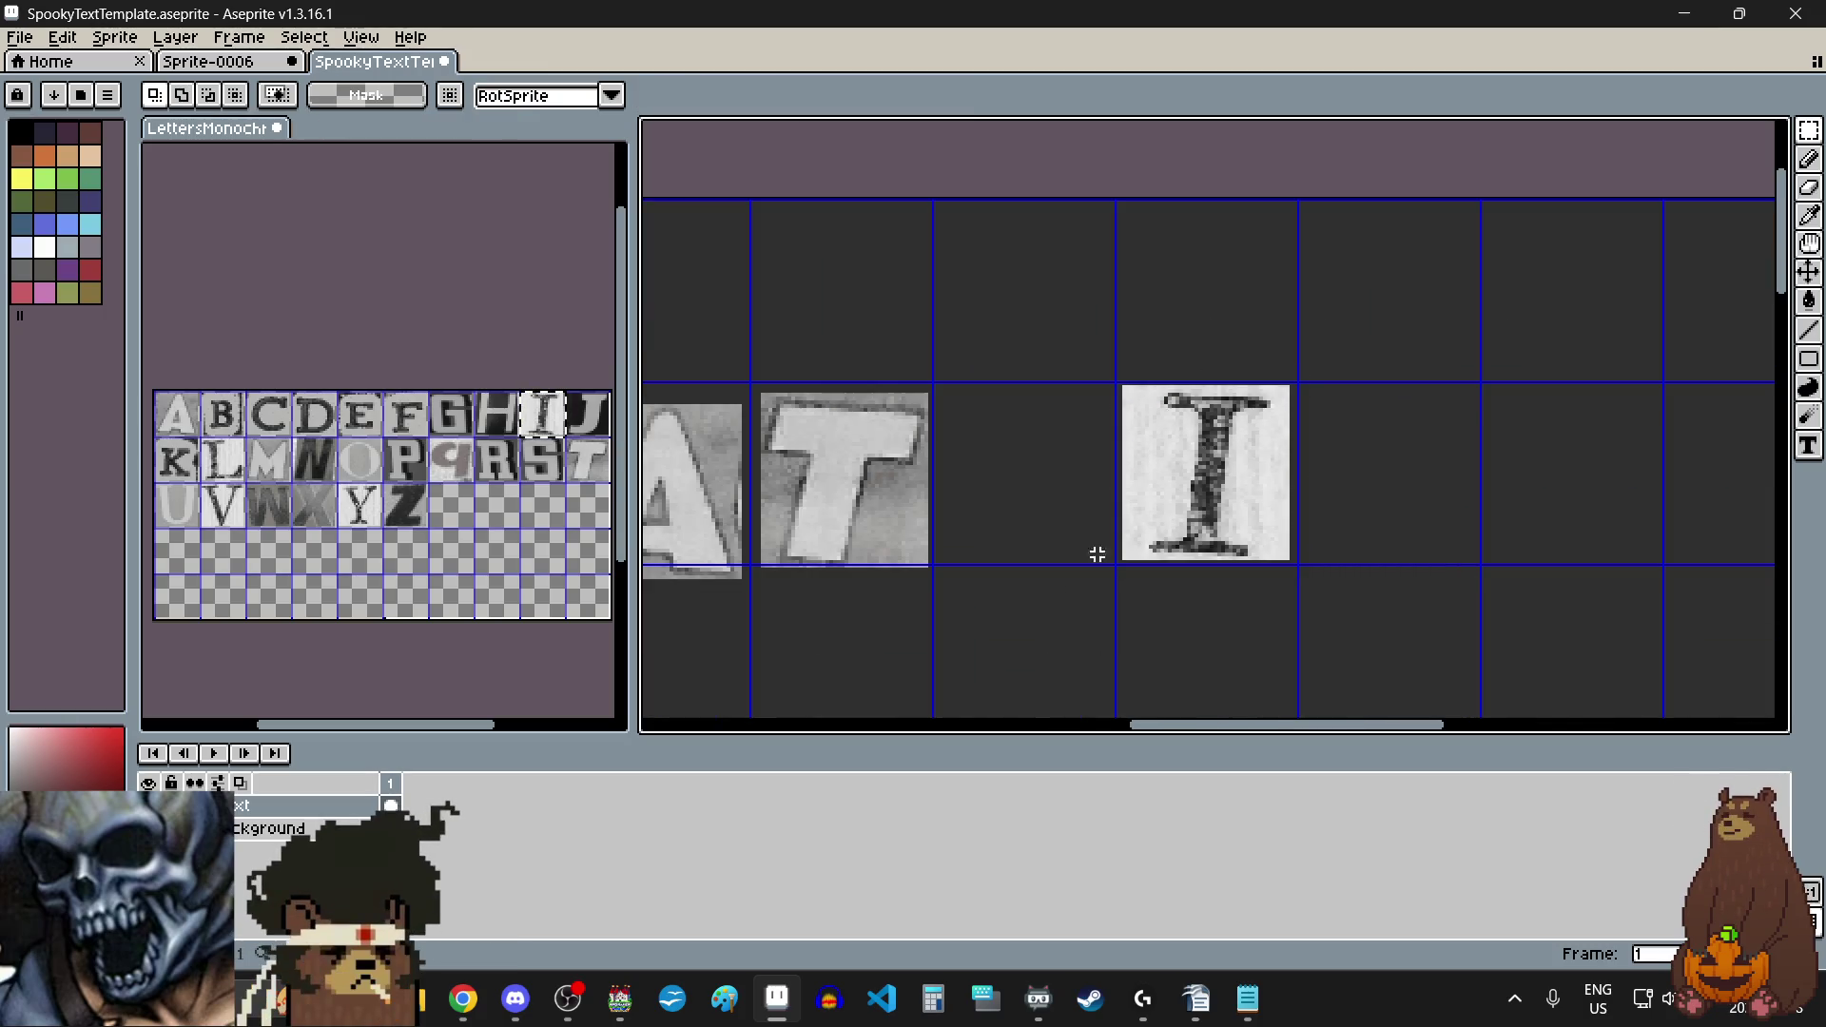
Step: Place a T after the I to finish 'IS THAT IT', then select the sheet's Y
drag(590, 461, 599, 471)
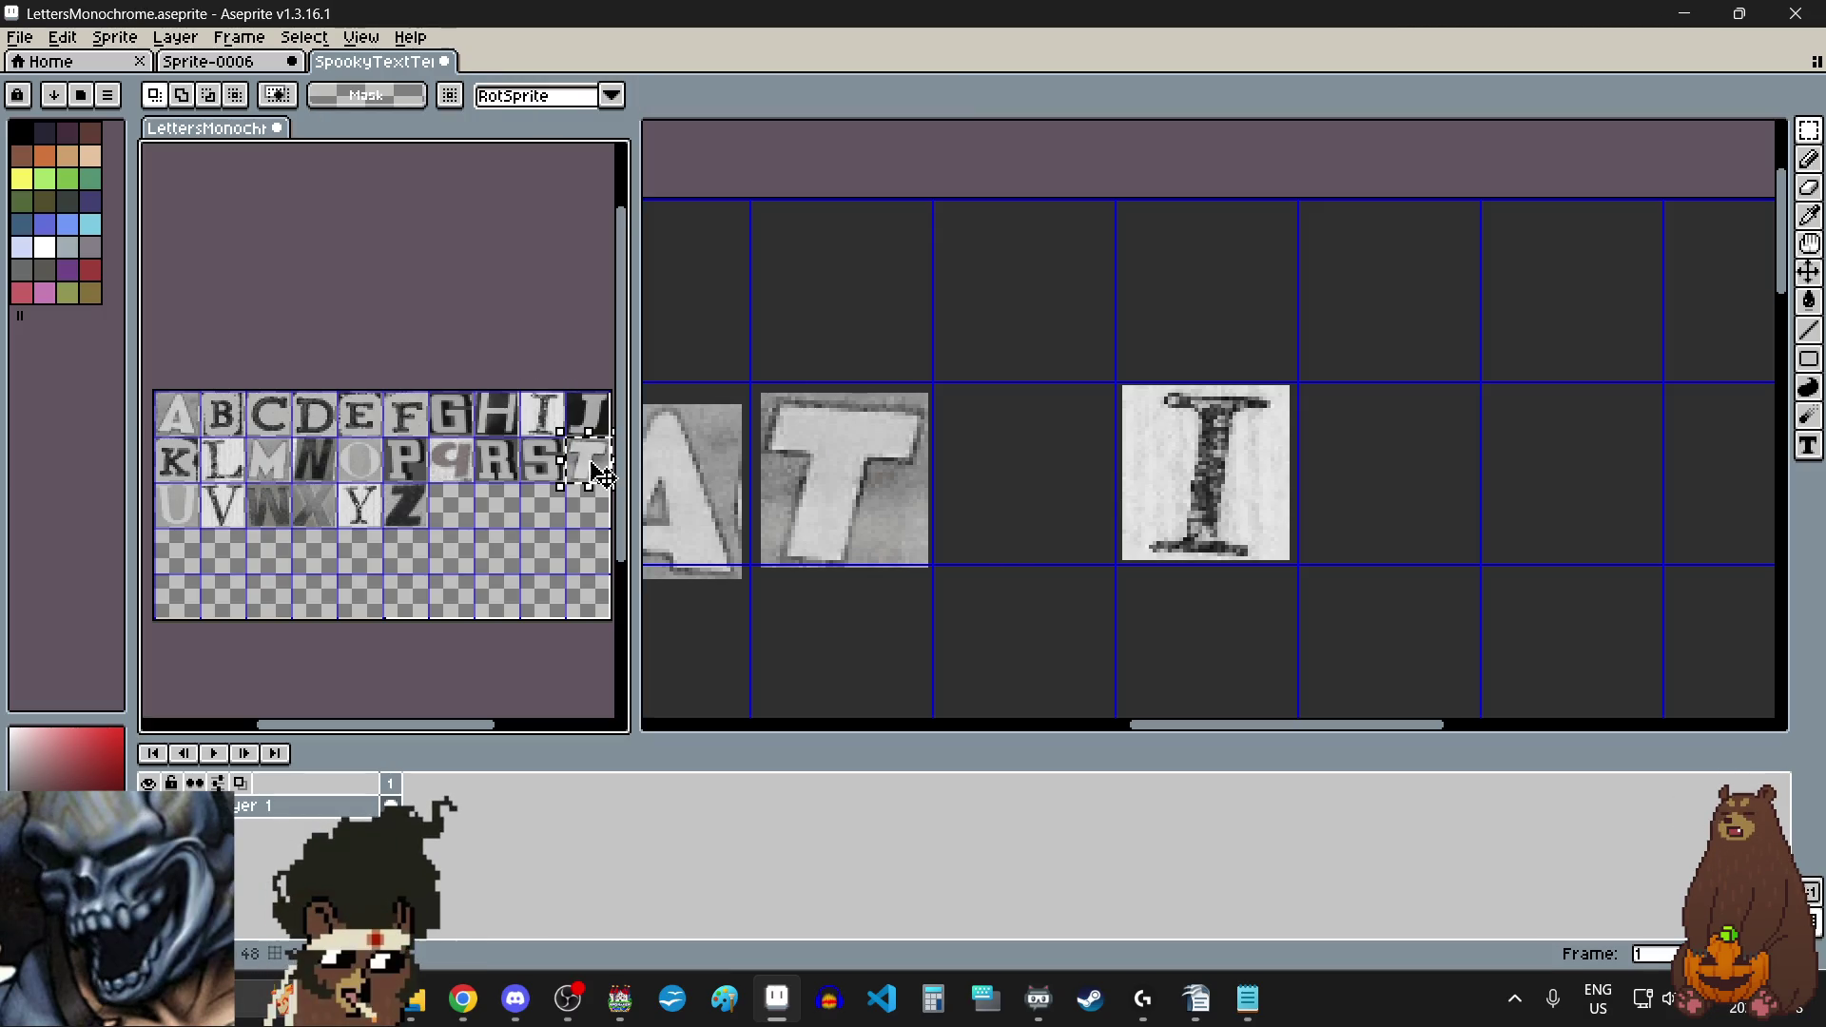
scroll(771, 482, down, 4)
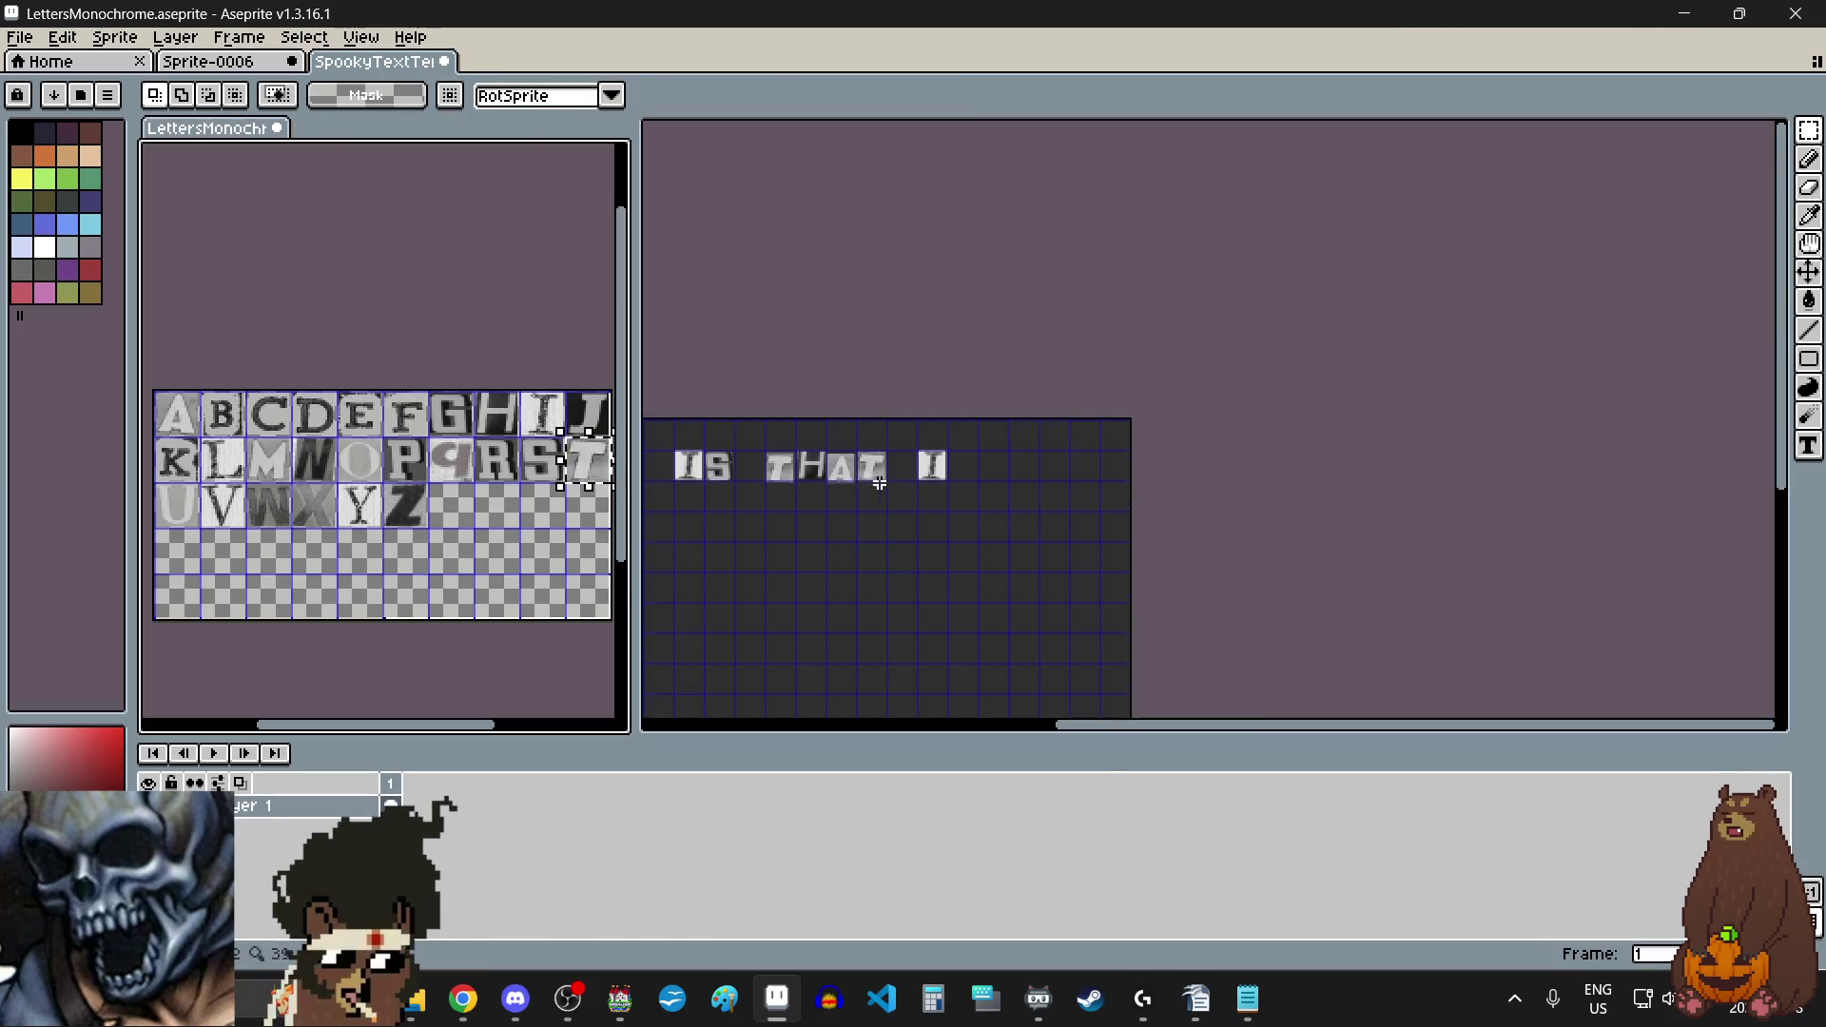
scroll(989, 467, up, 3)
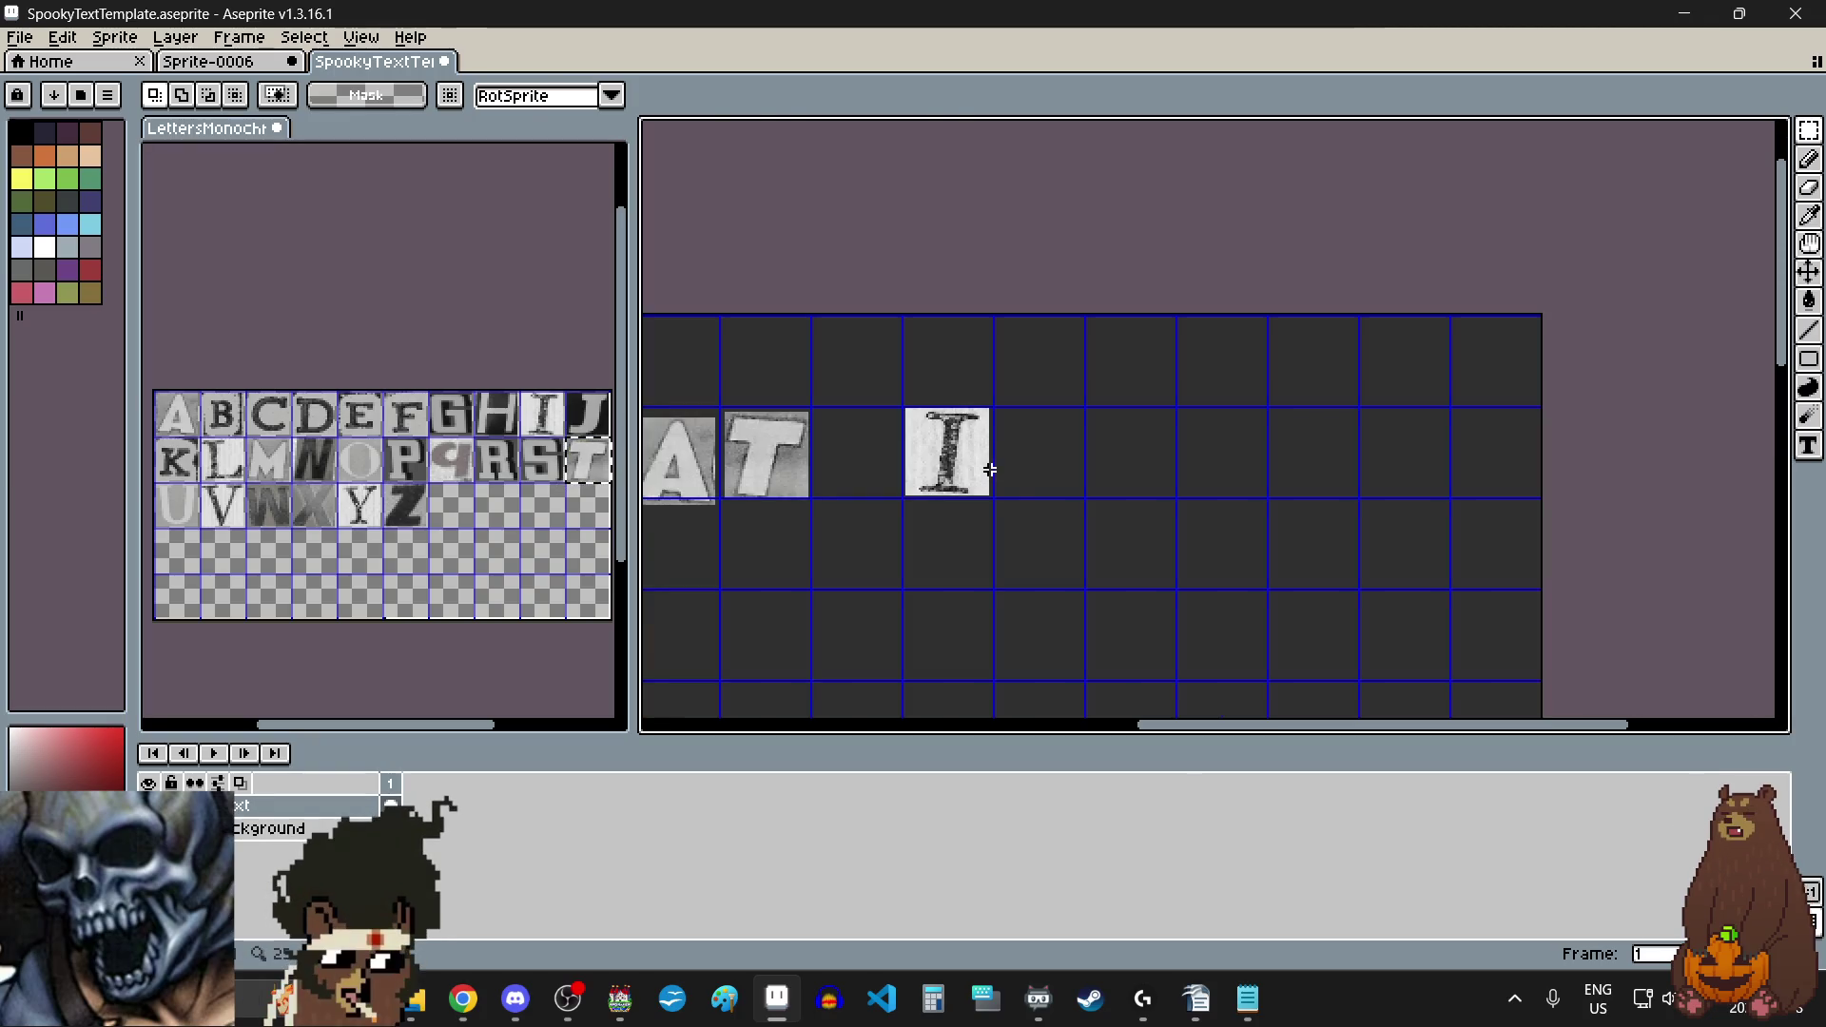
key(ctrl+v)
mouse_move(994, 463)
mouse_down()
mouse_move(1039, 469)
mouse_move(1025, 461)
mouse_up()
scroll(1036, 460, up, 2)
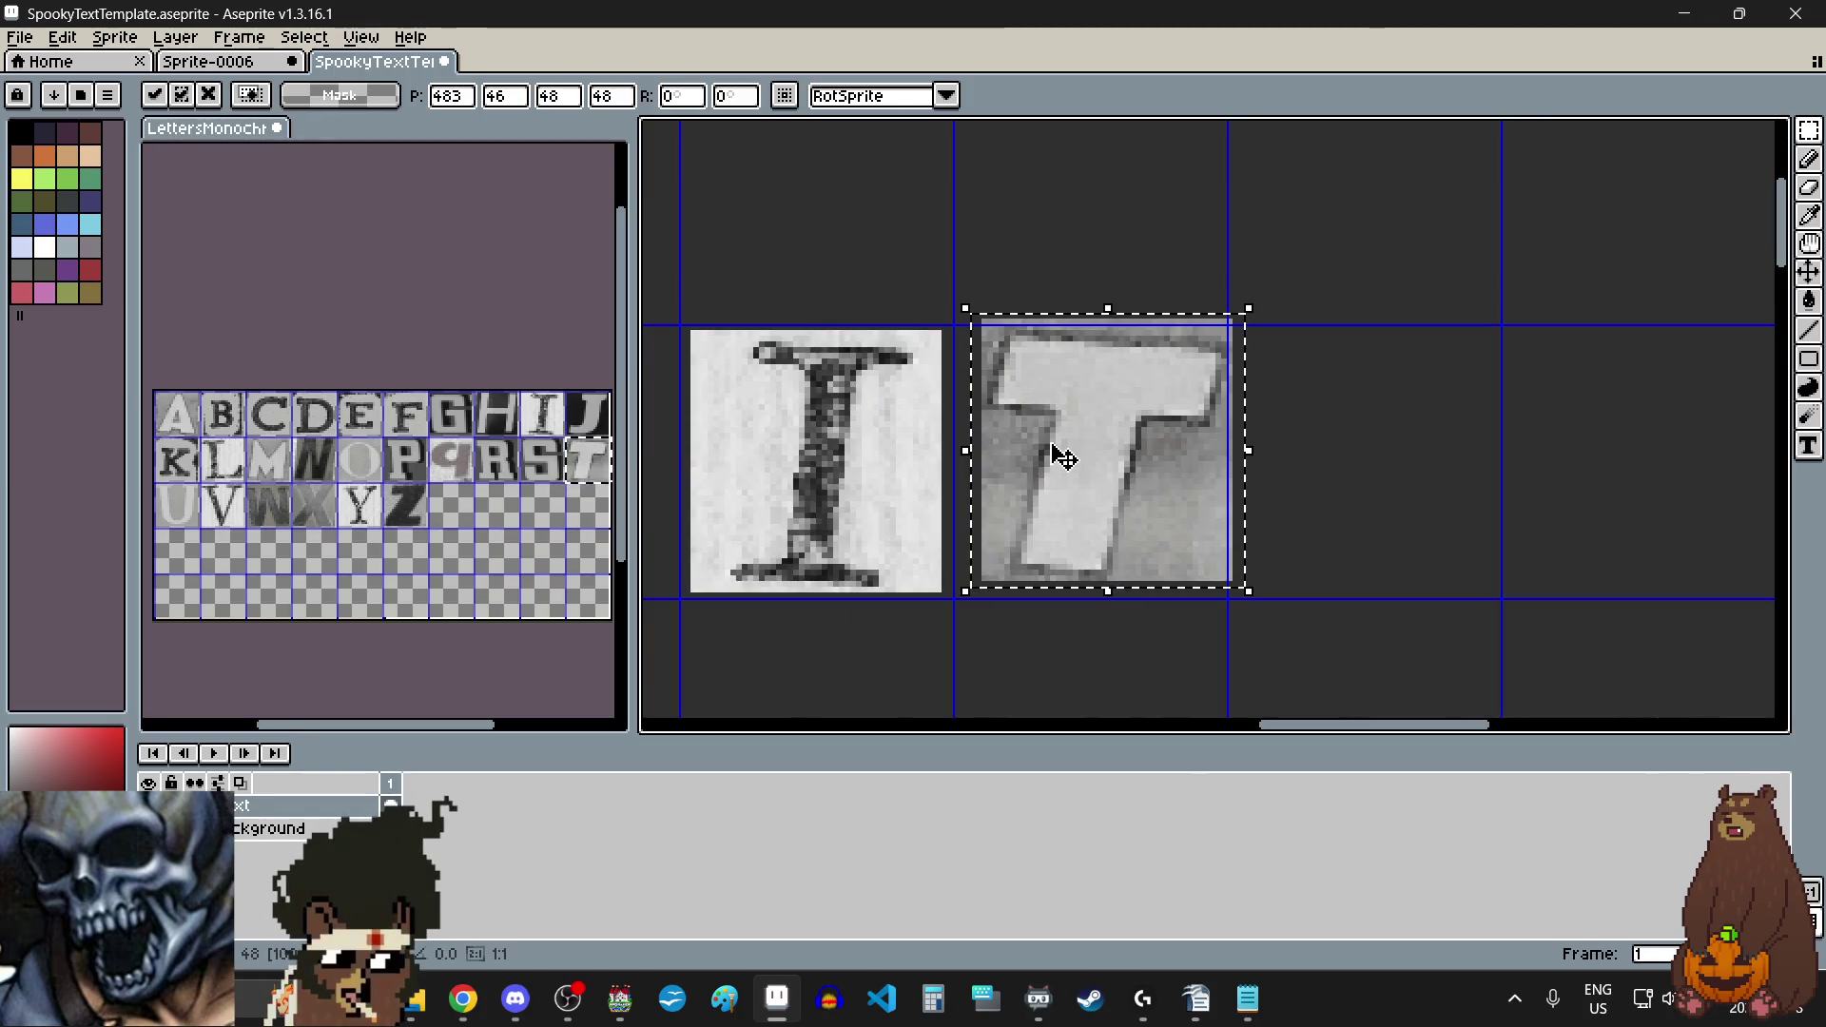
scroll(1005, 499, down, 4)
click(983, 626)
scroll(983, 625, down, 4)
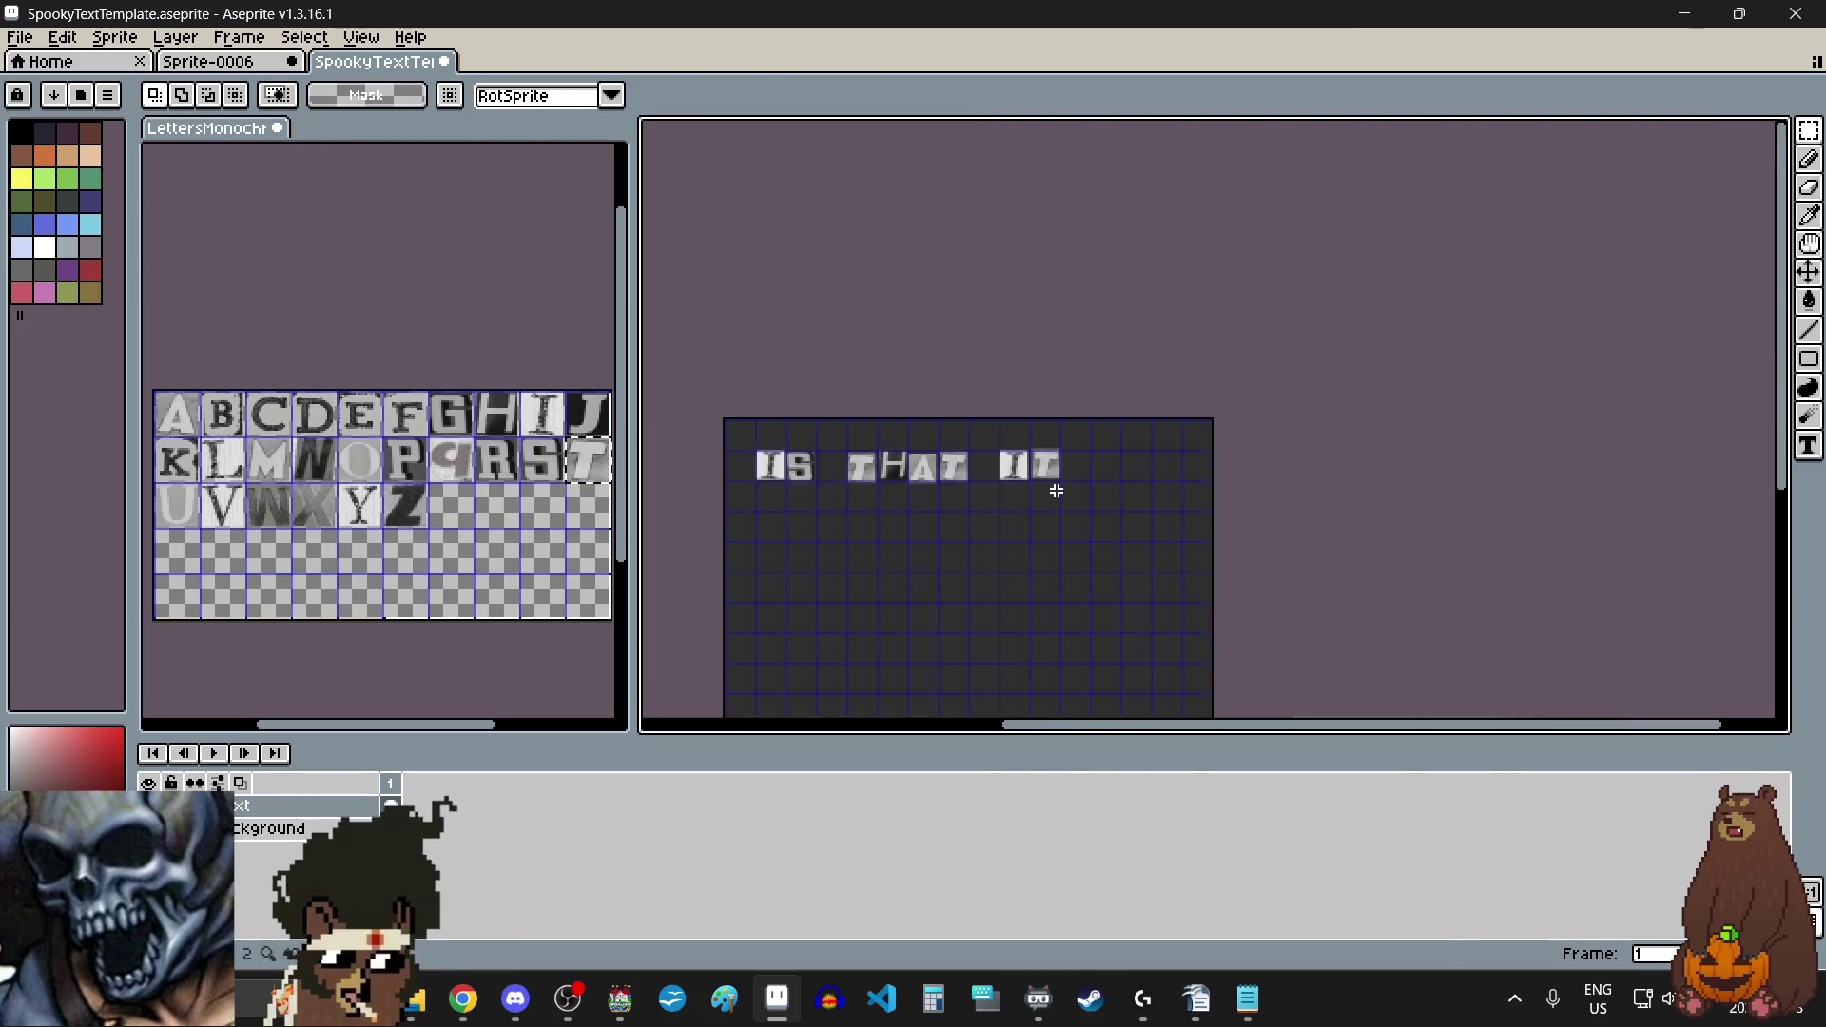
scroll(1016, 563, up, 1)
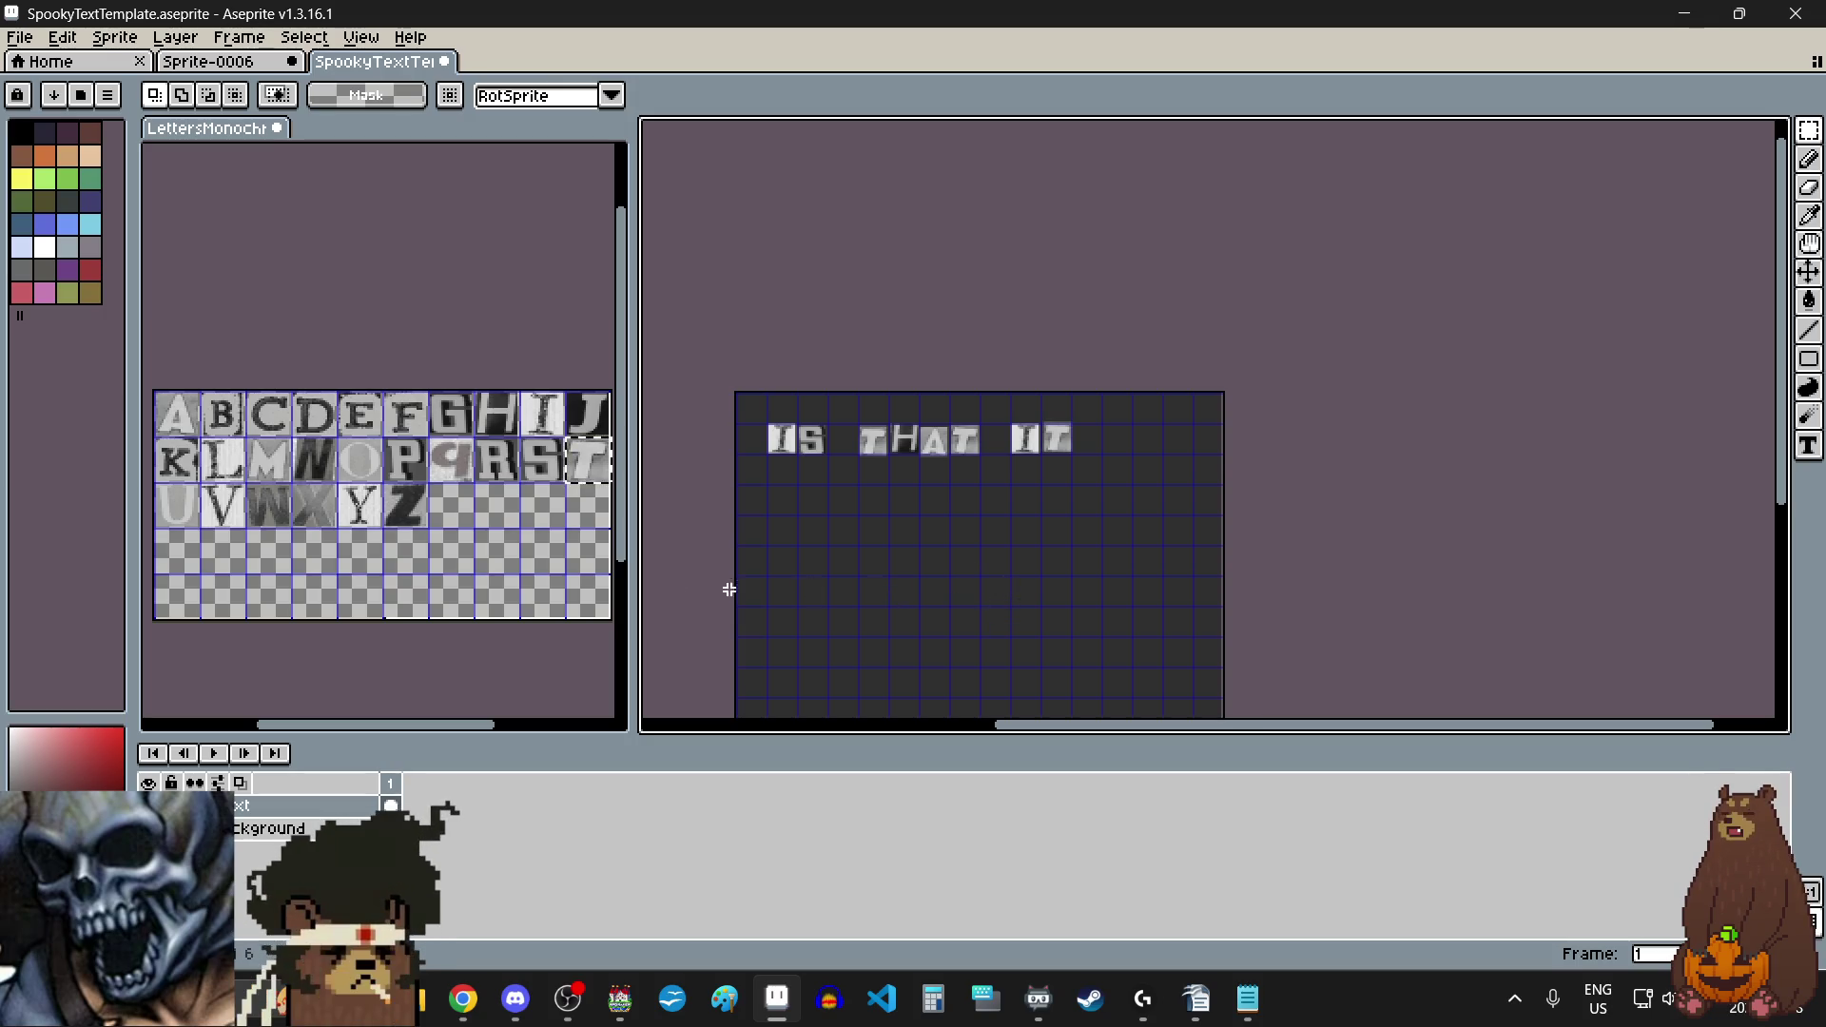
click(565, 540)
drag(364, 509, 374, 522)
key(ctrl+c)
click(993, 570)
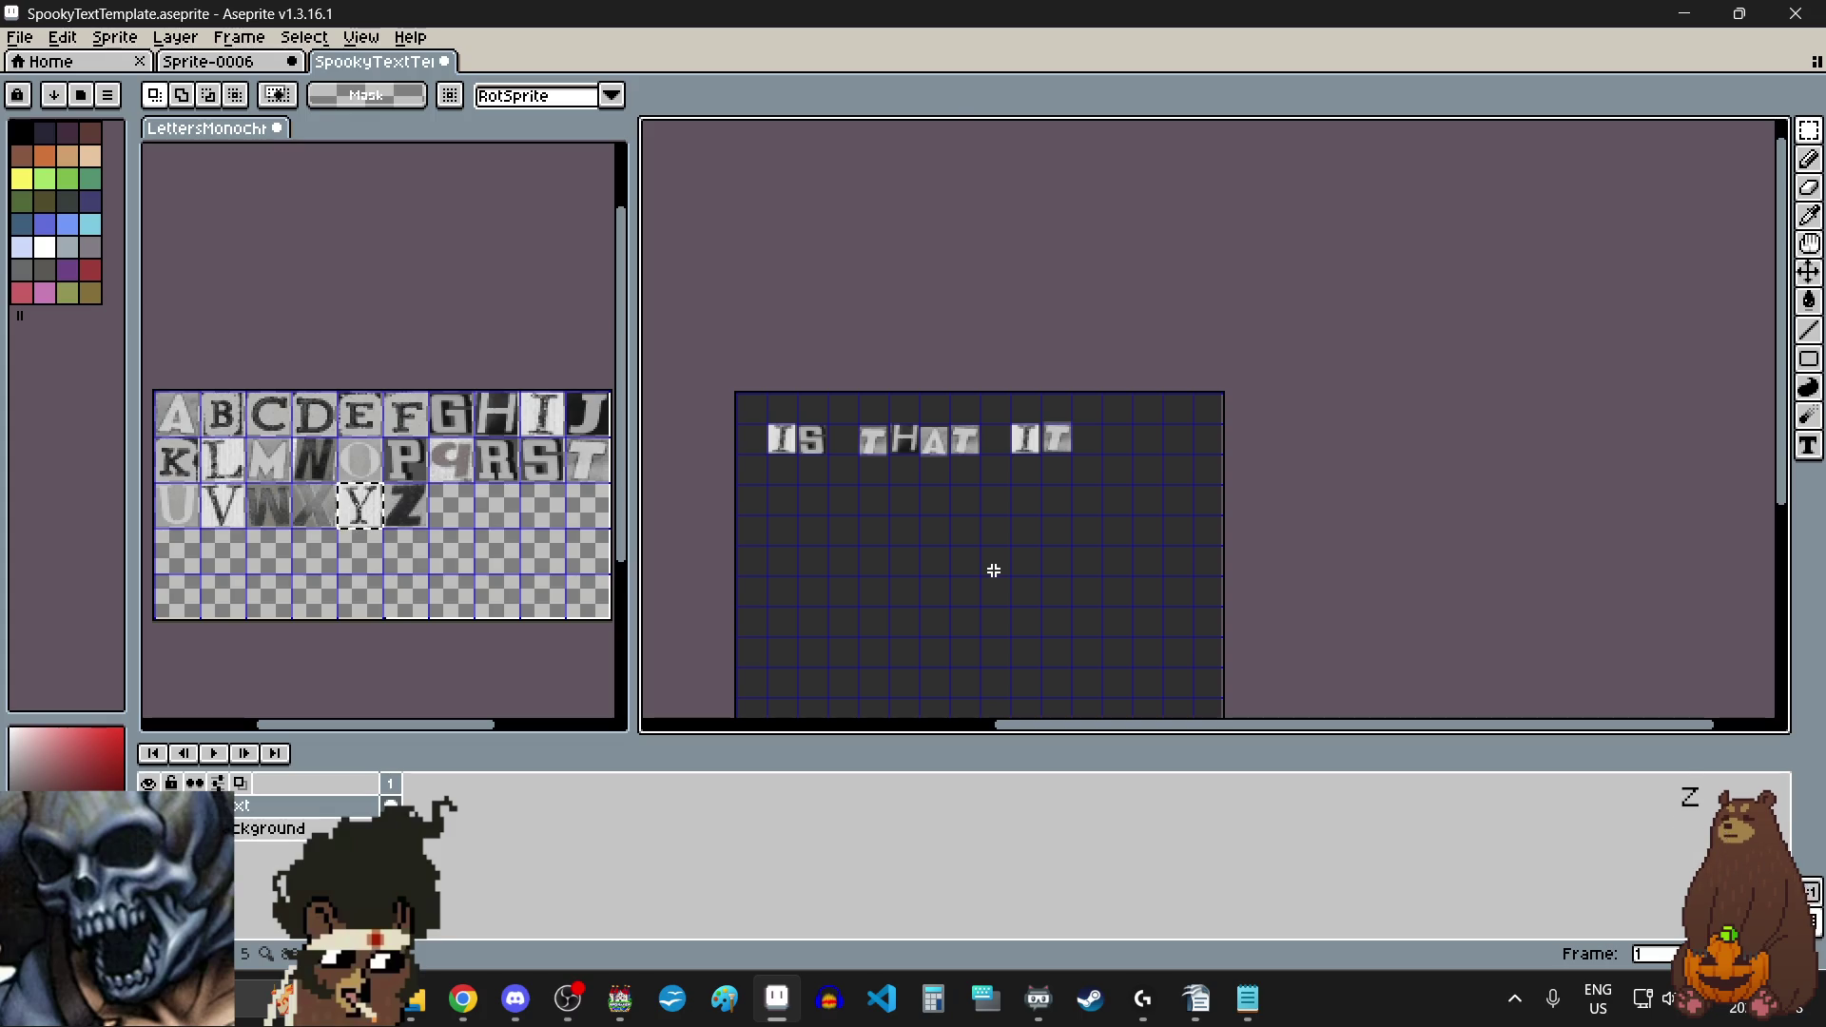
key(ctrl+v)
scroll(892, 504, up, 1)
mouse_move(877, 466)
mouse_down()
mouse_move(951, 561)
mouse_move(818, 514)
mouse_up()
scroll(813, 509, up, 3)
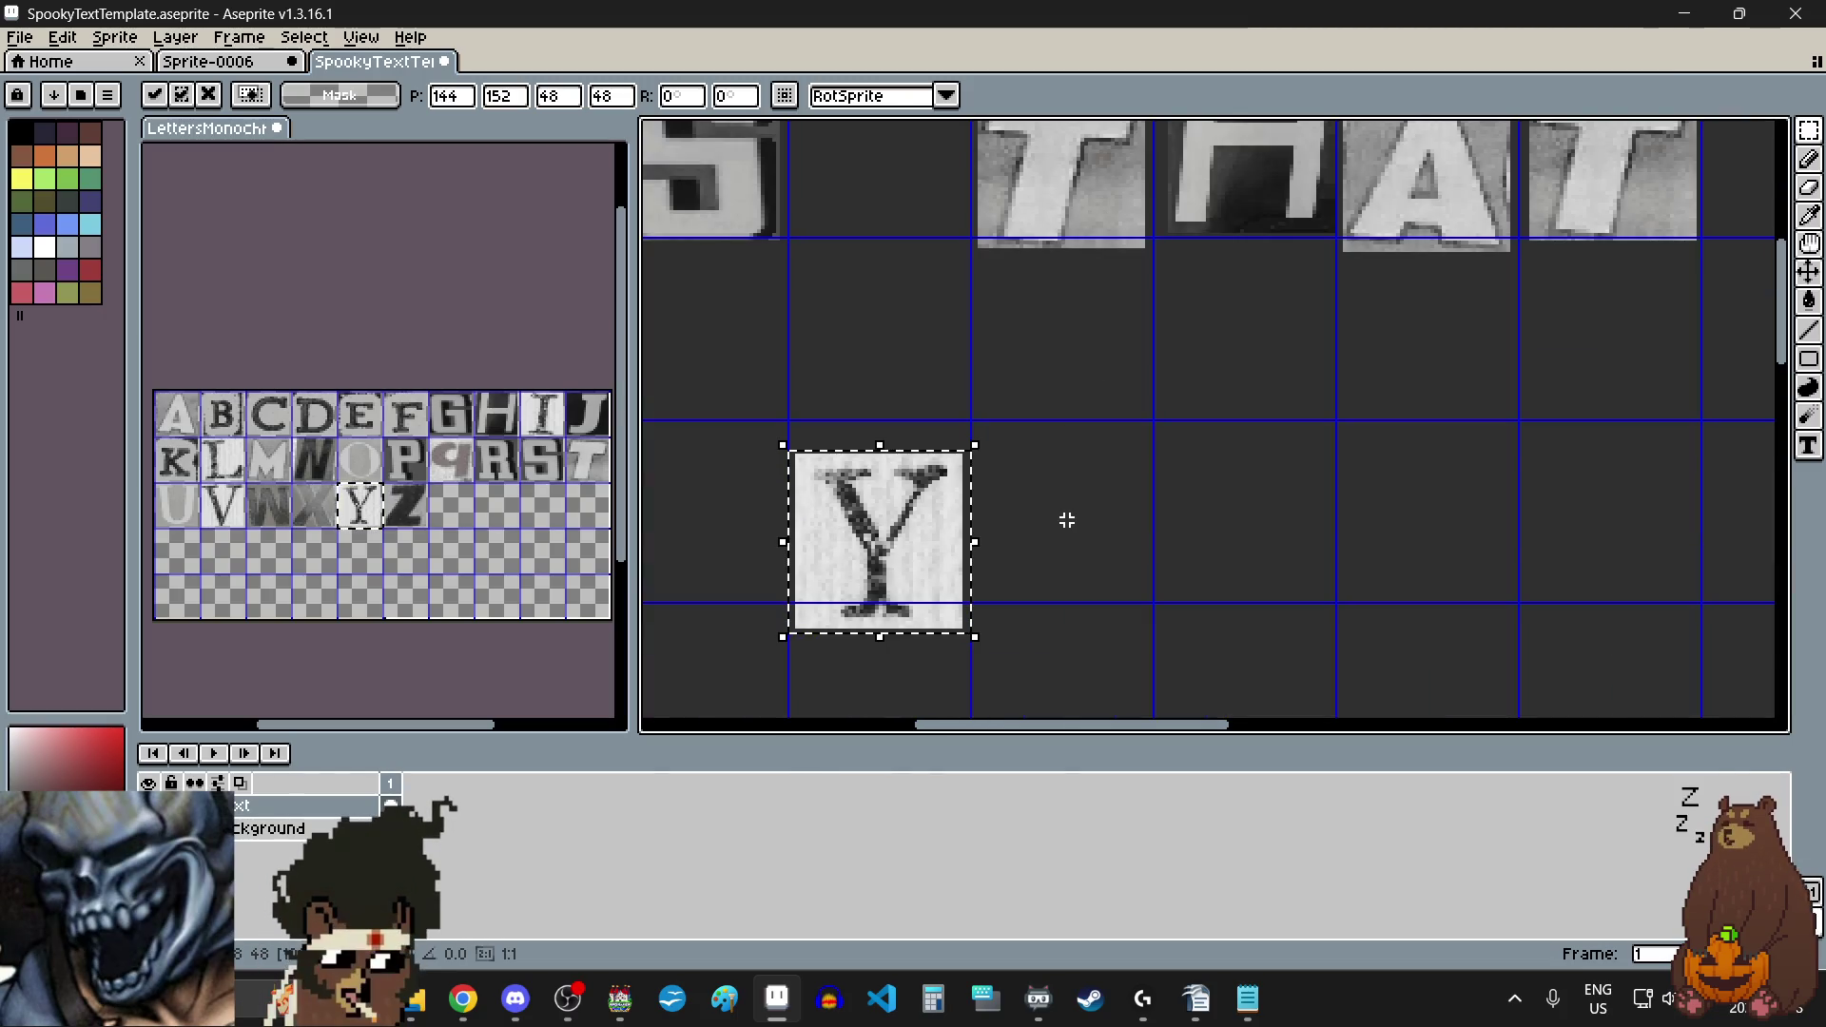
key(Return)
key(ctrl+z)
key(ctrl+z)
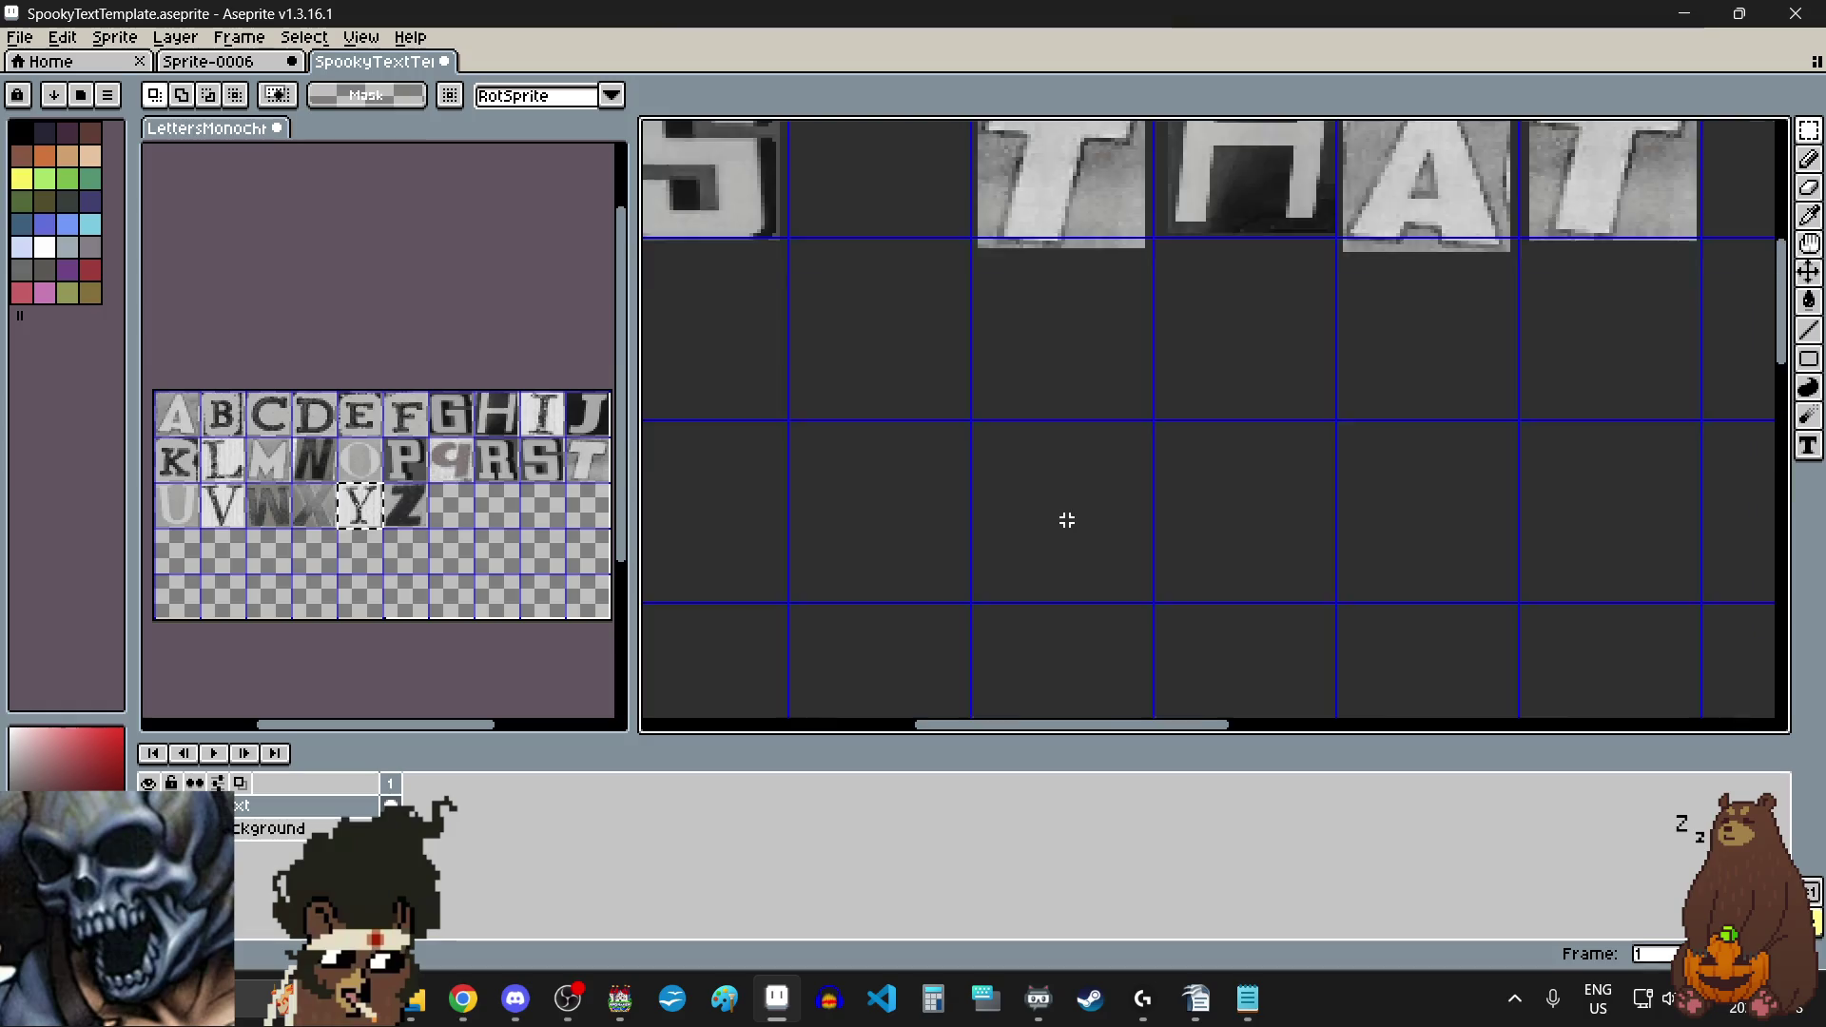
scroll(1065, 518, down, 7)
scroll(1065, 517, up, 1)
scroll(1064, 517, right, 2)
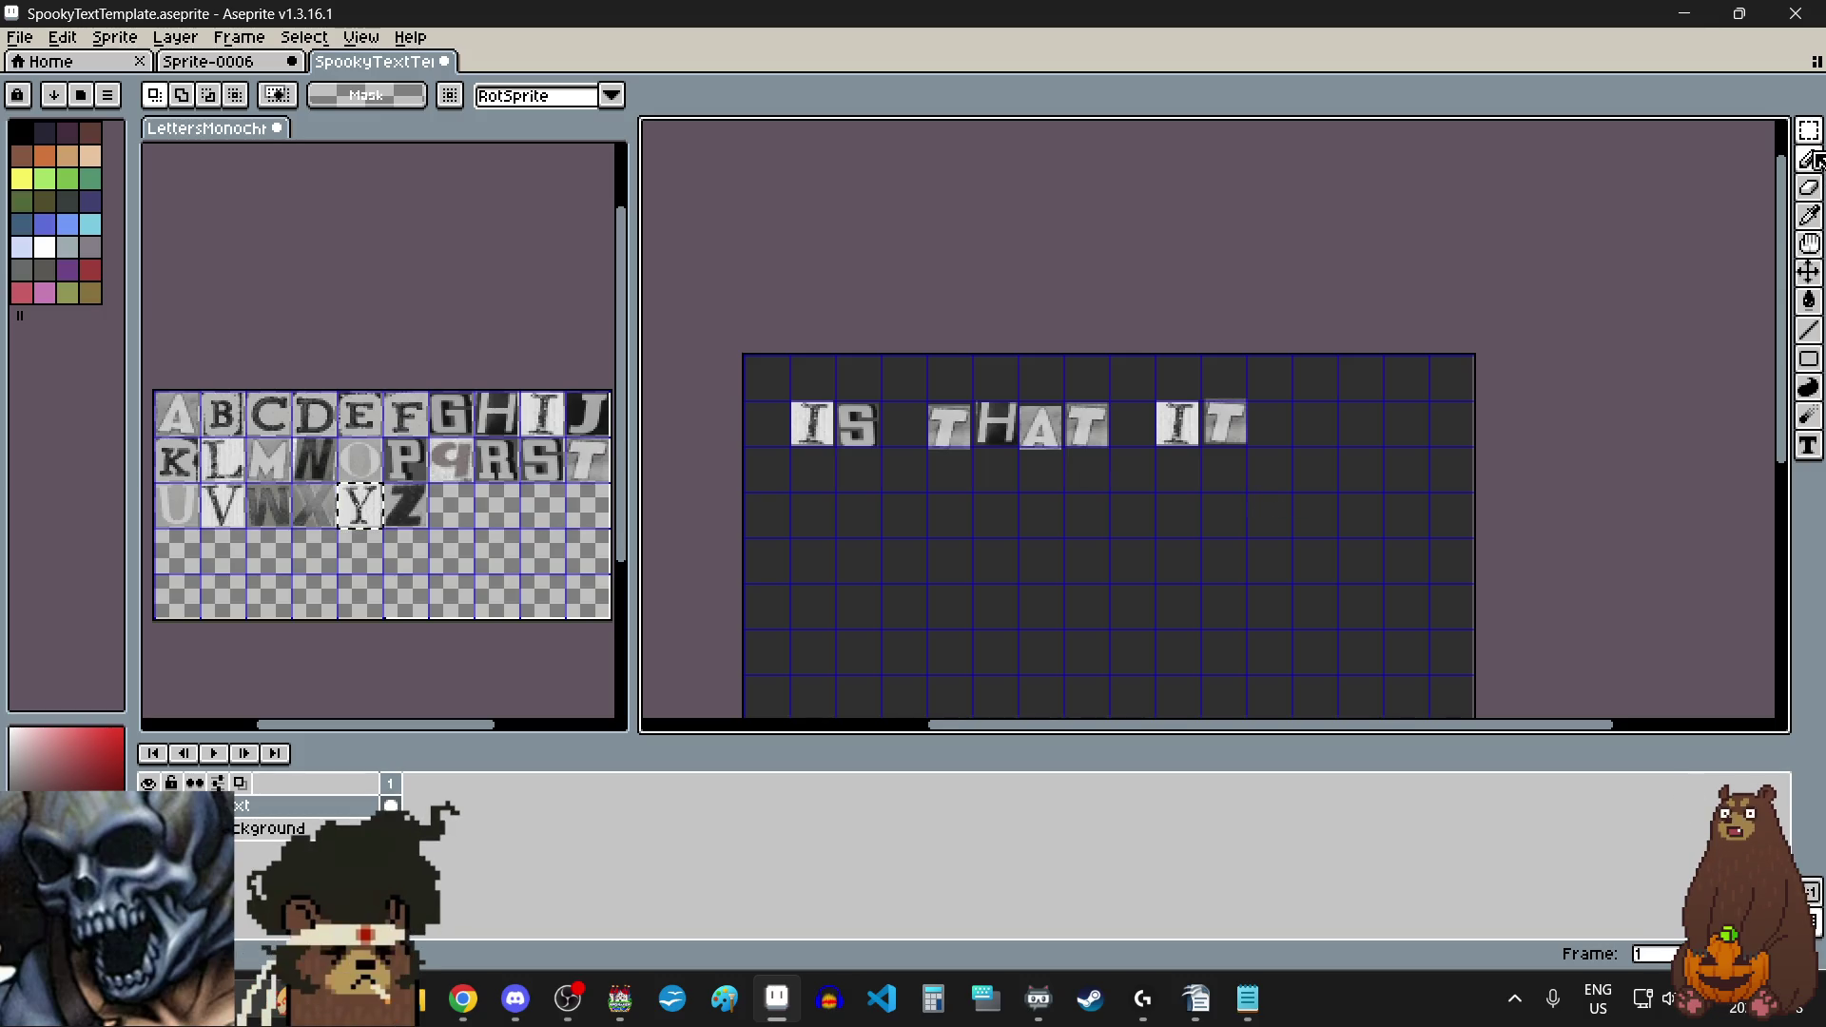
click(1809, 129)
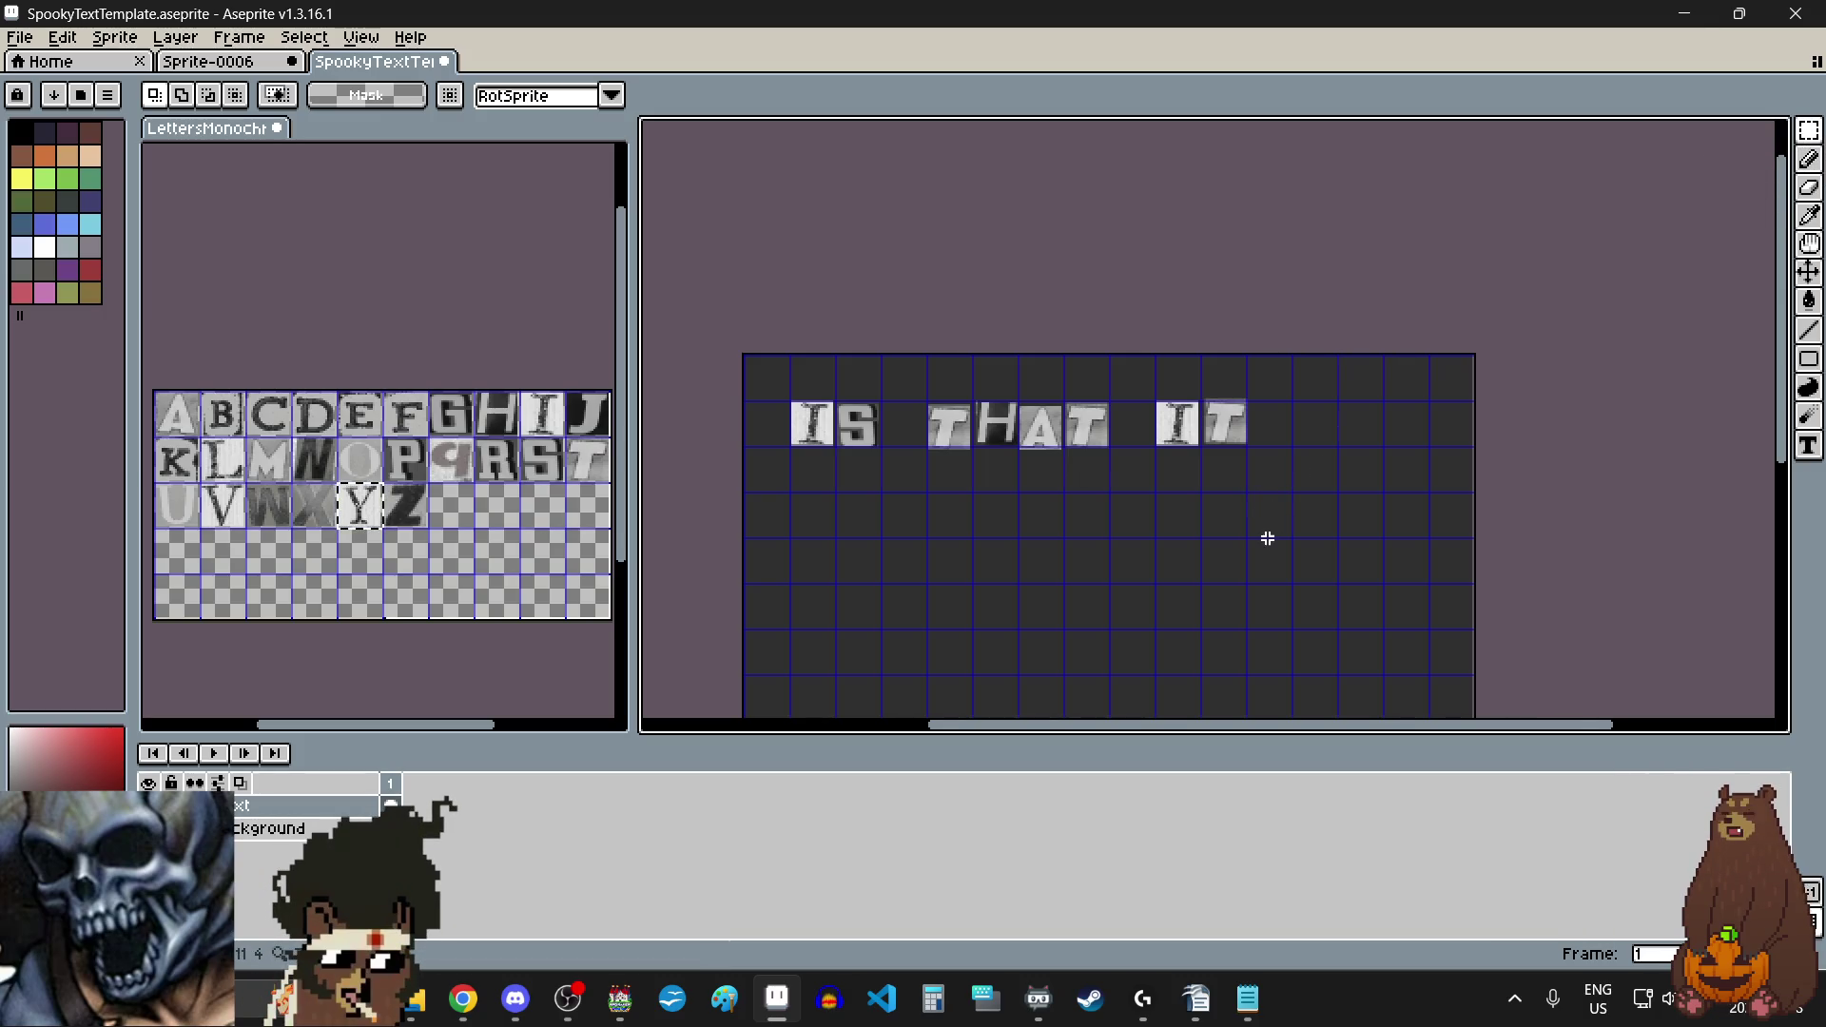
Step: Start an image export and choose the Pictures folder as the output location
click(23, 38)
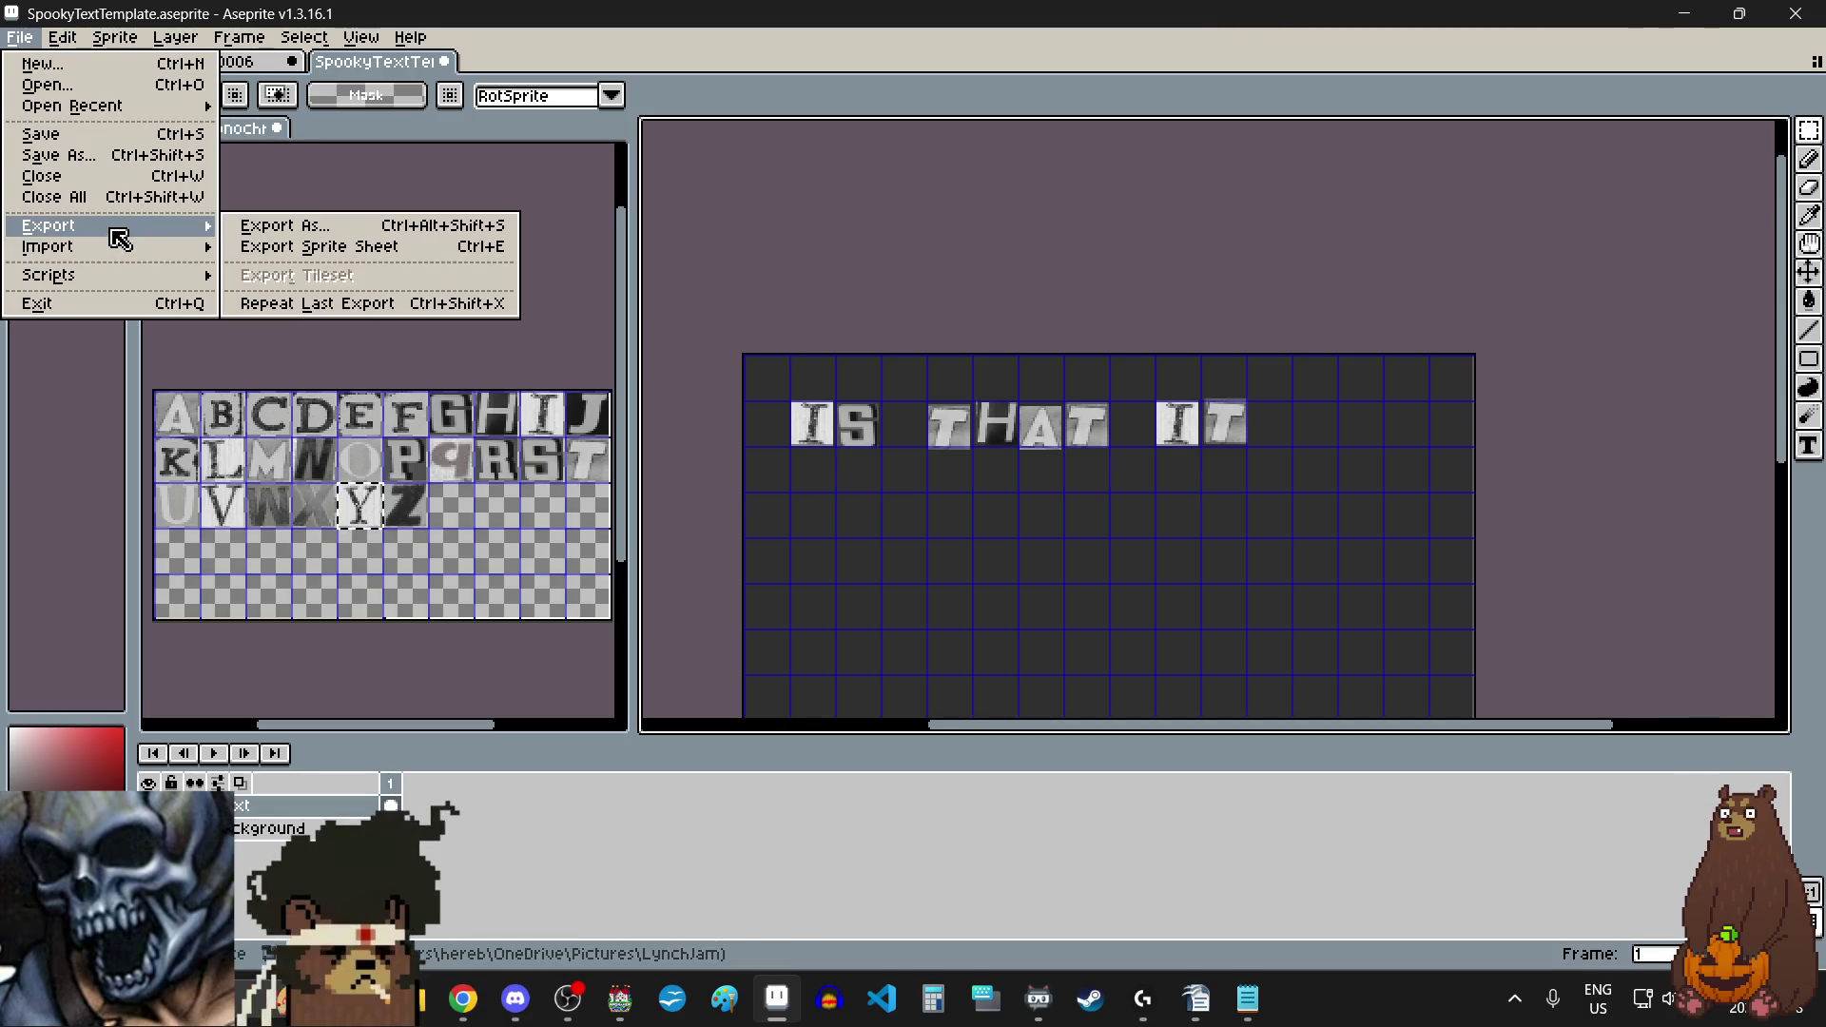
mouse_move(114, 249)
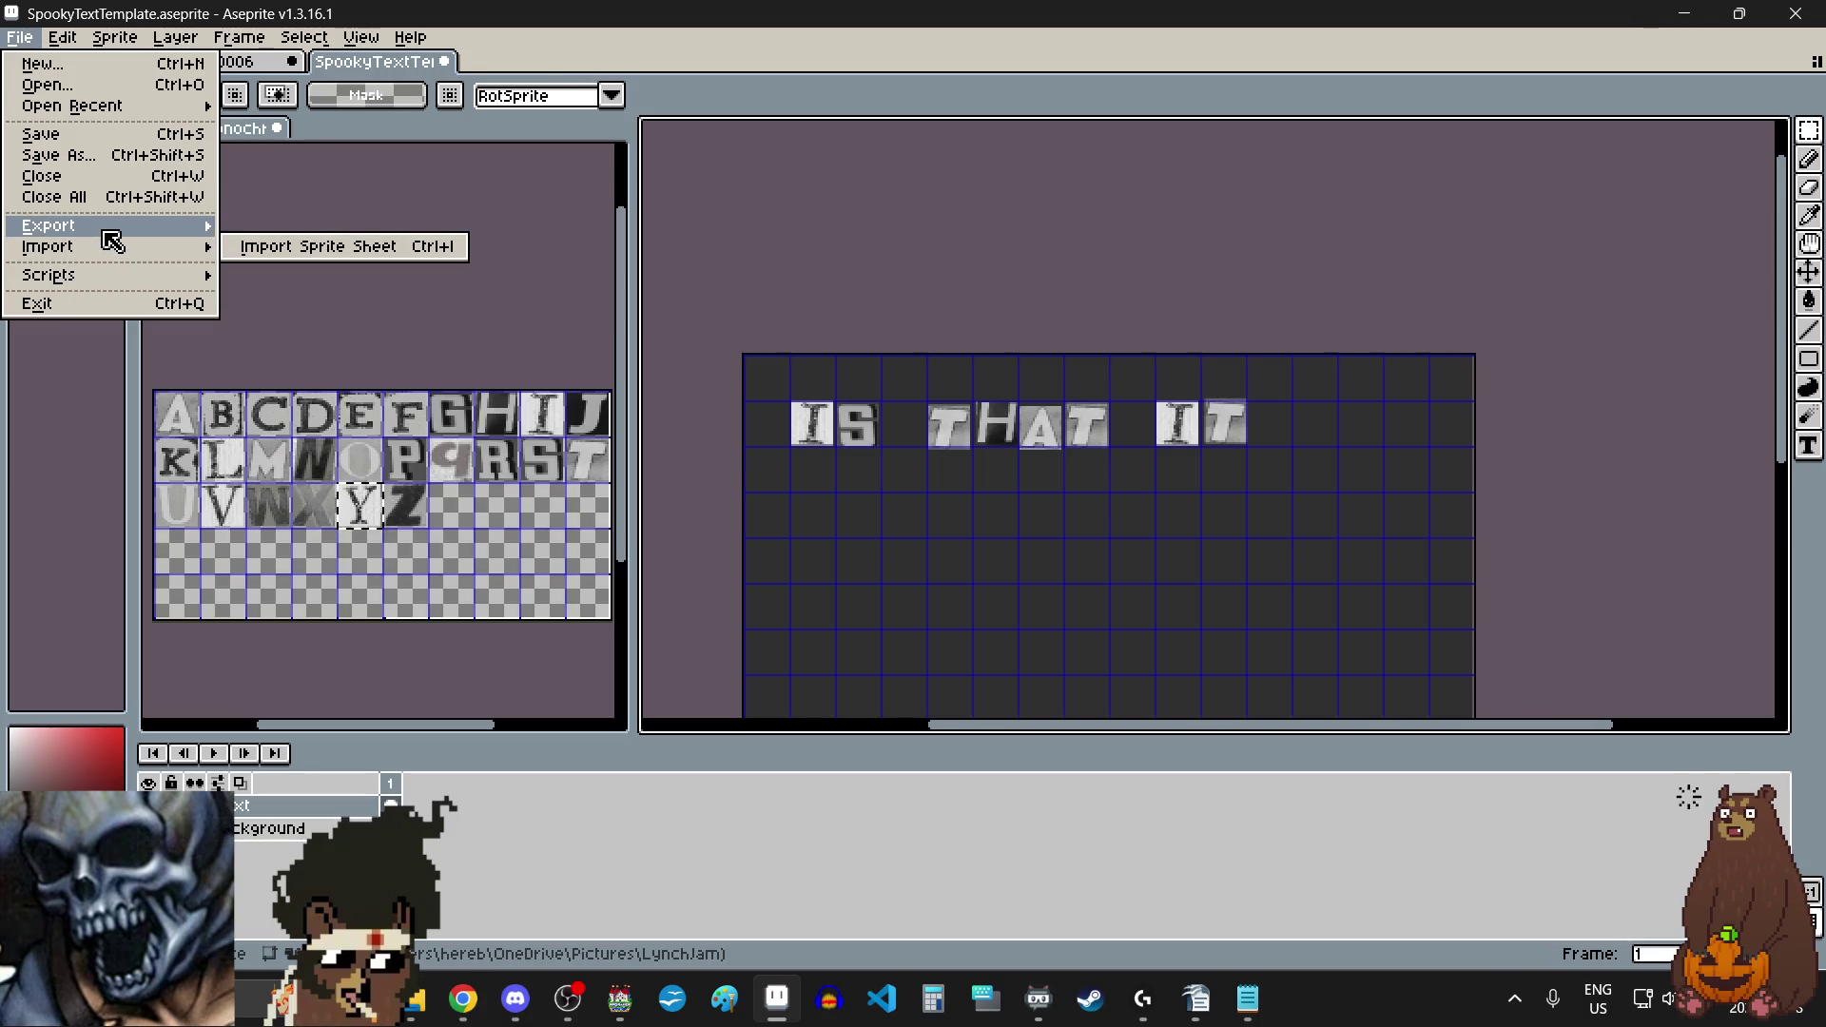
click(259, 228)
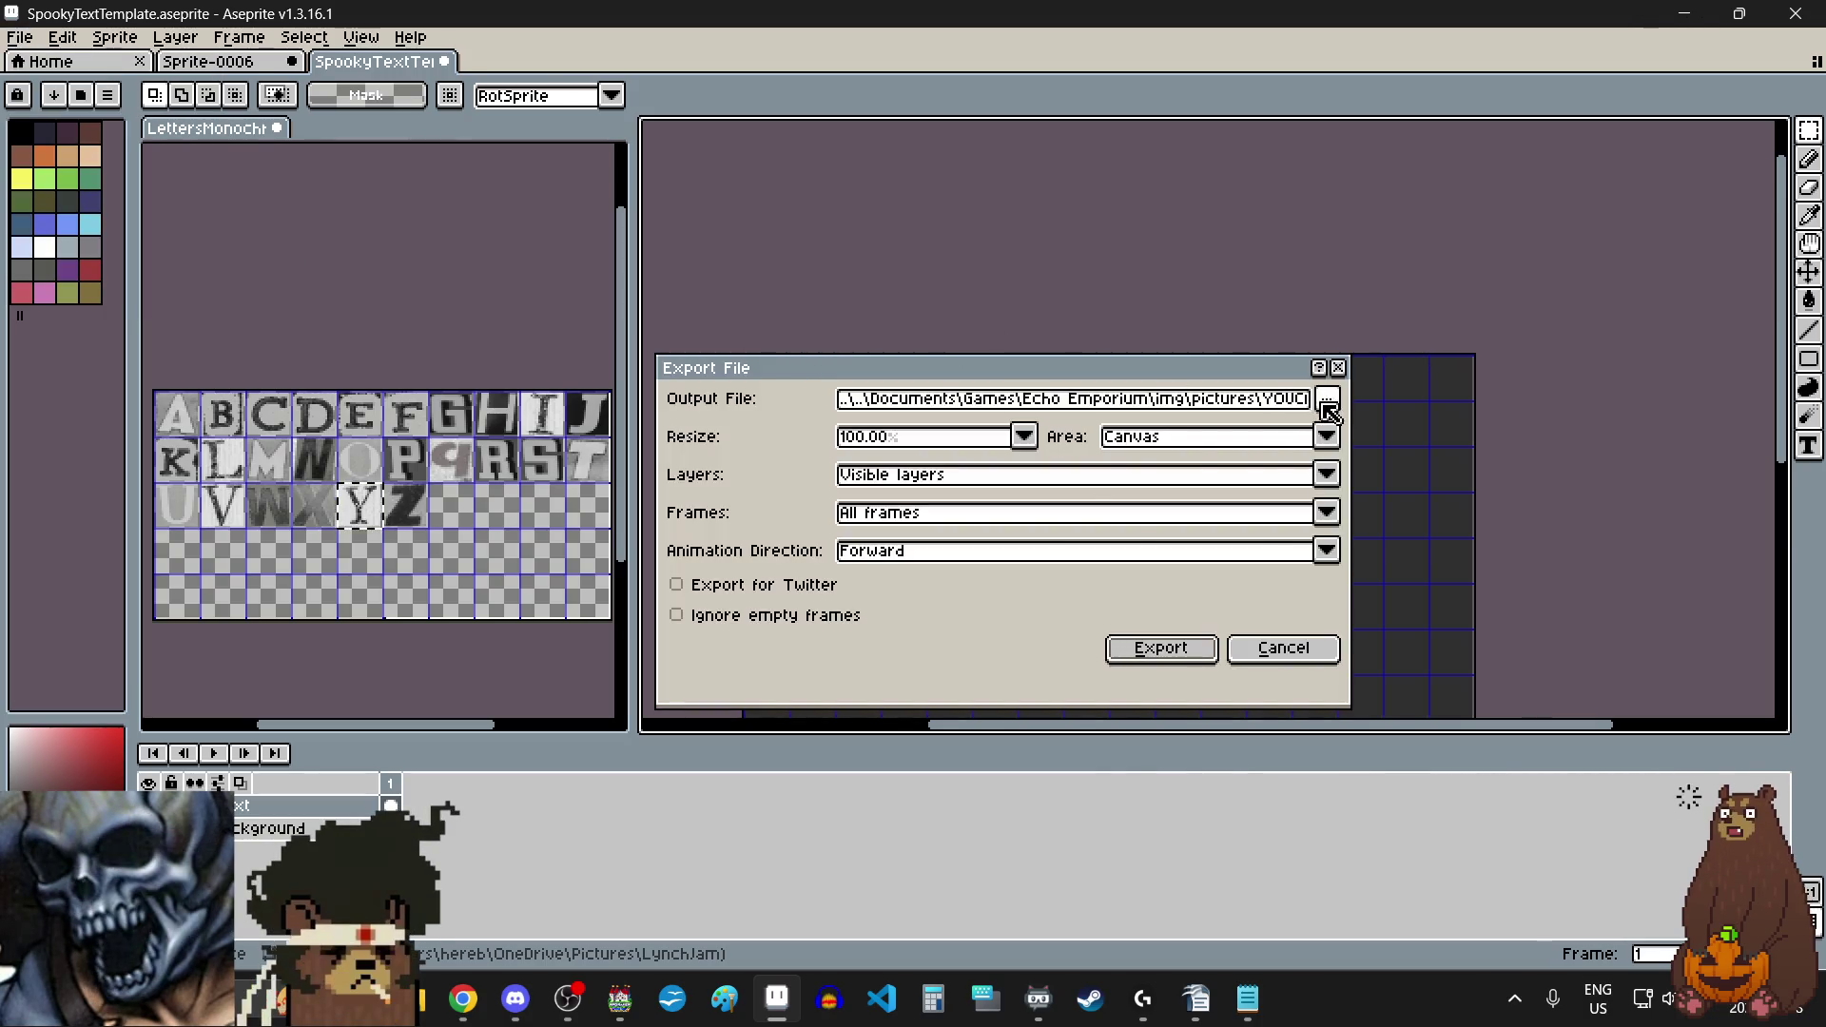
click(1326, 398)
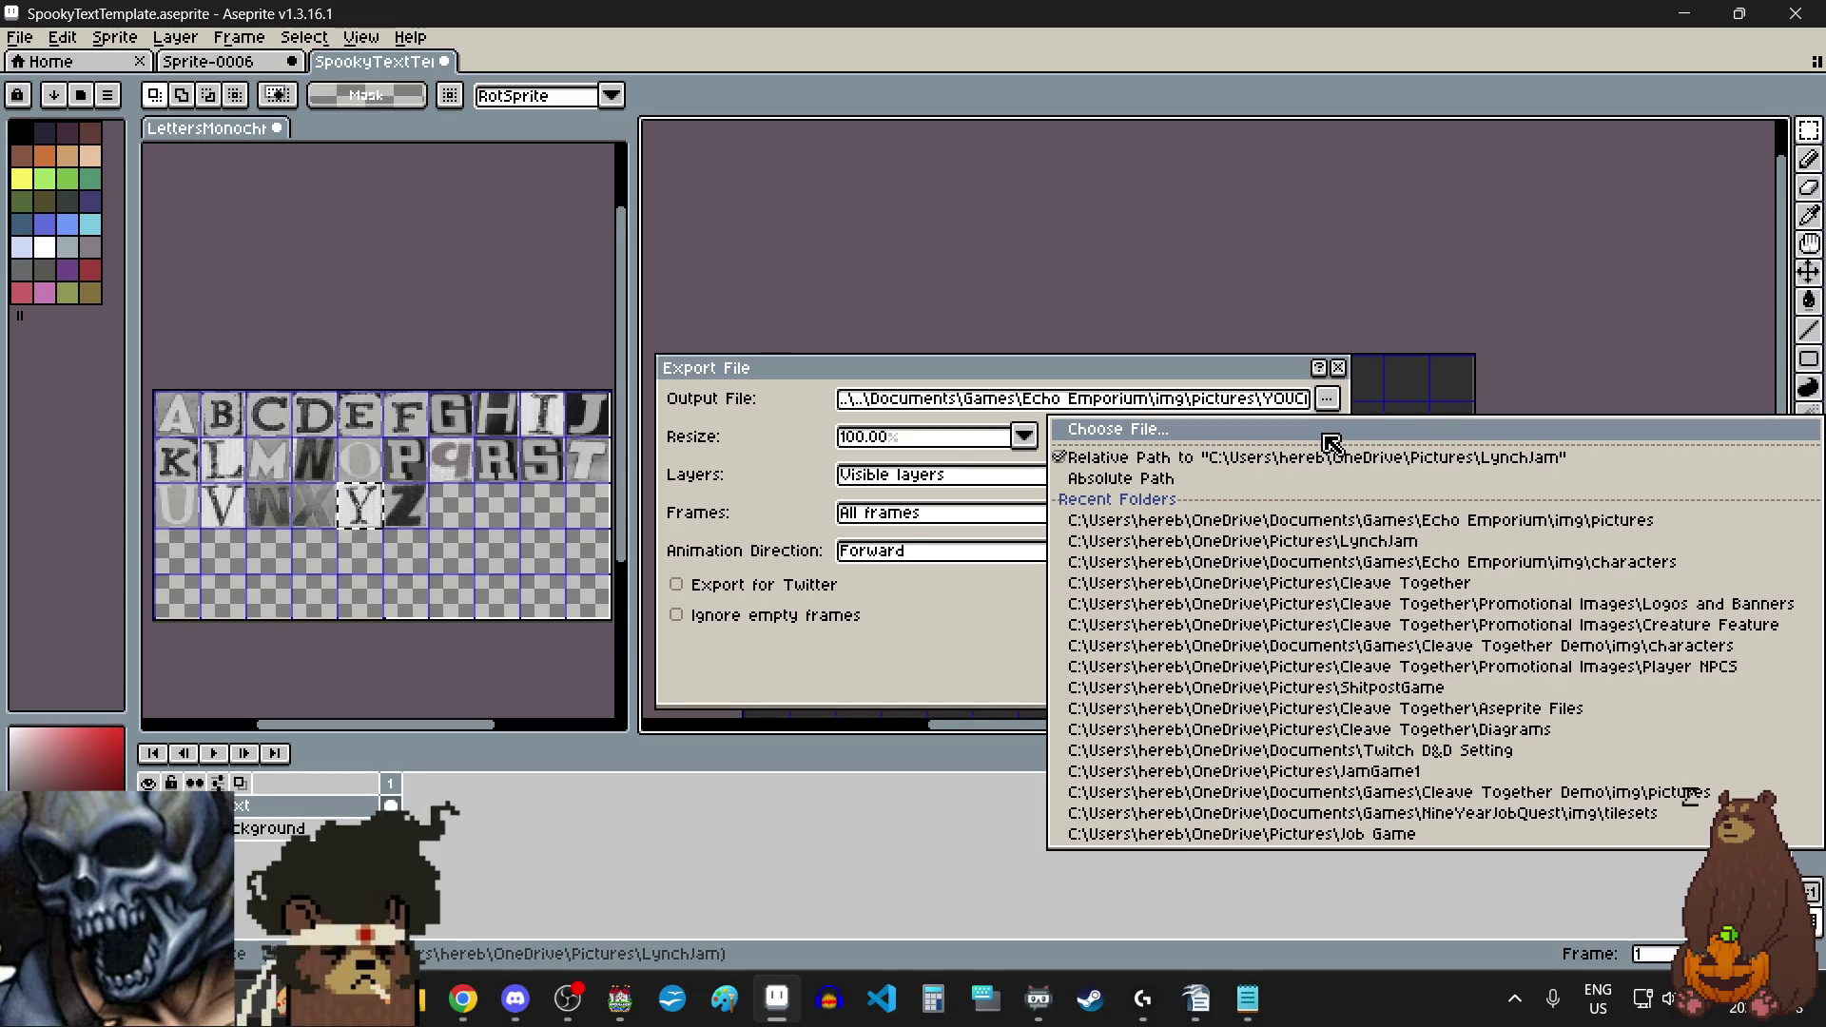
click(1275, 429)
click(1623, 78)
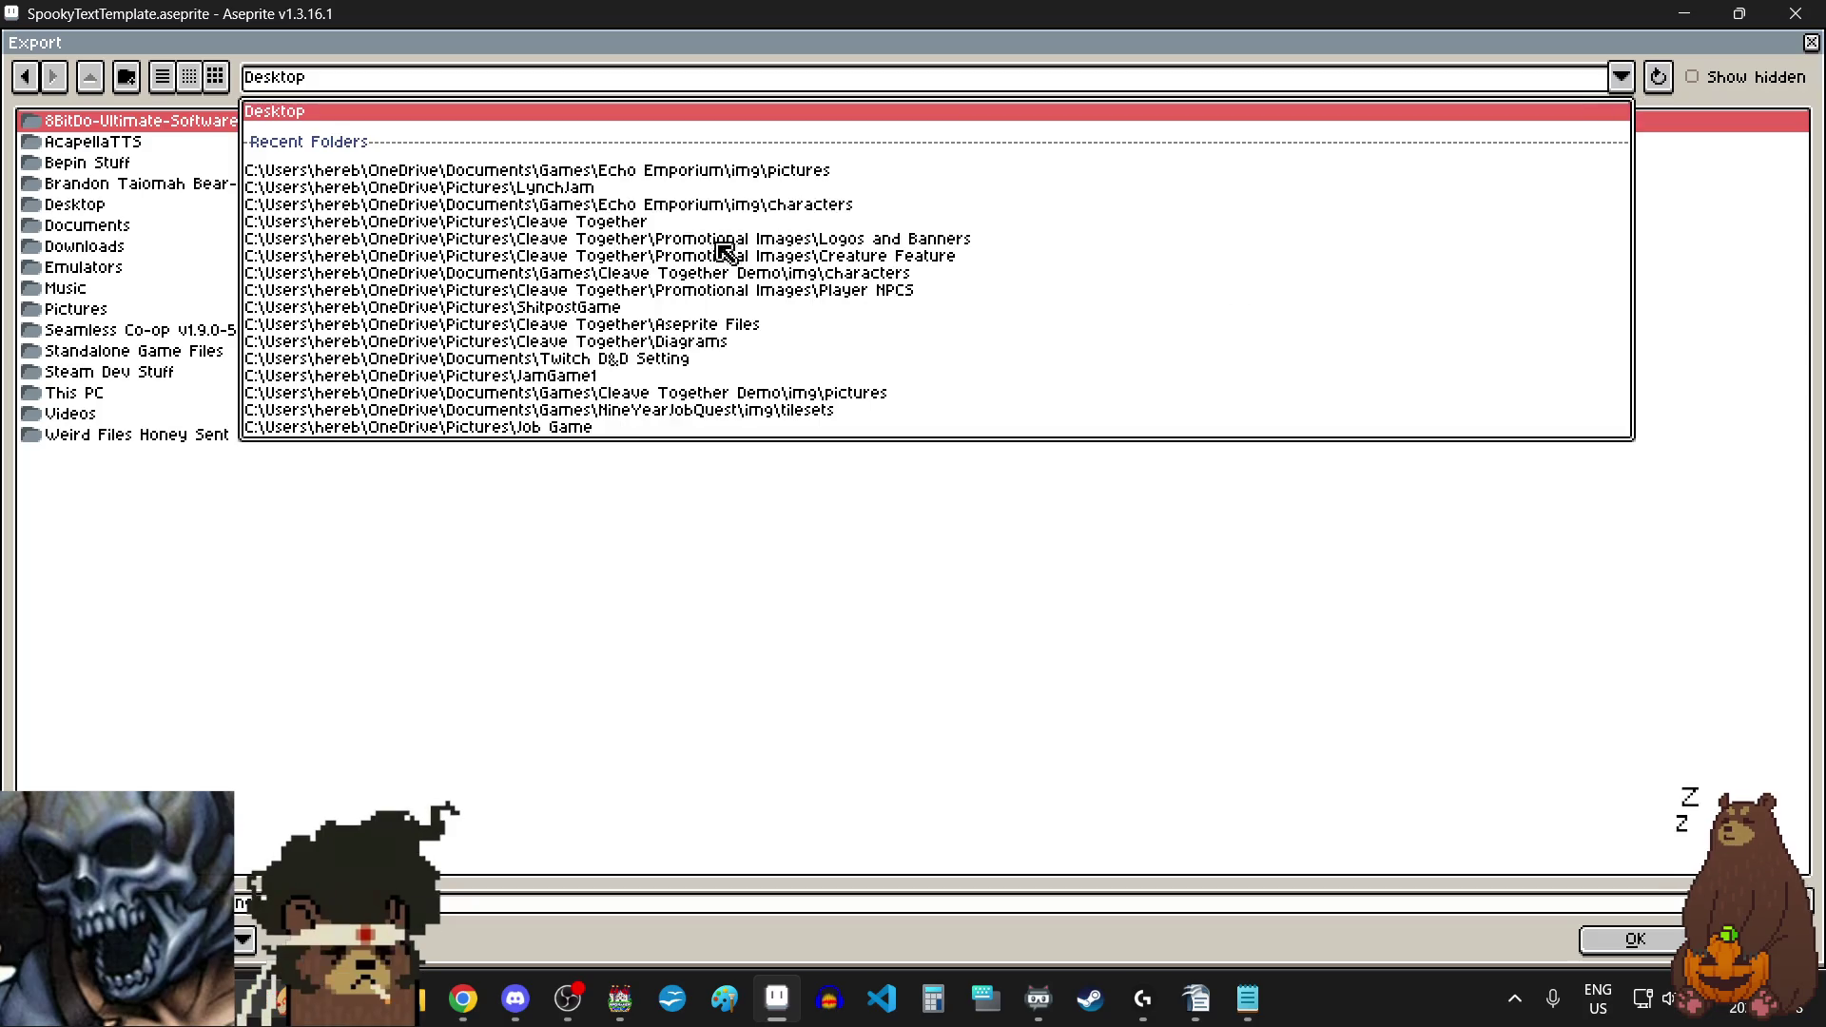
click(644, 171)
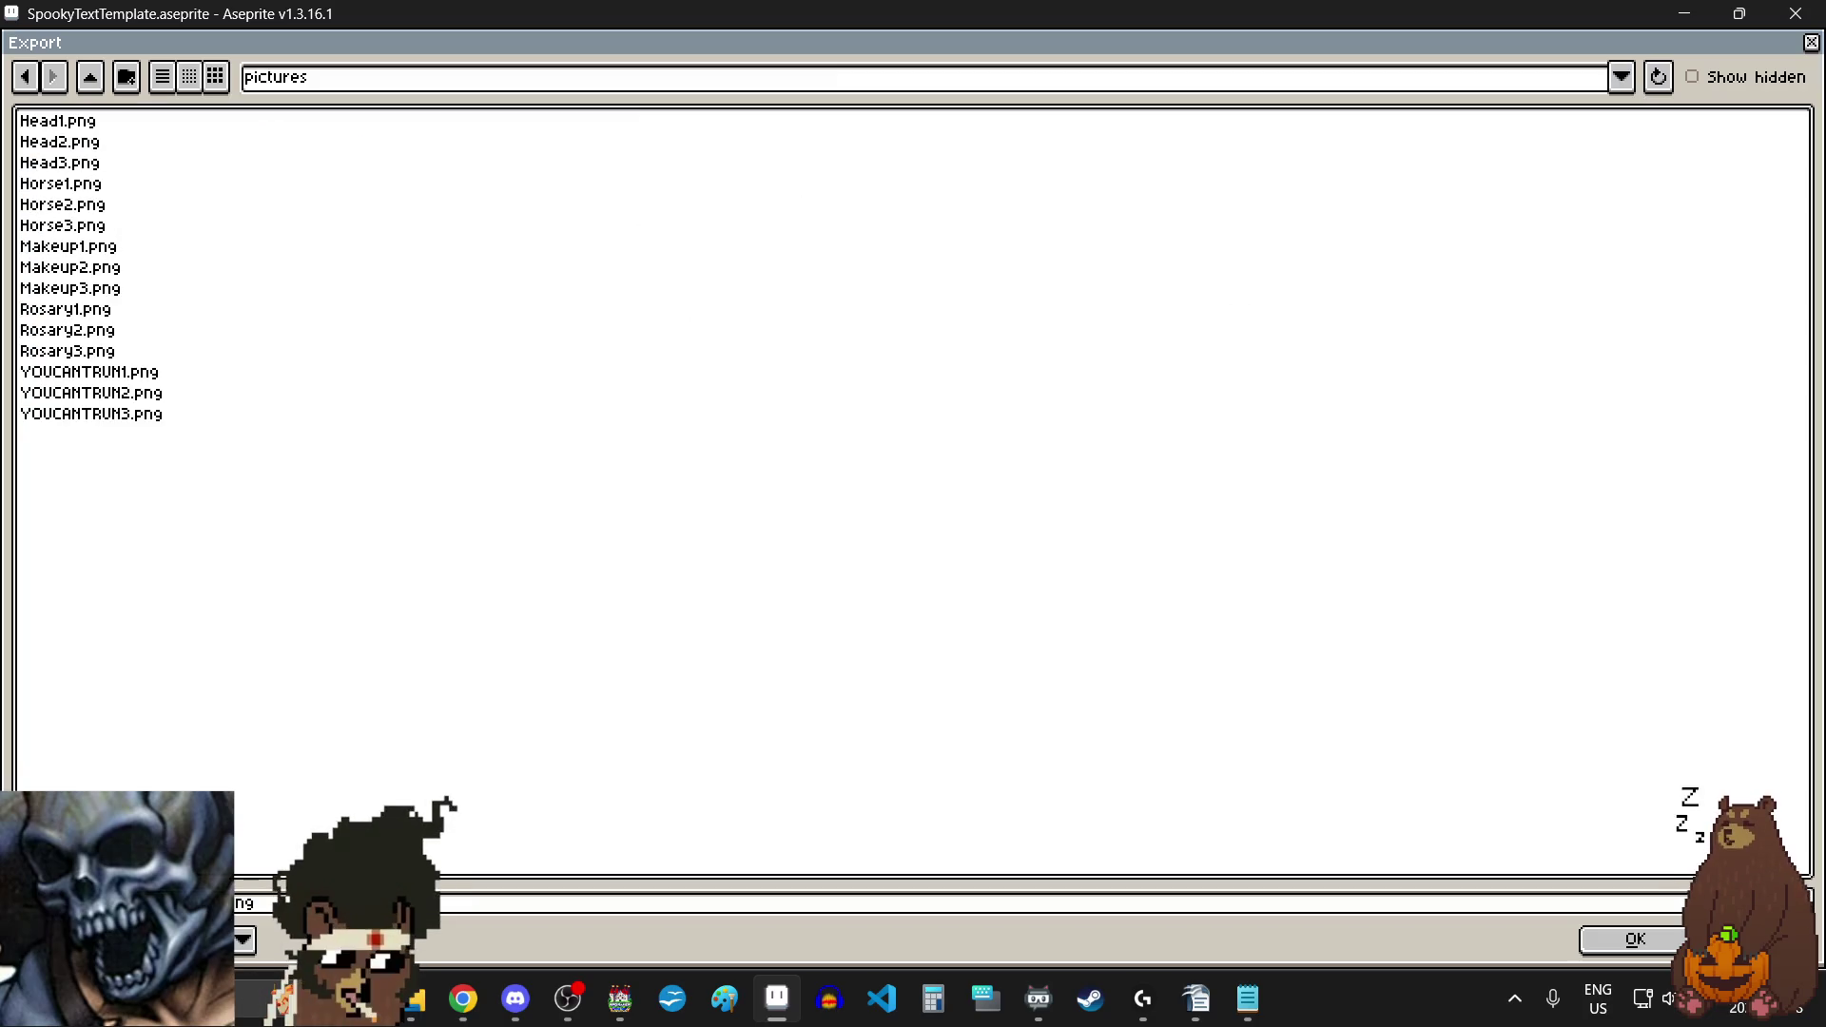
Step: Fix the .png file name, export, and accept flattening the layers
click(446, 901)
text(g)
key(BackSpace)
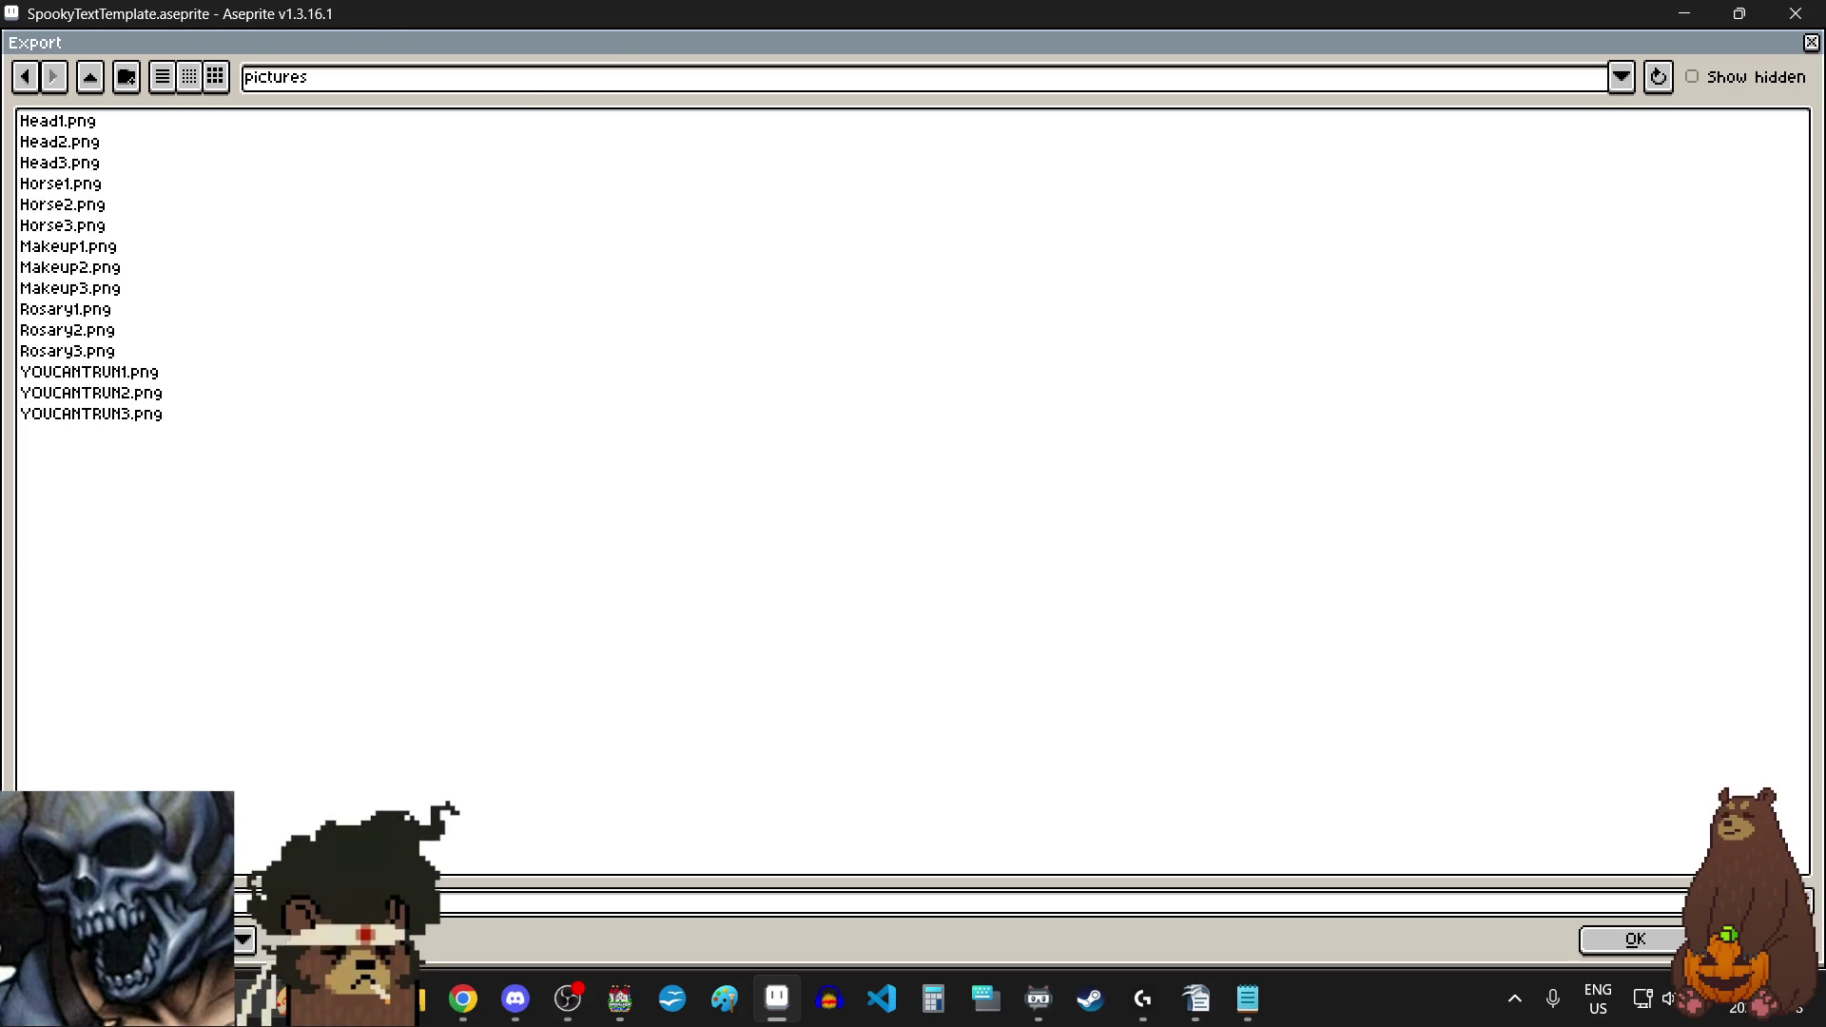
key(Return)
click(1155, 647)
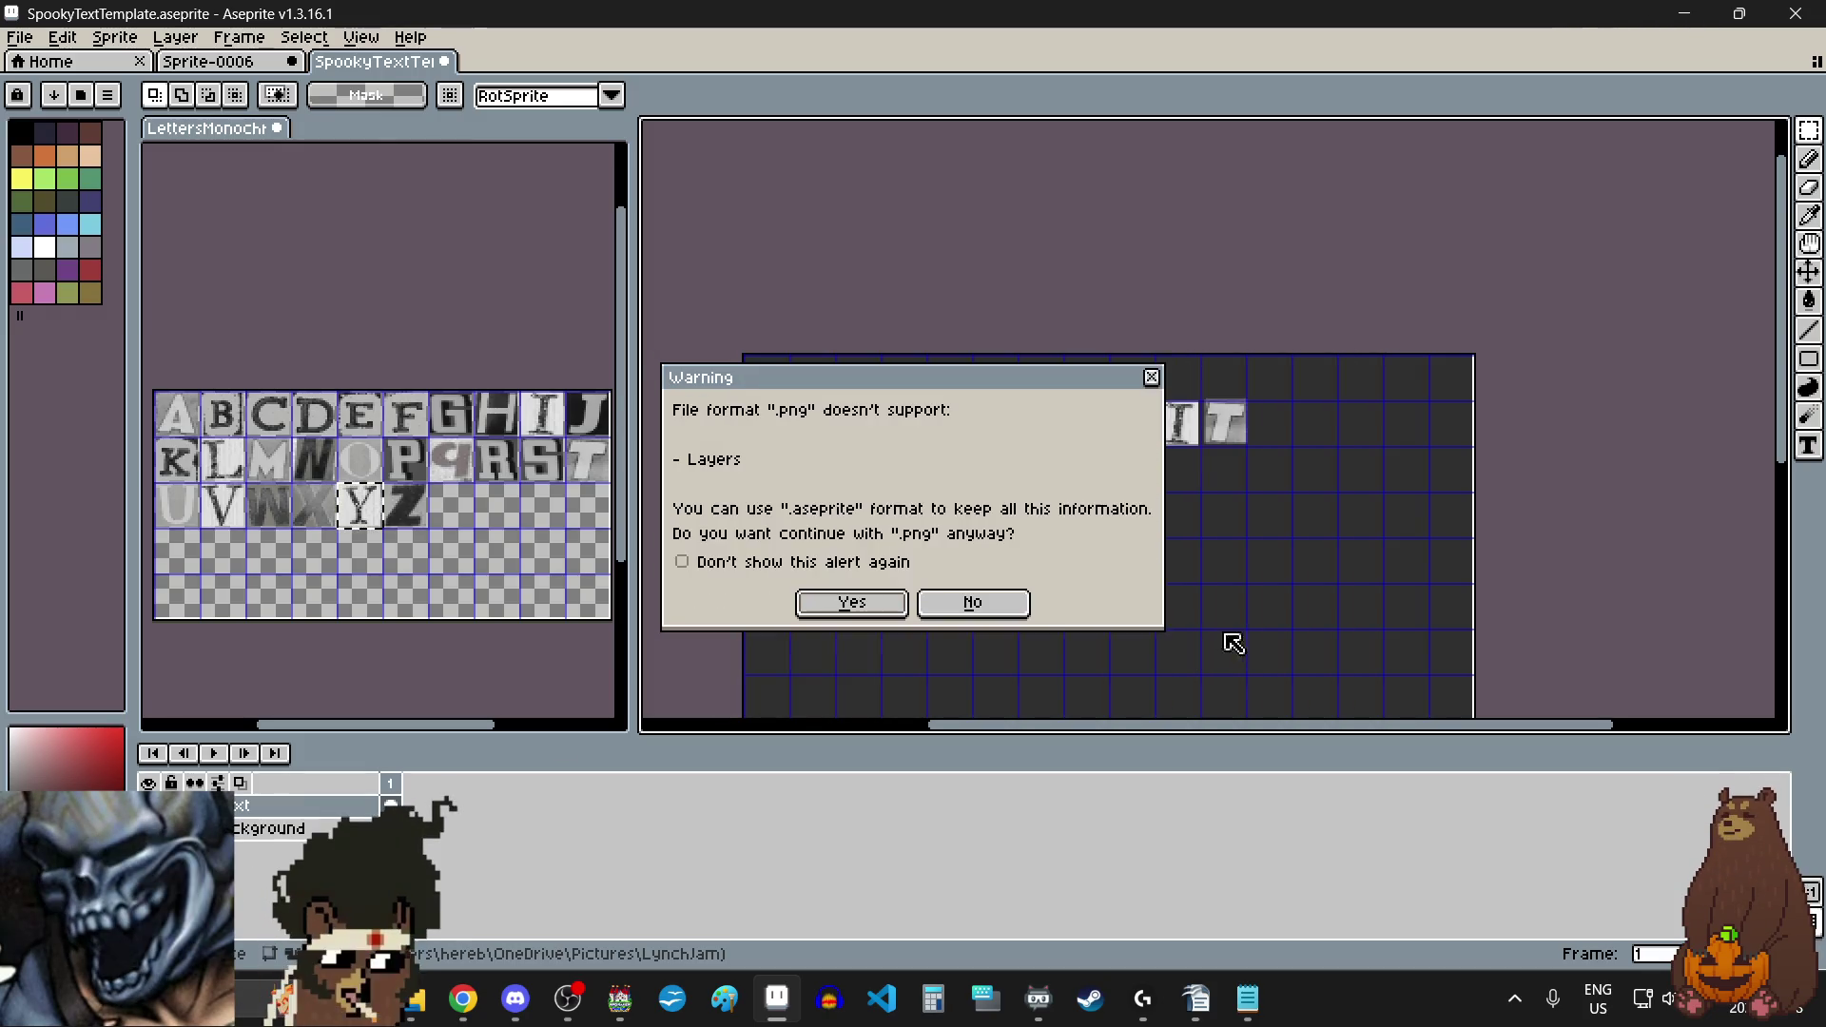
click(866, 605)
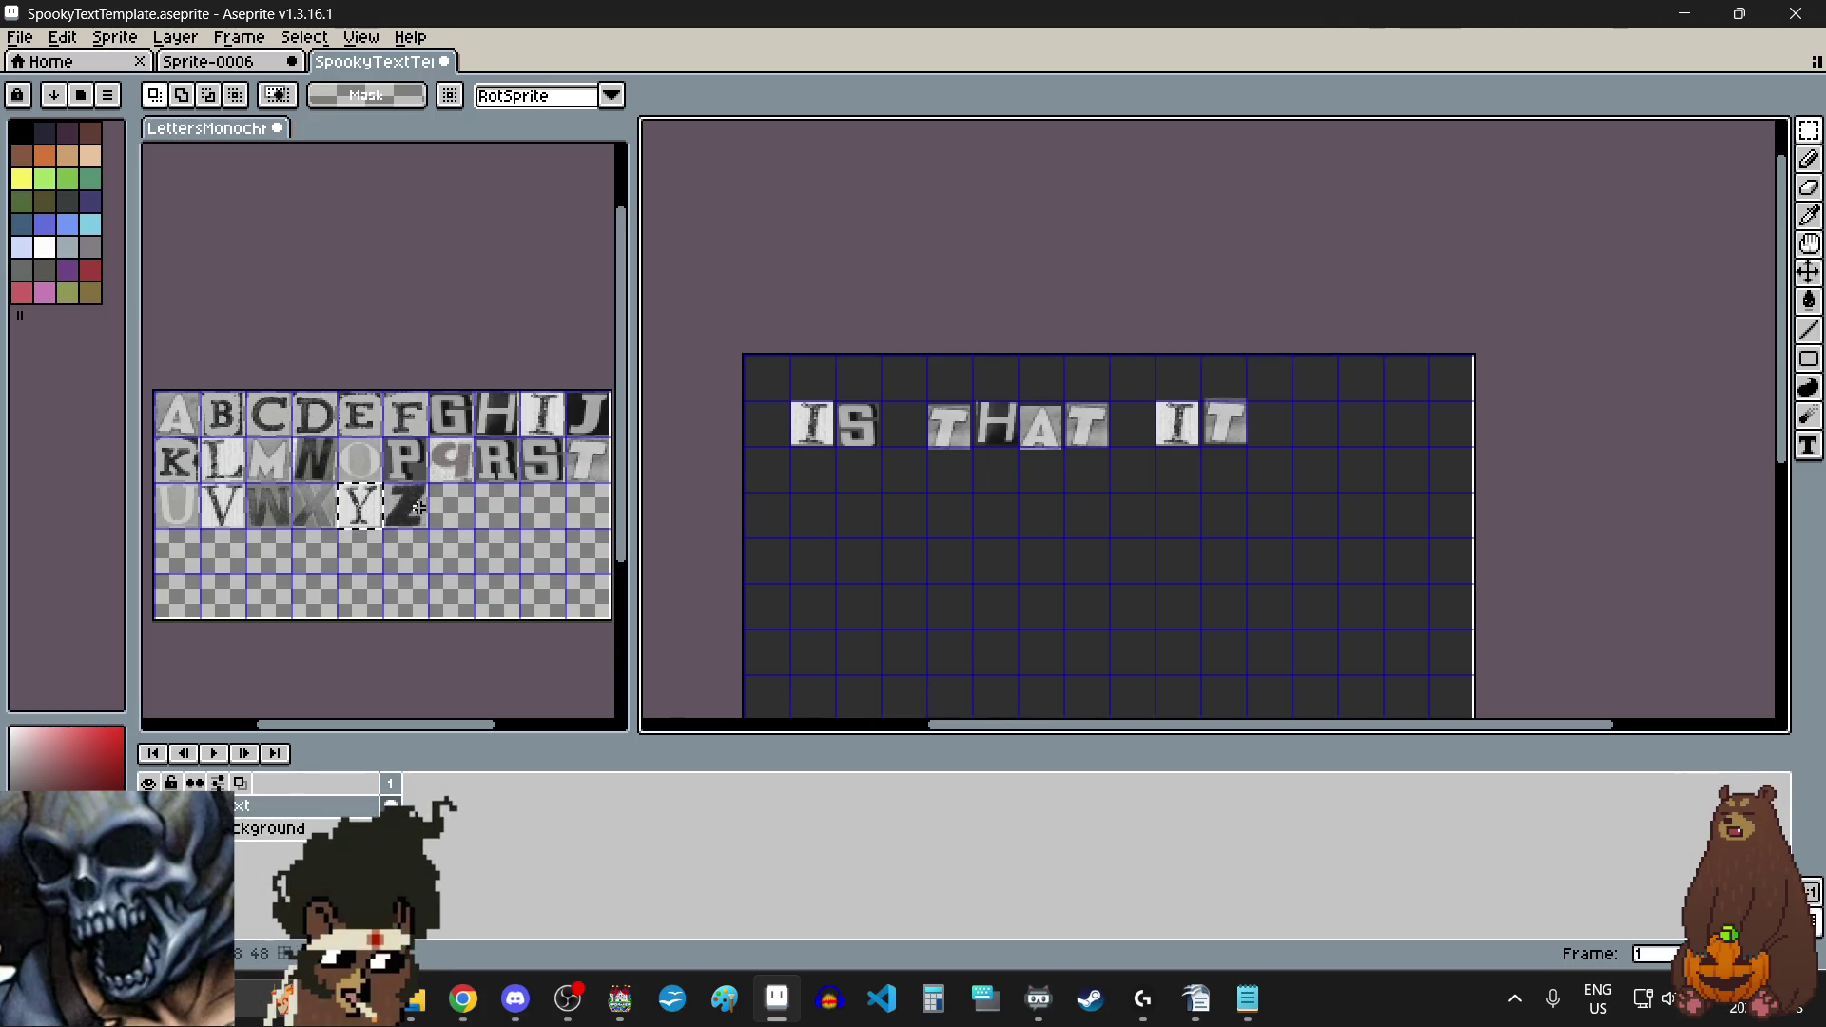
Step: Copy the cut-out Y and place it on a new line below IS THAT IT
mouse_move(1808, 130)
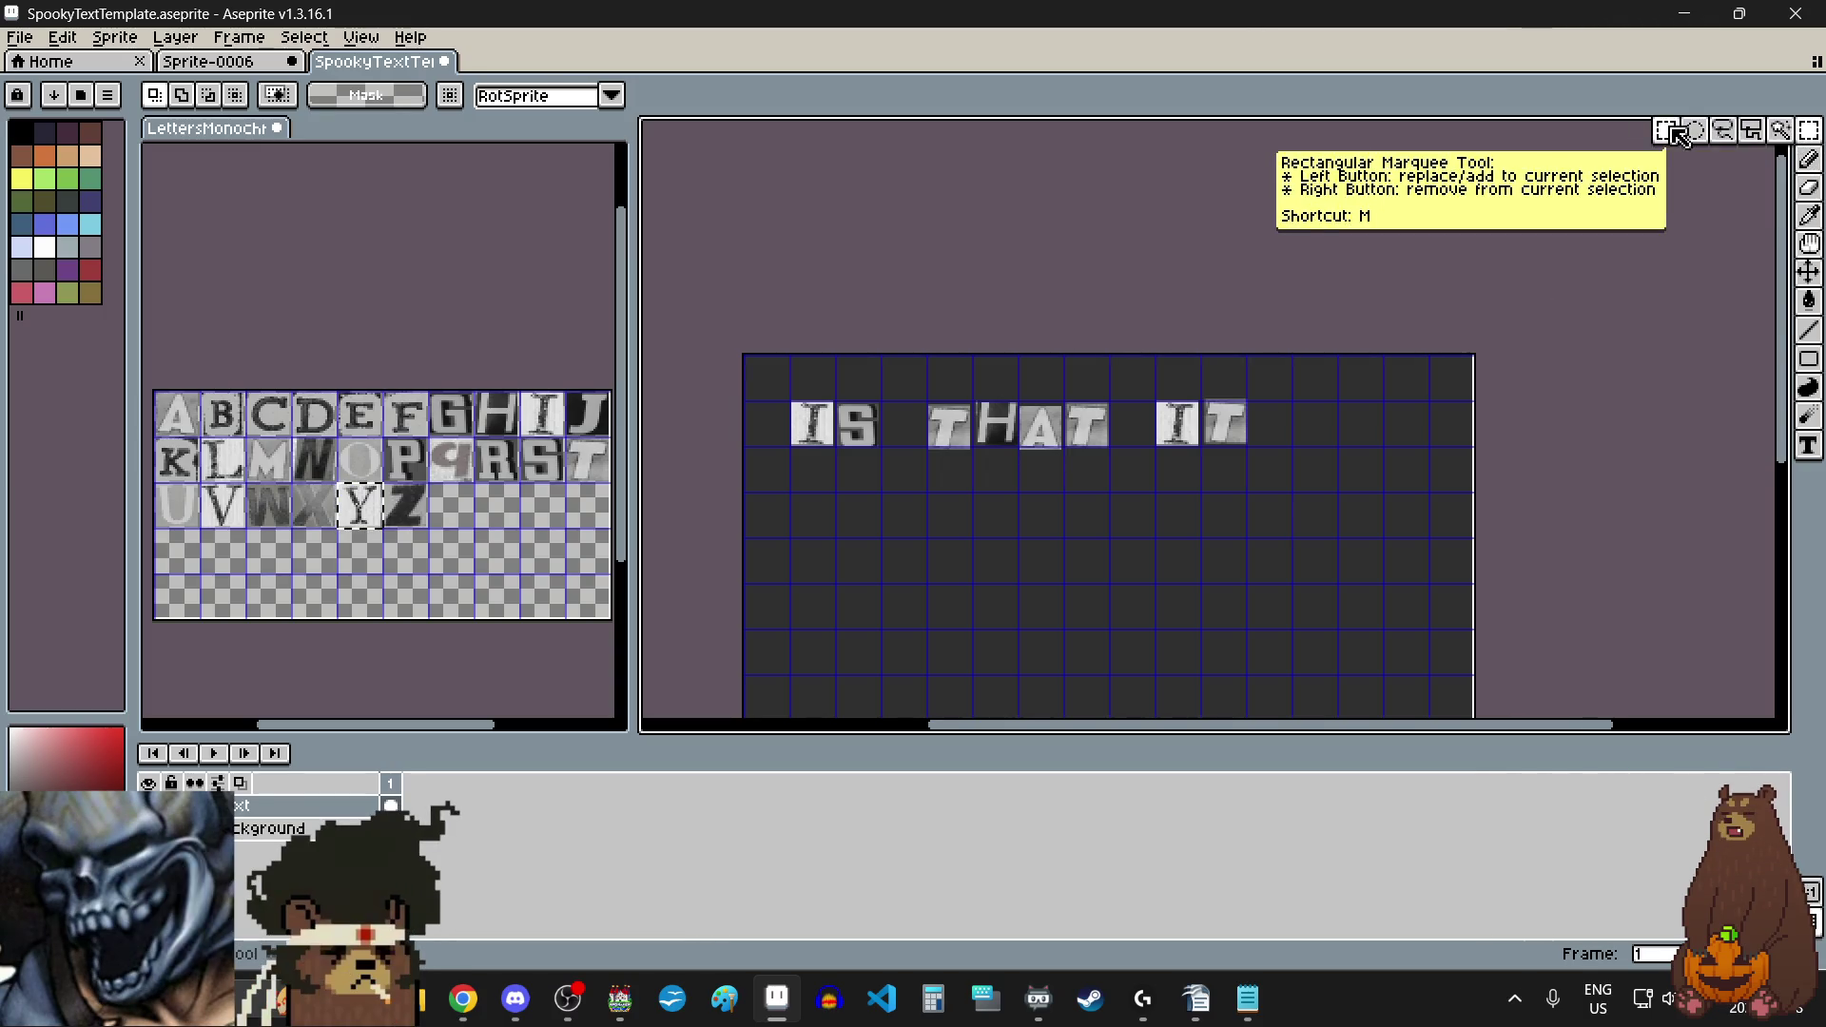
click(510, 285)
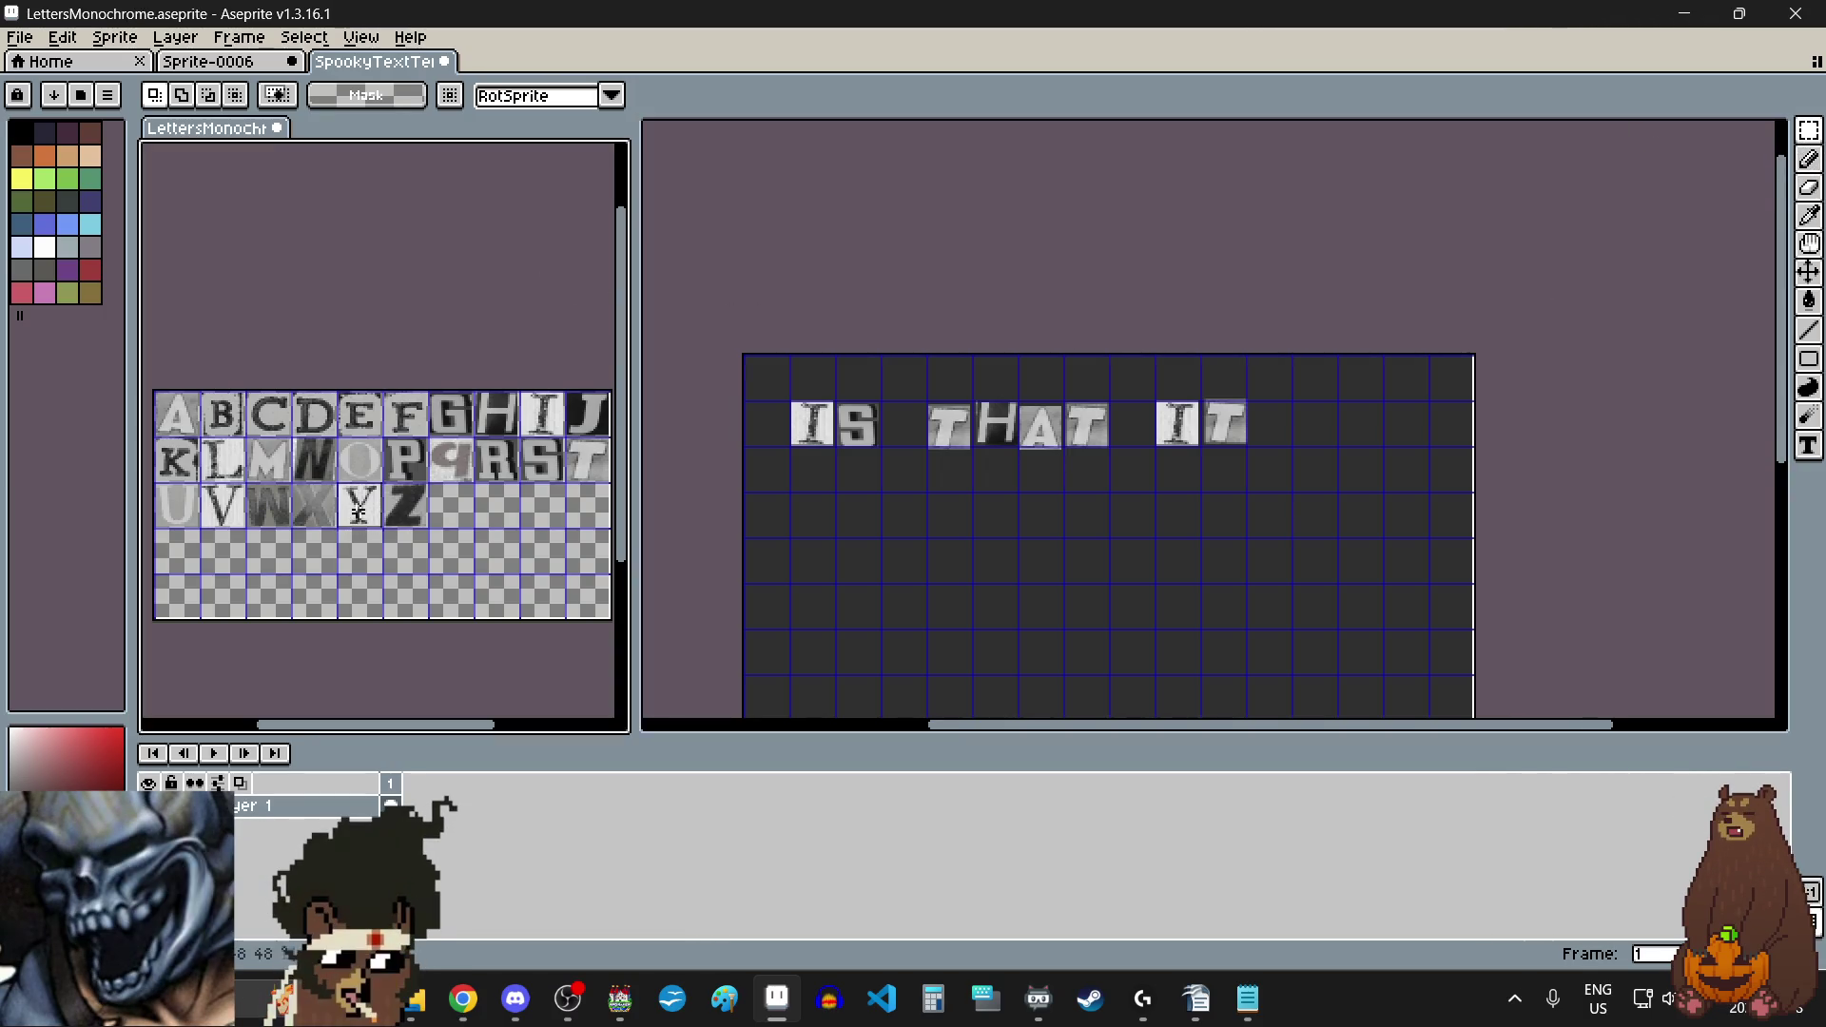
drag(359, 526, 342, 487)
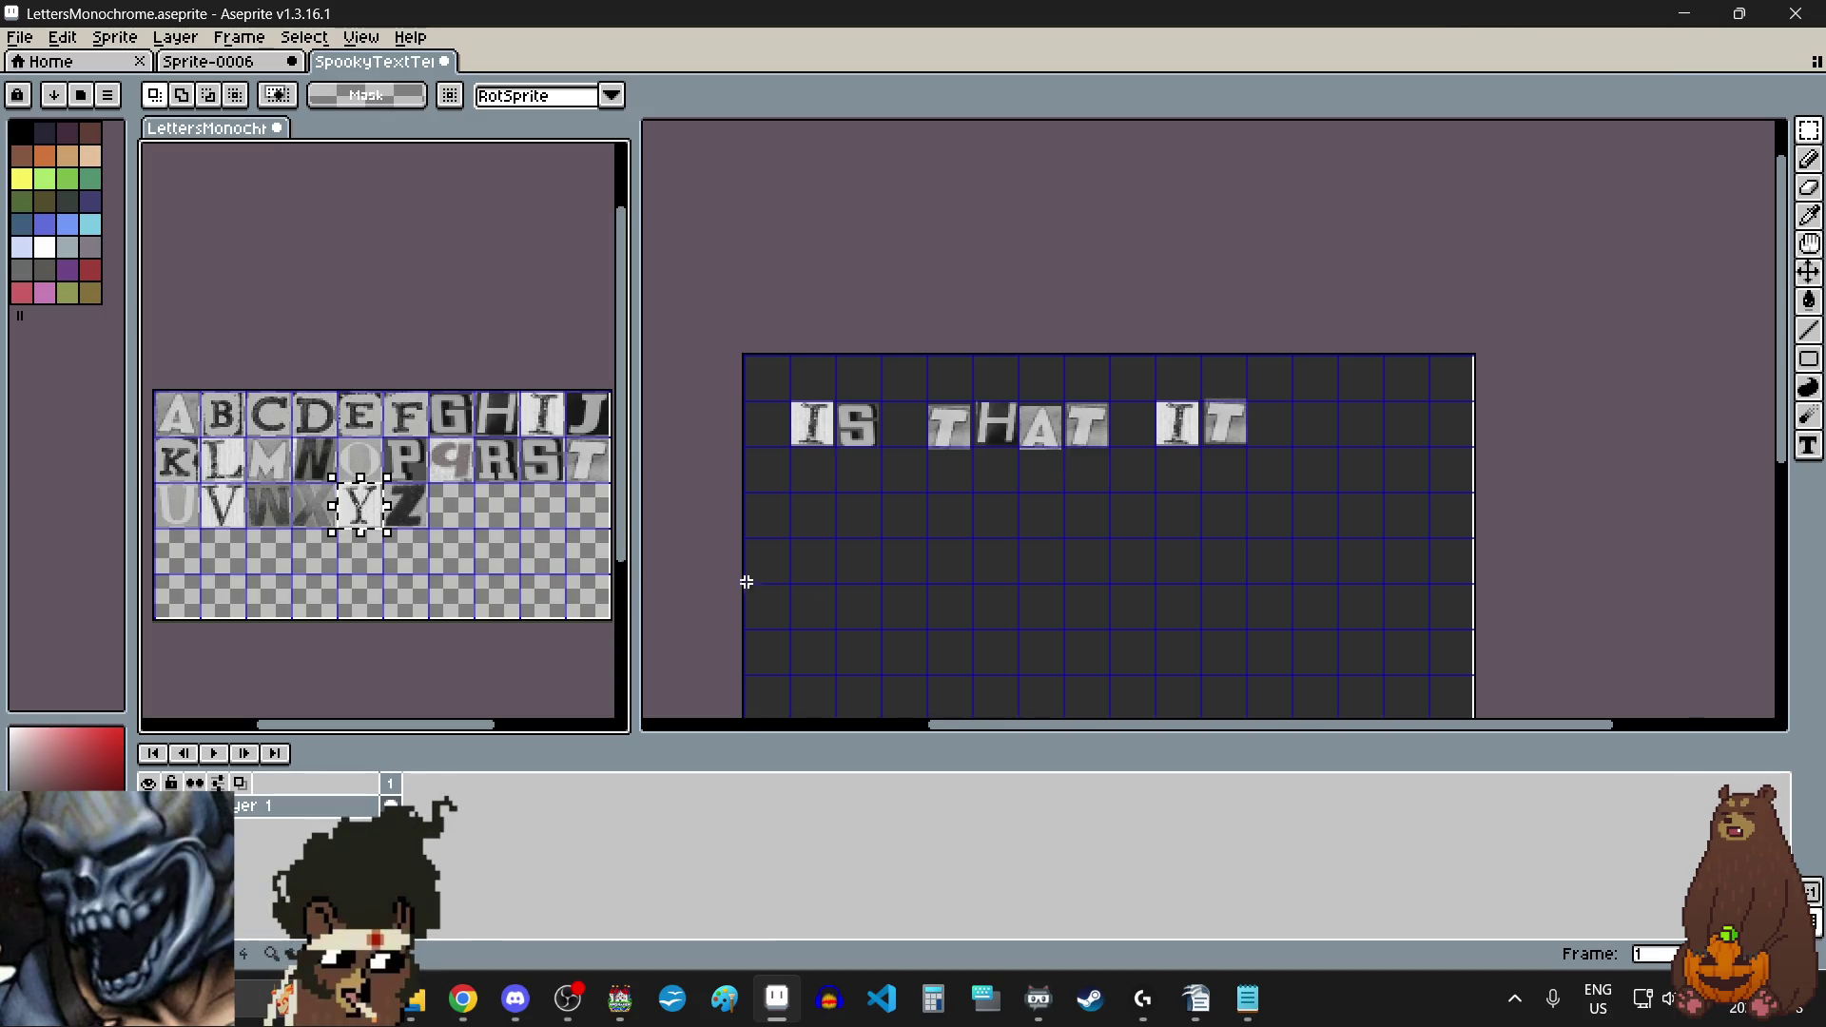
click(989, 535)
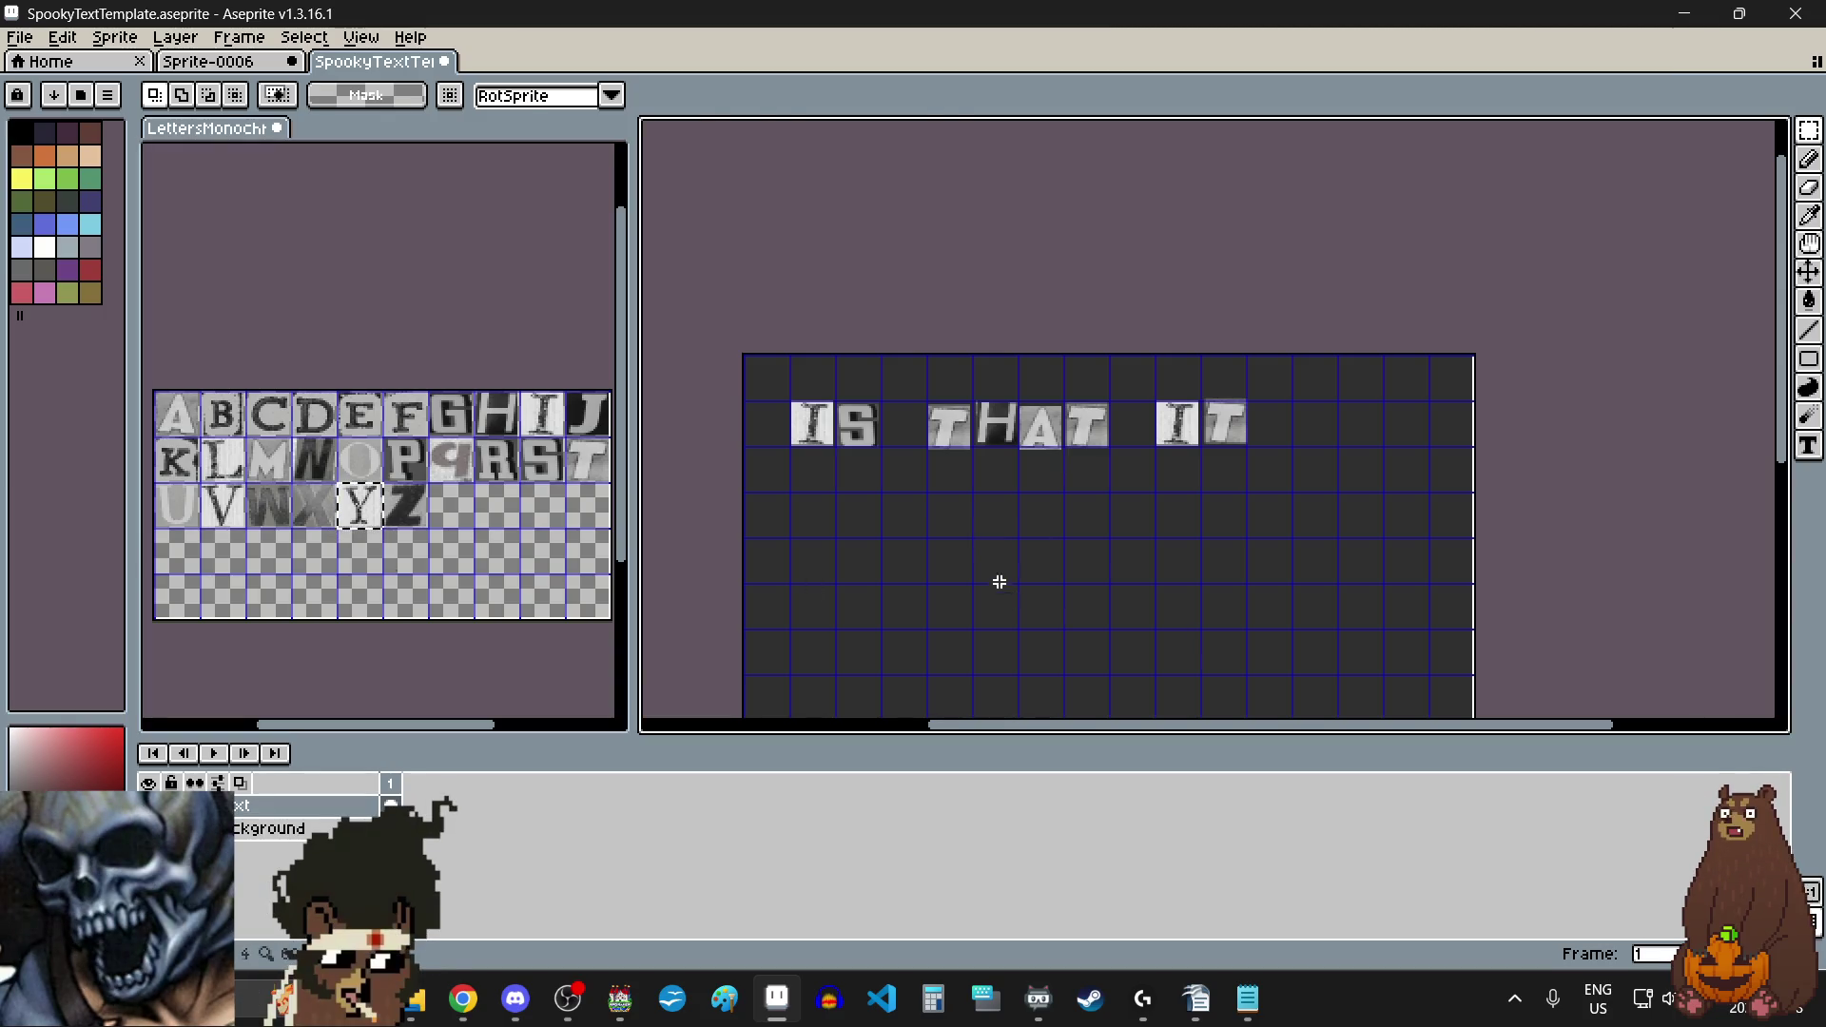
key(ctrl+v)
scroll(931, 498, up, 1)
mouse_move(984, 470)
mouse_down()
mouse_move(985, 562)
mouse_move(798, 559)
mouse_up()
scroll(868, 473, down, 1)
scroll(868, 473, up, 5)
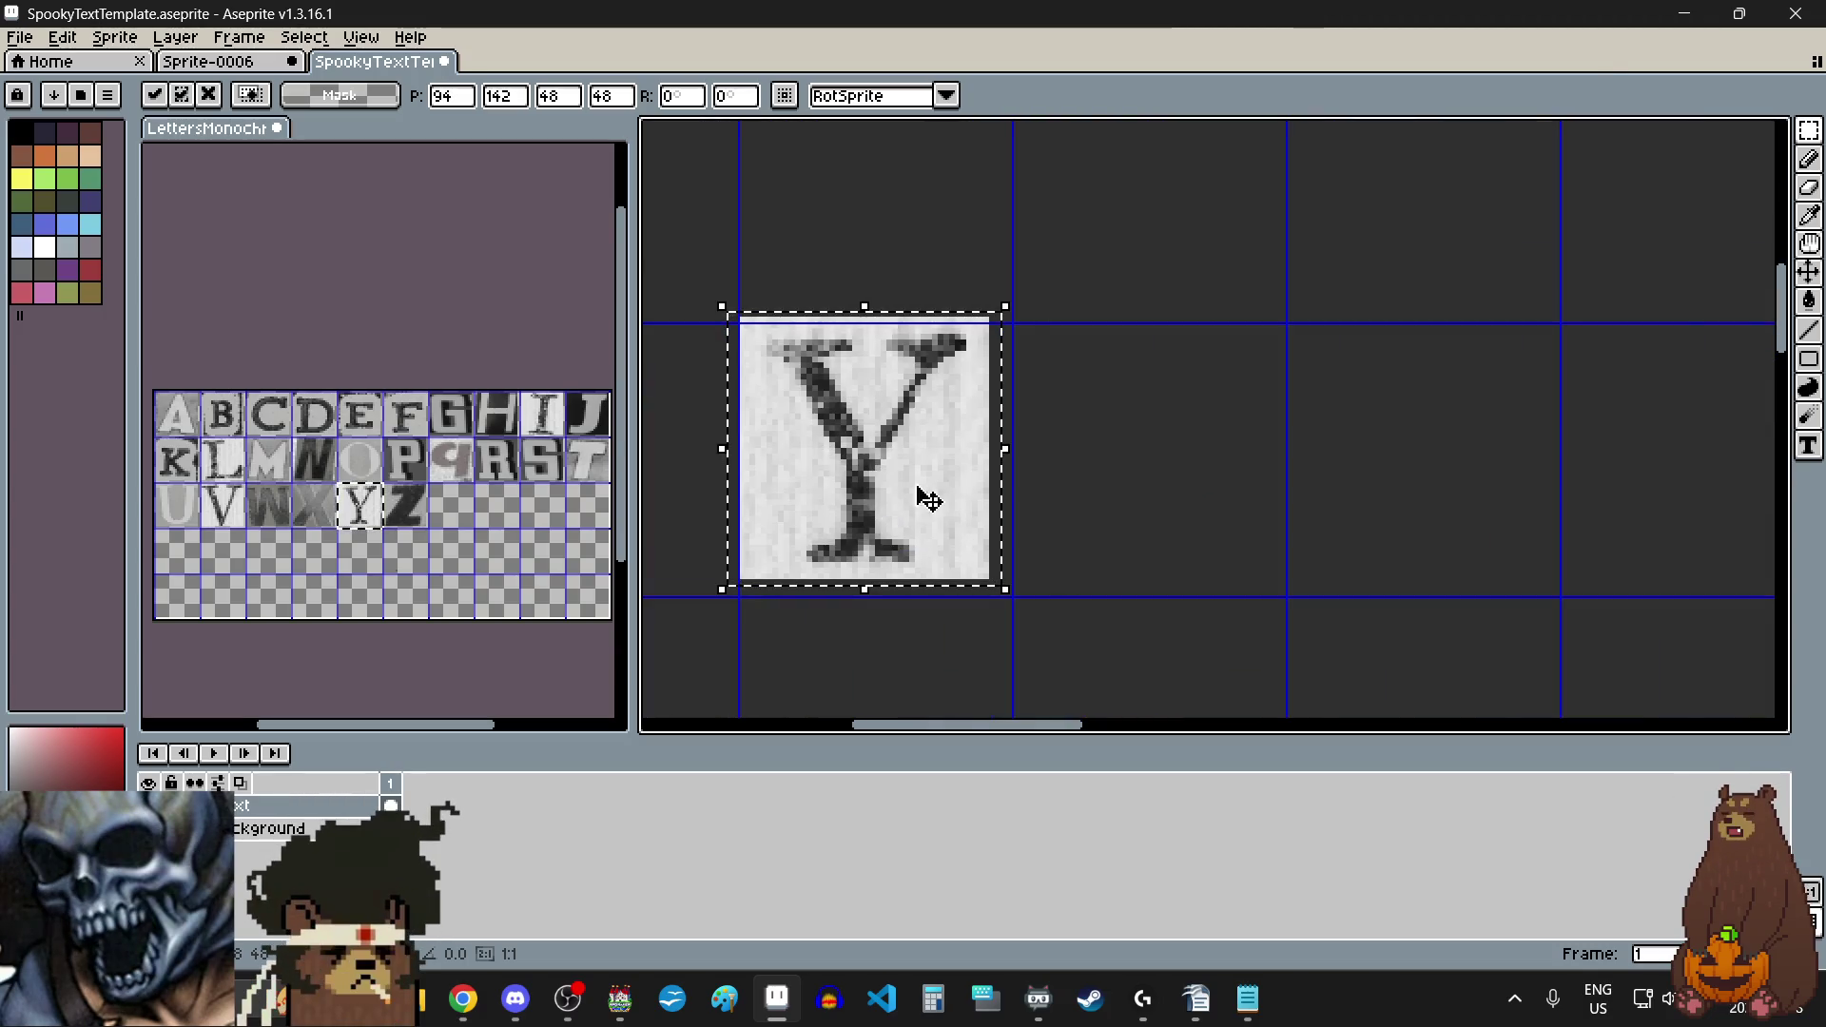
click(1096, 501)
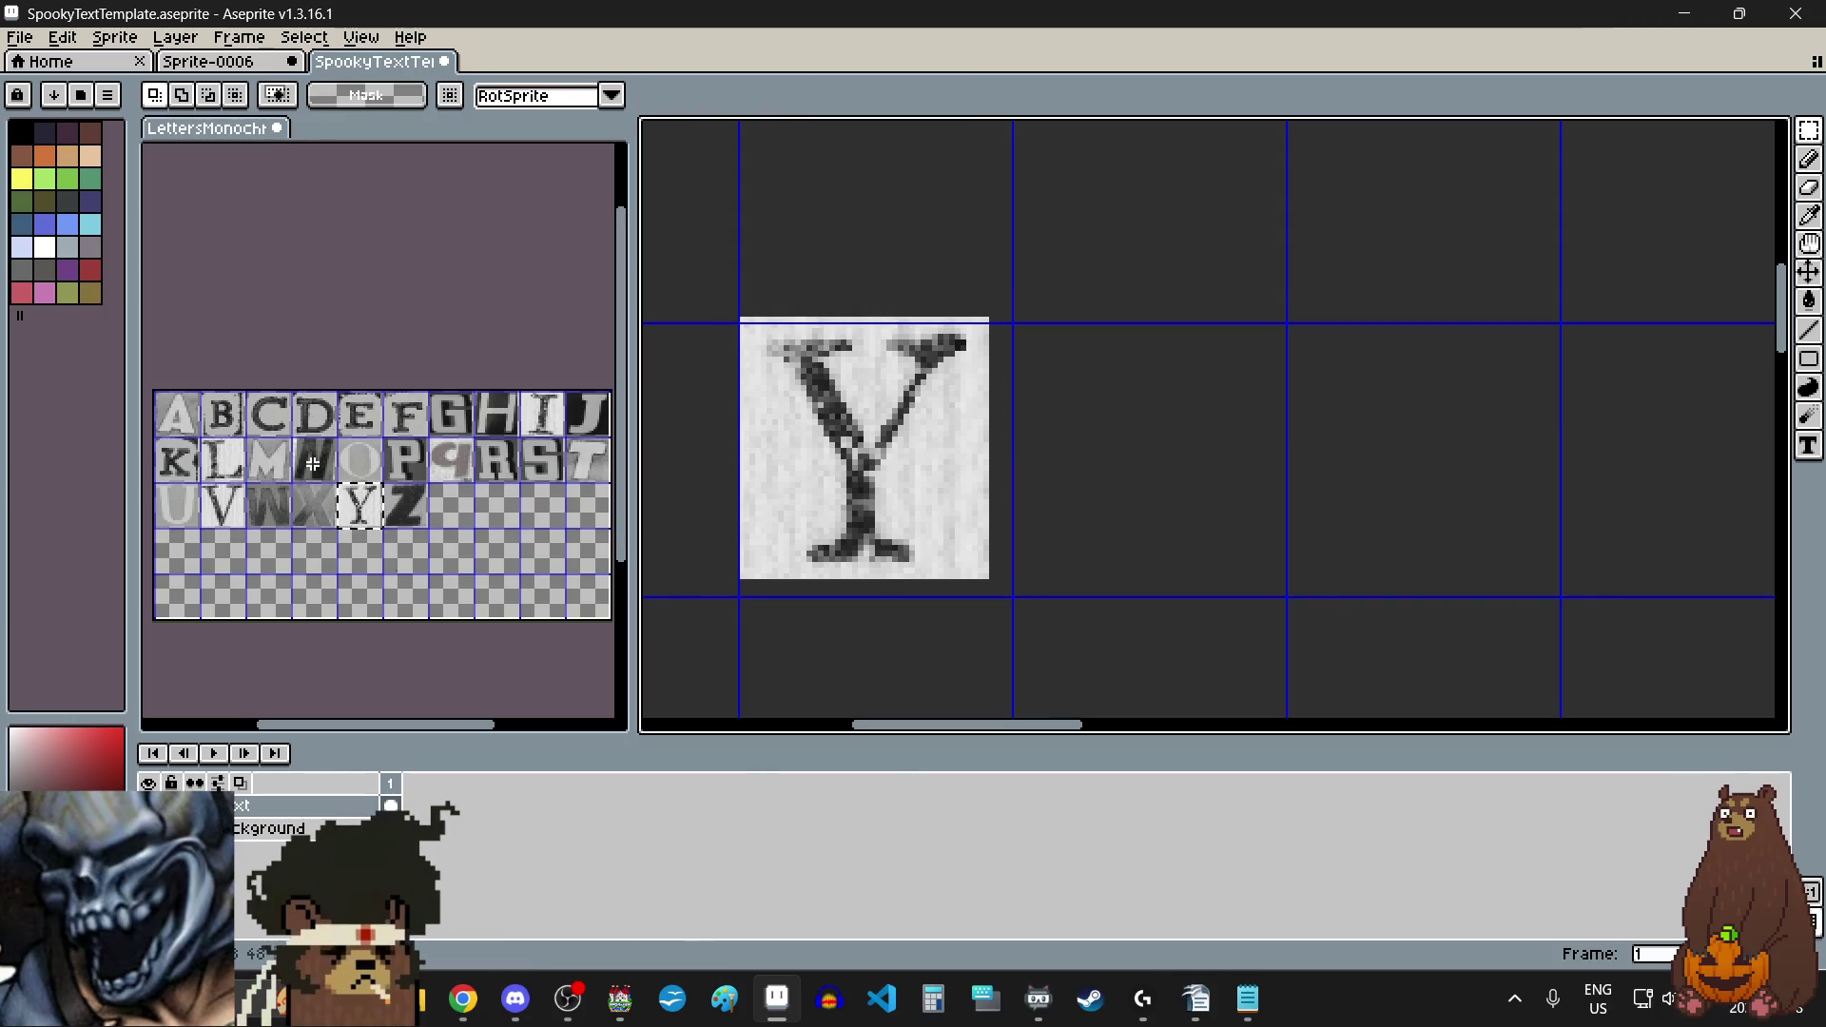
Step: Copy the O tile and drop it next to the Y
click(355, 460)
drag(354, 460, 377, 470)
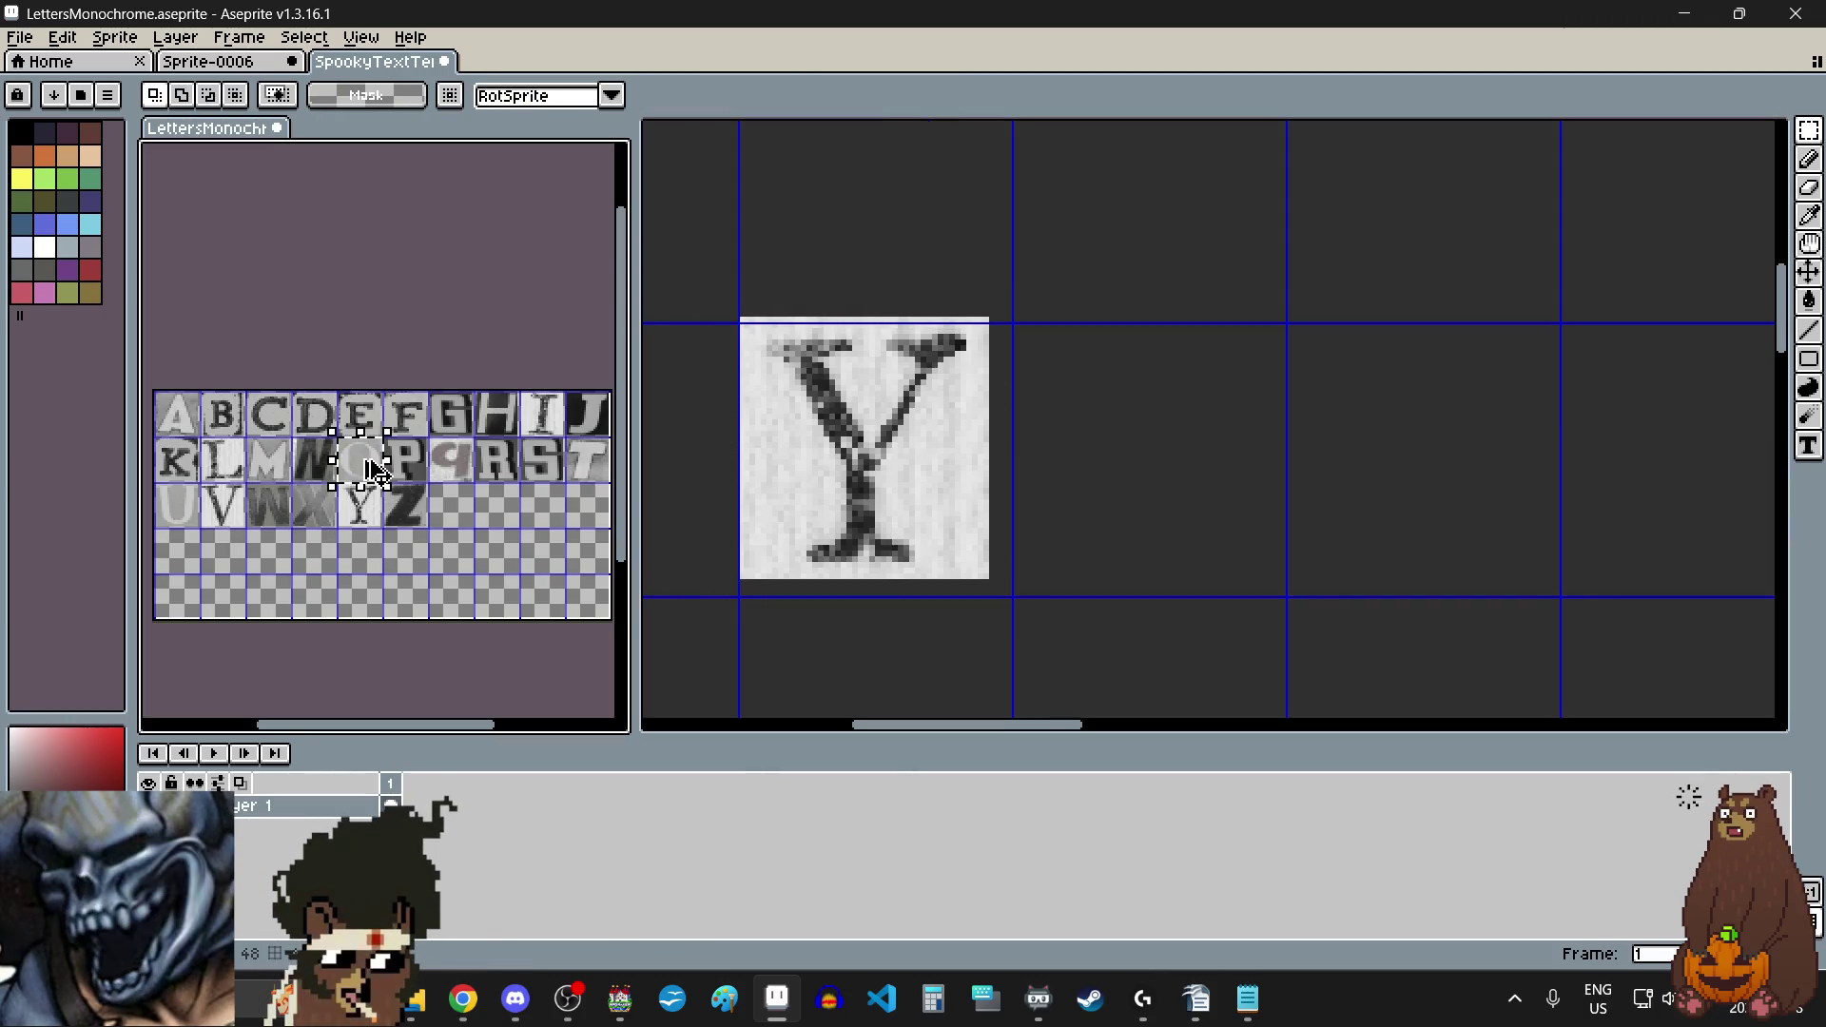
click(1129, 514)
key(ctrl+v)
drag(1446, 408, 1157, 440)
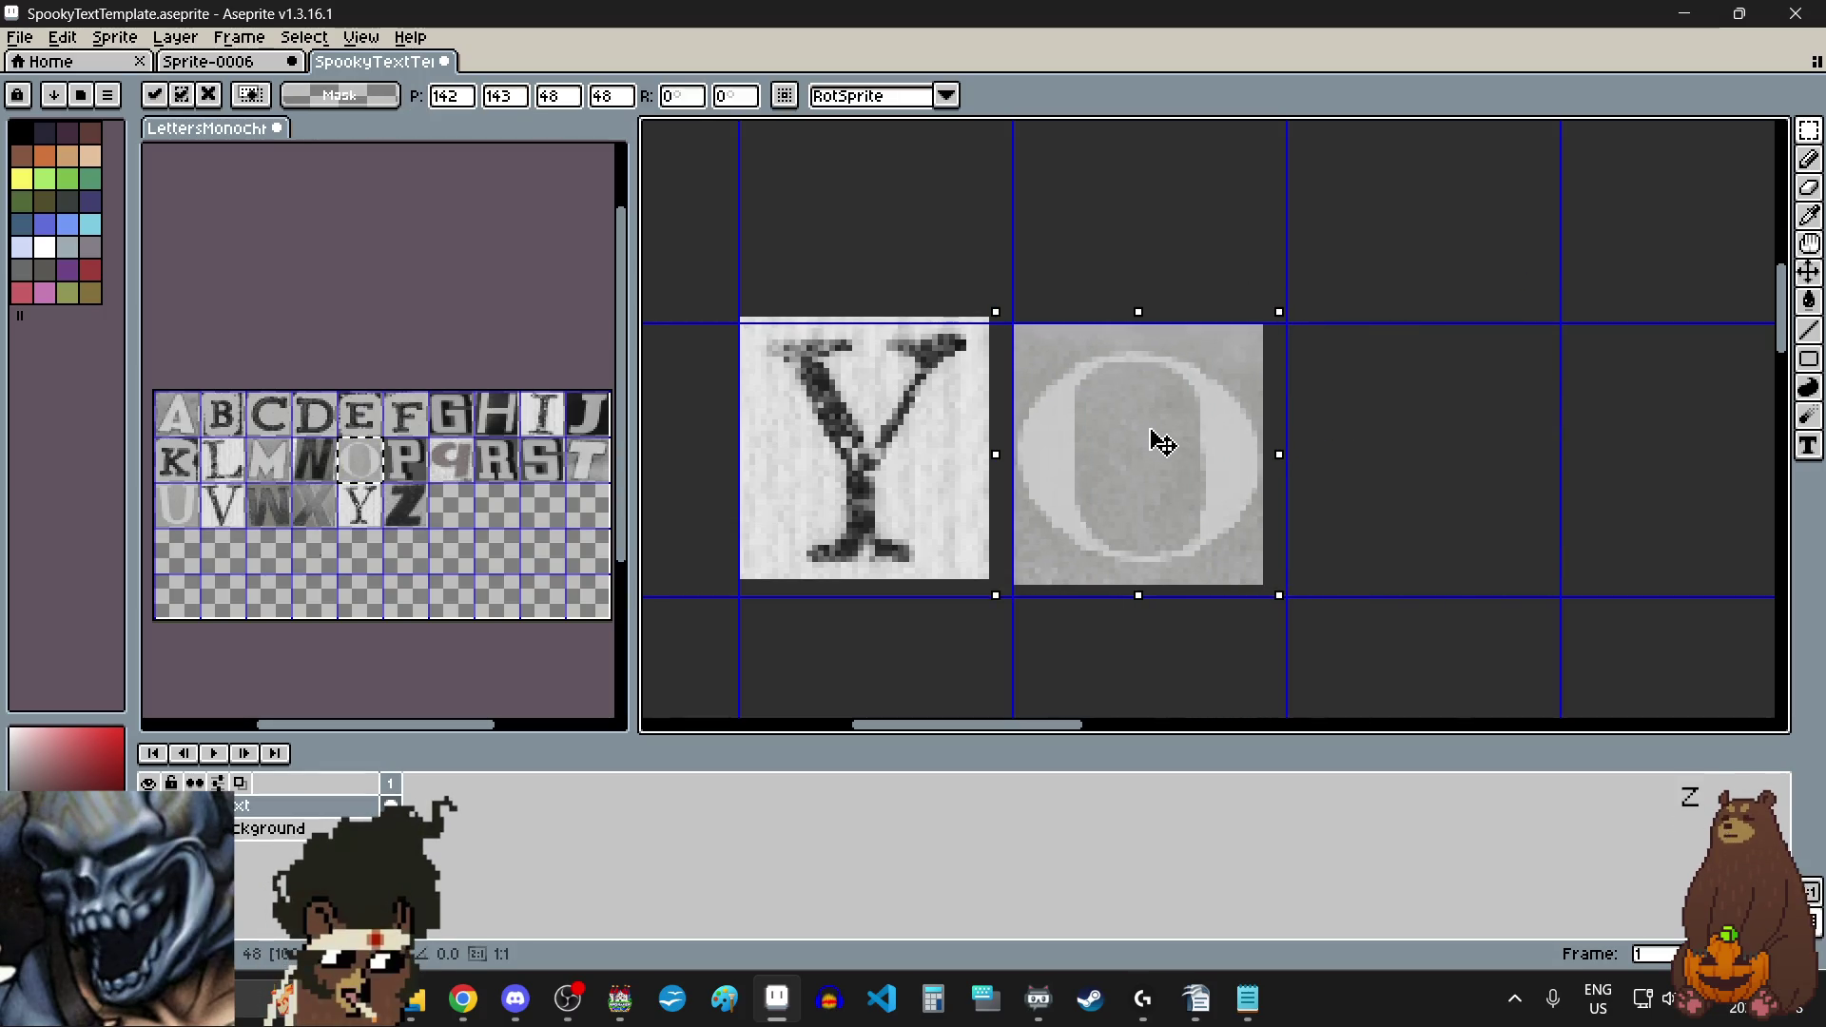
click(1345, 485)
Step: Add the U after the O, then select the N tile on the letter sheet
drag(163, 487, 190, 522)
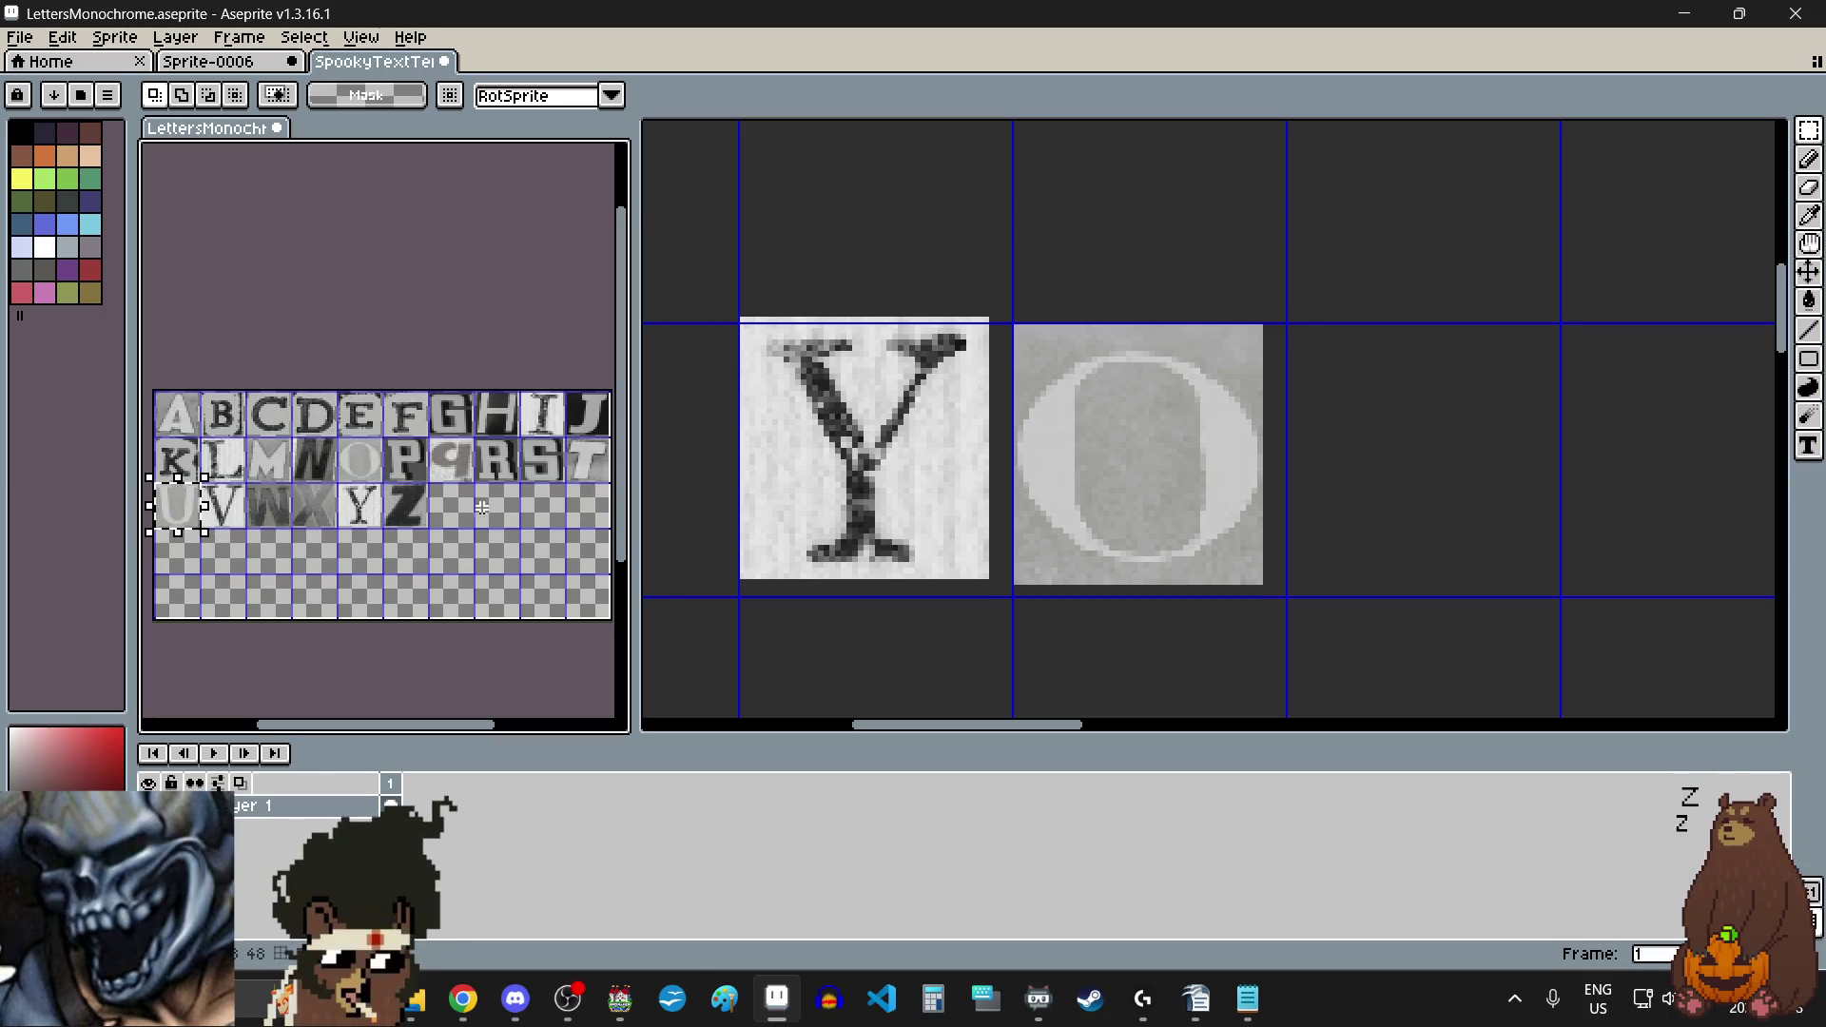
scroll(1084, 523, down, 3)
scroll(1100, 533, up, 2)
key(ctrl+v)
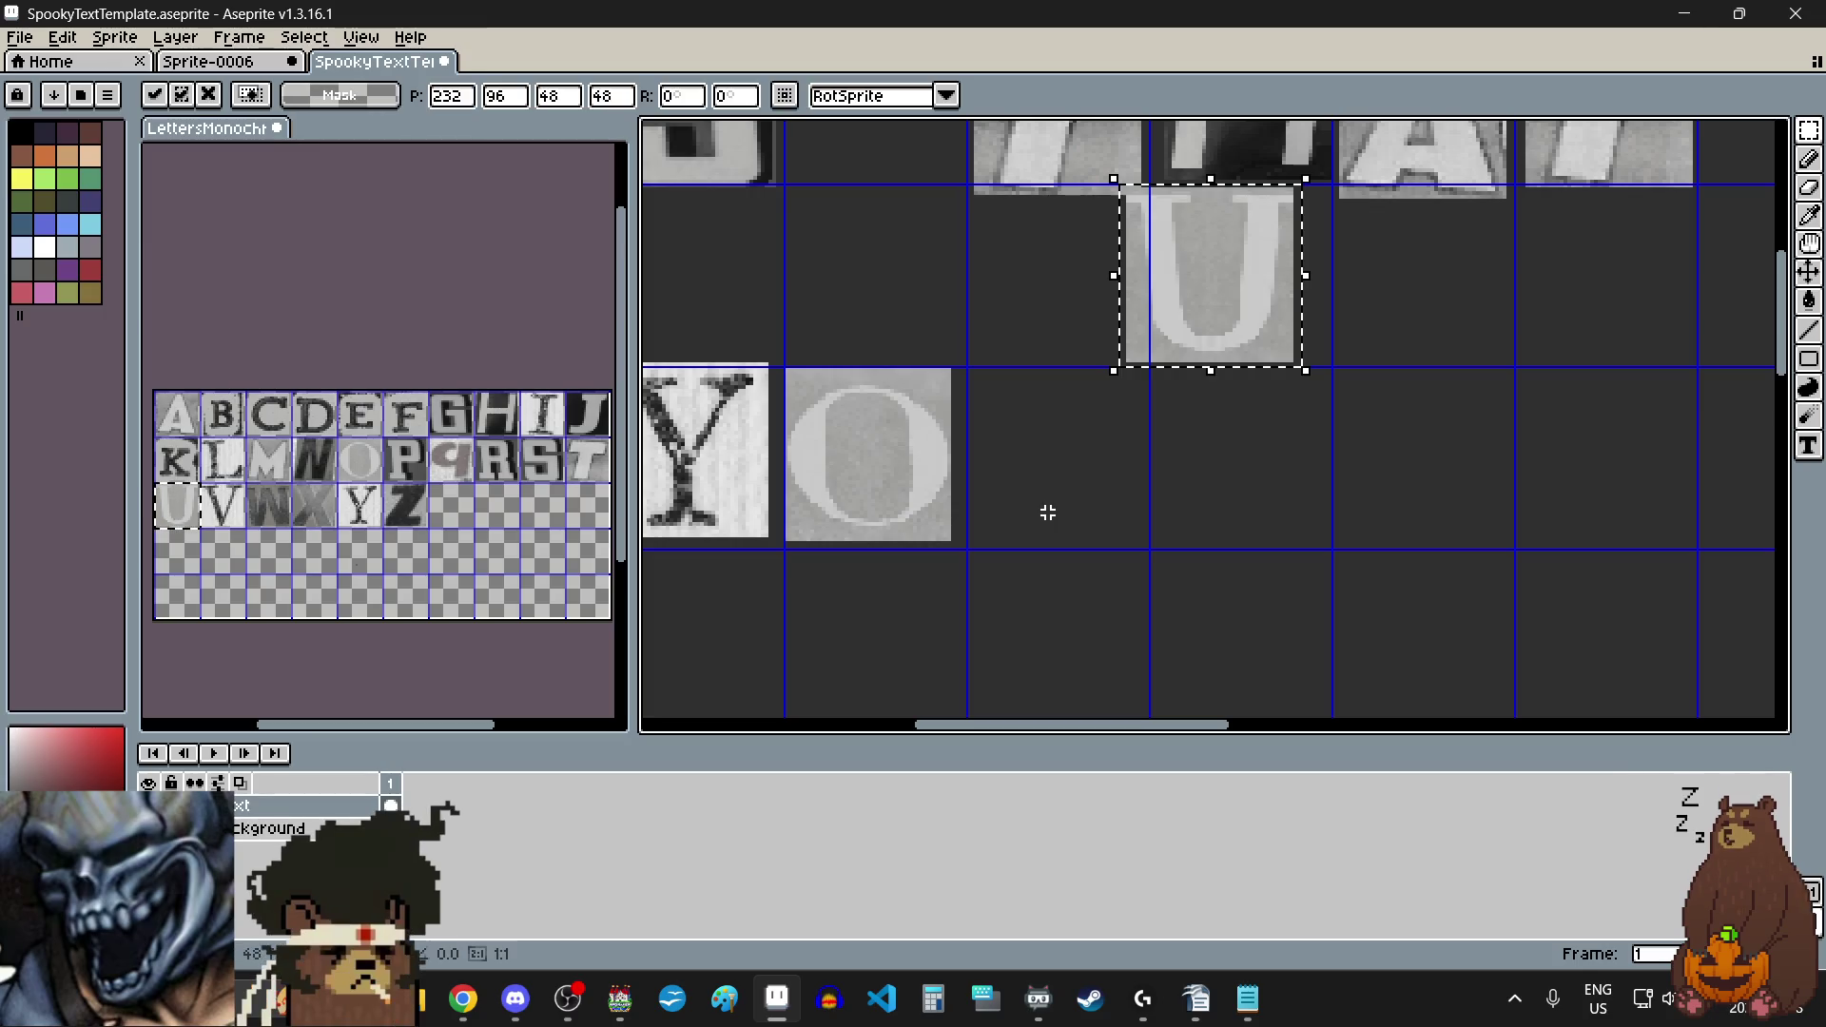
drag(1203, 333, 1047, 521)
click(1303, 498)
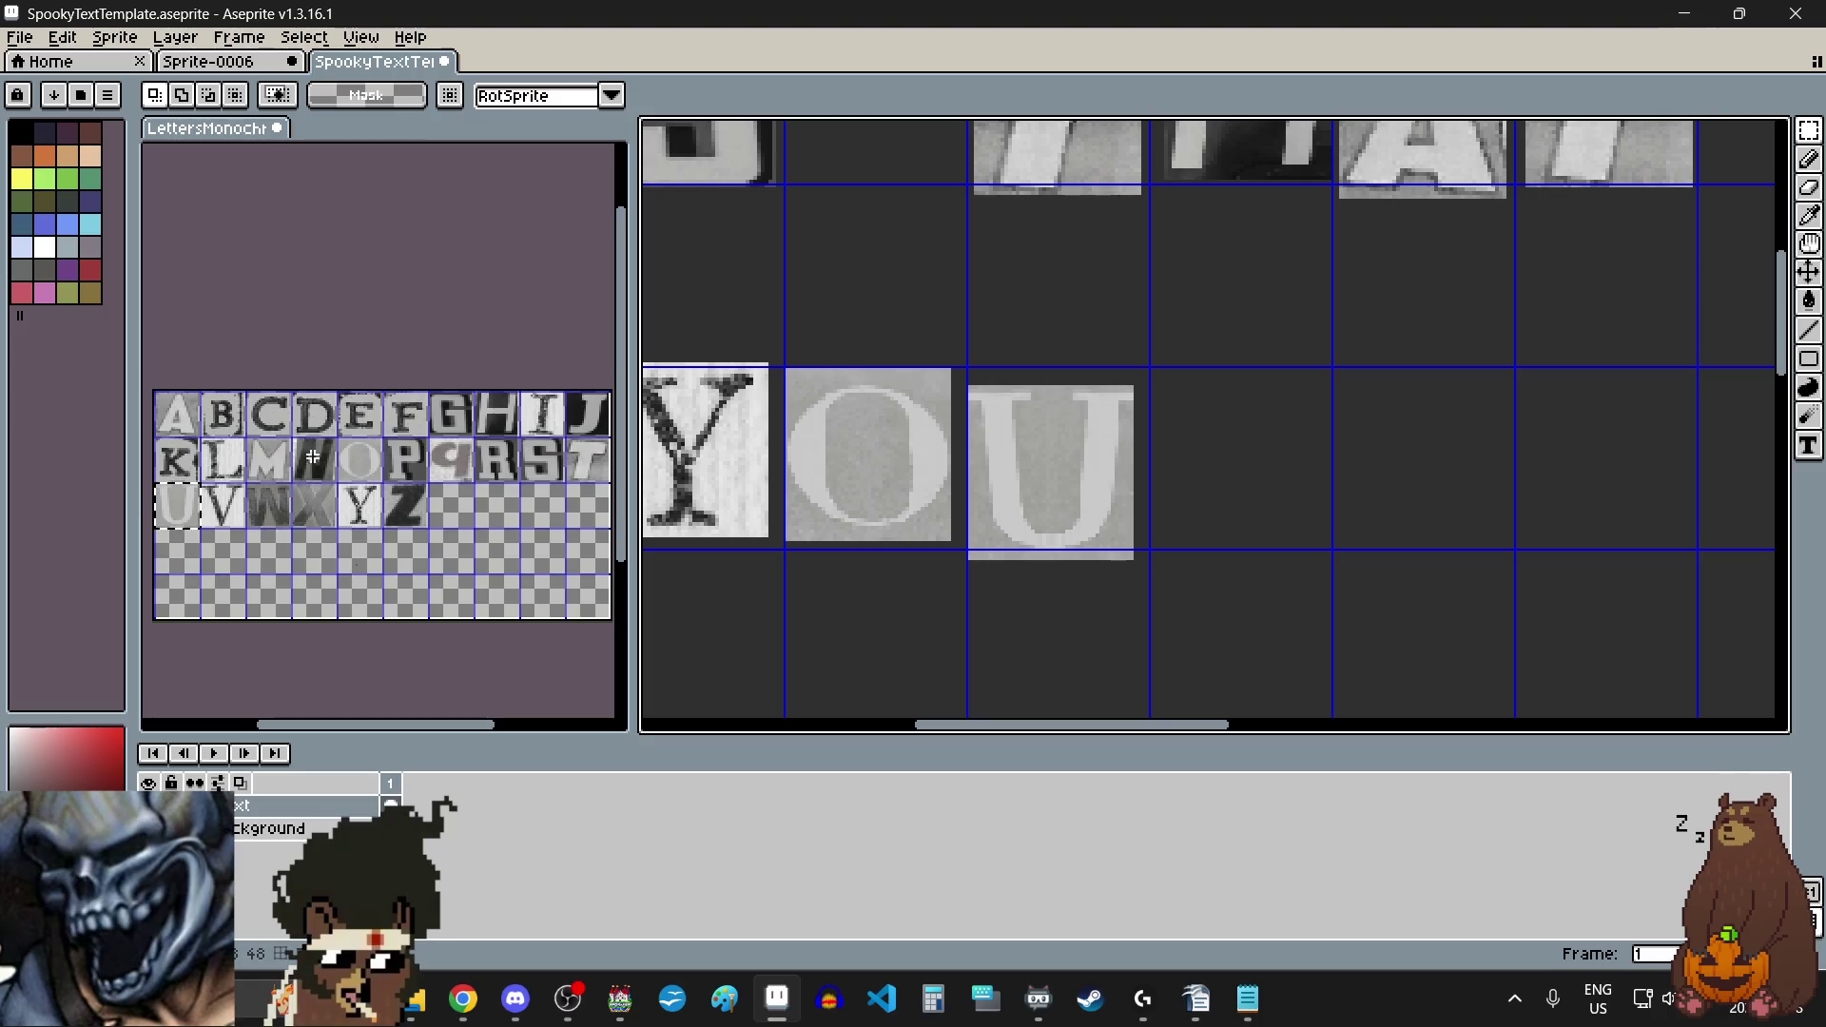
drag(295, 439, 324, 466)
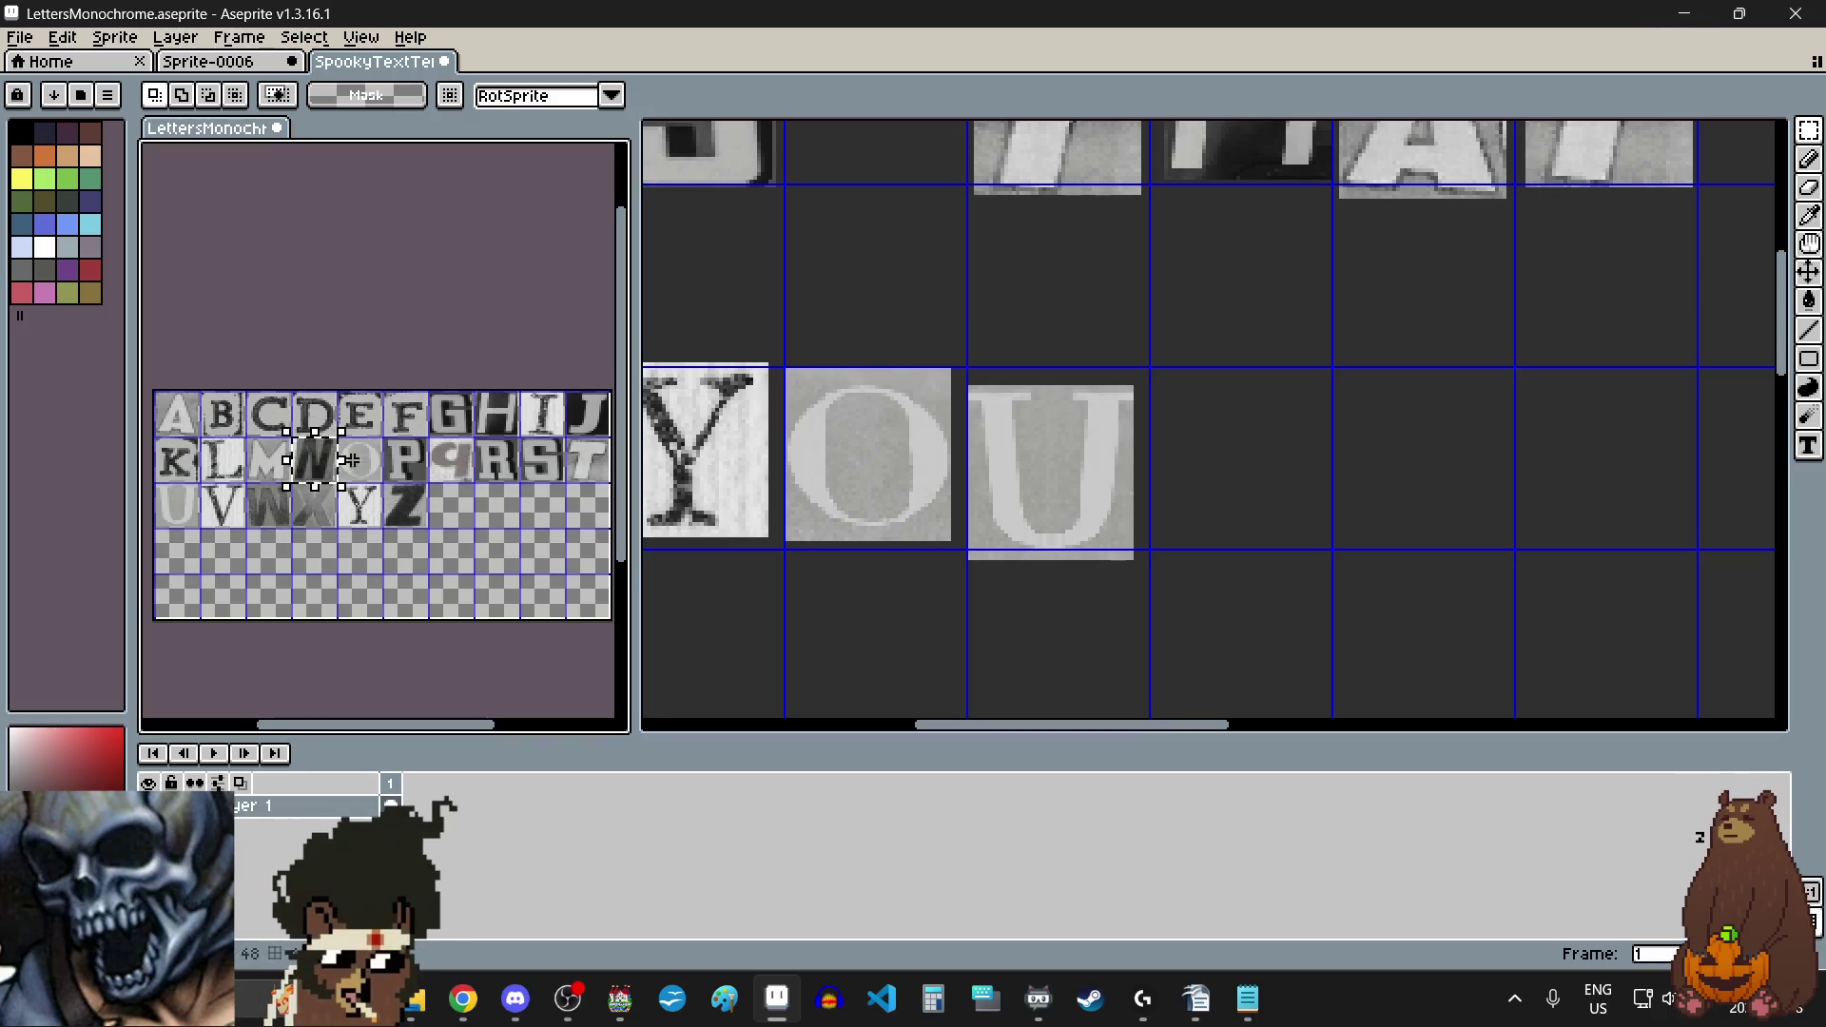
scroll(1329, 478, down, 4)
scroll(1223, 501, up, 2)
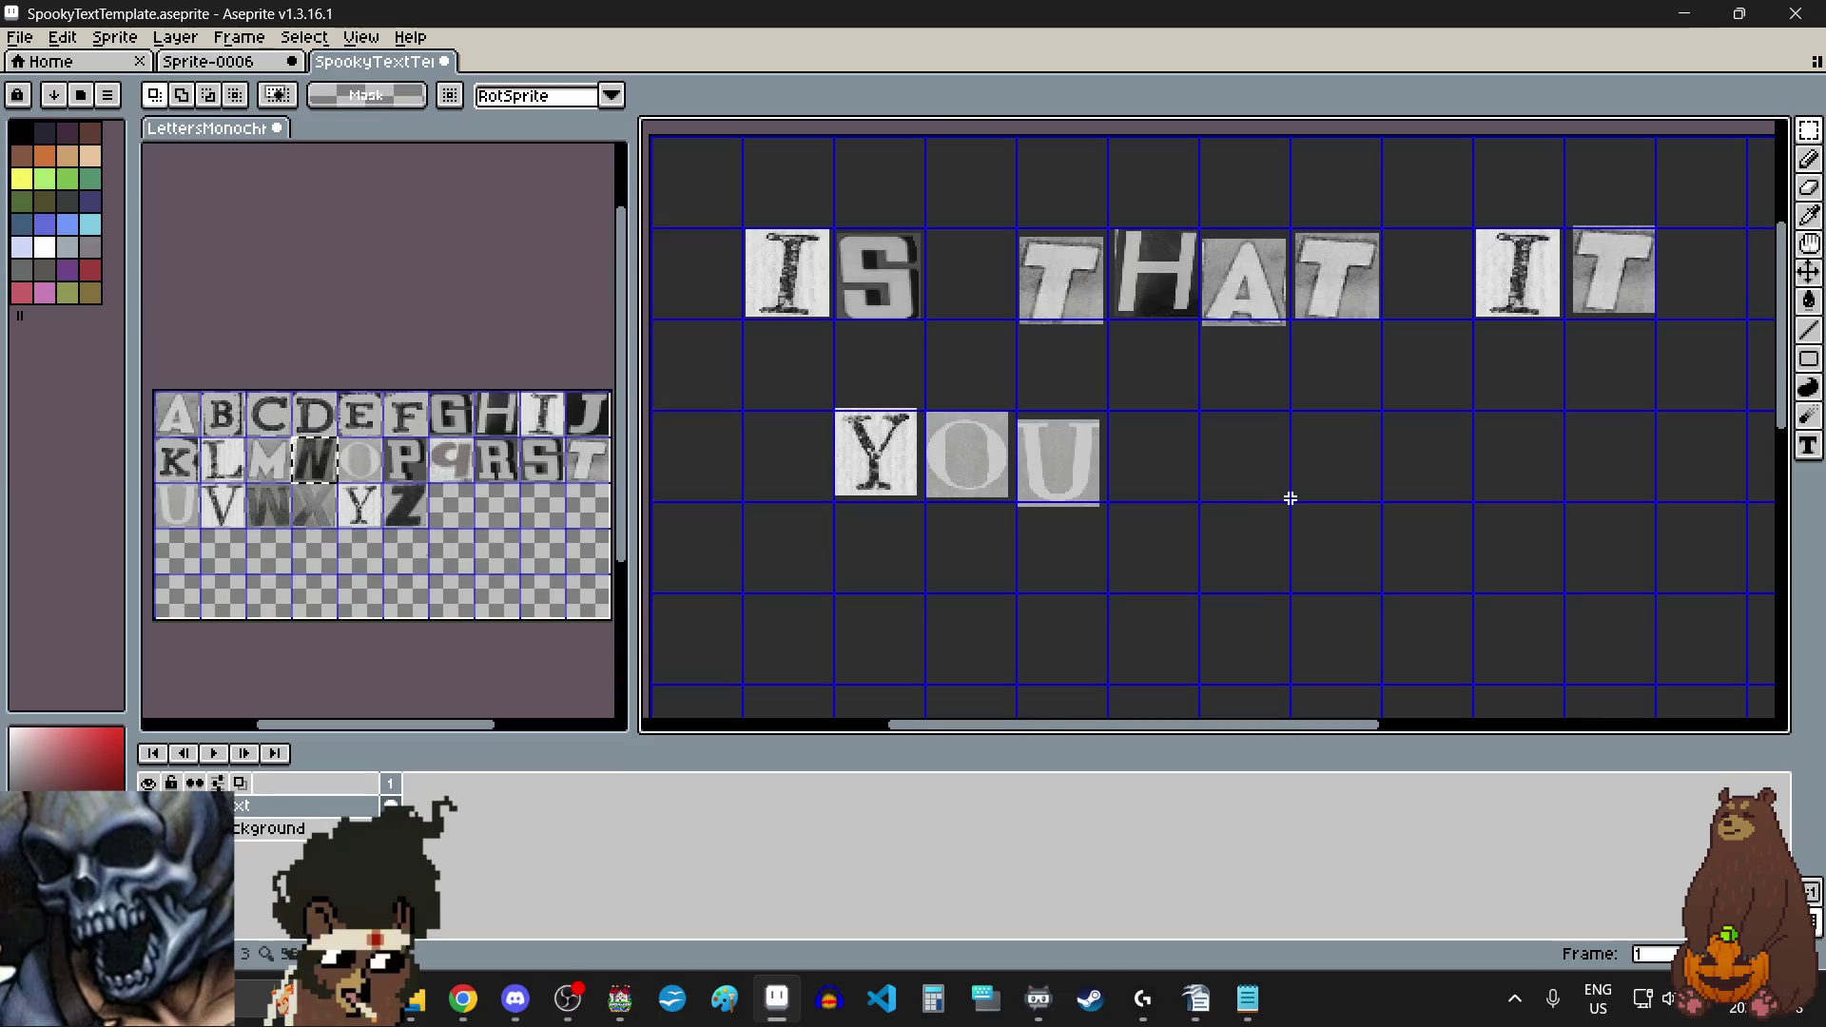
Step: Paste the N tile and place it right after YOU on the second line
key(ctrl+v)
drag(975, 275, 1263, 467)
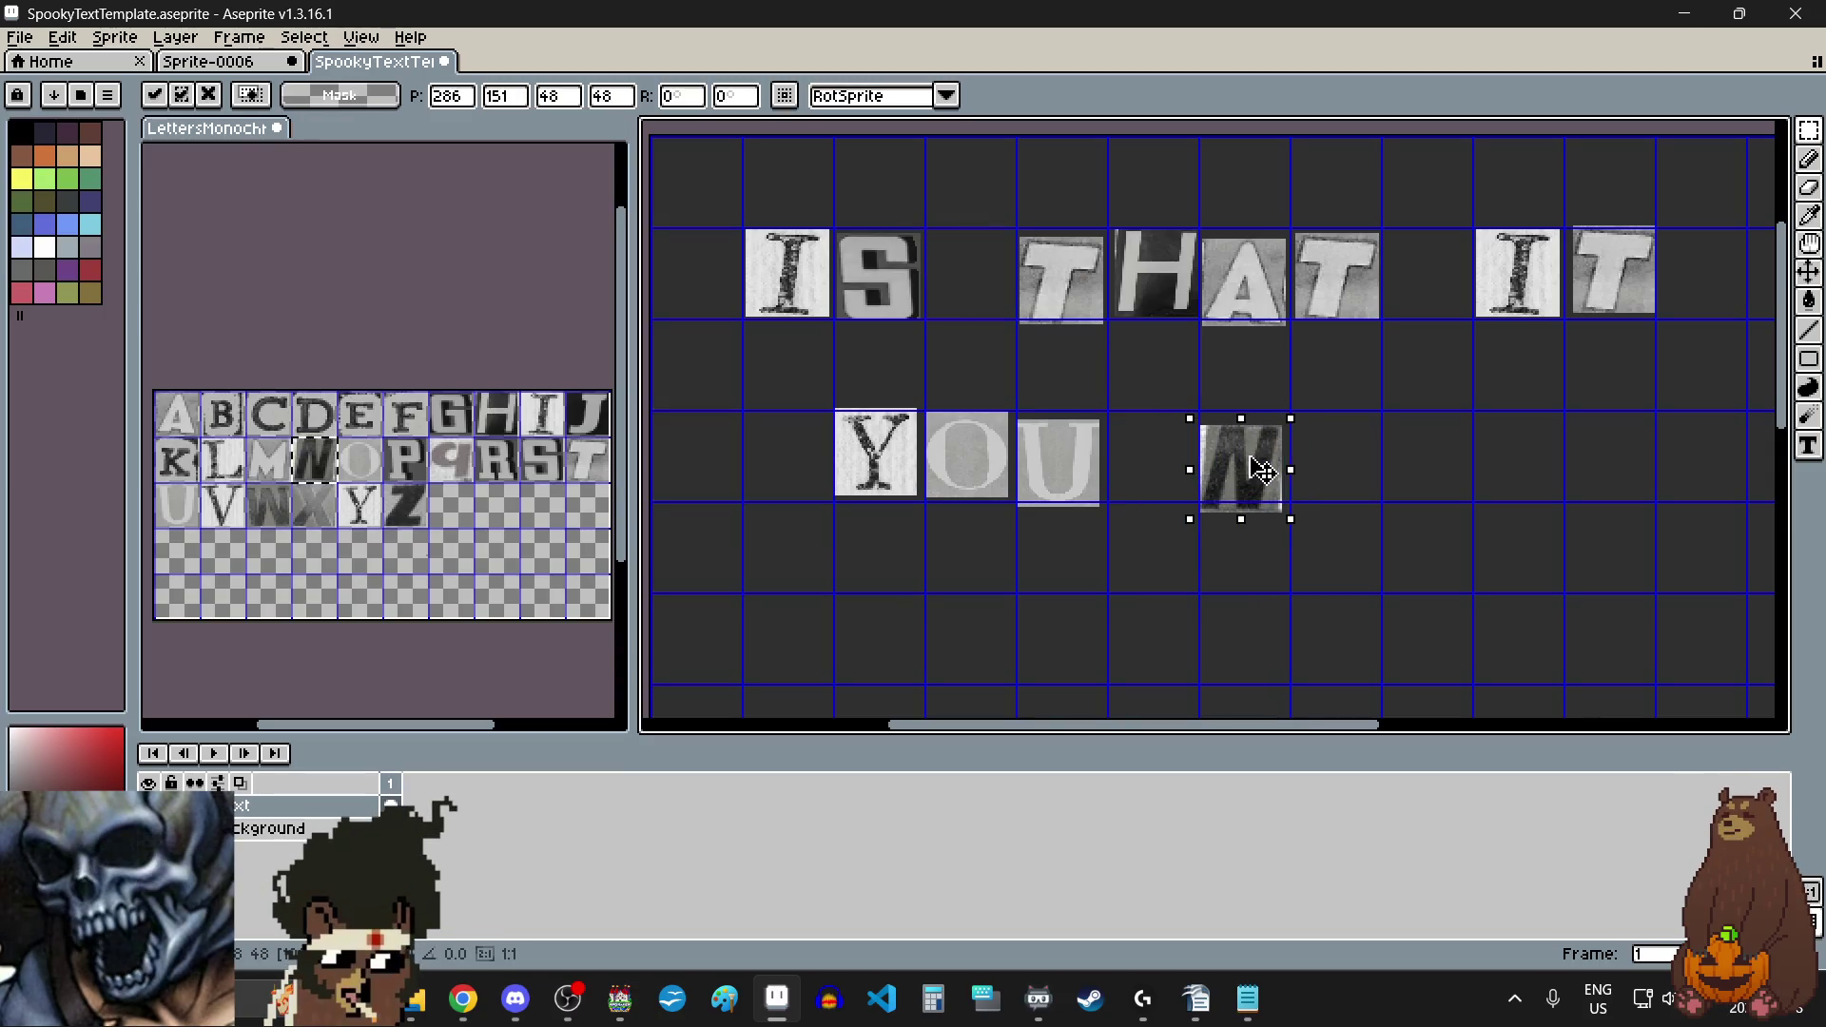
scroll(1227, 404, up, 4)
drag(1257, 559, 1265, 532)
click(1068, 534)
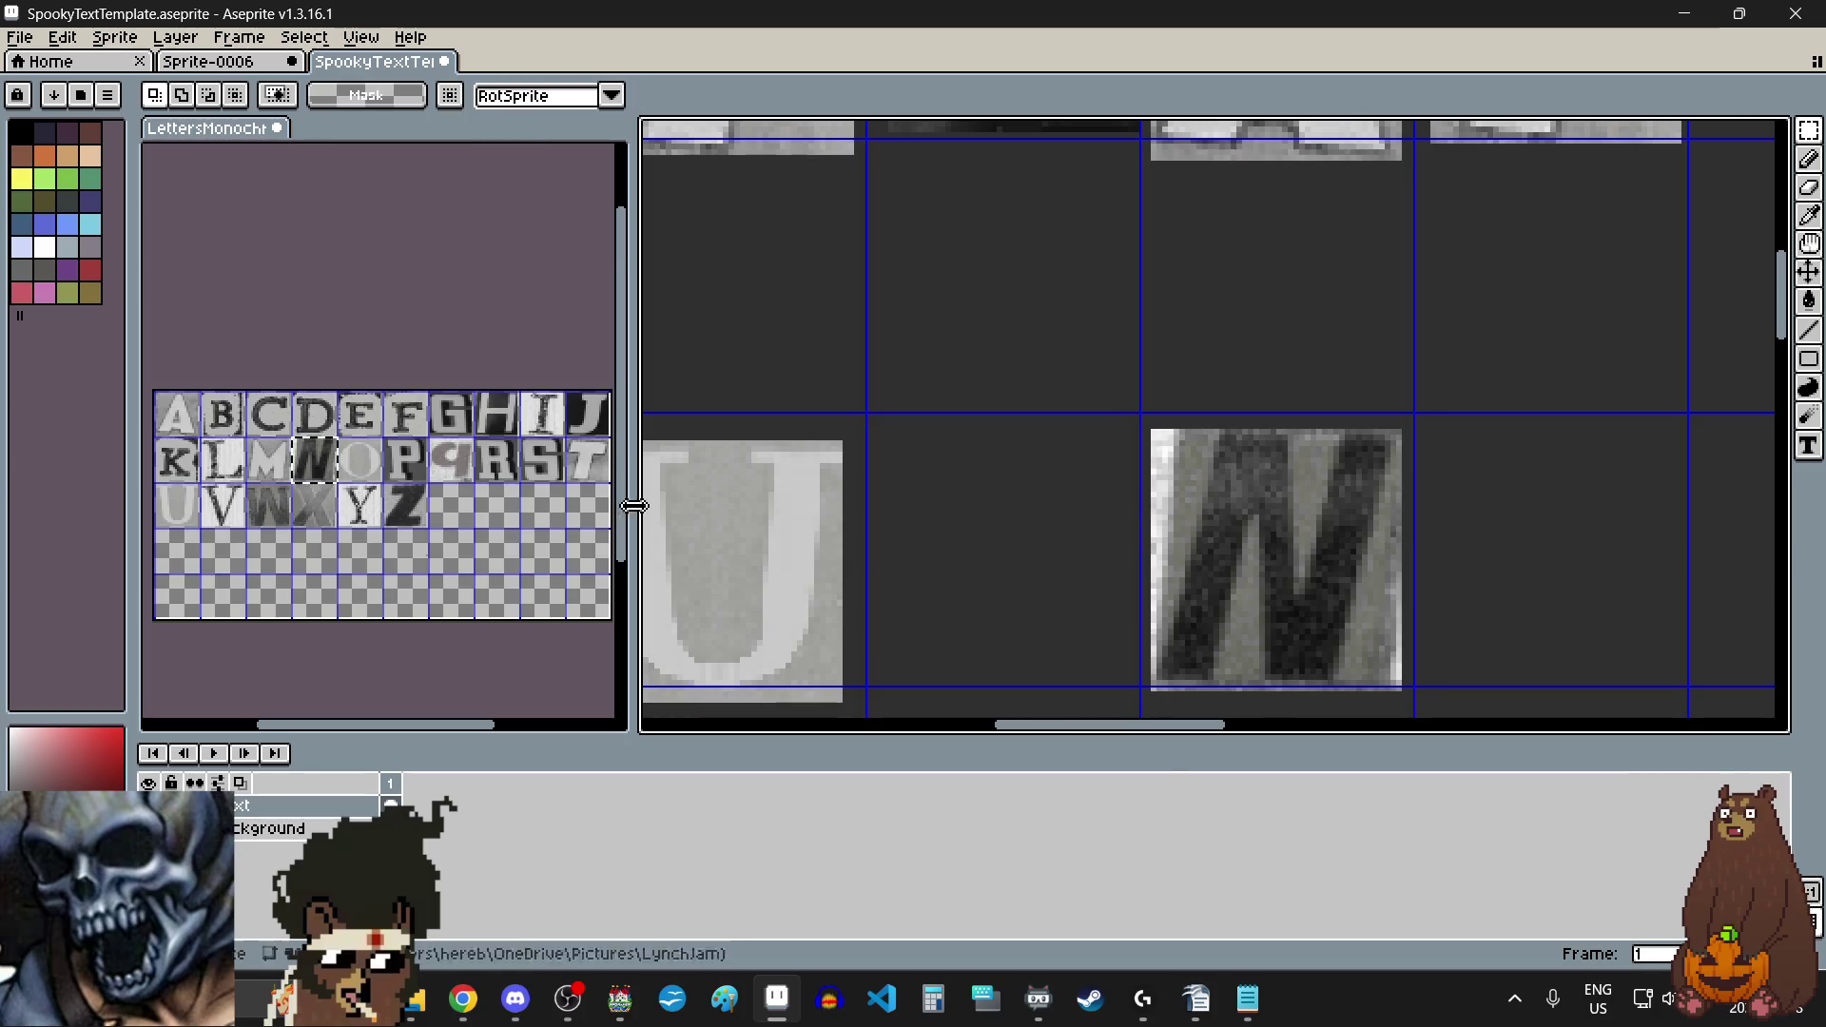
Step: Paste two E tiles side by side after the N
click(369, 407)
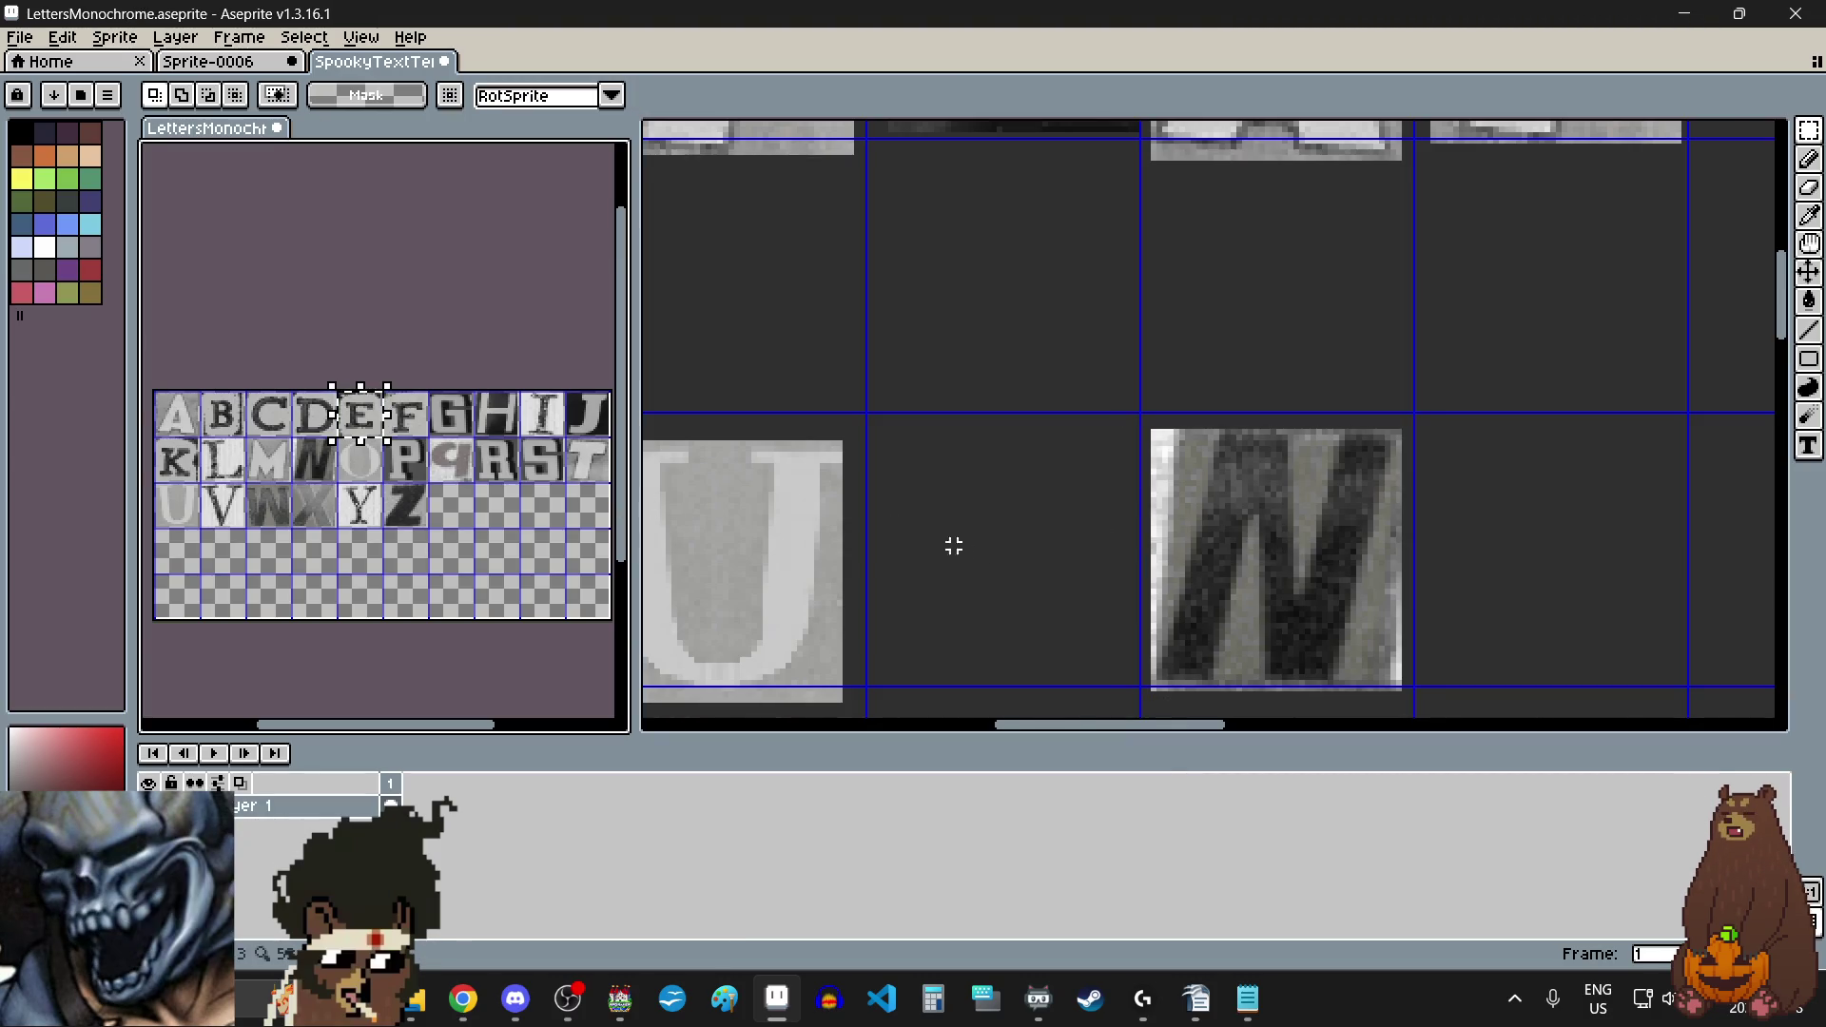
scroll(913, 534, down, 3)
scroll(1271, 570, up, 2)
key(ctrl+v)
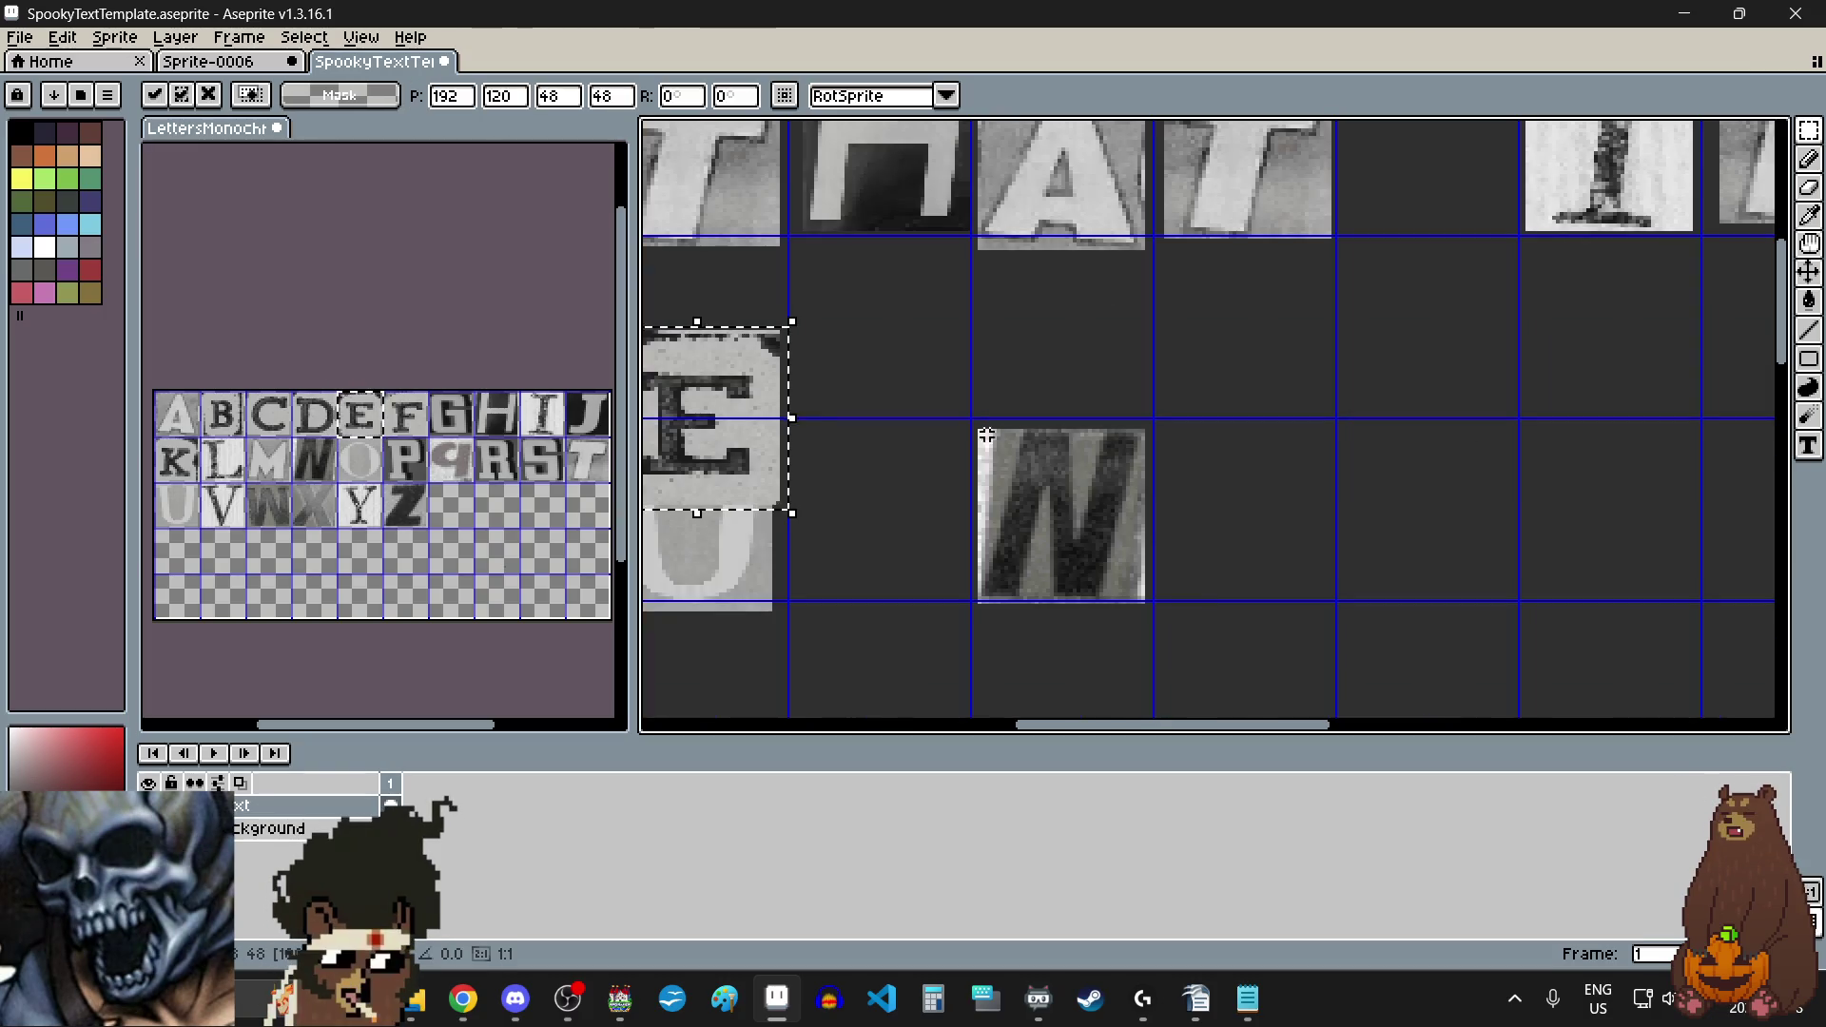
drag(751, 428, 1268, 538)
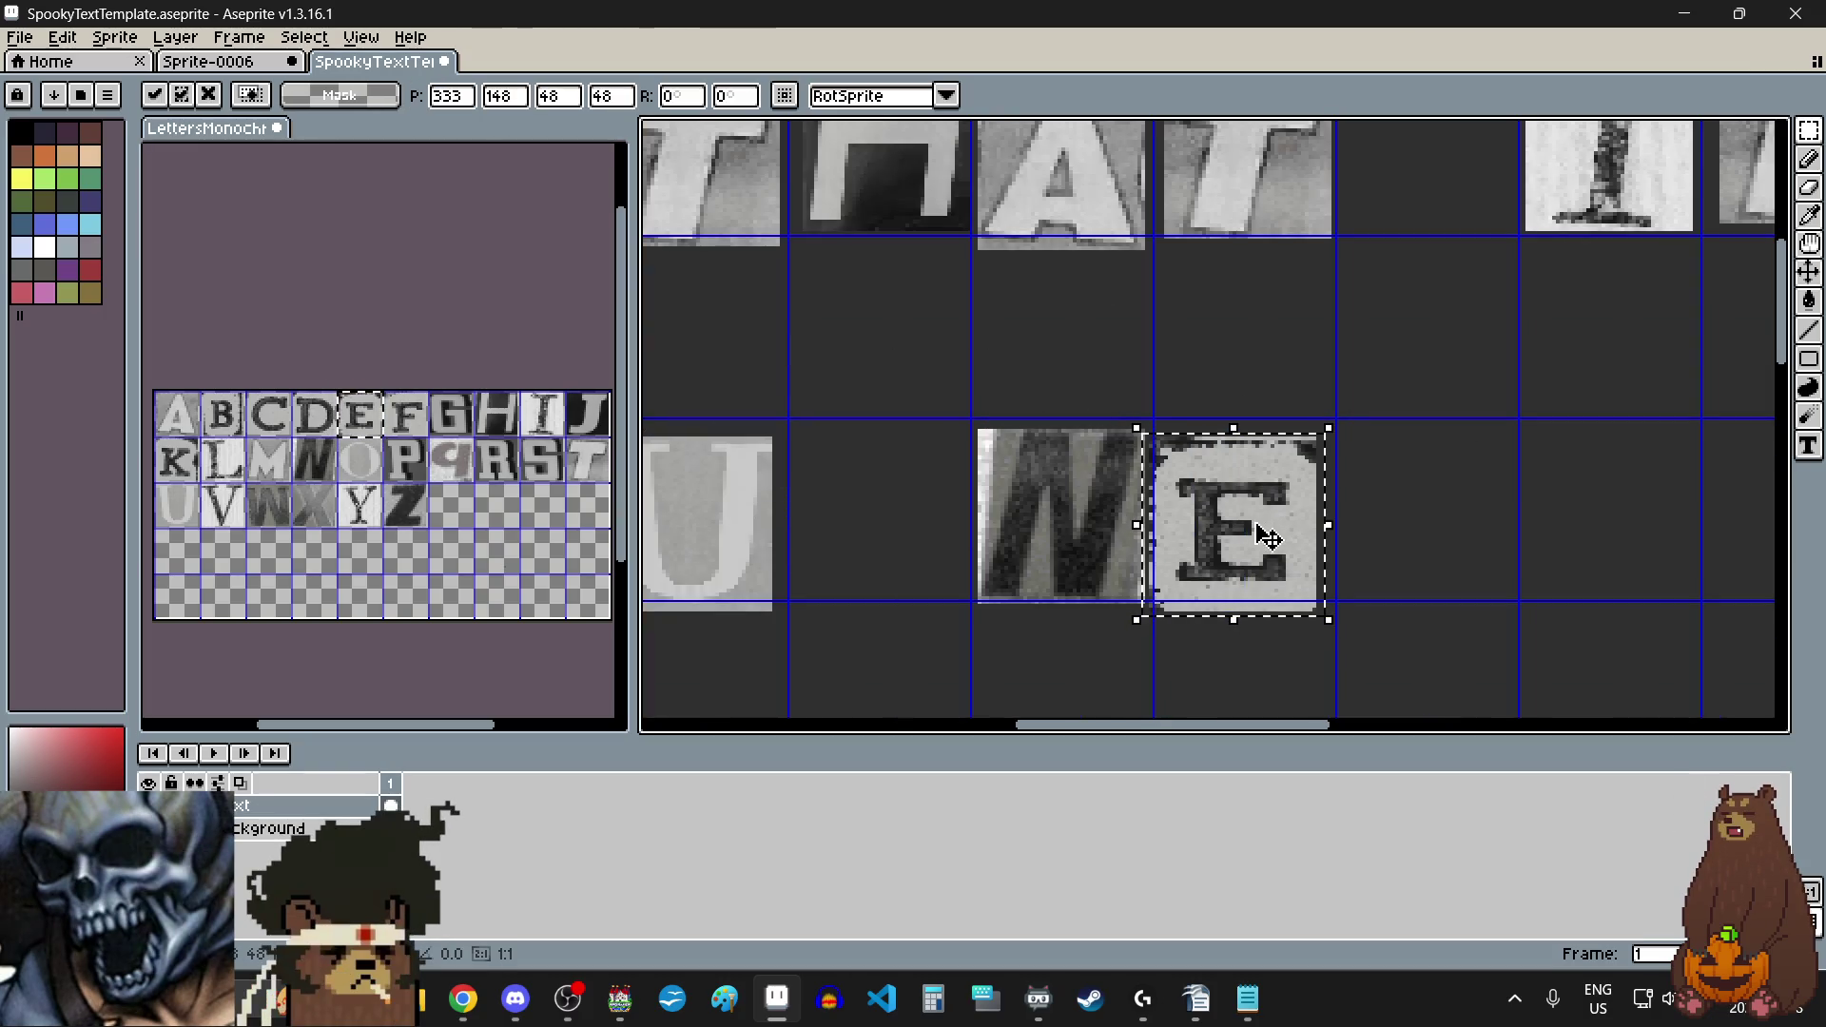
click(1409, 560)
key(ctrl+v)
mouse_move(748, 431)
mouse_down()
mouse_move(1469, 556)
mouse_move(1427, 527)
mouse_move(1436, 513)
mouse_up()
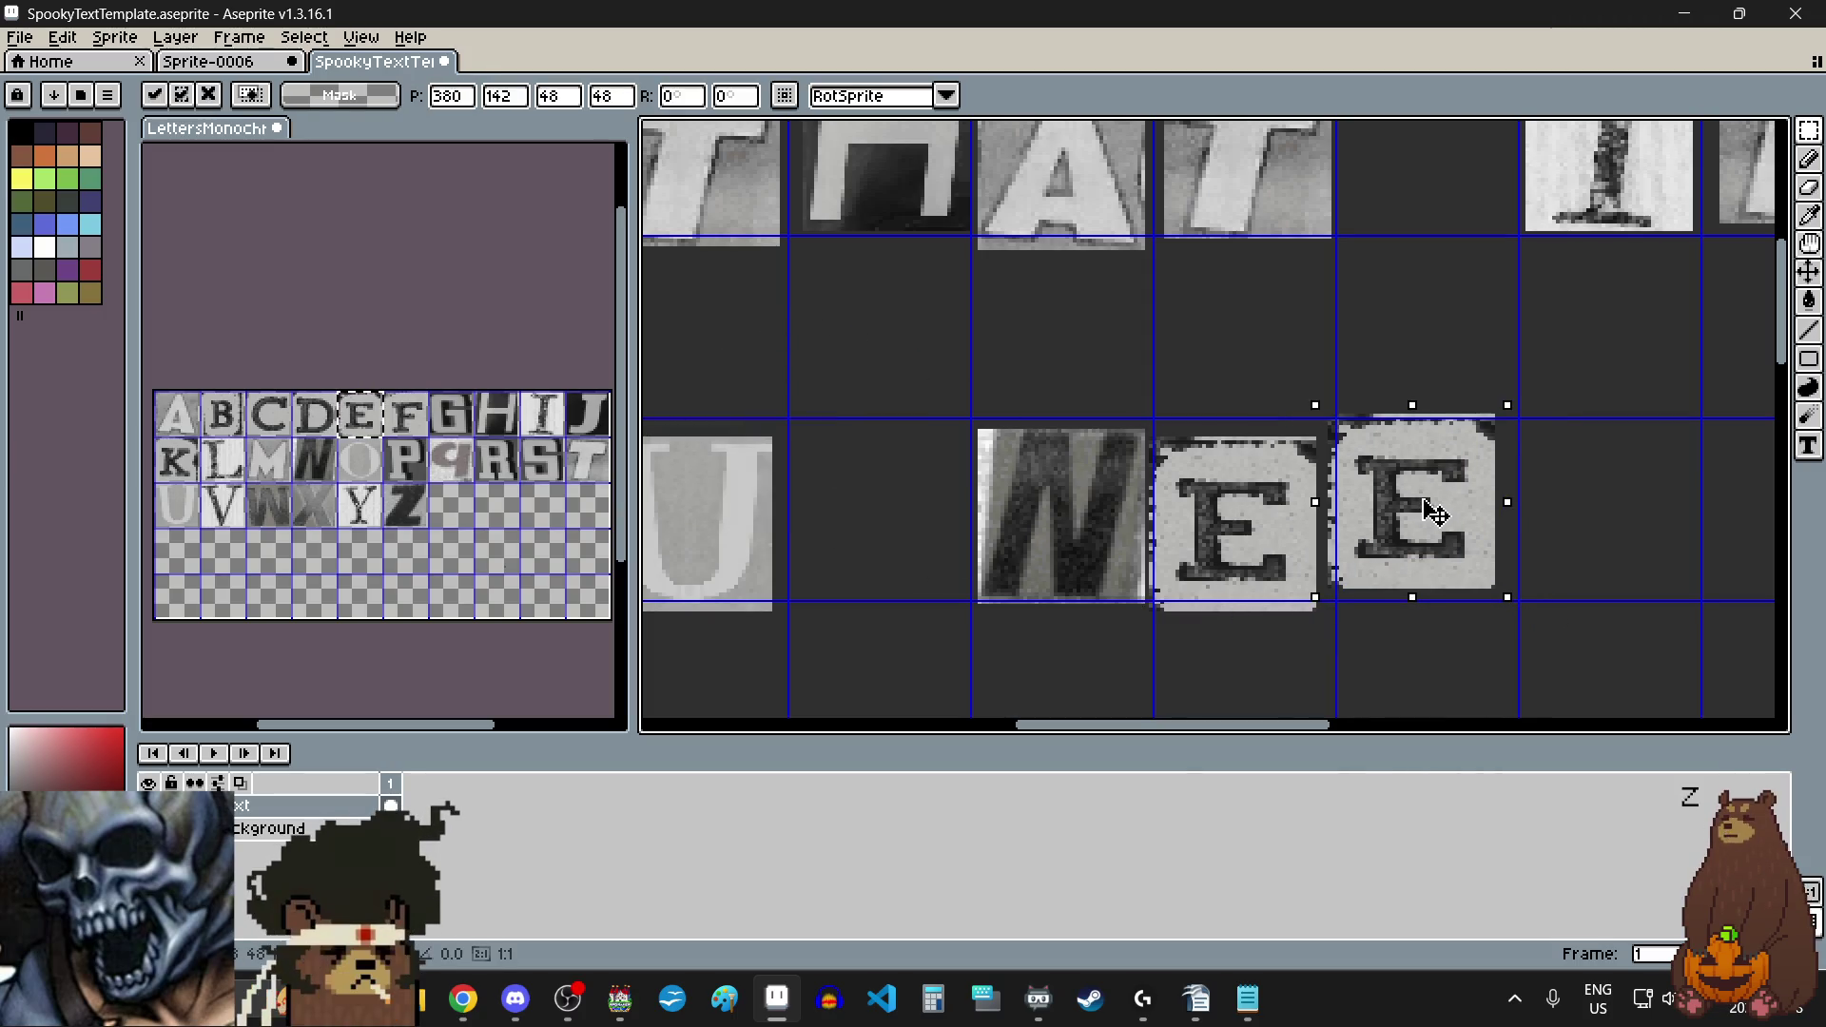
click(868, 525)
Step: Copy the D tile from the letter sheet and place it after the second E
drag(290, 392, 328, 431)
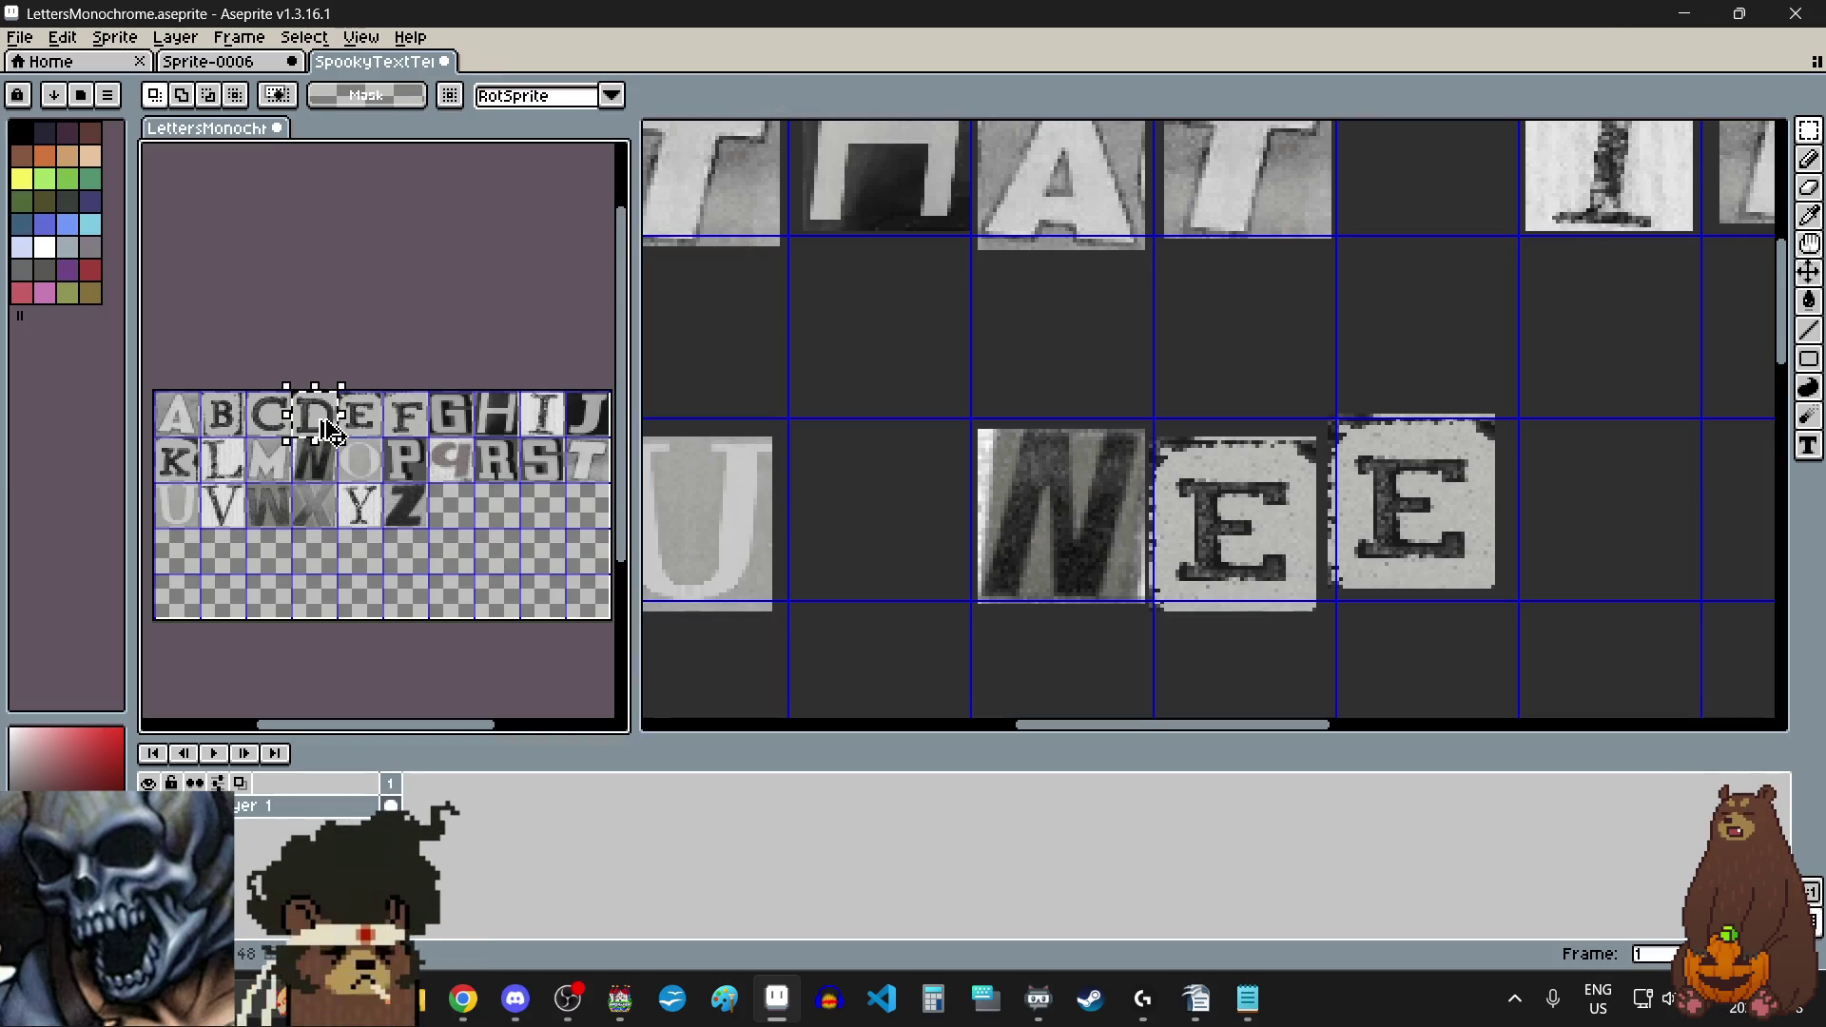
key(ctrl+c)
click(1605, 490)
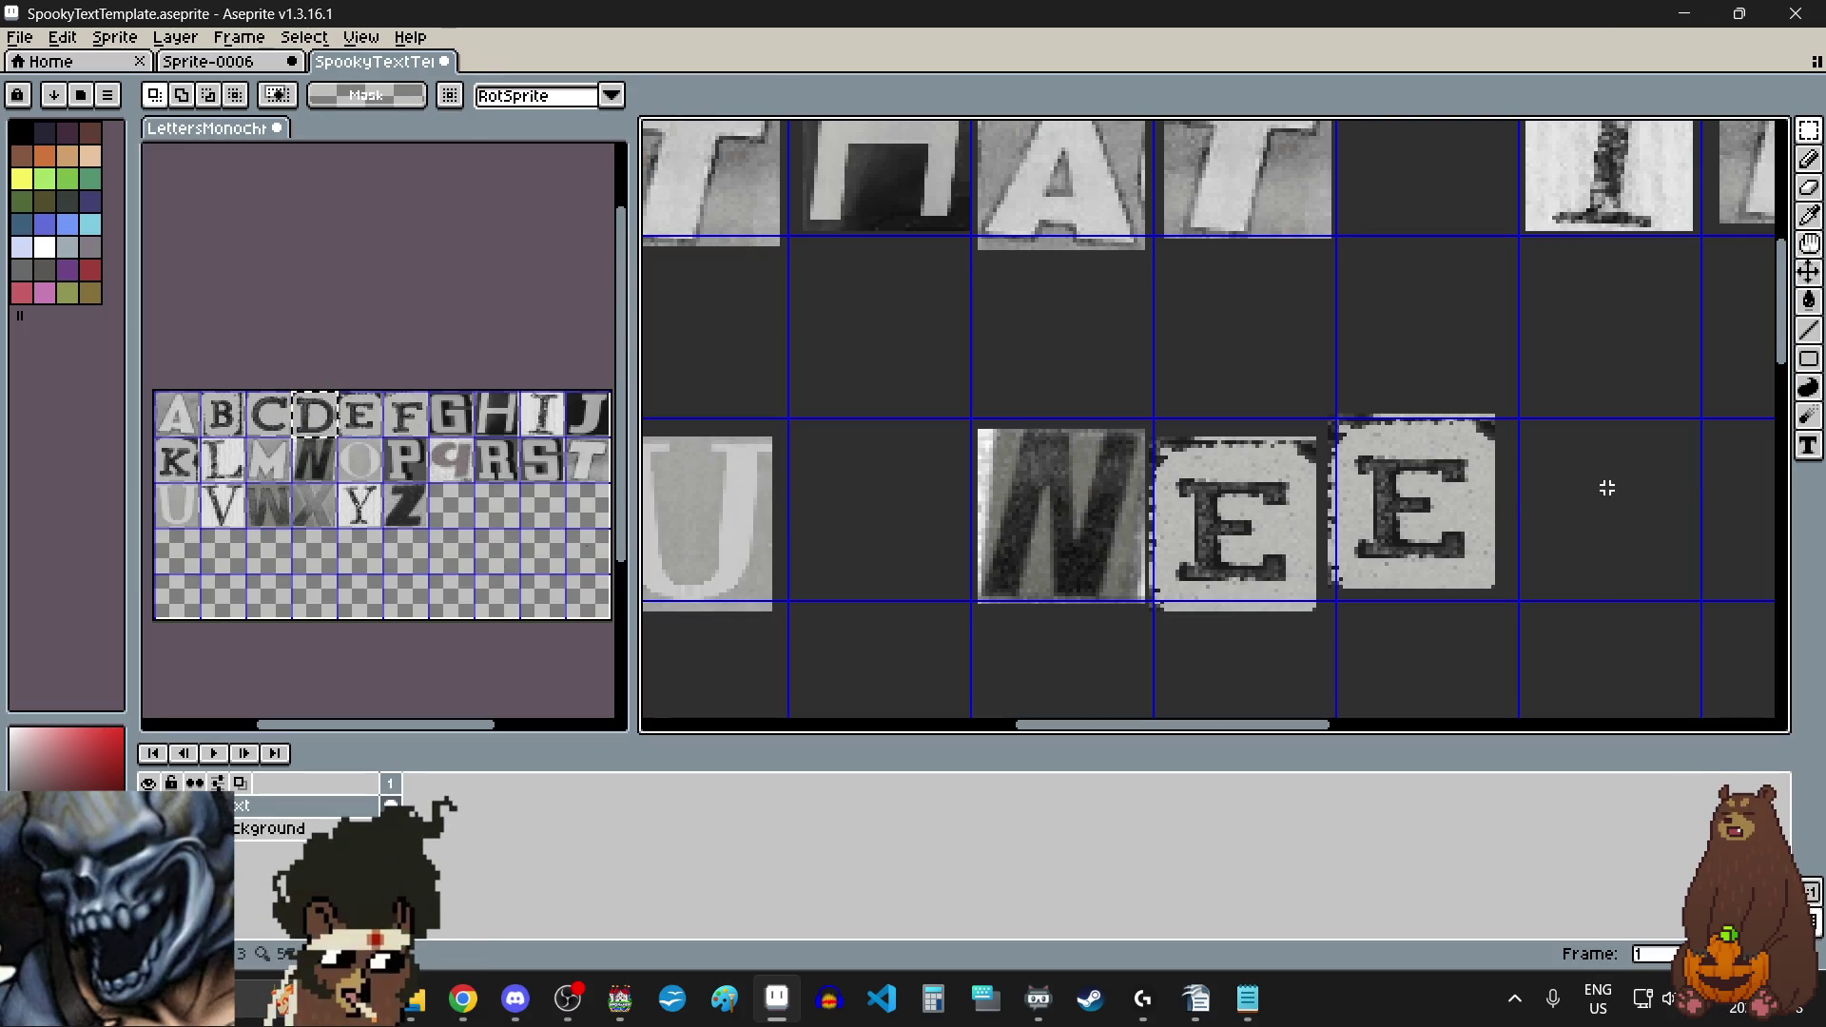
key(ctrl+v)
drag(1203, 418, 1591, 519)
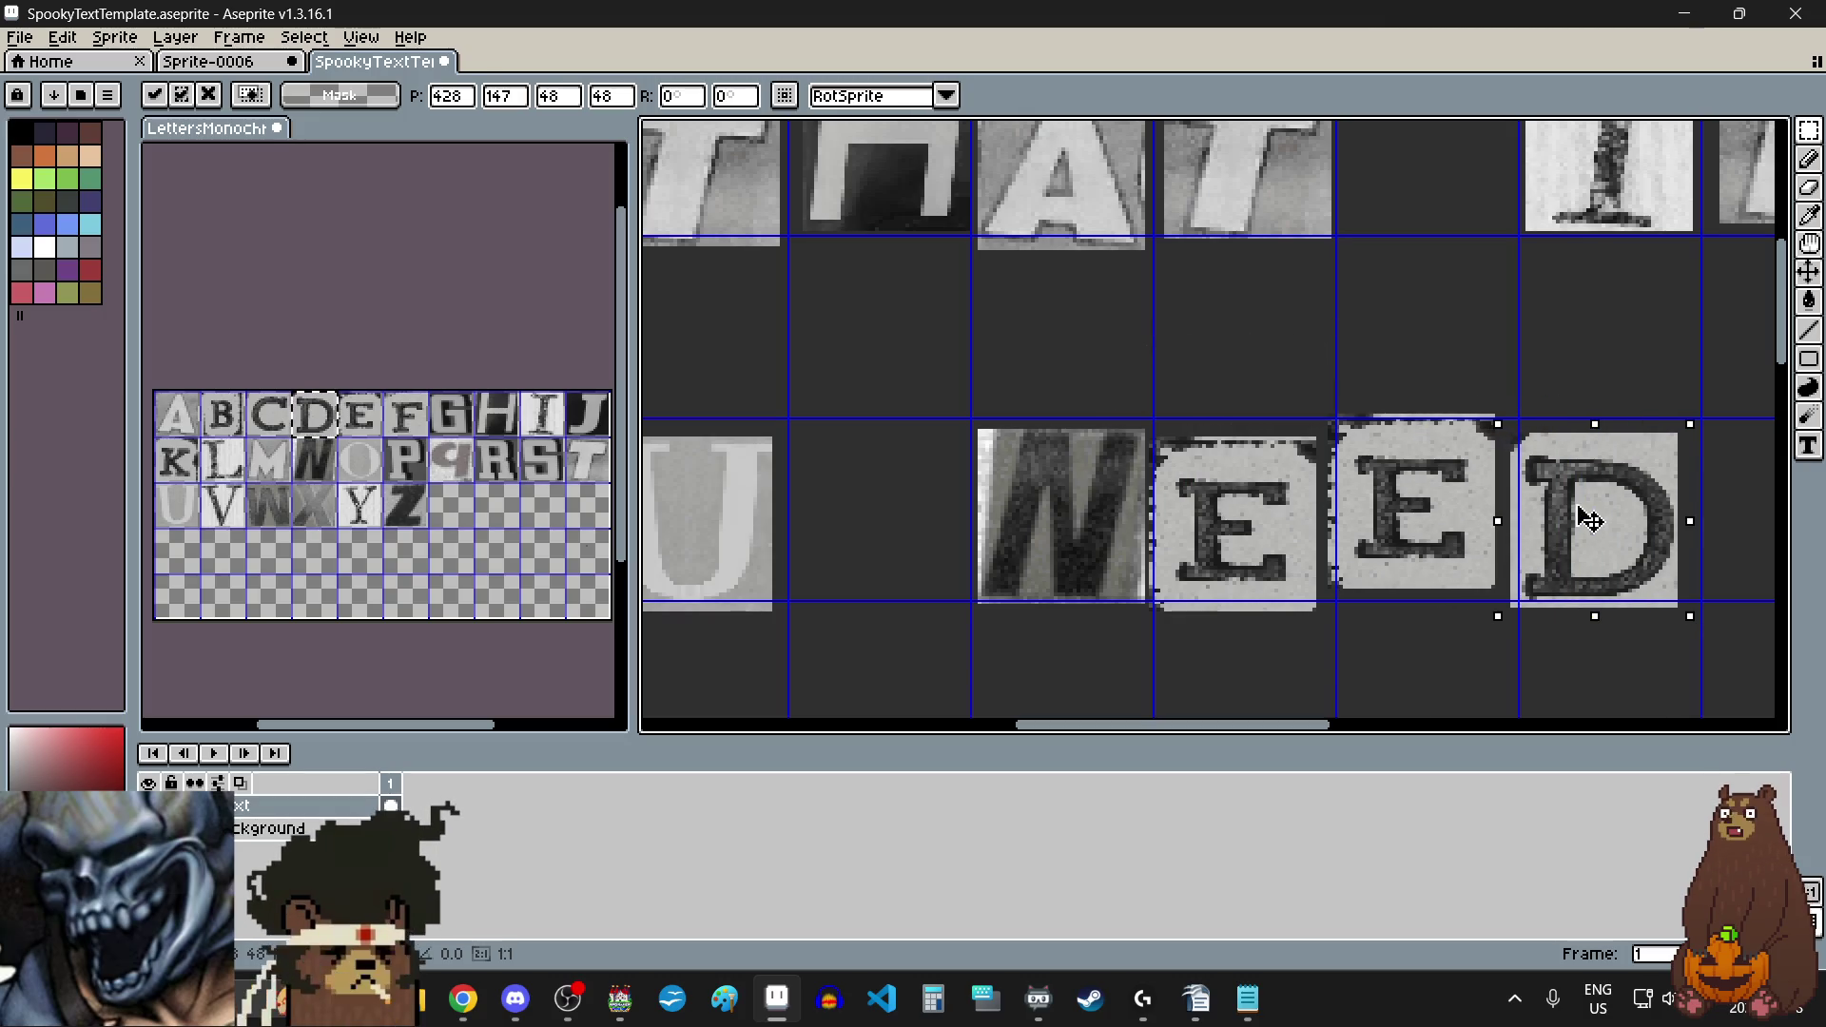
click(922, 529)
scroll(922, 530, down, 4)
scroll(1537, 571, up, 1)
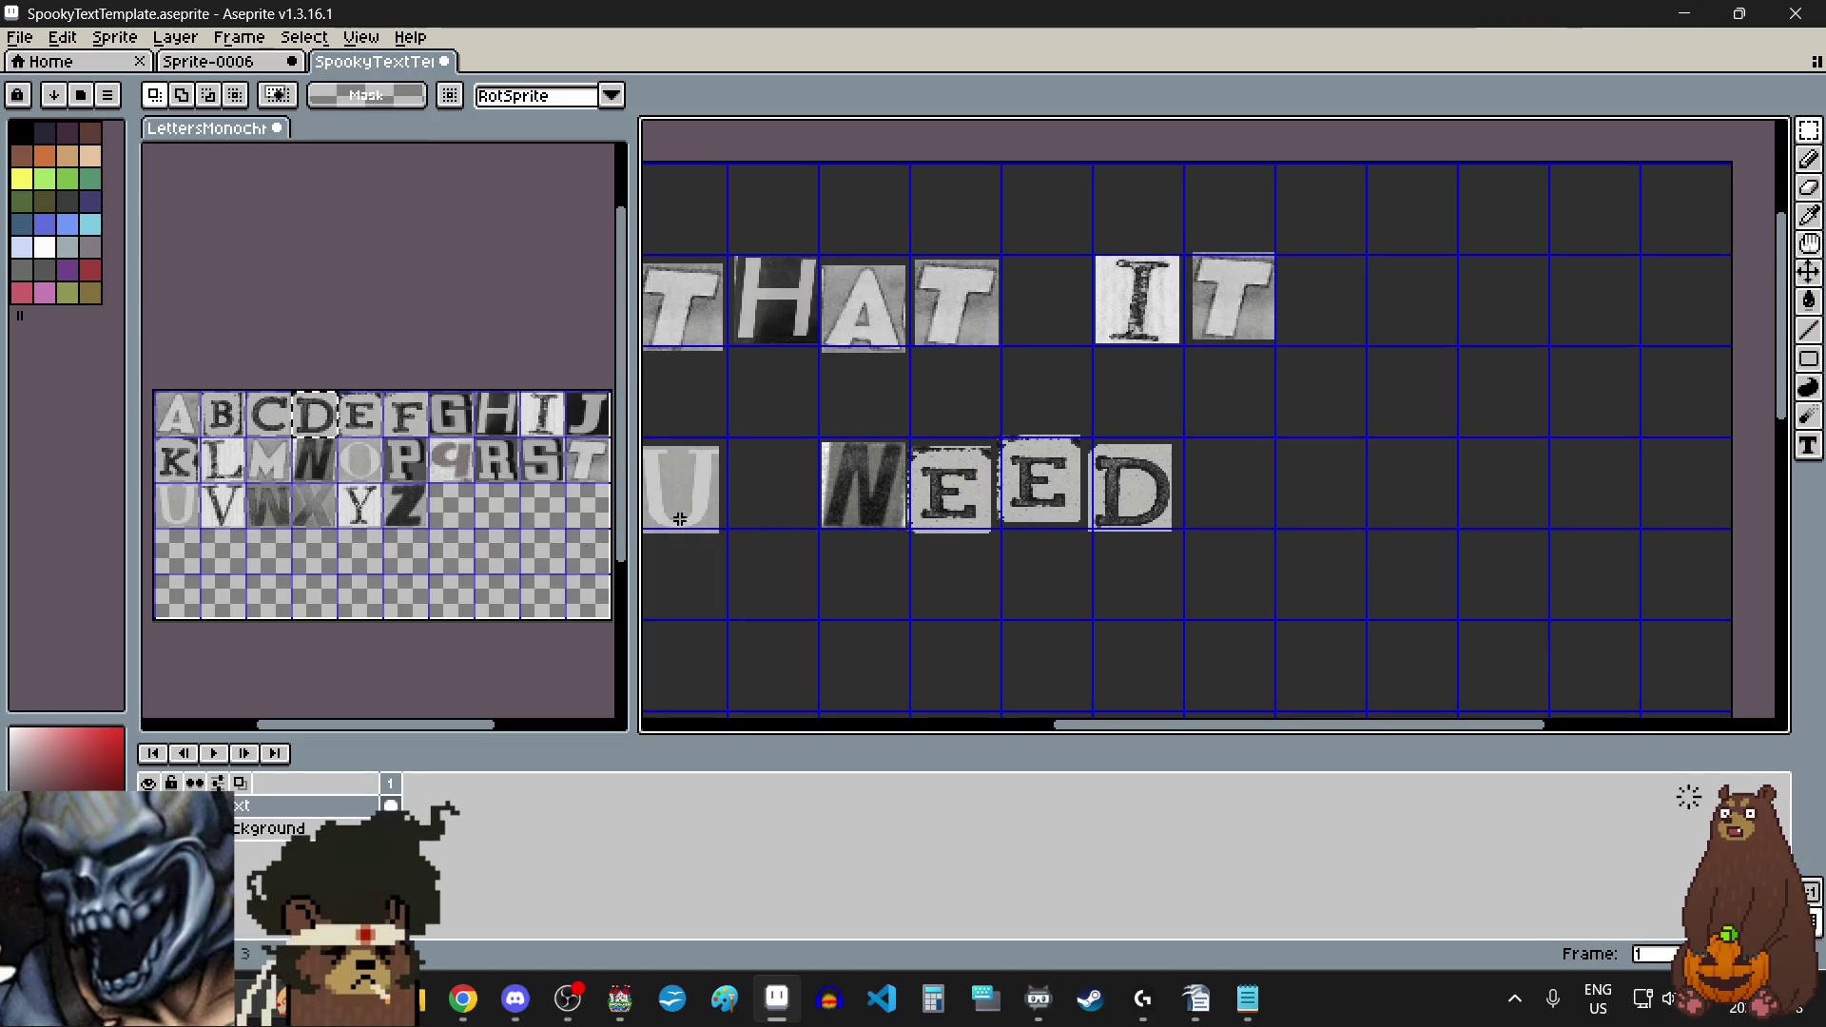
Step: Paste the T tile and place it after NEED on line two
click(590, 463)
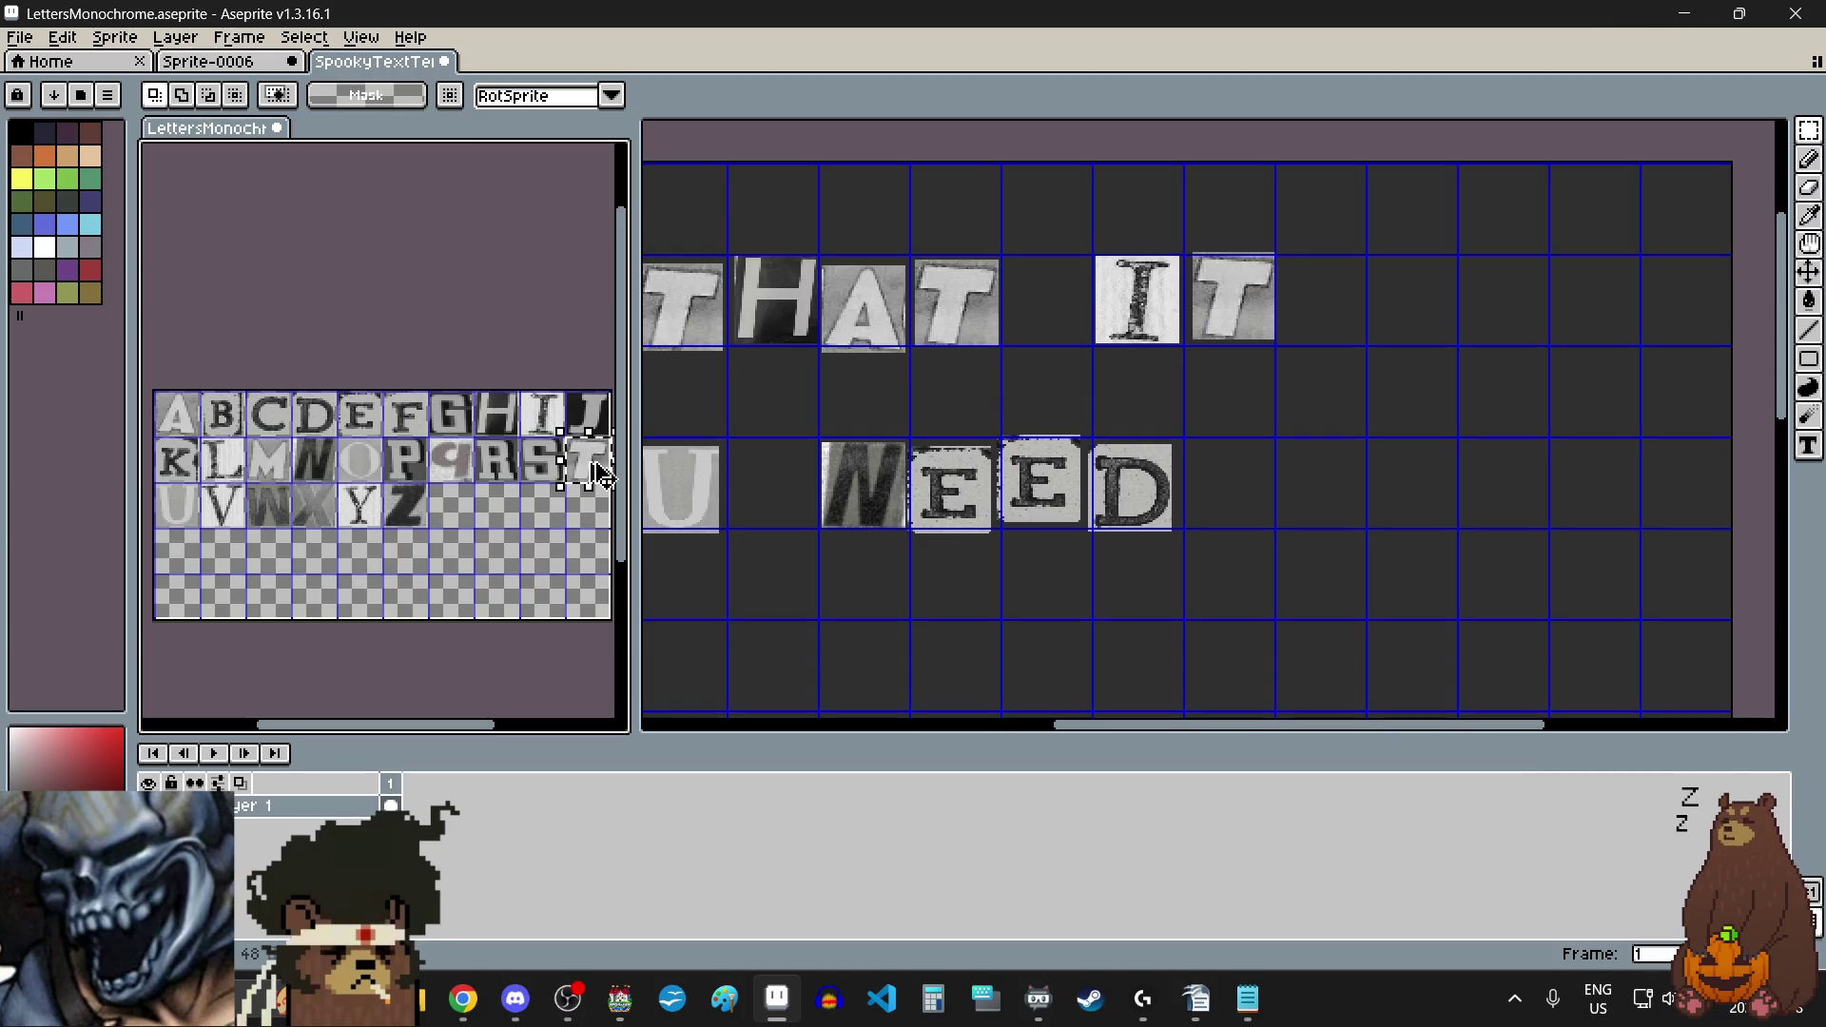
click(1290, 496)
key(ctrl+v)
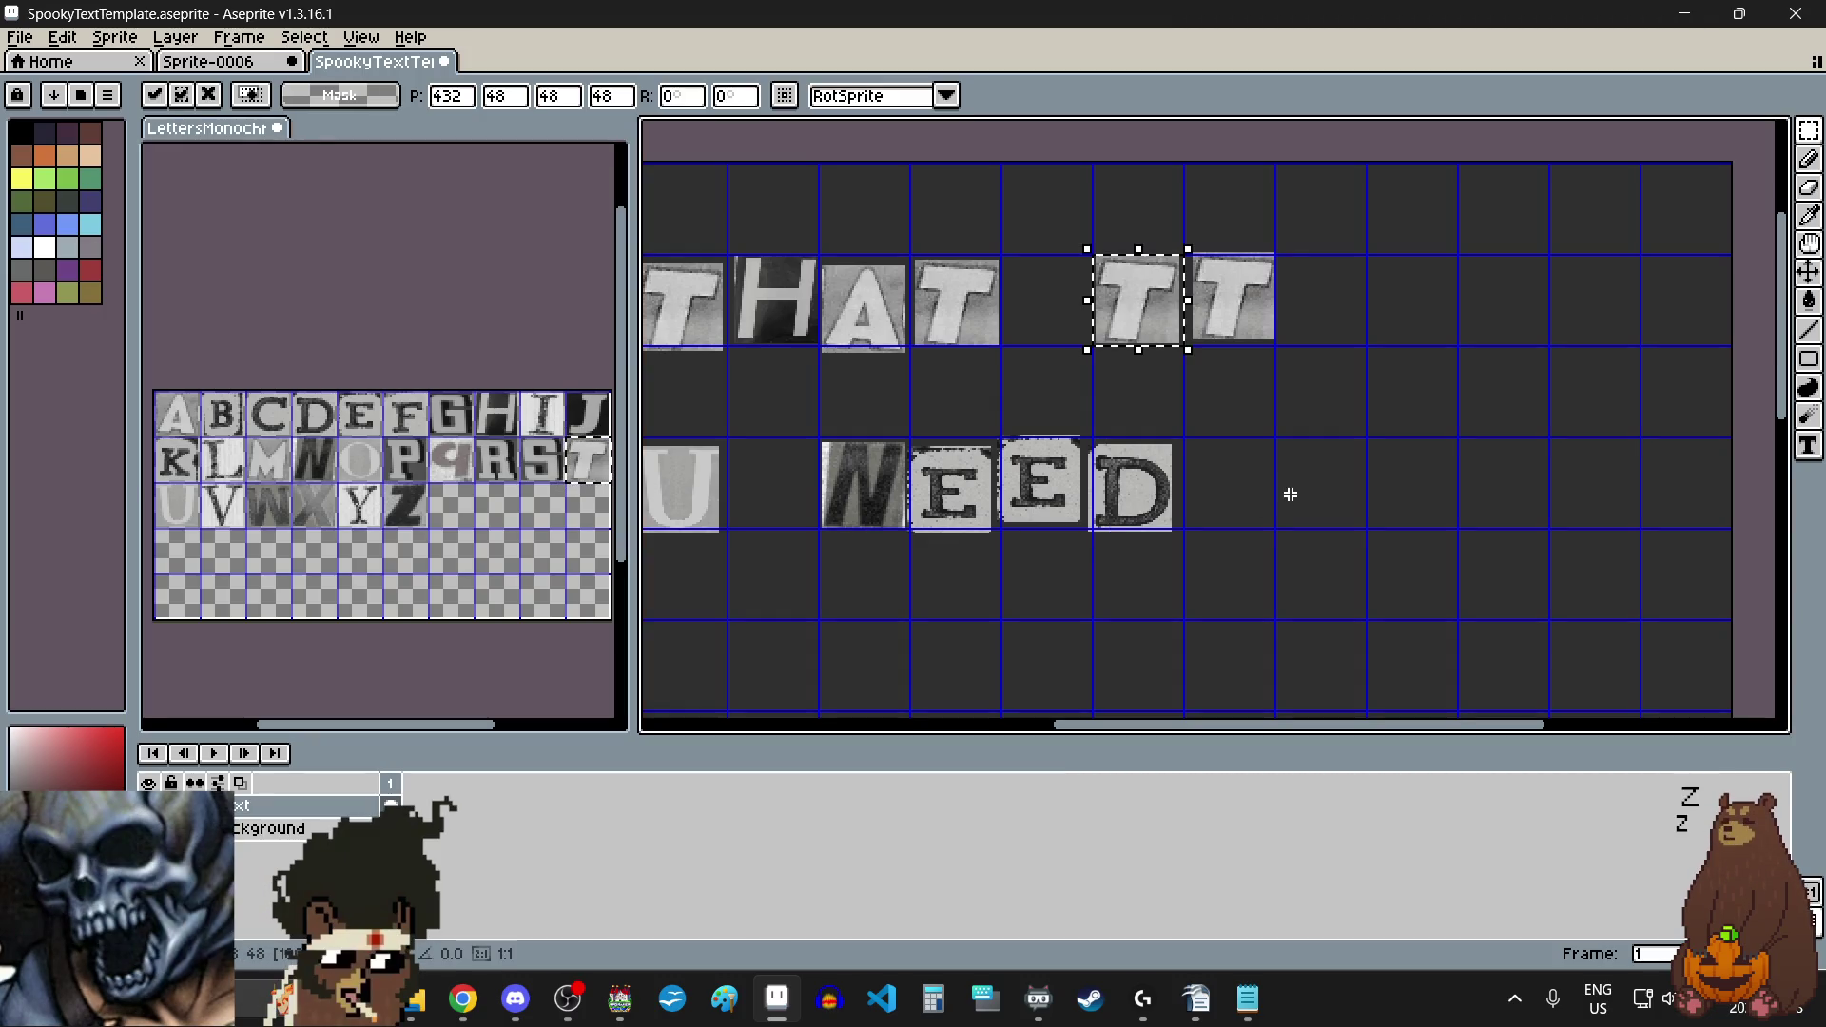
mouse_move(1289, 497)
mouse_down()
mouse_move(1362, 549)
mouse_move(1336, 482)
mouse_up()
scroll(1342, 518, up, 5)
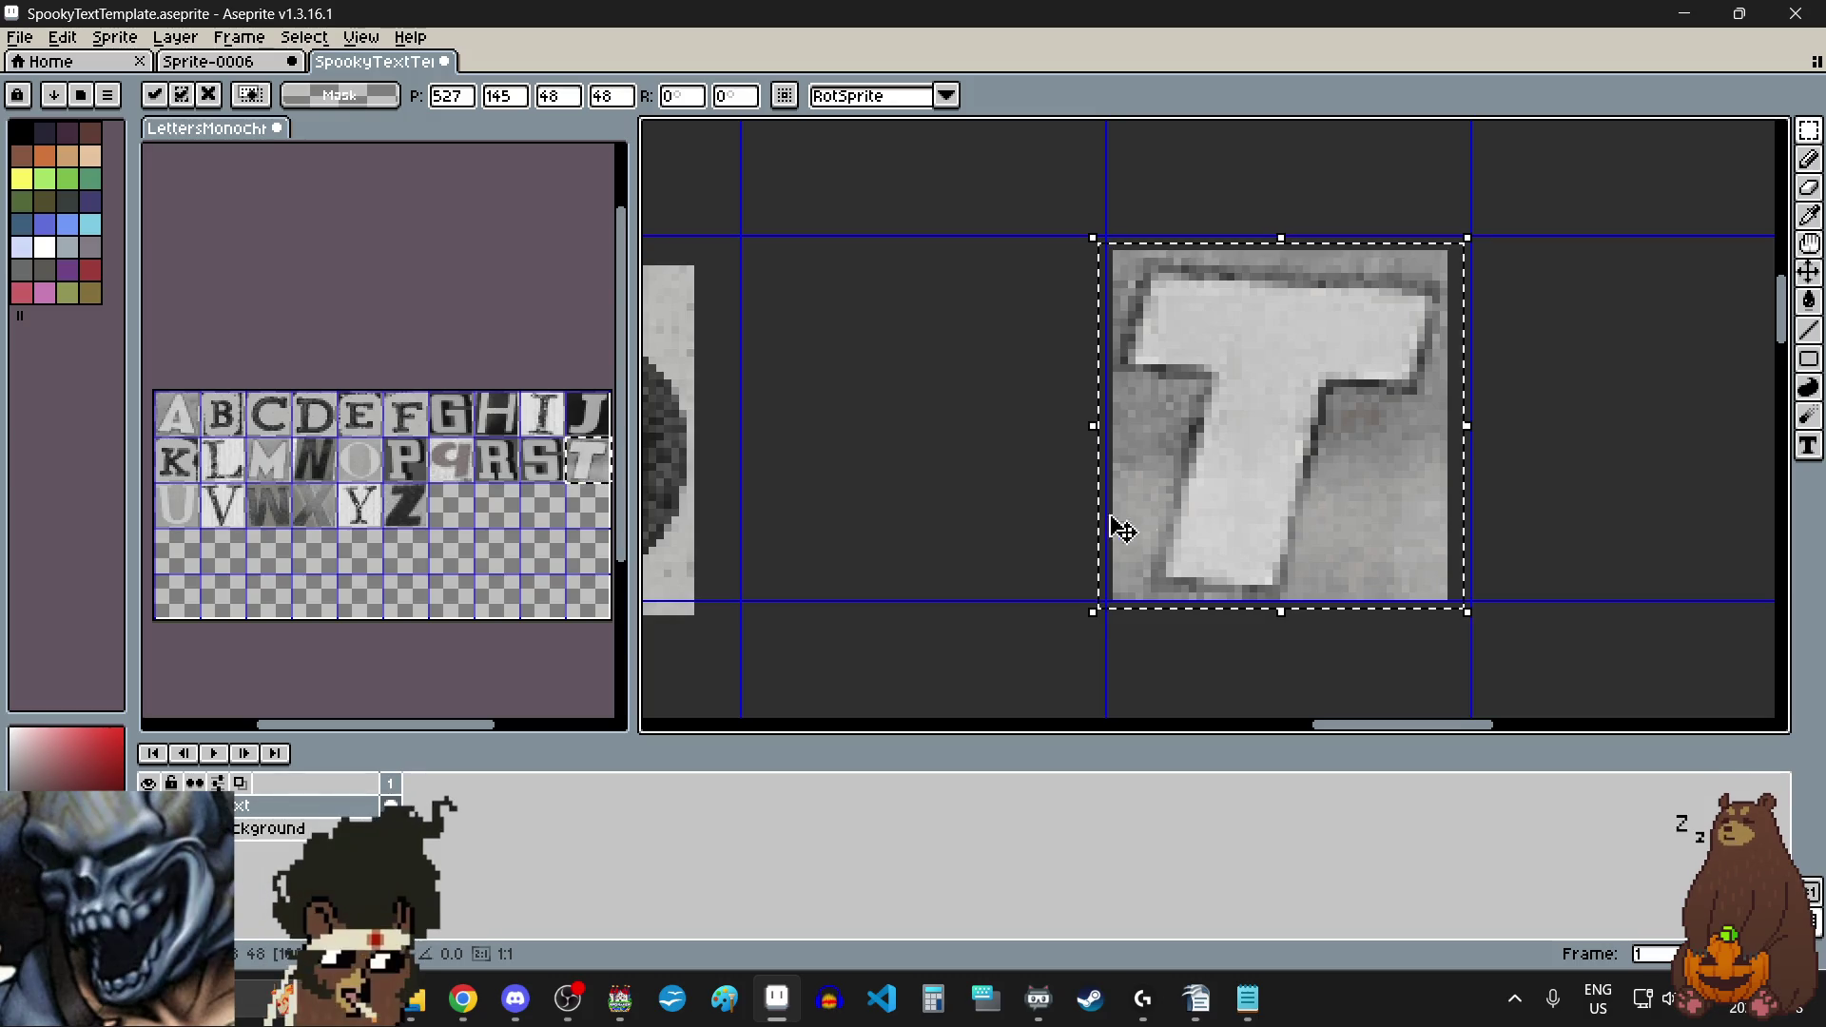
click(1006, 510)
scroll(1006, 510, down, 1)
Step: Copy the O tile from the letter sheet and place it right after the T
drag(355, 458, 368, 469)
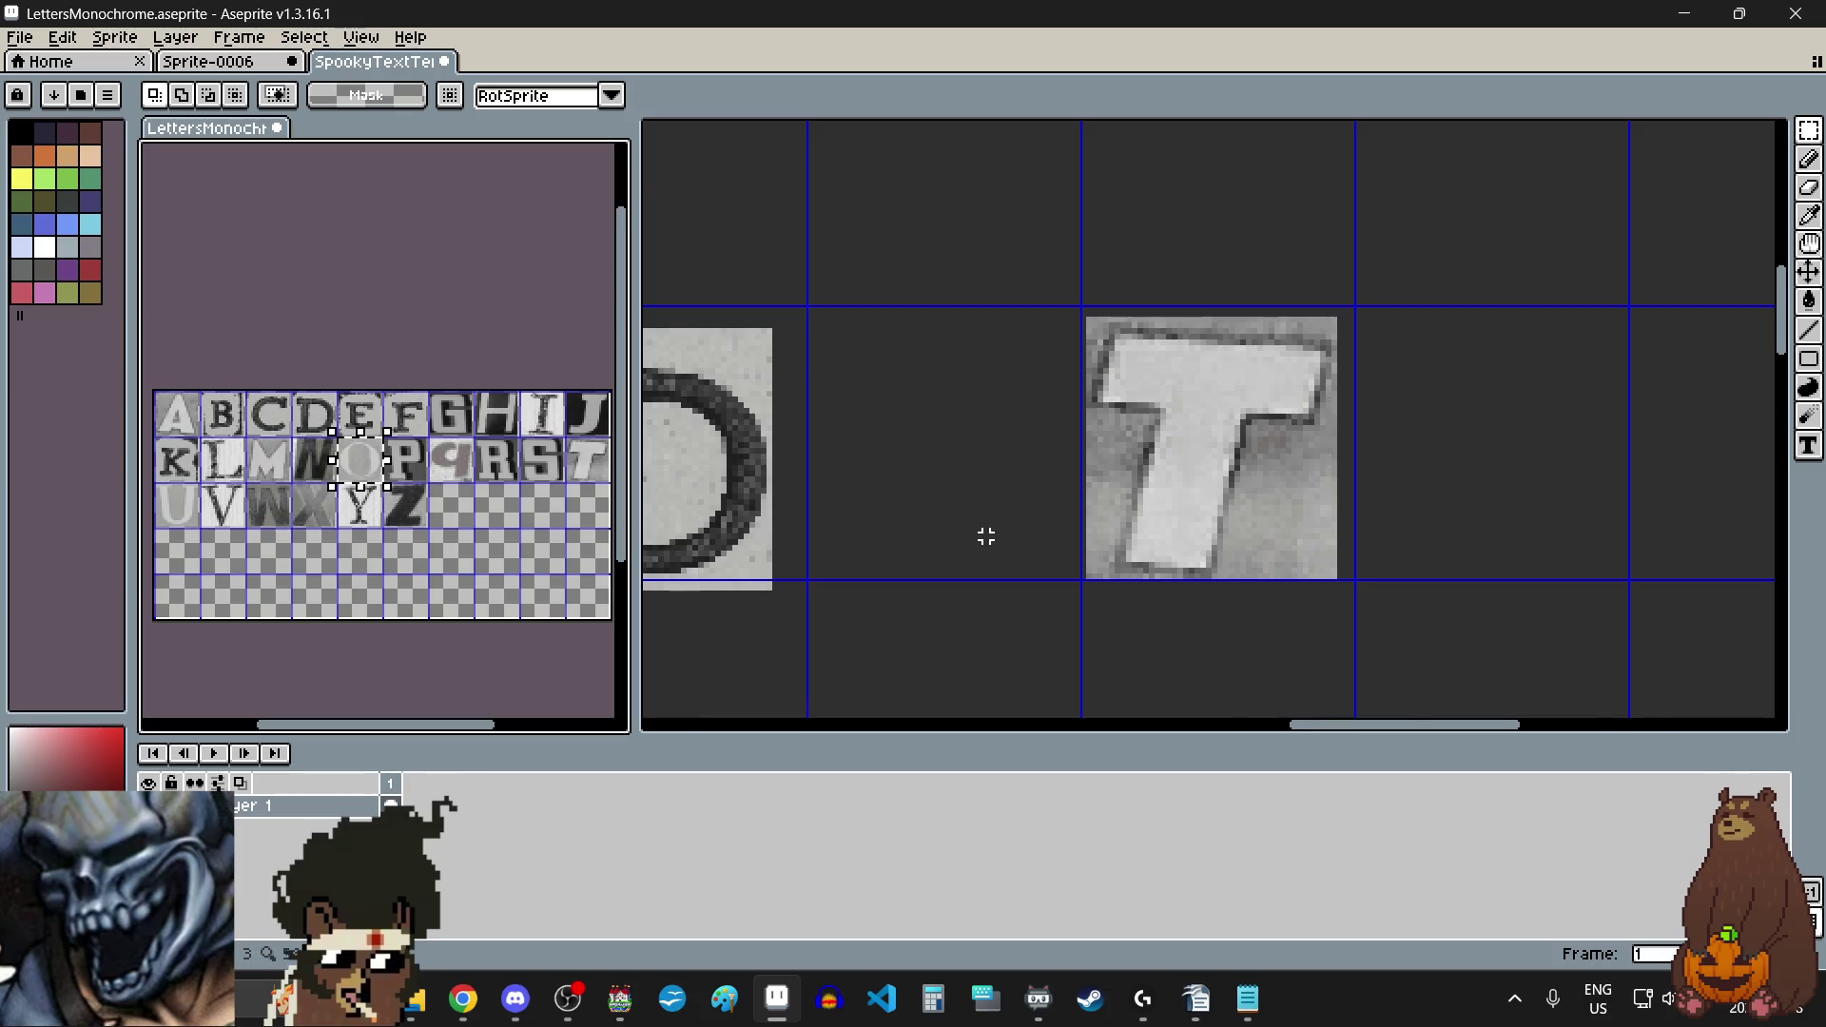
key(ctrl+c)
scroll(986, 536, down, 4)
scroll(1202, 542, up, 2)
click(1133, 510)
key(ctrl+v)
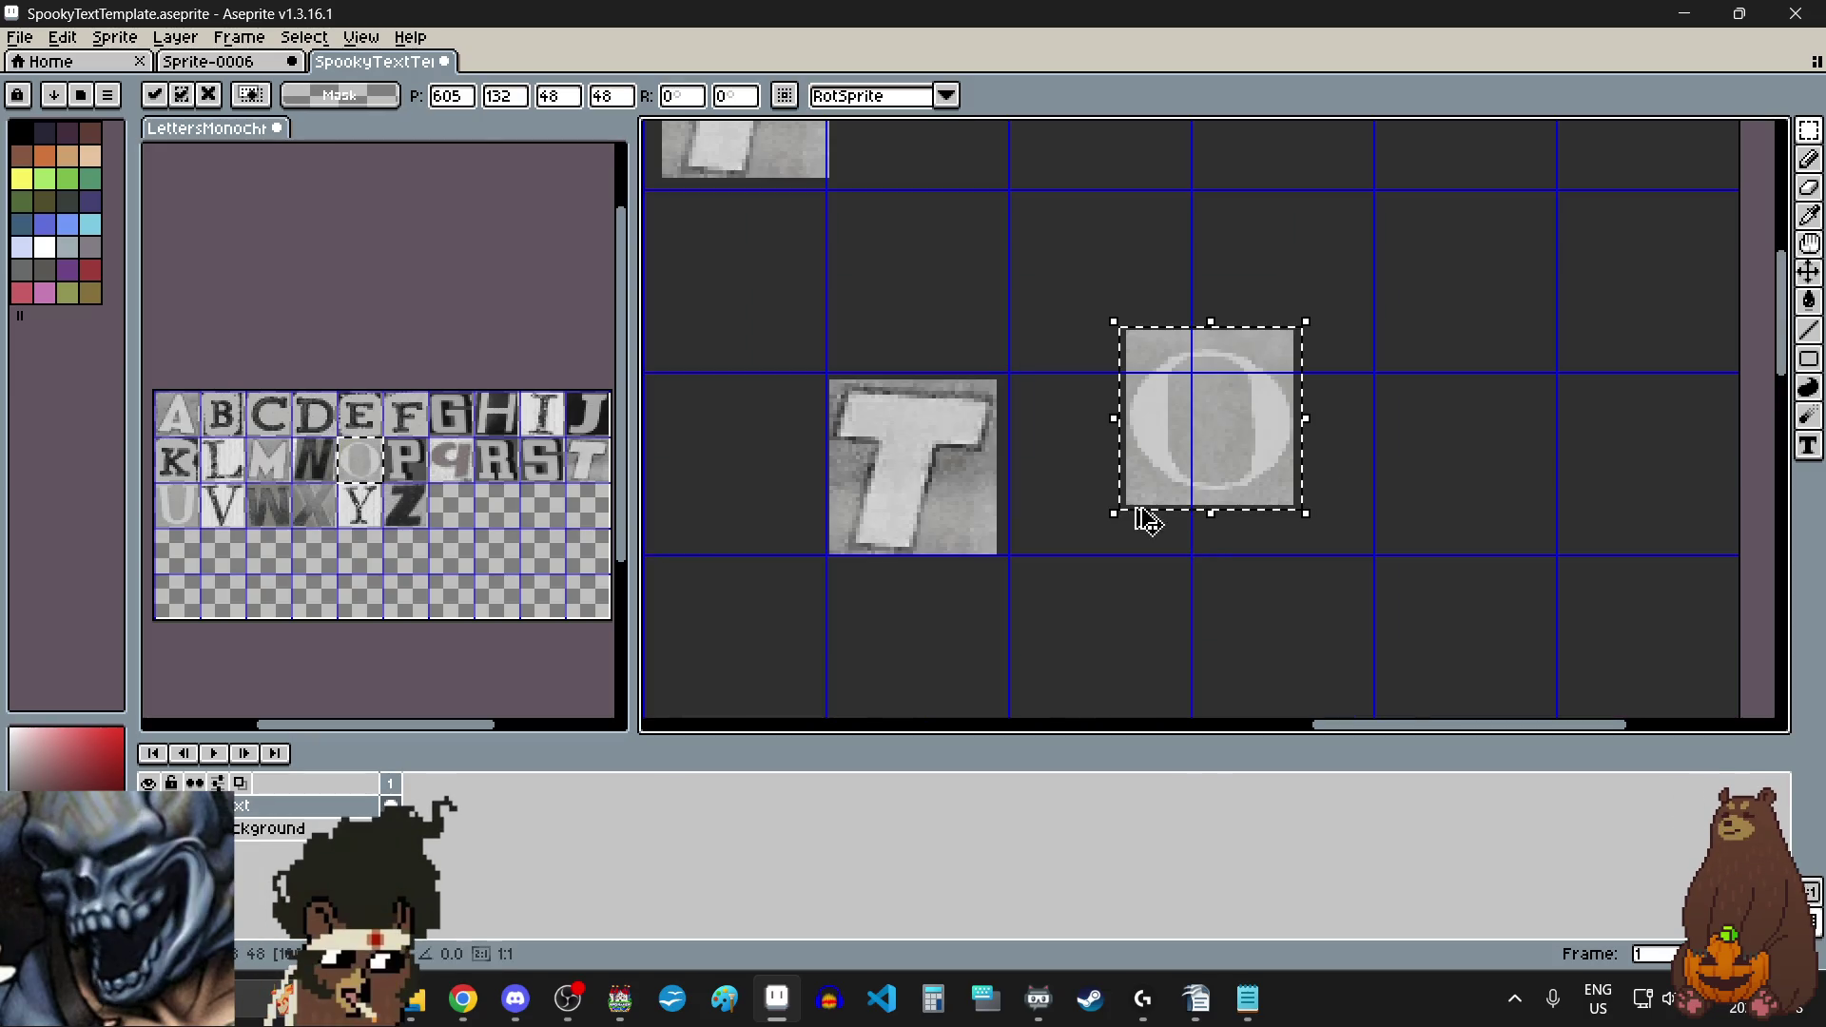
drag(1178, 435, 1068, 482)
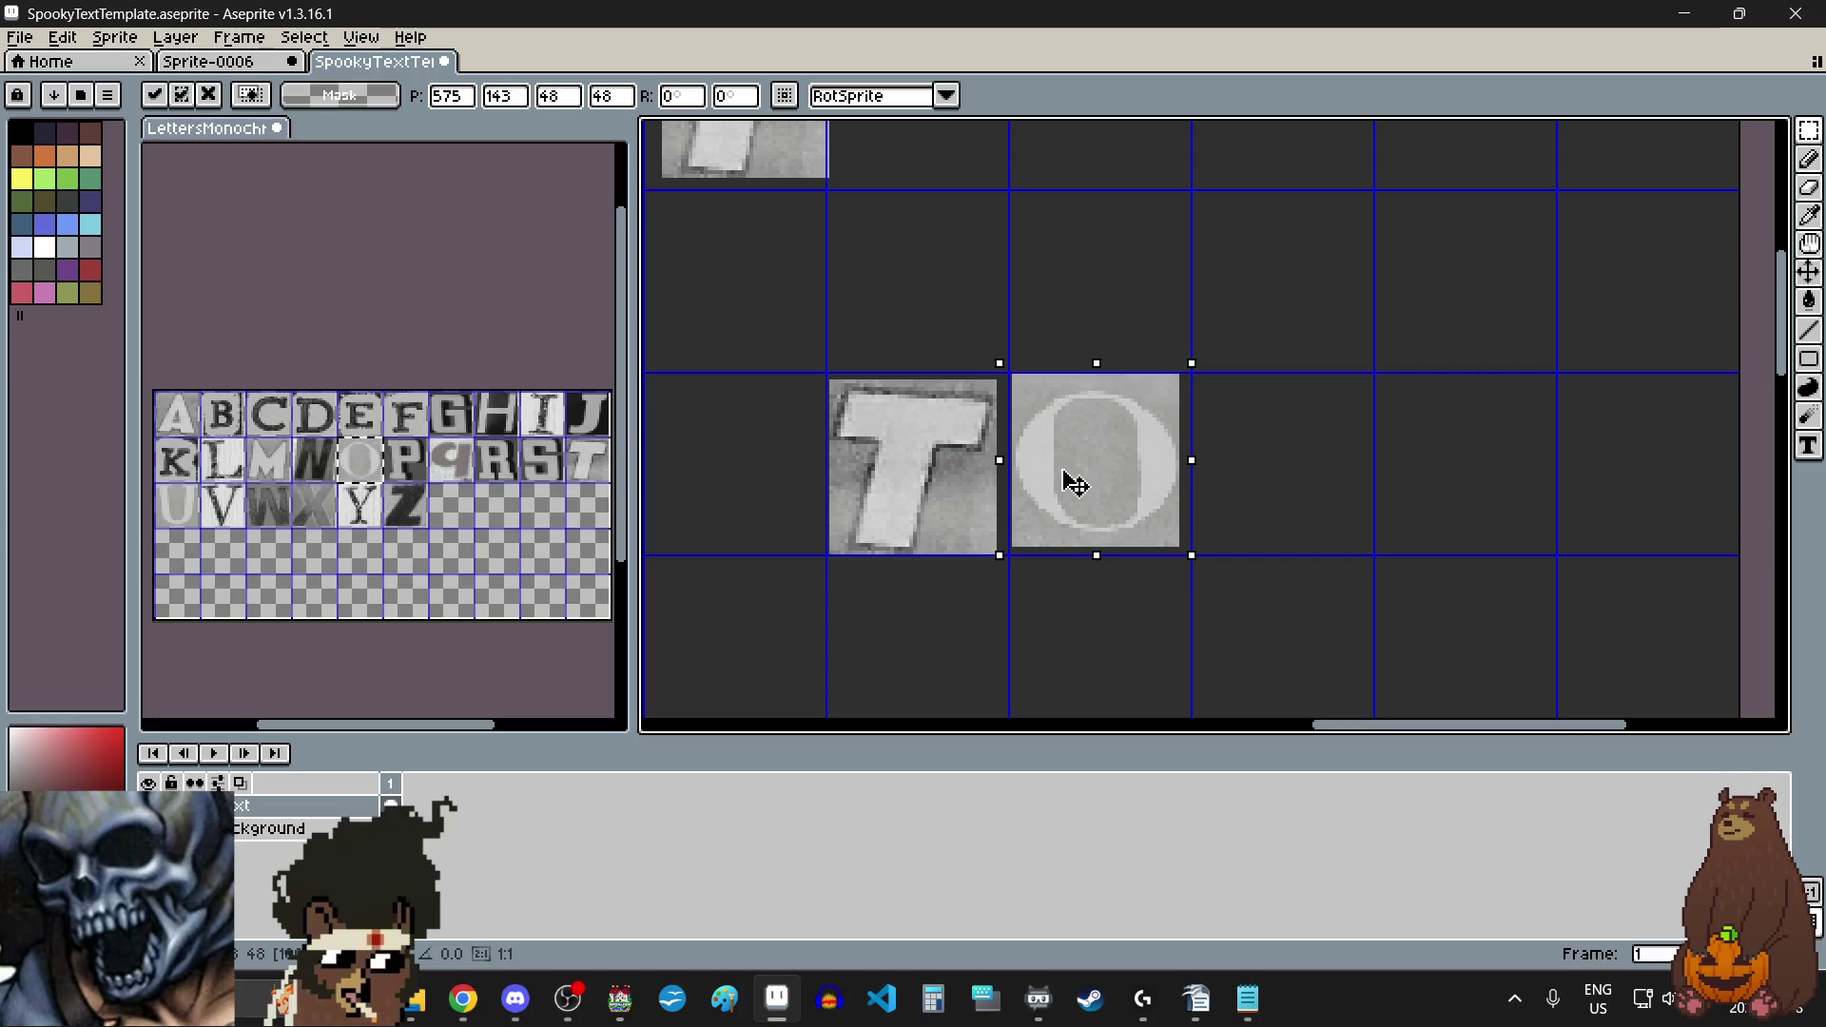
key(Return)
scroll(1312, 523, down, 3)
scroll(1311, 523, down, 1)
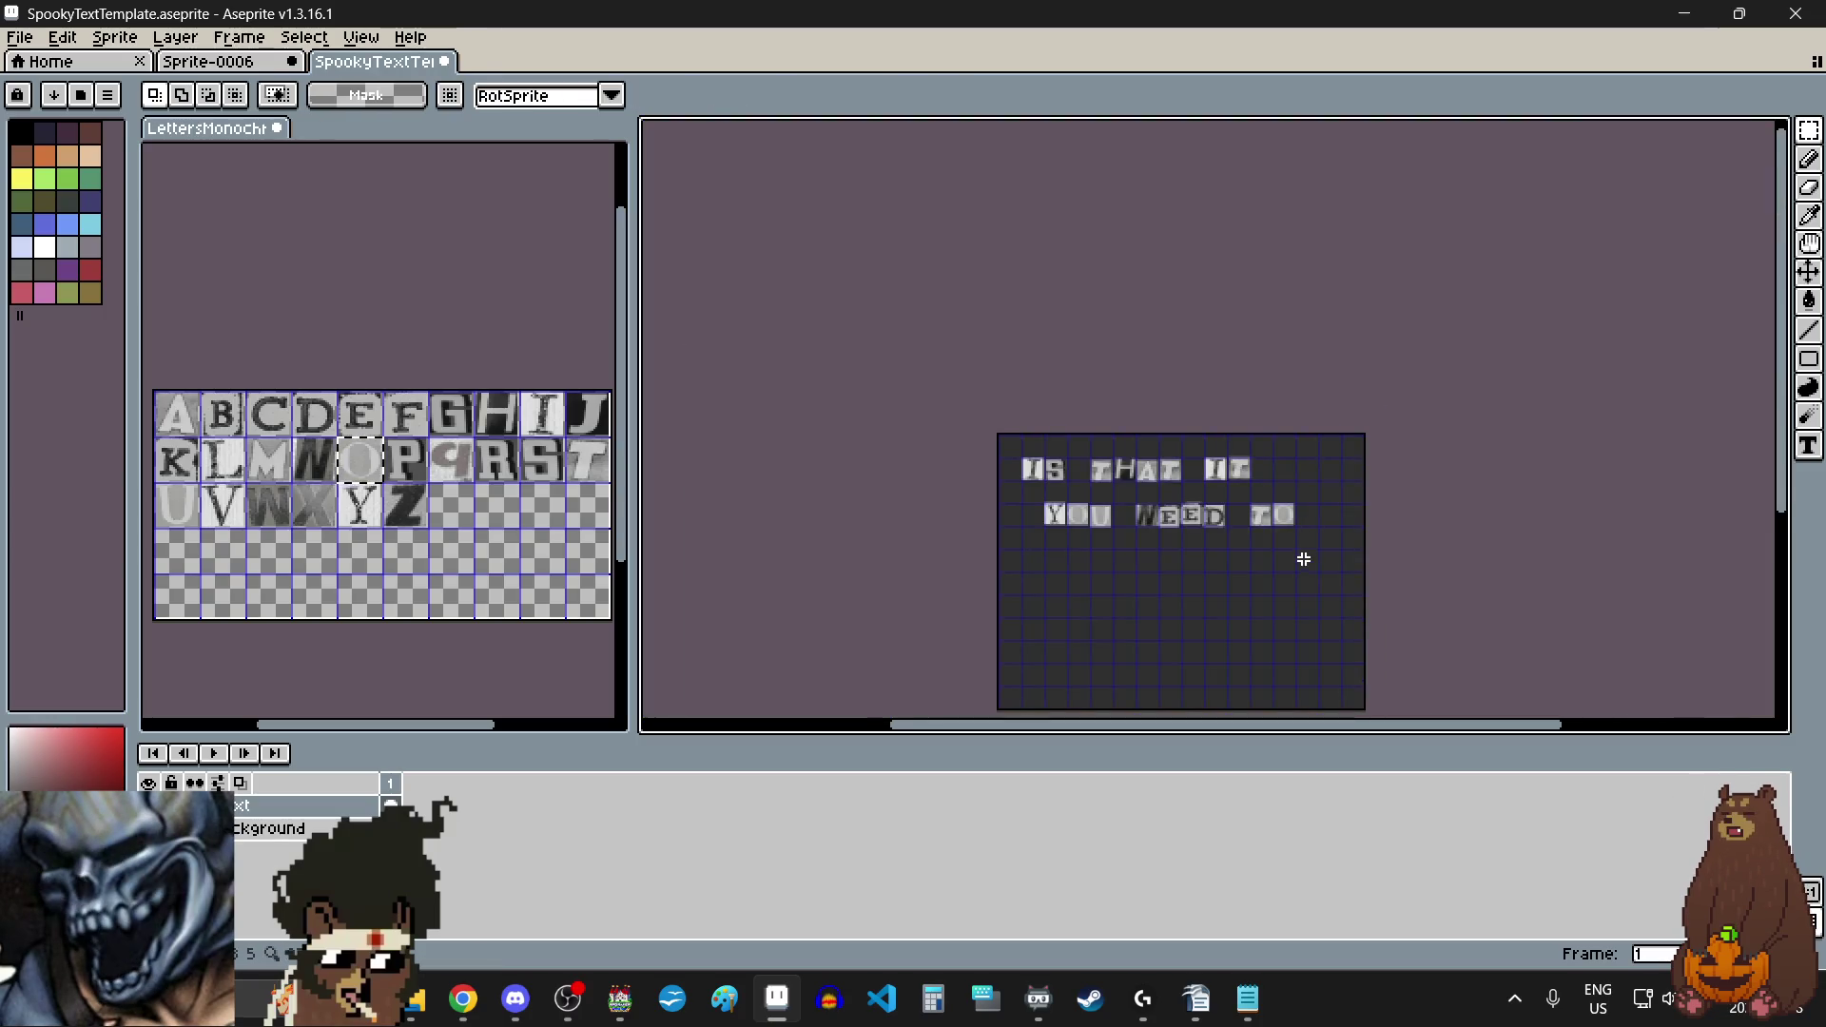
scroll(1300, 555, up, 1)
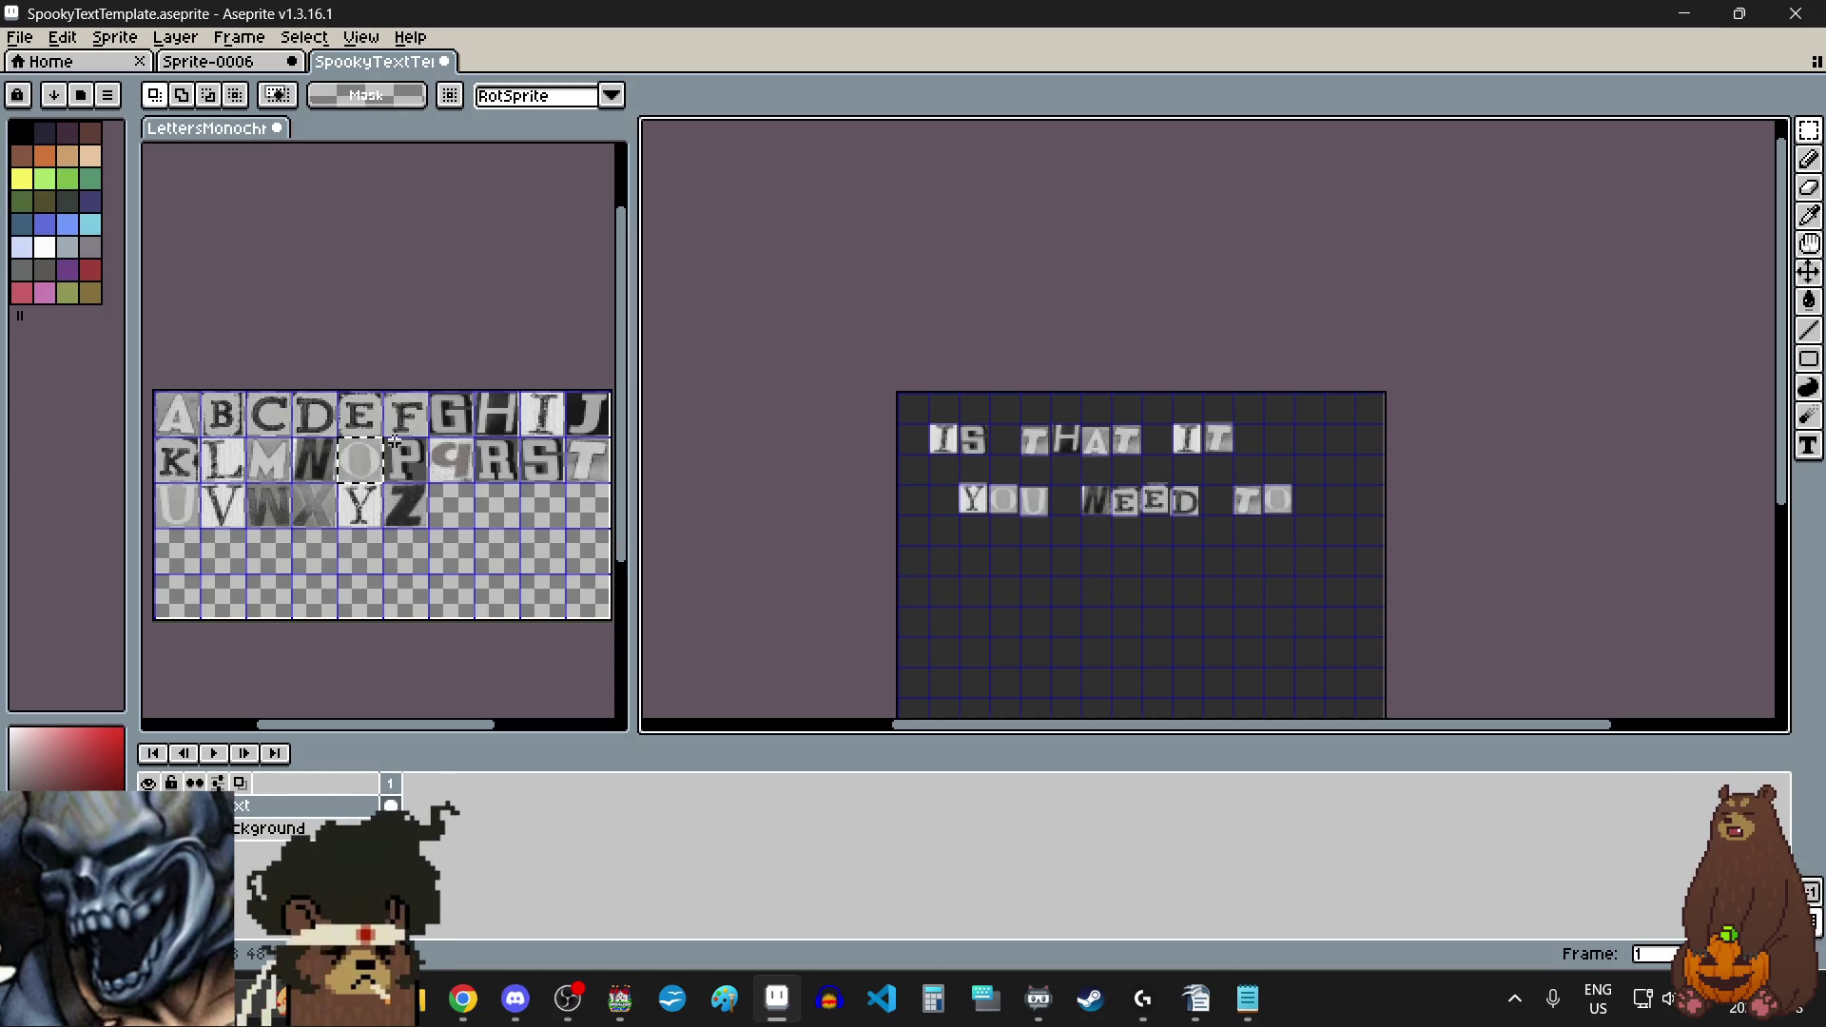
Step: Select the G tile on the letter sheet for the next line
click(463, 414)
drag(439, 395, 463, 428)
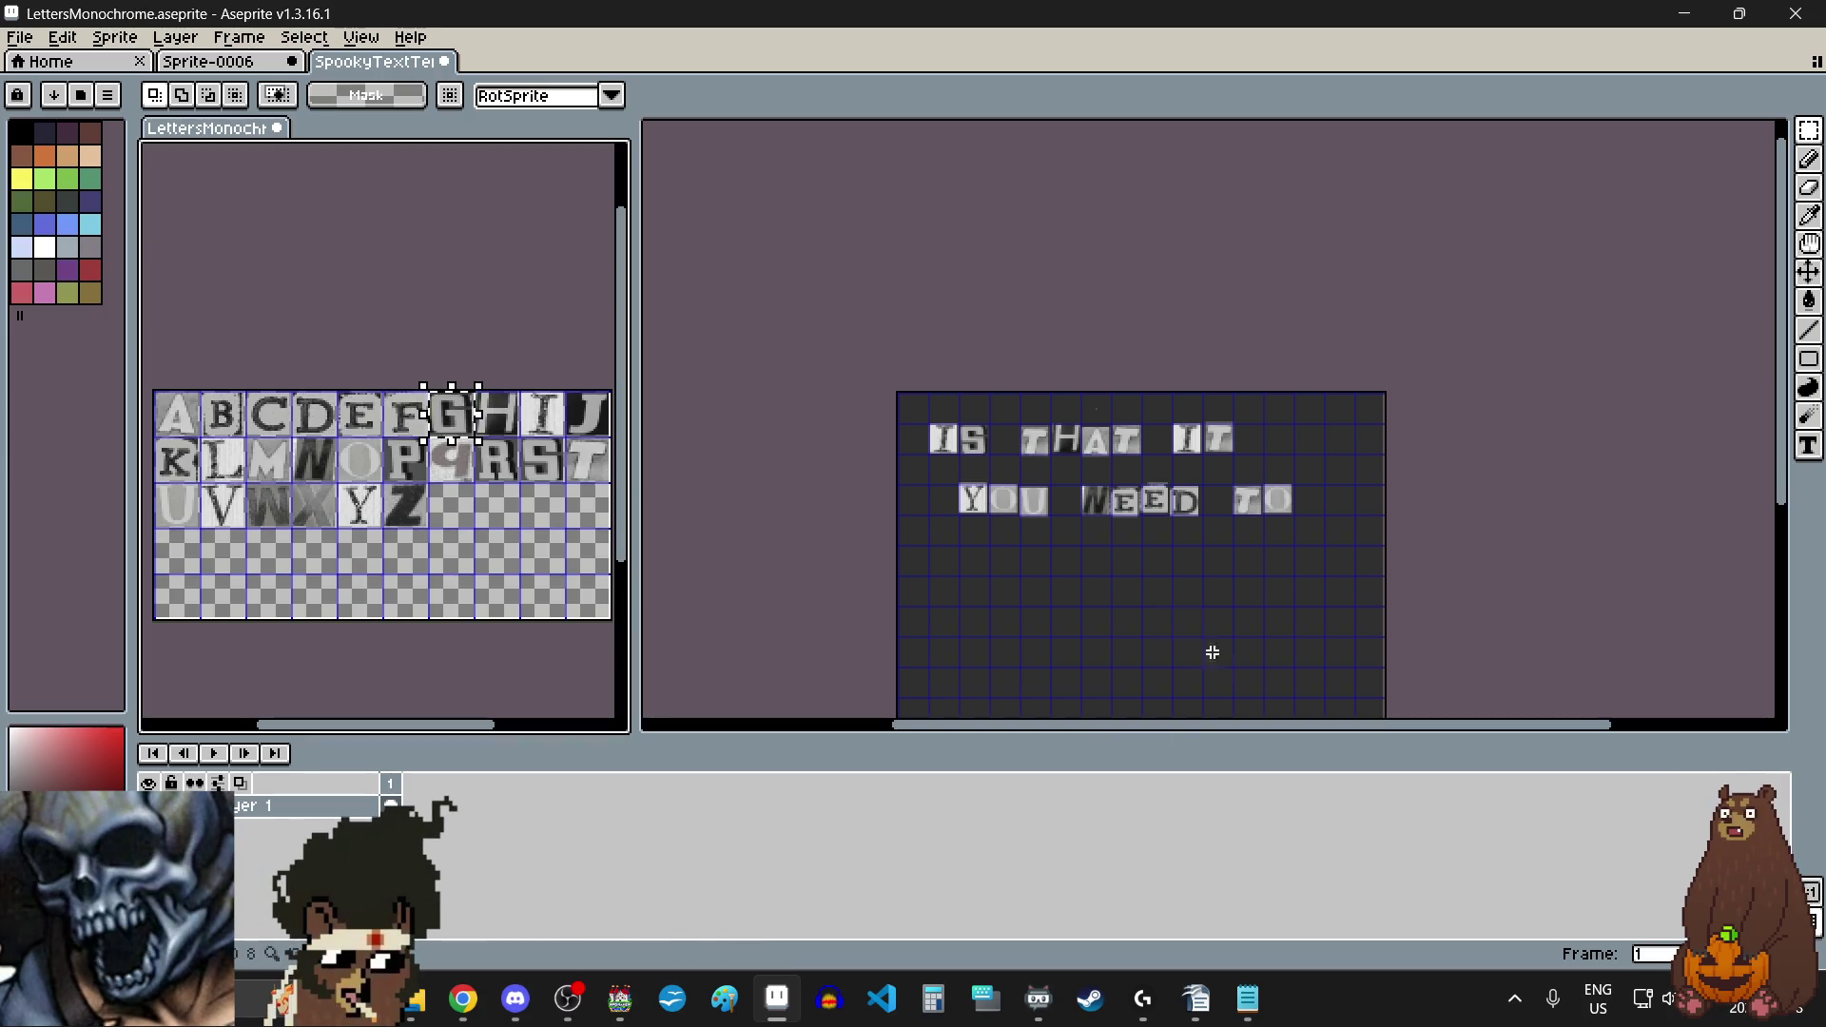
click(1099, 575)
Step: Paste the G tile below line two to start the third line
scroll(1085, 571, up, 1)
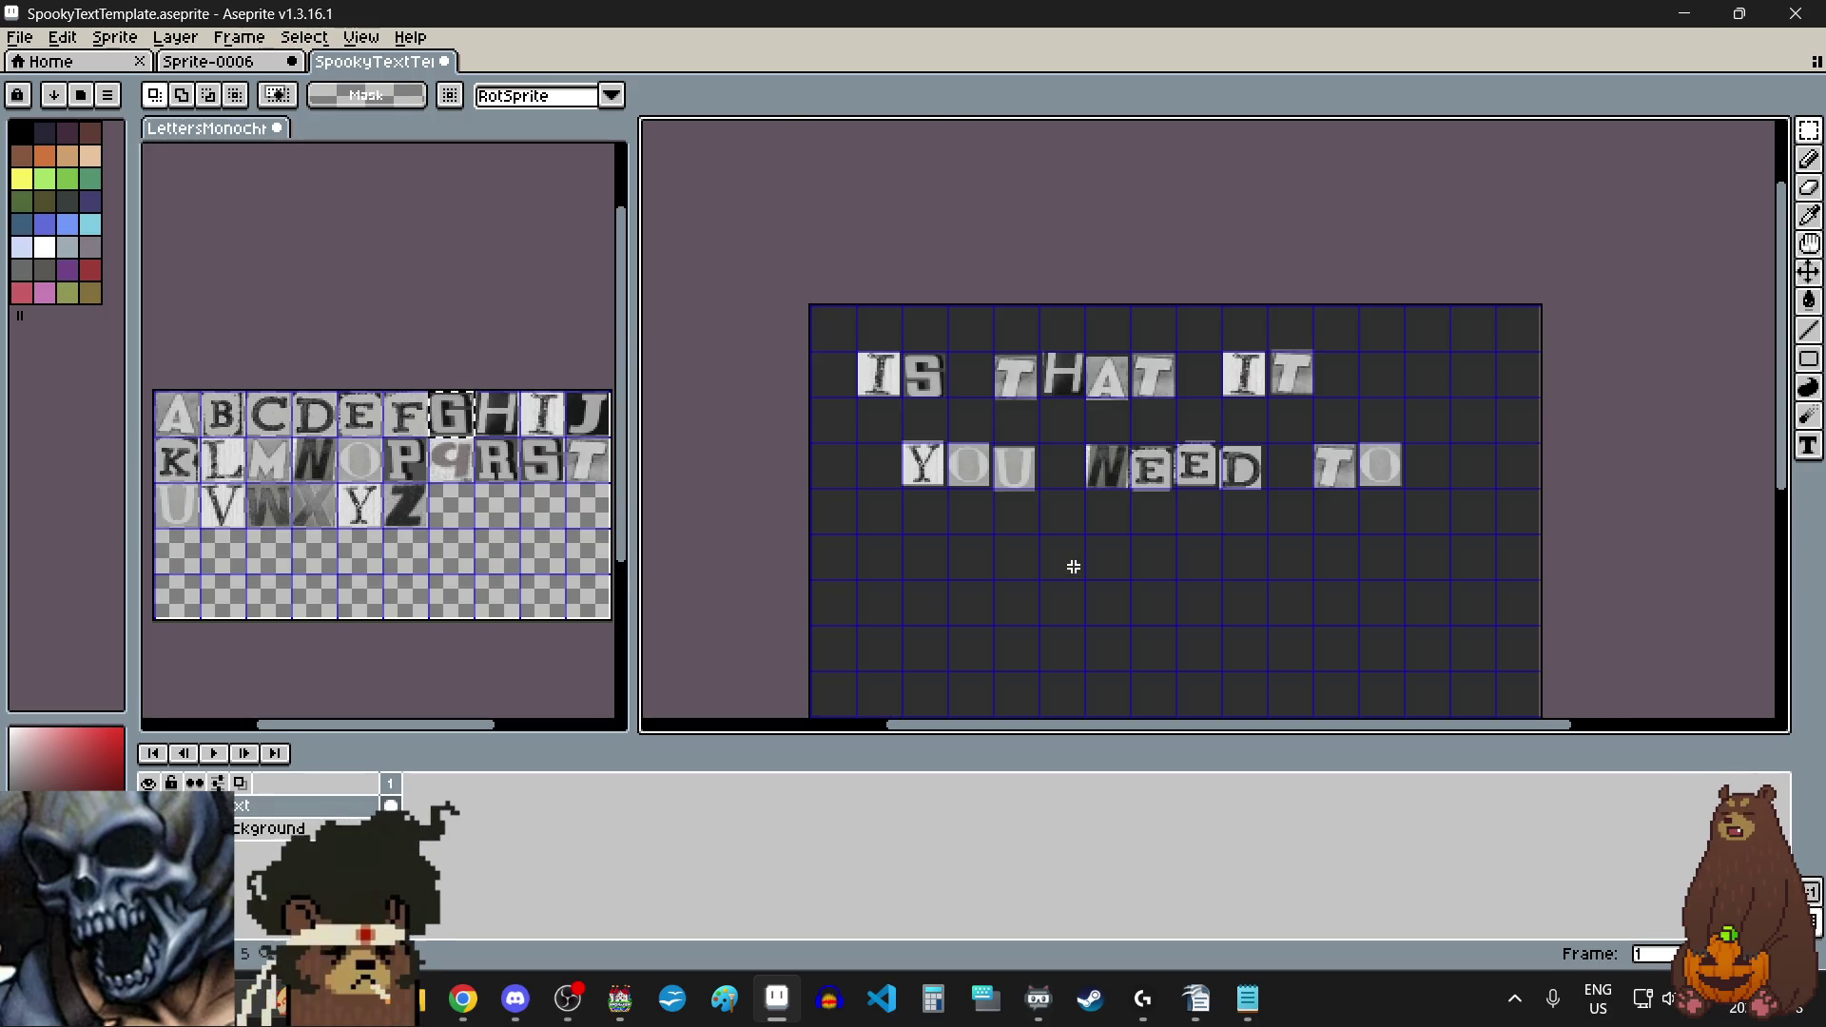
key(ctrl+v)
mouse_move(1106, 330)
mouse_down()
mouse_move(1084, 549)
mouse_move(1000, 422)
mouse_up()
scroll(1086, 557, up, 4)
scroll(1000, 421, down, 5)
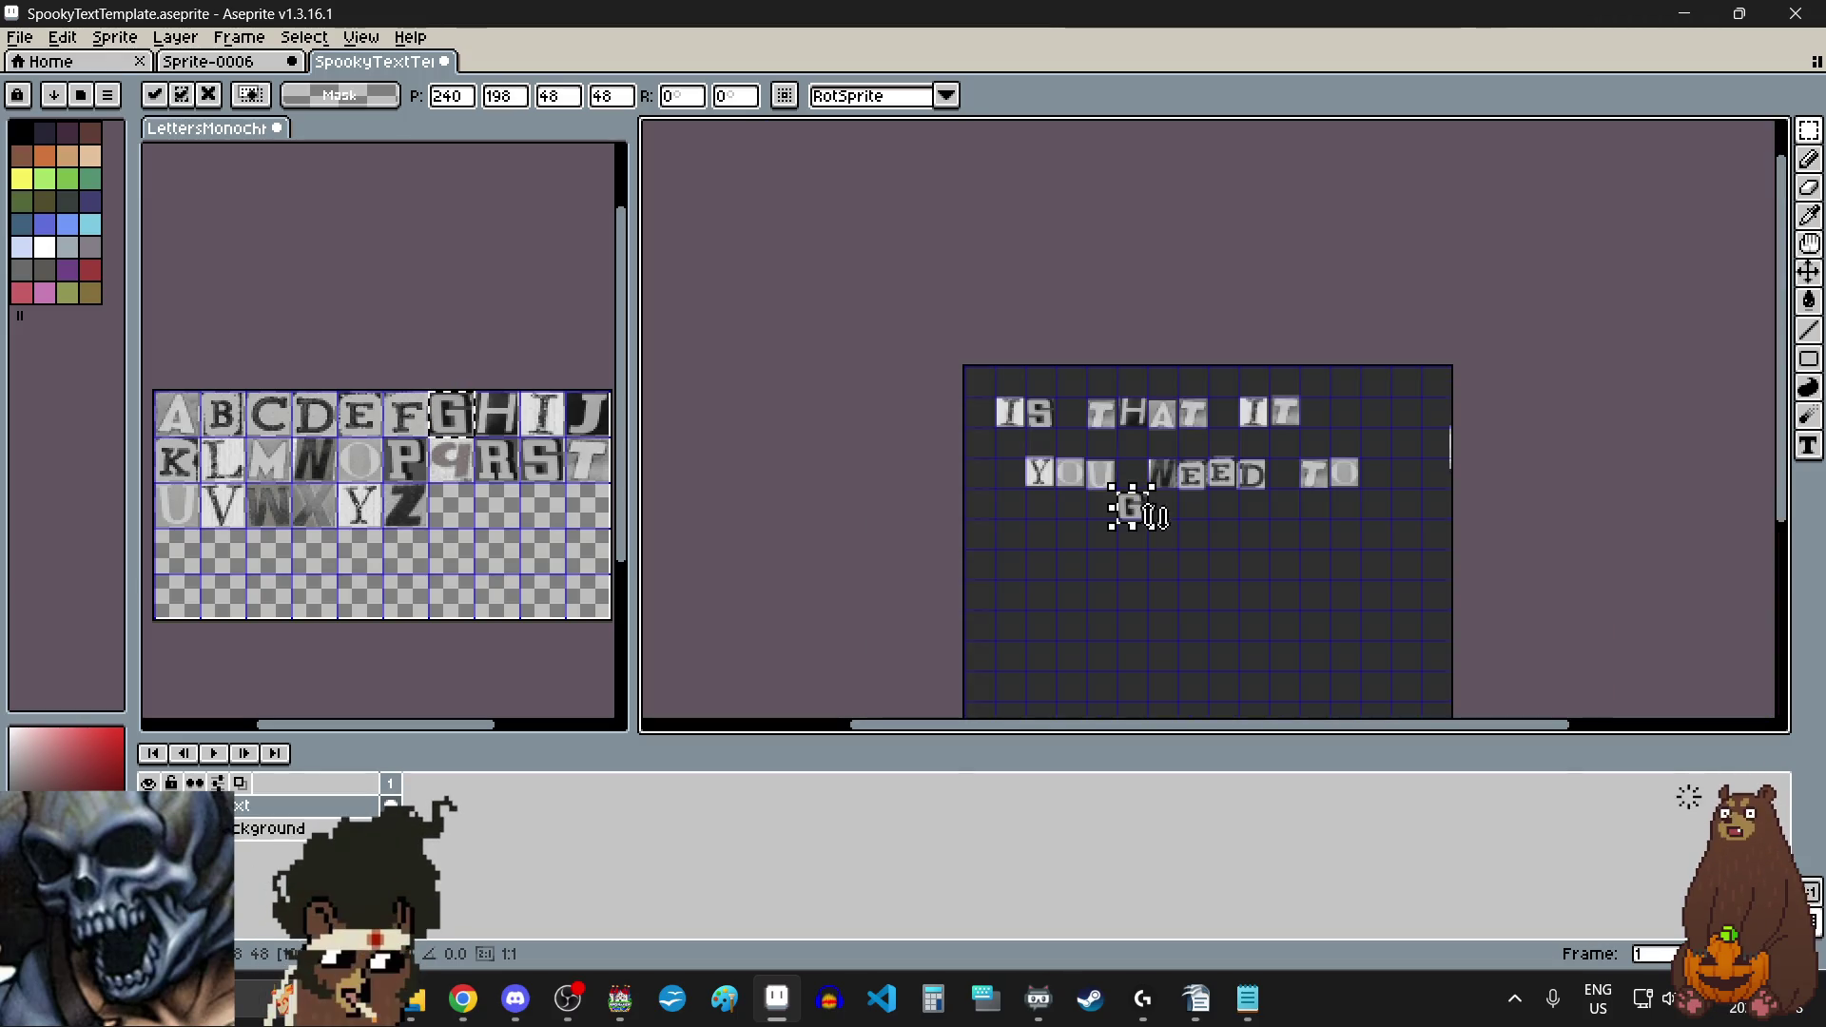
scroll(1160, 552, down, 1)
scroll(1175, 559, down, 1)
scroll(1179, 563, up, 1)
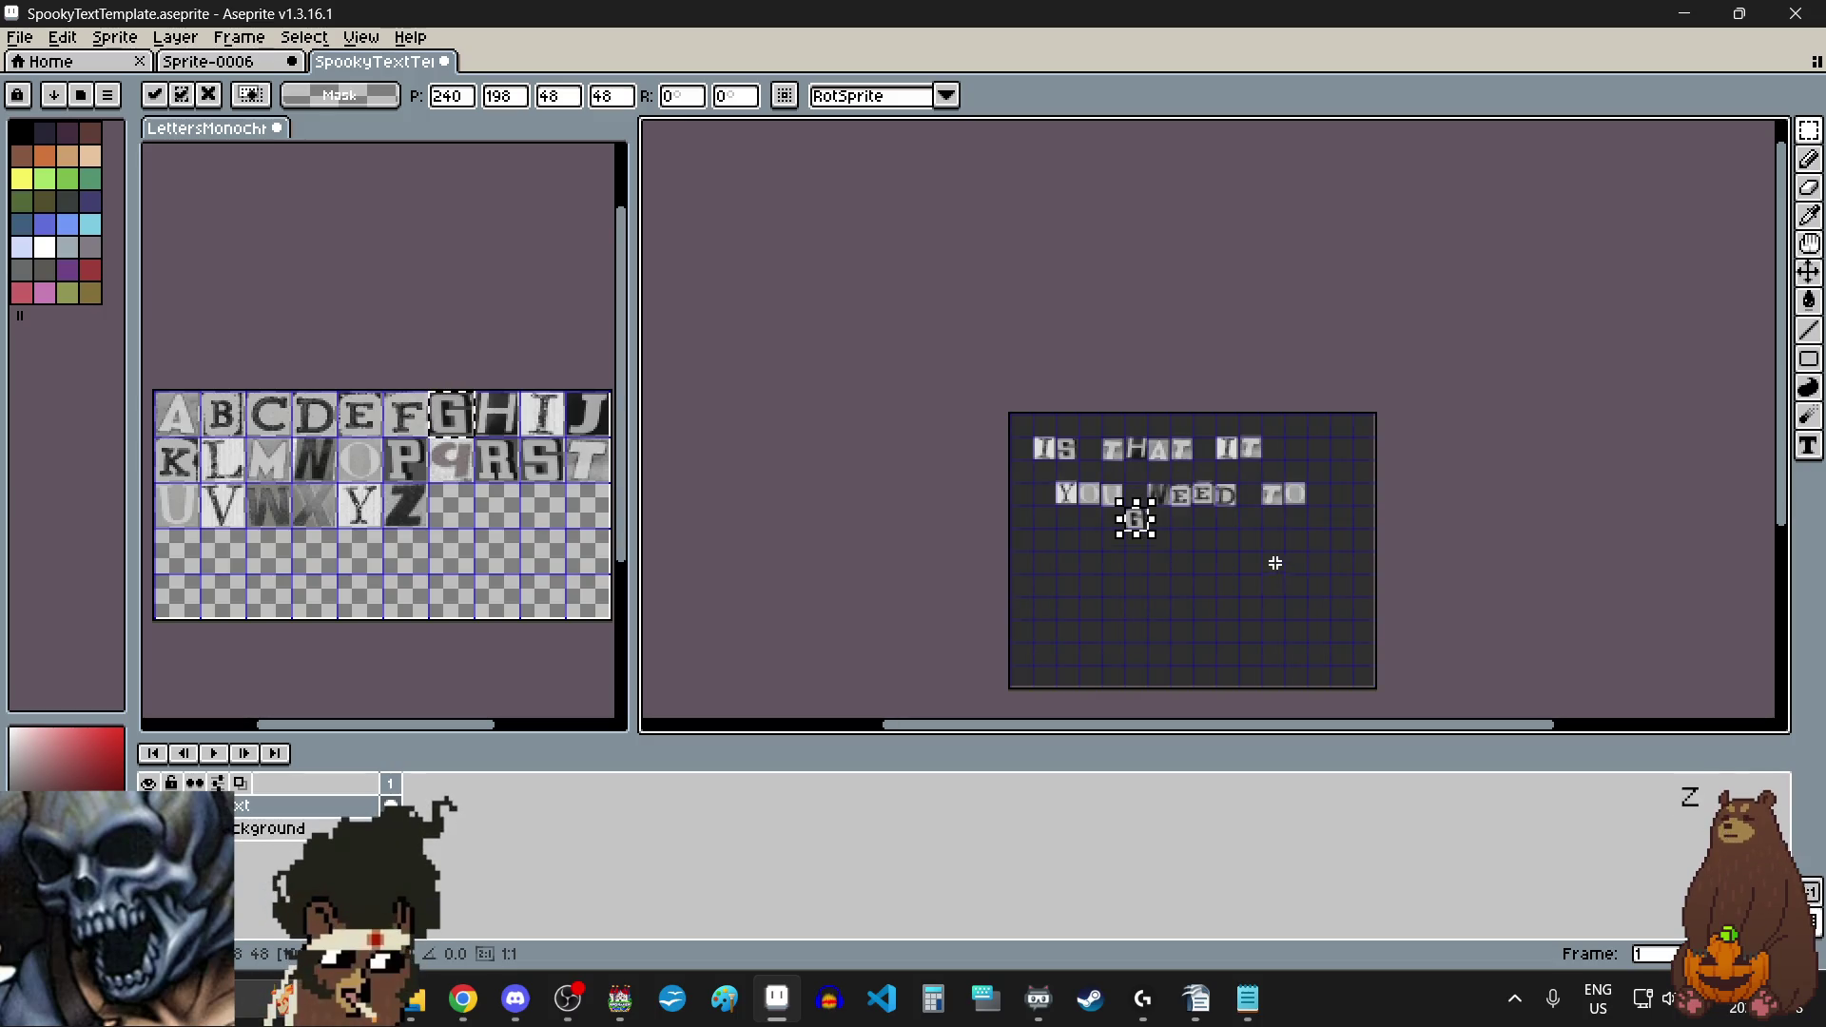
scroll(1154, 518, up, 3)
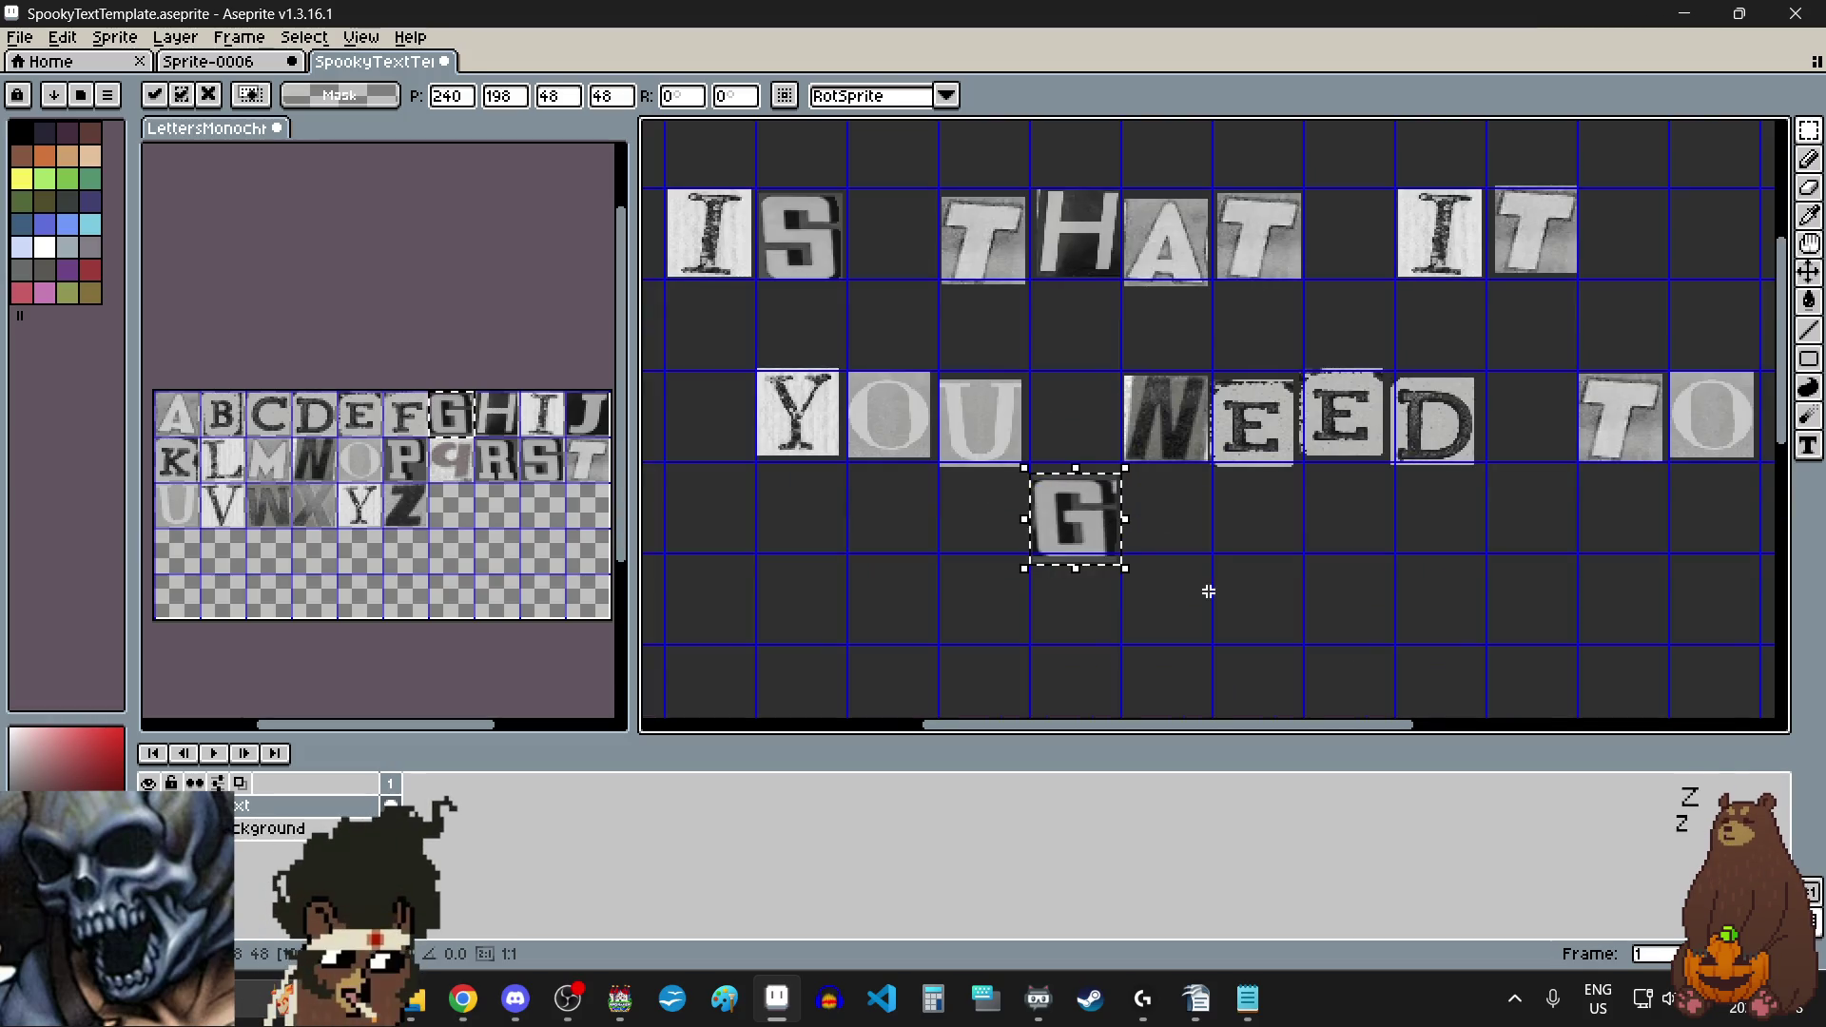
scroll(1075, 463, up, 2)
scroll(1075, 463, up, 1)
scroll(1079, 460, down, 3)
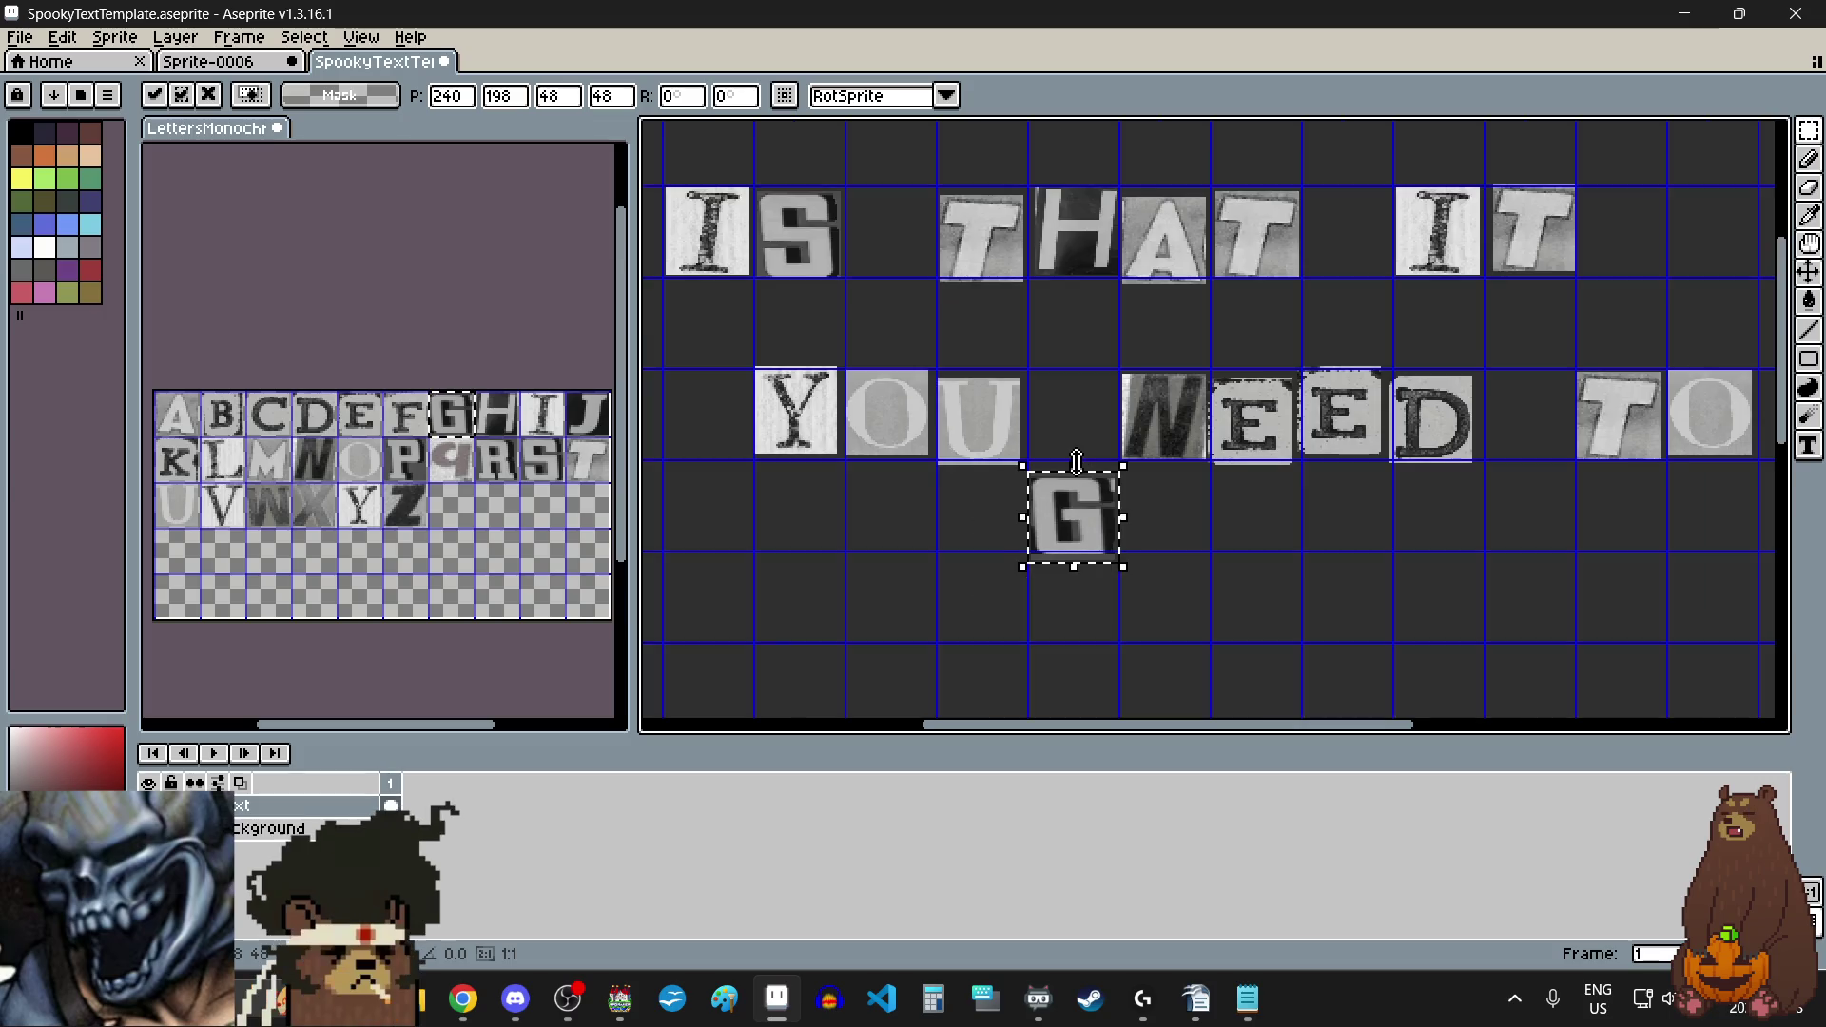
click(1154, 550)
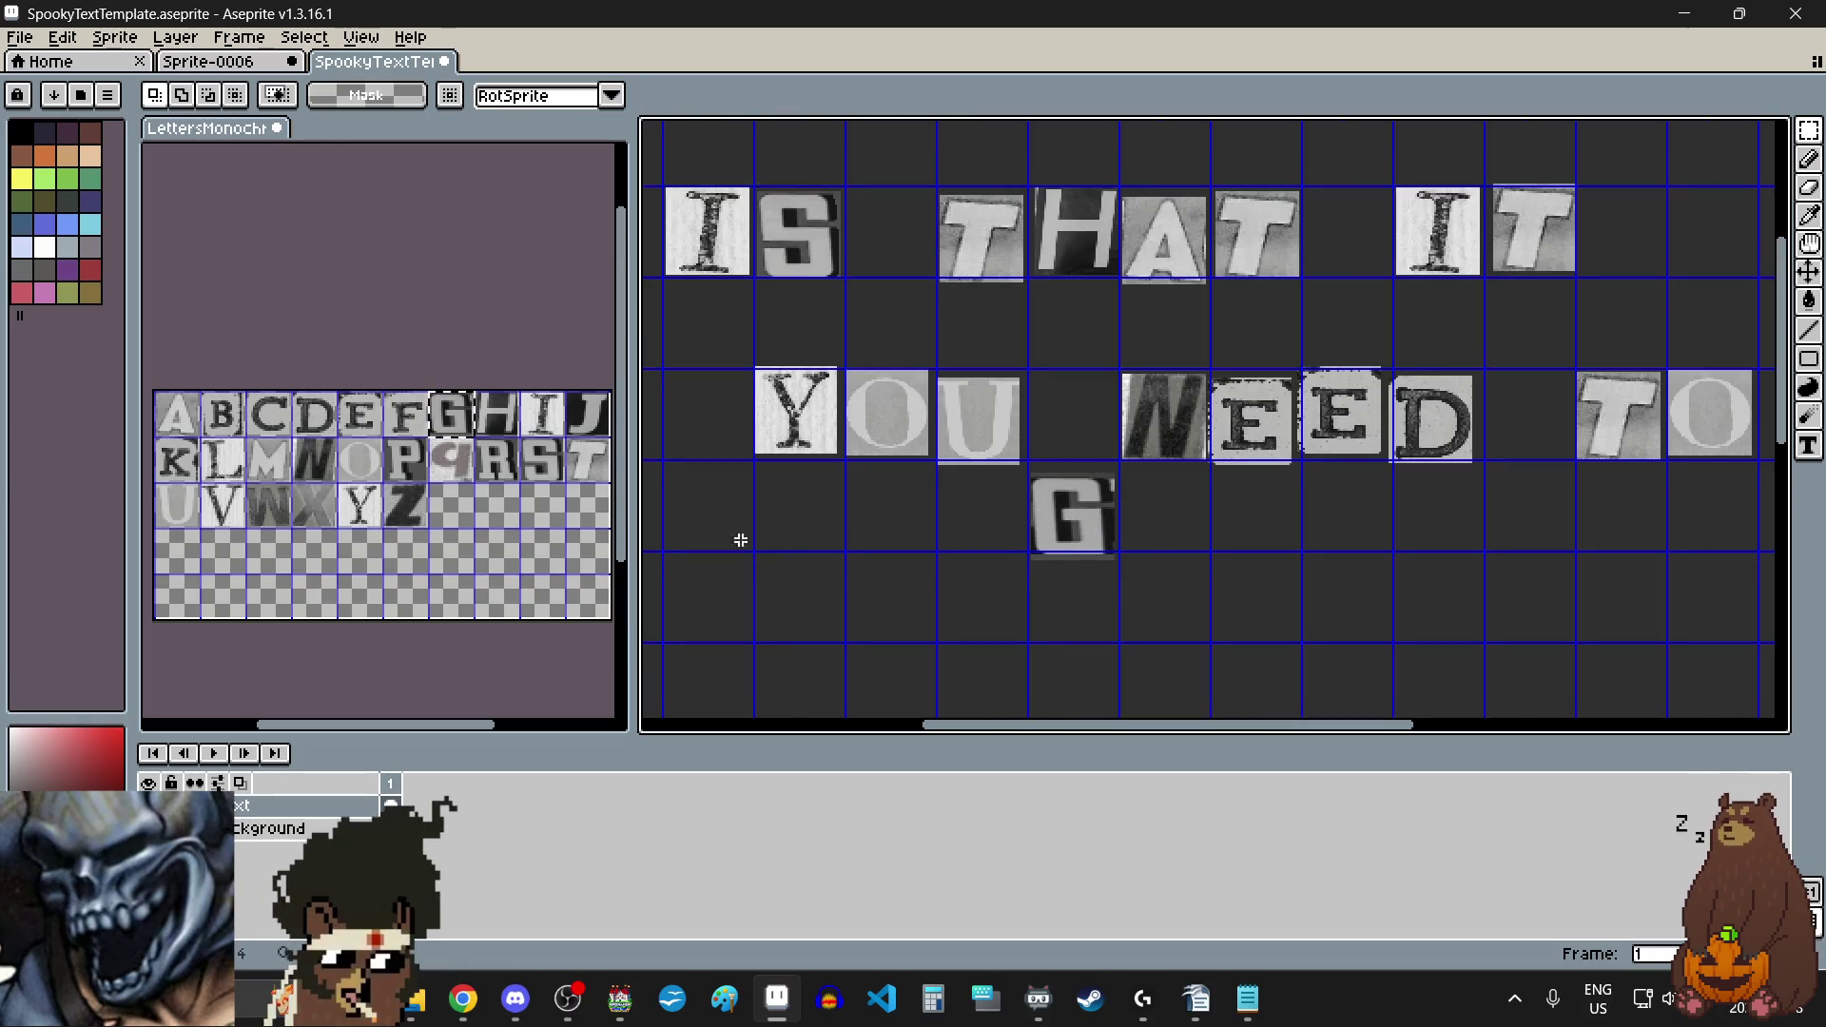
Step: Copy the E tile from the letter sheet and place it next to the G
click(357, 415)
drag(357, 415, 367, 430)
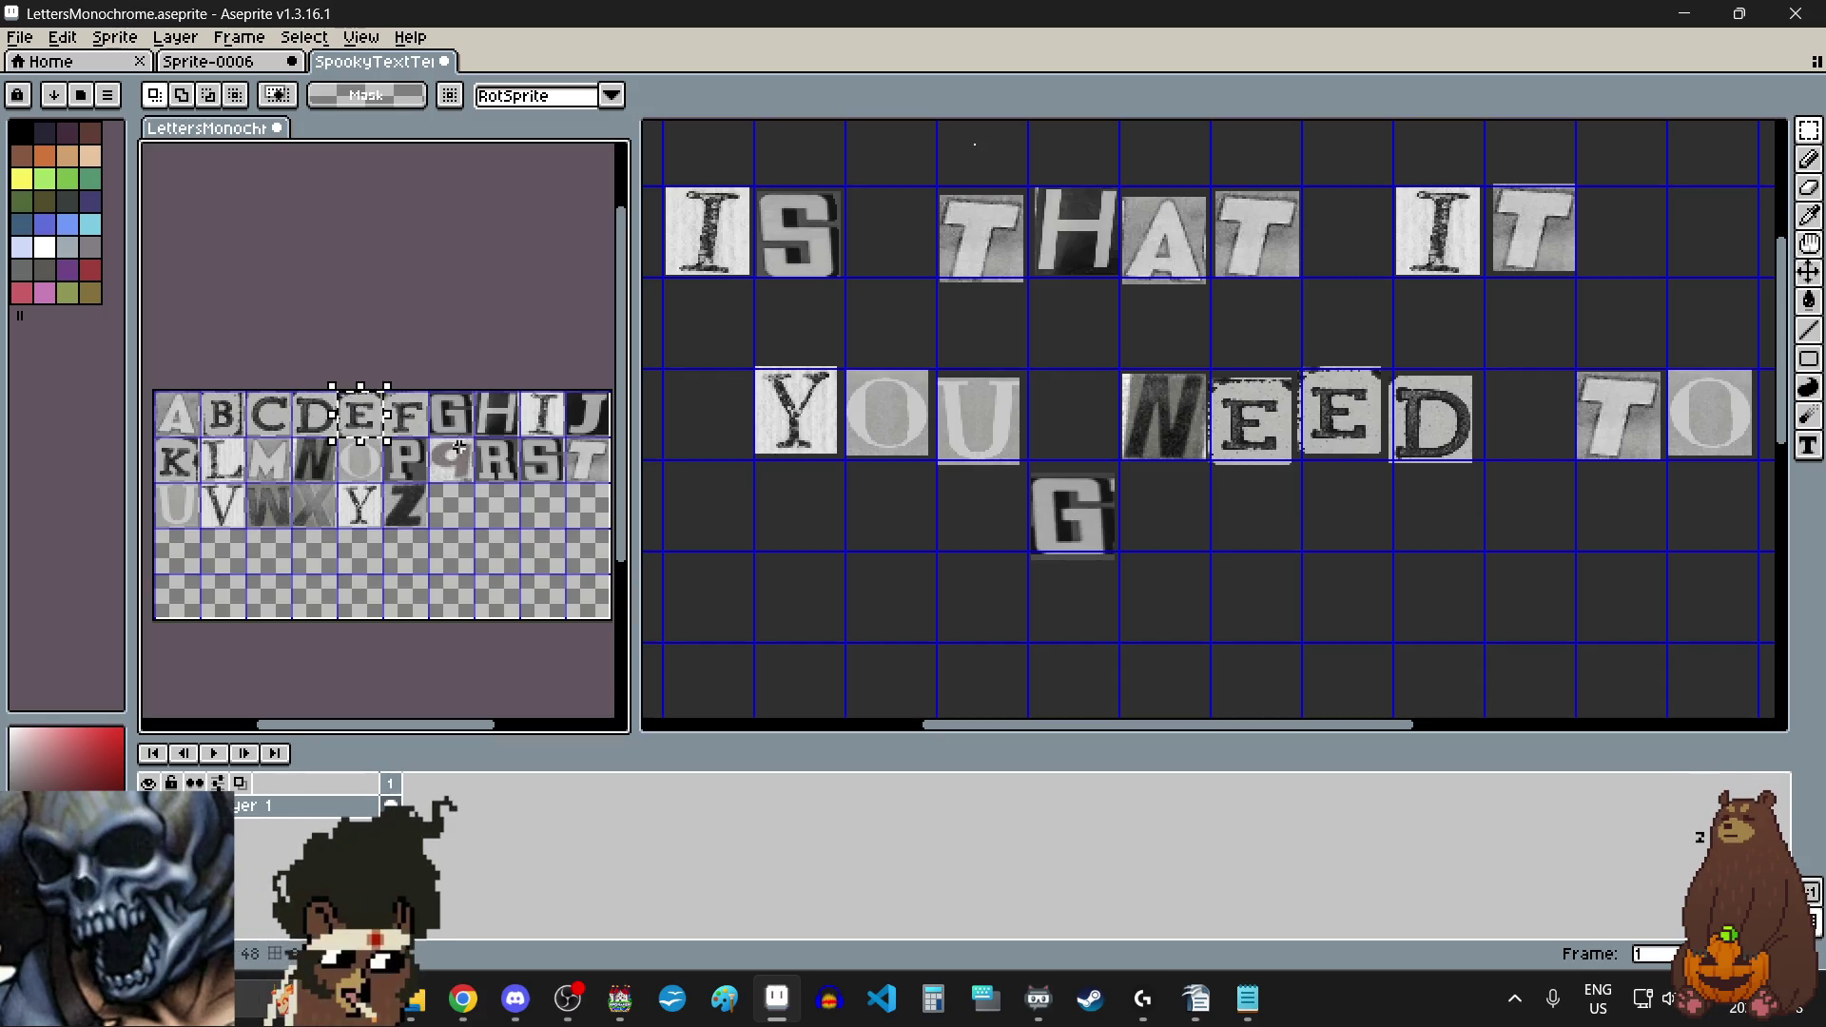
click(1167, 563)
key(ctrl+v)
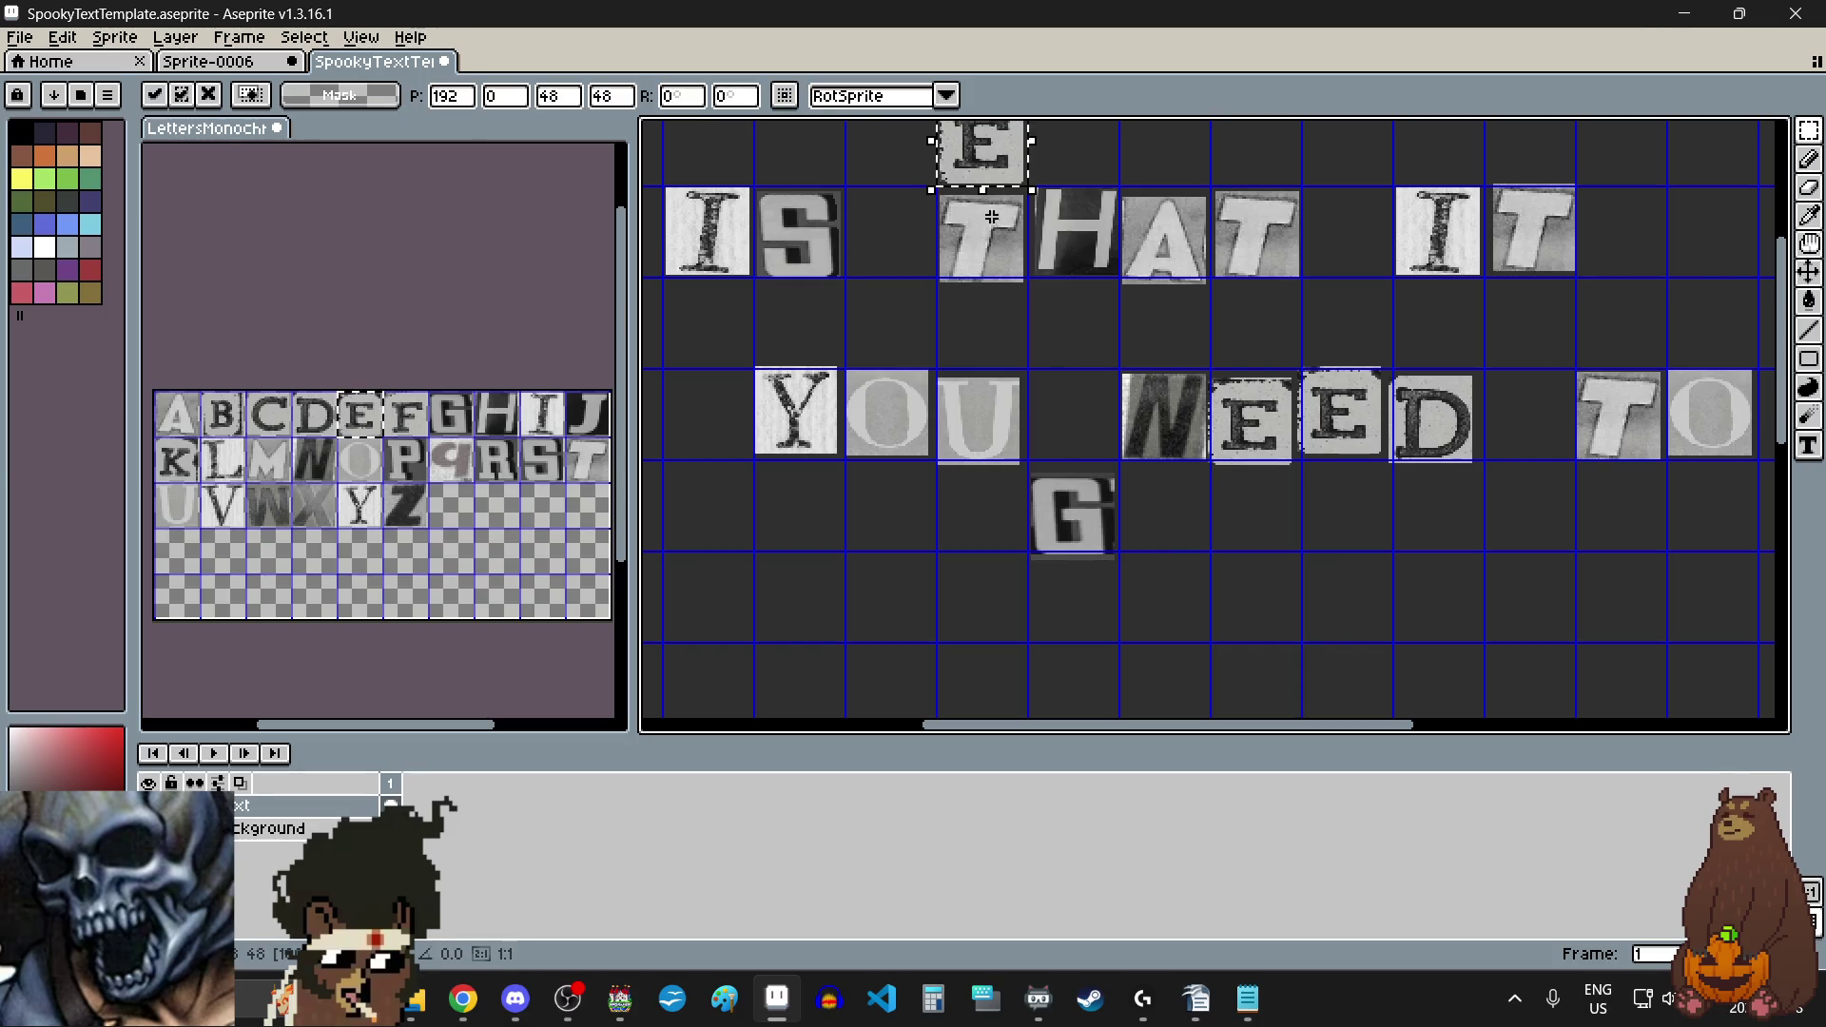
drag(1007, 182, 1186, 563)
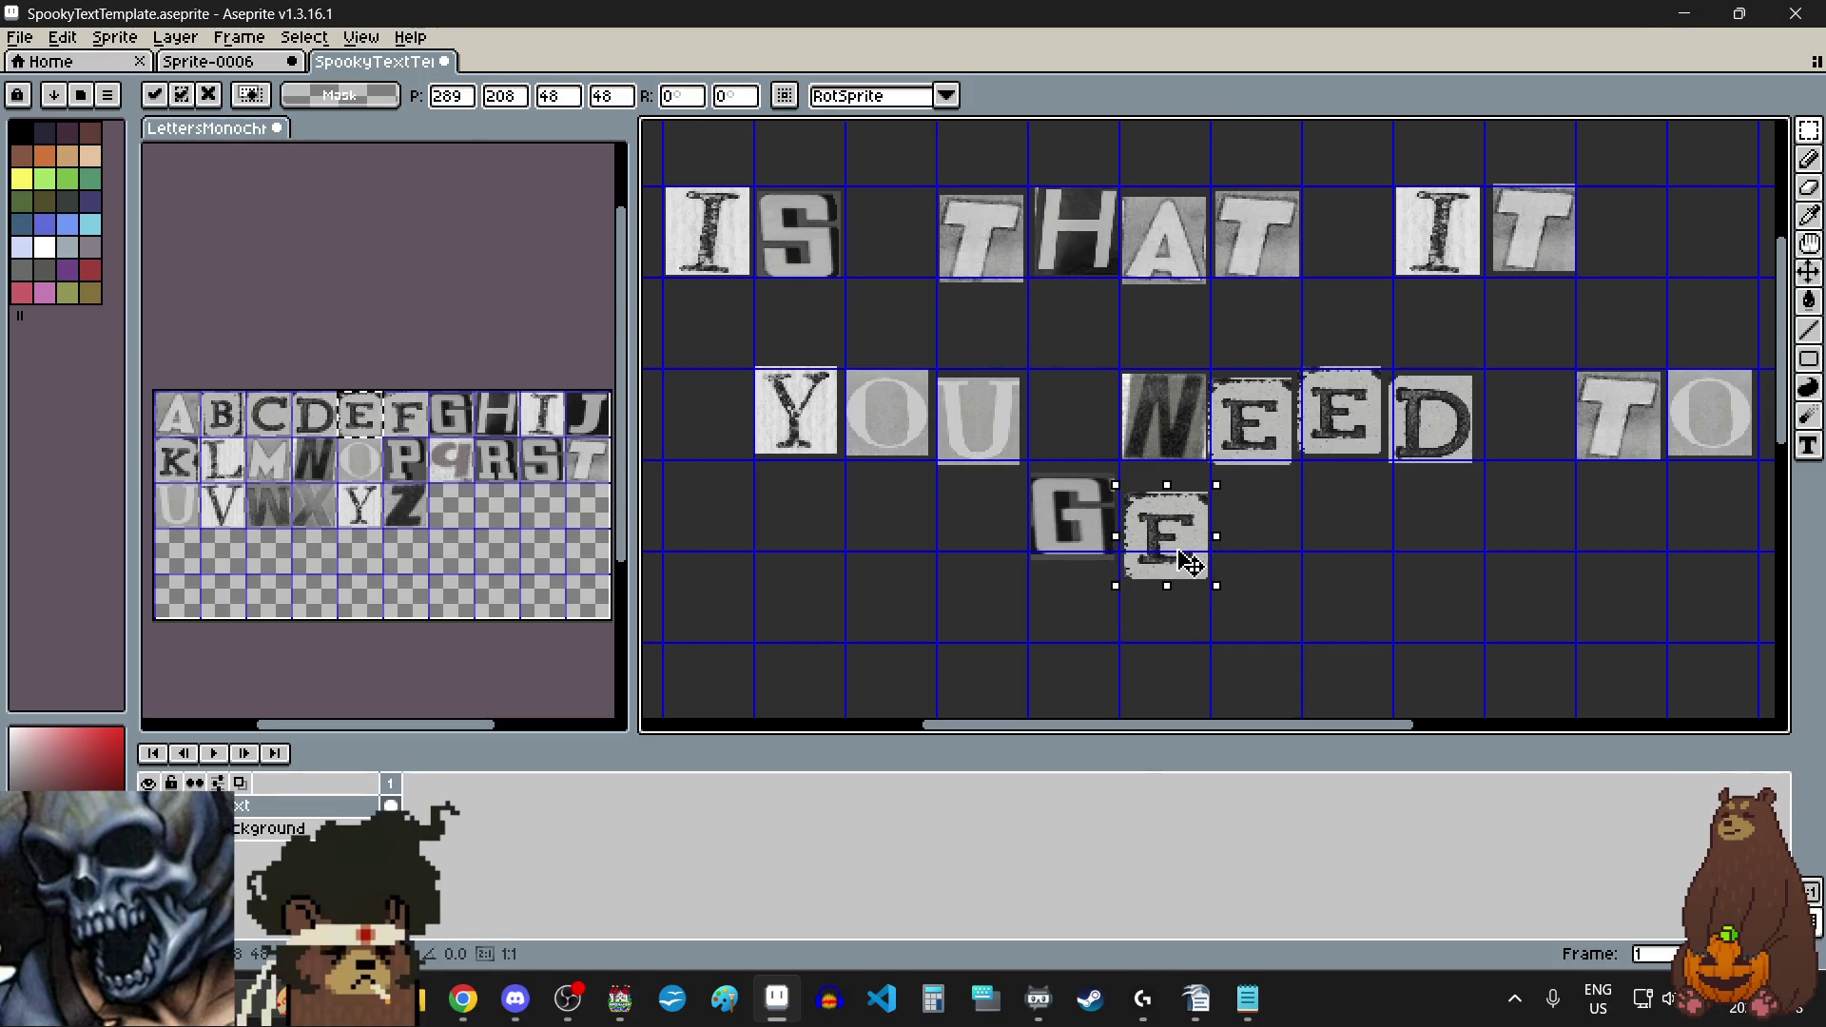
scroll(1112, 470, up, 5)
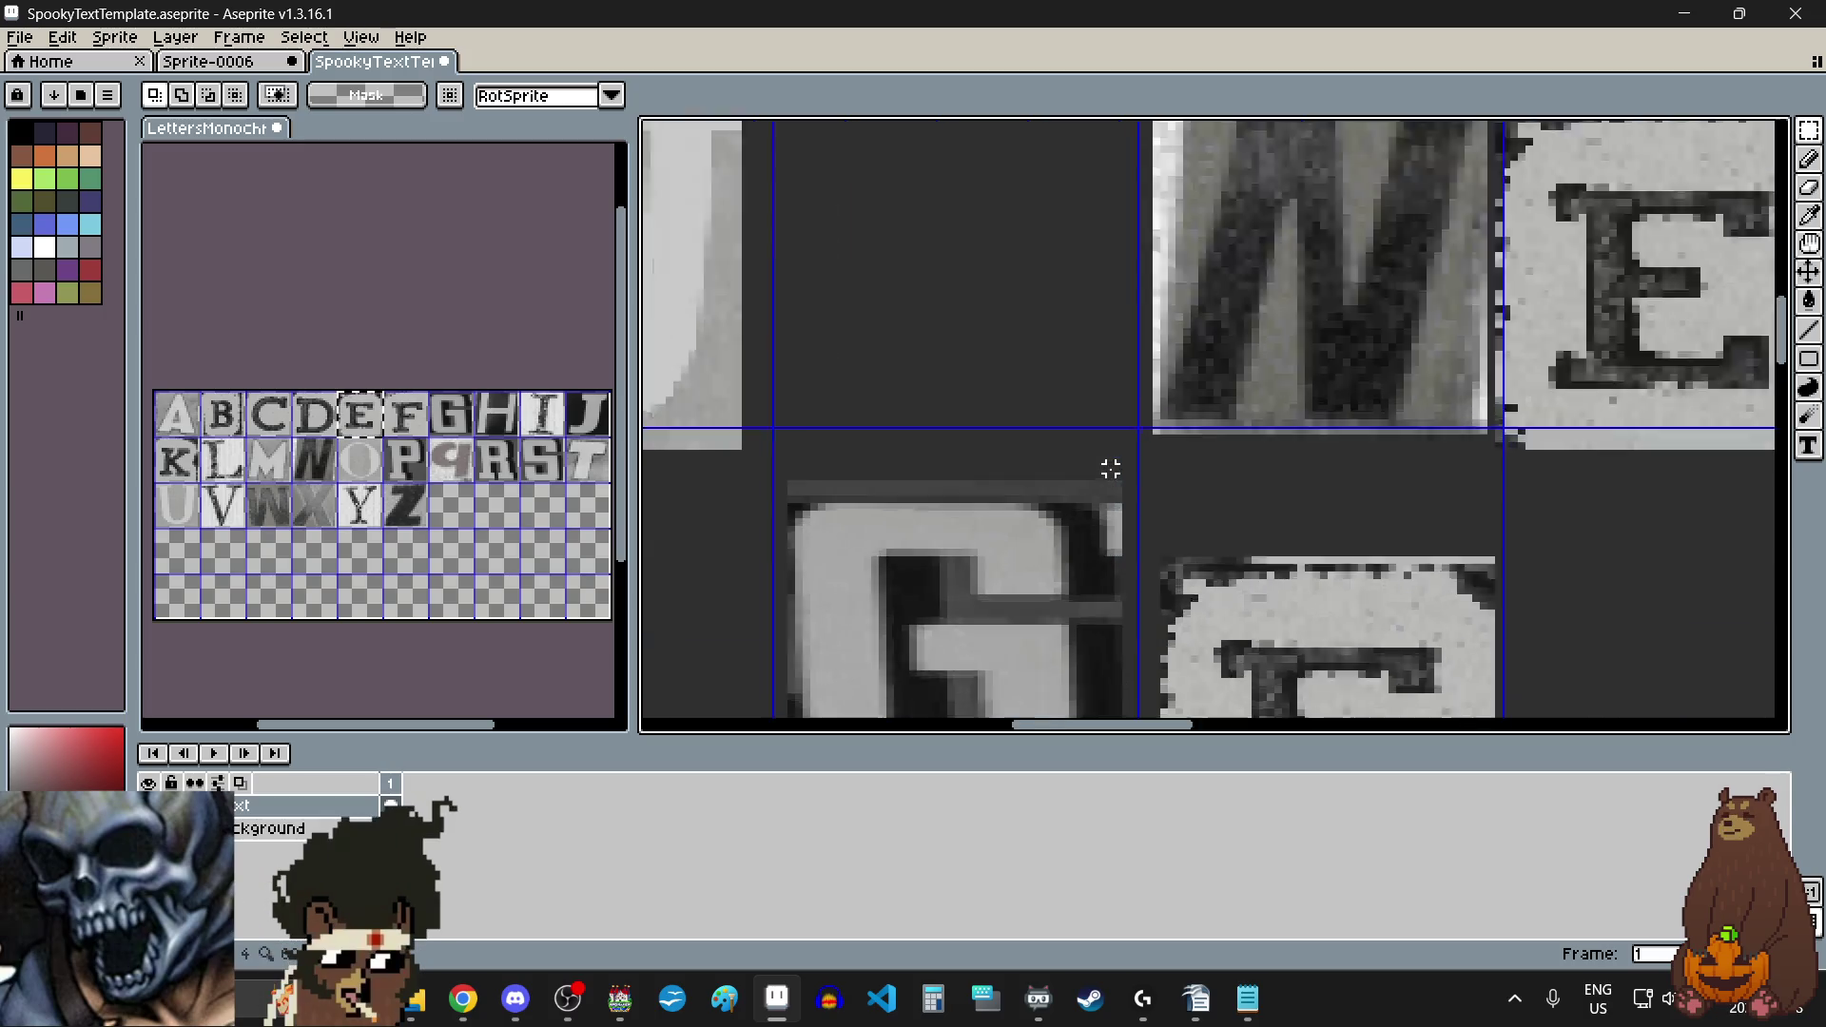
scroll(1145, 469, down, 3)
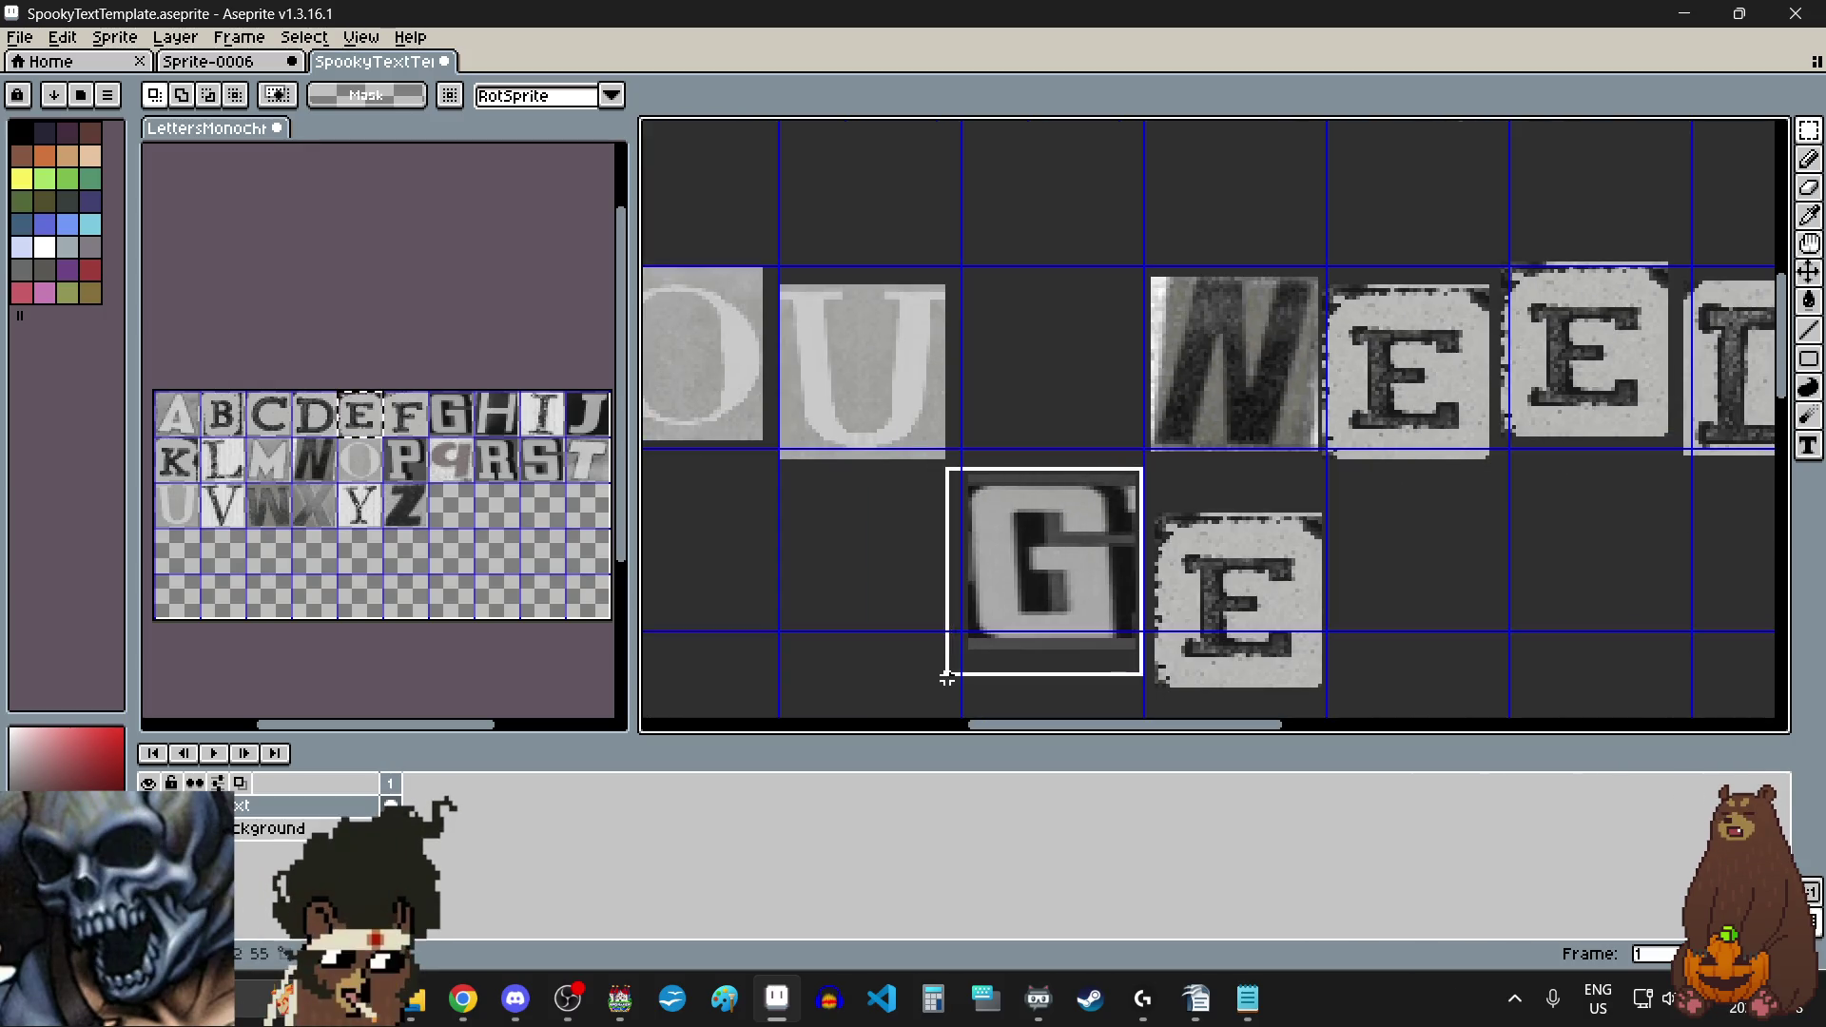
scroll(1034, 567, down, 3)
mouse_move(1037, 533)
mouse_down()
mouse_move(1020, 620)
mouse_move(1041, 589)
mouse_up()
scroll(1264, 575, down, 4)
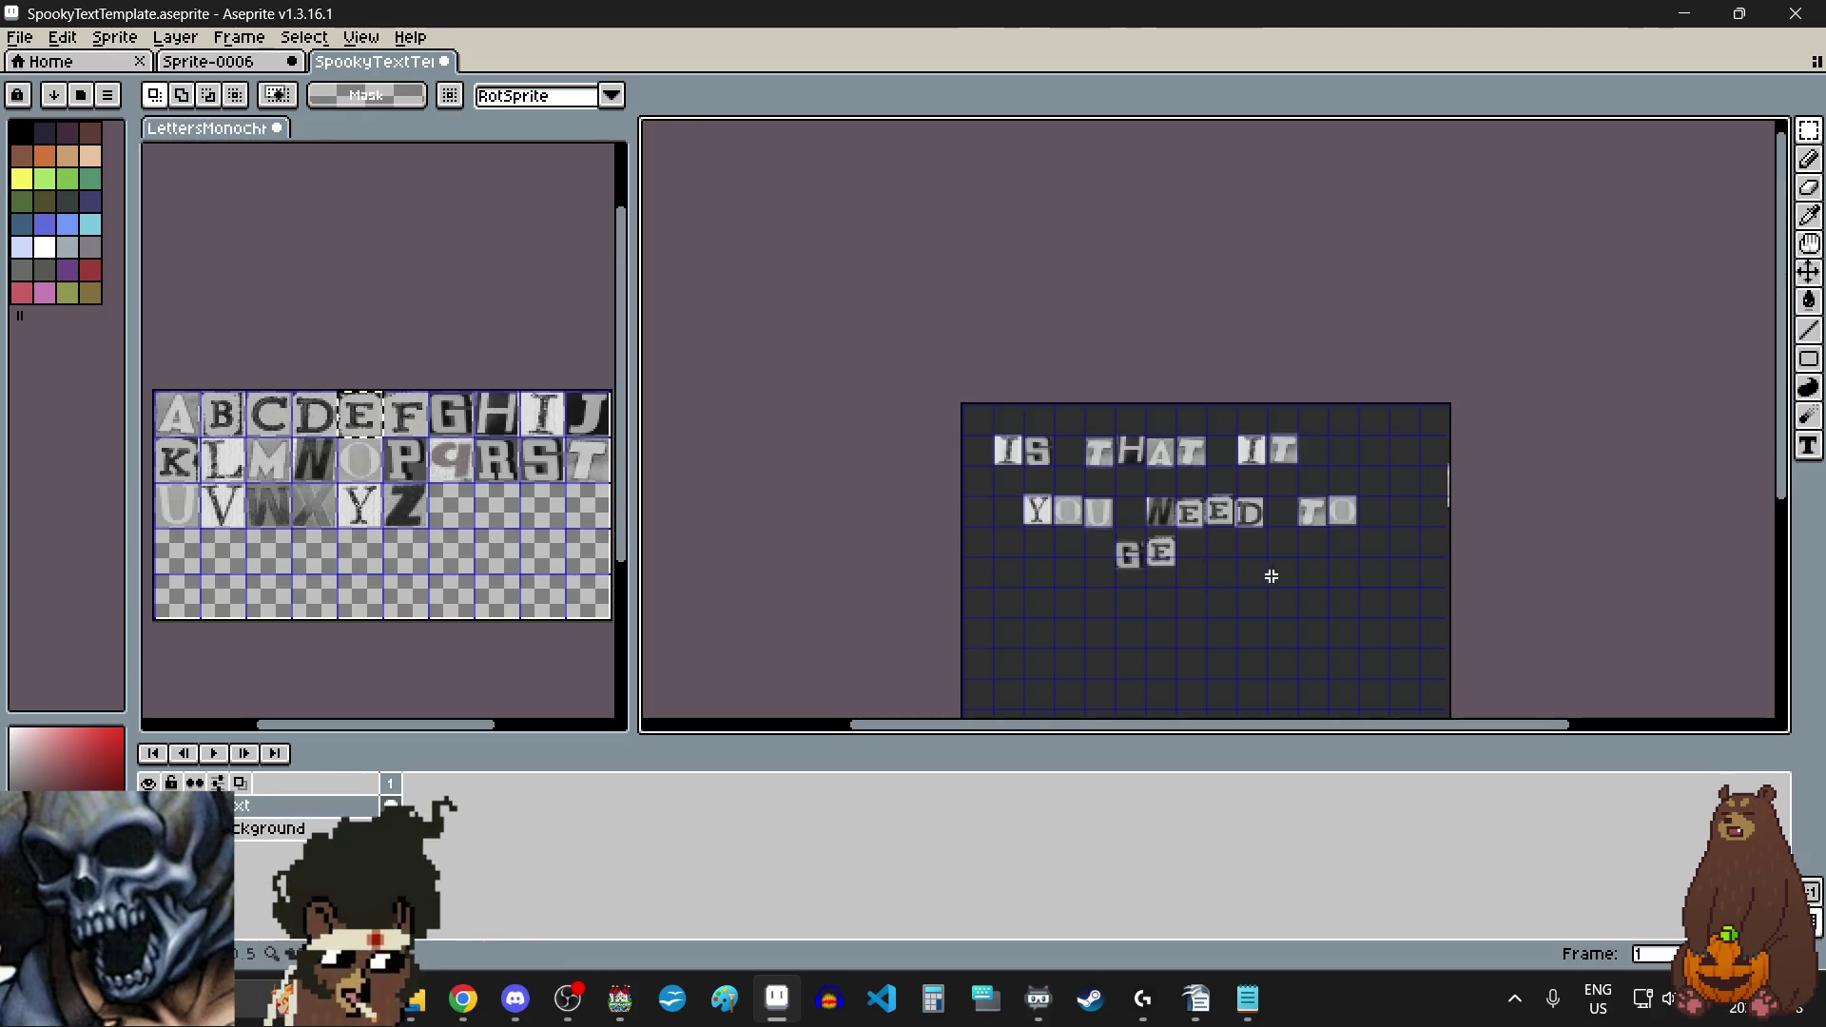
Step: Place the T beside the E to finish GET, then select the A tile
click(593, 459)
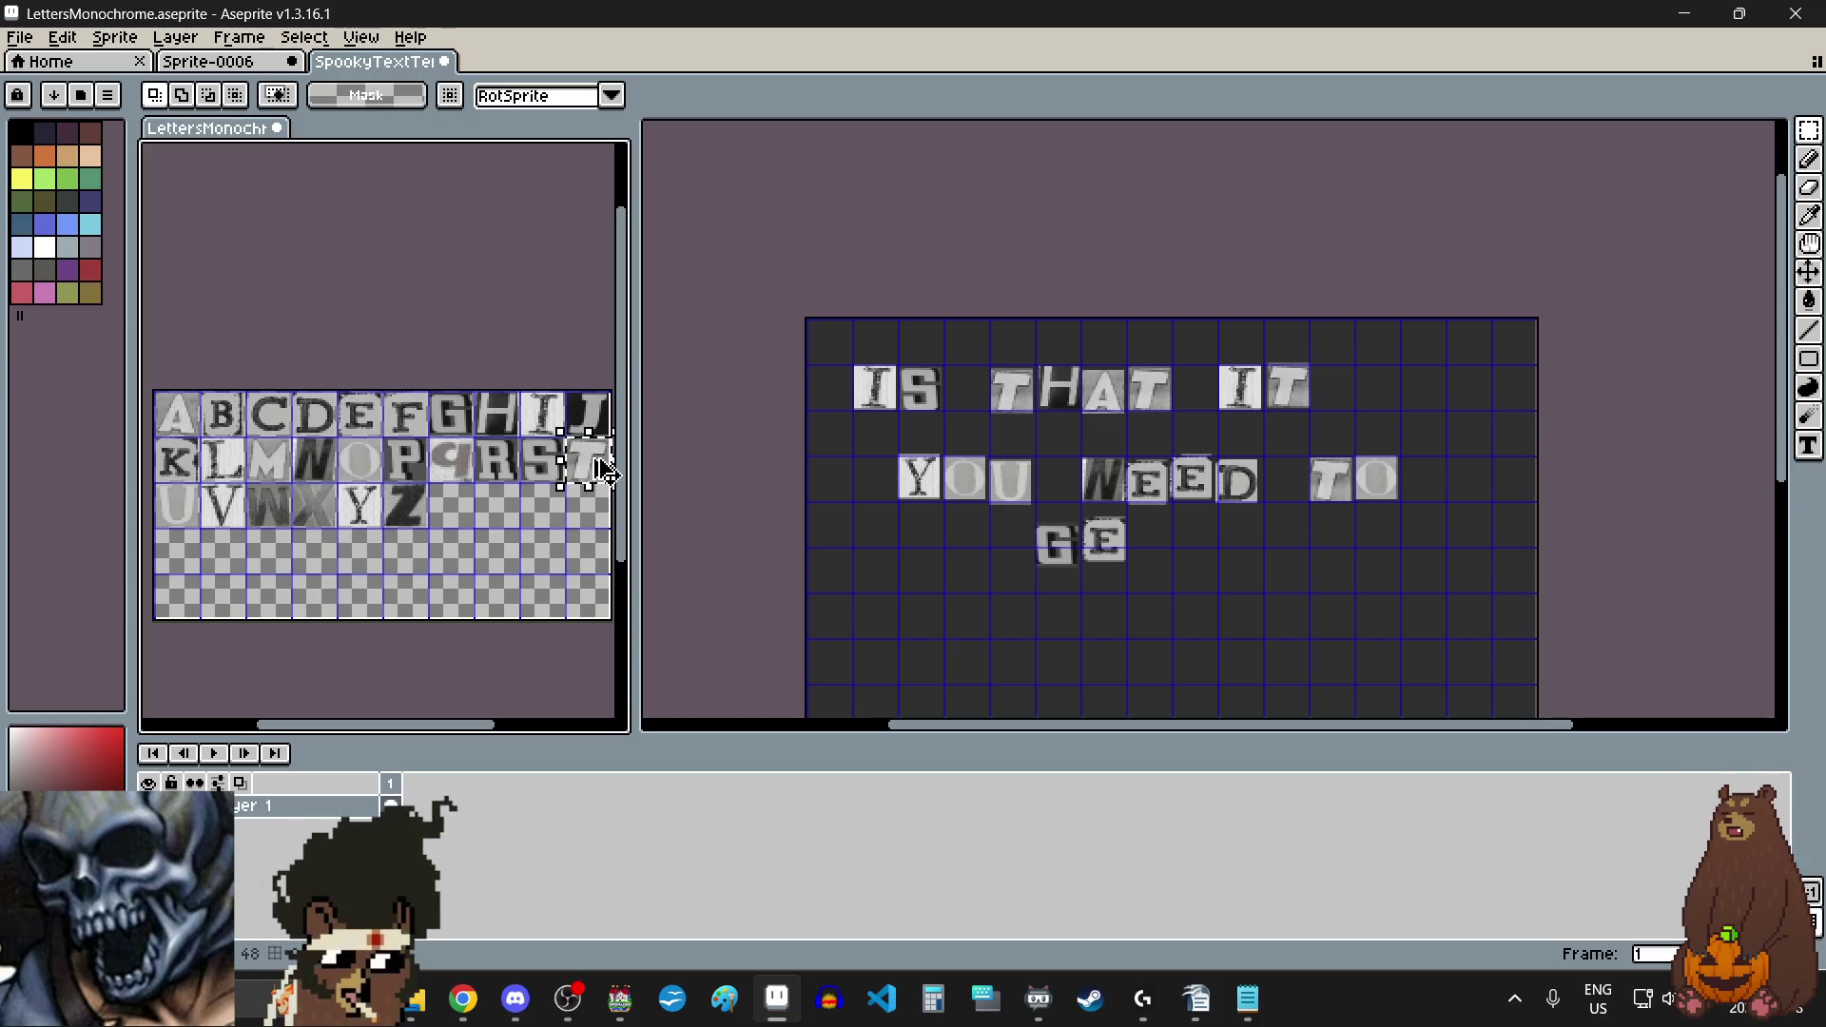
click(1220, 579)
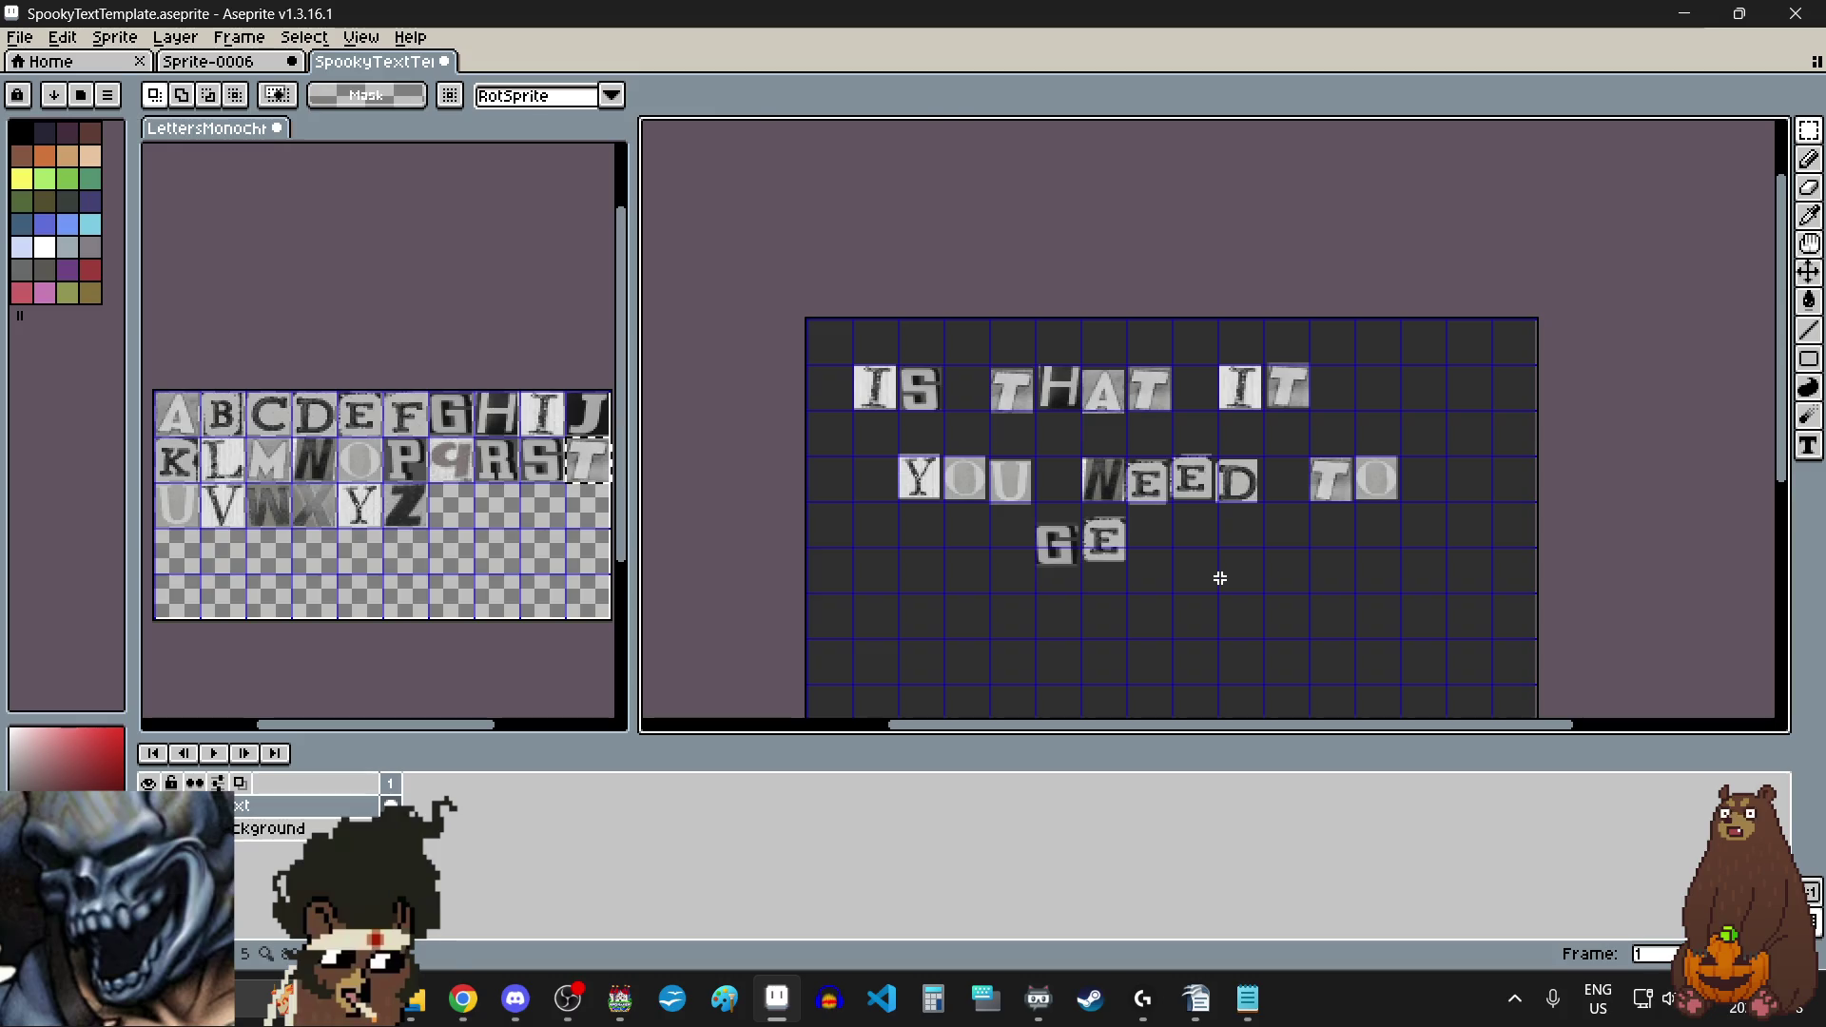
scroll(1209, 574, up, 5)
drag(1182, 571, 1056, 470)
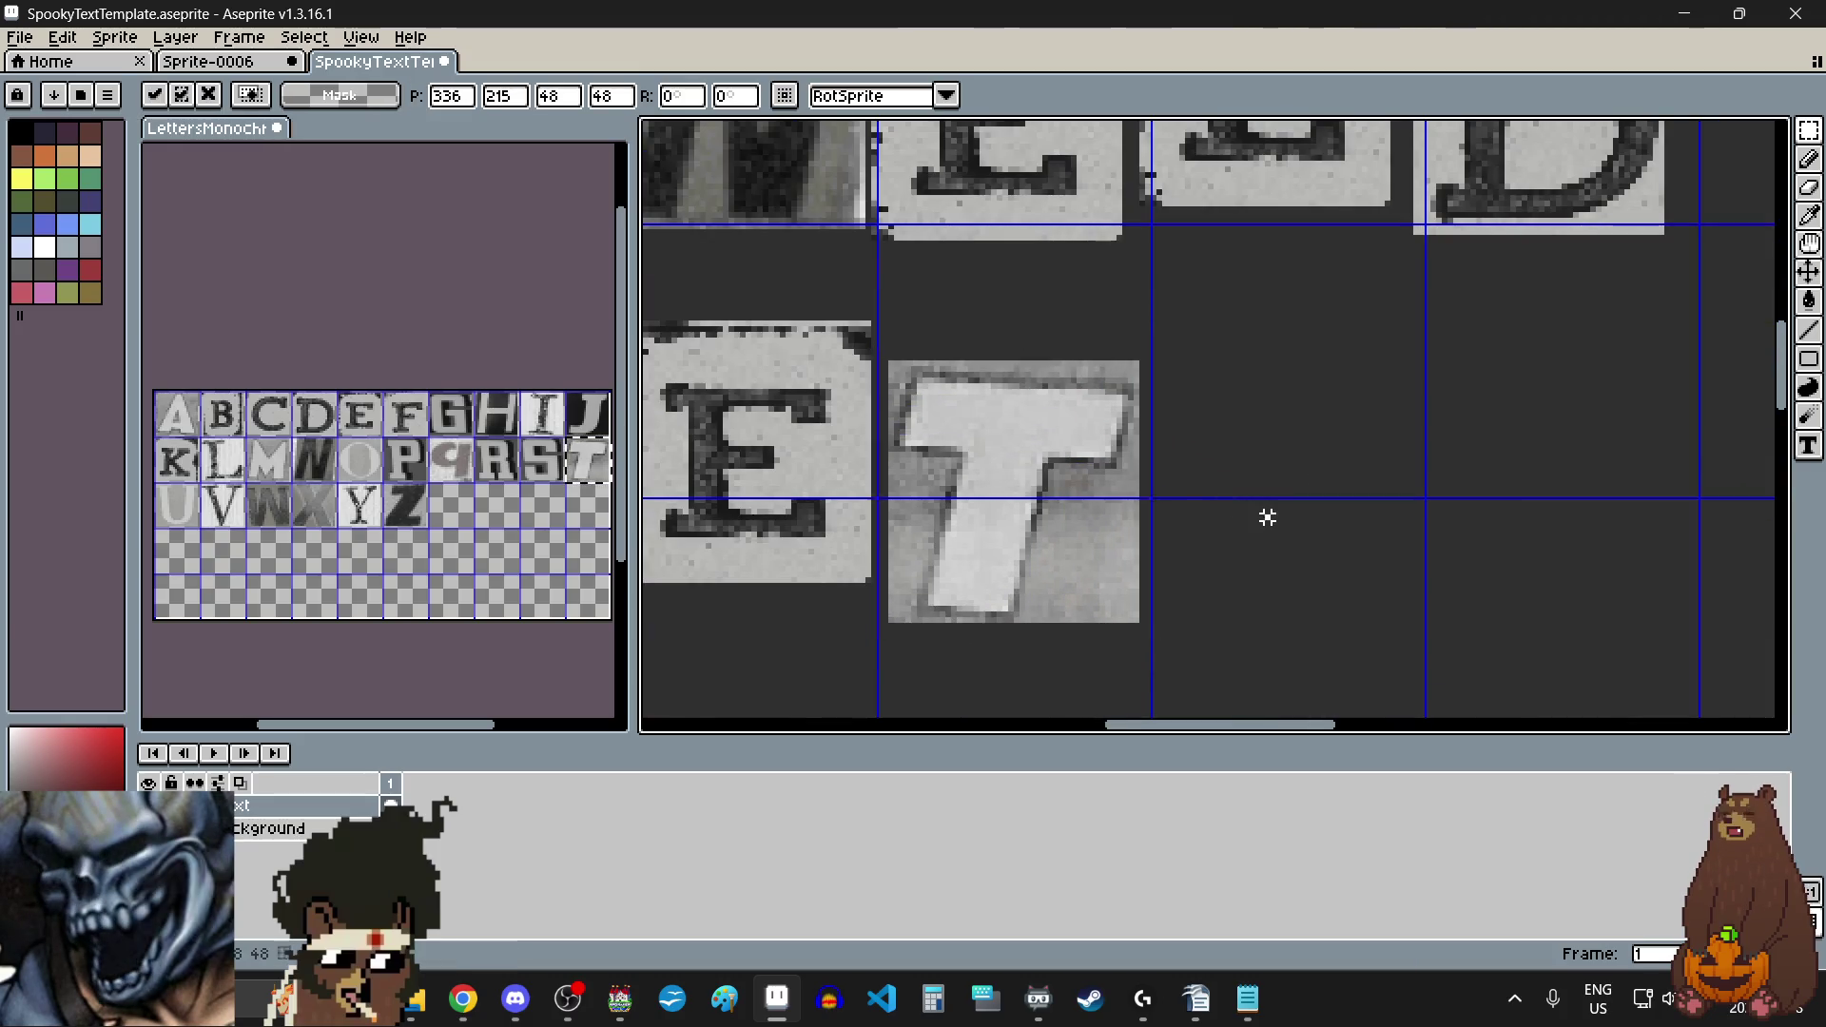
click(1268, 517)
scroll(1158, 501, down, 5)
scroll(1251, 525, up, 1)
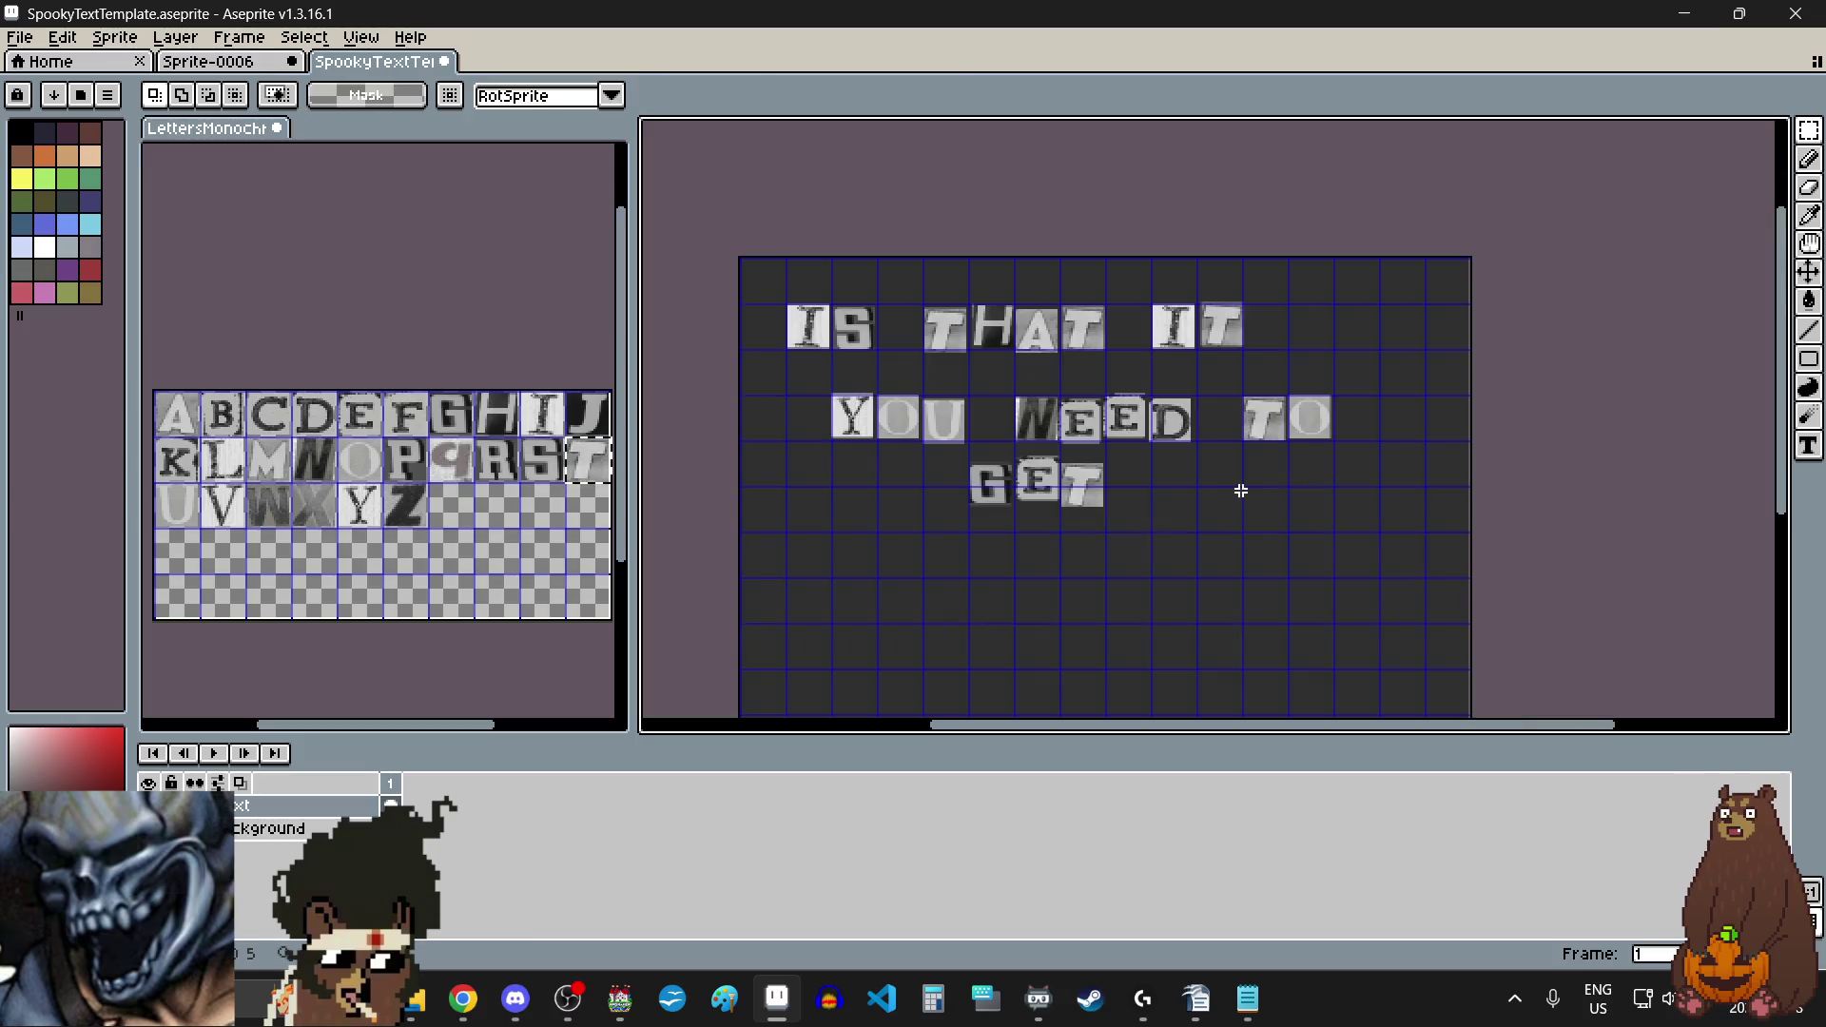
drag(183, 419, 195, 435)
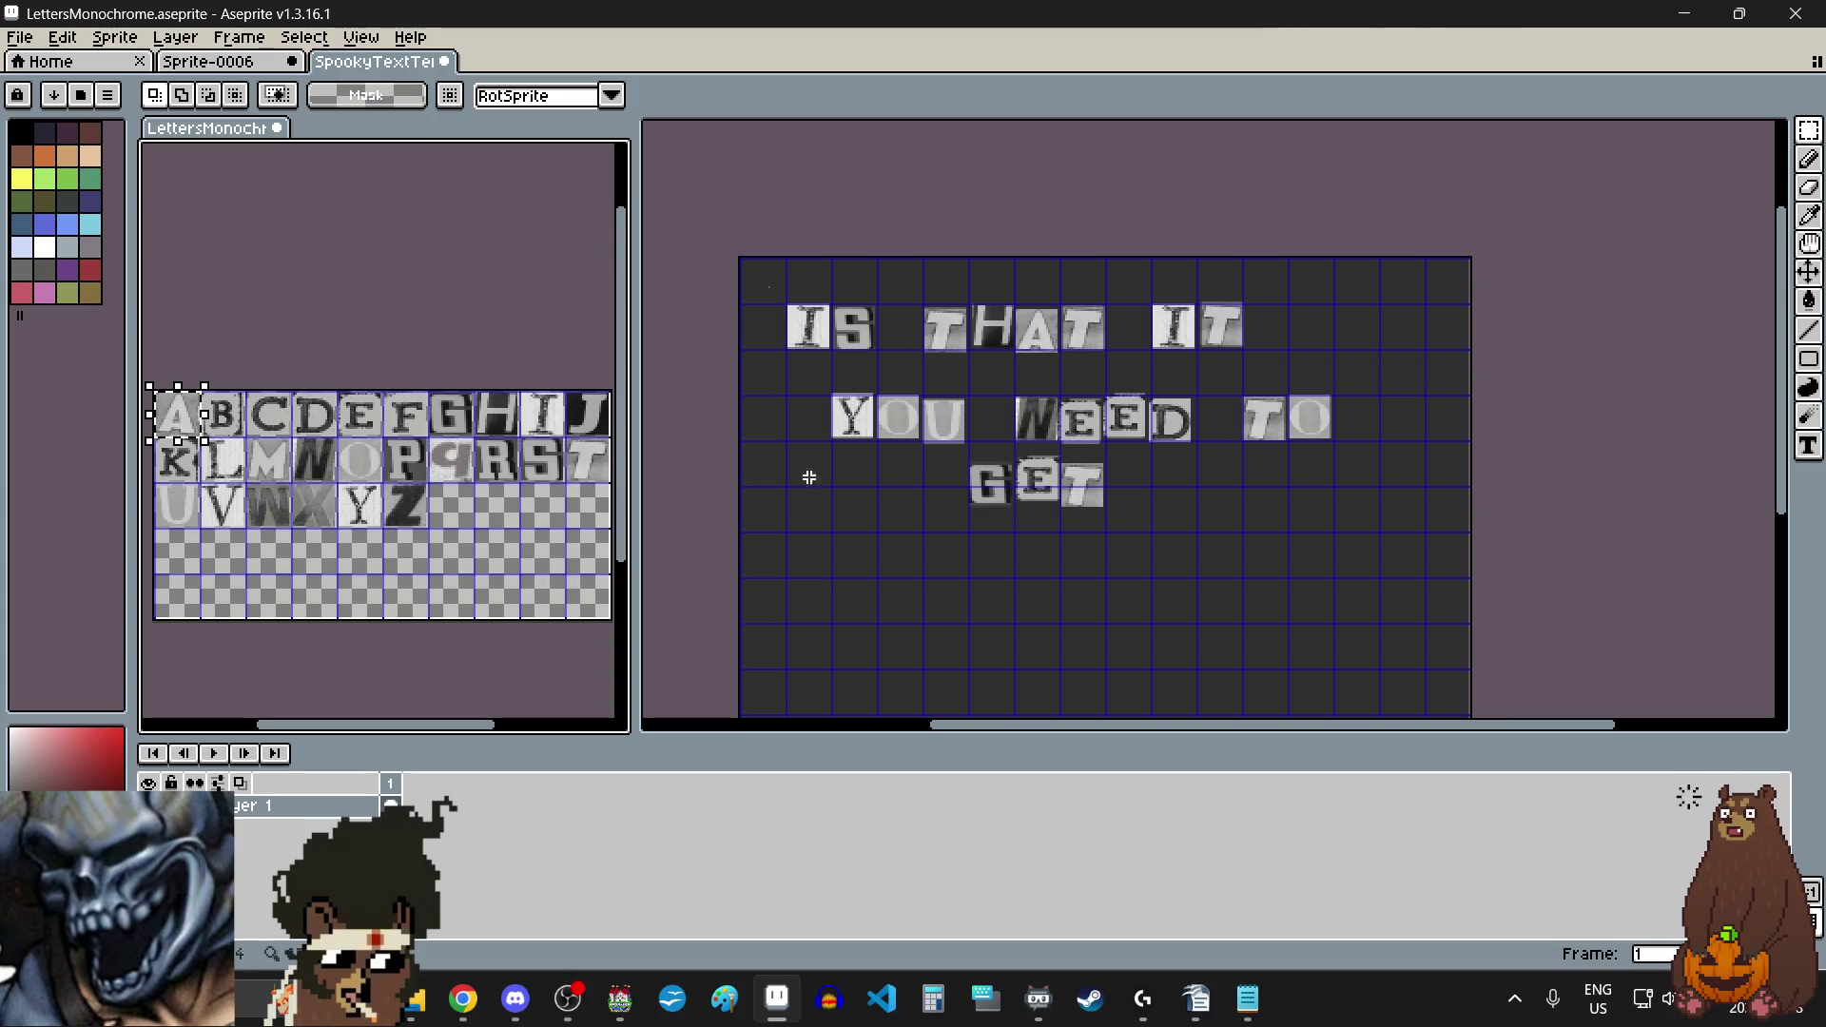
click(1176, 510)
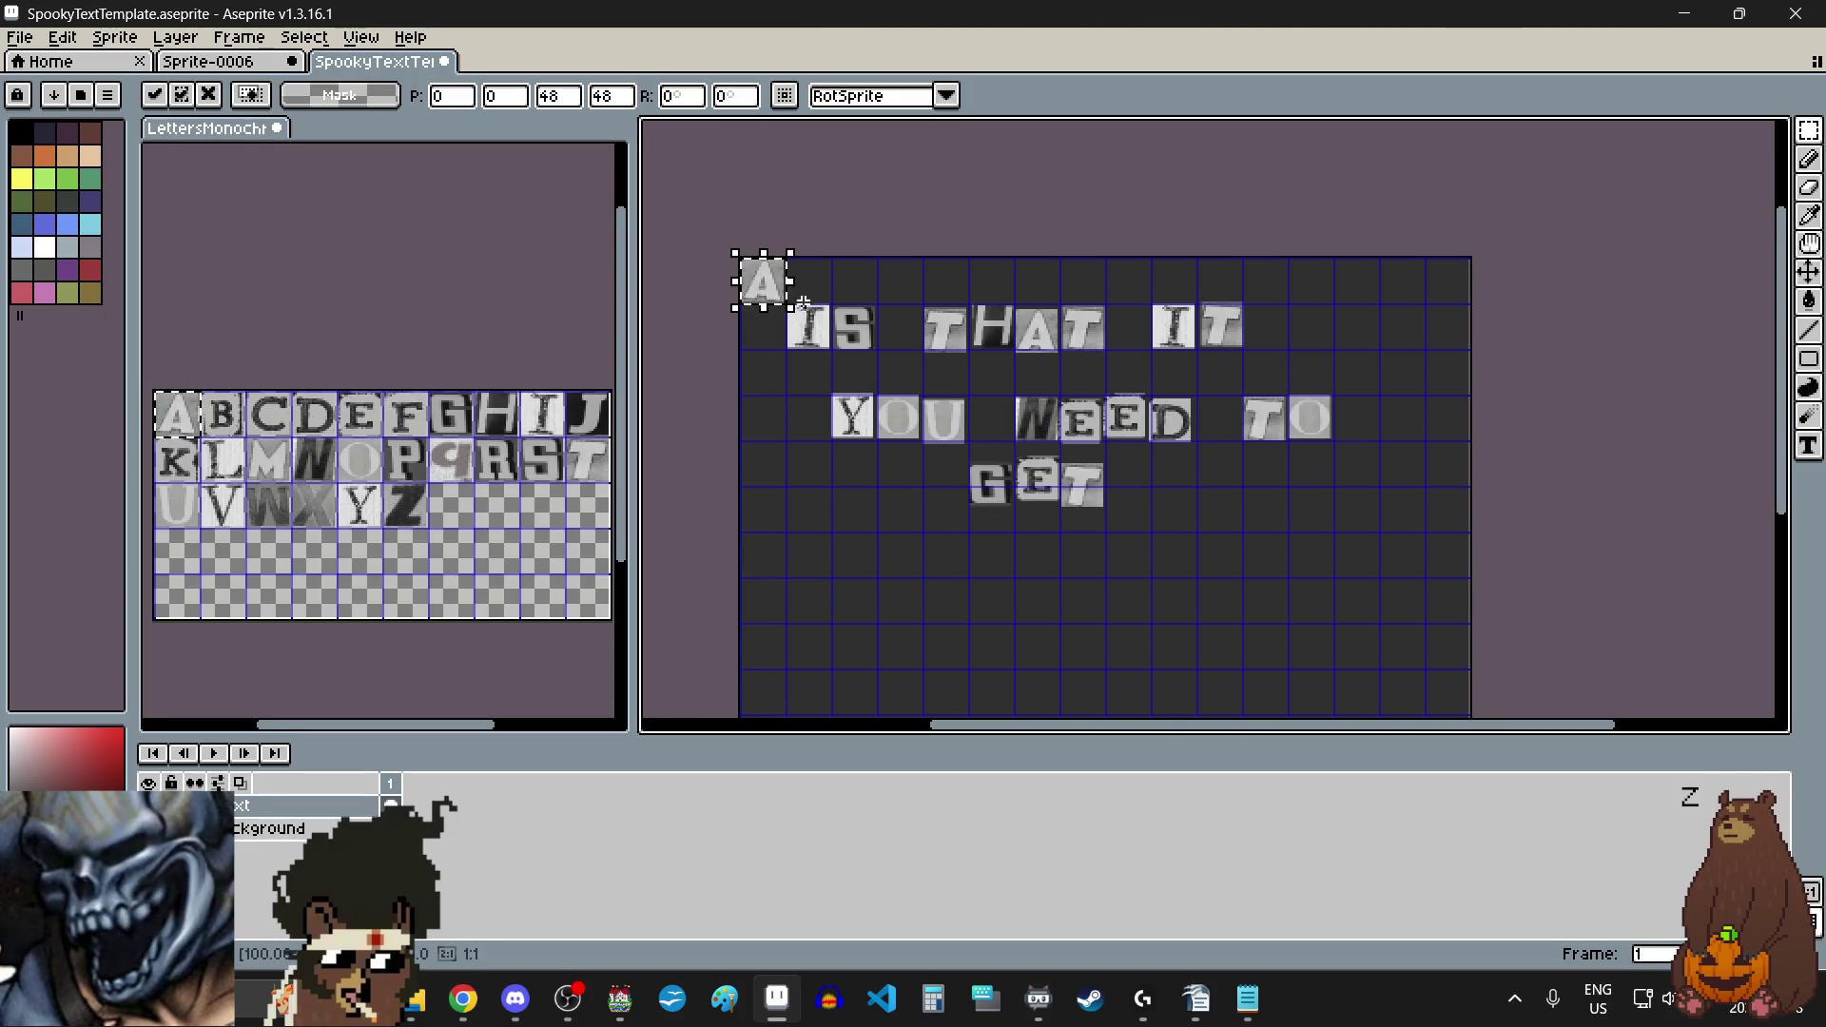
Step: Place the A on the third line after GET
drag(772, 296, 1182, 498)
scroll(1182, 499, up, 5)
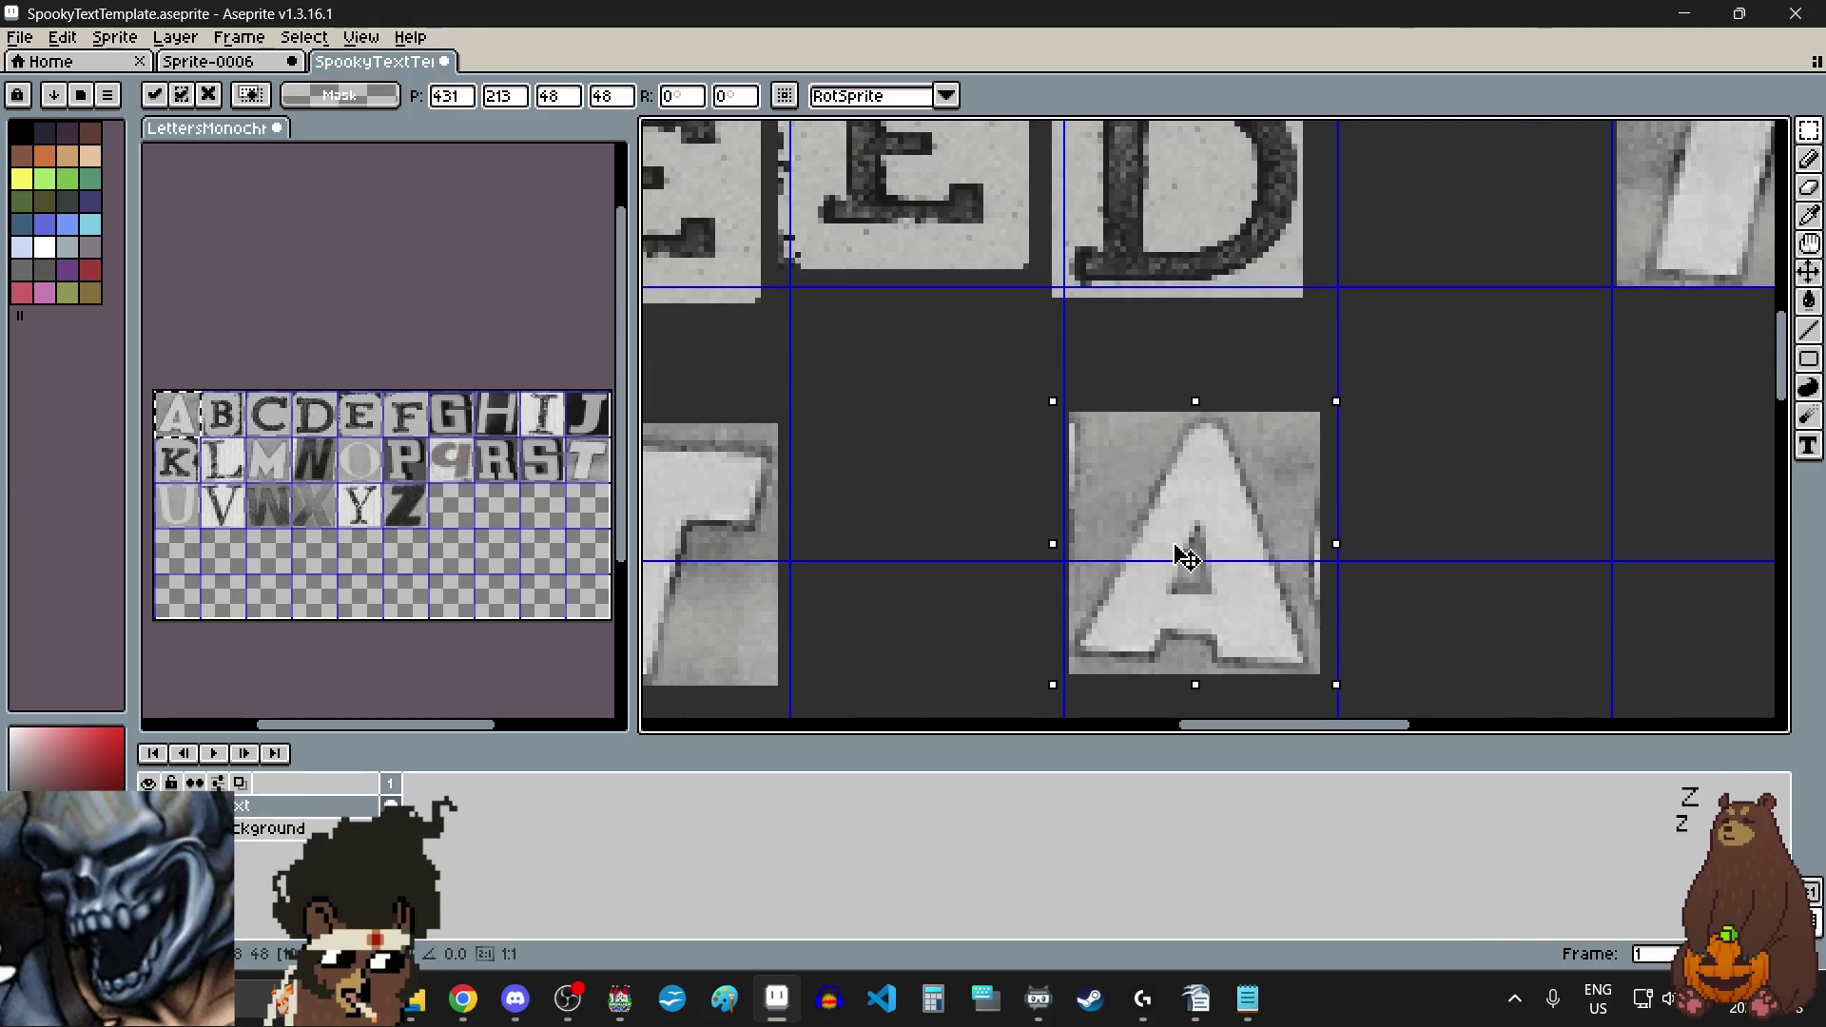
click(1453, 534)
scroll(1453, 534, down, 4)
scroll(1101, 458, up, 2)
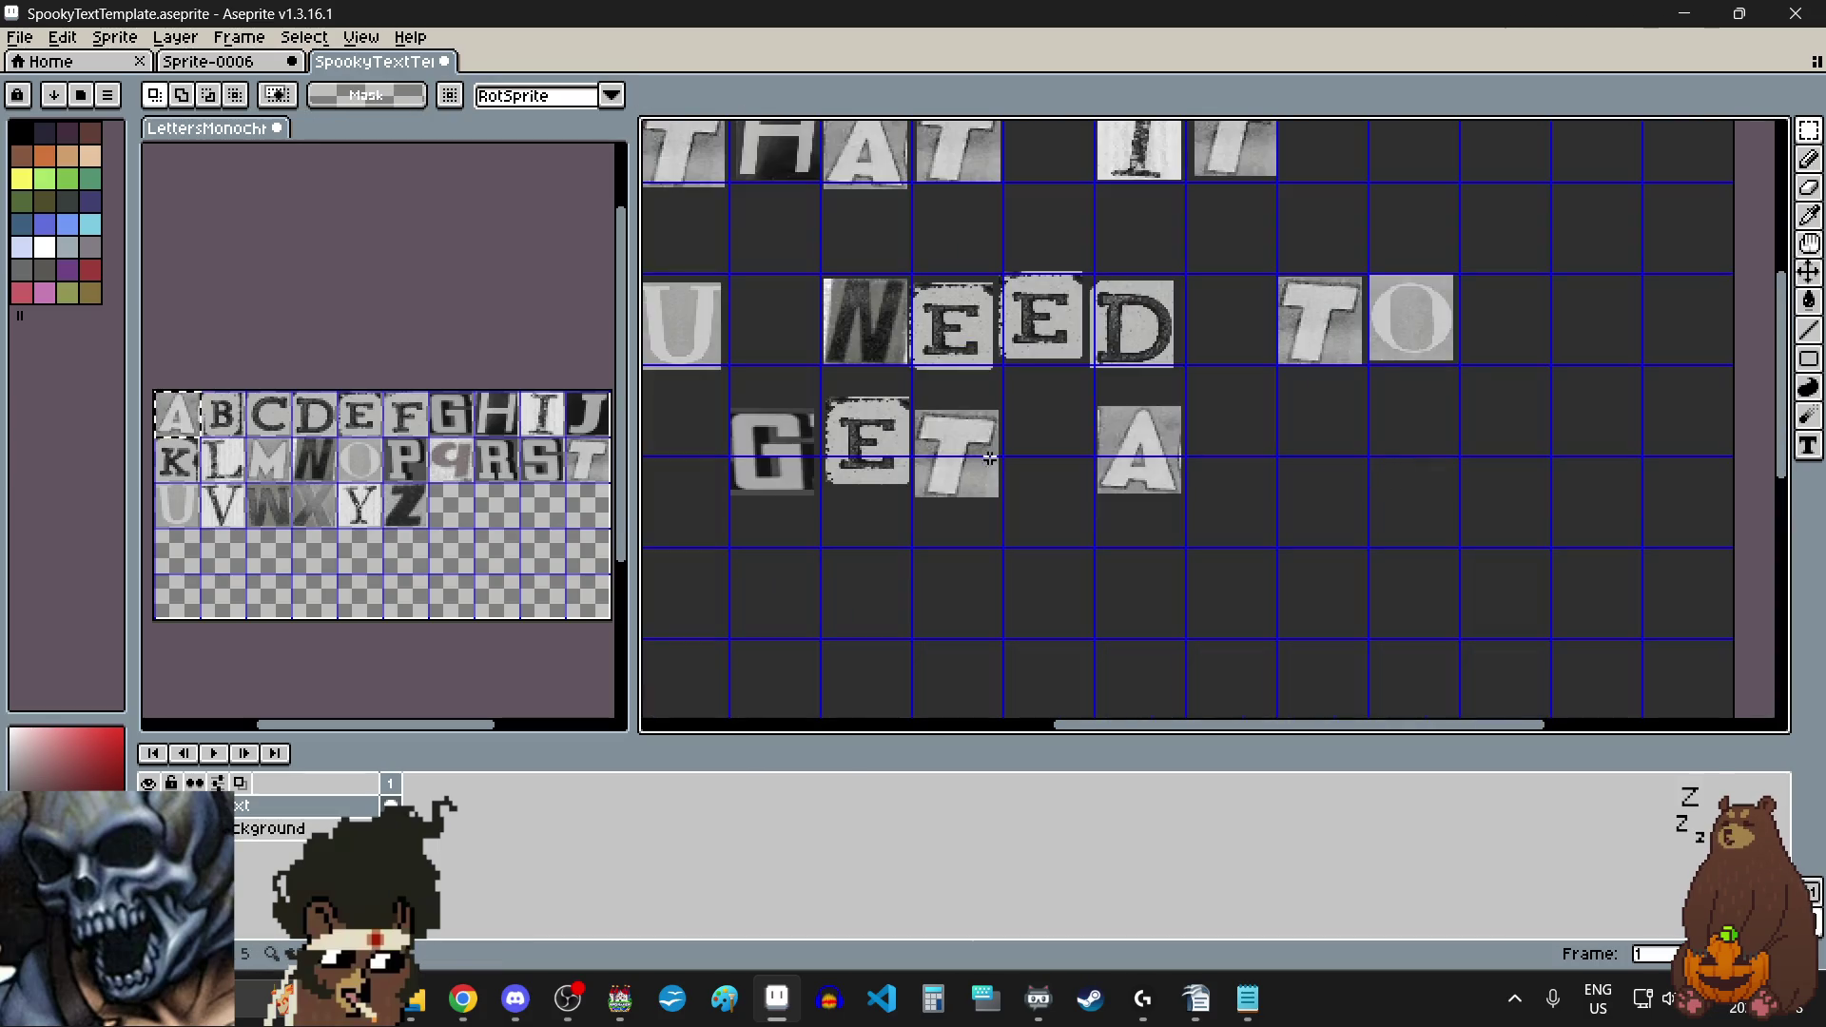
Step: Paste the W tile after the A and nudge it into alignment with arrow keys
click(283, 515)
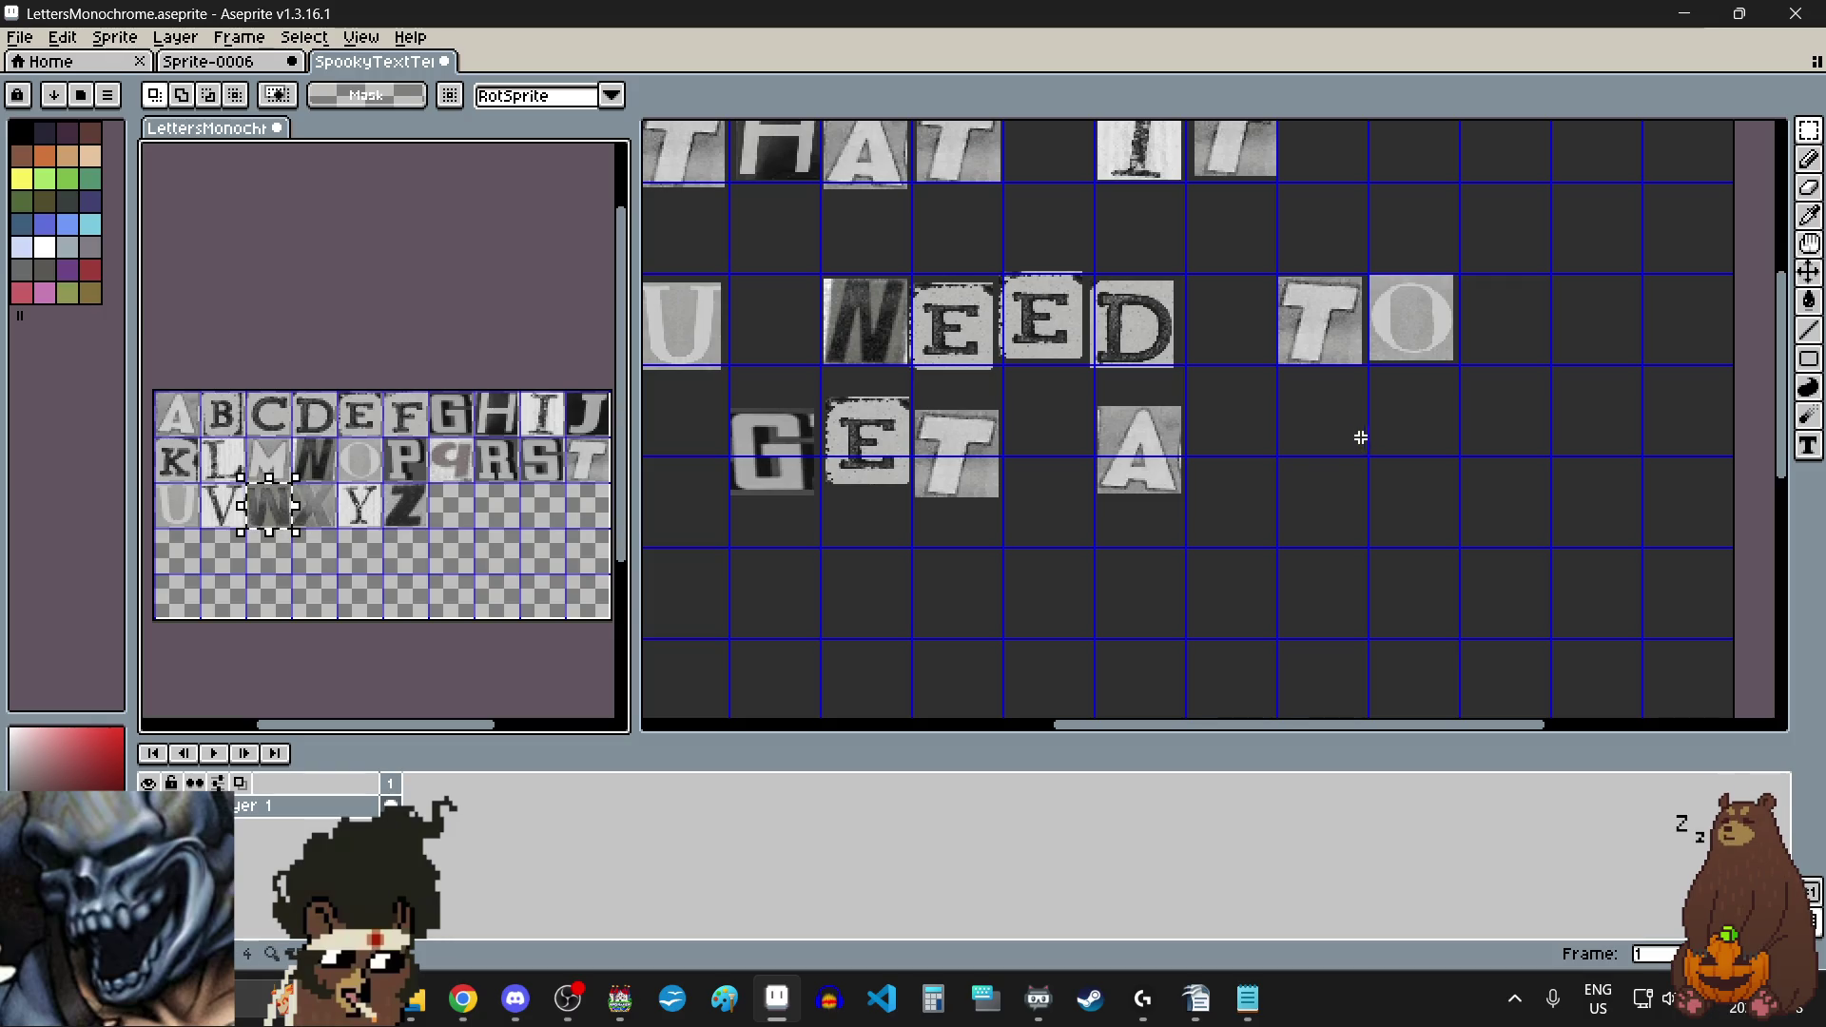
click(1250, 495)
key(ctrl+v)
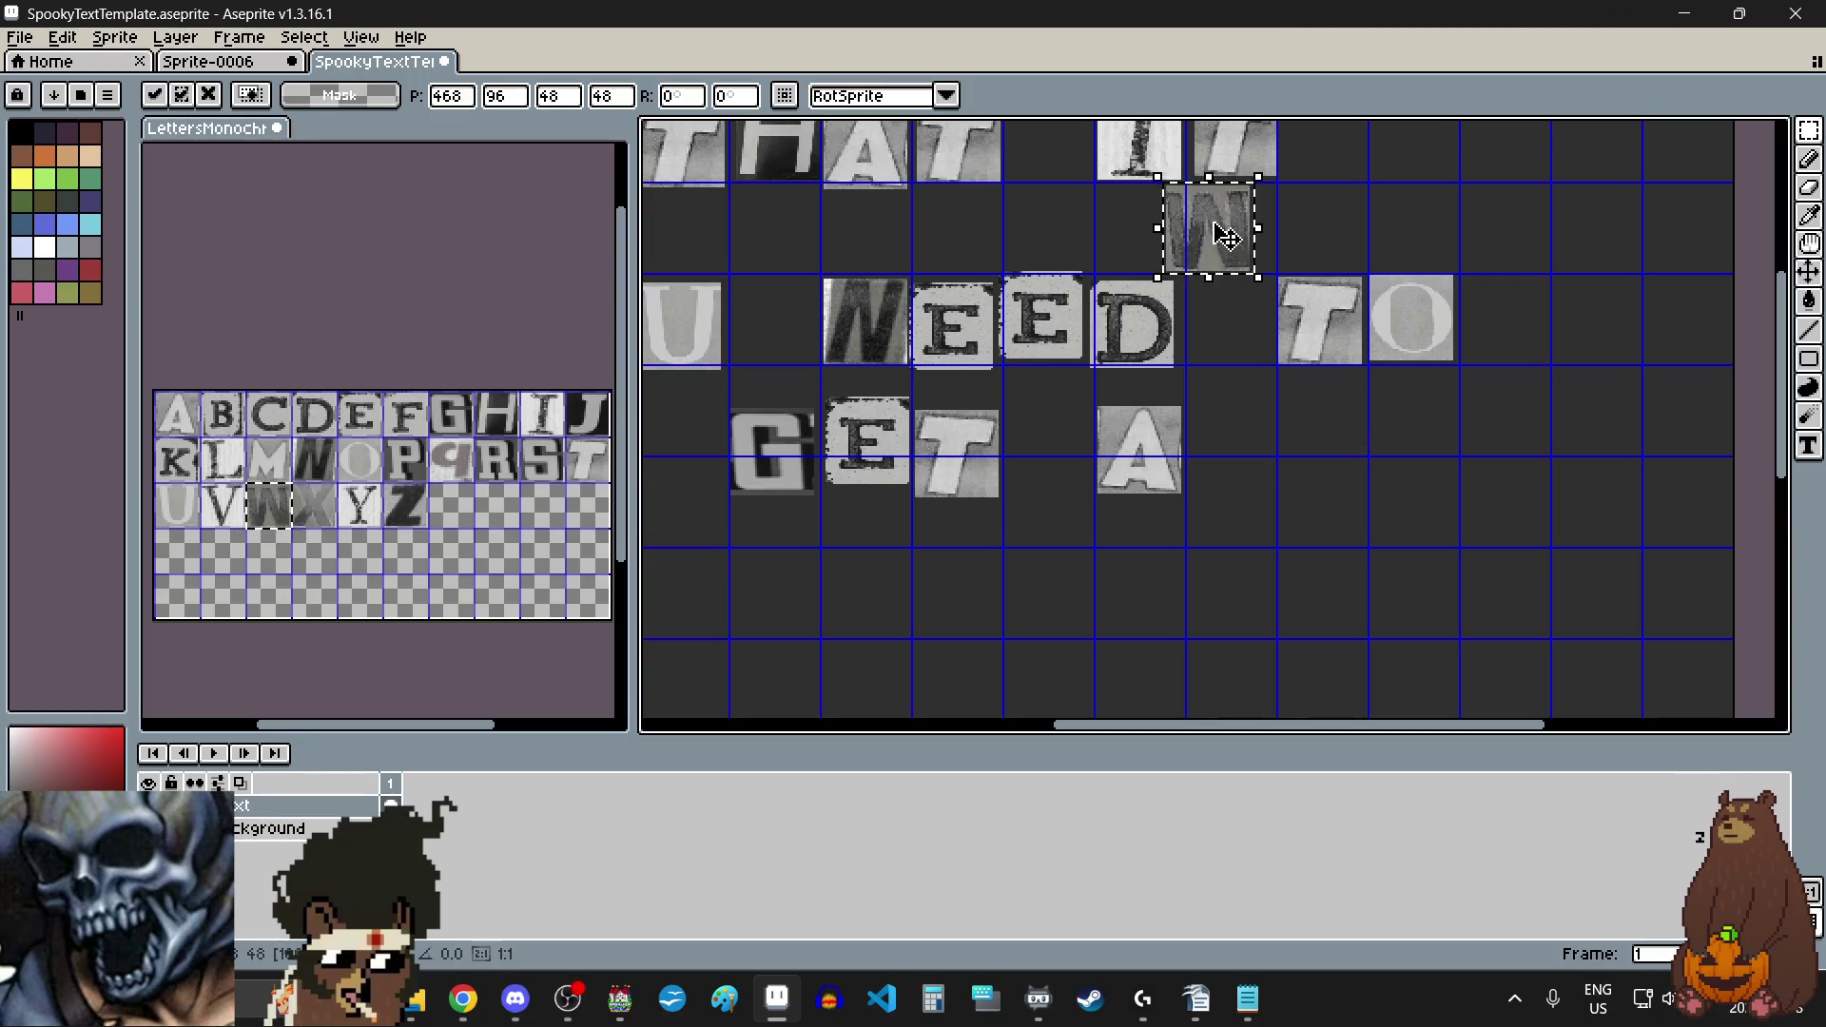
scroll(1247, 459, up, 2)
key(Right)
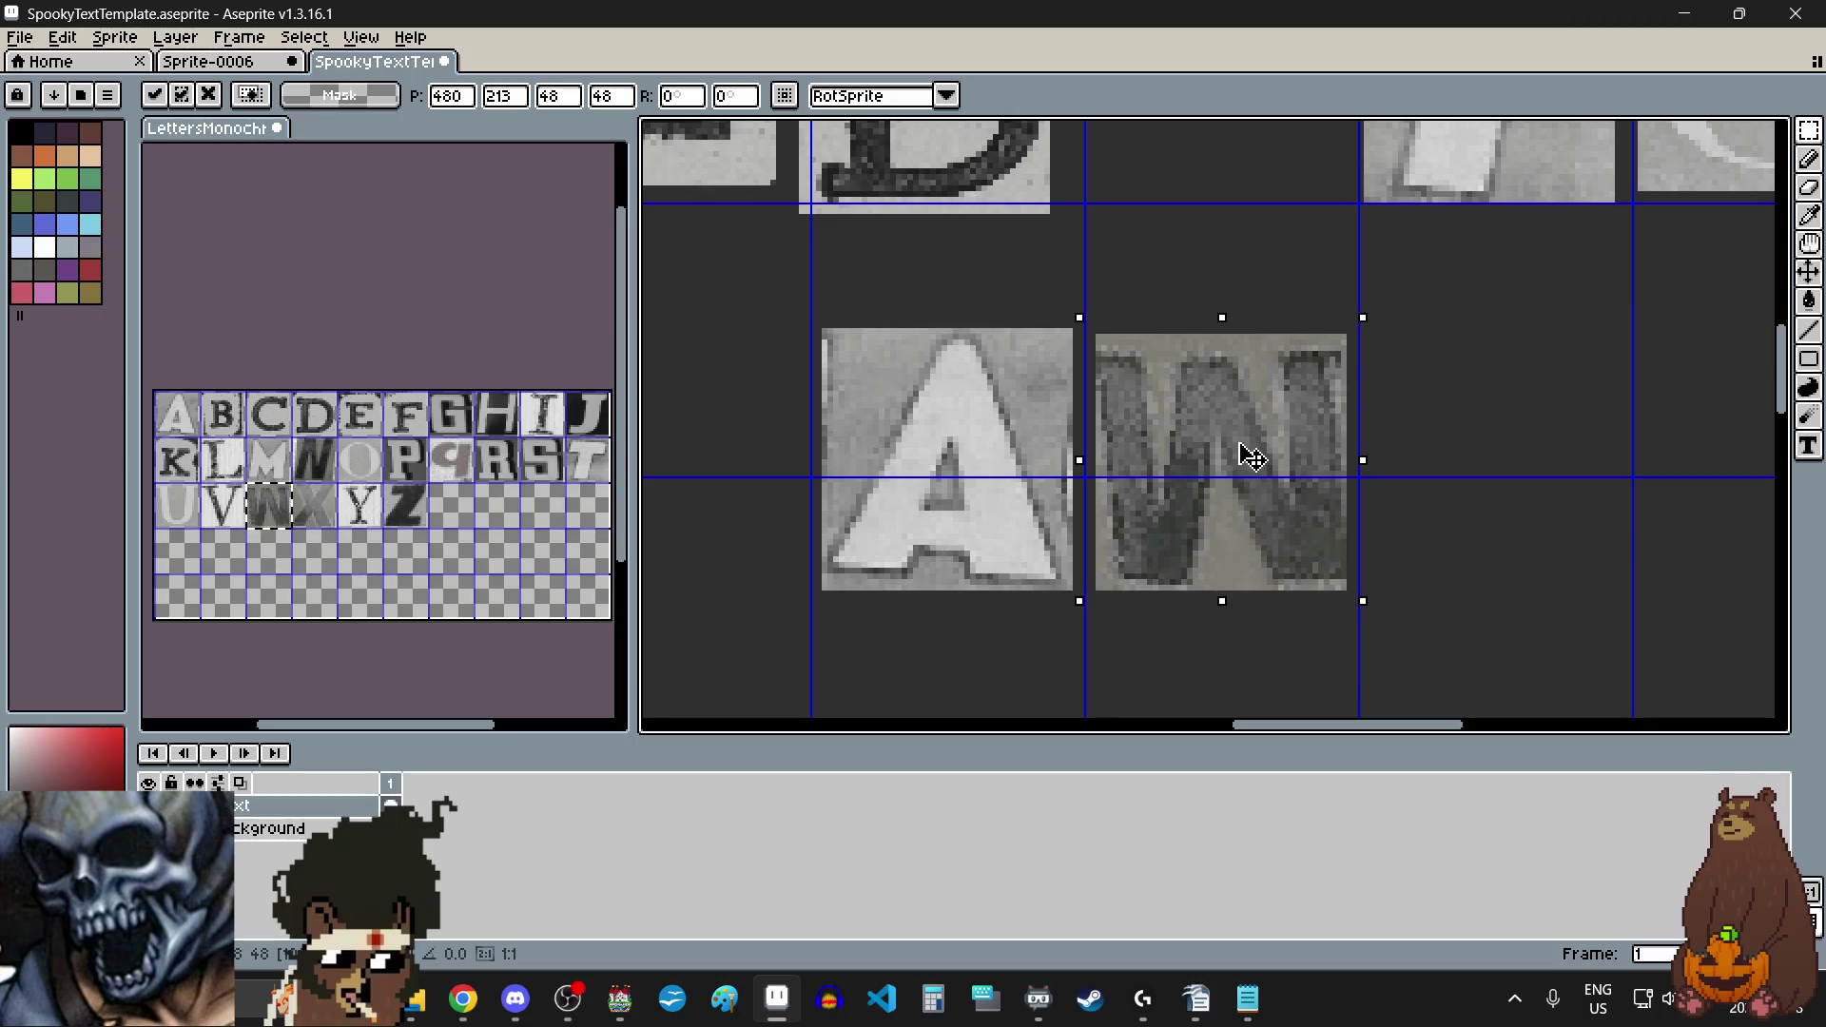
scroll(1241, 452, down, 2)
scroll(1241, 451, up, 2)
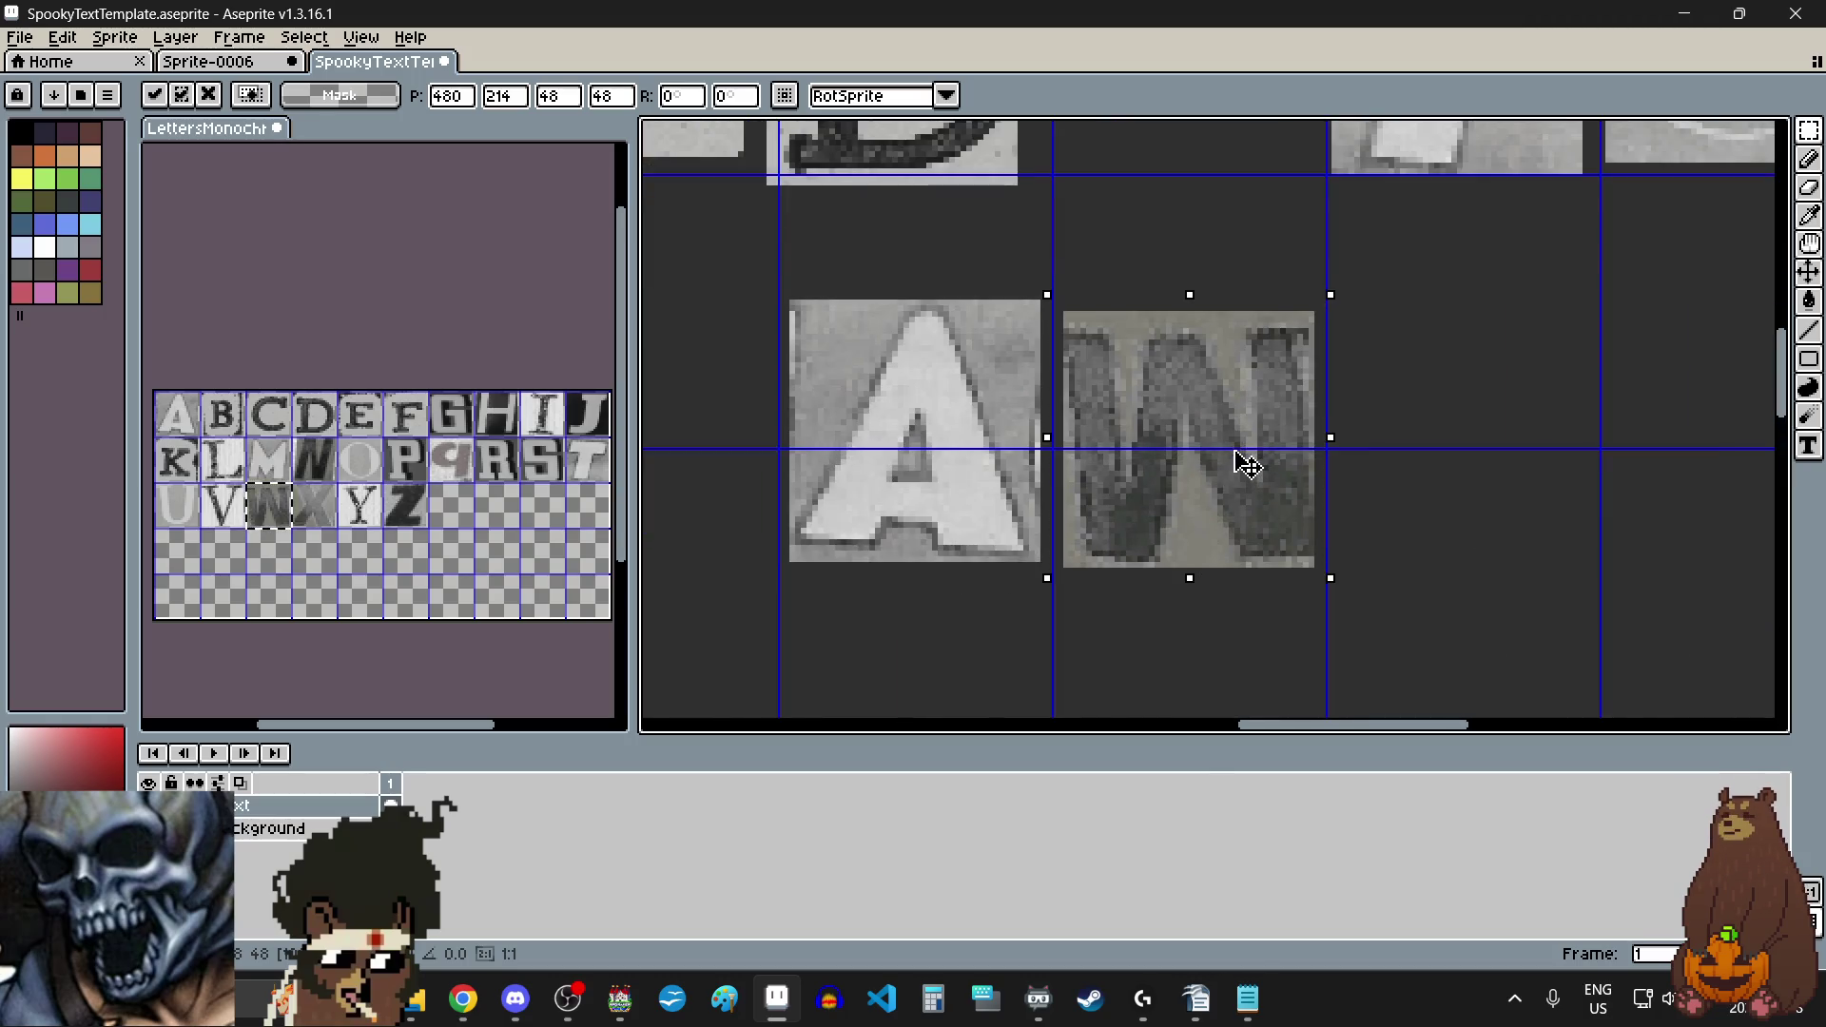
key(Left)
key(Down)
scroll(1316, 445, down, 2)
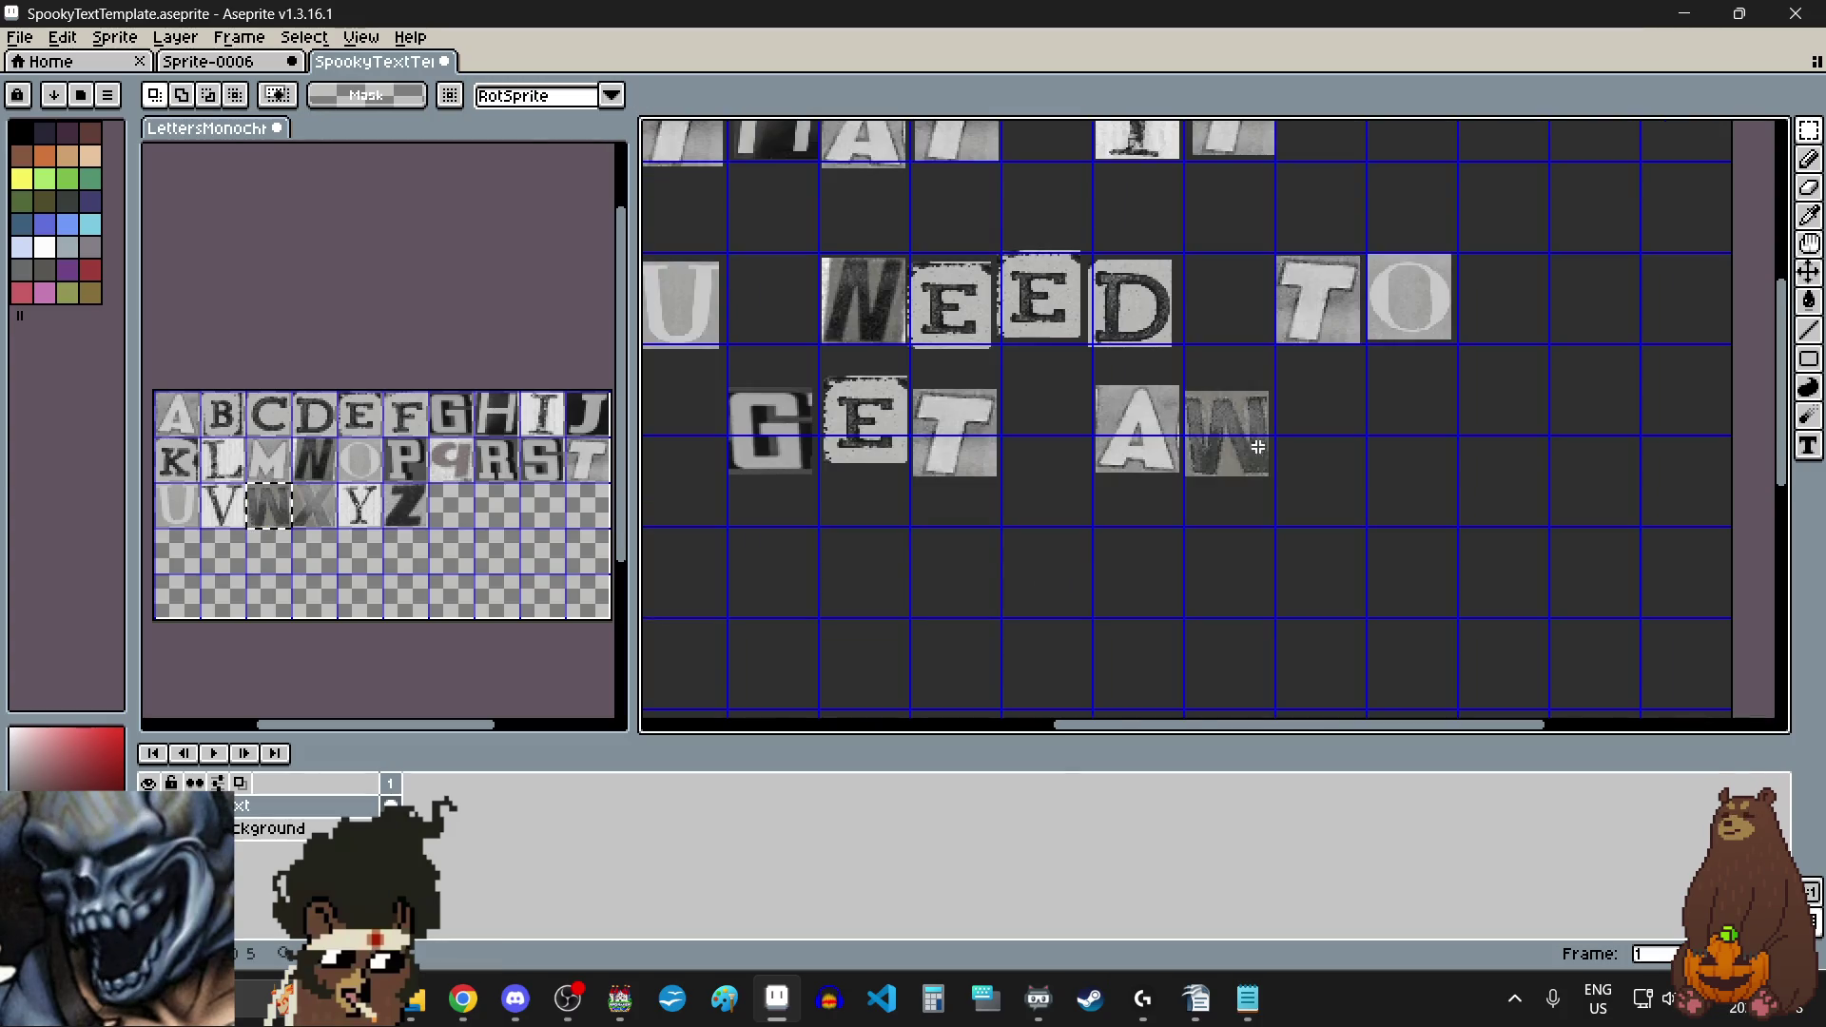
Step: Paste a second A tile right beside the W
click(177, 418)
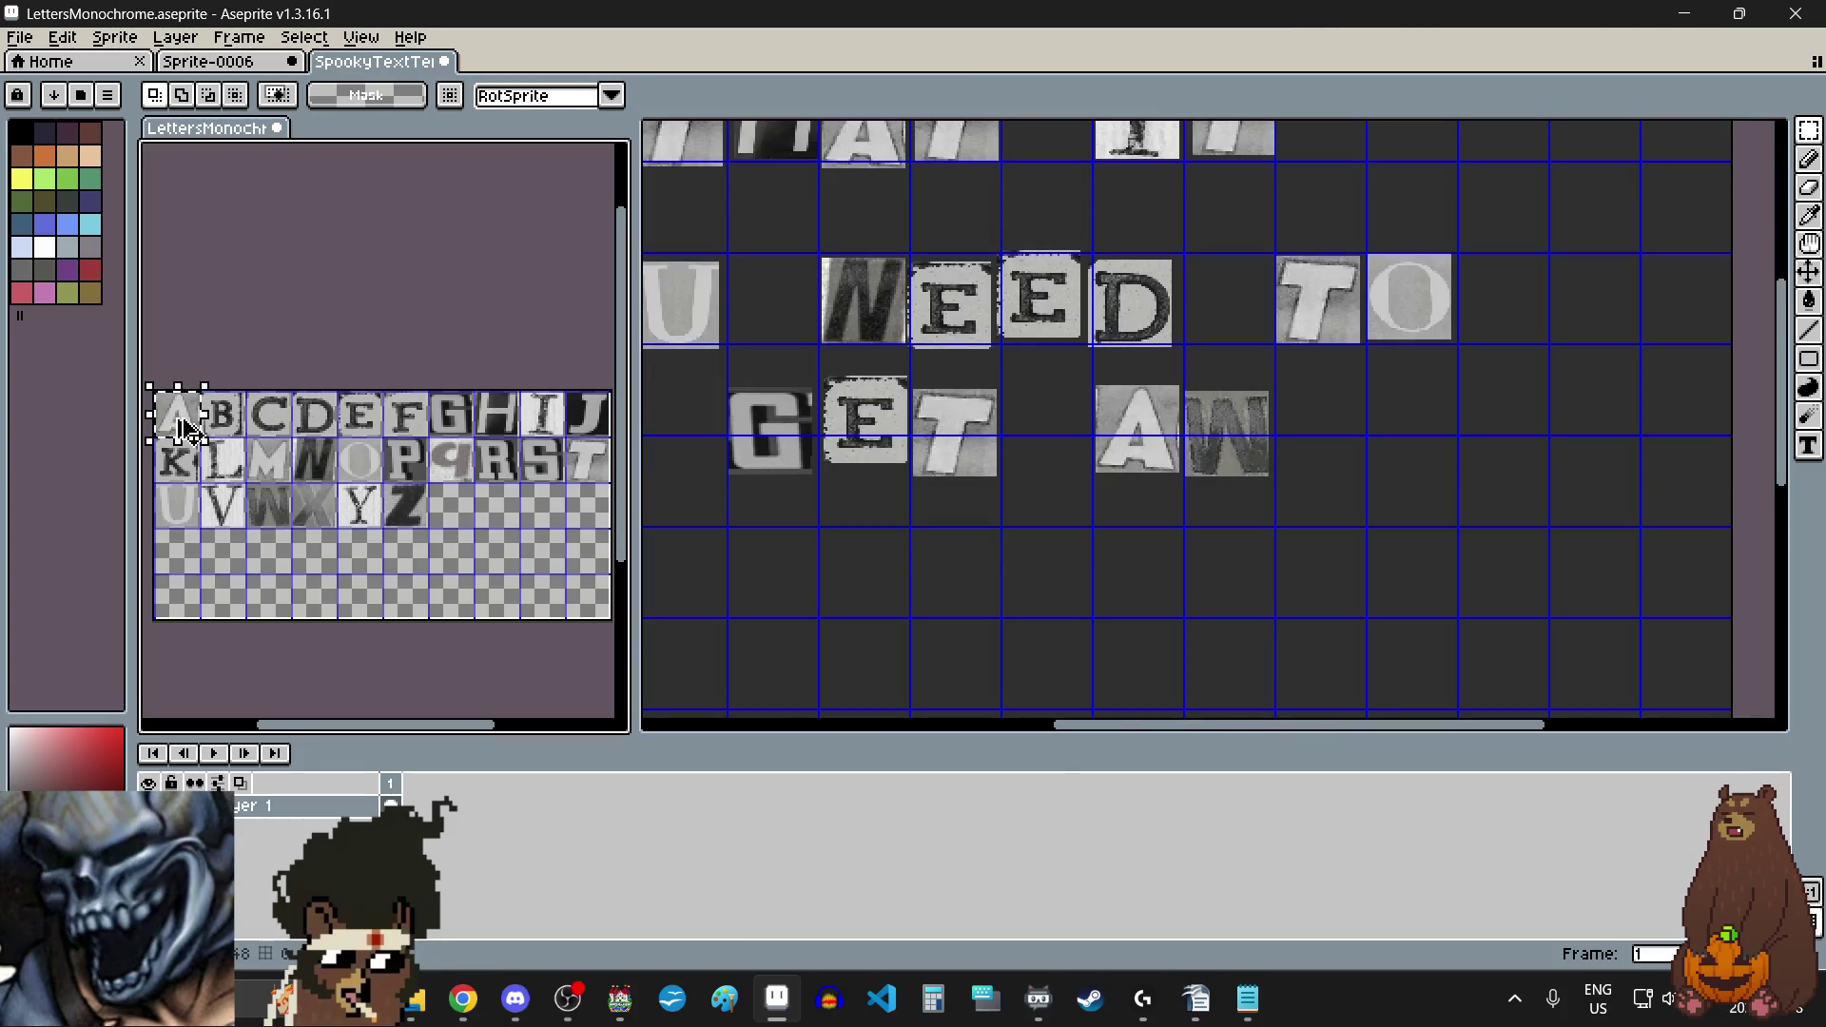
click(1358, 479)
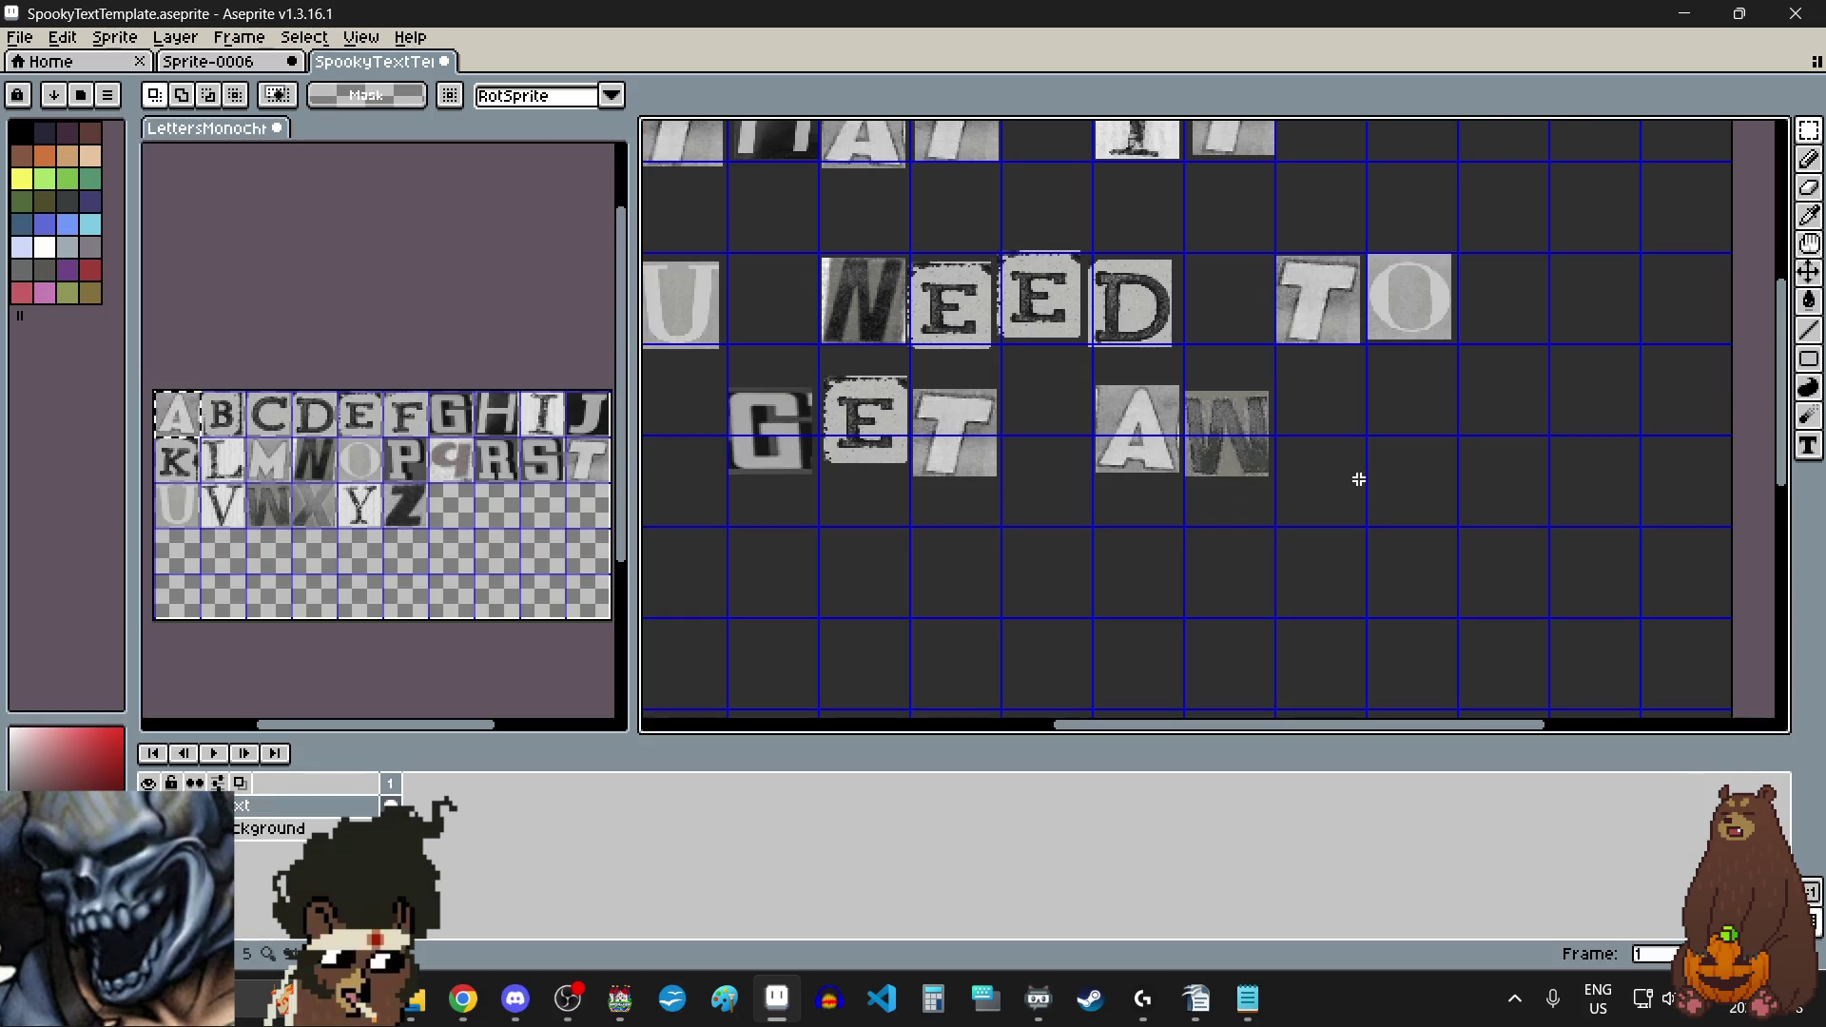
key(ctrl+v)
scroll(1333, 457, up, 4)
mouse_move(1208, 433)
mouse_down()
mouse_move(1334, 457)
mouse_move(1280, 440)
mouse_move(1268, 412)
mouse_up()
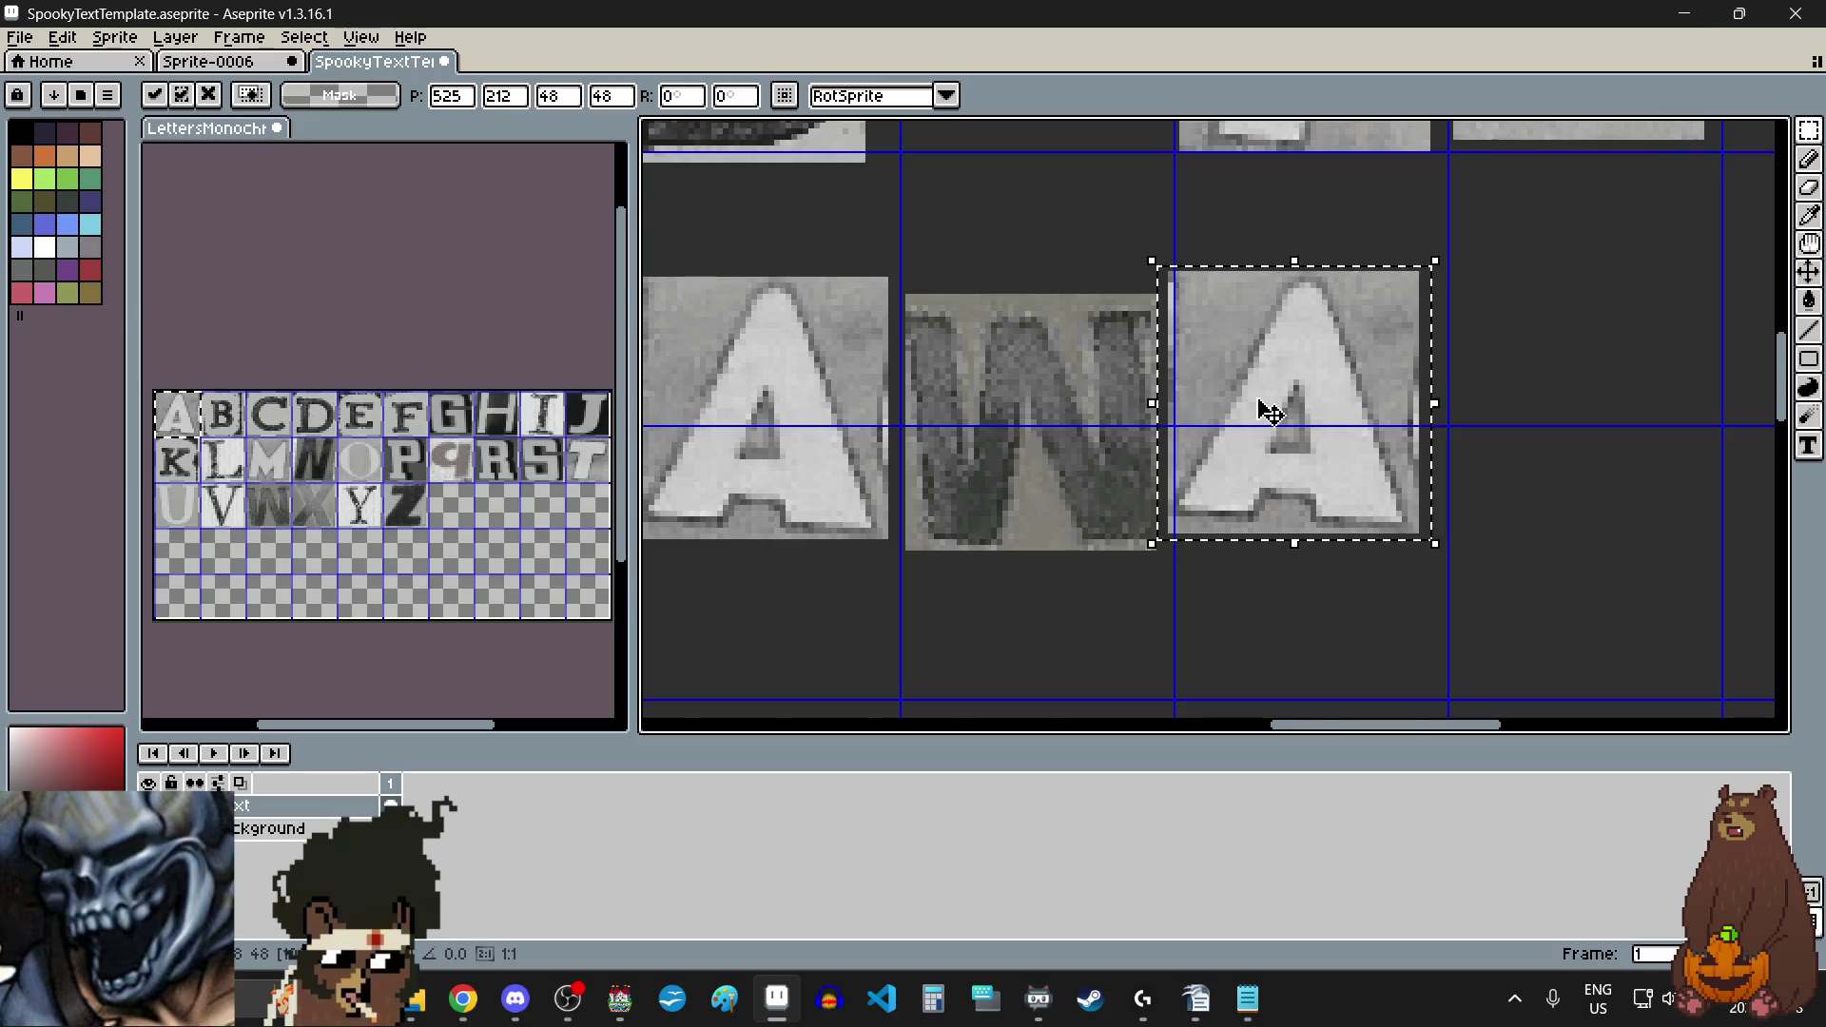
scroll(1270, 413, down, 4)
Step: Paste the Y tile after the last A to complete AWAY
click(357, 505)
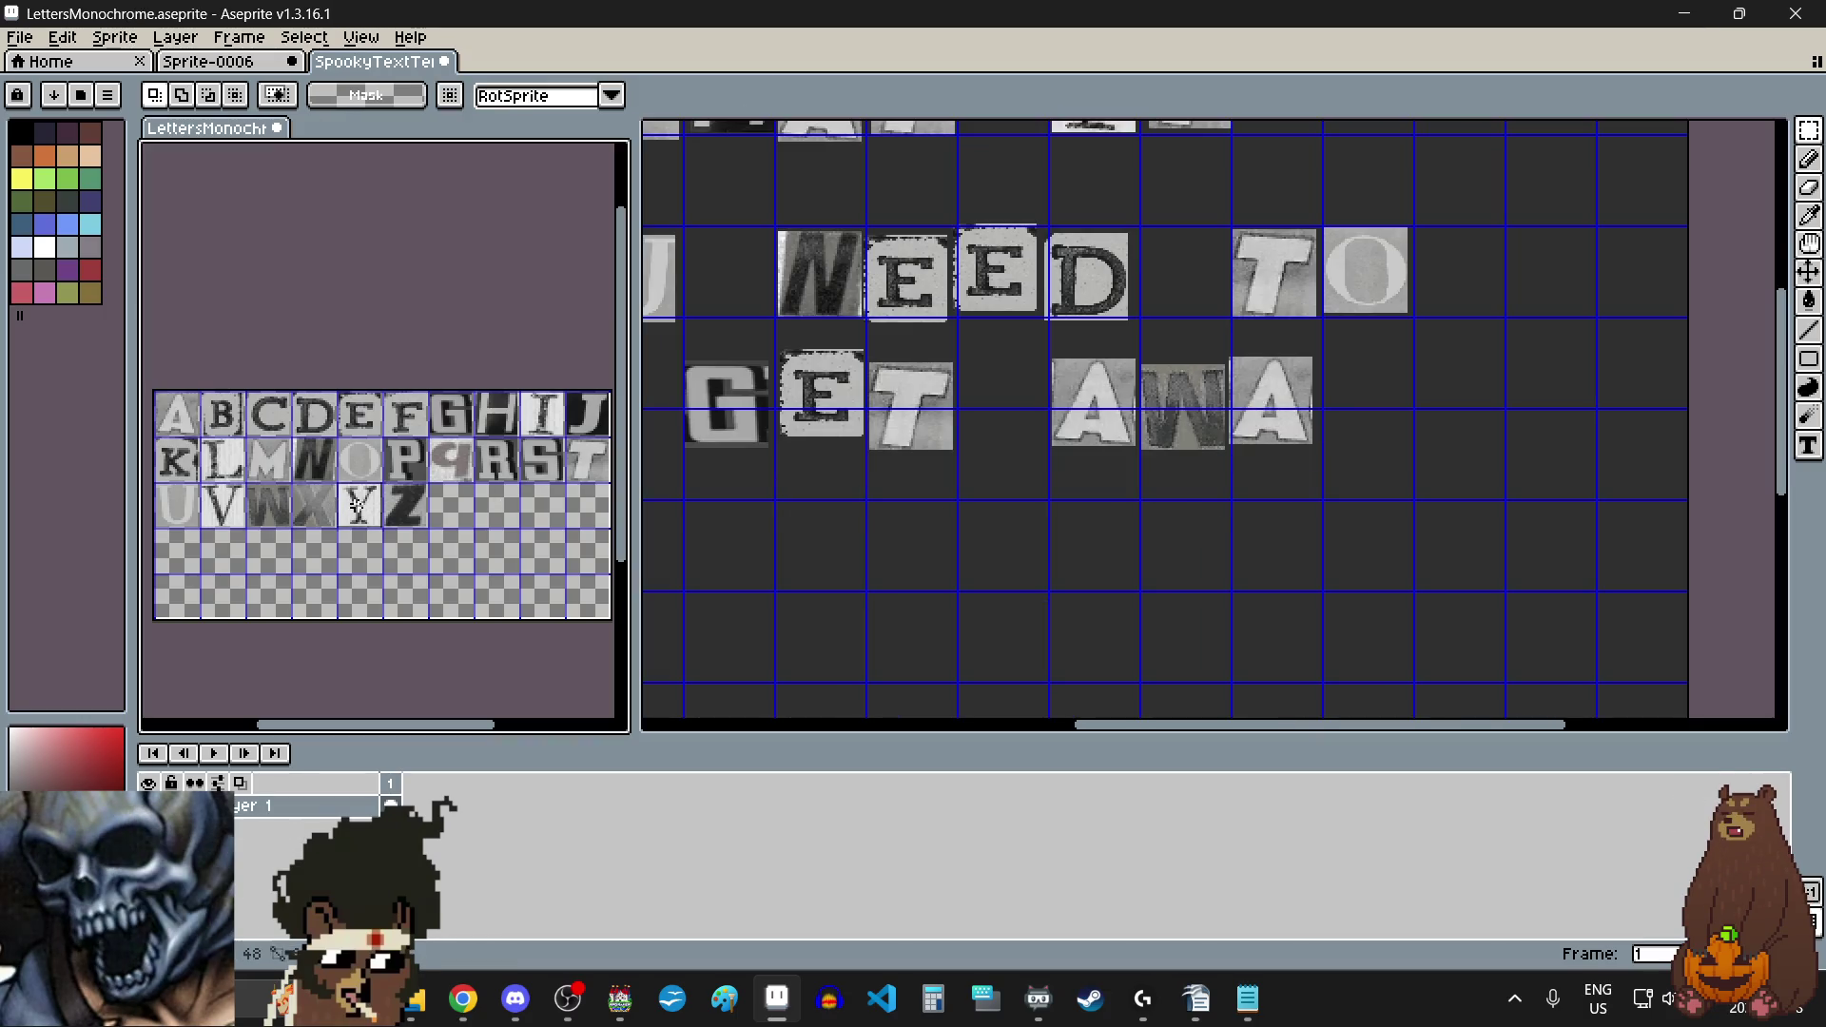
scroll(1289, 530, down, 3)
scroll(1289, 526, up, 3)
click(1356, 433)
scroll(1356, 431, up, 2)
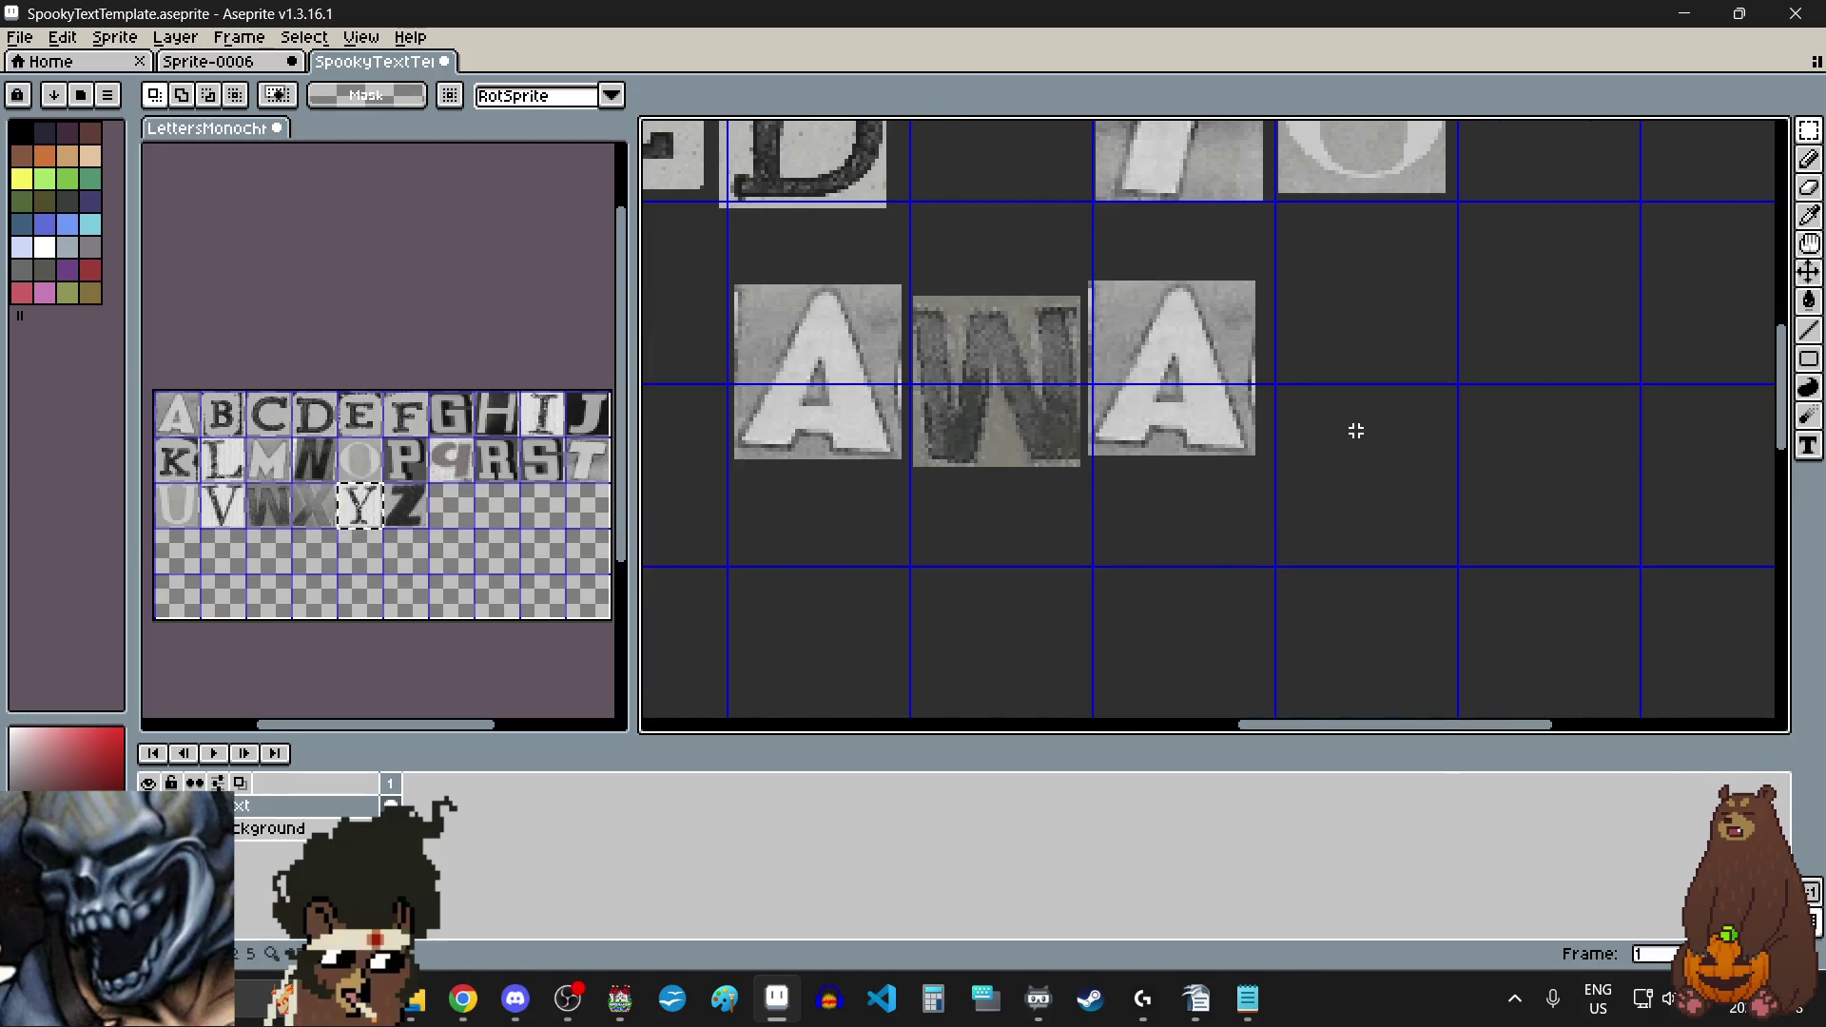
key(ctrl+v)
drag(1243, 437, 1369, 409)
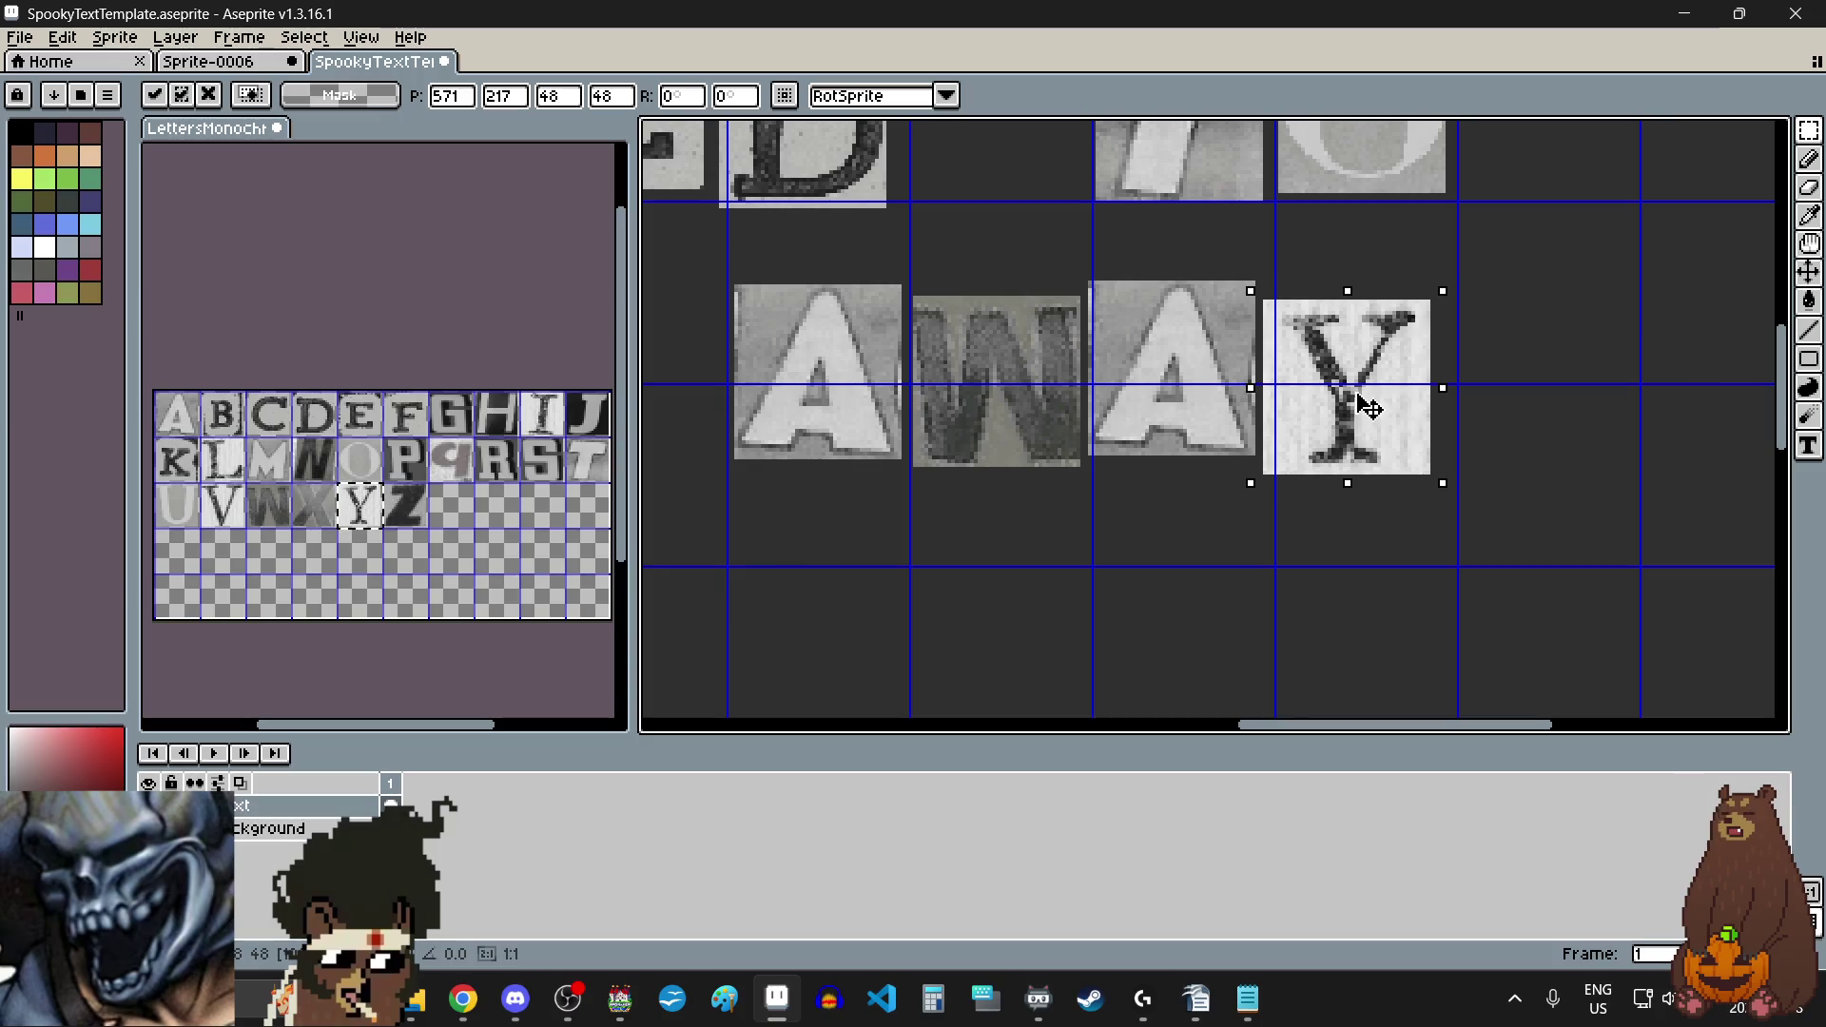
click(1264, 575)
scroll(1264, 575, down, 6)
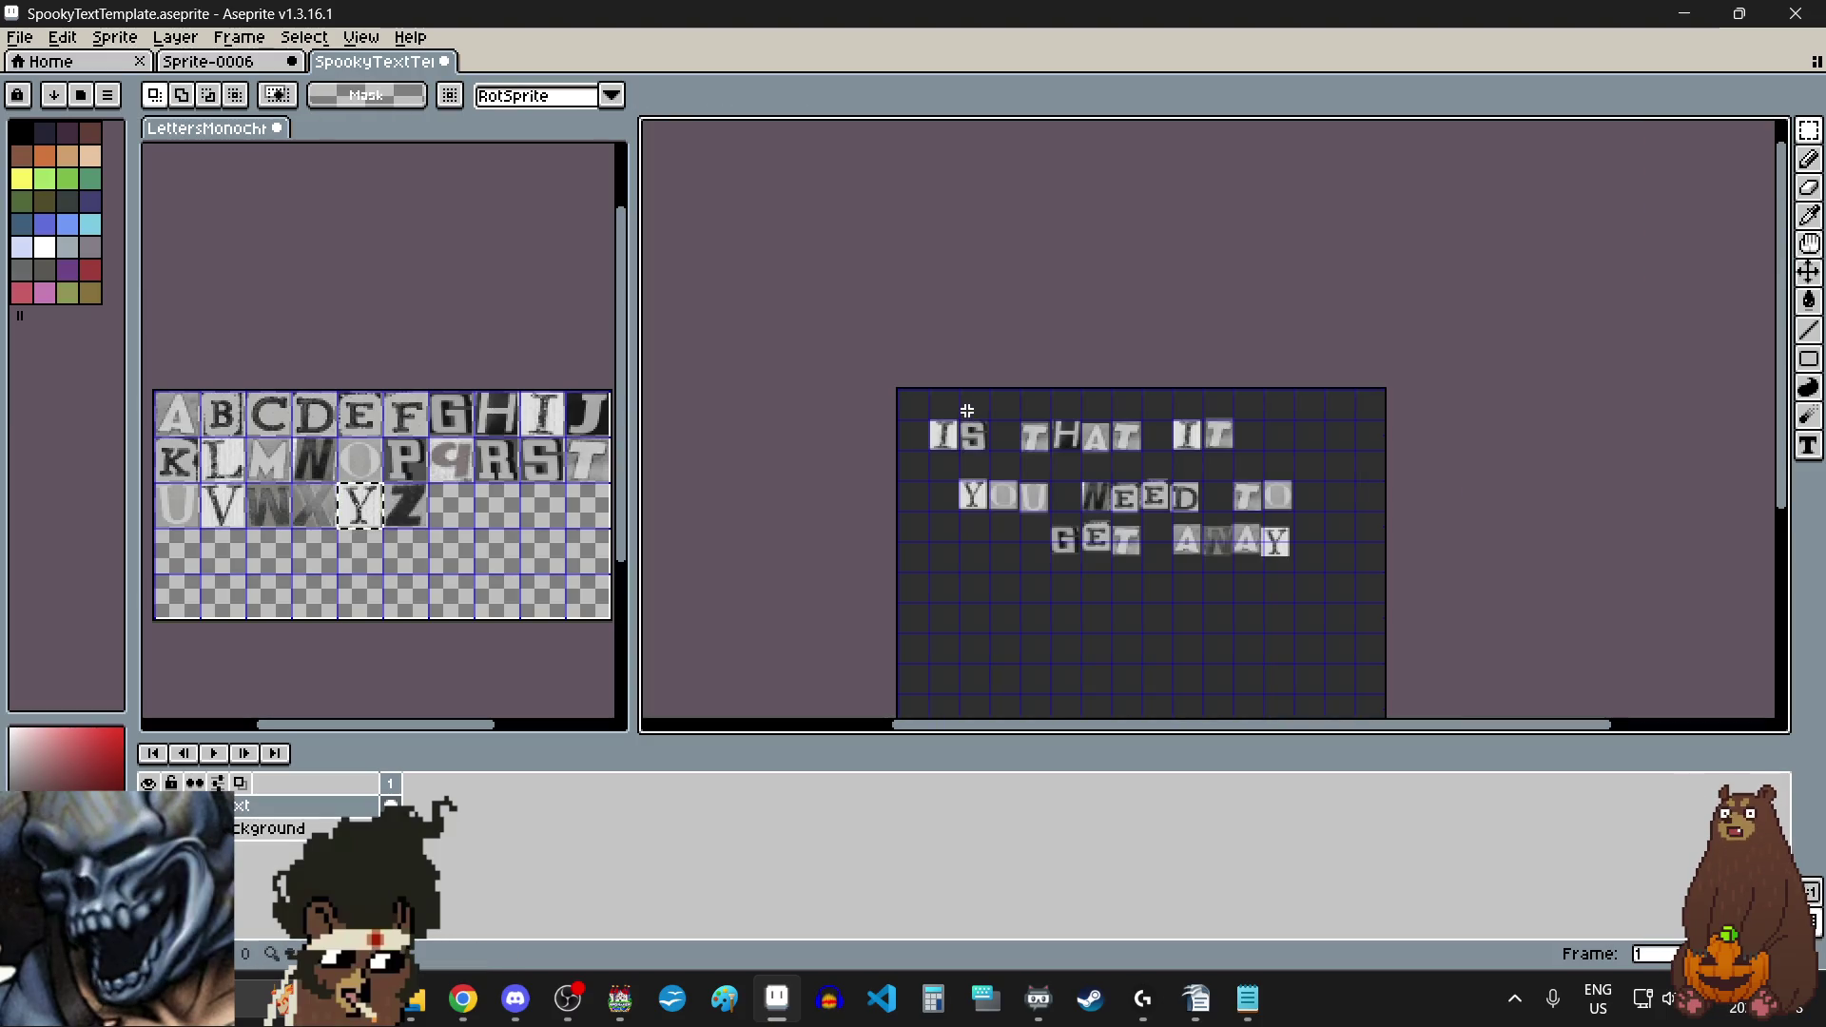
scroll(966, 410, up, 1)
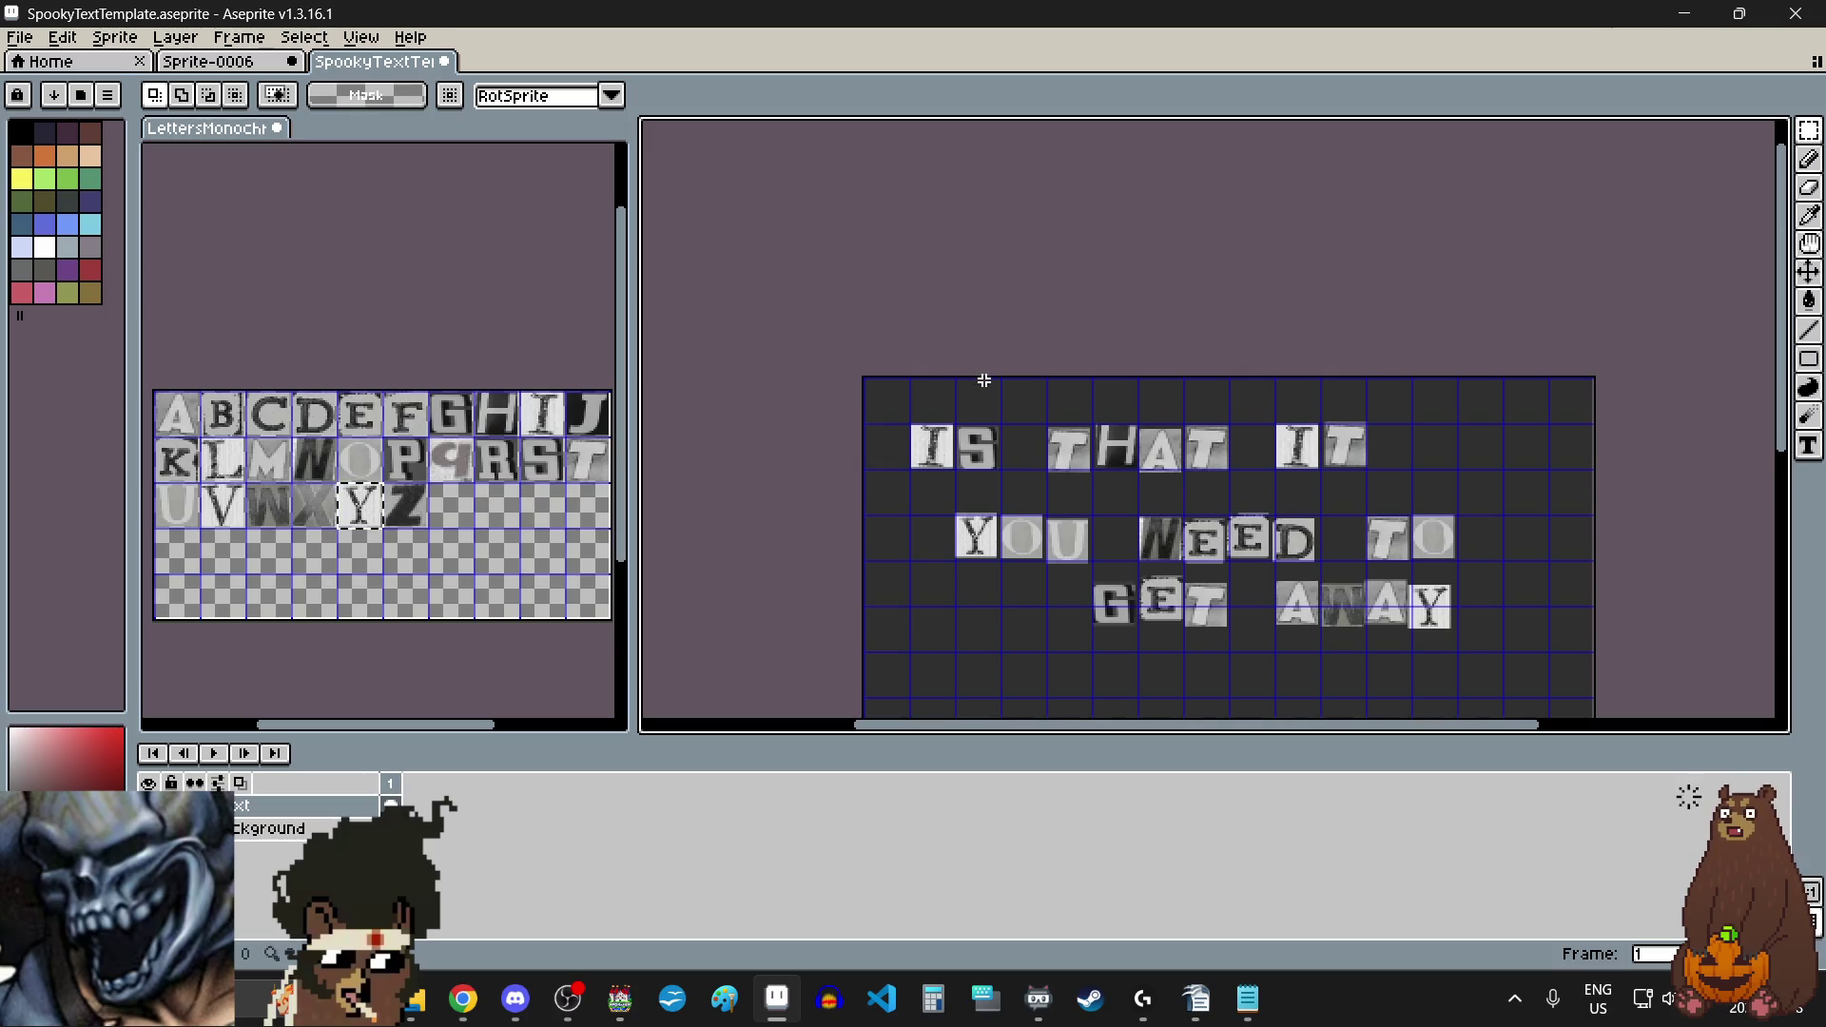
scroll(873, 453, up, 3)
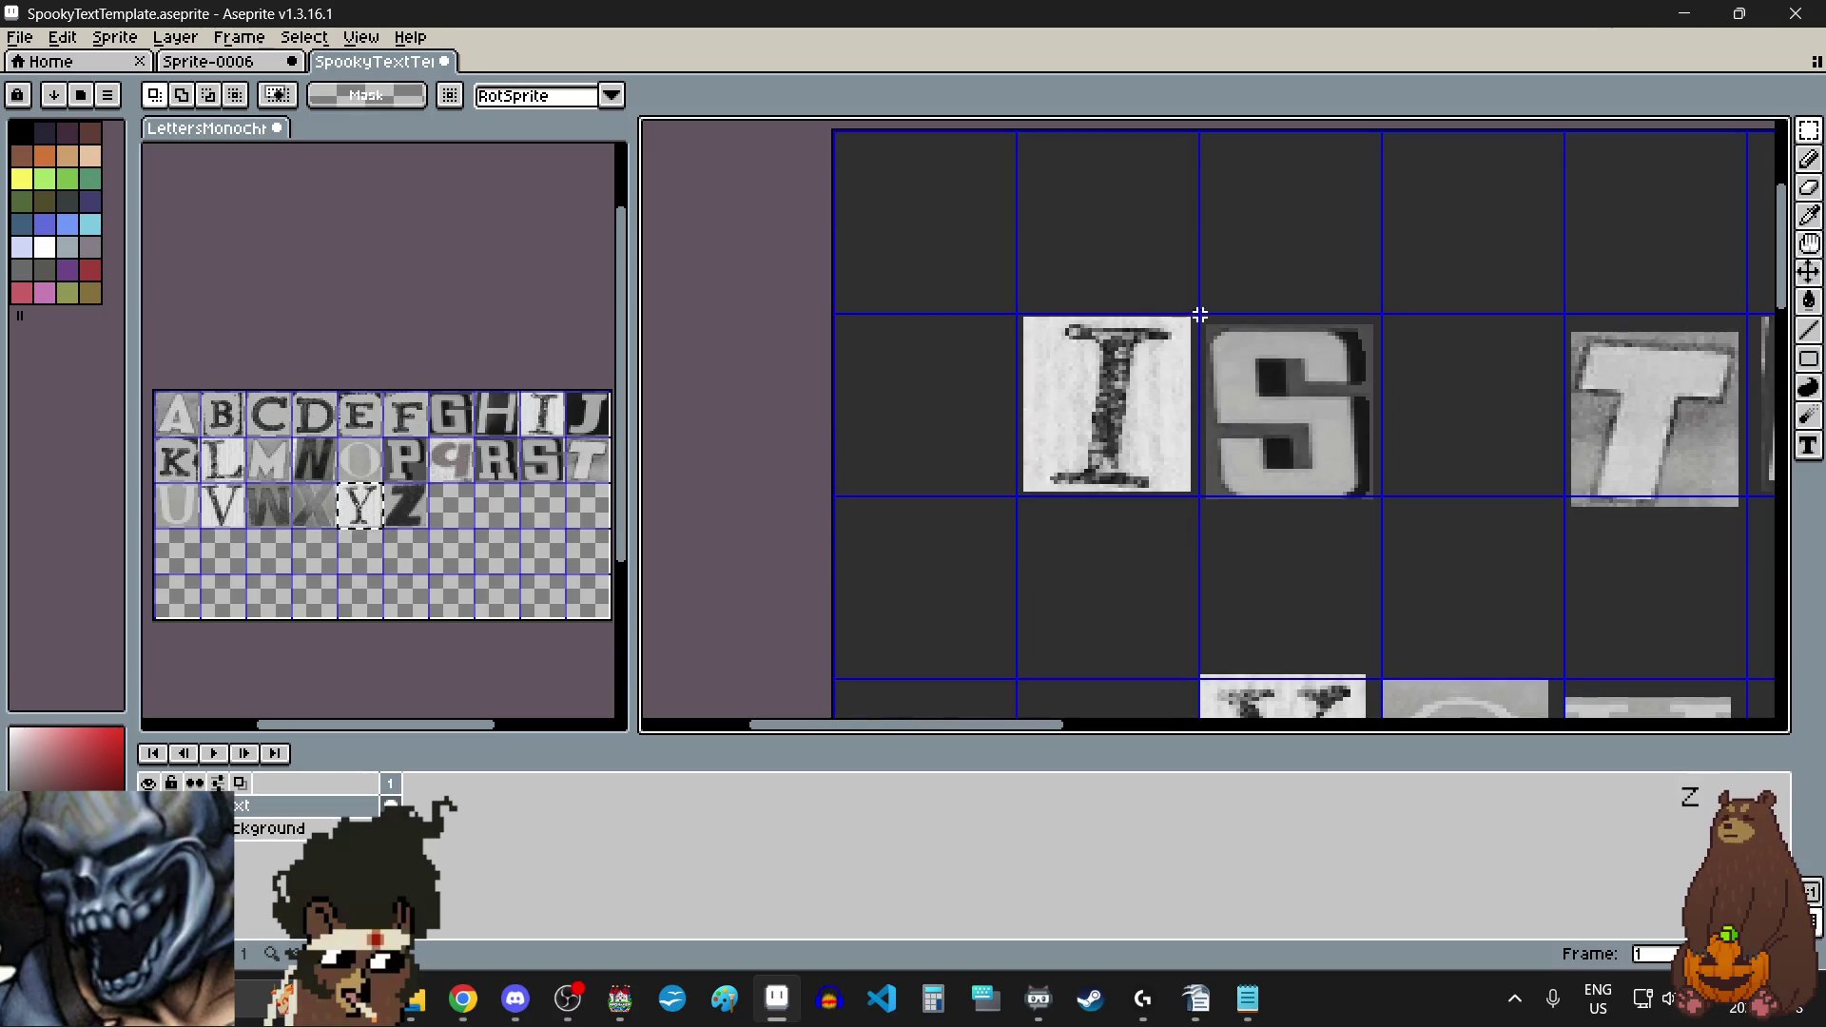
scroll(1199, 314, up, 2)
scroll(1189, 305, down, 1)
mouse_move(1187, 313)
mouse_down()
mouse_move(1090, 509)
mouse_move(1016, 461)
mouse_up()
drag(1461, 318, 1358, 443)
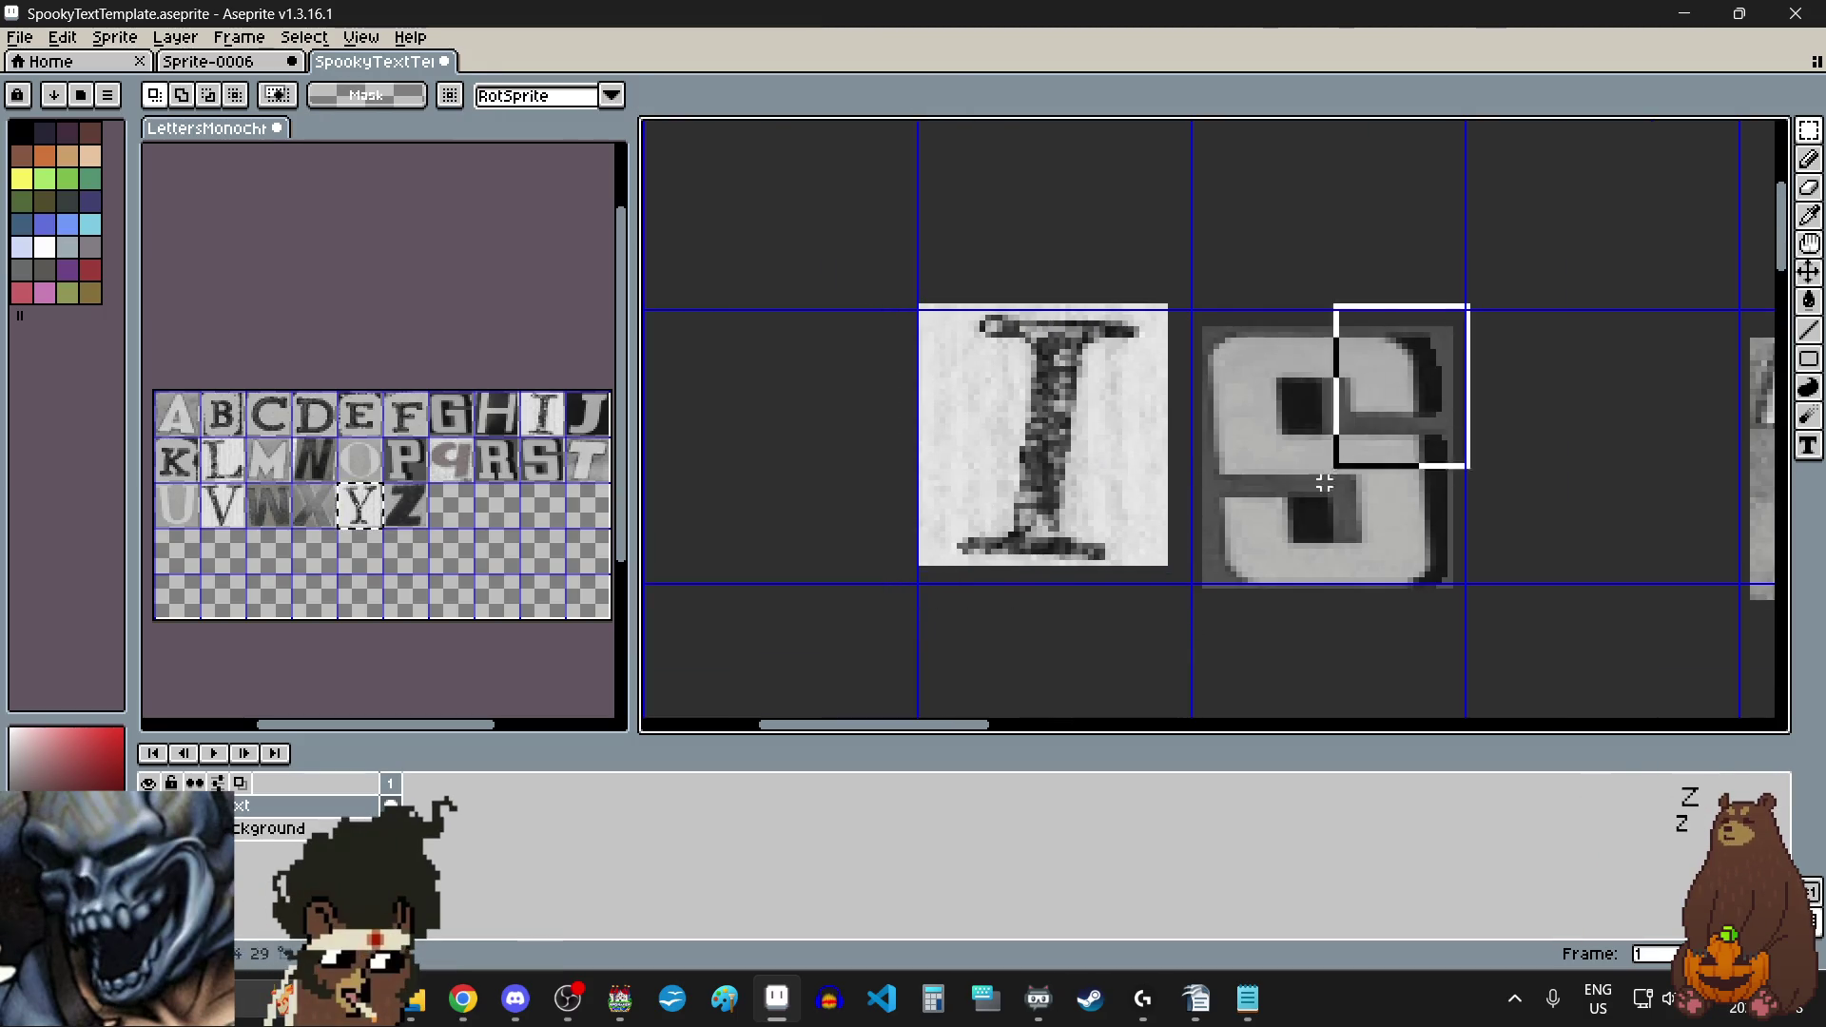
drag(1285, 511, 1297, 507)
scroll(1086, 489, down, 3)
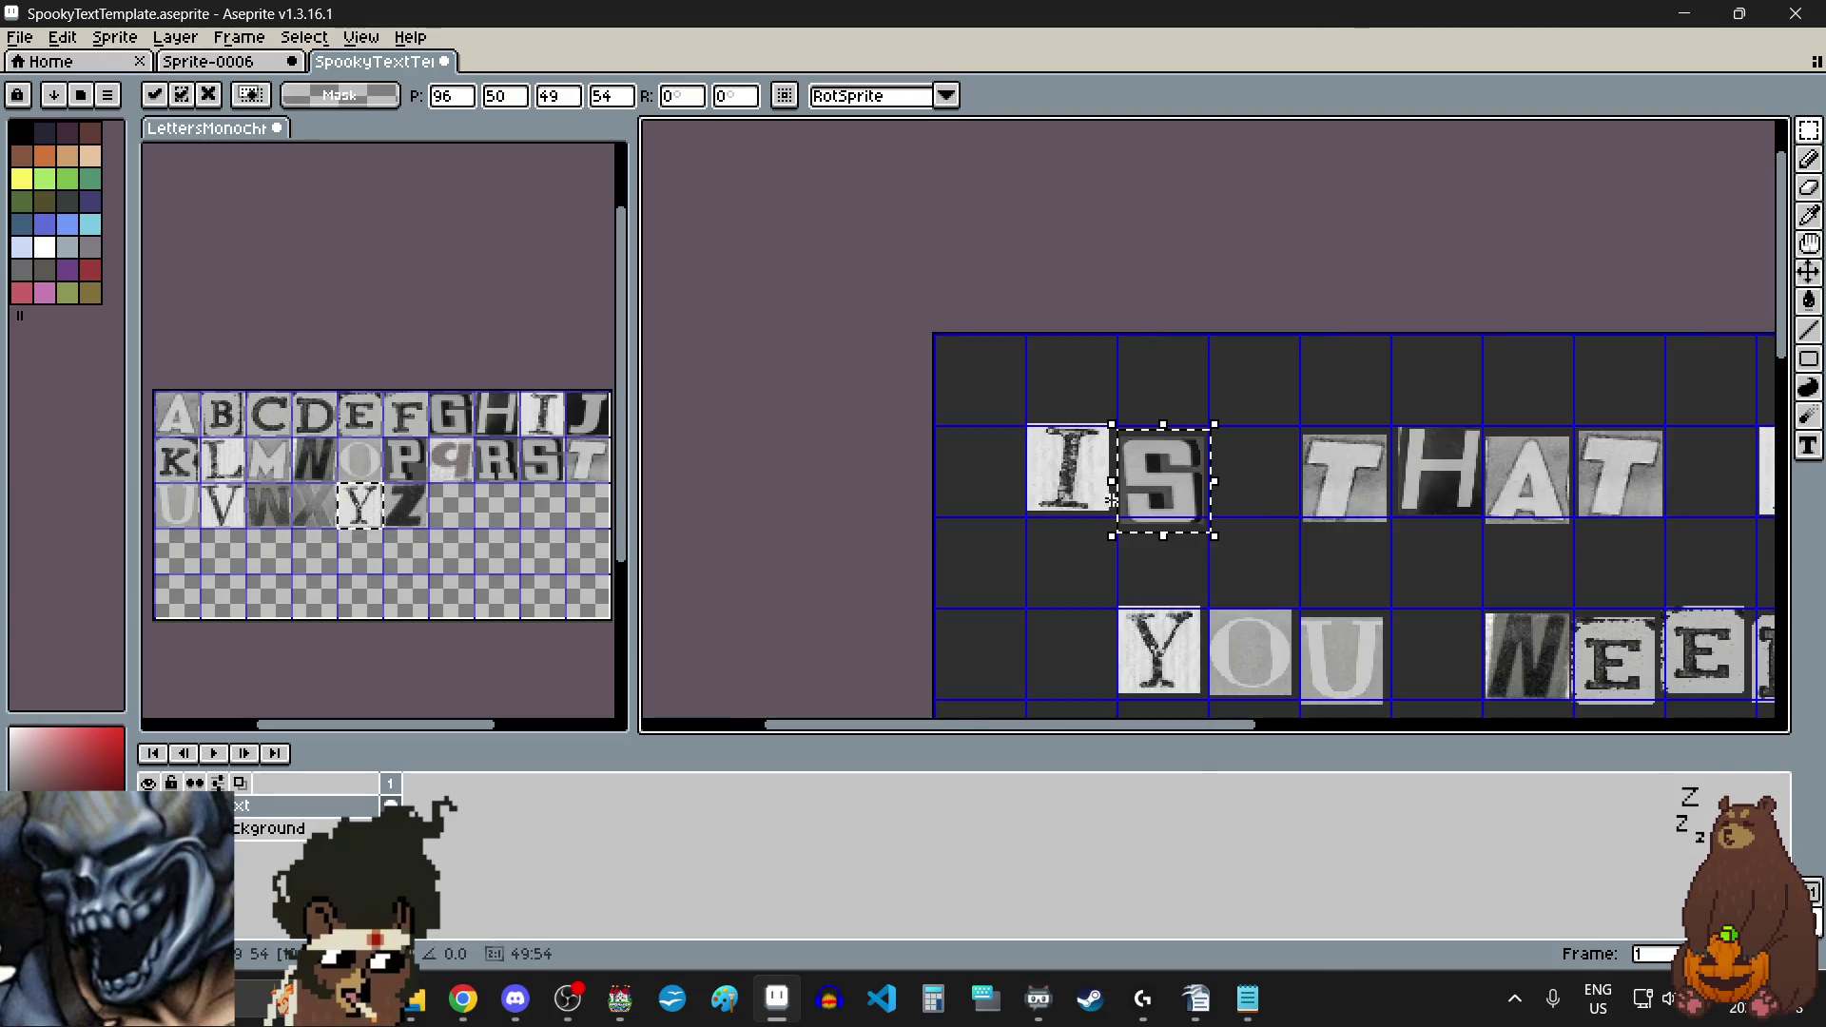
scroll(1322, 571, right, 3)
key(Return)
scroll(1209, 532, up, 2)
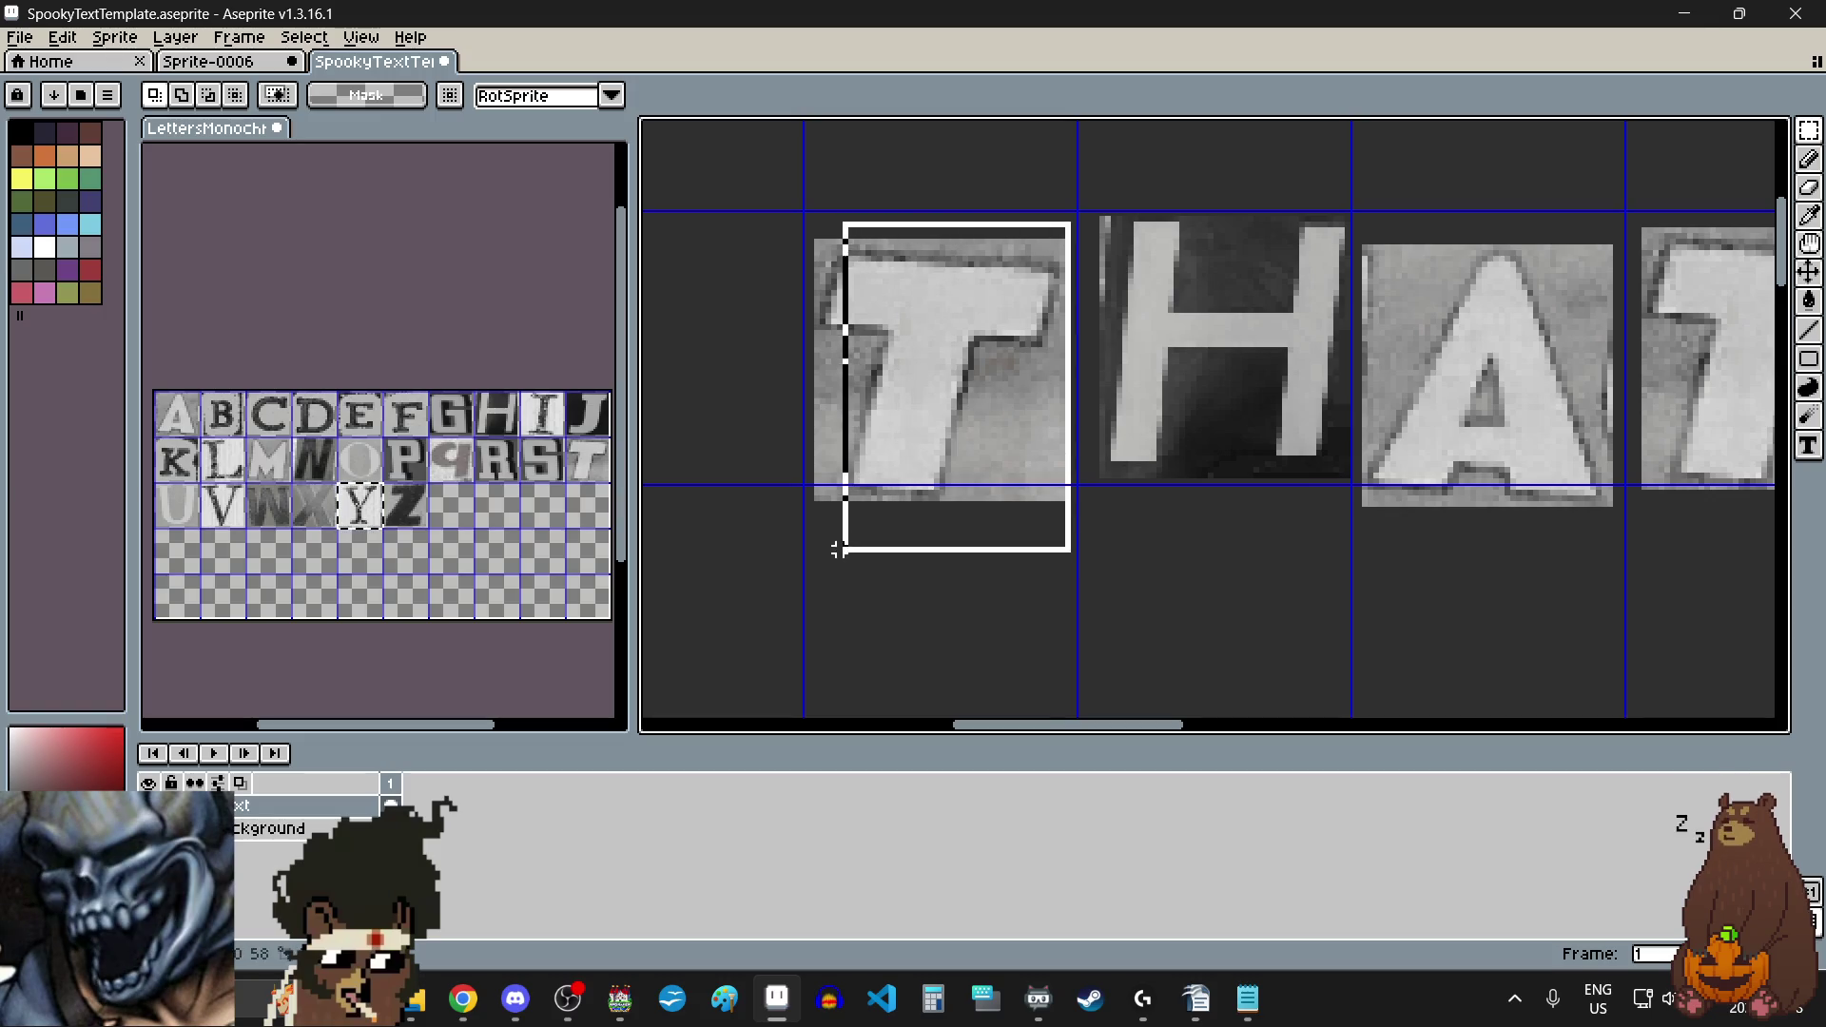
drag(789, 544, 789, 544)
drag(881, 432, 879, 425)
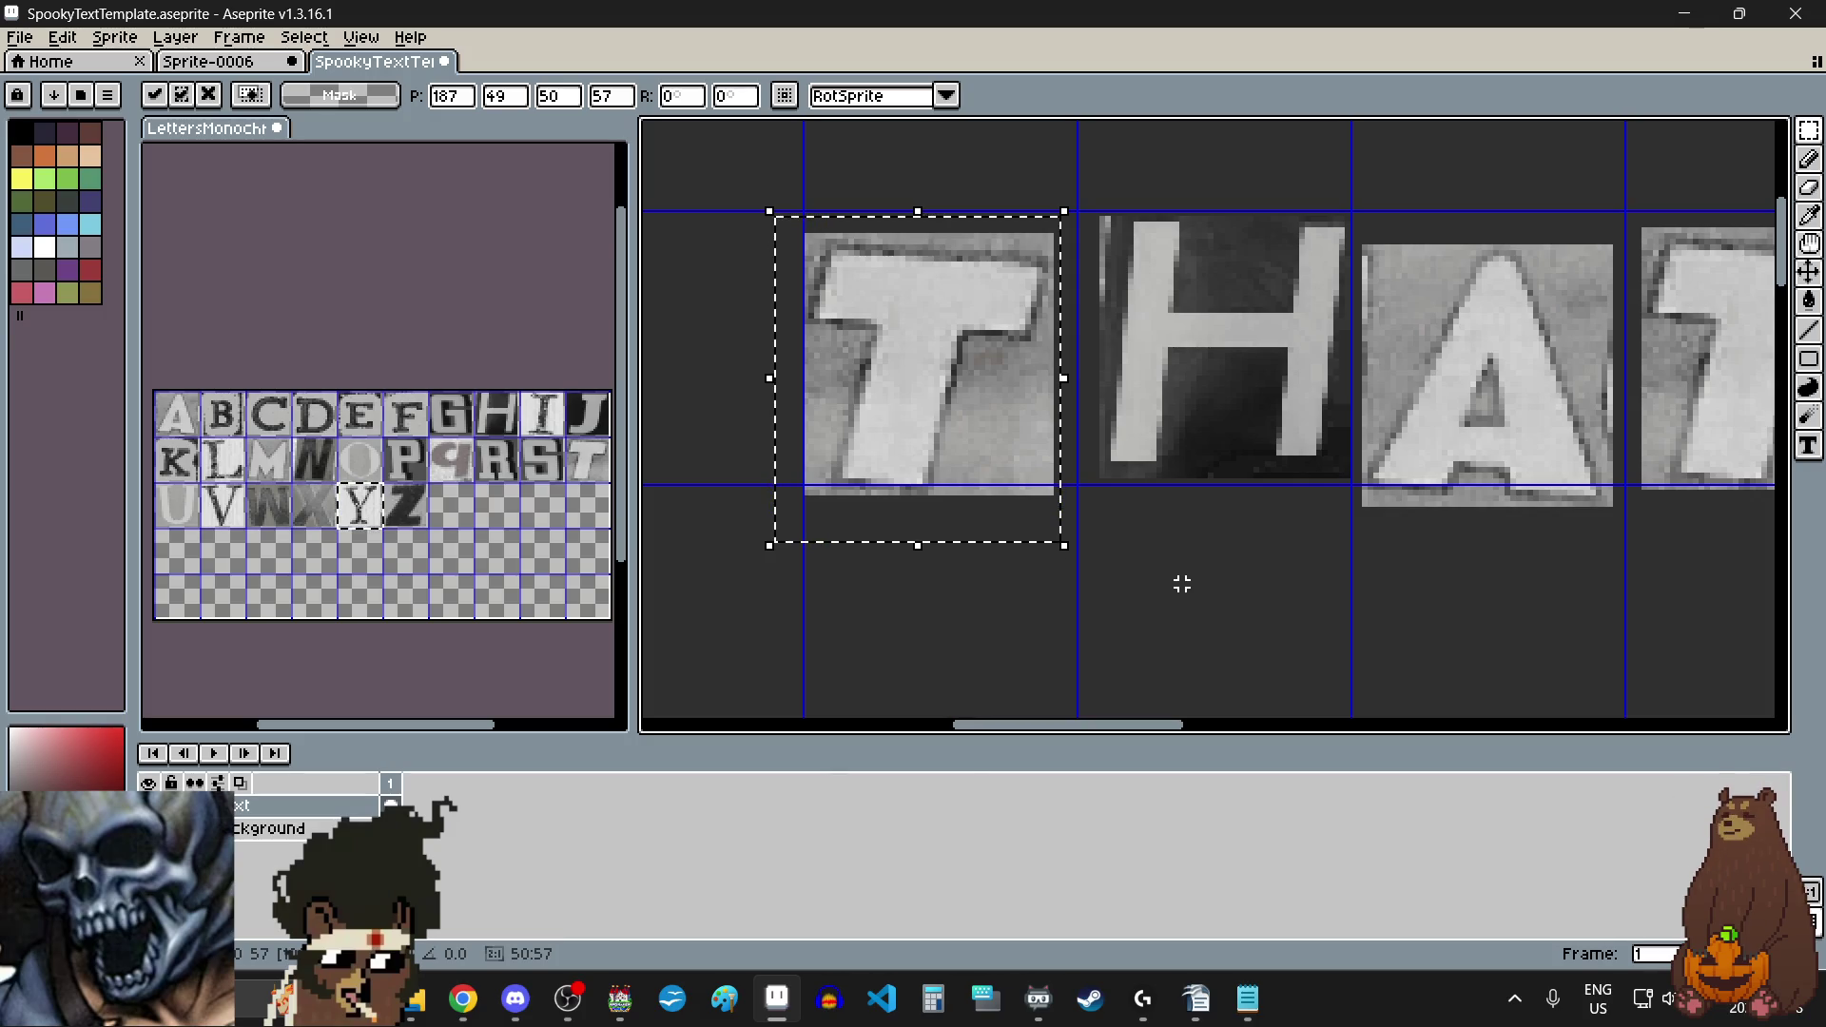
scroll(1323, 212, up, 1)
scroll(1324, 212, up, 1)
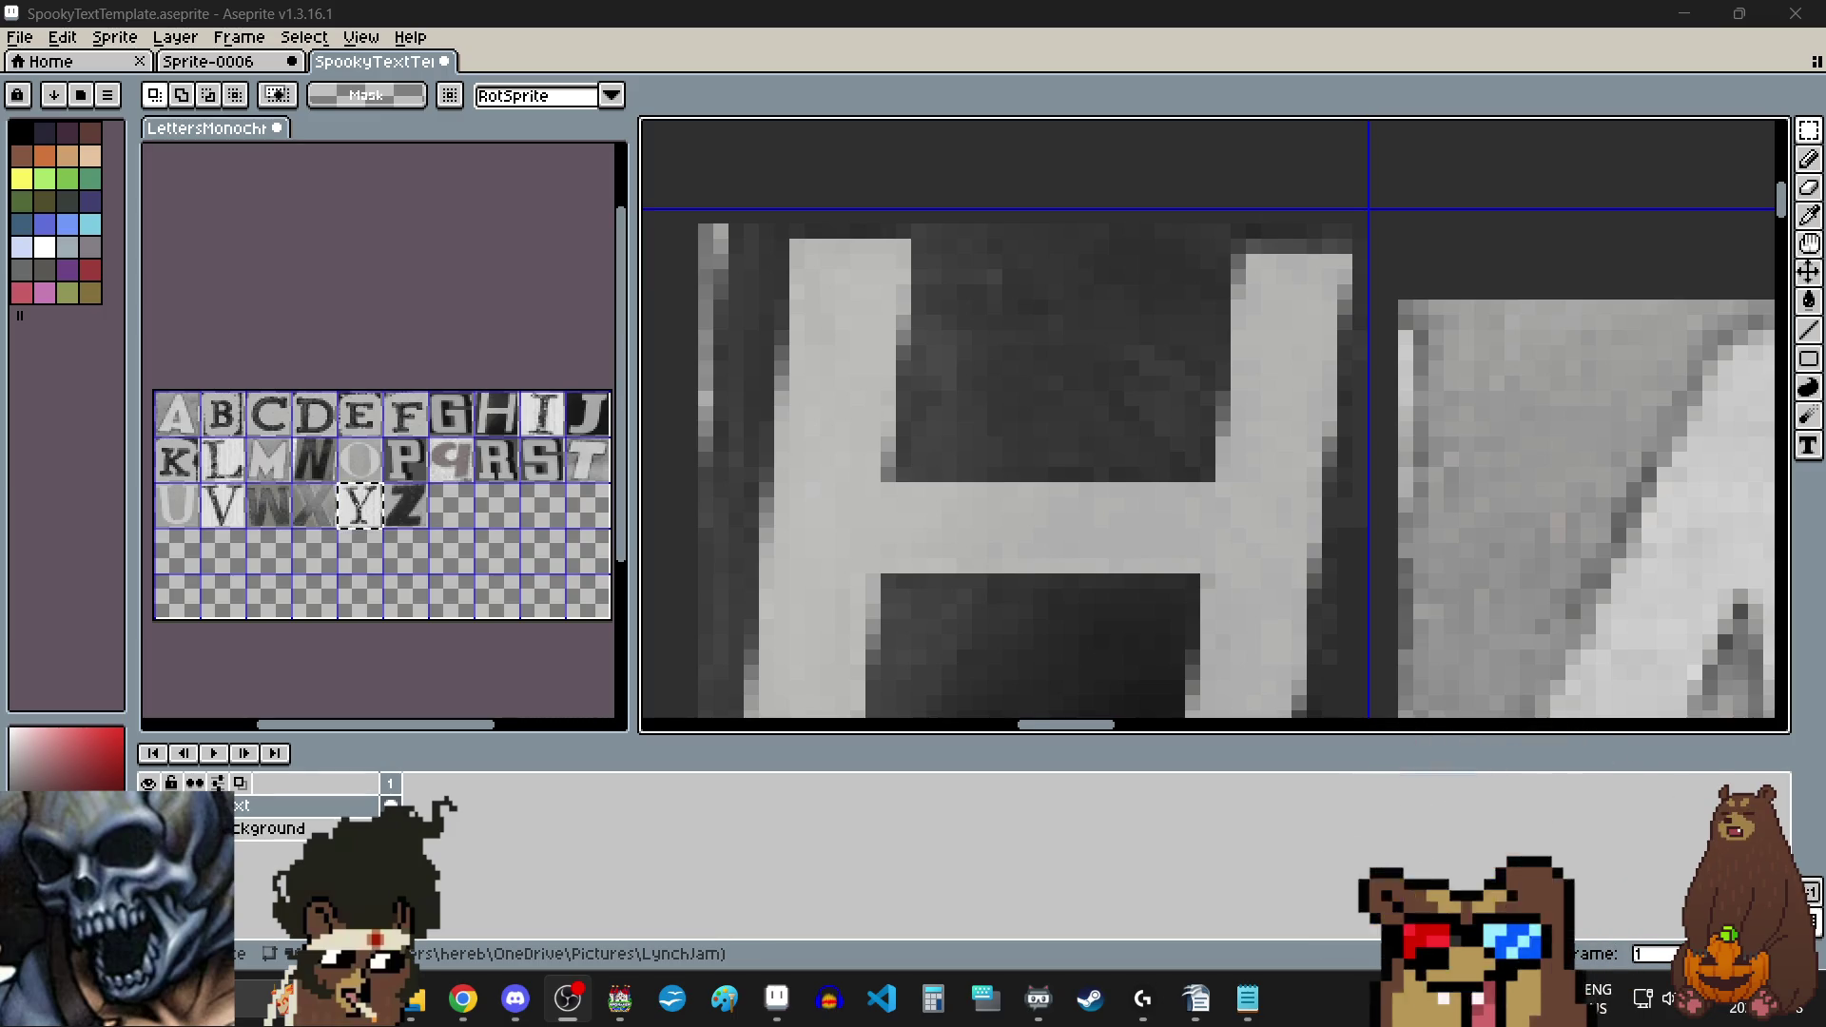
scroll(1111, 302, down, 2)
scroll(1271, 286, up, 1)
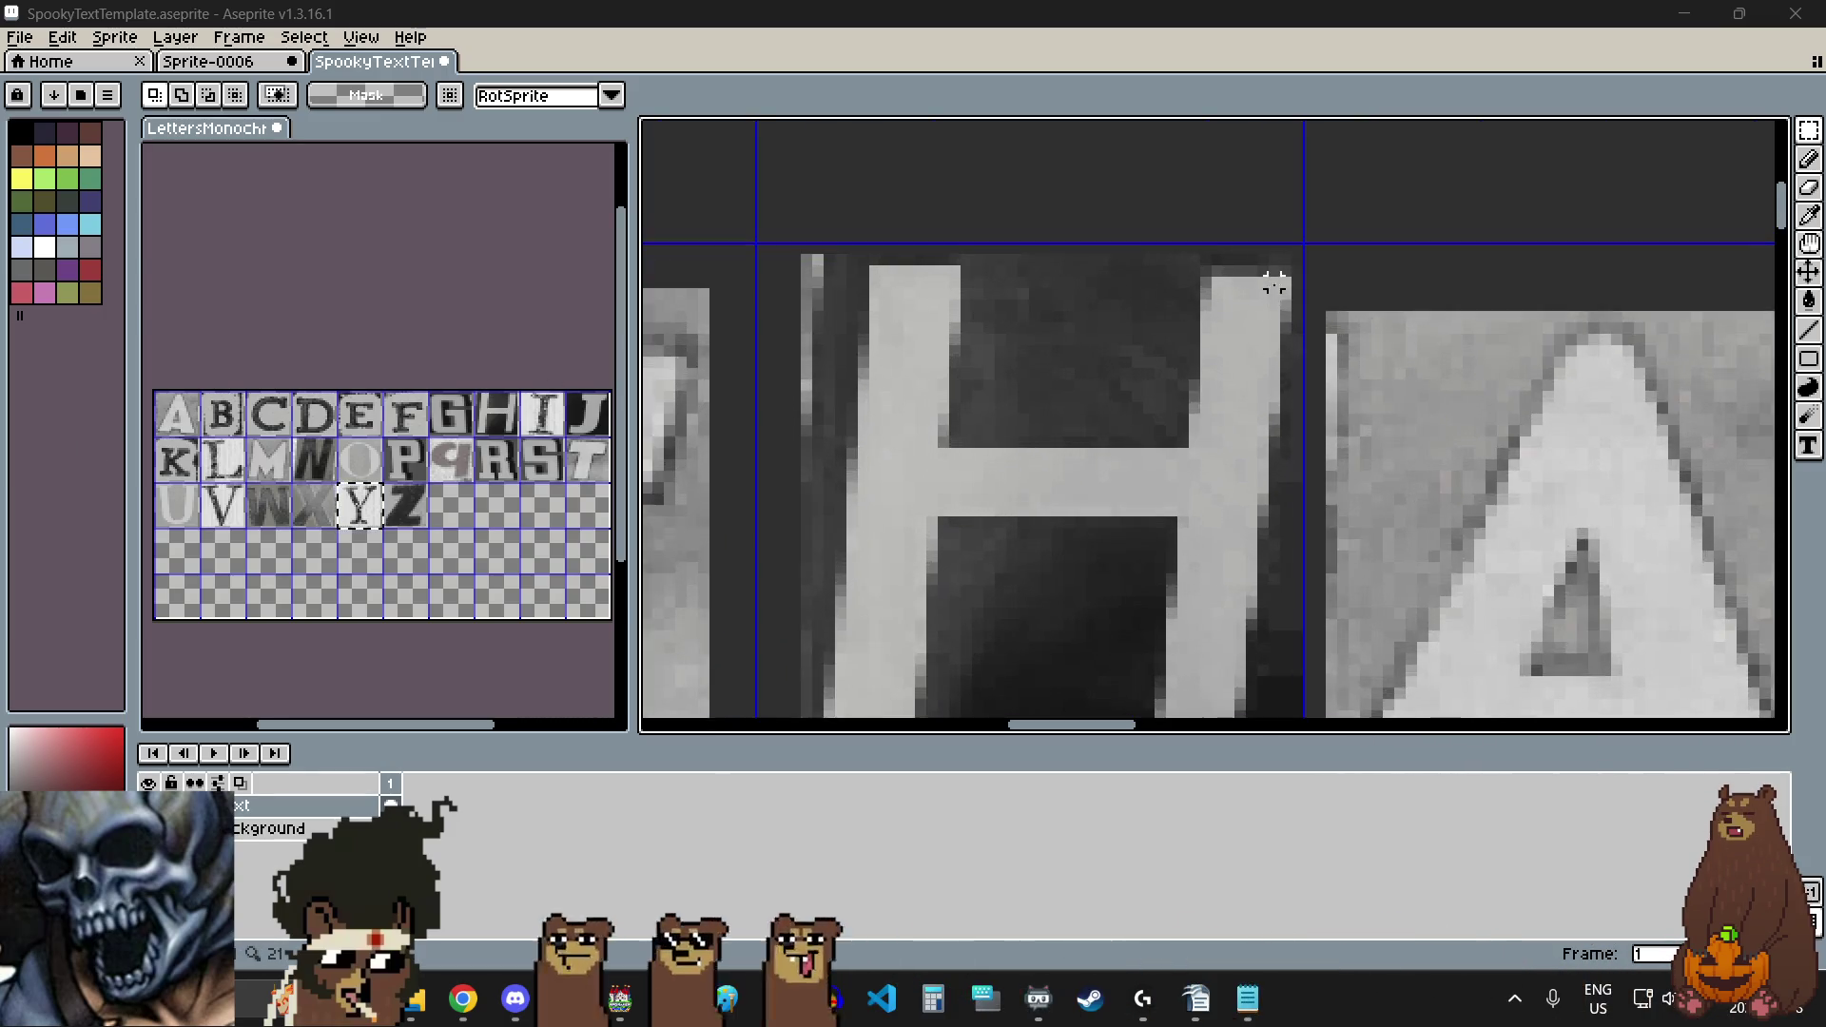
scroll(1337, 203, up, 1)
scroll(1298, 214, up, 1)
scroll(1295, 207, down, 3)
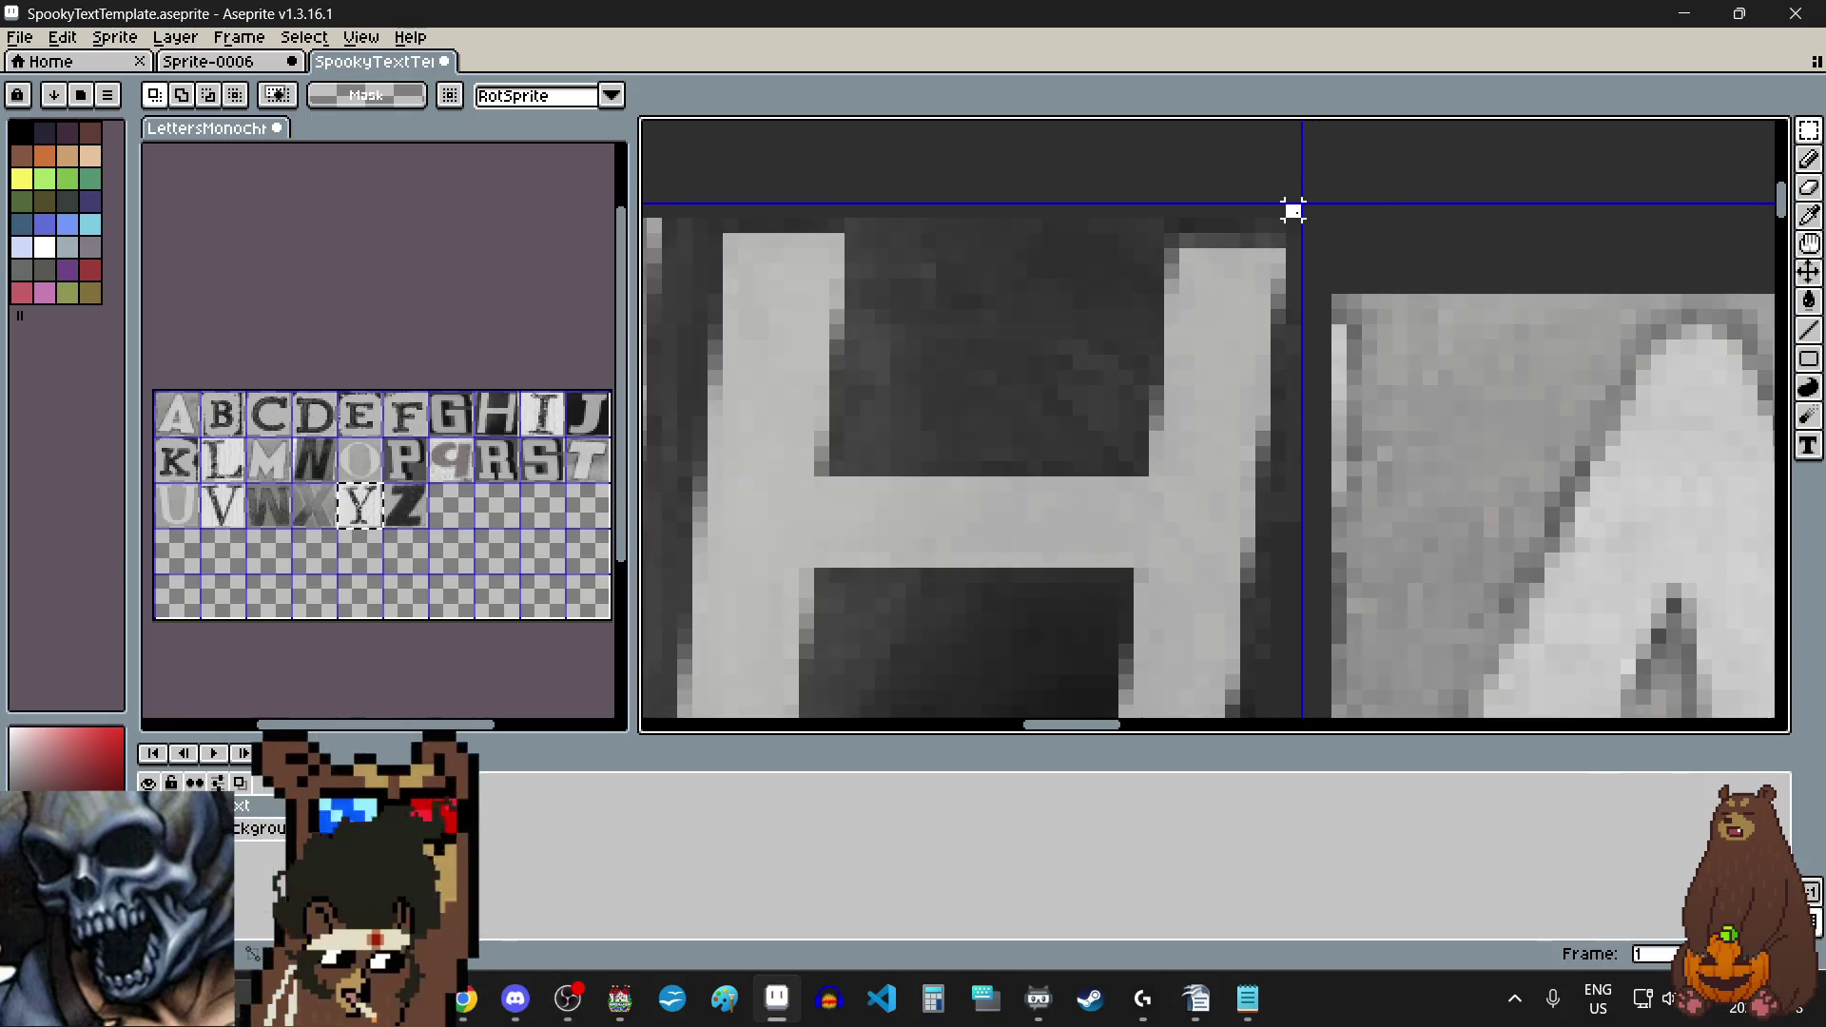
mouse_move(1298, 211)
mouse_down()
mouse_move(1018, 453)
mouse_move(1040, 504)
mouse_up()
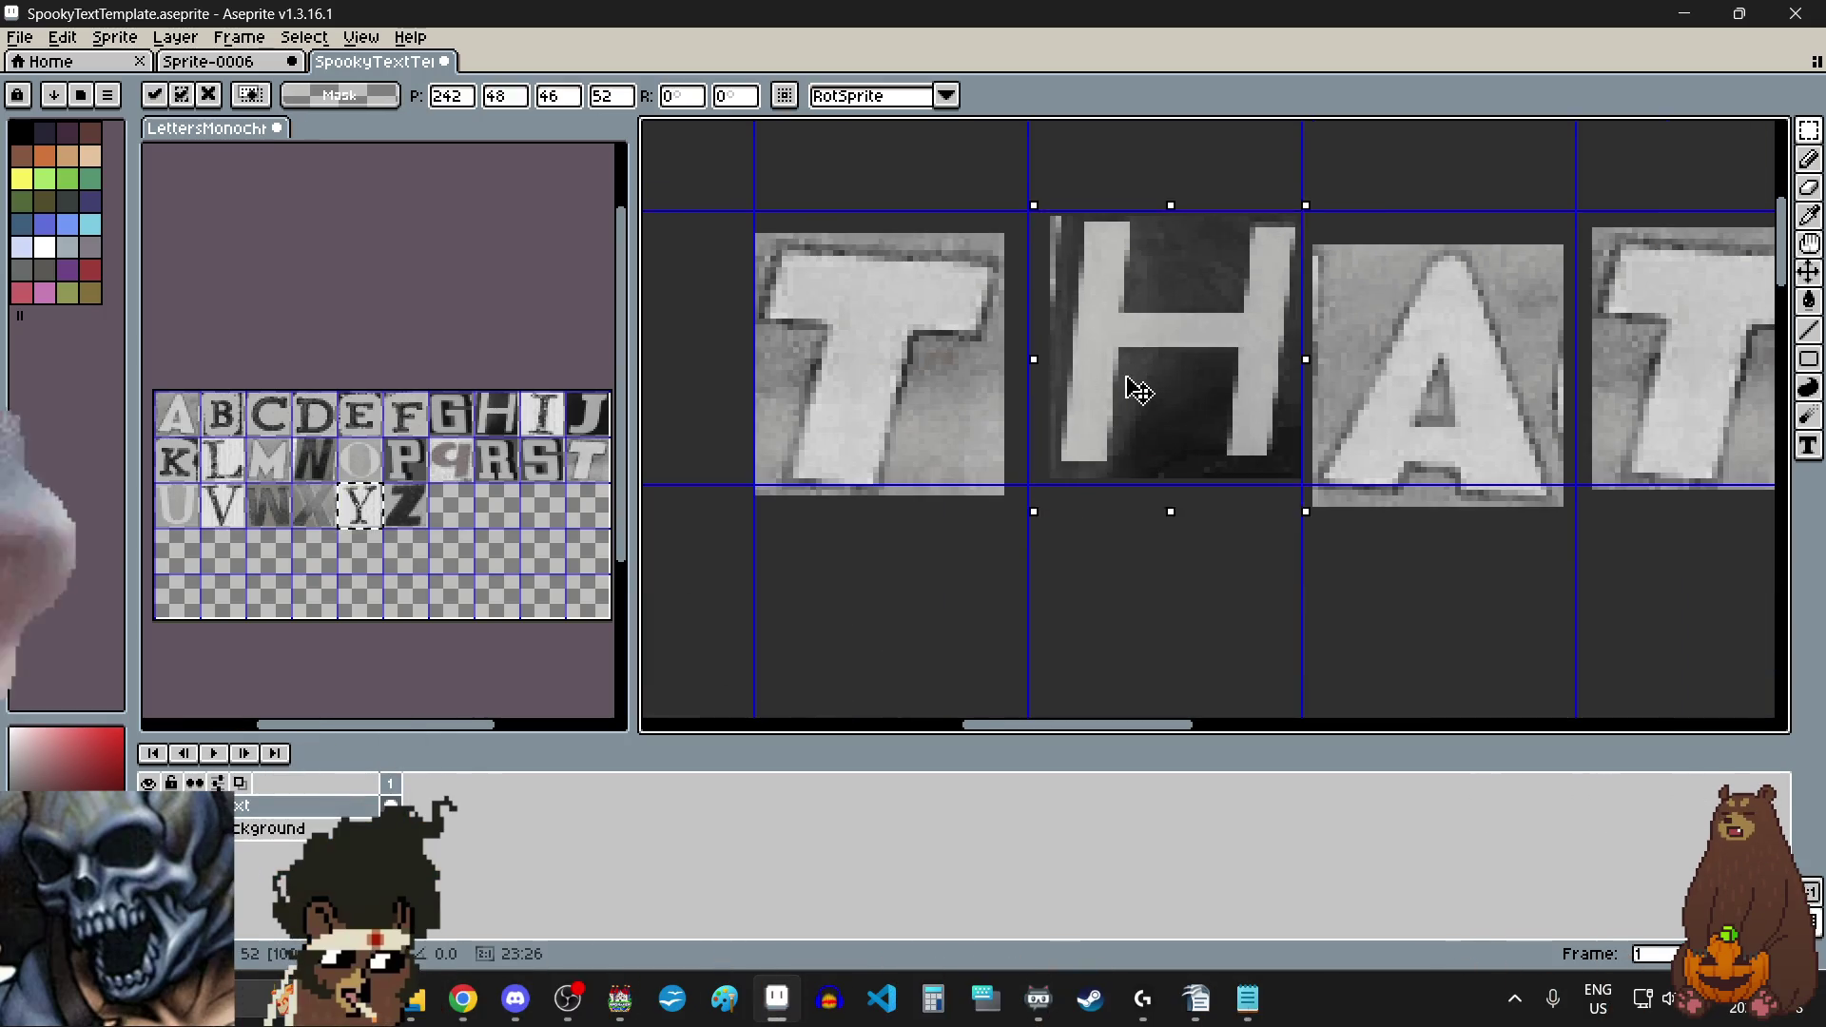
drag(1129, 387, 1112, 403)
click(1381, 583)
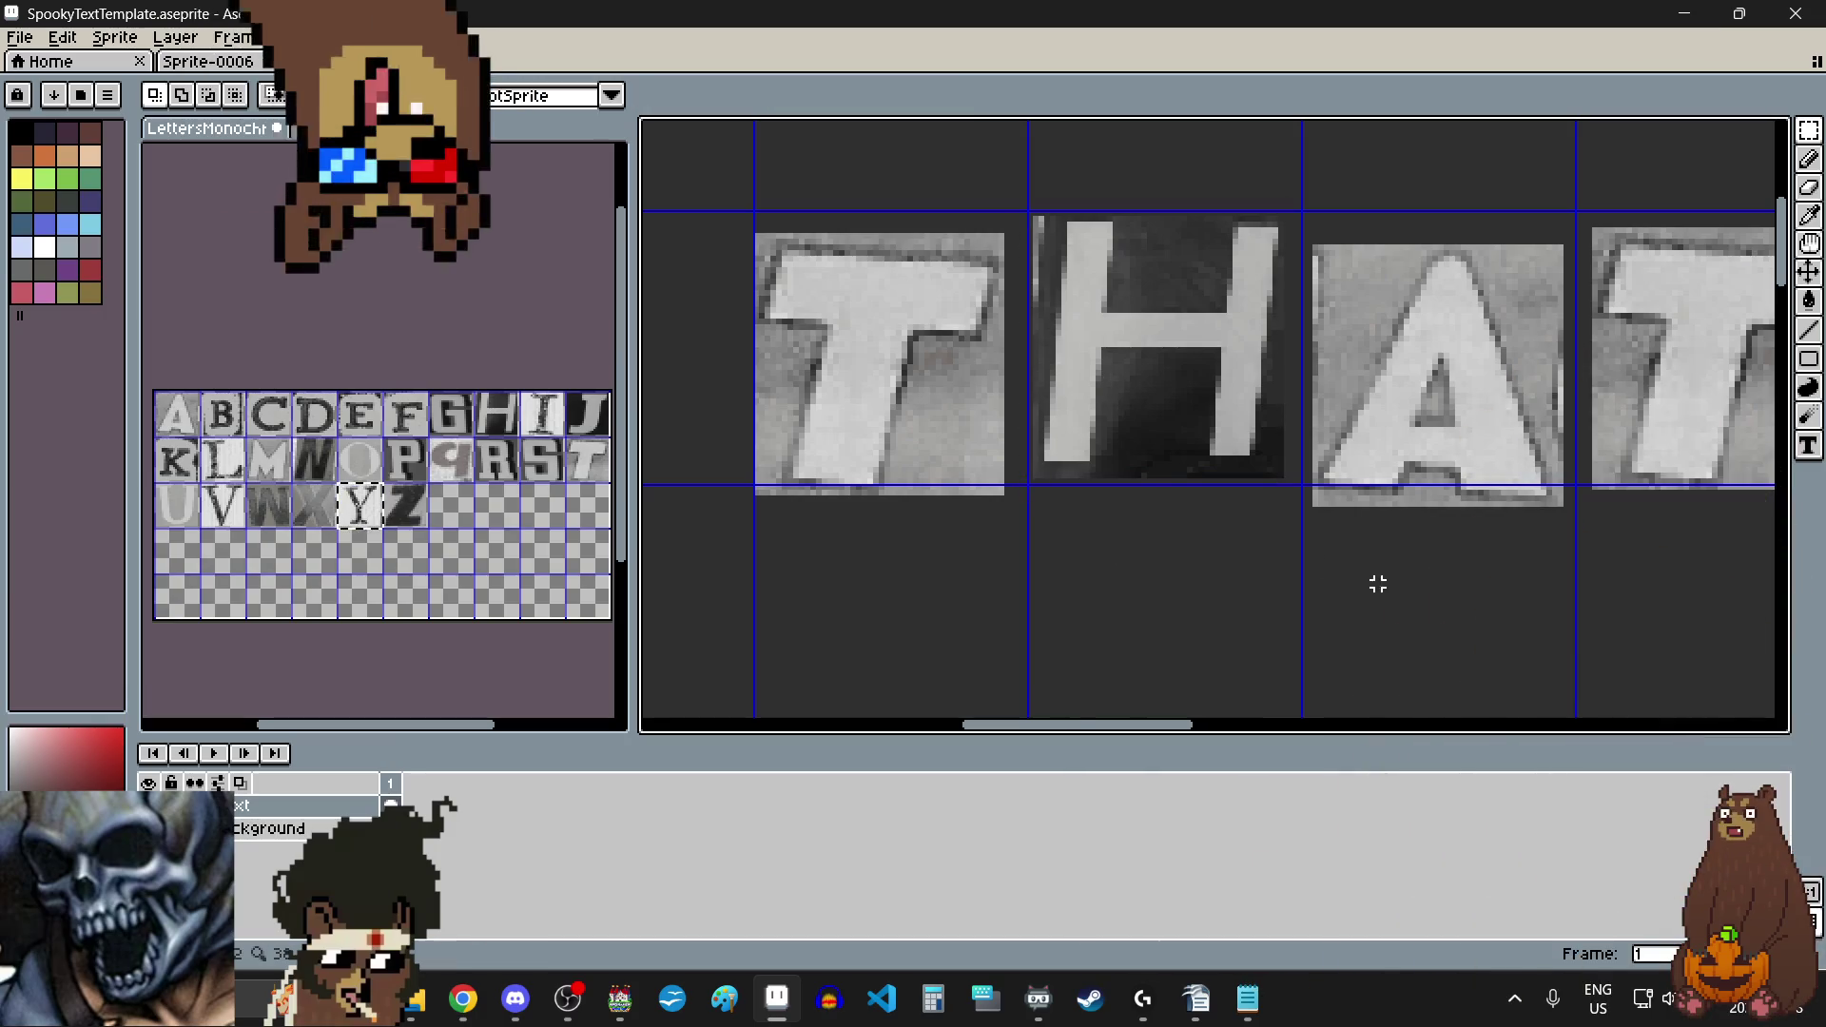
scroll(1239, 571, down, 2)
scroll(1242, 558, up, 2)
scroll(1187, 334, up, 1)
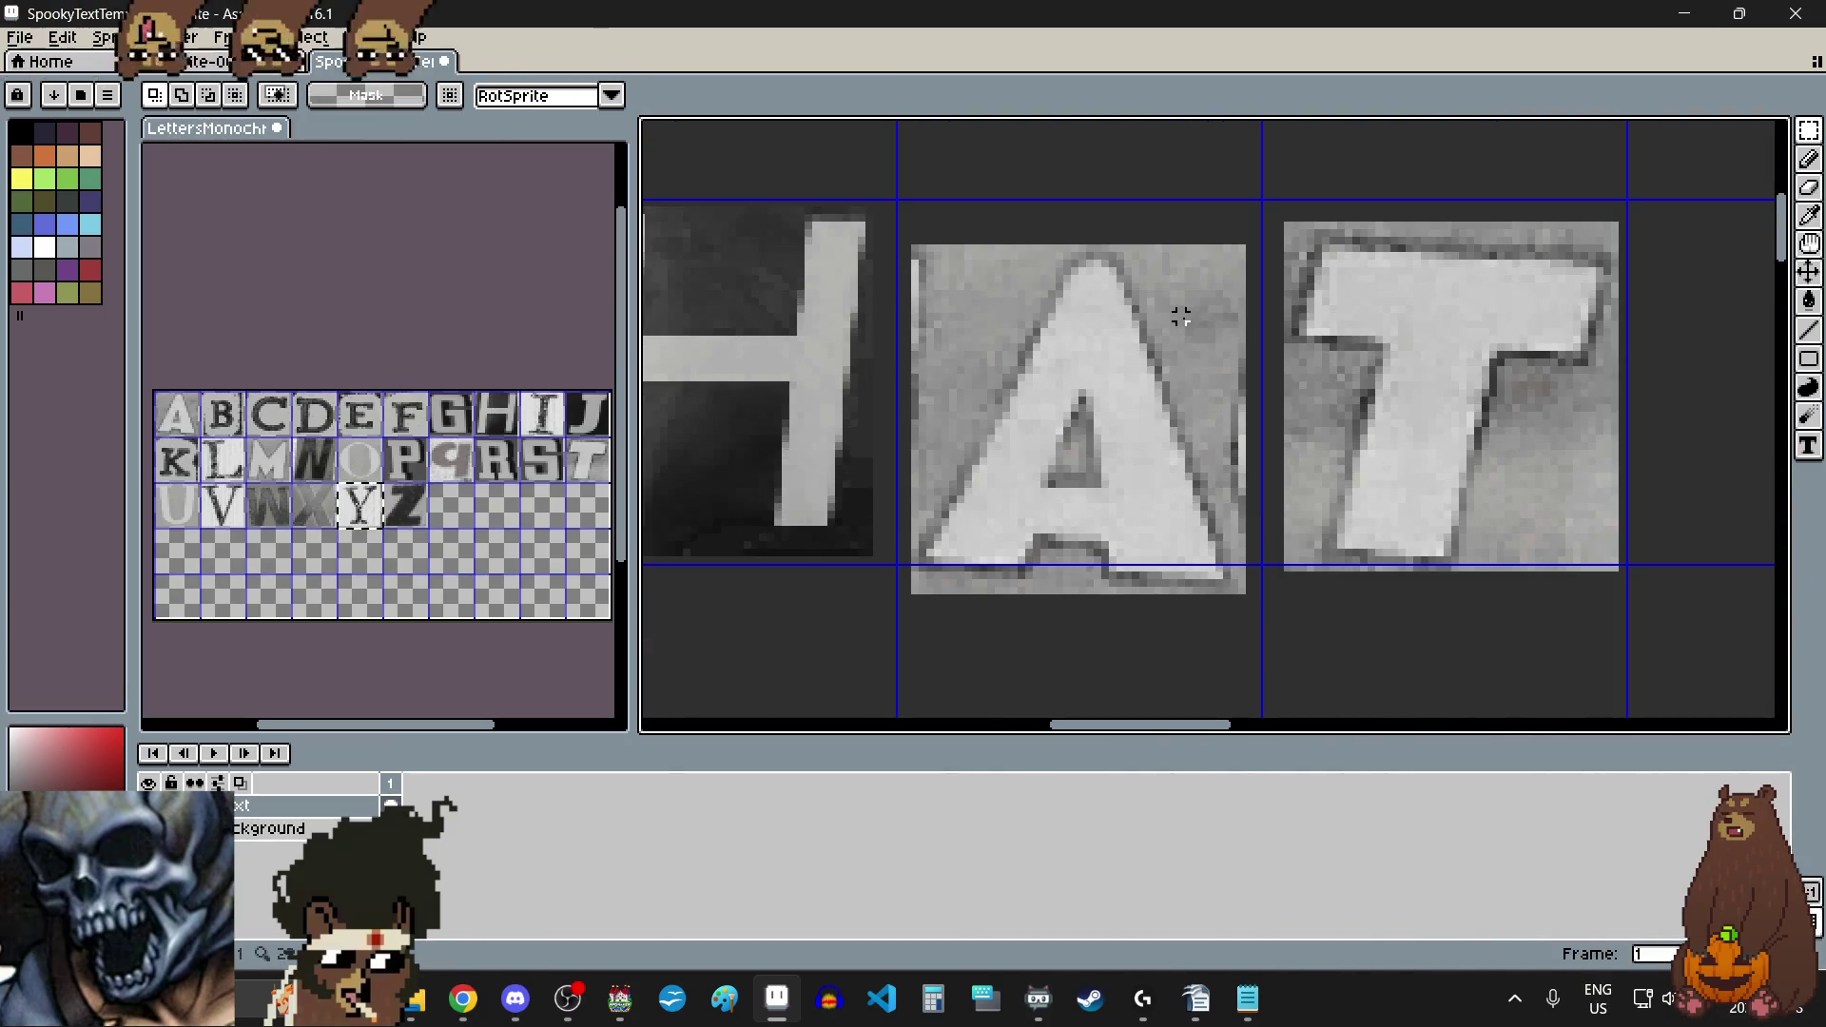
mouse_move(1256, 239)
mouse_down()
mouse_move(929, 611)
mouse_move(893, 628)
mouse_up()
key(Return)
scroll(1007, 441, down, 1)
click(1415, 621)
mouse_move(1508, 275)
mouse_down()
mouse_move(1214, 590)
mouse_move(1221, 576)
mouse_up()
mouse_move(1296, 477)
mouse_down()
mouse_move(1280, 493)
mouse_move(1287, 437)
mouse_move(1283, 461)
mouse_up()
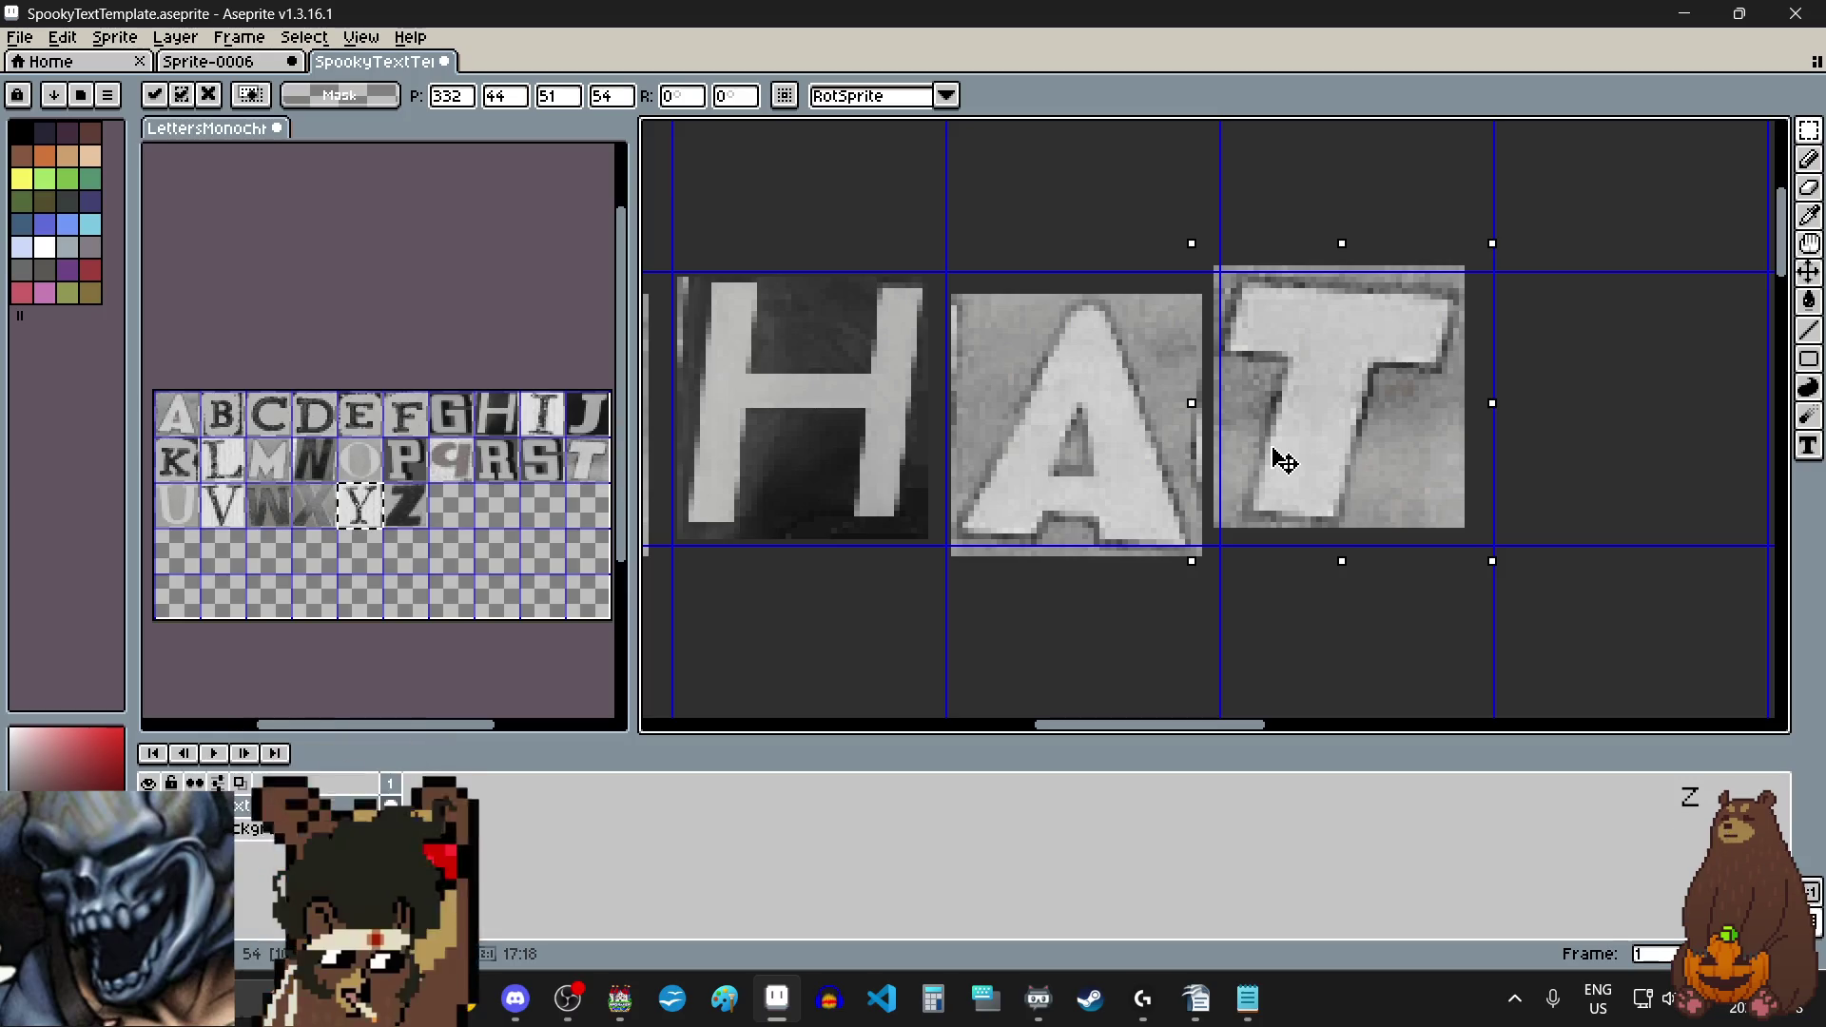
scroll(1283, 461, down, 5)
scroll(1402, 460, up, 5)
mouse_move(1359, 205)
mouse_down()
mouse_move(1100, 522)
mouse_move(1066, 512)
mouse_up()
mouse_move(1197, 413)
mouse_down()
mouse_move(1194, 395)
mouse_move(1232, 382)
mouse_up()
mouse_move(1686, 195)
mouse_down()
mouse_move(1500, 343)
mouse_move(1388, 482)
mouse_up()
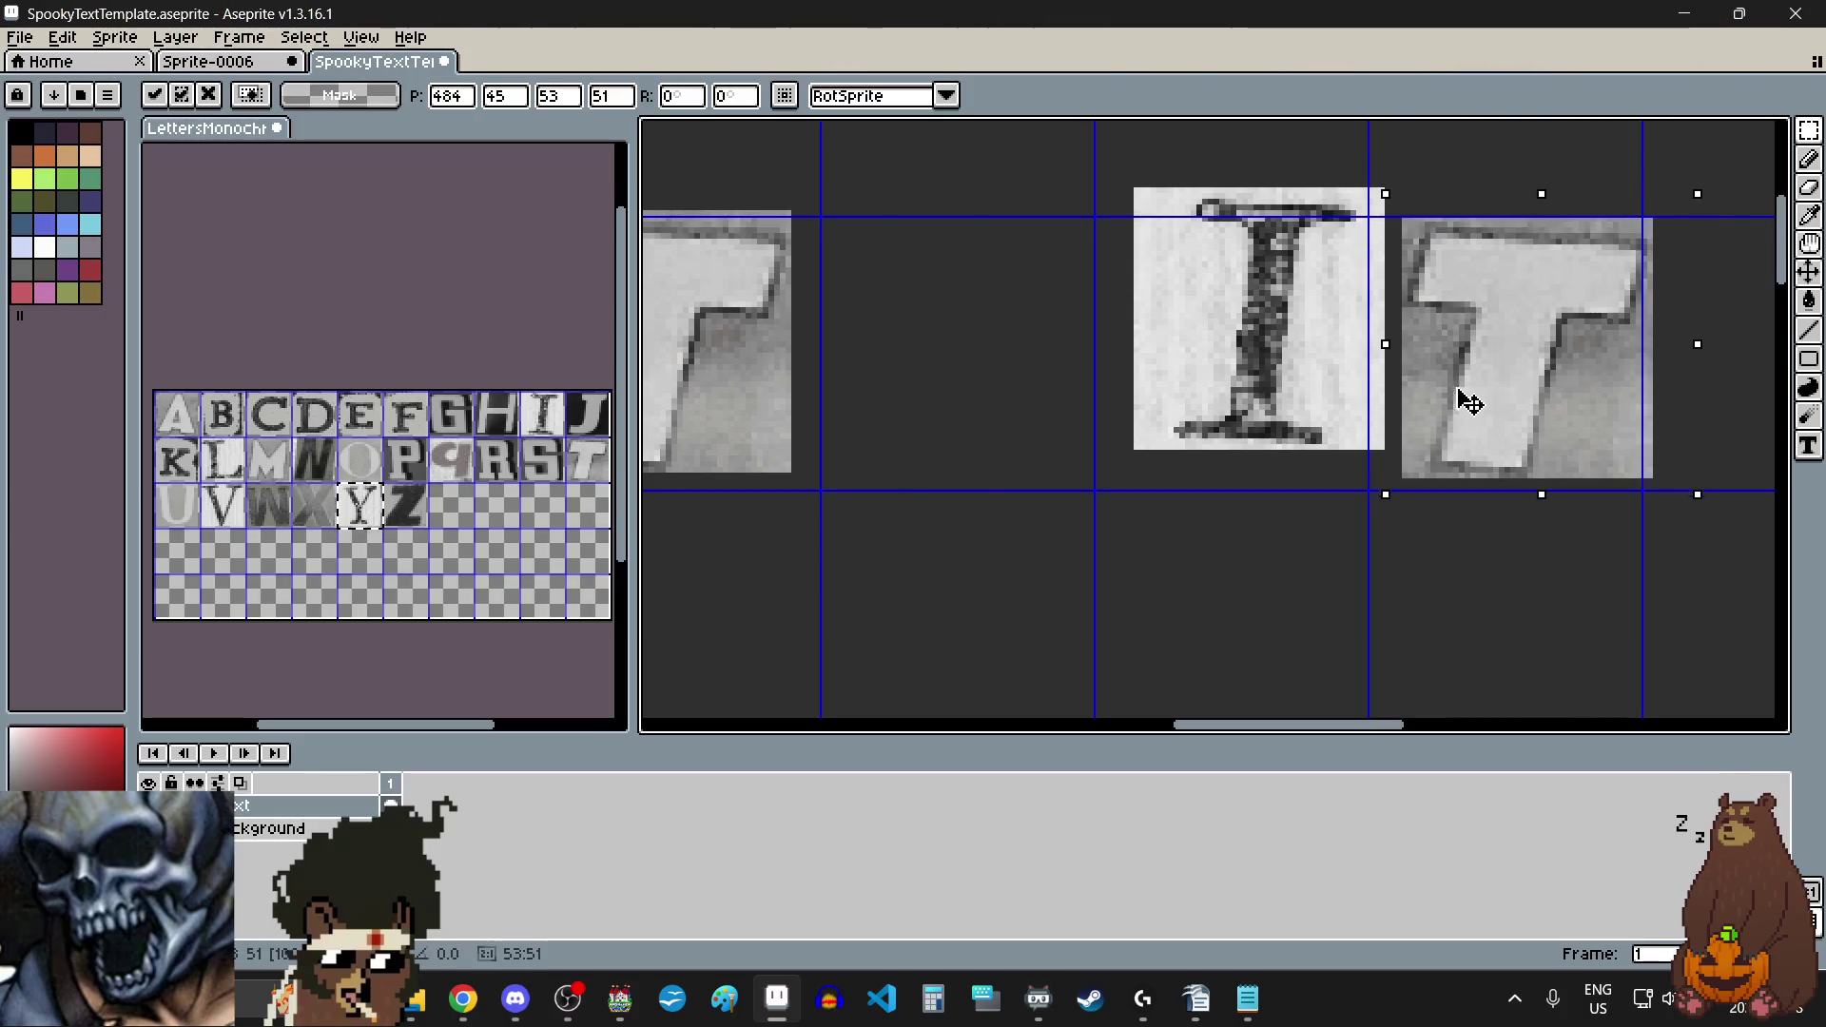
drag(1459, 396, 1468, 412)
click(1158, 558)
scroll(1179, 457, down, 3)
scroll(1179, 456, down, 1)
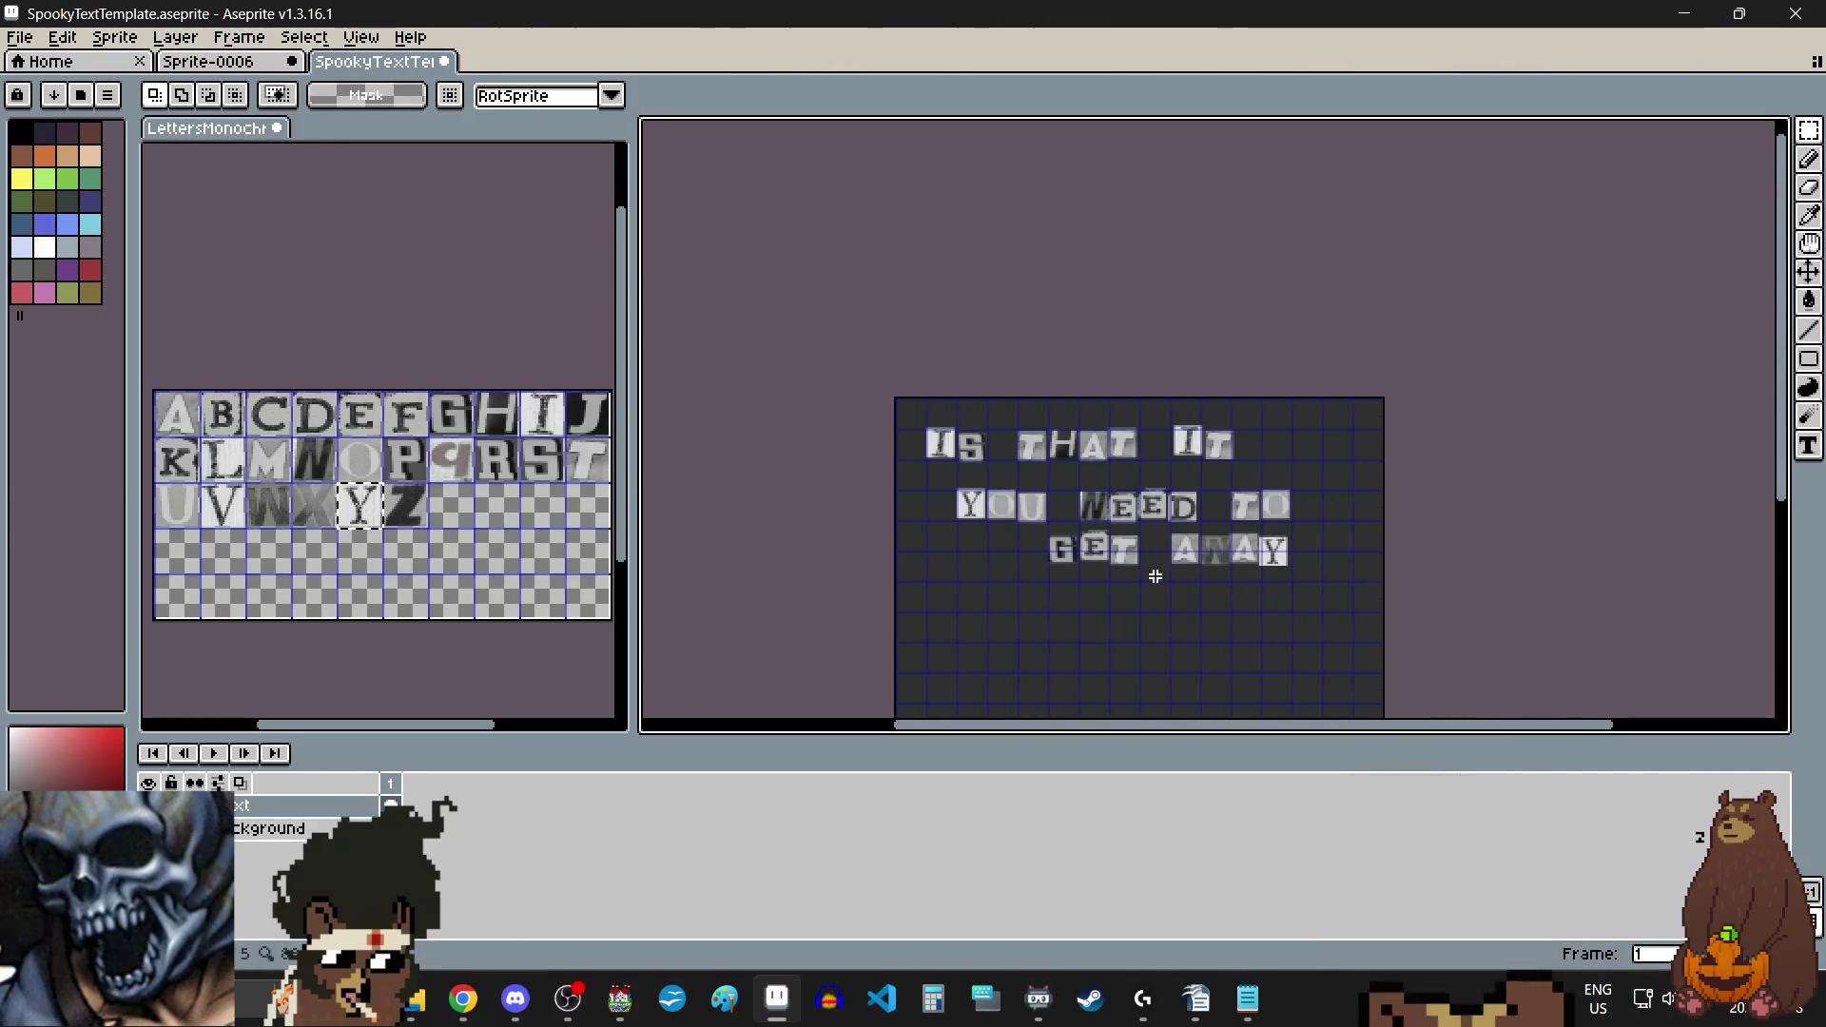
scroll(1153, 631, up, 1)
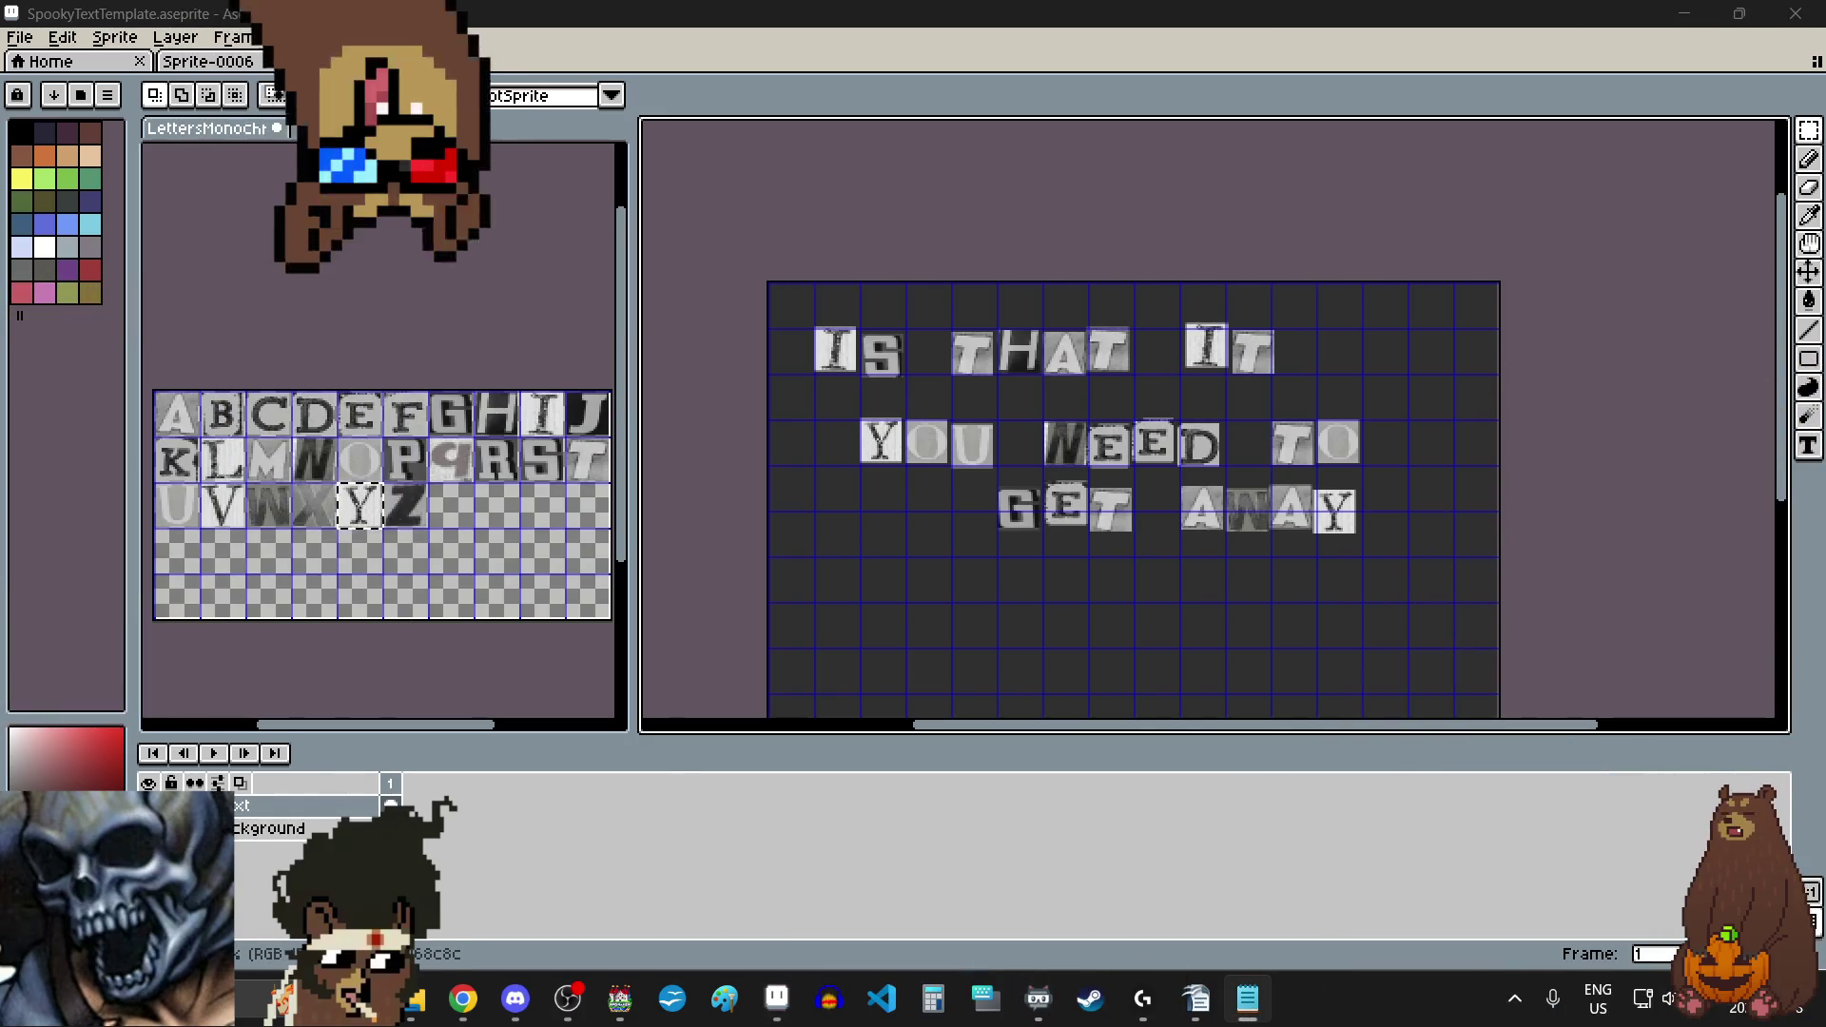
scroll(1236, 468, down, 1)
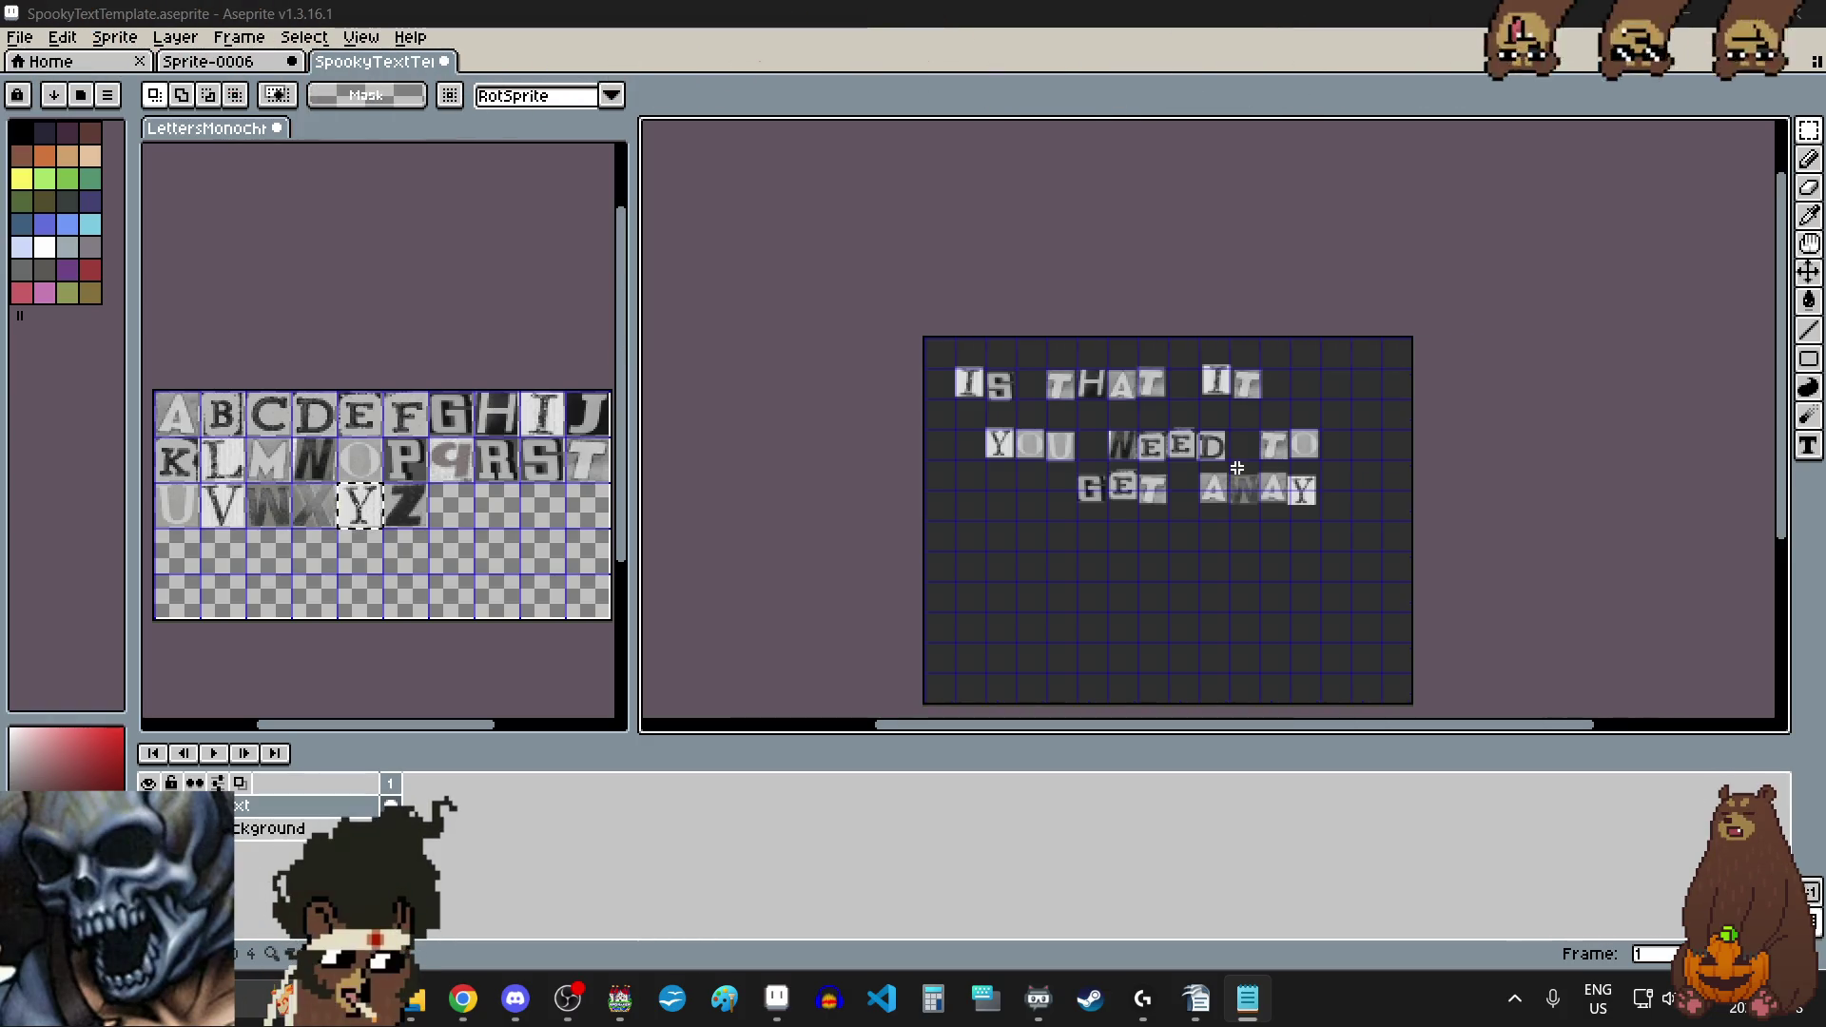
scroll(1236, 550, up, 1)
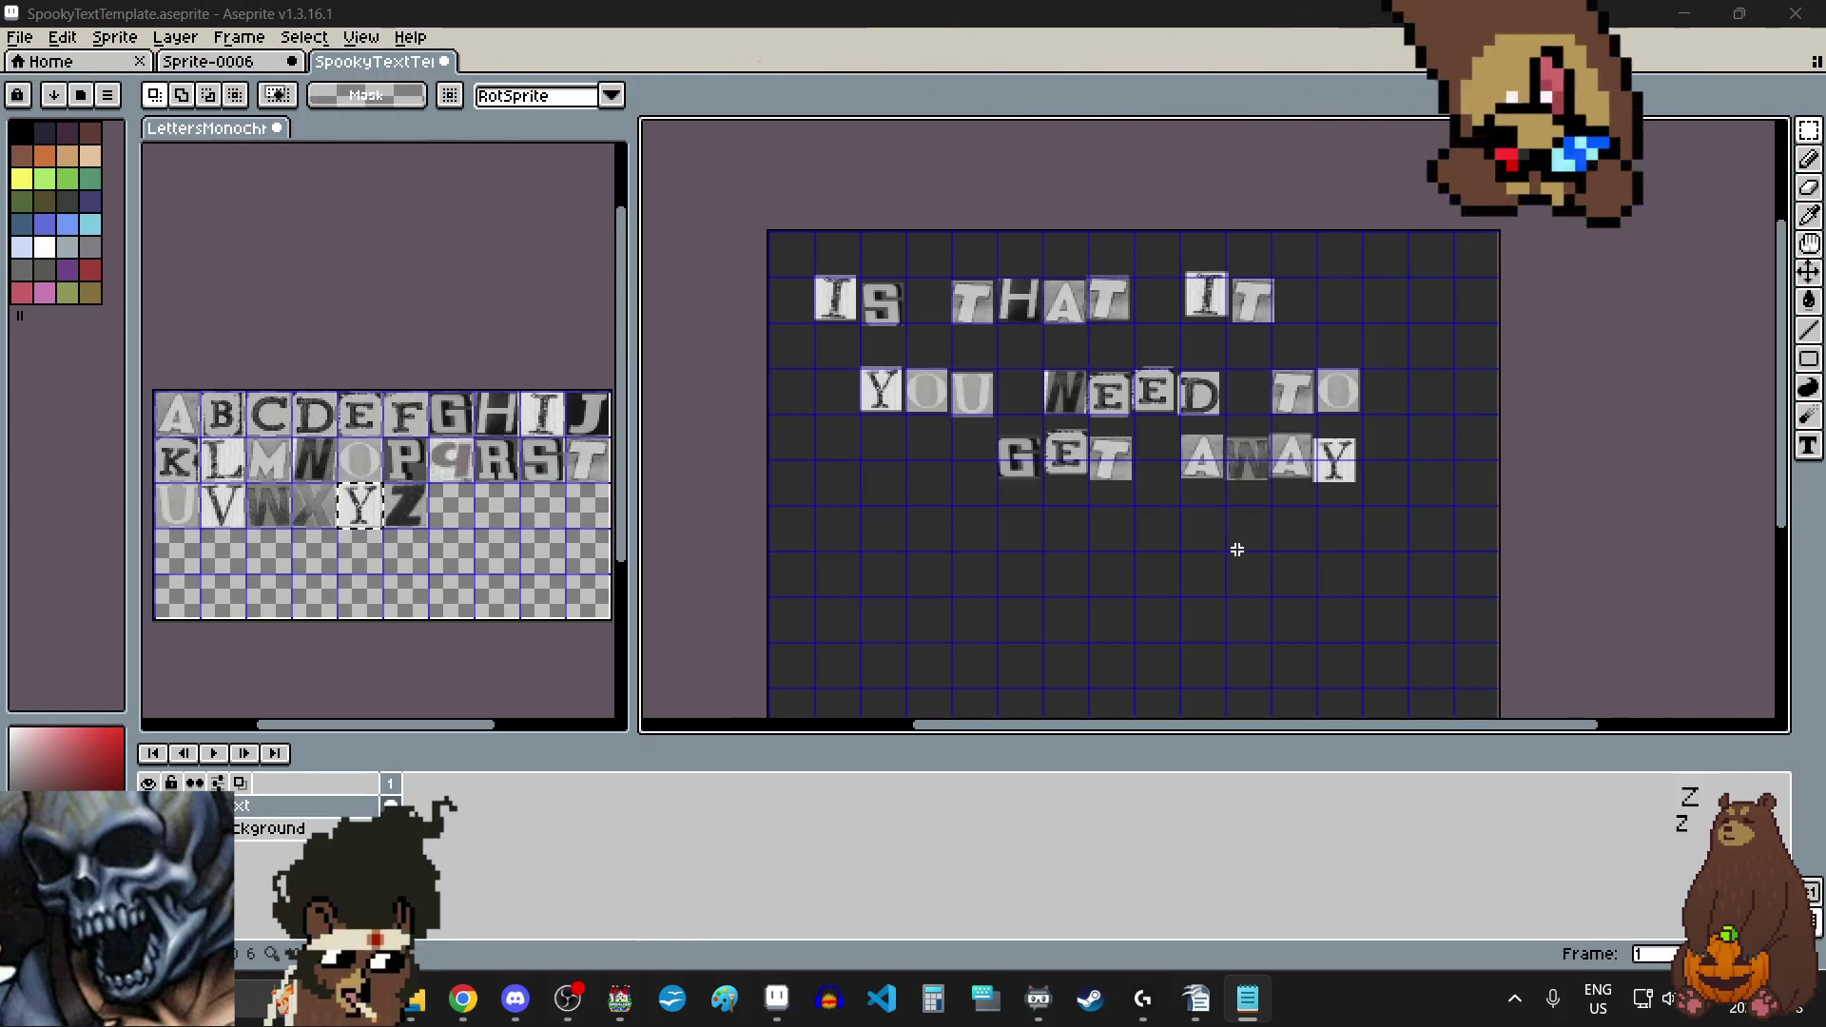
click(21, 38)
Step: Set the export file in the Echo Emporium img\pictures folder, declining to overwrite IsThatIt1.png
mouse_move(115, 229)
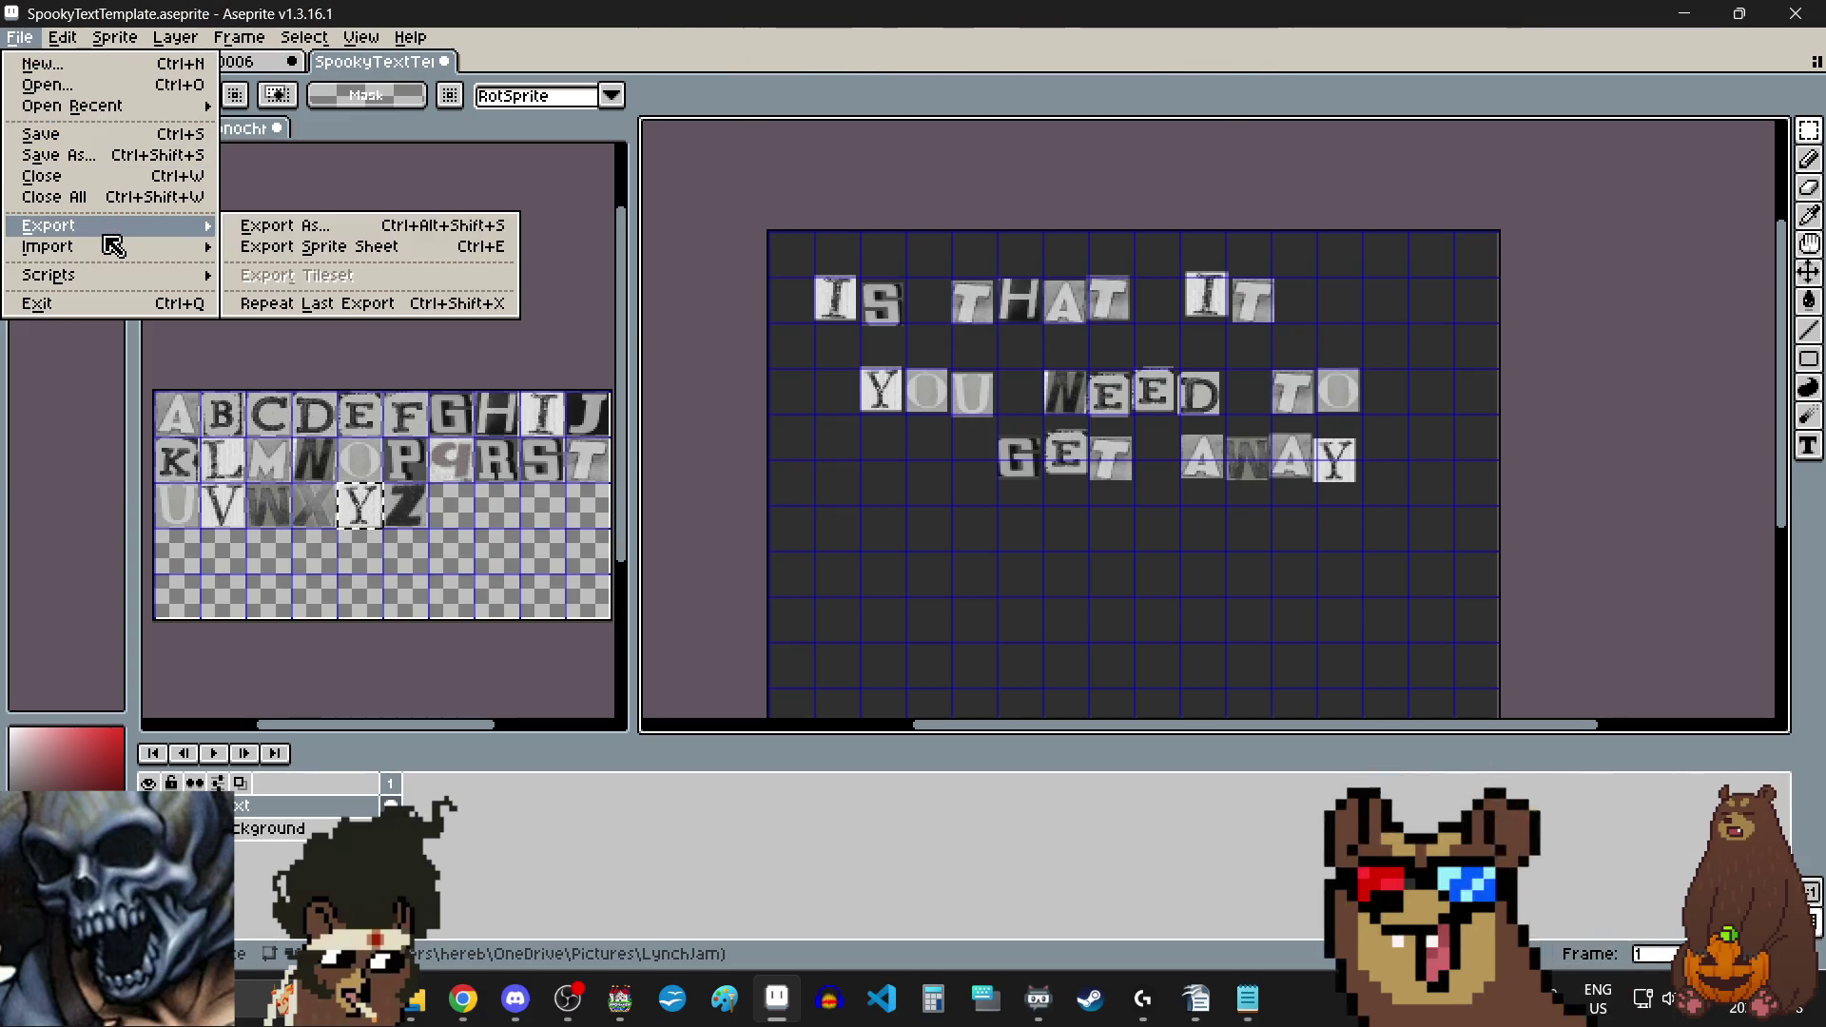
click(285, 226)
click(1336, 401)
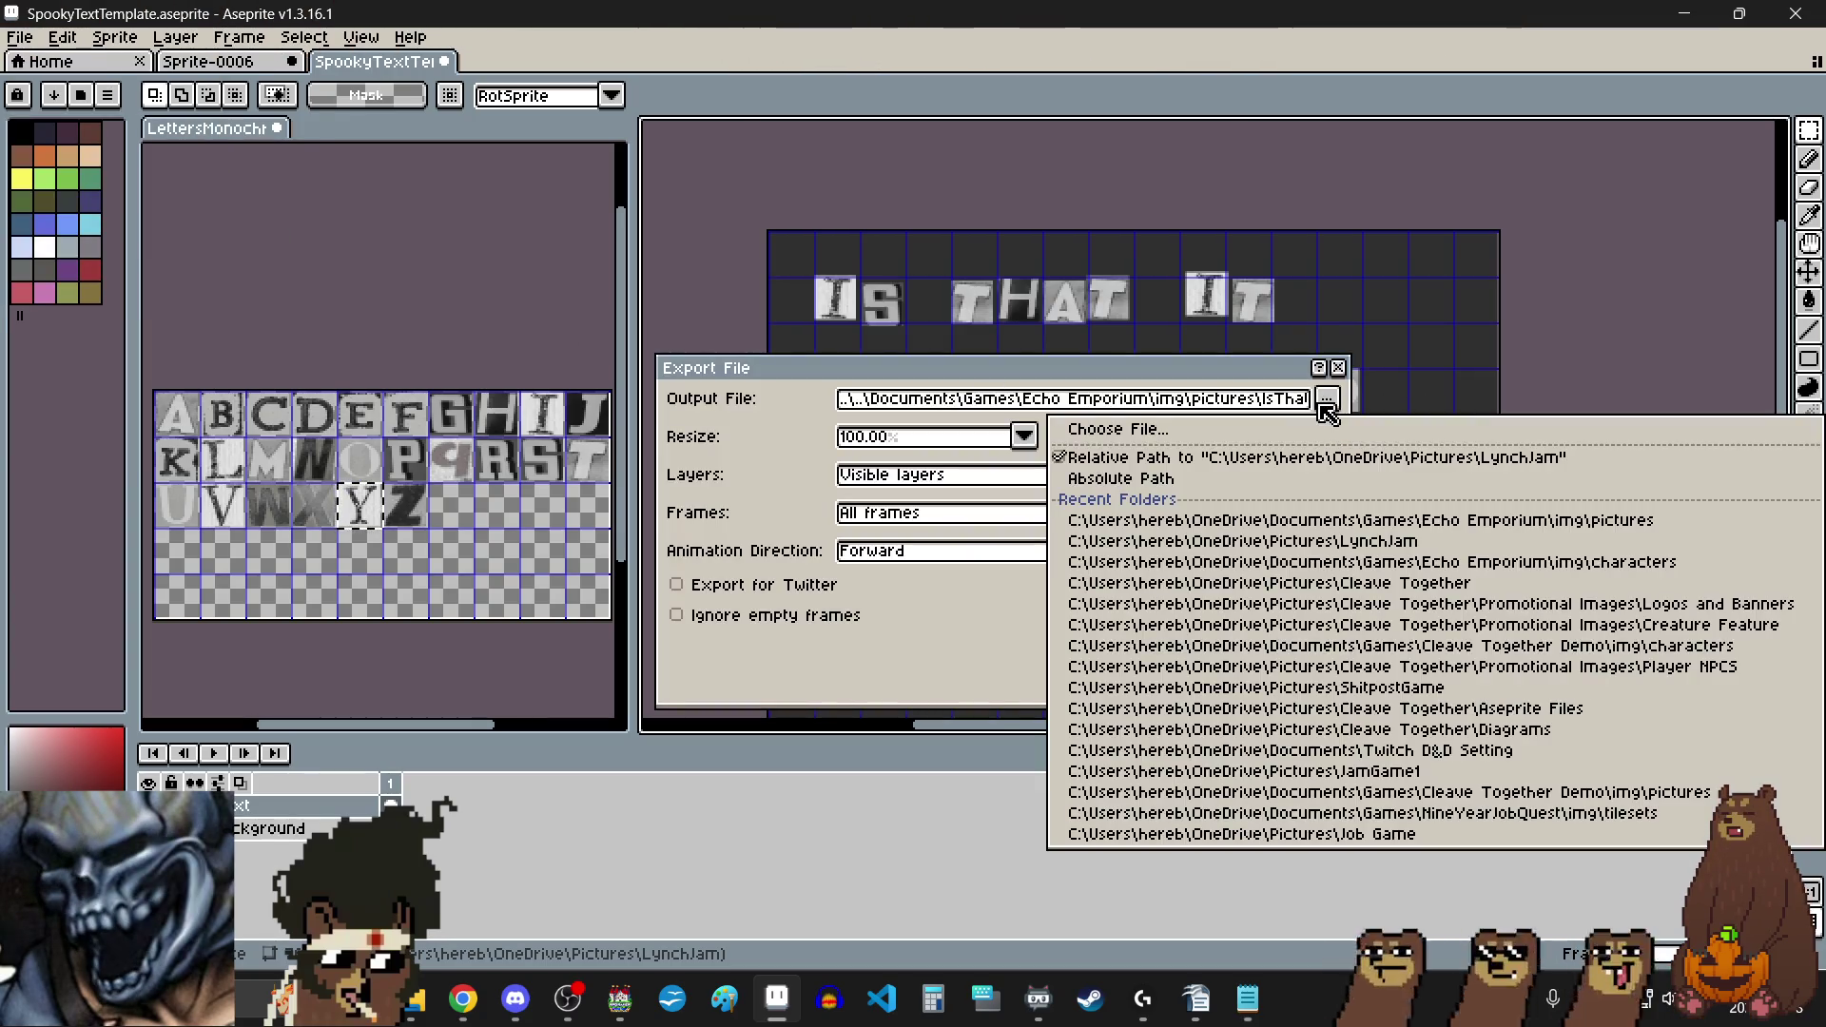
click(1113, 427)
click(1621, 76)
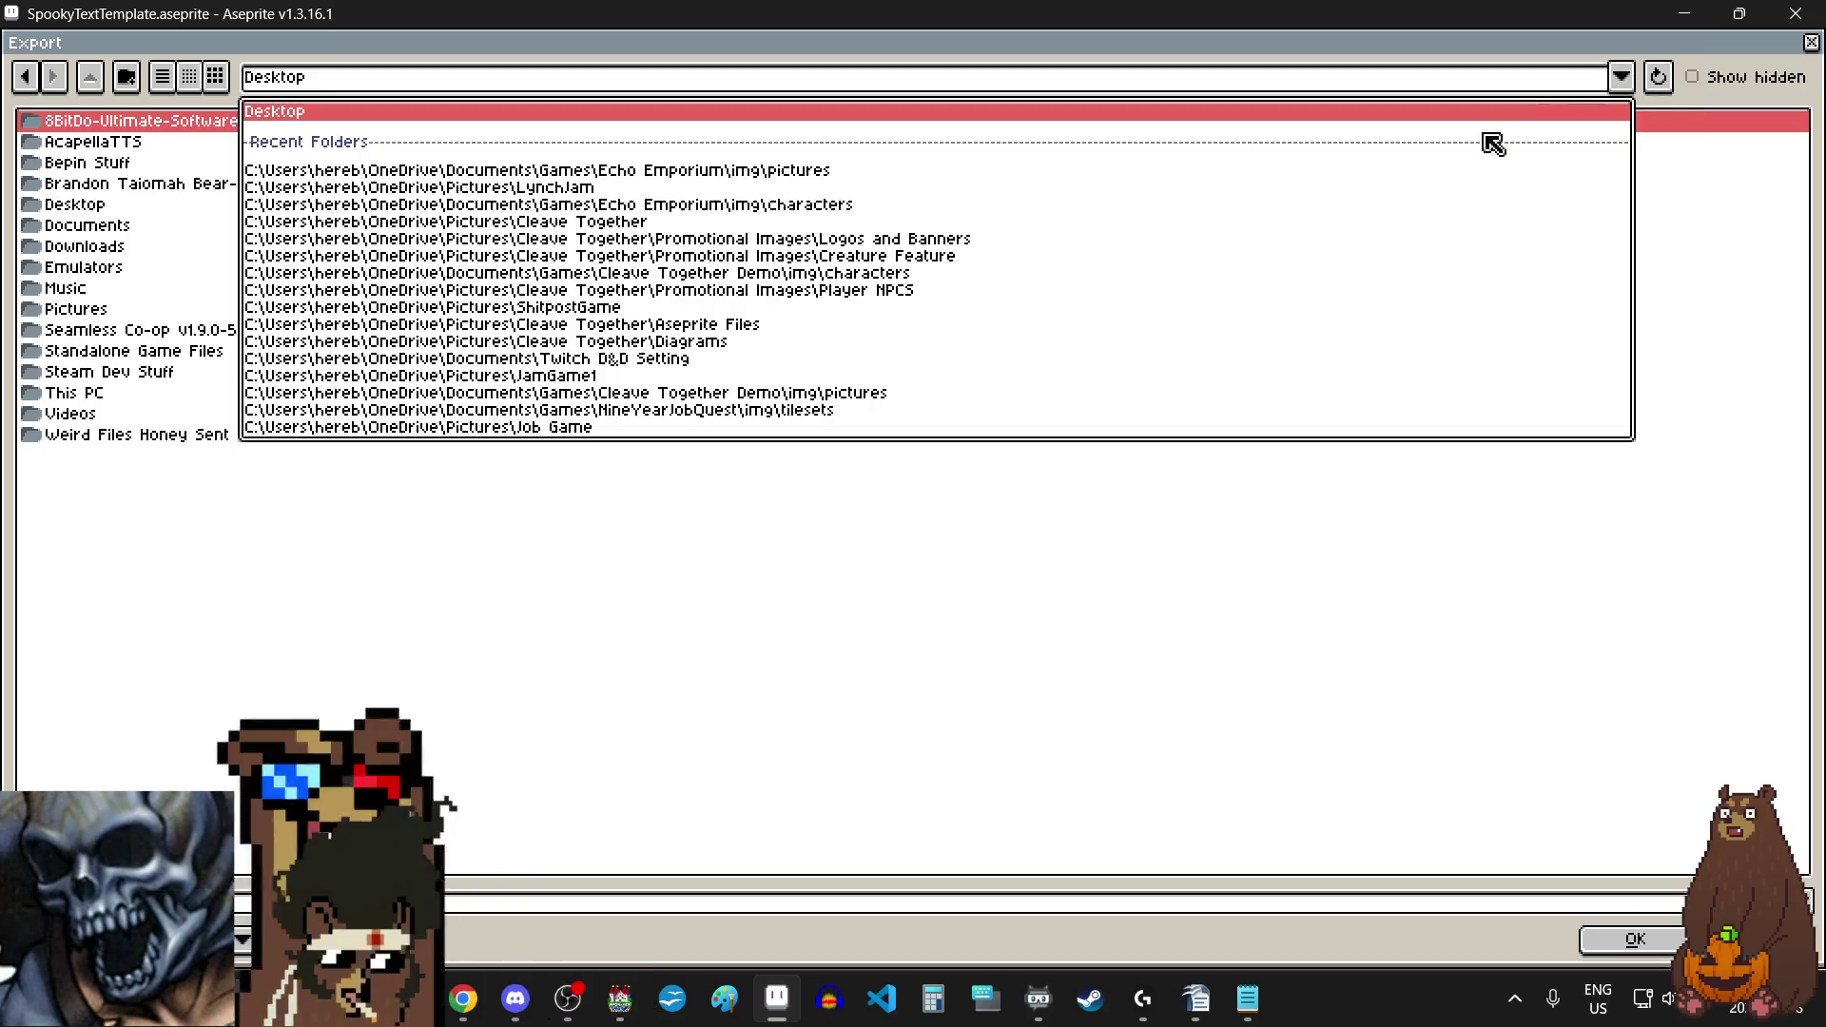
click(706, 172)
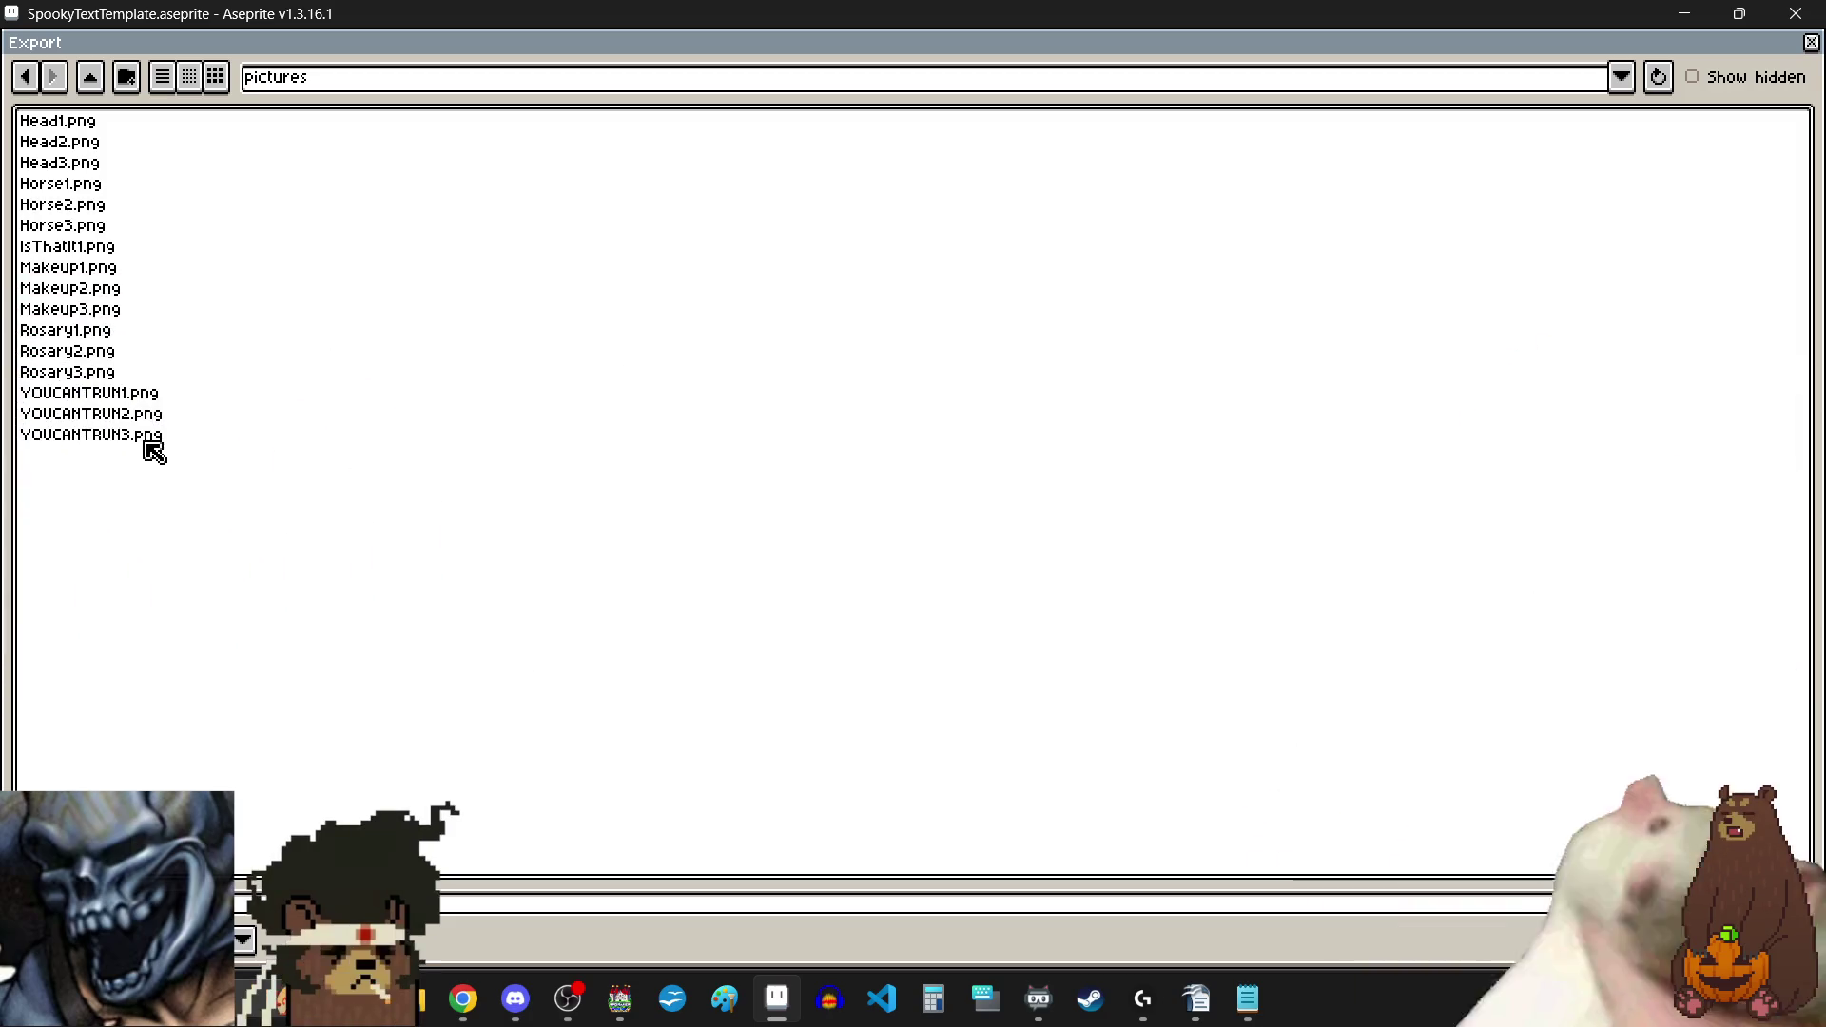
click(90, 247)
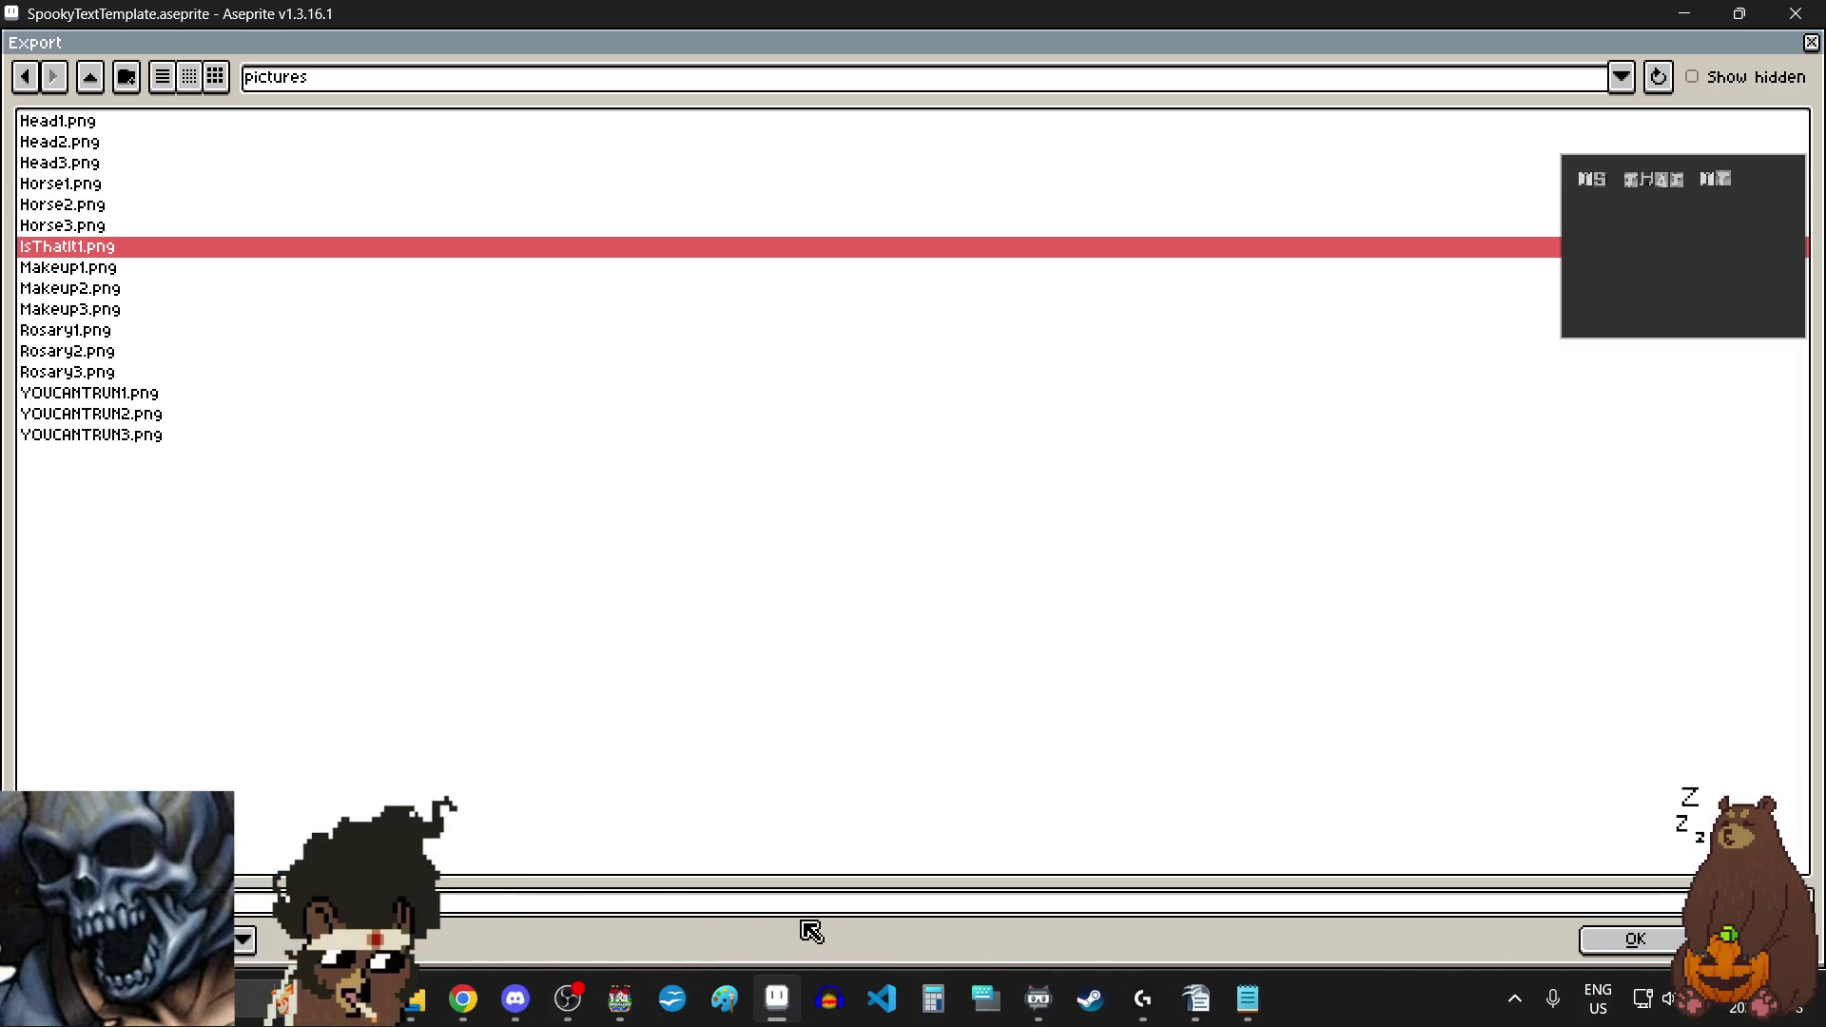
key(Return)
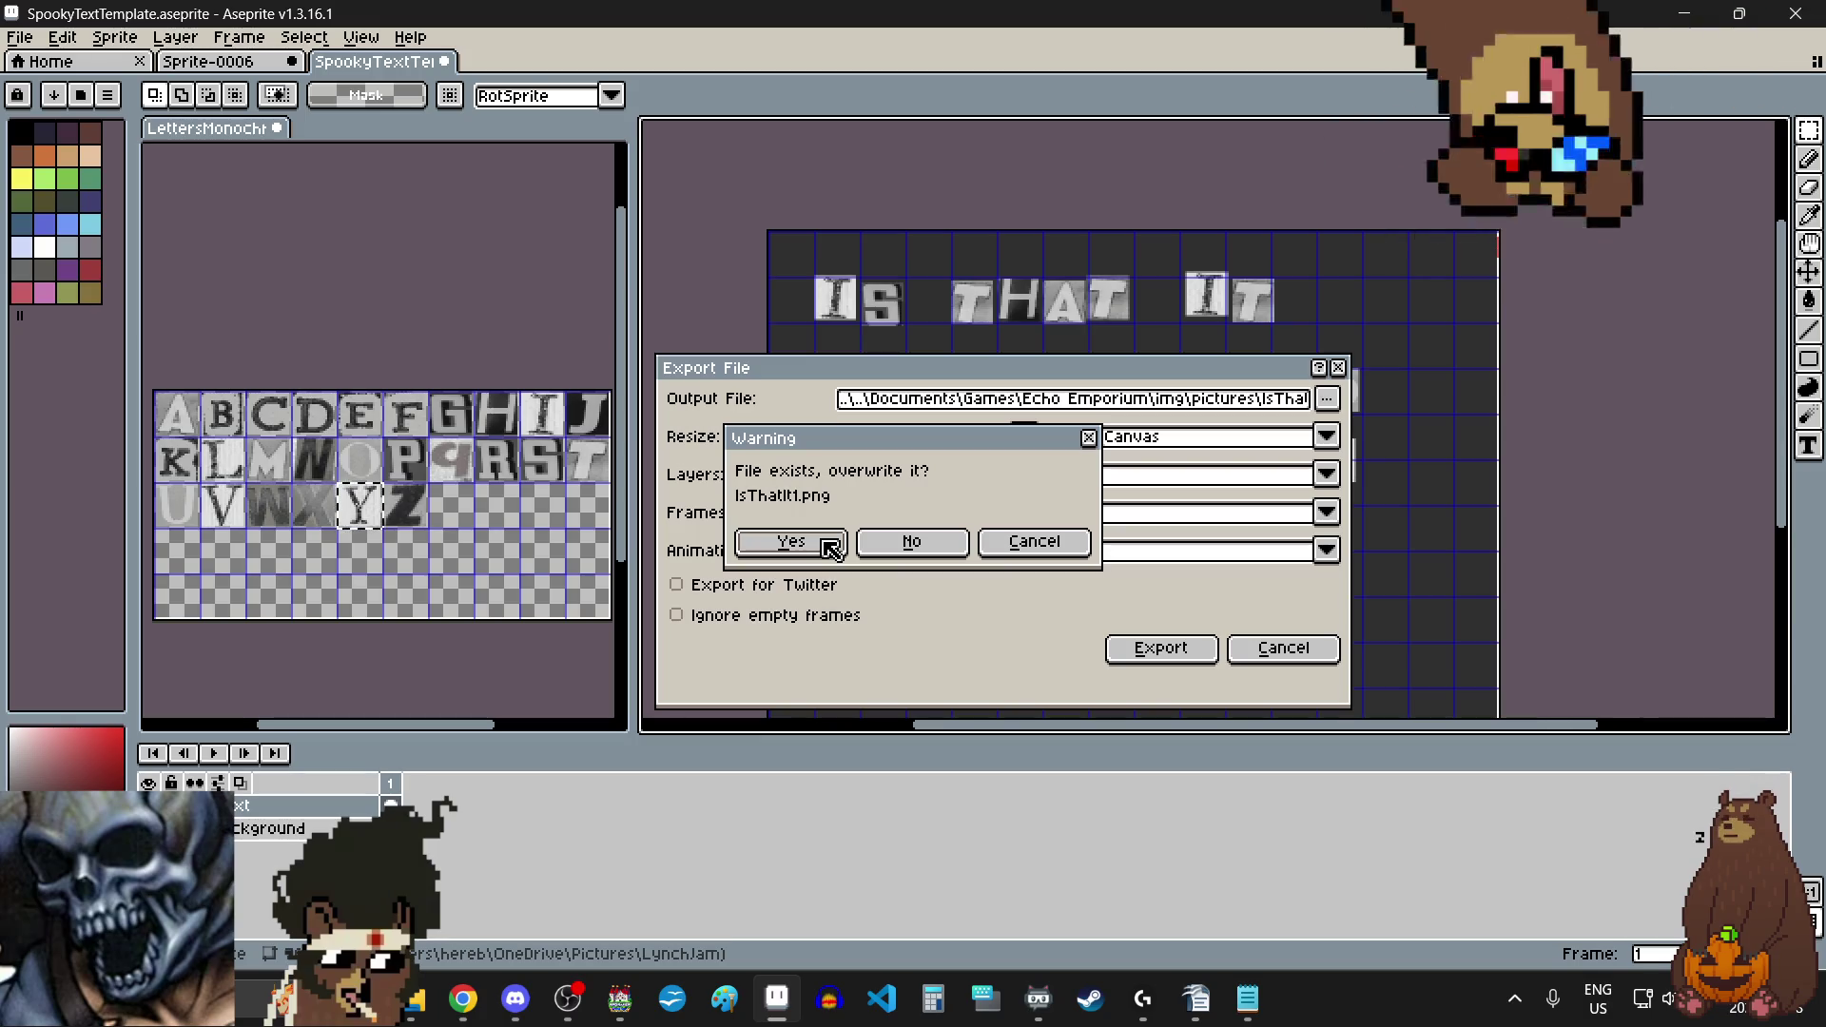
click(954, 542)
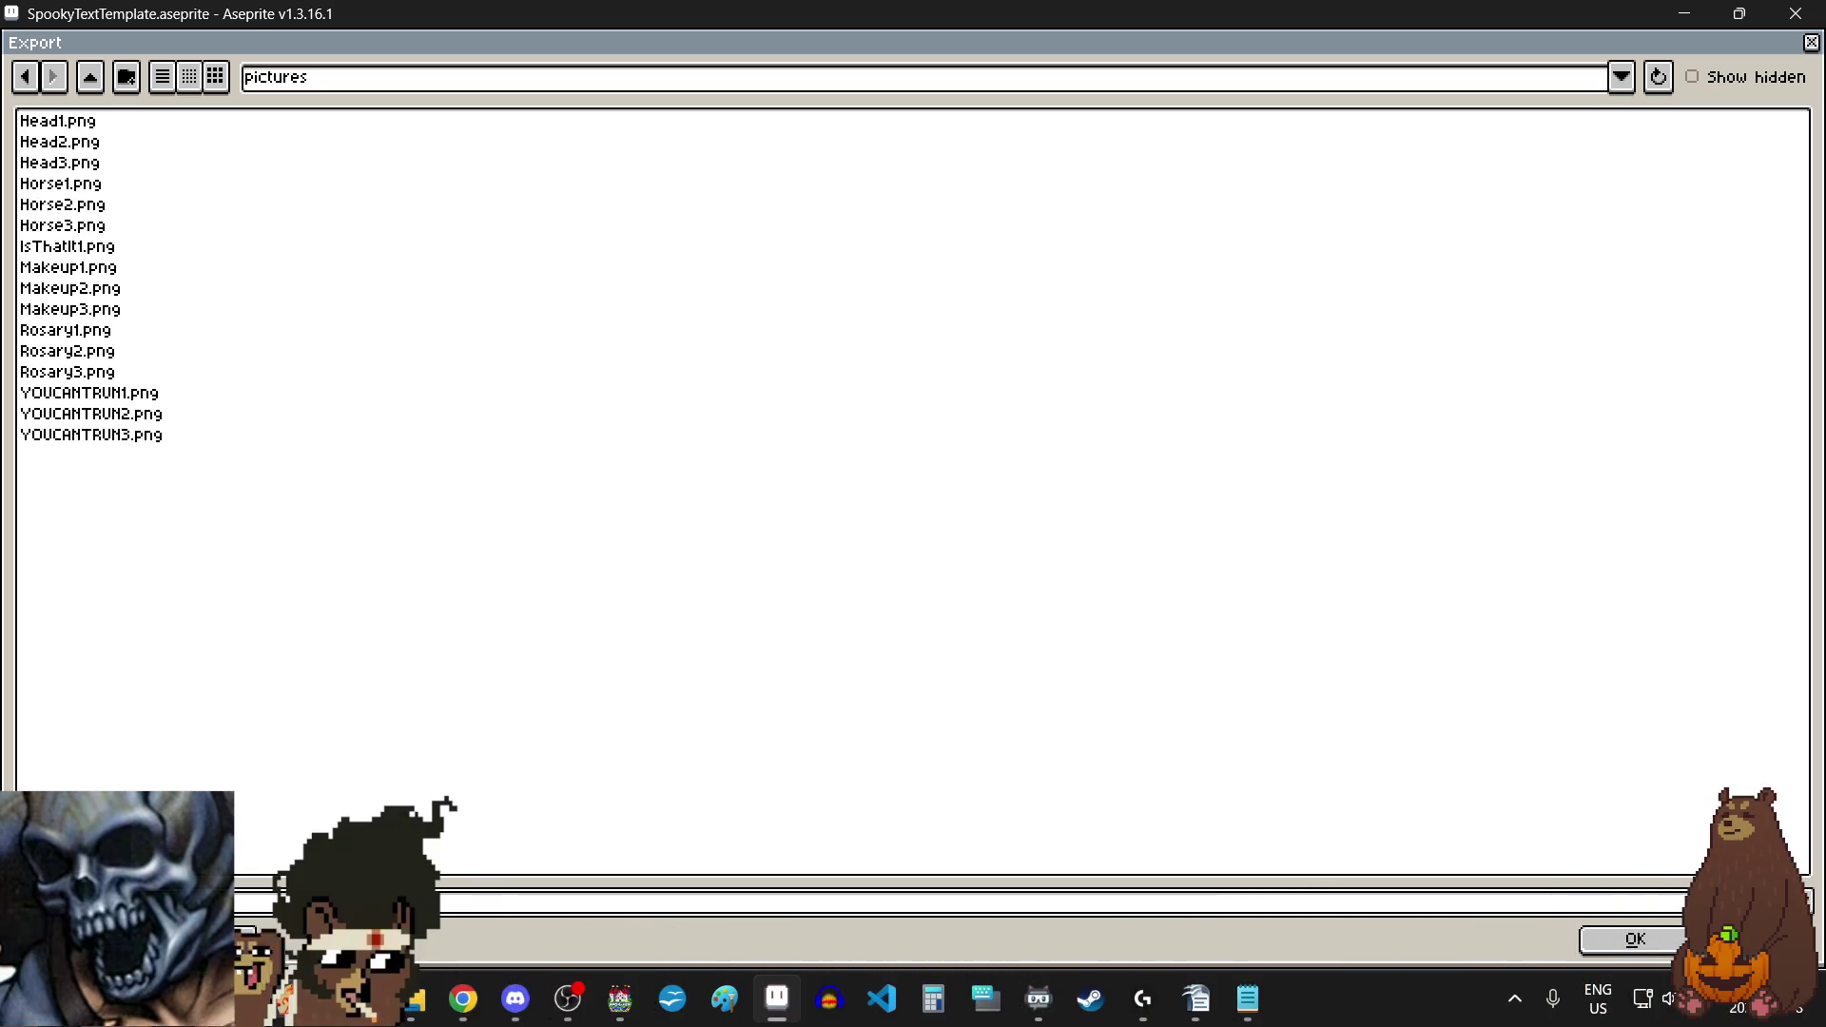
click(1621, 938)
Step: Export the phrase as a flattened PNG, accepting the no-layers warning
click(1190, 643)
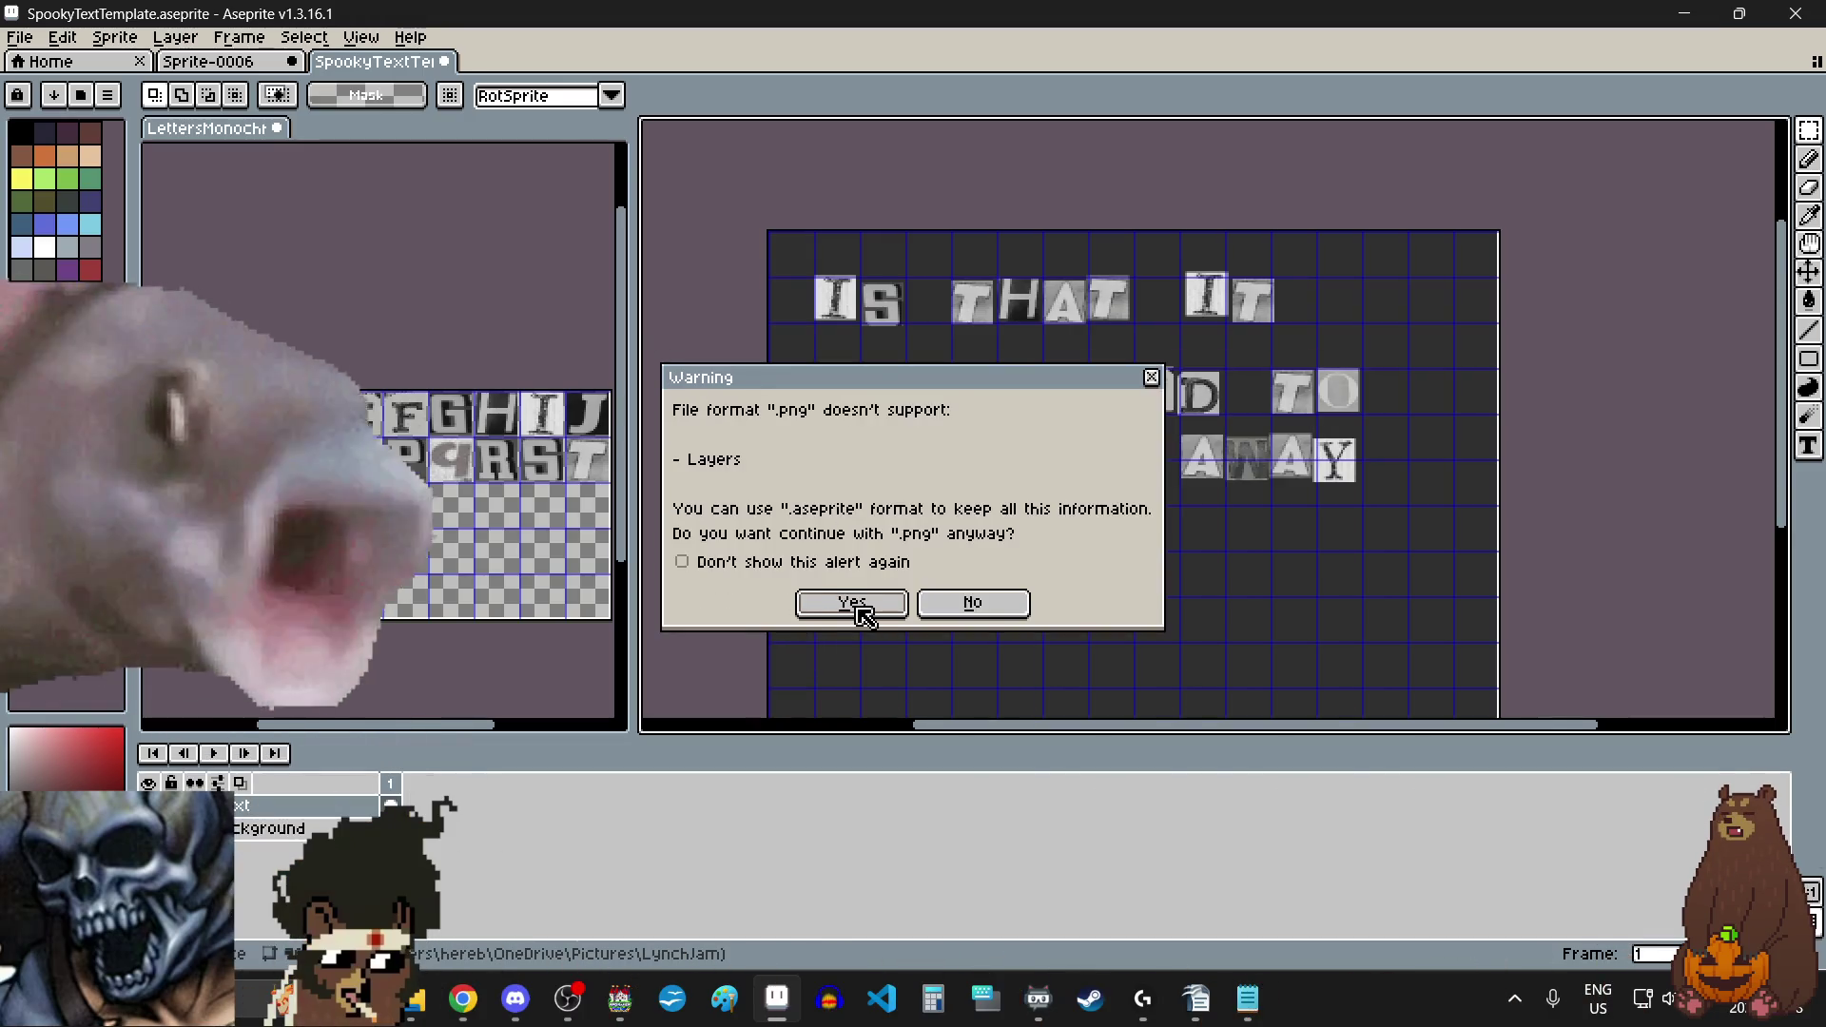
click(846, 605)
scroll(995, 527, down, 1)
scroll(1332, 486, up, 1)
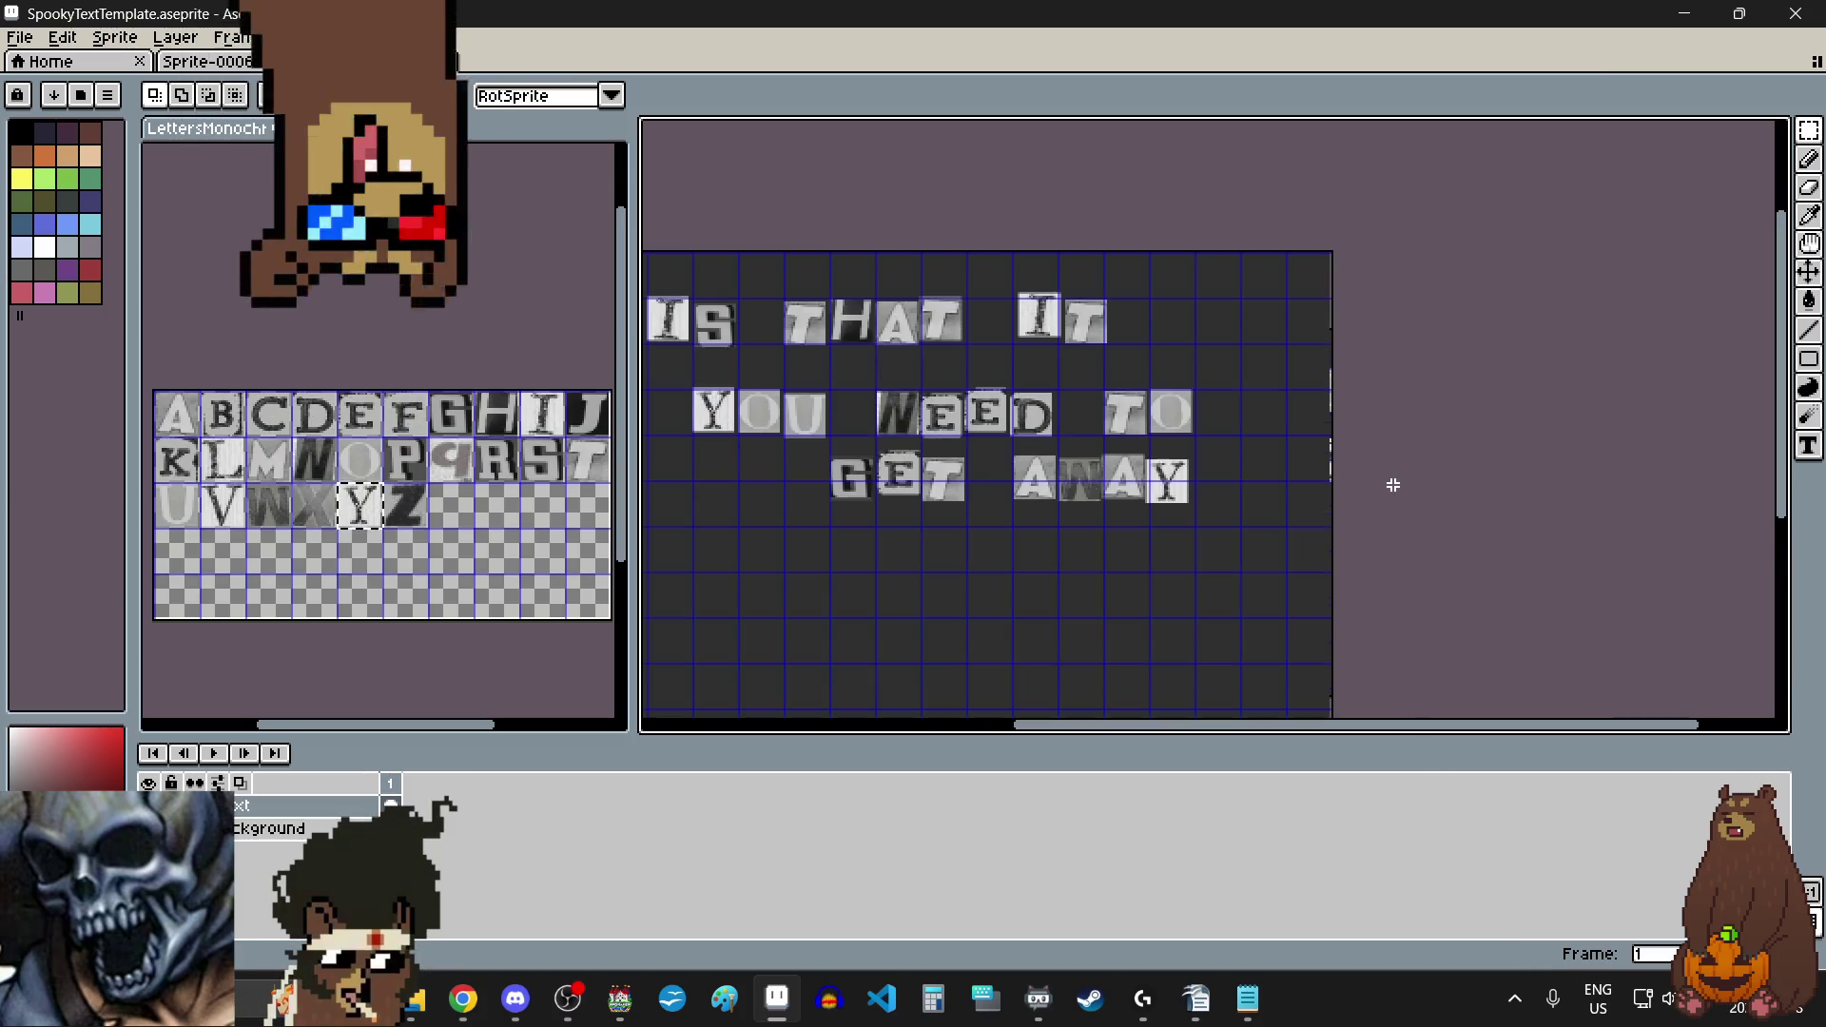
scroll(1370, 473, left, 1)
Step: Marquee-select the YOU NEED TO and GET AWAY rows and move them right
click(1809, 131)
mouse_move(792, 371)
mouse_down()
mouse_move(852, 416)
mouse_move(1418, 554)
mouse_move(1368, 533)
mouse_up()
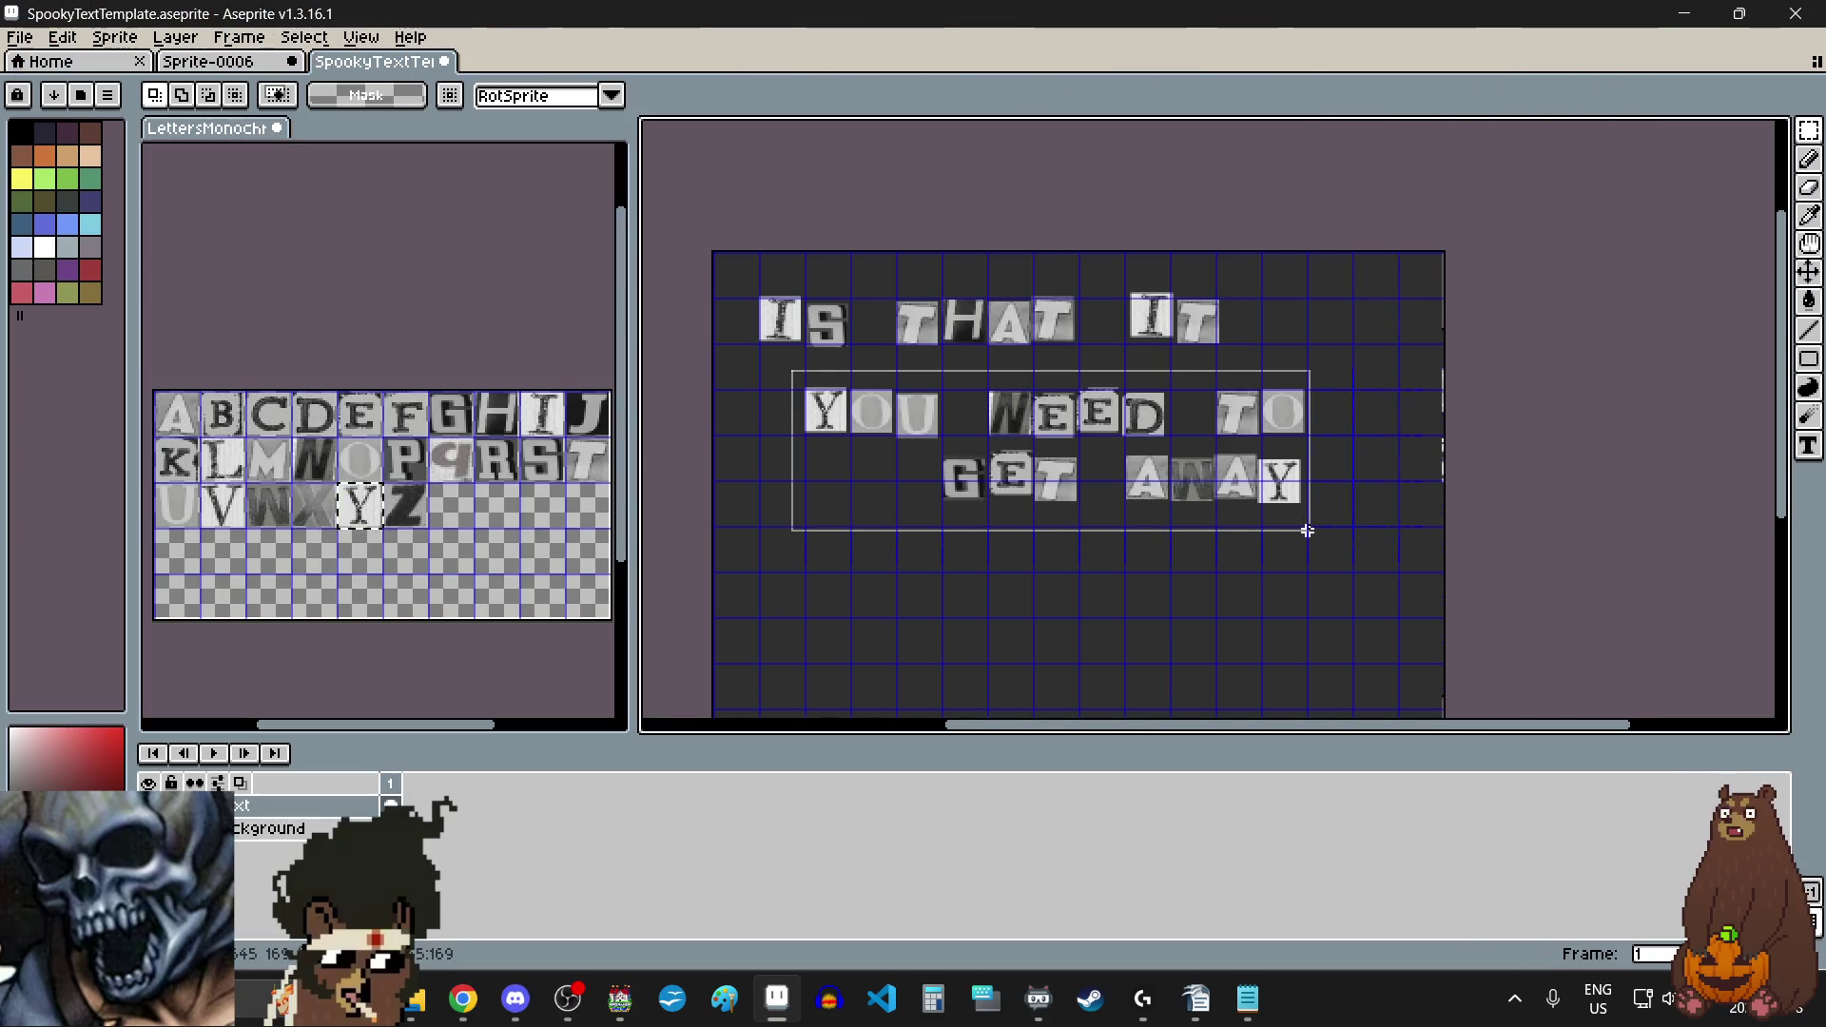
drag(1296, 433, 1383, 433)
key(Return)
click(1231, 603)
scroll(1192, 584, down, 2)
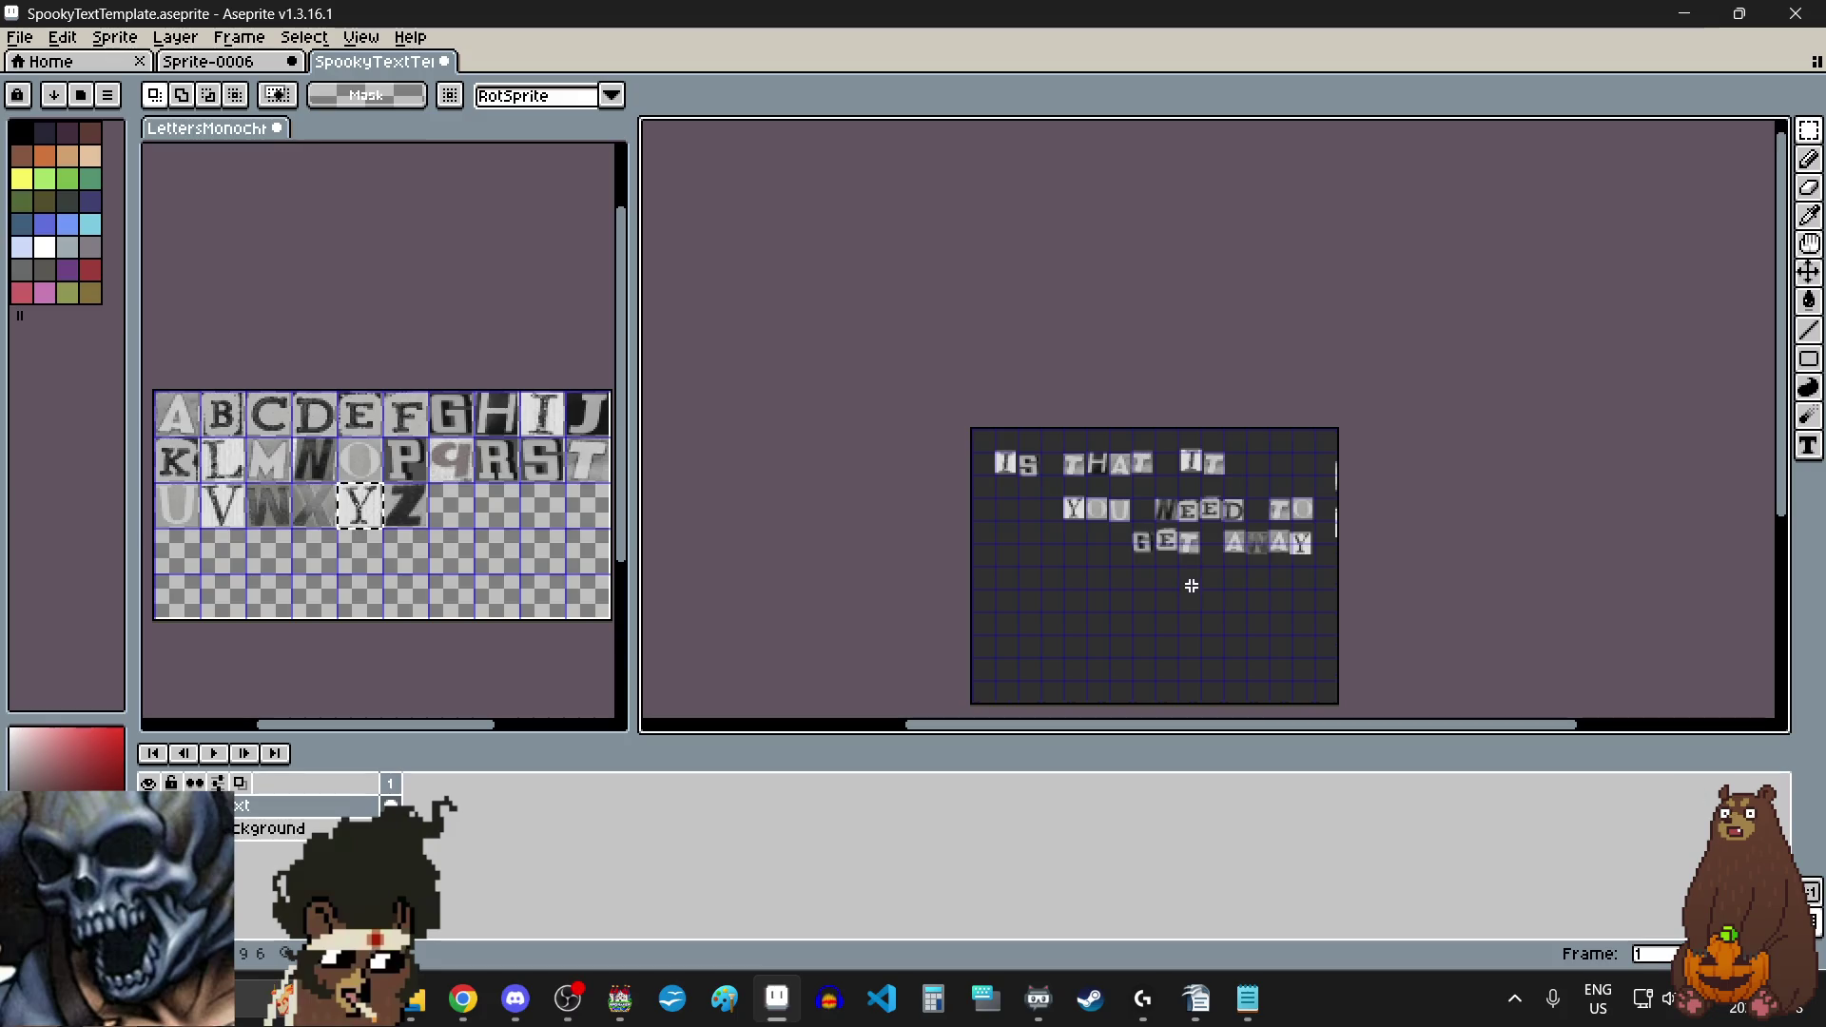
scroll(1192, 584, up, 1)
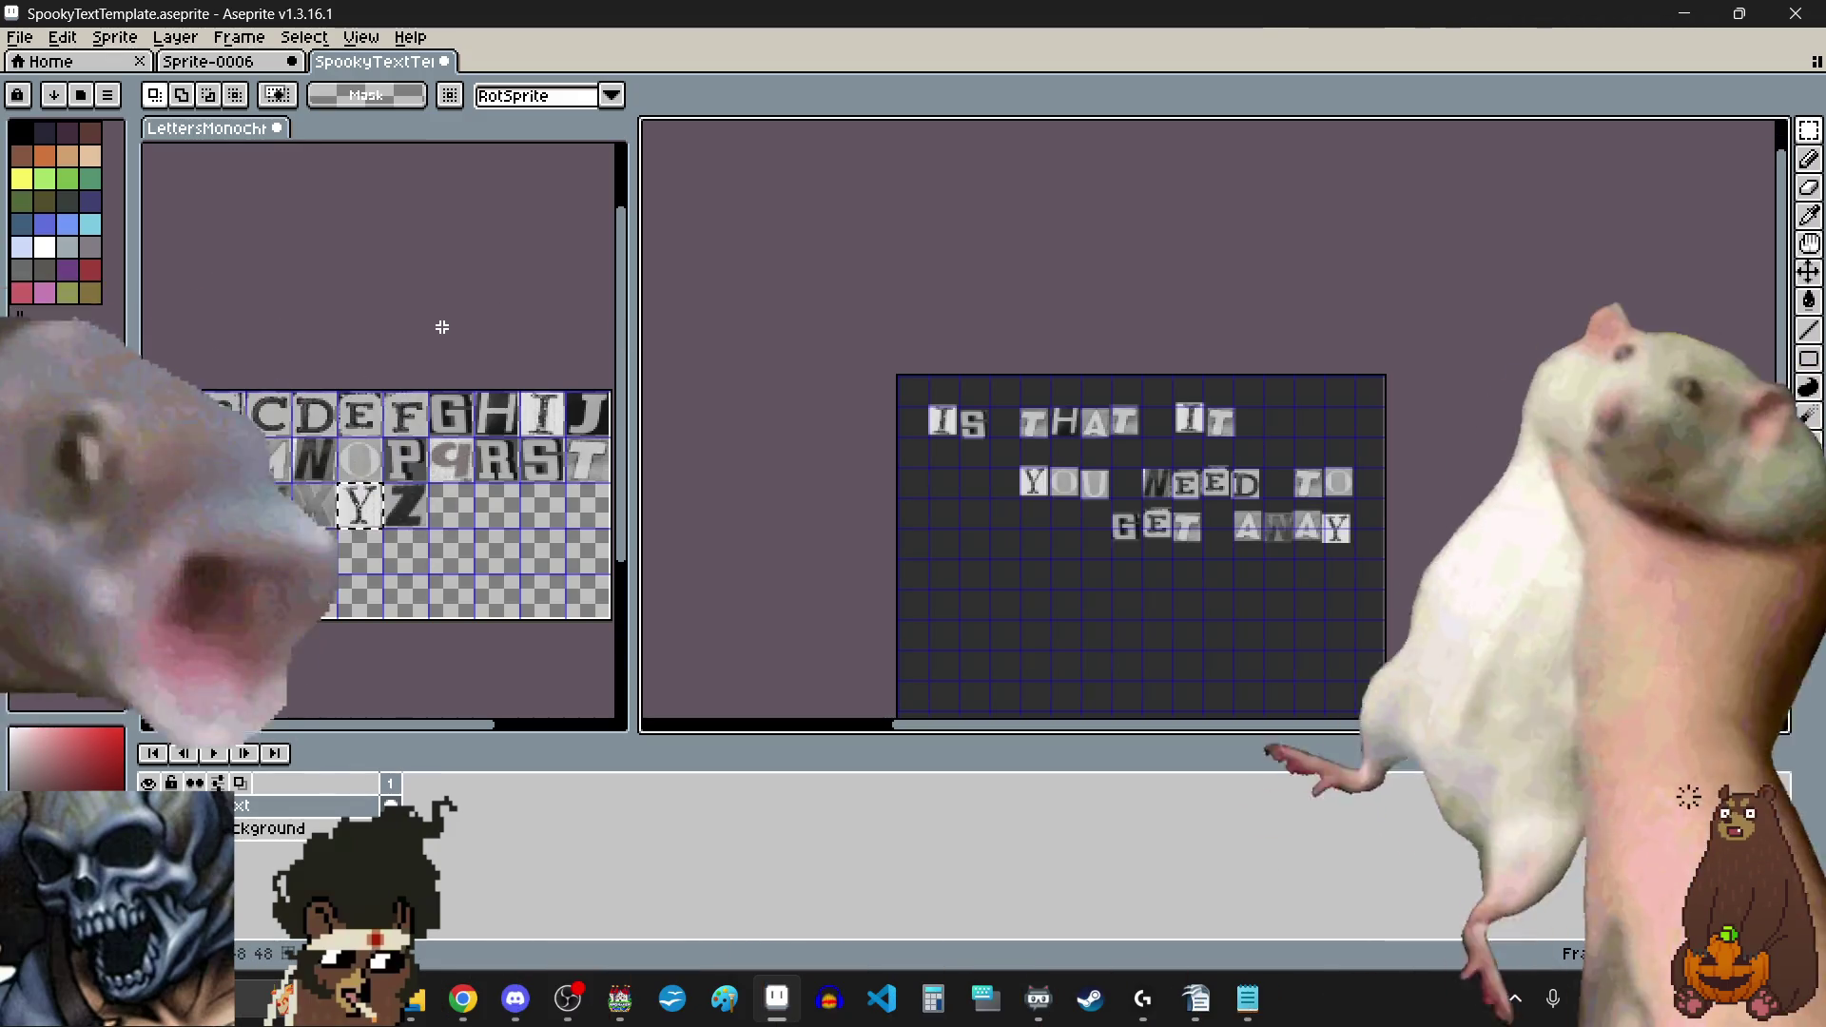
Step: Browse the File, Edit and Sprite menus
click(23, 38)
click(63, 37)
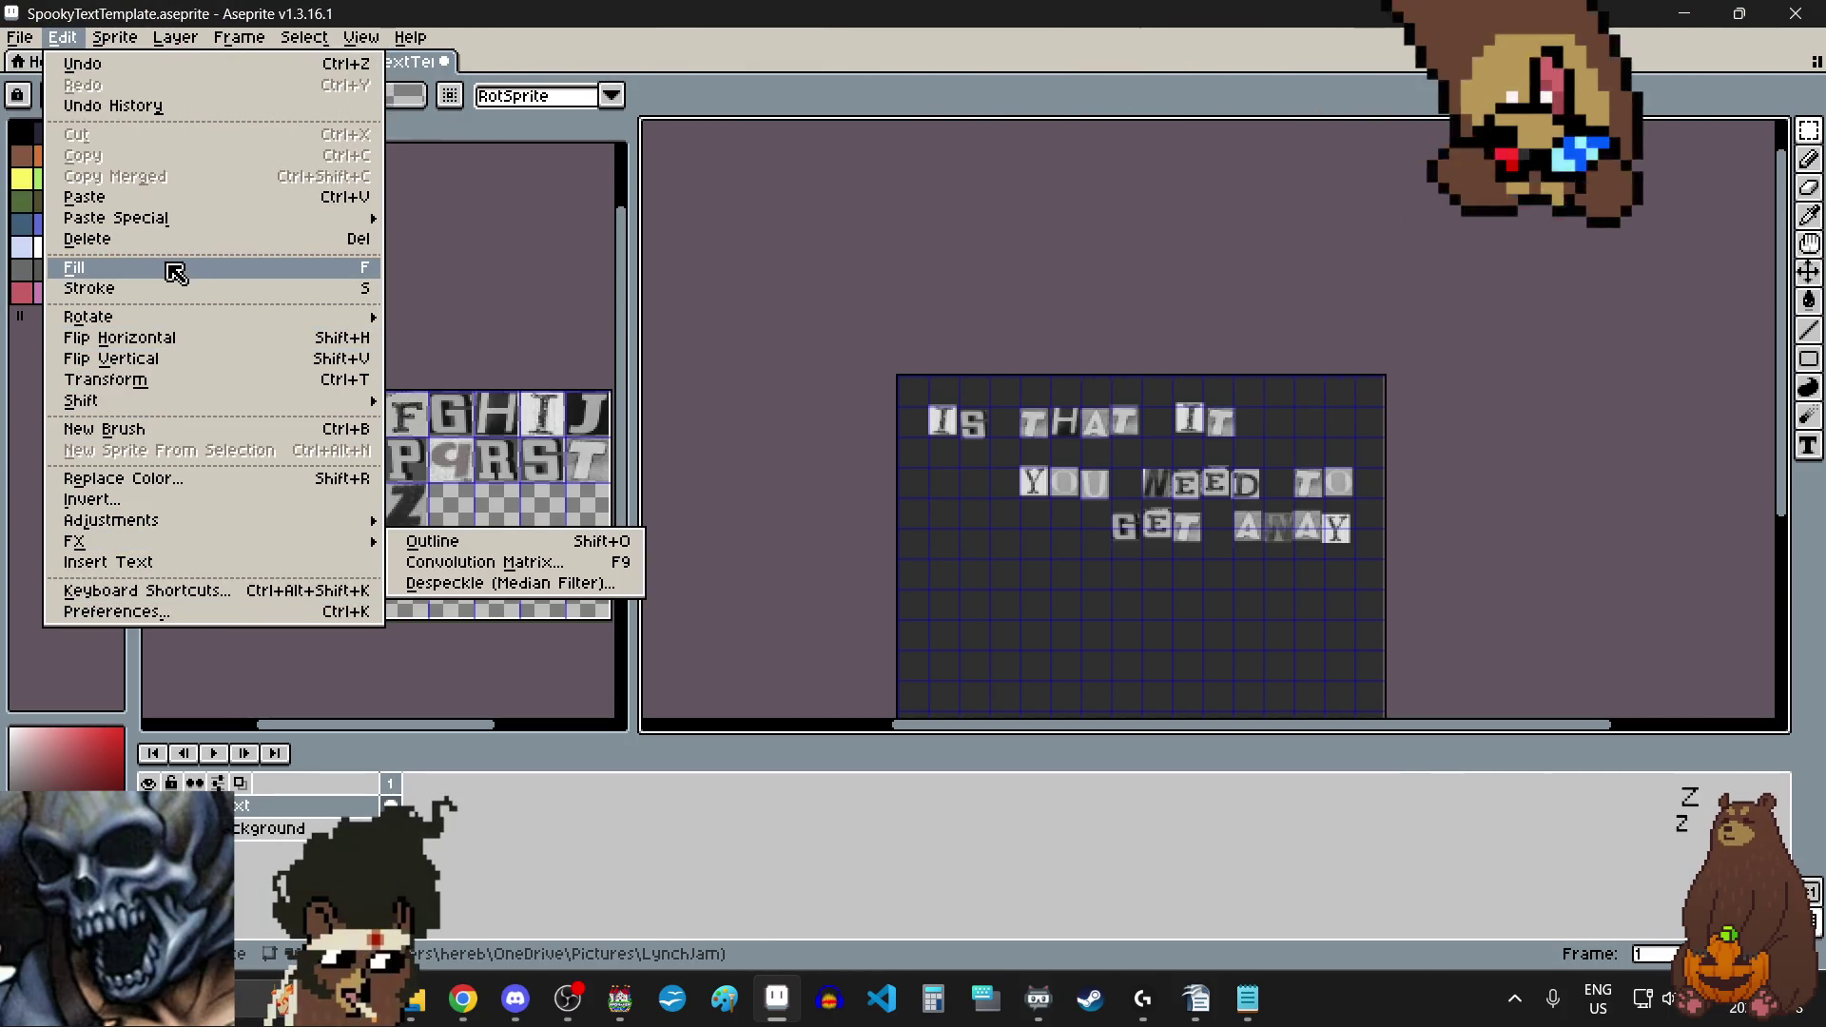
click(121, 42)
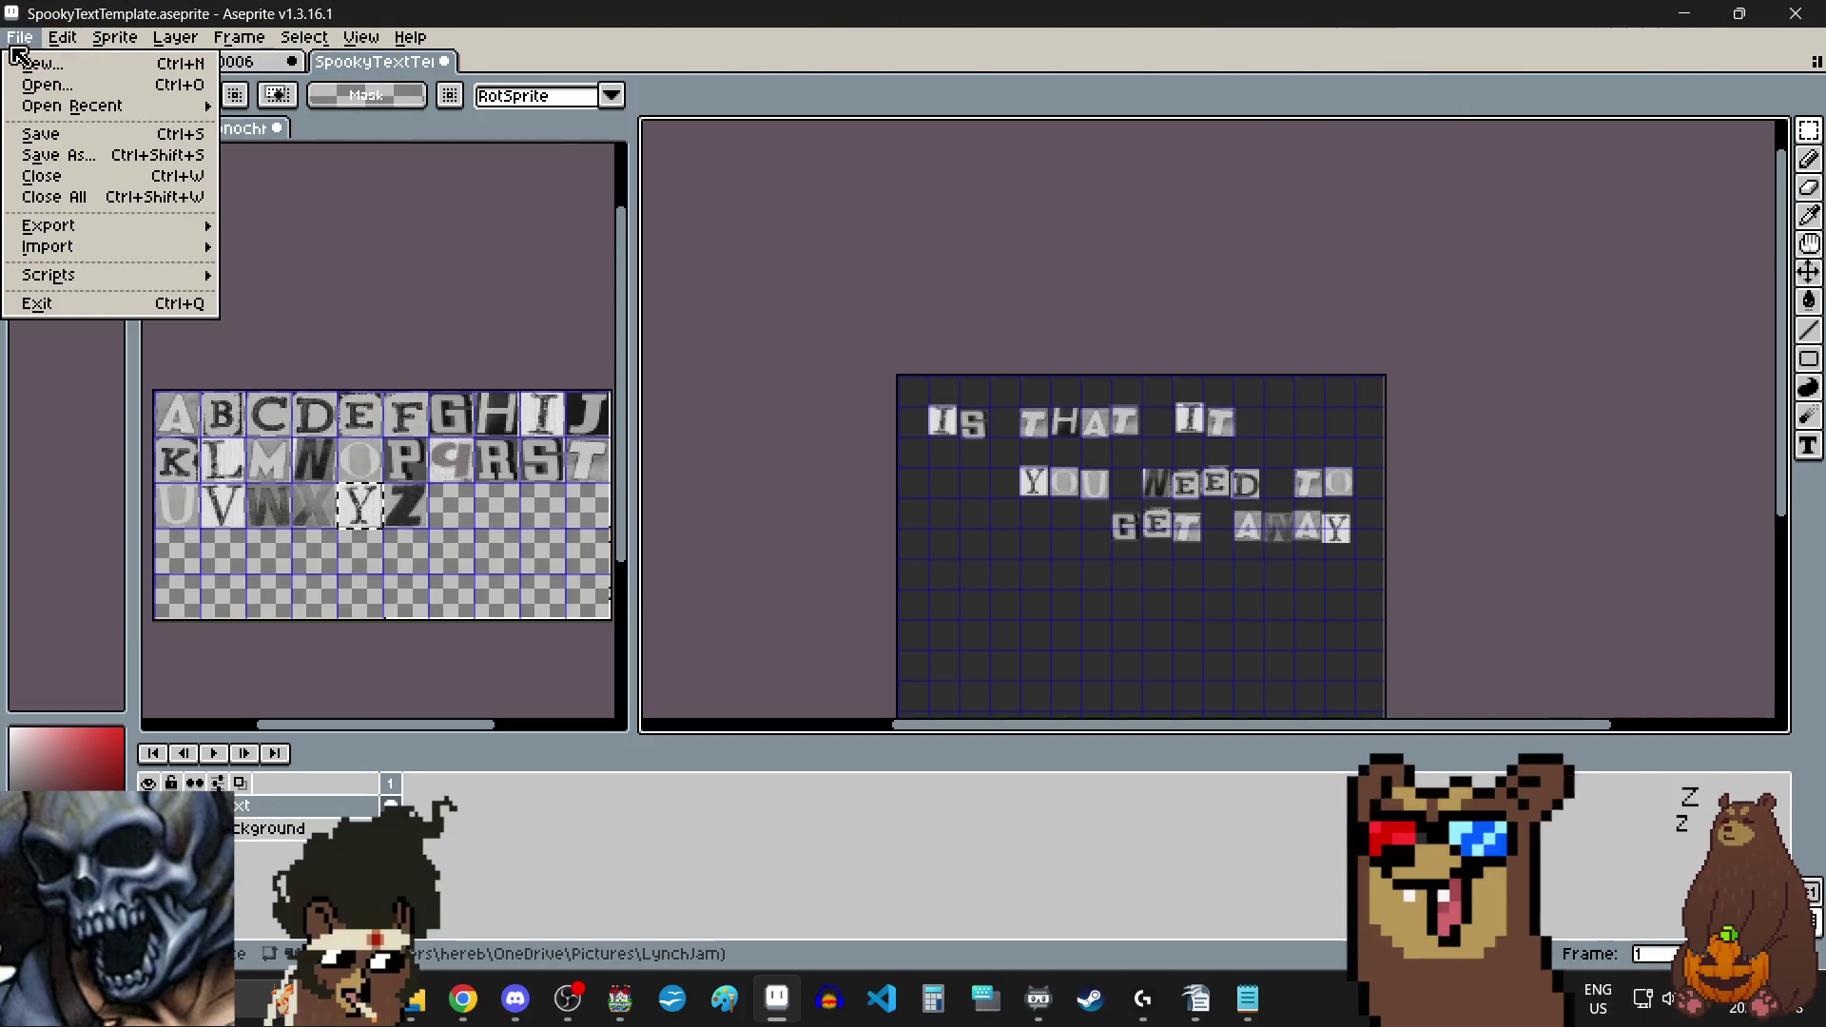
Step: Export again over ISTHATIT2.png, accepting the overwrite and PNG layers warnings
mouse_move(121, 228)
click(285, 226)
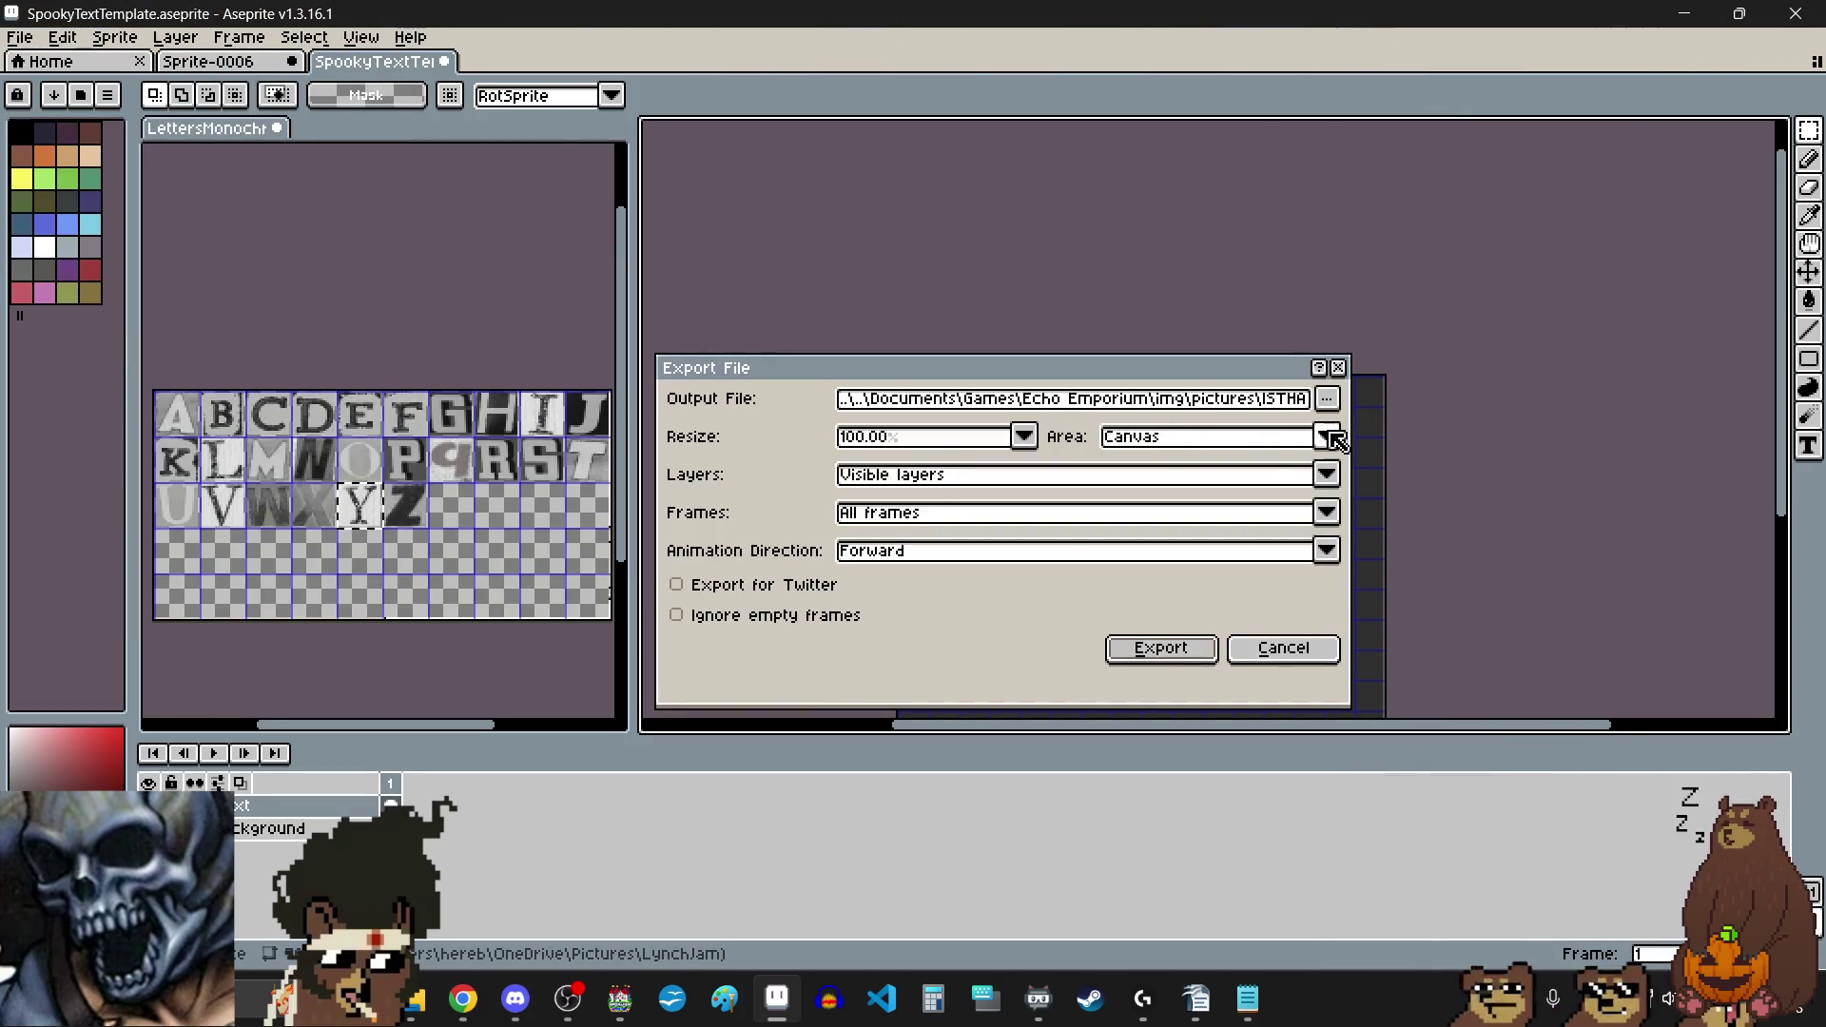
click(1196, 660)
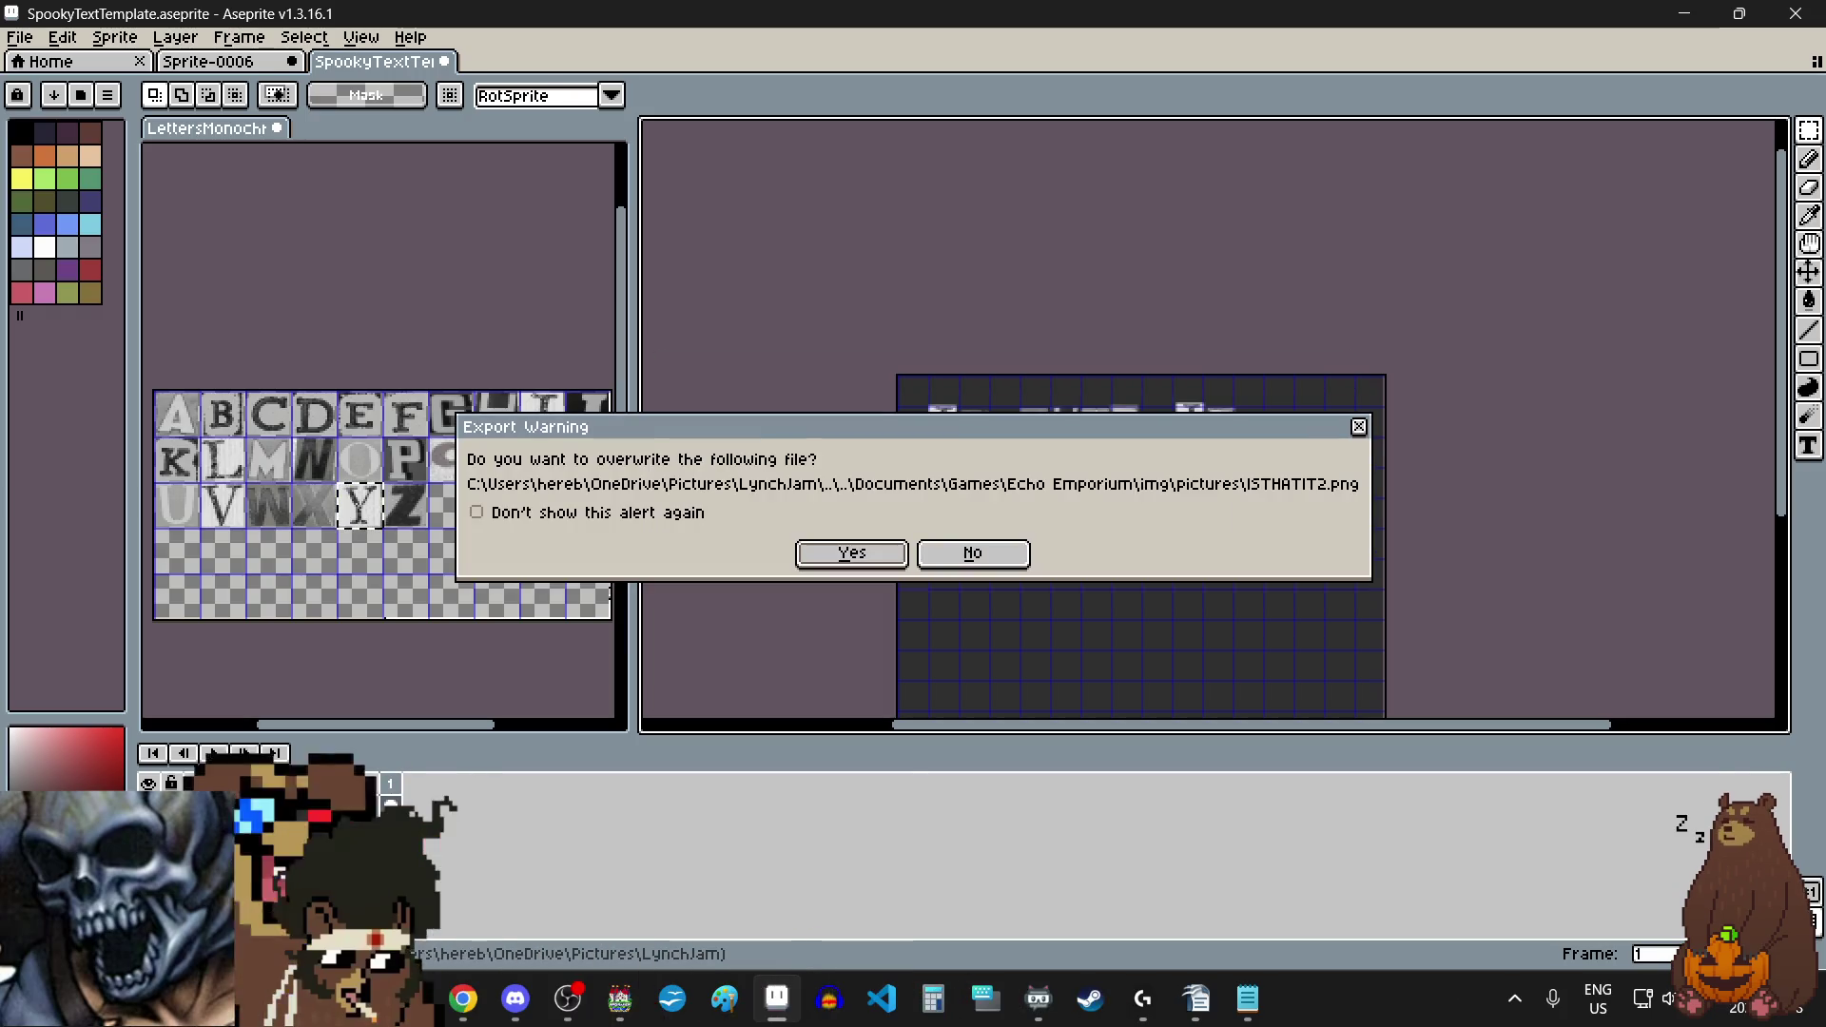
click(881, 561)
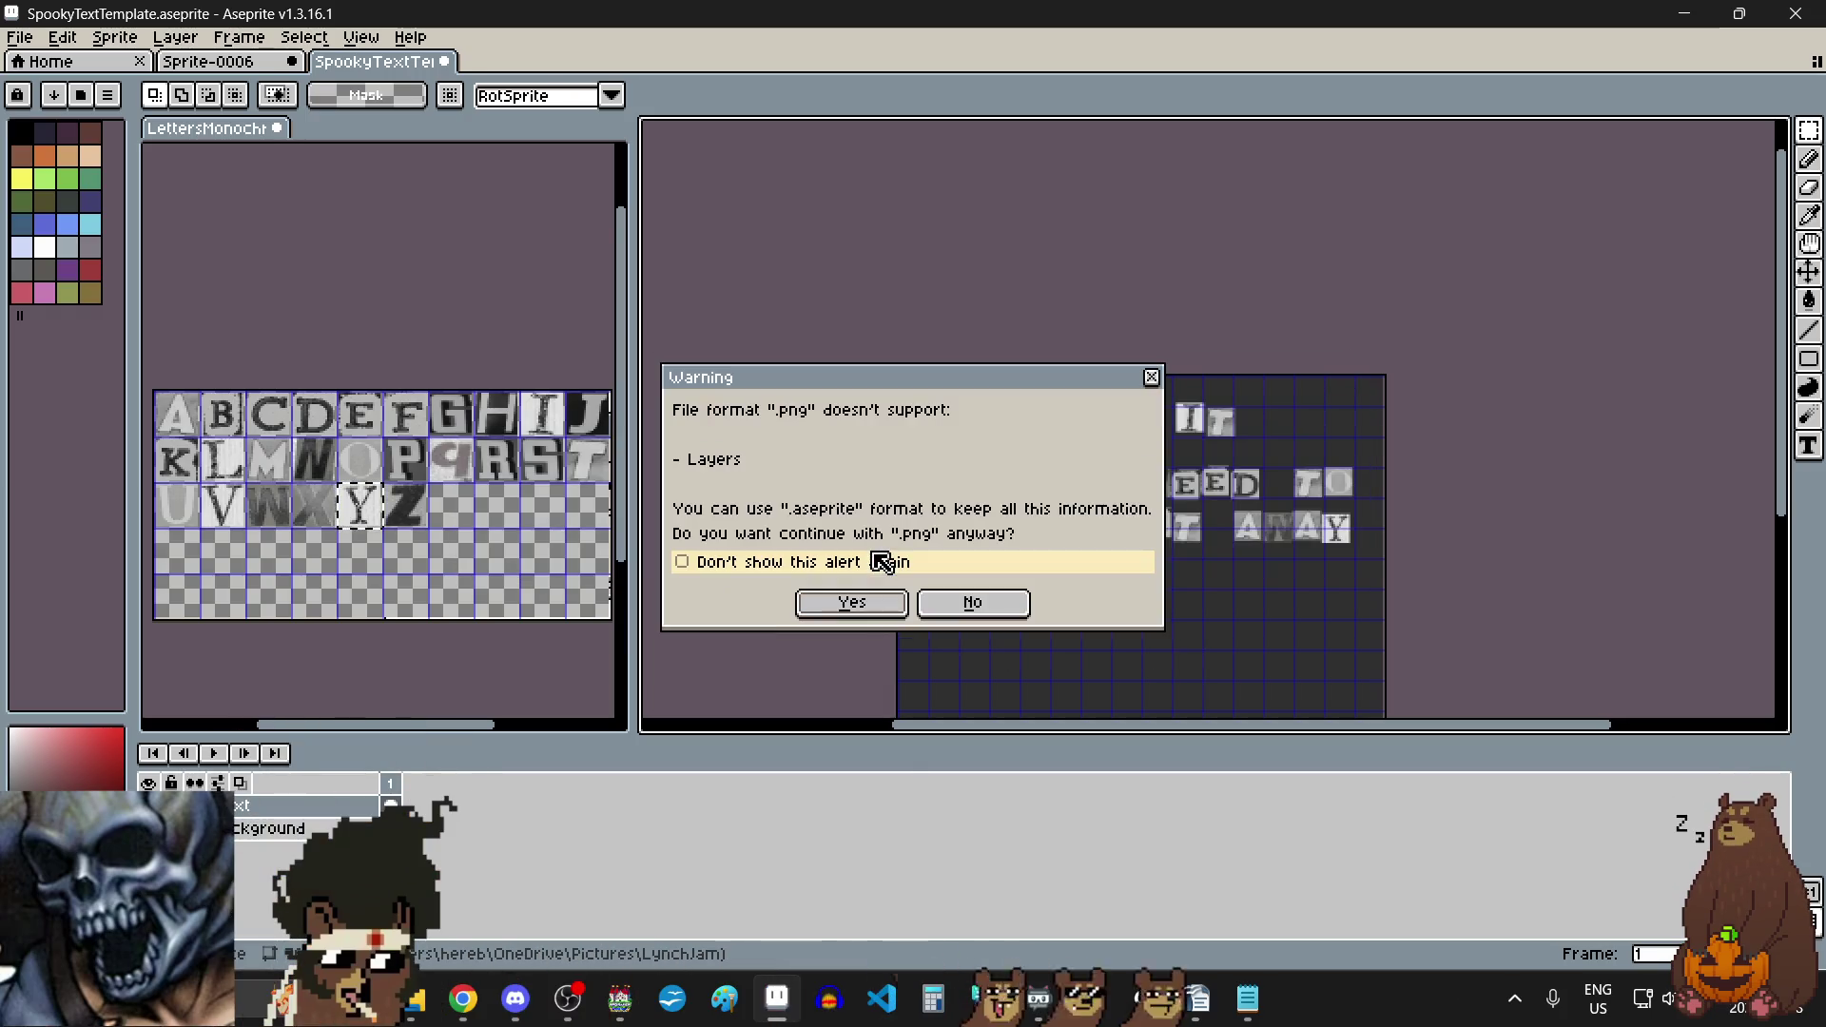
click(853, 602)
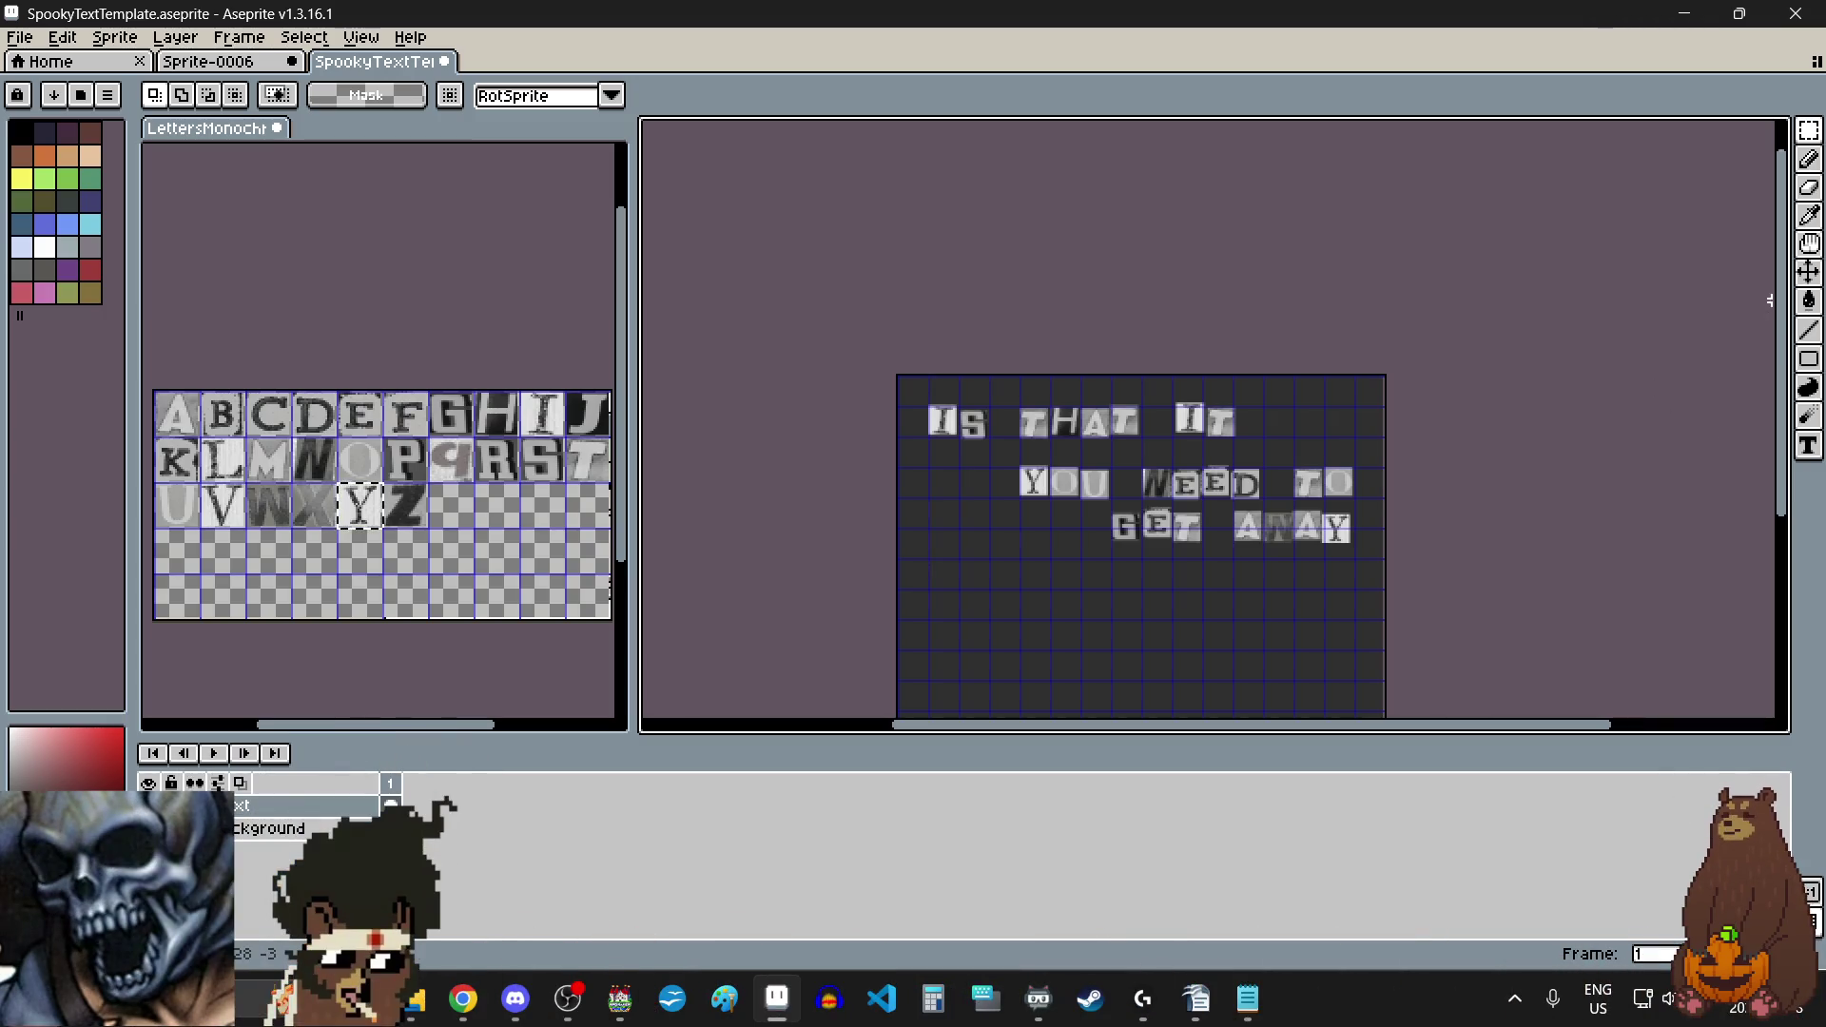
Step: Switch to the LettersMonochrome sheet and select the F letter tile
scroll(1727, 374, down, 2)
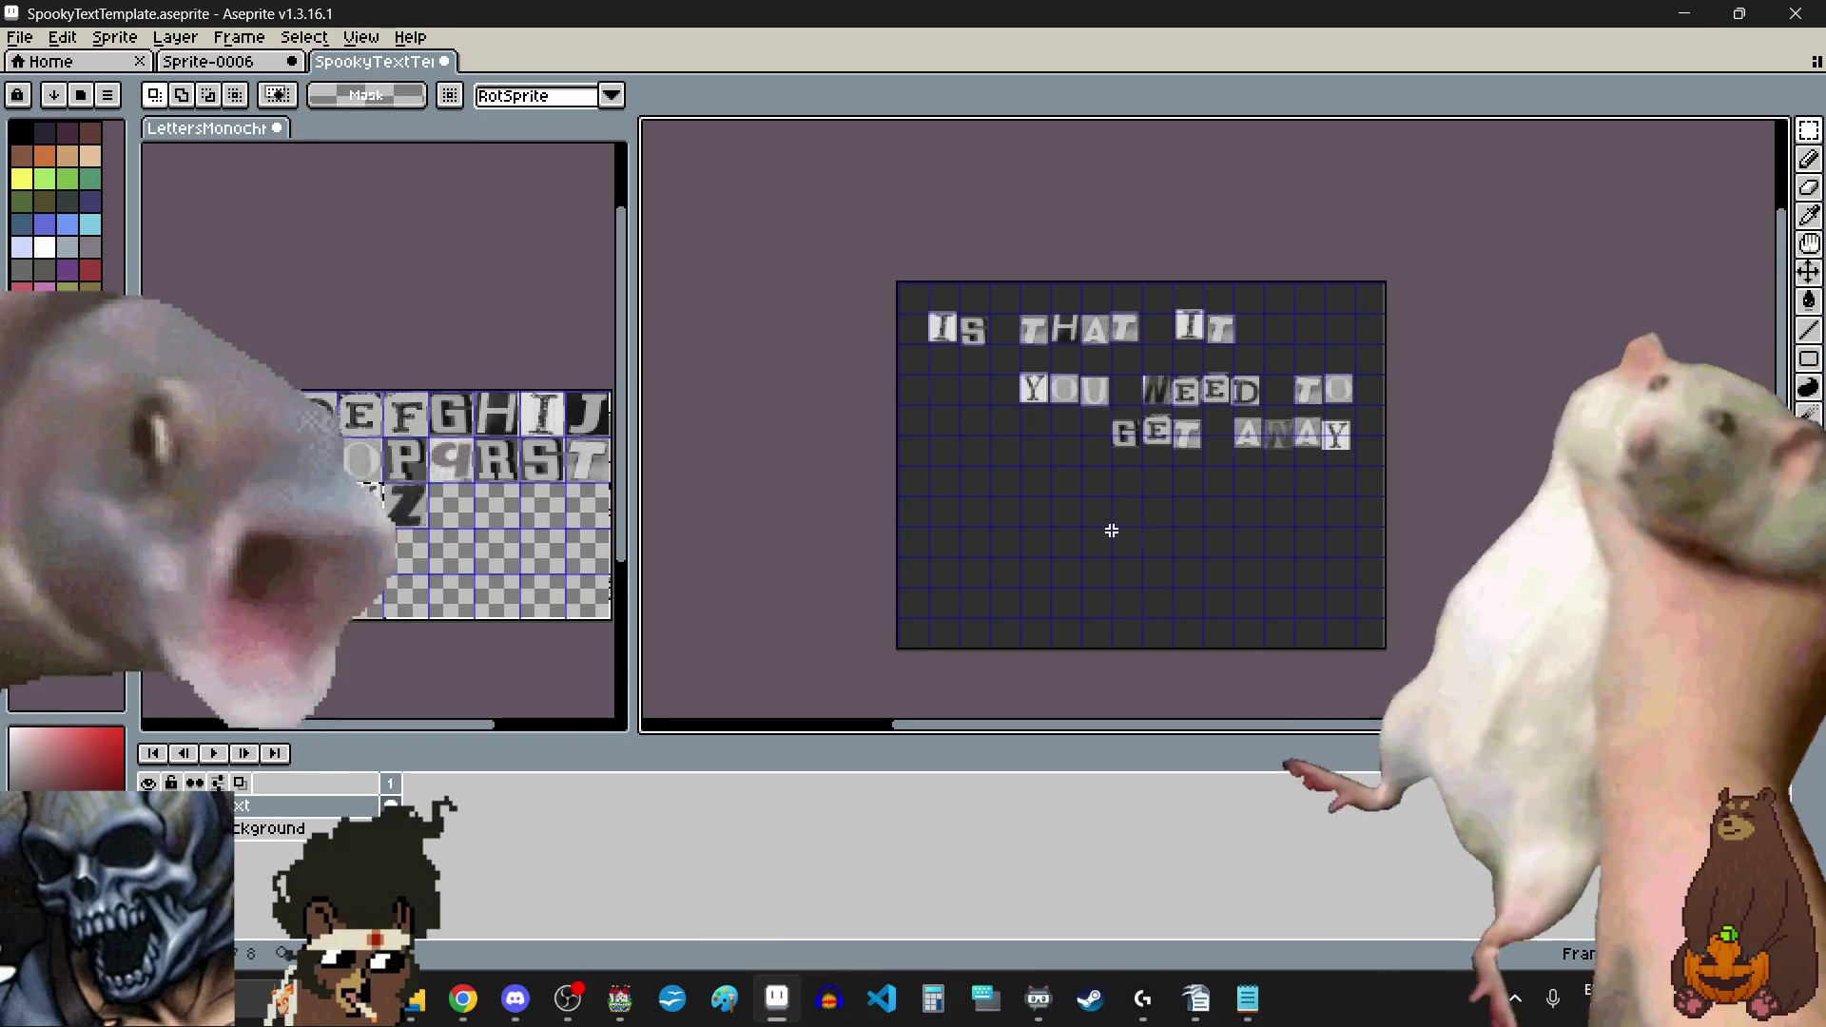
scroll(1095, 518, up, 1)
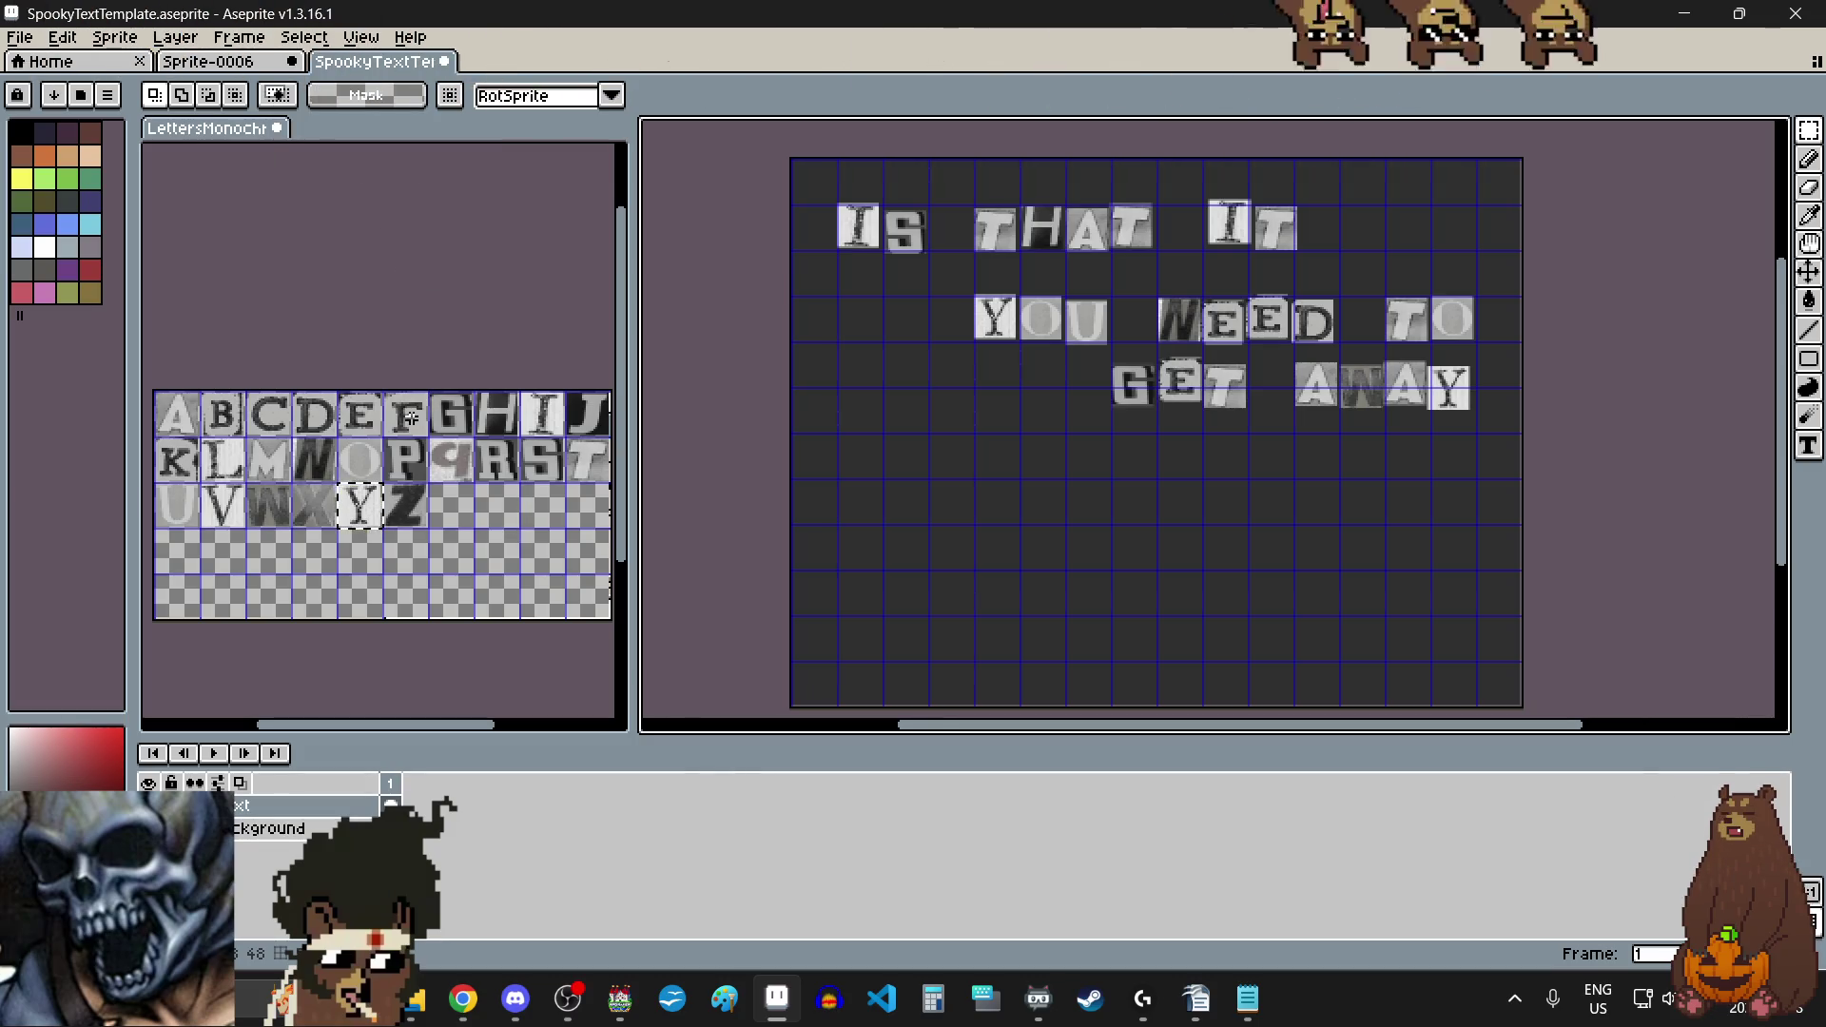
click(410, 417)
click(411, 417)
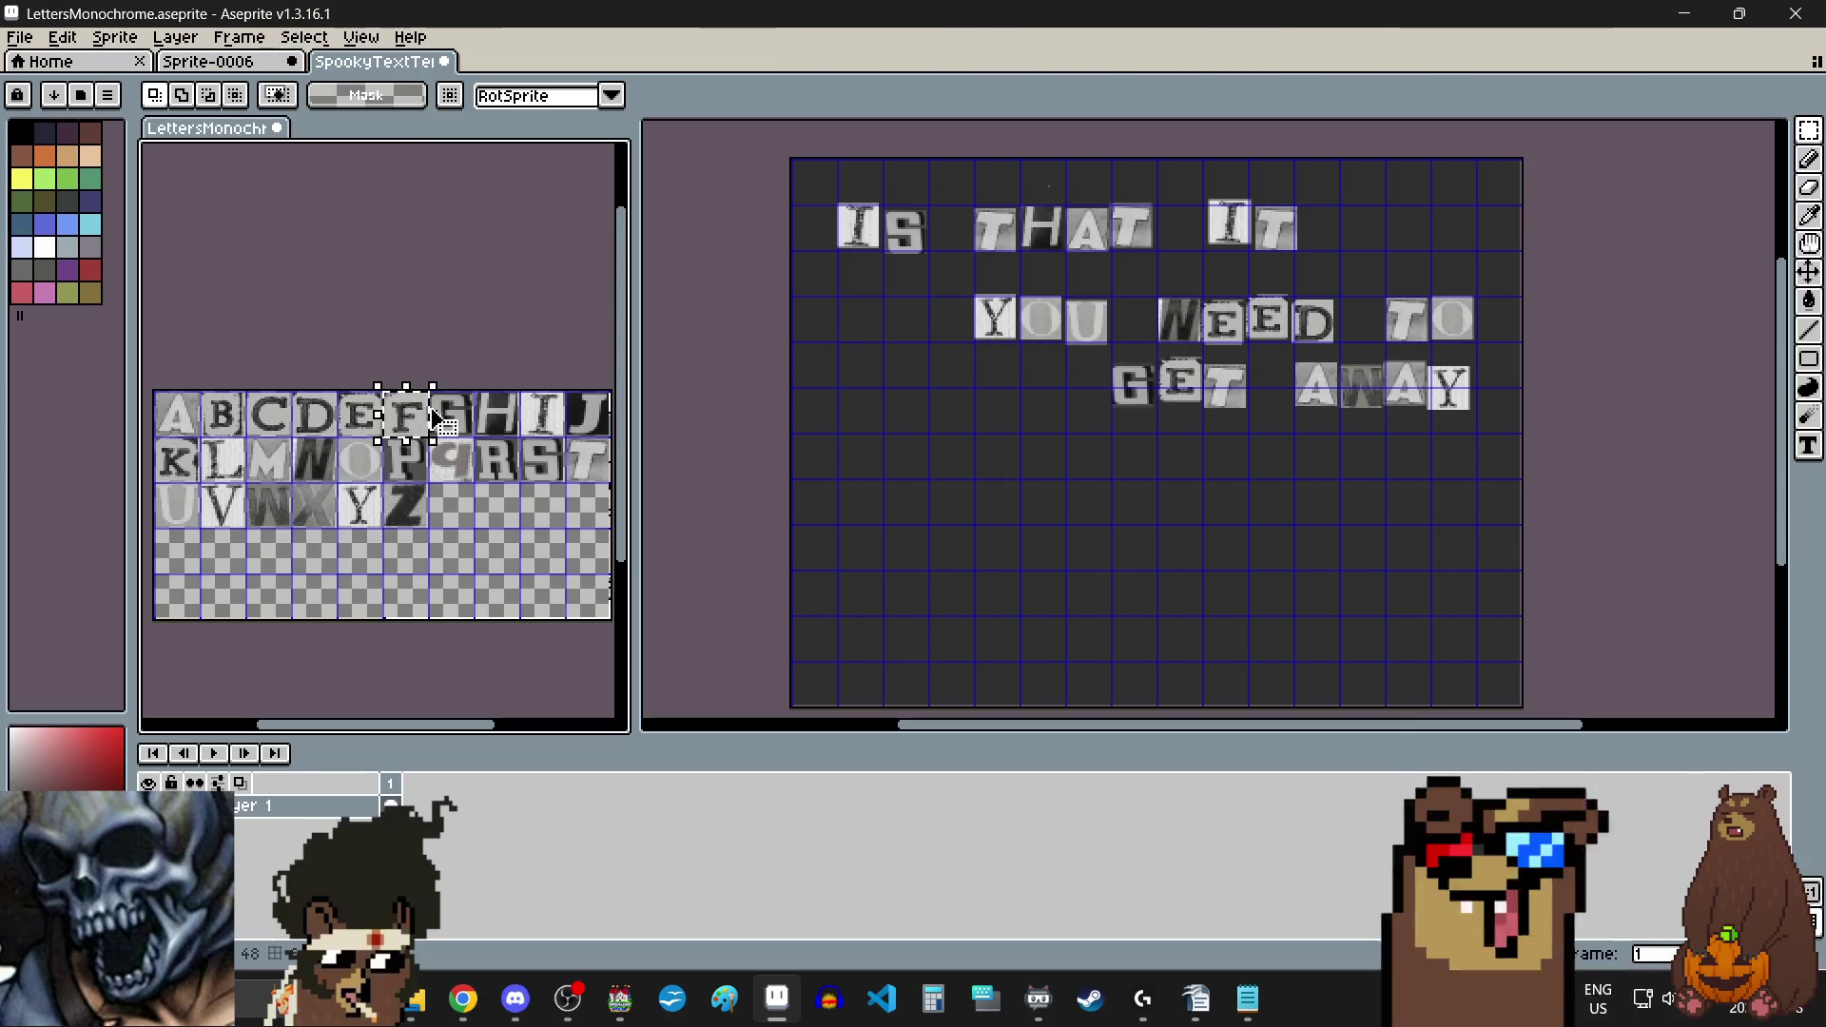
Step: Paste the F and position it below GET AWAY to start a fourth line
click(868, 511)
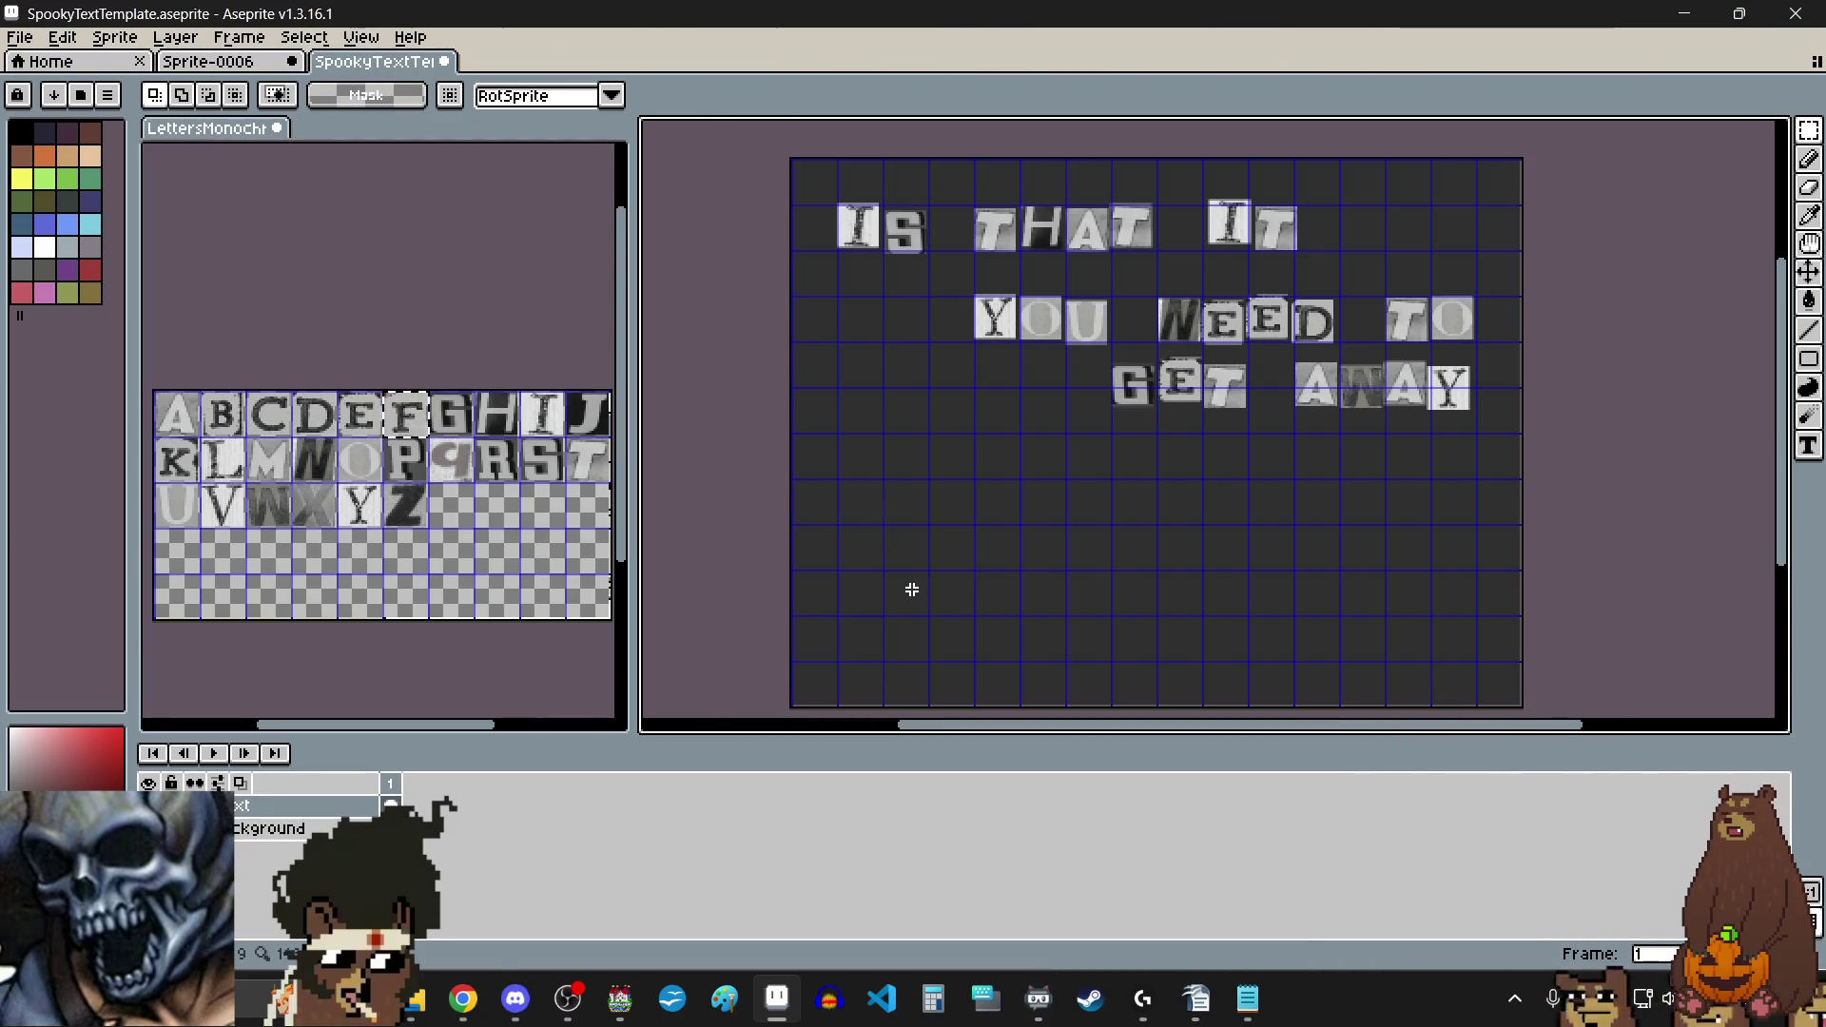
key(ctrl+v)
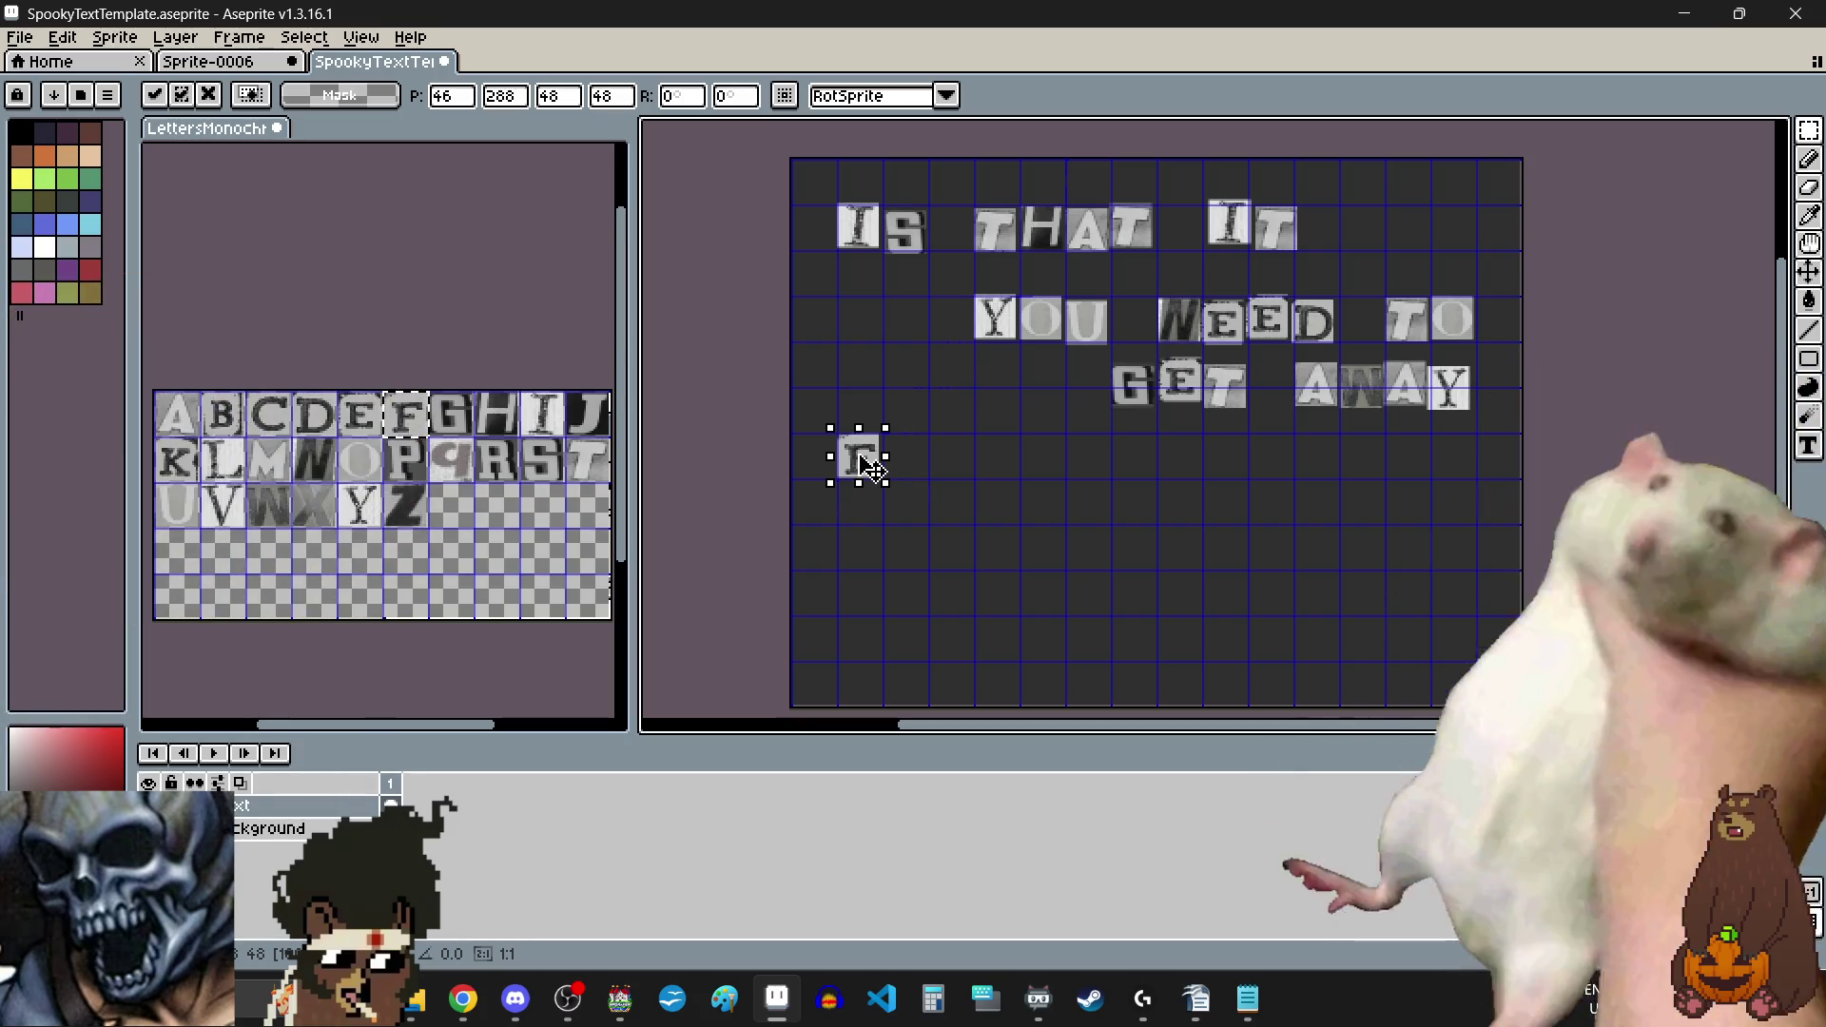
drag(870, 468, 870, 491)
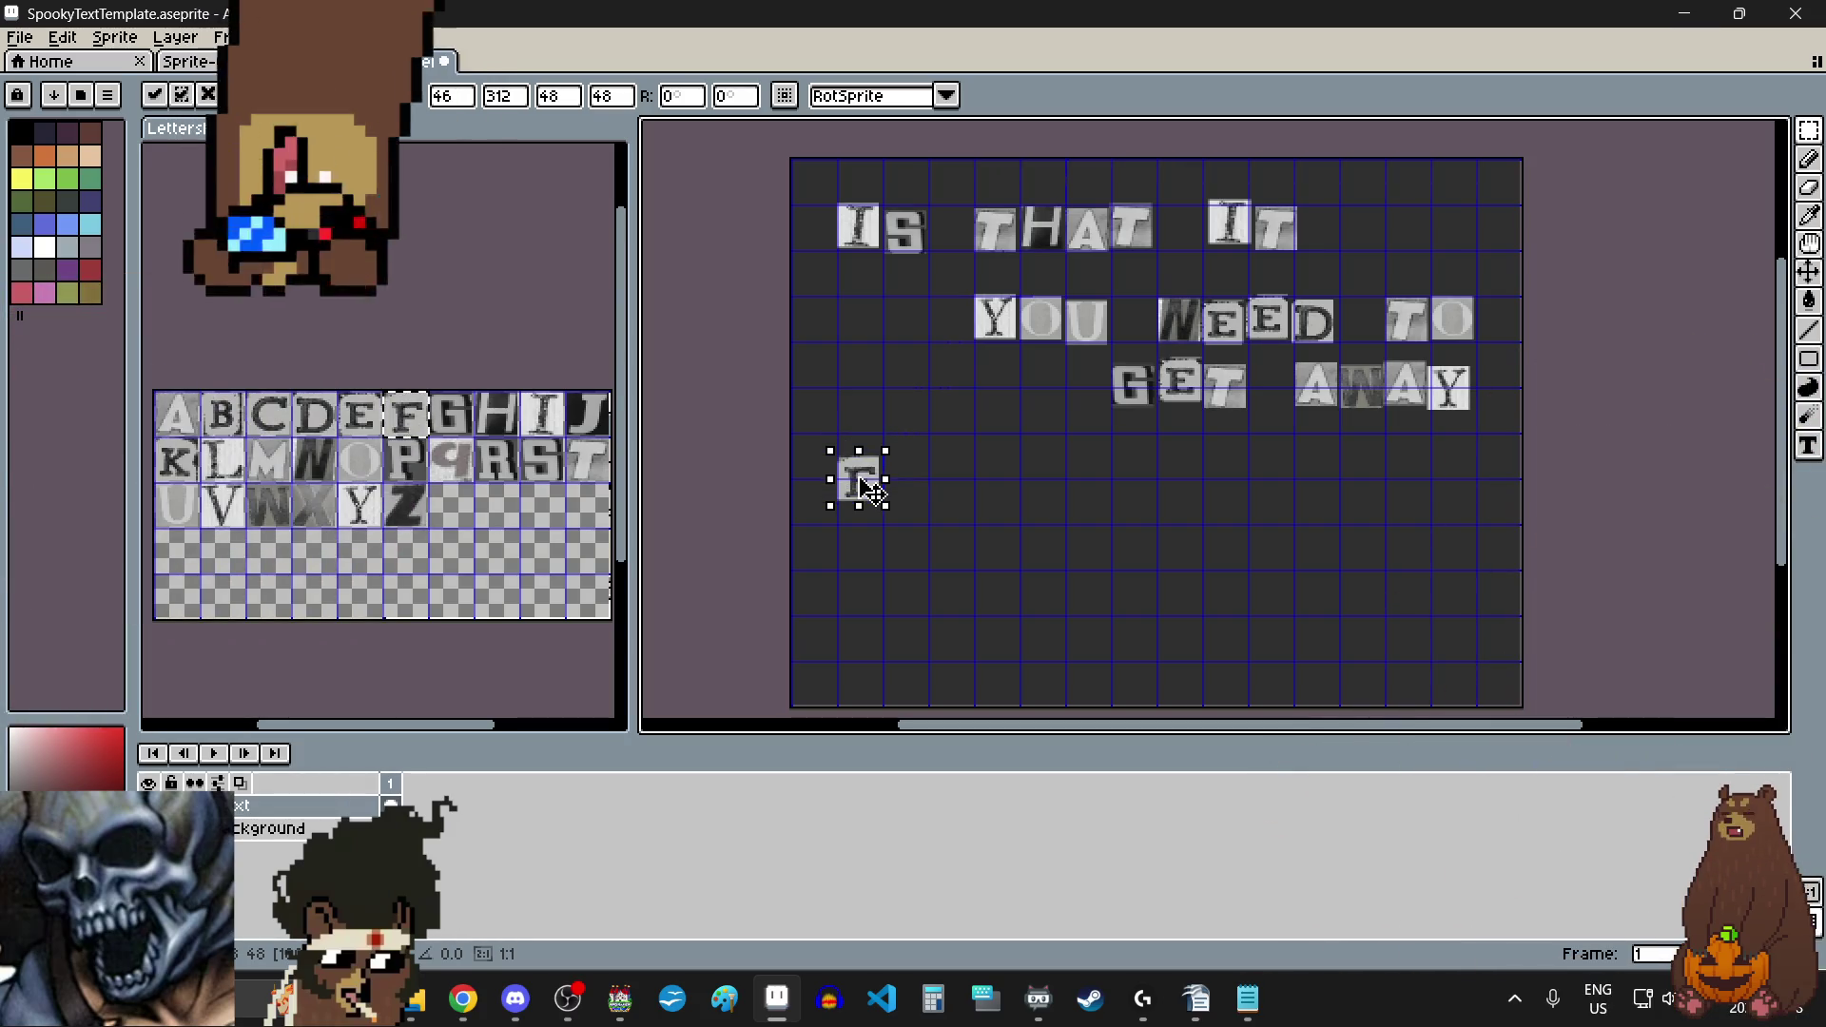
scroll(864, 480, up, 3)
drag(887, 498, 904, 476)
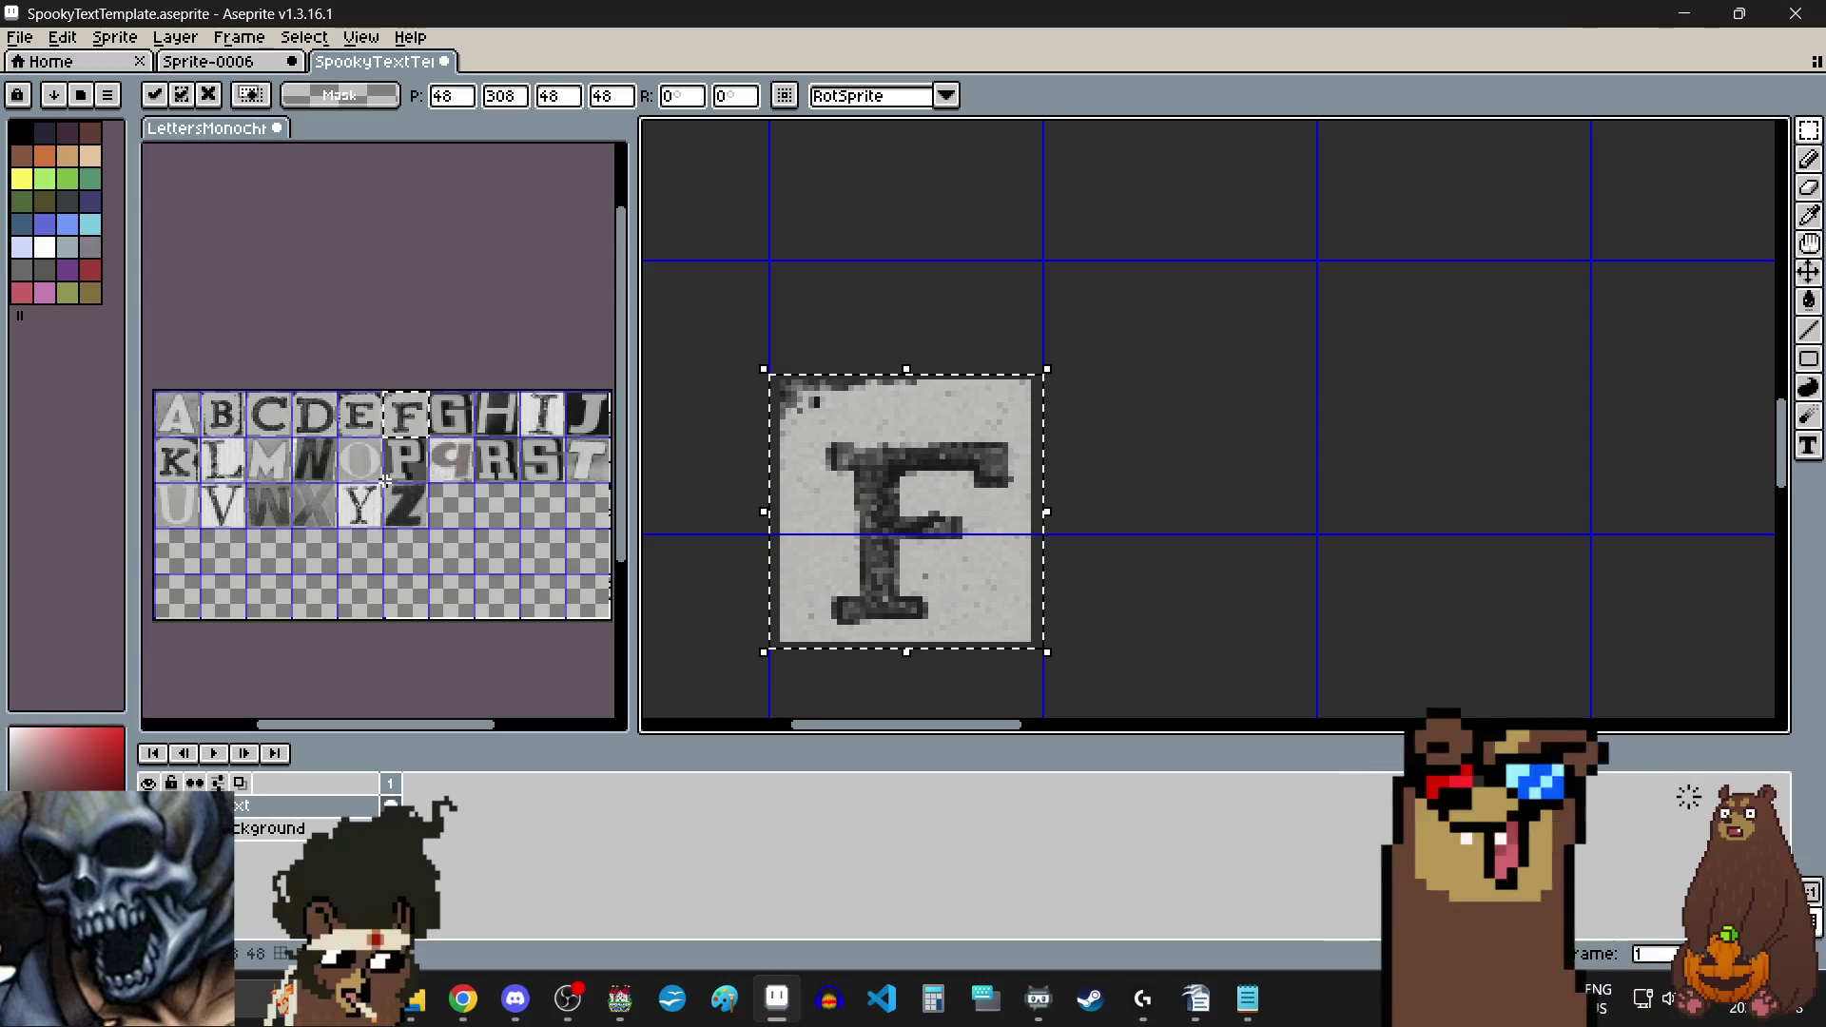
Step: Place a cut-out R tile right after the F
click(497, 464)
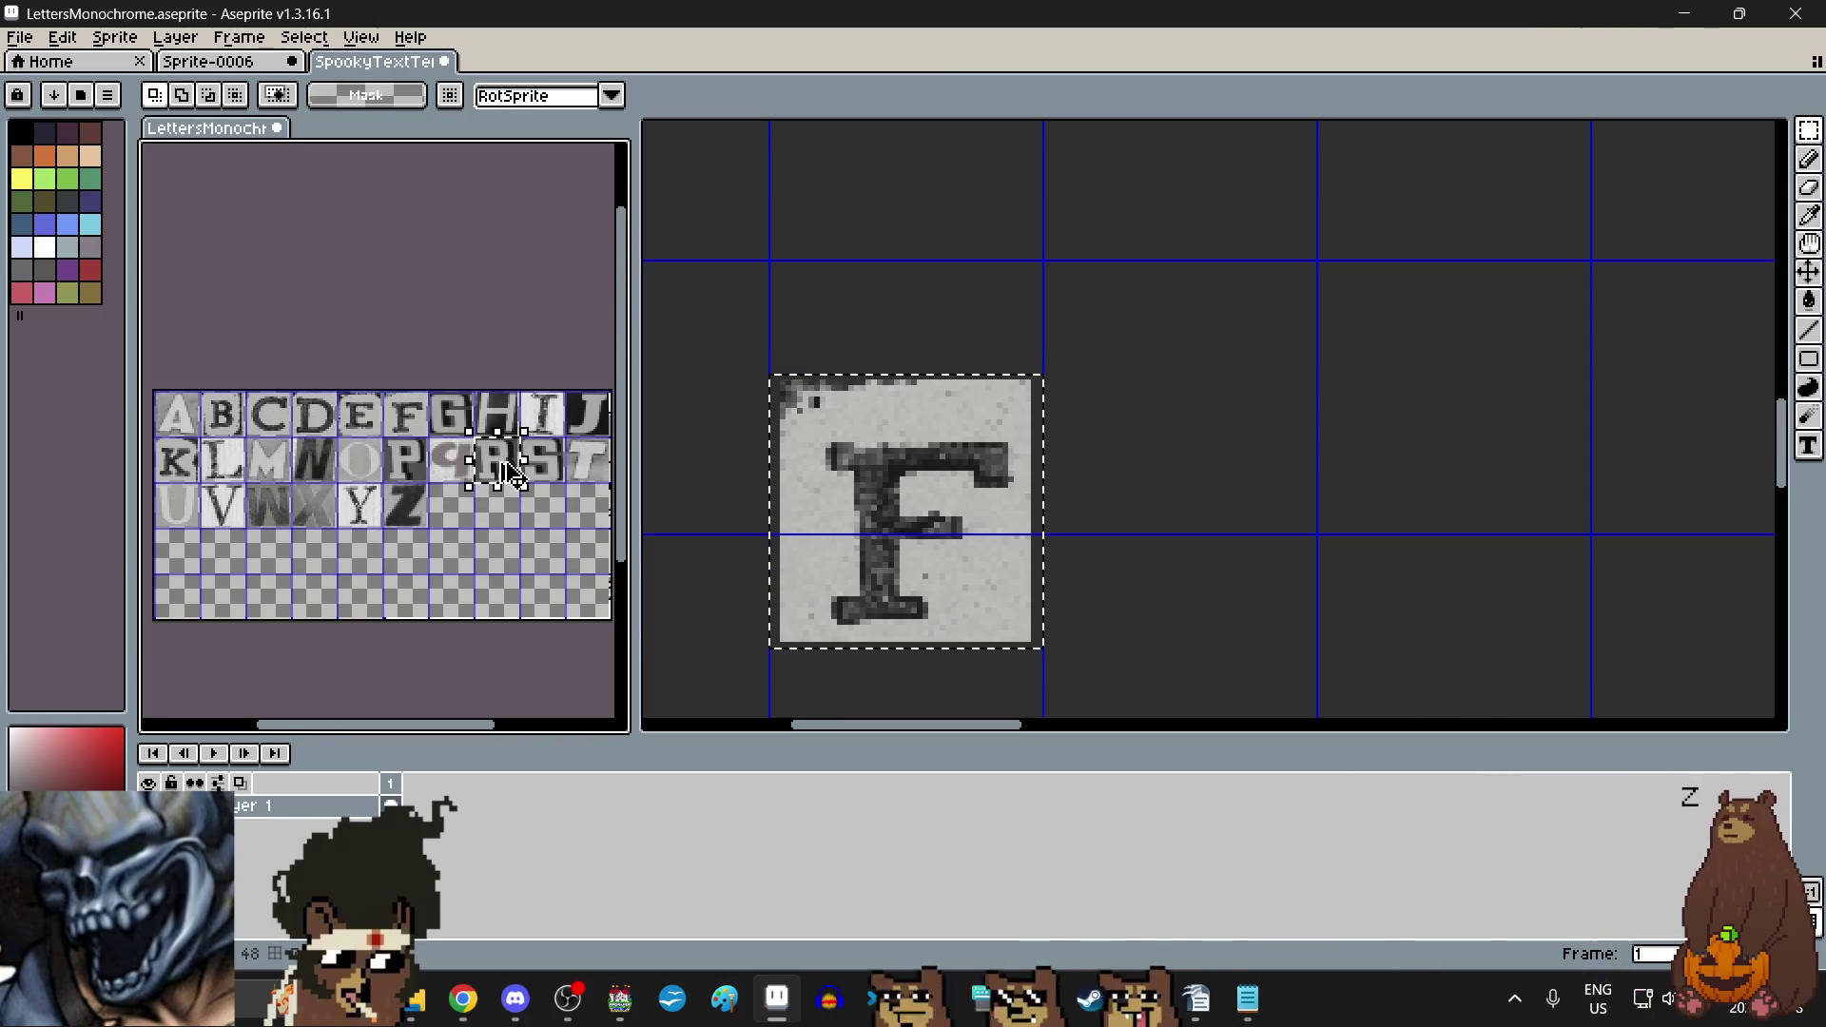
scroll(884, 380, down, 5)
scroll(884, 362, up, 4)
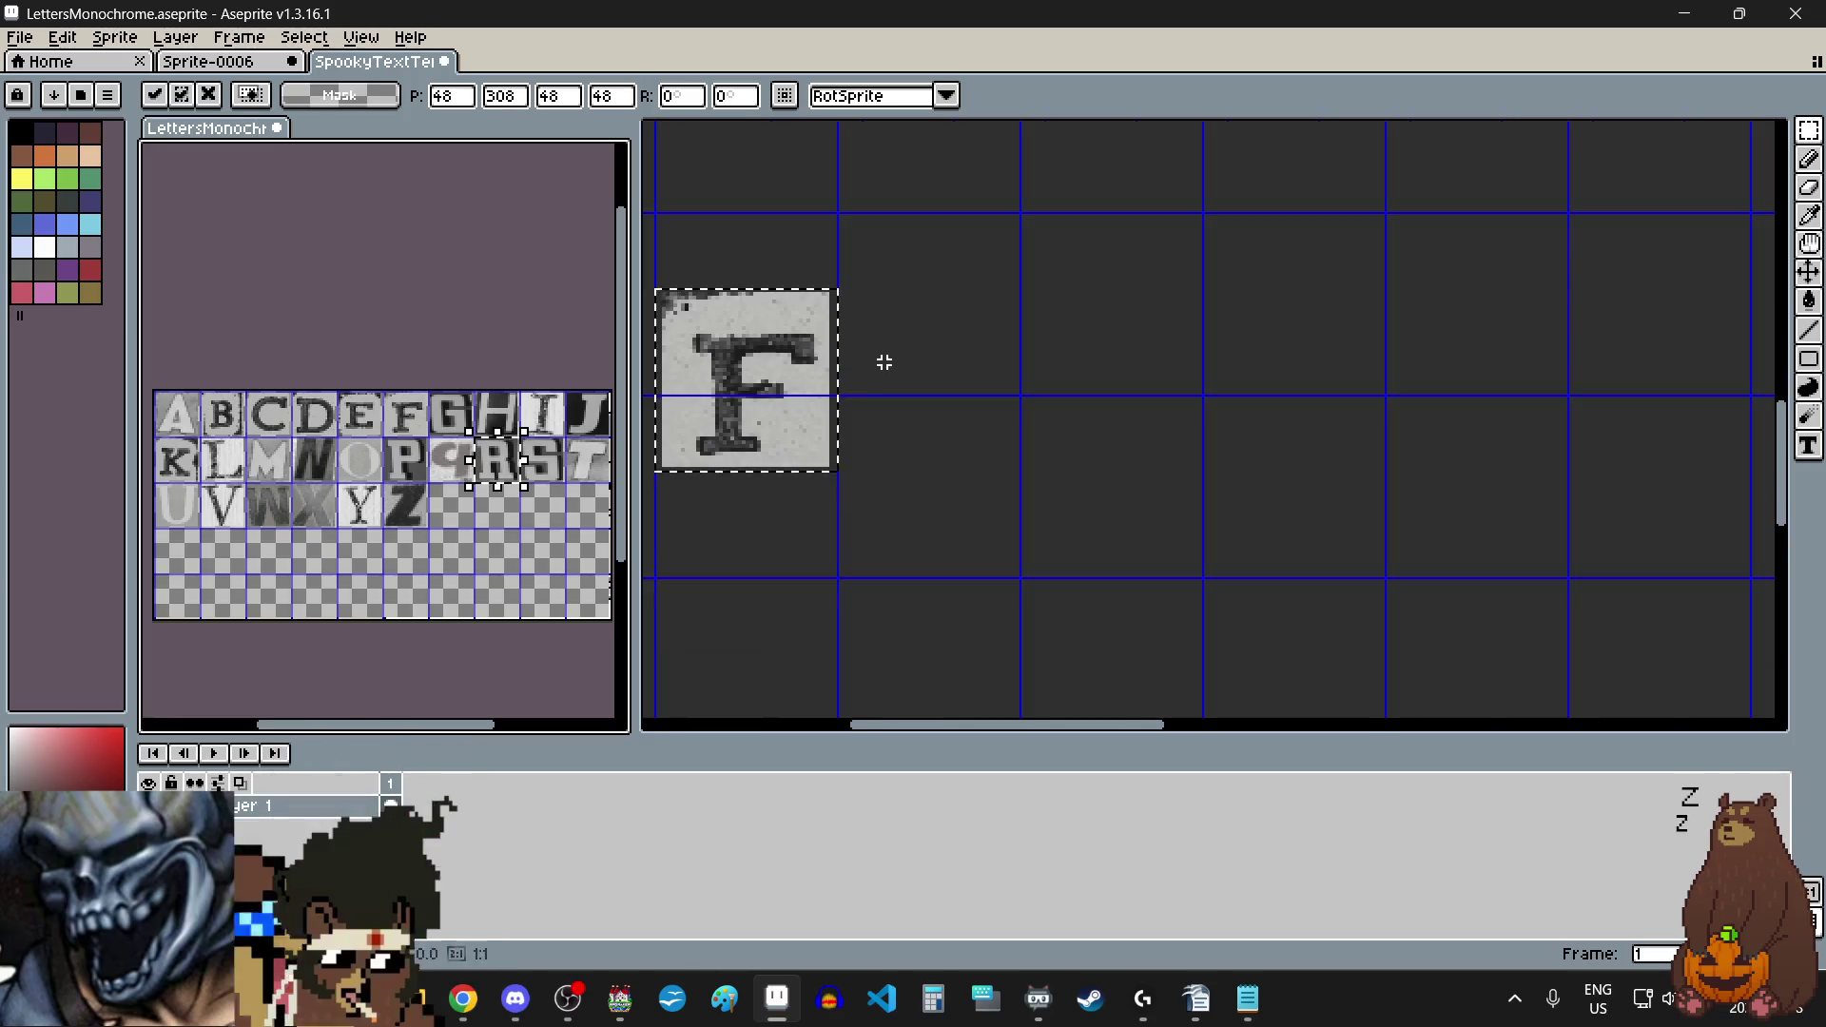
key(ctrl+v)
drag(1208, 430, 932, 414)
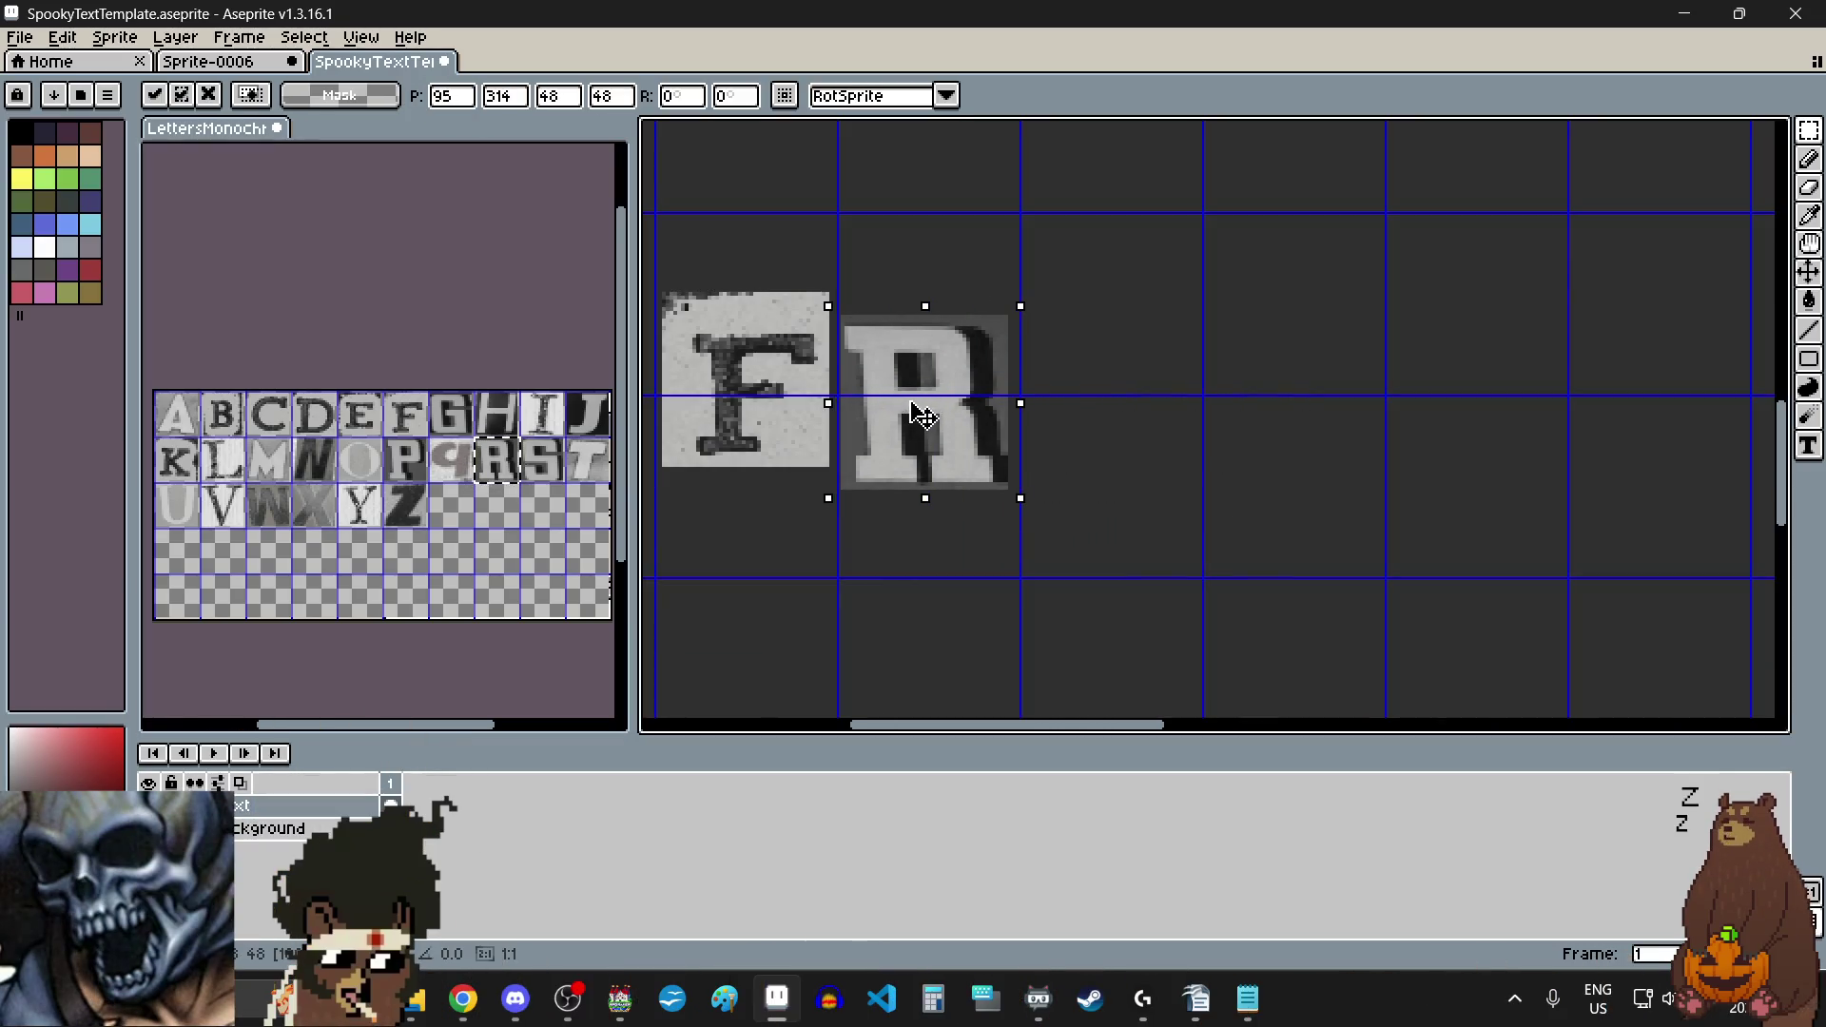
key(Return)
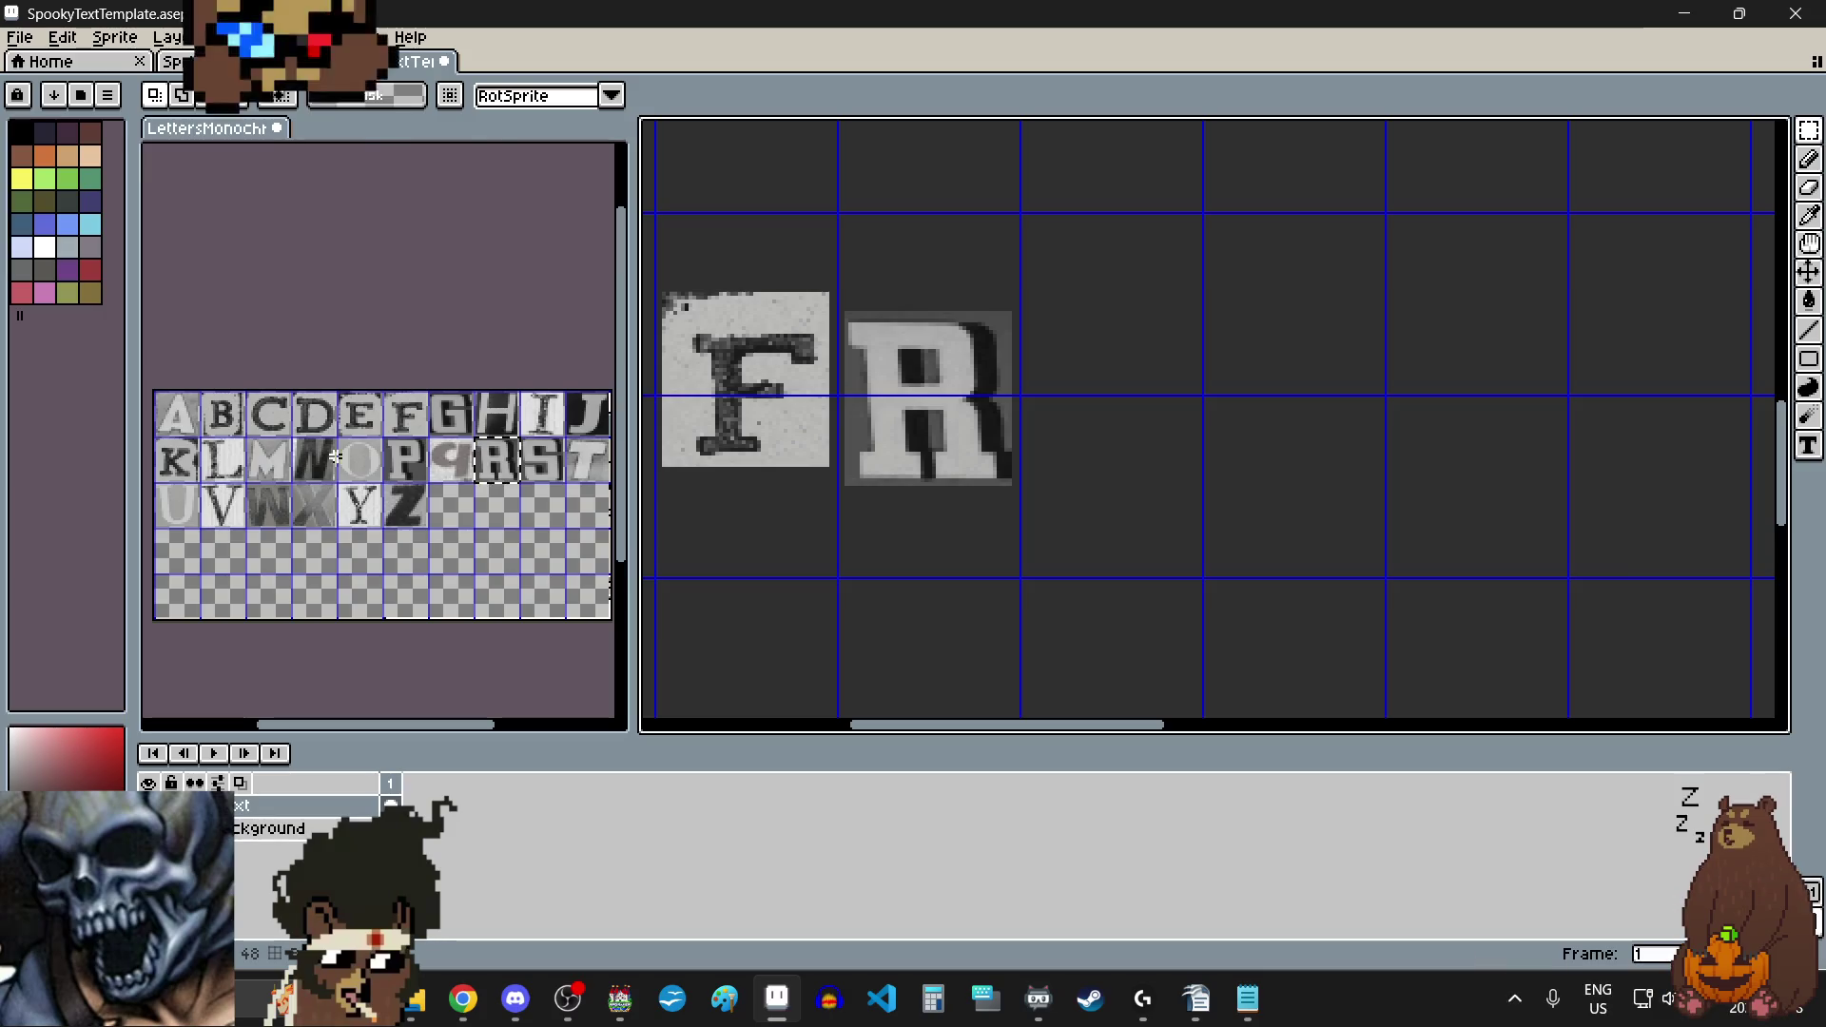
Step: Add the O and M tiles after the R so the line spells FROM
click(371, 464)
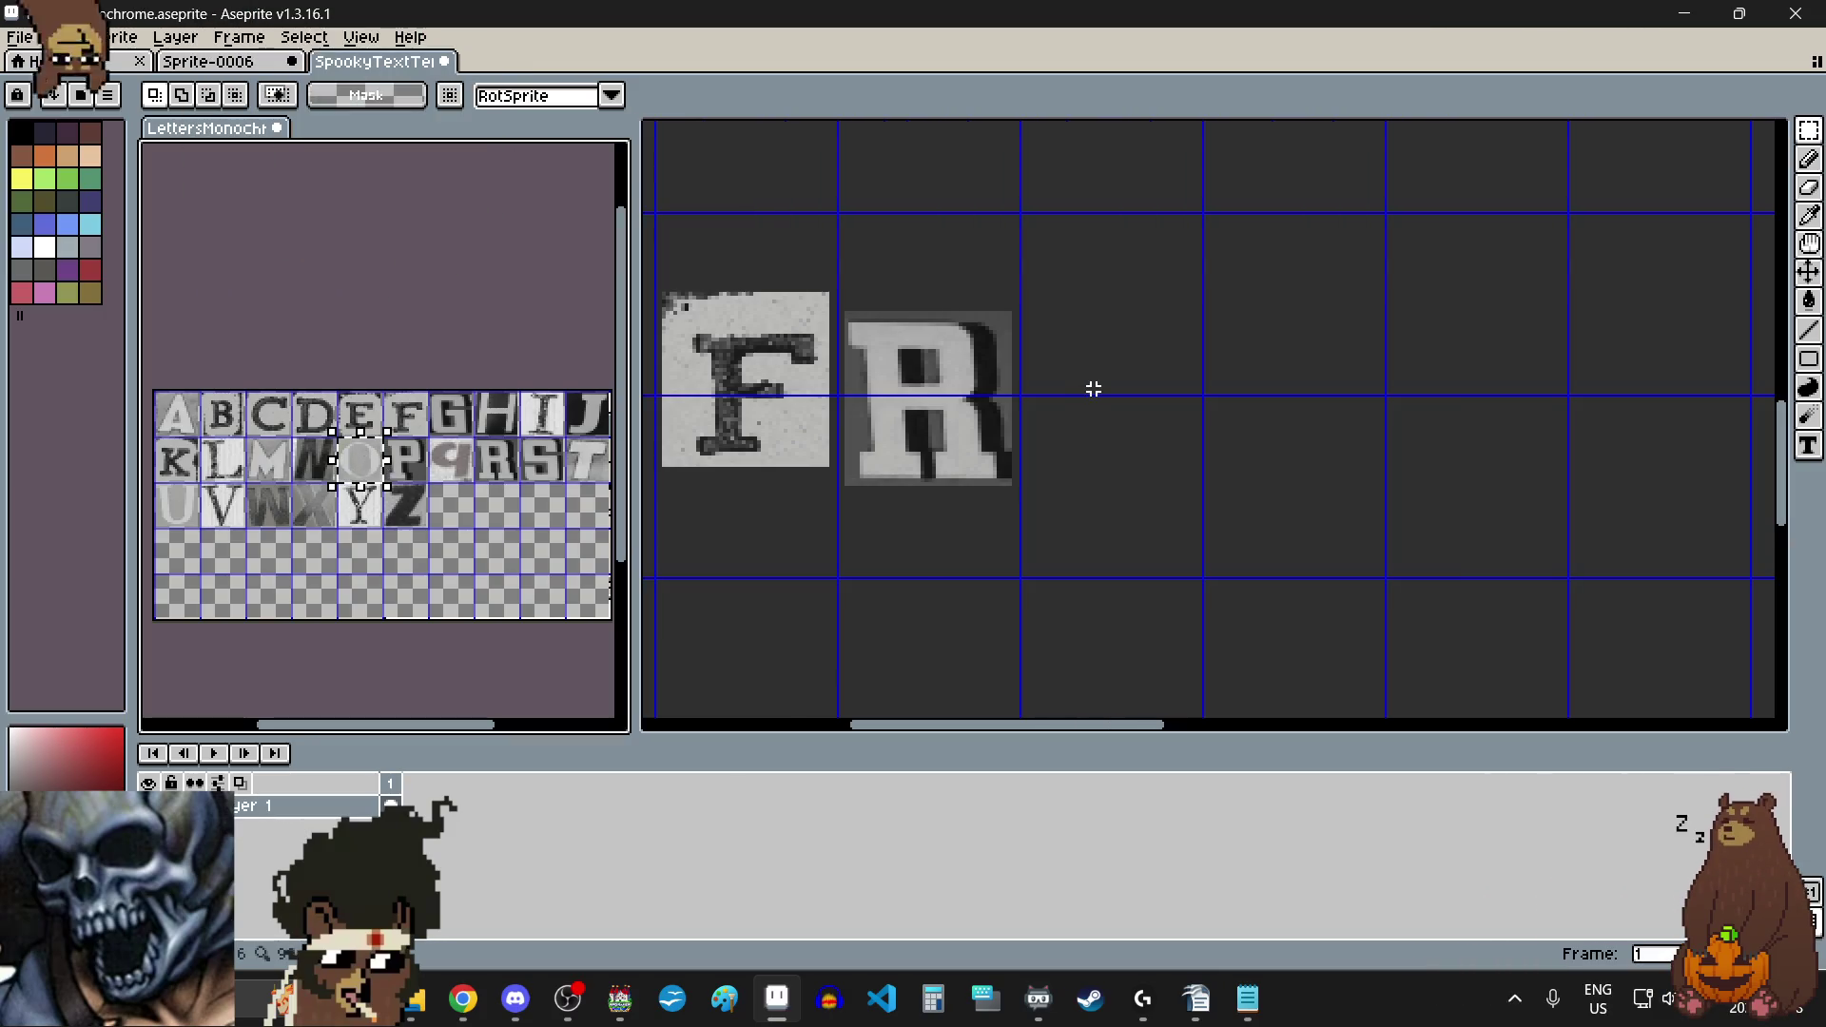
key(ctrl+v)
drag(1294, 419, 1104, 367)
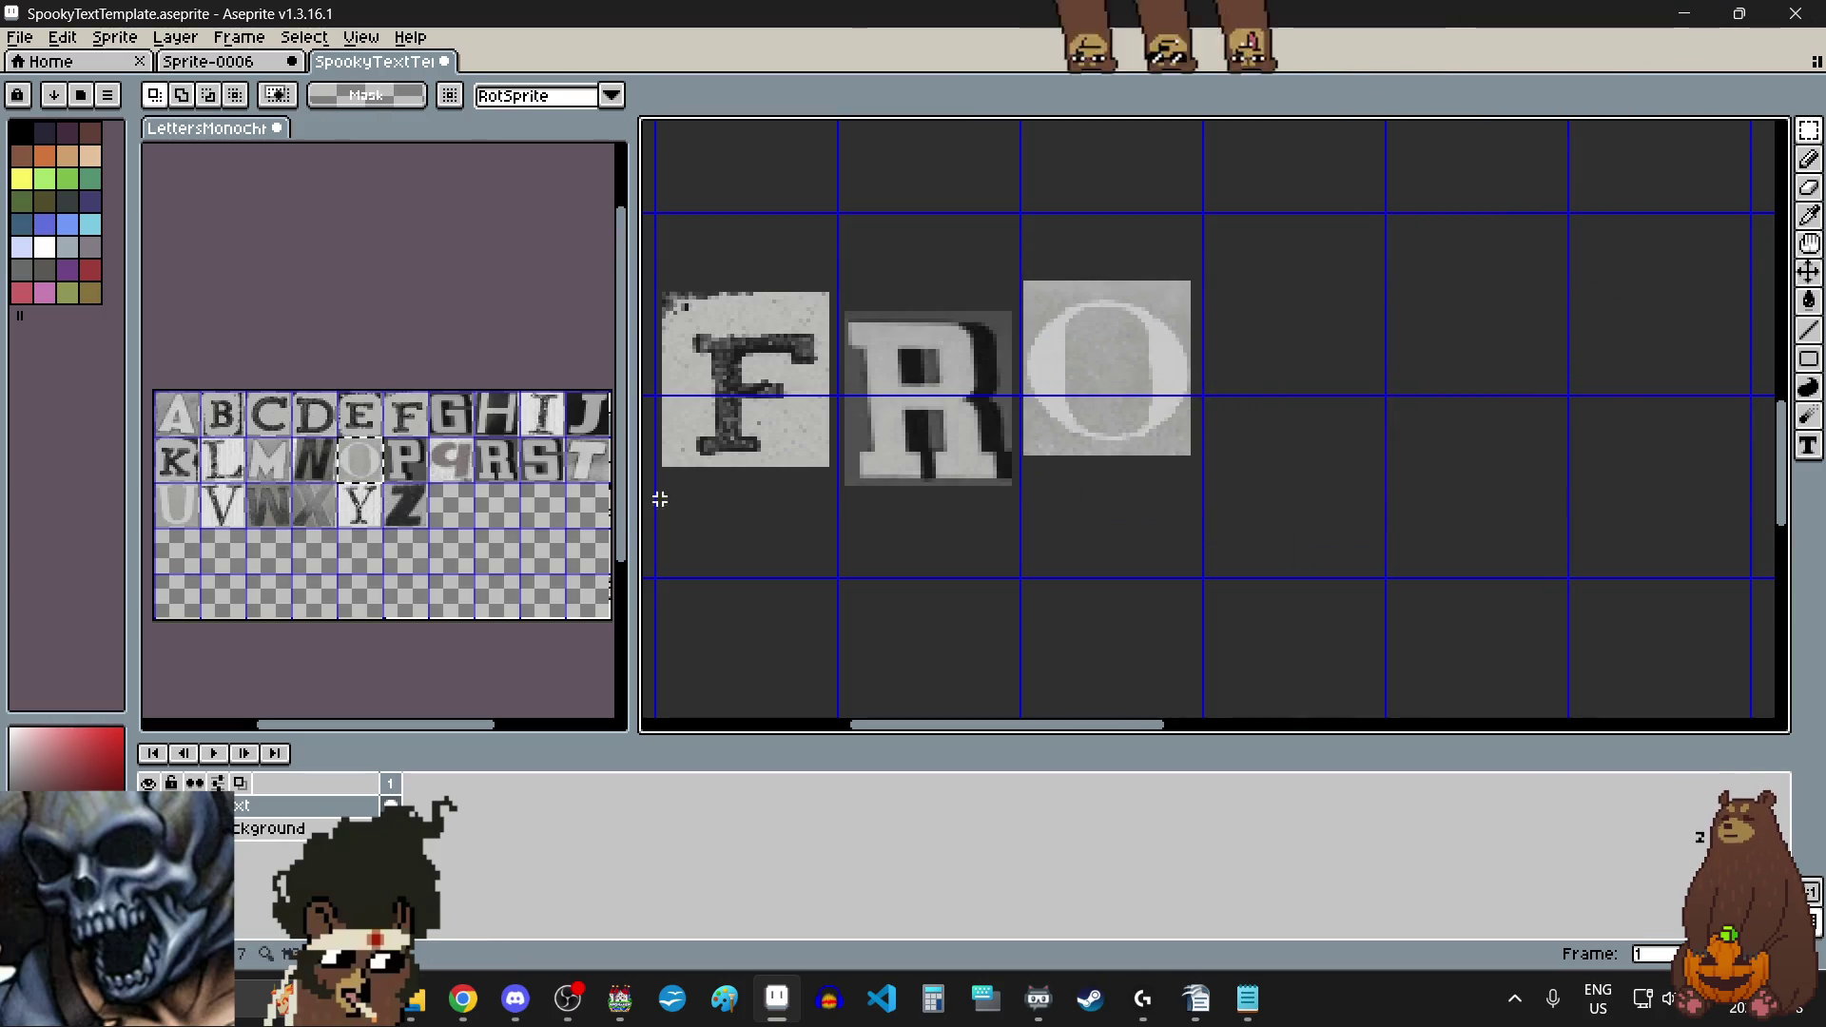
click(269, 461)
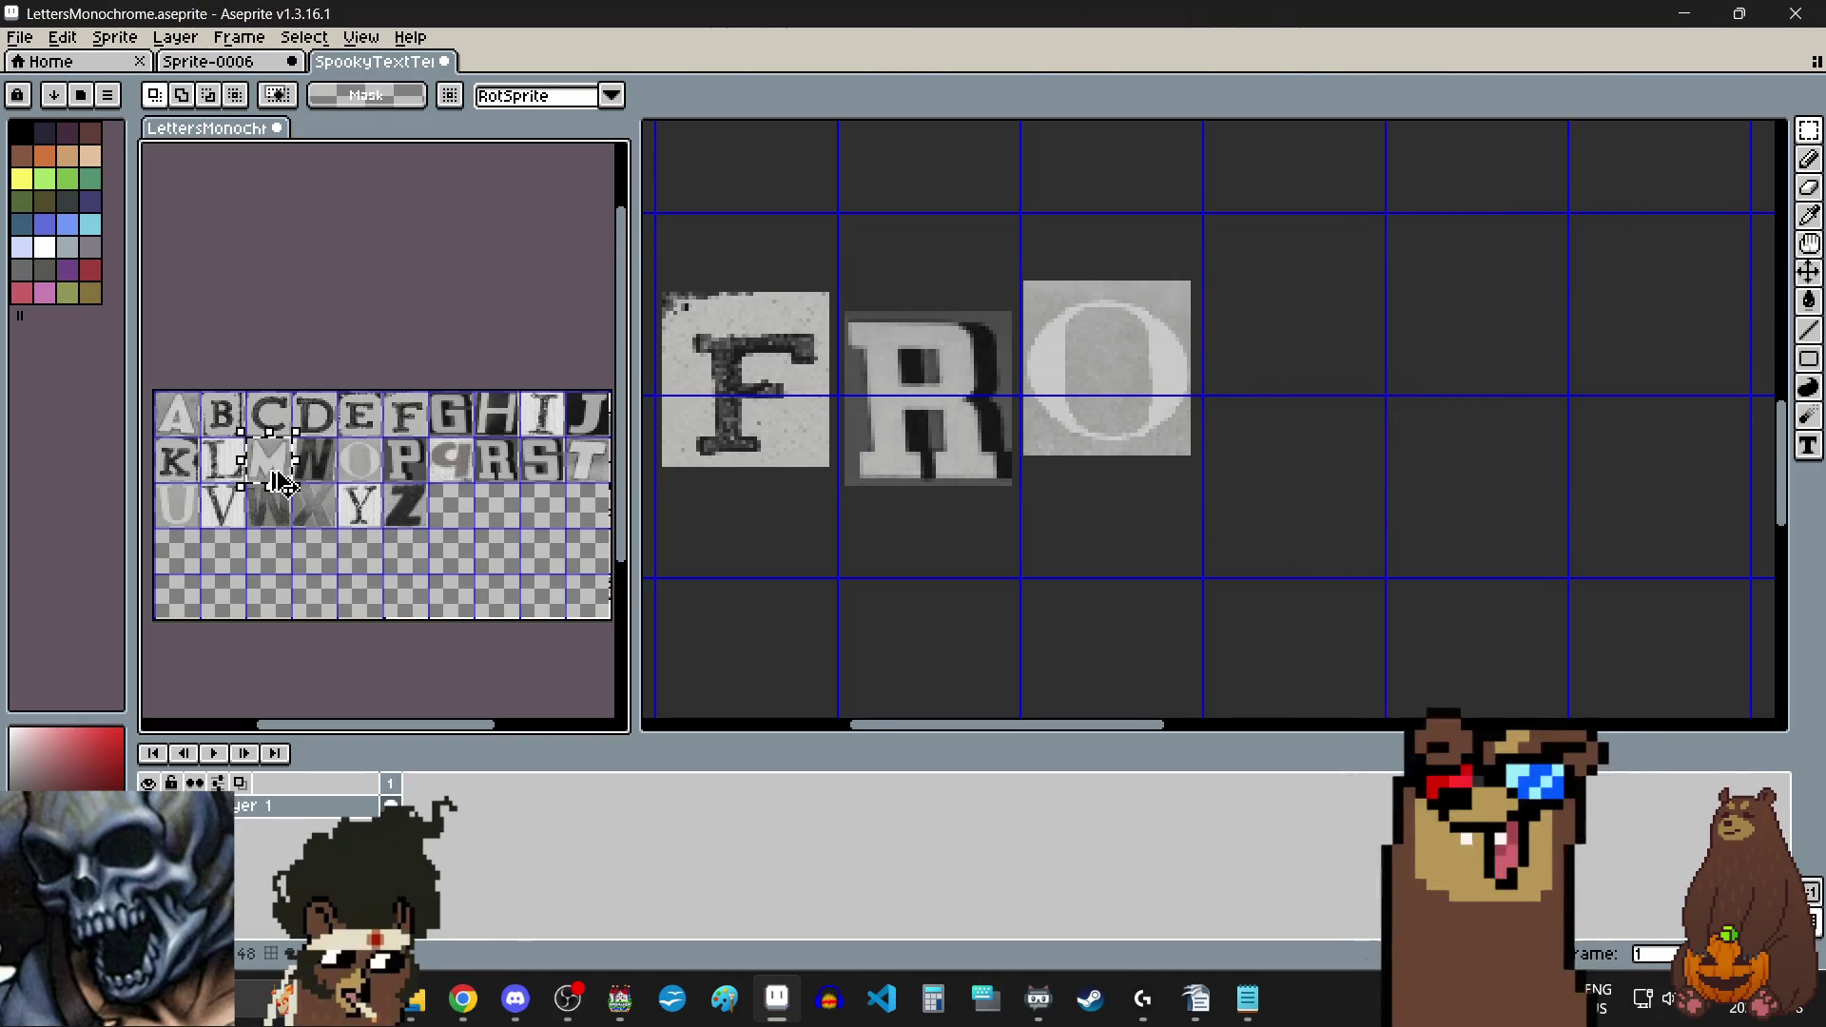
click(1306, 431)
key(ctrl+v)
drag(934, 473, 1288, 411)
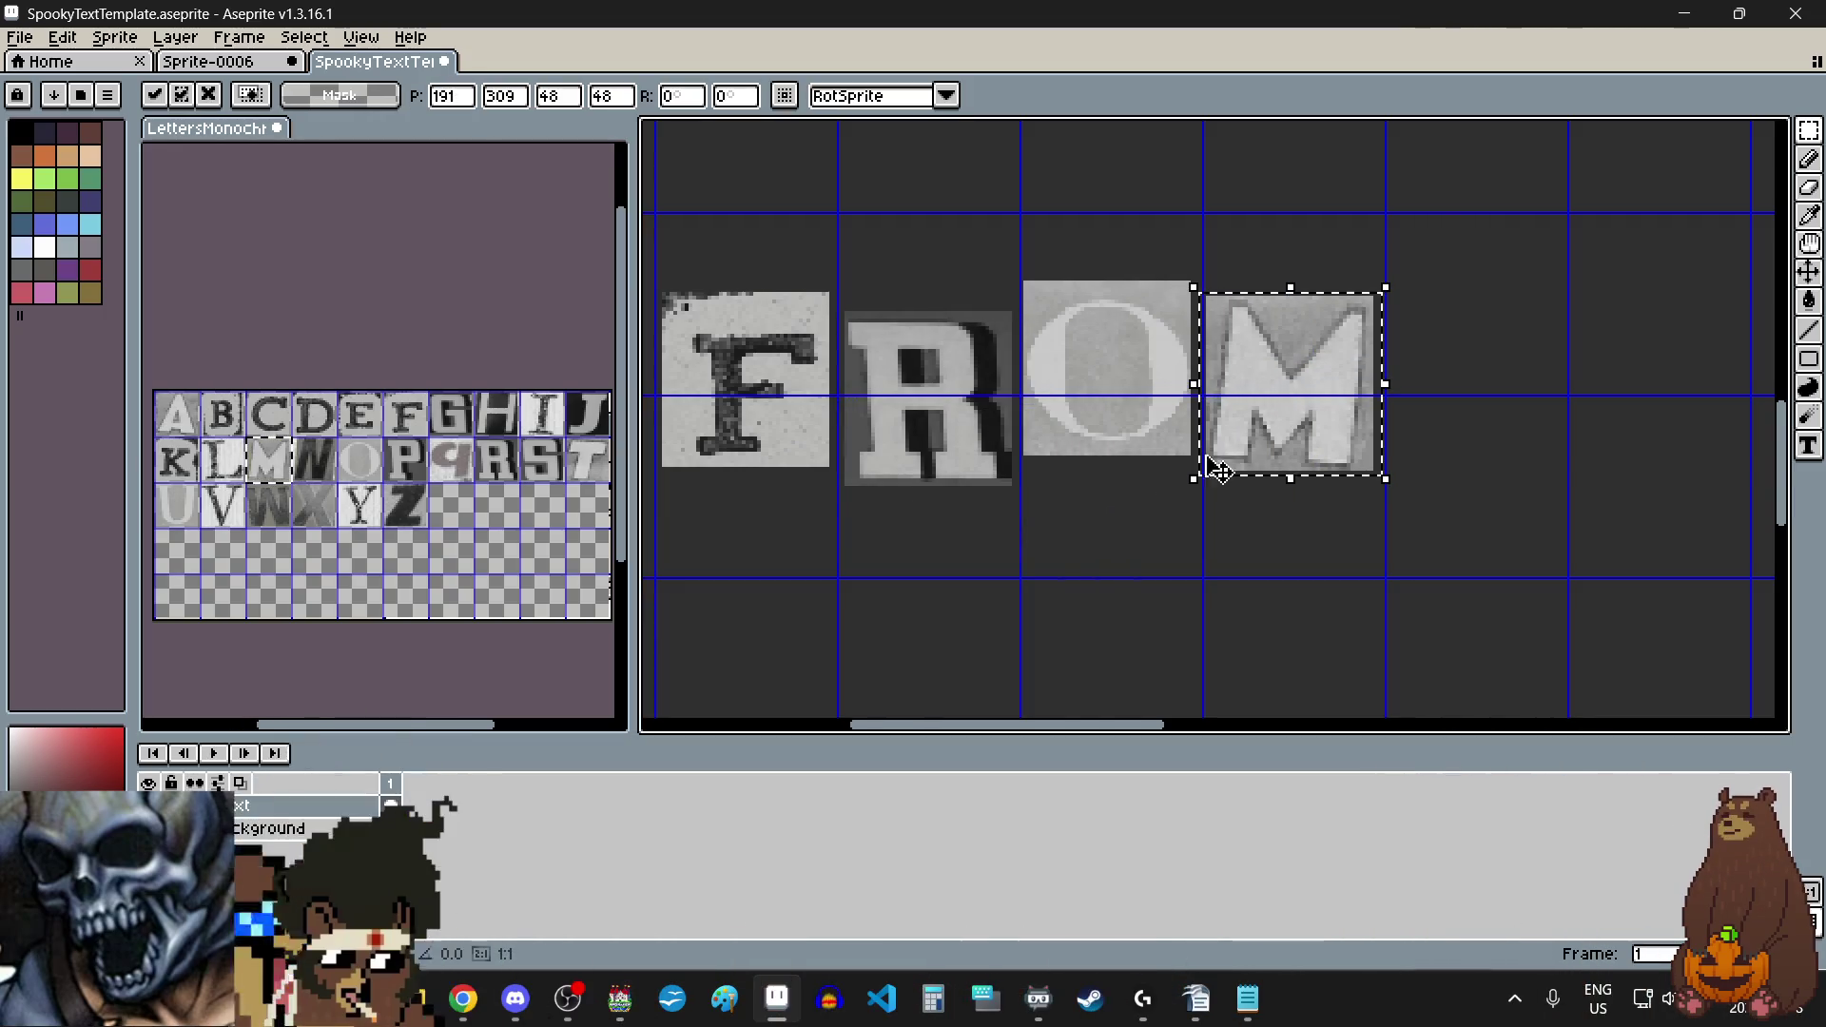
click(1097, 540)
scroll(1096, 540, down, 3)
scroll(1100, 485, up, 2)
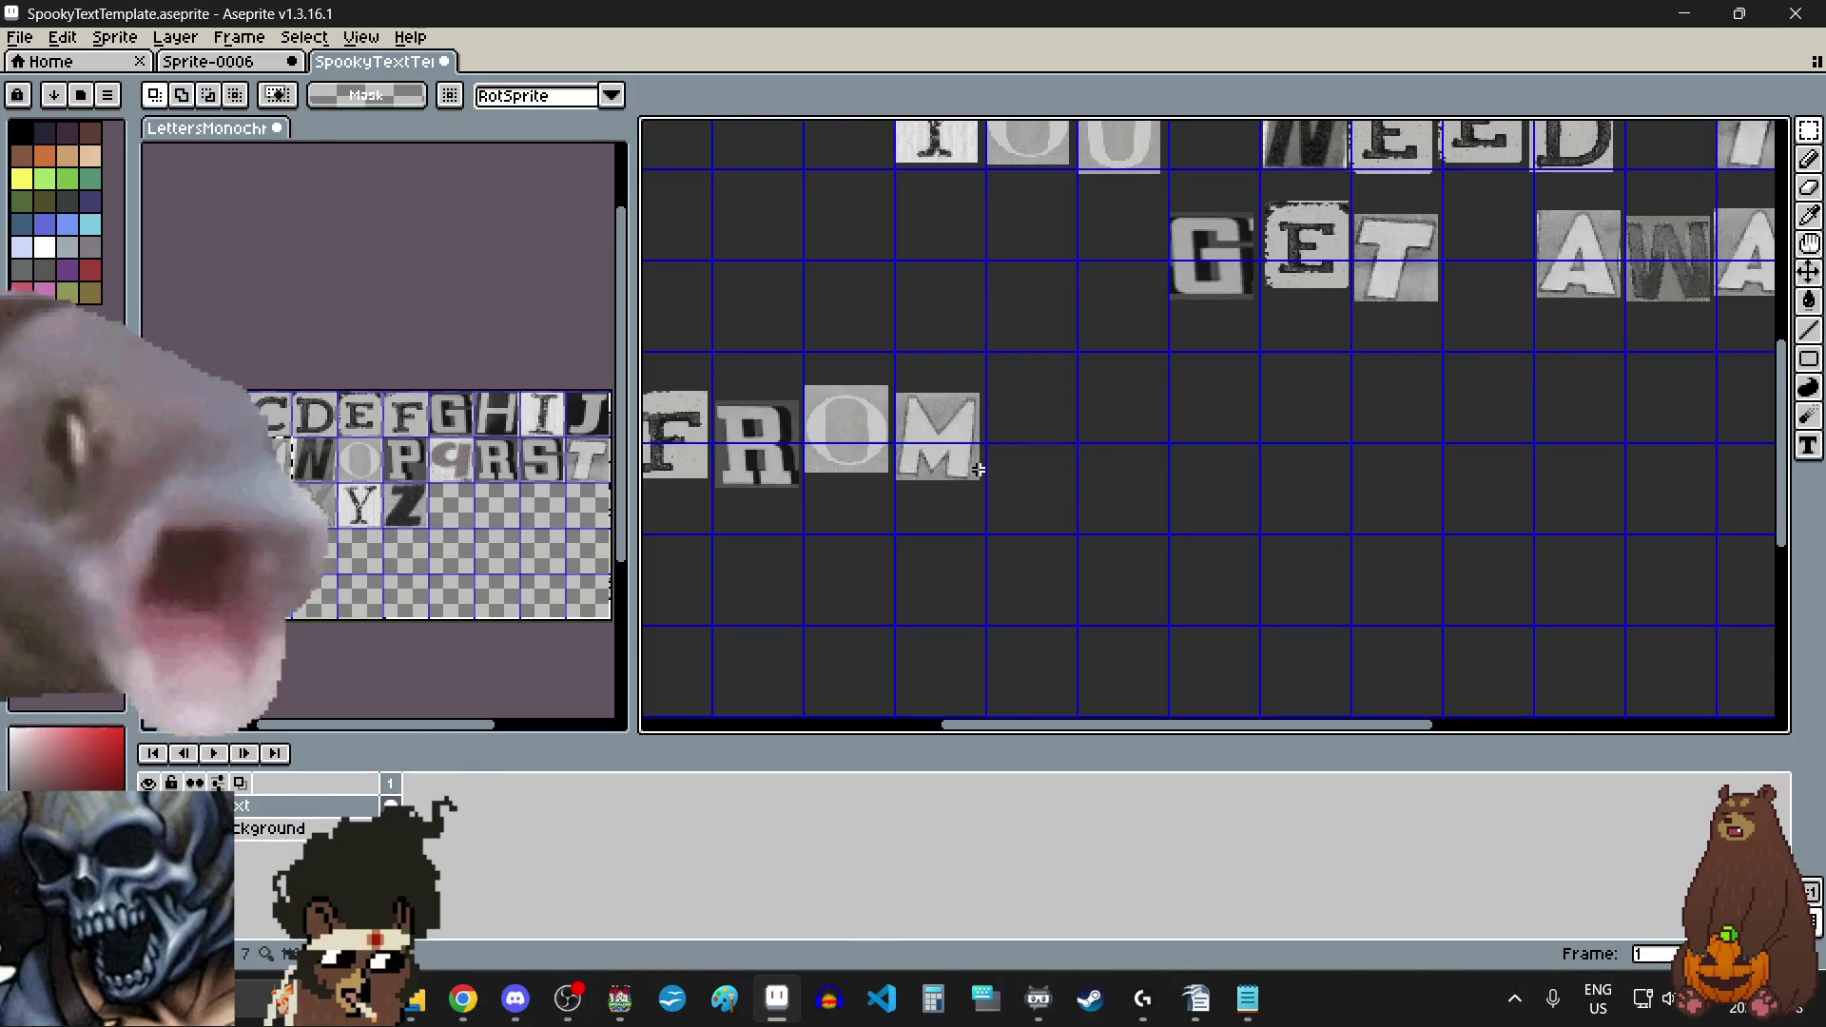
Step: Place a T one cell after FROM, then paste an H beside it
click(592, 468)
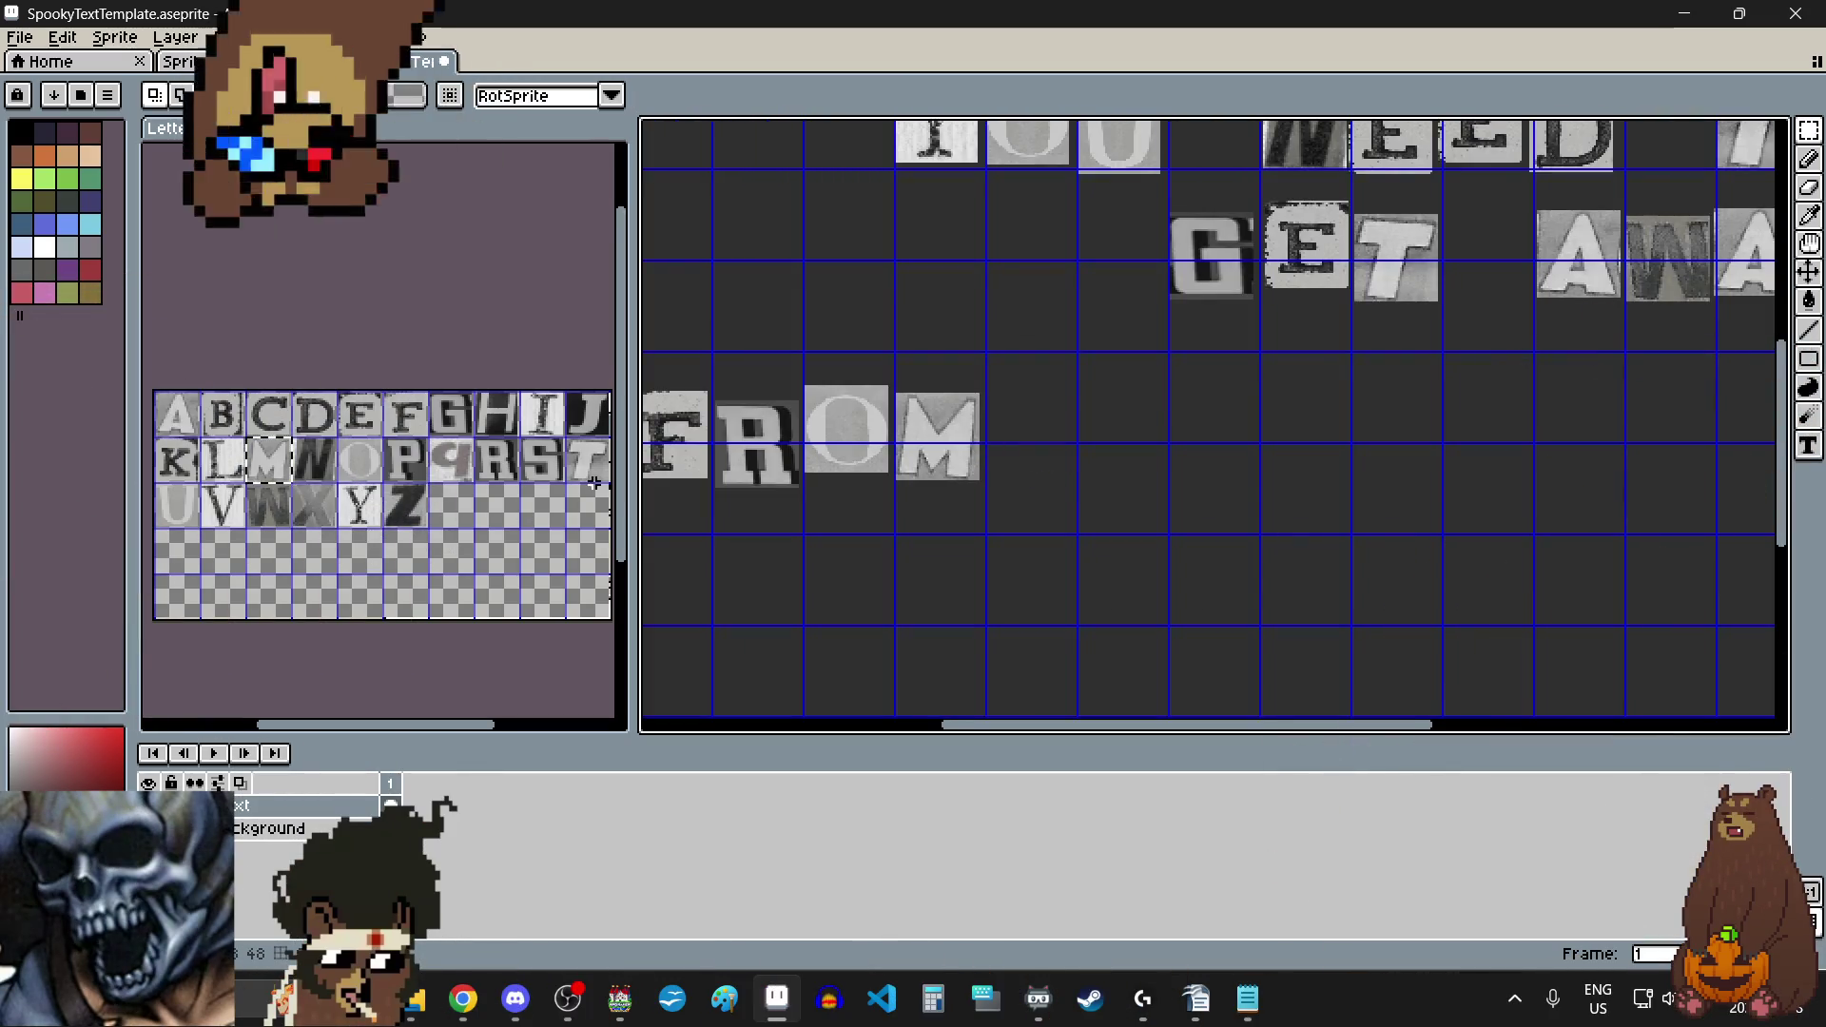
drag(598, 478, 601, 483)
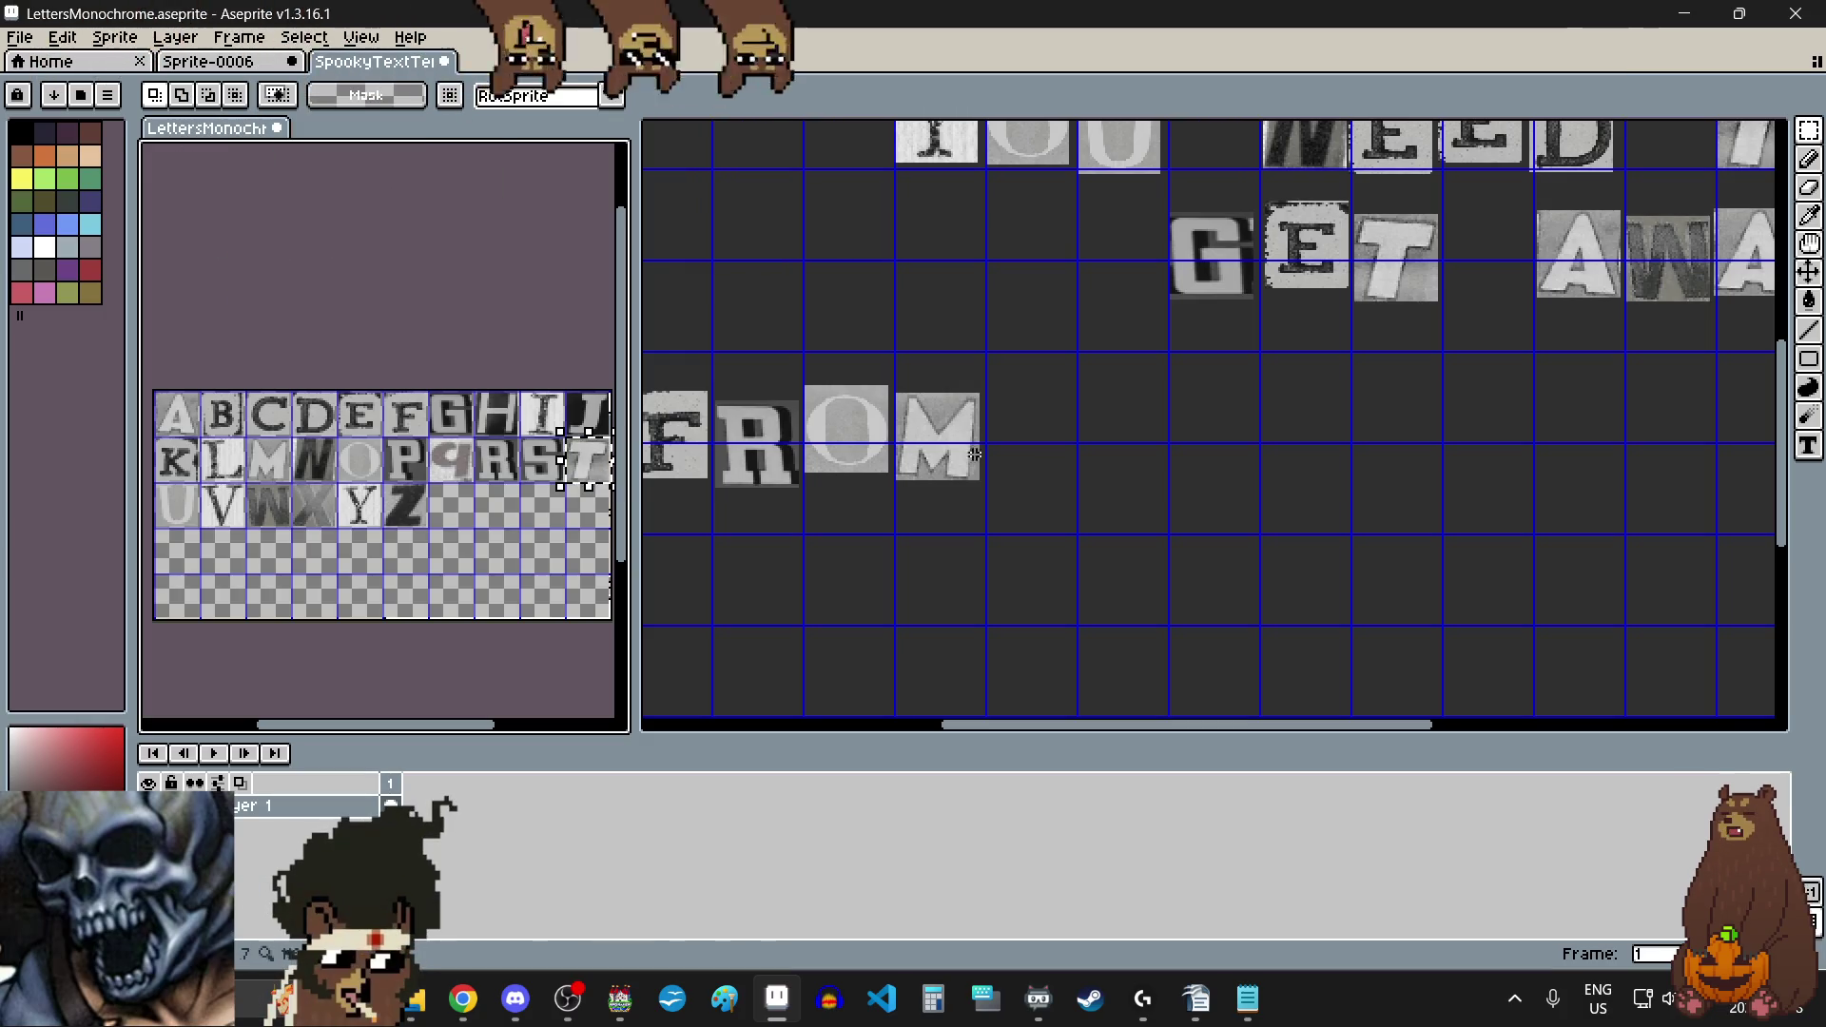
click(1090, 464)
key(ctrl+v)
drag(1396, 418, 1130, 457)
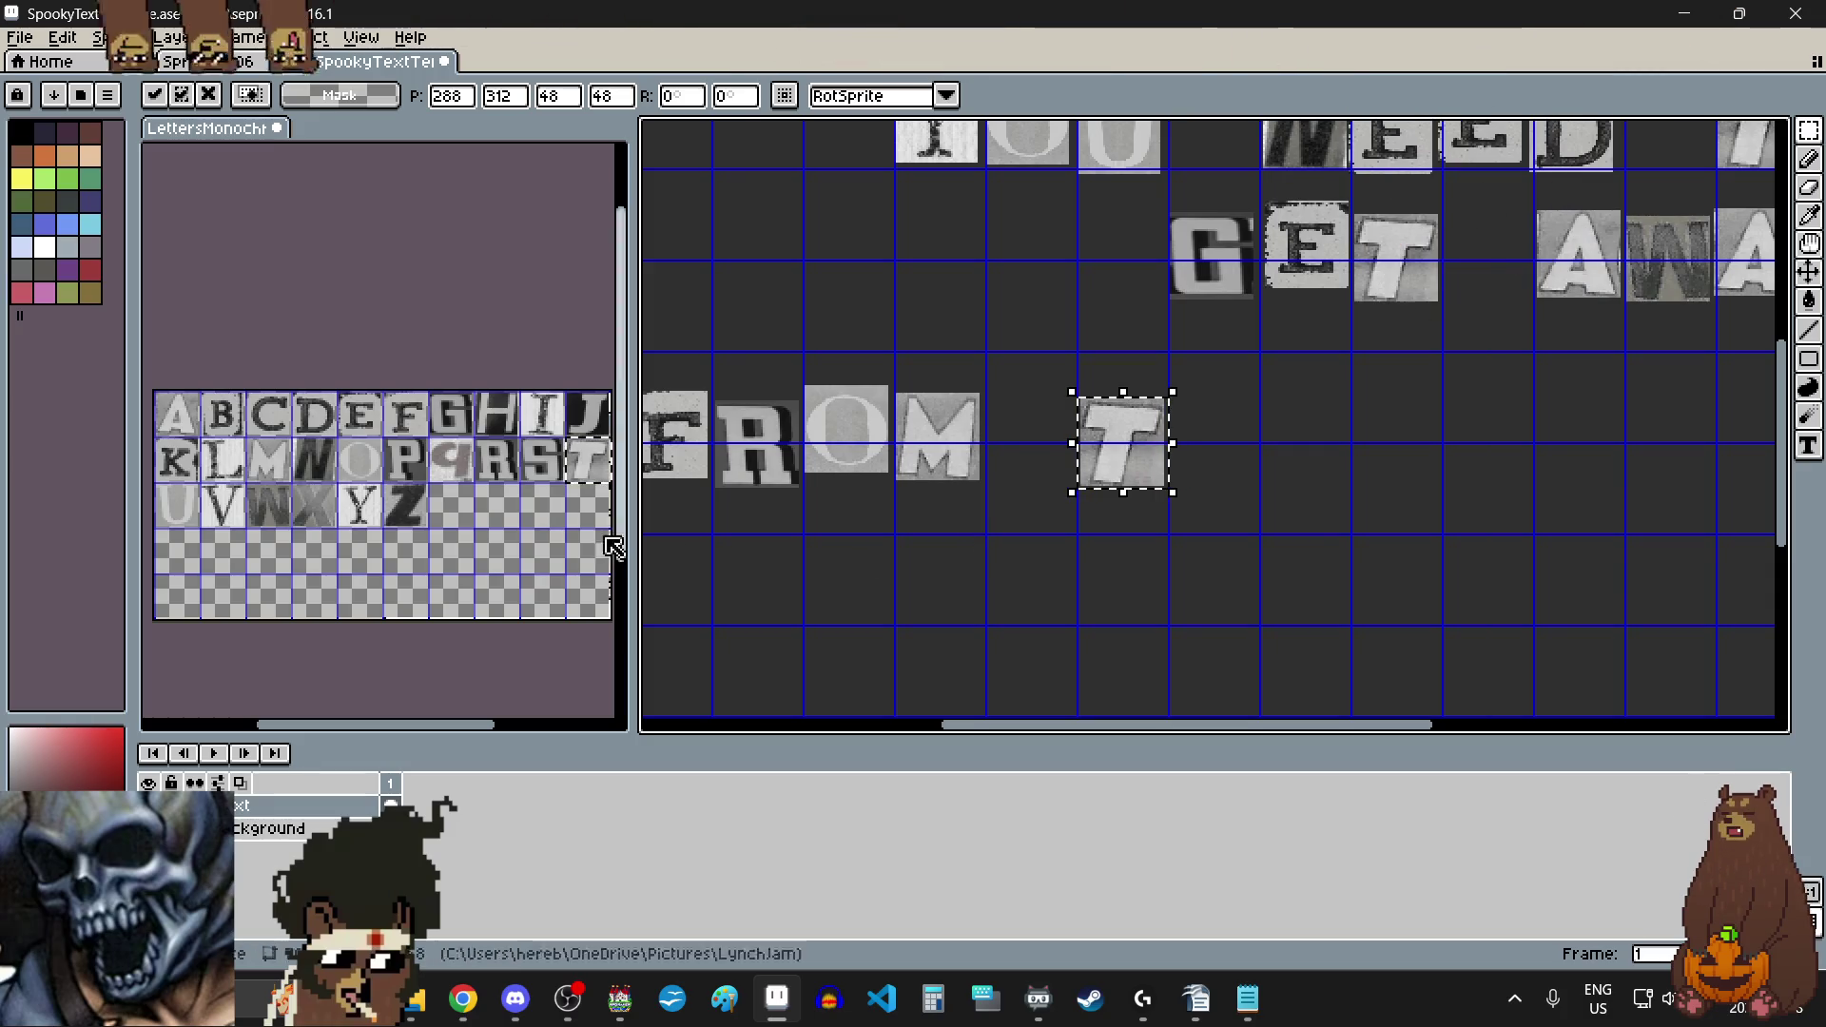
drag(472, 389, 523, 440)
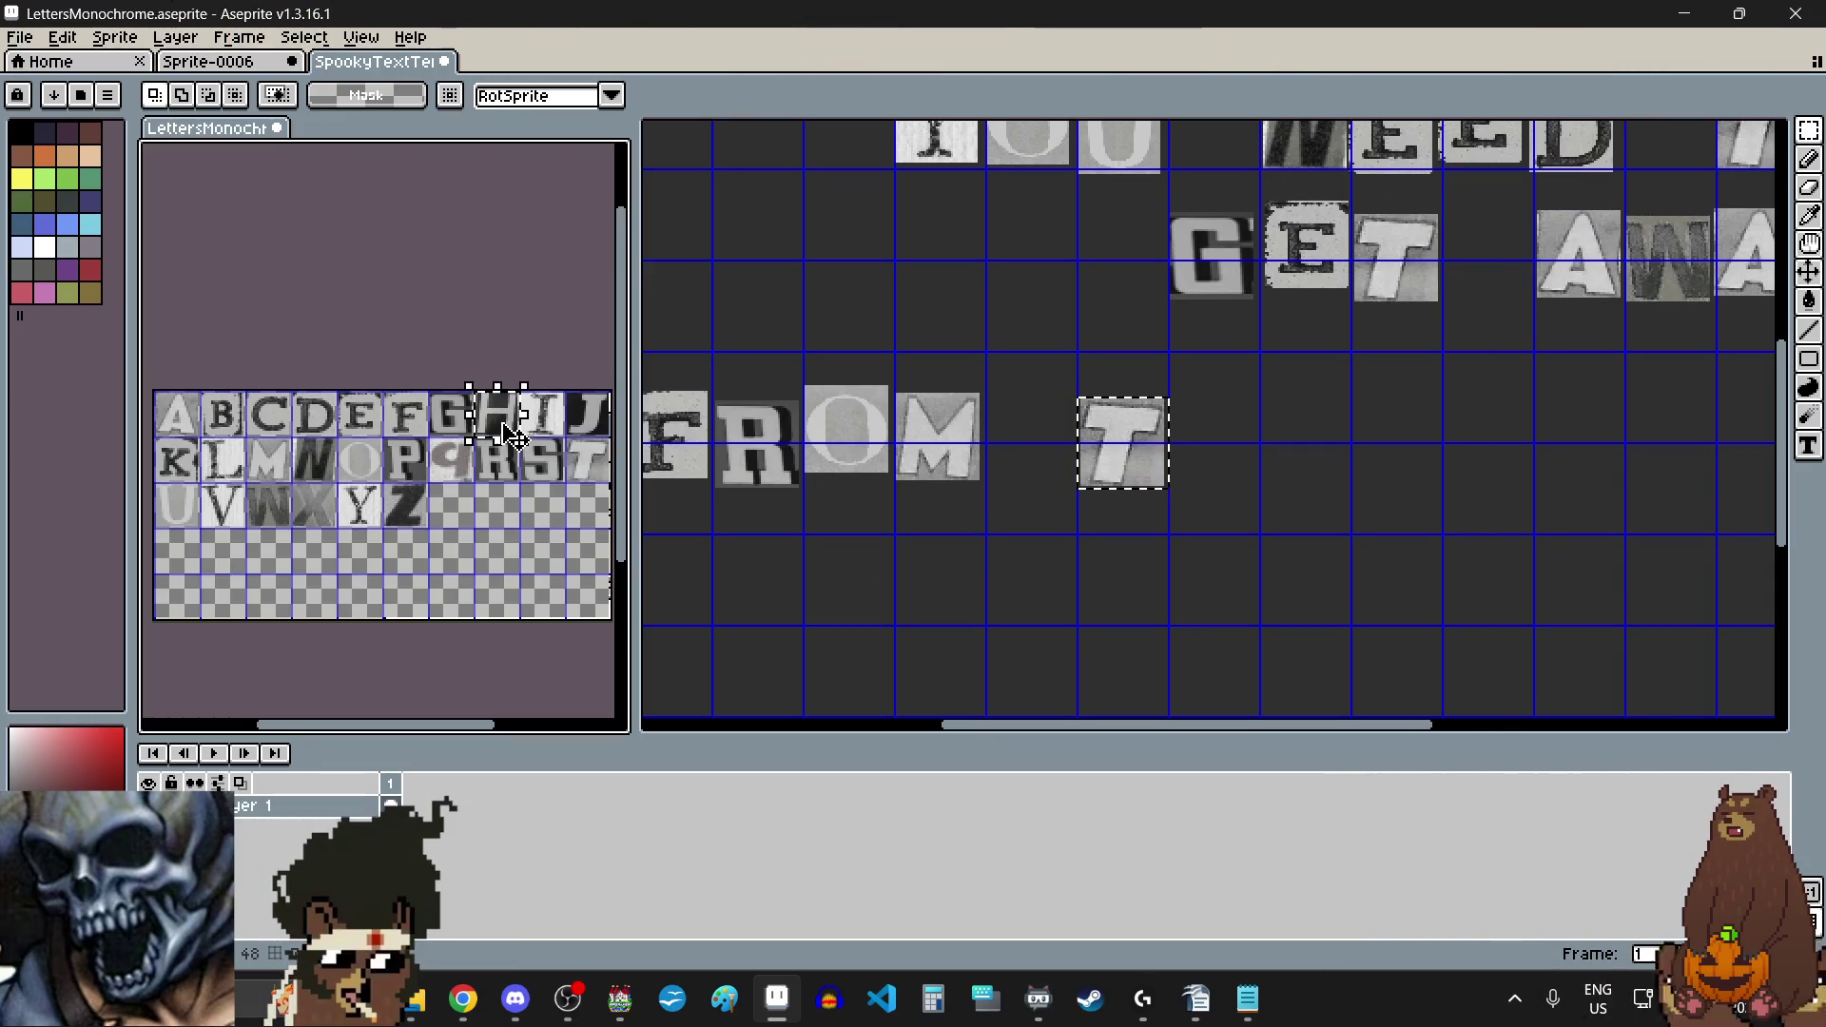
click(1236, 445)
key(ctrl+v)
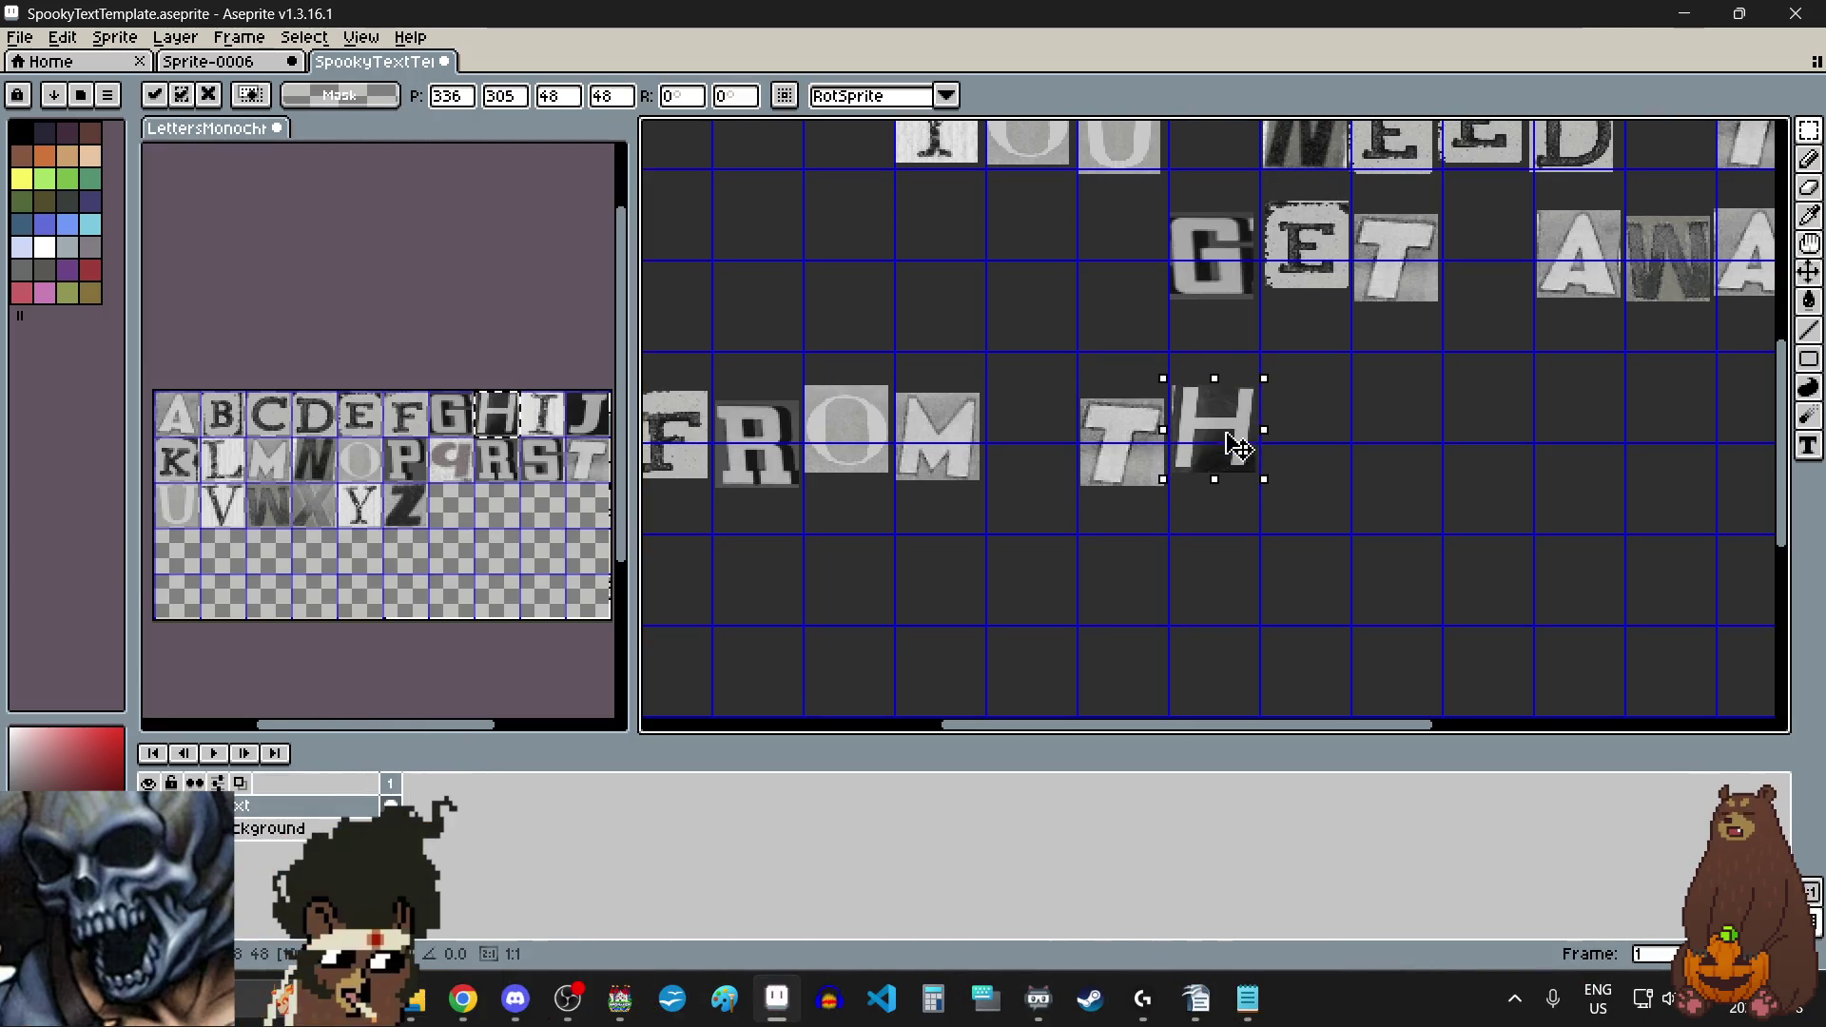
Step: Add the I and S tiles after the H to finish THIS
drag(520, 390, 567, 437)
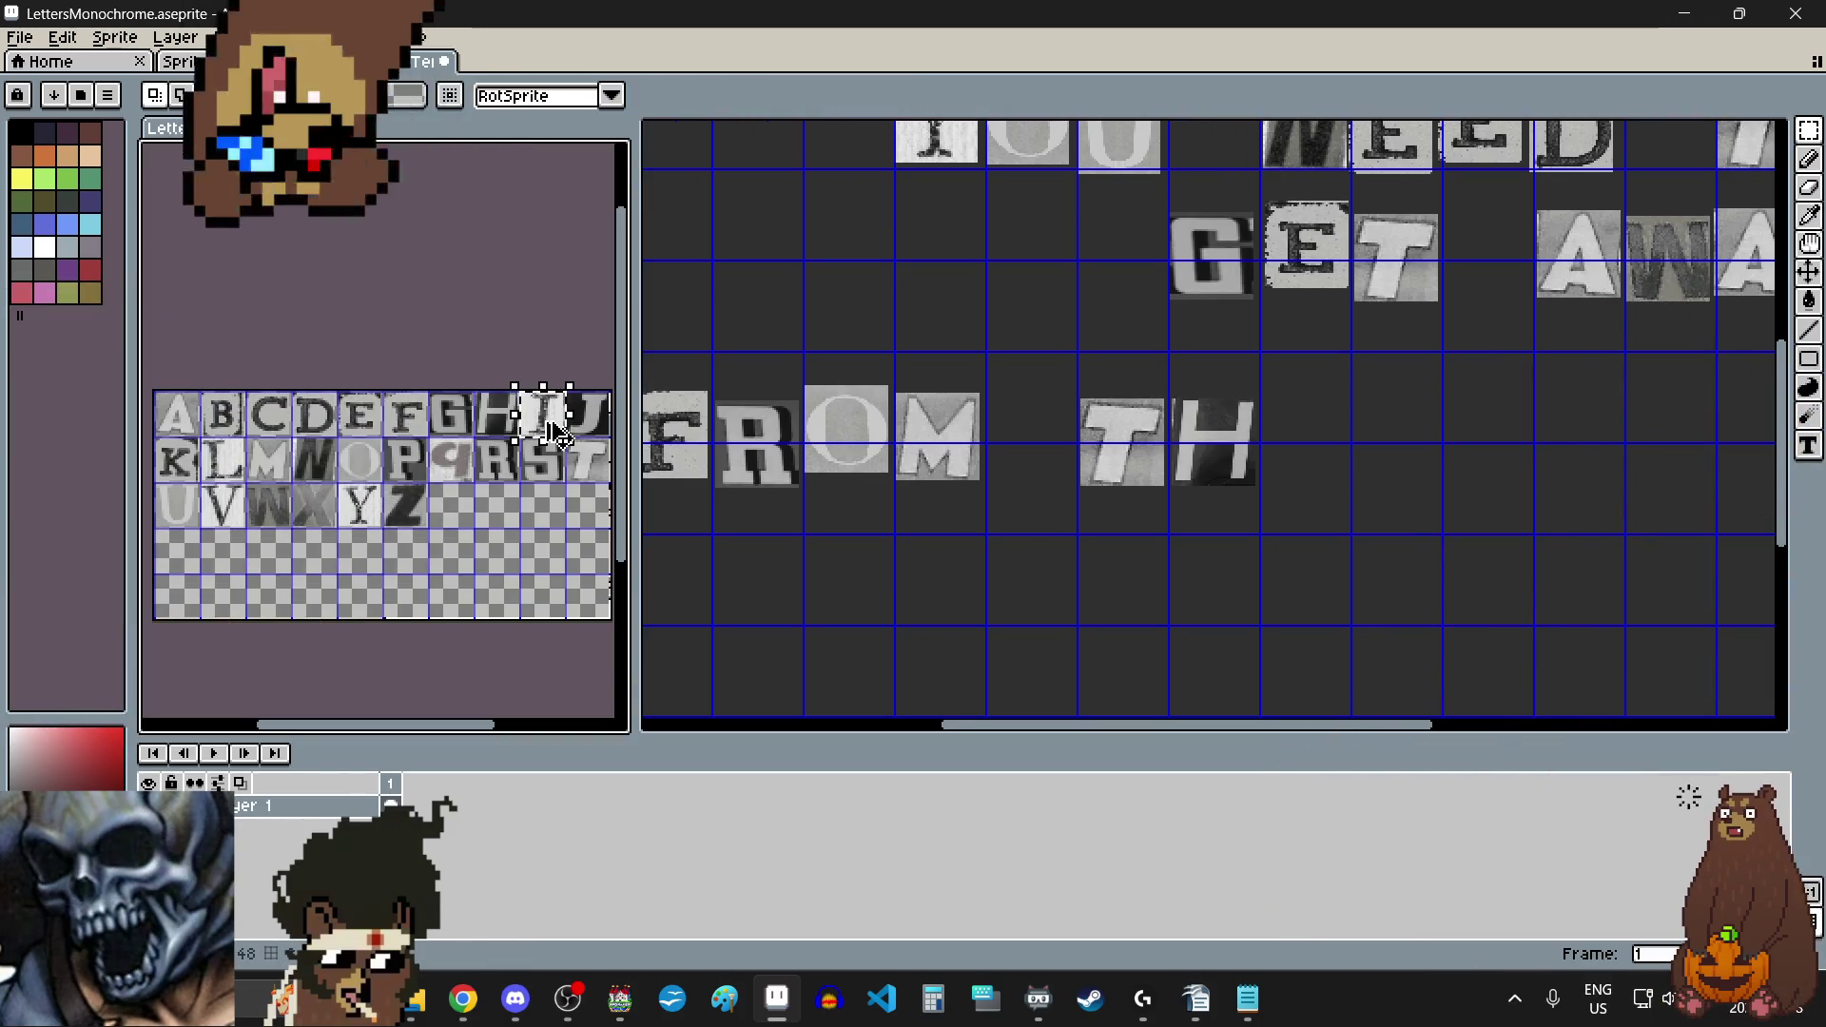
click(1304, 448)
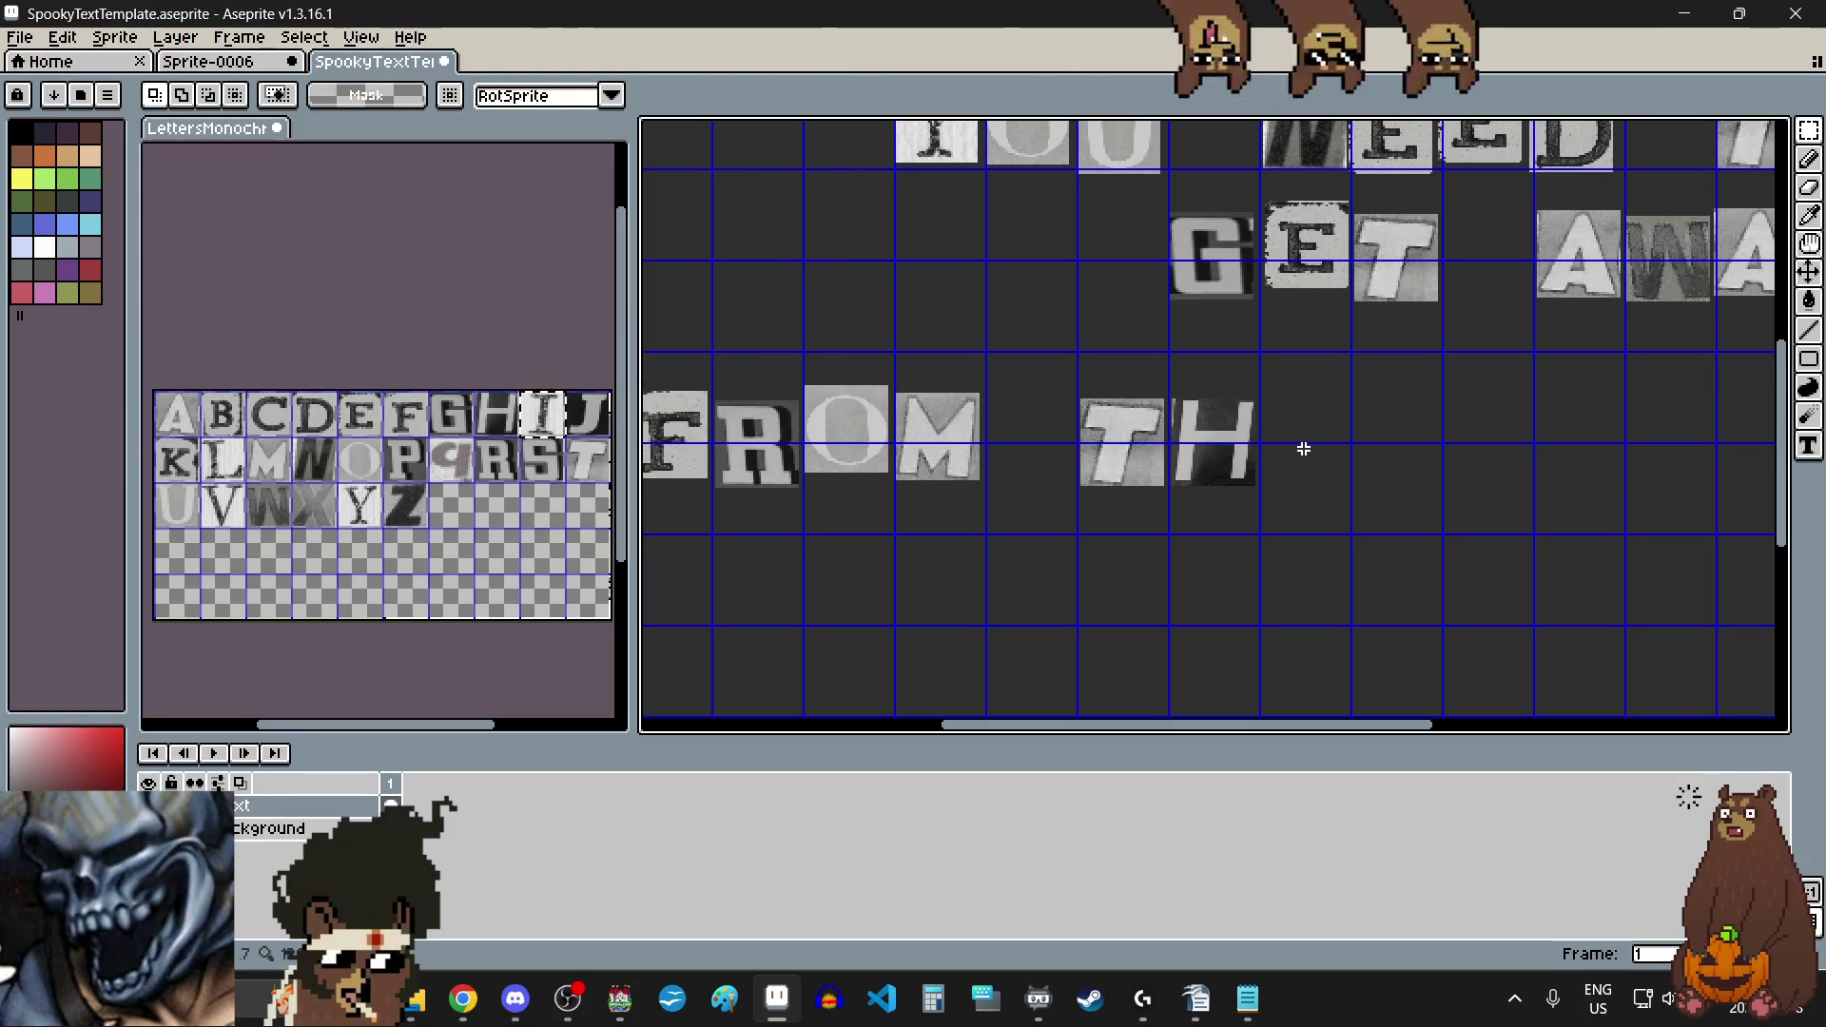
key(ctrl+v)
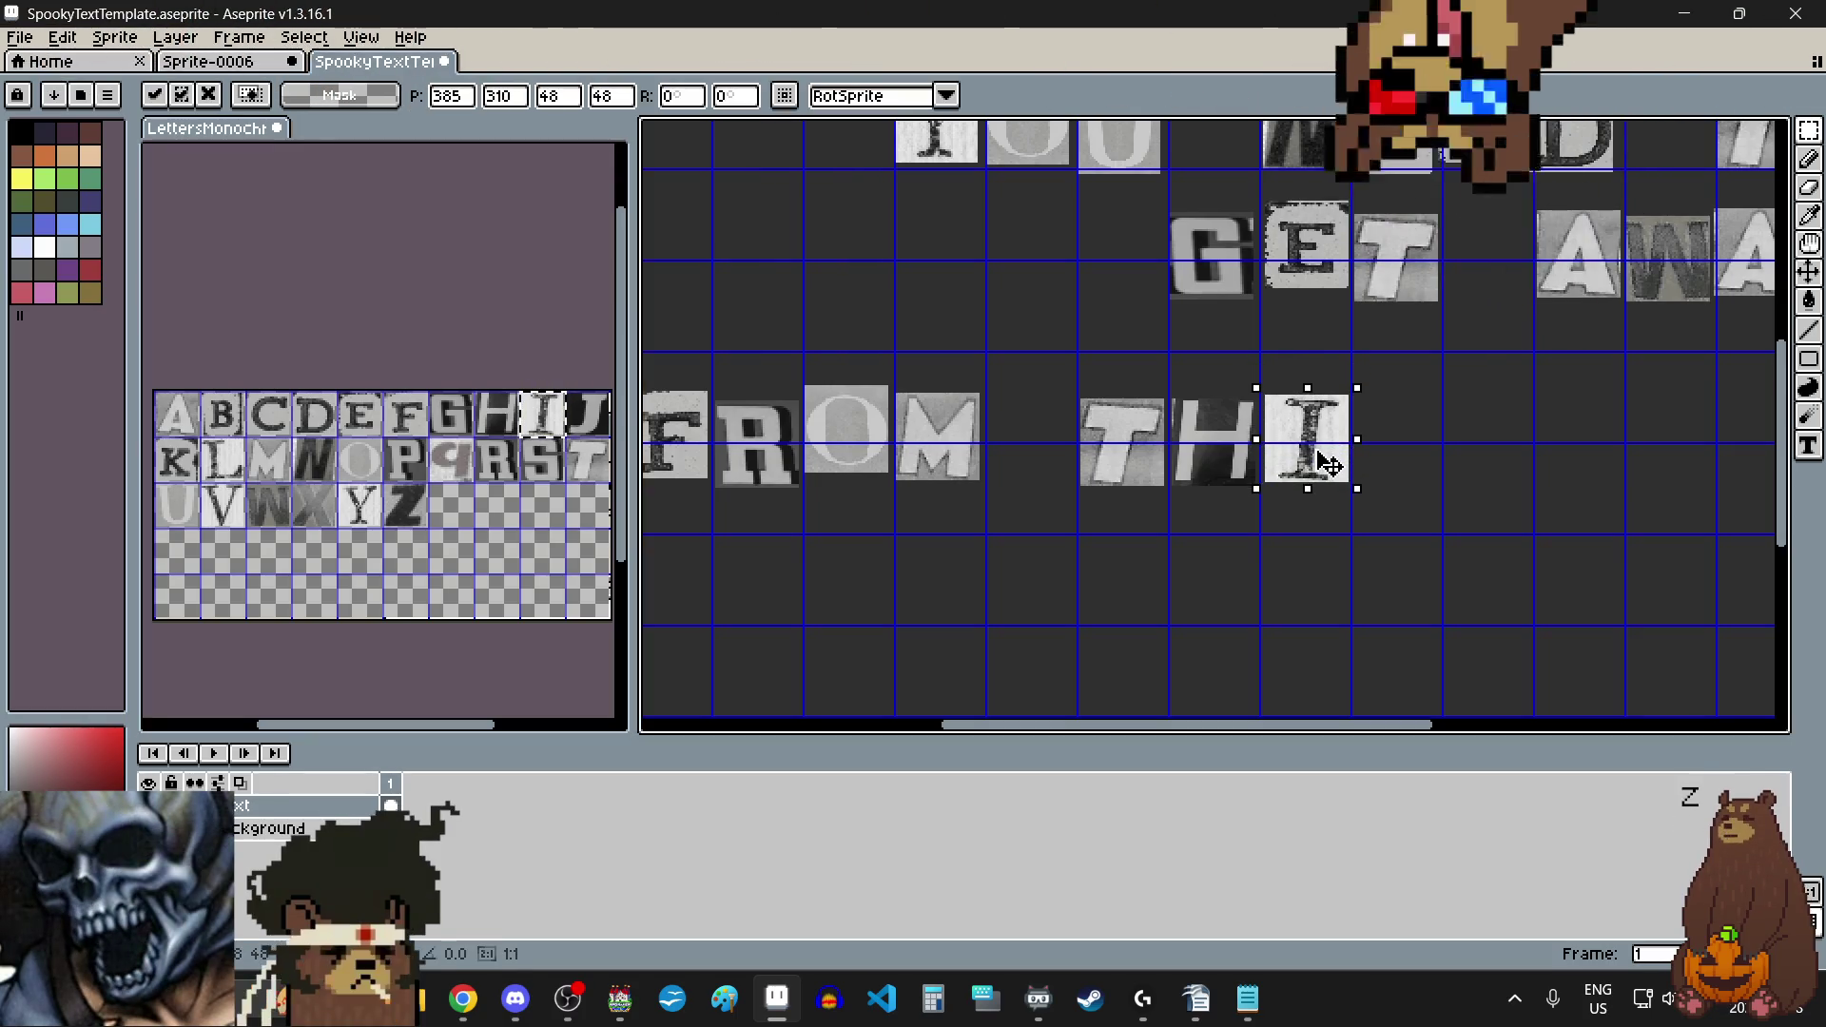
click(525, 463)
drag(539, 457, 569, 485)
click(1387, 455)
drag(1344, 446, 1409, 472)
key(Return)
scroll(1366, 612, down, 3)
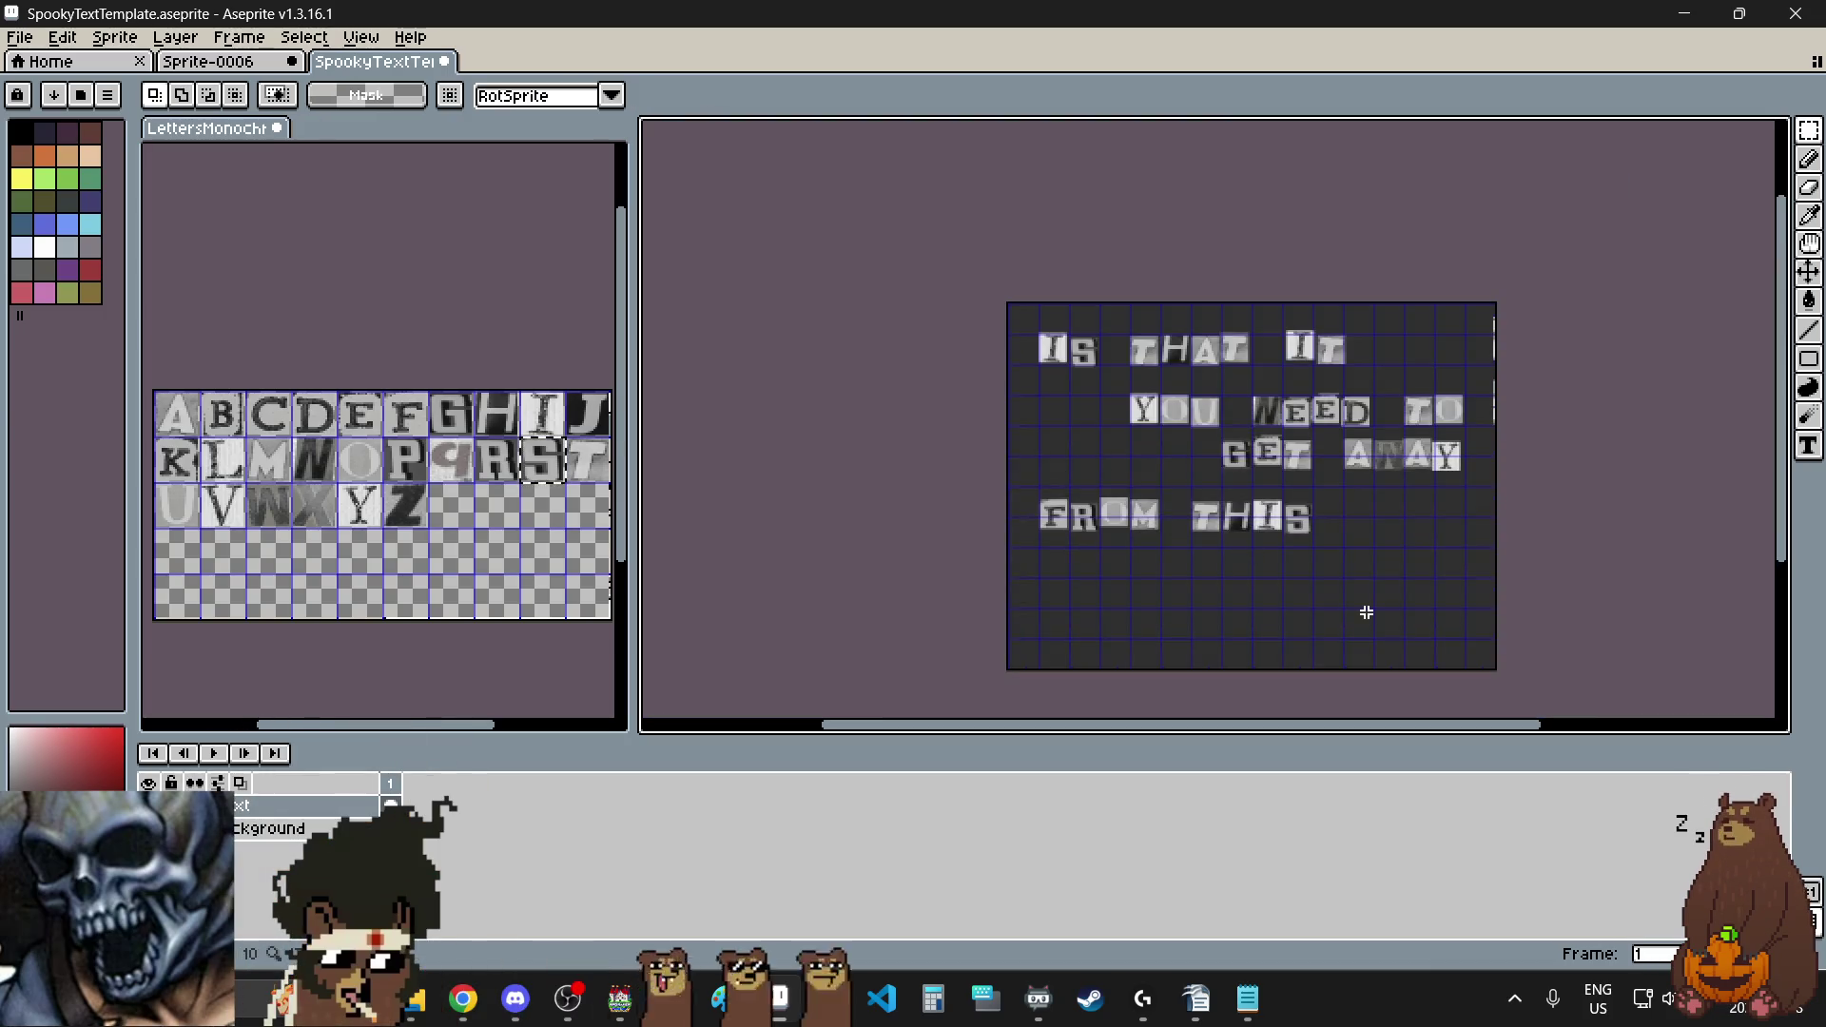
Step: Place a P one cell after THIS, followed by an L beside it
scroll(1362, 533, up, 3)
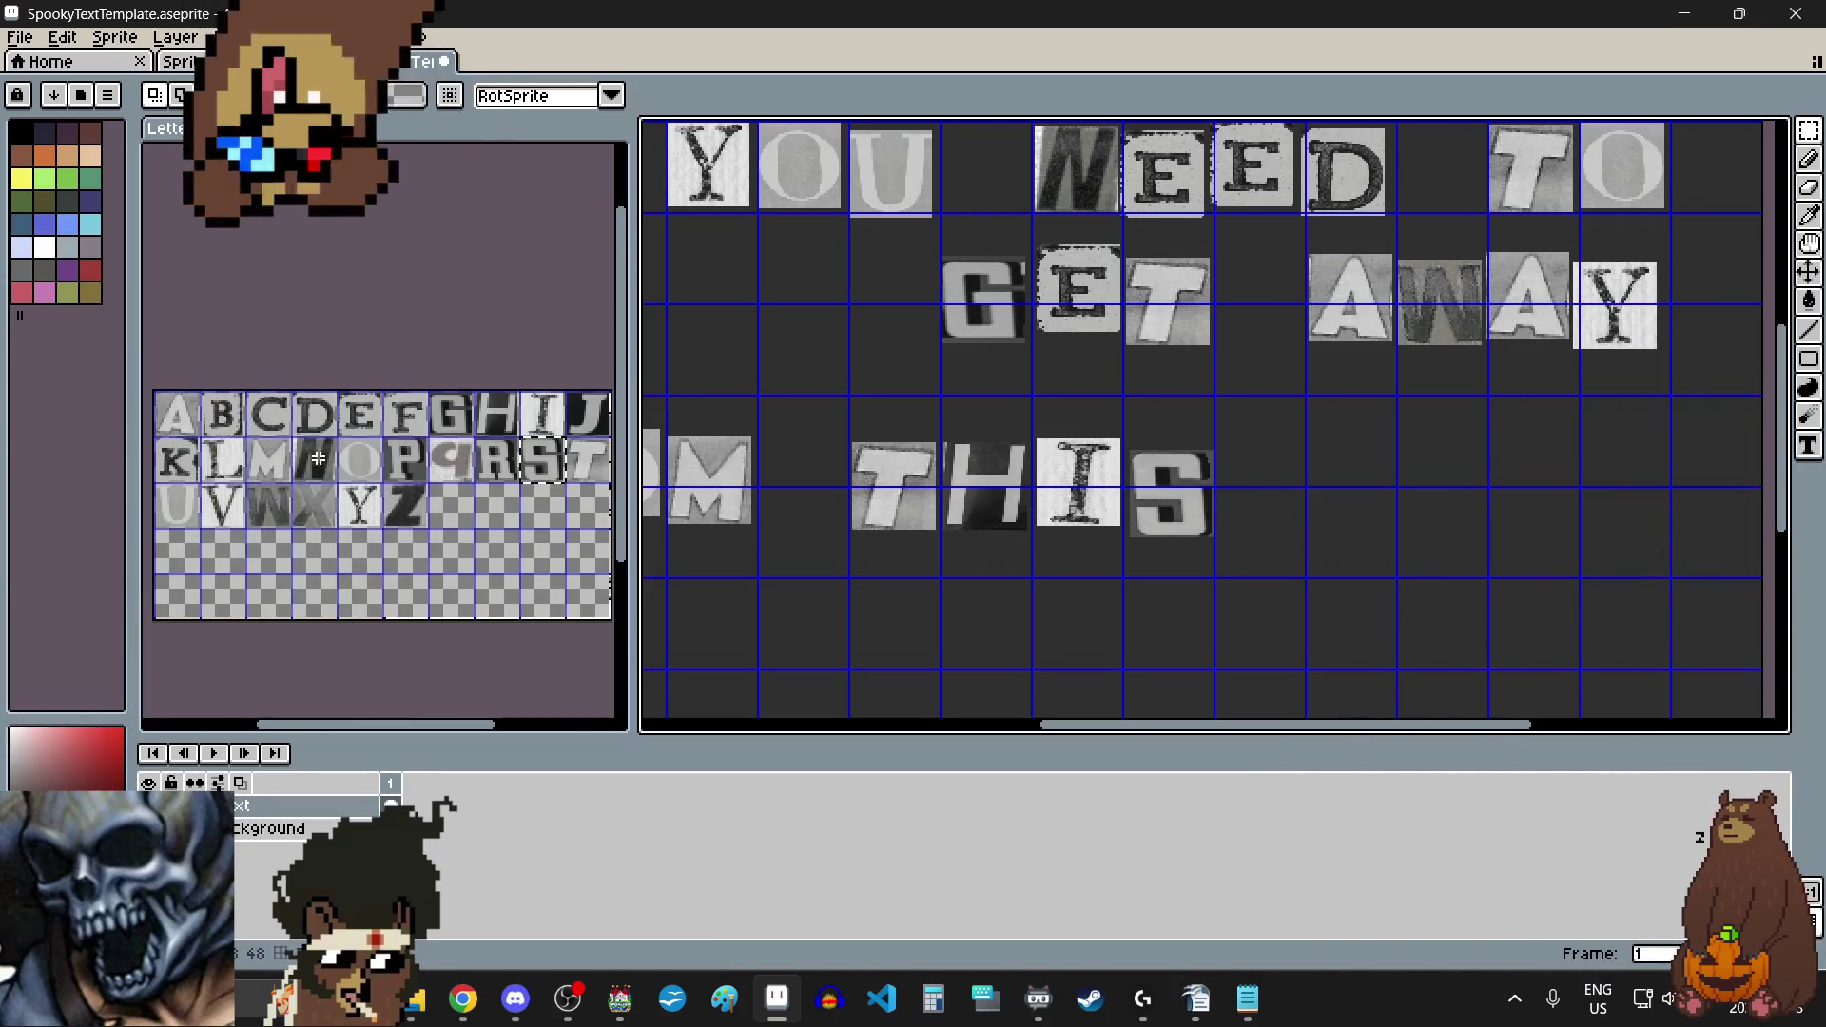
click(403, 449)
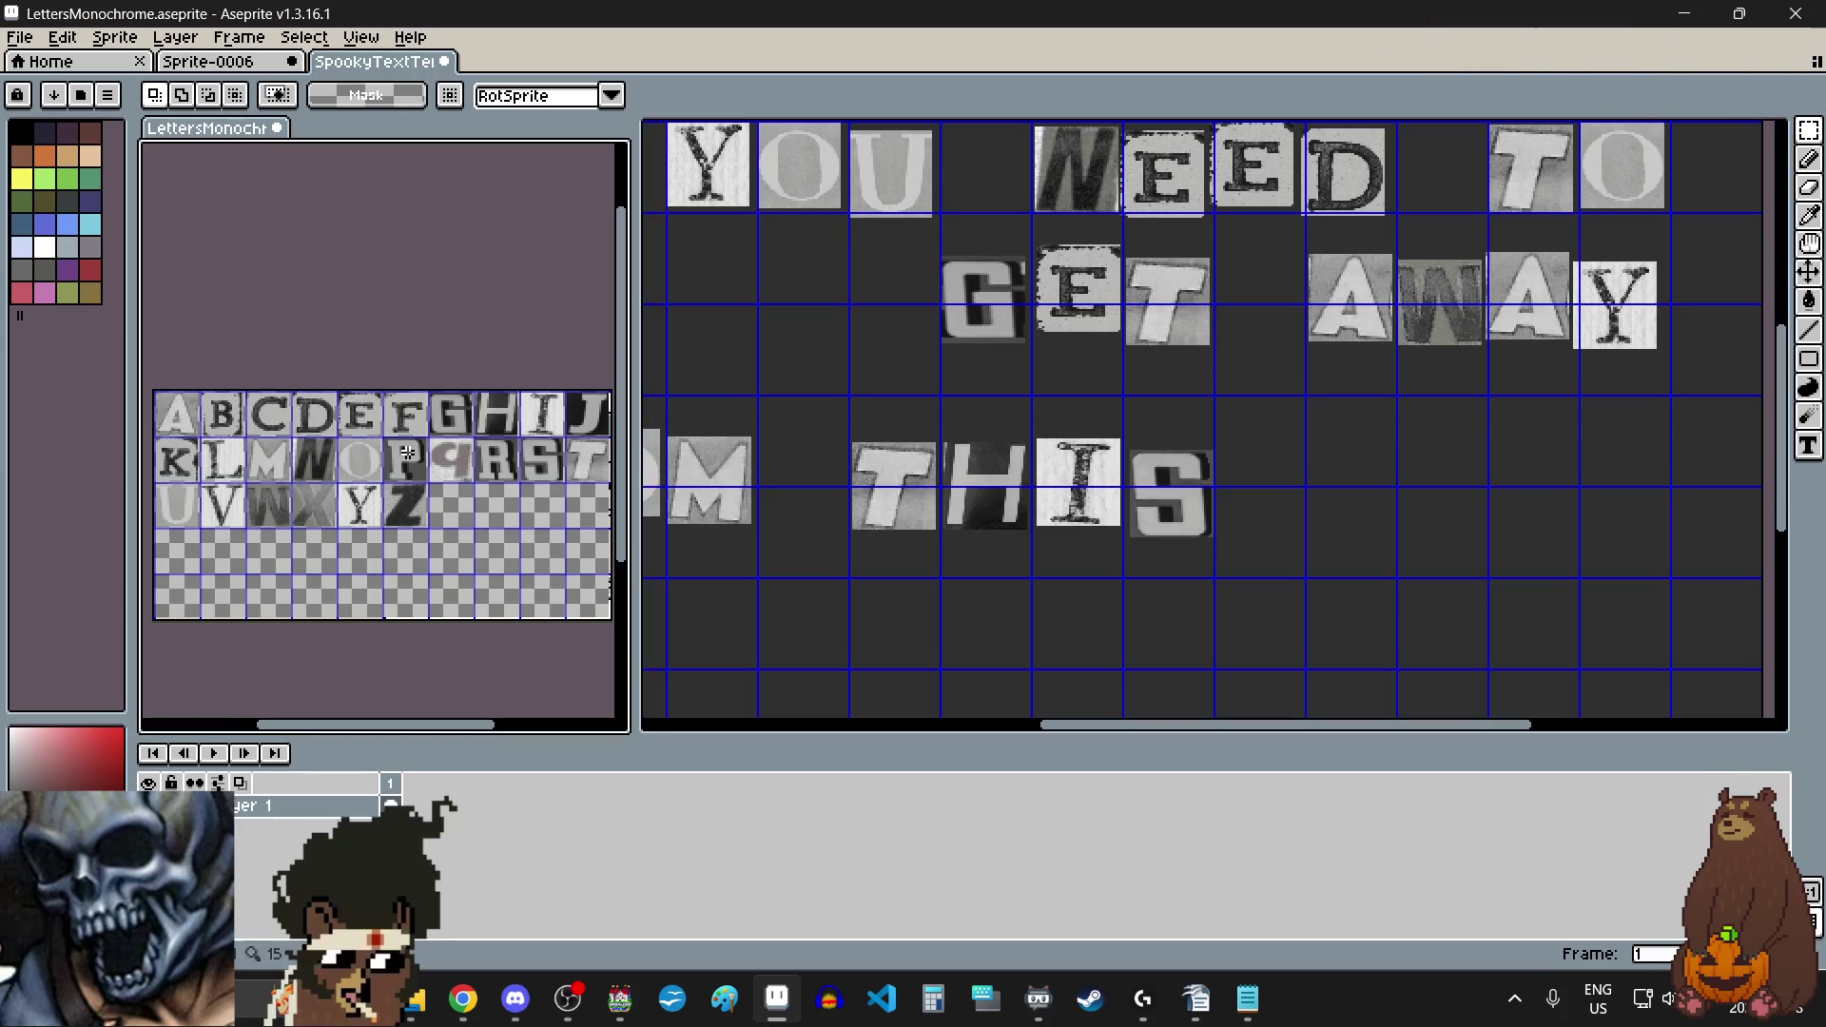
drag(403, 448, 419, 471)
key(ctrl+c)
click(1357, 514)
key(ctrl+v)
mouse_move(819, 437)
mouse_down()
mouse_move(1055, 508)
mouse_move(1369, 509)
mouse_up()
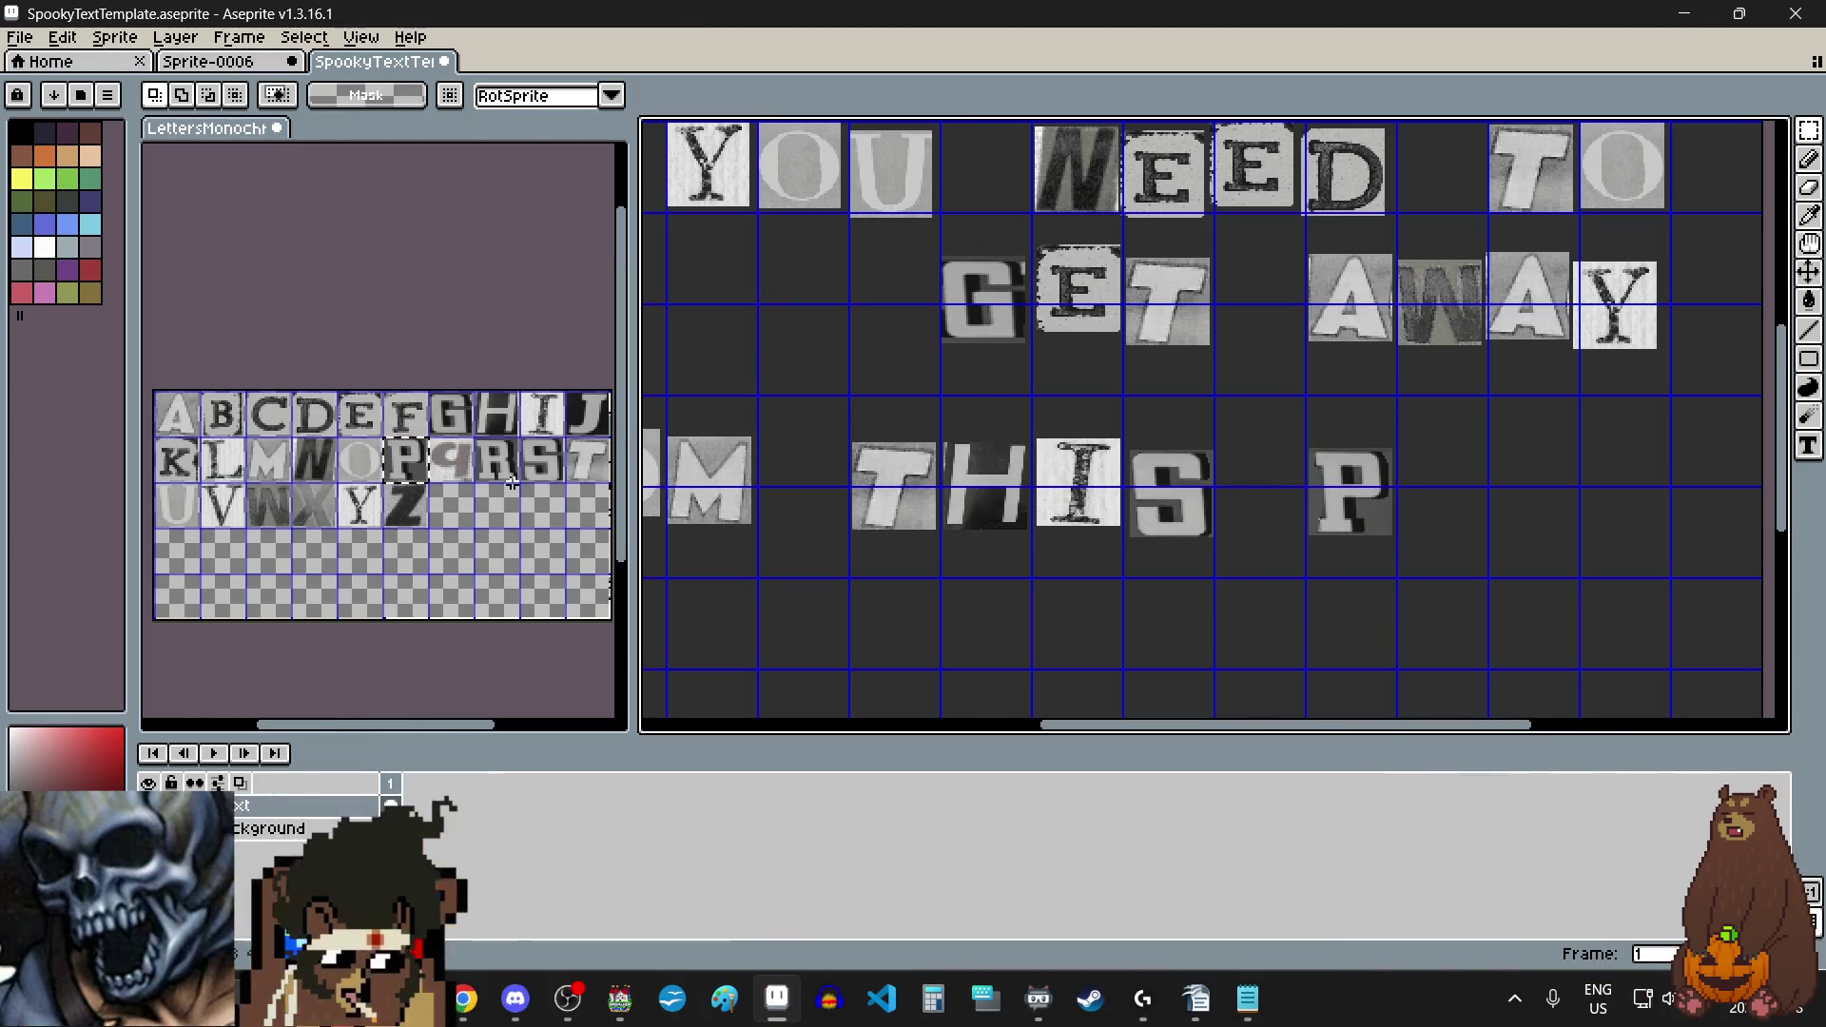
click(219, 468)
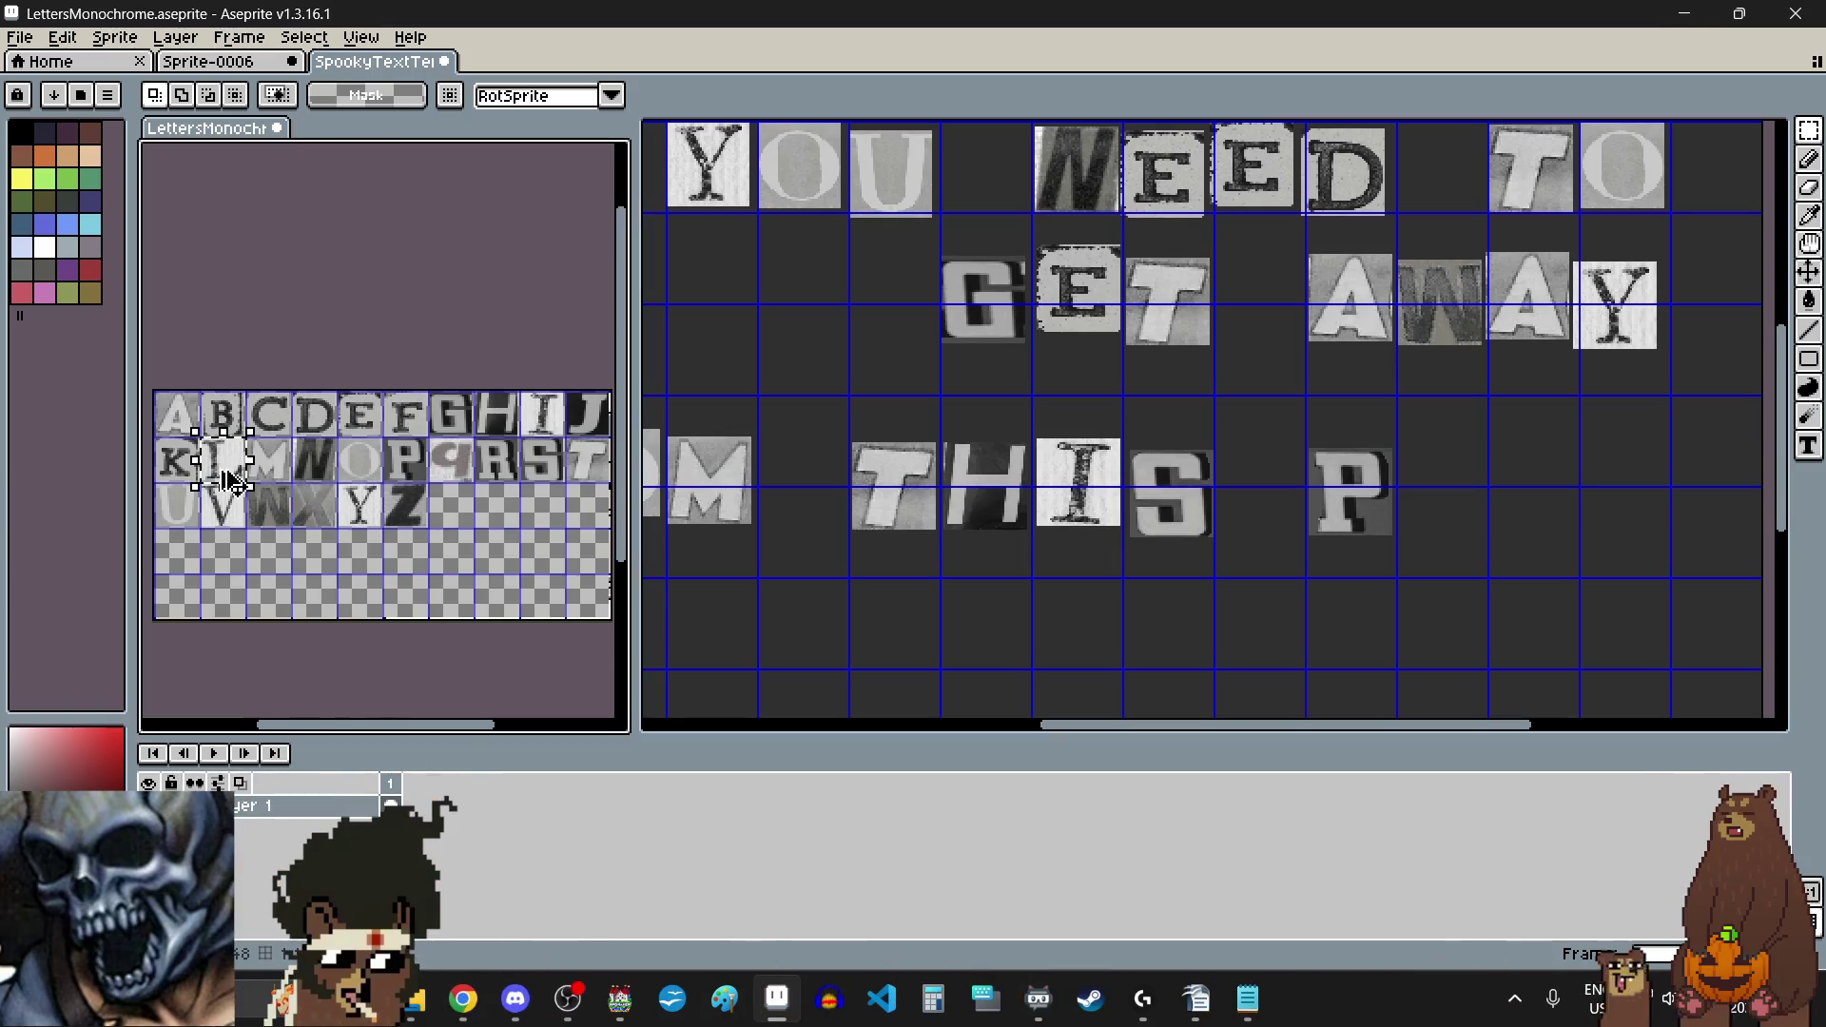
click(1455, 504)
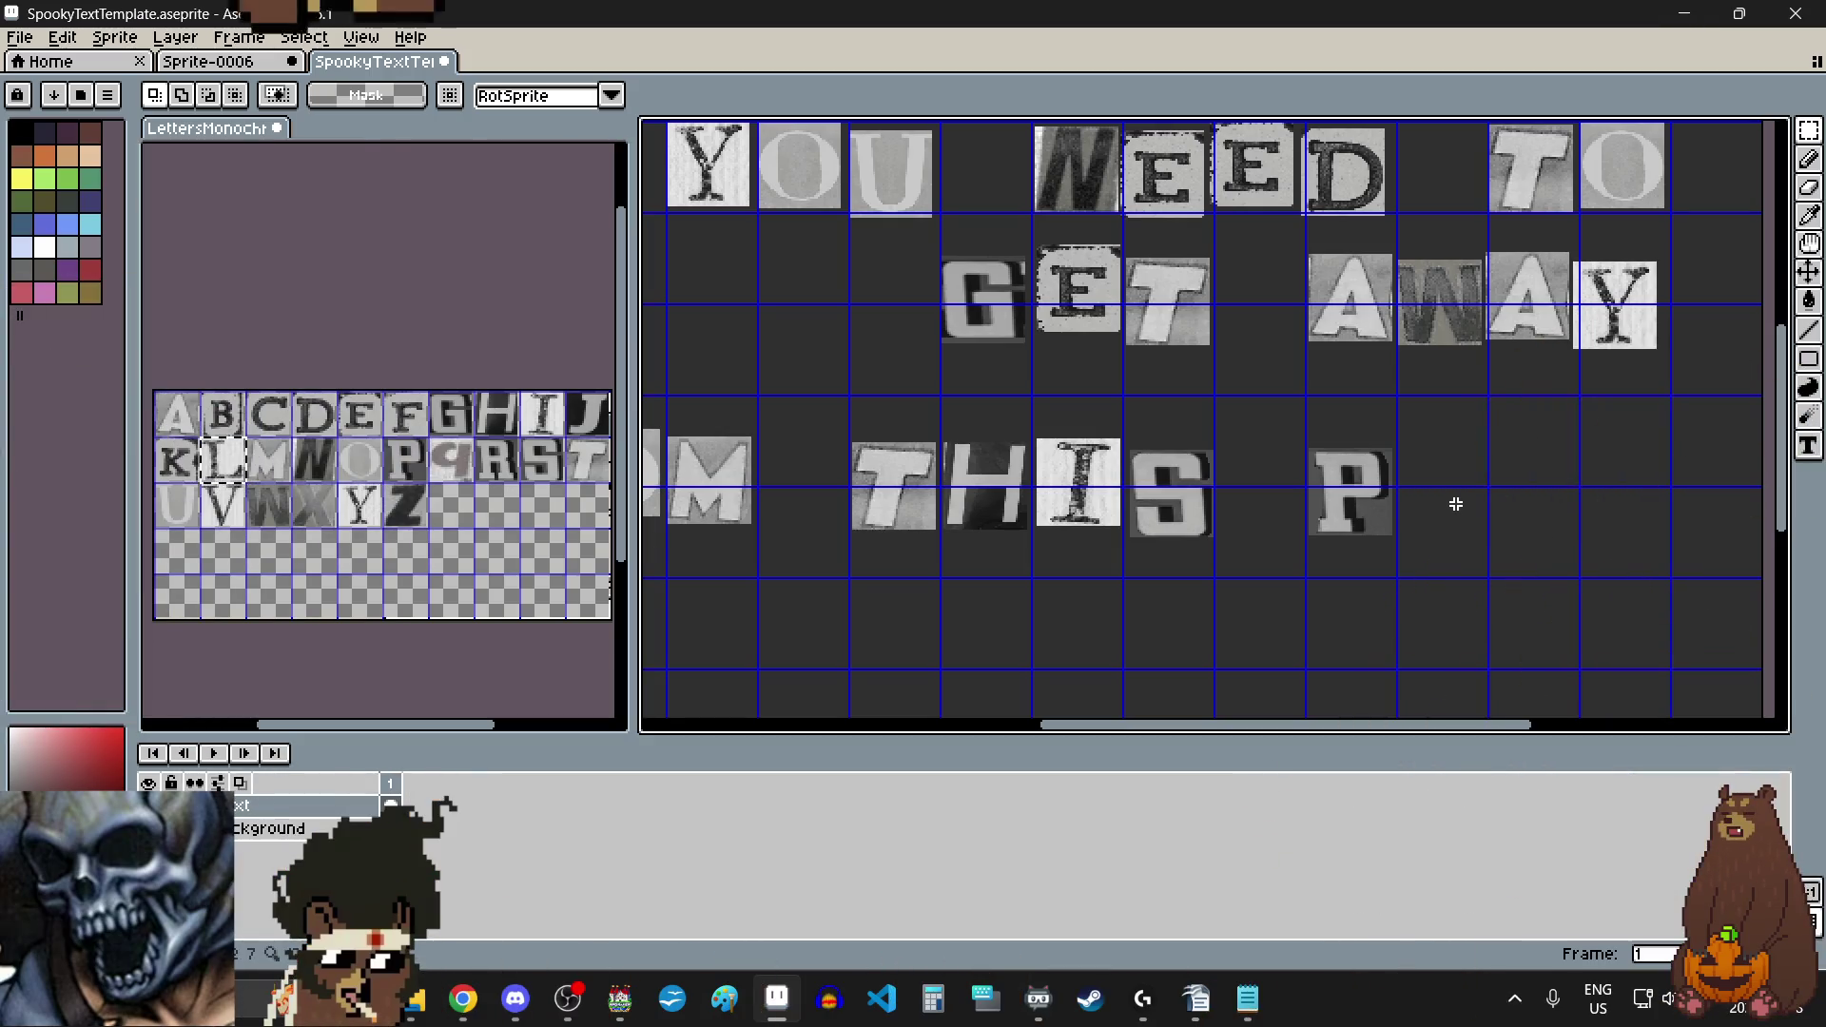
key(ctrl+v)
mouse_move(1222, 419)
mouse_down()
mouse_move(1433, 470)
mouse_move(1458, 501)
mouse_up()
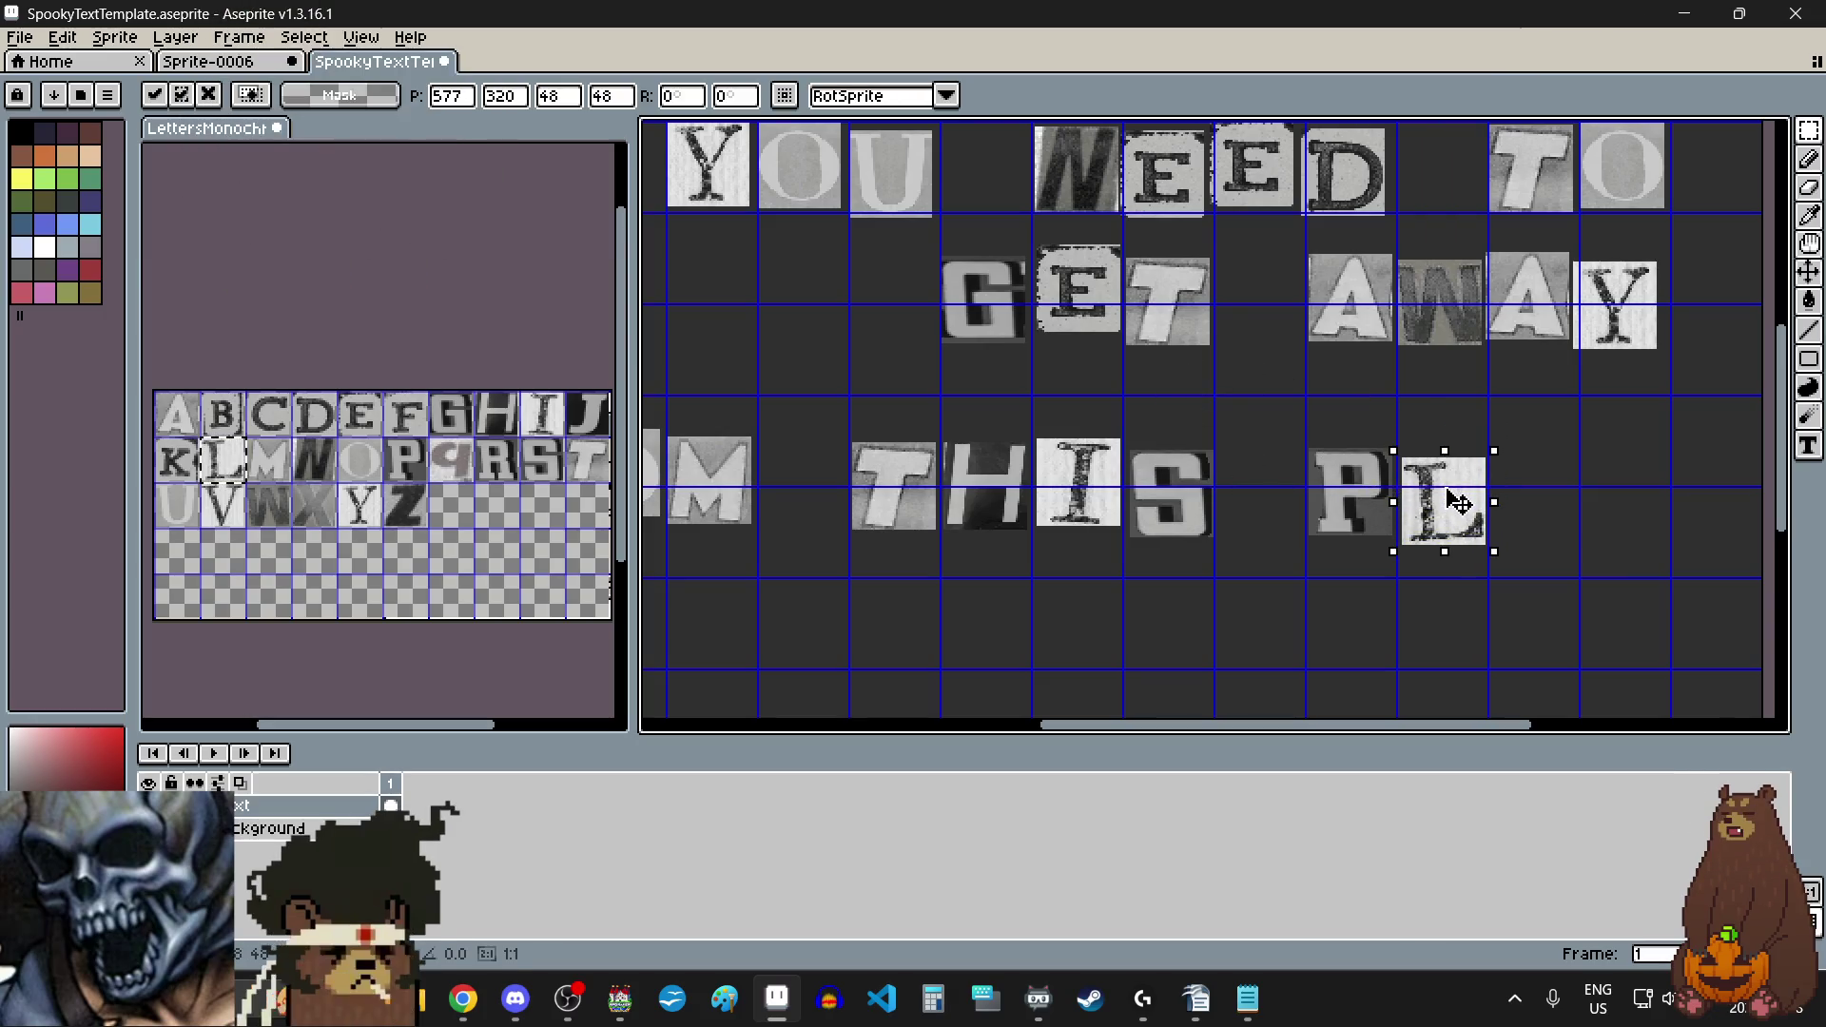
Step: Add an A tile after the L and commit it
click(176, 414)
drag(158, 394, 188, 437)
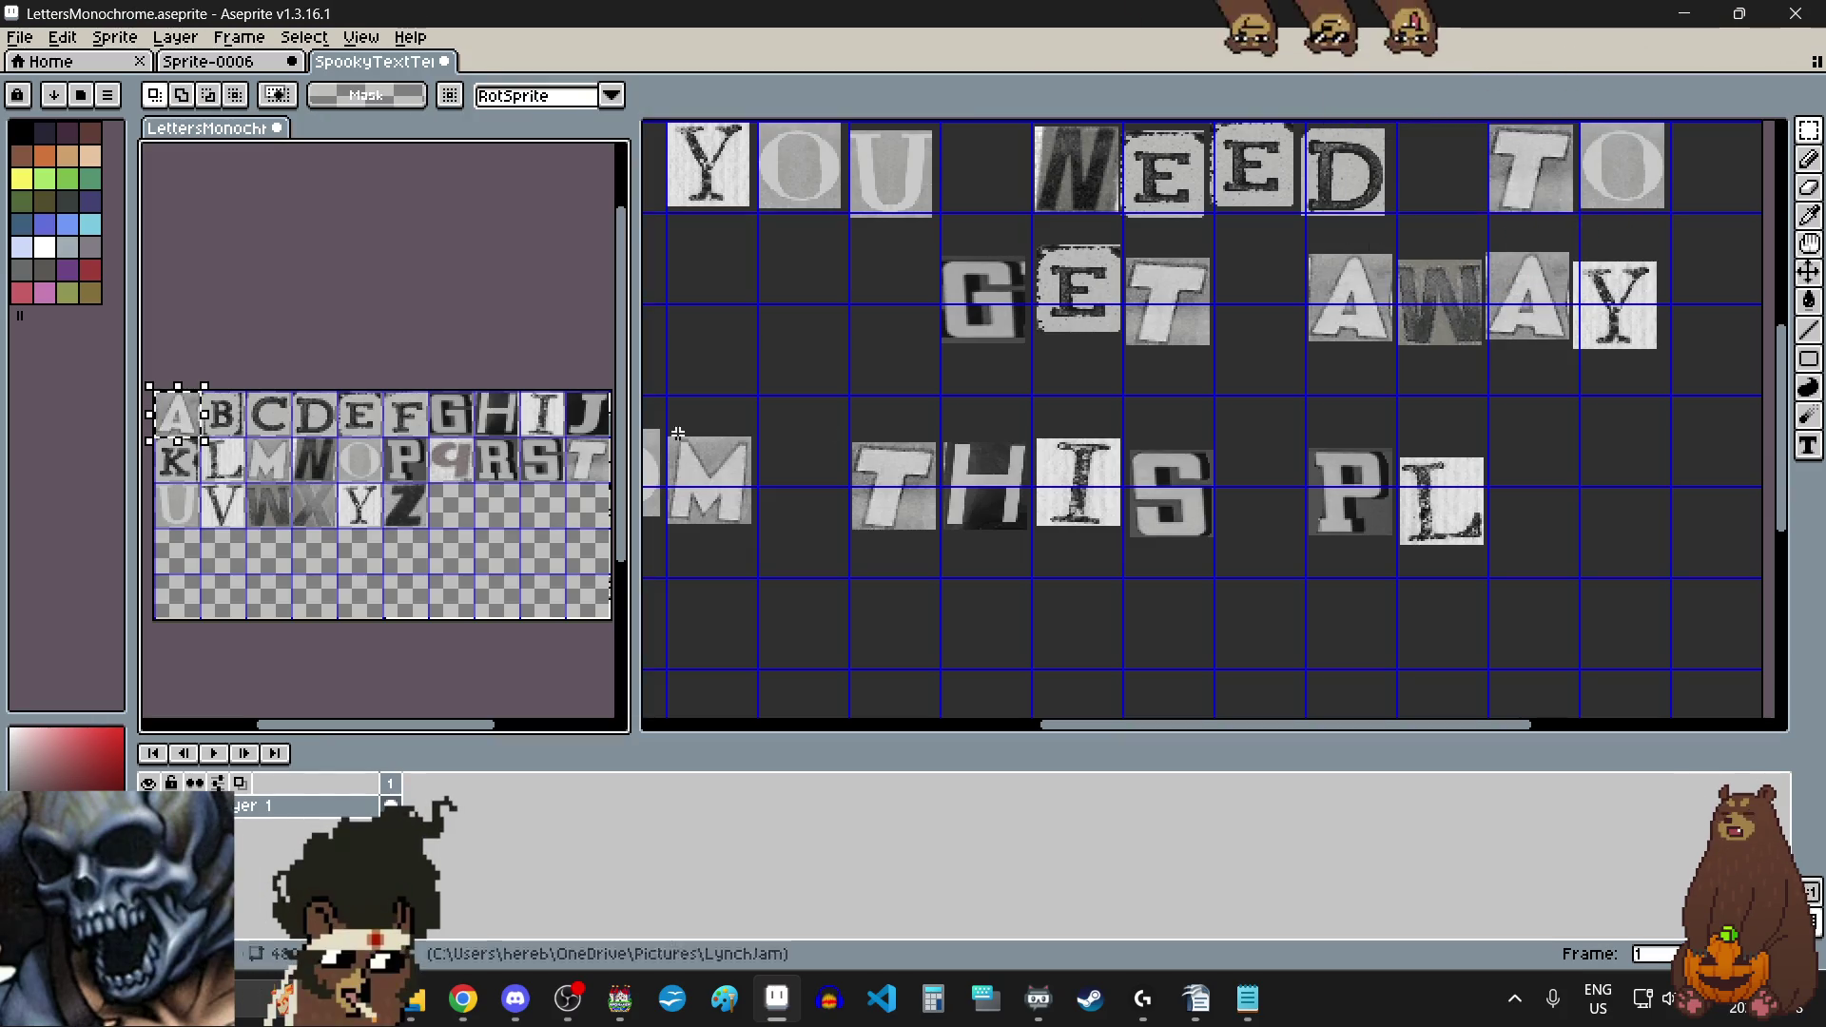
key(ctrl+v)
drag(1222, 419, 1550, 504)
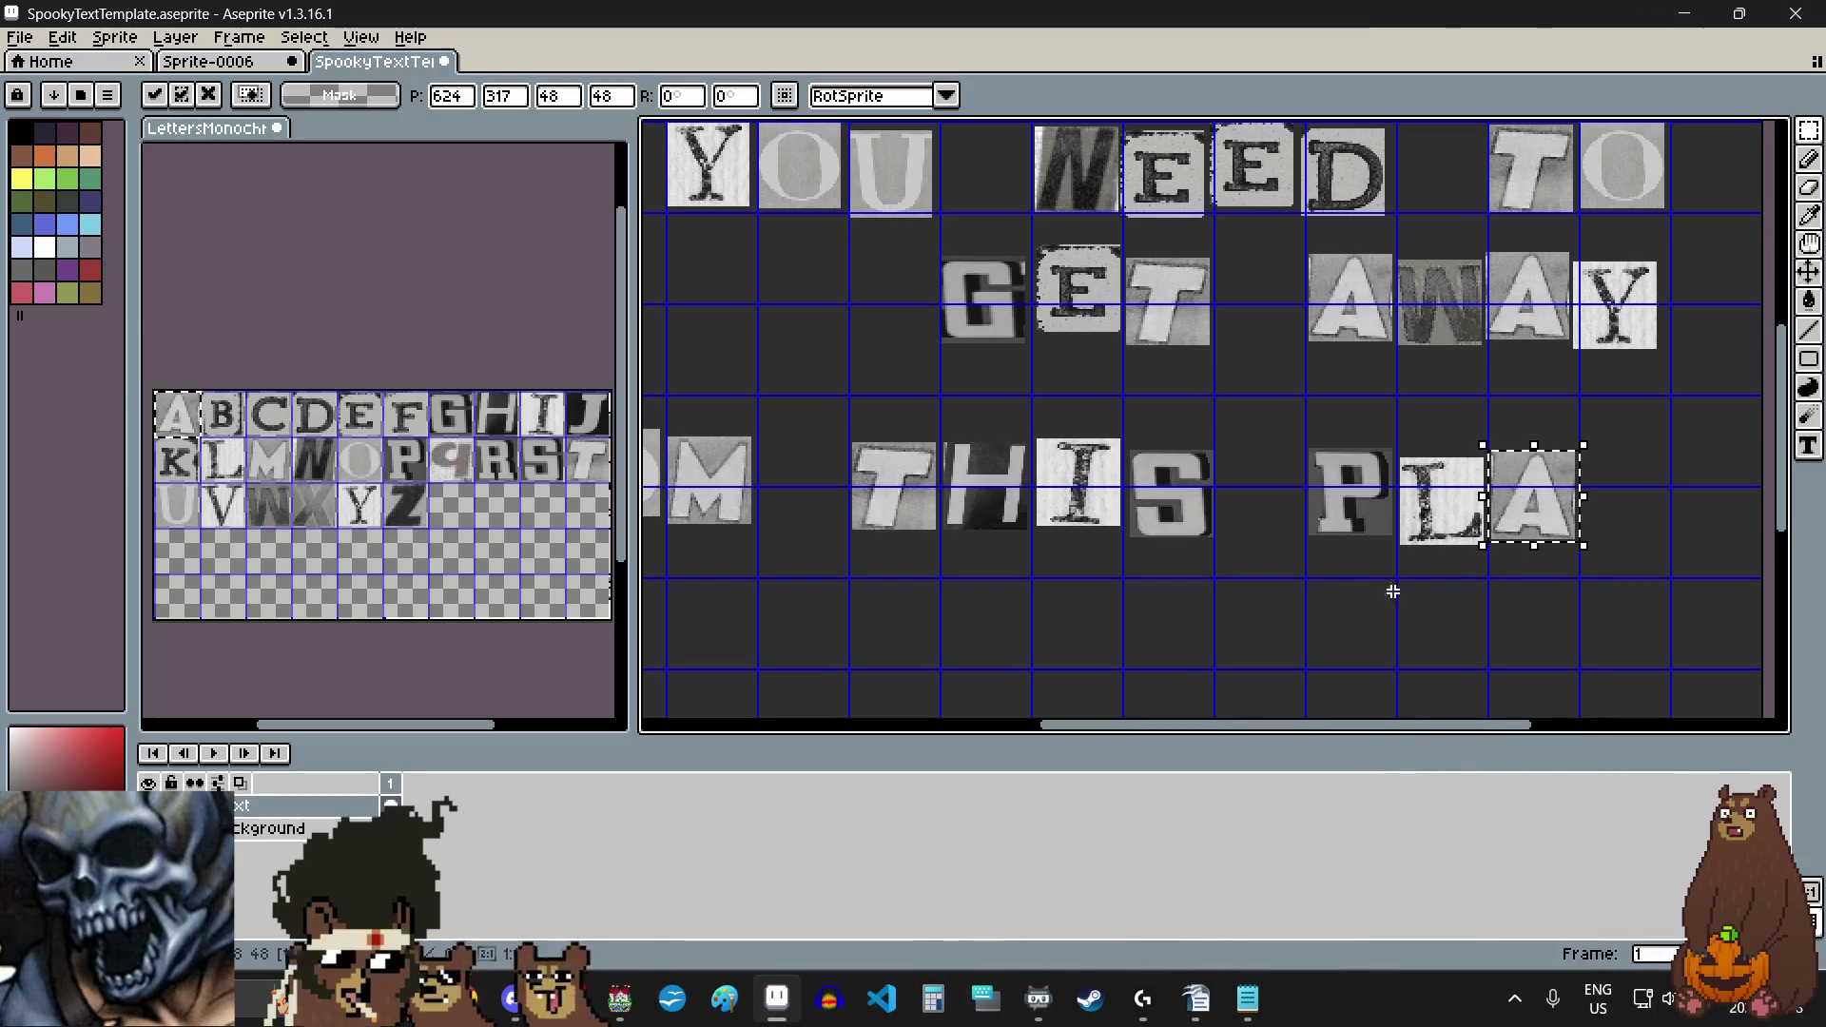
click(1402, 578)
scroll(1366, 571, down, 3)
scroll(1459, 562, up, 1)
scroll(1461, 567, up, 2)
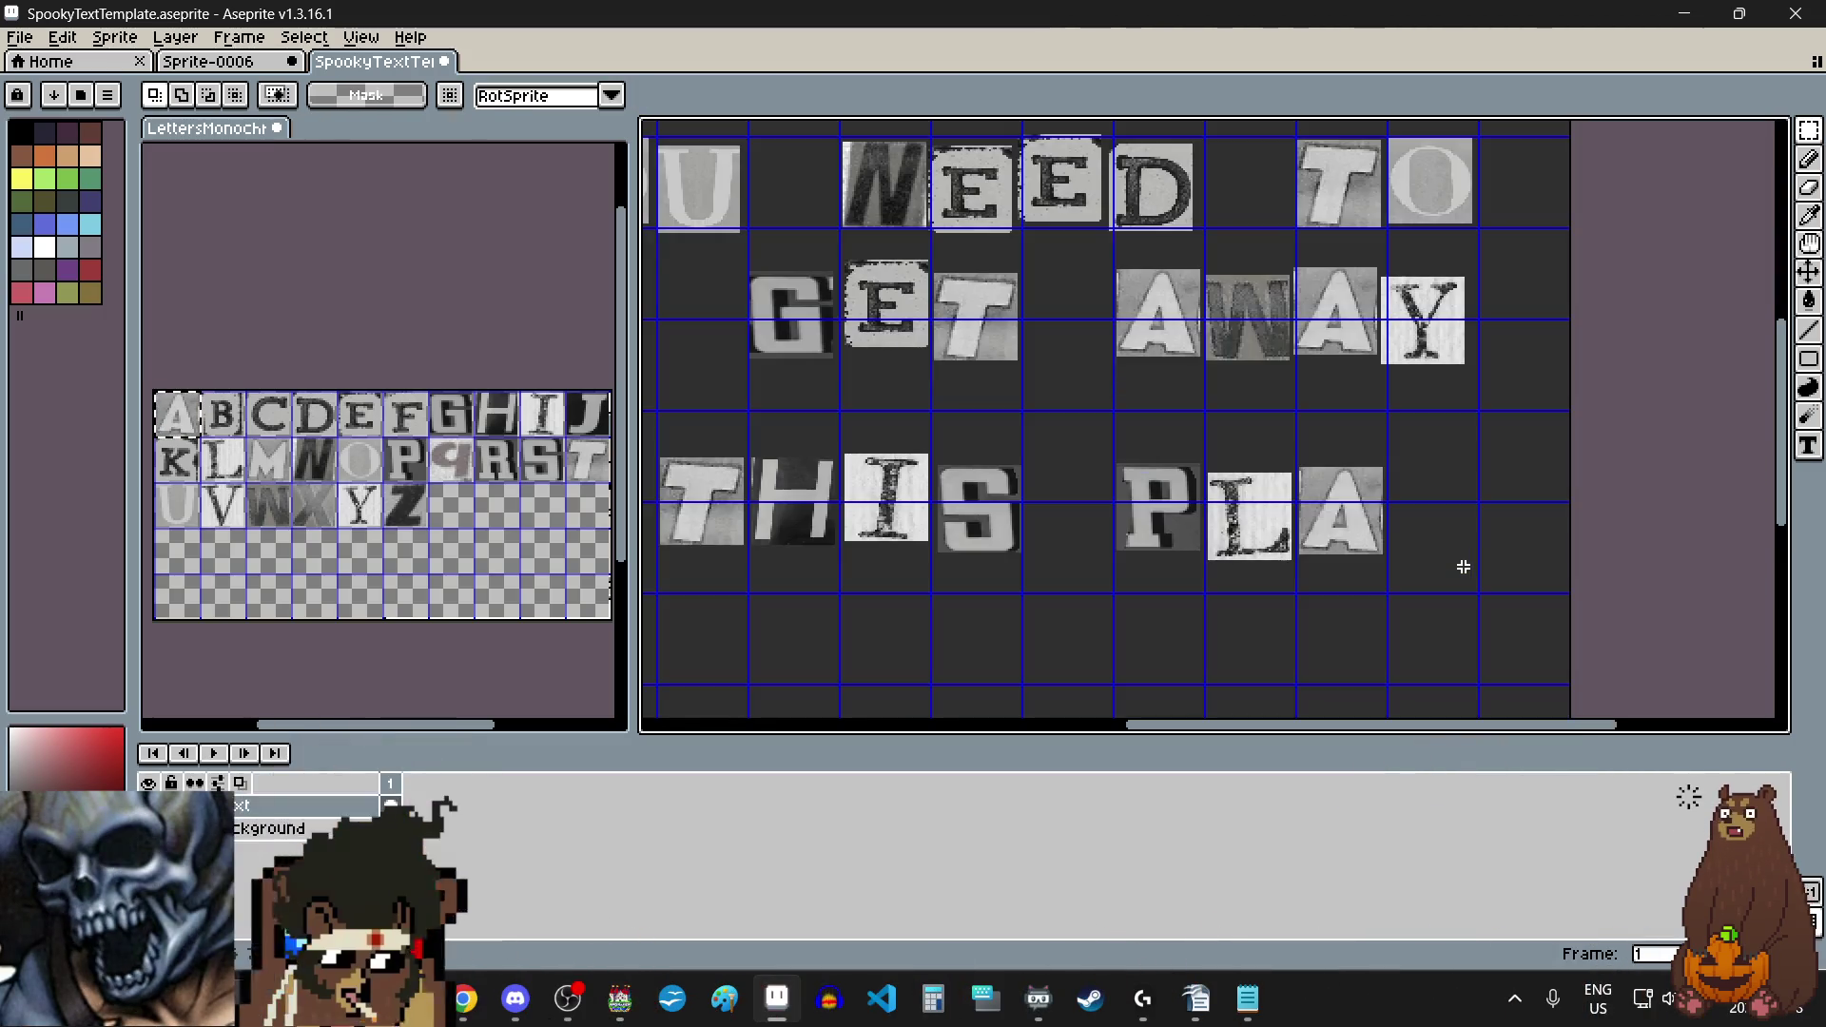
Step: Copy the C tile and place it after the A, spelling PLAC
drag(283, 428, 250, 396)
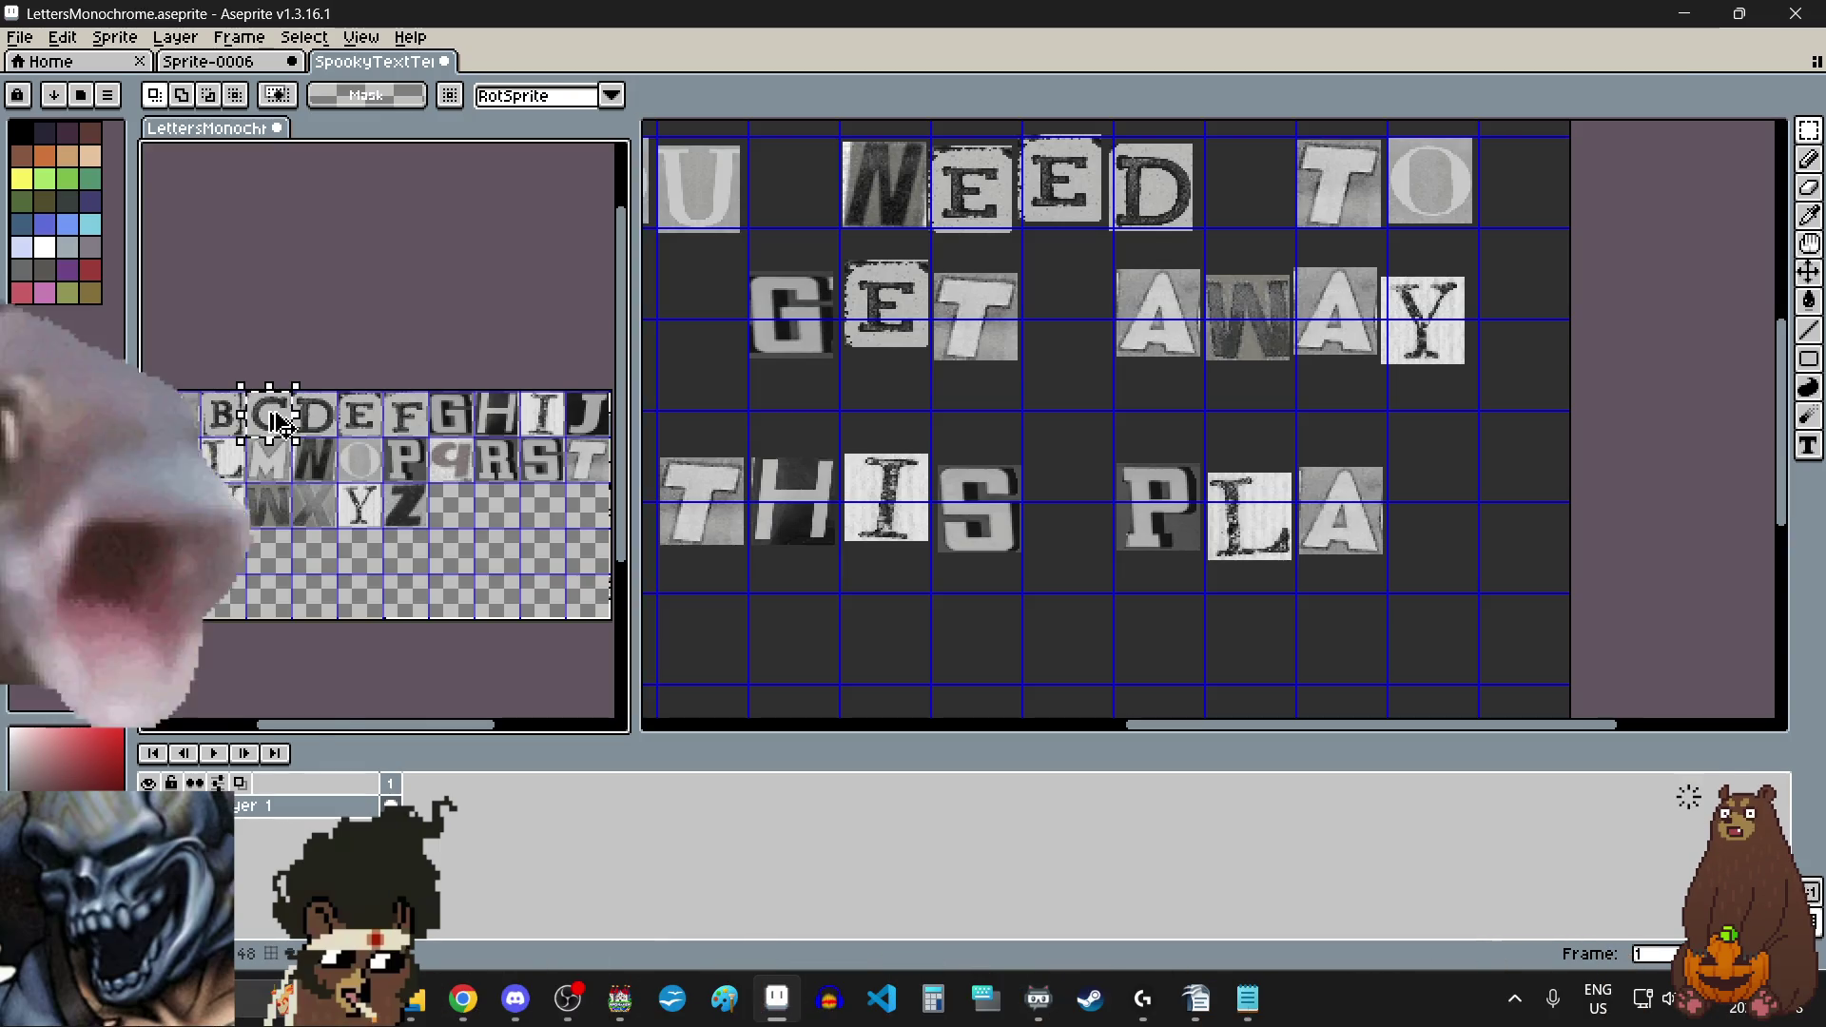
key(ctrl+c)
click(1459, 501)
key(ctrl+v)
drag(1227, 427, 1451, 519)
scroll(1450, 514, up, 2)
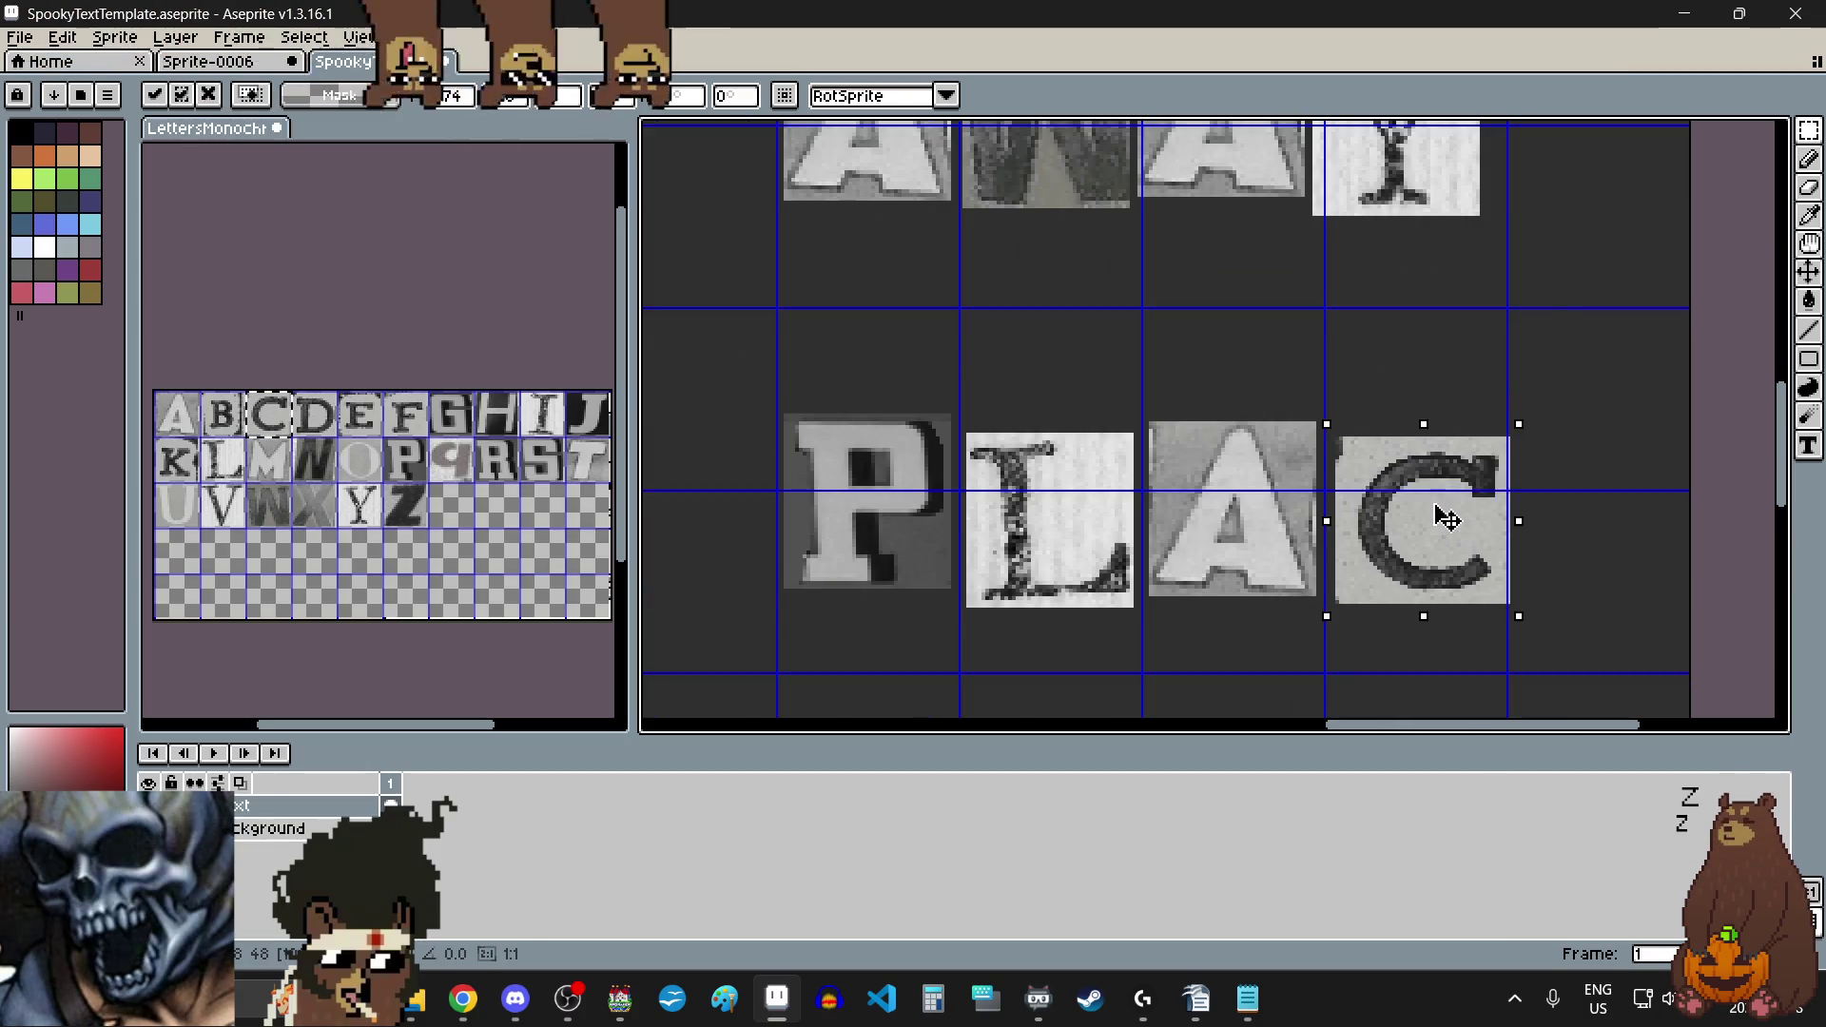